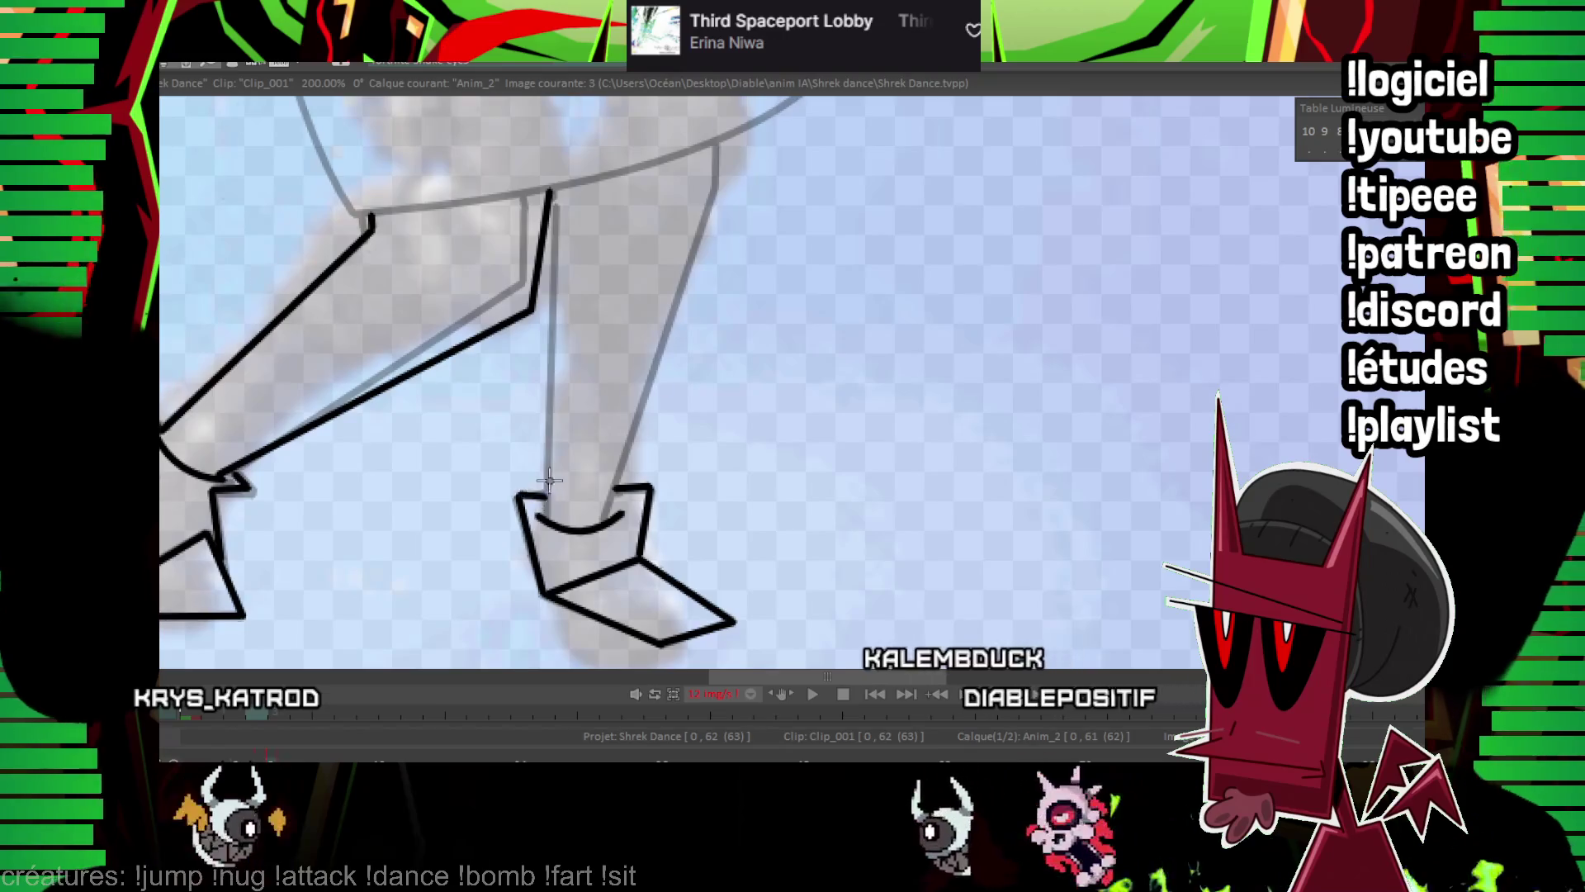
Ink the back leg's straight line and a curve down from the belt tip on frame 3.
{"action": "mouse_move", "coordinate": [573, 453]}
{"action": "left_mouse_down"}
{"action": "mouse_move", "coordinate": [526, 590]}
{"action": "mouse_move", "coordinate": [549, 264]}
{"action": "left_mouse_up"}
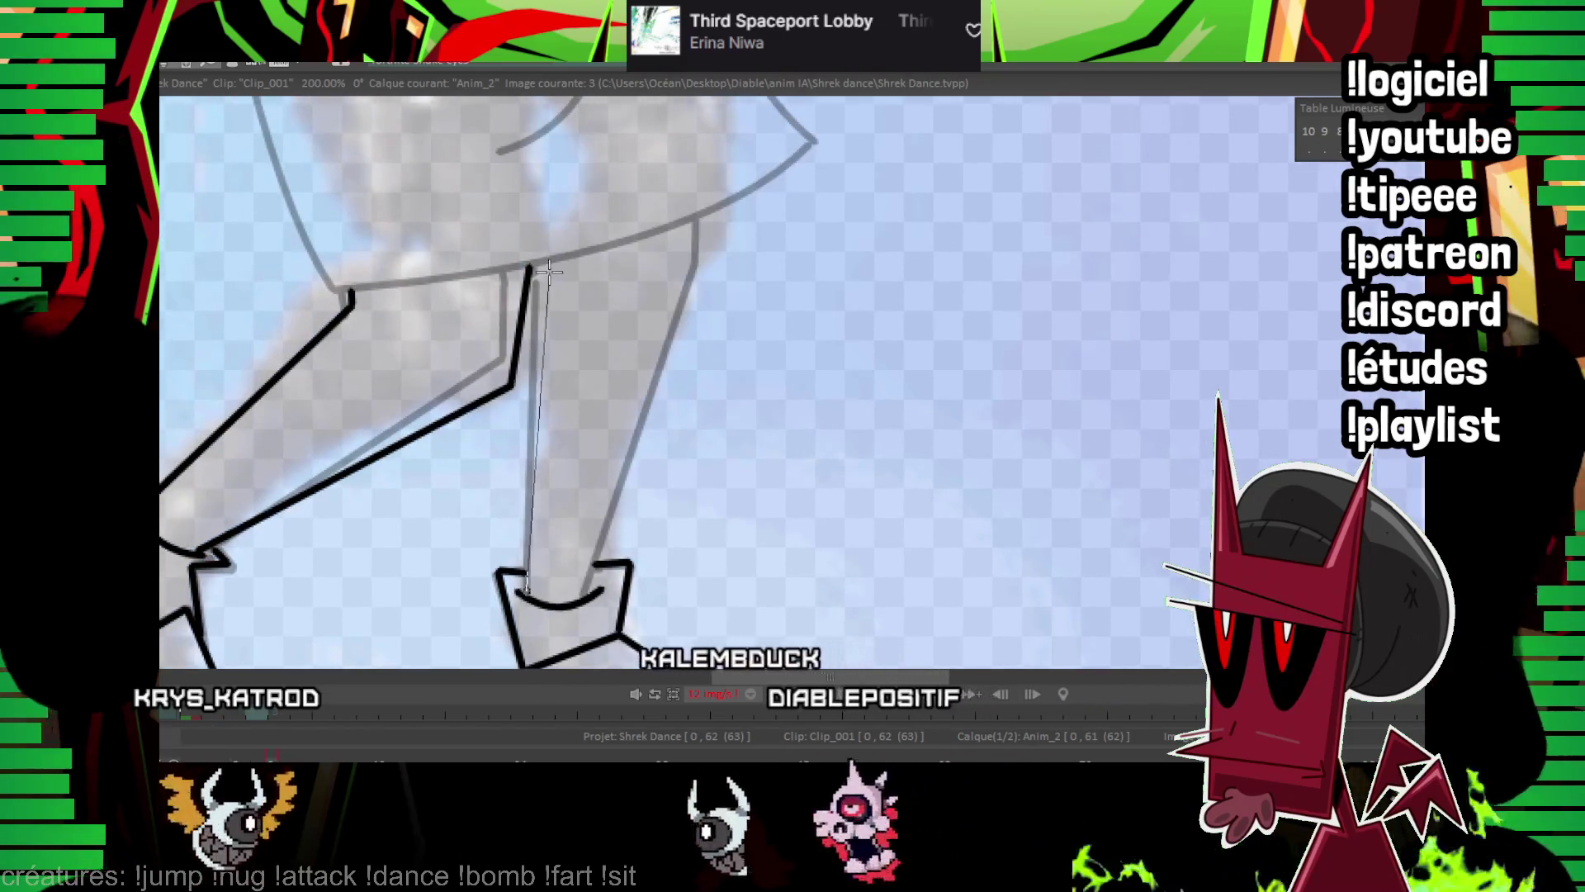
{"action": "mouse_move", "coordinate": [582, 601]}
{"action": "left_mouse_down"}
{"action": "mouse_move", "coordinate": [720, 227]}
{"action": "mouse_move", "coordinate": [688, 441]}
{"action": "left_mouse_up"}
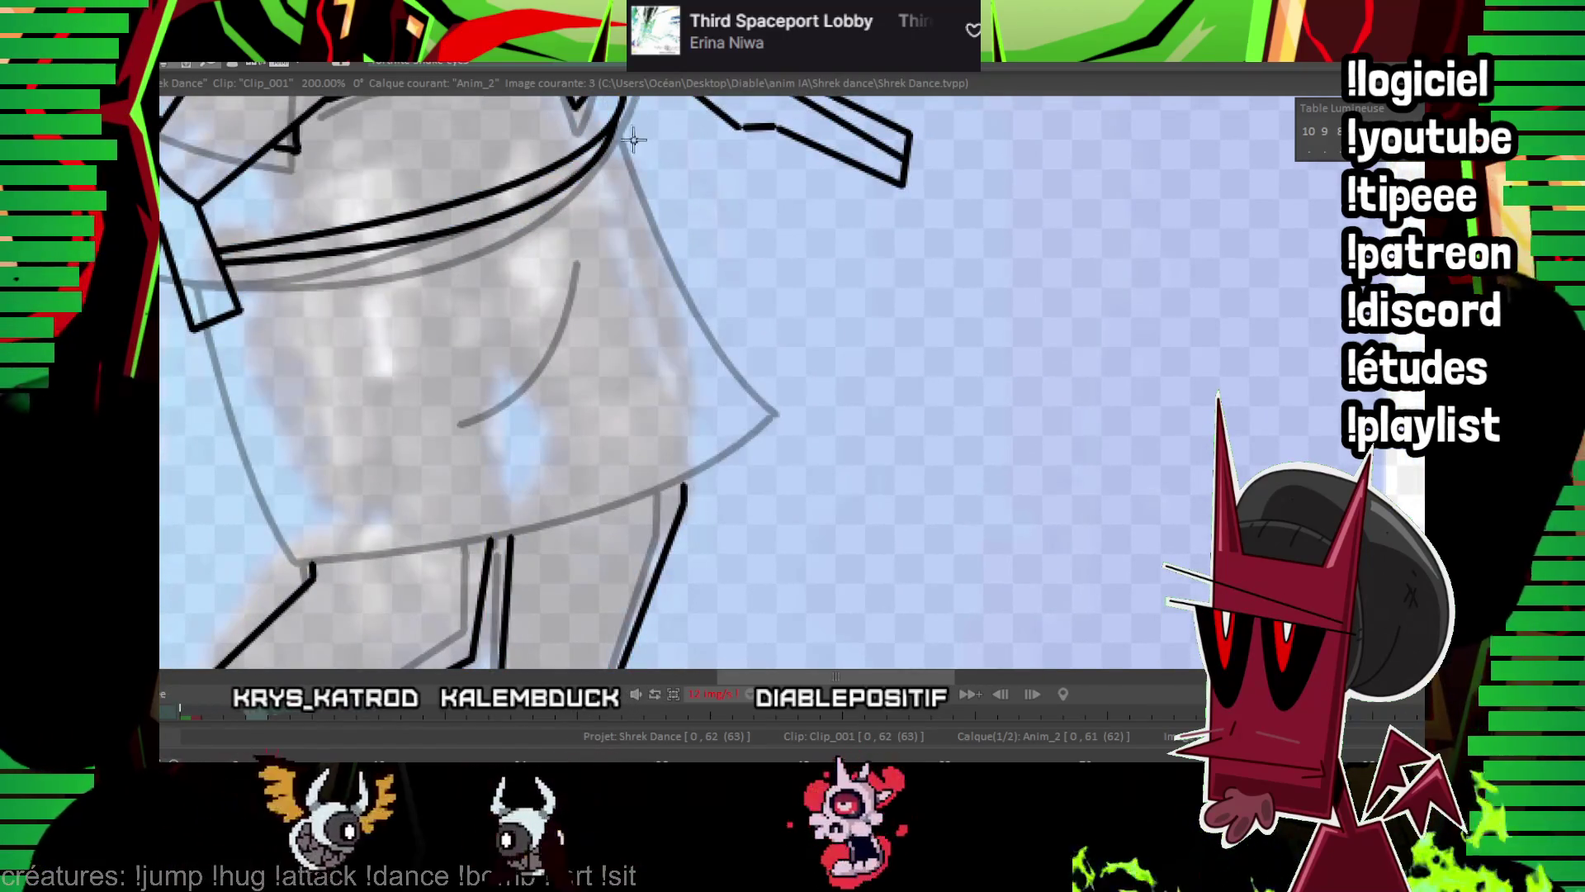
{"action": "mouse_move", "coordinate": [615, 128]}
{"action": "left_mouse_down"}
{"action": "mouse_move", "coordinate": [832, 330]}
{"action": "mouse_move", "coordinate": [785, 341]}
{"action": "left_mouse_up"}
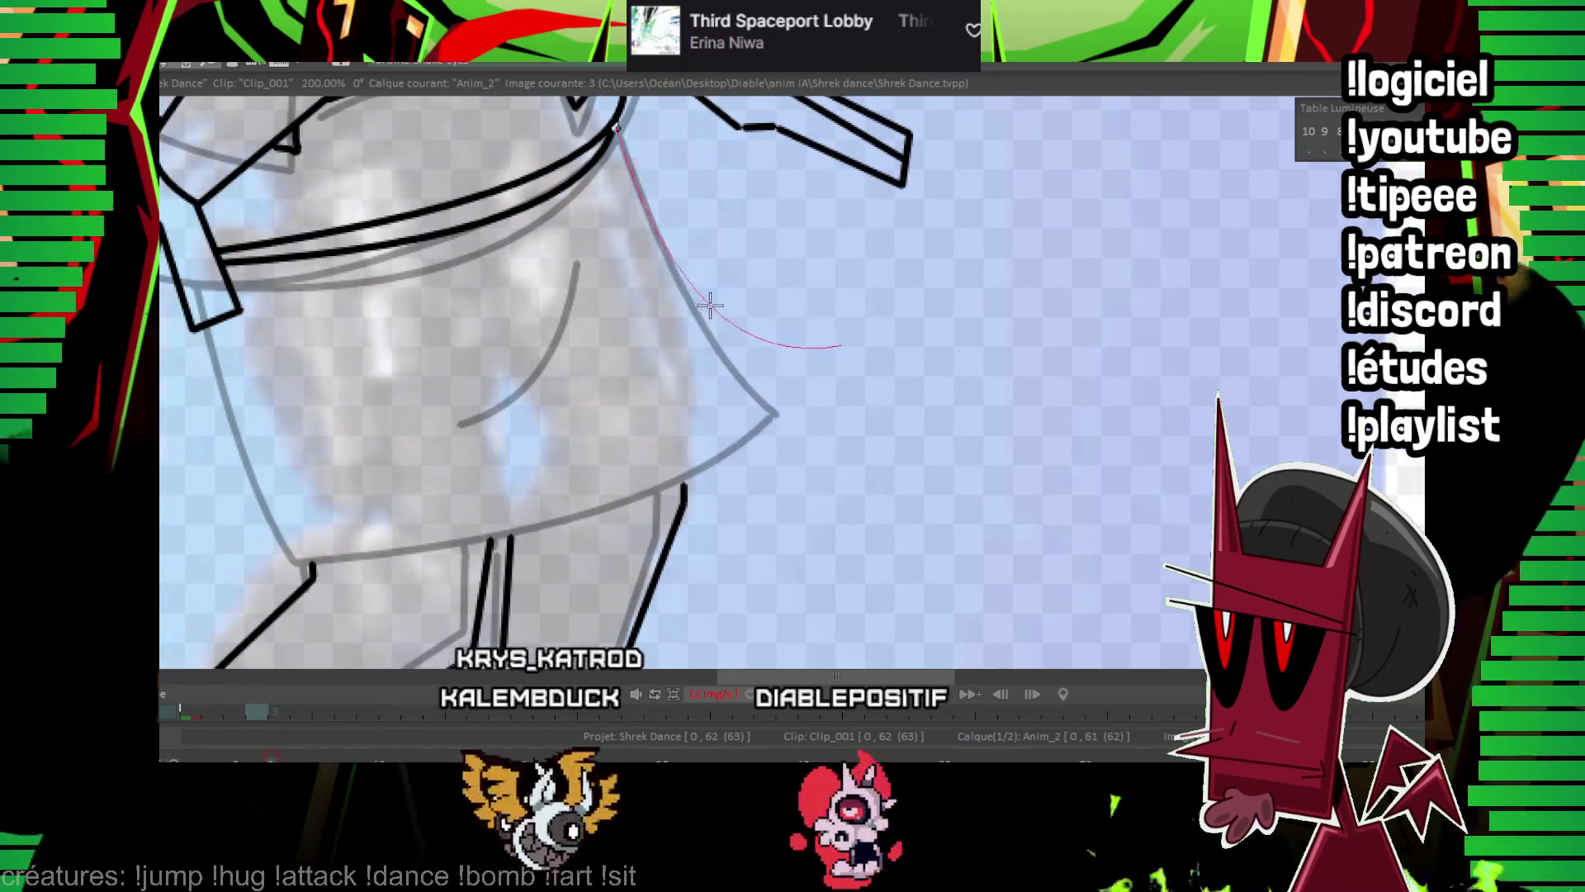
{"action": "left_click", "coordinate": [817, 342]}
Ink the kilt hem line from the belt corner, compare with the next frame, then zoom out.
{"action": "mouse_move", "coordinate": [211, 318]}
{"action": "left_mouse_down"}
{"action": "mouse_move", "coordinate": [308, 560]}
{"action": "mouse_move", "coordinate": [840, 346]}
{"action": "left_mouse_up"}
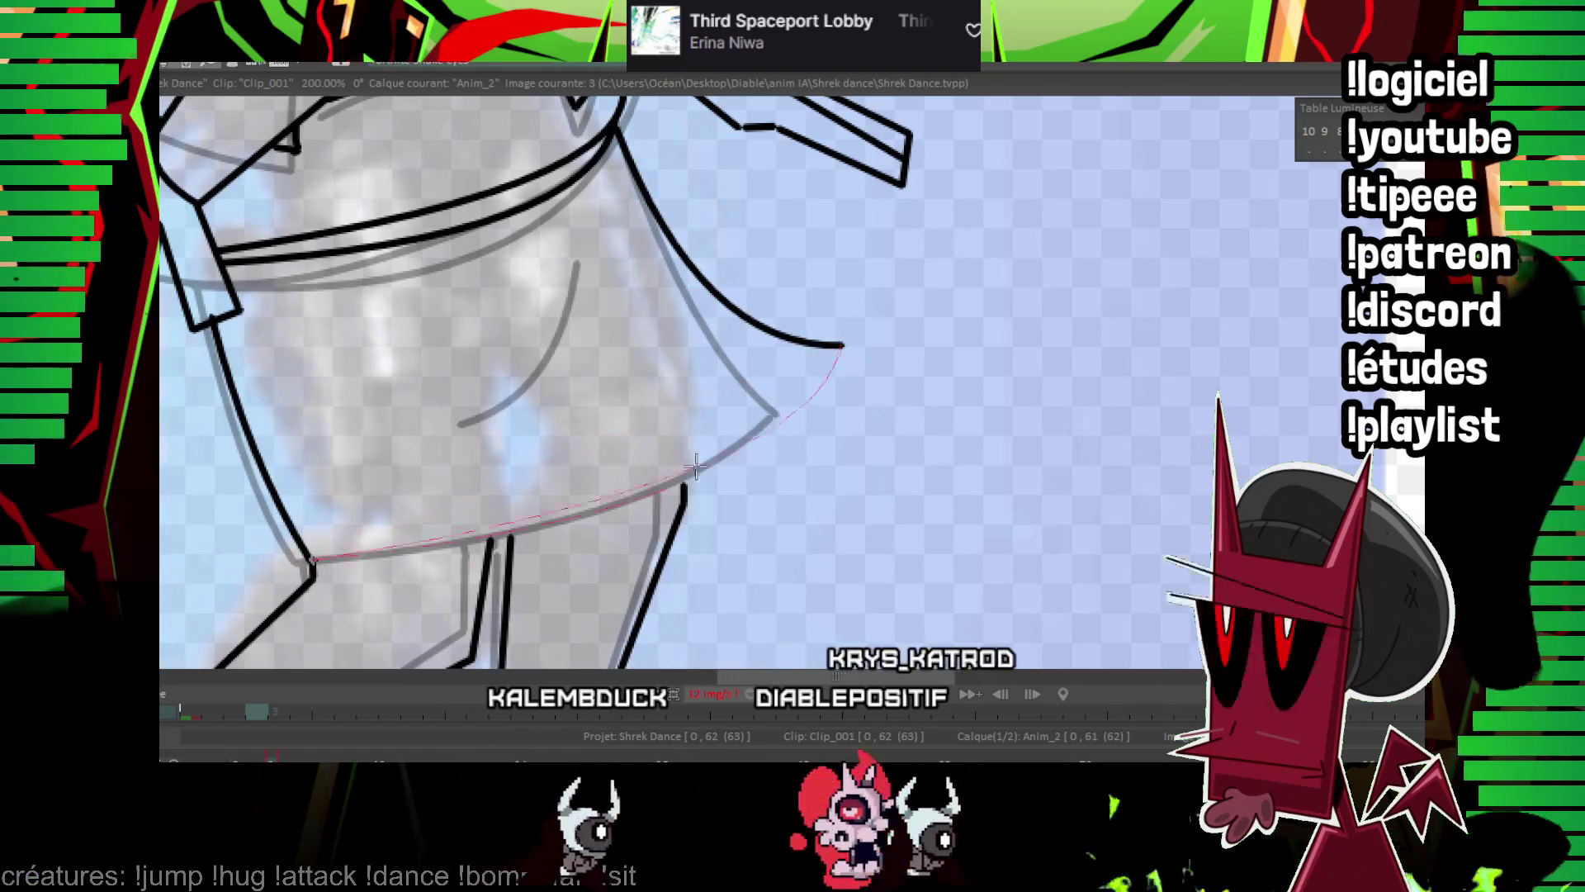
{"action": "left_click", "coordinate": [667, 481]}
{"action": "key", "text": "Right"}
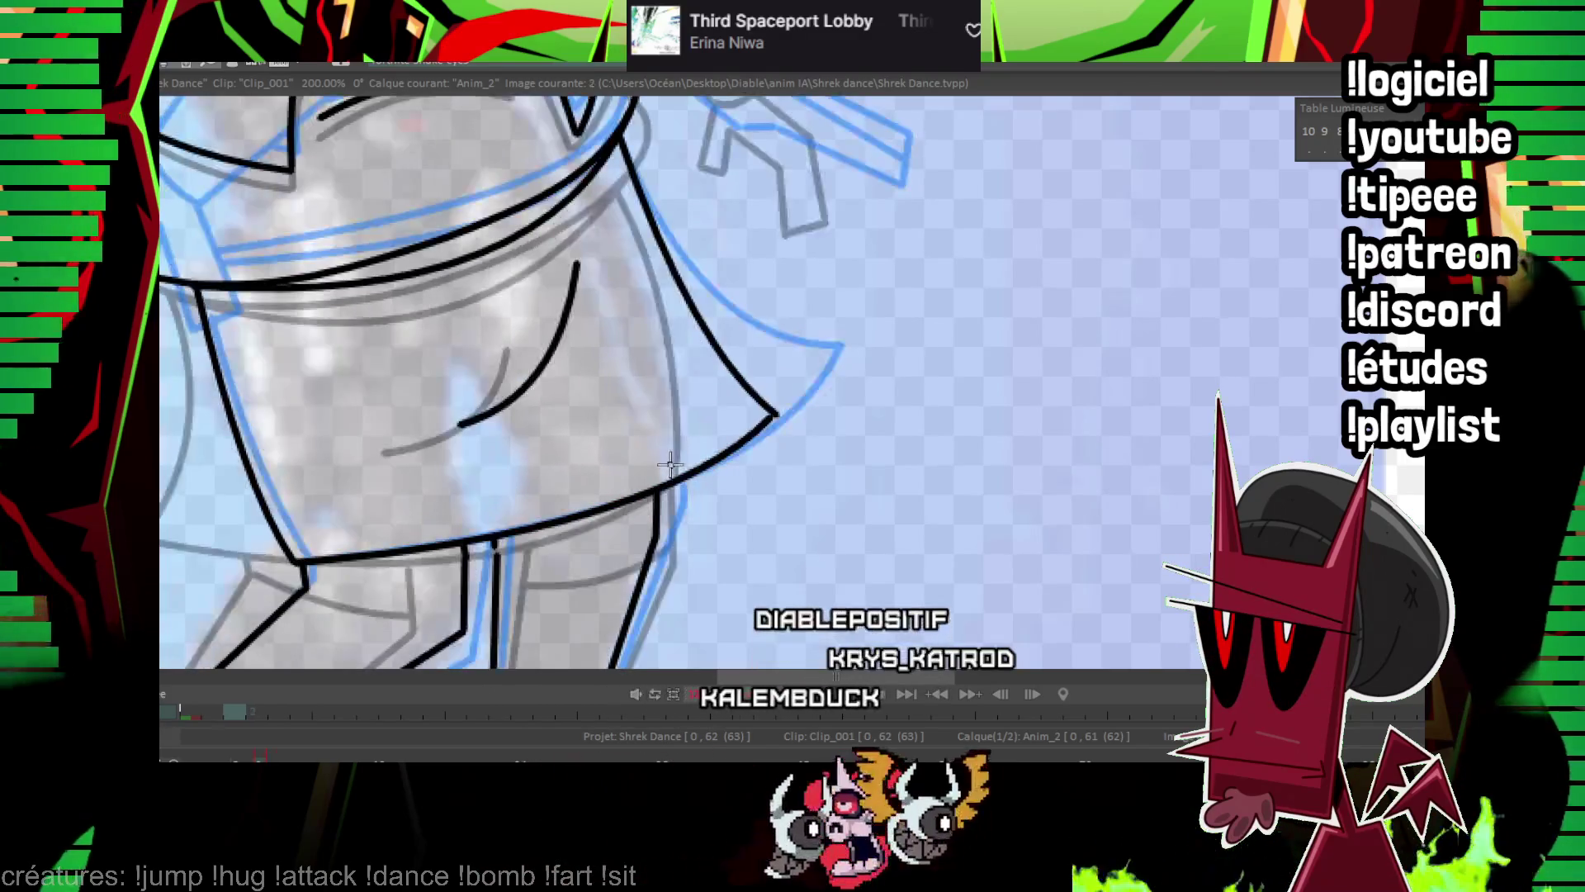
{"action": "key", "text": "Left"}
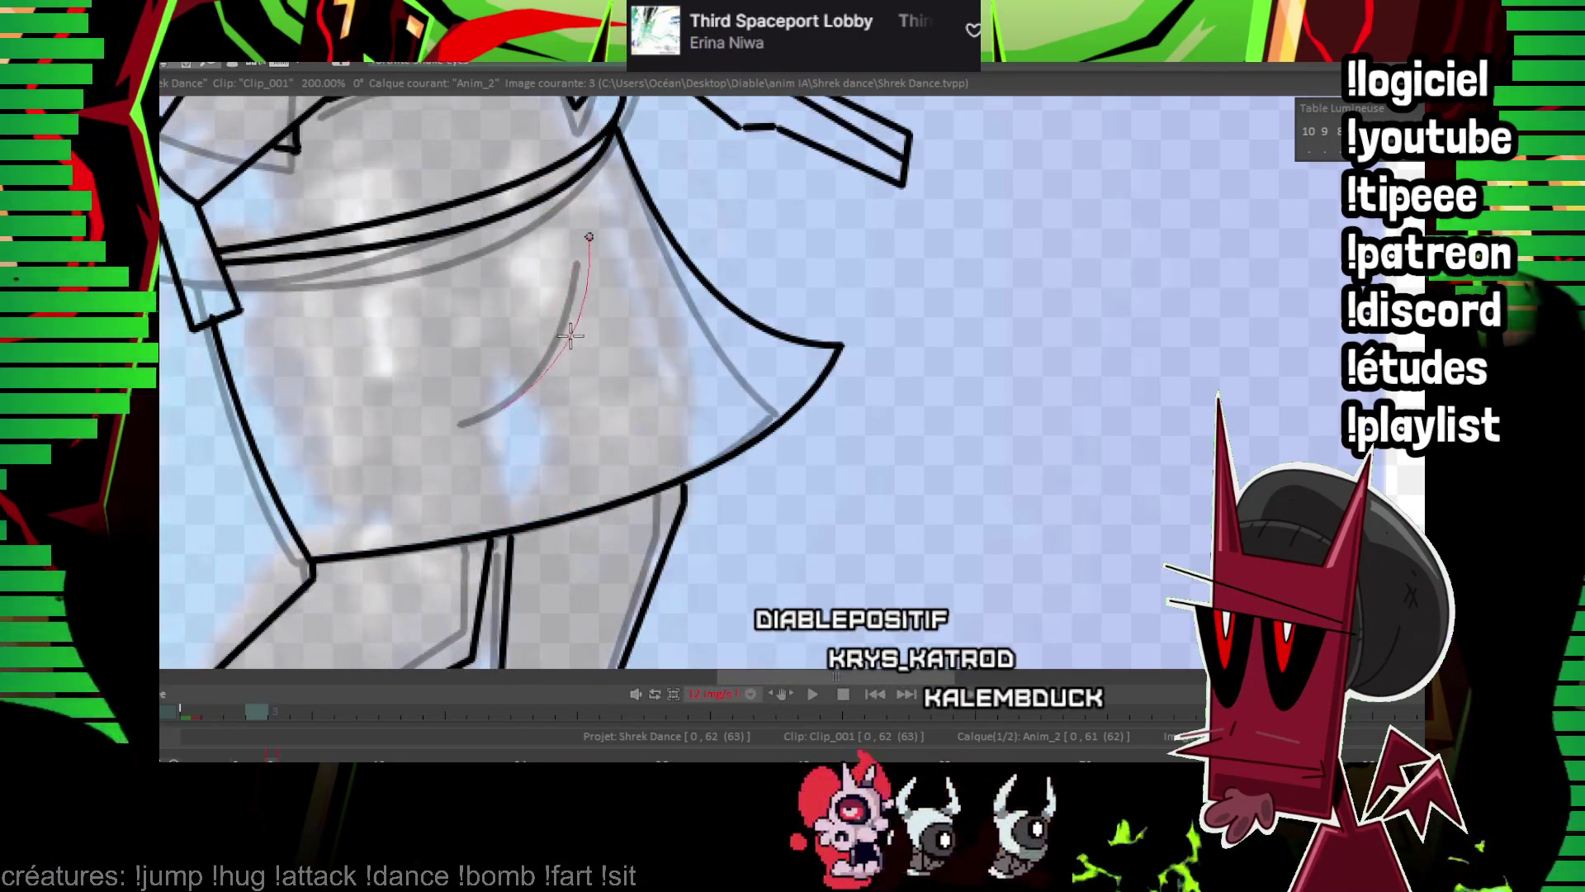
{"action": "scroll", "coordinate": [811, 327], "scroll_direction": "down", "scroll_amount": 5}
{"action": "key", "text": "Left"}
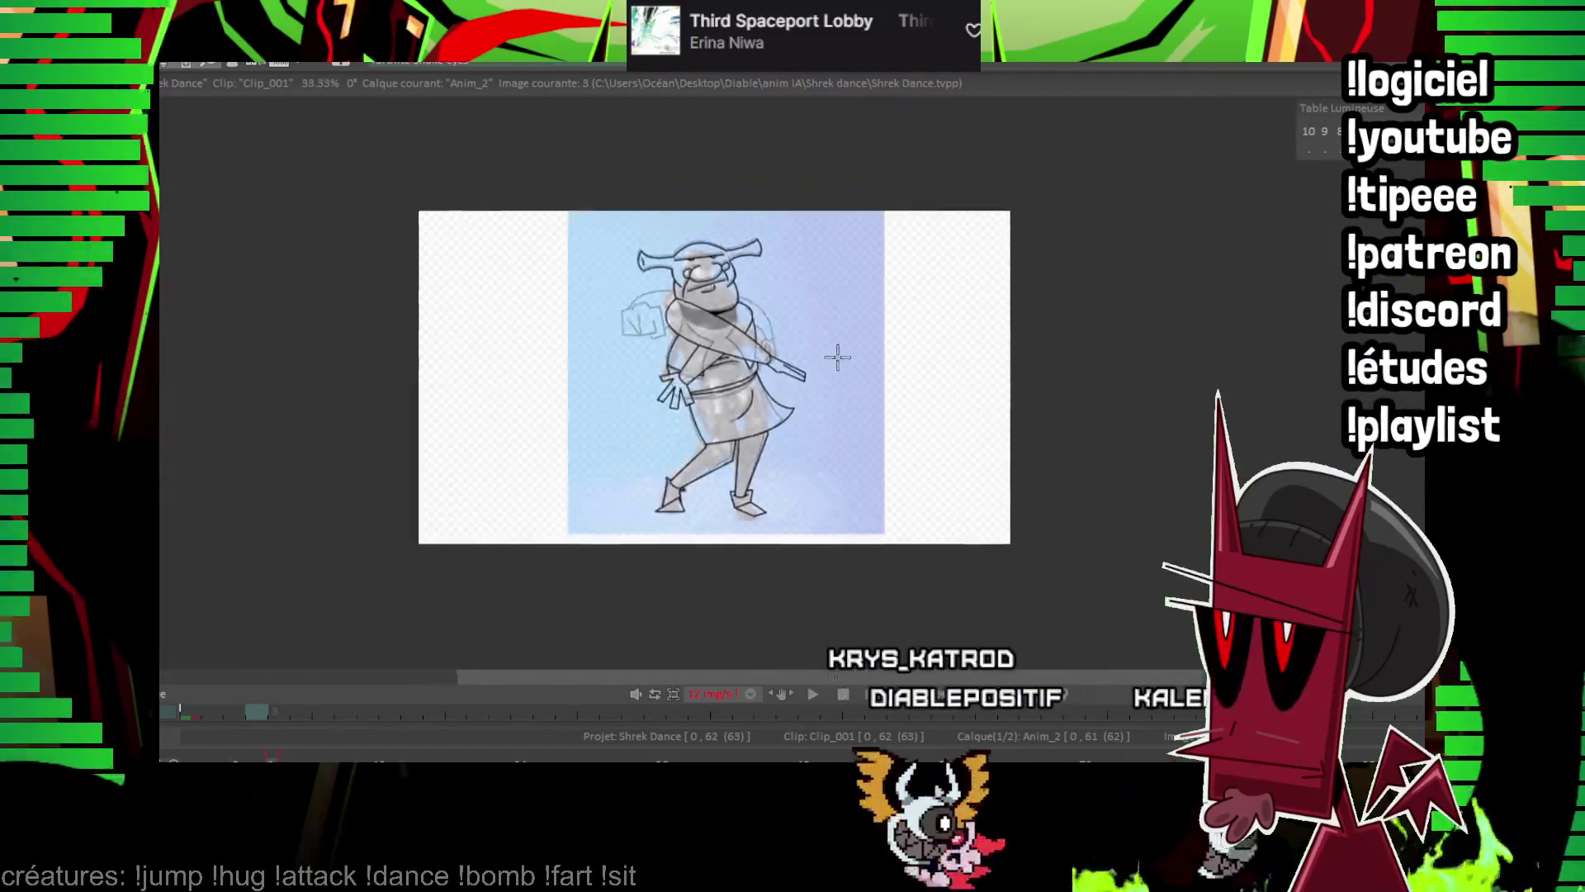
Flip repeatedly between frames 2 and 3 to compare the poses.
{"action": "key", "text": "Right"}
{"action": "key", "text": "Left"}
{"action": "key", "text": "Right"}
{"action": "key", "text": "Left"}
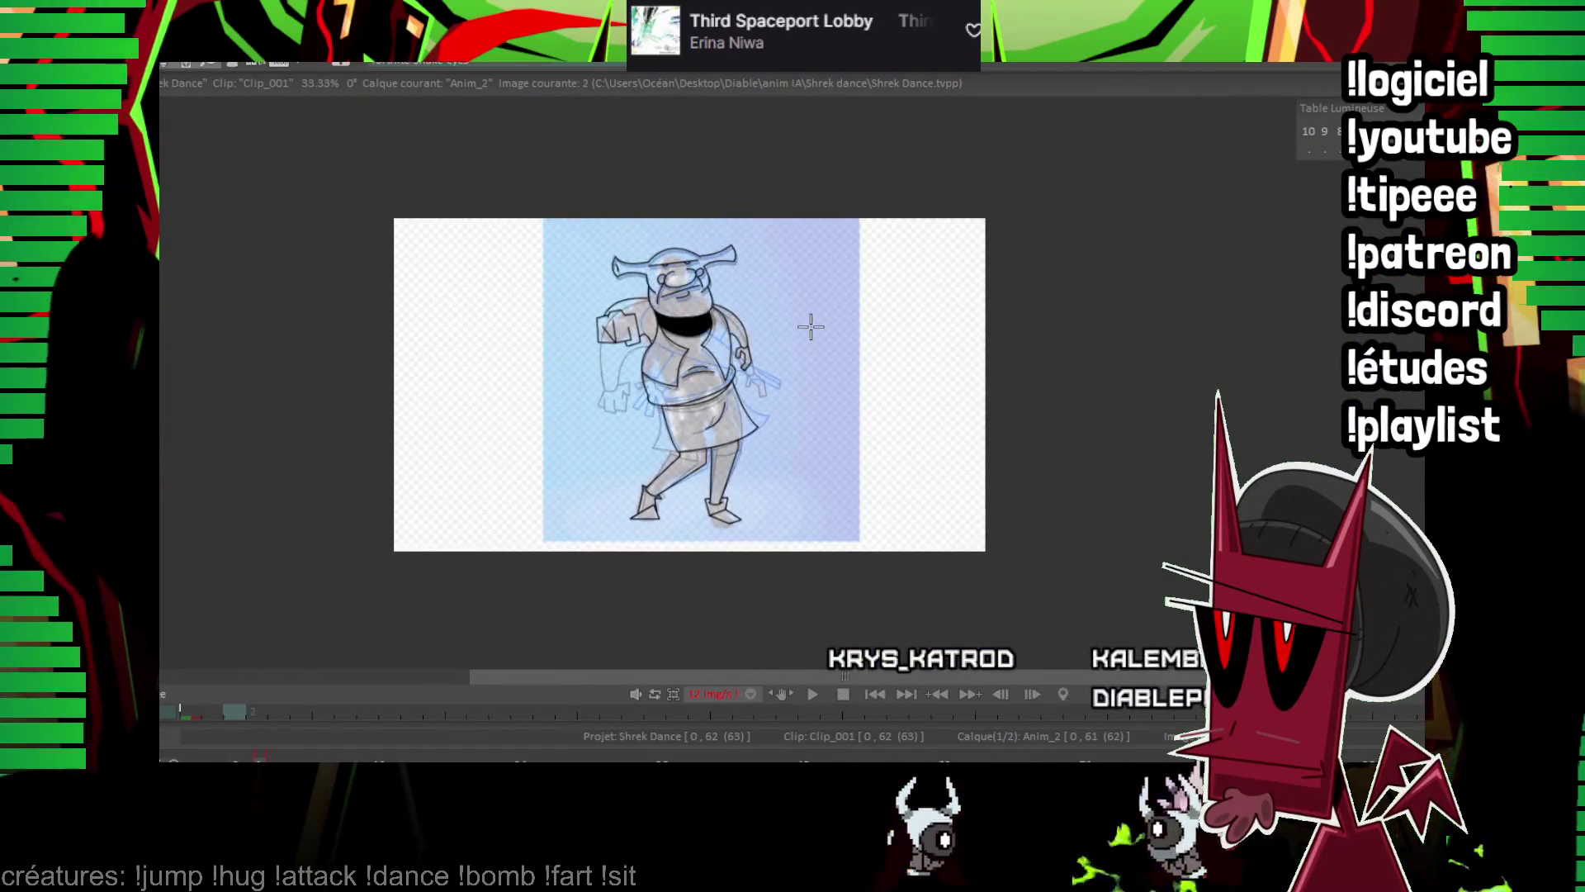
{"action": "key", "text": "Right"}
{"action": "key", "text": "Left"}
{"action": "key", "text": "Right"}
{"action": "key", "text": "Left"}
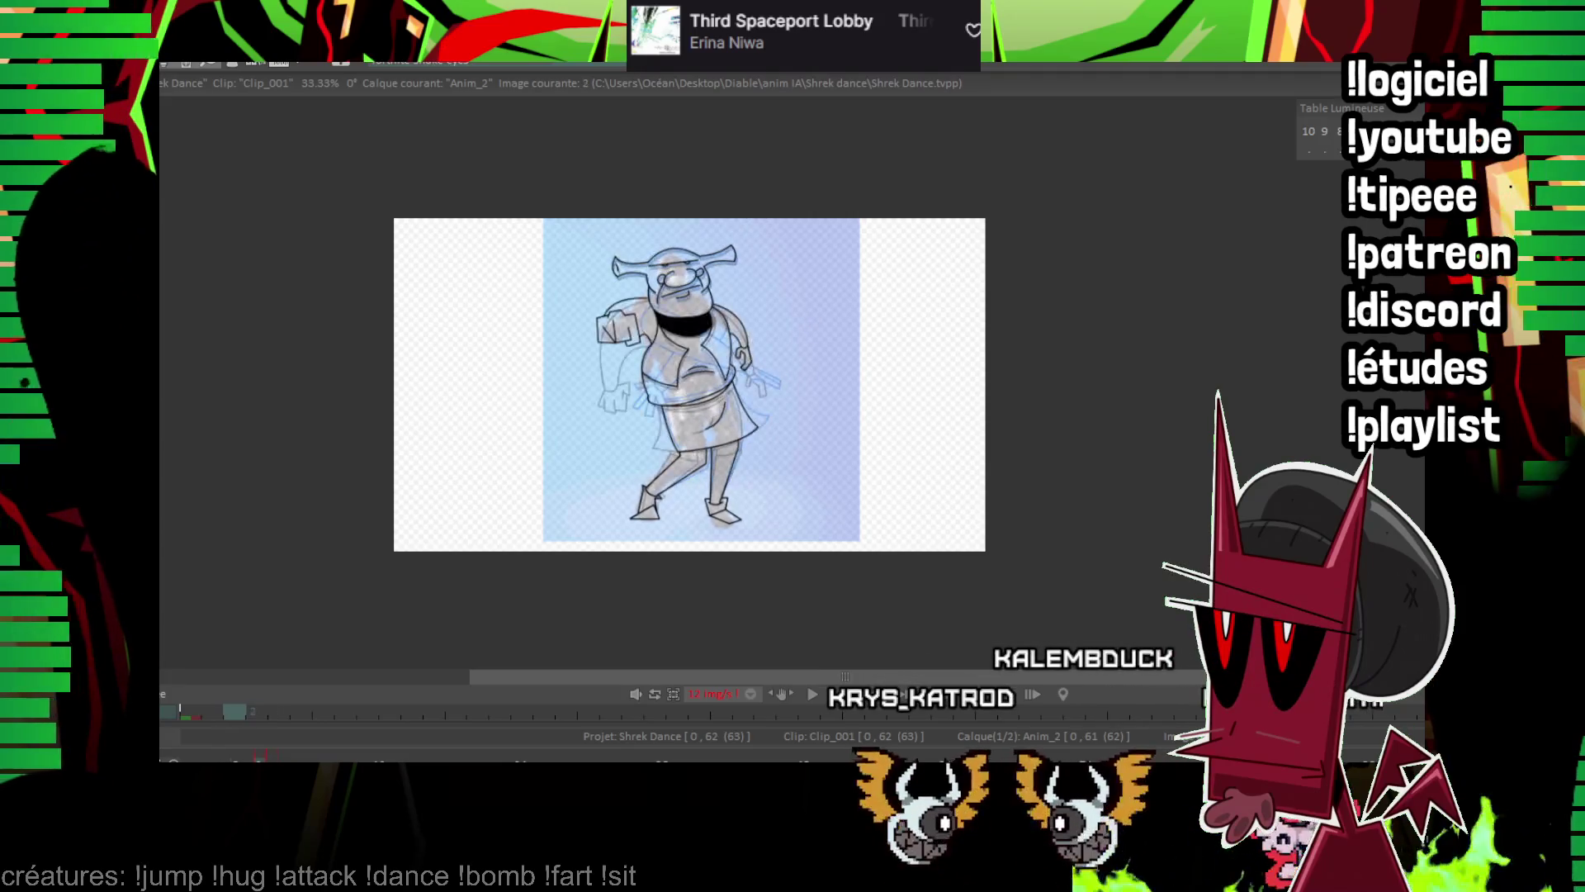
{"action": "key", "text": "Right"}
{"action": "key", "text": "Left"}
Play the animation to review the motion, then zoom to 200% on frame 4's head.
{"action": "scroll", "coordinate": [847, 313], "scroll_direction": "up", "scroll_amount": 1}
{"action": "key", "text": "Return"}
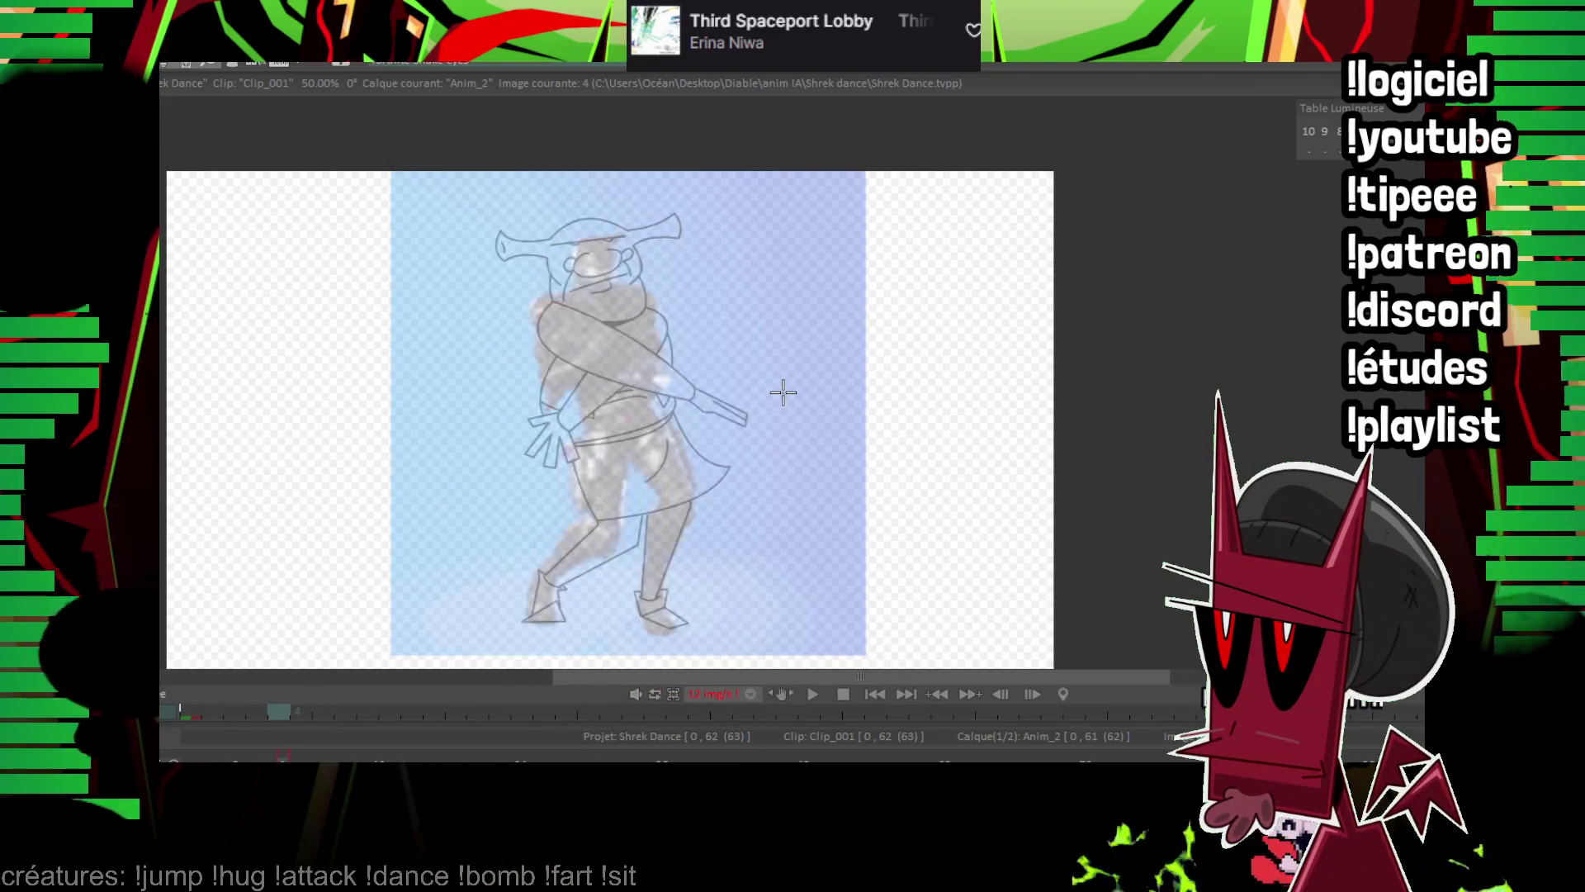
{"action": "scroll", "coordinate": [828, 418], "scroll_direction": "up", "scroll_amount": 3}
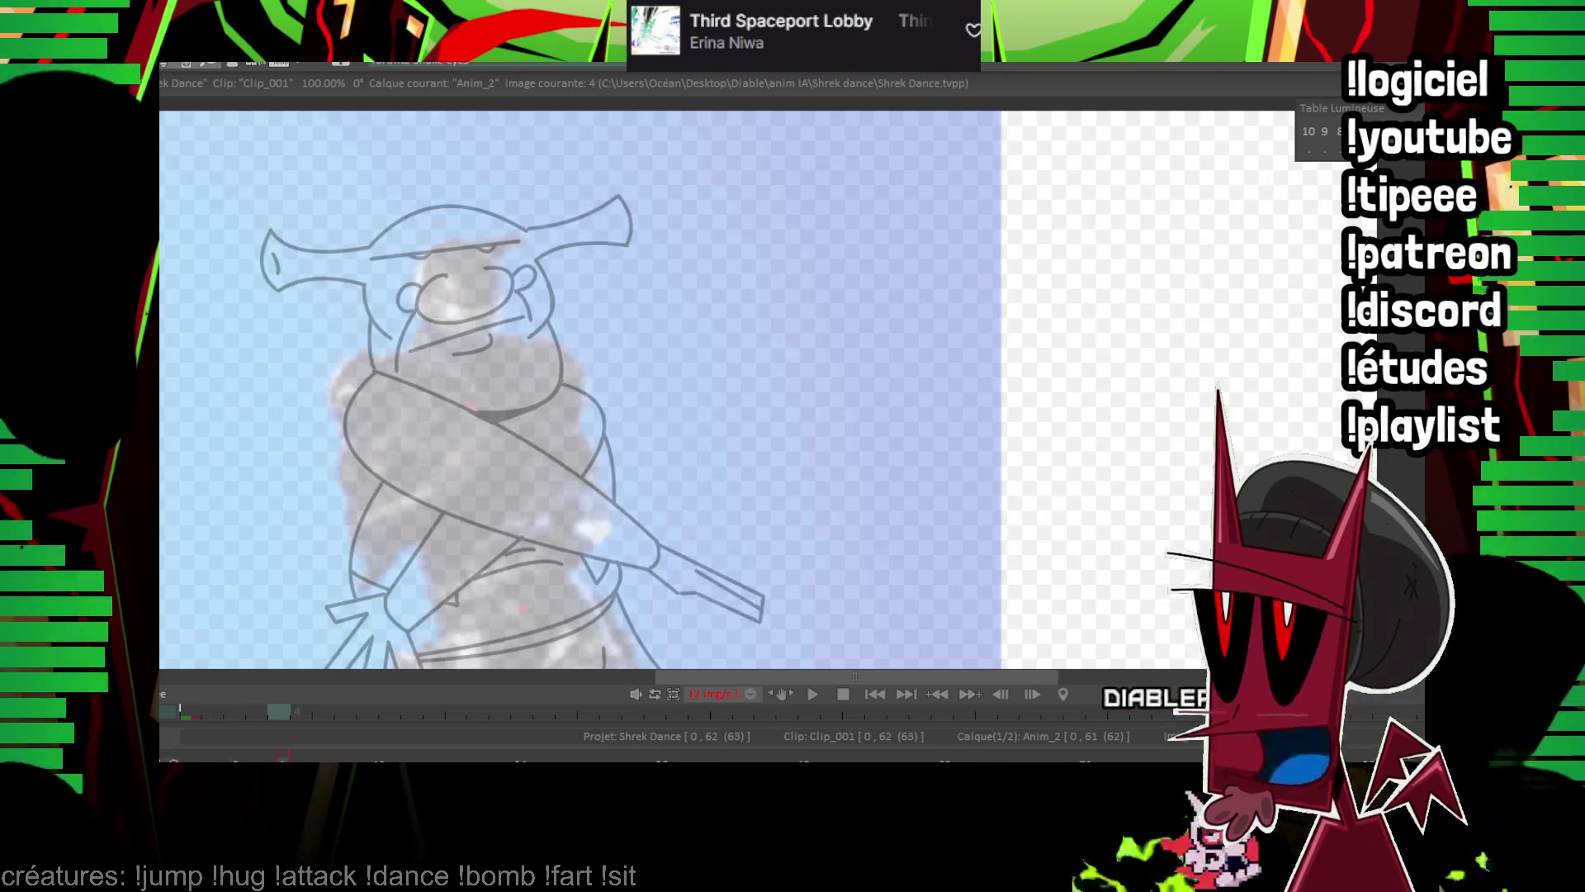
{"action": "scroll", "coordinate": [976, 206], "scroll_direction": "up", "scroll_amount": 2}
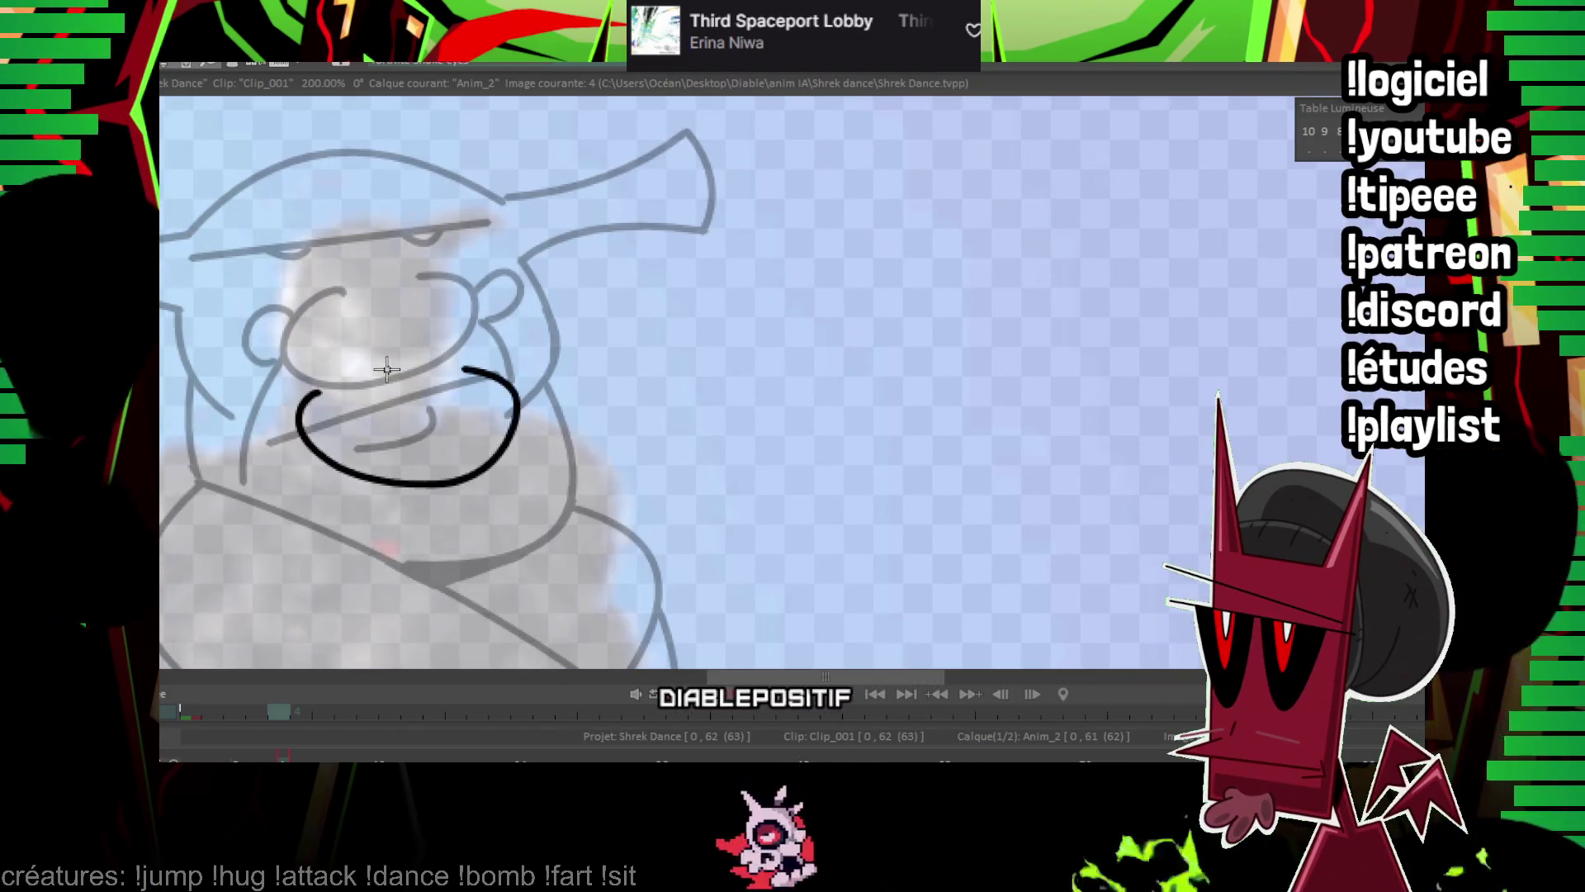
Replace the first mouth stroke with a wider ellipse mouth, checking it against frame 3.
{"action": "key", "text": "ctrl+z"}
{"action": "left_click_drag", "start_coordinate": [466, 388], "coordinate": [330, 394]}
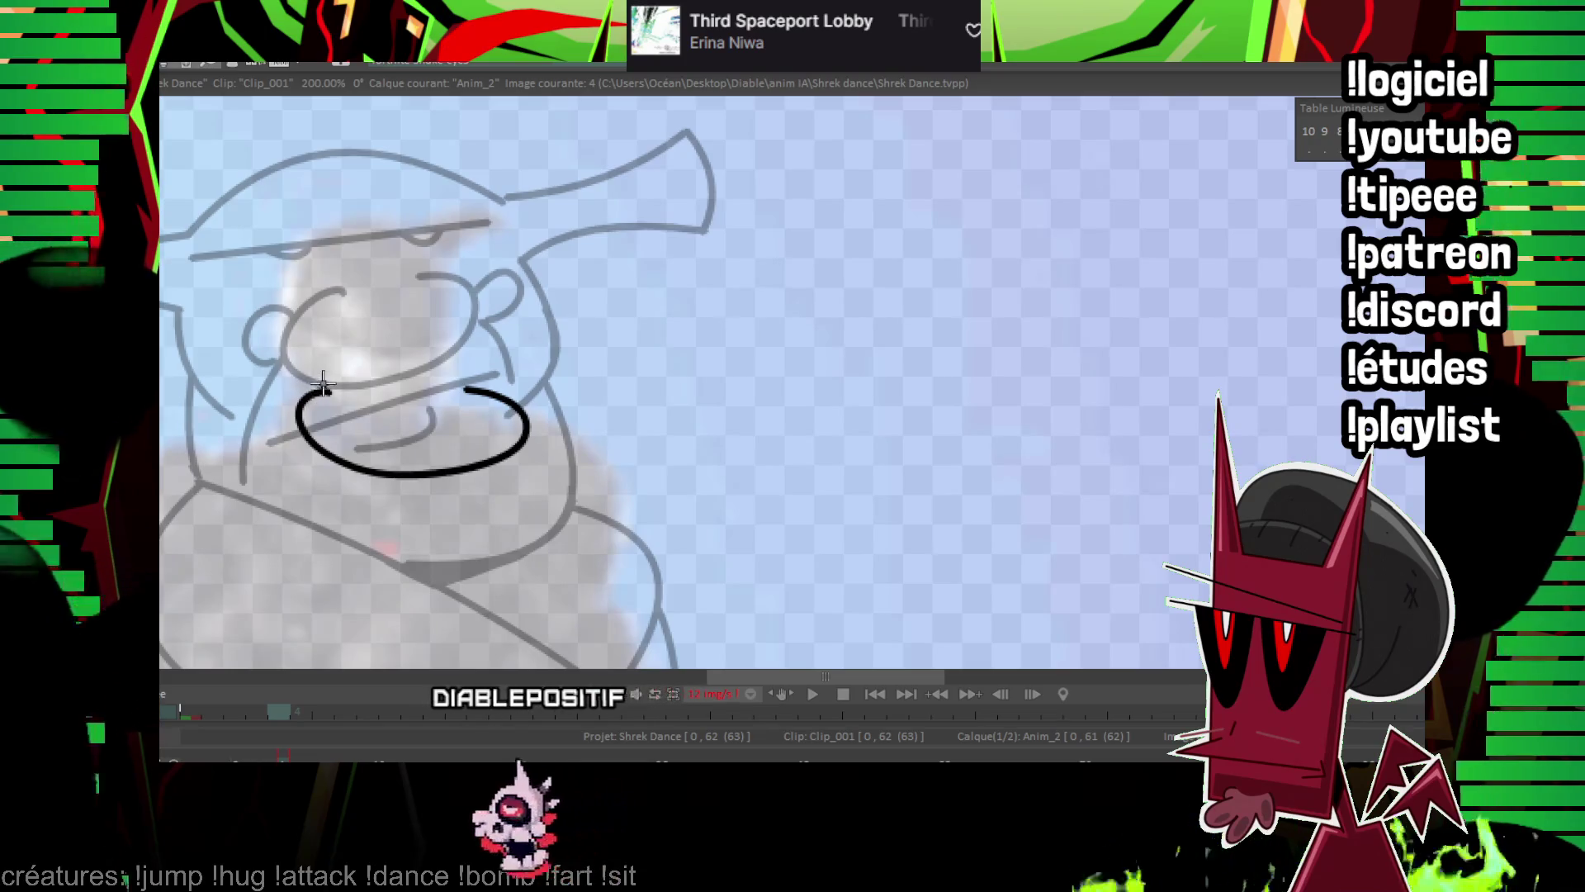
{"action": "key", "text": "Left"}
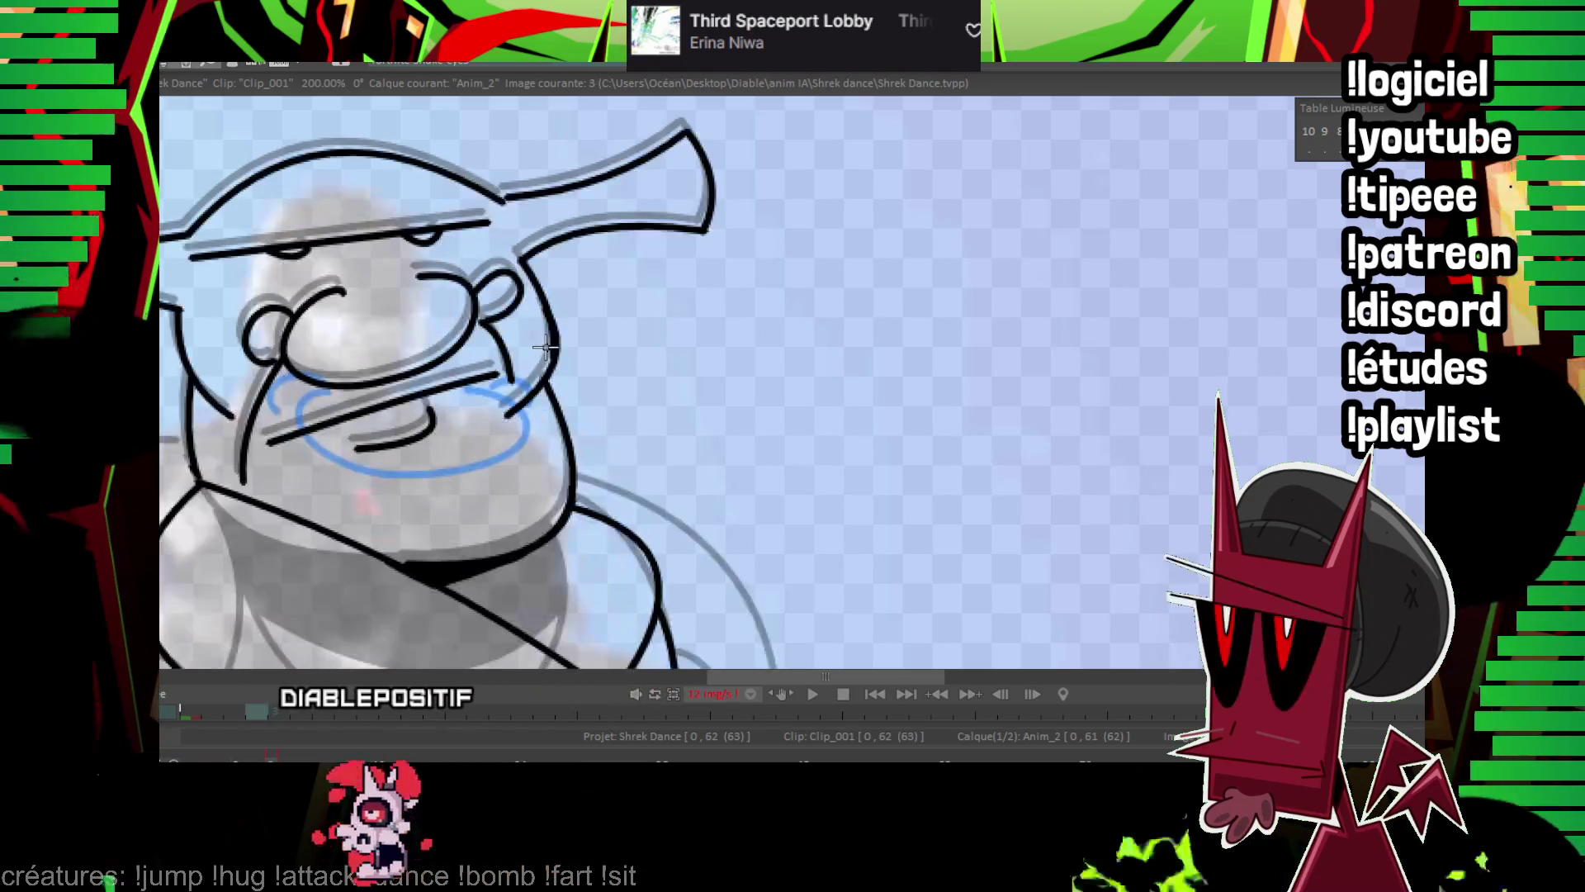
{"action": "key", "text": "Right"}
{"action": "key", "text": "Left"}
{"action": "key", "text": "Right"}
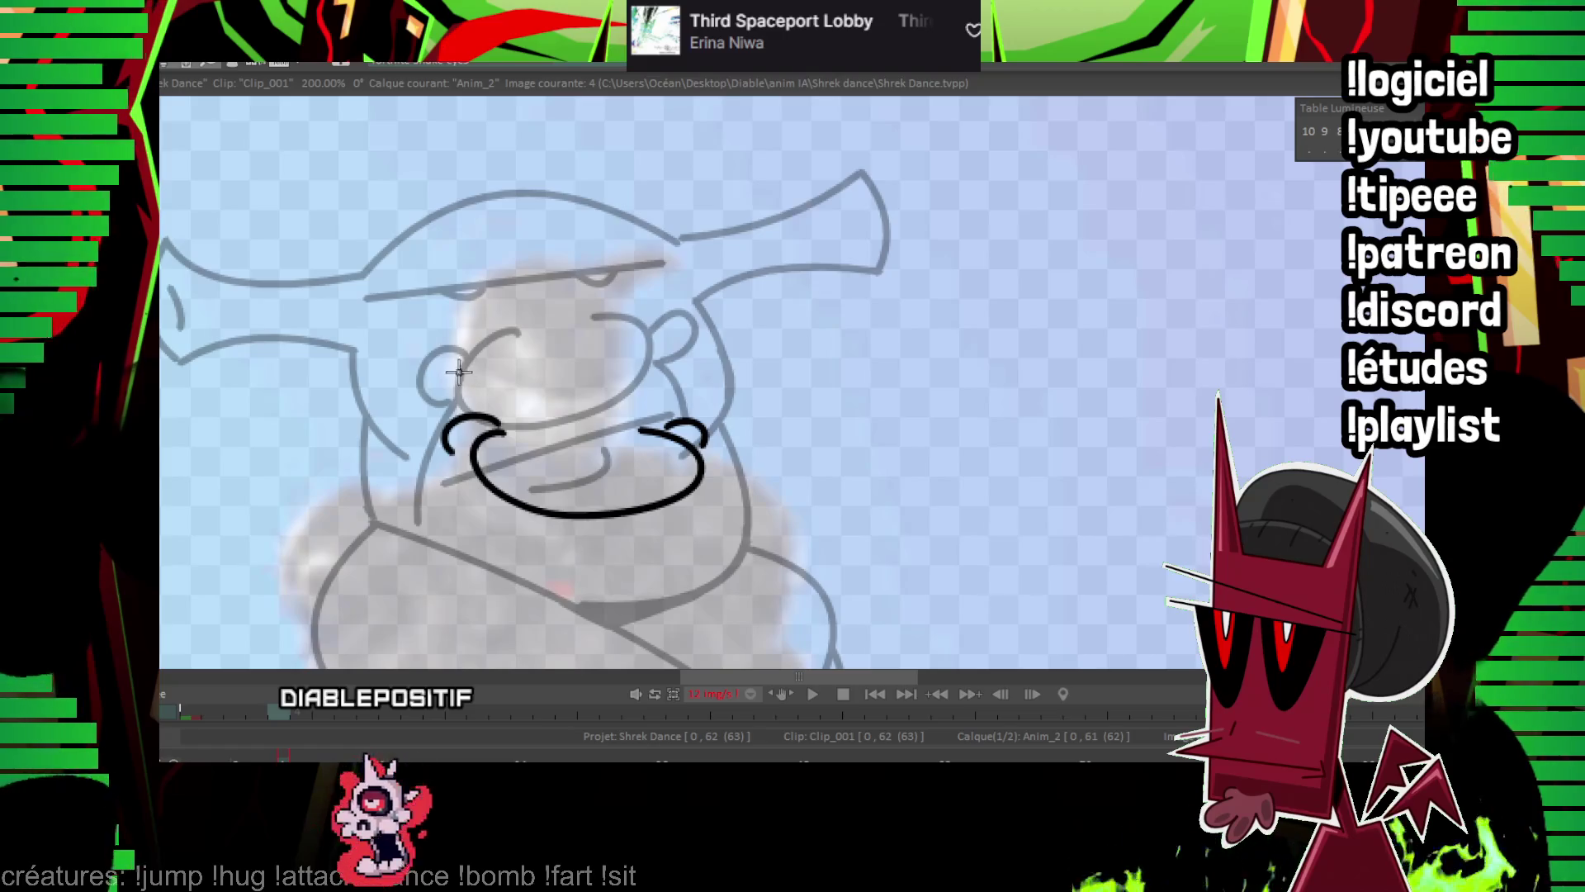
Ink the straight line across the eyes and the upper face lines, comparing with the neighbouring frame.
{"action": "left_click_drag", "start_coordinate": [690, 384], "coordinate": [708, 386]}
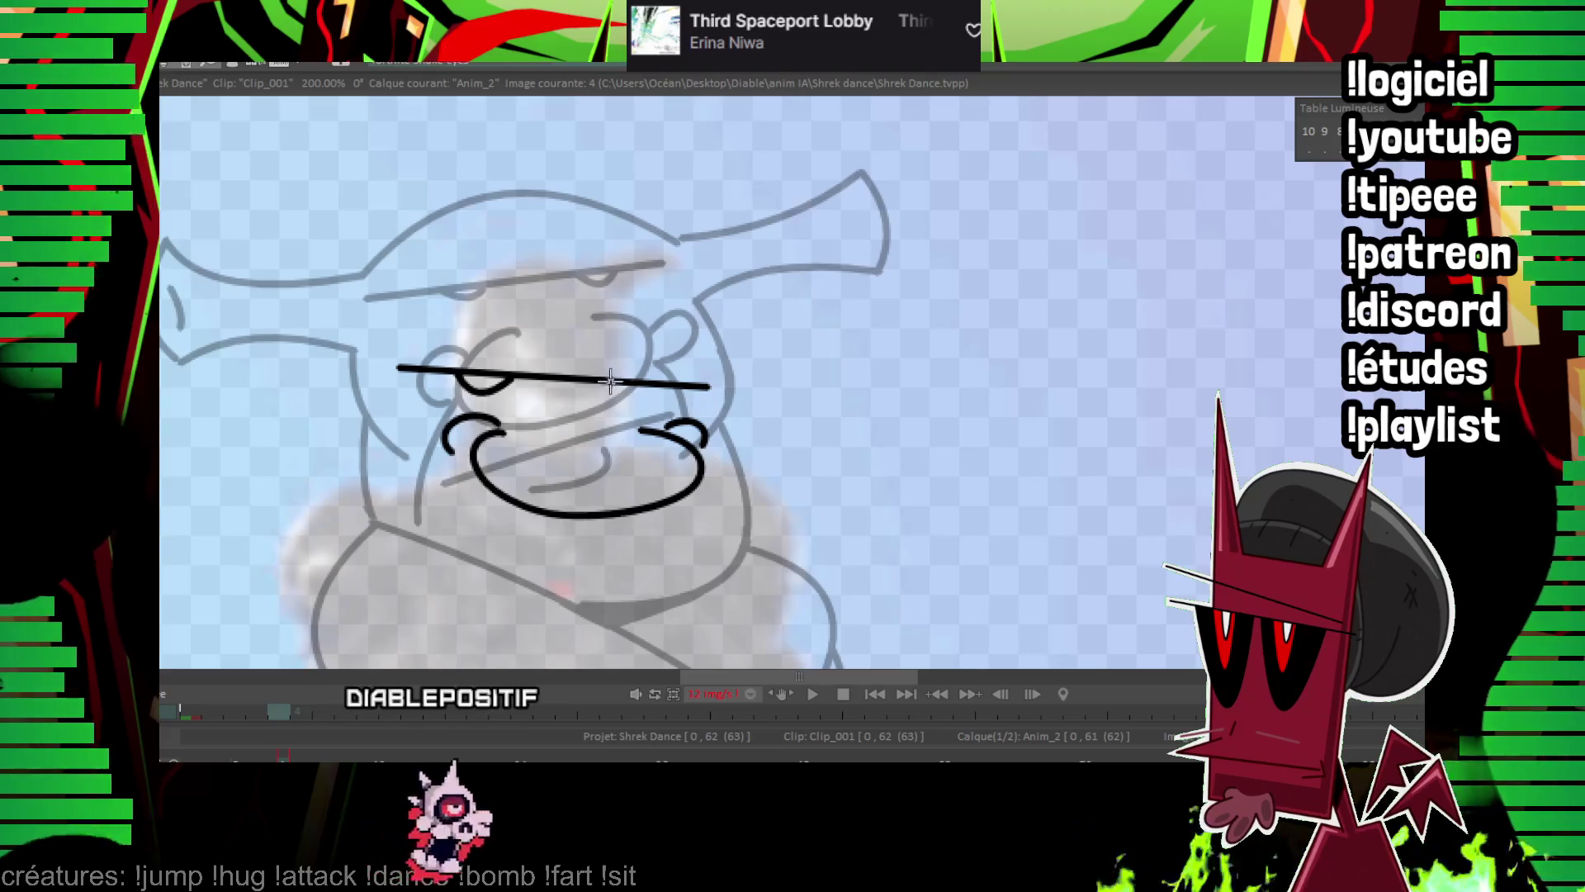
{"action": "left_click_drag", "start_coordinate": [636, 383], "coordinate": [601, 245]}
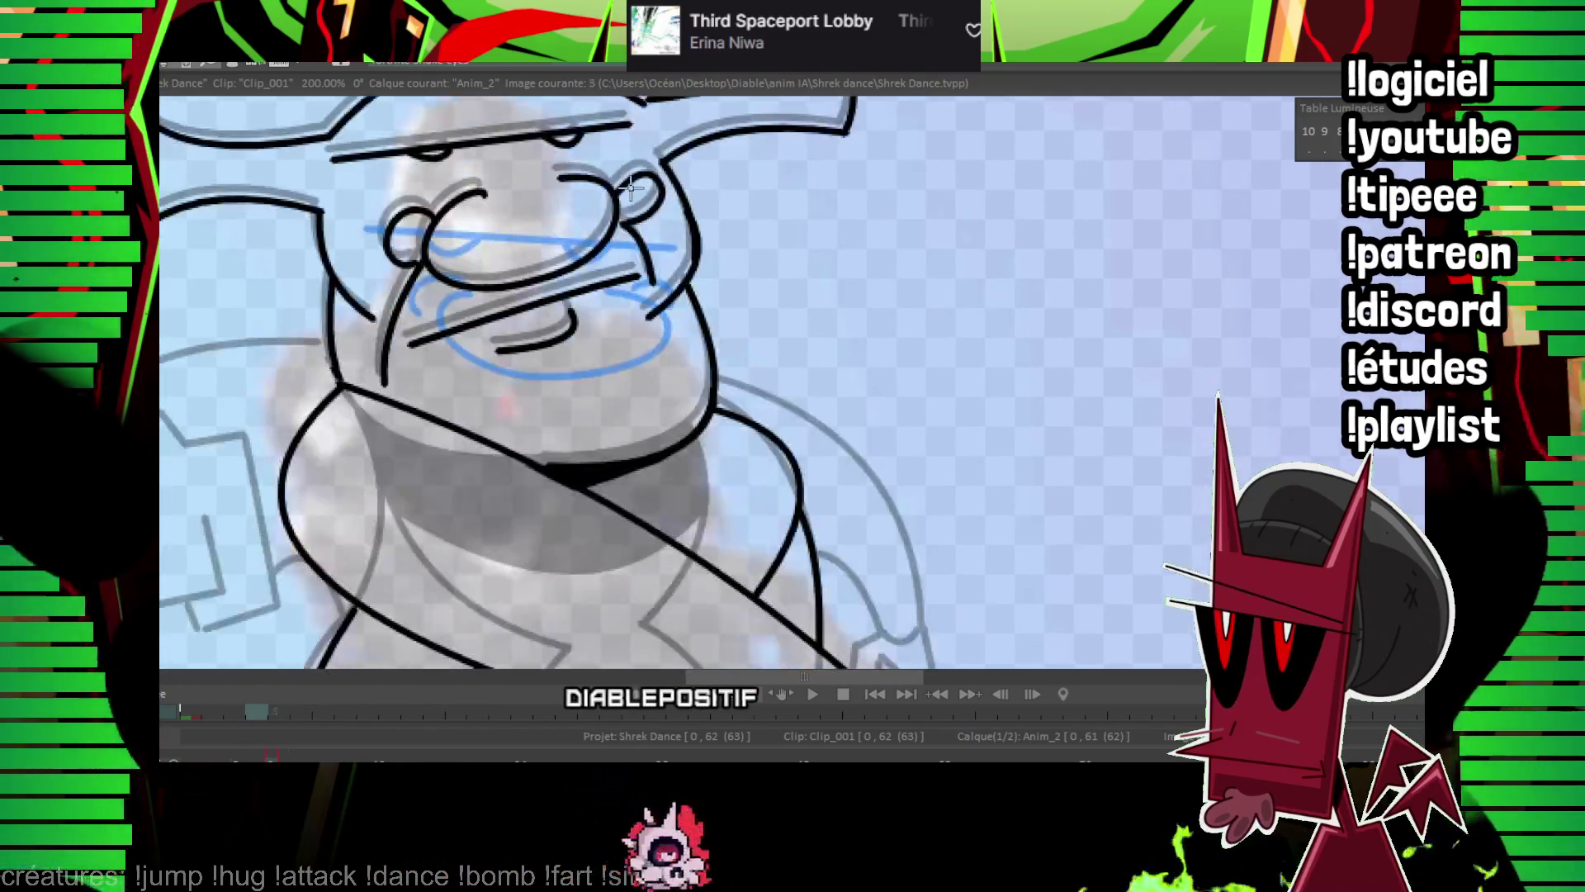
{"action": "left_click_drag", "start_coordinate": [630, 187], "coordinate": [620, 198]}
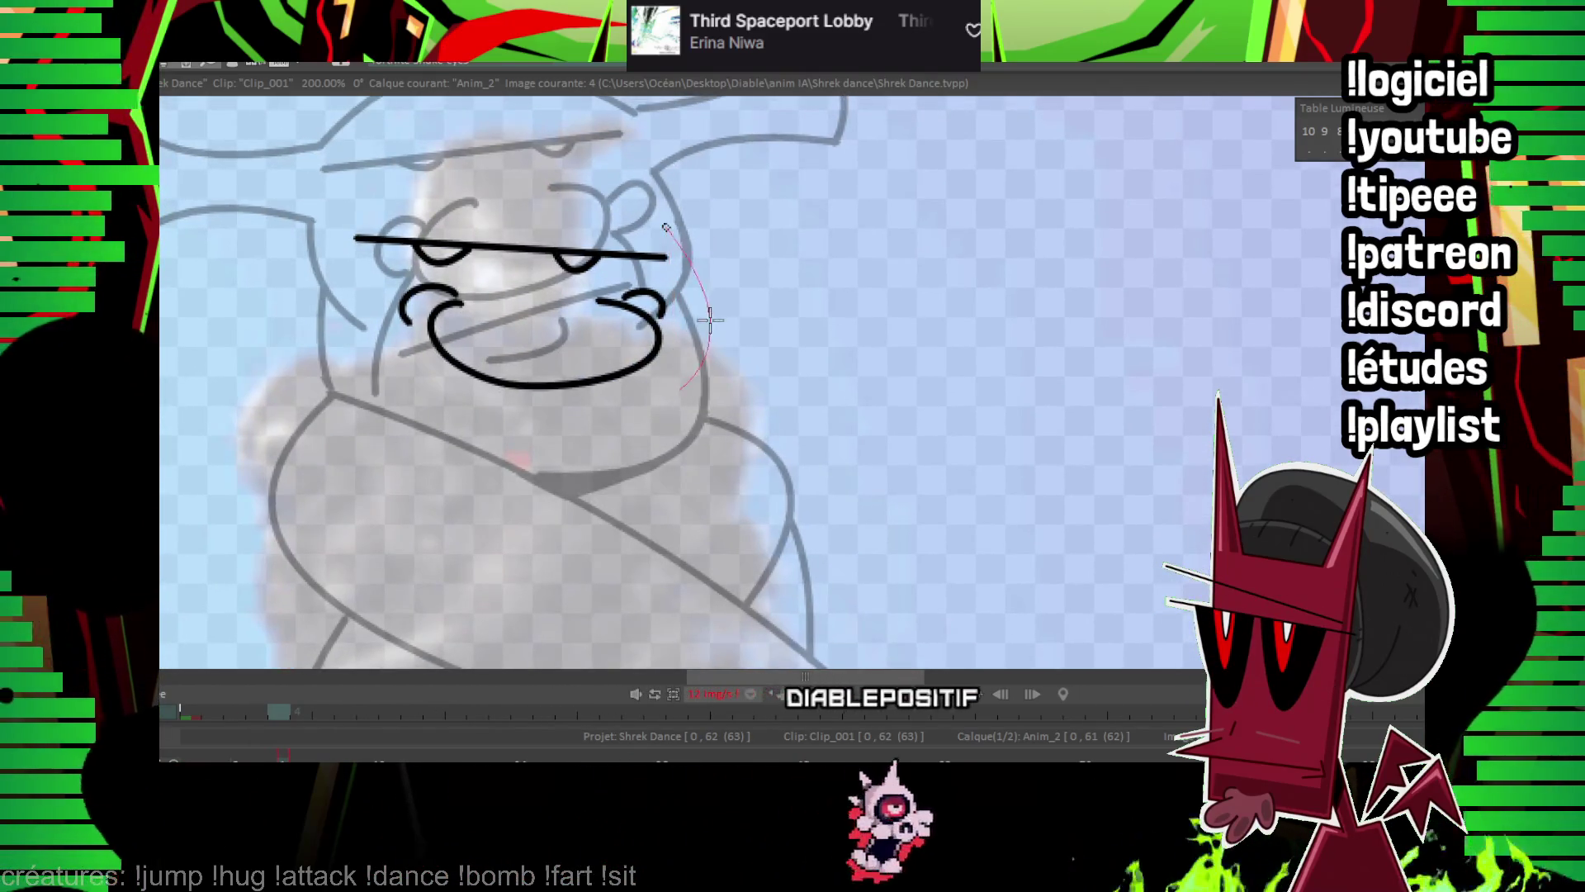
{"action": "key", "text": "Left"}
{"action": "key", "text": "Right"}
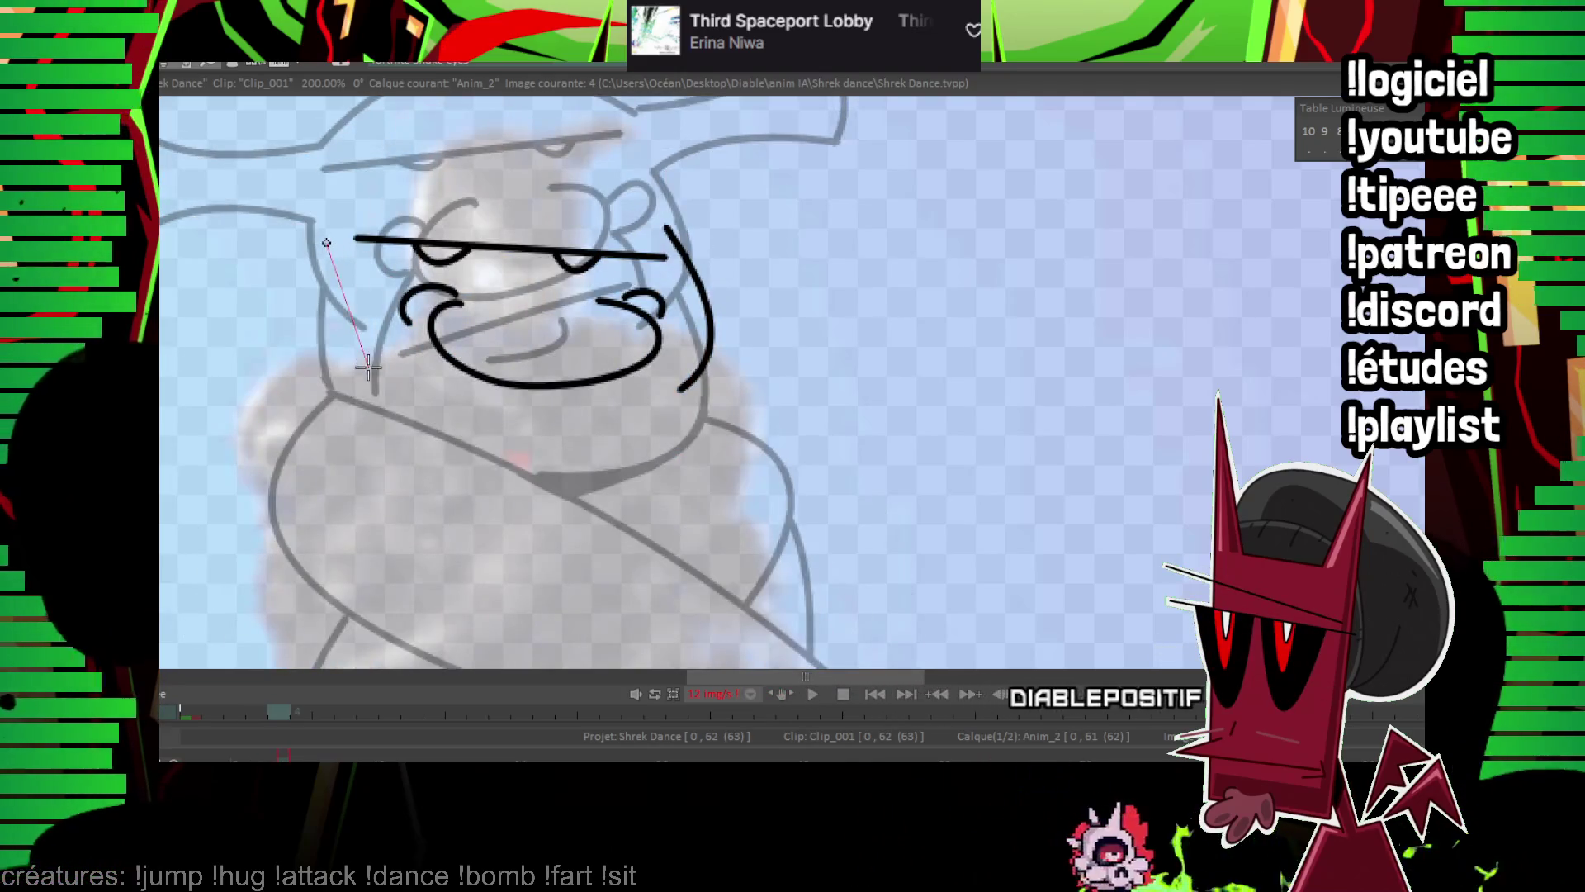
{"action": "left_click_drag", "start_coordinate": [806, 467], "coordinate": [869, 183]}
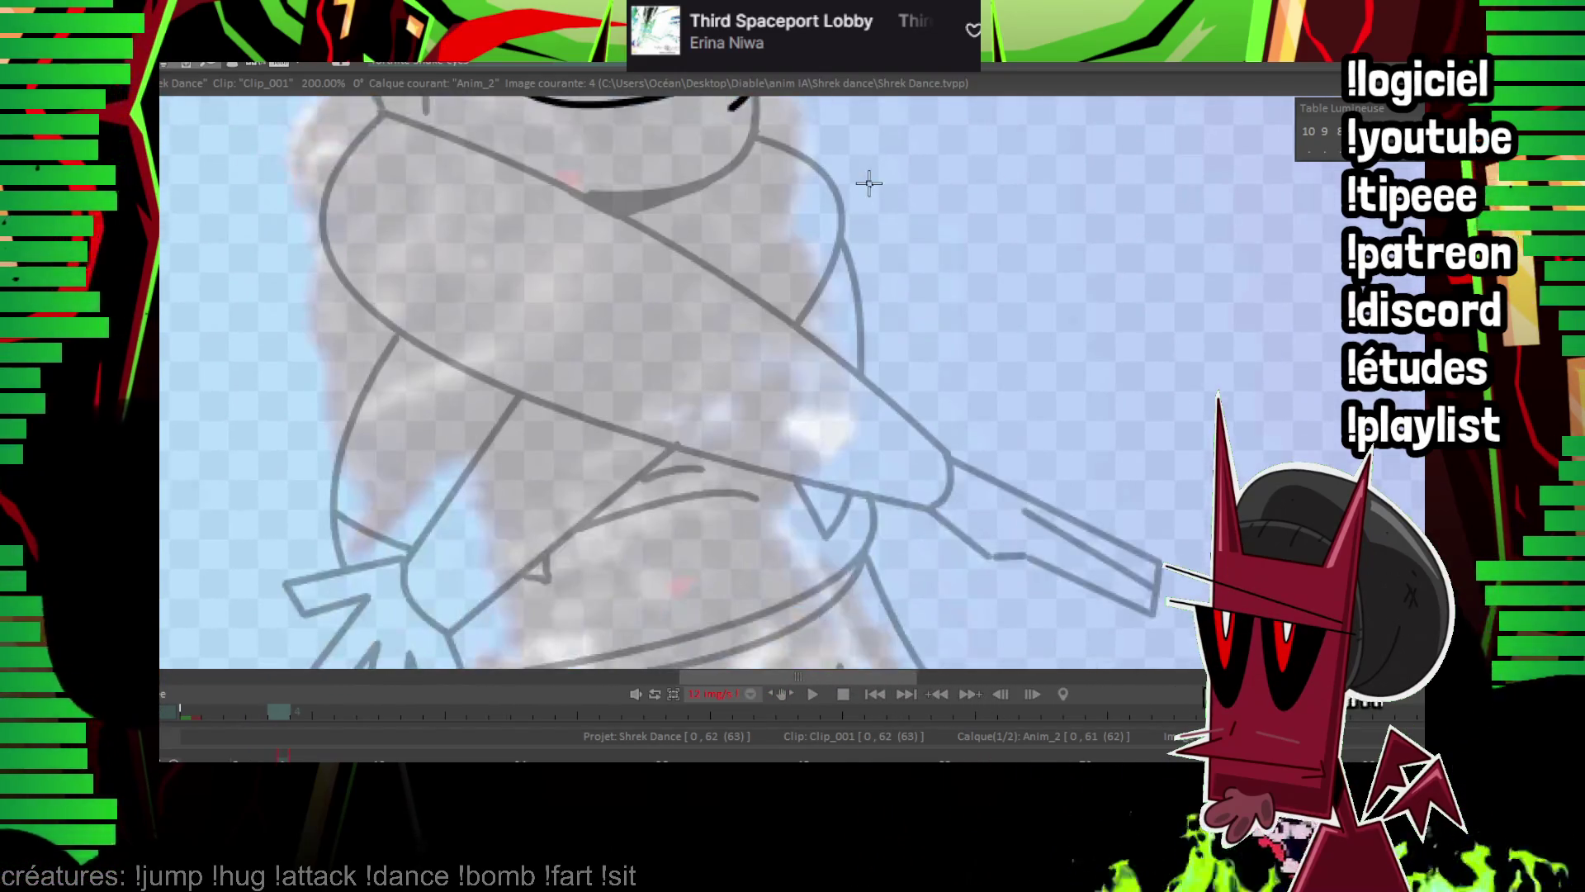
{"action": "scroll", "coordinate": [792, 388], "scroll_direction": "down", "scroll_amount": 3}
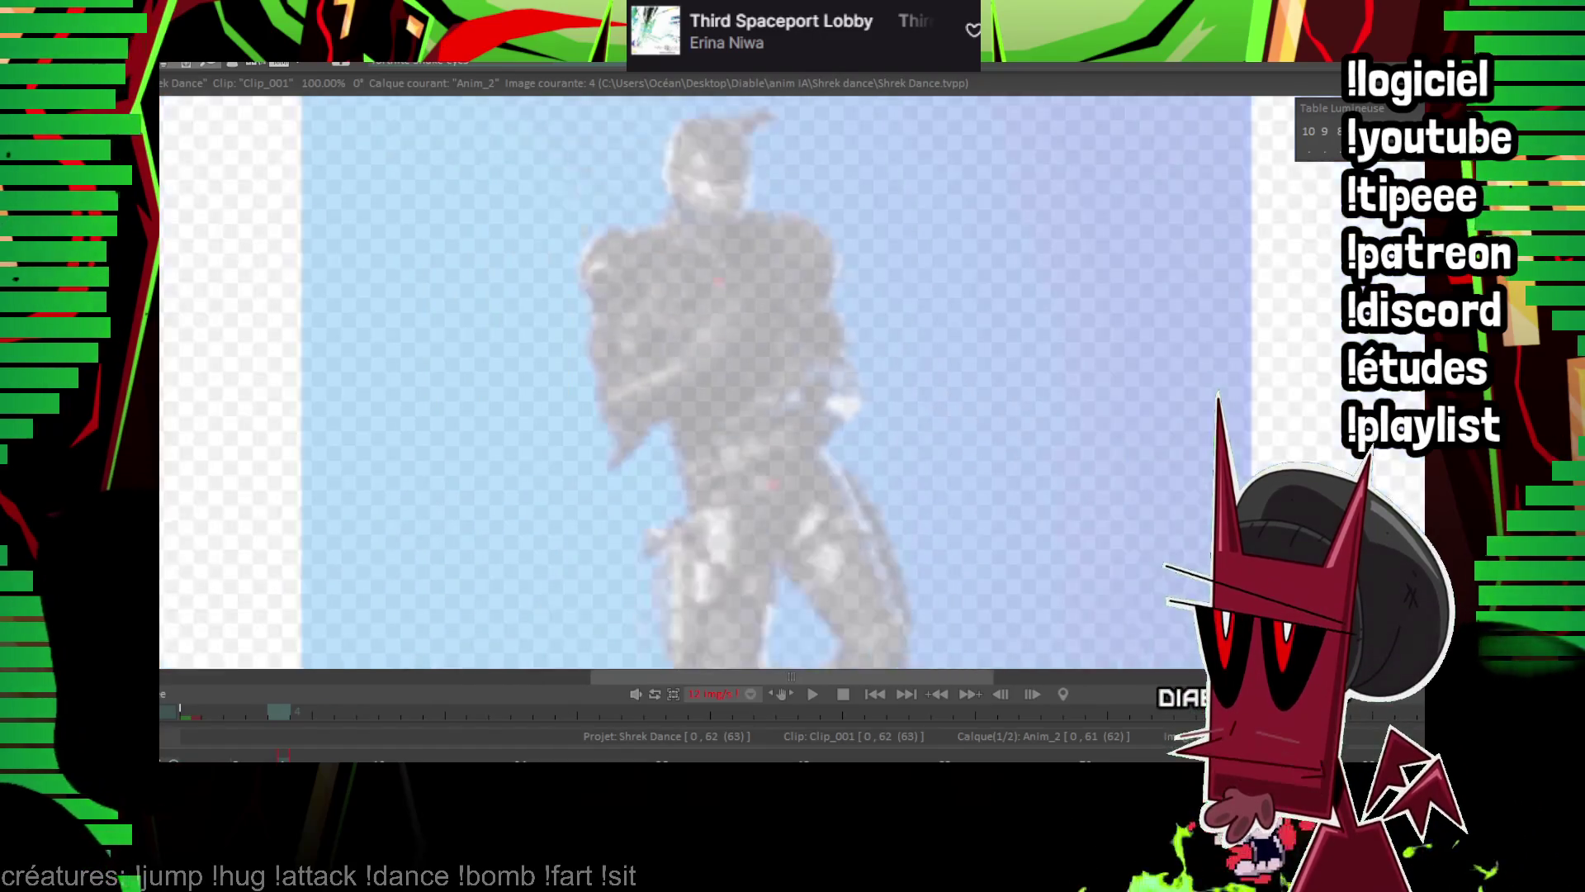
Step back and forth through neighbouring frames to compare the reference dance poses with frame 4.
{"action": "key", "text": "Right"}
{"action": "key", "text": "Right"}
{"action": "key", "text": "Right"}
{"action": "key", "text": "Left"}
{"action": "key", "text": "Left"}
{"action": "key", "text": "Left"}
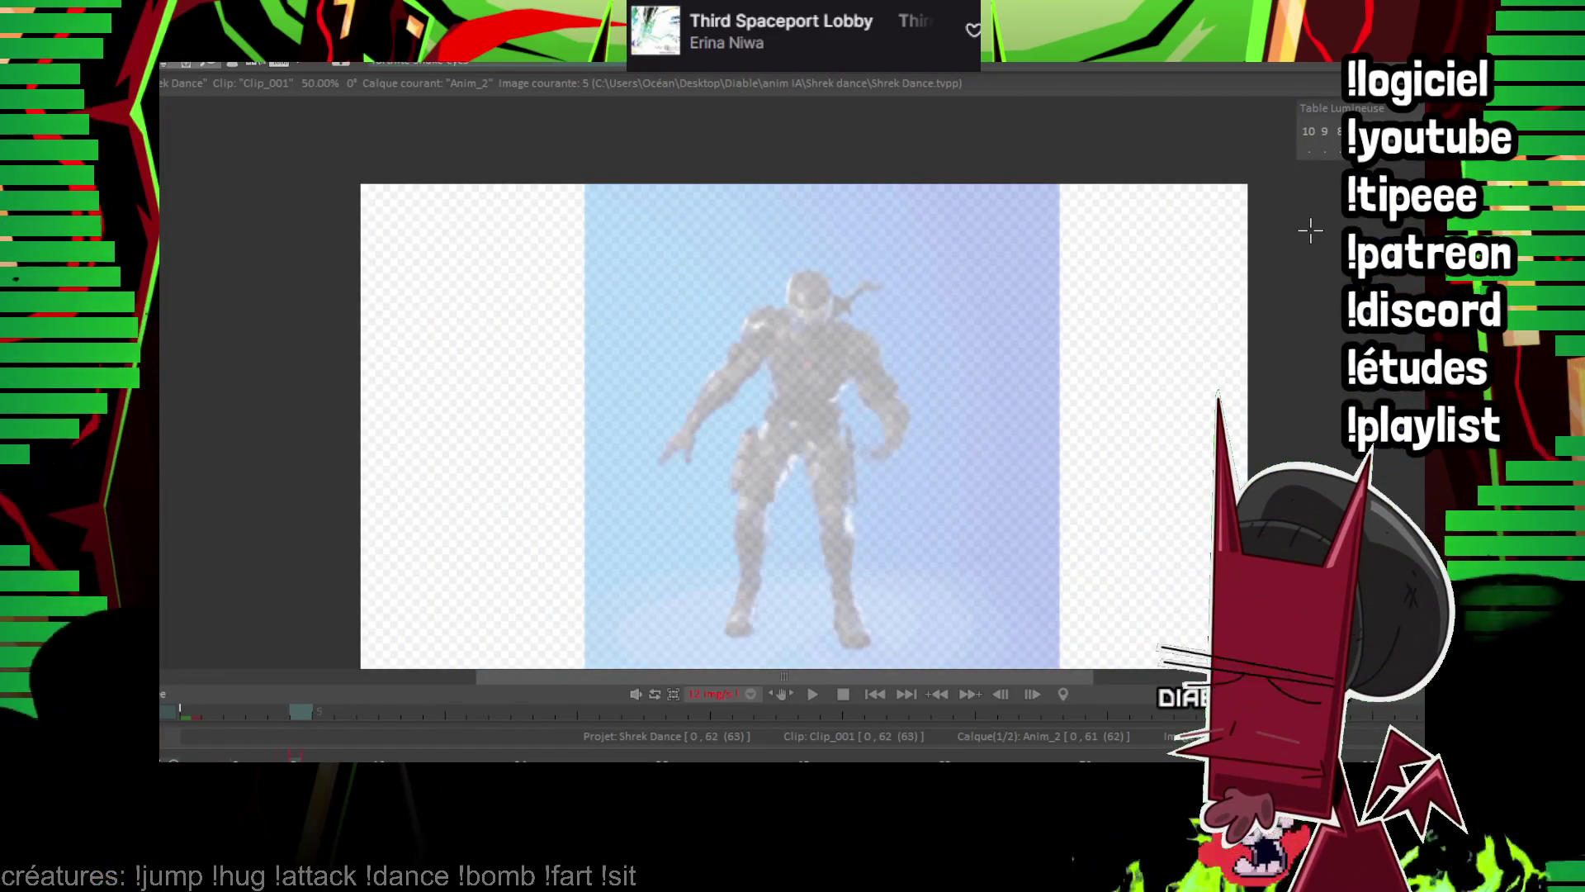
{"action": "key", "text": "Right"}
{"action": "key", "text": "Right"}
{"action": "key", "text": "Left"}
{"action": "key", "text": "Left"}
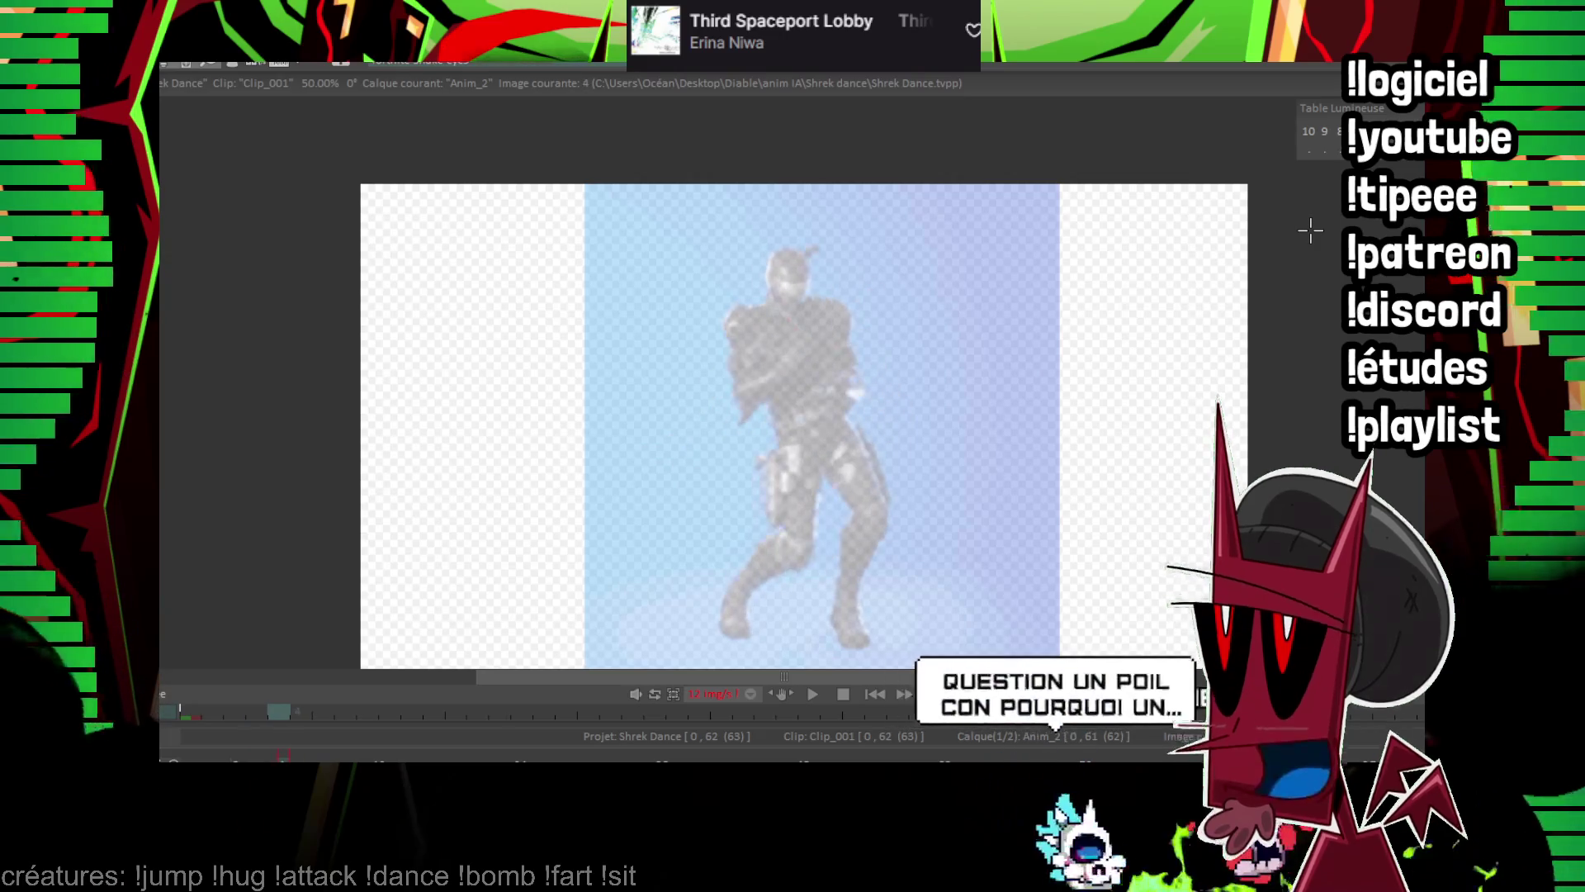
{"action": "key", "text": "Left"}
{"action": "key", "text": "Right"}
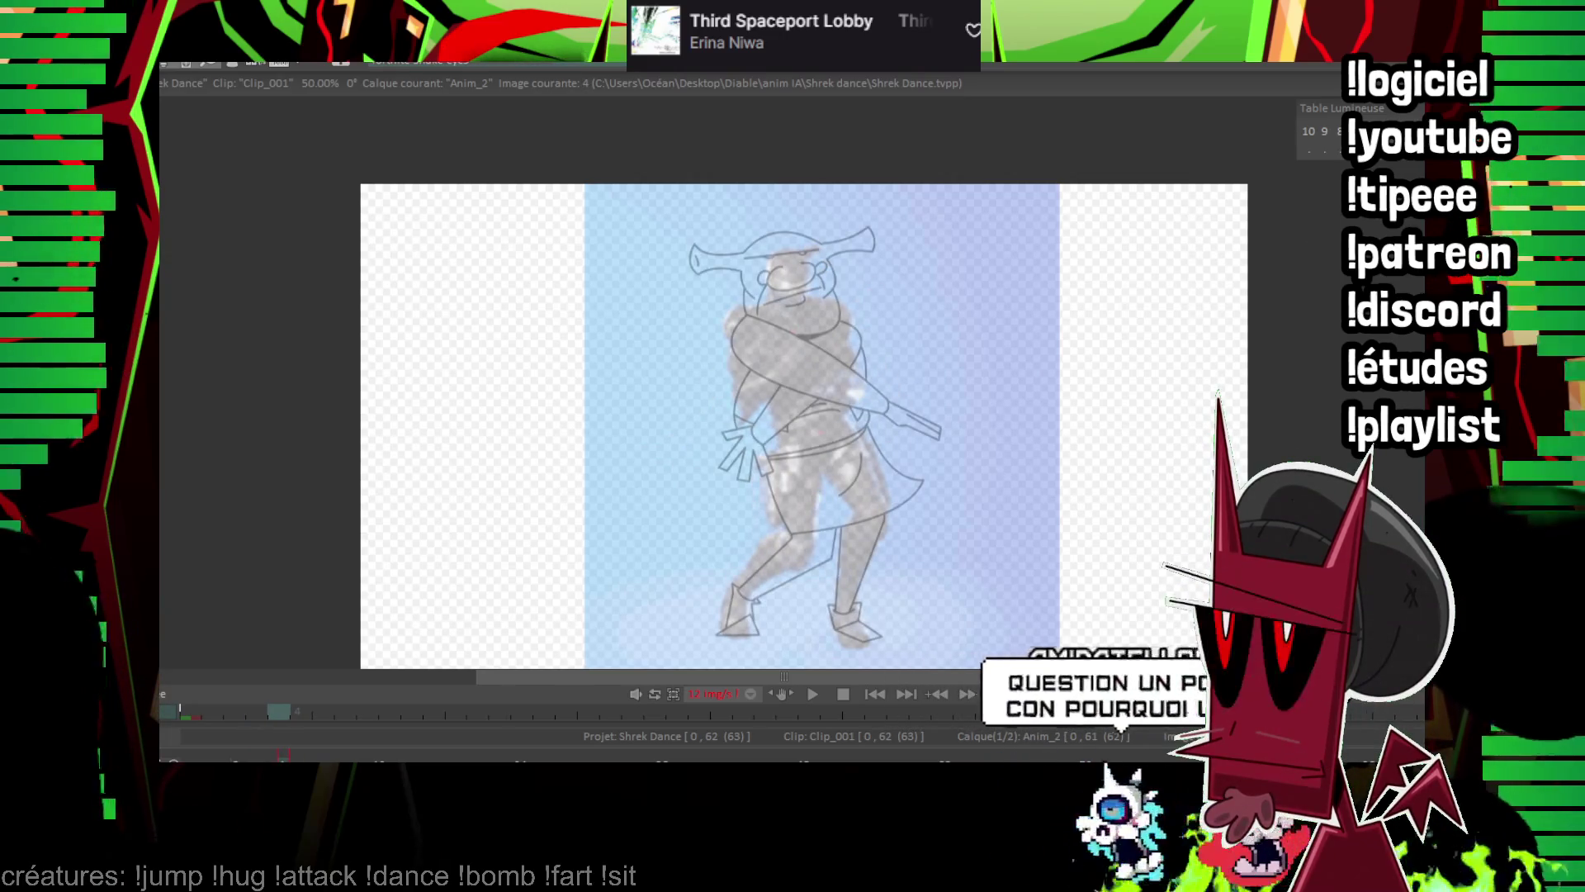
{"action": "scroll", "coordinate": [867, 384], "scroll_direction": "up", "scroll_amount": 2}
{"action": "key", "text": "Right"}
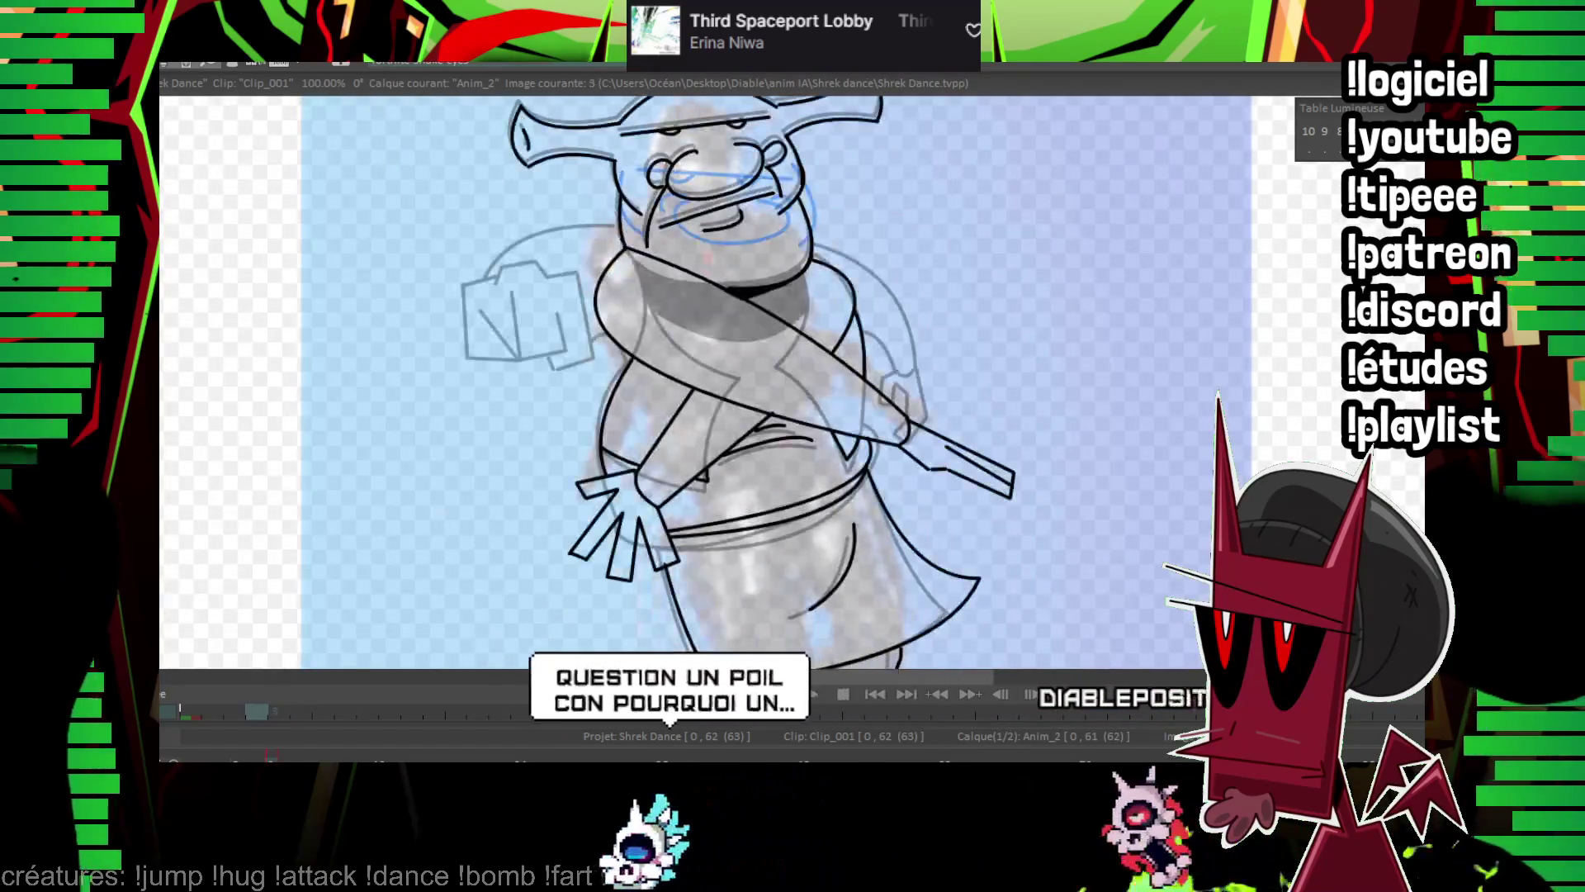
{"action": "key", "text": "Left"}
{"action": "scroll", "coordinate": [759, 359], "scroll_direction": "up", "scroll_amount": 1}
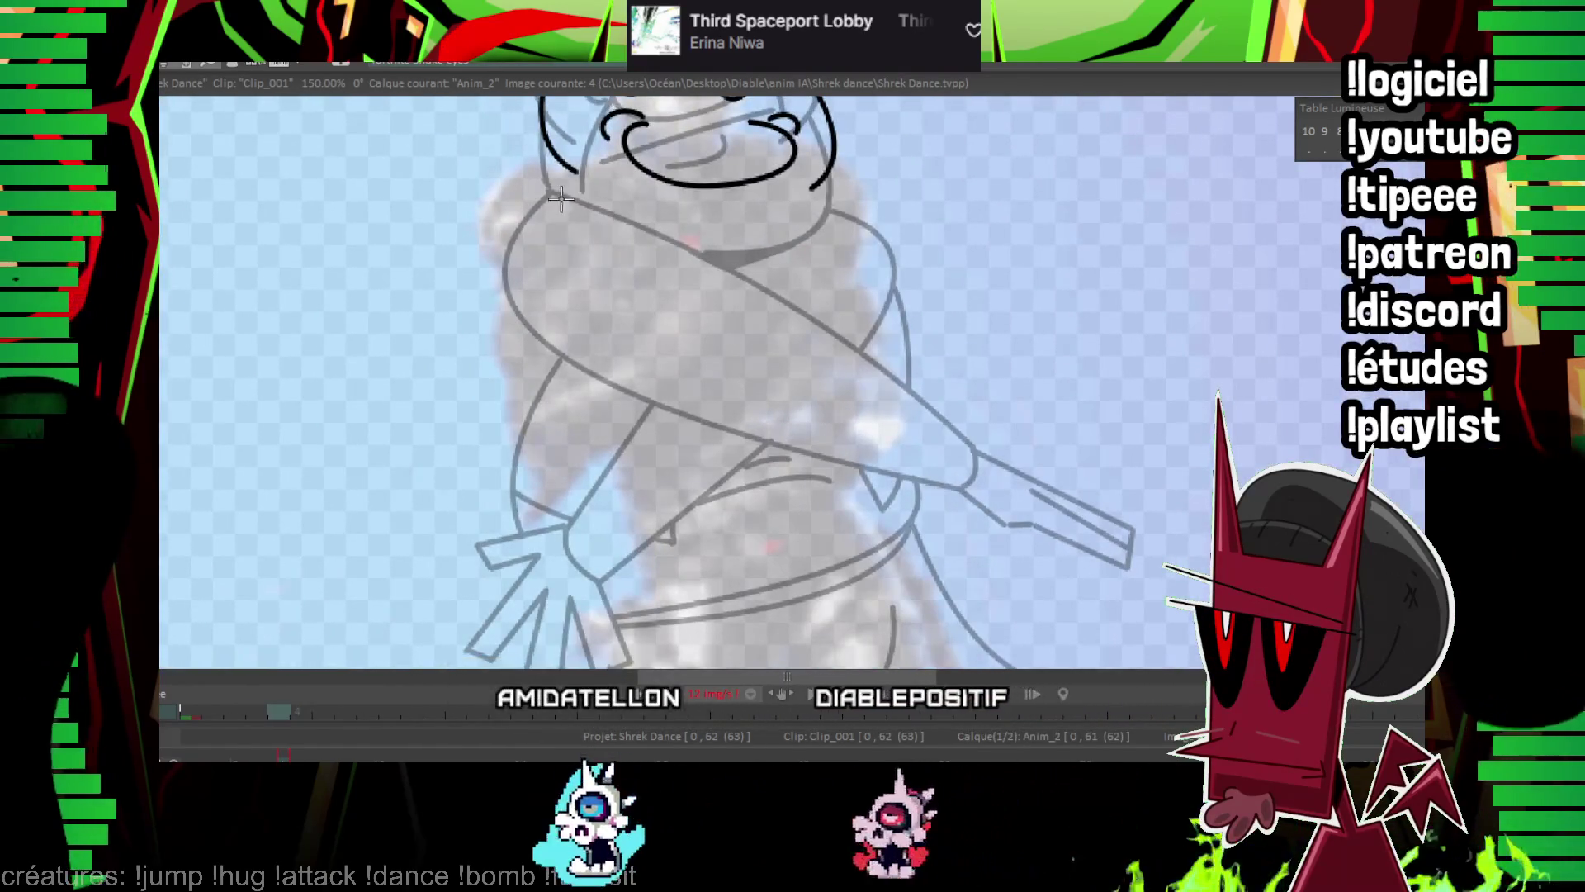
Ink the curve around the left arm and set the start of the next arm line.
{"action": "mouse_move", "coordinate": [562, 224]}
{"action": "left_mouse_down"}
{"action": "mouse_move", "coordinate": [462, 322]}
{"action": "mouse_move", "coordinate": [715, 474]}
{"action": "left_mouse_up"}
{"action": "key", "text": "Right"}
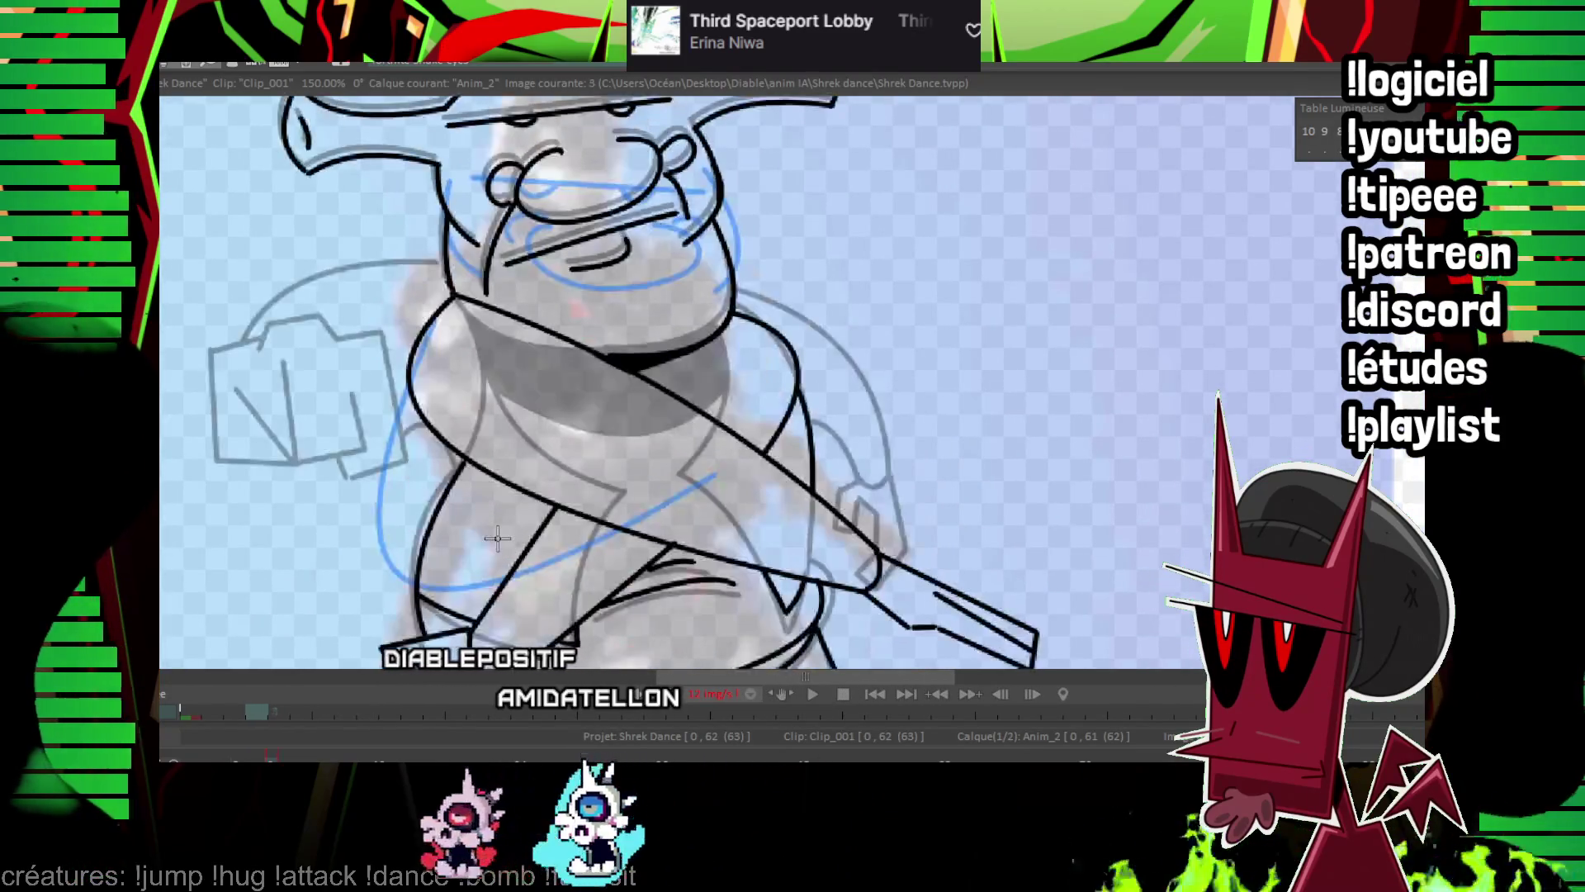
{"action": "key", "text": "Left"}
{"action": "left_click", "coordinate": [435, 503]}
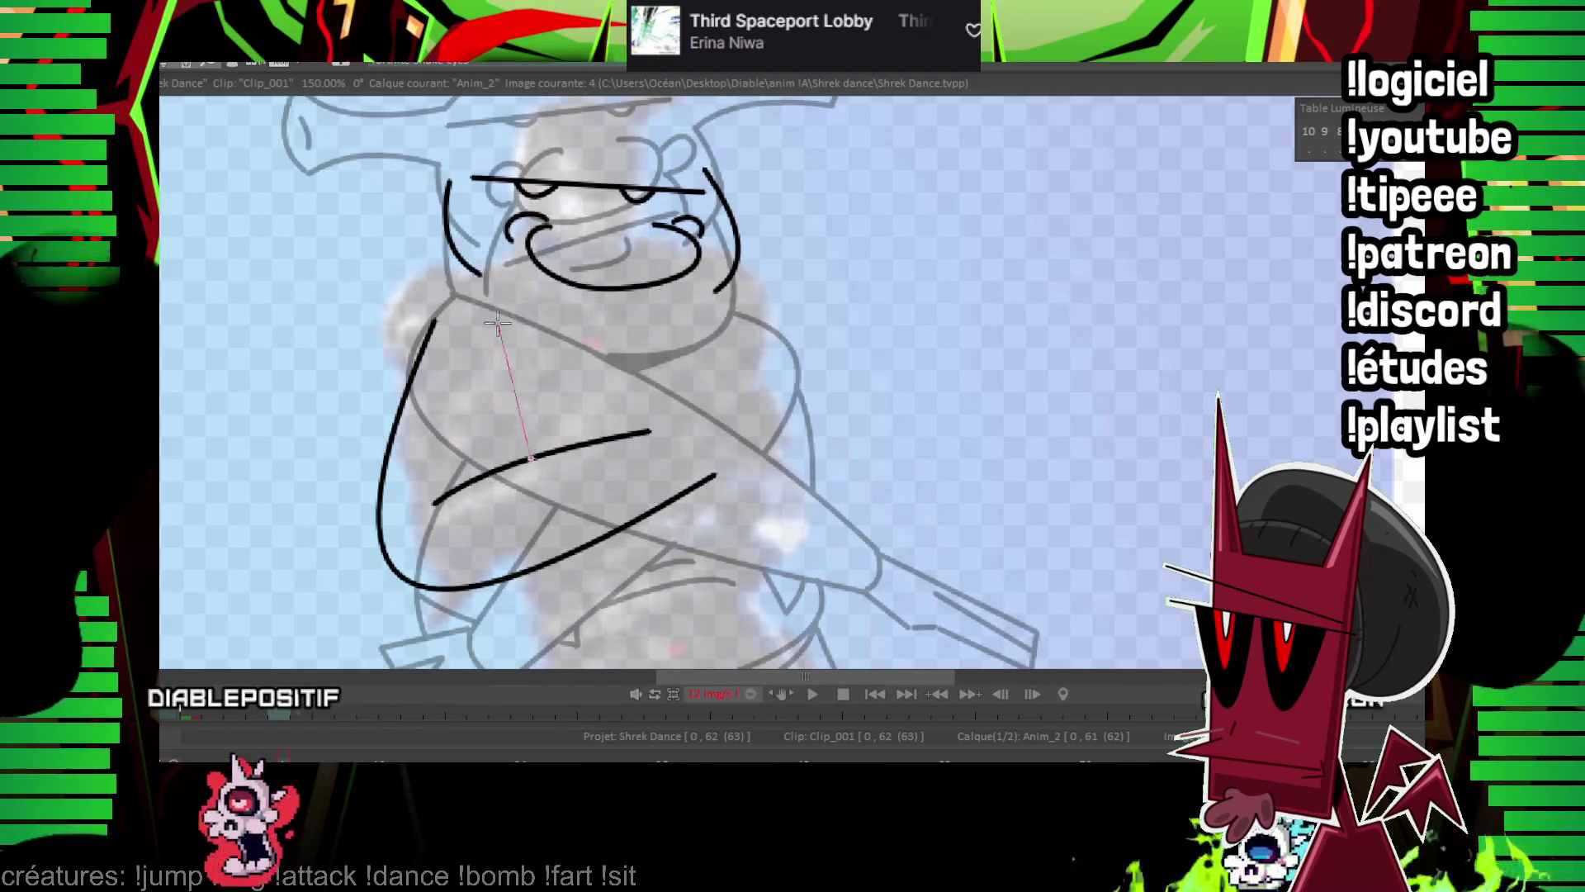
{"action": "key", "text": "Right"}
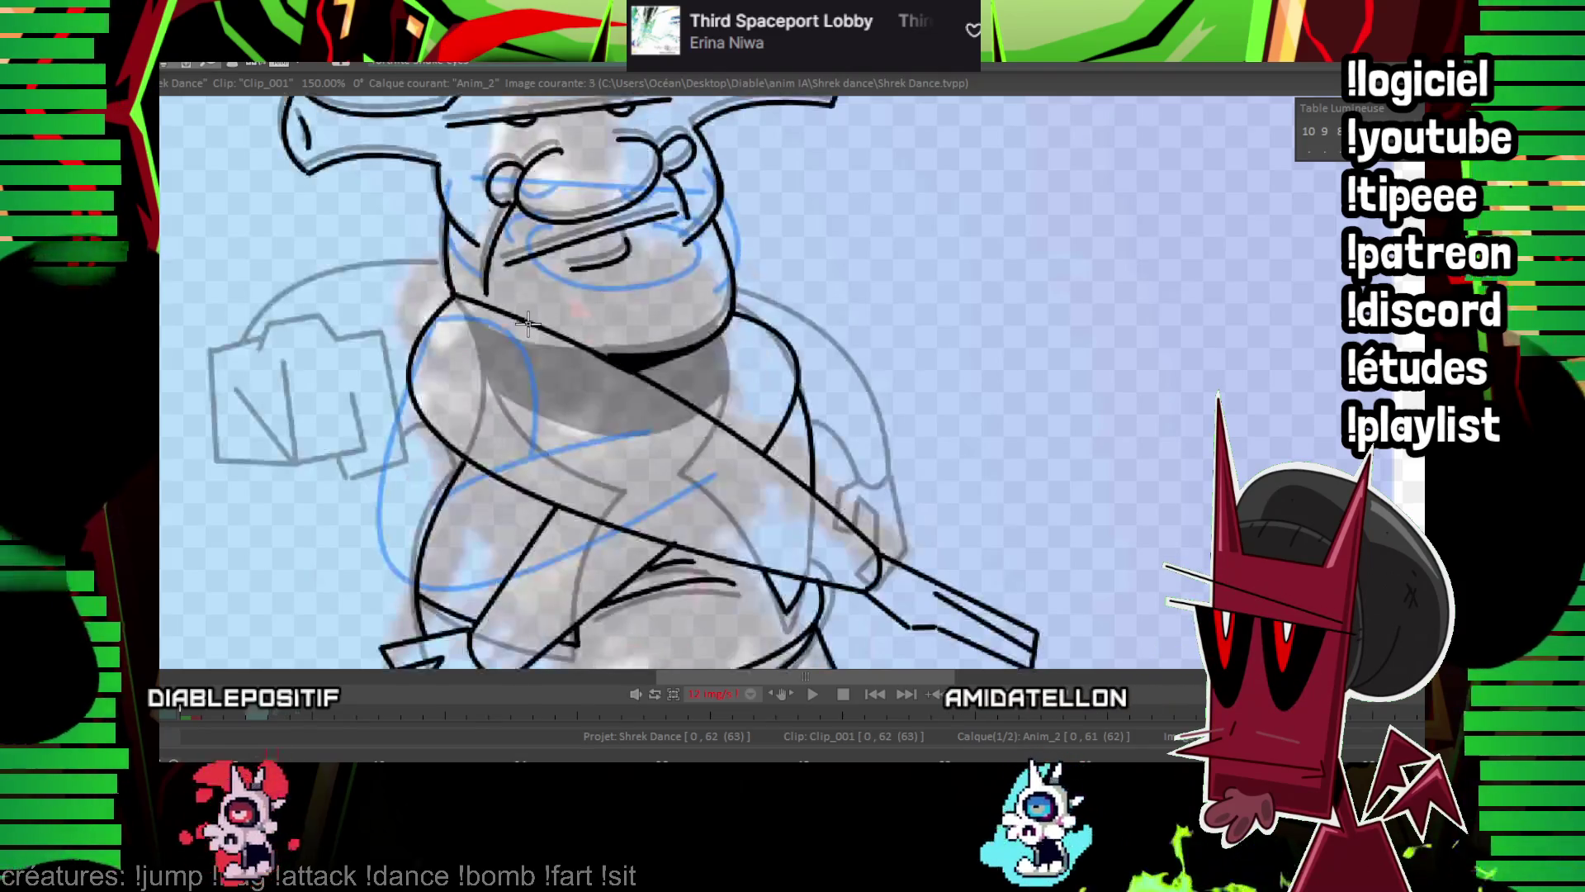
{"action": "key", "text": "Left"}
Join the arm's upper and lower lines and draw the bent hand at its end.
{"action": "mouse_move", "coordinate": [932, 387]}
{"action": "left_mouse_down"}
{"action": "mouse_move", "coordinate": [729, 314]}
{"action": "mouse_move", "coordinate": [672, 358]}
{"action": "mouse_move", "coordinate": [702, 340]}
{"action": "left_mouse_up"}
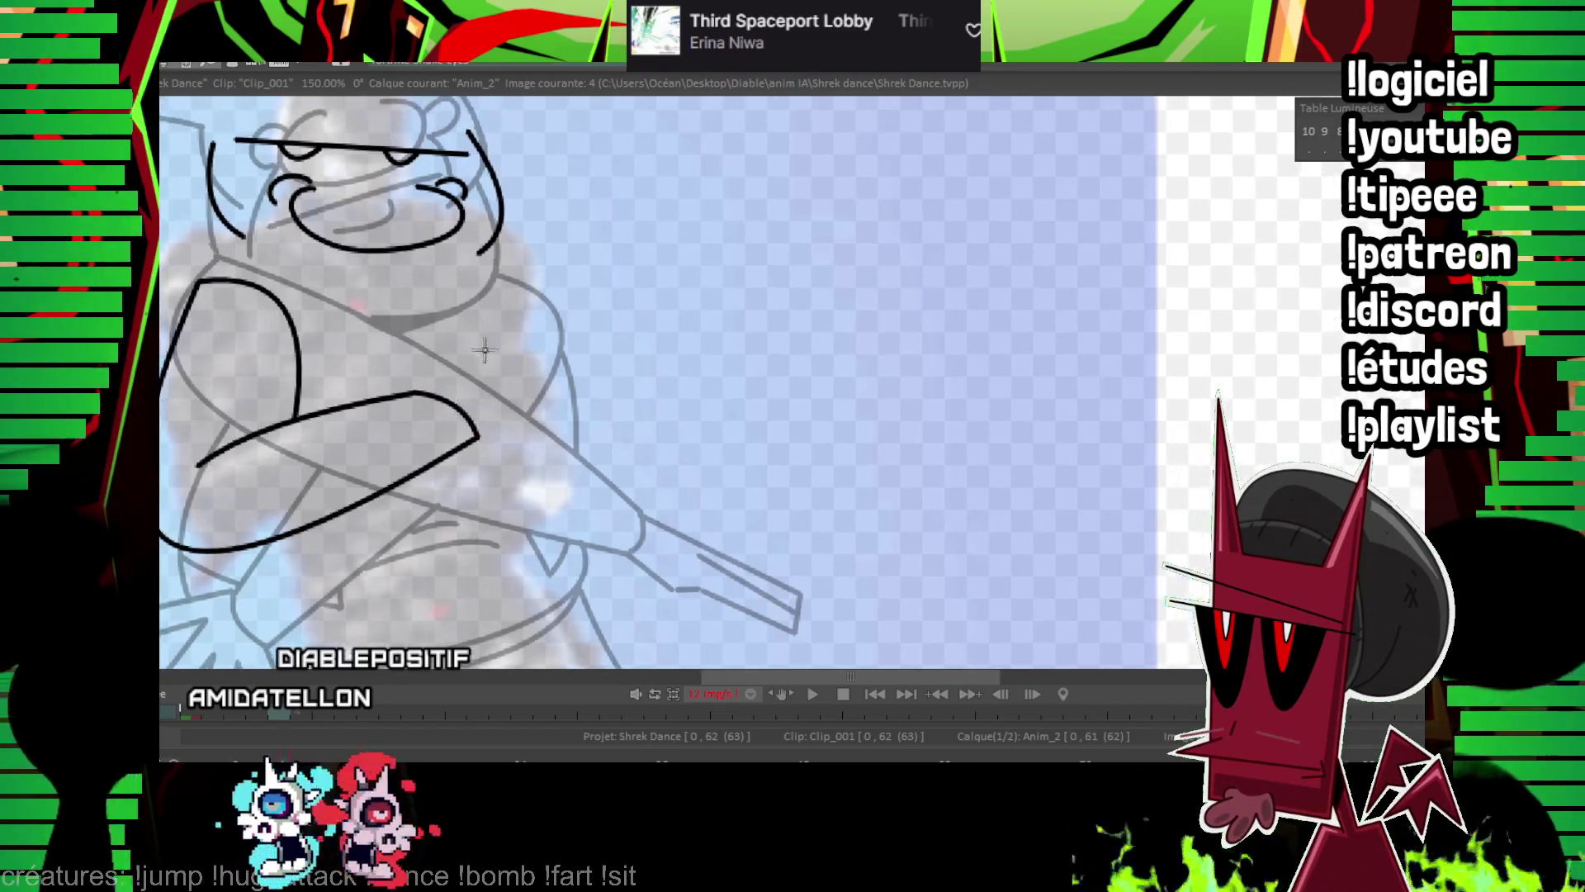
{"action": "left_click_drag", "start_coordinate": [450, 374], "coordinate": [516, 417]}
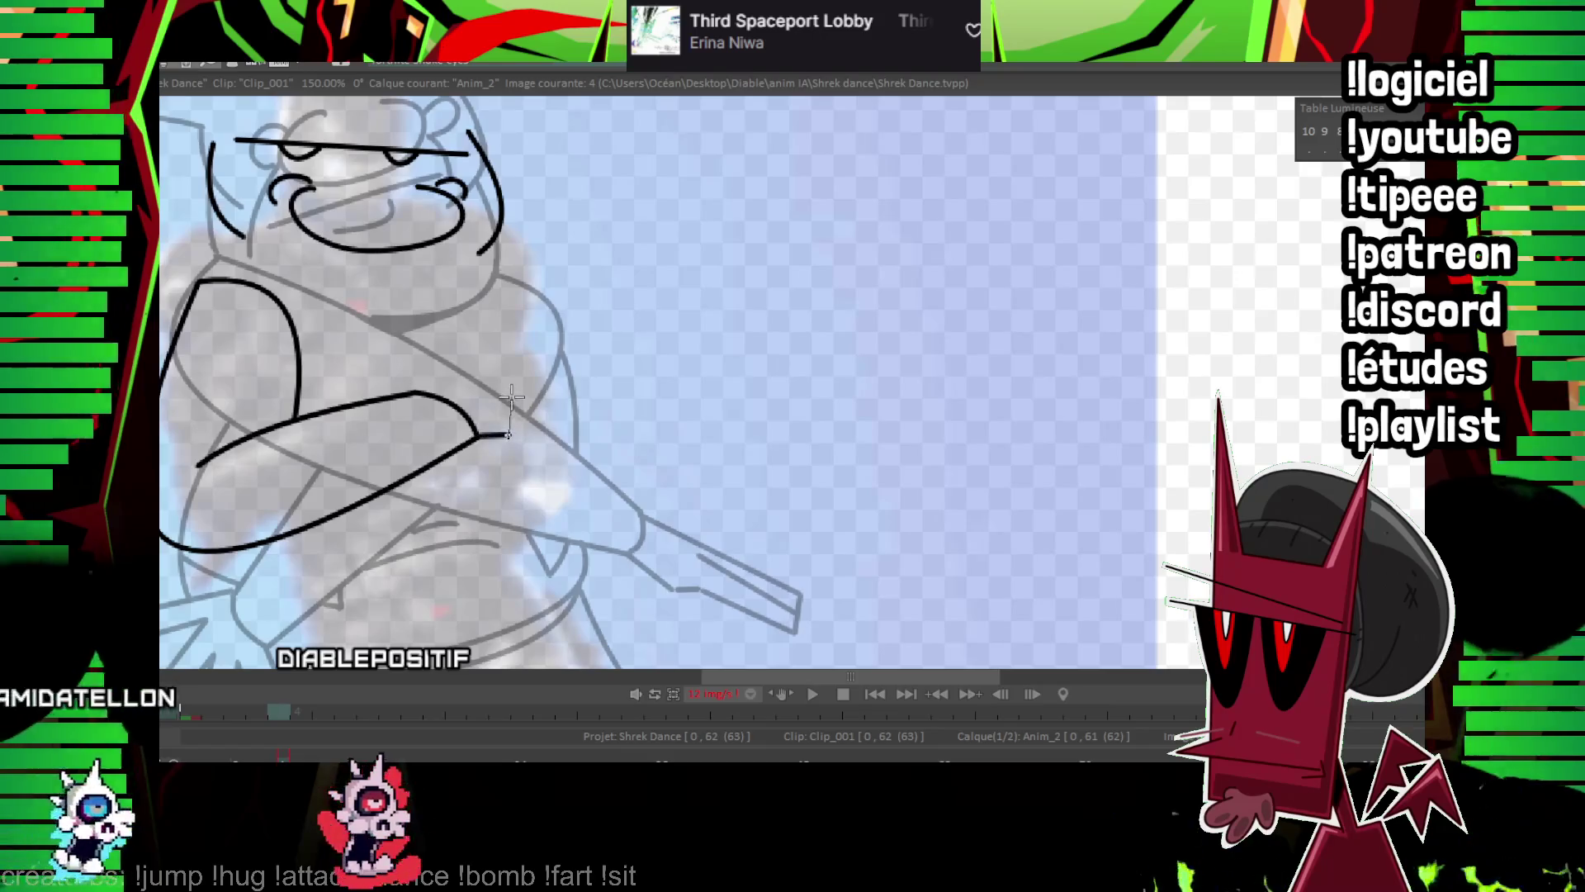
{"action": "mouse_move", "coordinate": [509, 434]}
{"action": "left_mouse_down"}
{"action": "mouse_move", "coordinate": [525, 355]}
{"action": "mouse_move", "coordinate": [423, 392]}
{"action": "mouse_move", "coordinate": [528, 351]}
{"action": "left_mouse_up"}
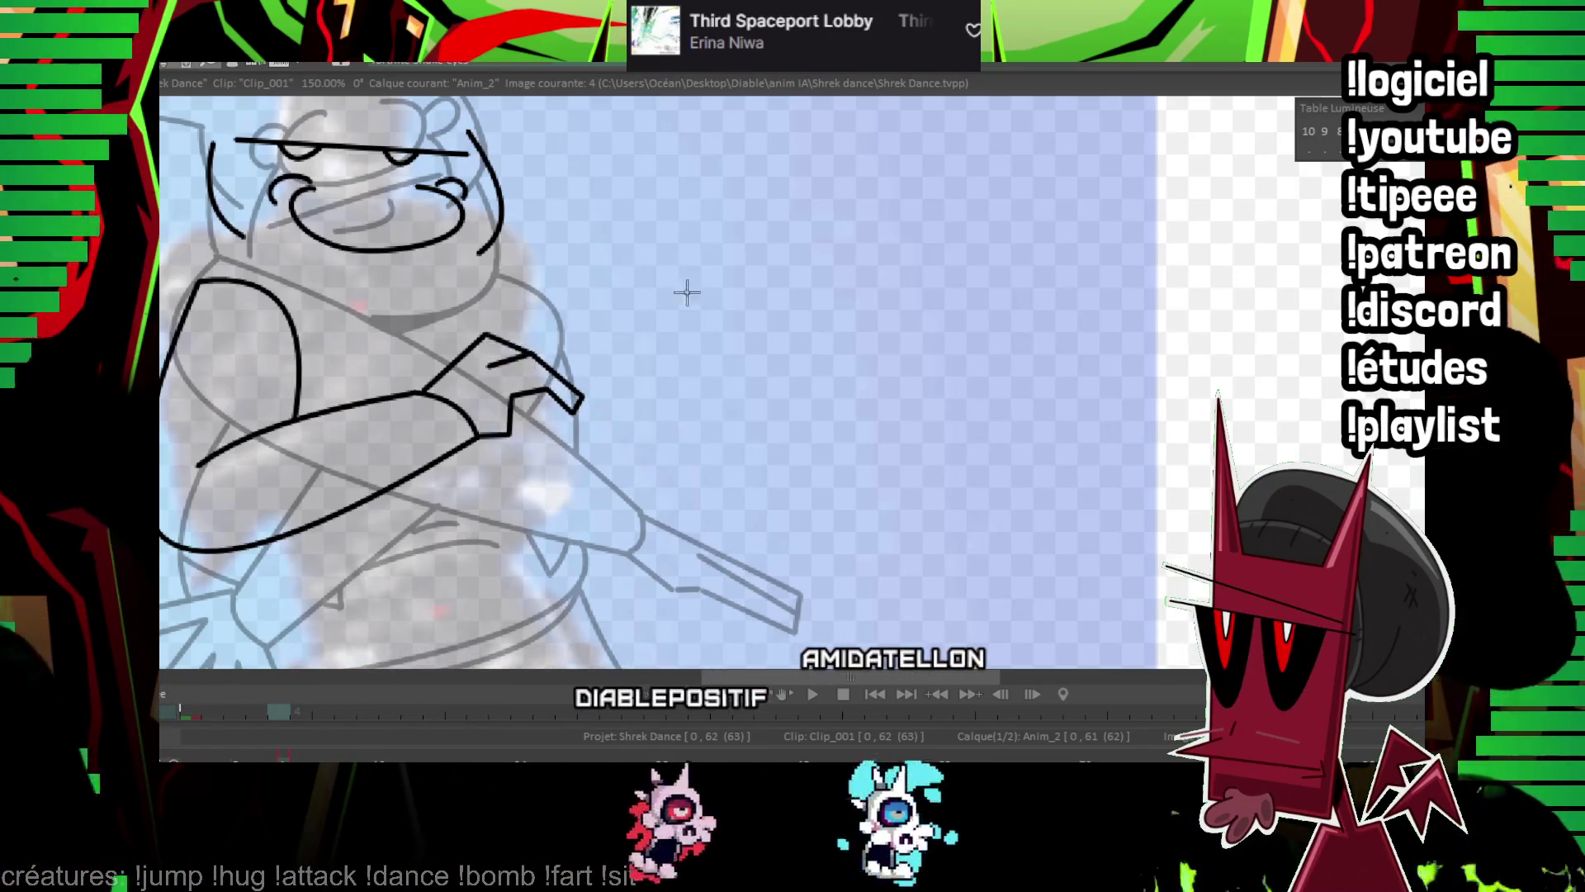
{"action": "scroll", "coordinate": [686, 292], "scroll_direction": "down", "scroll_amount": 5}
Compare frames 3 and 4, then zoom in to 200%.
{"action": "key", "text": "Left"}
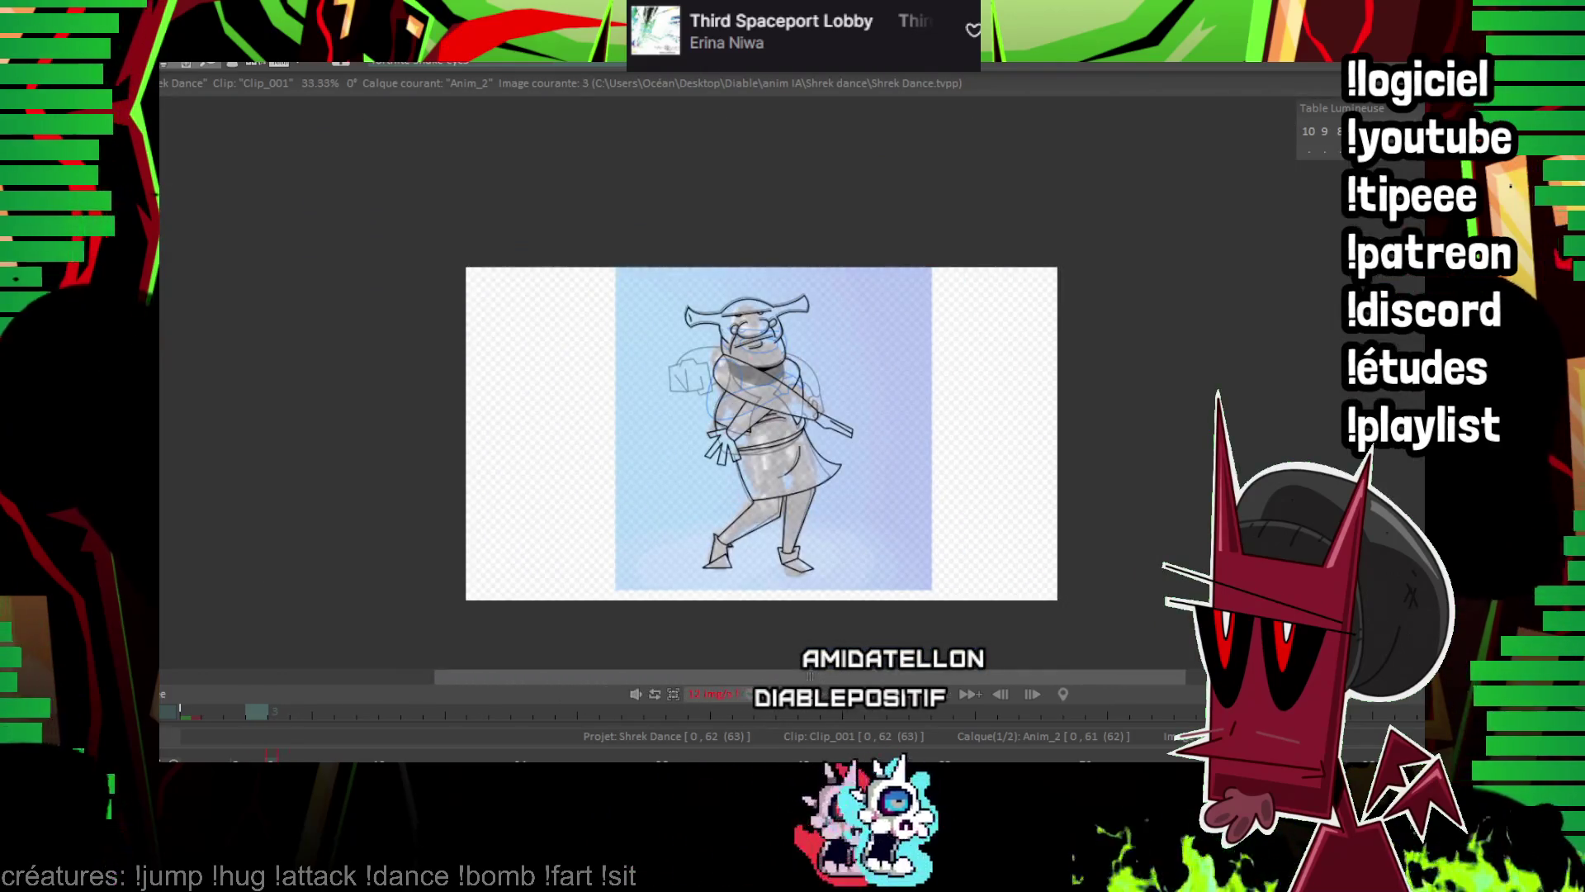
{"action": "key", "text": "Right"}
{"action": "key", "text": "Left"}
{"action": "key", "text": "Right"}
{"action": "key", "text": "Left"}
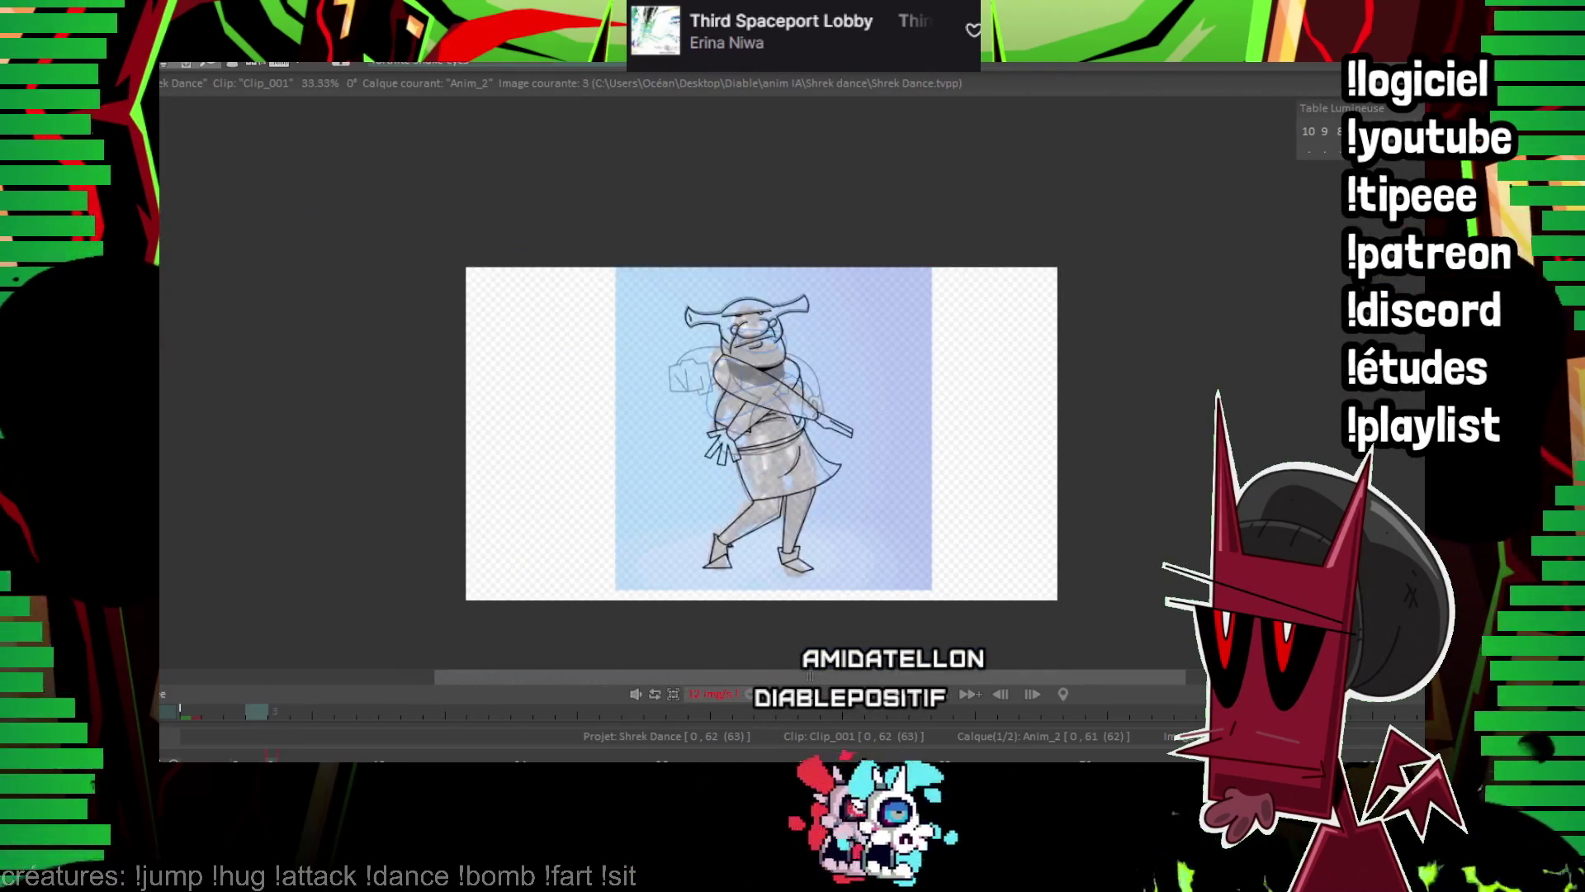
{"action": "key", "text": "Right"}
{"action": "scroll", "coordinate": [867, 385], "scroll_direction": "up", "scroll_amount": 5}
Trace the curved shoulder line below the face and the curve under the chest.
{"action": "left_click_drag", "start_coordinate": [594, 319], "coordinate": [977, 435]}
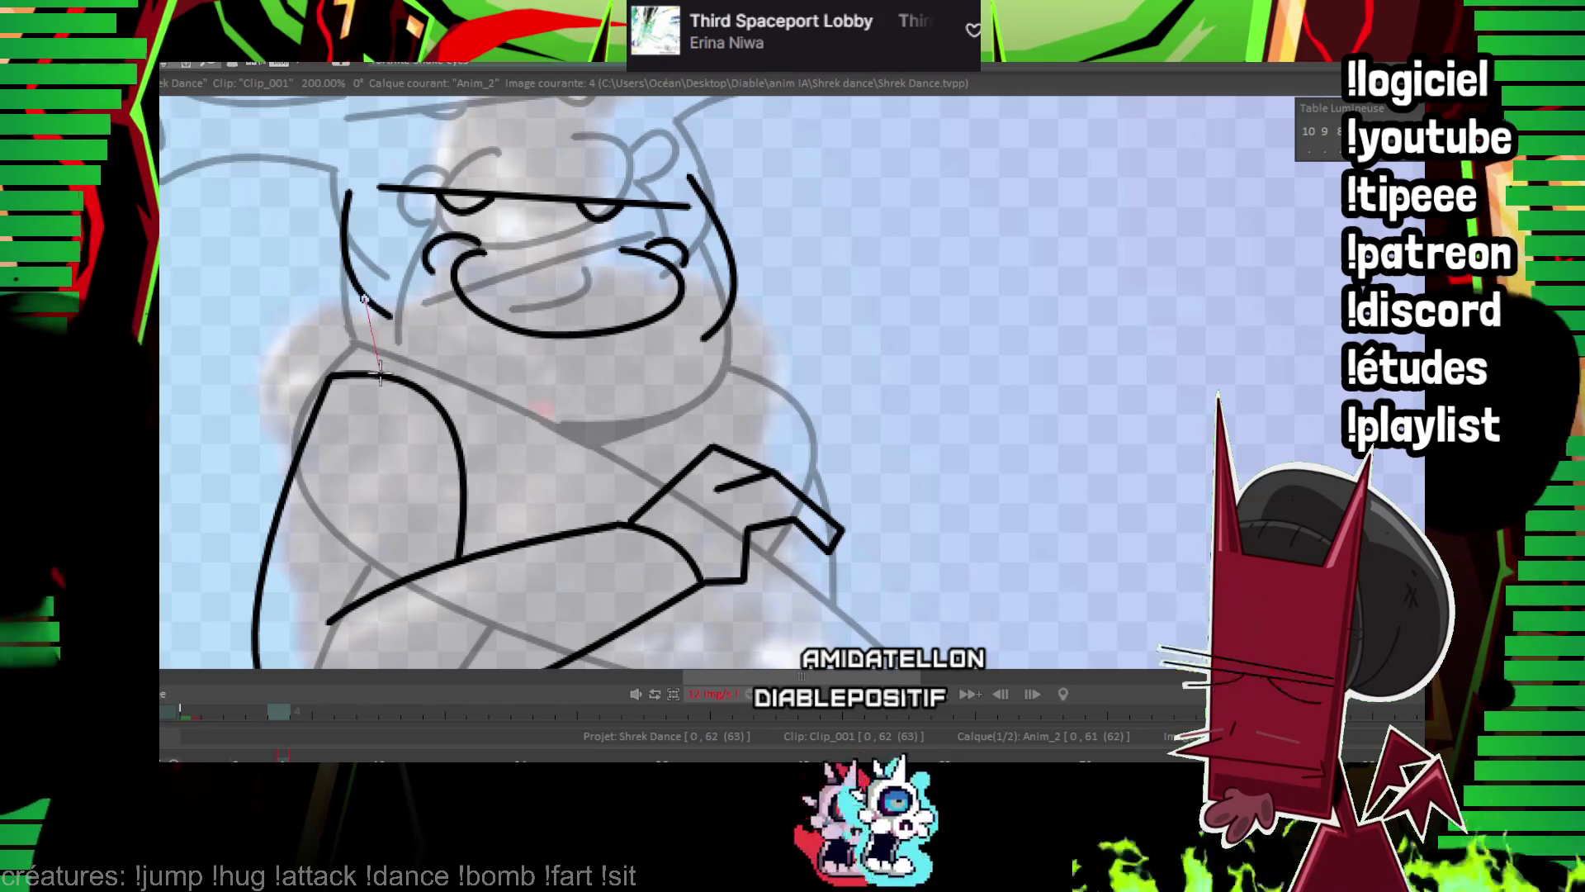
{"action": "left_click", "coordinate": [613, 450]}
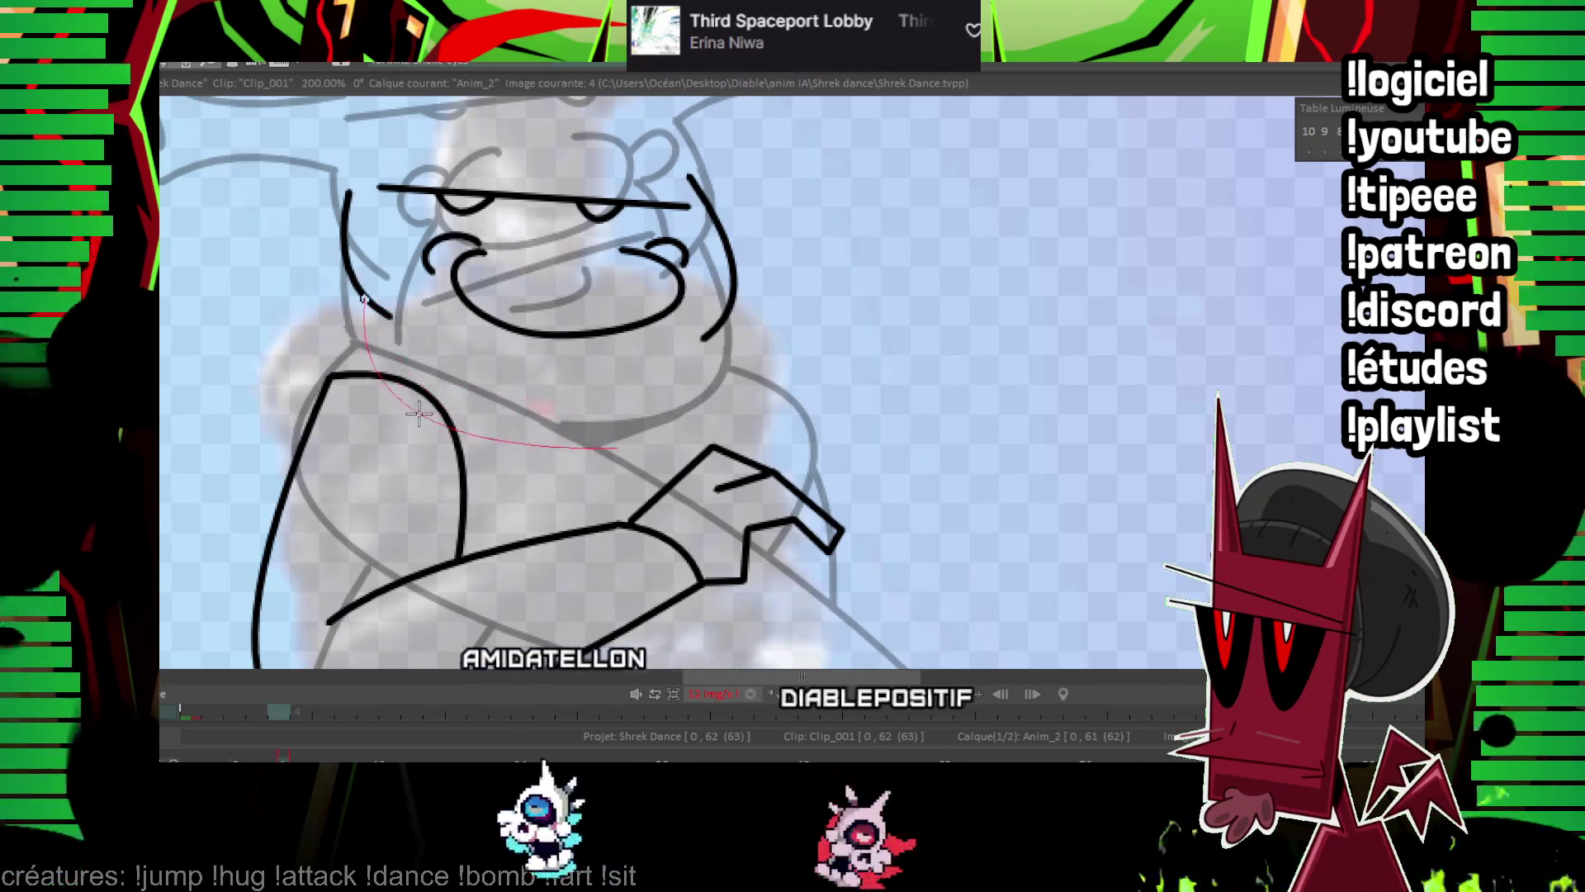
{"action": "left_click", "coordinate": [384, 413]}
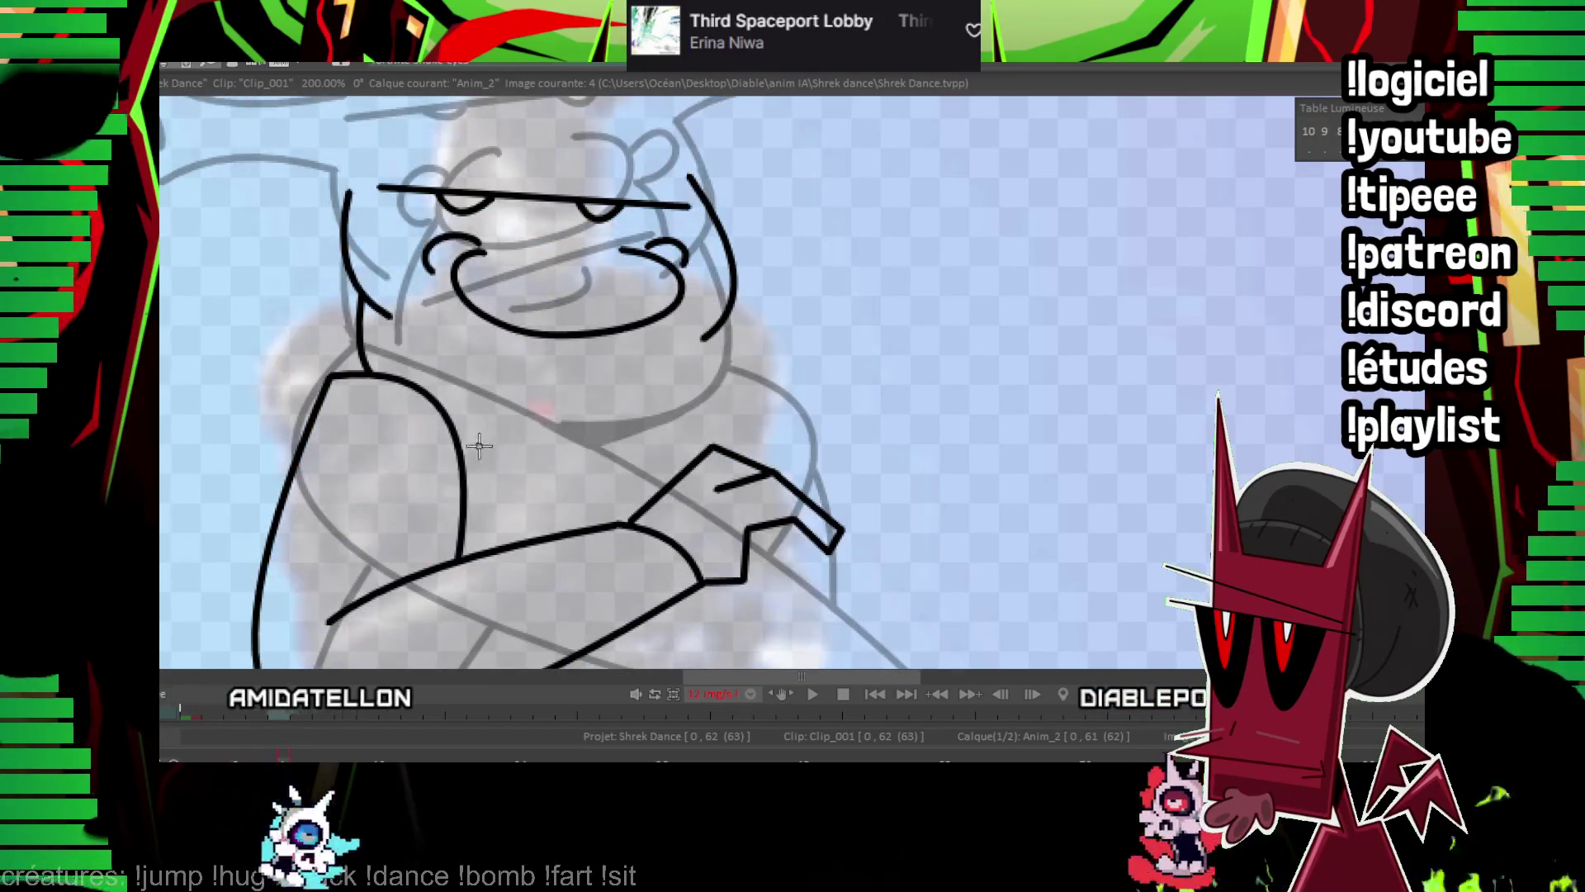
{"action": "left_click_drag", "start_coordinate": [462, 456], "coordinate": [684, 436]}
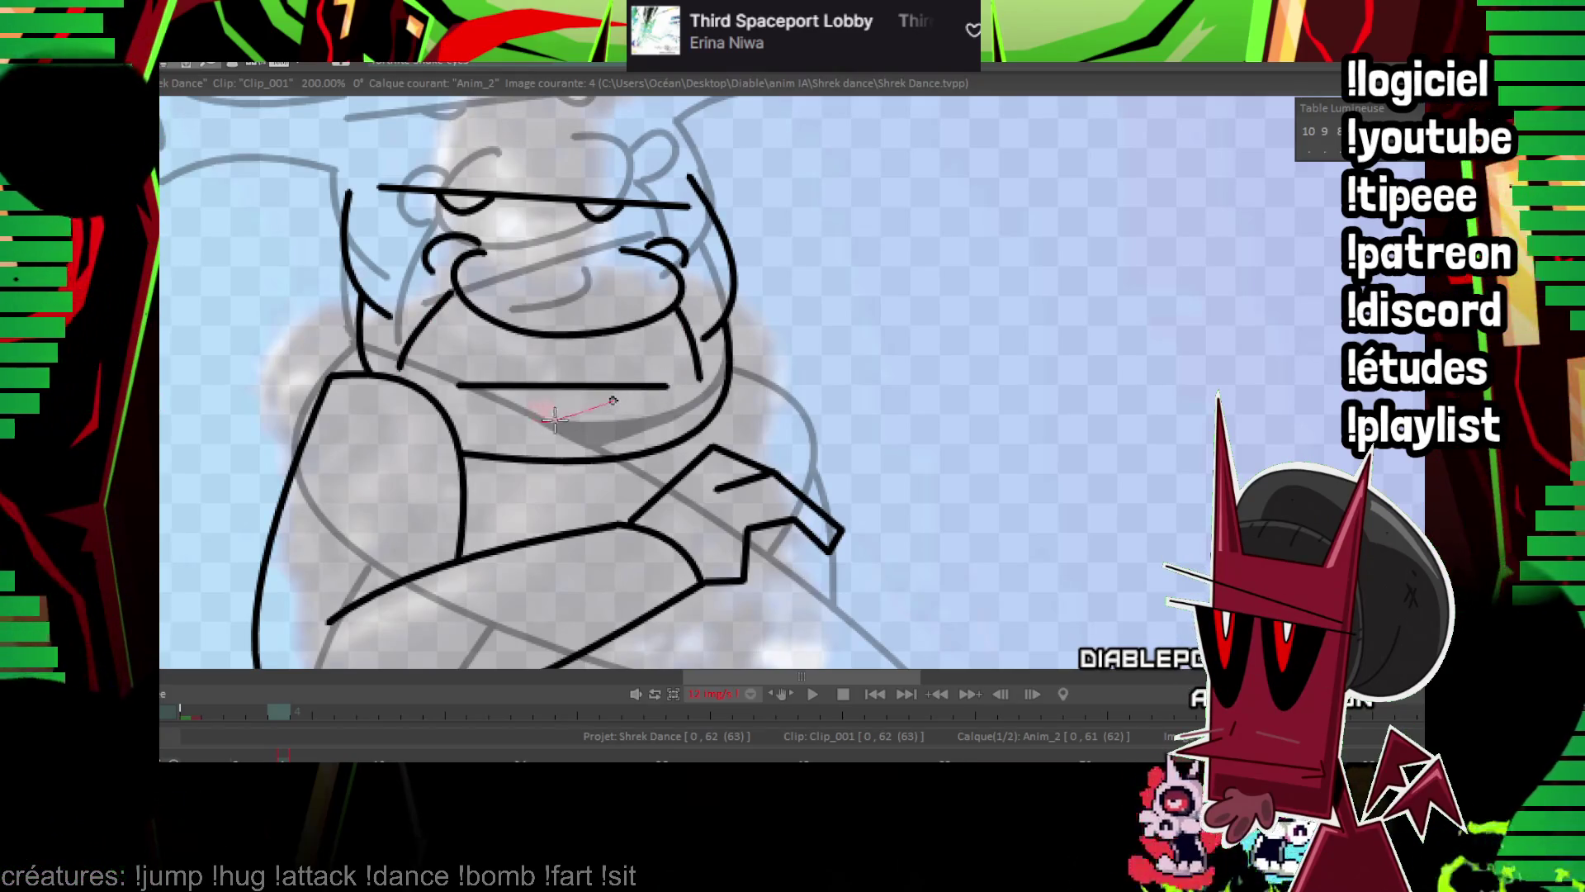
Draw the rounded arc over the head, redoing it once after an undo.
{"action": "left_click_drag", "start_coordinate": [728, 328], "coordinate": [915, 403]}
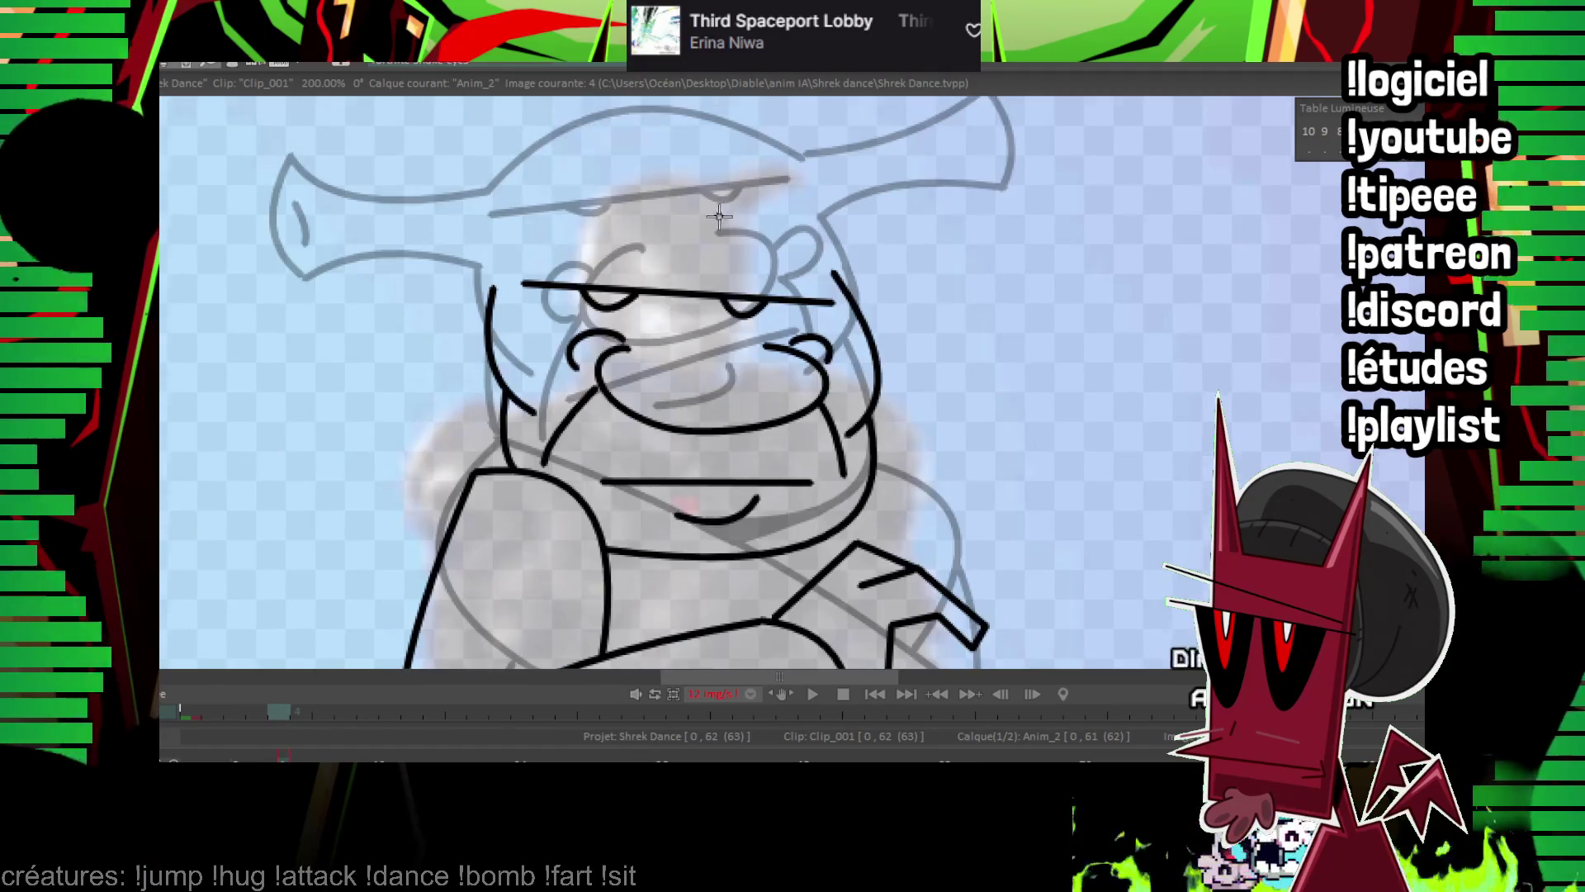
{"action": "left_click_drag", "start_coordinate": [719, 216], "coordinate": [440, 296]}
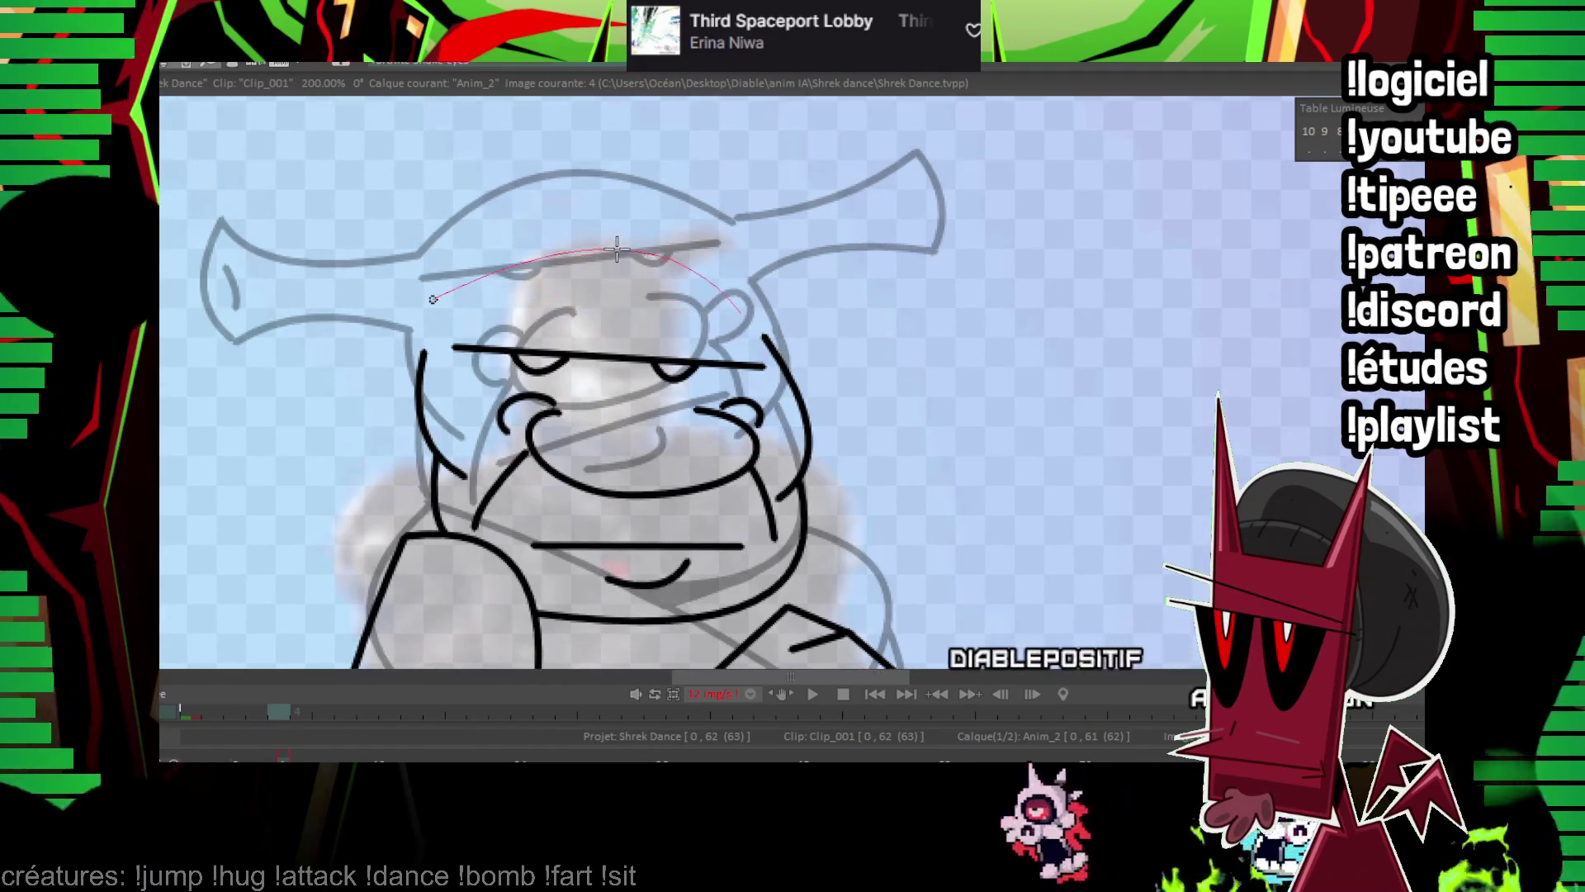
{"action": "left_click", "coordinate": [580, 210]}
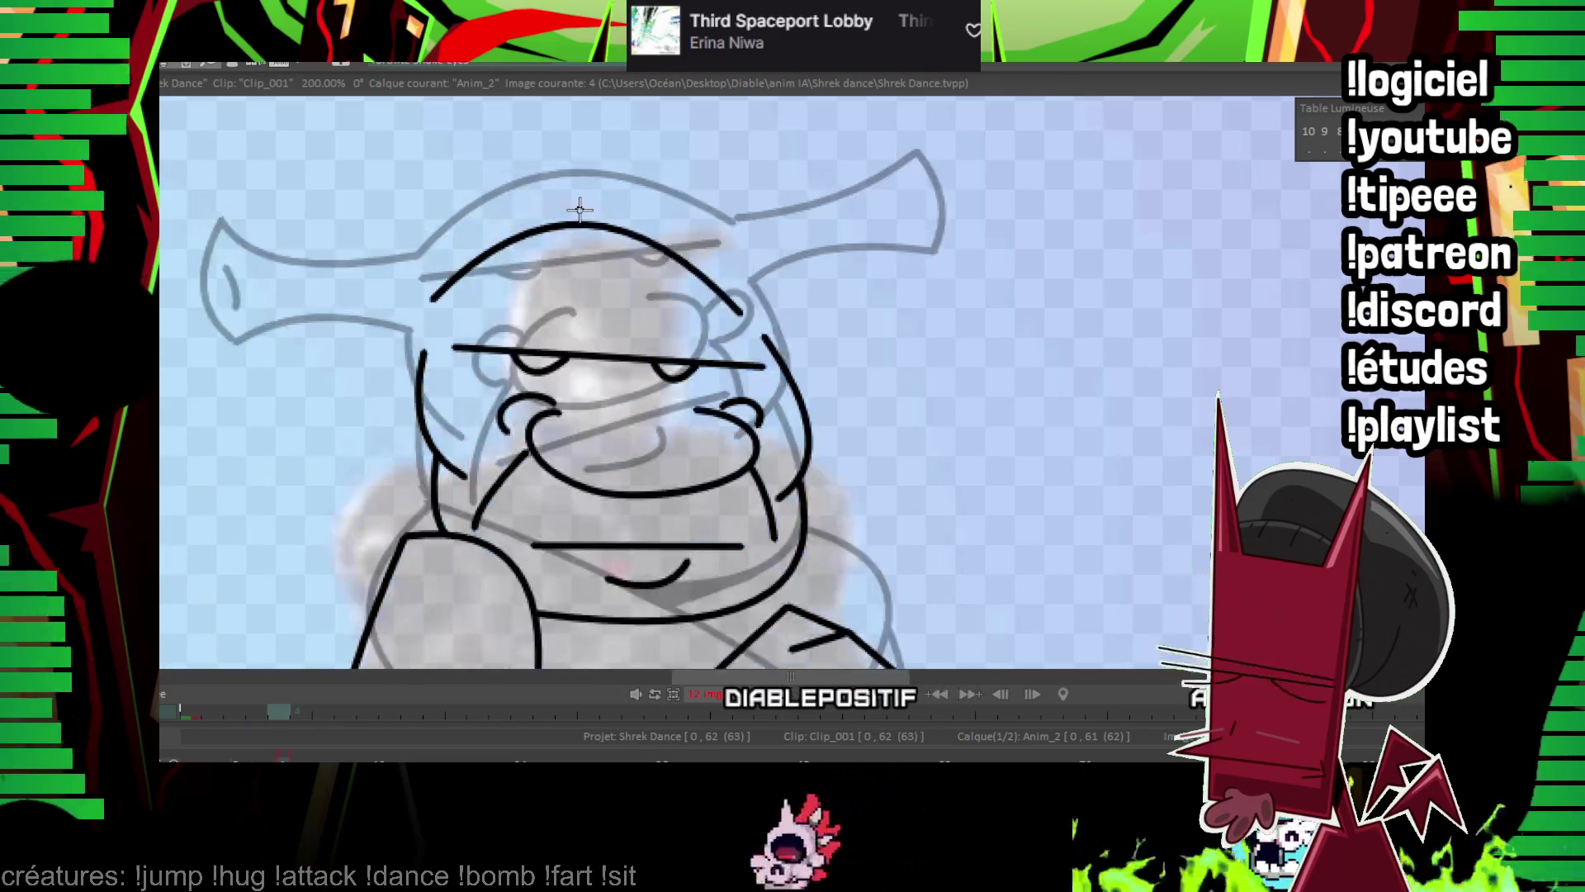
{"action": "key", "text": "ctrl+z"}
{"action": "left_click_drag", "start_coordinate": [422, 303], "coordinate": [753, 310]}
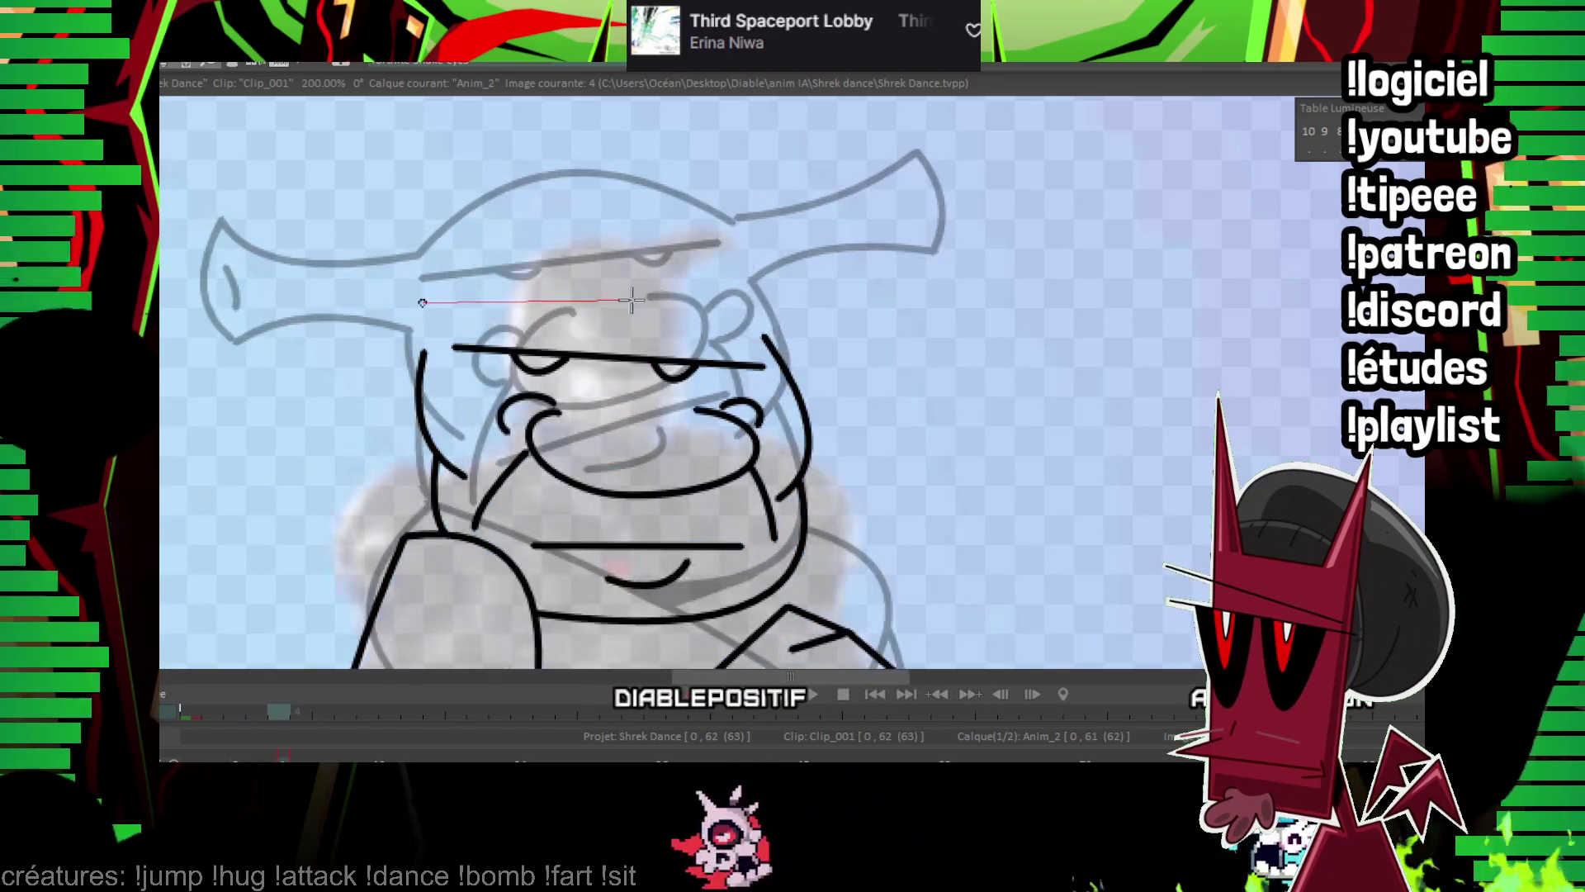
{"action": "left_click", "coordinate": [615, 231]}
Ink both trumpet-shaped ears, starting from the bottom of the first ear.
{"action": "mouse_move", "coordinate": [785, 296]}
{"action": "left_mouse_down"}
{"action": "mouse_move", "coordinate": [668, 312]}
{"action": "mouse_move", "coordinate": [813, 283]}
{"action": "mouse_move", "coordinate": [817, 379]}
{"action": "left_mouse_up"}
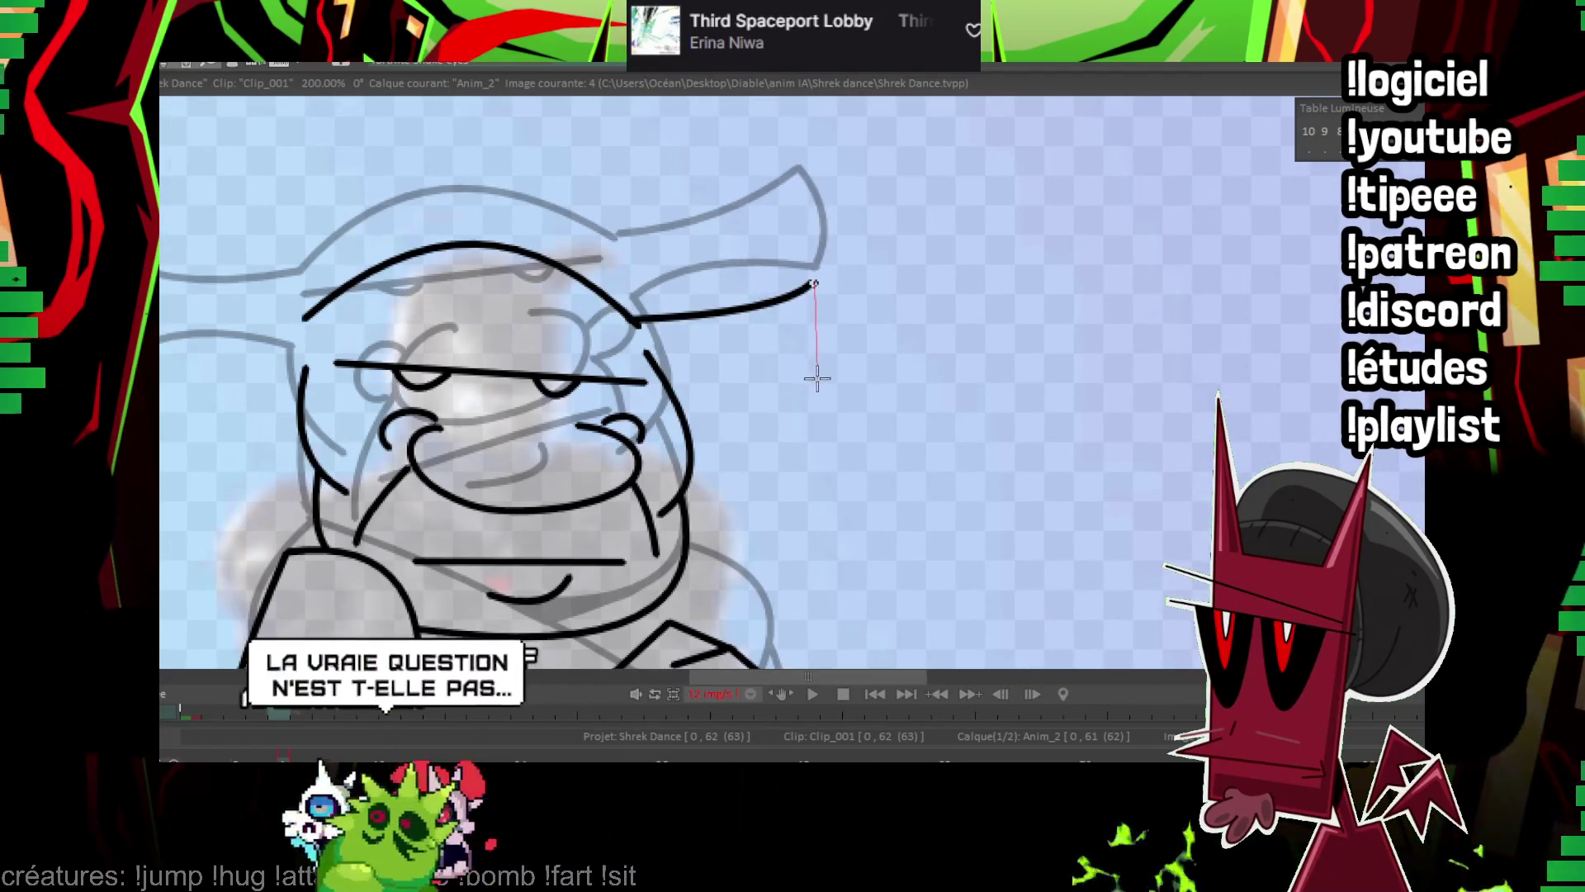
{"action": "left_click", "coordinate": [664, 378]}
{"action": "left_click_drag", "start_coordinate": [304, 317], "coordinate": [593, 355]}
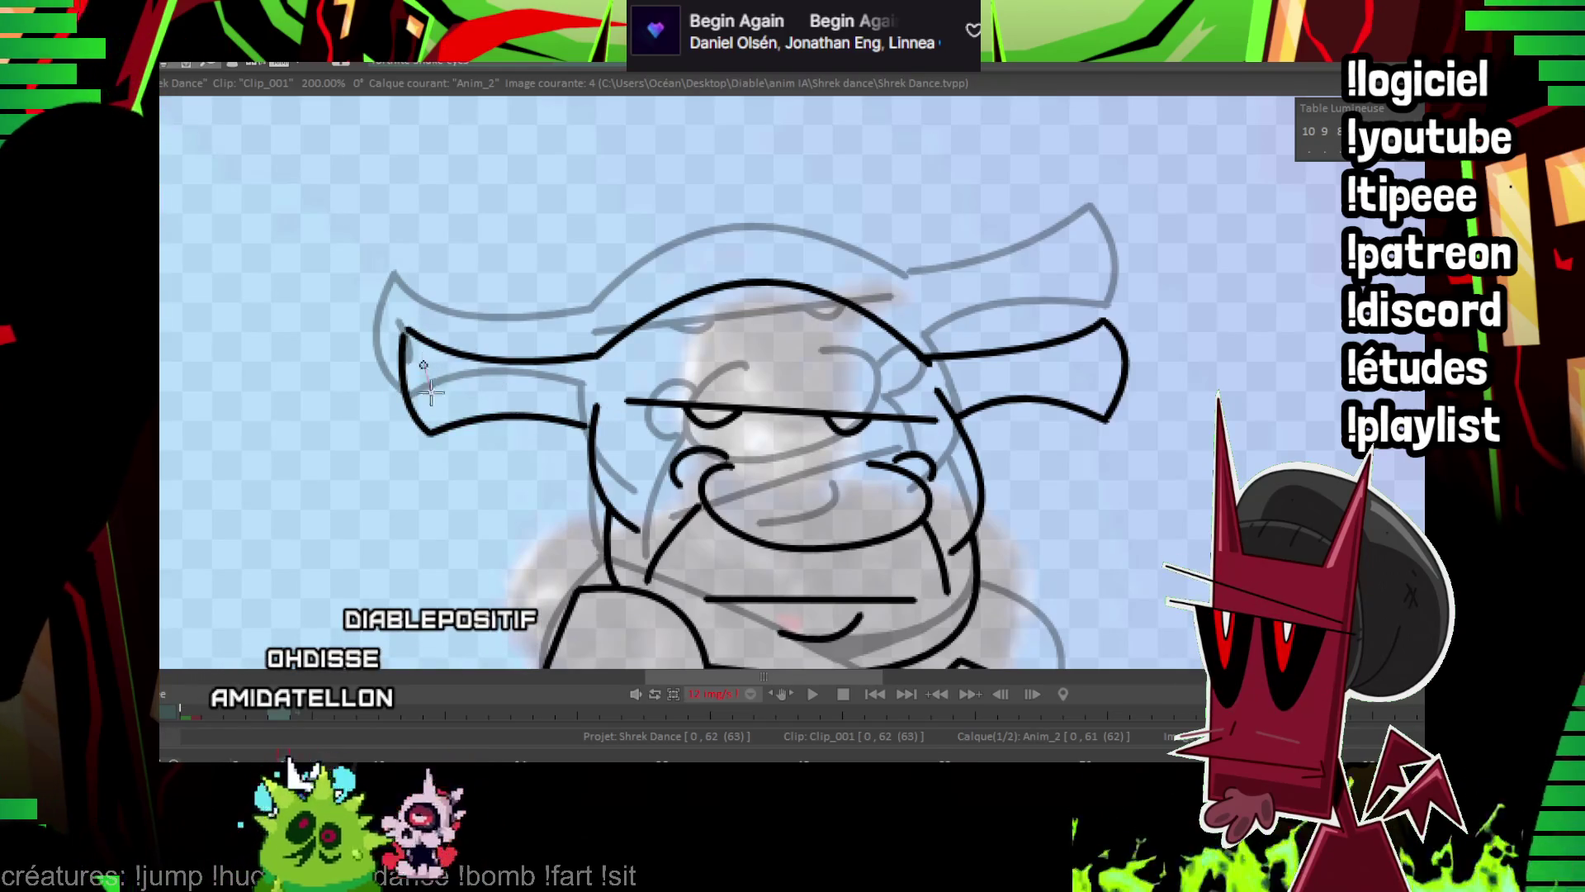
{"action": "mouse_move", "coordinate": [960, 590]}
{"action": "left_mouse_down"}
{"action": "mouse_move", "coordinate": [828, 530]}
{"action": "mouse_move", "coordinate": [704, 441]}
{"action": "mouse_move", "coordinate": [671, 378]}
{"action": "left_mouse_up"}
{"action": "scroll", "coordinate": [962, 336], "scroll_direction": "down", "scroll_amount": 6}
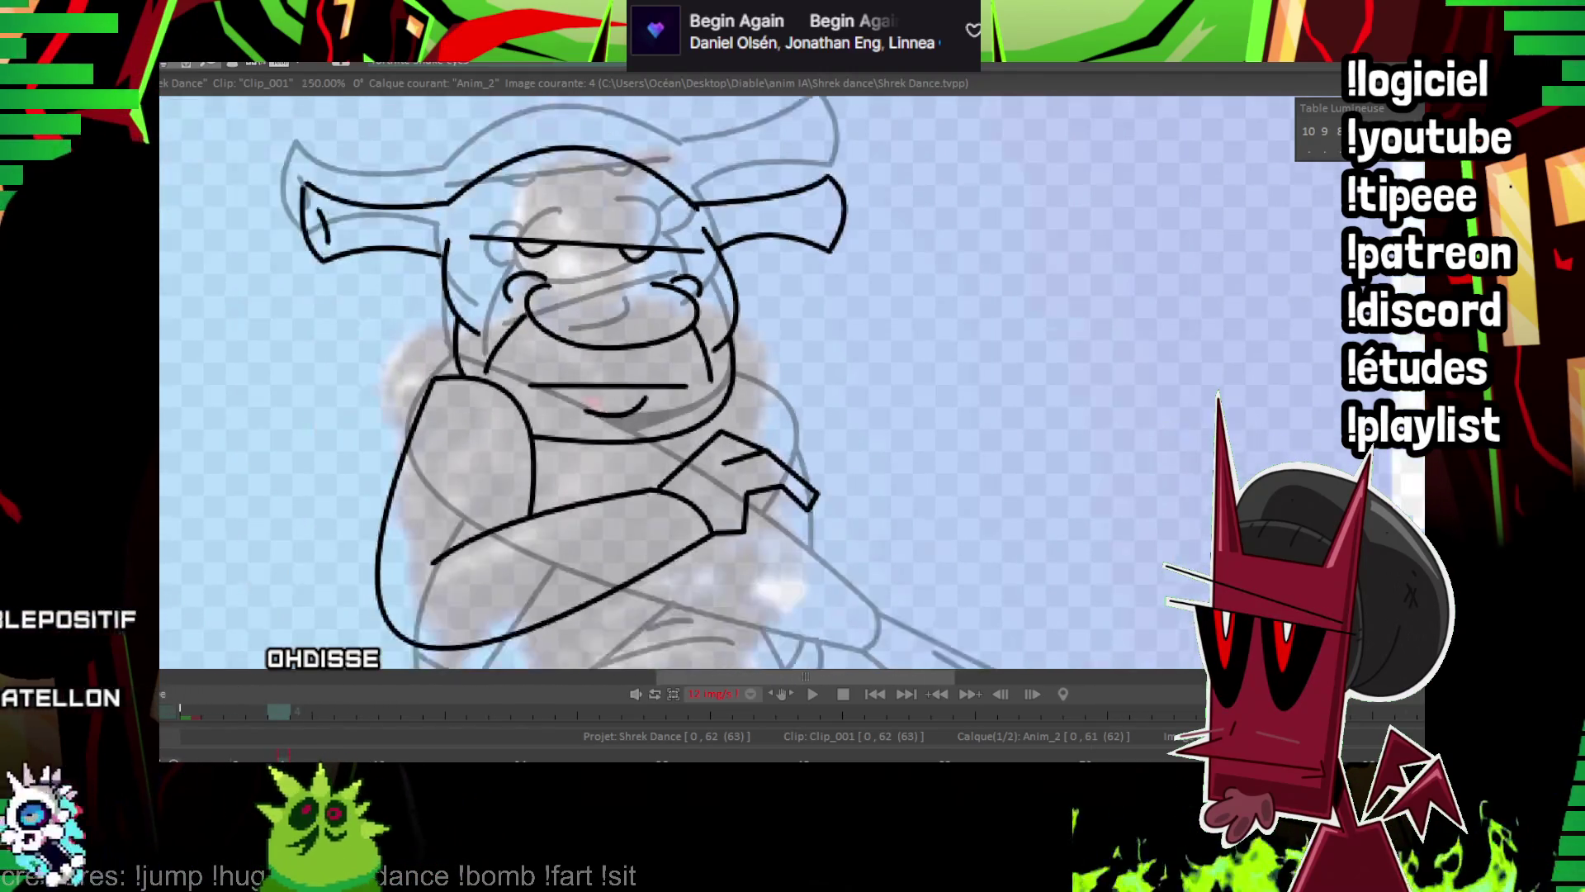
{"action": "key", "text": "Right"}
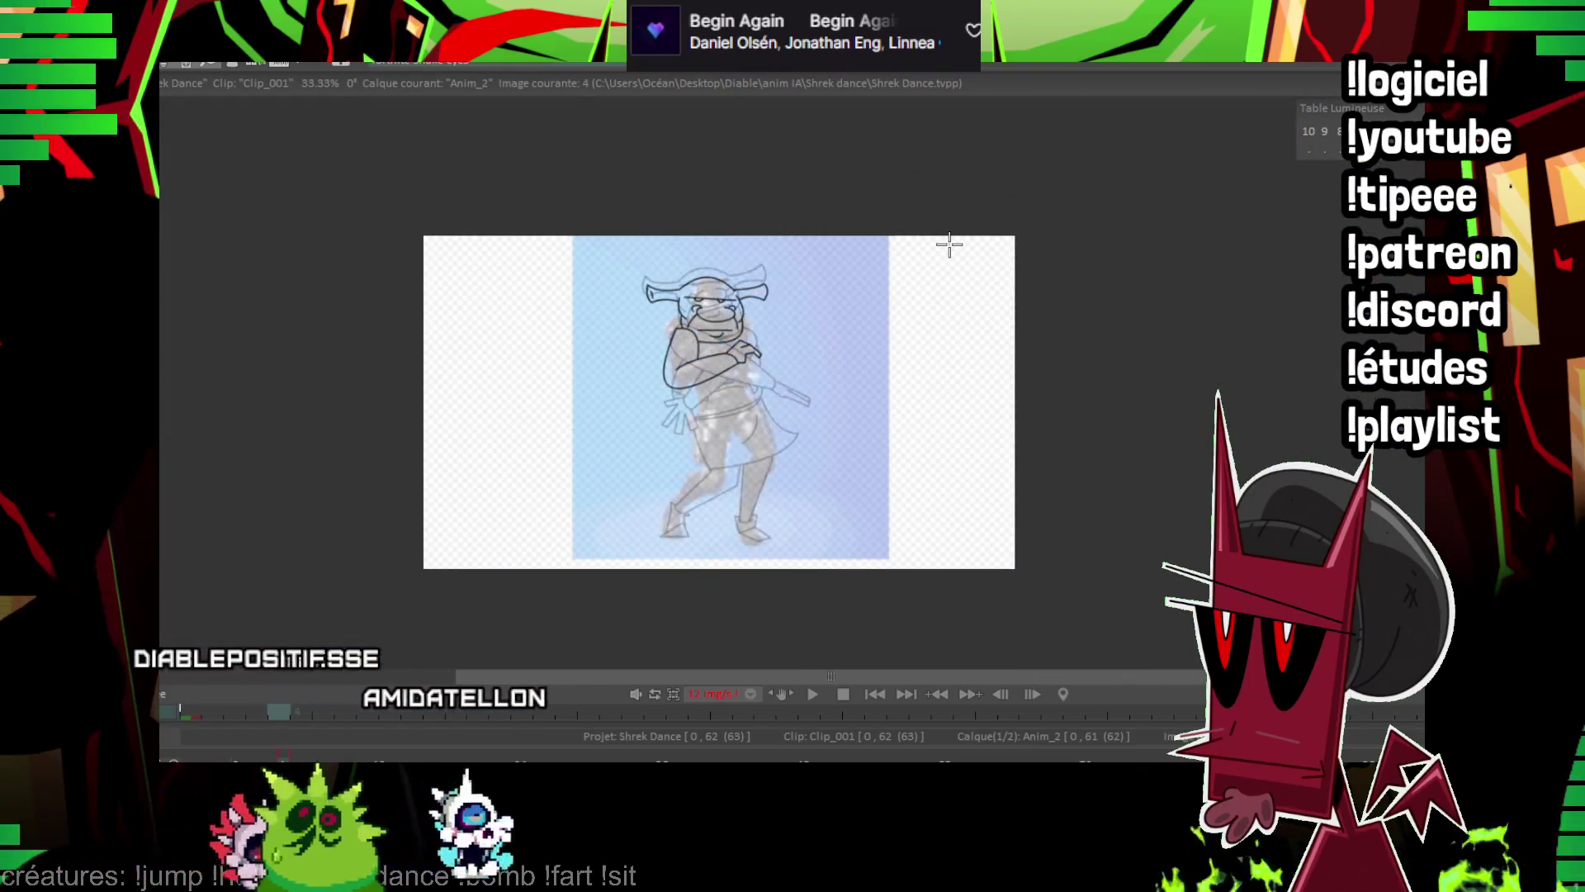
Draw the large outer arm curve from the shoulder around the body at 150% zoom.
{"action": "key", "text": "Left"}
{"action": "key", "text": "Right"}
{"action": "scroll", "coordinate": [769, 311], "scroll_direction": "up", "scroll_amount": 4}
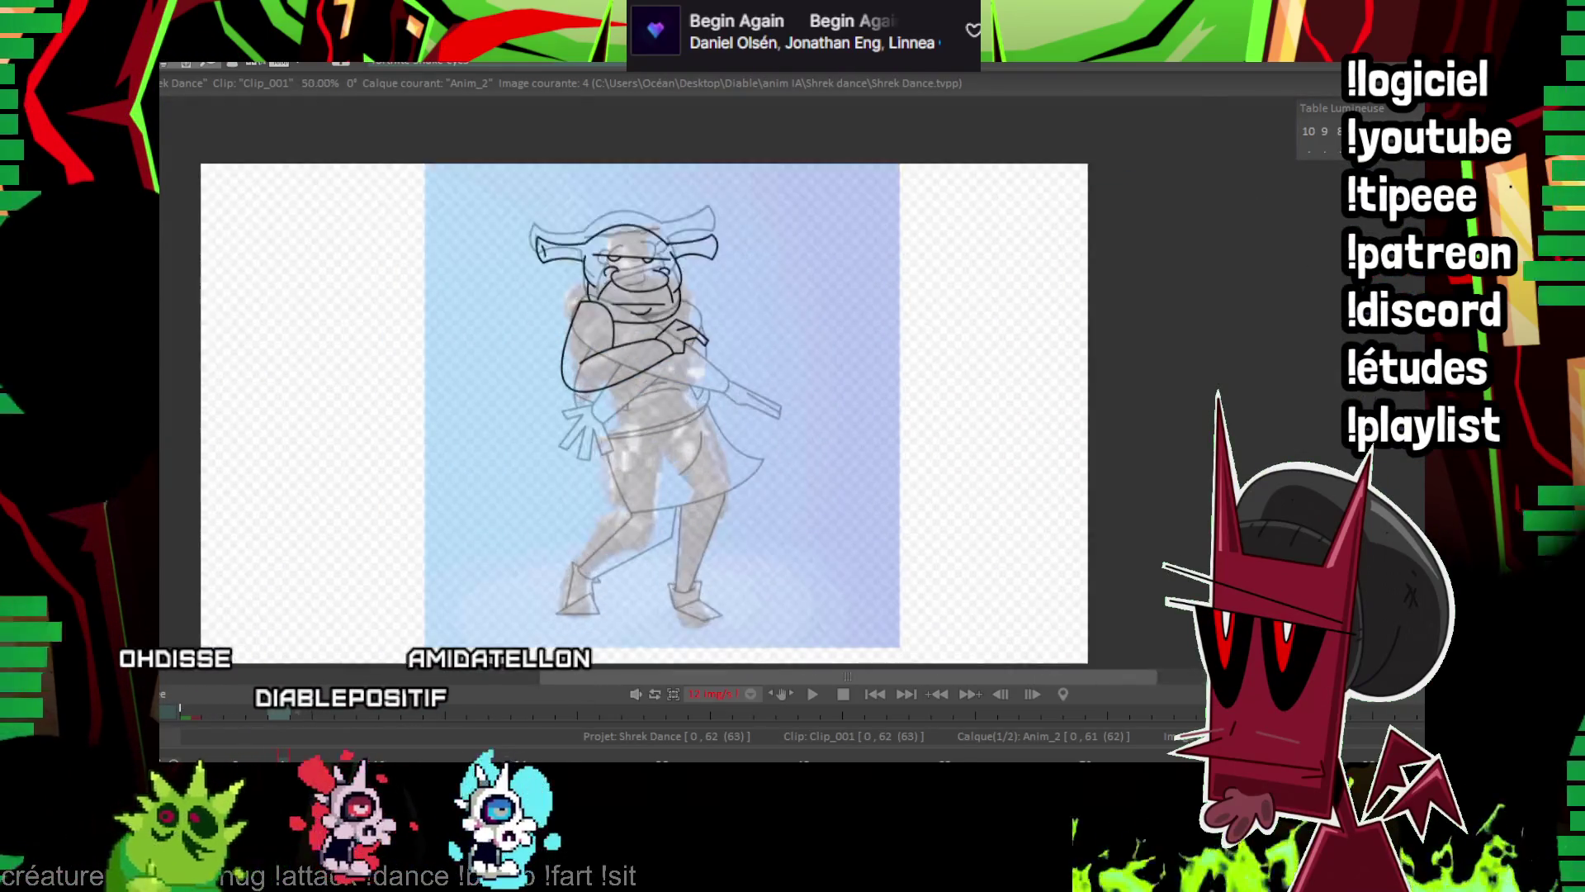
{"action": "left_click_drag", "start_coordinate": [770, 312], "coordinate": [895, 328]}
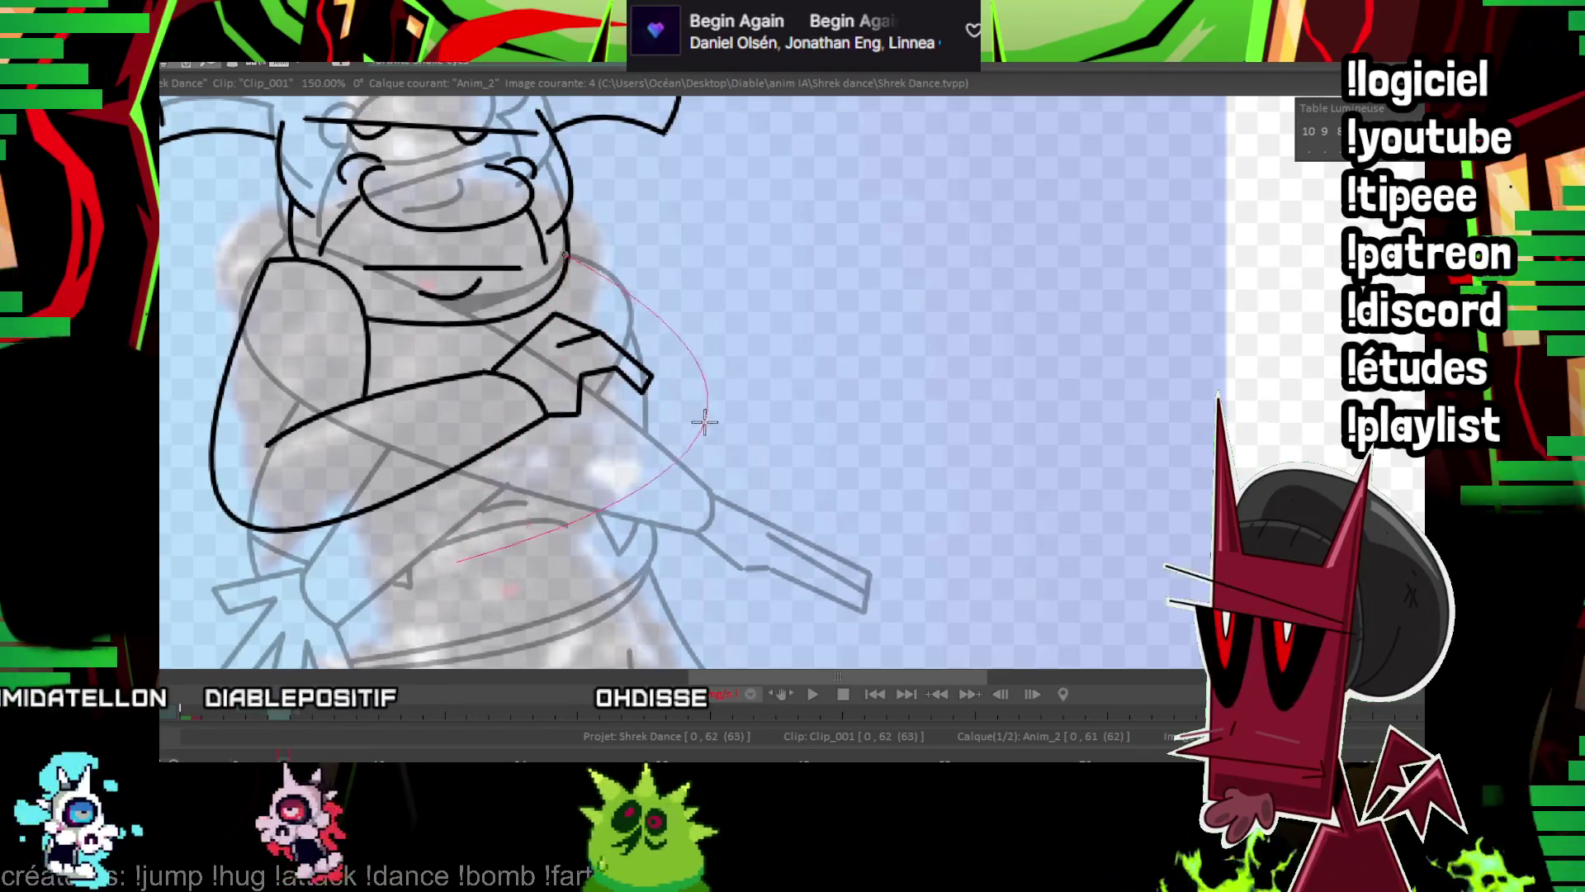
{"action": "left_click_drag", "start_coordinate": [570, 252], "coordinate": [496, 554]}
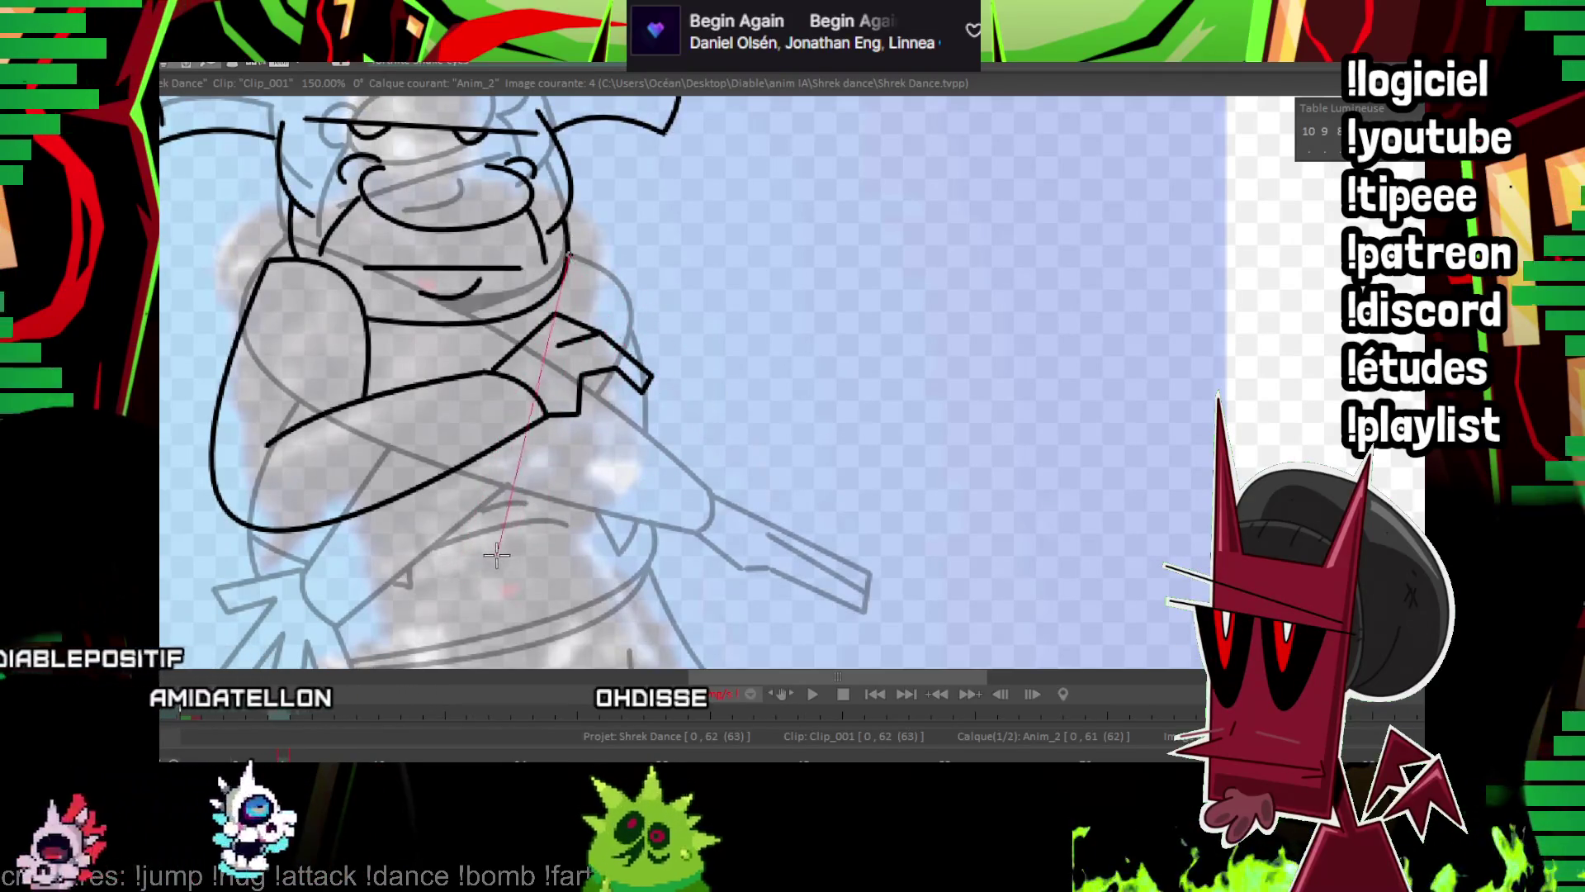
{"action": "left_click", "coordinate": [743, 396]}
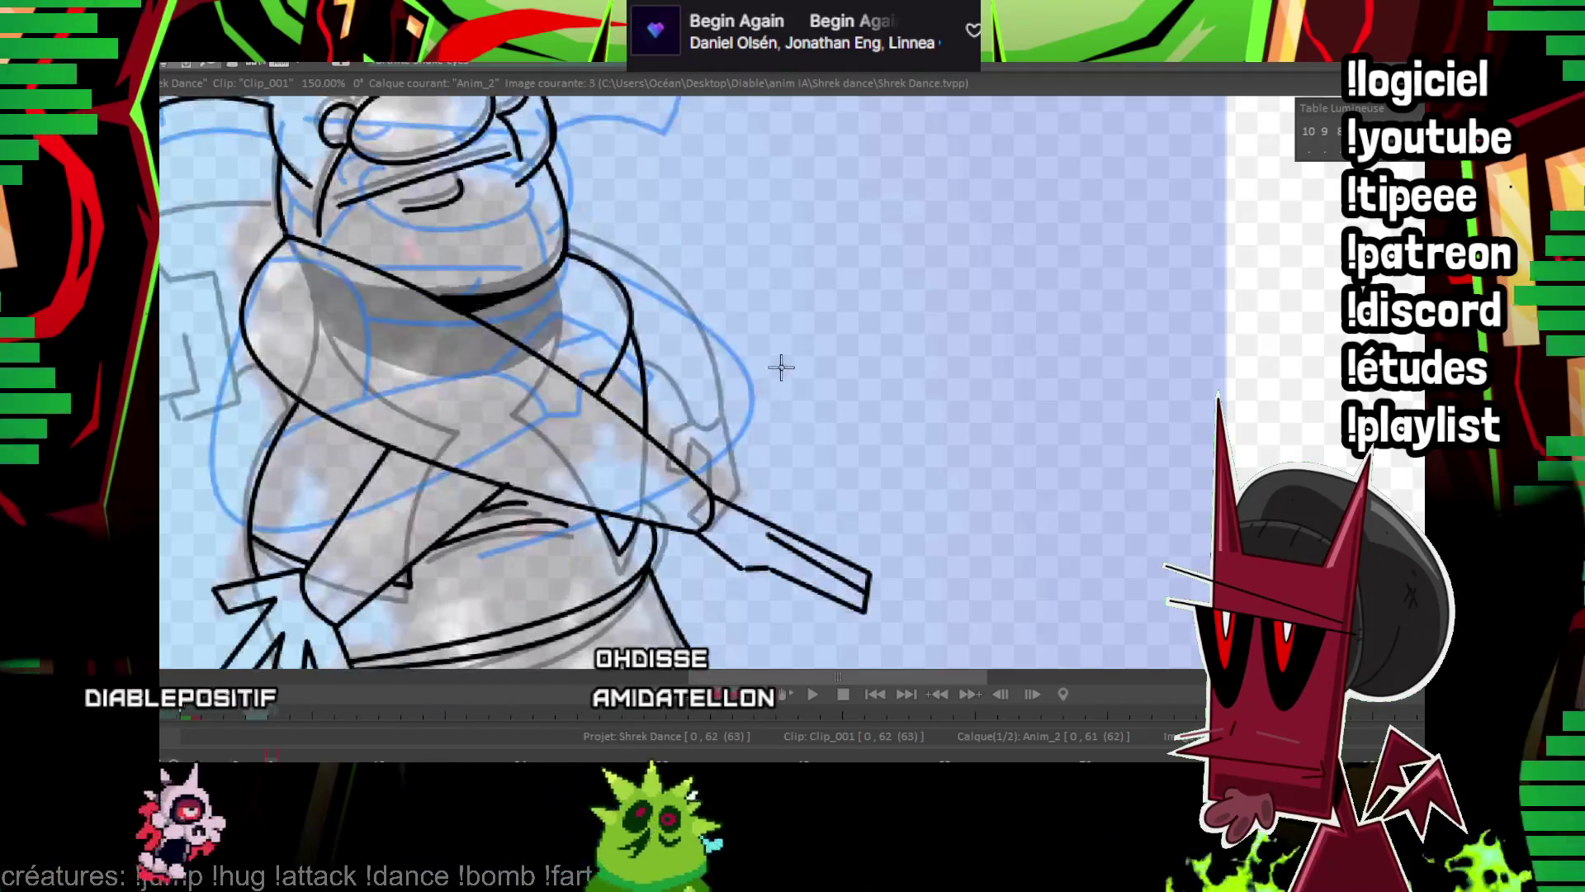
Draw the hand with fingers beneath the arm, then zoom out.
{"action": "left_click_drag", "start_coordinate": [723, 332], "coordinate": [851, 281]}
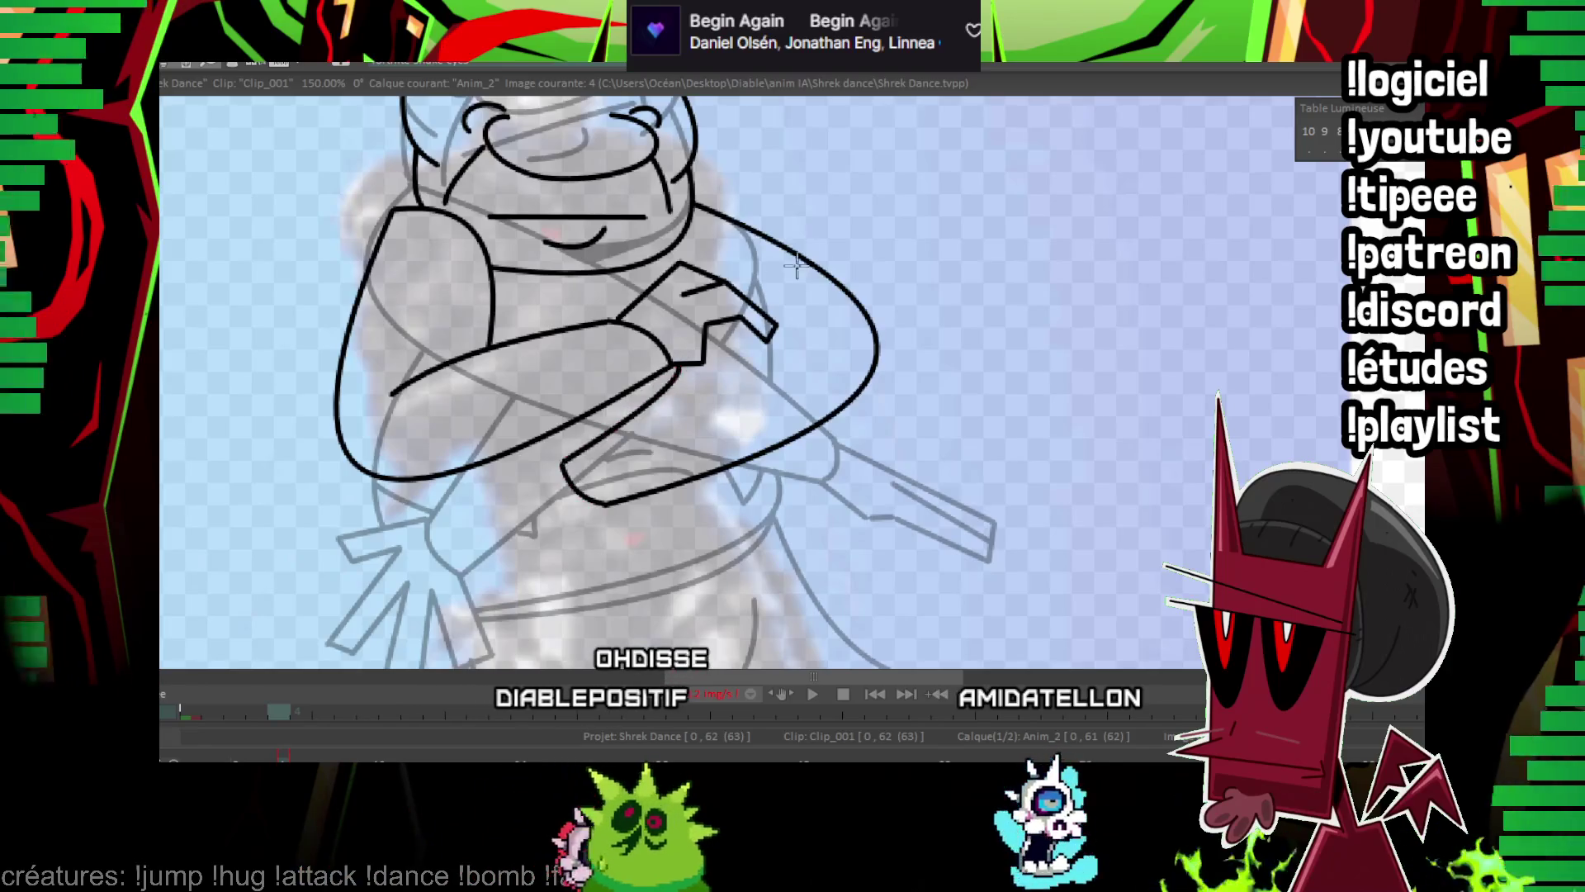
{"action": "left_click_drag", "start_coordinate": [796, 265], "coordinate": [907, 184]}
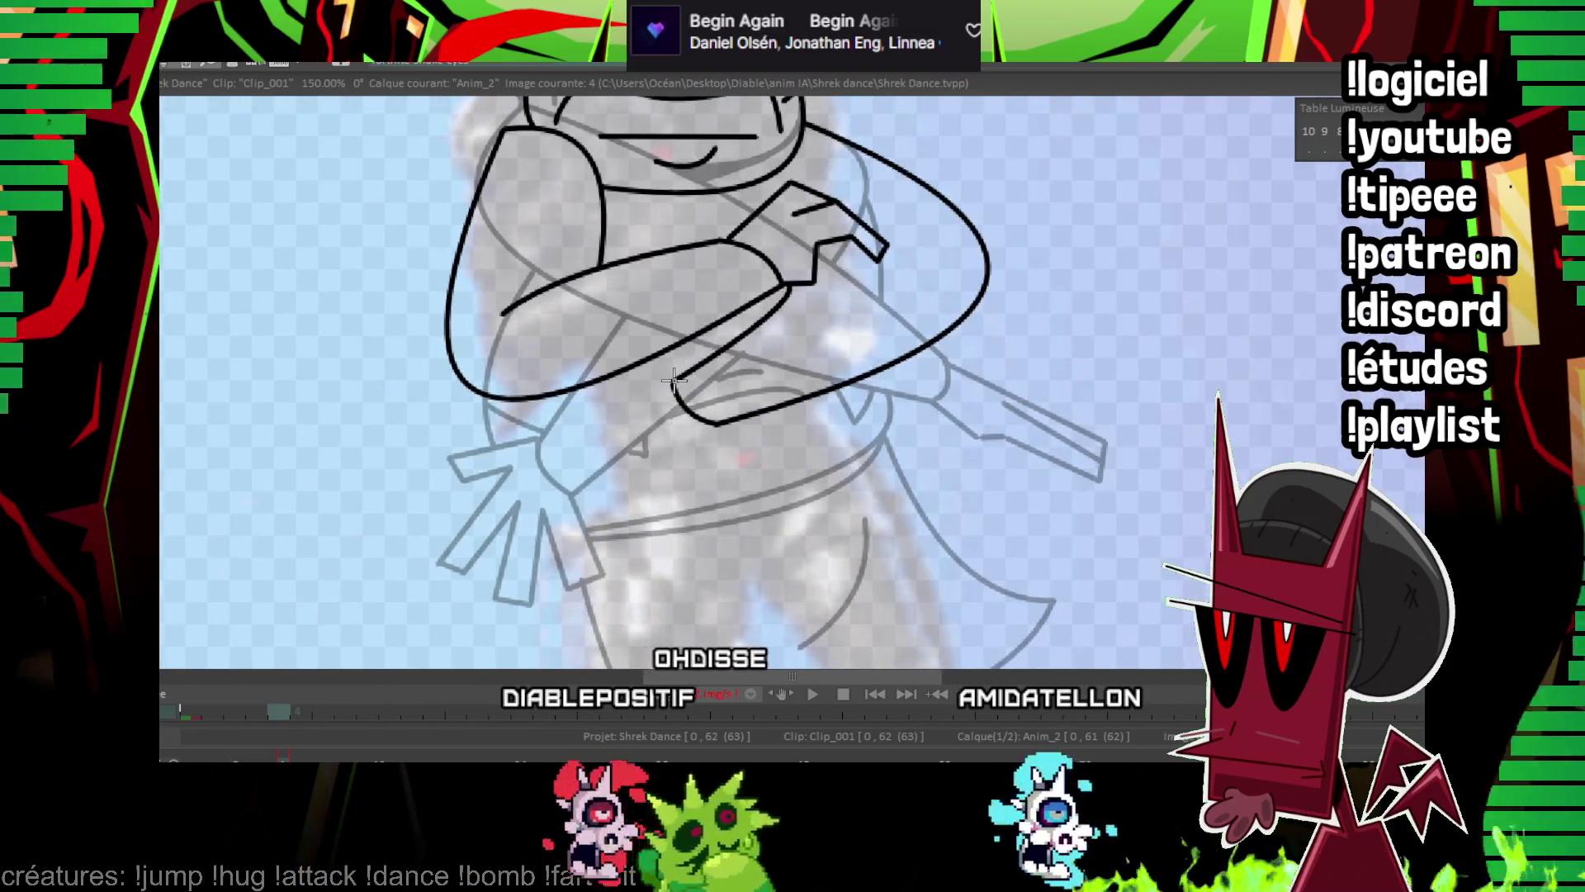
{"action": "left_click_drag", "start_coordinate": [578, 418], "coordinate": [553, 487]}
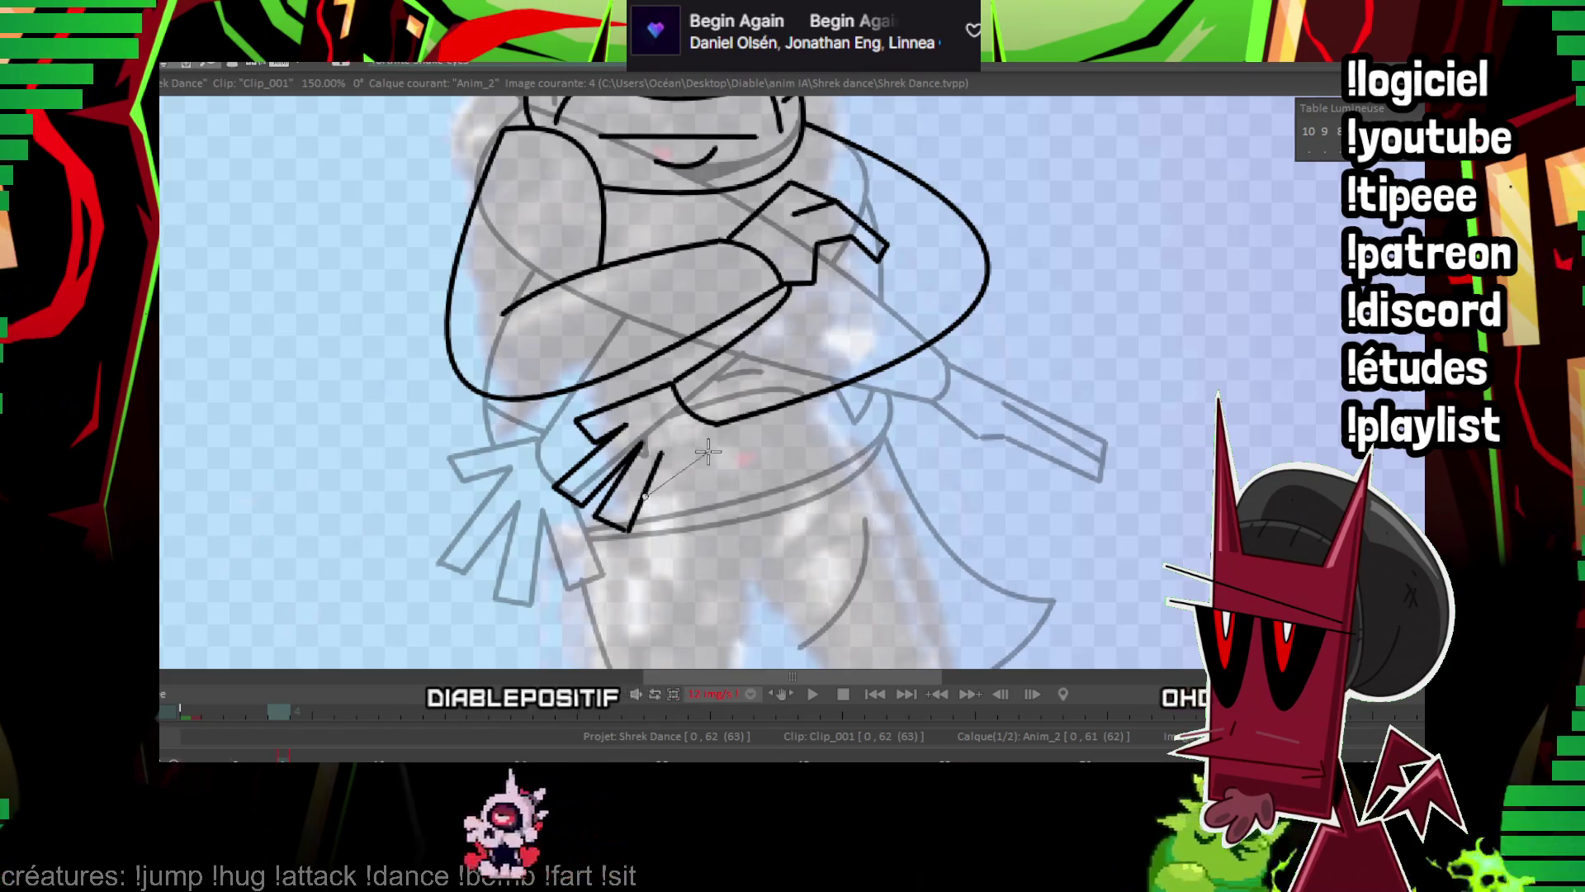
{"action": "scroll", "coordinate": [876, 320], "scroll_direction": "down", "scroll_amount": 5}
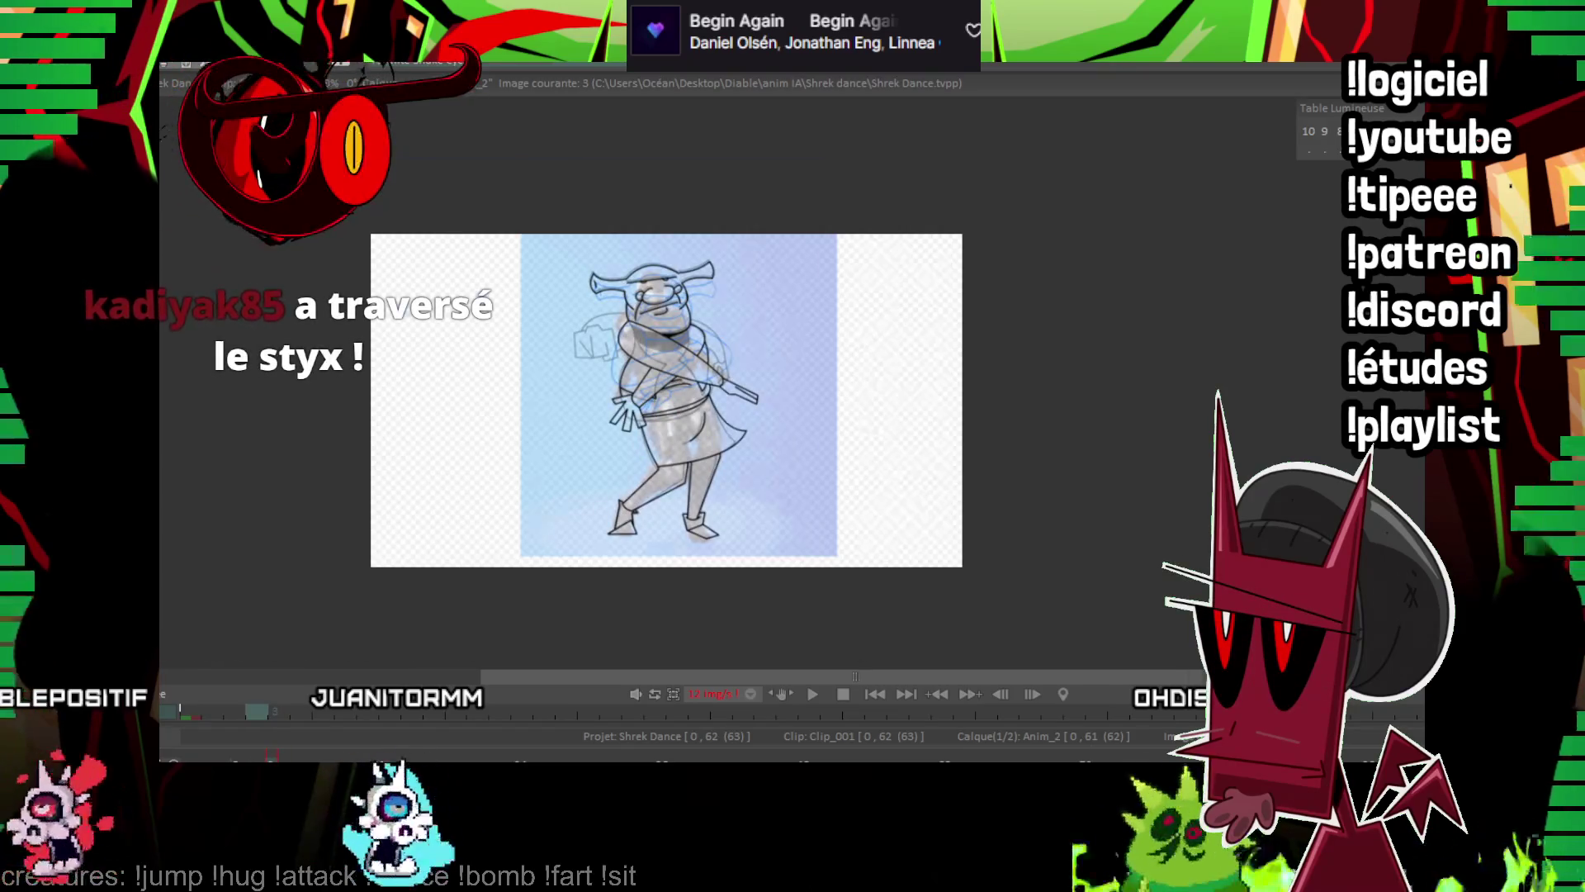
Trace a line around the lower hand and the belt curve beneath the crossed arms on frame 4.
{"action": "scroll", "coordinate": [1193, 255], "scroll_direction": "up", "scroll_amount": 5}
{"action": "scroll", "coordinate": [902, 453], "scroll_direction": "down", "scroll_amount": 2}
{"action": "scroll", "coordinate": [1142, 227], "scroll_direction": "up", "scroll_amount": 5}
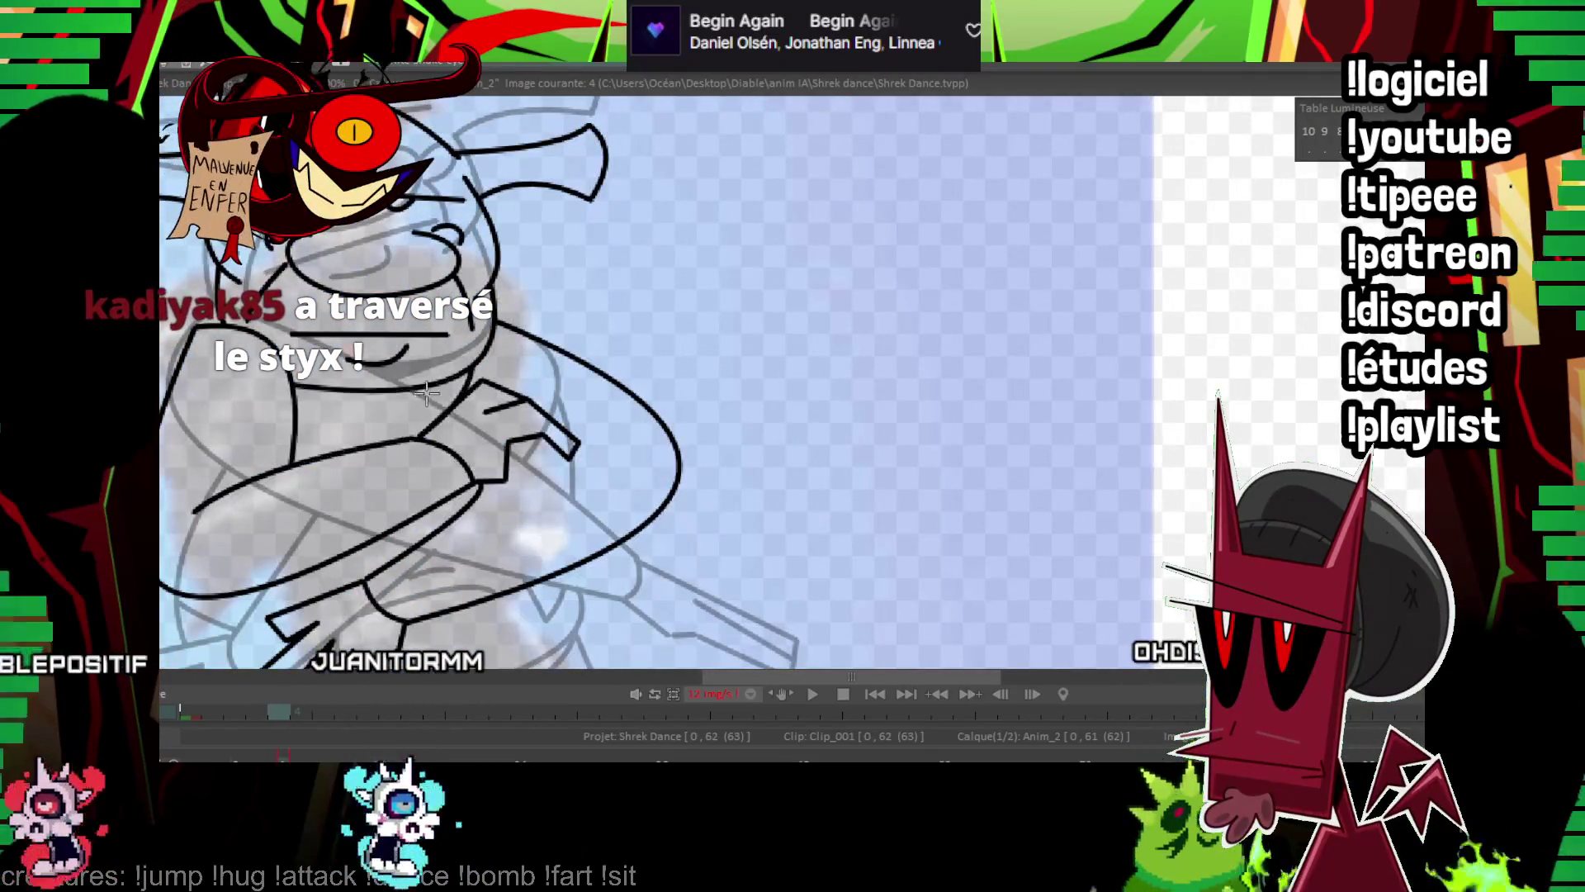
{"action": "scroll", "coordinate": [427, 394], "scroll_direction": "up", "scroll_amount": 3}
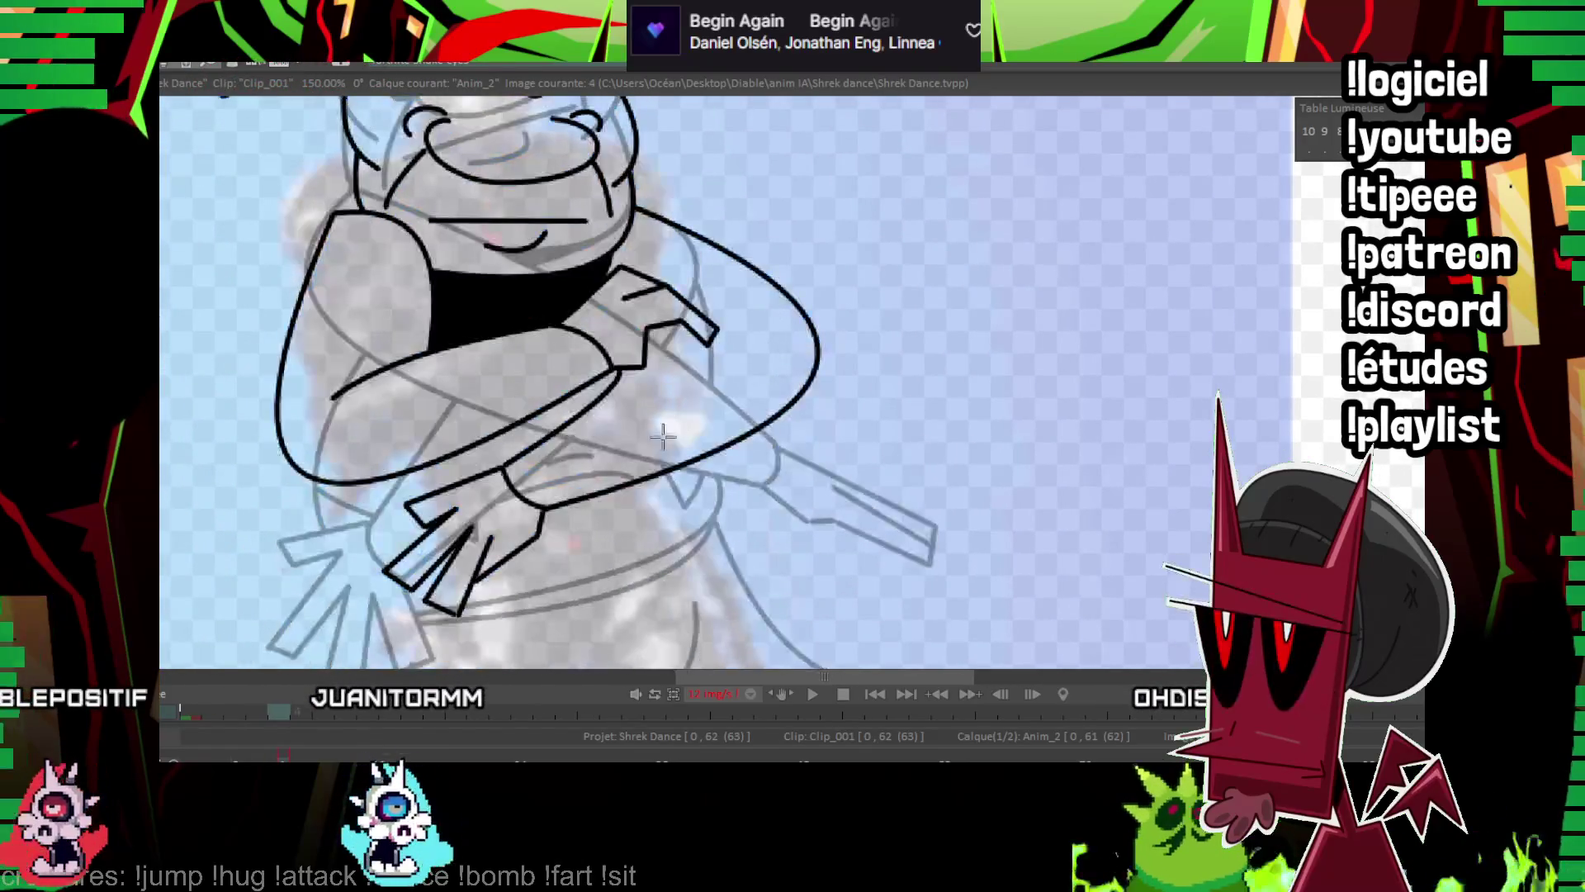
{"action": "left_click_drag", "start_coordinate": [663, 436], "coordinate": [602, 297]}
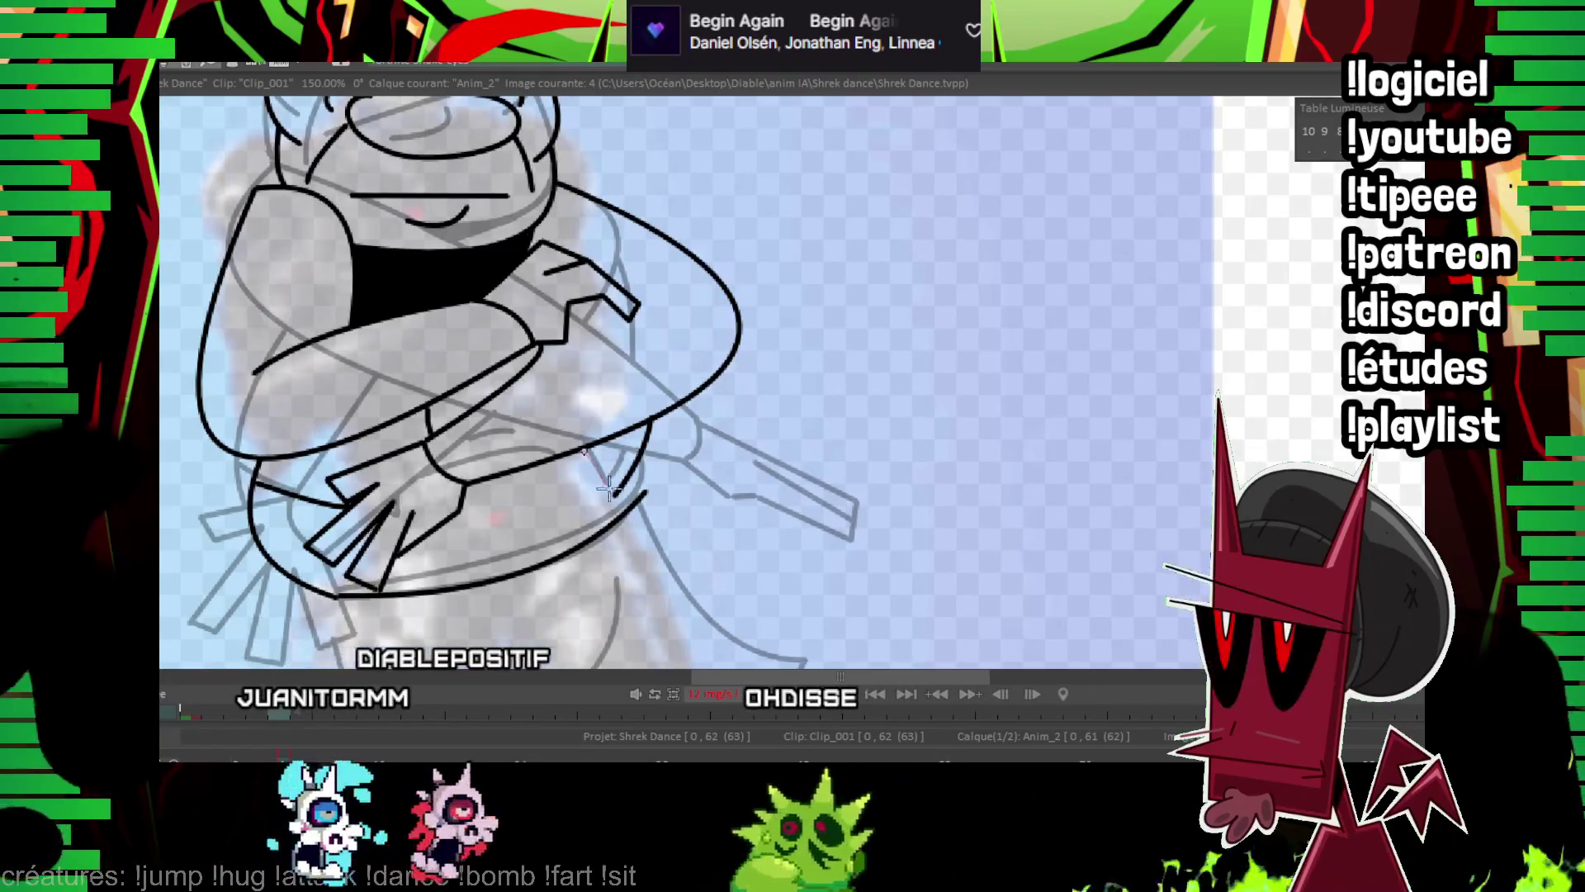
{"action": "left_click_drag", "start_coordinate": [608, 488], "coordinate": [648, 450]}
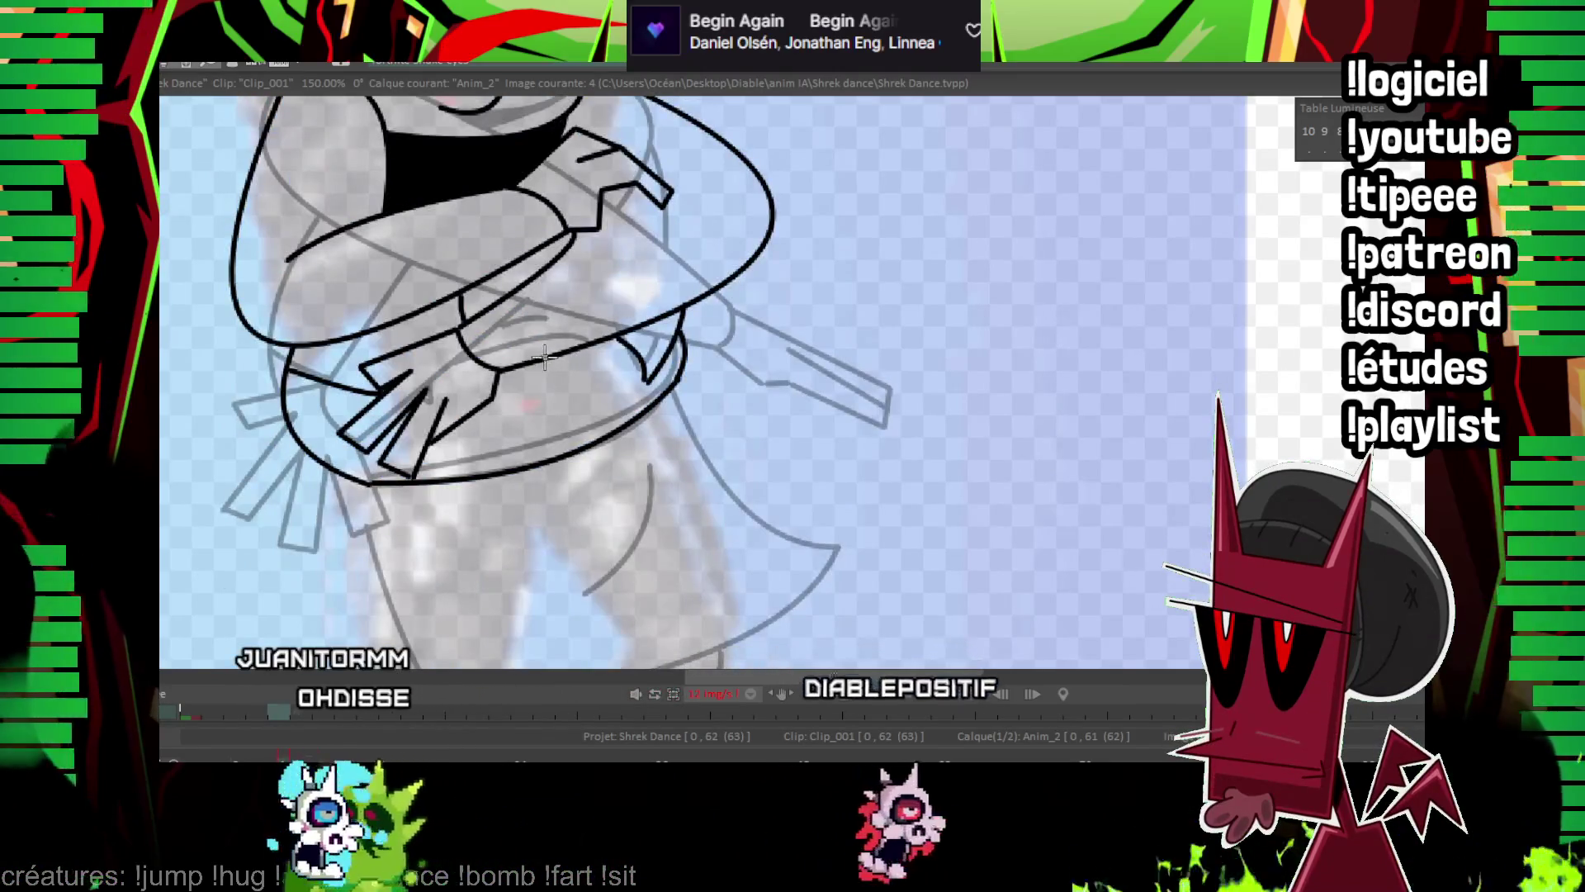
{"action": "left_click_drag", "start_coordinate": [554, 356], "coordinate": [604, 353]}
{"action": "scroll", "coordinate": [623, 327], "scroll_direction": "down", "scroll_amount": 5}
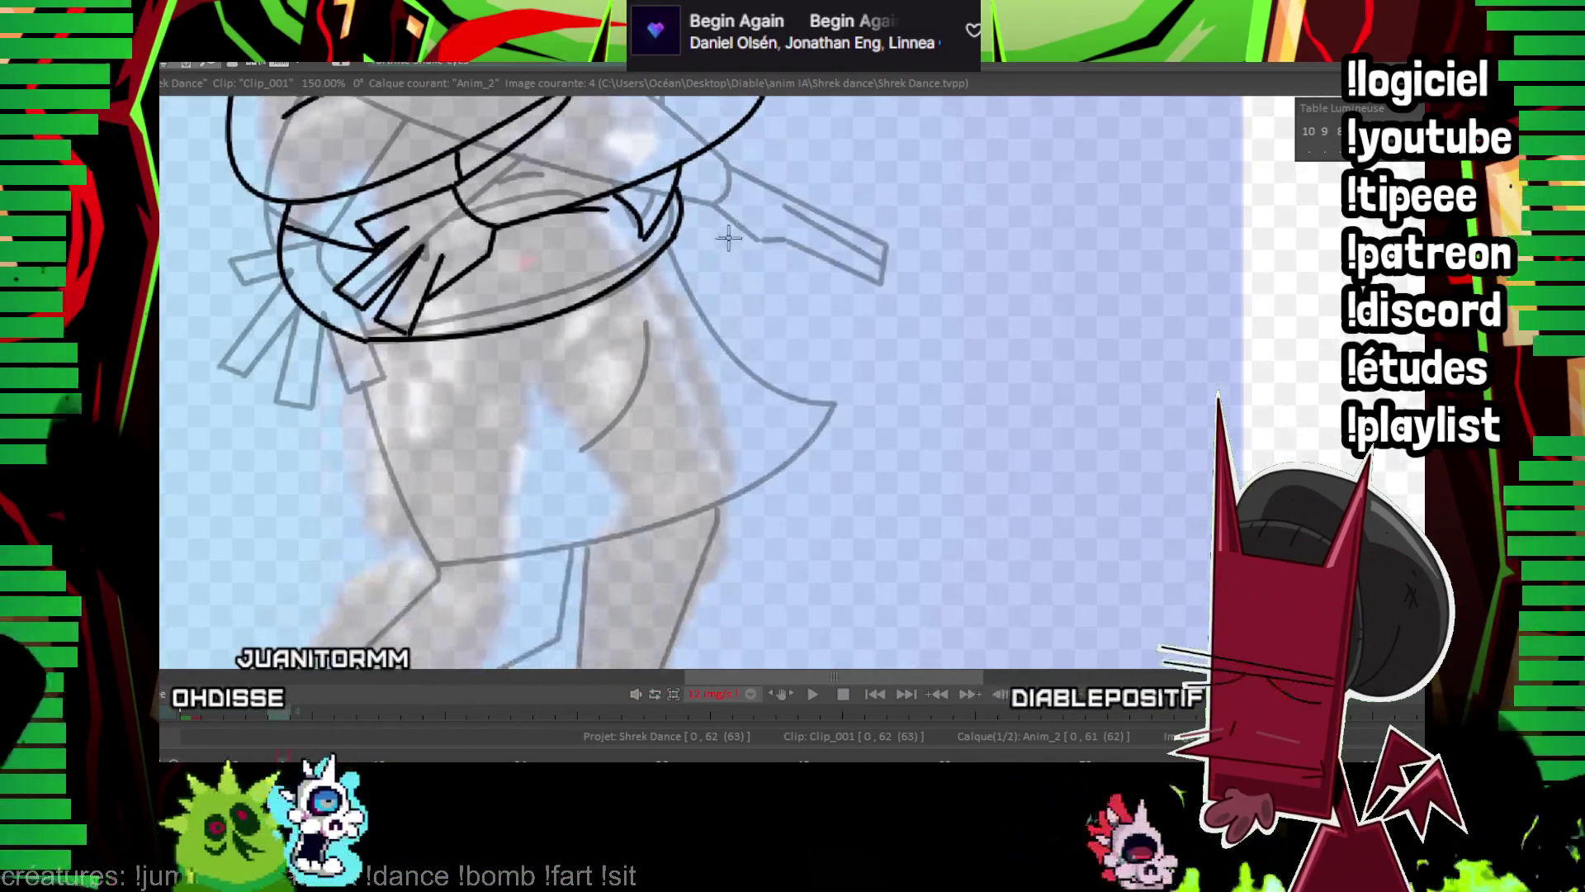
{"action": "scroll", "coordinate": [756, 285], "scroll_direction": "down", "scroll_amount": 2}
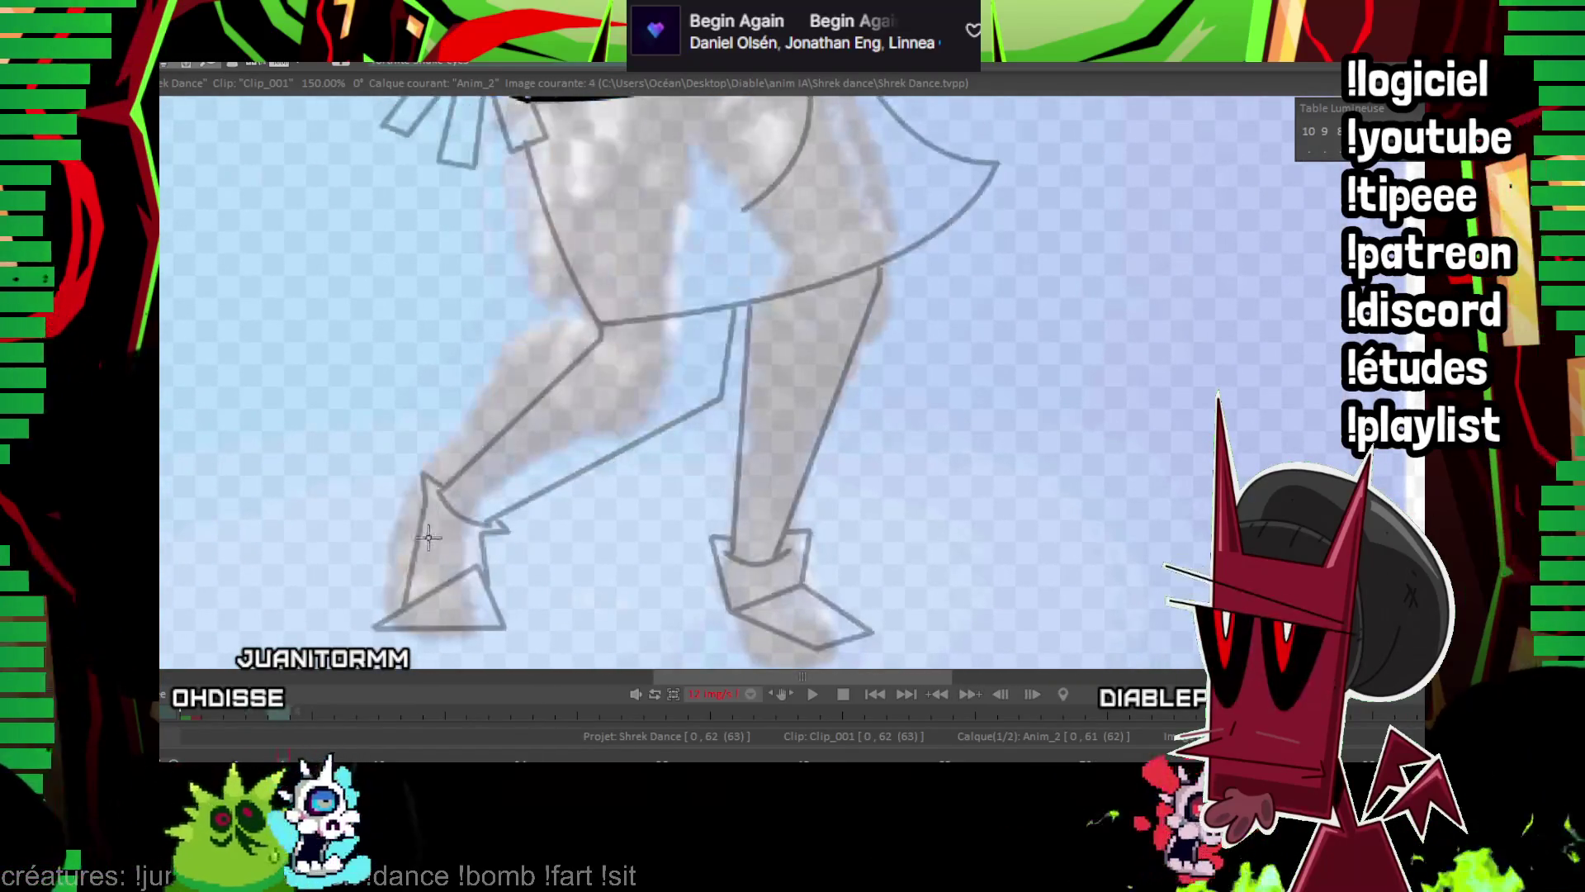
Ink the pointed foot's bottom edge, the curve above it and its zigzag top.
{"action": "key", "text": "Right"}
{"action": "key", "text": "Left"}
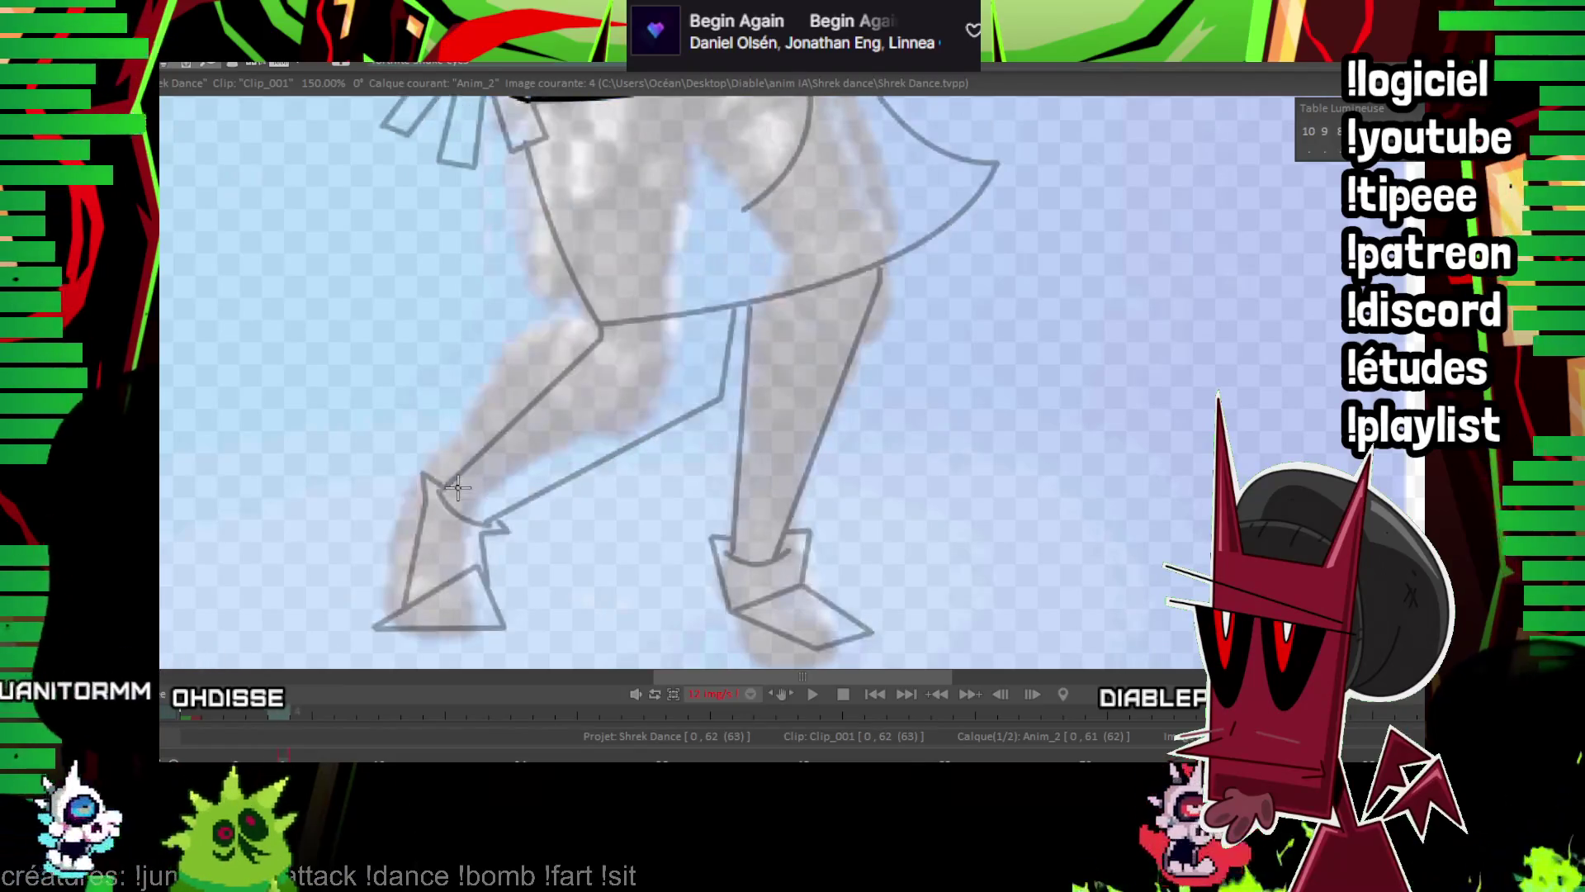
{"action": "left_click_drag", "start_coordinate": [375, 625], "coordinate": [457, 568]}
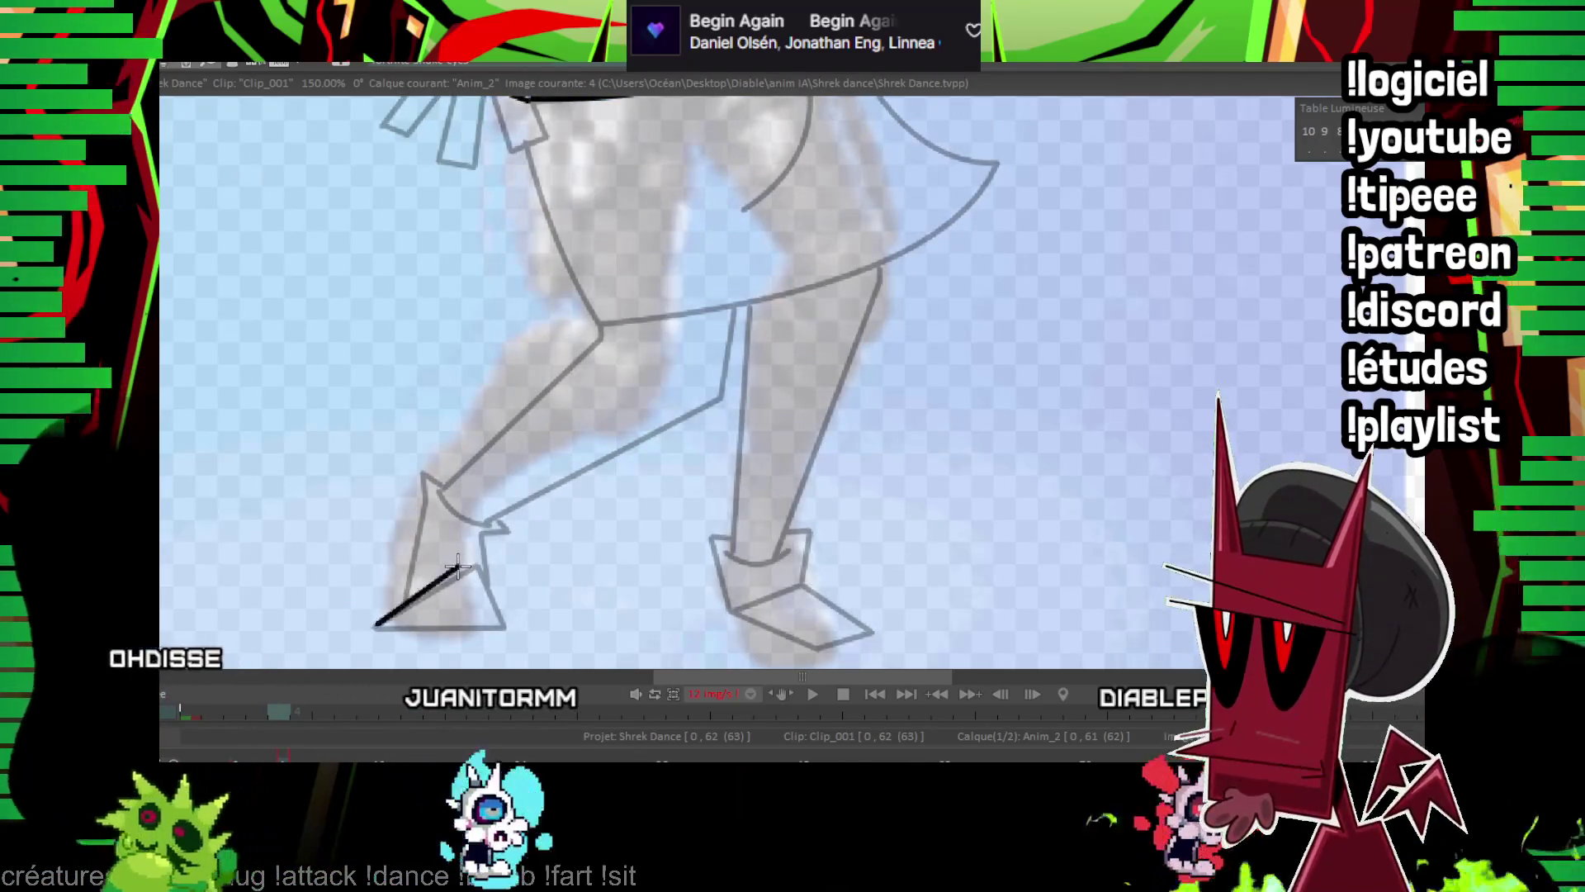
{"action": "left_click_drag", "start_coordinate": [505, 629], "coordinate": [373, 626]}
{"action": "key", "text": "Right"}
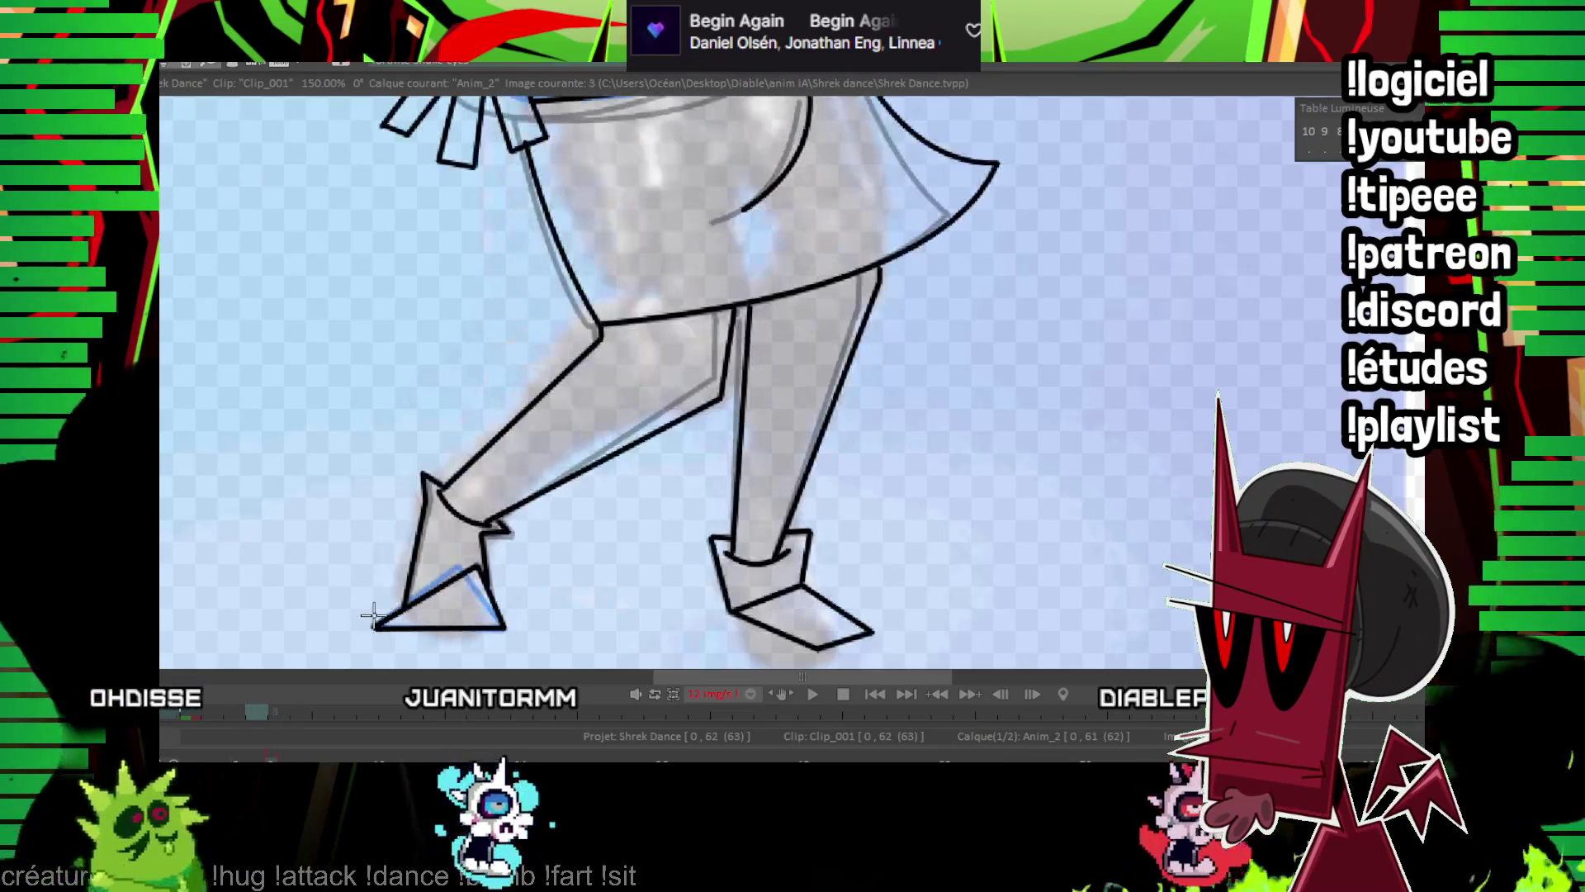
{"action": "key", "text": "Left"}
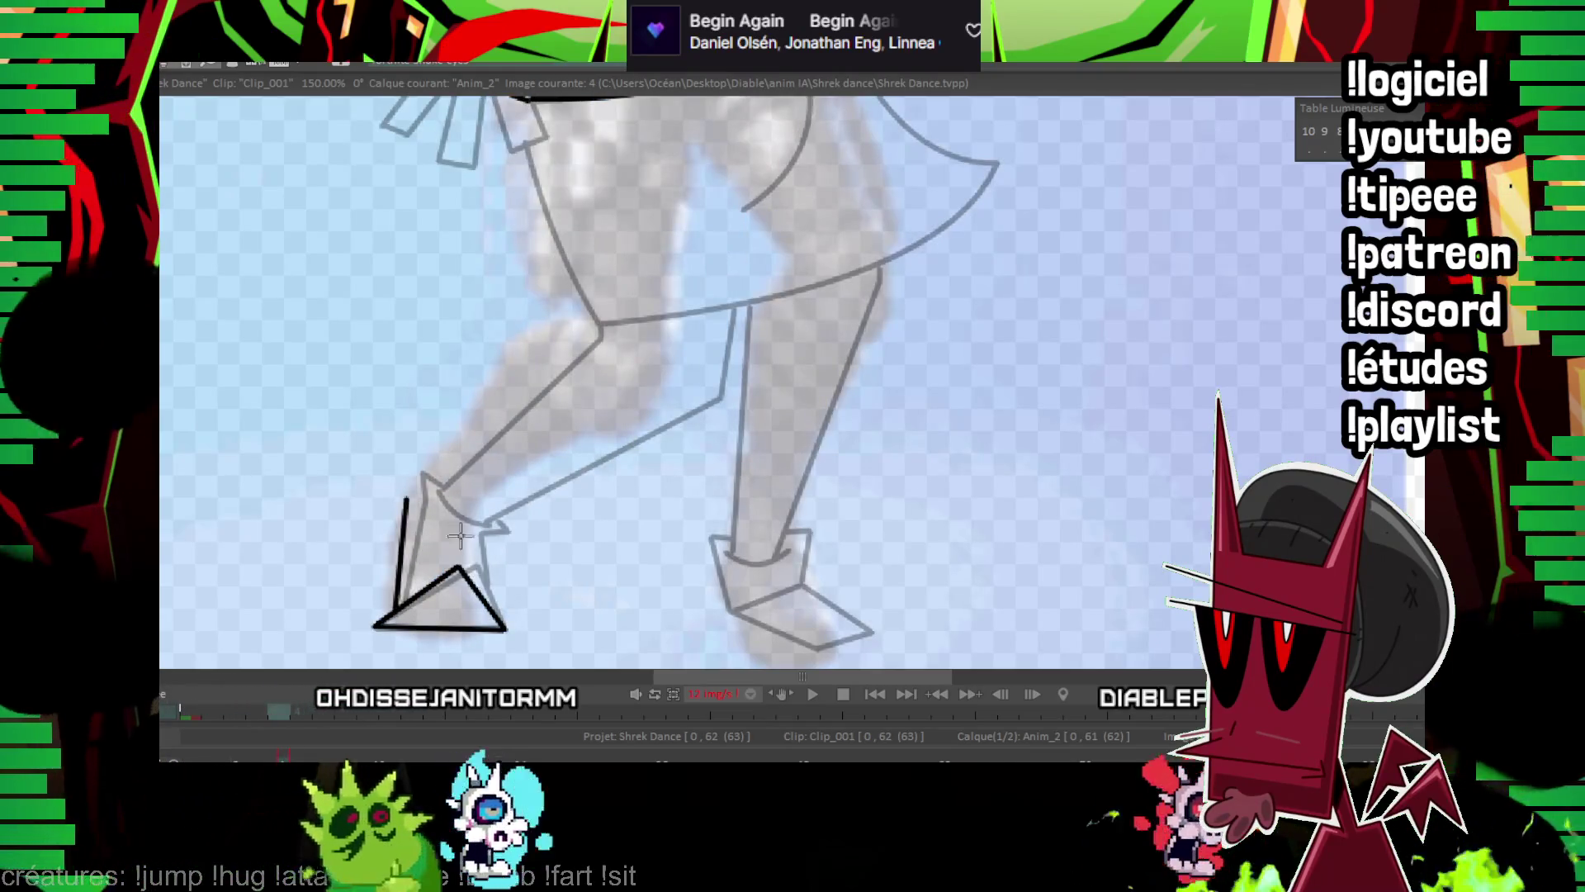
{"action": "left_click_drag", "start_coordinate": [425, 491], "coordinate": [467, 524]}
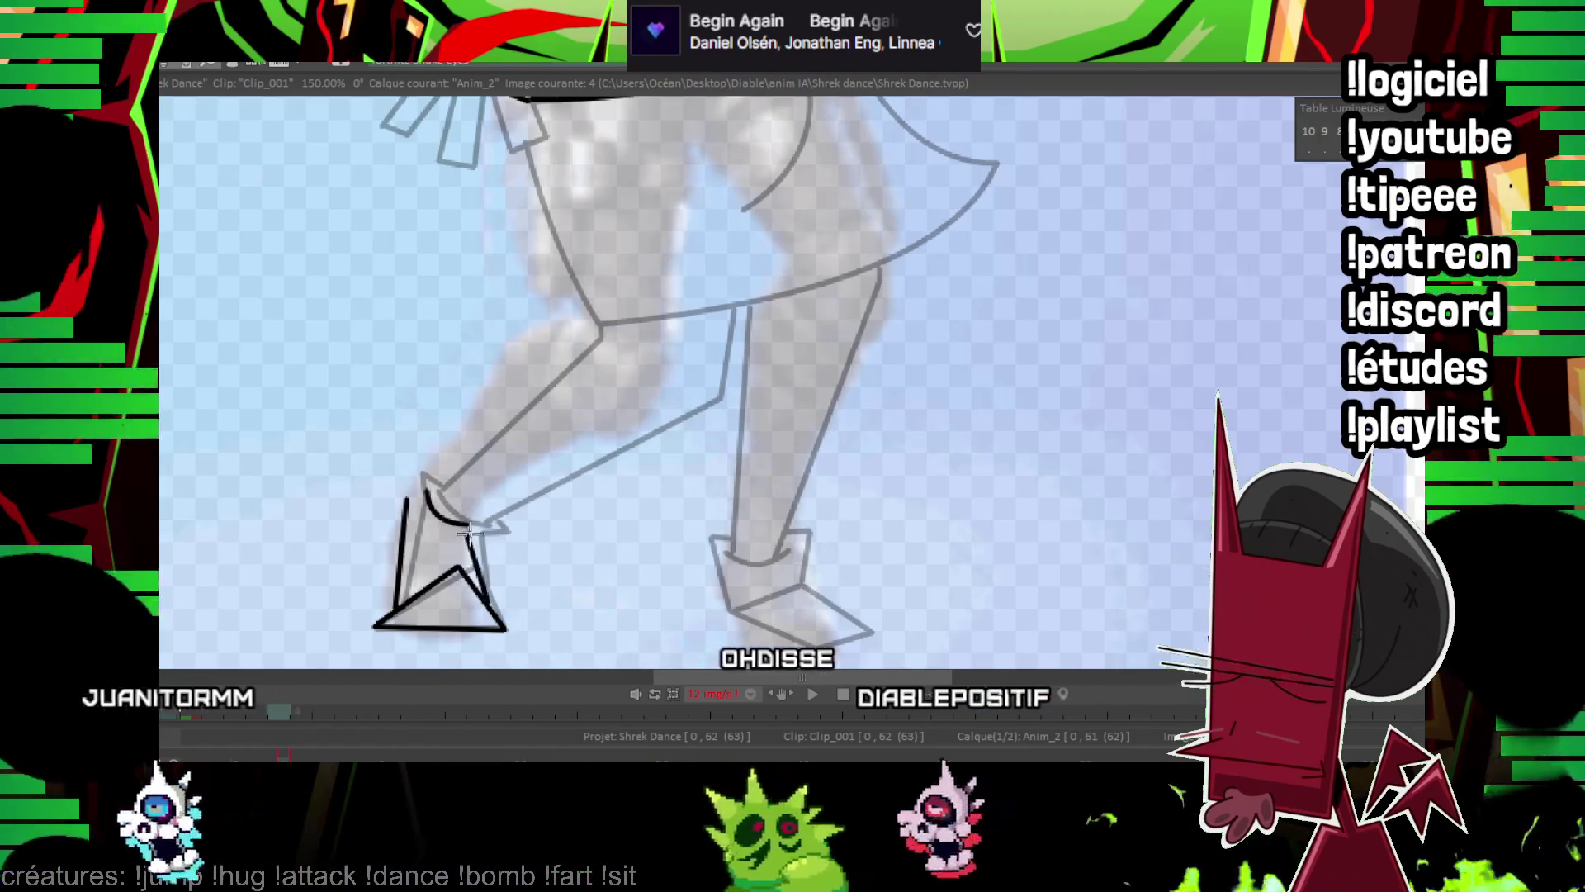
{"action": "left_click_drag", "start_coordinate": [467, 531], "coordinate": [495, 522]}
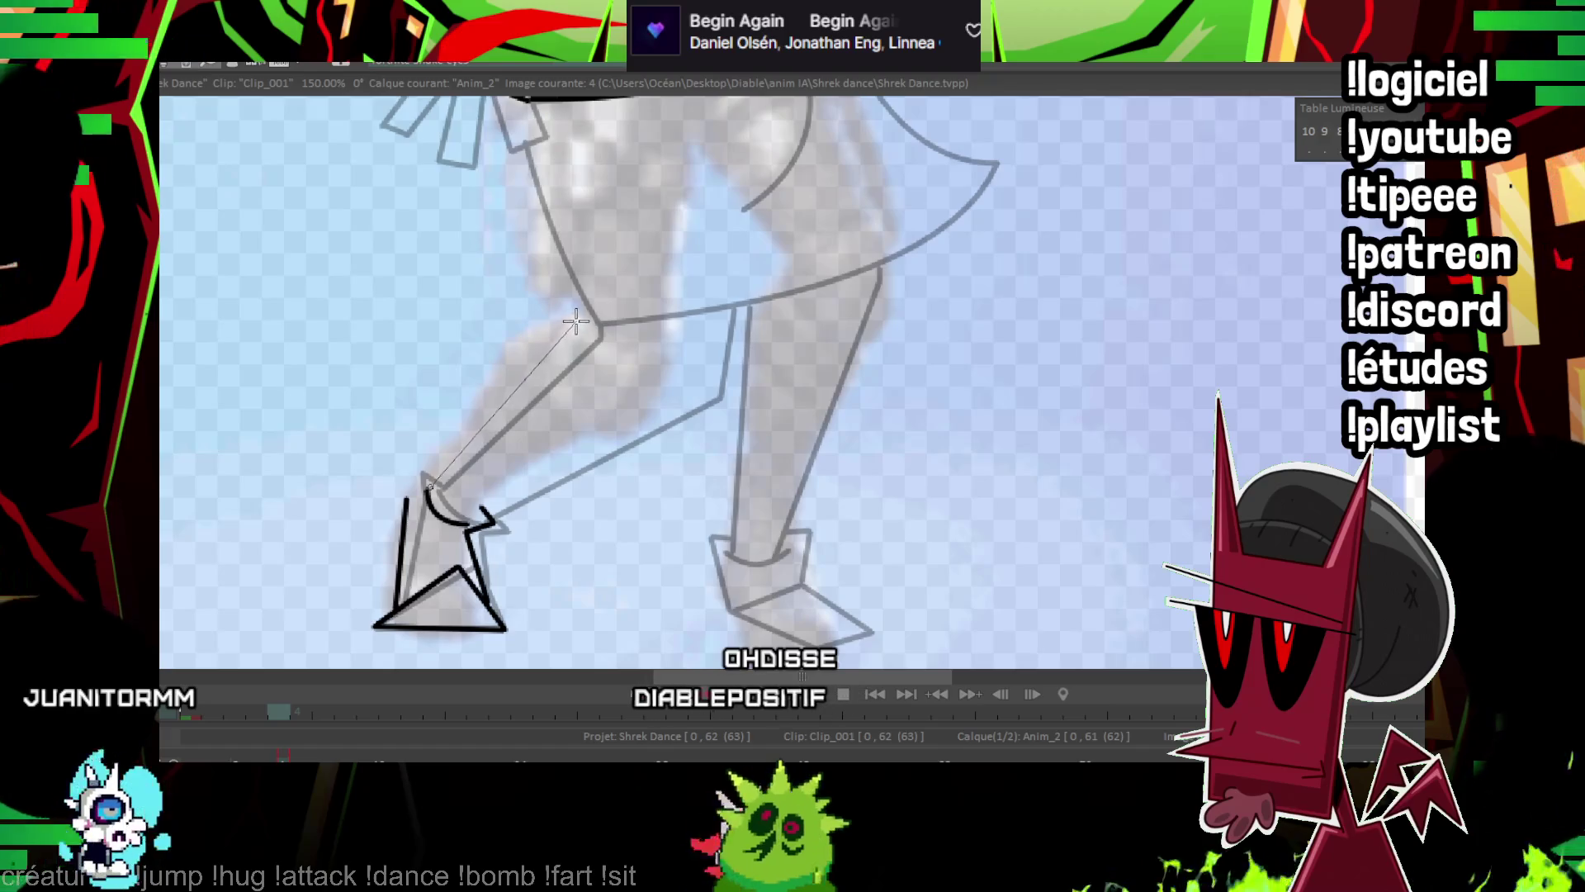
{"action": "key", "text": "Left"}
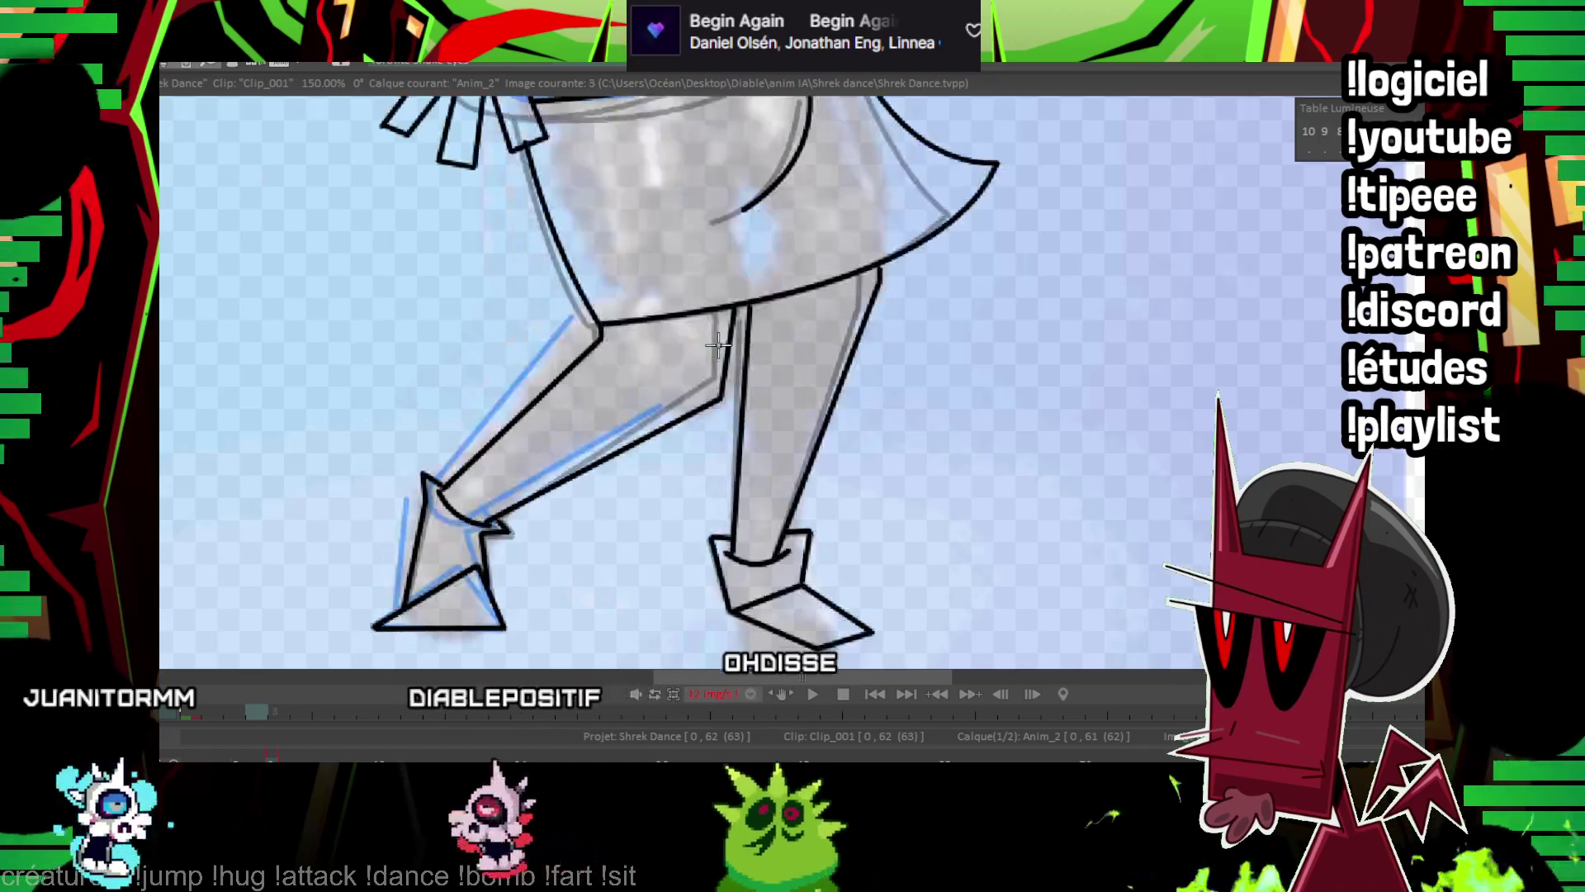
{"action": "key", "text": "Right"}
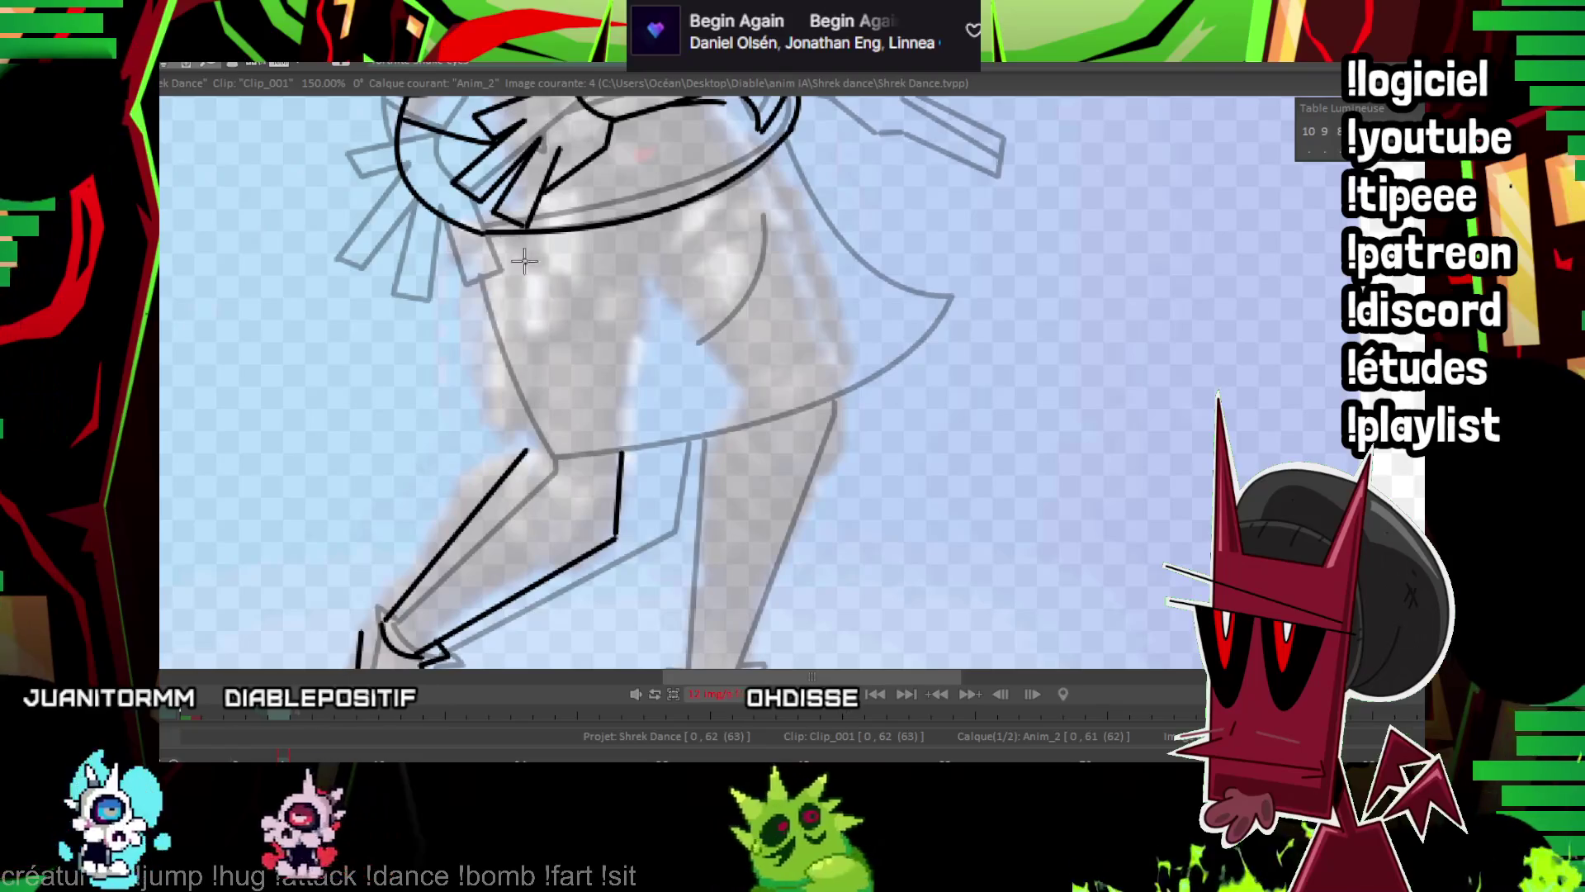
Ink the skirt curves along its edge, under the belt and on its right side.
{"action": "left_click_drag", "start_coordinate": [480, 232], "coordinate": [497, 454]}
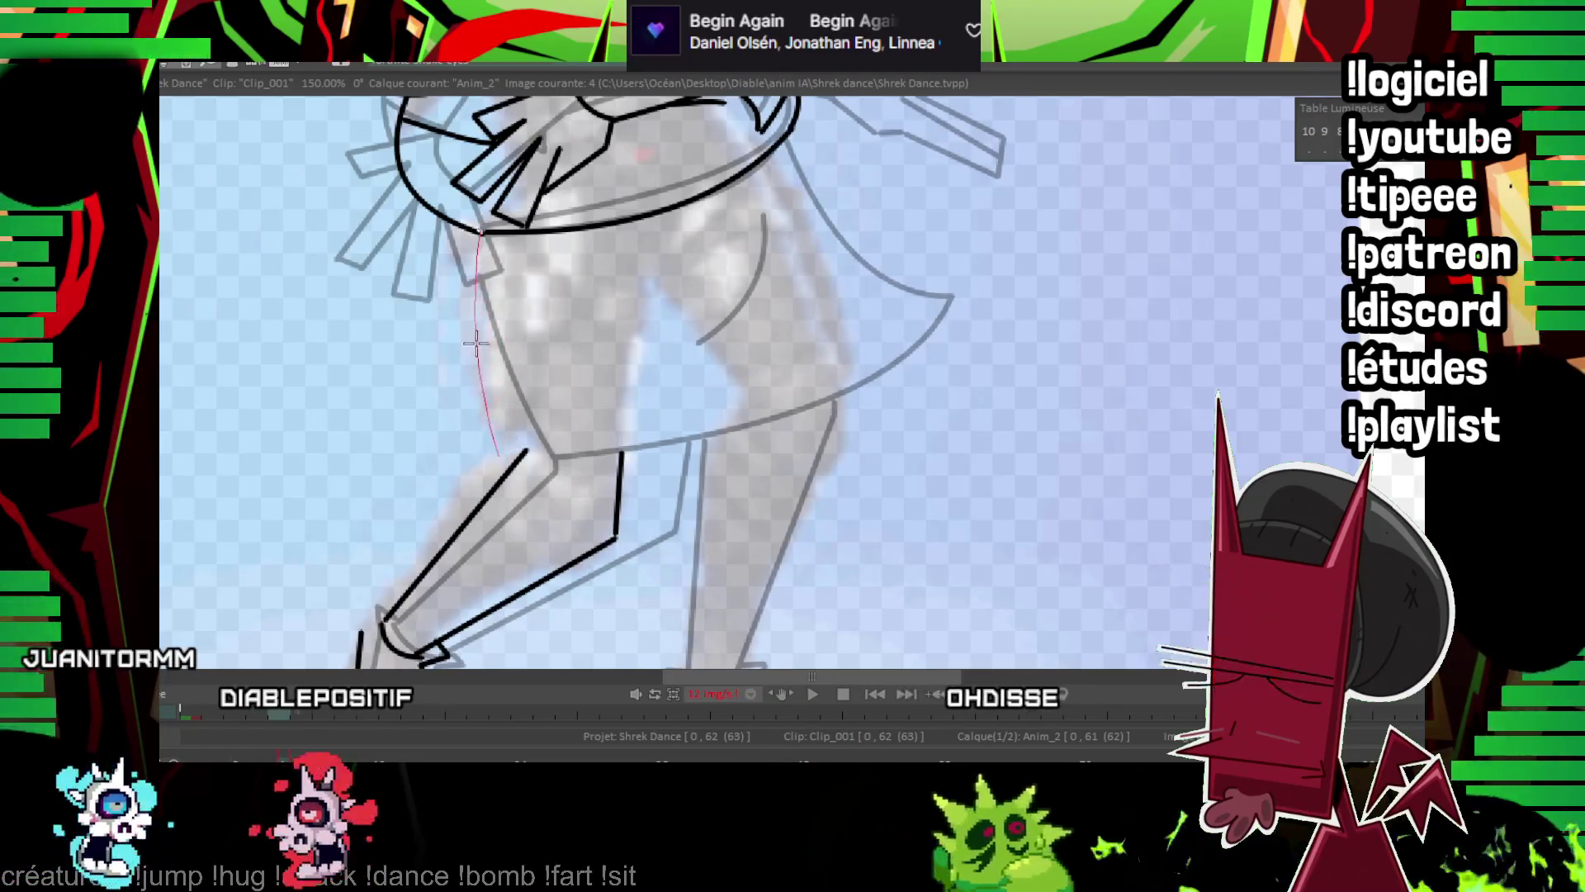
{"action": "key", "text": "Left"}
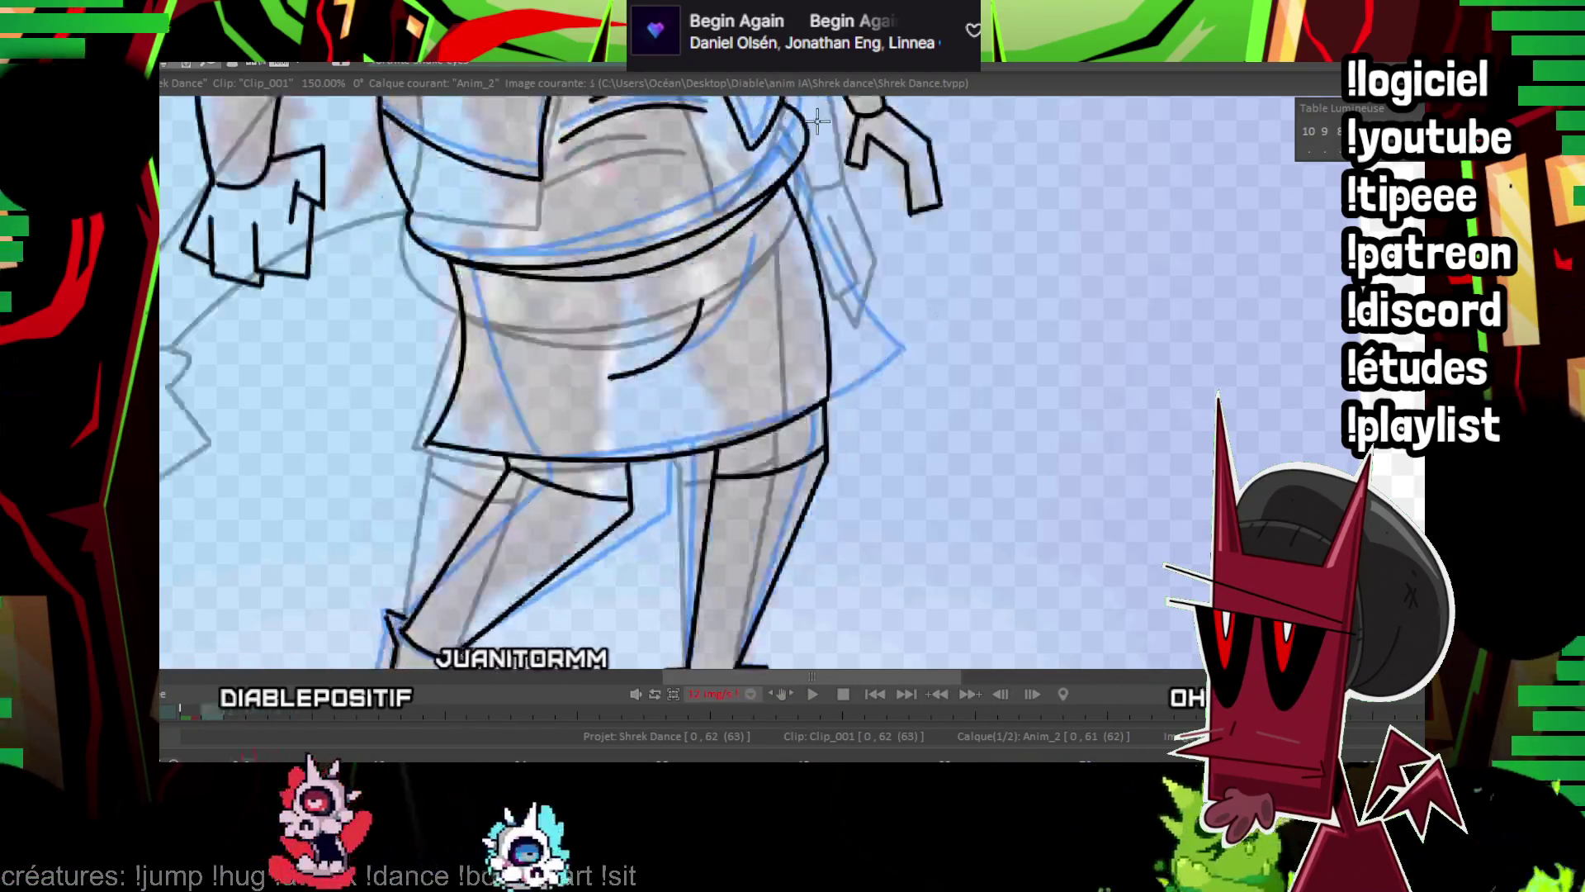
{"action": "key", "text": "Right"}
{"action": "key", "text": "Left"}
{"action": "key", "text": "Right"}
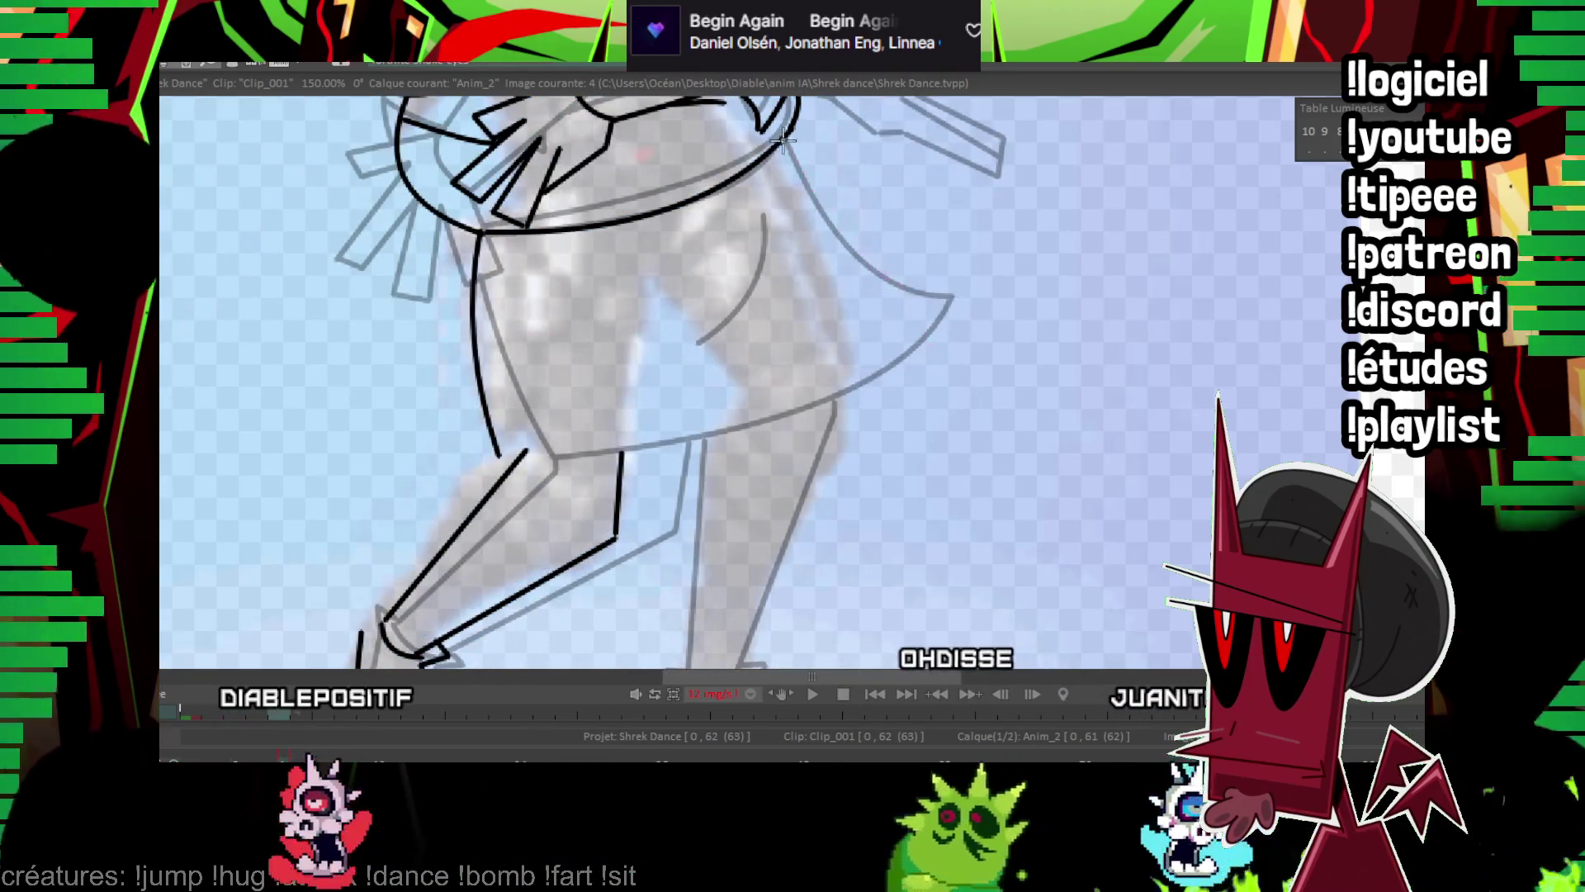
{"action": "left_click_drag", "start_coordinate": [783, 140], "coordinate": [479, 236]}
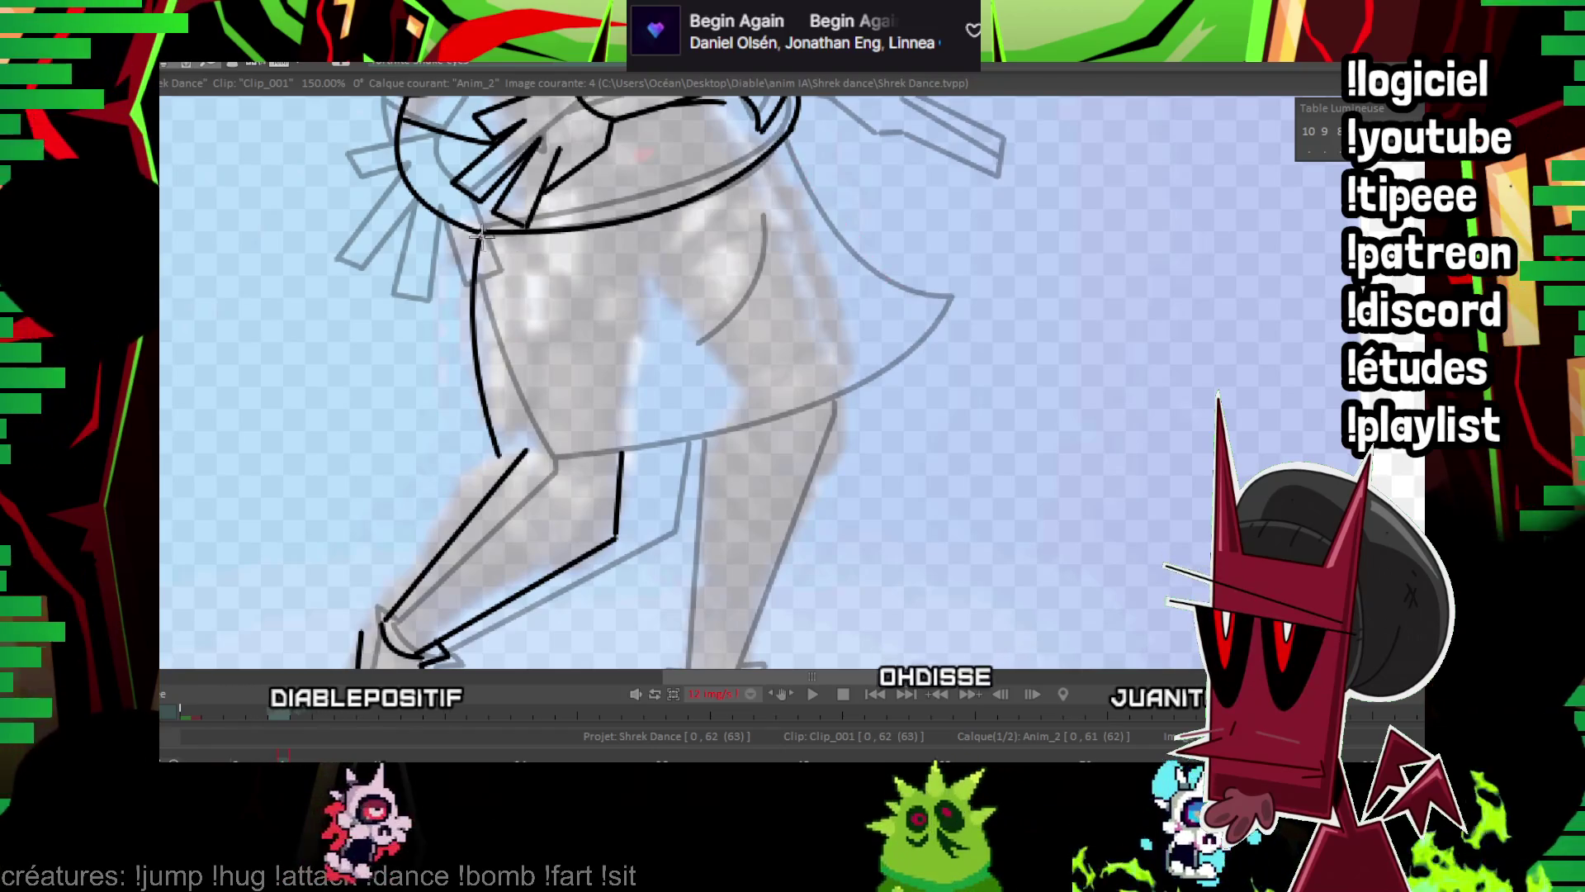
{"action": "left_click", "coordinate": [669, 231]}
{"action": "left_click_drag", "start_coordinate": [783, 140], "coordinate": [943, 332]}
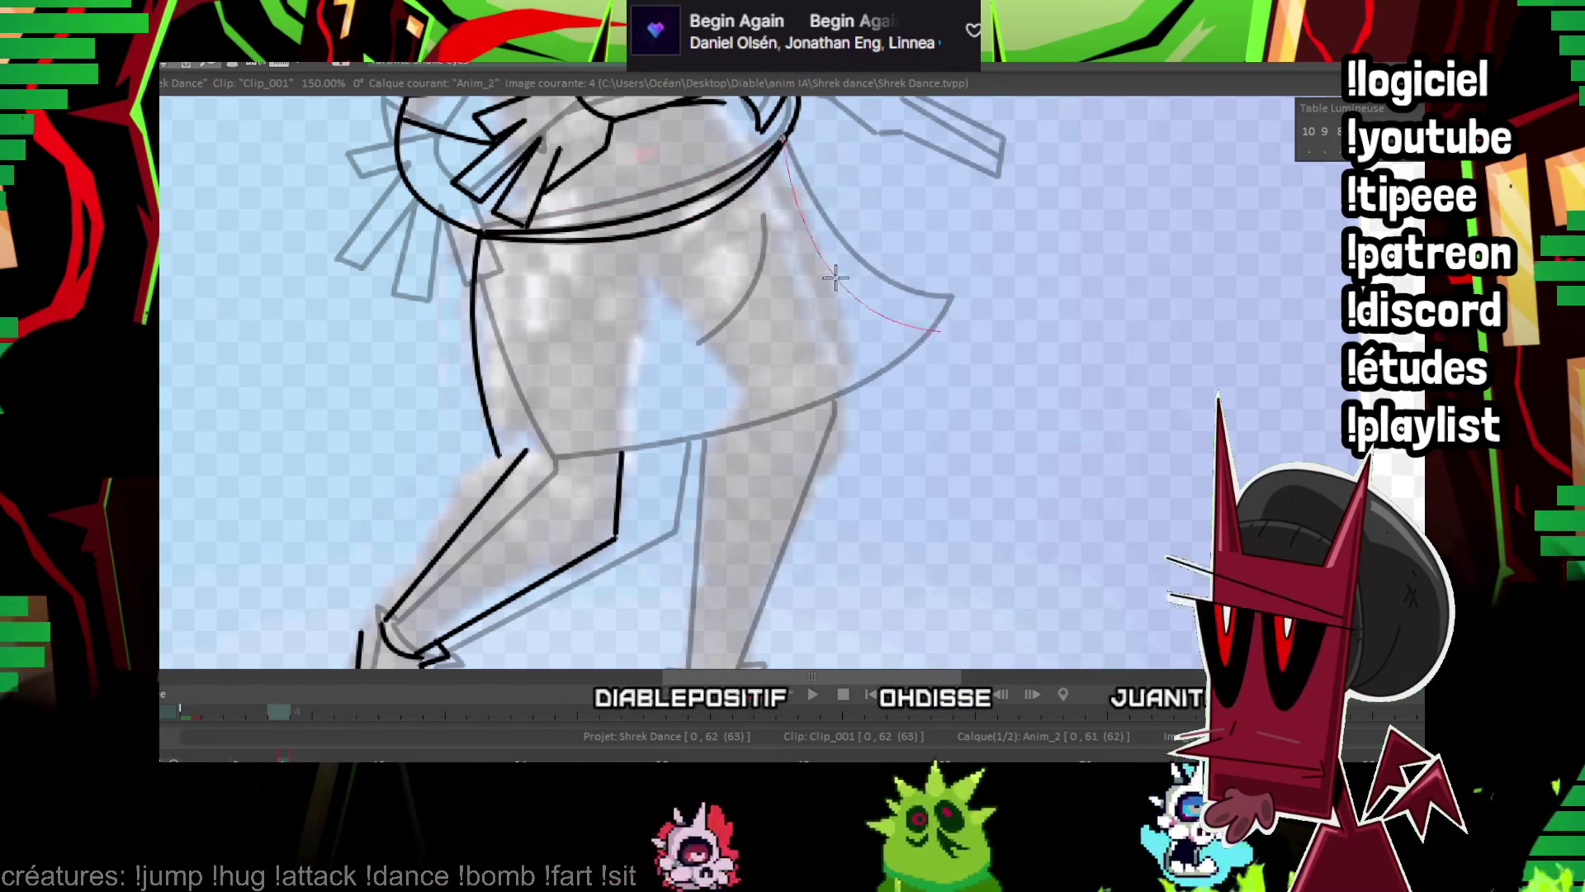
{"action": "left_click", "coordinate": [867, 247]}
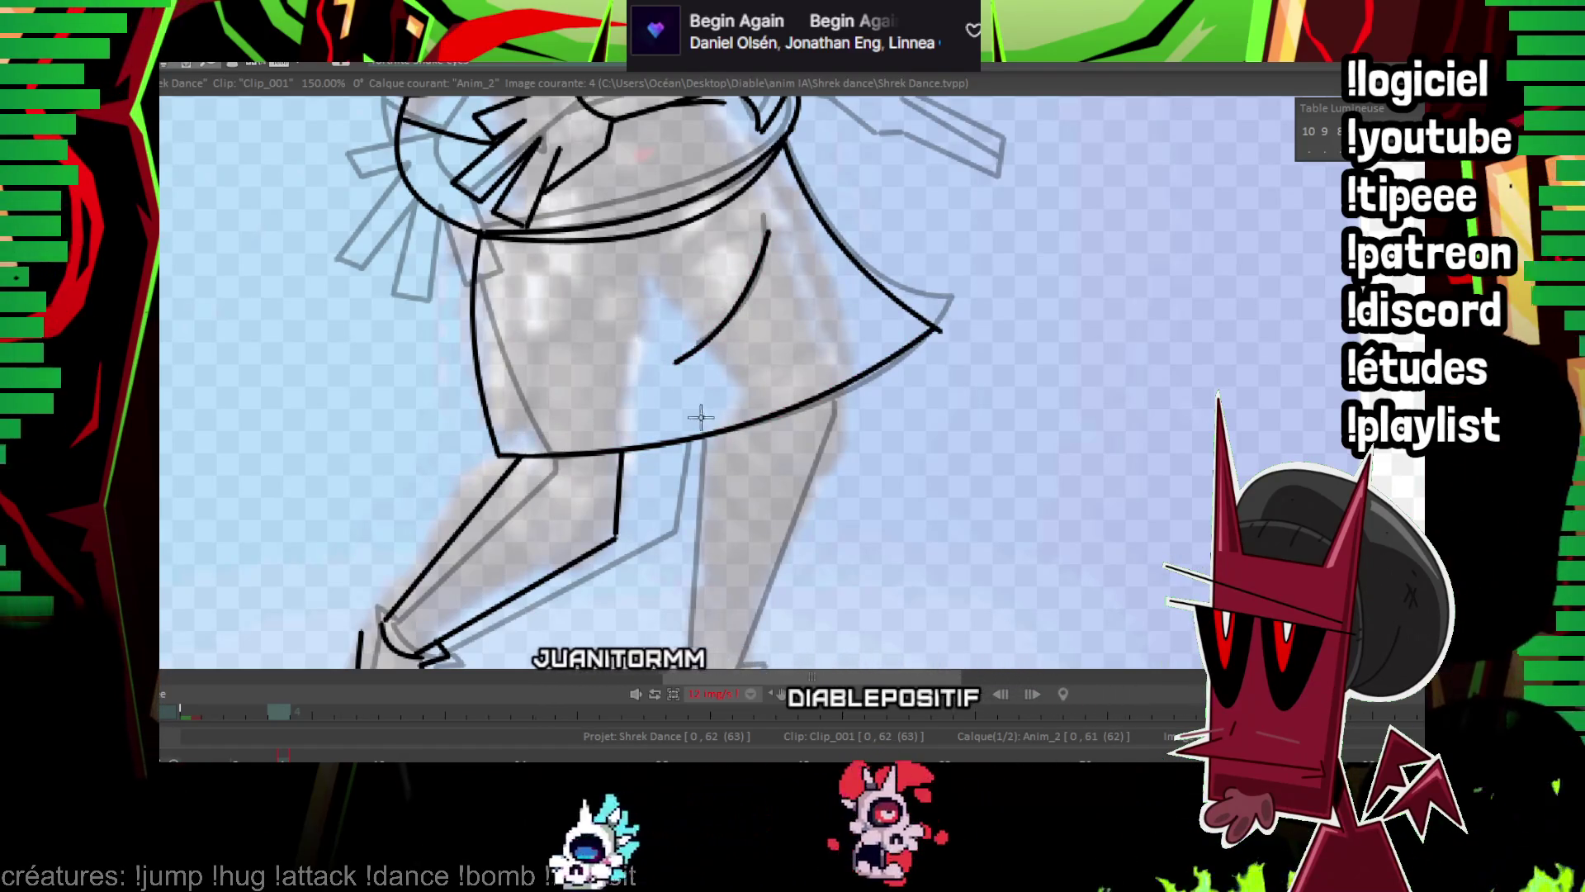
Ink the line across the knee, also on frame 2, then zoom out to fit.
{"action": "left_click_drag", "start_coordinate": [460, 422], "coordinate": [566, 437]}
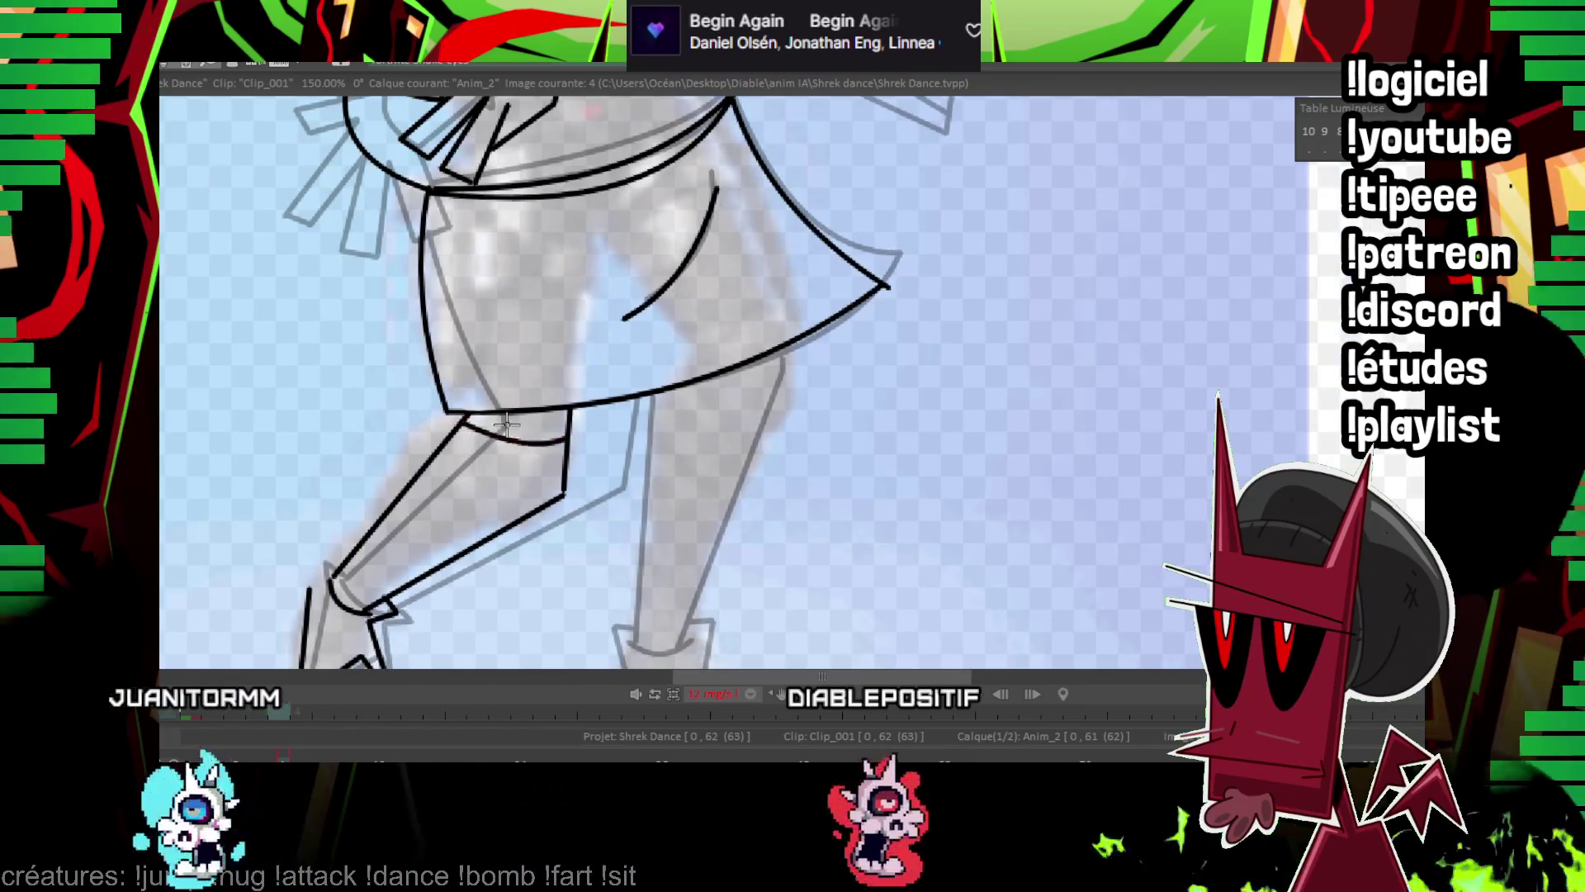
{"action": "key", "text": "Left"}
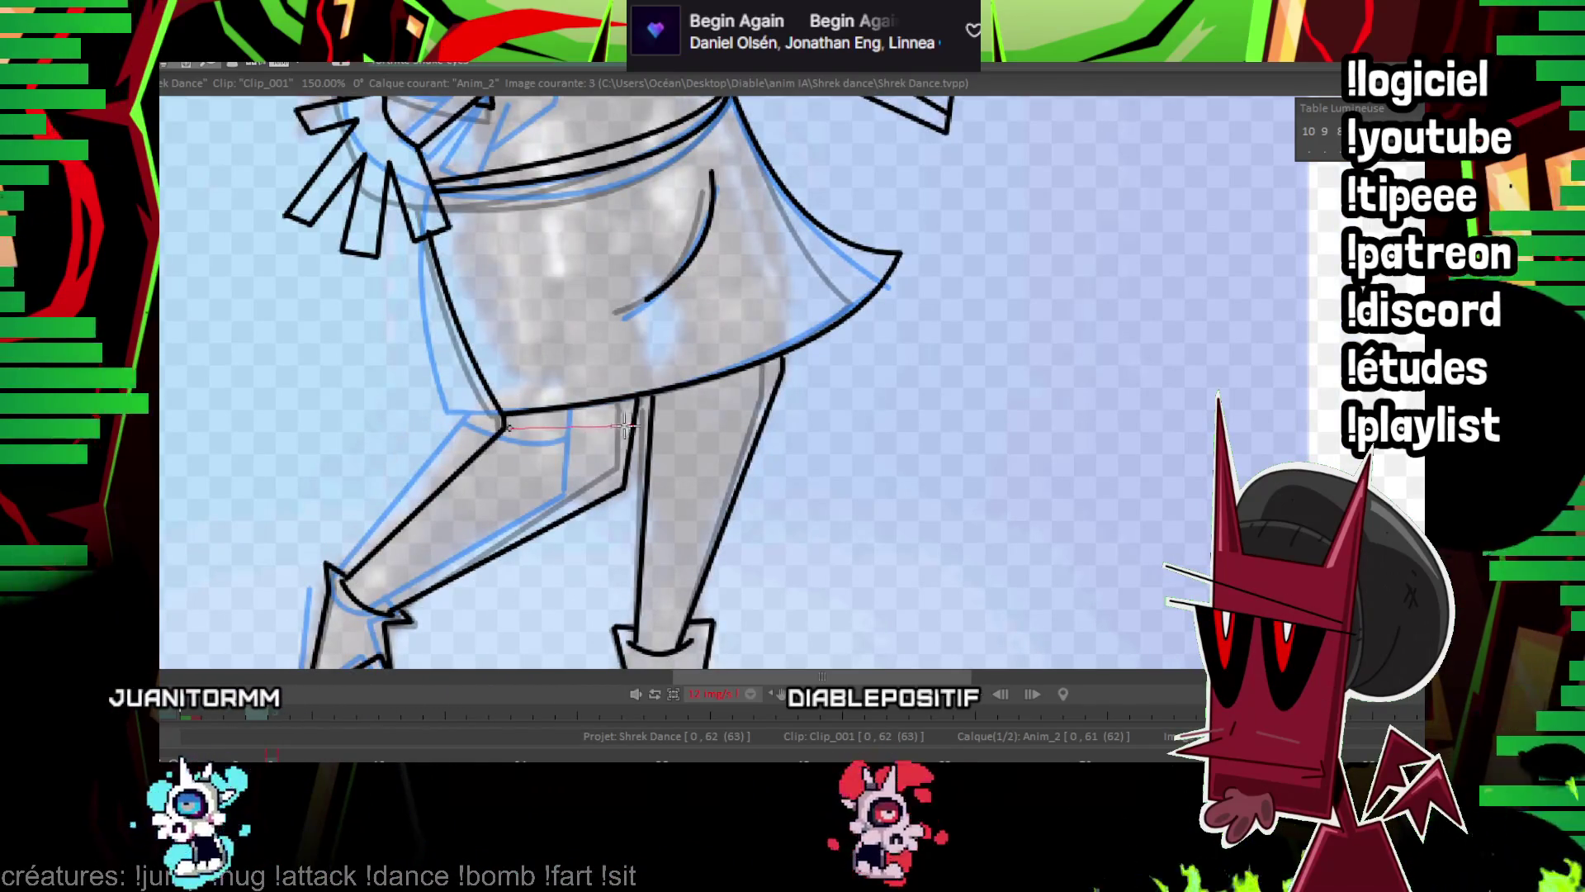
{"action": "key", "text": "Left"}
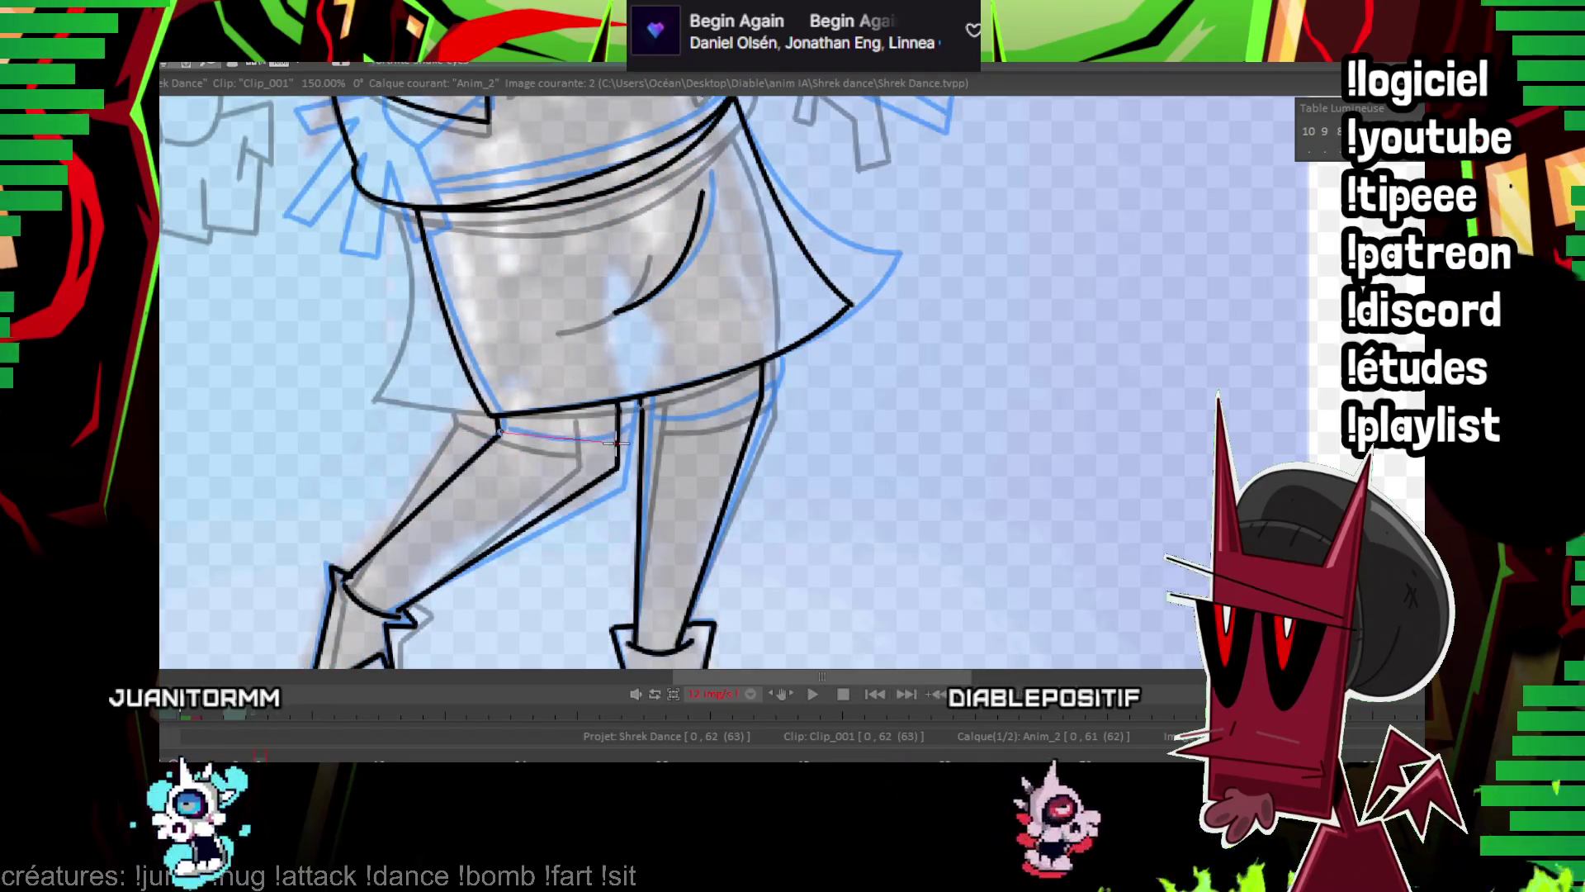
{"action": "left_click", "coordinate": [562, 423]}
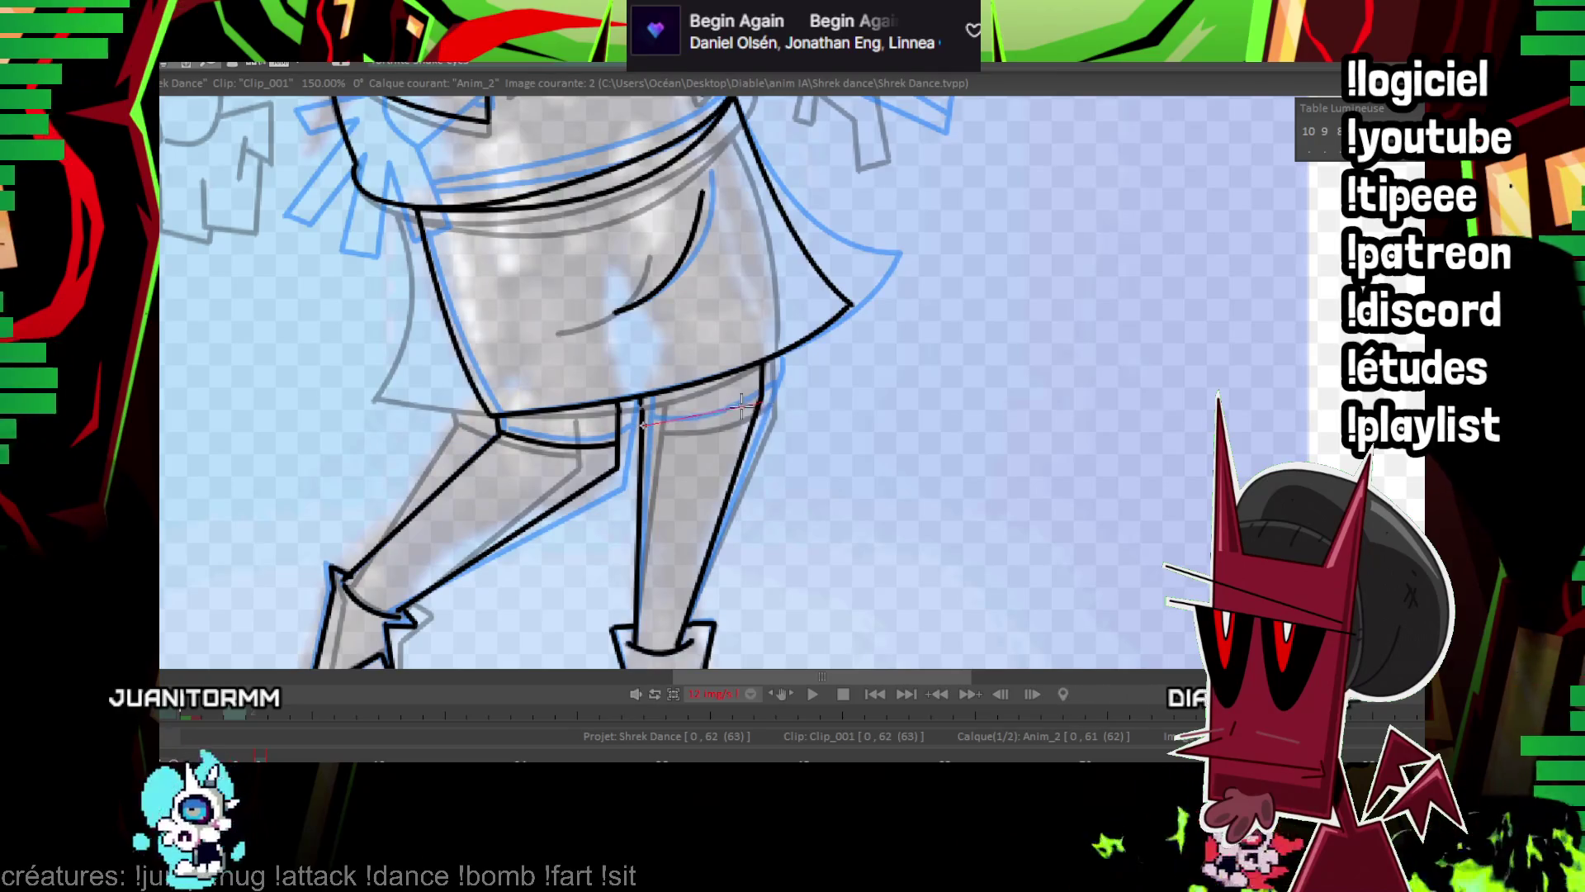
{"action": "key", "text": "Right"}
{"action": "key", "text": "Right"}
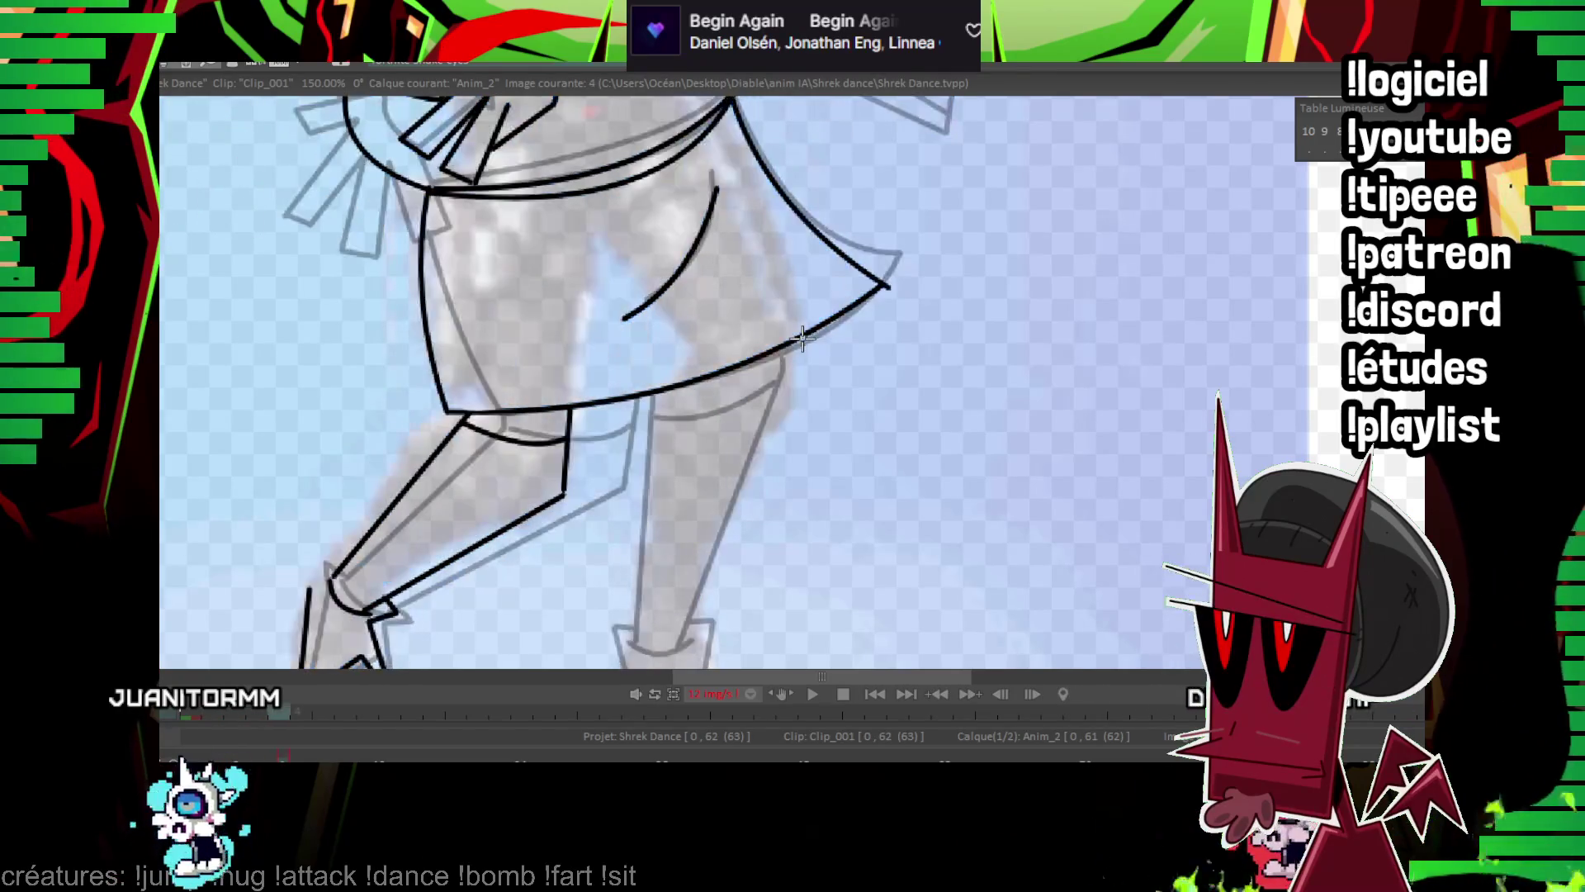
{"action": "scroll", "coordinate": [811, 334], "scroll_direction": "down", "scroll_amount": 8}
{"action": "key", "text": "Left"}
{"action": "key", "text": "Left"}
{"action": "key", "text": "Left"}
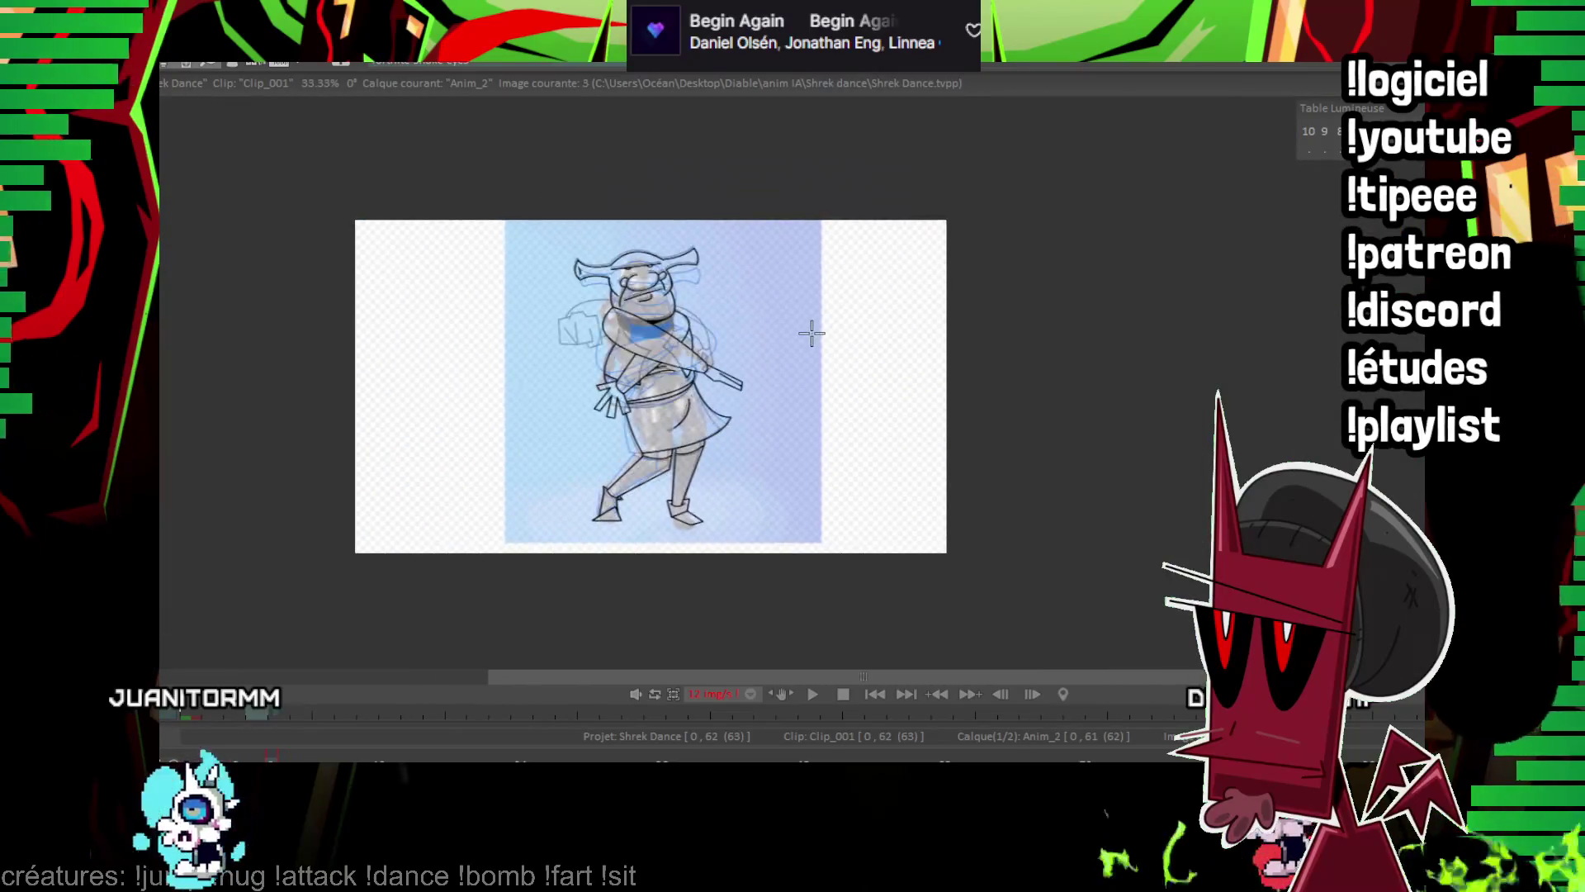
Play through the drawn frames and stop playback back on frame 4.
{"action": "key", "text": "Right"}
{"action": "key", "text": "Right"}
{"action": "key", "text": "Right"}
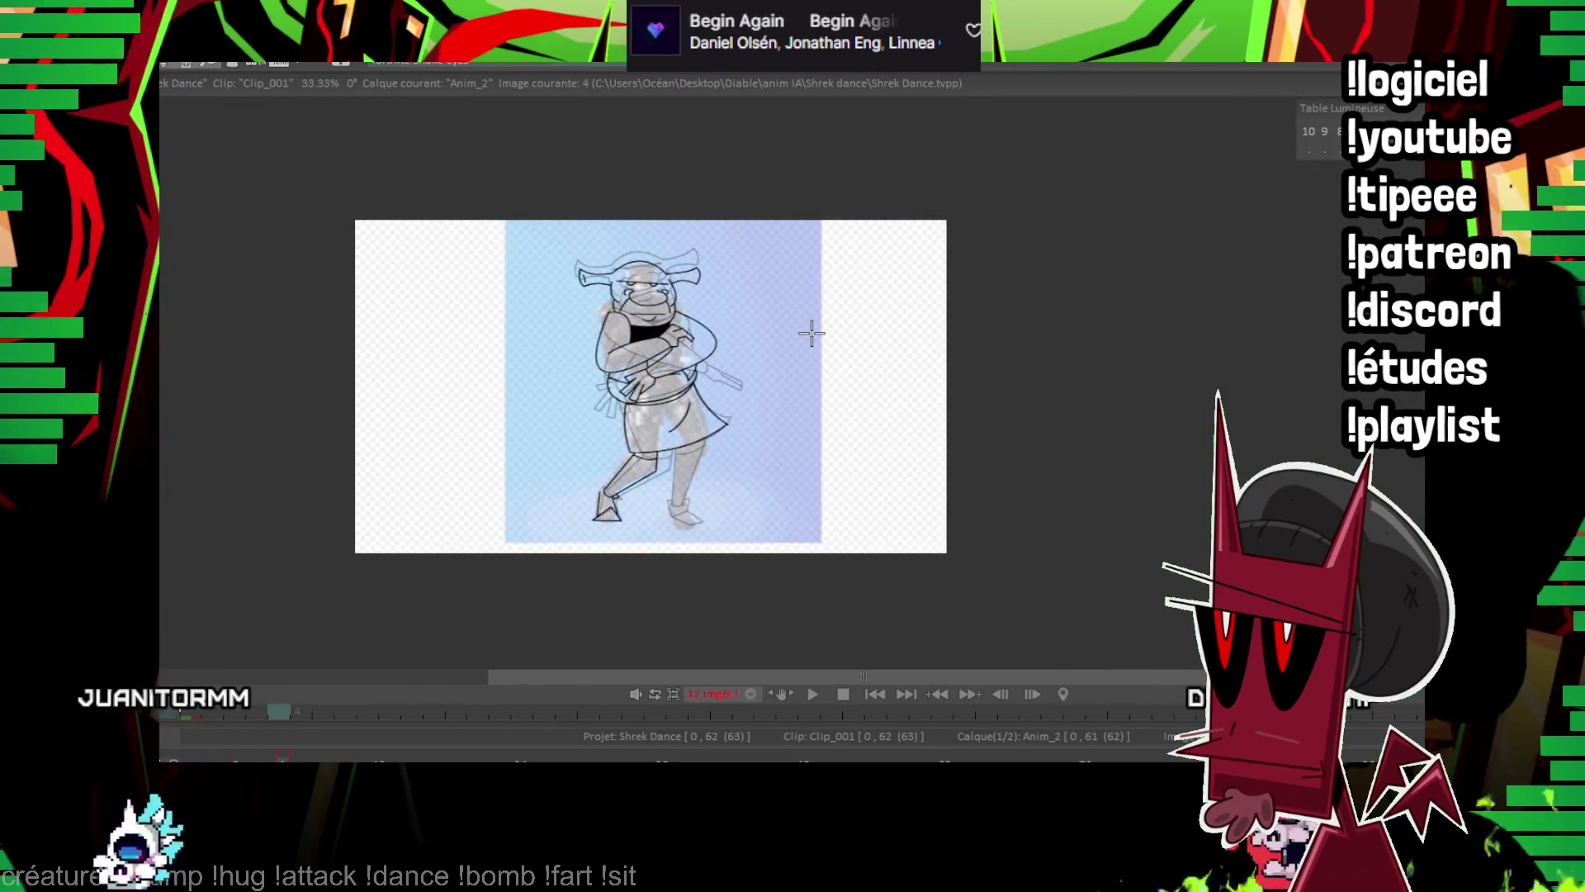
{"action": "key", "text": "Return"}
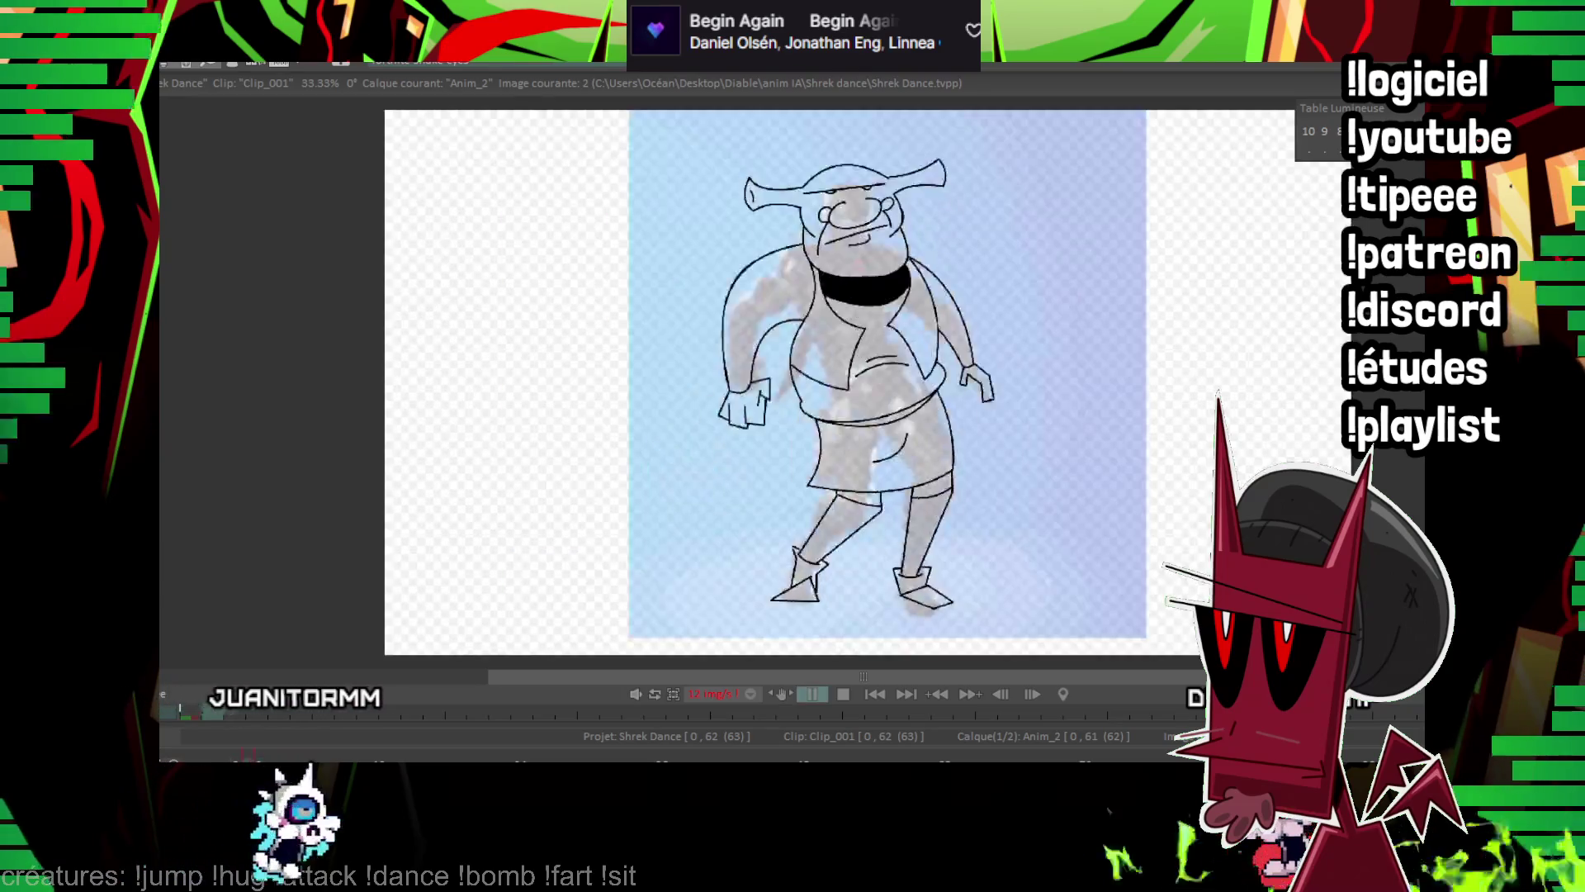
{"action": "key", "text": "Return"}
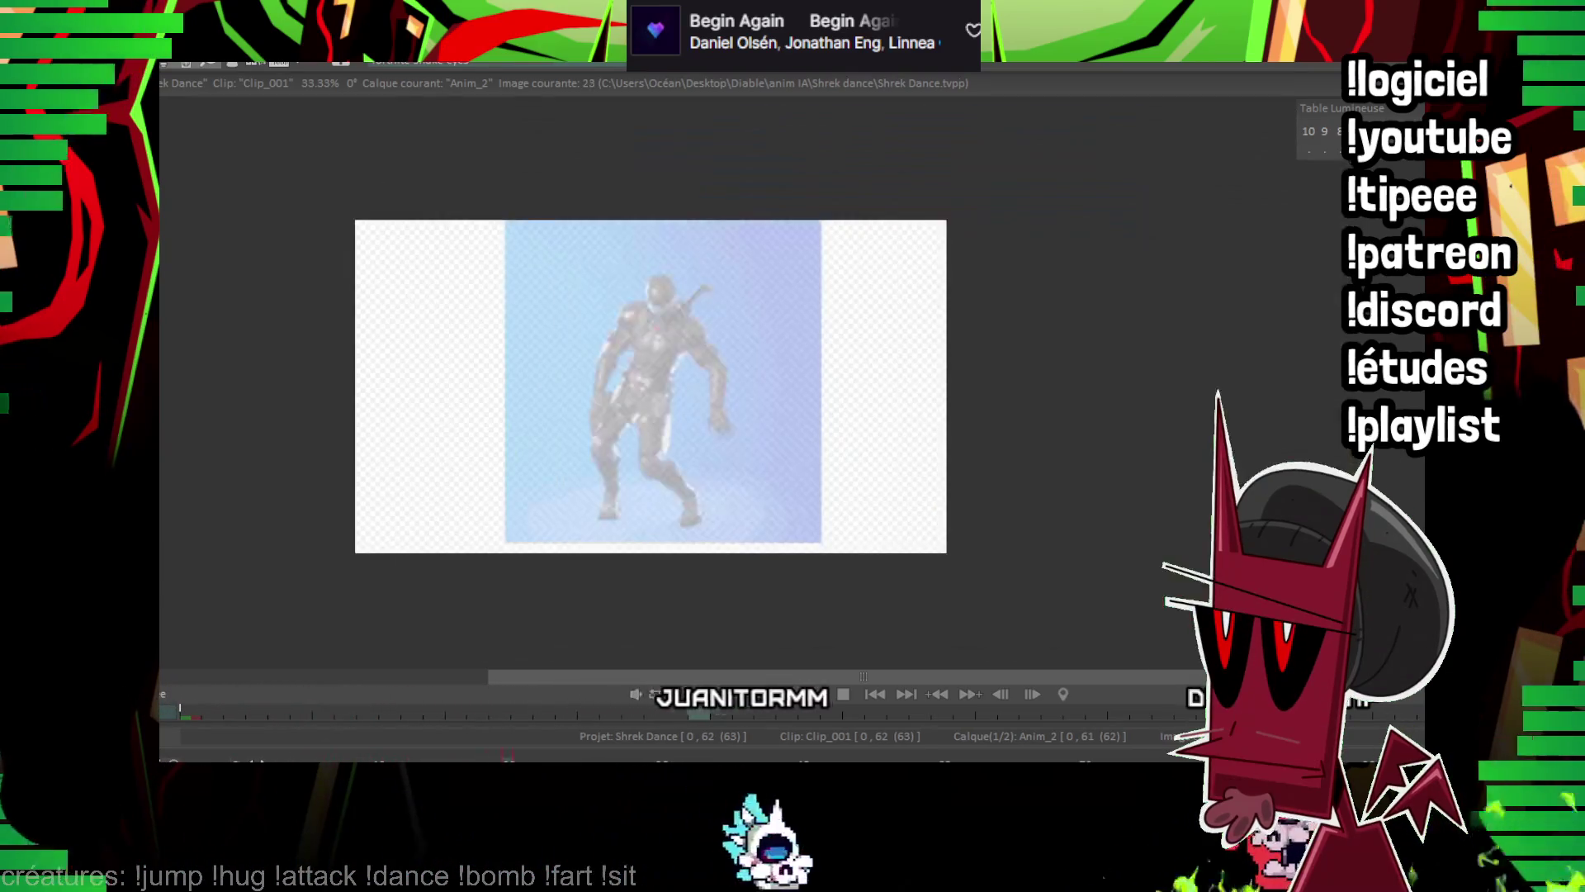
{"action": "key", "text": "Return"}
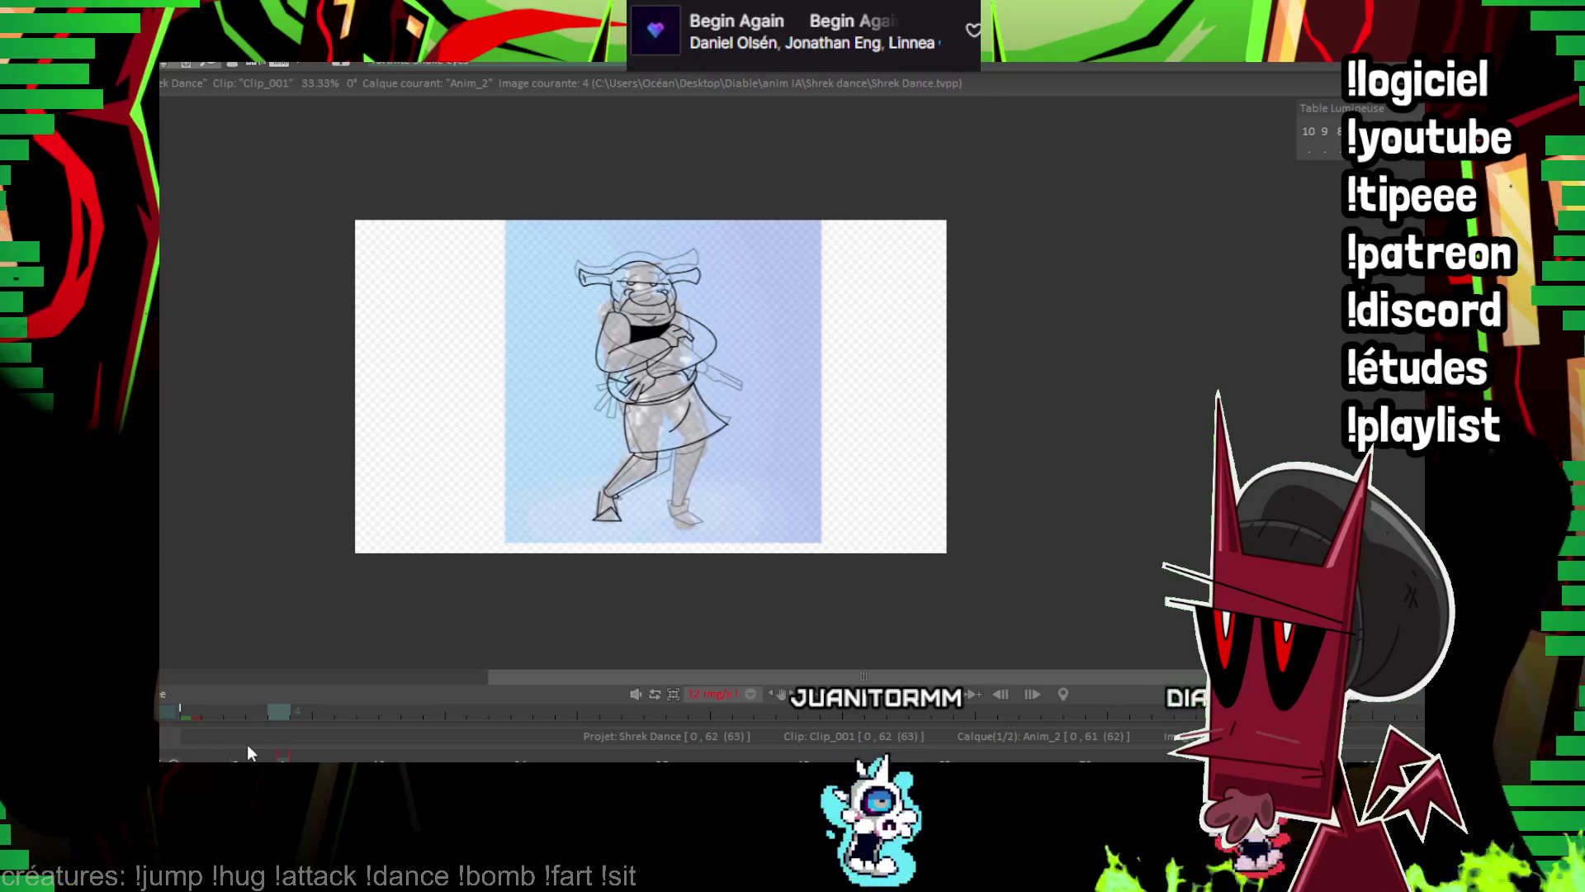
Zoom to 200% on the grey standing leg and ink its black outline down the leg.
{"action": "left_click_drag", "start_coordinate": [1236, 266], "coordinate": [890, 305]}
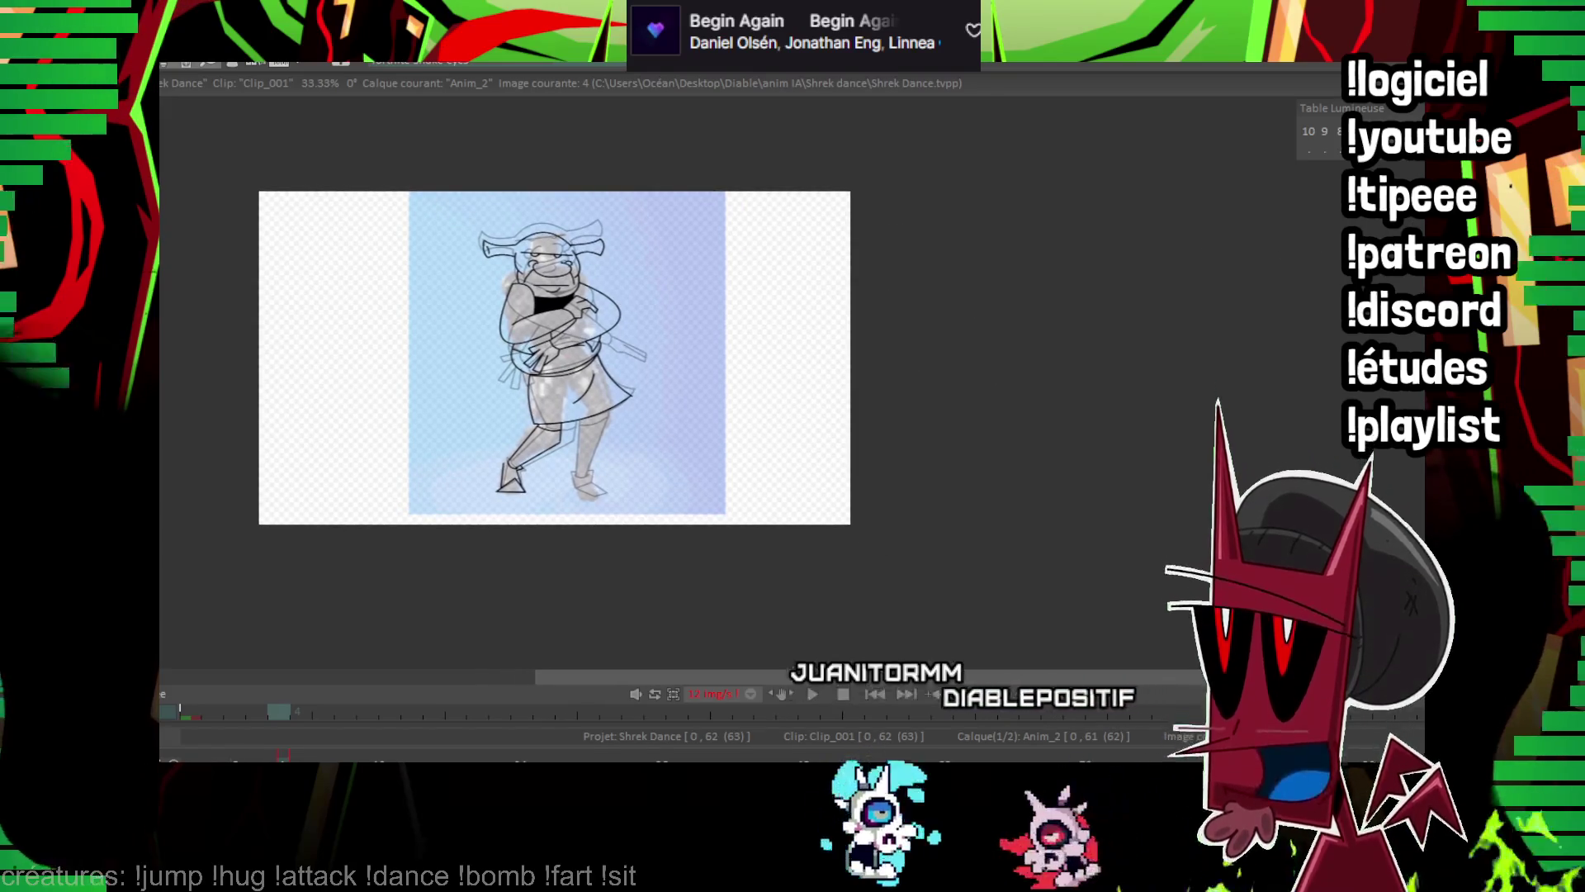
{"action": "scroll", "coordinate": [1065, 239], "scroll_direction": "up", "scroll_amount": 4}
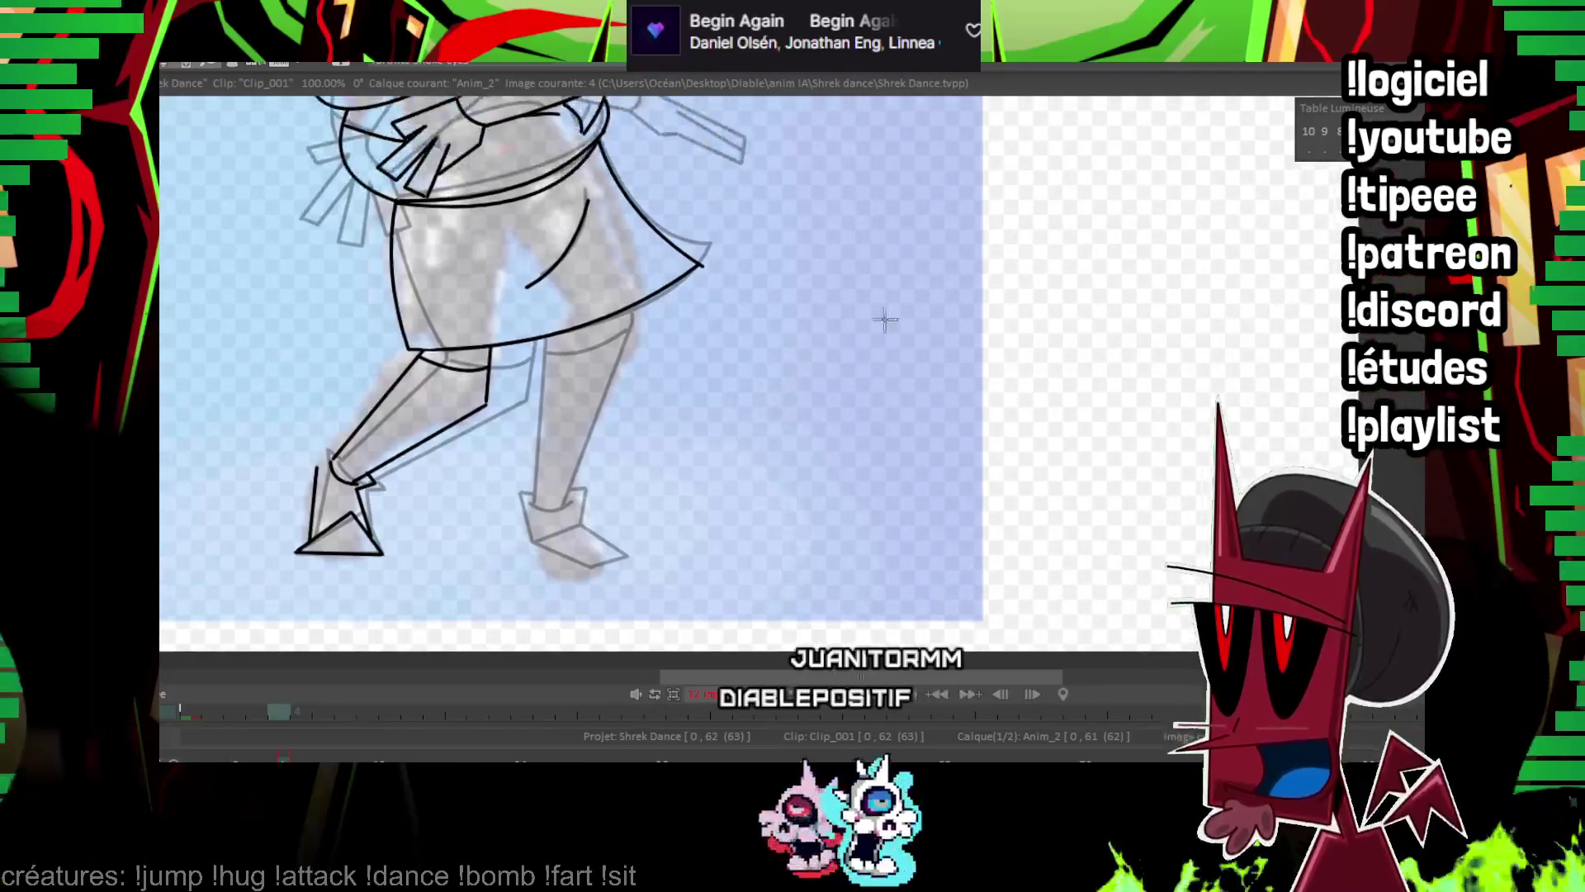
{"action": "scroll", "coordinate": [506, 351], "scroll_direction": "up", "scroll_amount": 1}
{"action": "left_click_drag", "start_coordinate": [506, 351], "coordinate": [1133, 231]}
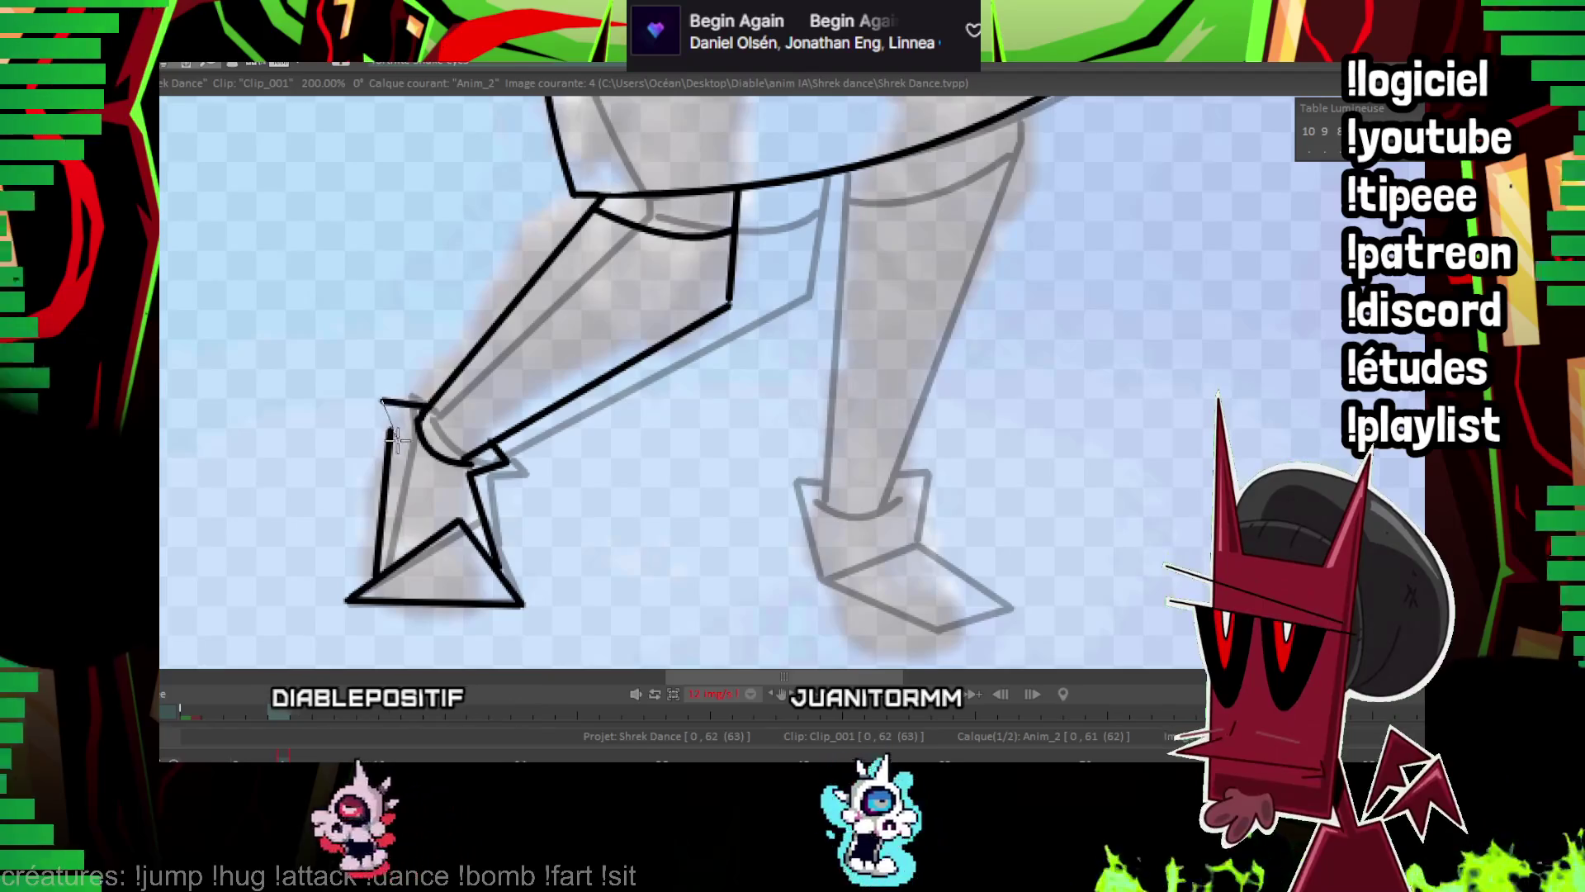
{"action": "left_click_drag", "start_coordinate": [382, 400], "coordinate": [264, 379]}
{"action": "left_click_drag", "start_coordinate": [869, 341], "coordinate": [707, 357]}
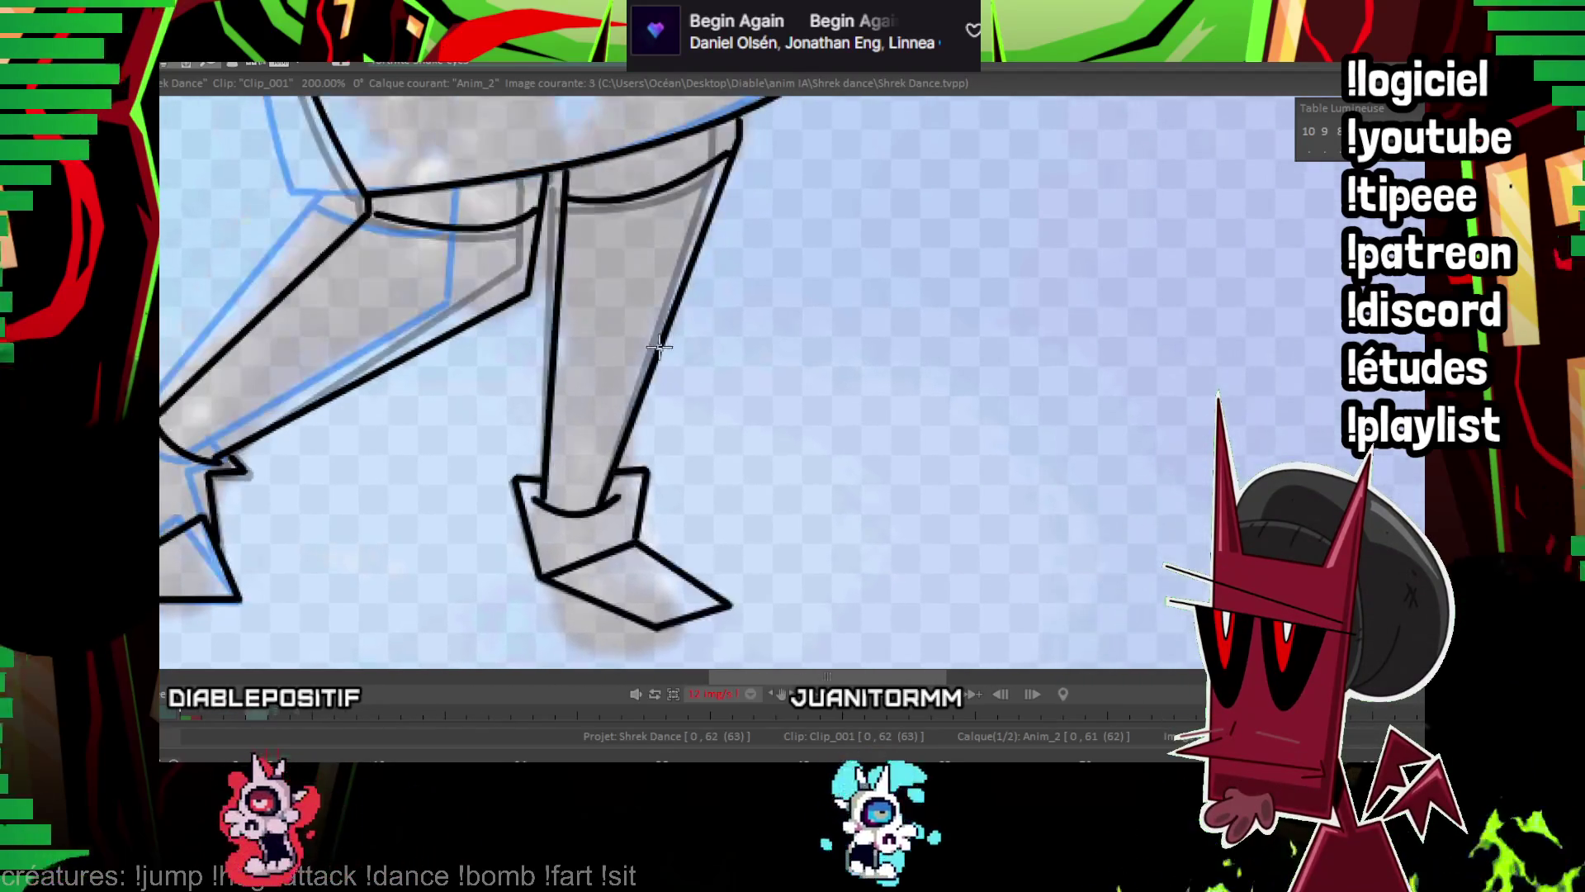
{"action": "left_click_drag", "start_coordinate": [603, 499], "coordinate": [596, 549]}
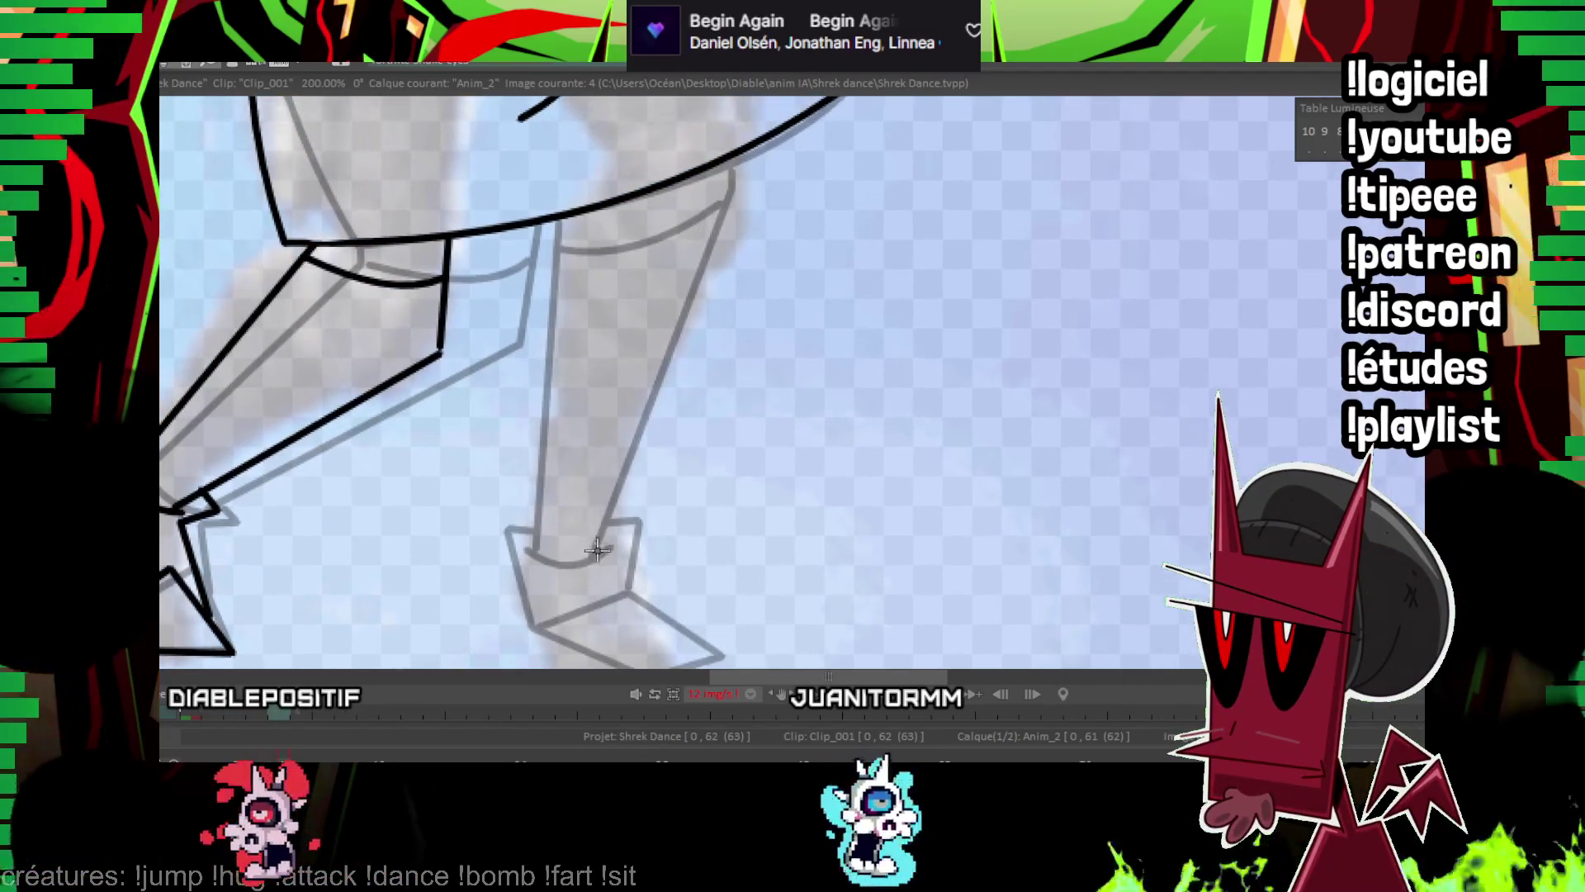
{"action": "left_click_drag", "start_coordinate": [652, 357], "coordinate": [609, 373]}
{"action": "left_click_drag", "start_coordinate": [519, 415], "coordinate": [518, 239]}
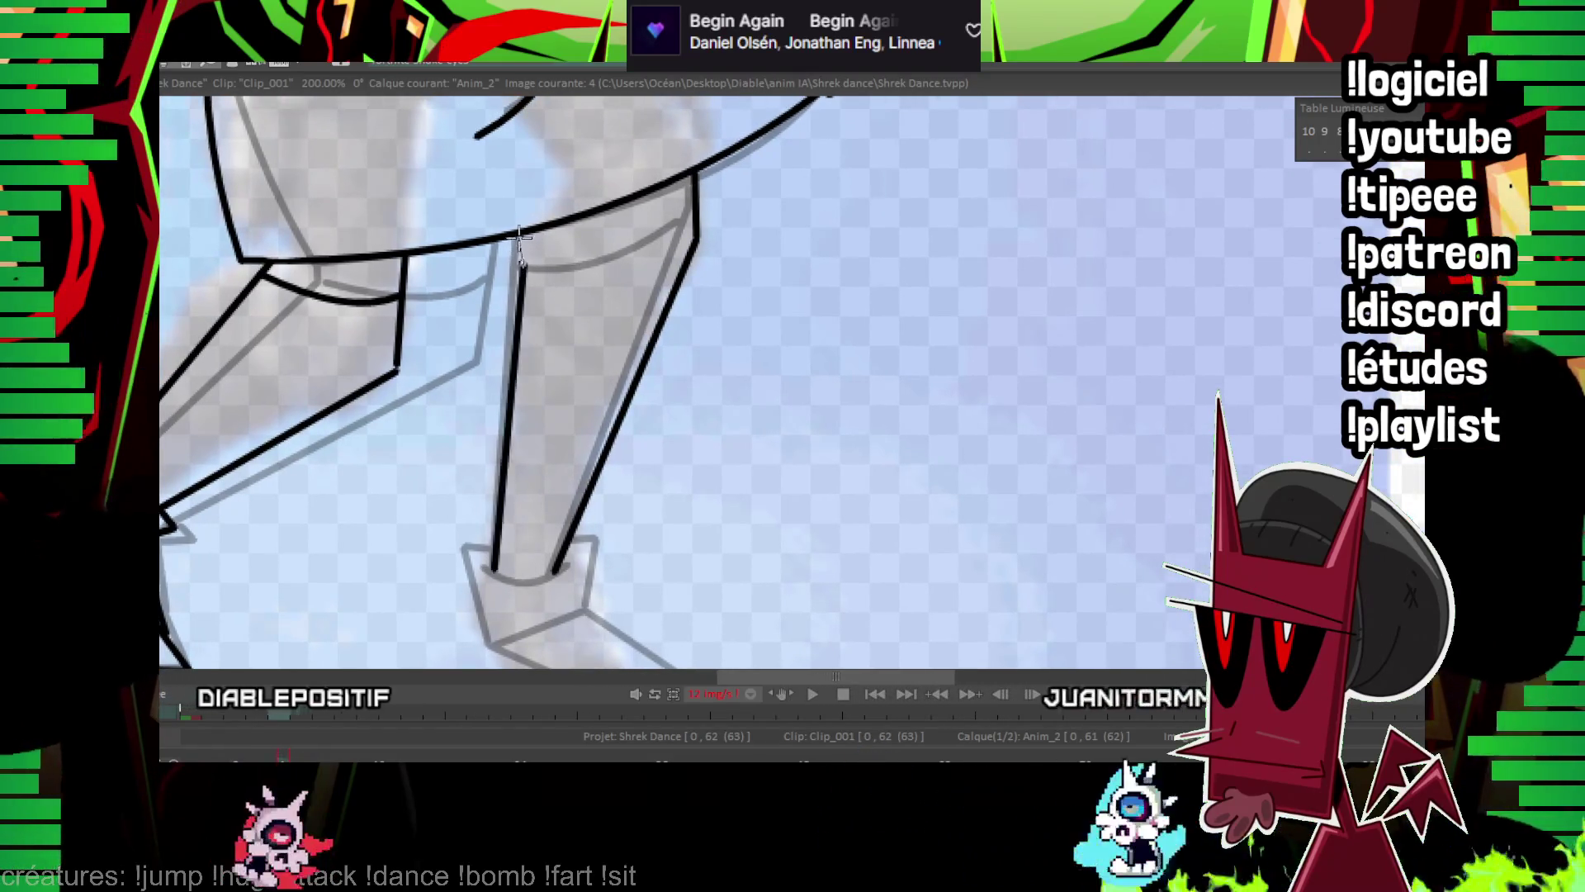
Draw the boot's curved sole and outline, then zoom back out to 50%.
{"action": "mouse_move", "coordinate": [487, 564]}
{"action": "left_mouse_down"}
{"action": "mouse_move", "coordinate": [565, 567]}
{"action": "mouse_move", "coordinate": [516, 425]}
{"action": "left_mouse_up"}
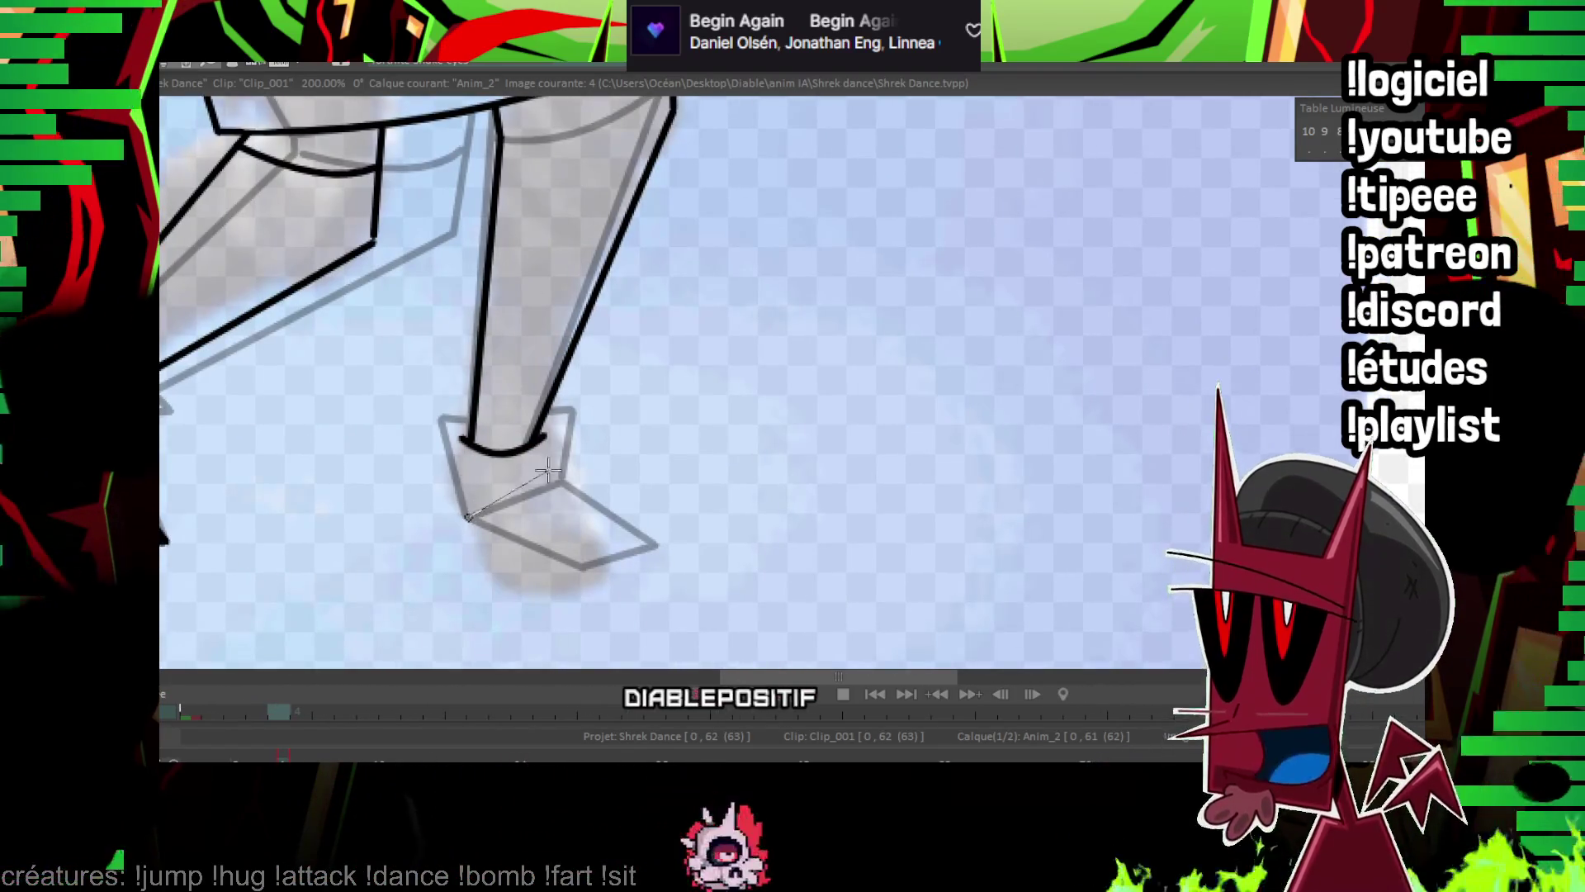
{"action": "left_click_drag", "start_coordinate": [468, 518], "coordinate": [560, 483]}
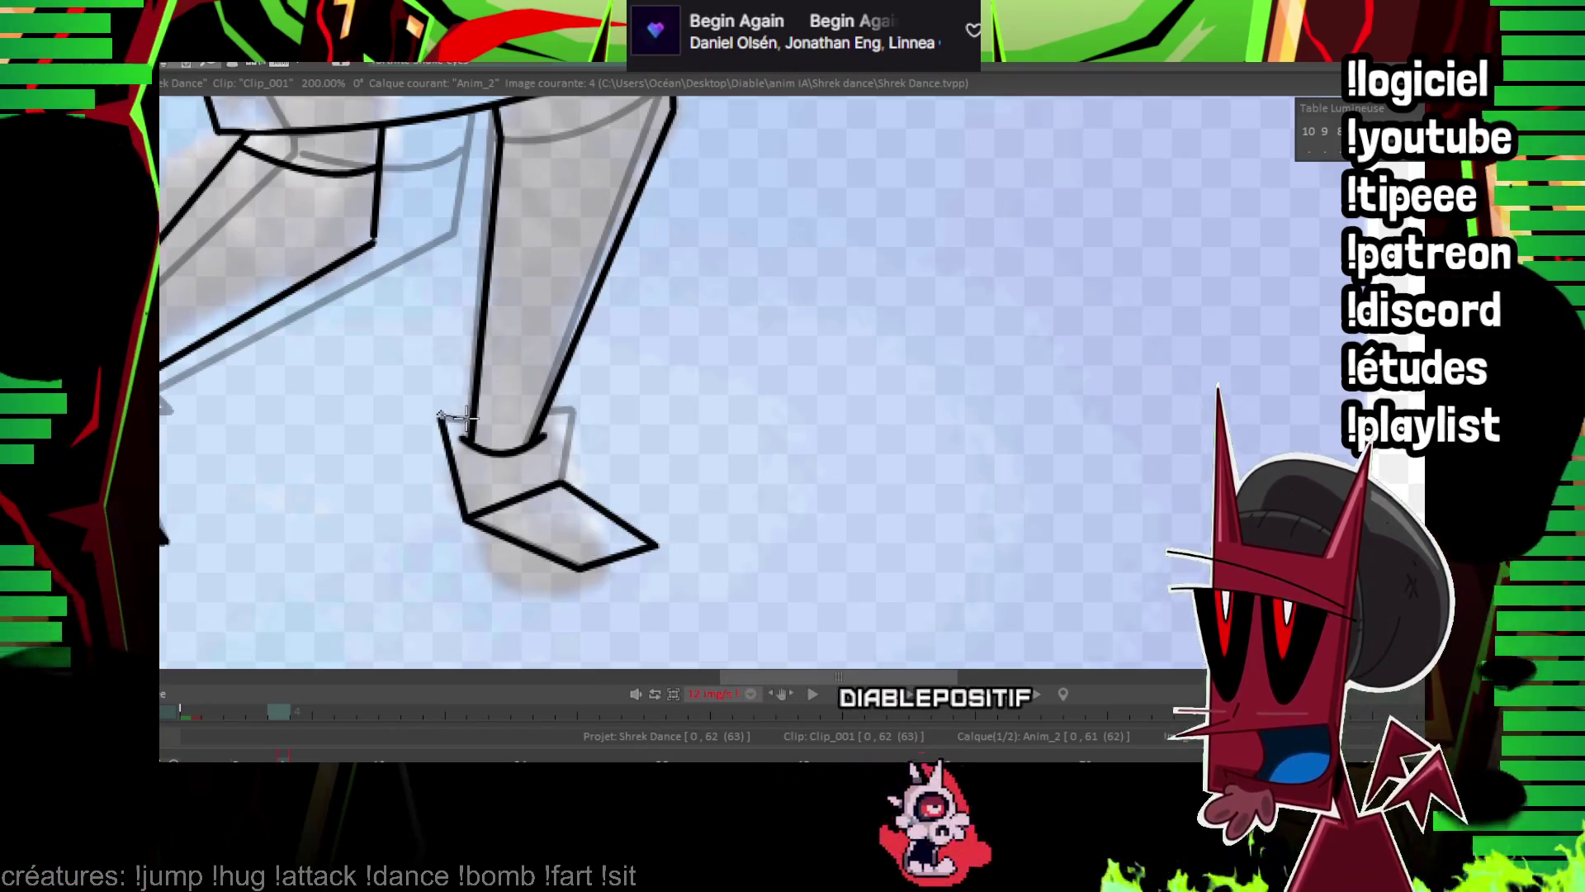
{"action": "scroll", "coordinate": [560, 479], "scroll_direction": "up", "scroll_amount": 5}
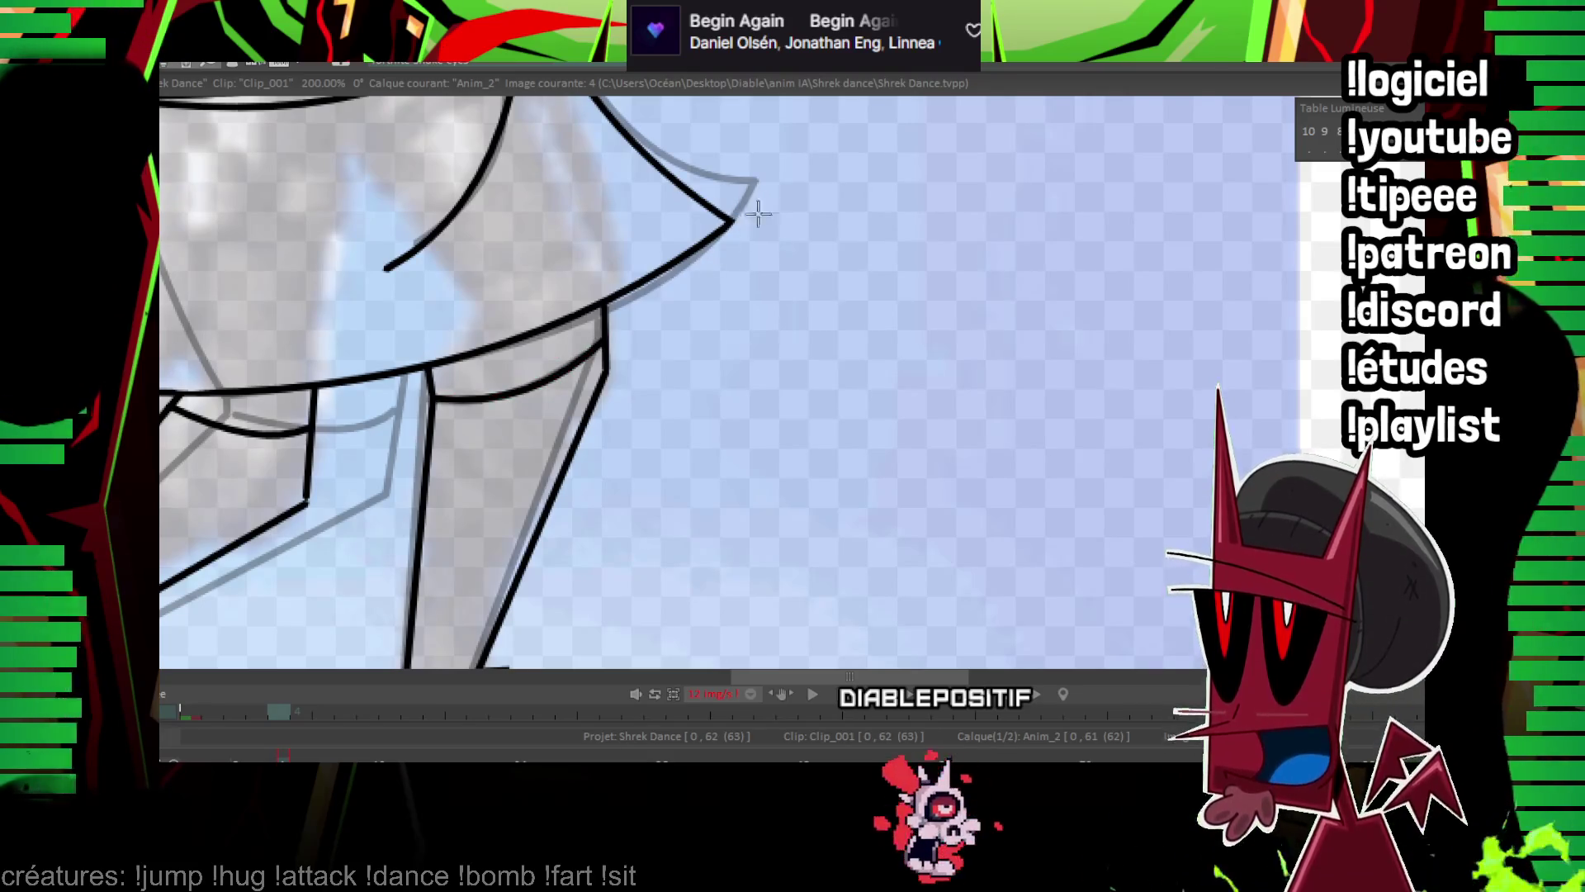
{"action": "scroll", "coordinate": [982, 411], "scroll_direction": "up", "scroll_amount": 3}
{"action": "scroll", "coordinate": [771, 397], "scroll_direction": "down", "scroll_amount": 2}
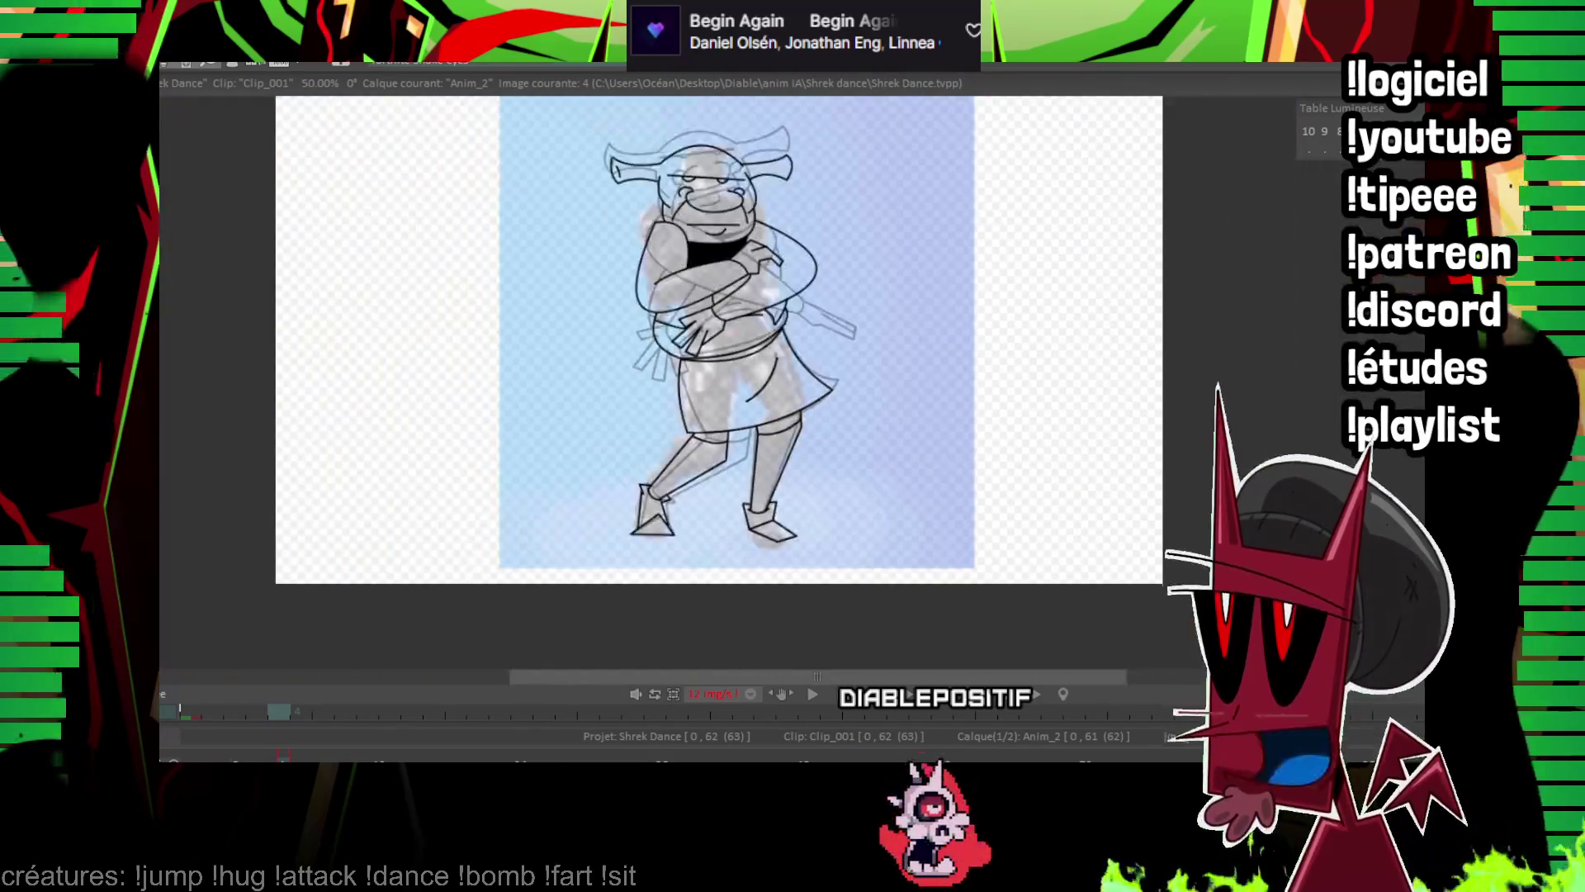
Flip back and forth through frames 1–5 to compare poses, landing on frame 5.
{"action": "key", "text": "Right"}
{"action": "key", "text": "Right"}
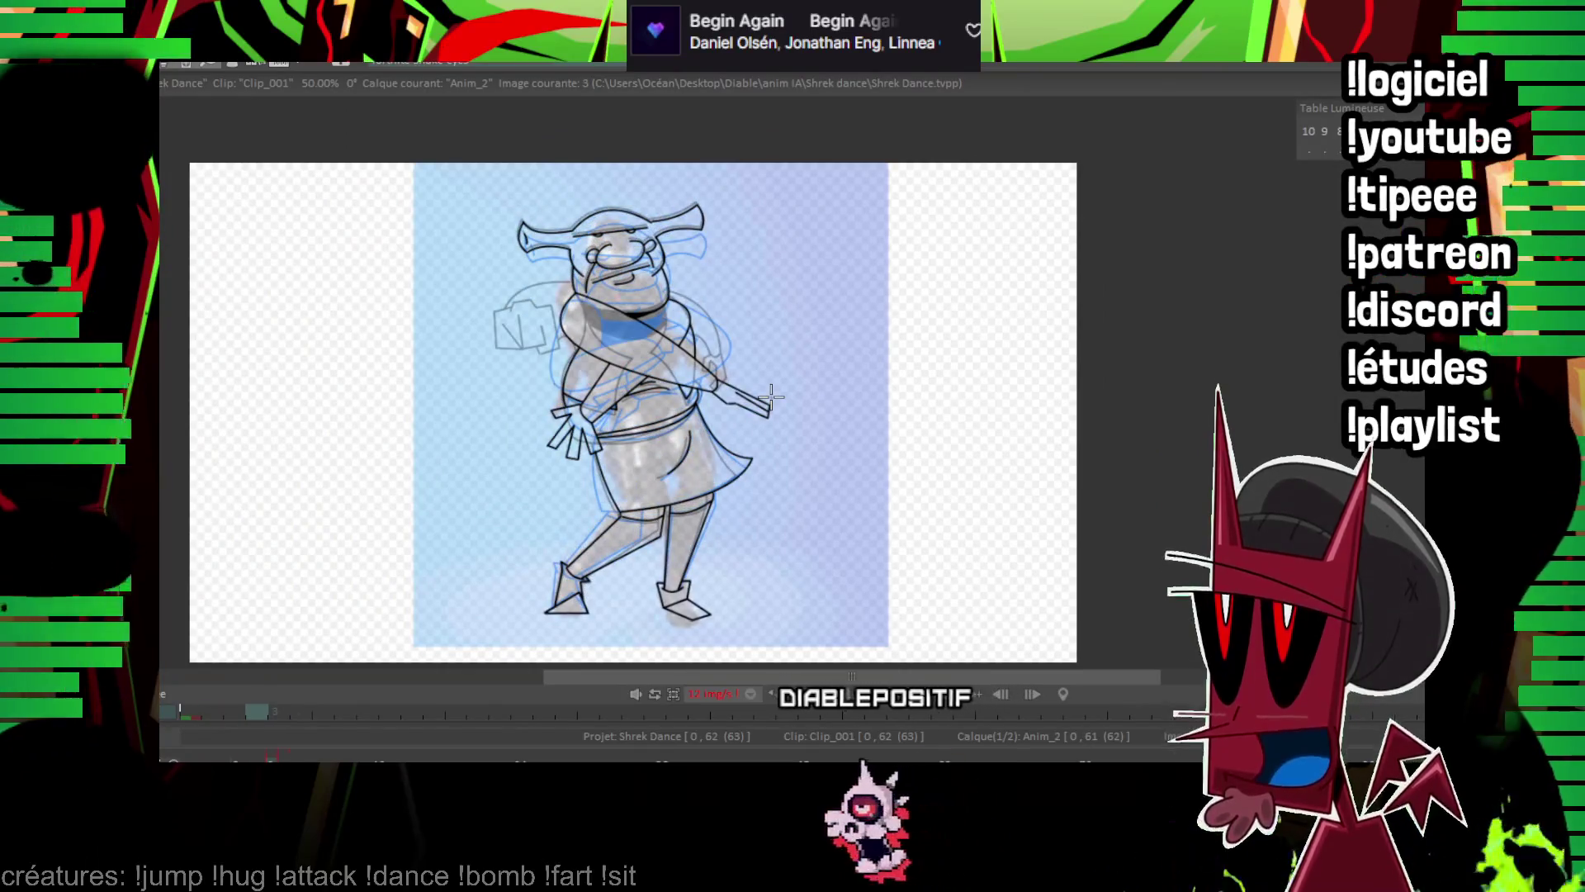
{"action": "key", "text": "Left"}
{"action": "key", "text": "Right"}
{"action": "key", "text": "Left"}
{"action": "key", "text": "Right"}
{"action": "key", "text": "Left"}
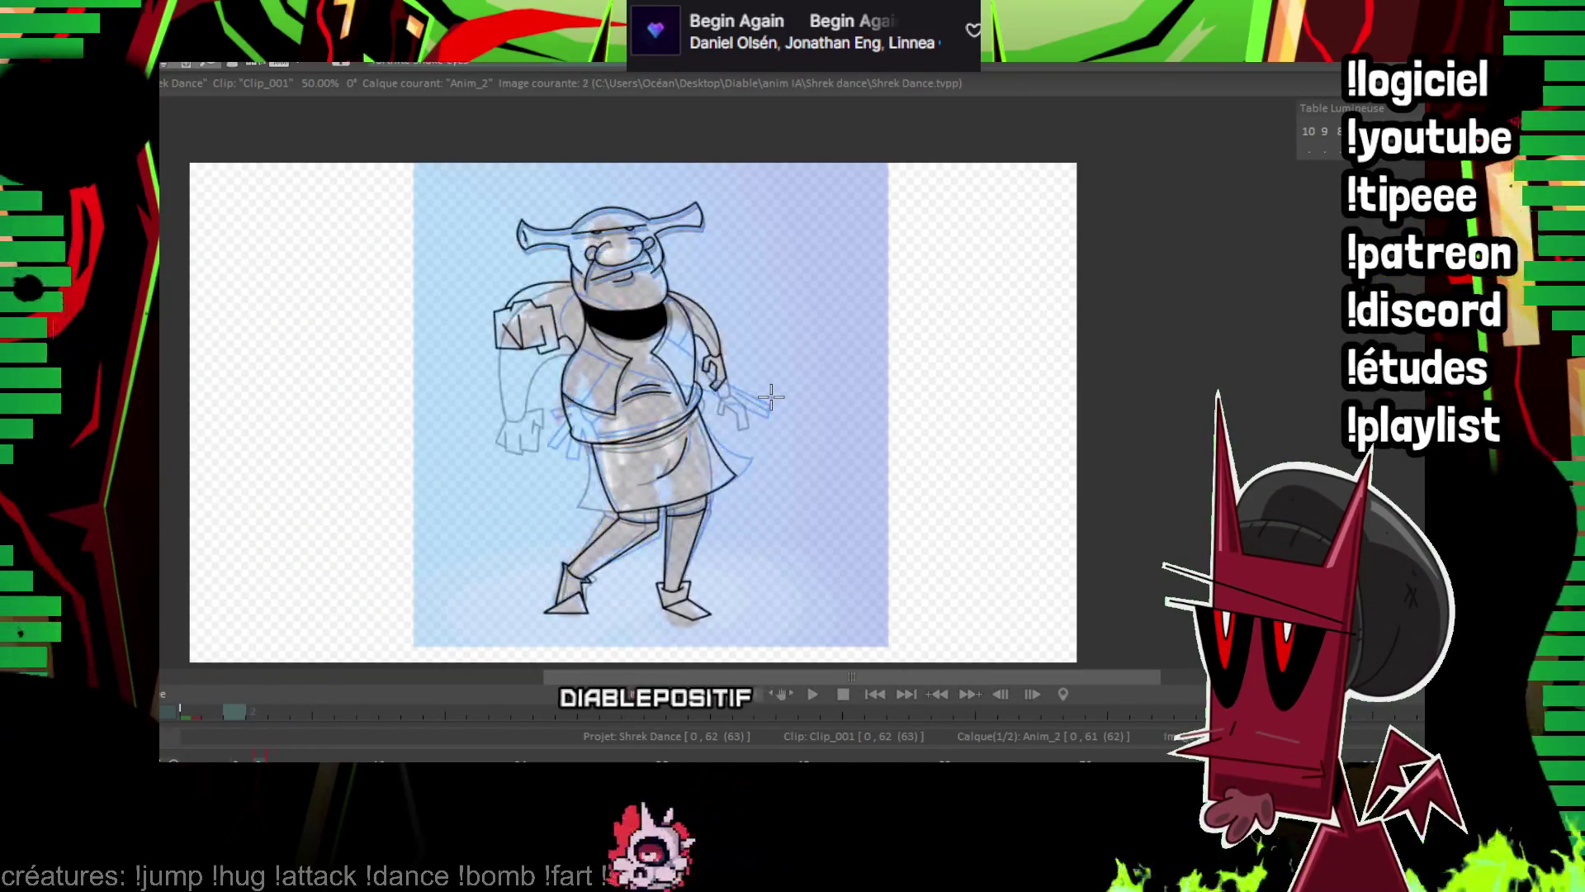
{"action": "key", "text": "Right"}
{"action": "key", "text": "Left"}
{"action": "key", "text": "Right"}
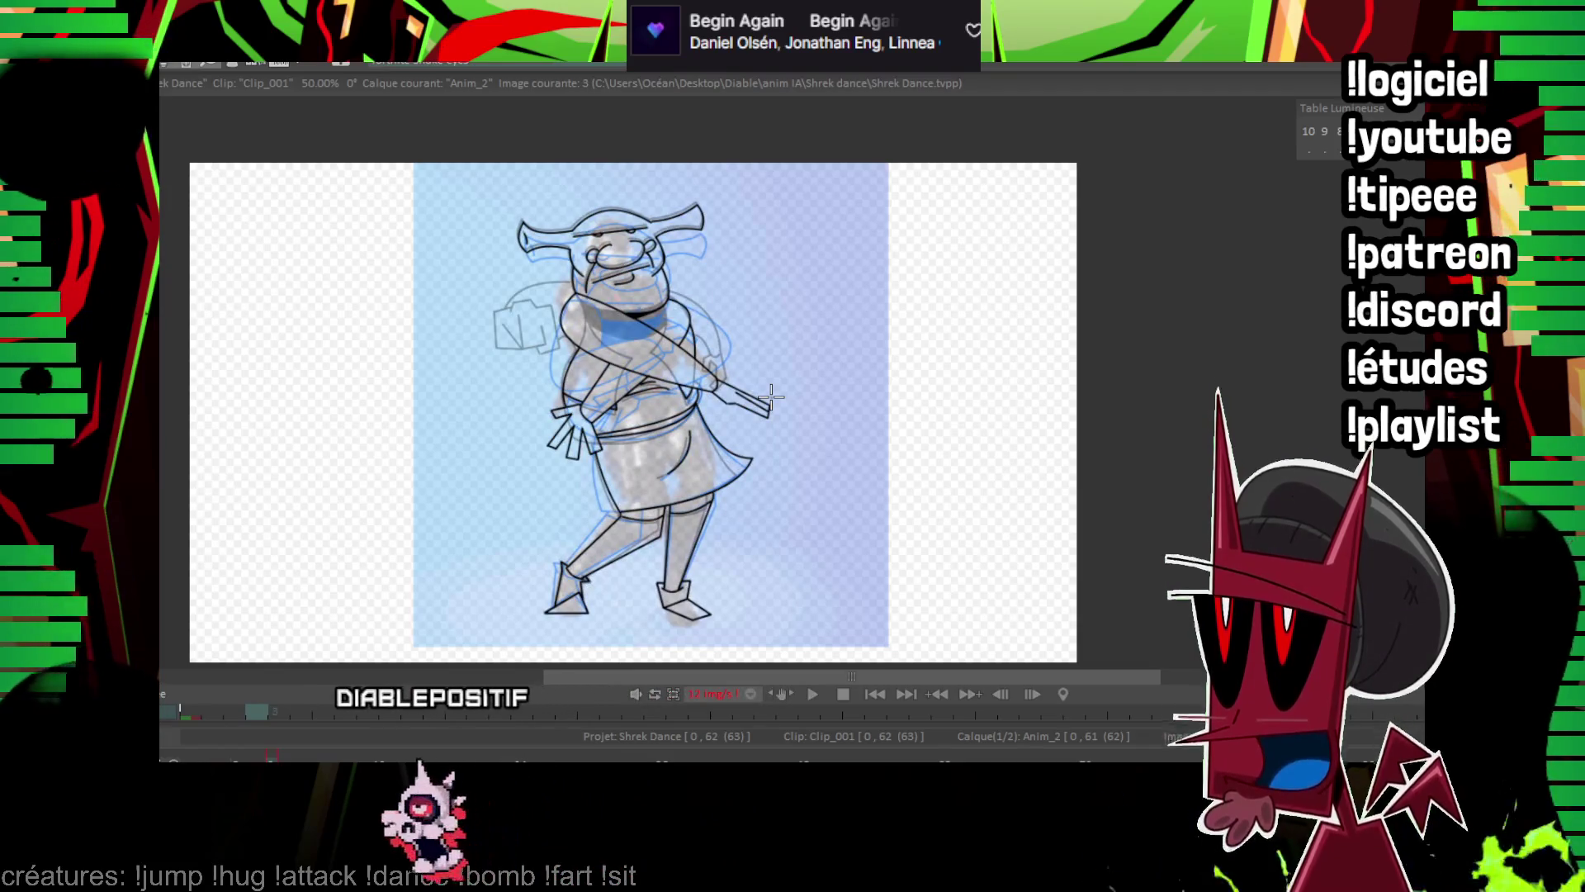
{"action": "key", "text": "Right"}
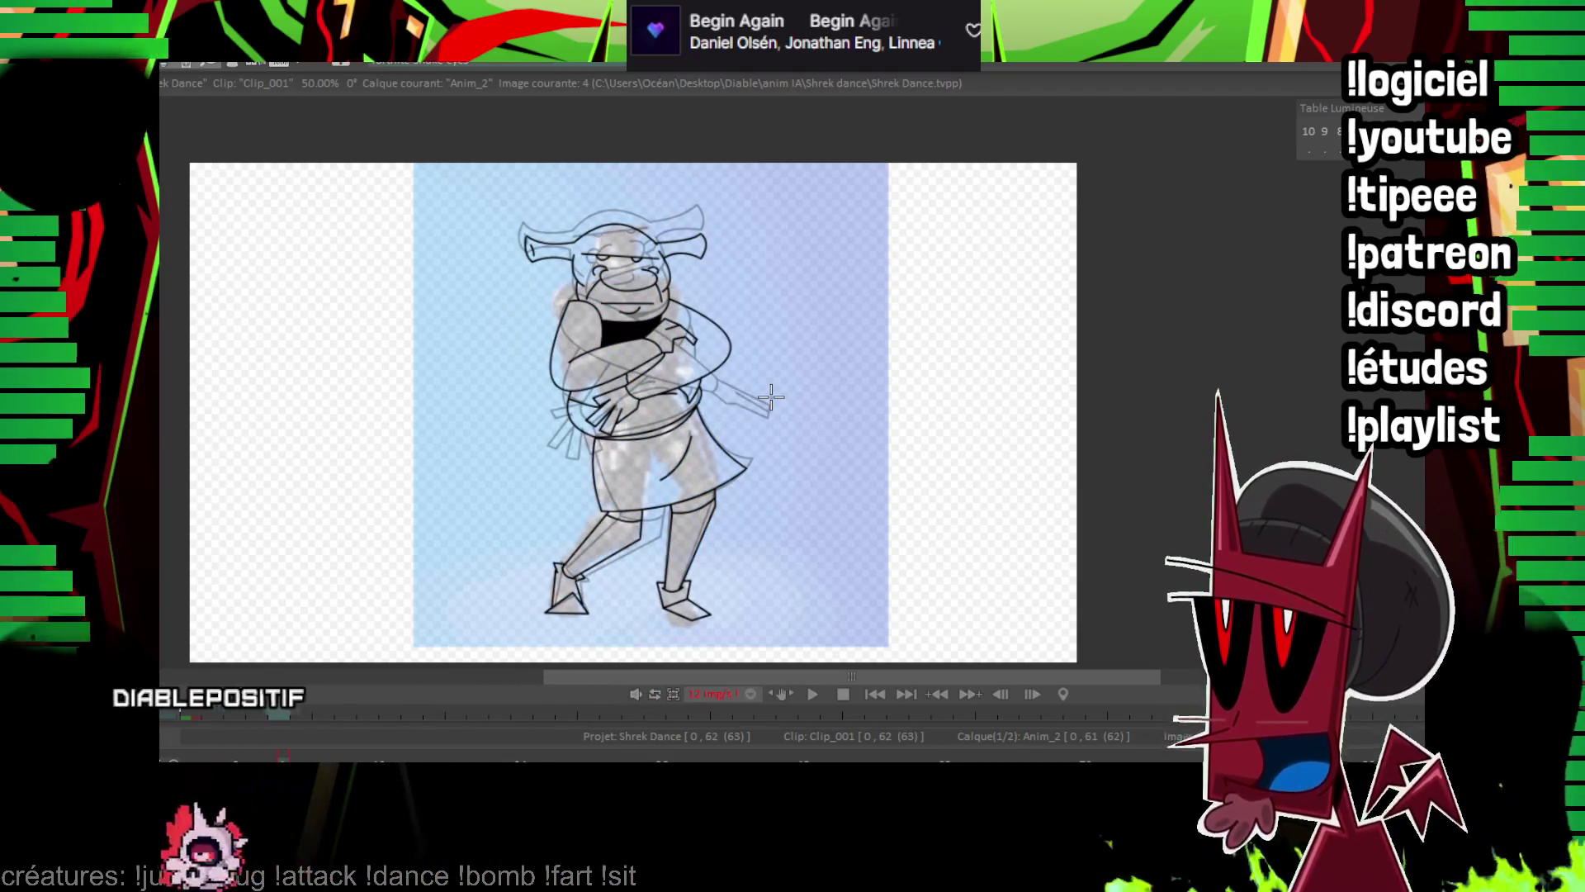
{"action": "key", "text": "Left"}
{"action": "key", "text": "Right"}
{"action": "key", "text": "Right"}
Zoom to 200% on the head and ink a large arc over it, undoing the short one.
{"action": "scroll", "coordinate": [771, 397], "scroll_direction": "up", "scroll_amount": 1}
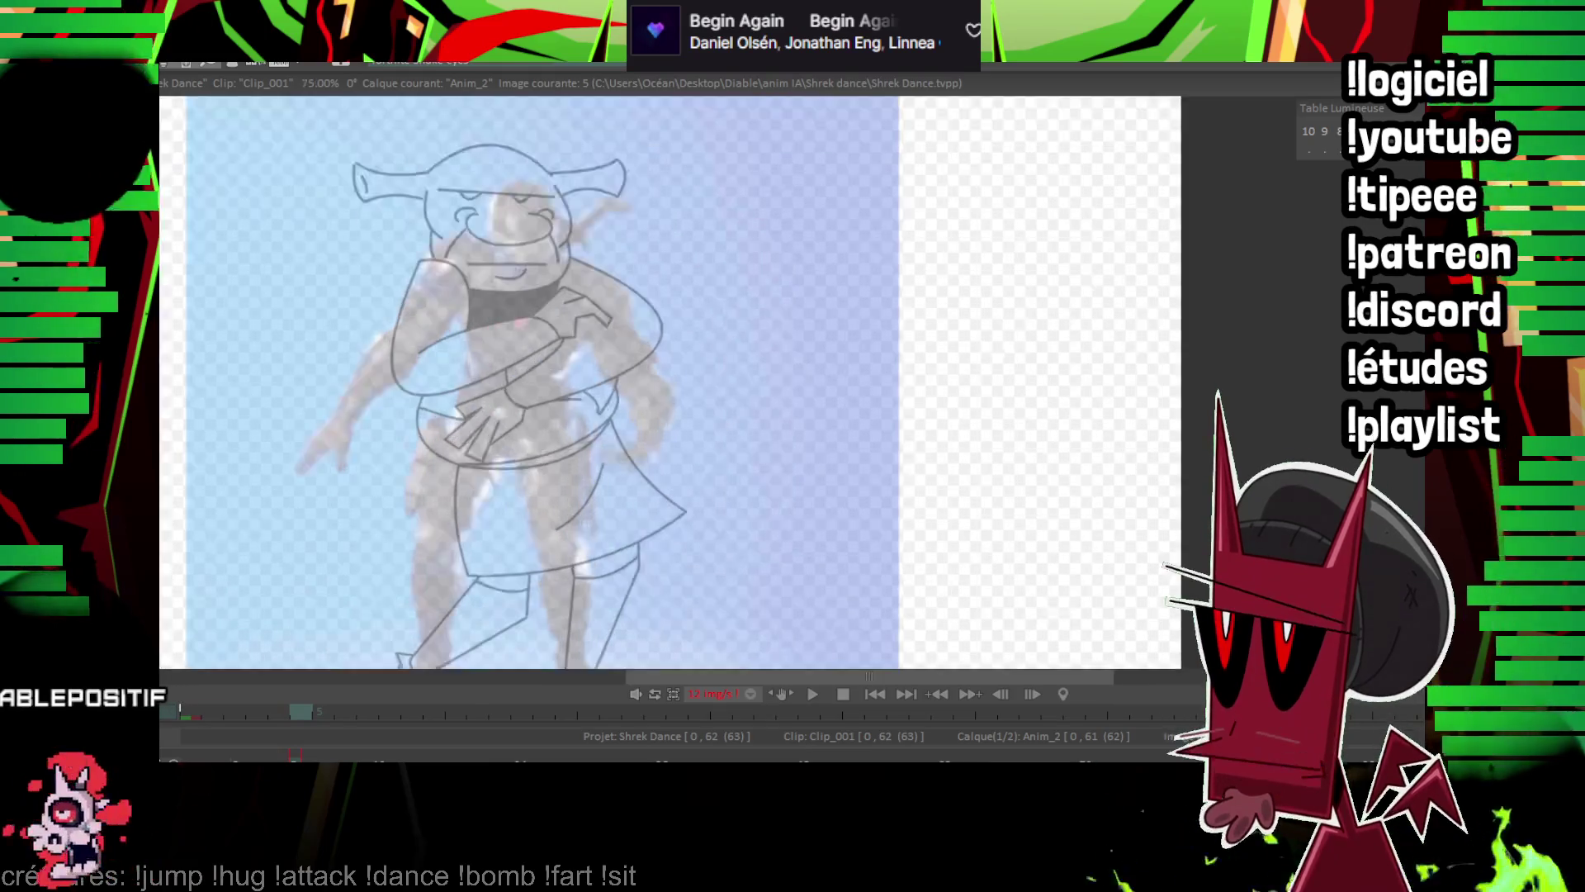
{"action": "scroll", "coordinate": [863, 380], "scroll_direction": "up", "scroll_amount": 1}
{"action": "left_click_drag", "start_coordinate": [1058, 256], "coordinate": [1230, 305]}
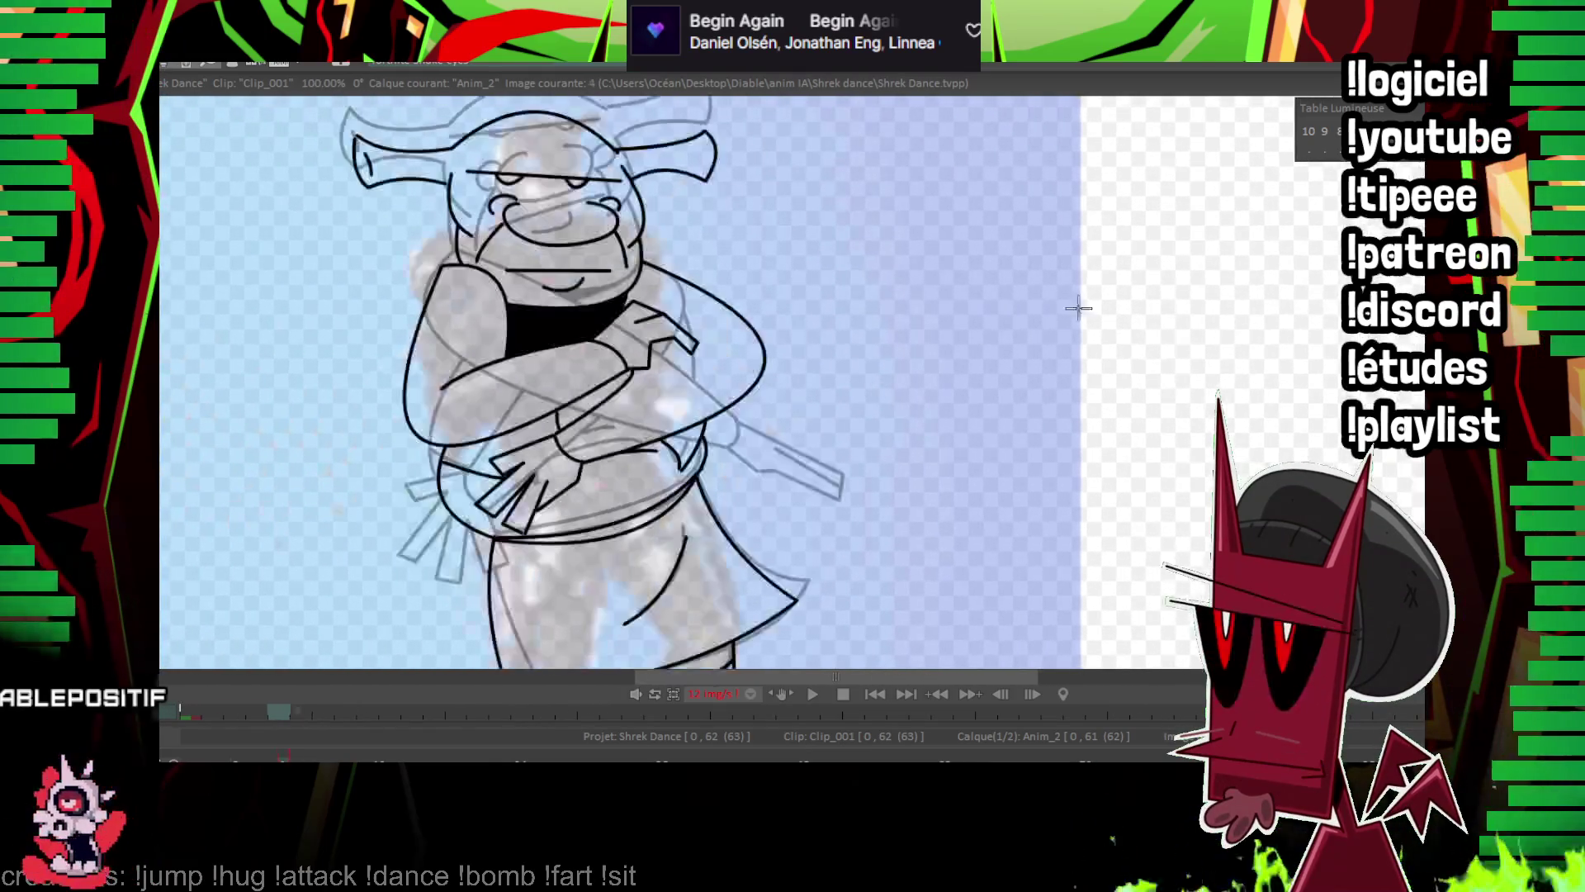
{"action": "scroll", "coordinate": [733, 347], "scroll_direction": "up", "scroll_amount": 2}
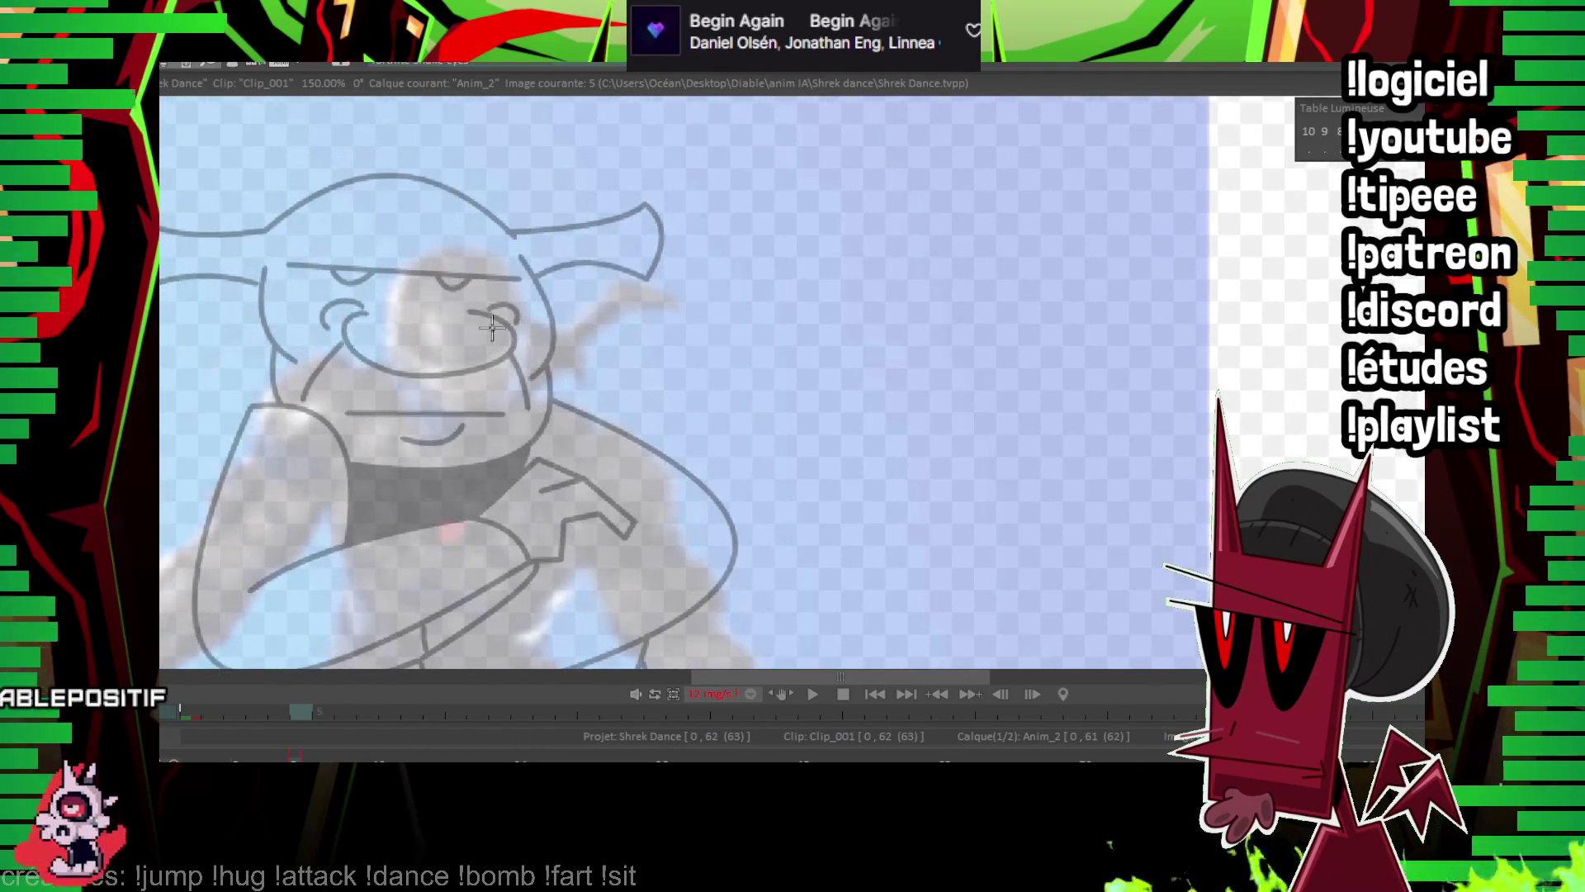
{"action": "mouse_move", "coordinate": [532, 280]}
{"action": "left_mouse_down"}
{"action": "mouse_move", "coordinate": [380, 359]}
{"action": "mouse_move", "coordinate": [566, 389]}
{"action": "mouse_move", "coordinate": [578, 425]}
{"action": "left_mouse_up"}
{"action": "key", "text": "ctrl+z"}
Ink the U-shaped chin with its hook, a small cheek curve and a line below the nose.
{"action": "scroll", "coordinate": [750, 255], "scroll_direction": "up", "scroll_amount": 1}
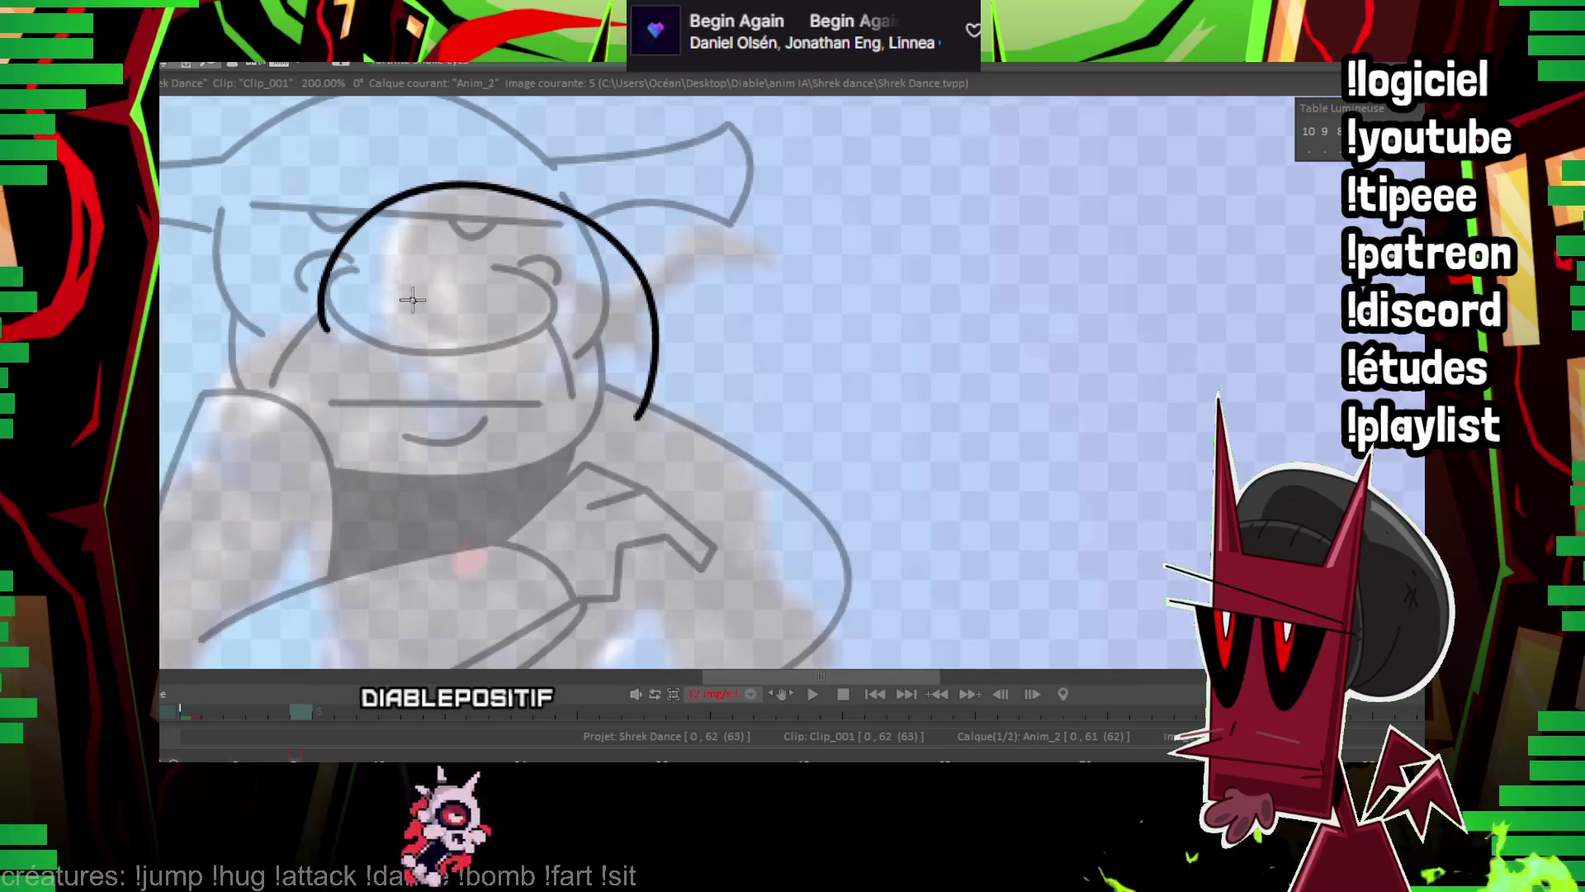
{"action": "left_click_drag", "start_coordinate": [390, 402], "coordinate": [517, 447]}
{"action": "left_click_drag", "start_coordinate": [366, 424], "coordinate": [360, 376]}
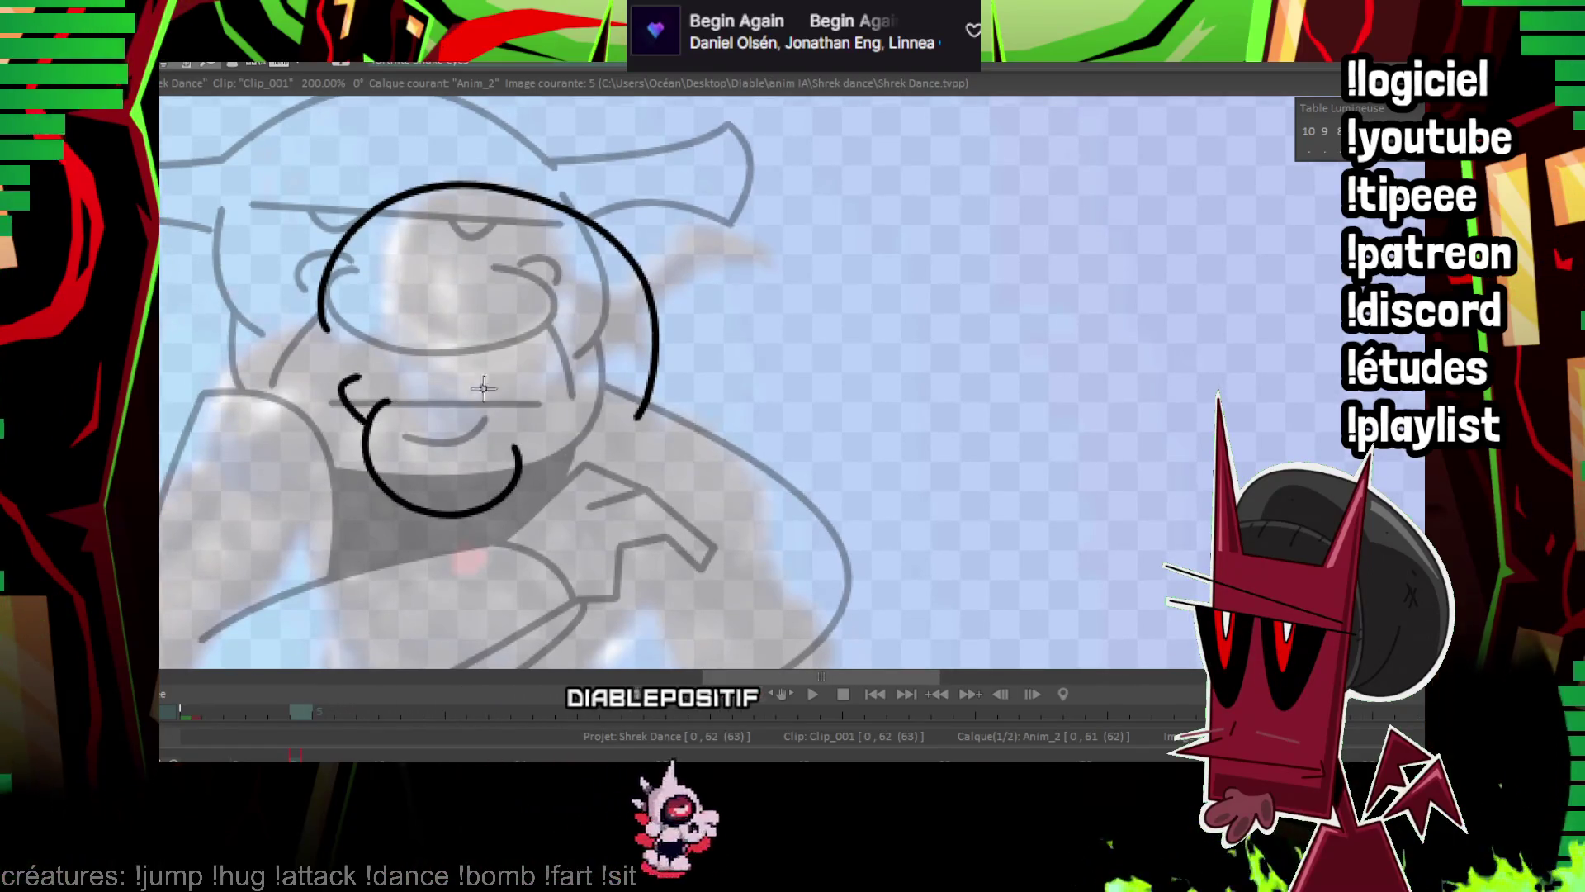
{"action": "left_click_drag", "start_coordinate": [564, 442], "coordinate": [567, 444]}
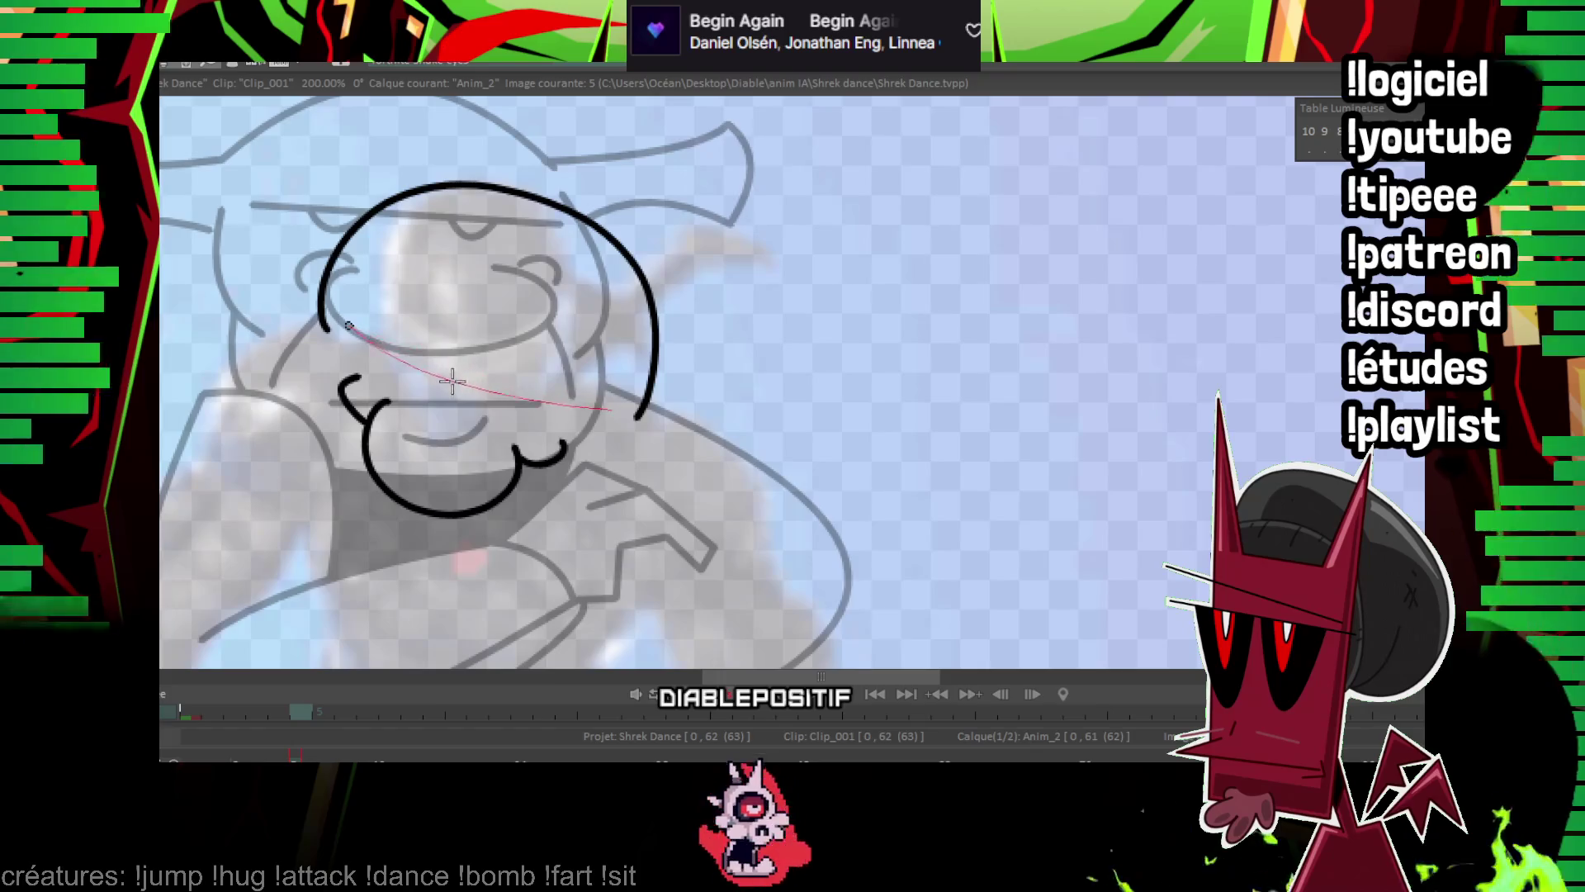
{"action": "left_click_drag", "start_coordinate": [448, 258], "coordinate": [563, 338]}
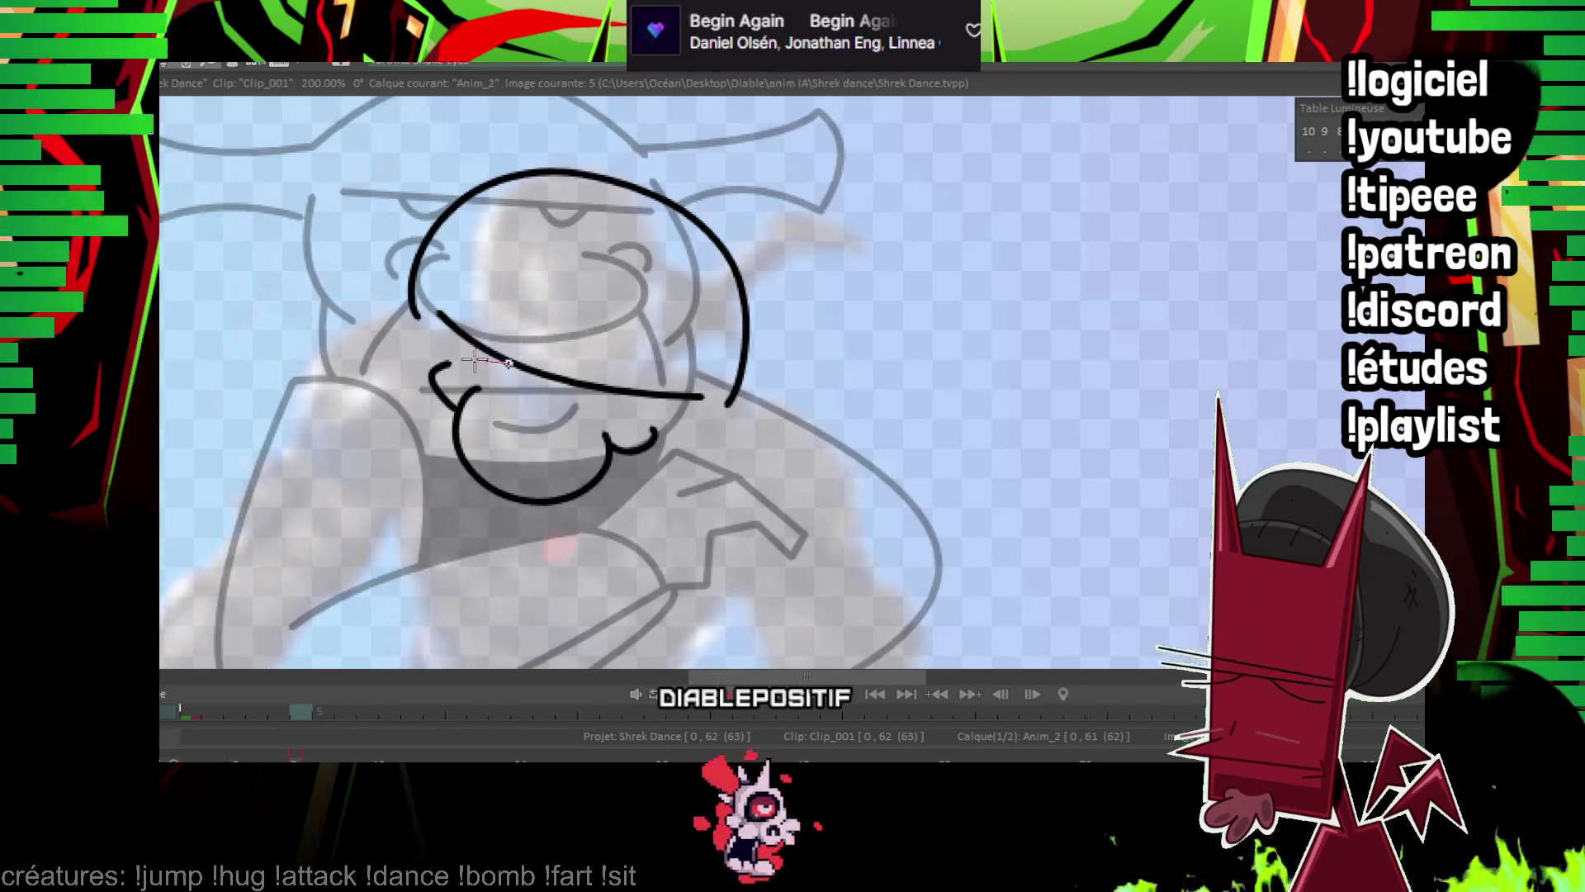
{"action": "left_click_drag", "start_coordinate": [469, 361], "coordinate": [511, 365]}
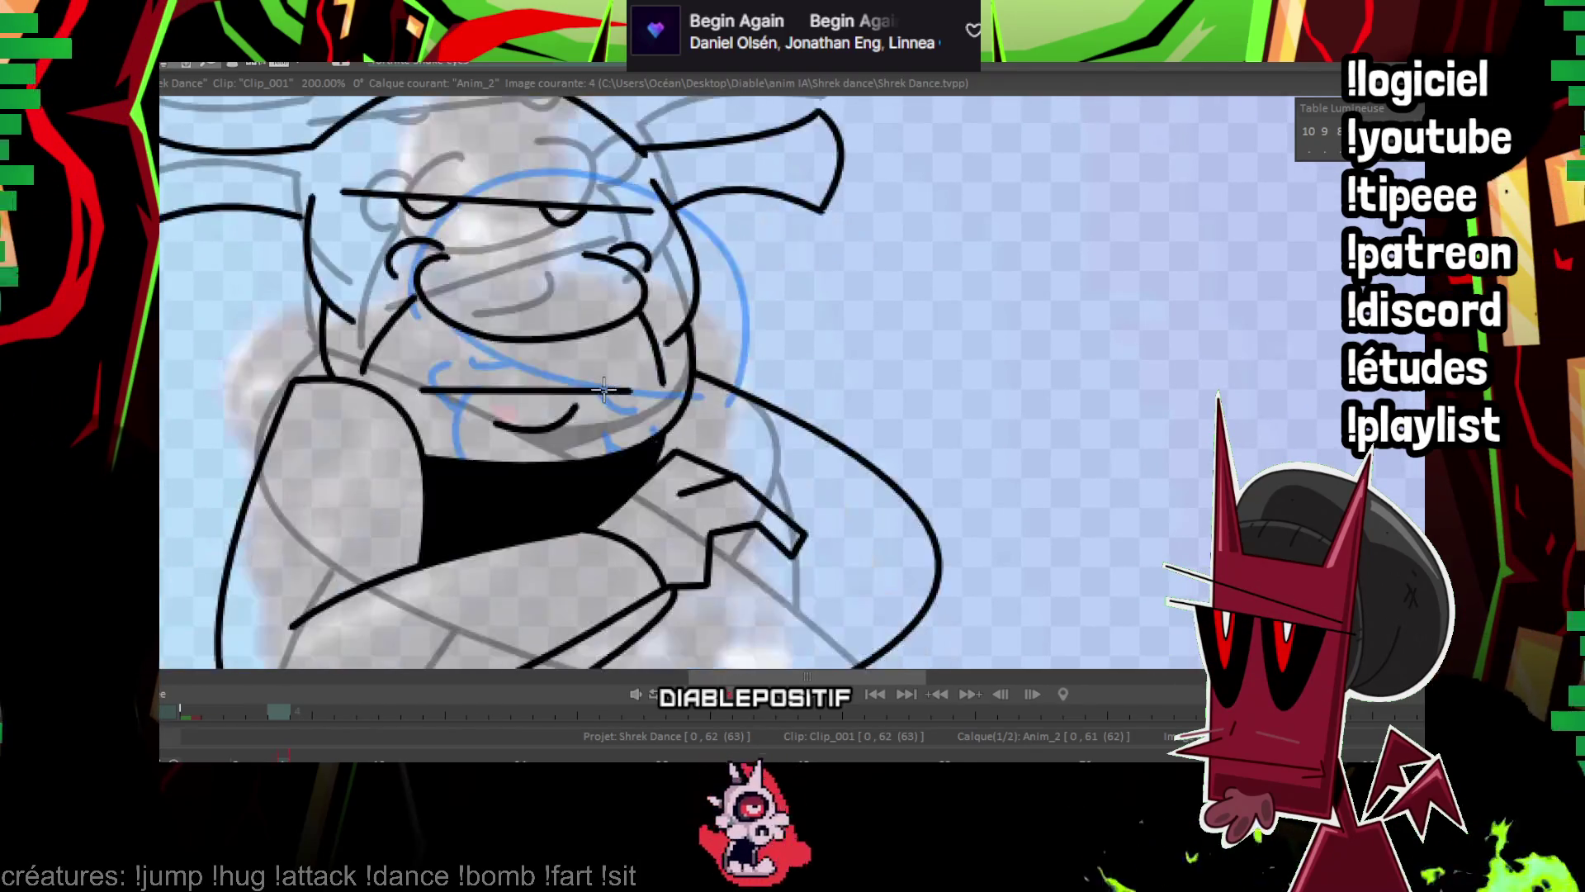
Join the left cheek to the head curve and draw the face's right side, undoing two jaw attempts.
{"action": "mouse_move", "coordinate": [722, 392]}
{"action": "left_mouse_down"}
{"action": "mouse_move", "coordinate": [751, 305]}
{"action": "mouse_move", "coordinate": [634, 334]}
{"action": "left_mouse_up"}
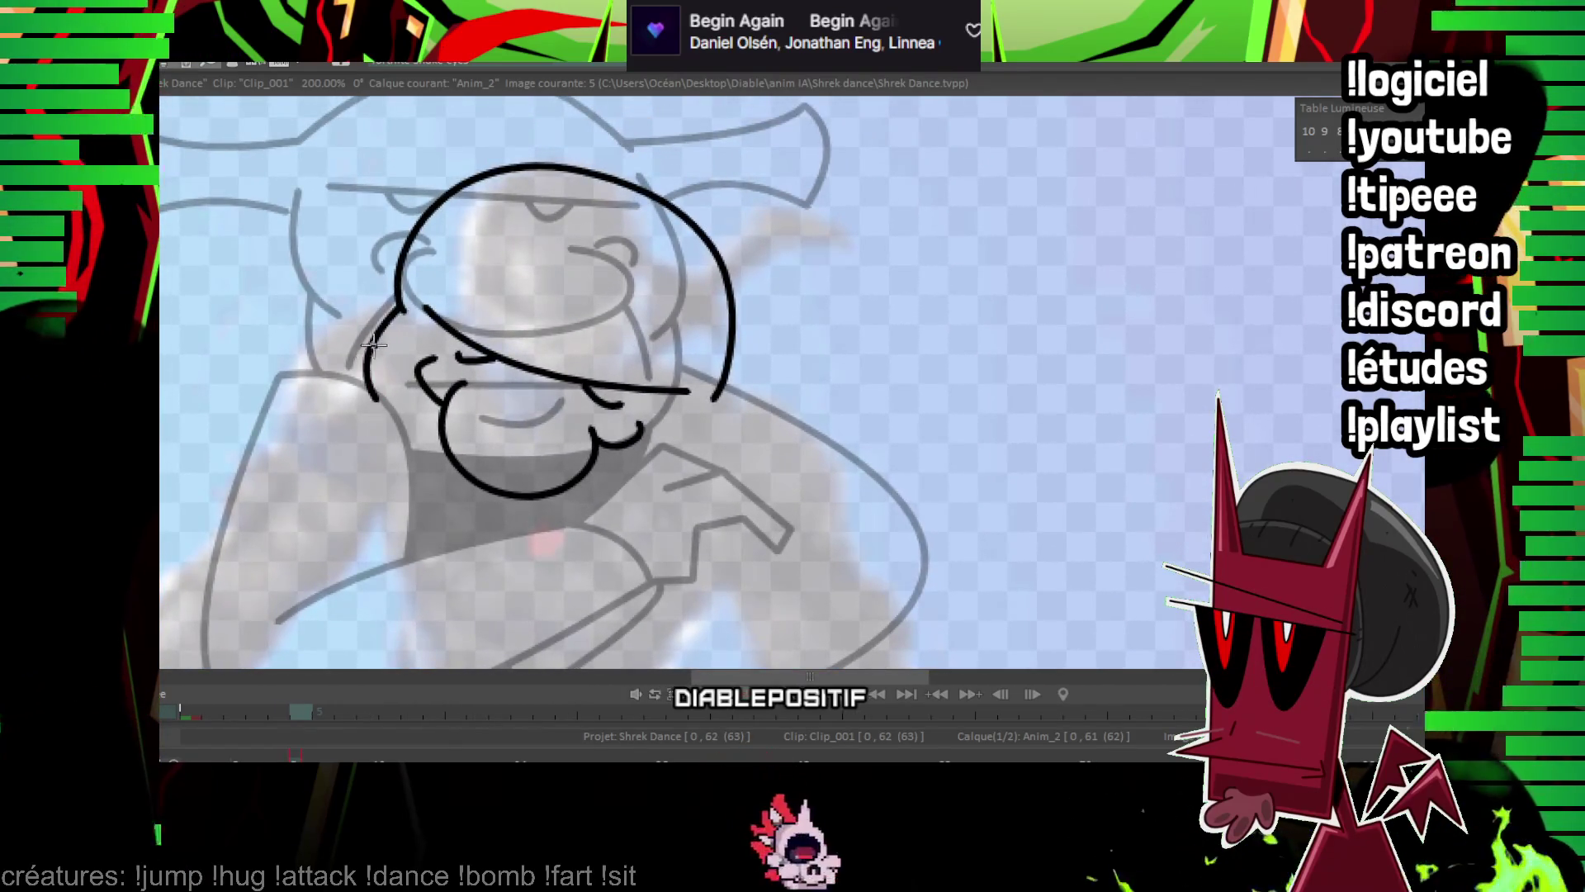
{"action": "left_click_drag", "start_coordinate": [373, 345], "coordinate": [402, 308]}
{"action": "left_click_drag", "start_coordinate": [714, 397], "coordinate": [692, 459]}
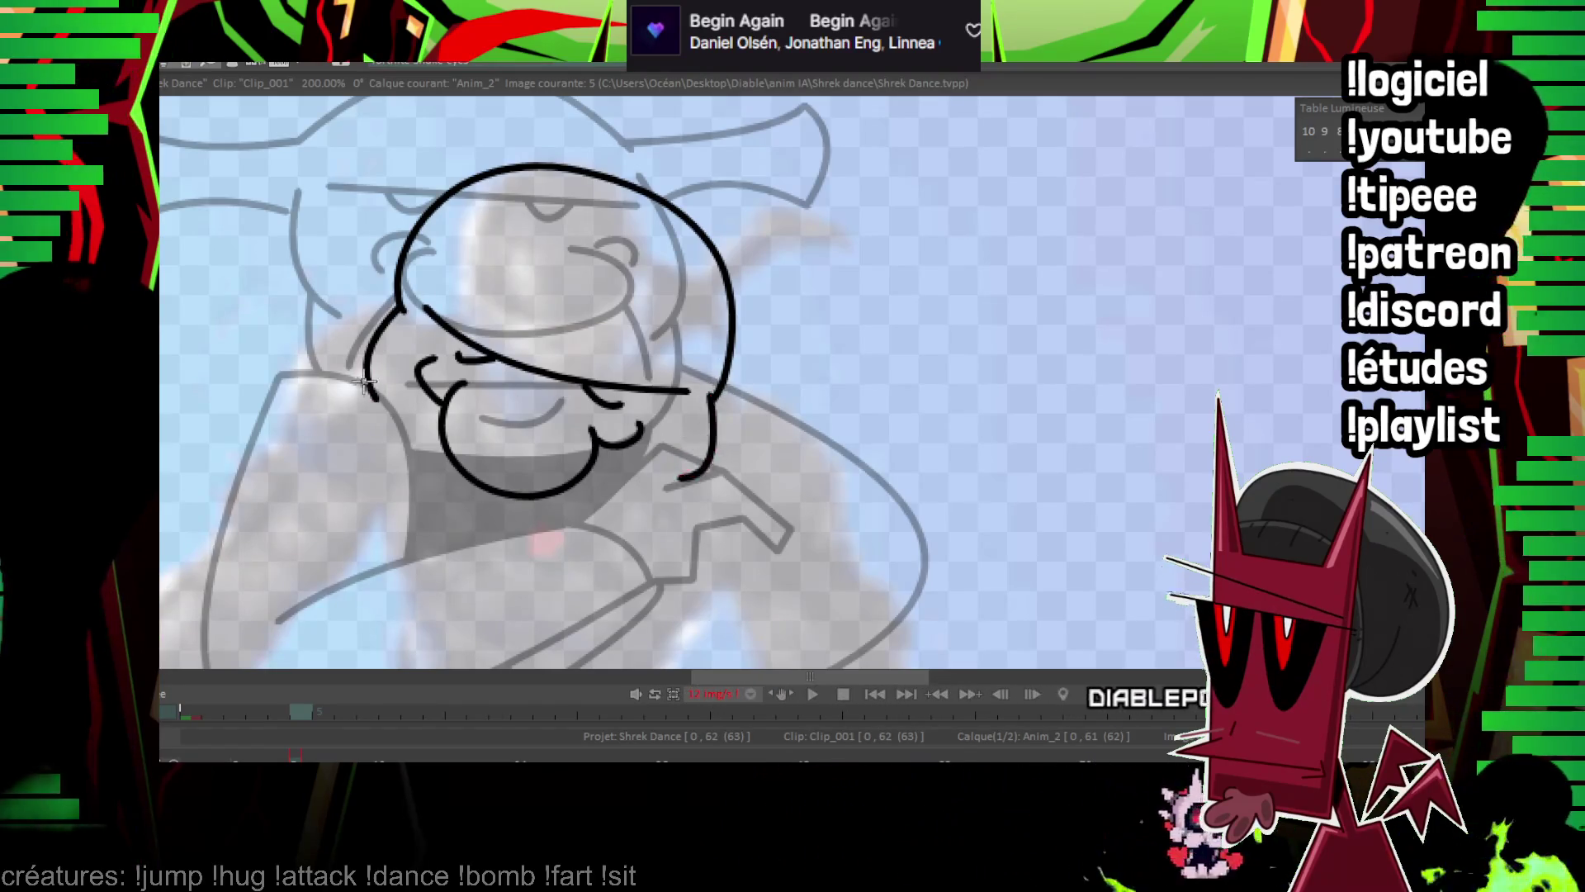
{"action": "key", "text": "ctrl+z"}
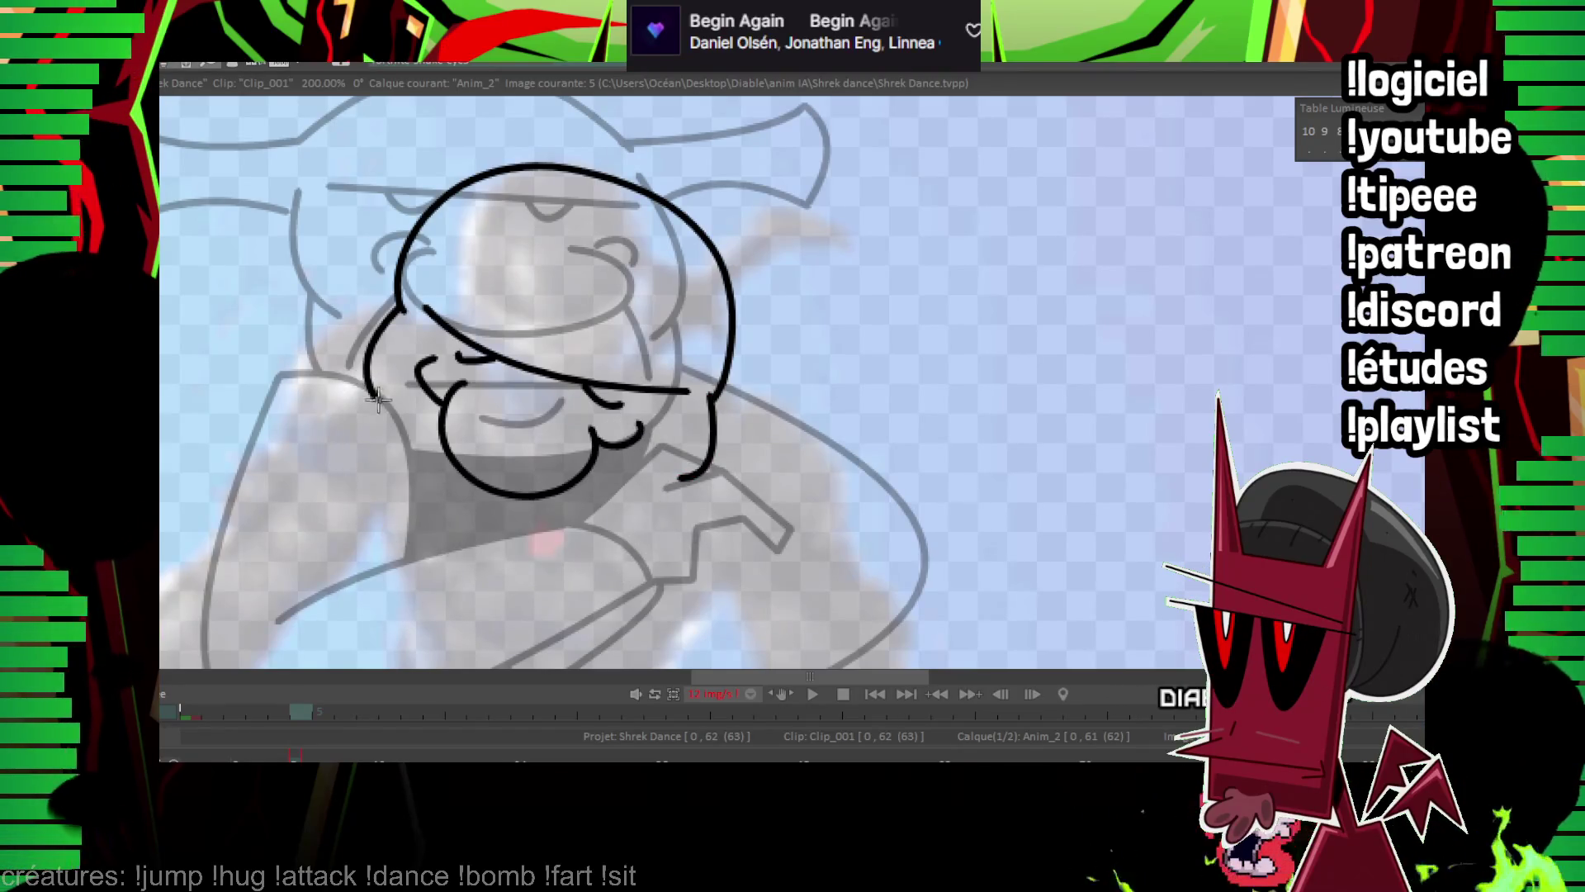
{"action": "mouse_move", "coordinate": [498, 561]}
{"action": "left_mouse_down"}
{"action": "mouse_move", "coordinate": [693, 472]}
{"action": "mouse_move", "coordinate": [541, 428]}
{"action": "left_mouse_up"}
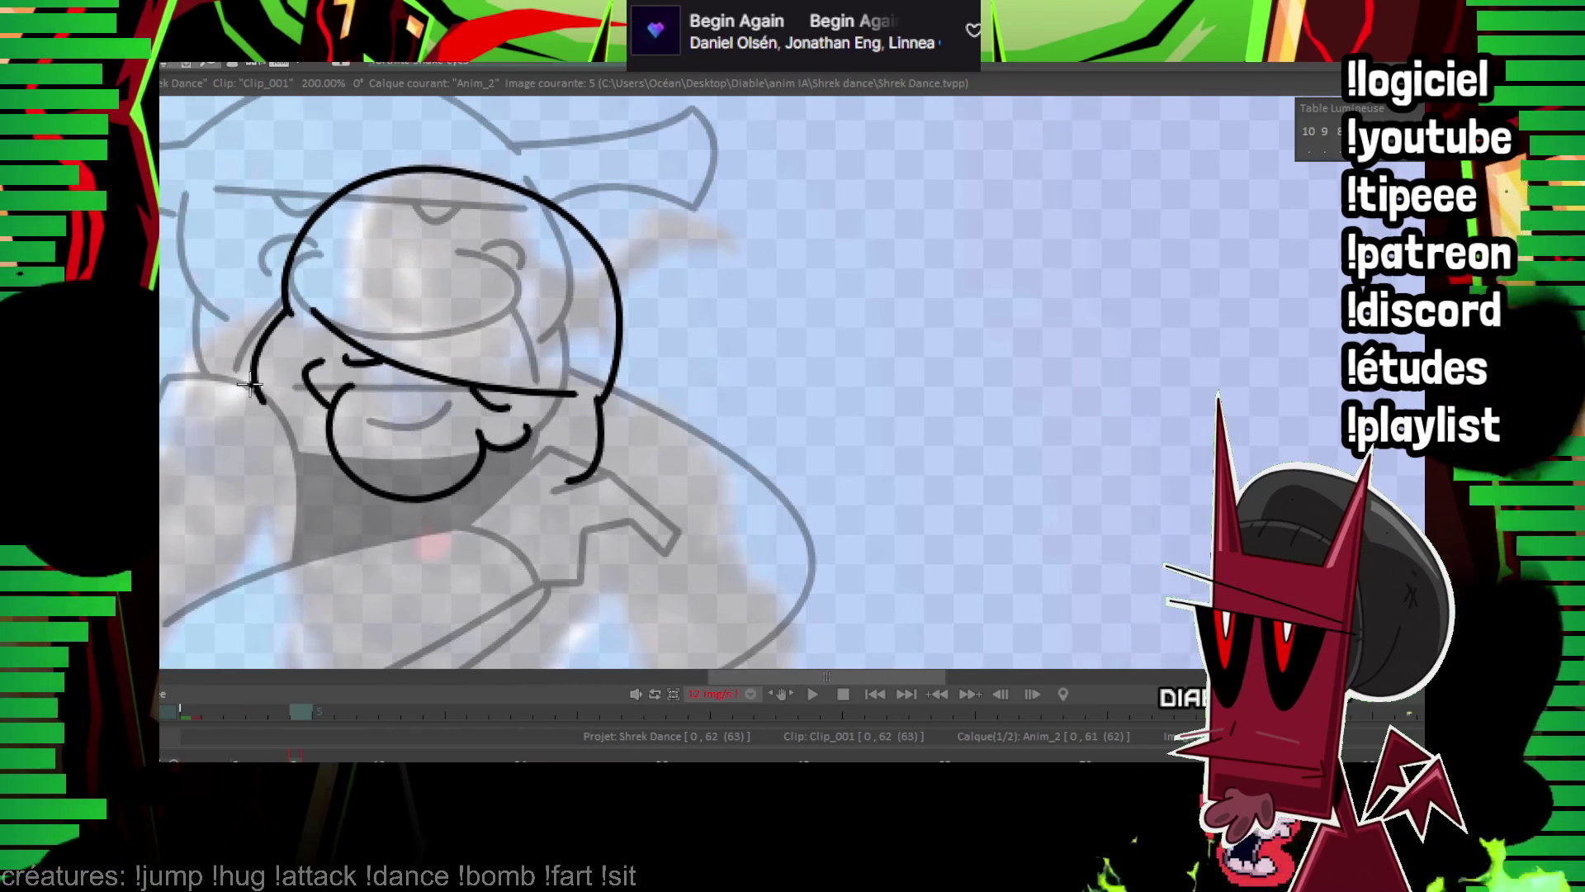
{"action": "key", "text": "ctrl+z"}
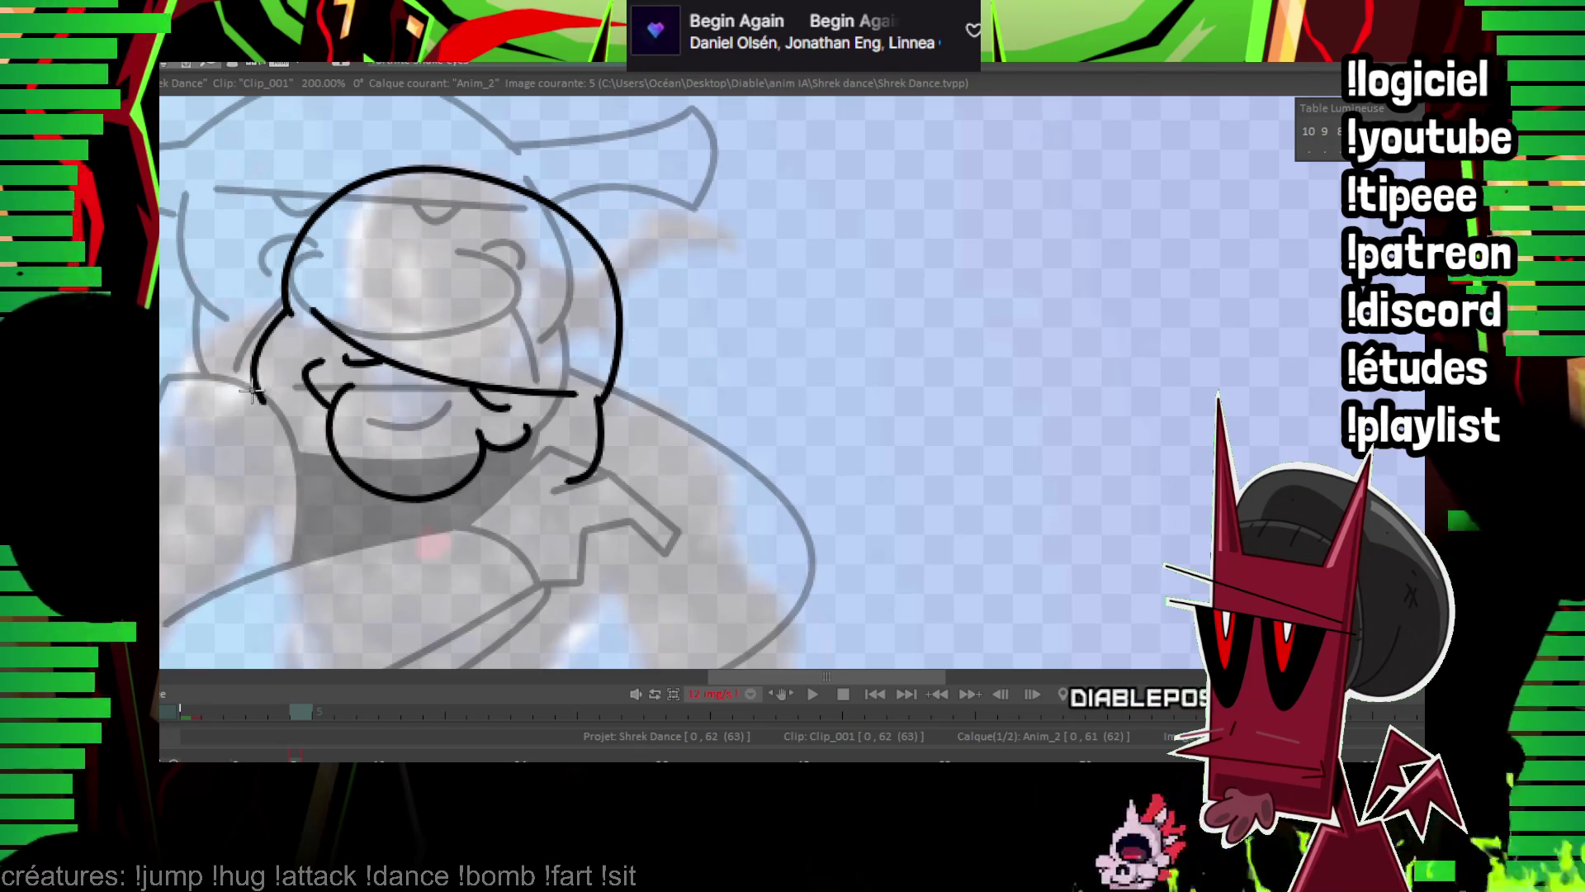
Add the mouth lines: a short left stroke, a curve from the mustache, and strokes below the mouth.
{"action": "left_click_drag", "start_coordinate": [250, 429], "coordinate": [329, 404]}
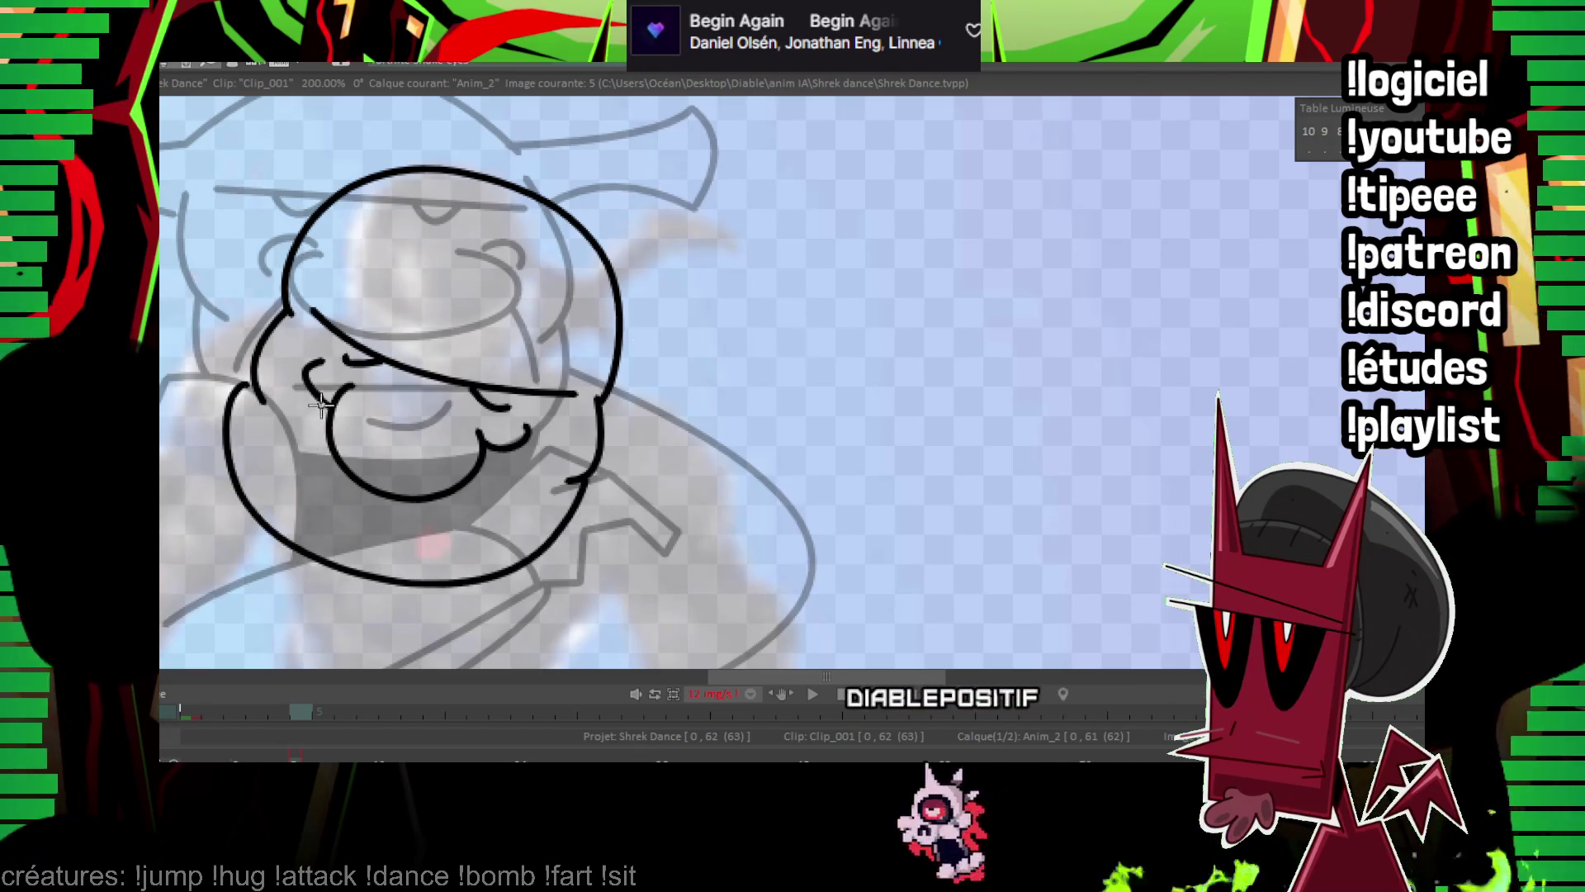
{"action": "left_click_drag", "start_coordinate": [496, 452], "coordinate": [549, 512]}
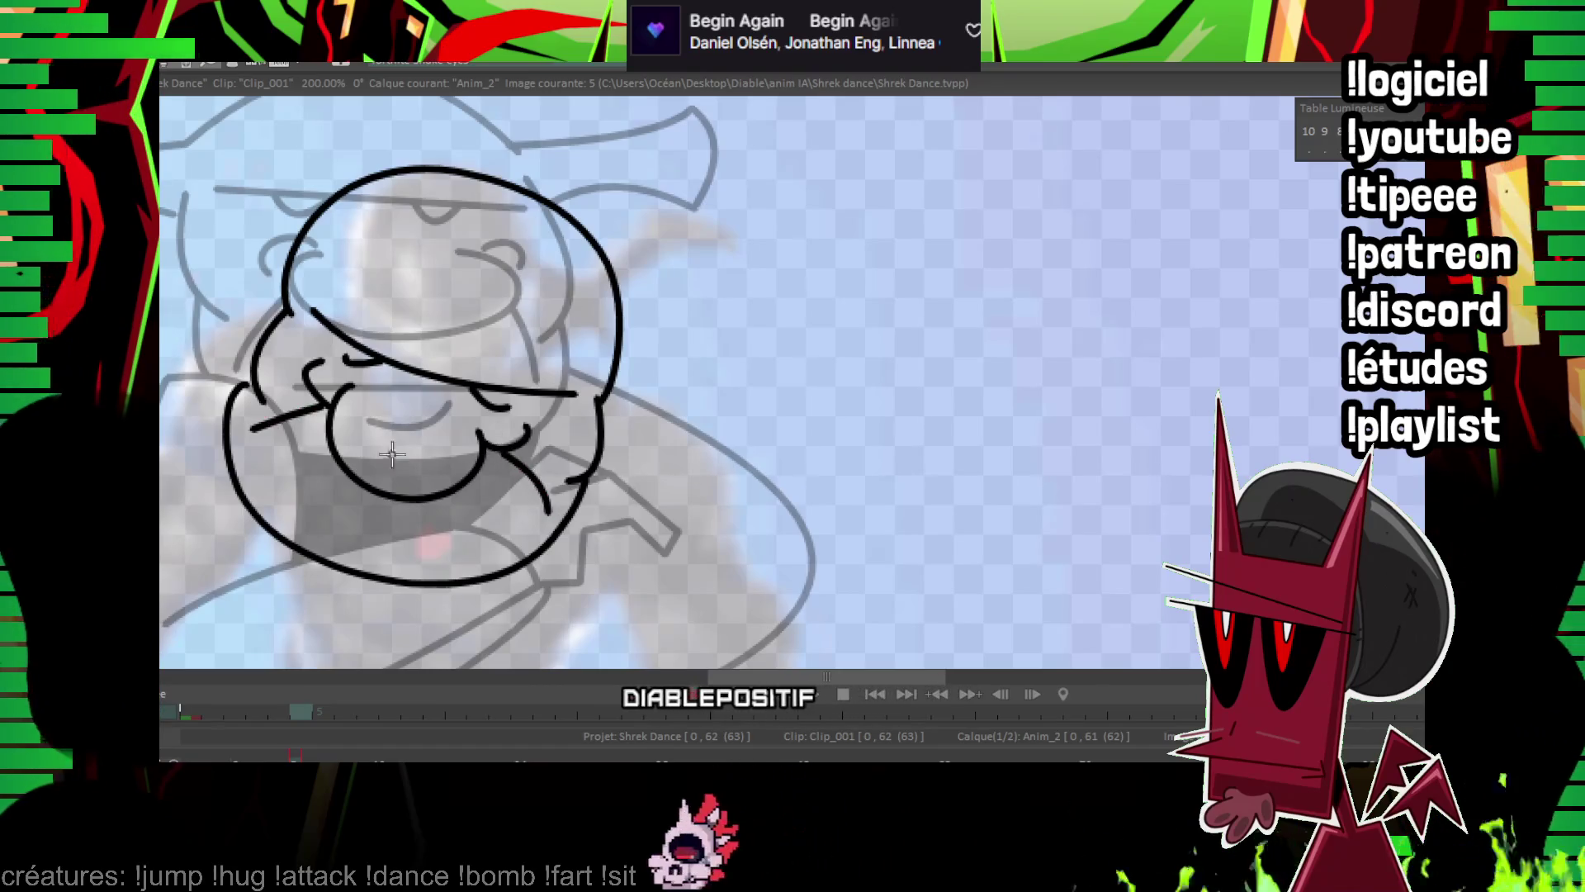
{"action": "left_click_drag", "start_coordinate": [334, 464], "coordinate": [334, 464]}
{"action": "left_click_drag", "start_coordinate": [450, 493], "coordinate": [512, 516]}
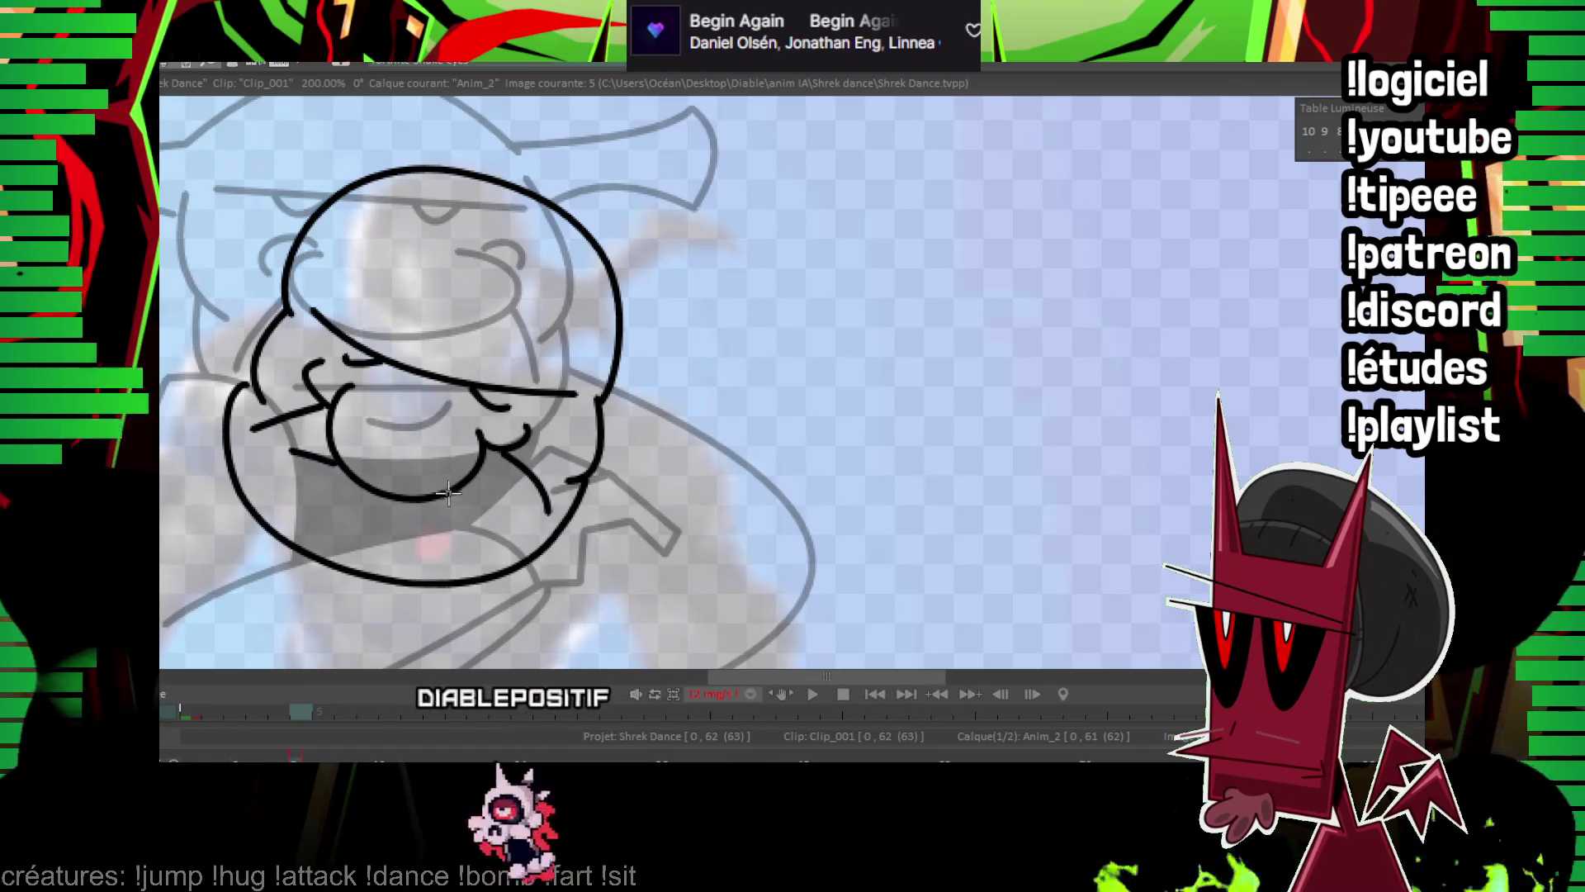
{"action": "left_click_drag", "start_coordinate": [338, 489], "coordinate": [388, 517]}
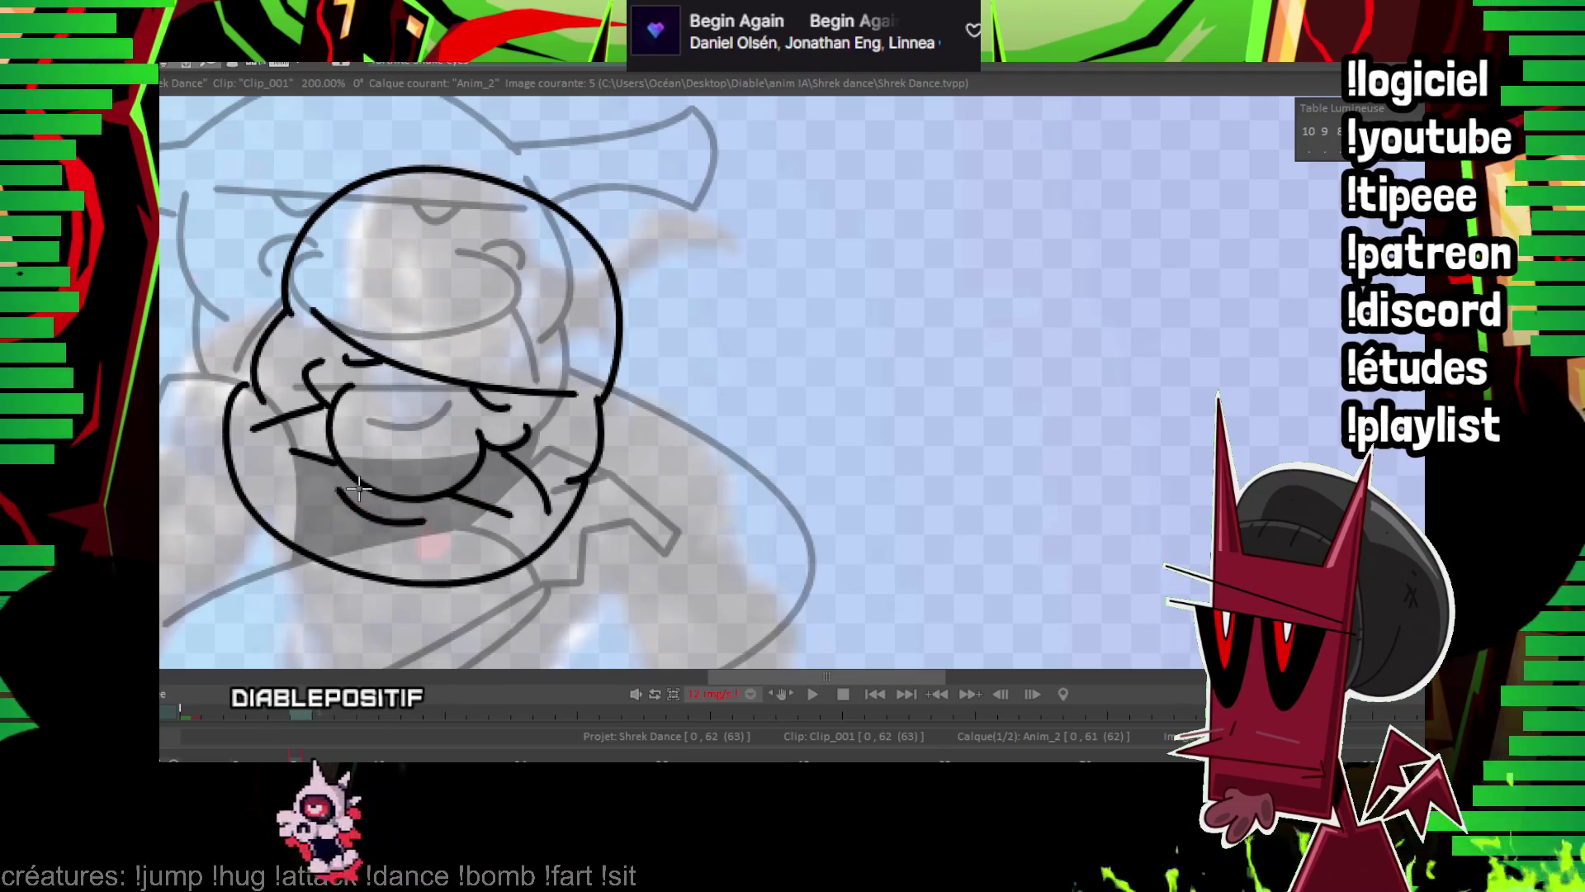
{"action": "scroll", "coordinate": [793, 388], "scroll_direction": "down", "scroll_amount": 5}
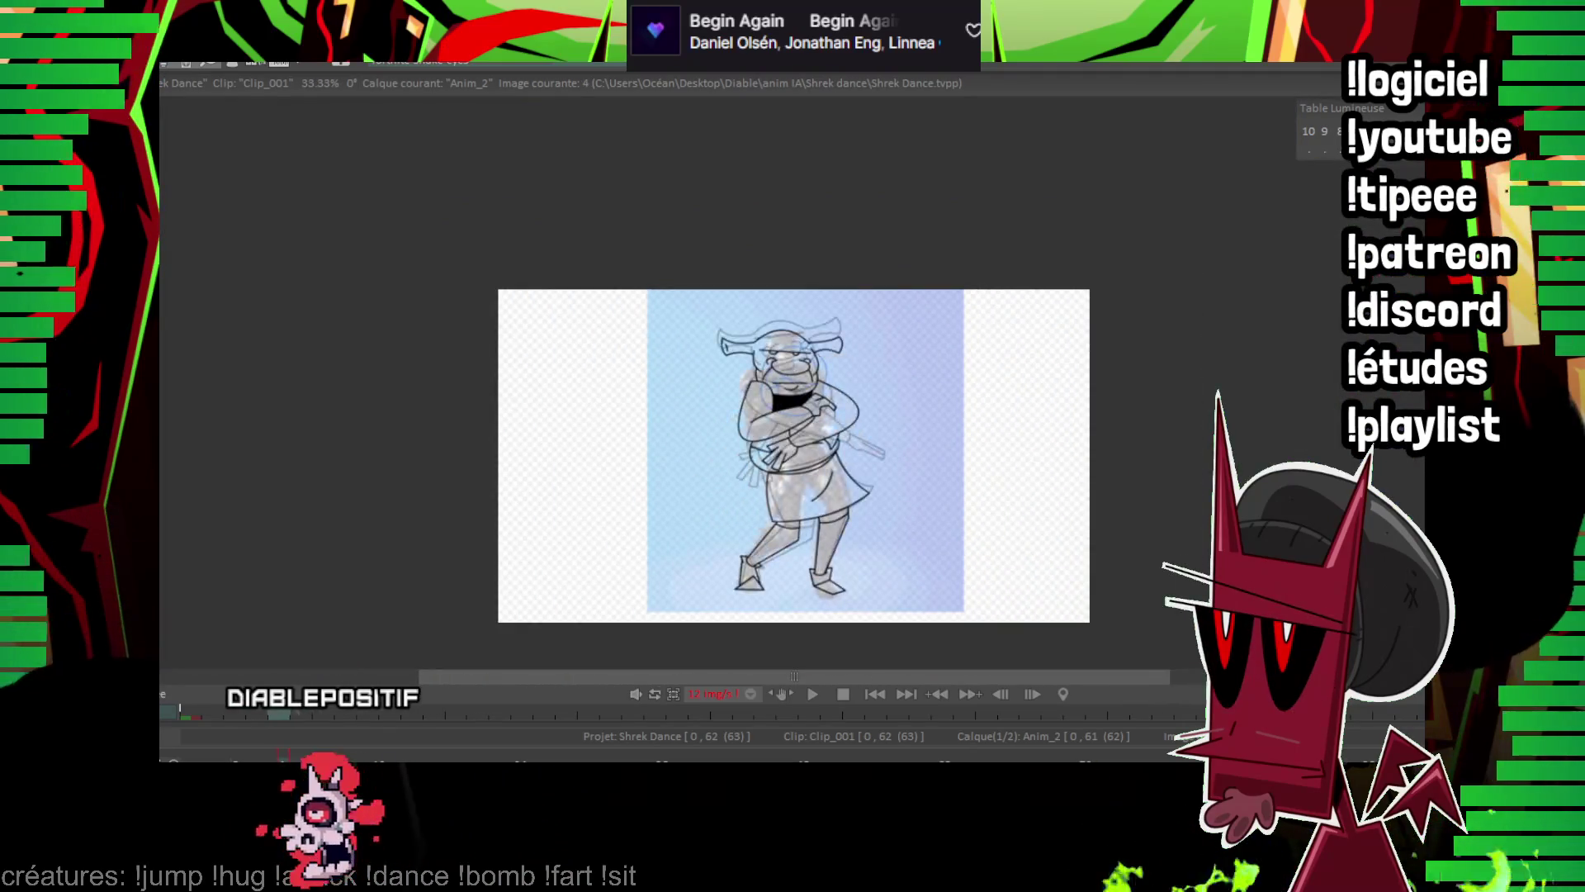
Check the previous frame, then ink the curved right ear on frame 5's head.
{"action": "key", "text": "Left"}
{"action": "key", "text": "Right"}
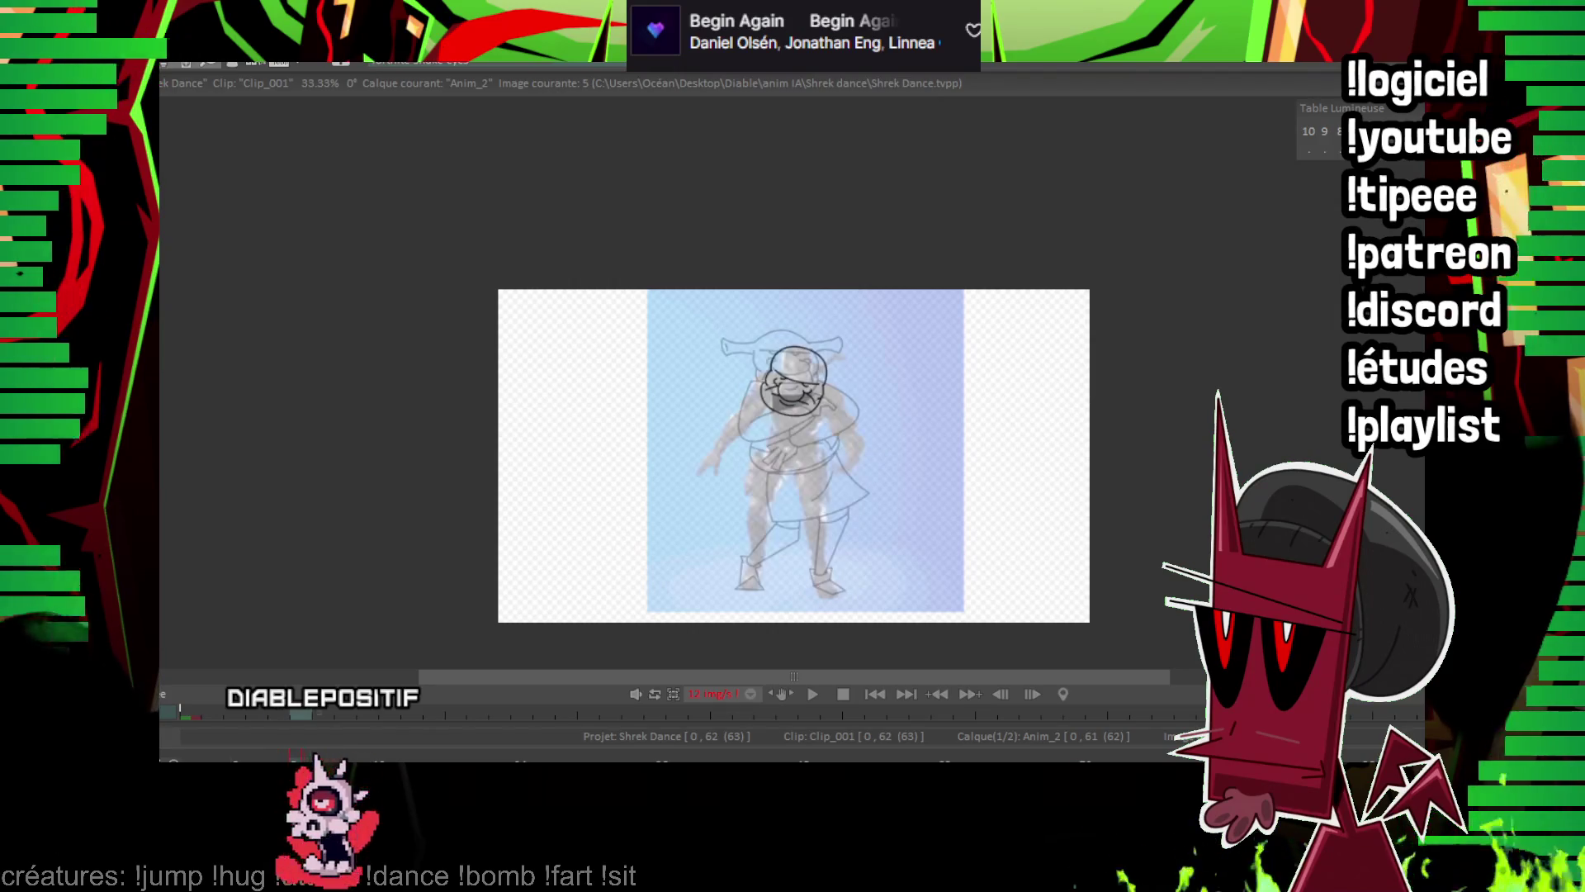
{"action": "scroll", "coordinate": [817, 332], "scroll_direction": "up", "scroll_amount": 5}
{"action": "left_click_drag", "start_coordinate": [817, 332], "coordinate": [766, 391]}
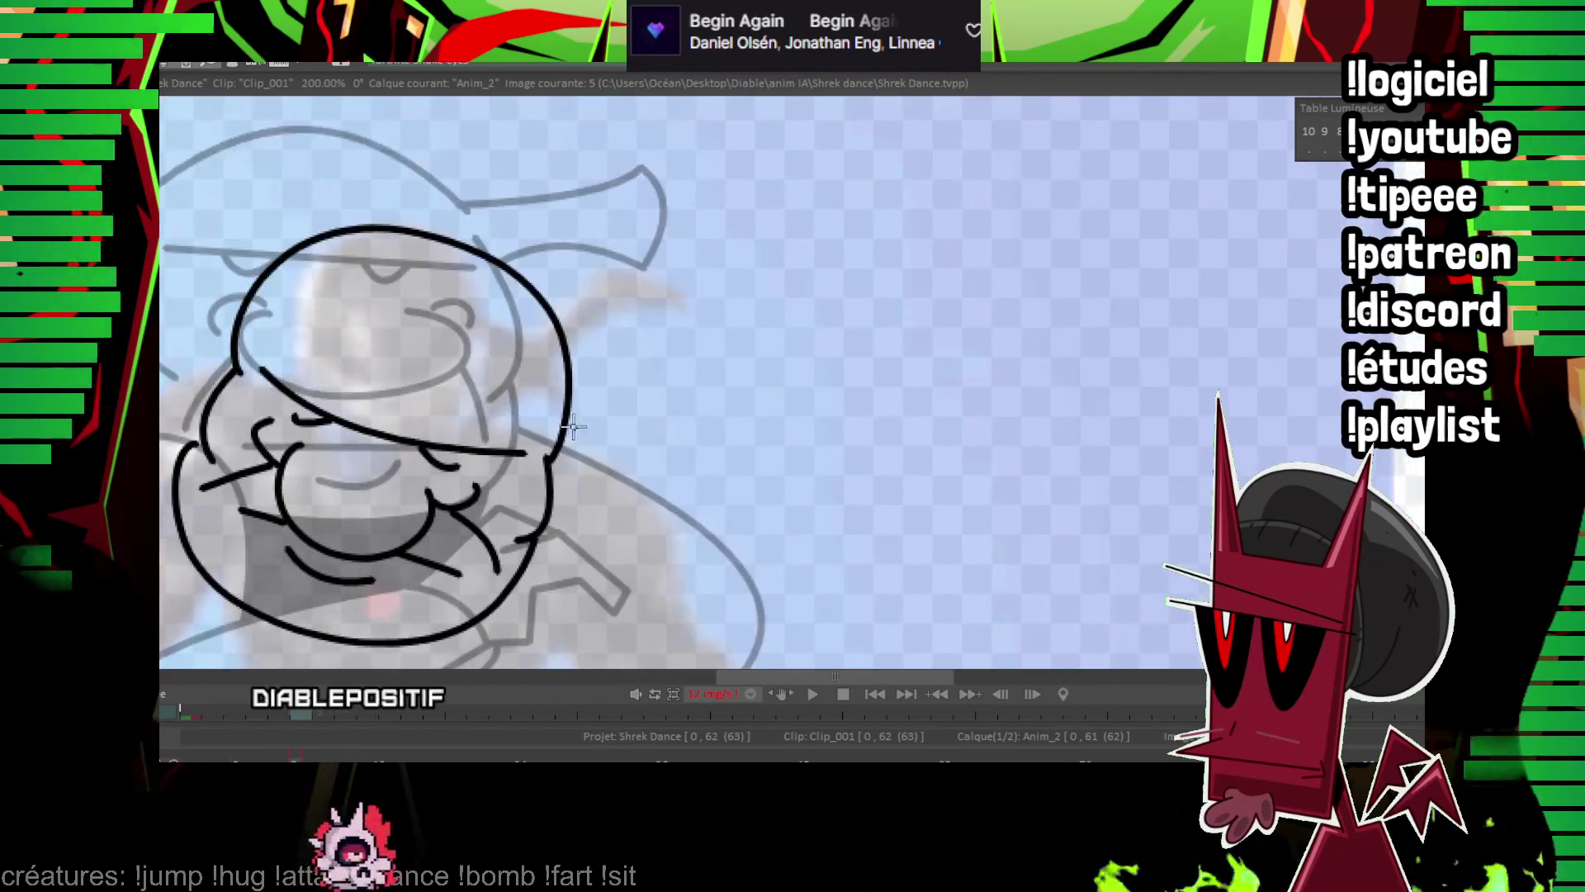
{"action": "left_click_drag", "start_coordinate": [684, 465], "coordinate": [690, 464]}
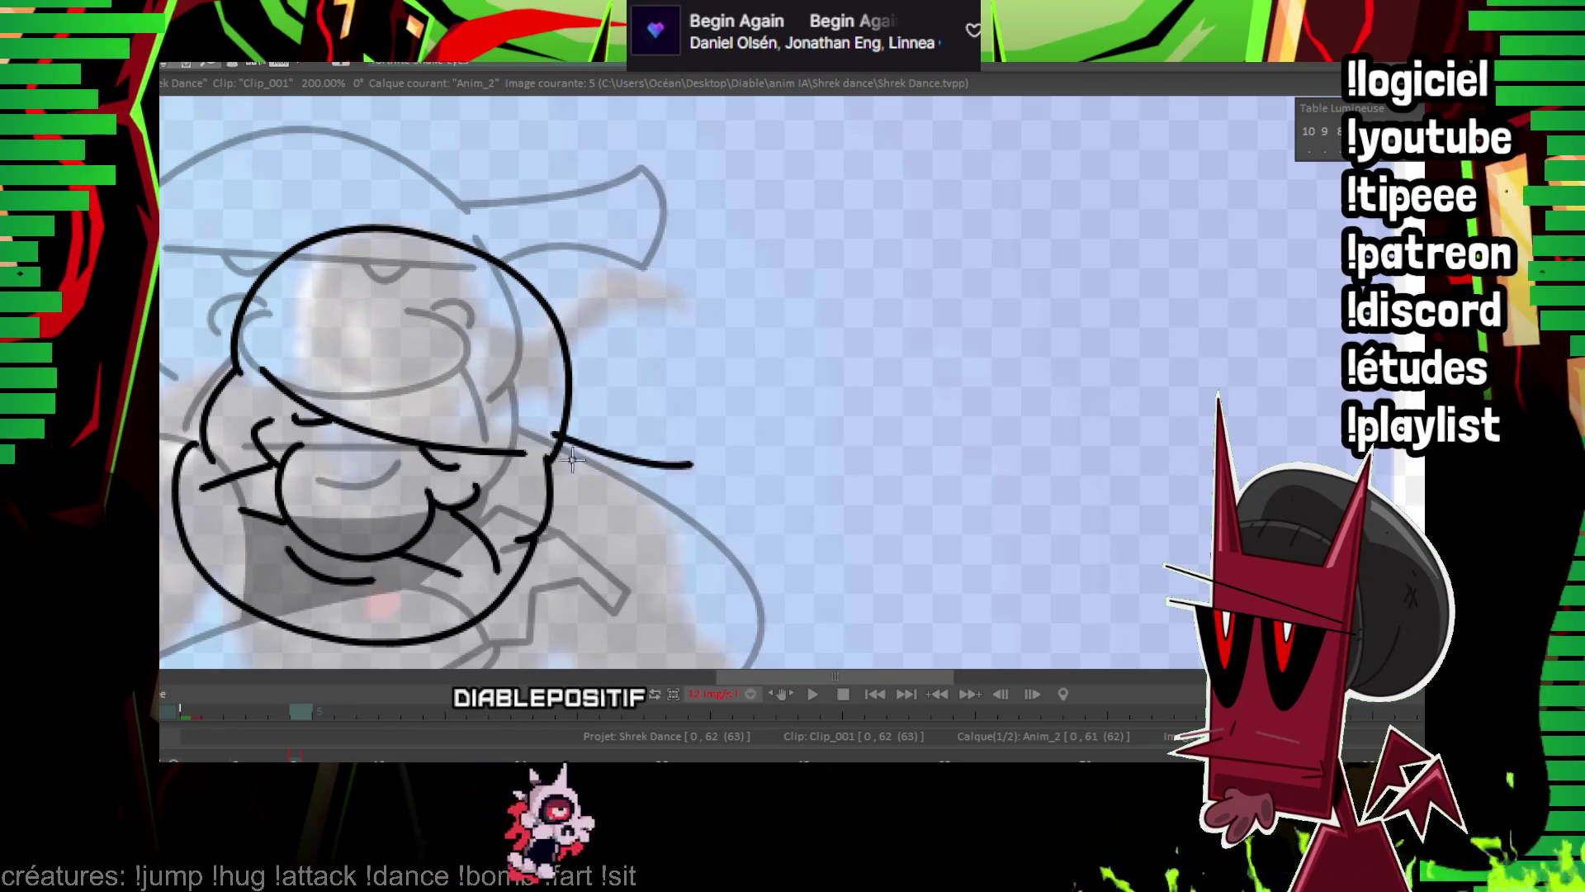
{"action": "left_click", "coordinate": [625, 495]}
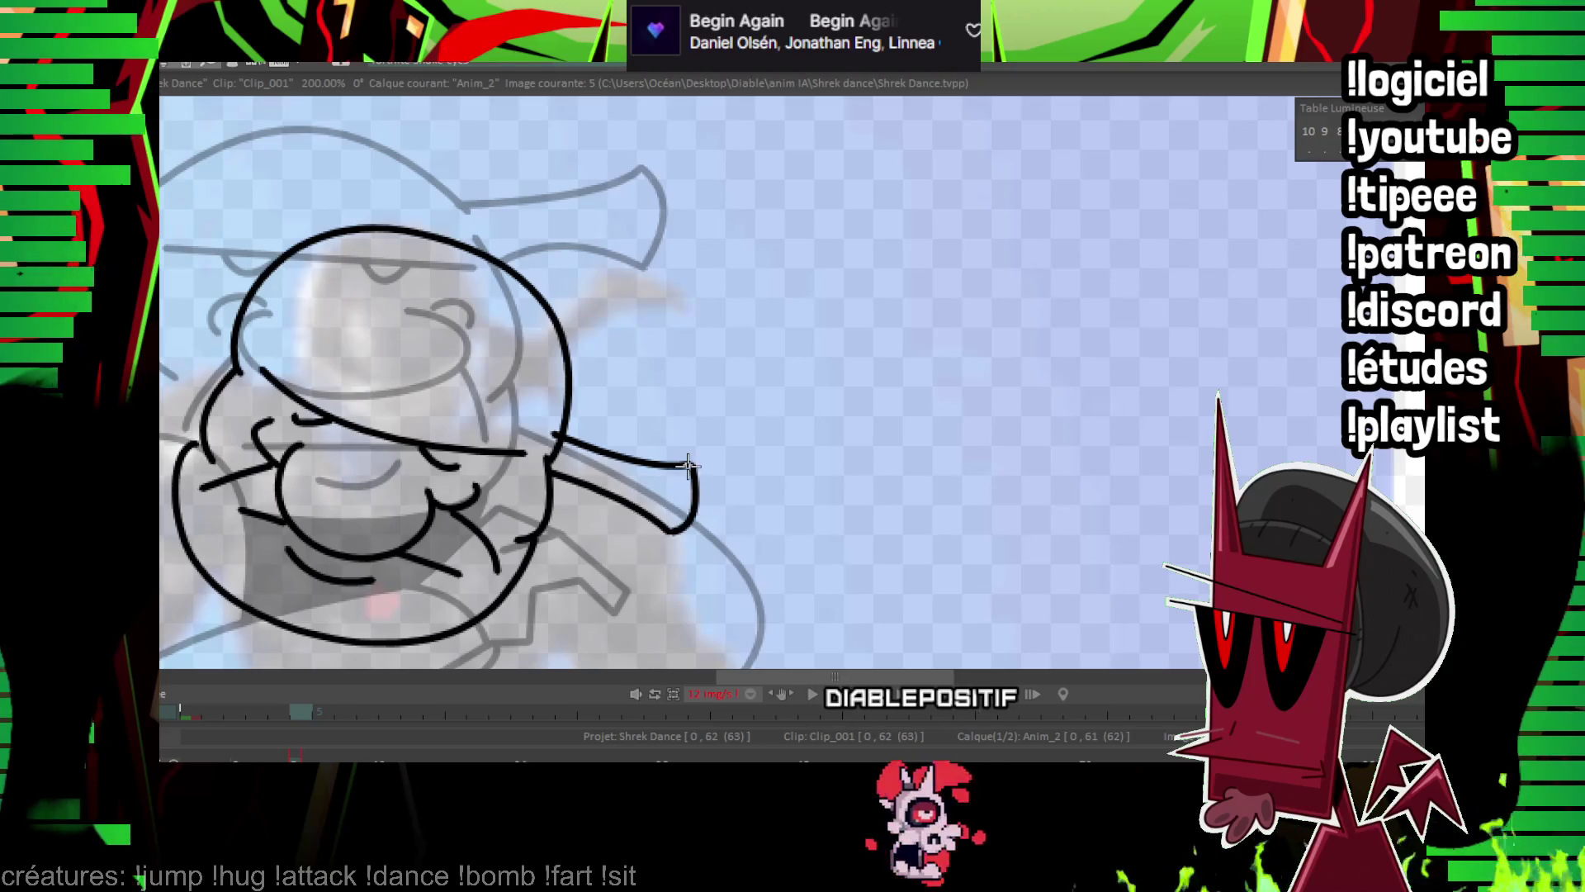
Rotate the canvas and ink the curved left ear, then zoom out.
{"action": "left_click_drag", "start_coordinate": [688, 465], "coordinate": [559, 443]}
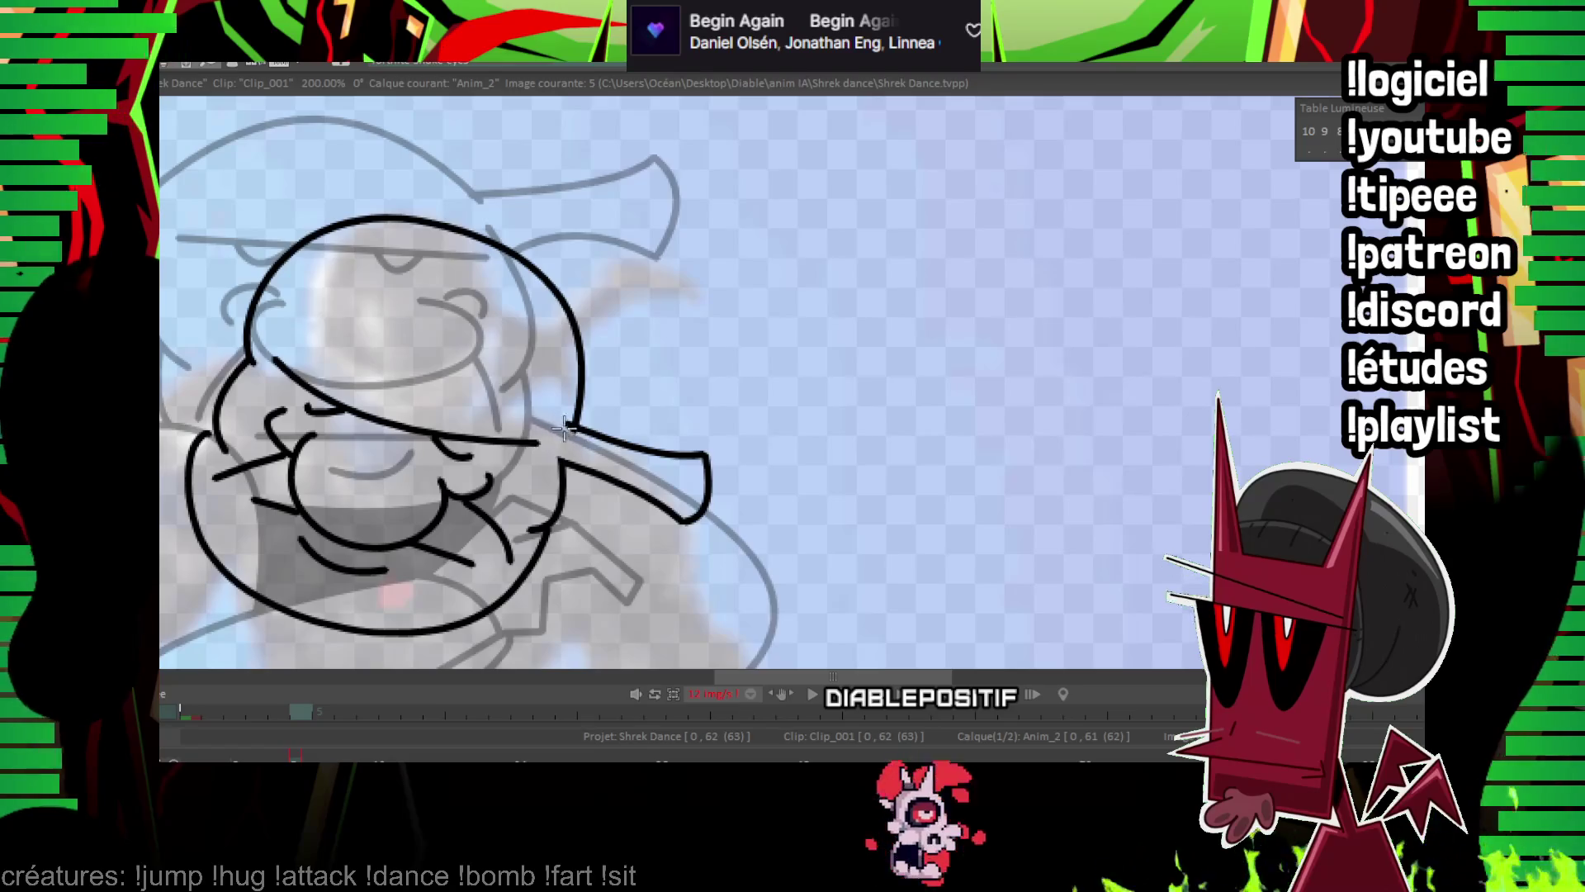
{"action": "left_click_drag", "start_coordinate": [541, 411], "coordinate": [477, 394]}
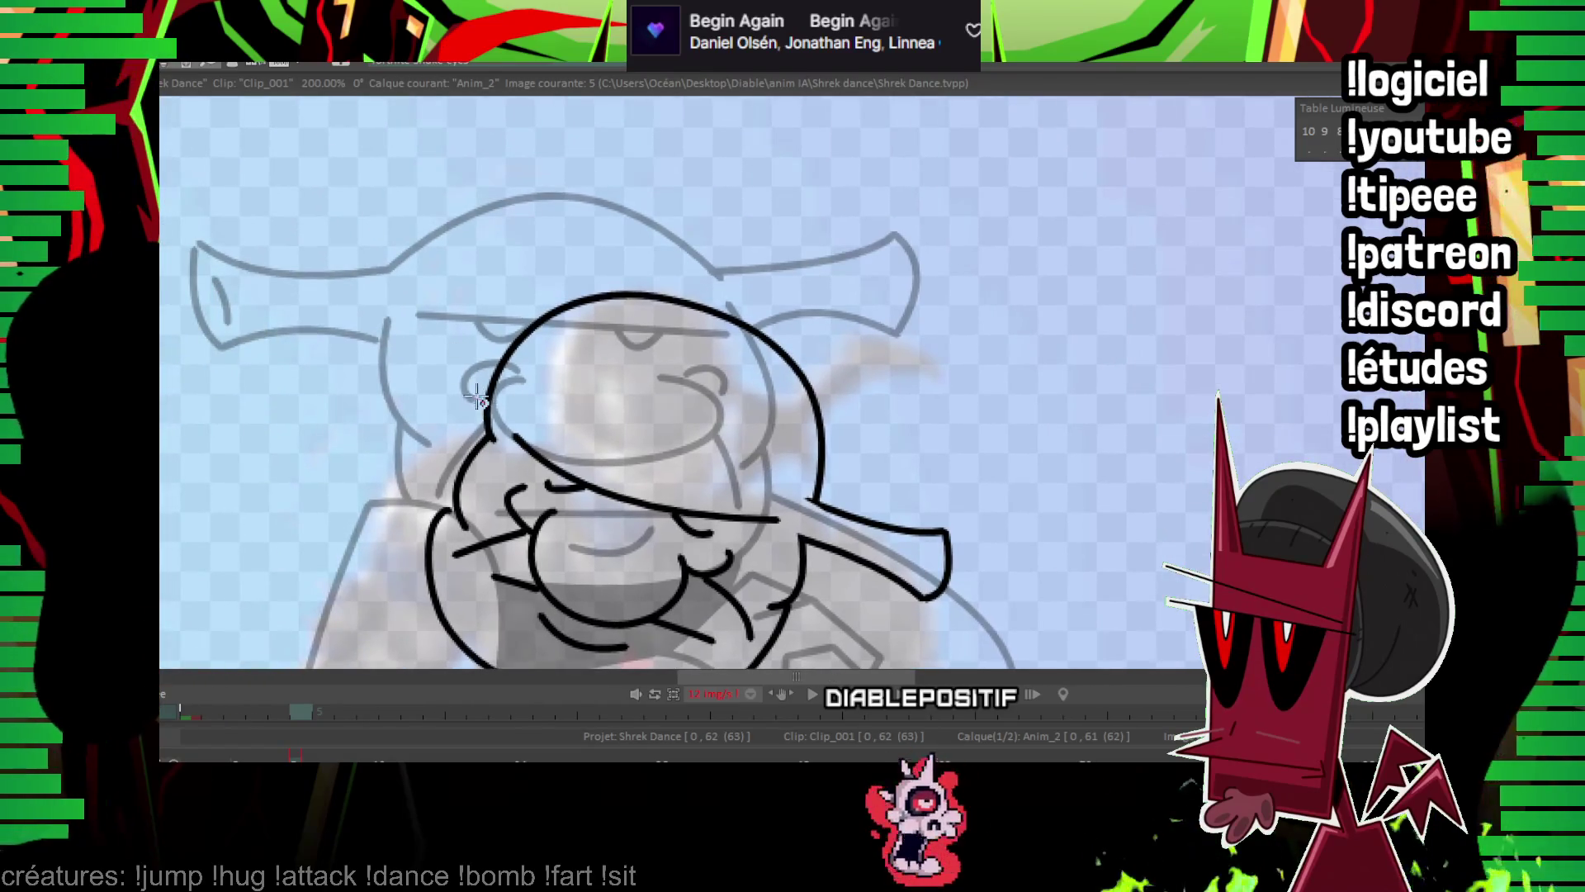
{"action": "left_click_drag", "start_coordinate": [378, 328], "coordinate": [486, 403]}
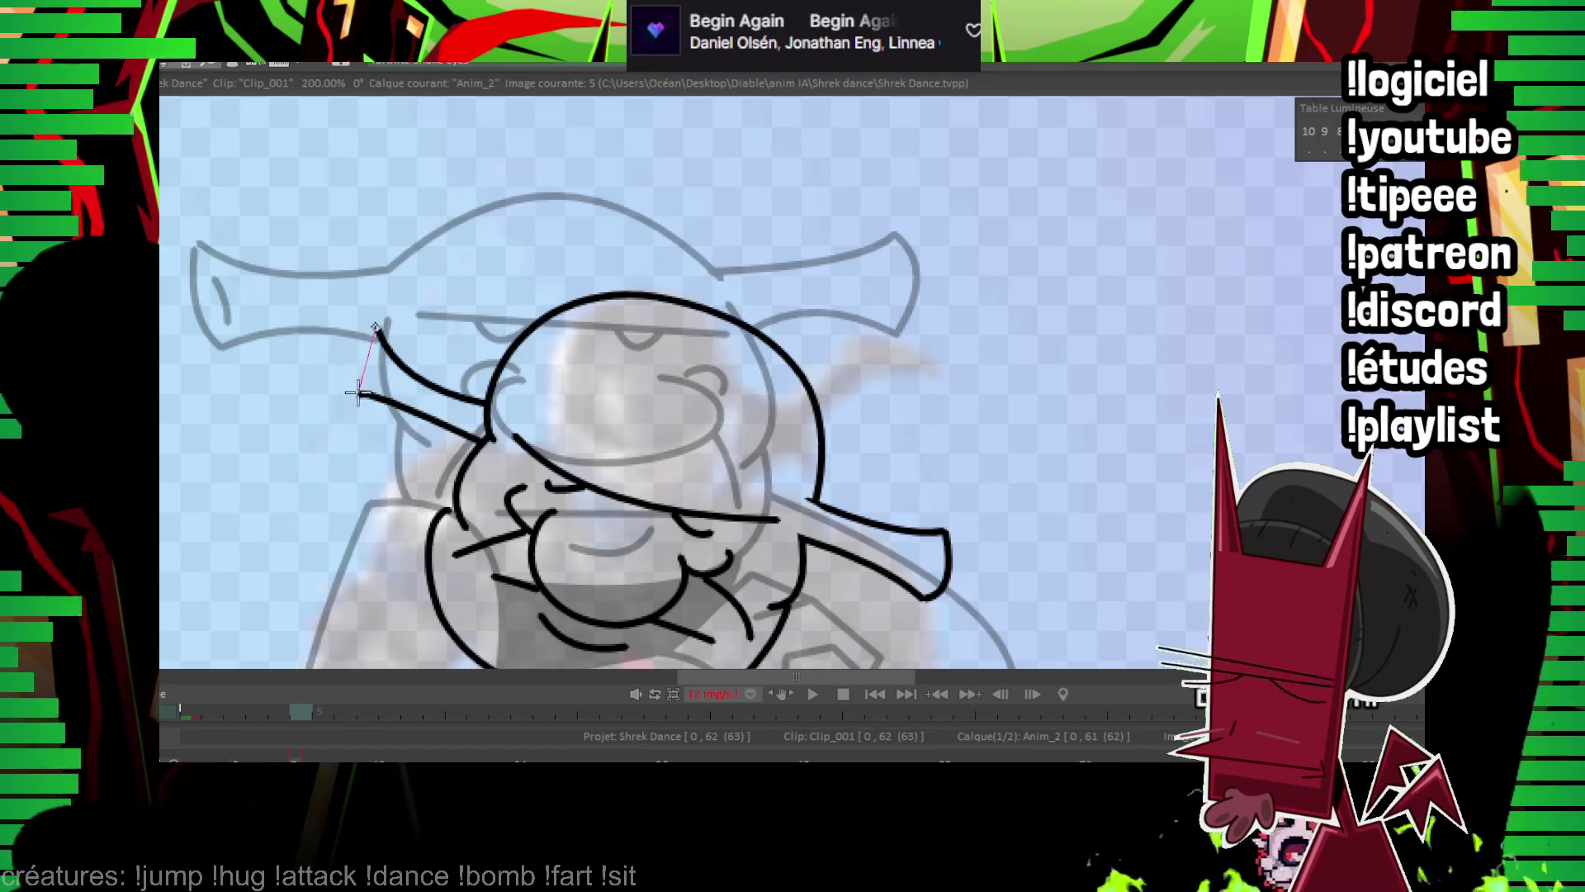
{"action": "scroll", "coordinate": [353, 361], "scroll_direction": "down", "scroll_amount": 6}
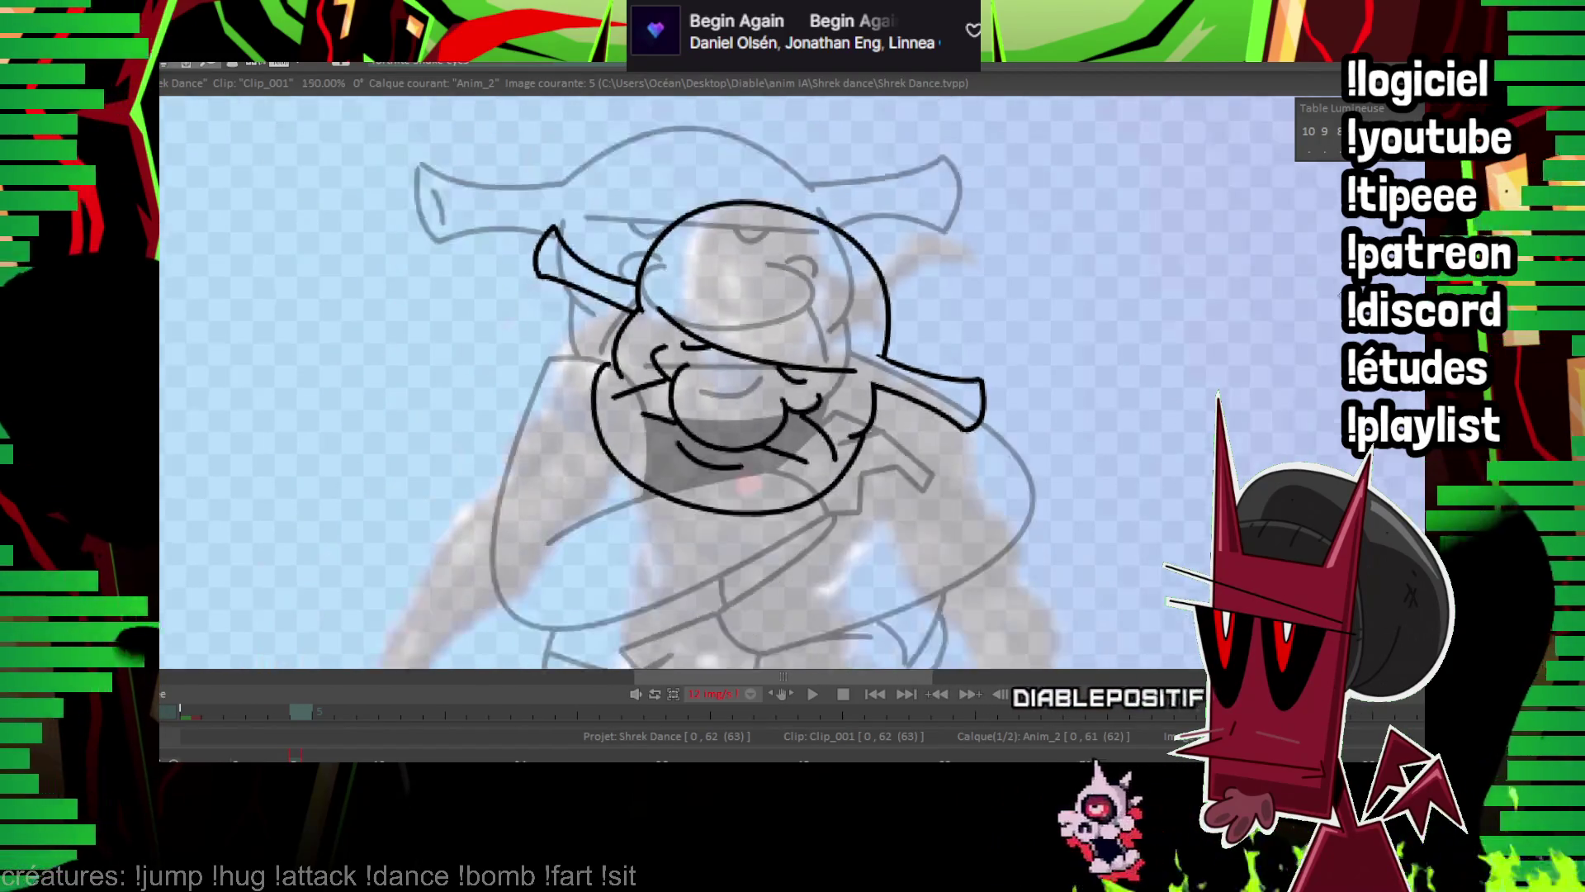
Flip between frames 1–5 to compare poses and zoom in on frame 5.
{"action": "key", "text": "Left"}
{"action": "key", "text": "Left"}
{"action": "key", "text": "Left"}
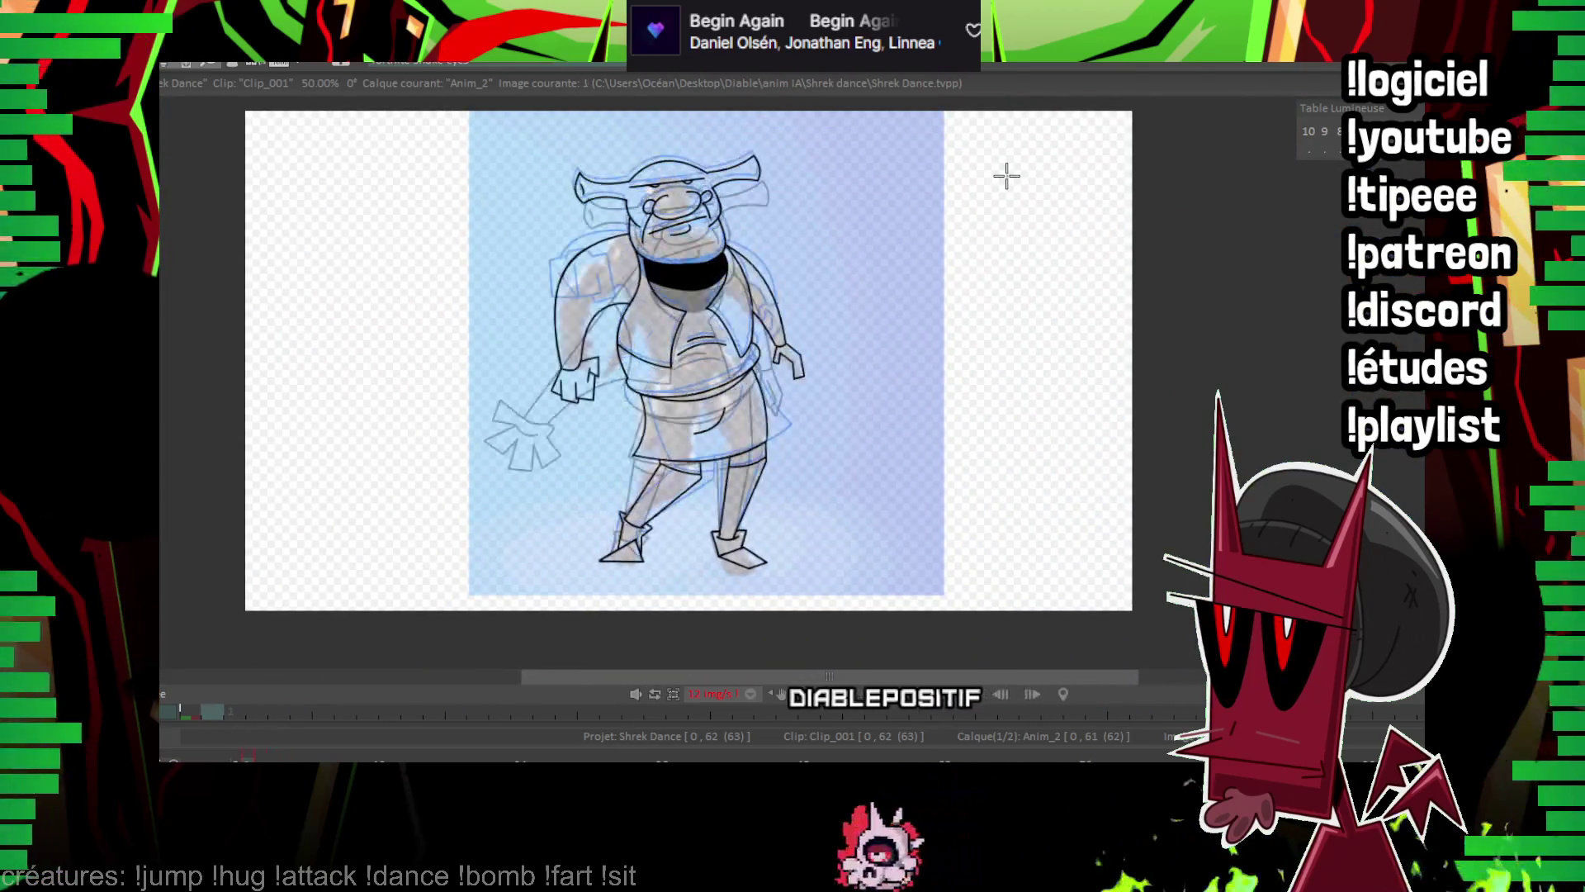
{"action": "key", "text": "Right"}
{"action": "key", "text": "Right"}
{"action": "key", "text": "Right"}
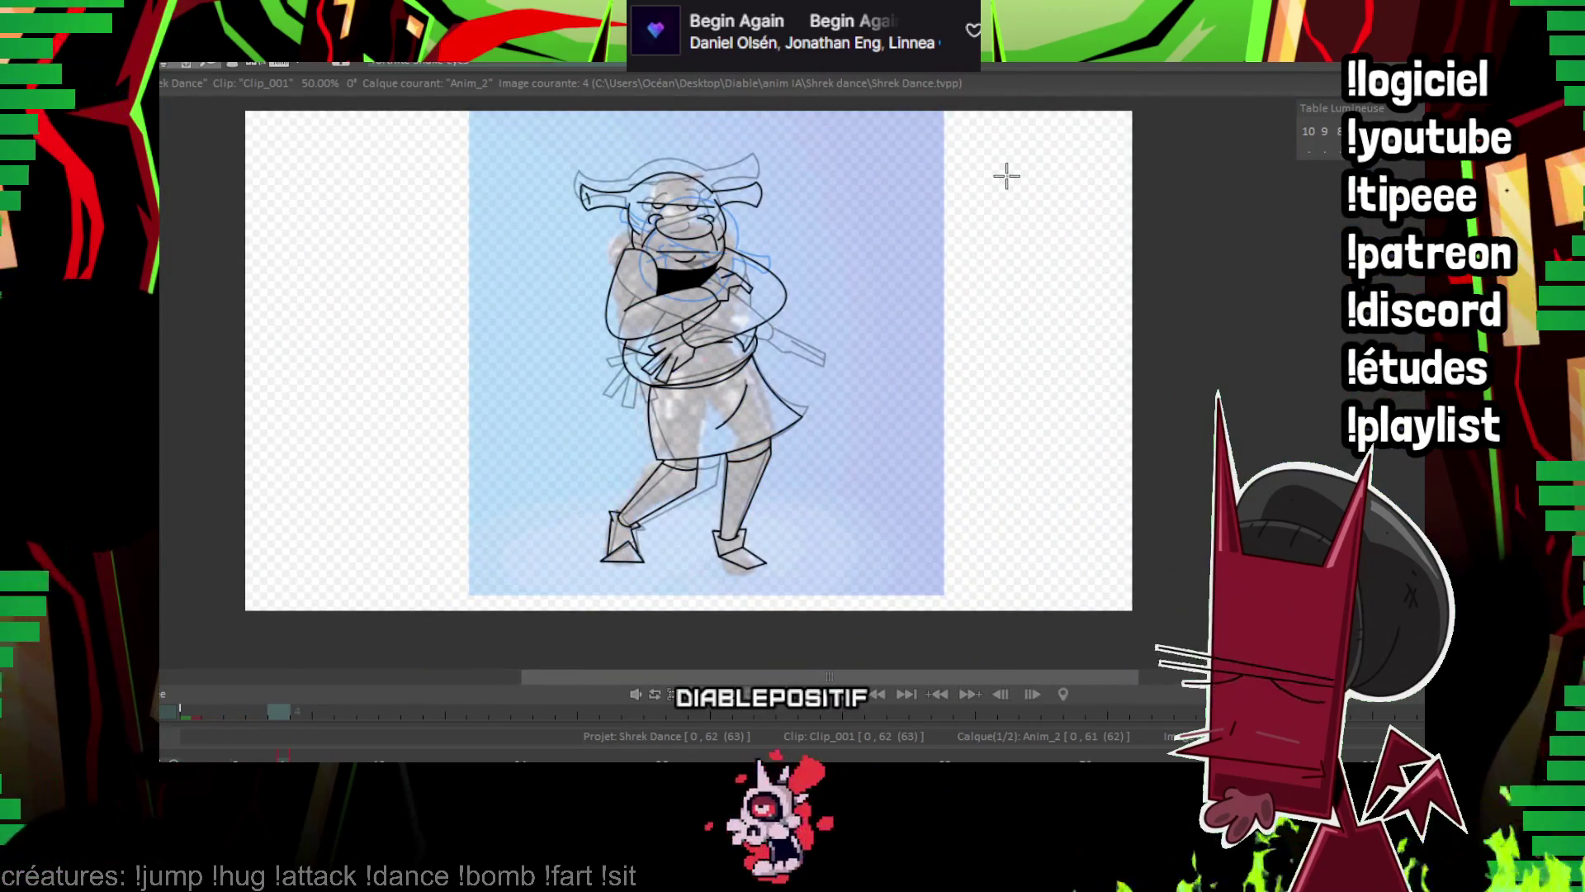
{"action": "key", "text": "Right"}
{"action": "key", "text": "Left"}
{"action": "key", "text": "Left"}
{"action": "key", "text": "Left"}
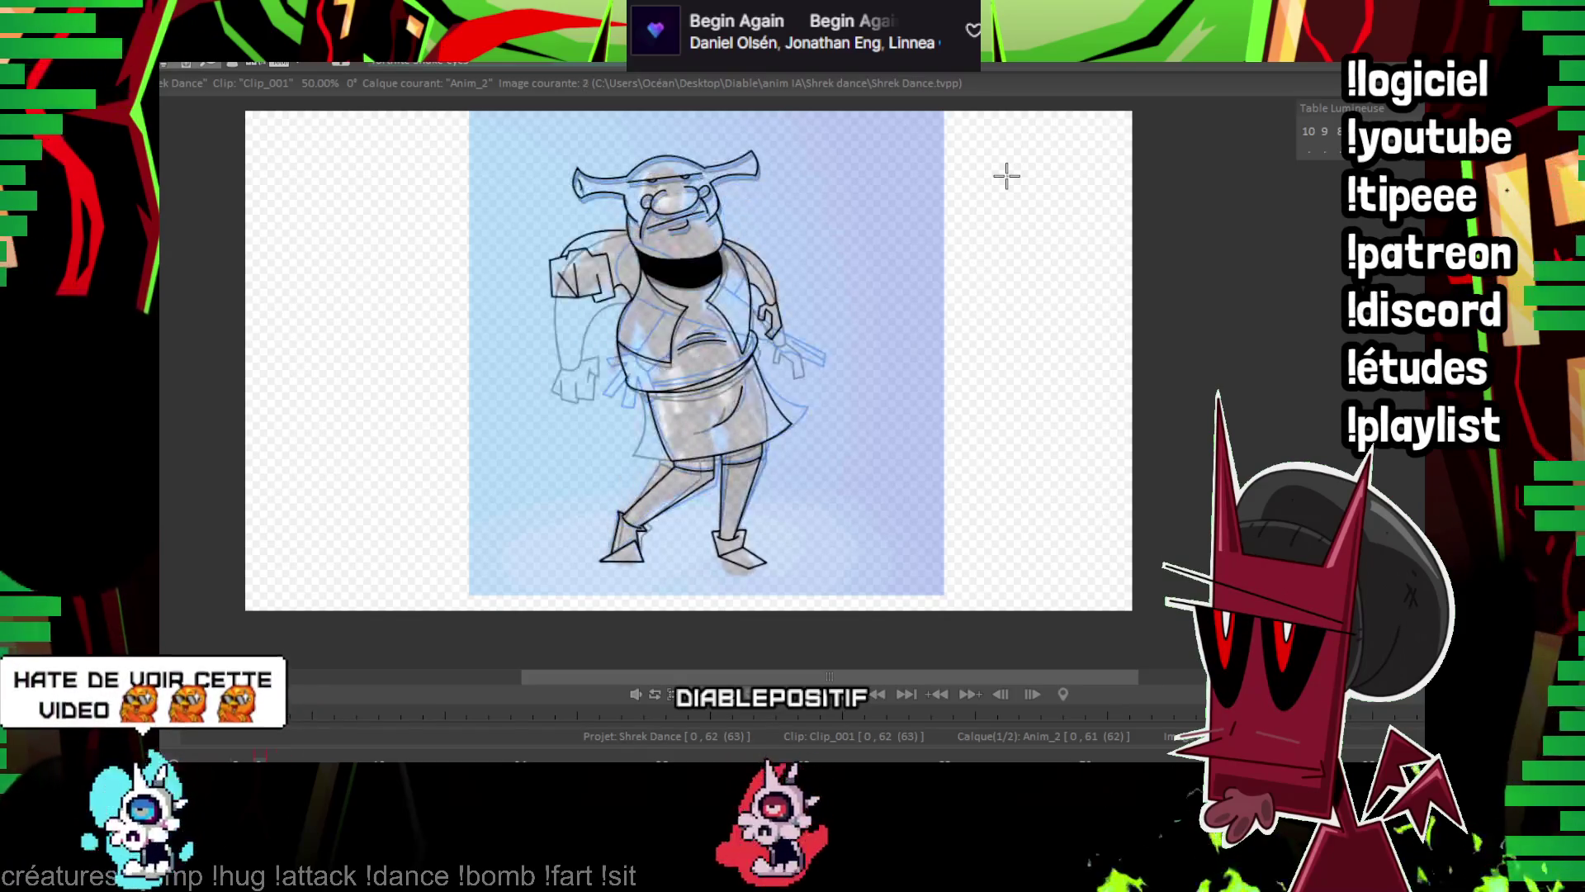
{"action": "key", "text": "Right"}
{"action": "key", "text": "Right"}
{"action": "key", "text": "Right"}
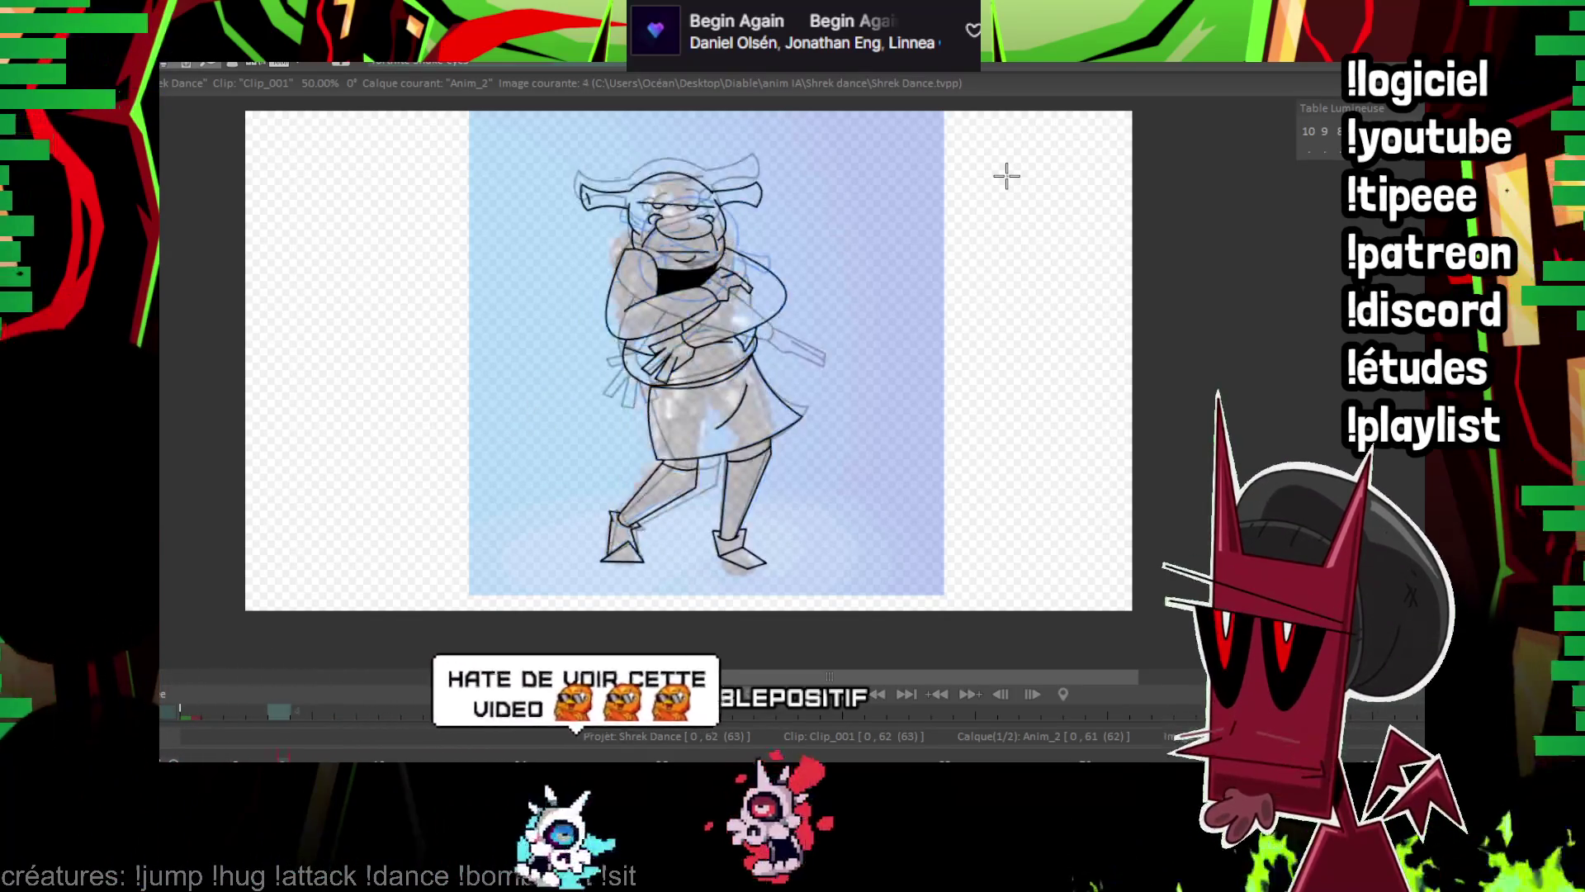
{"action": "scroll", "coordinate": [902, 244], "scroll_direction": "up", "scroll_amount": 5}
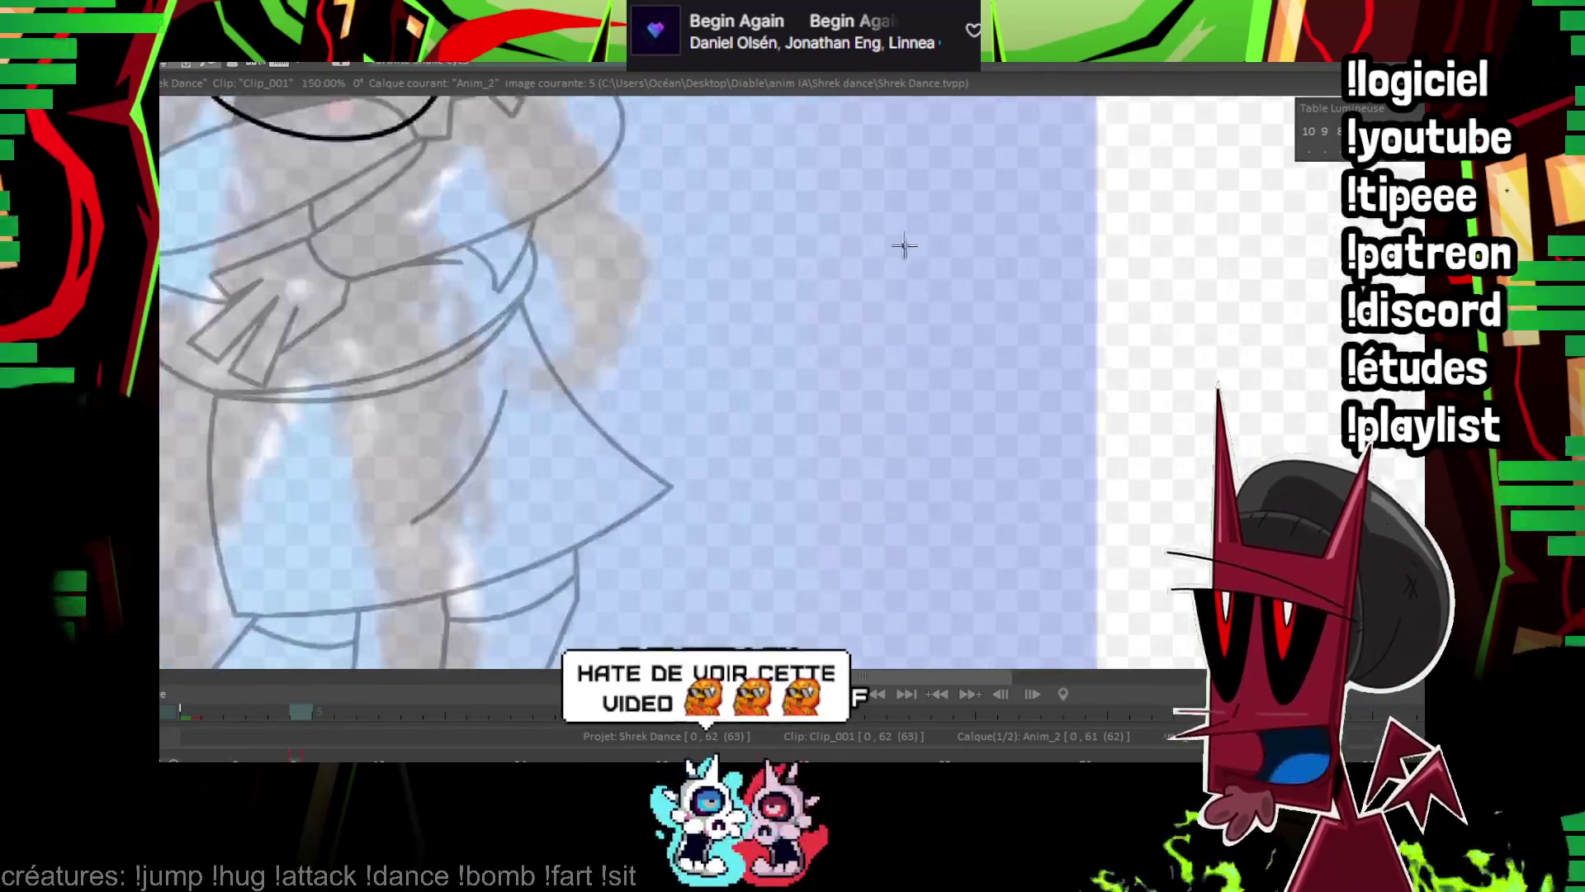
{"action": "key", "text": "Left"}
{"action": "key", "text": "Left"}
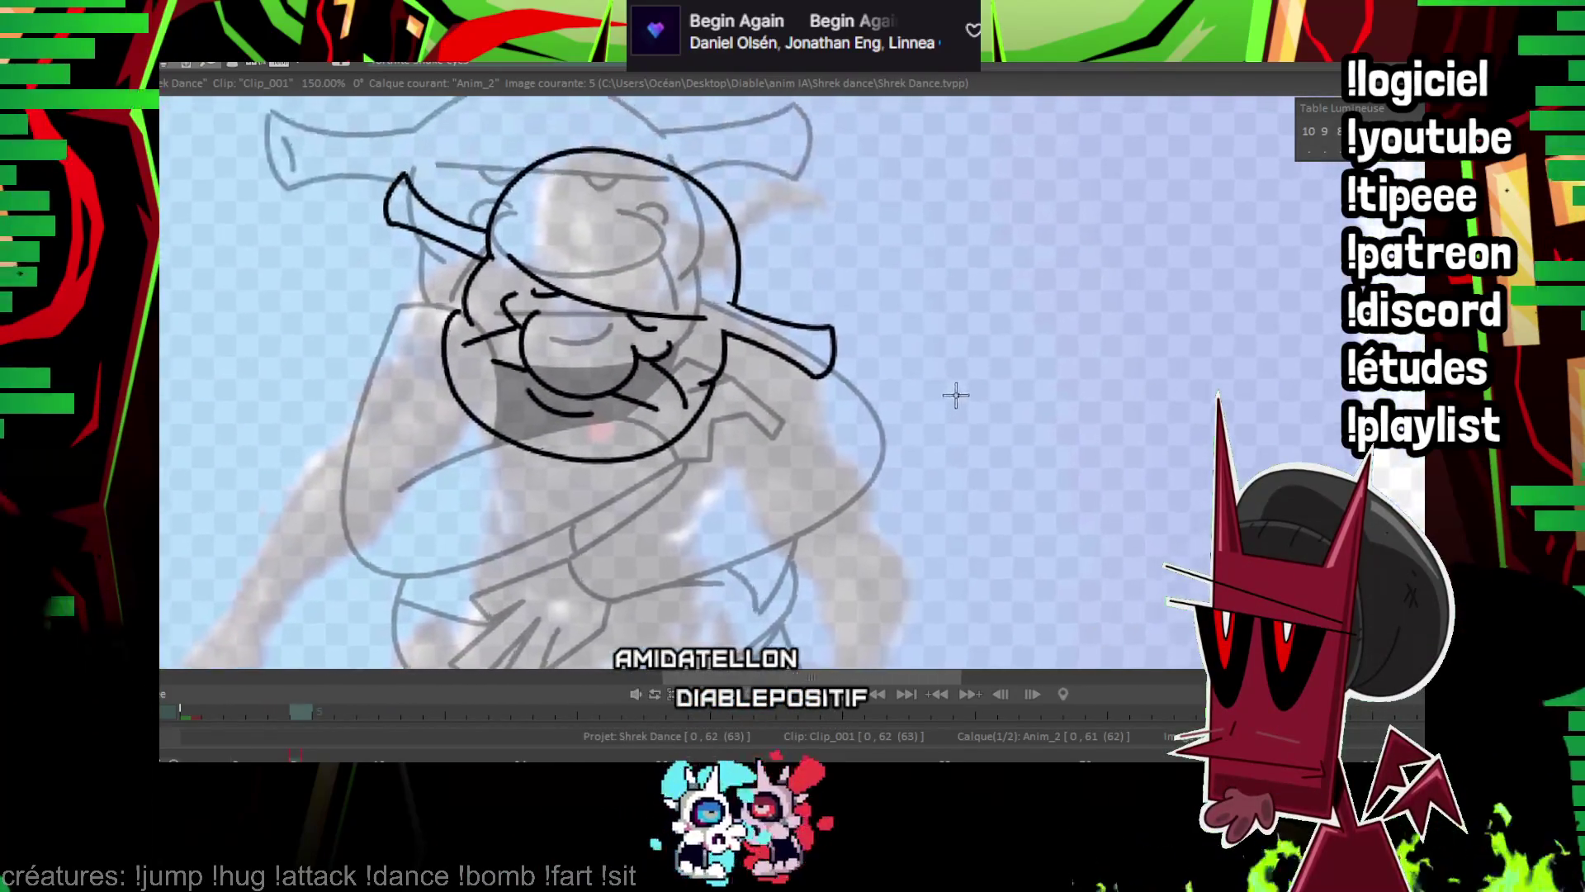
{"action": "key", "text": "Right"}
{"action": "key", "text": "Right"}
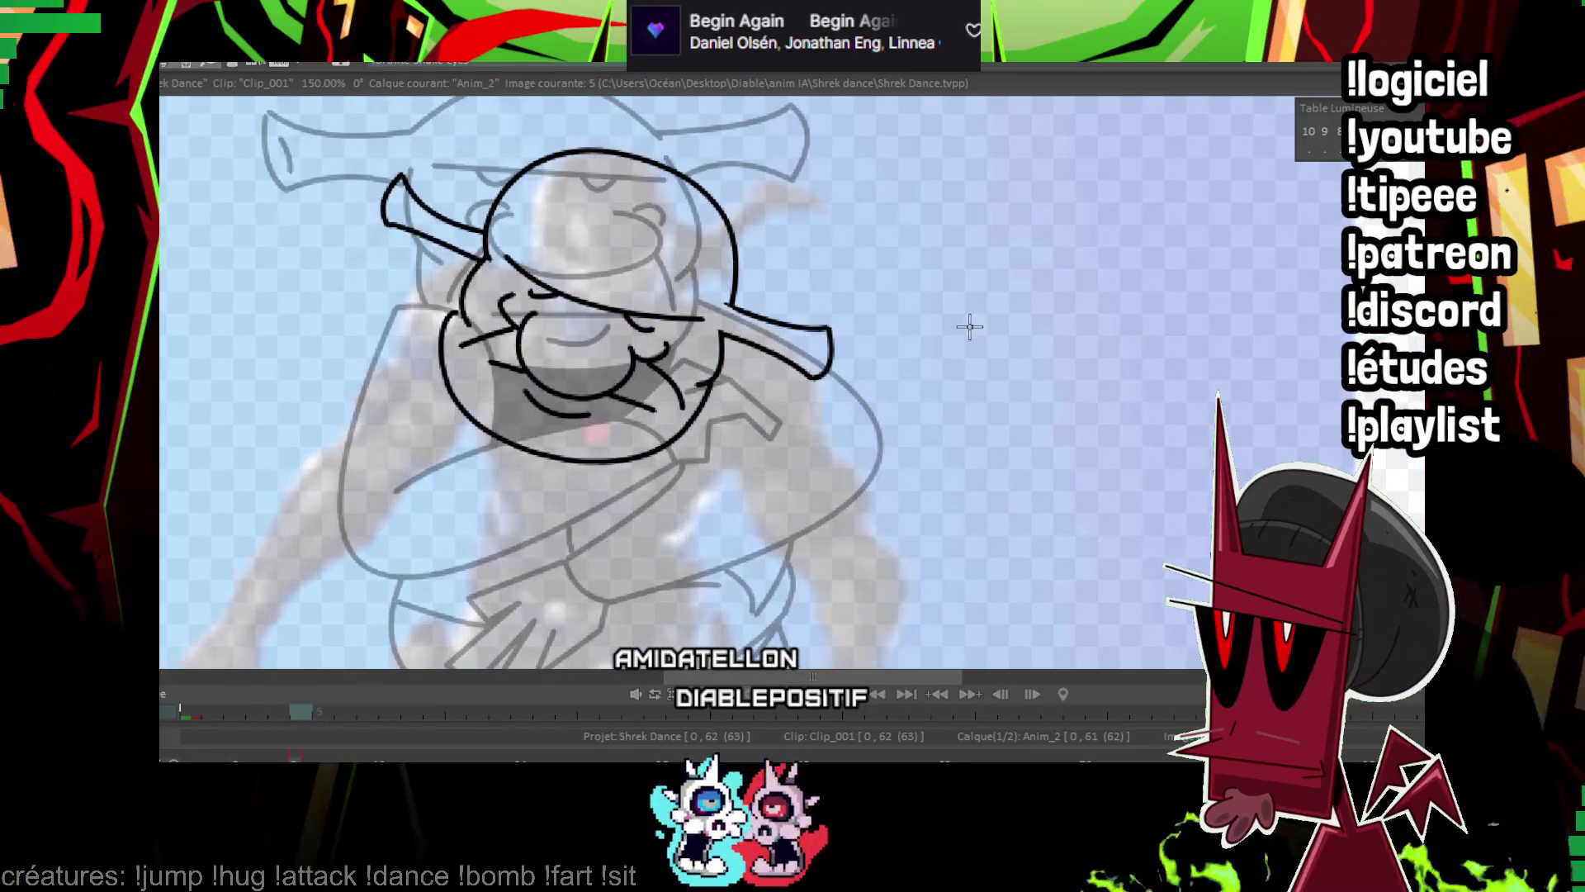
Ink the long outstretched left arm curve with fingers at its end.
{"action": "left_click_drag", "start_coordinate": [970, 327], "coordinate": [891, 245]}
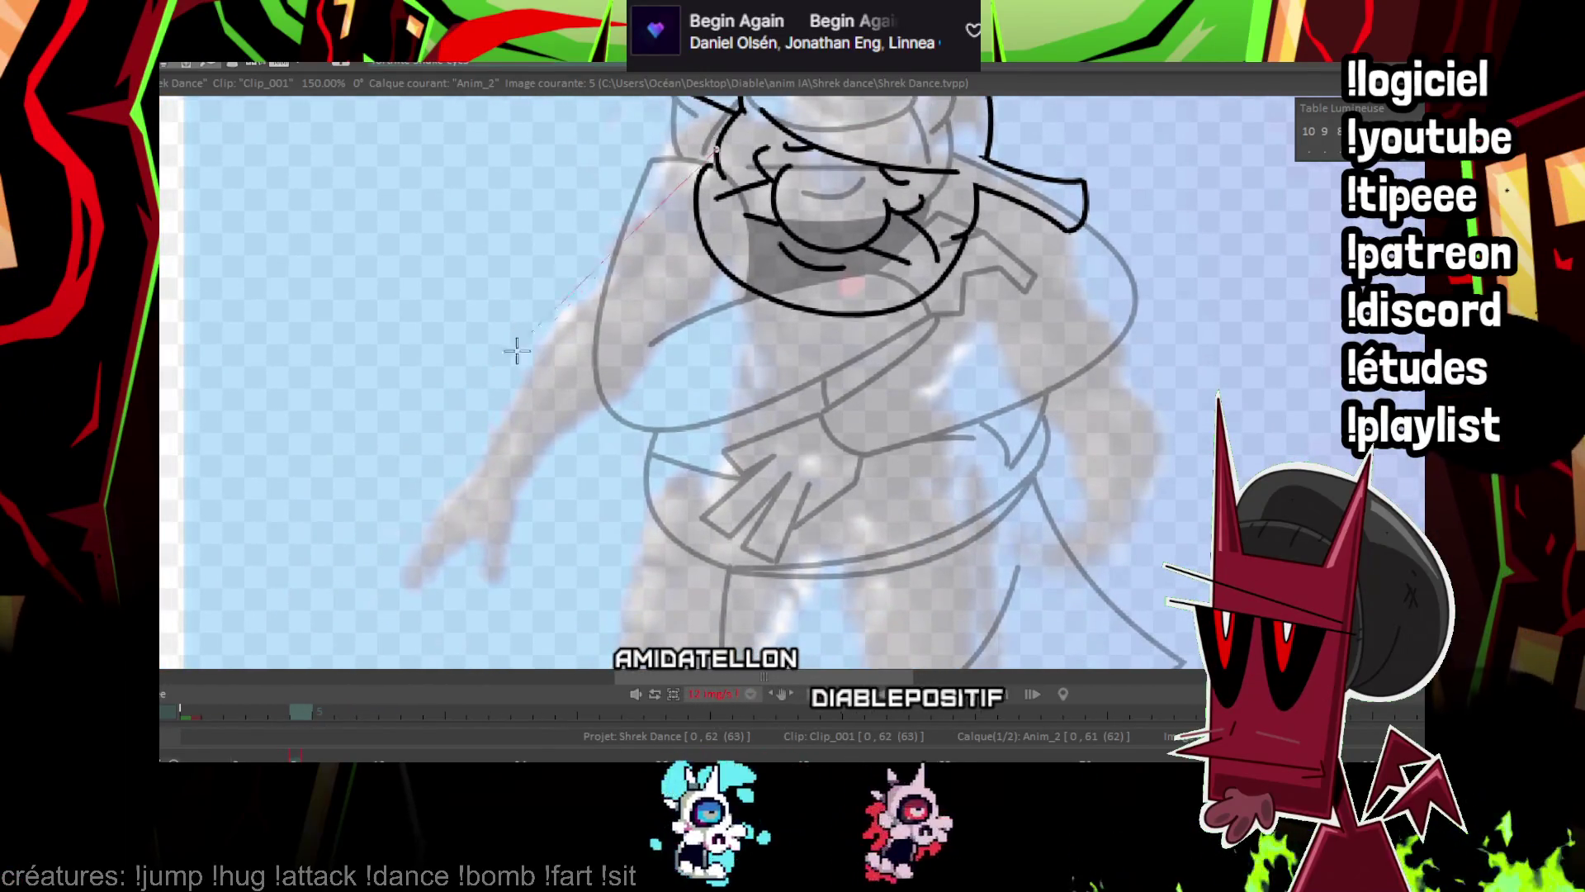
{"action": "left_click_drag", "start_coordinate": [517, 351], "coordinate": [400, 505]}
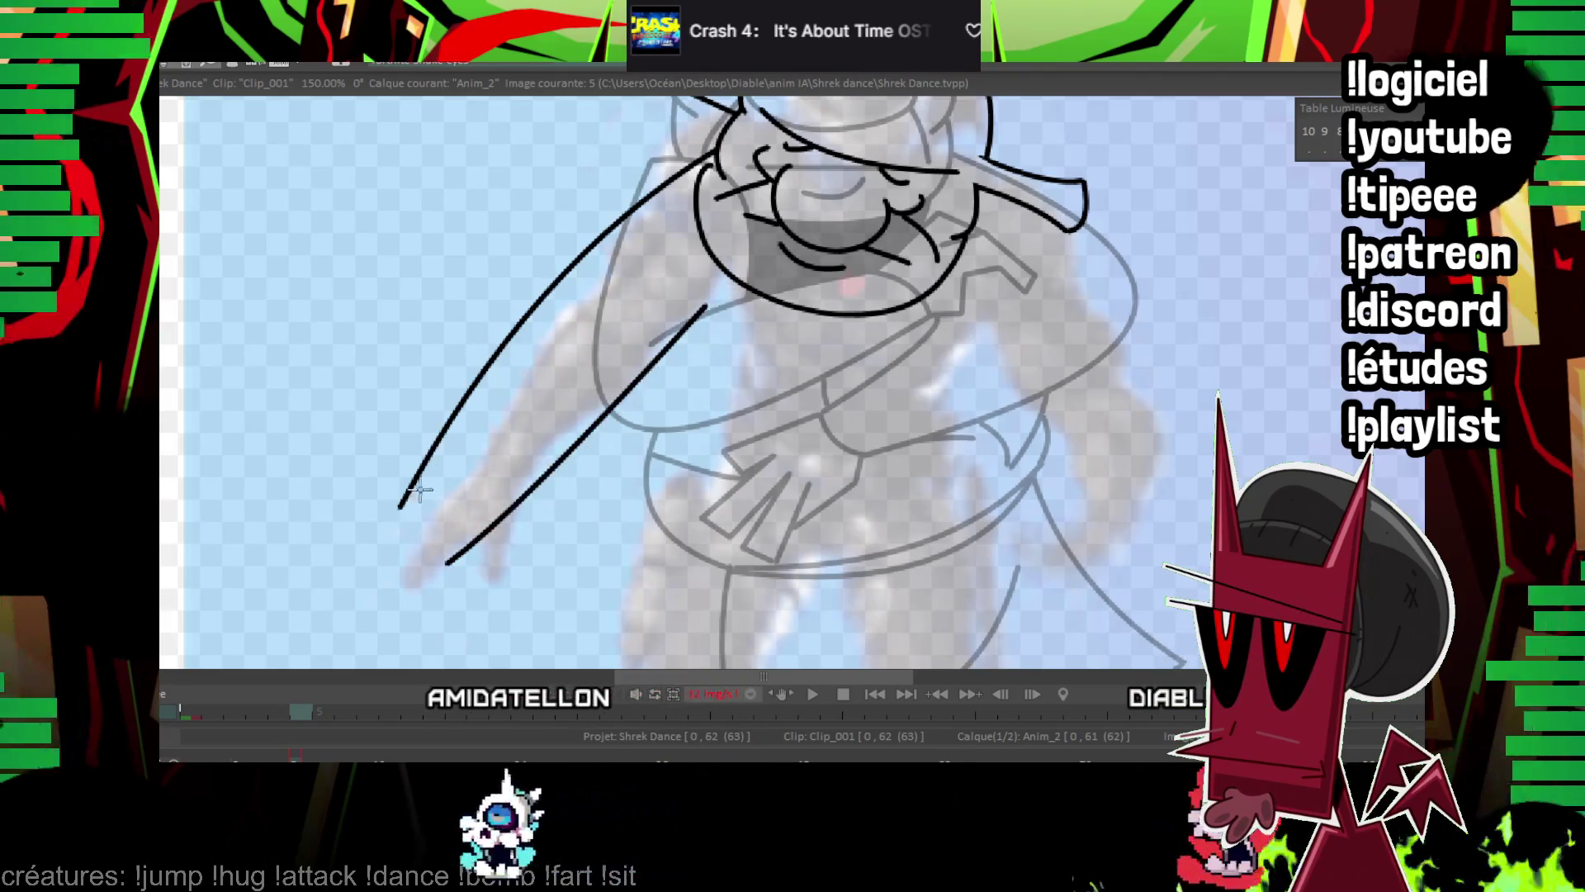
{"action": "left_click", "coordinate": [444, 555]}
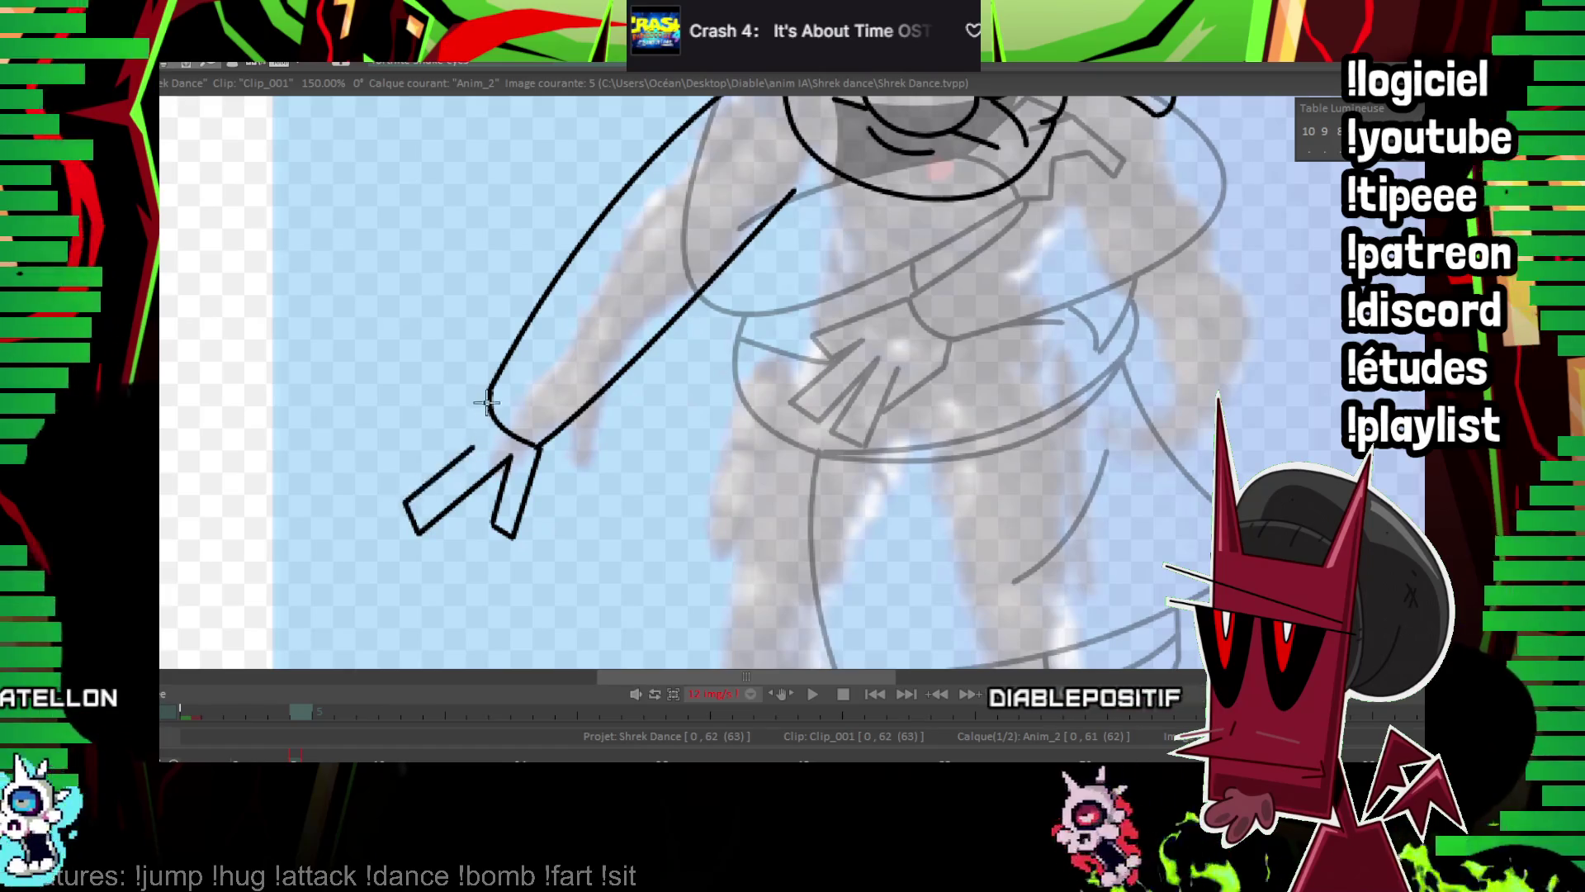
{"action": "left_click_drag", "start_coordinate": [487, 403], "coordinate": [268, 600]}
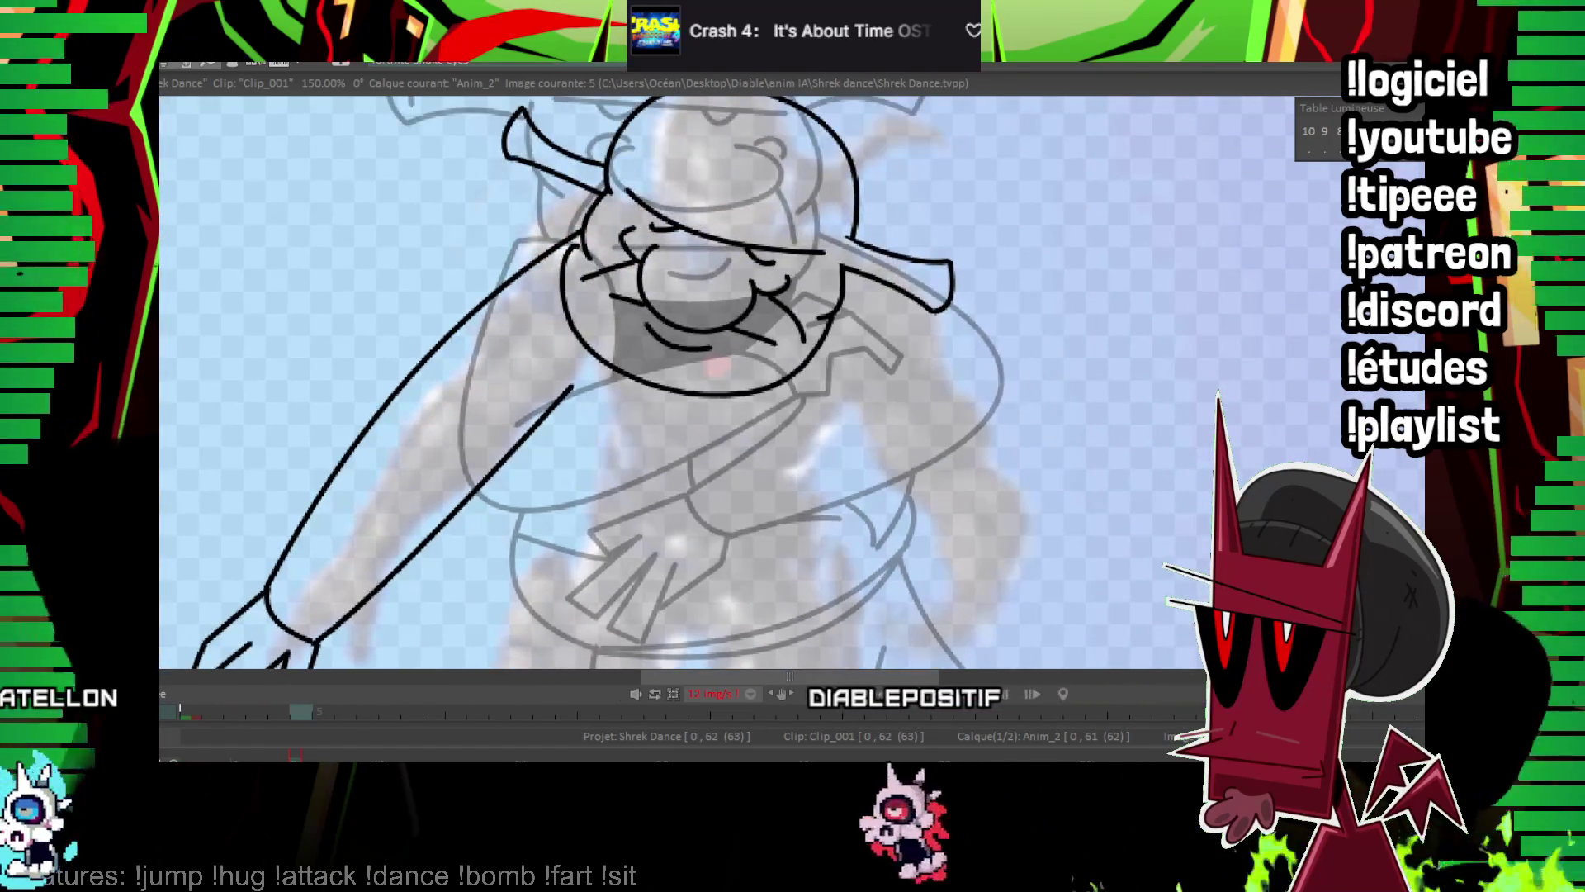
{"action": "scroll", "coordinate": [682, 382], "scroll_direction": "down", "scroll_amount": 8}
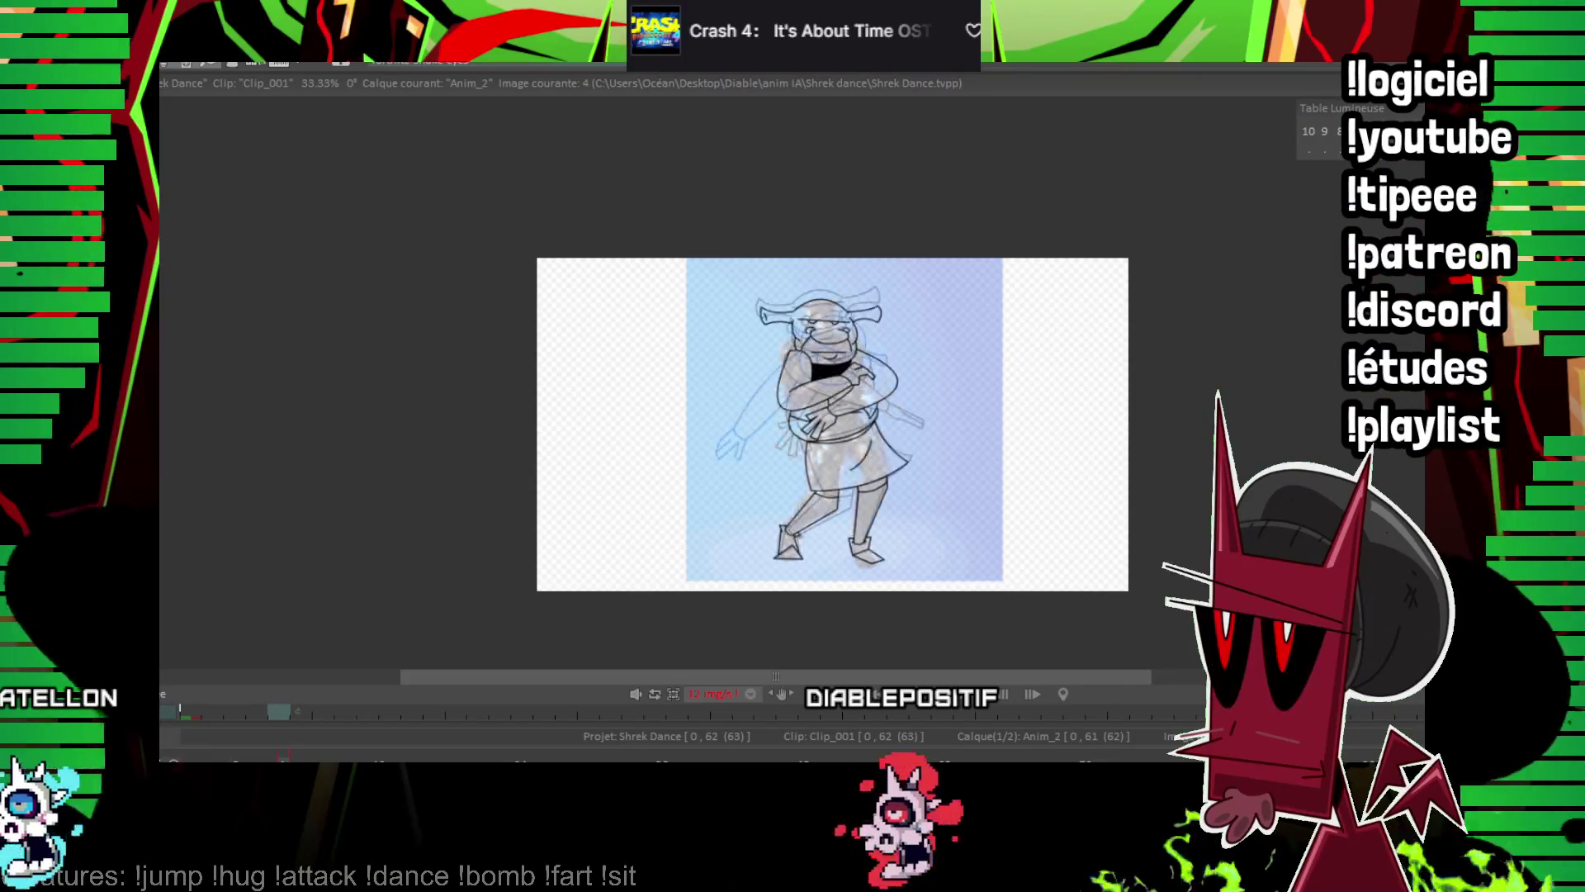
Zoom back in on frame 5 and outline the blocky right hand with straight polyline segments.
{"action": "key", "text": "Right"}
{"action": "scroll", "coordinate": [675, 355], "scroll_direction": "up", "scroll_amount": 5}
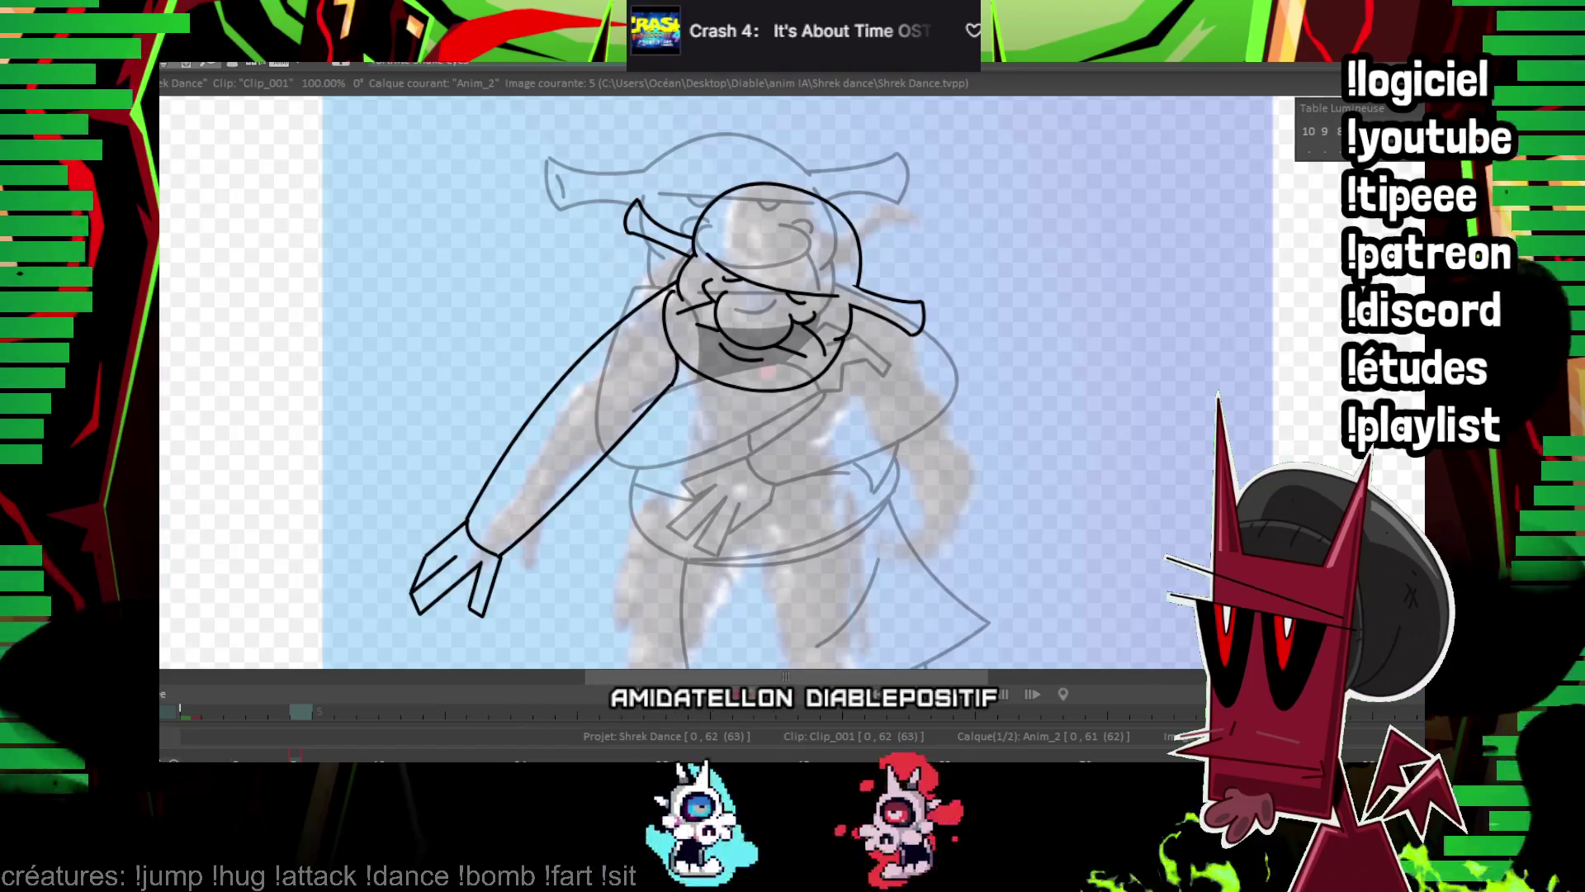
{"action": "scroll", "coordinate": [905, 234], "scroll_direction": "up", "scroll_amount": 2}
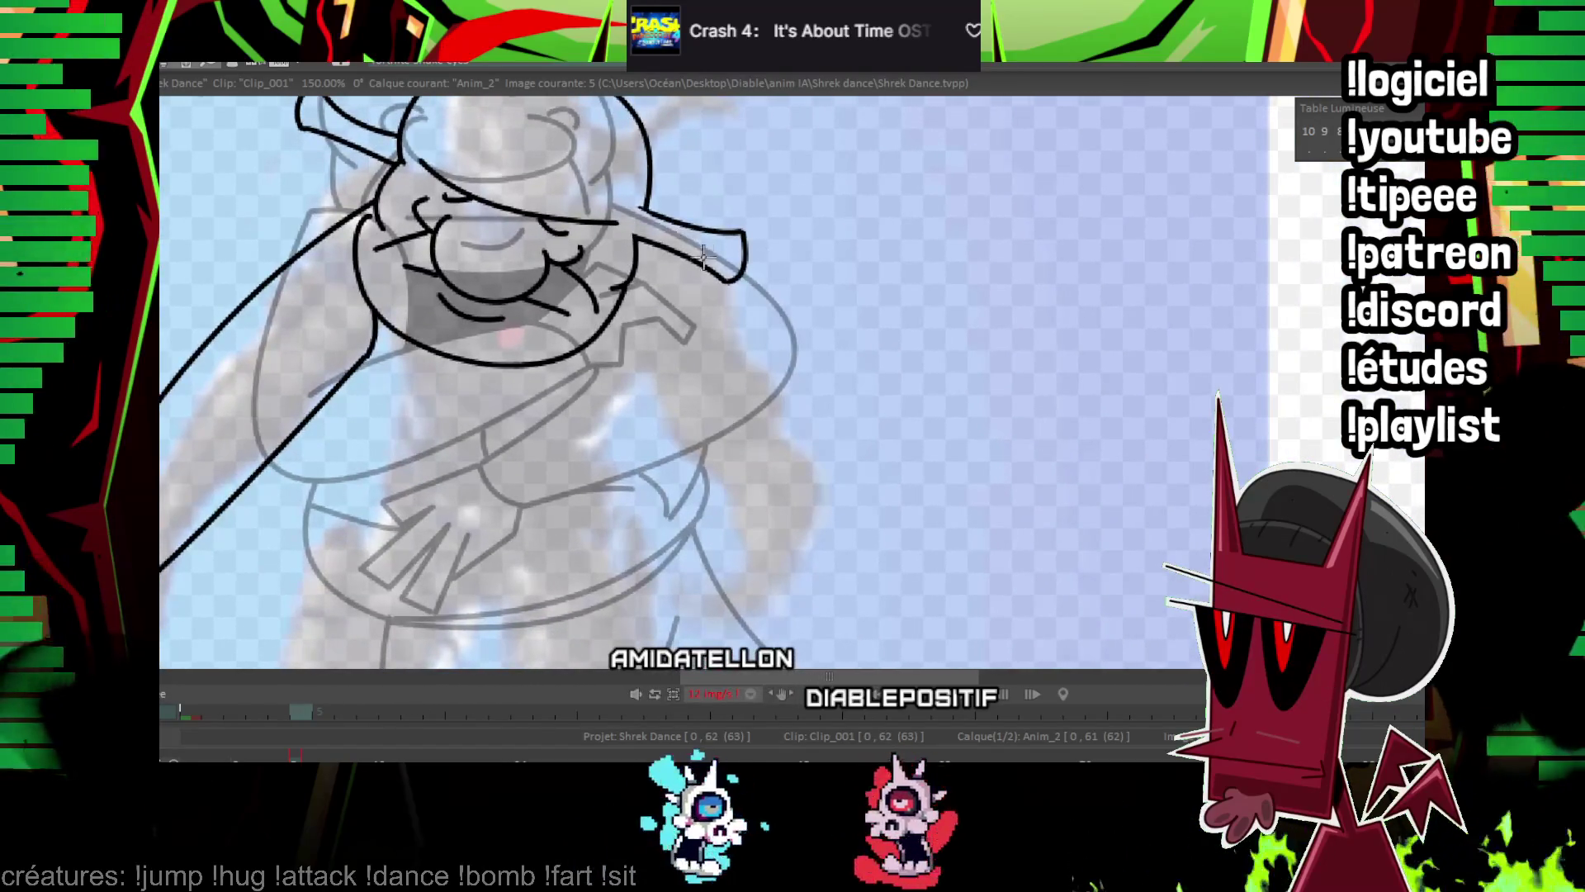
{"action": "key", "text": "Left"}
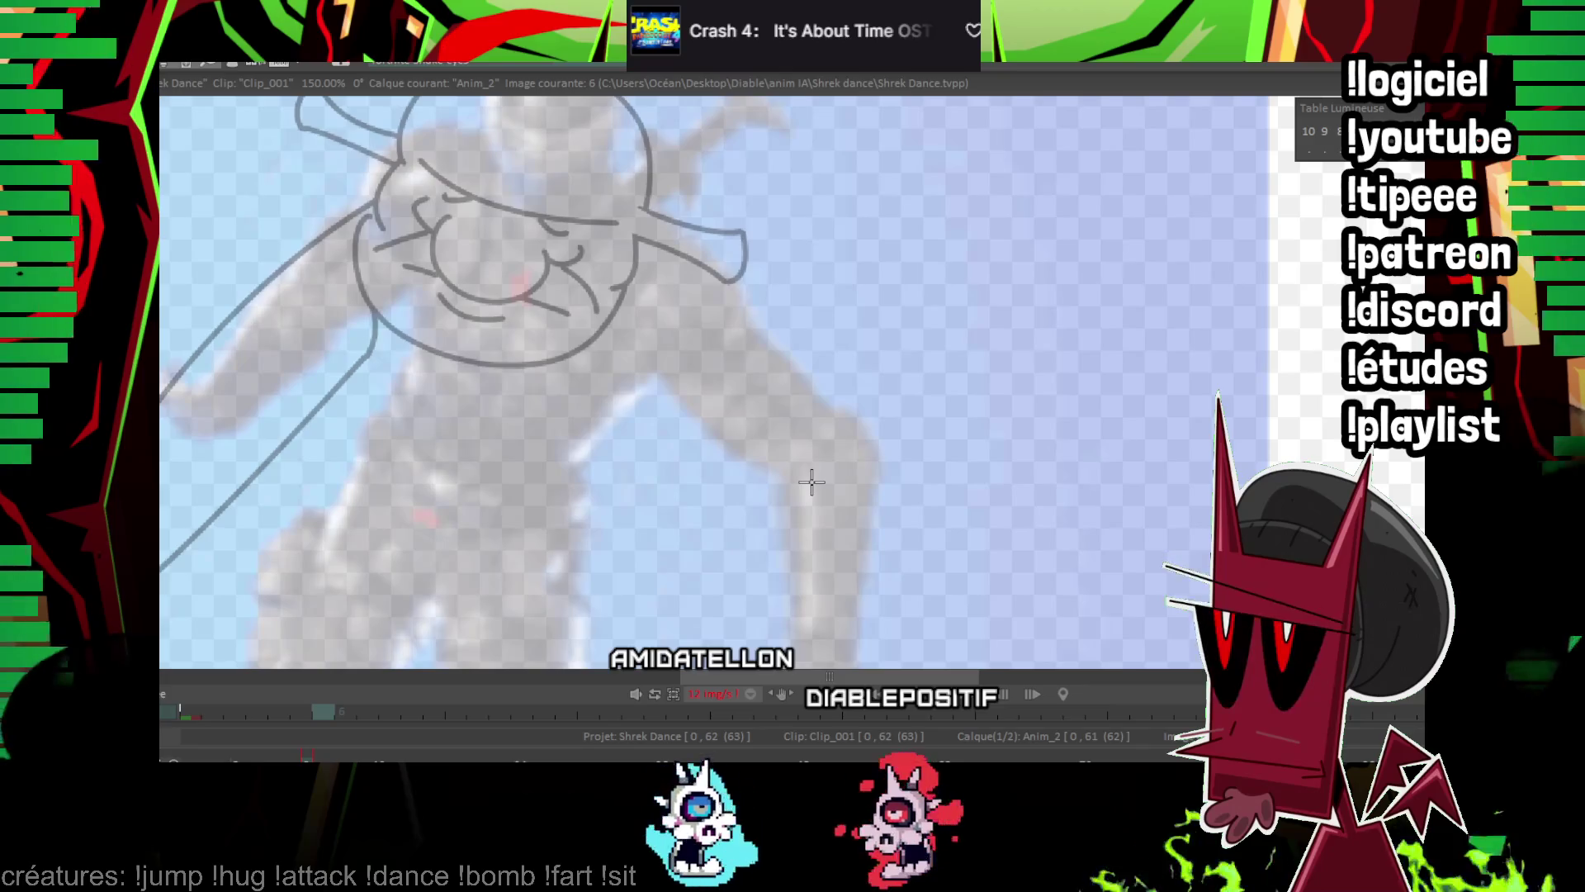
{"action": "key", "text": "Right"}
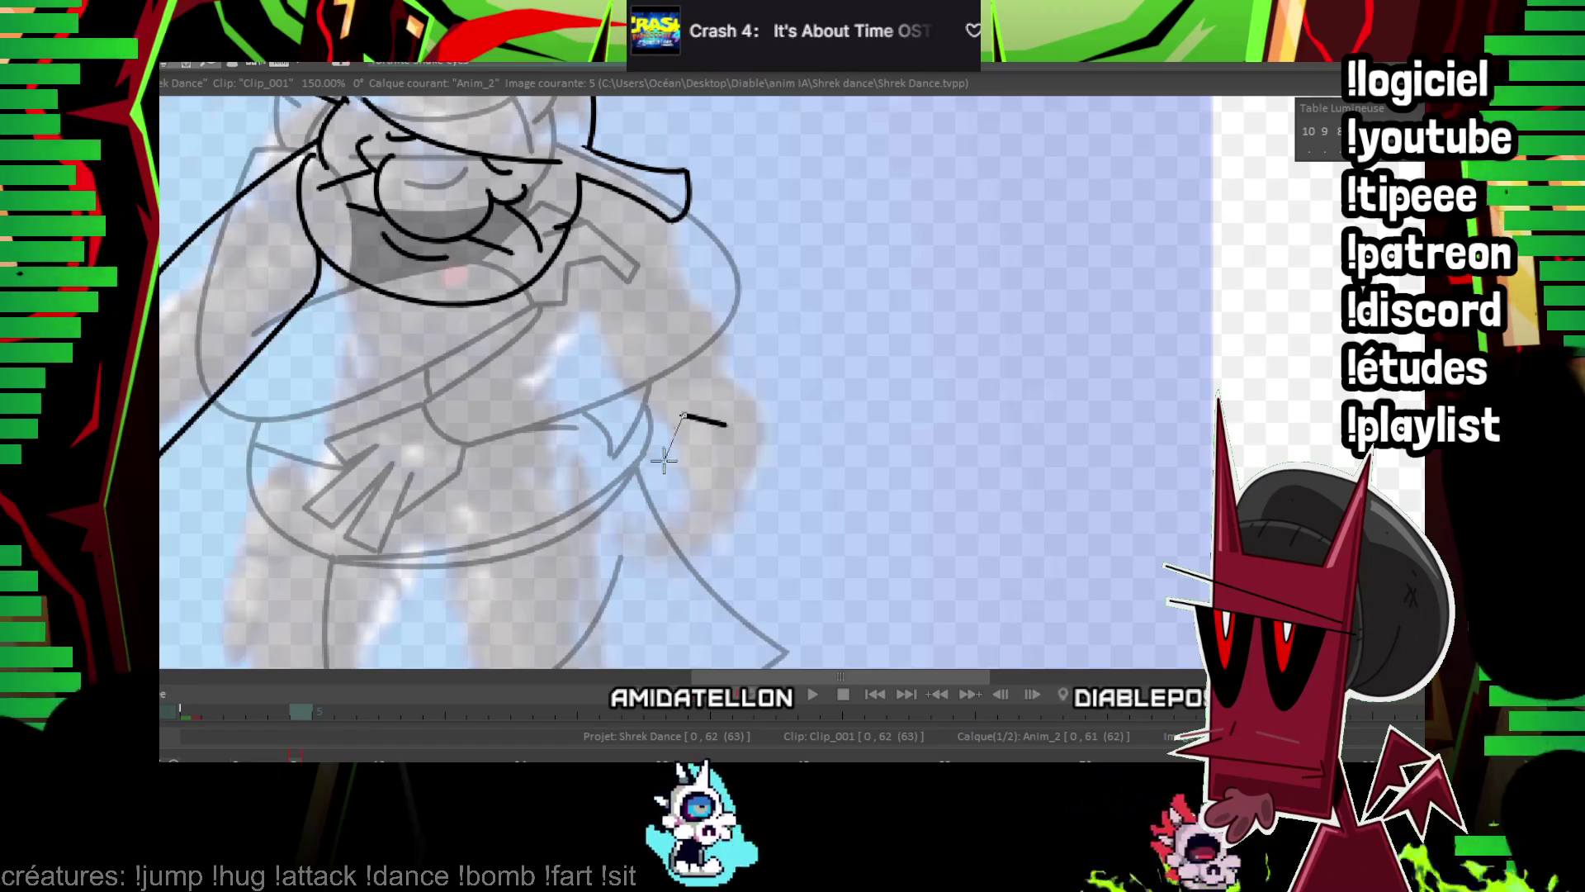
{"action": "left_click", "coordinate": [745, 477]}
{"action": "left_click", "coordinate": [758, 569], "text": "shift"}
{"action": "left_click", "coordinate": [693, 623], "text": "shift"}
{"action": "left_click", "coordinate": [661, 601], "text": "shift"}
{"action": "left_click", "coordinate": [685, 574], "text": "shift"}
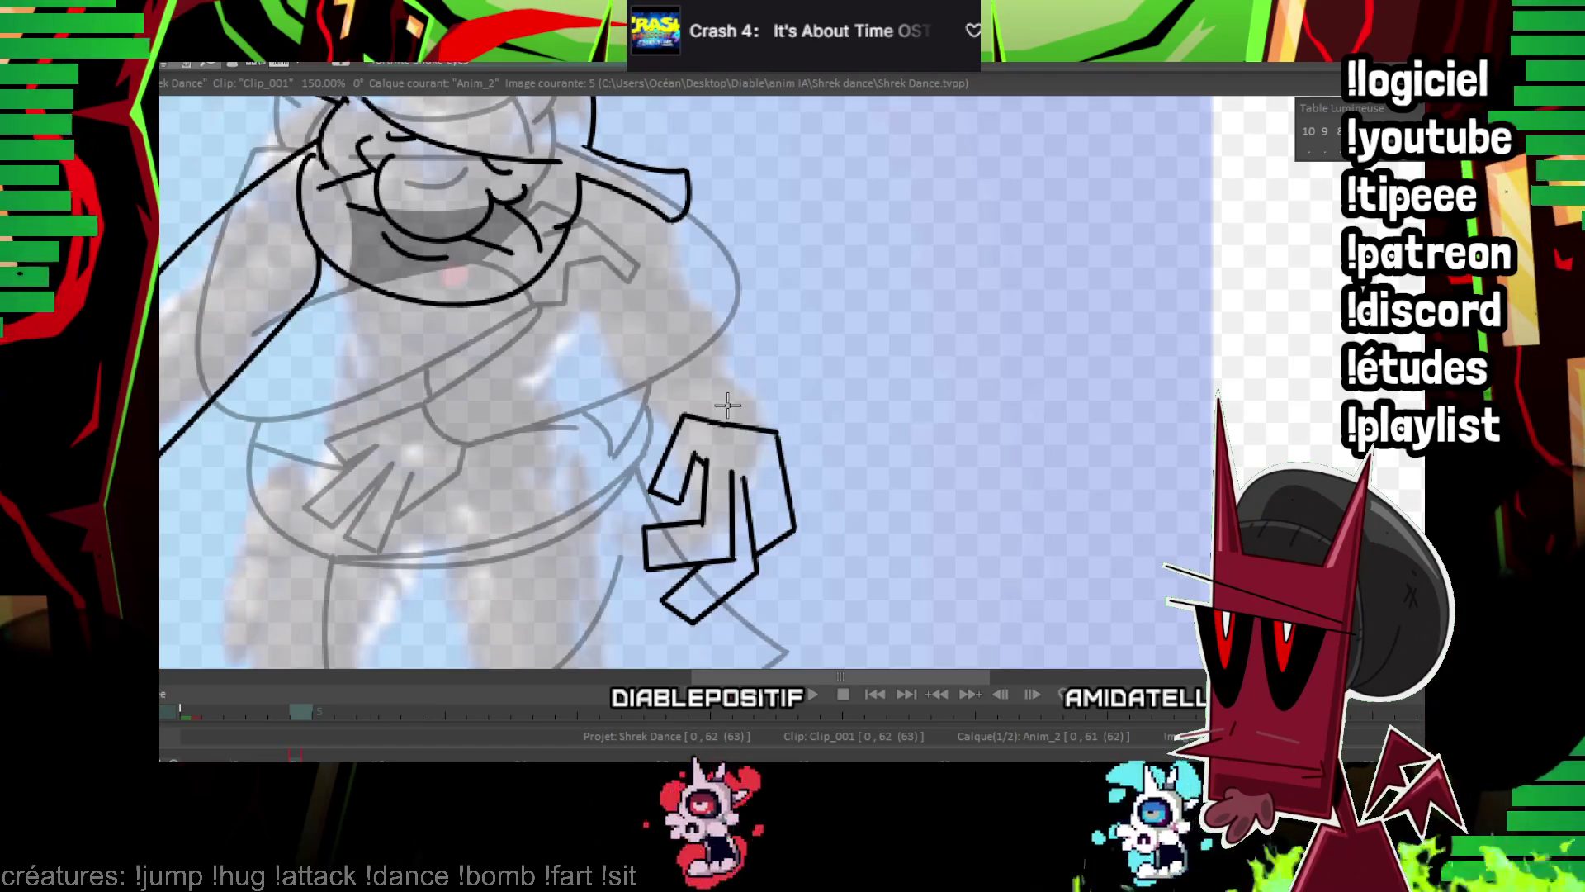
Compare the hand with the neighbouring frame and start a curved stroke along Shrek's side.
{"action": "key", "text": "Left"}
{"action": "key", "text": "Right"}
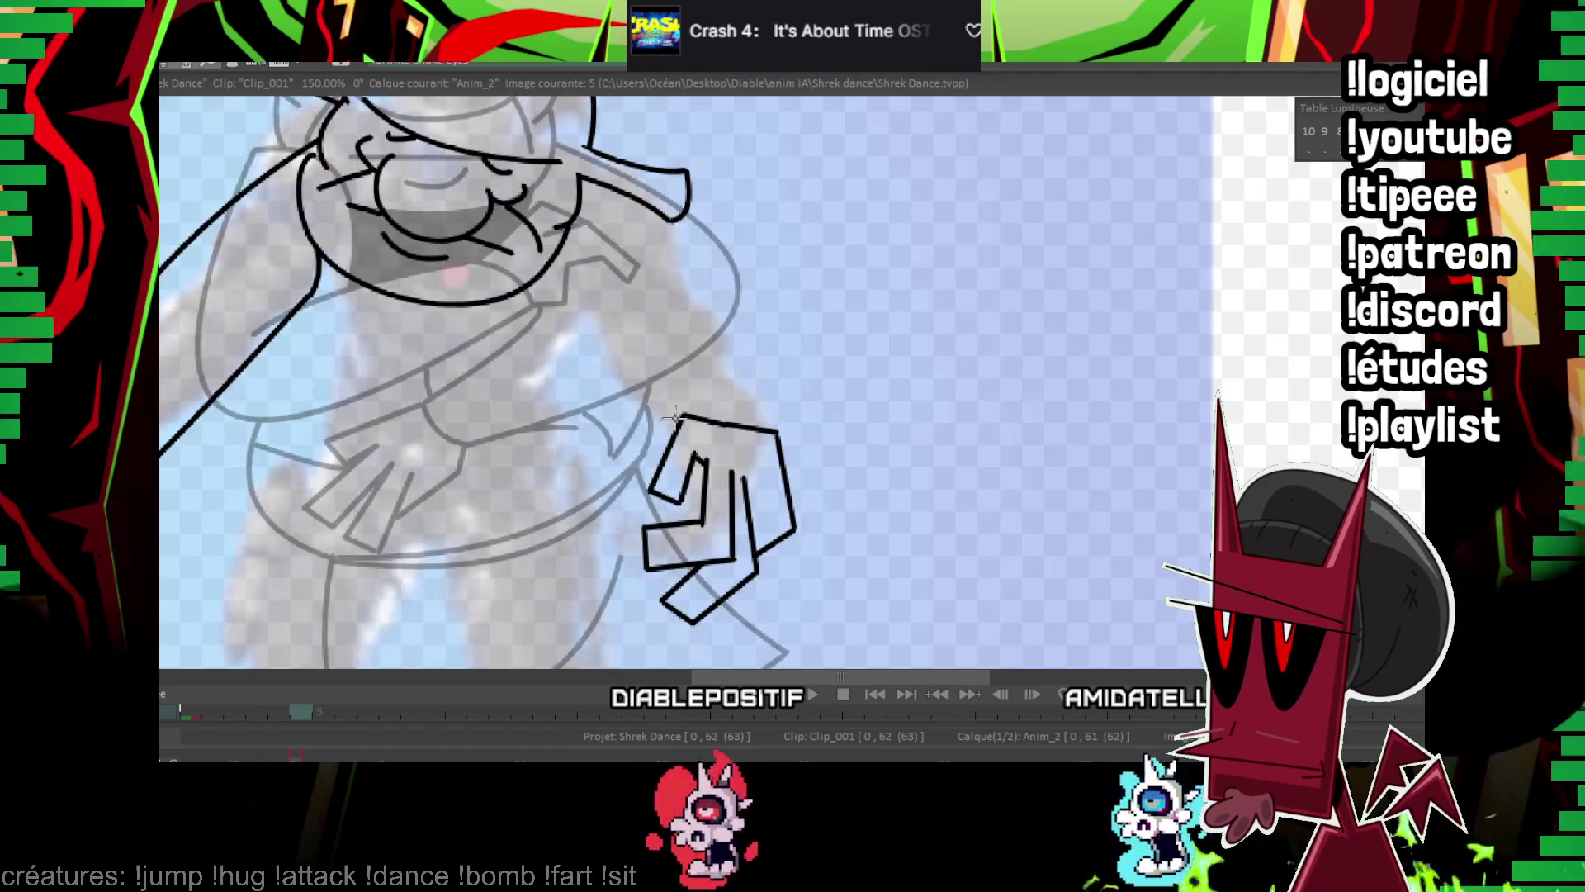
{"action": "left_click_drag", "start_coordinate": [666, 364], "coordinate": [666, 366]}
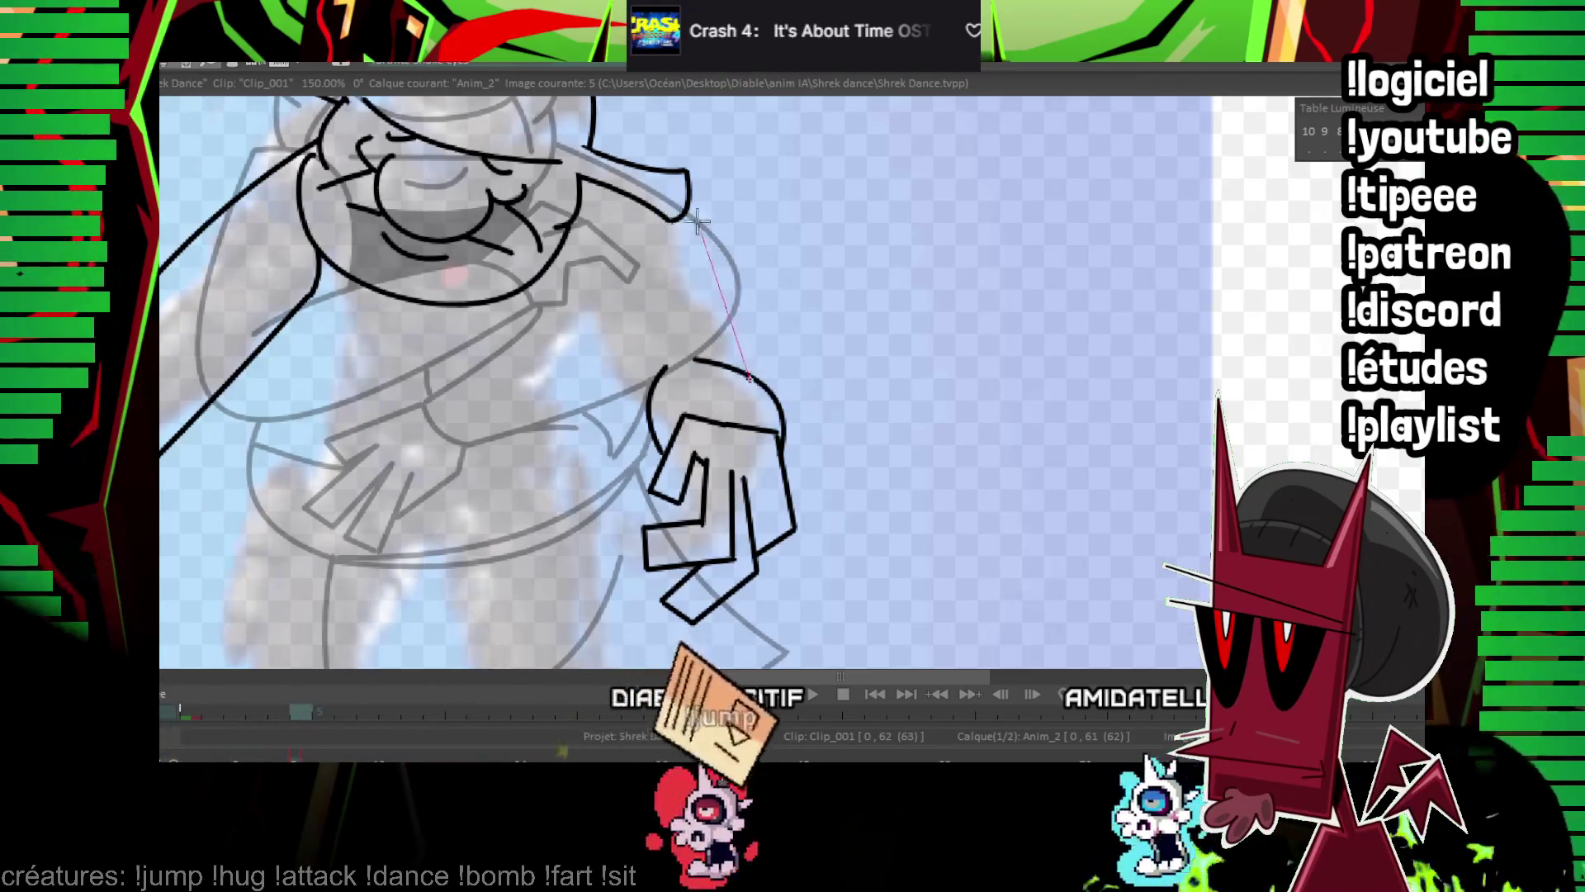
Commit the side curve, compare with frame 4, and ink a line down the torso's right side to the wrist.
{"action": "left_click", "coordinate": [742, 283]}
{"action": "left_click_drag", "start_coordinate": [648, 388], "coordinate": [602, 312]}
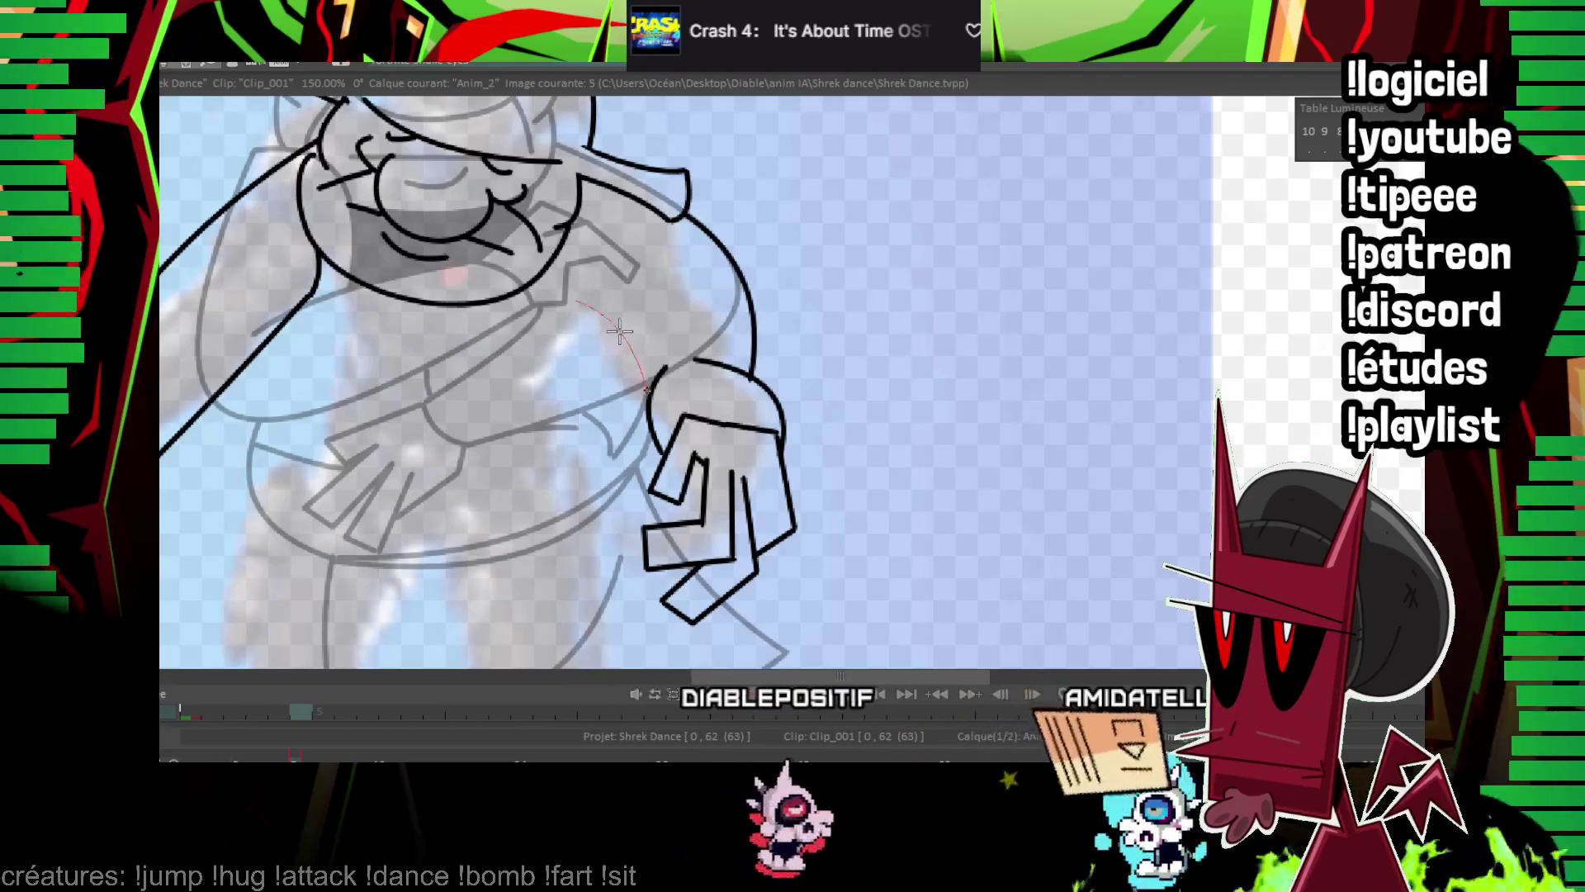
{"action": "left_click_drag", "start_coordinate": [795, 211], "coordinate": [1068, 396]}
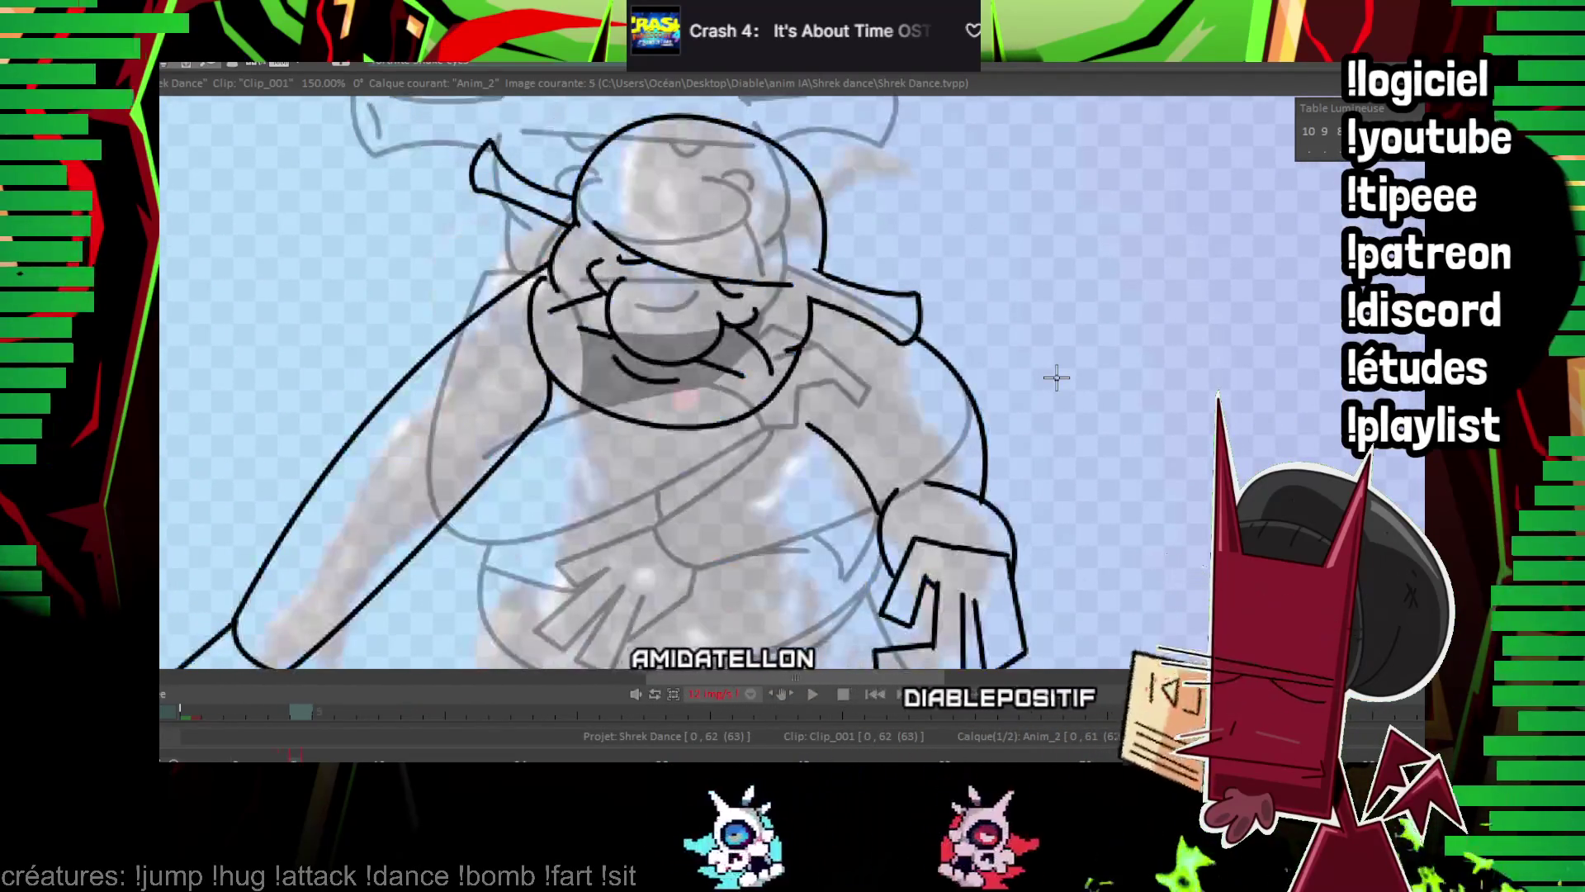
{"action": "mouse_move", "coordinate": [912, 334]}
{"action": "left_mouse_down"}
{"action": "mouse_move", "coordinate": [829, 430]}
{"action": "mouse_move", "coordinate": [813, 199]}
{"action": "mouse_move", "coordinate": [648, 263]}
{"action": "left_mouse_up"}
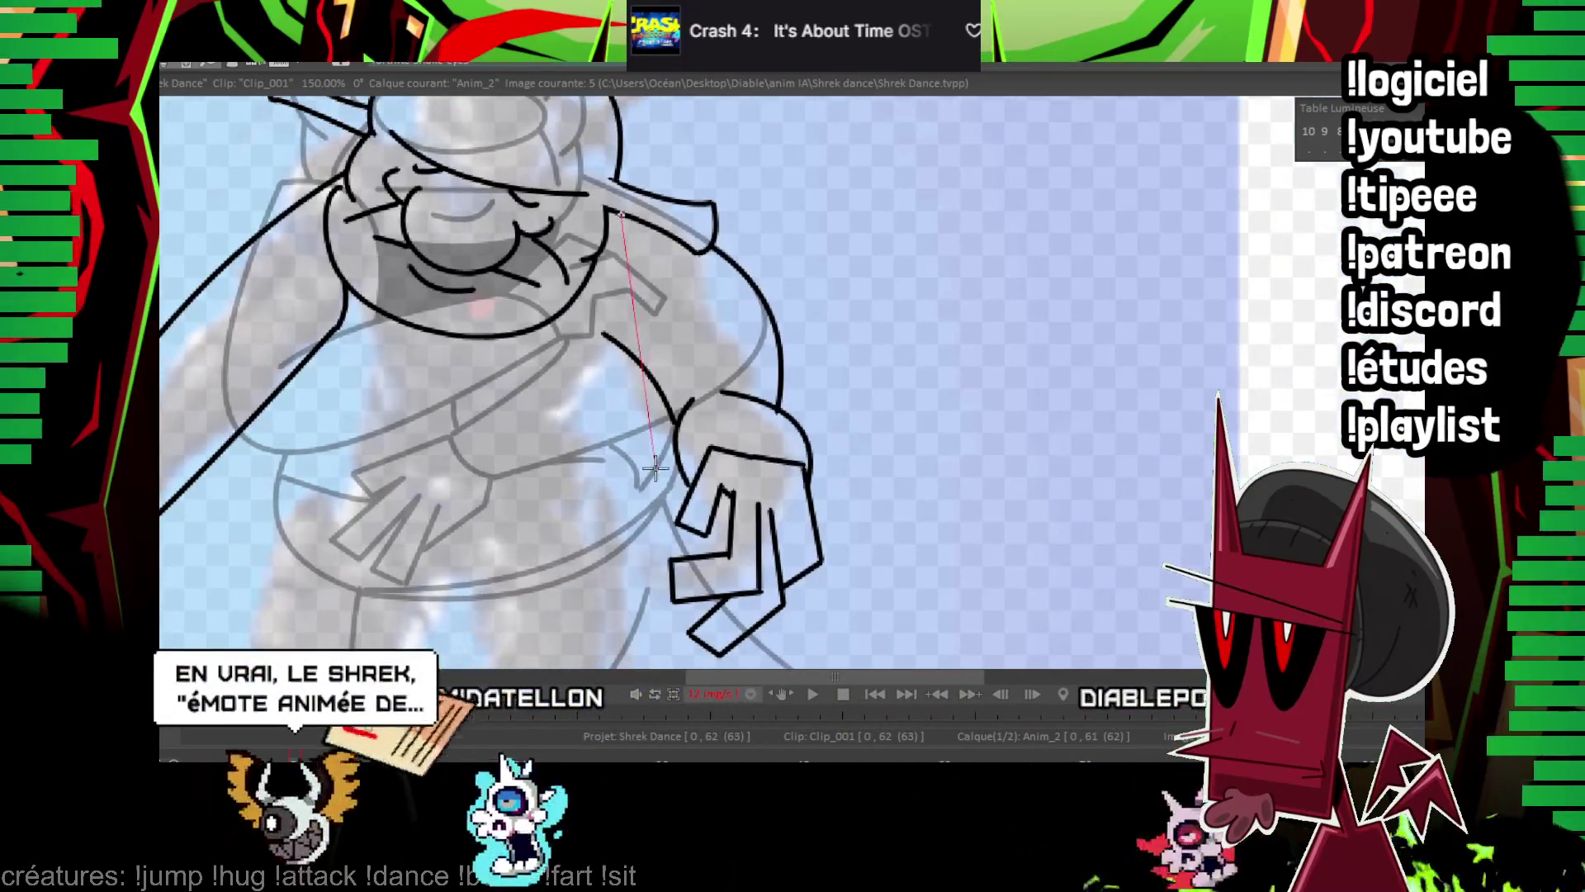
{"action": "key", "text": "Left"}
{"action": "key", "text": "Right"}
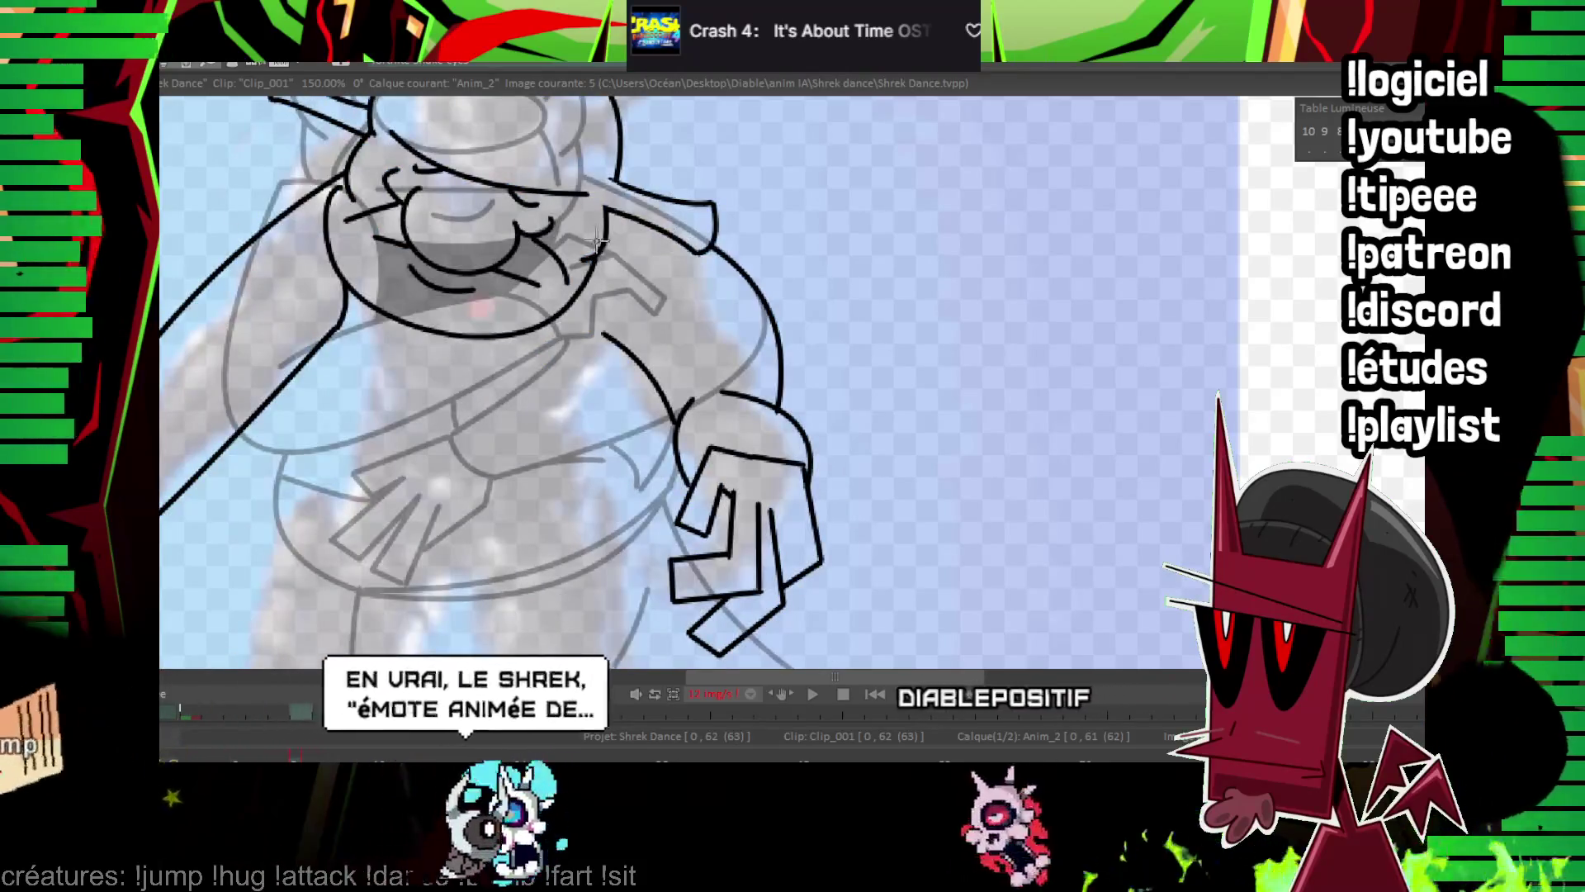
{"action": "key", "text": "Left"}
{"action": "key", "text": "Right"}
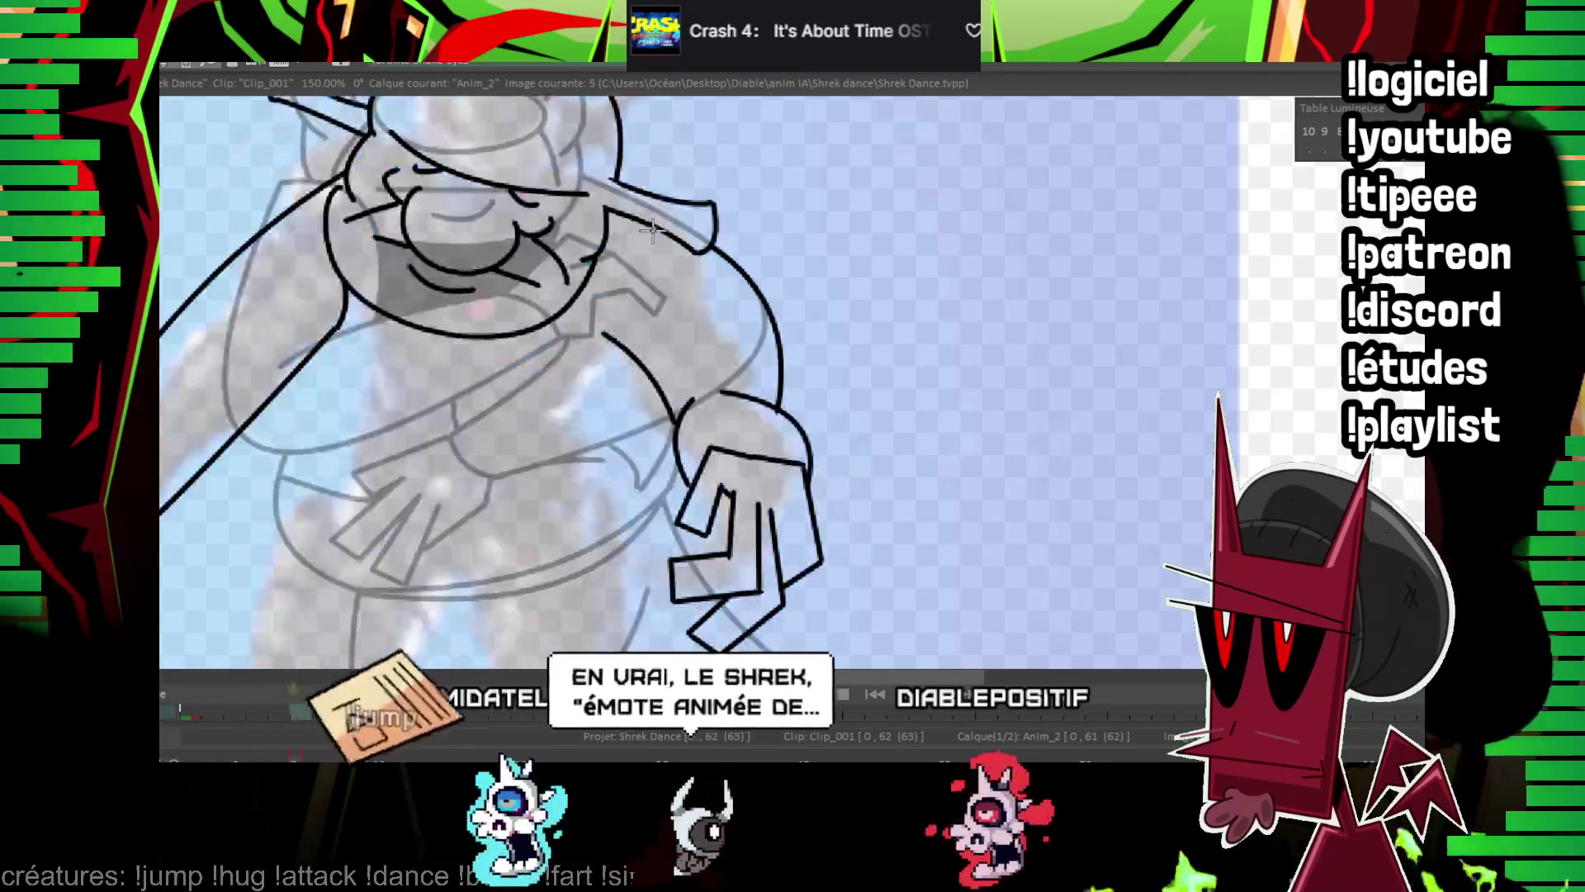
{"action": "left_click_drag", "start_coordinate": [644, 227], "coordinate": [615, 425]}
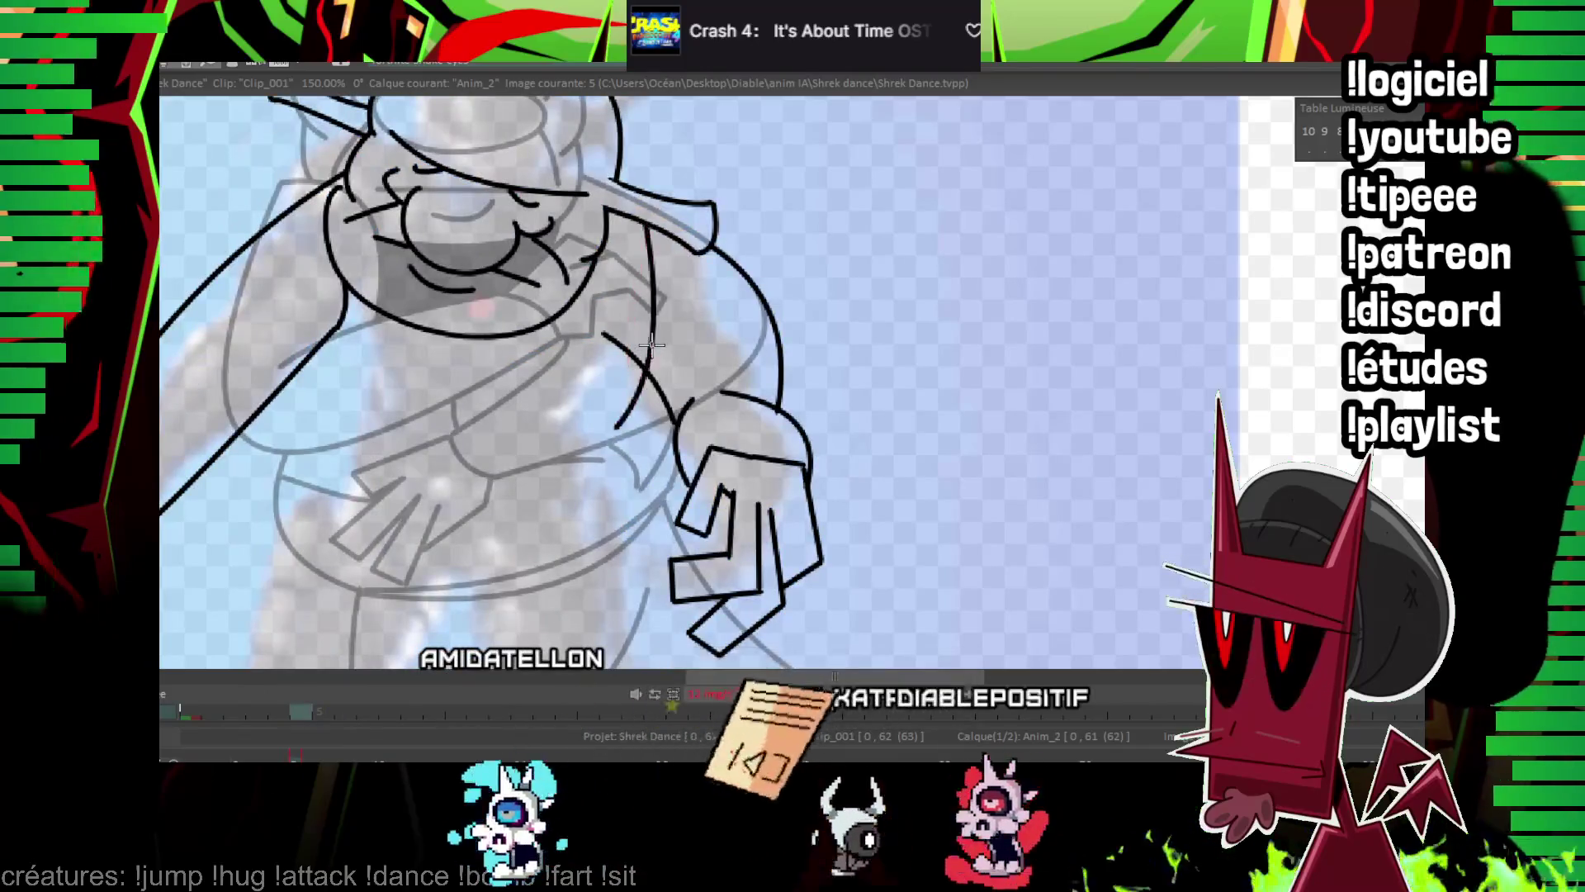
{"action": "left_click_drag", "start_coordinate": [424, 274], "coordinate": [453, 232]}
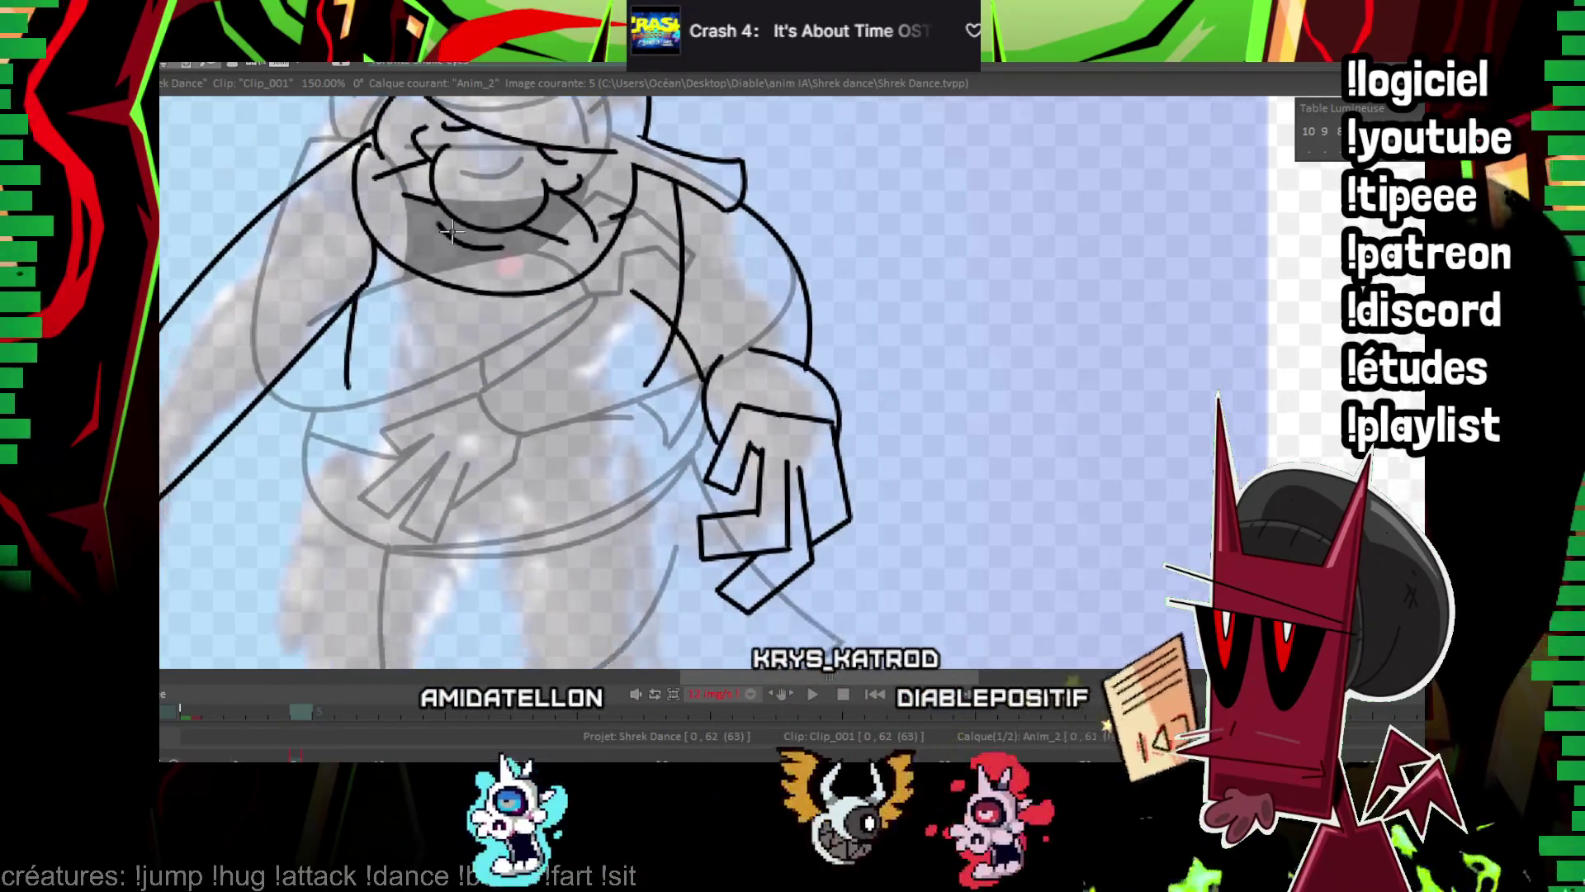
{"action": "mouse_move", "coordinate": [352, 388]}
{"action": "left_mouse_down"}
{"action": "mouse_move", "coordinate": [422, 308]}
{"action": "mouse_move", "coordinate": [562, 482]}
{"action": "left_mouse_up"}
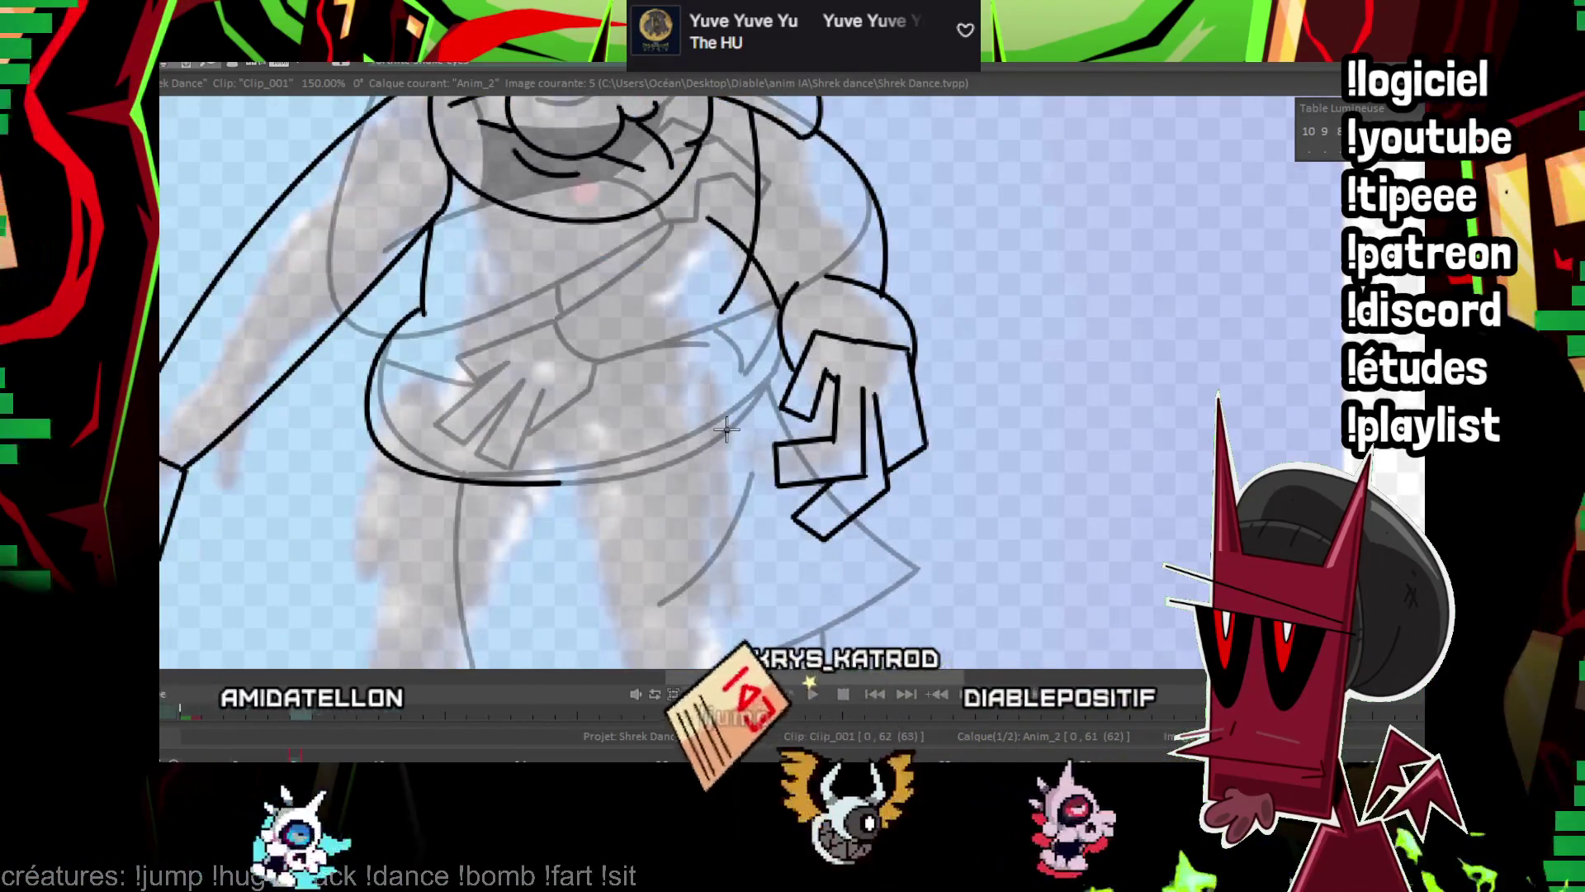
Undo the side stroke, redraw the belly curve beneath the hands, and play the animation to check.
{"action": "key", "text": "ctrl+z"}
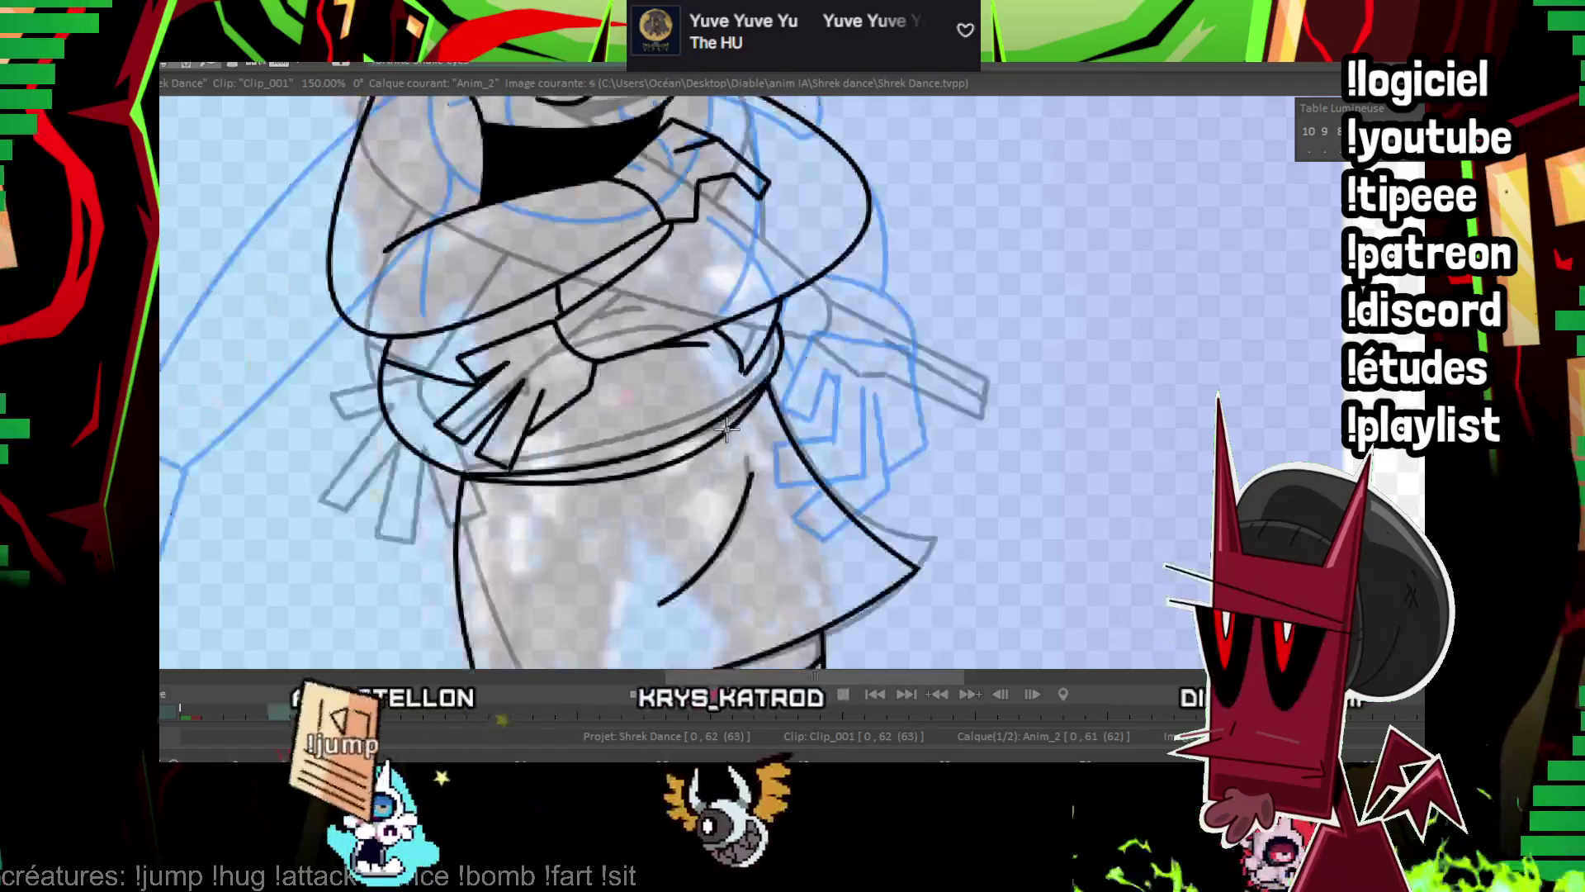
{"action": "left_click_drag", "start_coordinate": [422, 312], "coordinate": [632, 488]}
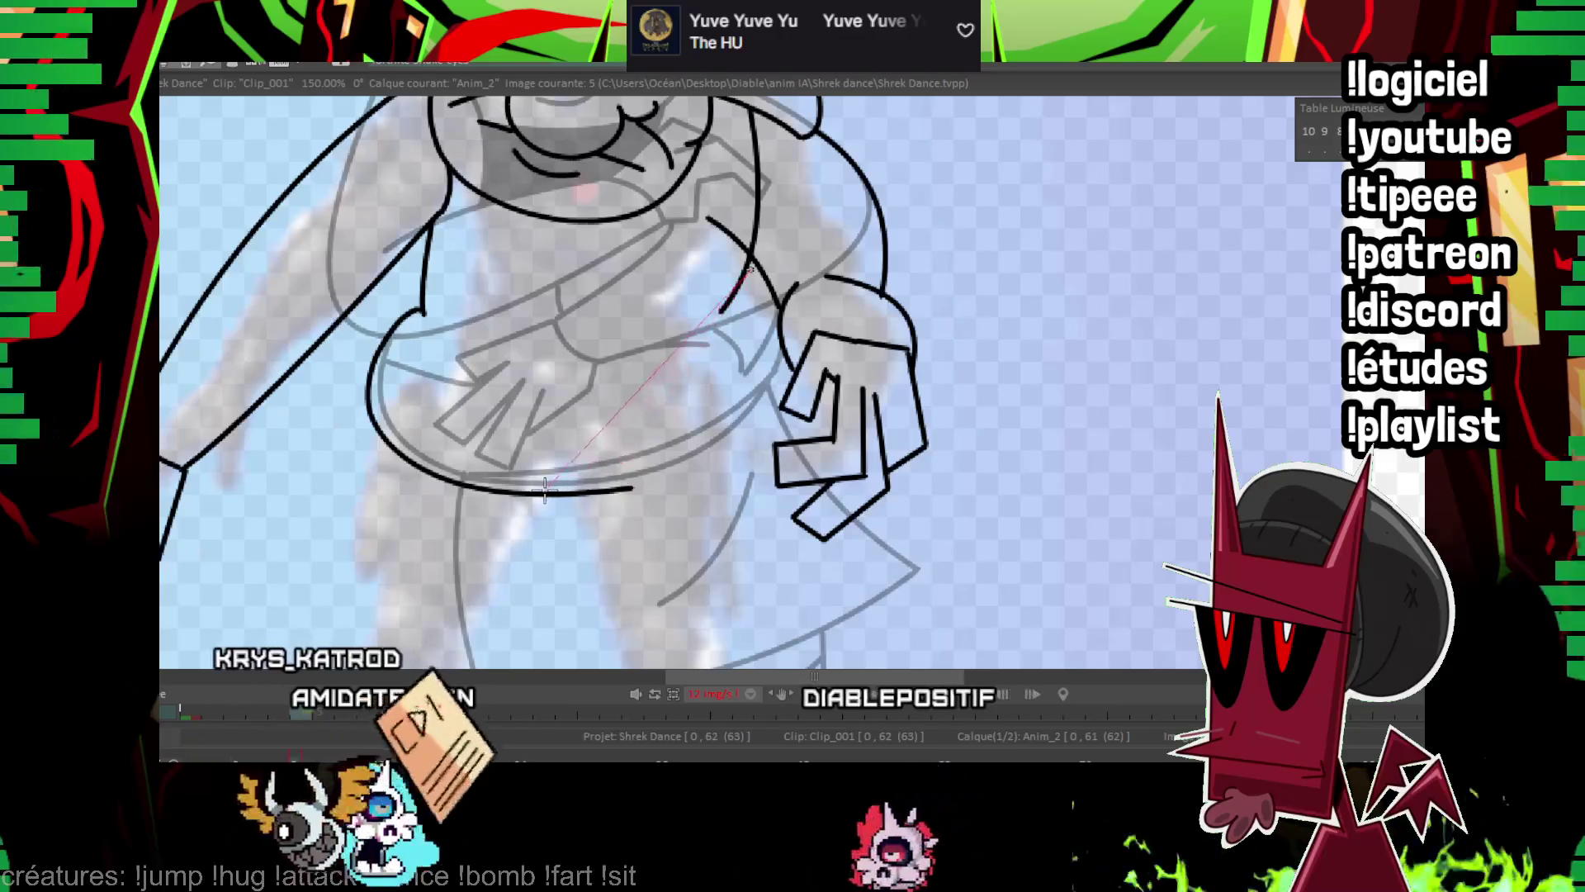
{"action": "mouse_move", "coordinate": [748, 271]}
{"action": "left_mouse_down"}
{"action": "mouse_move", "coordinate": [598, 457]}
{"action": "mouse_move", "coordinate": [532, 494]}
{"action": "left_mouse_up"}
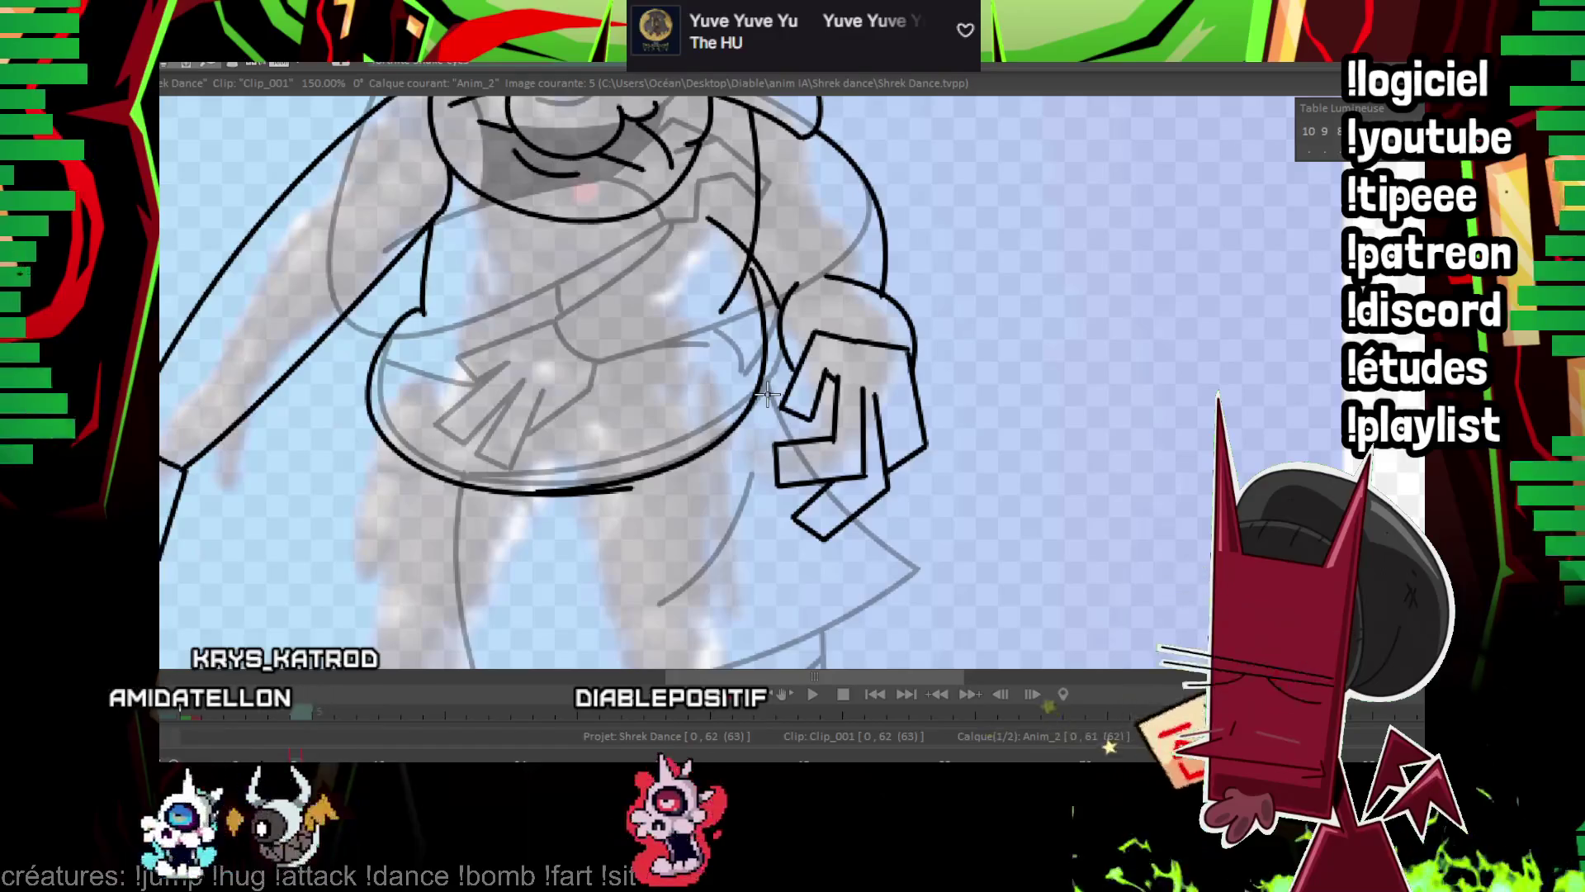
{"action": "scroll", "coordinate": [784, 412], "scroll_direction": "up", "scroll_amount": 2}
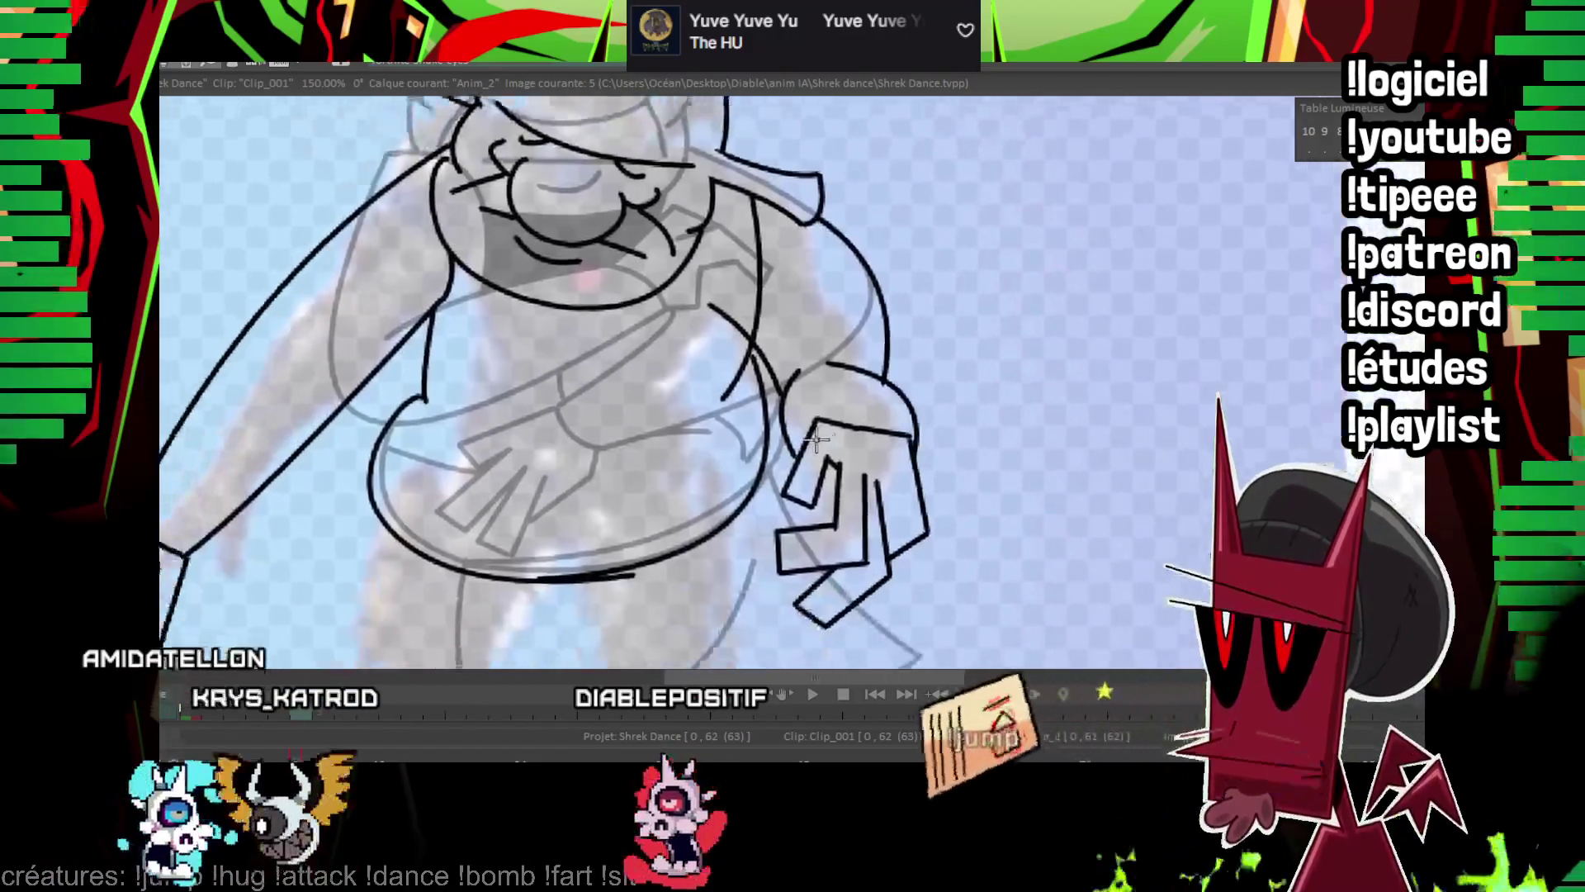
{"action": "left_click_drag", "start_coordinate": [818, 442], "coordinate": [850, 407]}
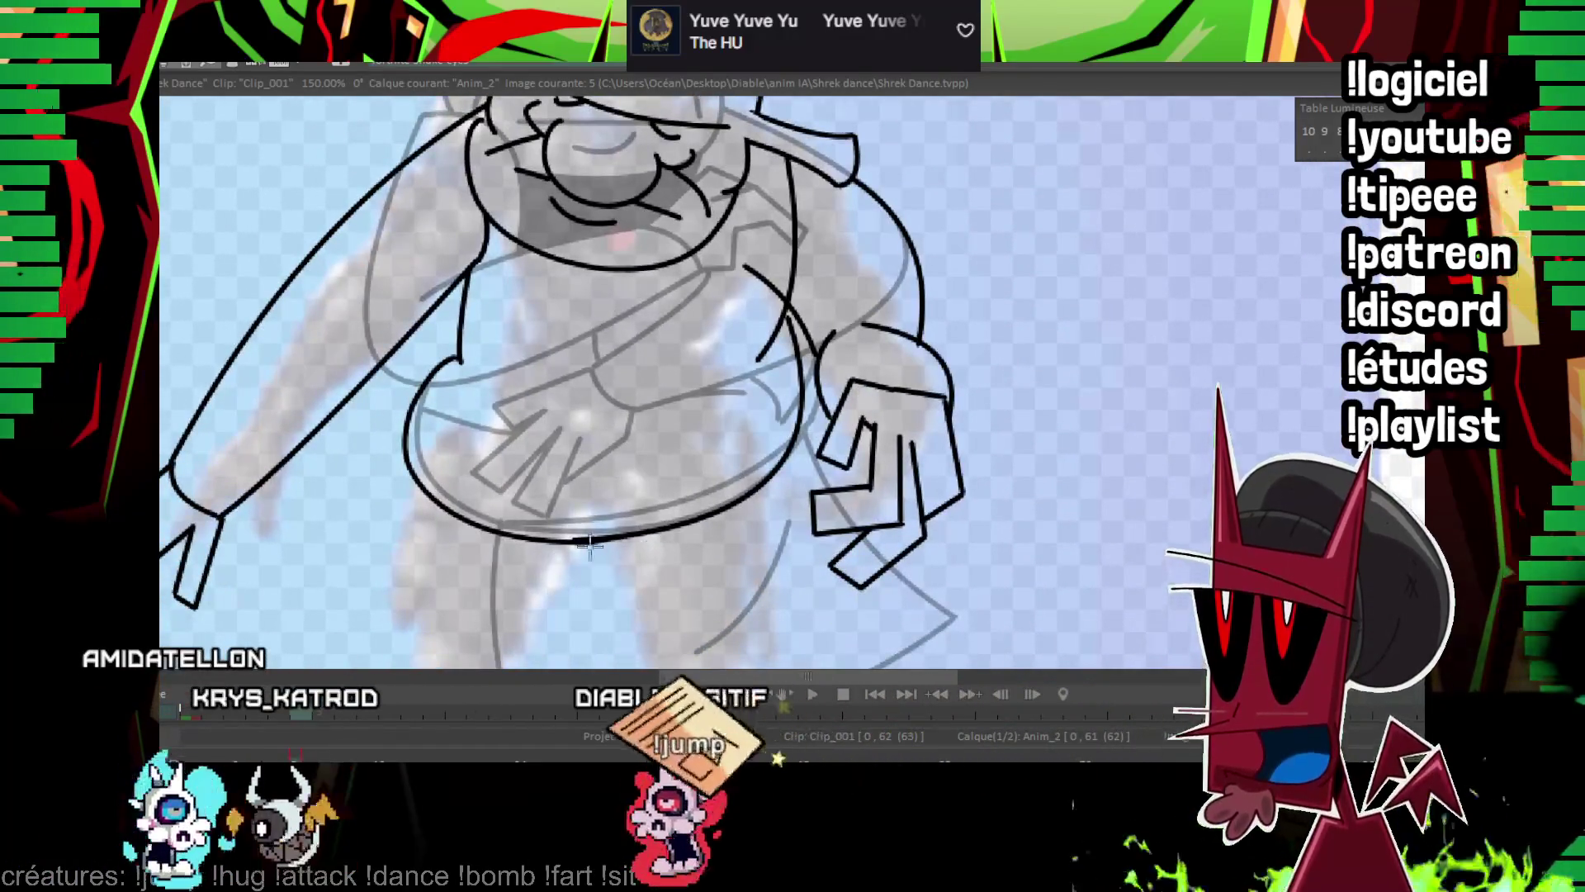
{"action": "left_click_drag", "start_coordinate": [710, 536], "coordinate": [674, 543]}
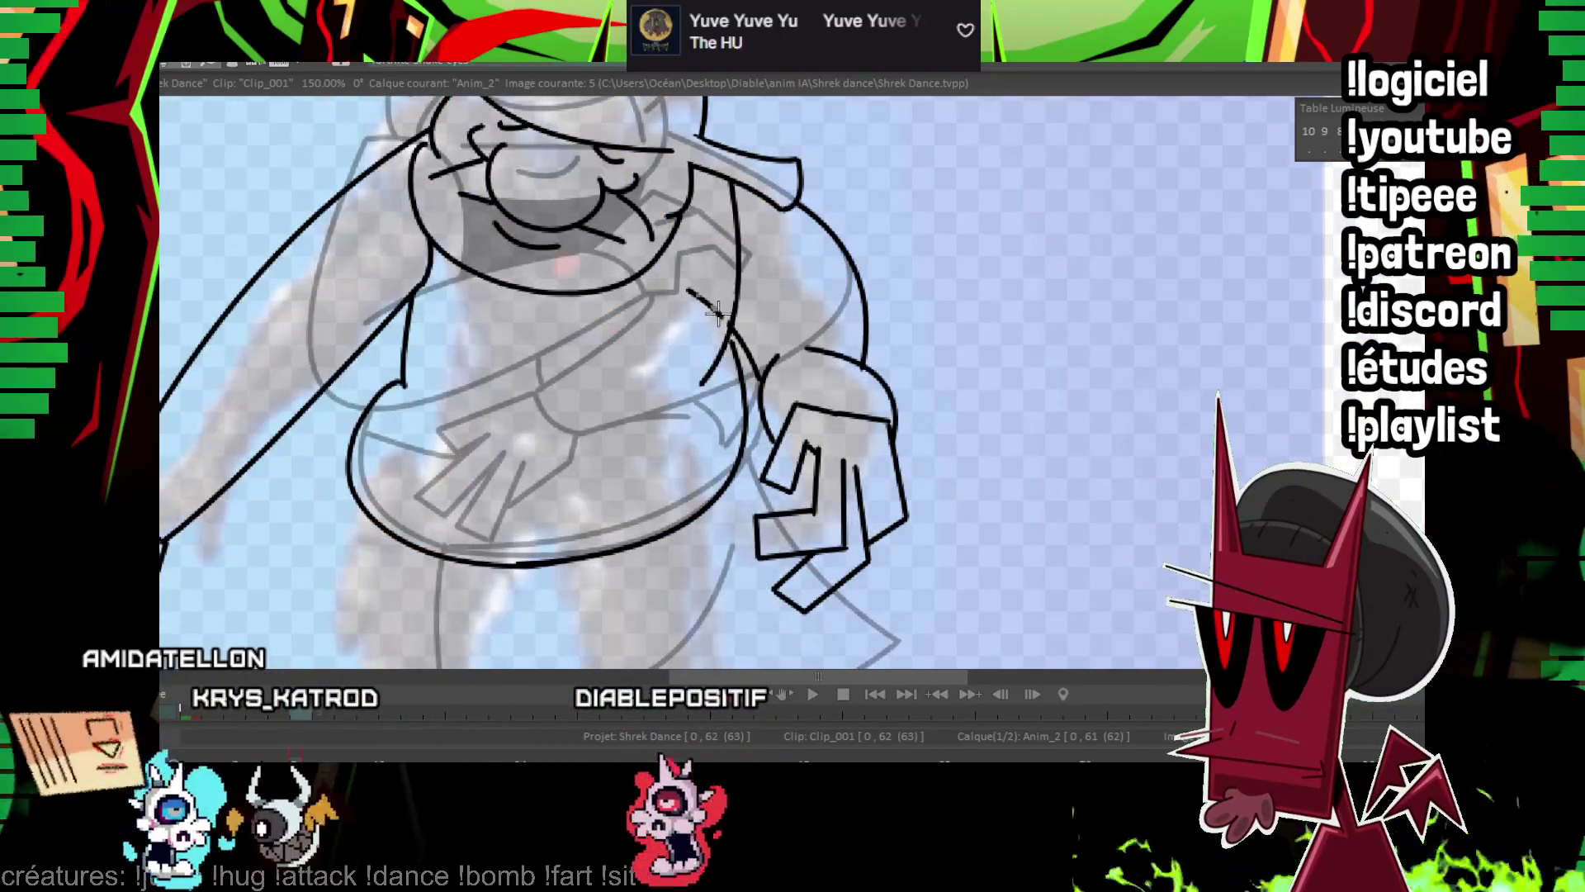
{"action": "scroll", "coordinate": [793, 397], "scroll_direction": "down", "scroll_amount": 5}
{"action": "key", "text": "Return"}
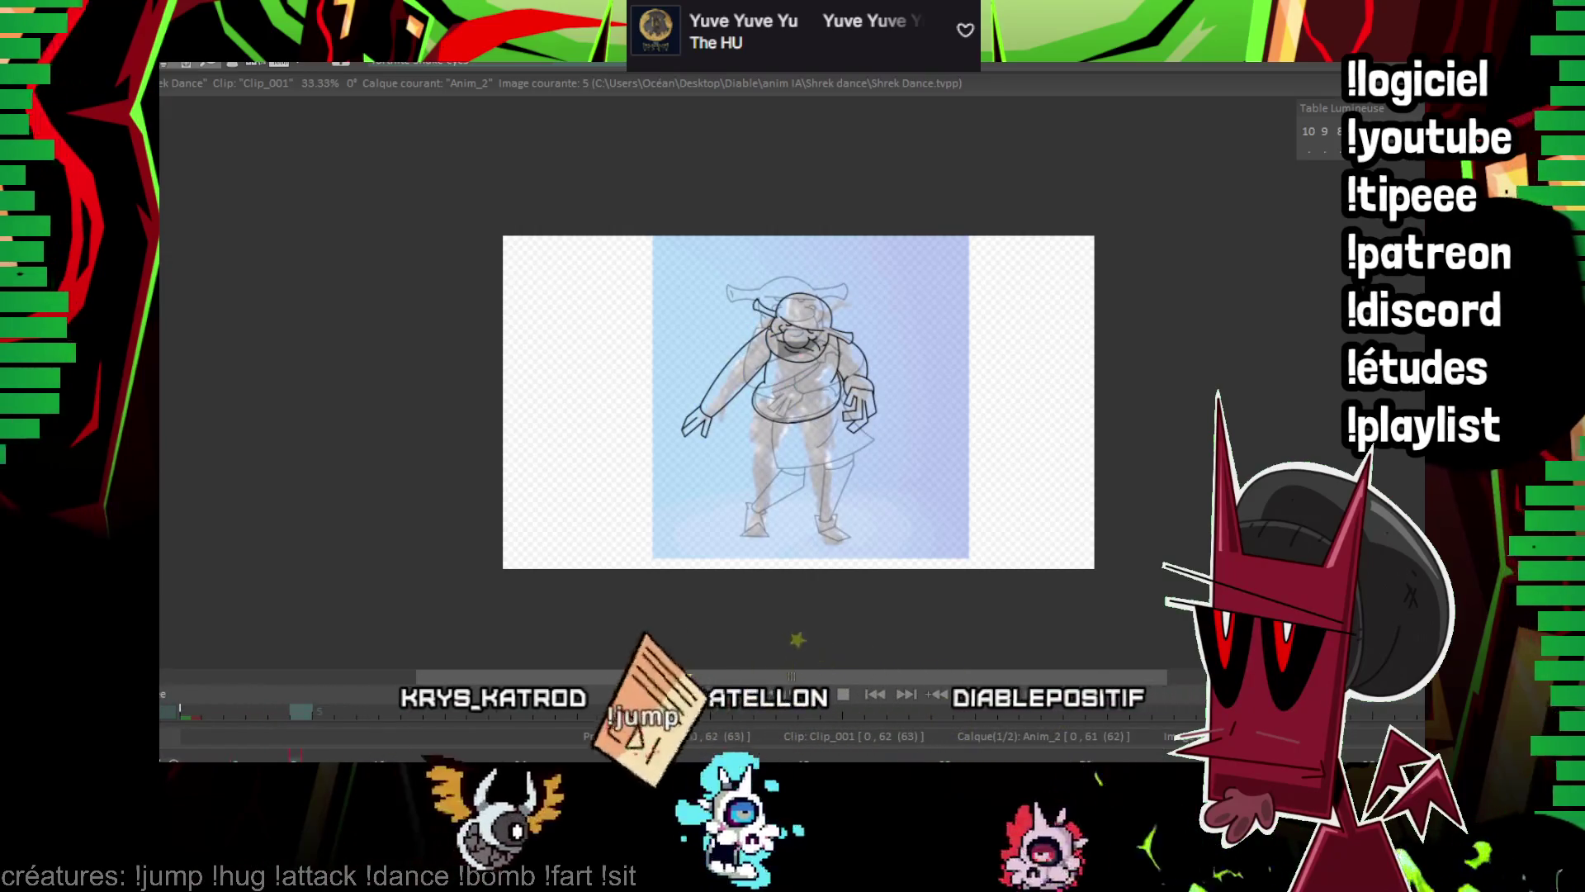
Zoom in and ink the left vest edge as connected straight segments along the belly.
{"action": "scroll", "coordinate": [867, 338], "scroll_direction": "up", "scroll_amount": 3}
{"action": "scroll", "coordinate": [510, 341], "scroll_direction": "up", "scroll_amount": 1}
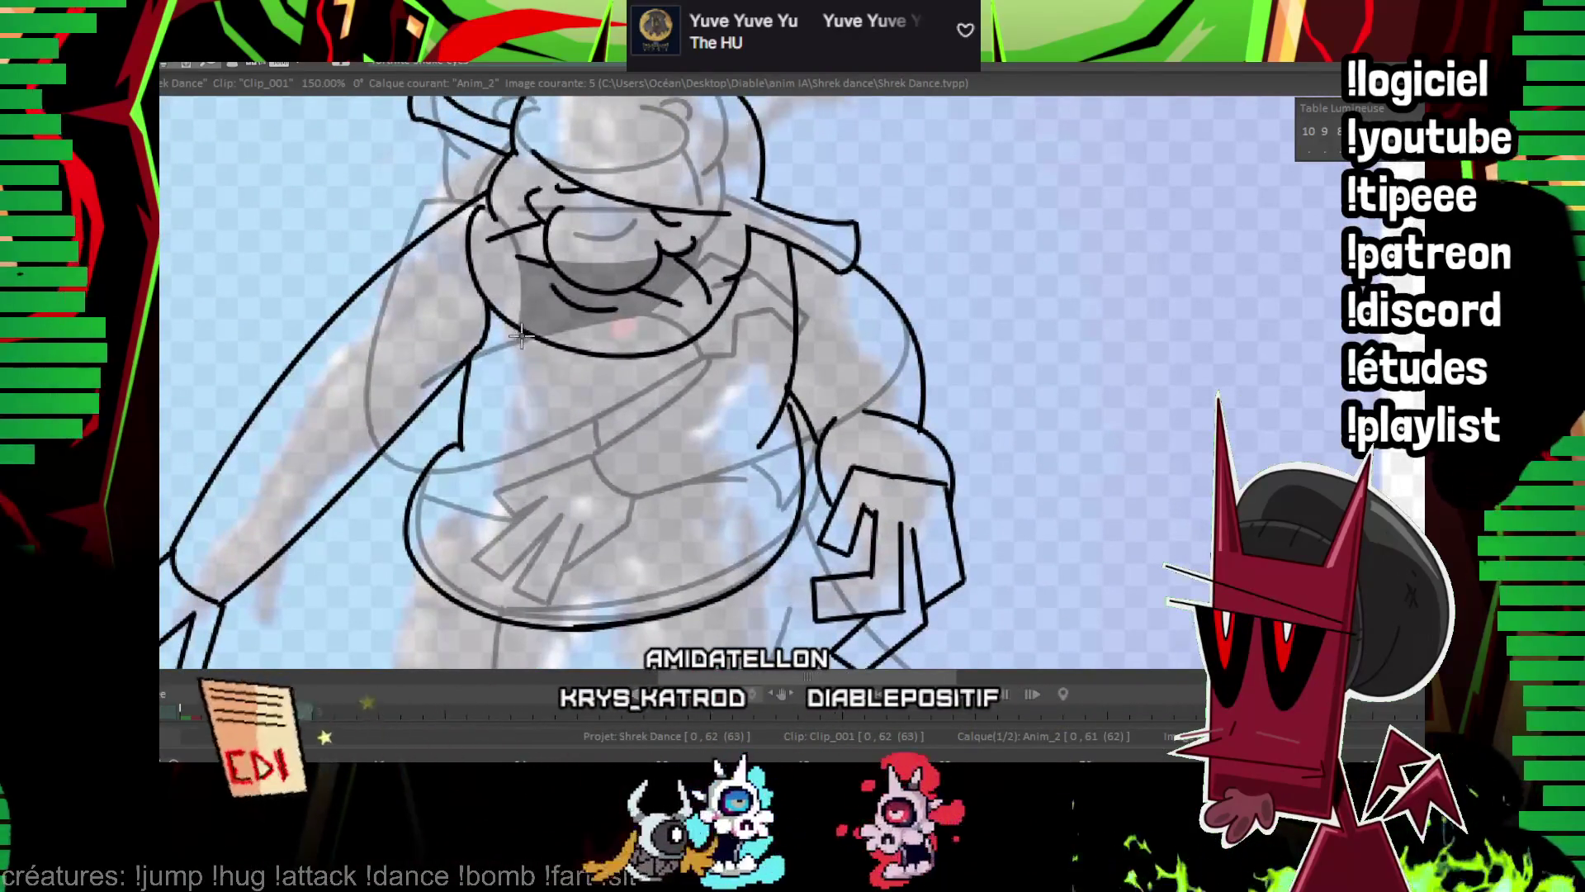
{"action": "left_click", "coordinate": [423, 489]}
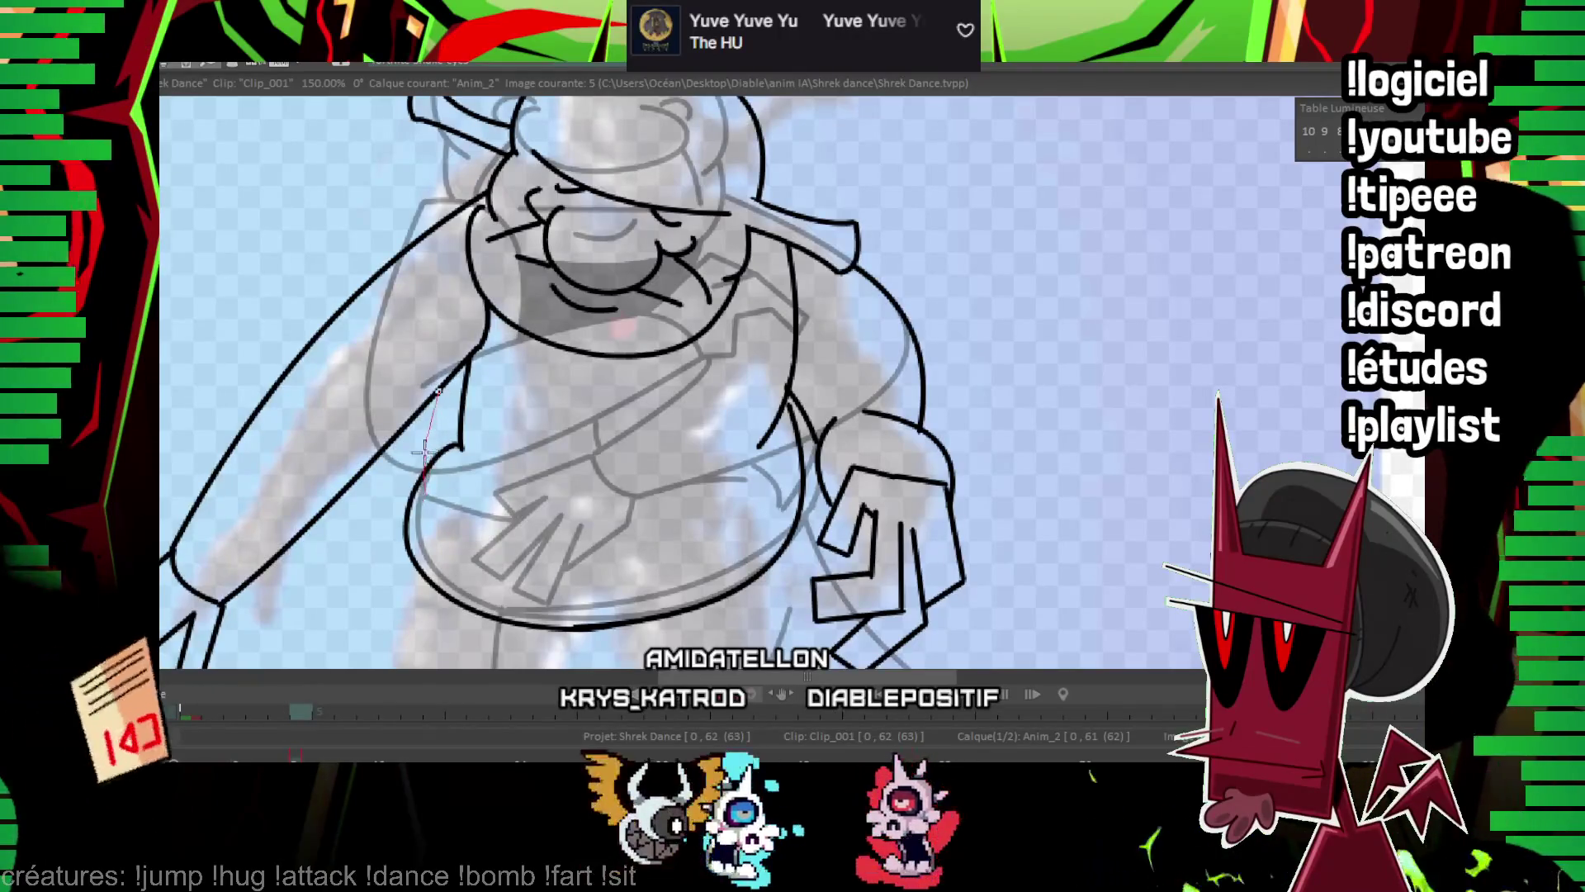
{"action": "left_click", "coordinate": [547, 546]}
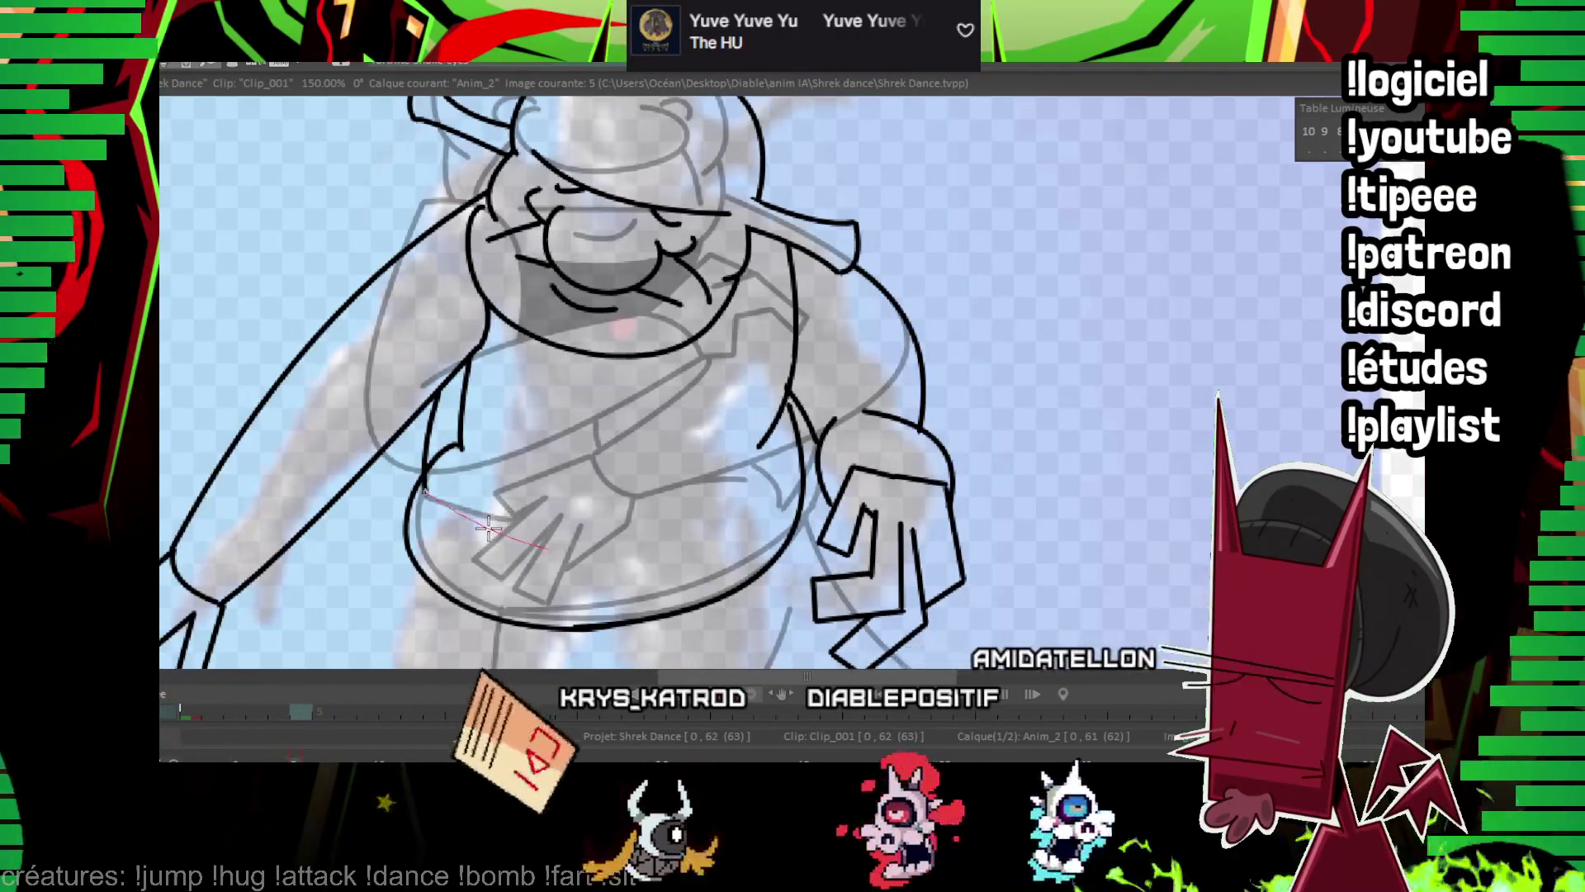
{"action": "left_click", "coordinate": [549, 341]}
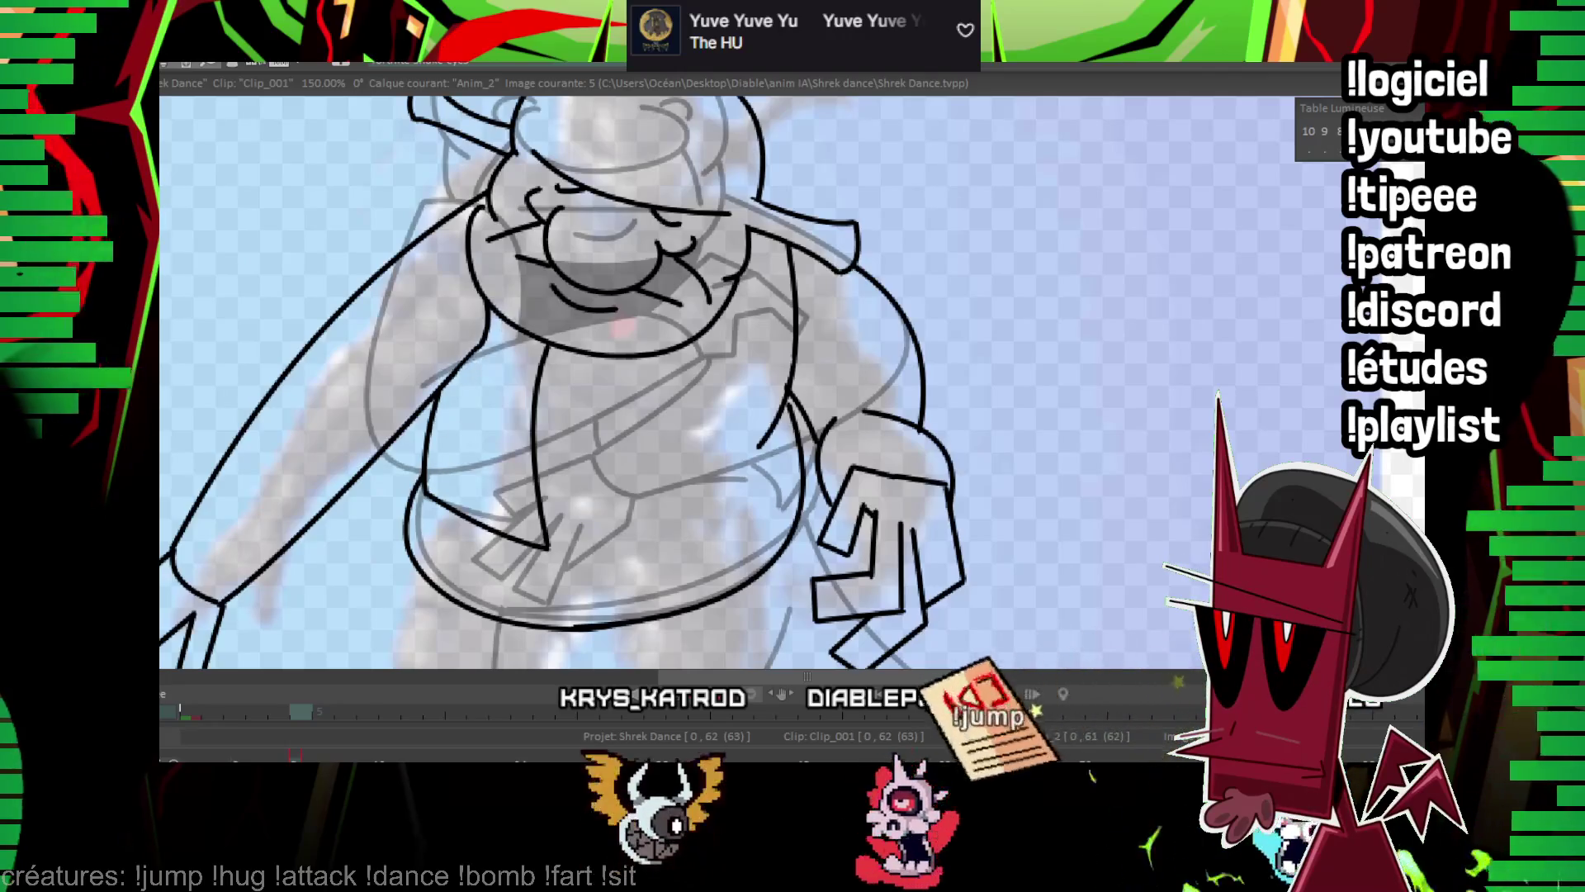
Zoom out, play the animation and stop on frame 5, then zoom back in.
{"action": "scroll", "coordinate": [739, 286], "scroll_direction": "down", "scroll_amount": 2}
{"action": "scroll", "coordinate": [812, 415], "scroll_direction": "down", "scroll_amount": 2}
{"action": "key", "text": "Return"}
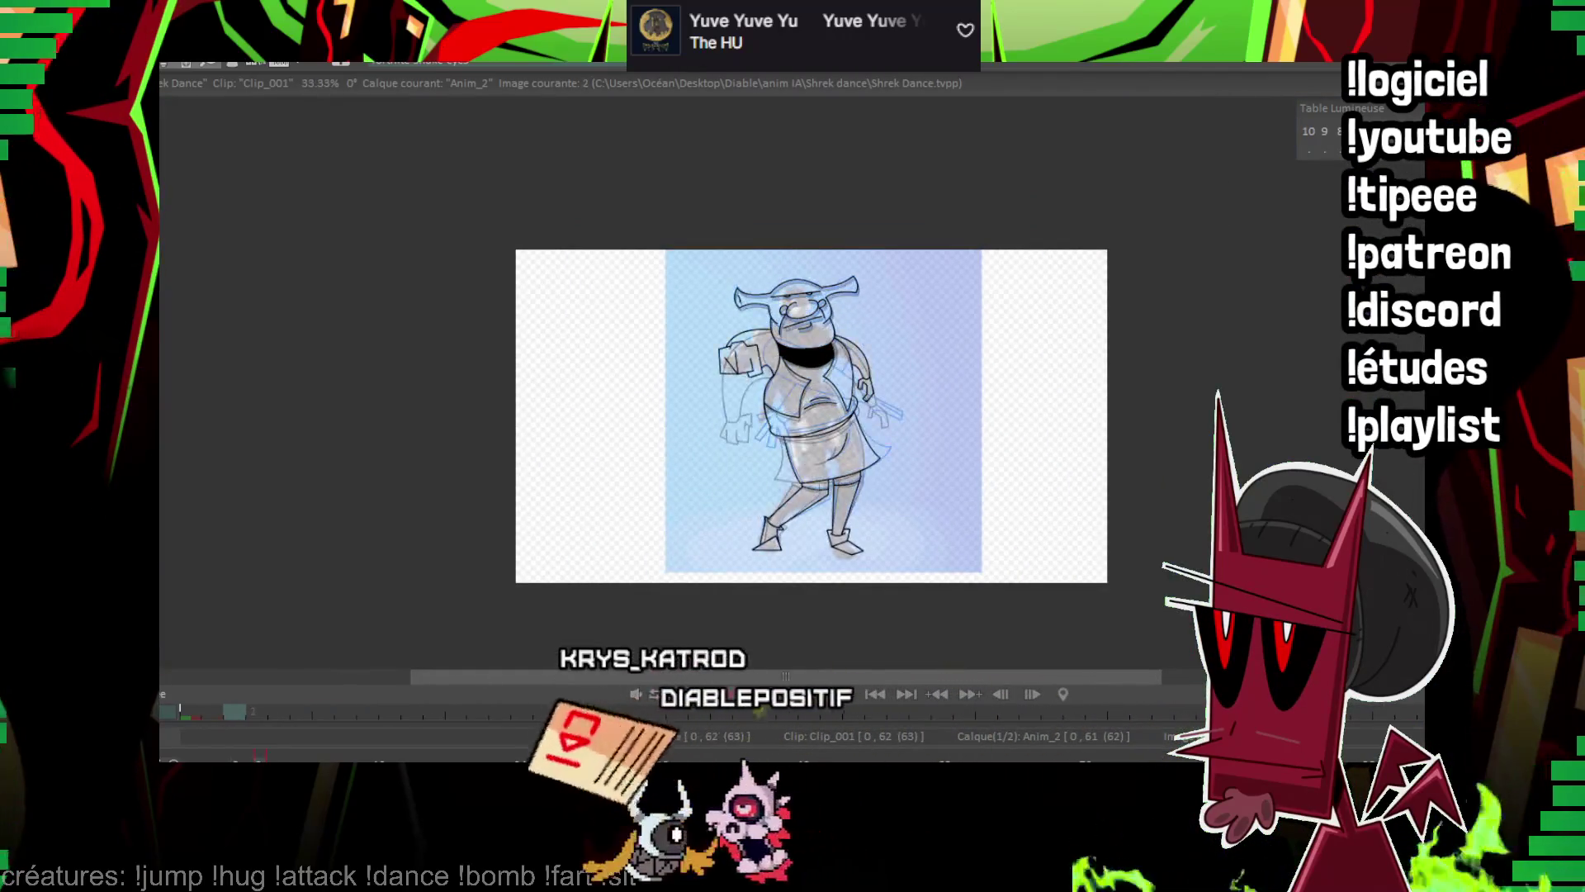
{"action": "key", "text": "Return"}
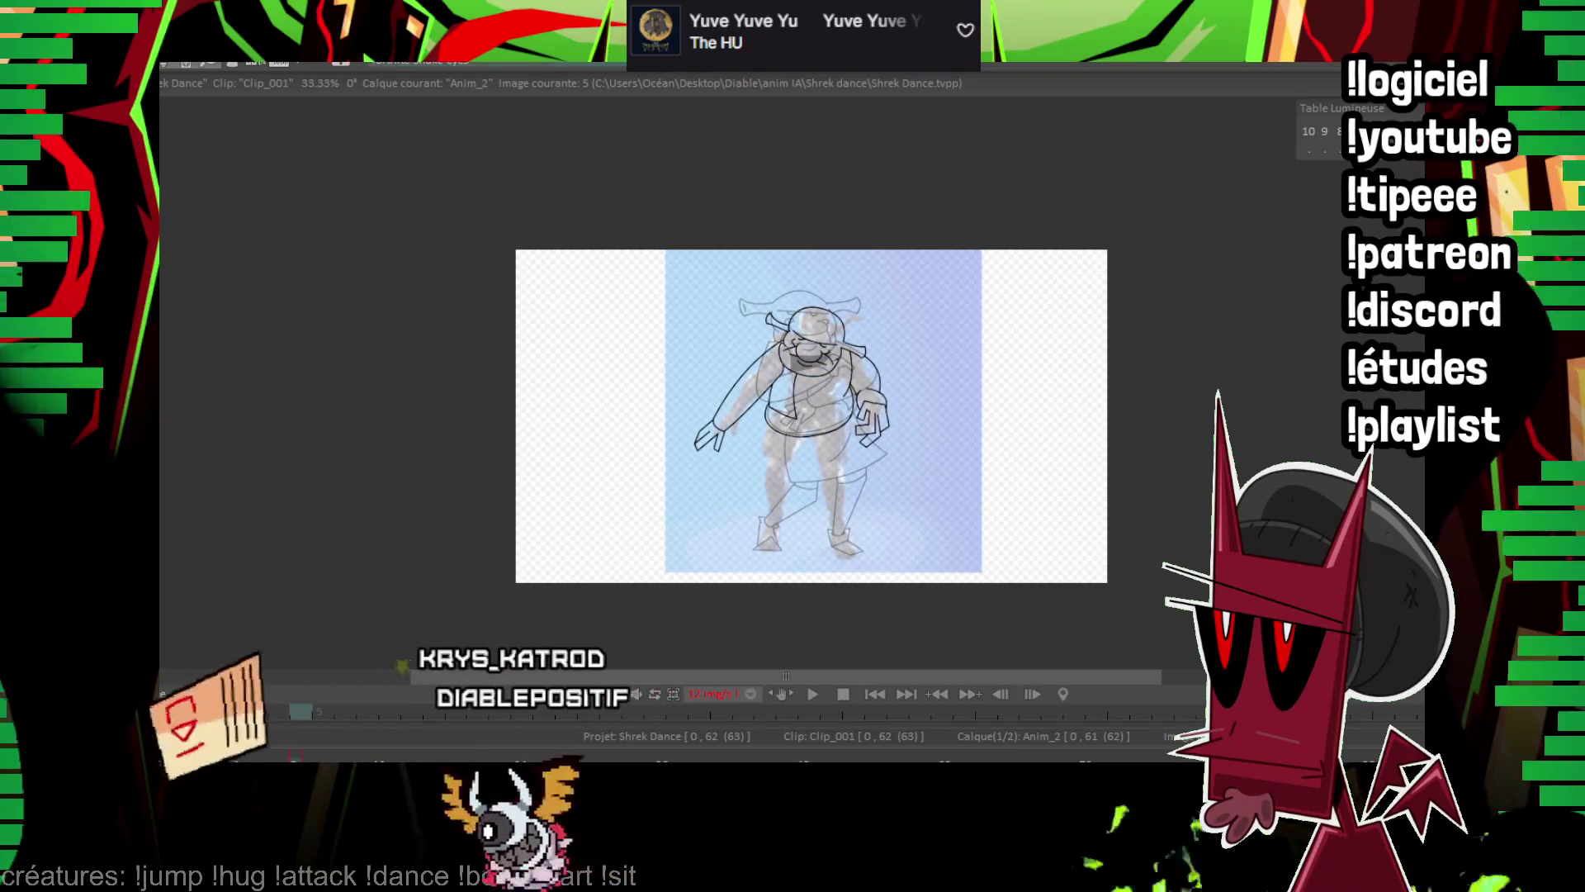
{"action": "scroll", "coordinate": [793, 380], "scroll_direction": "up", "scroll_amount": 3}
{"action": "scroll", "coordinate": [867, 458], "scroll_direction": "up", "scroll_amount": 2}
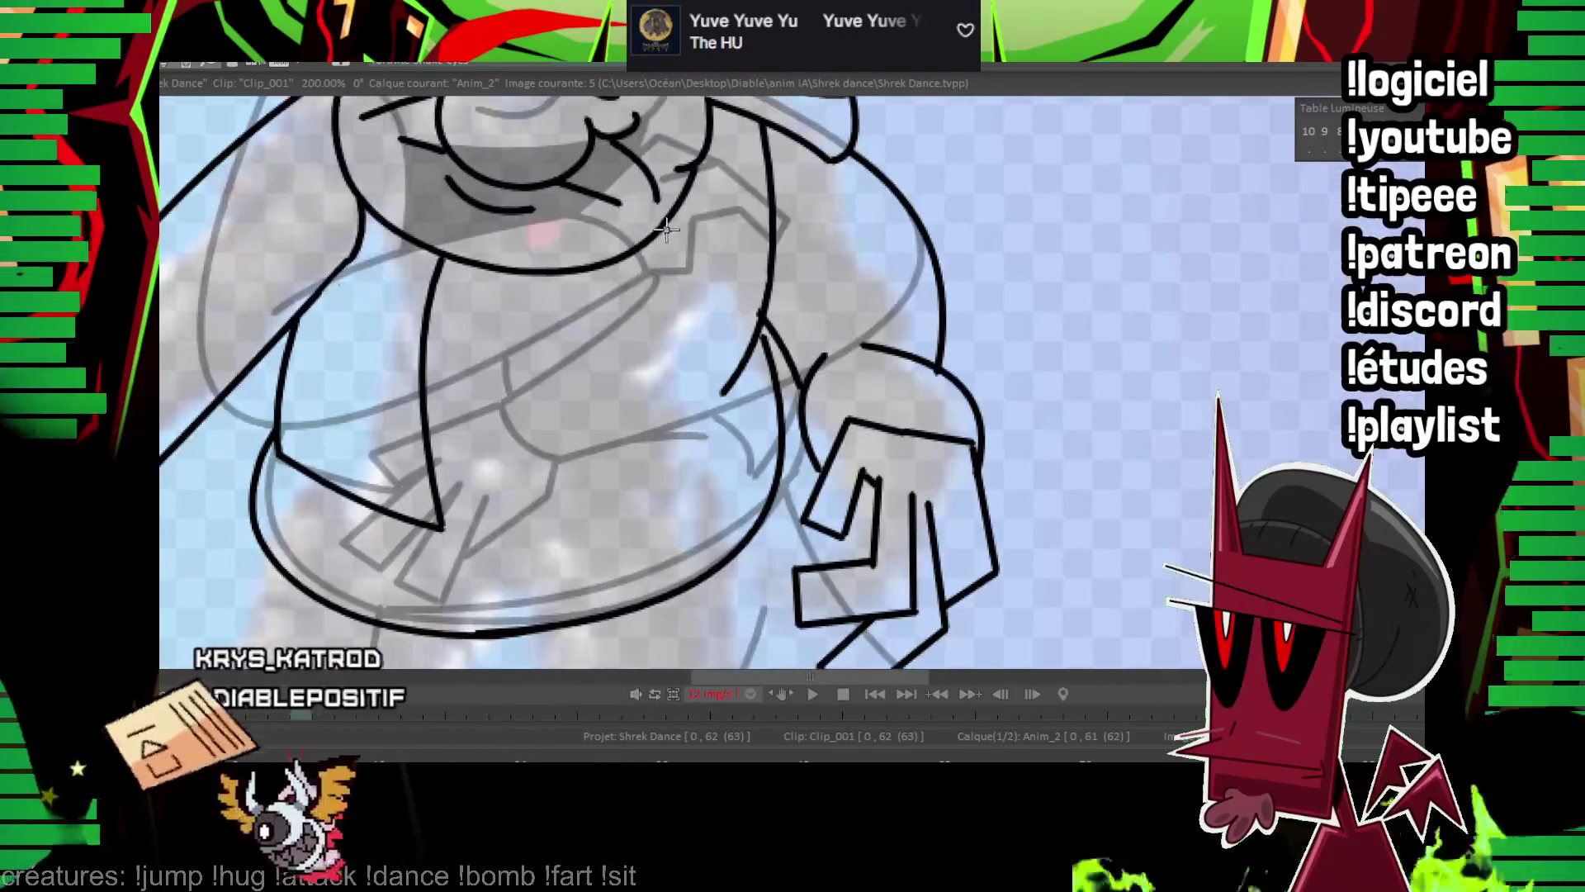
Ink the right vest edge and a thick curve across the chest beneath the chin, then zoom out.
{"action": "mouse_move", "coordinate": [665, 223]}
{"action": "left_mouse_down"}
{"action": "mouse_move", "coordinate": [621, 483]}
{"action": "mouse_move", "coordinate": [599, 518]}
{"action": "left_mouse_up"}
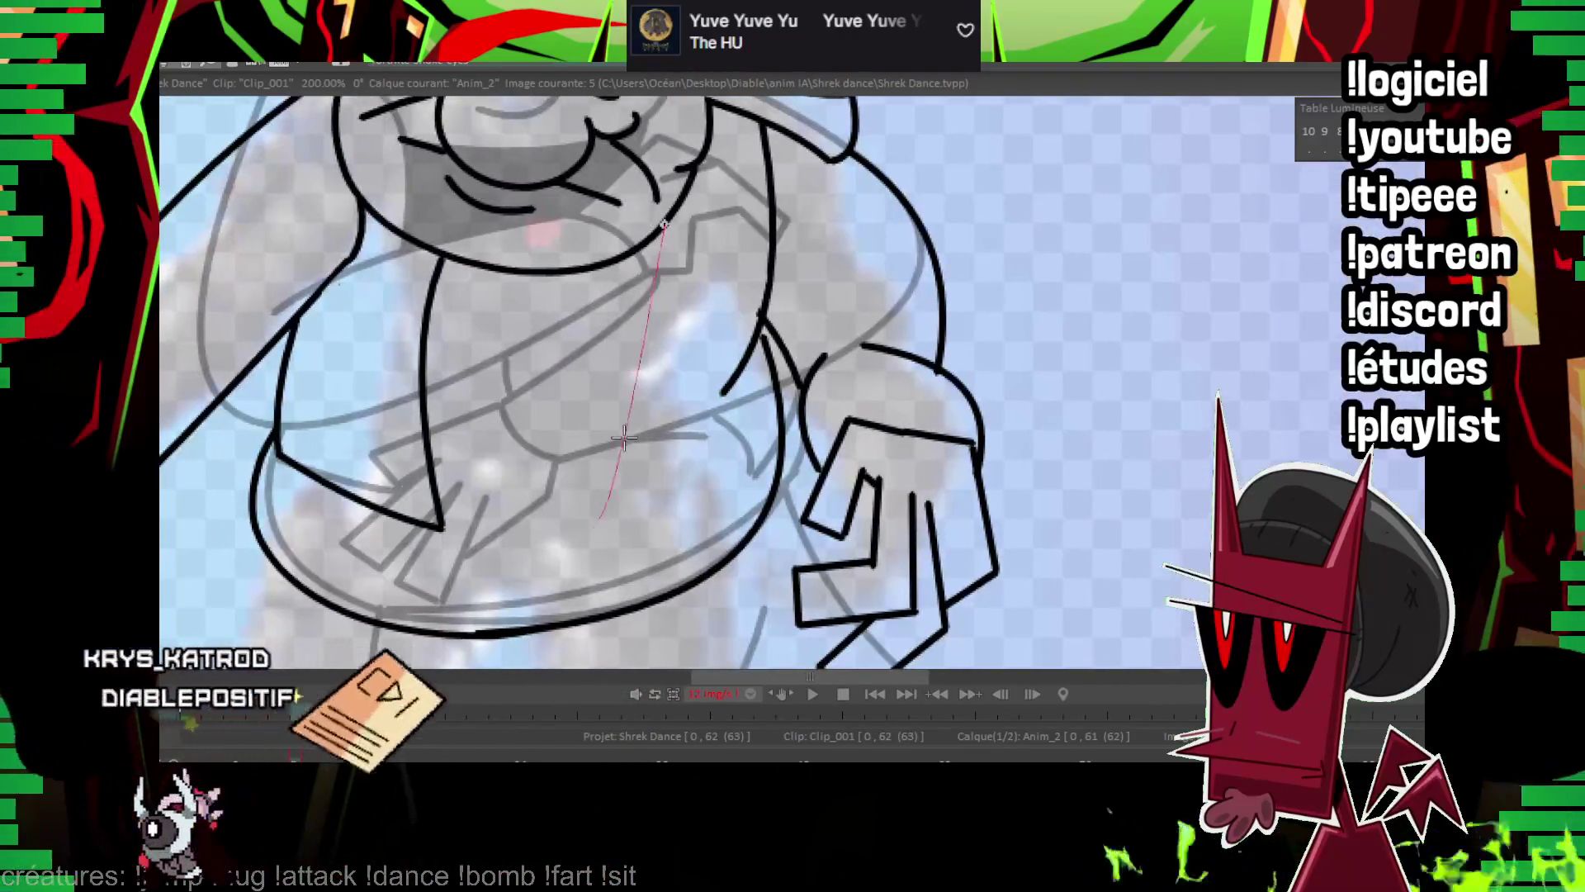
{"action": "left_click", "coordinate": [776, 404]}
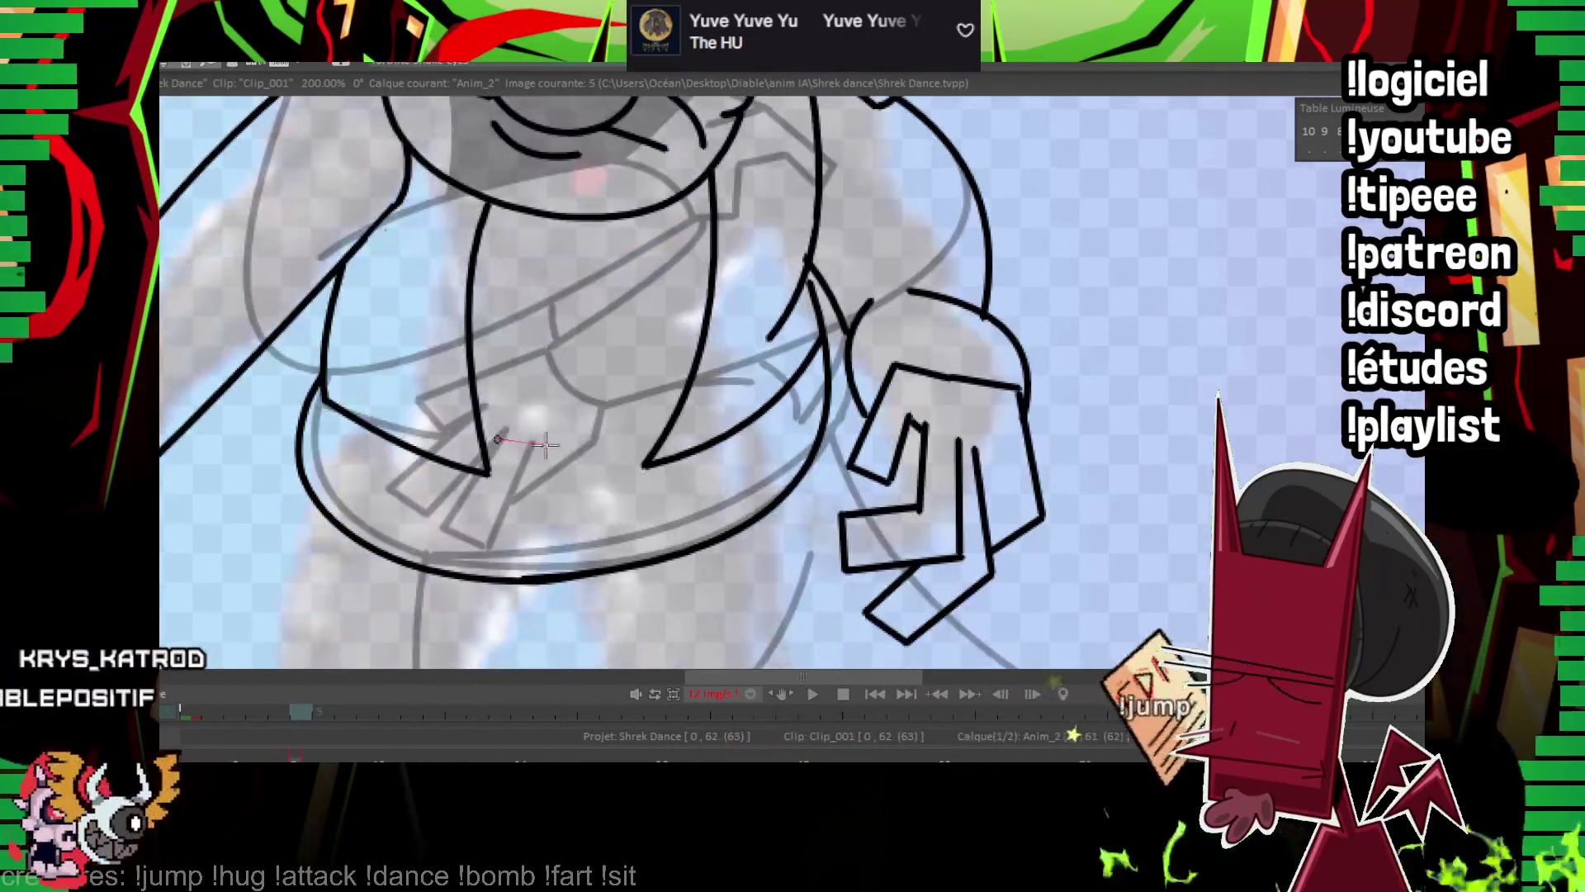
{"action": "left_click_drag", "start_coordinate": [498, 438], "coordinate": [632, 440]}
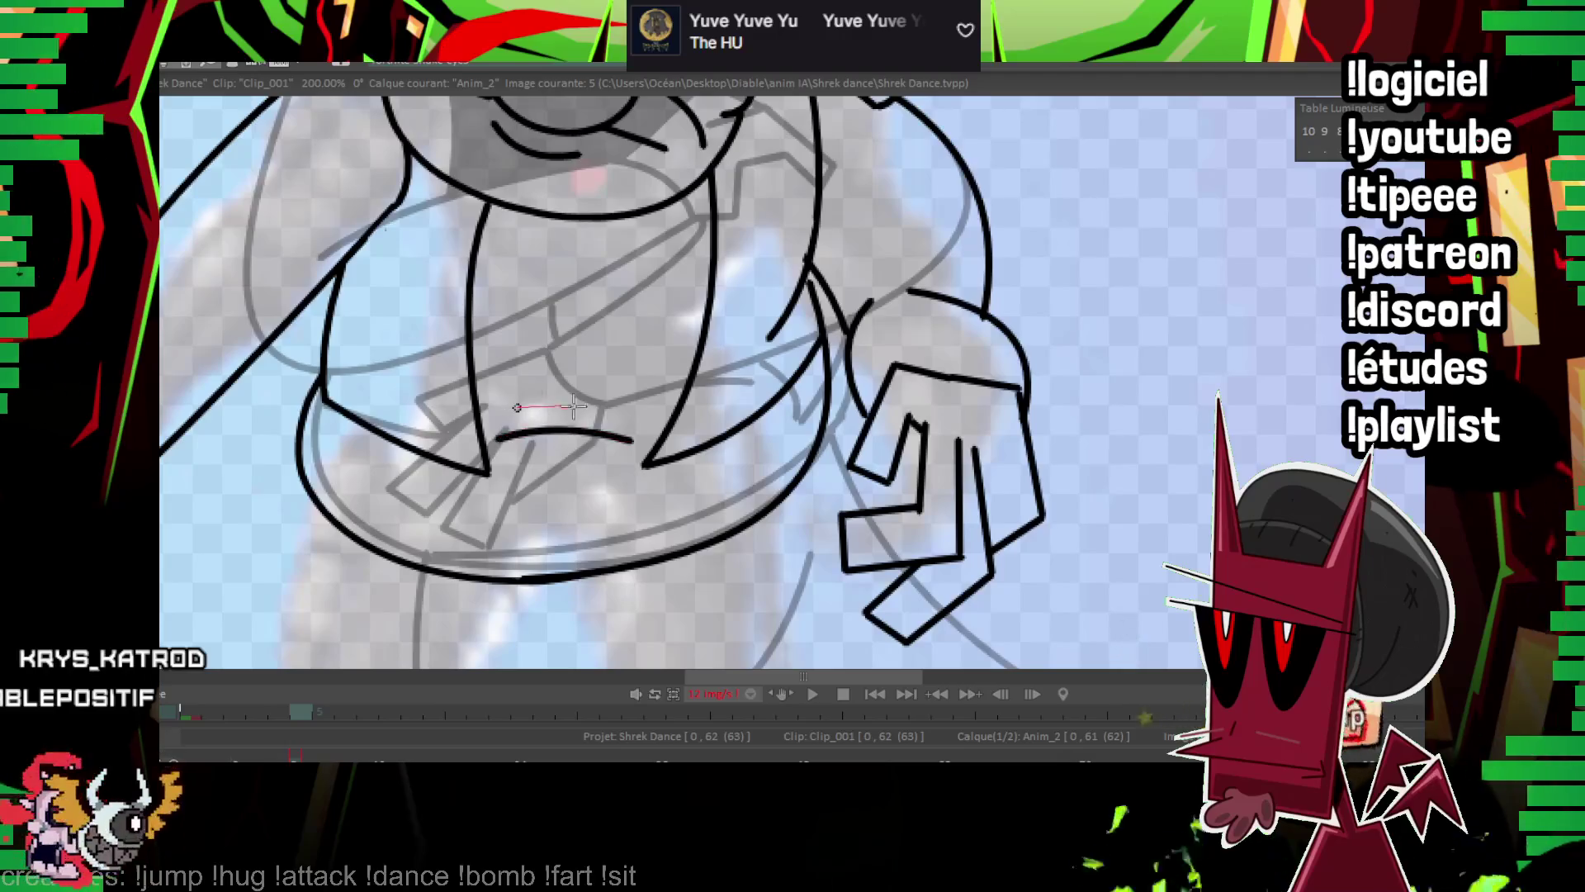
{"action": "mouse_move", "coordinate": [483, 232]}
{"action": "left_mouse_down"}
{"action": "mouse_move", "coordinate": [594, 268]}
{"action": "mouse_move", "coordinate": [710, 217]}
{"action": "left_mouse_up"}
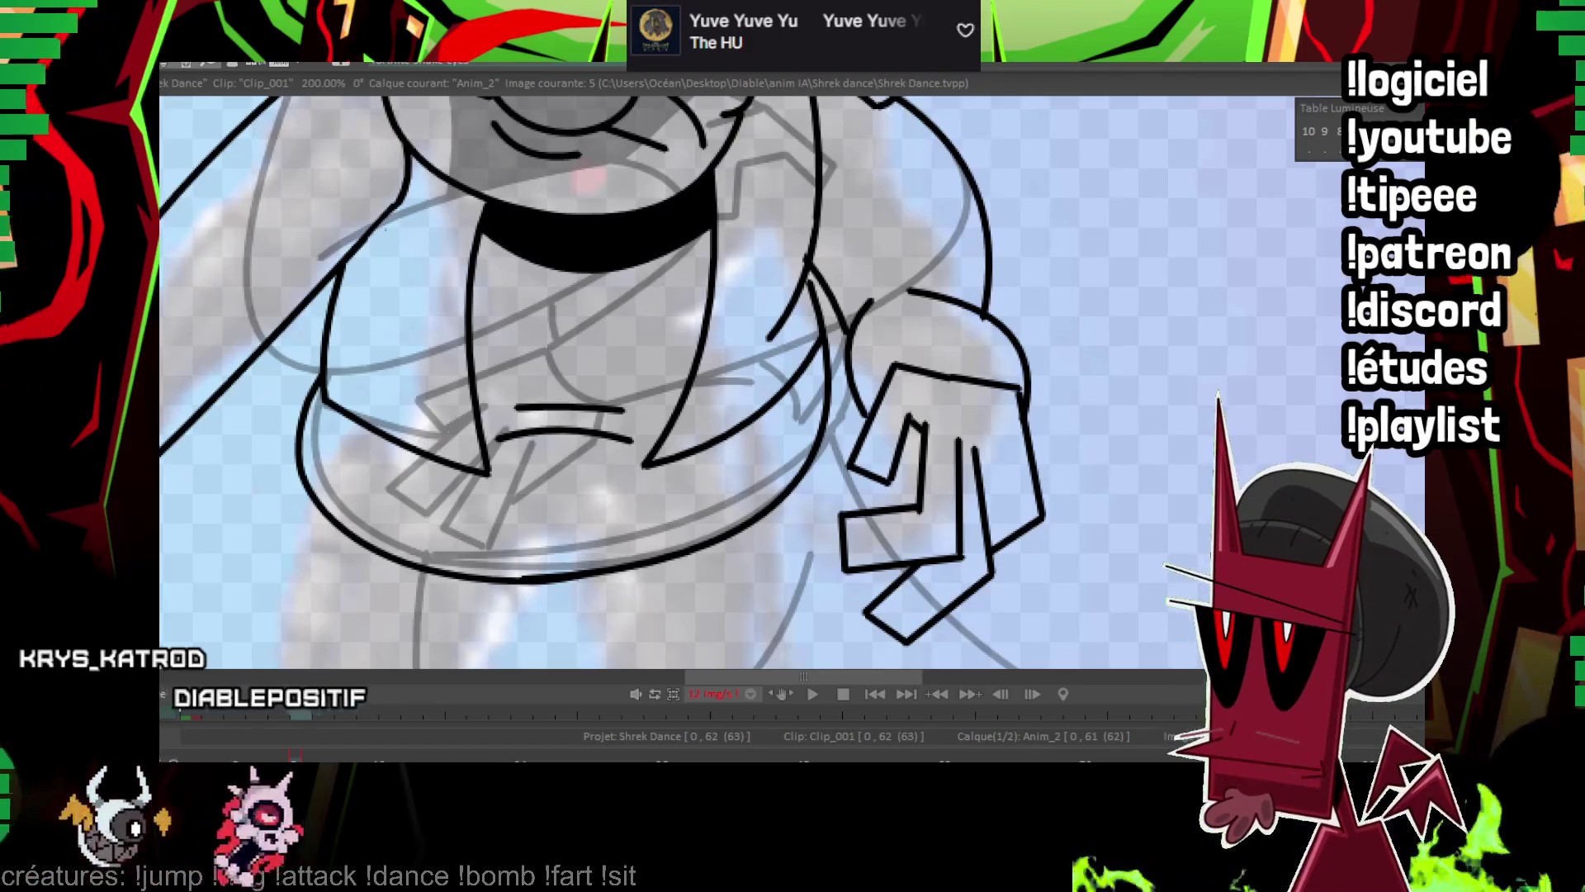
{"action": "scroll", "coordinate": [997, 303], "scroll_direction": "down", "scroll_amount": 2}
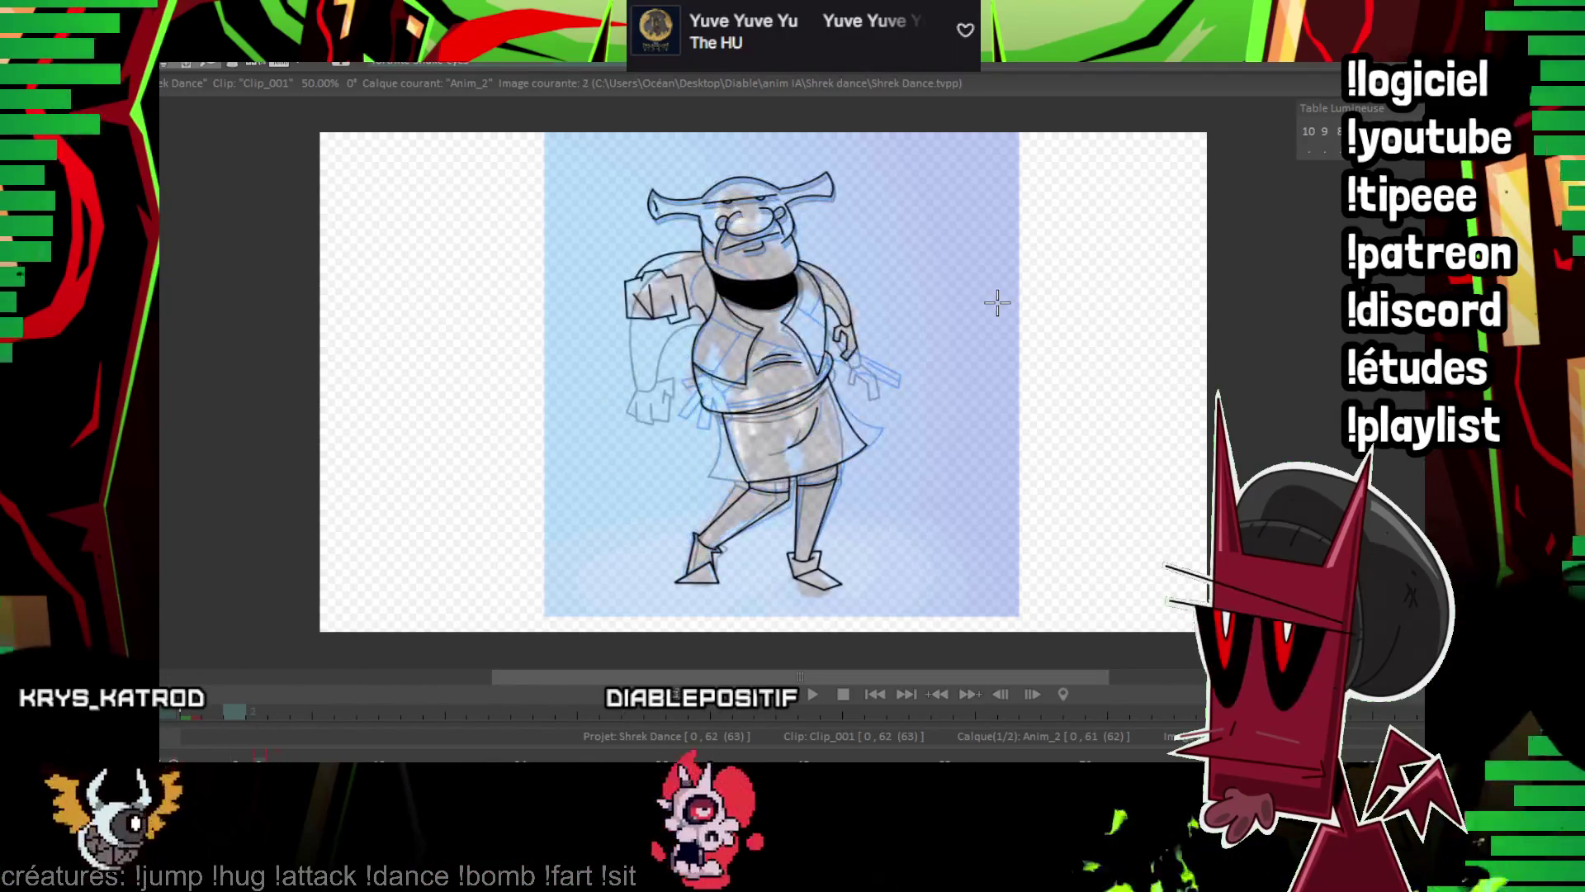
At 150%, commit curved lines along the tunic hem and under the belly, then pan to the legs.
{"action": "scroll", "coordinate": [588, 314], "scroll_direction": "up", "scroll_amount": 5}
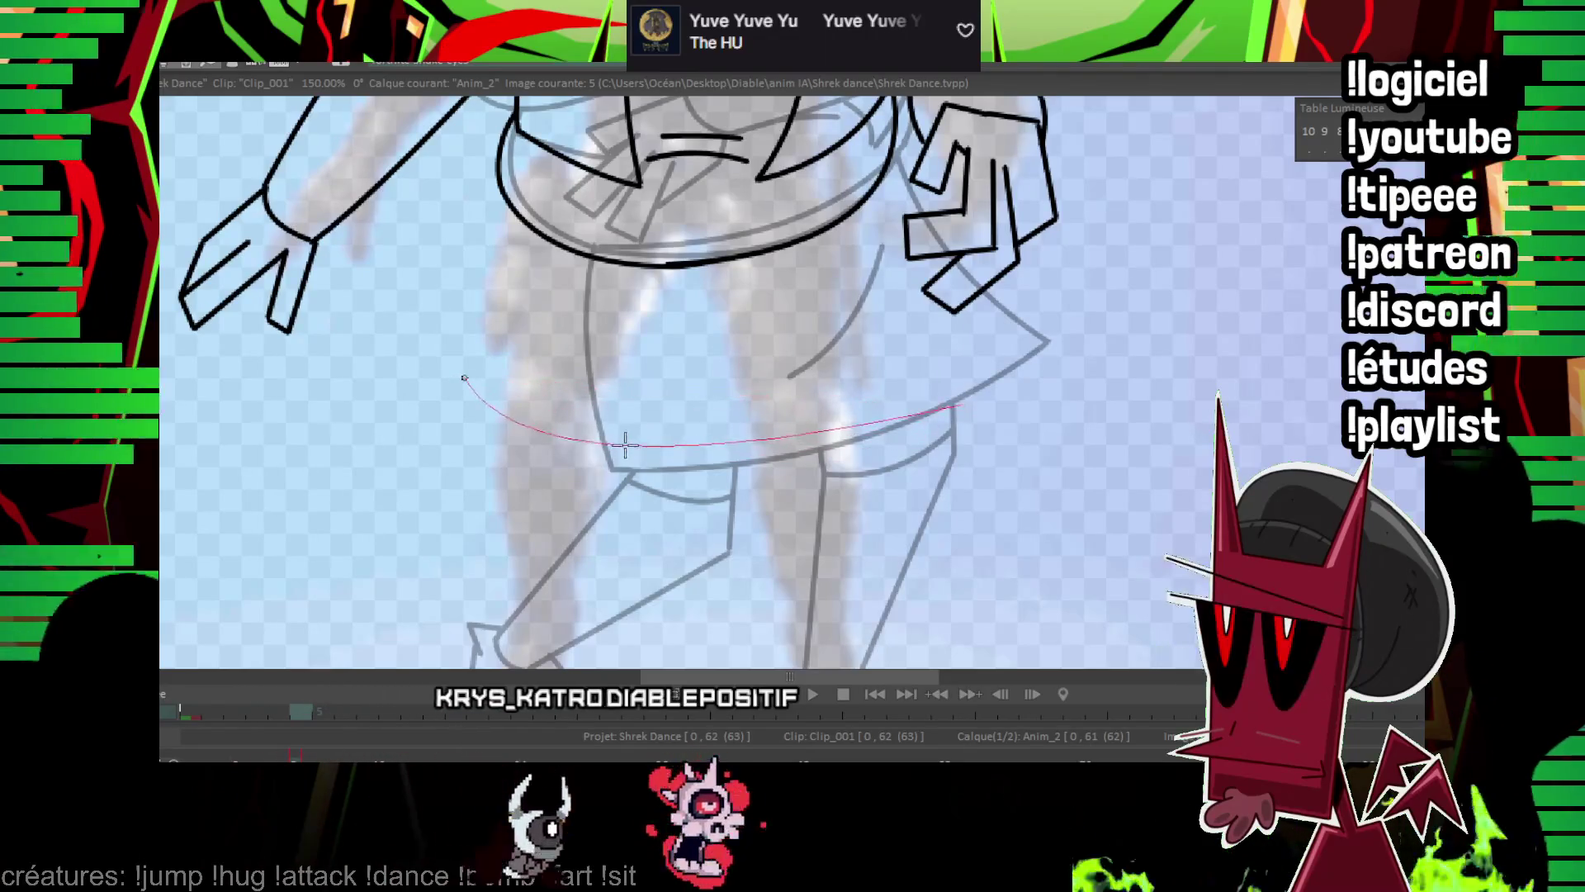
{"action": "left_click", "coordinate": [666, 389]}
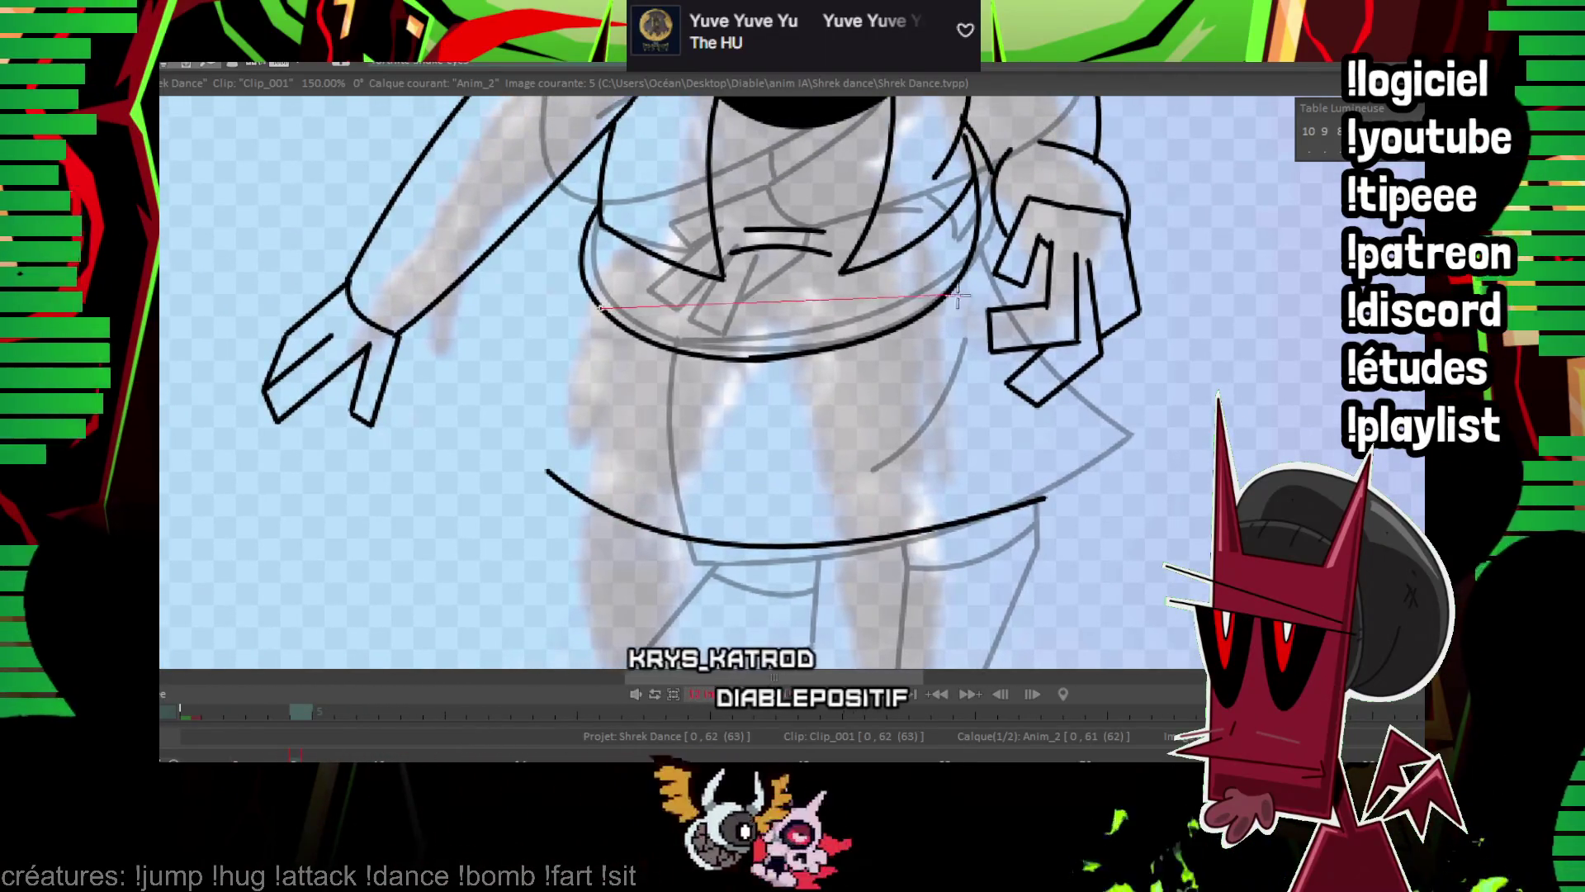
{"action": "left_click", "coordinate": [776, 378]}
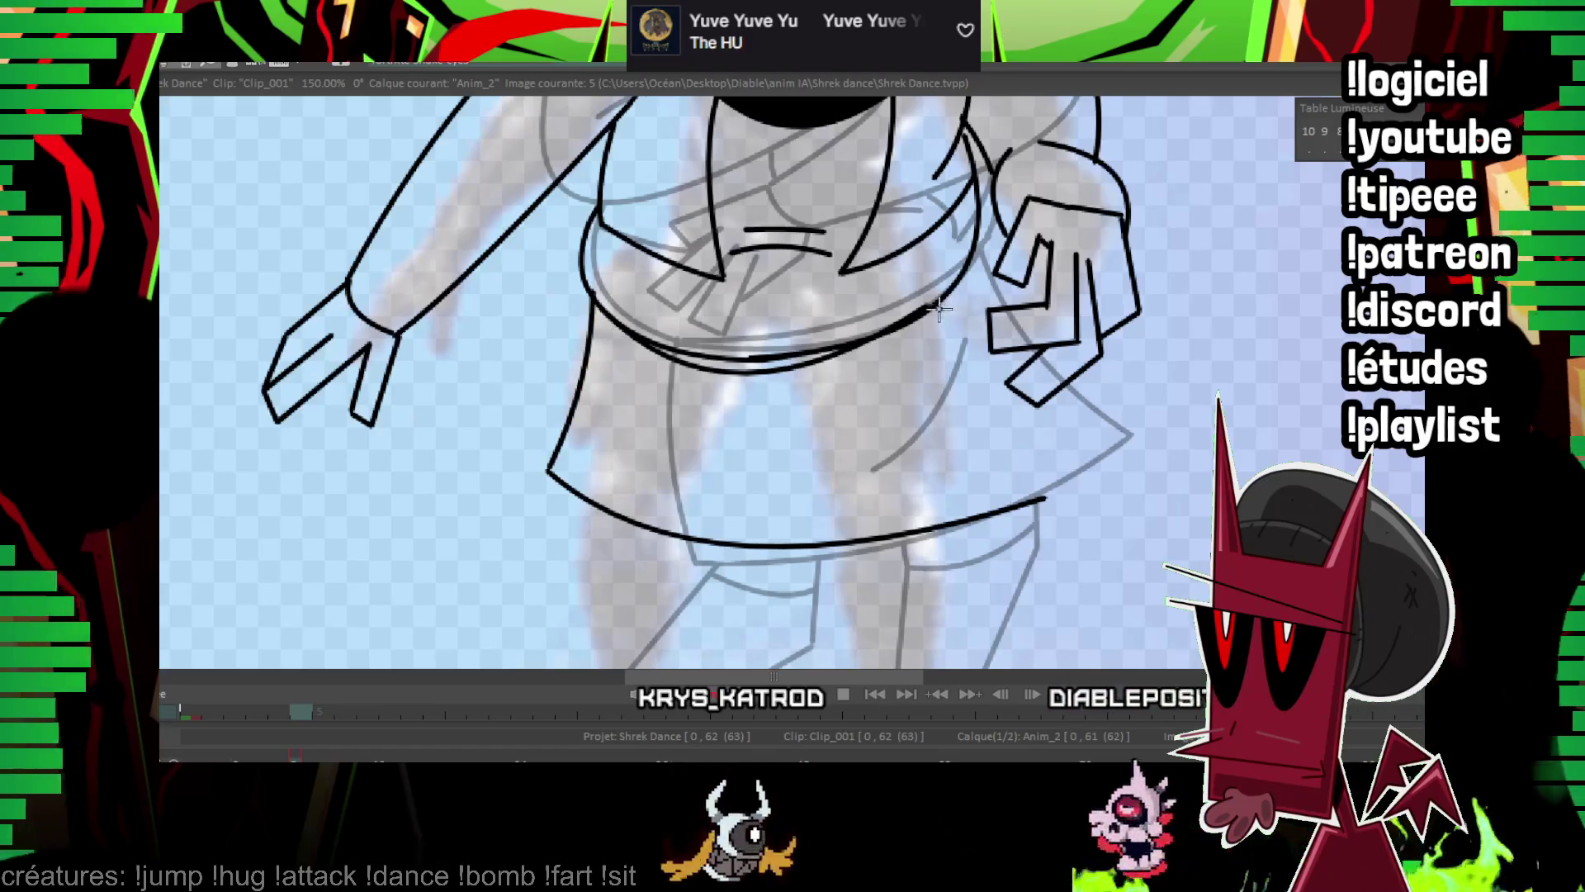
{"action": "mouse_move", "coordinate": [991, 417]}
{"action": "left_mouse_down"}
{"action": "mouse_move", "coordinate": [944, 382]}
{"action": "mouse_move", "coordinate": [896, 213]}
{"action": "mouse_move", "coordinate": [933, 90]}
{"action": "mouse_move", "coordinate": [924, 58]}
{"action": "mouse_move", "coordinate": [869, 278]}
{"action": "left_mouse_up"}
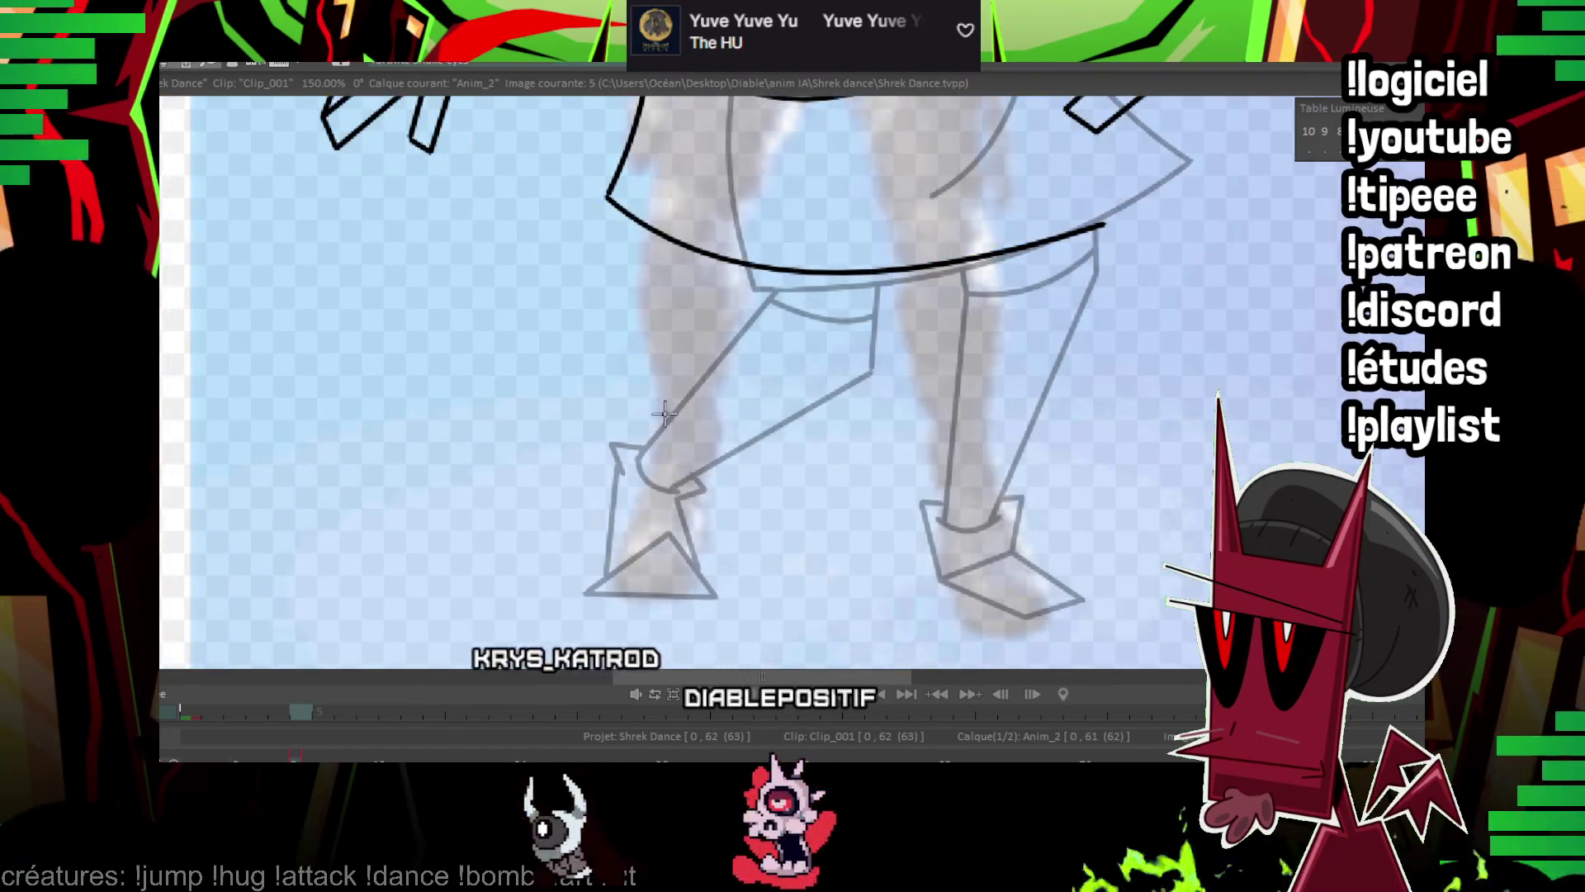
Ink the left foot, ankle and leg up to the hip, then the skirt's bottom curve.
{"action": "mouse_move", "coordinate": [594, 588]}
{"action": "left_mouse_down"}
{"action": "mouse_move", "coordinate": [668, 535]}
{"action": "mouse_move", "coordinate": [719, 598]}
{"action": "mouse_move", "coordinate": [588, 591]}
{"action": "mouse_move", "coordinate": [611, 538]}
{"action": "left_mouse_up"}
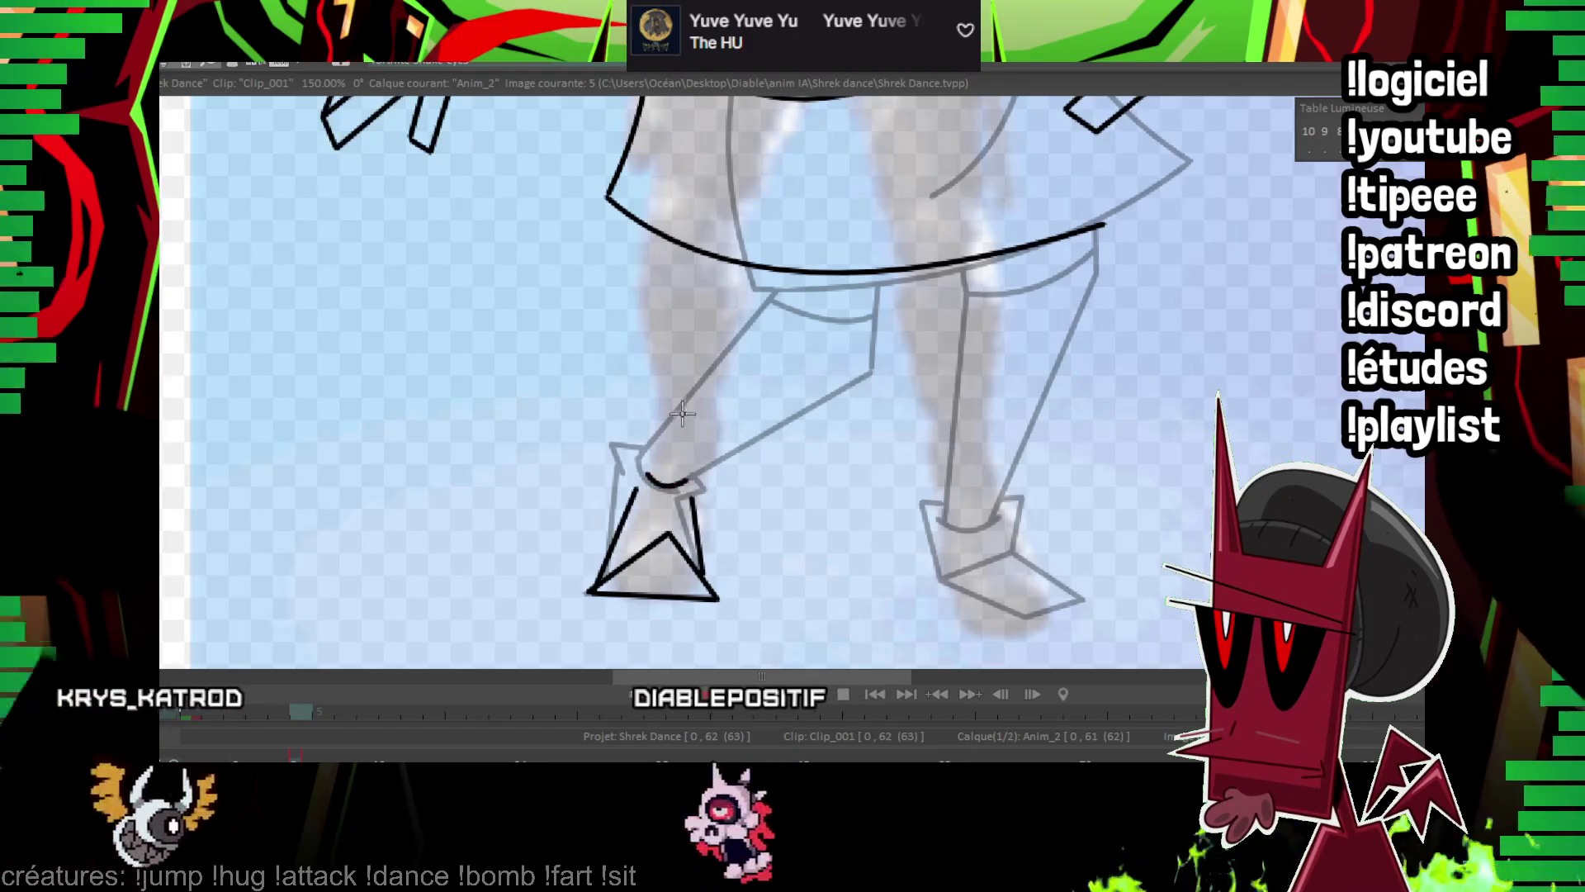
{"action": "mouse_move", "coordinate": [625, 452]}
{"action": "left_mouse_down"}
{"action": "mouse_move", "coordinate": [636, 488]}
{"action": "mouse_move", "coordinate": [689, 495]}
{"action": "left_mouse_up"}
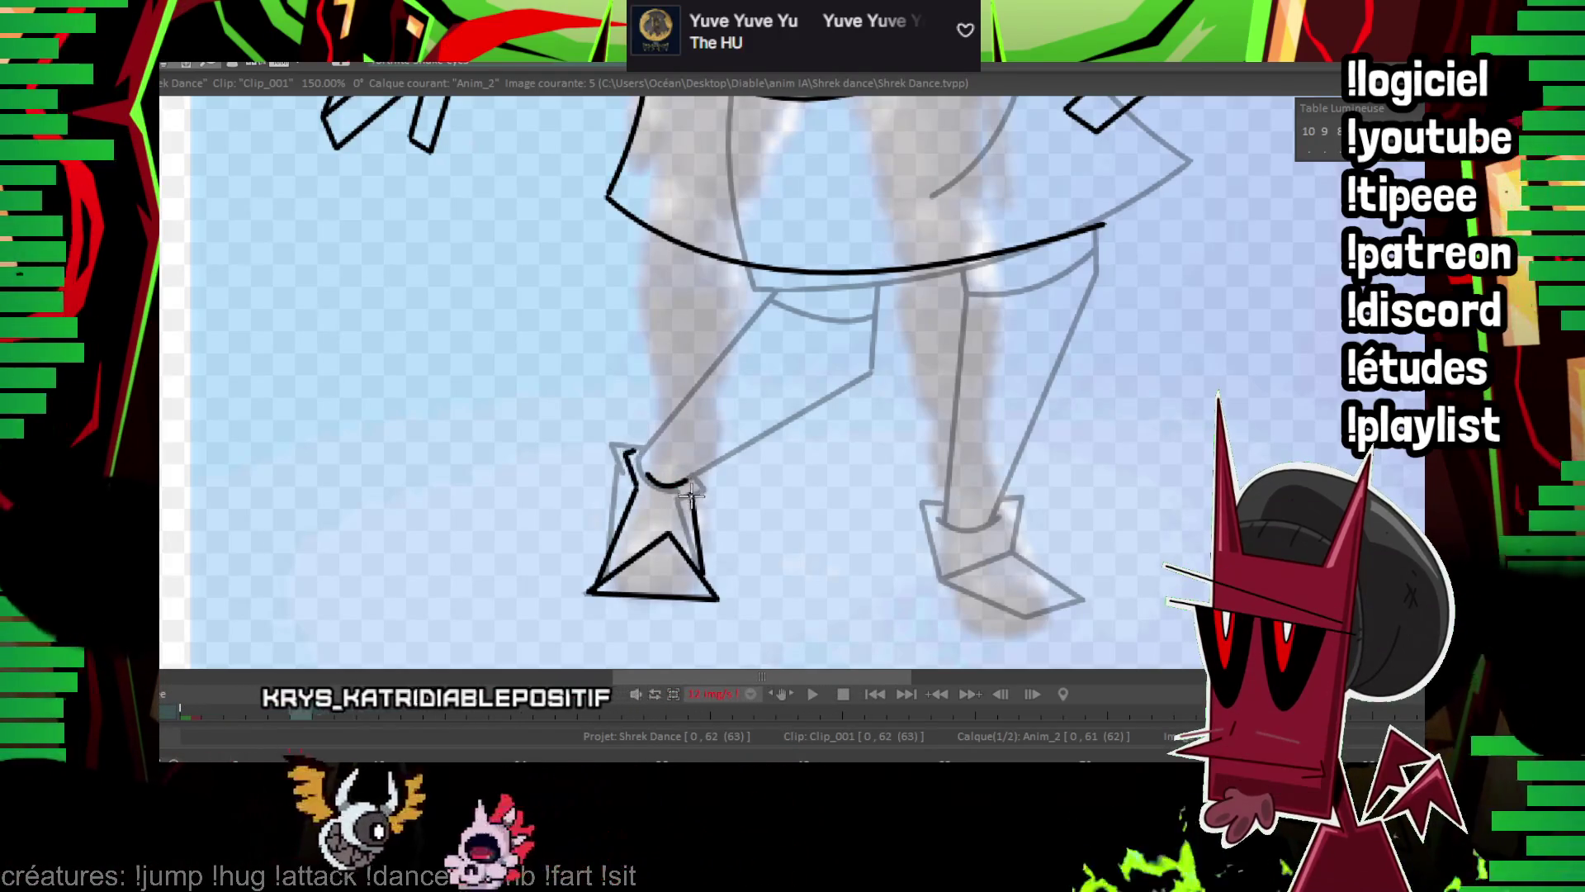
{"action": "left_click_drag", "start_coordinate": [708, 434], "coordinate": [681, 495]}
{"action": "left_click_drag", "start_coordinate": [619, 528], "coordinate": [615, 281]}
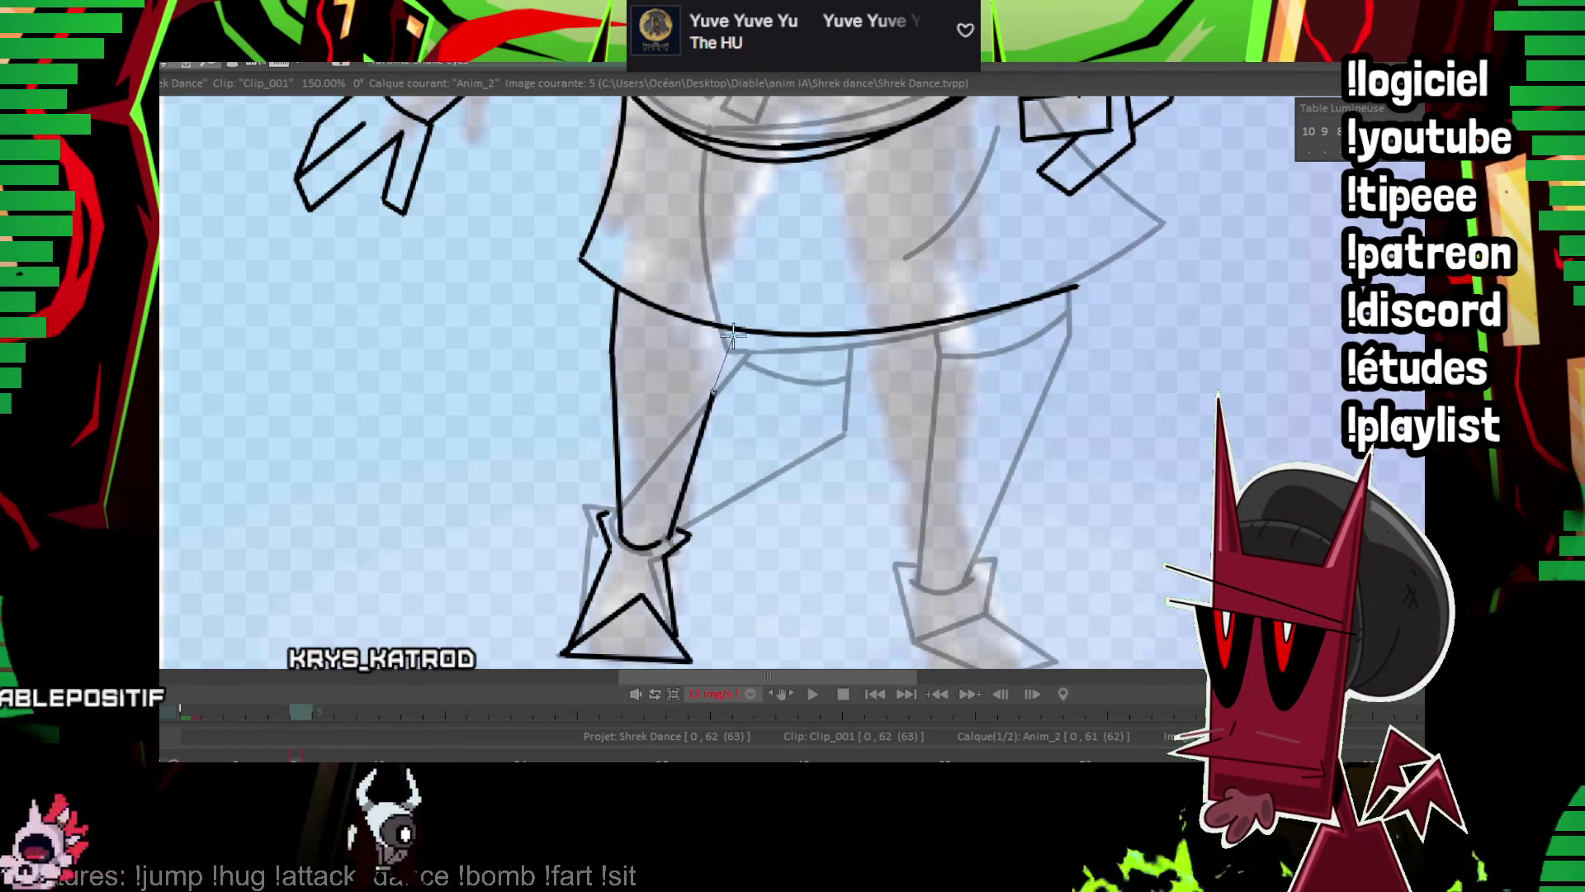
{"action": "left_click_drag", "start_coordinate": [732, 335], "coordinate": [734, 331]}
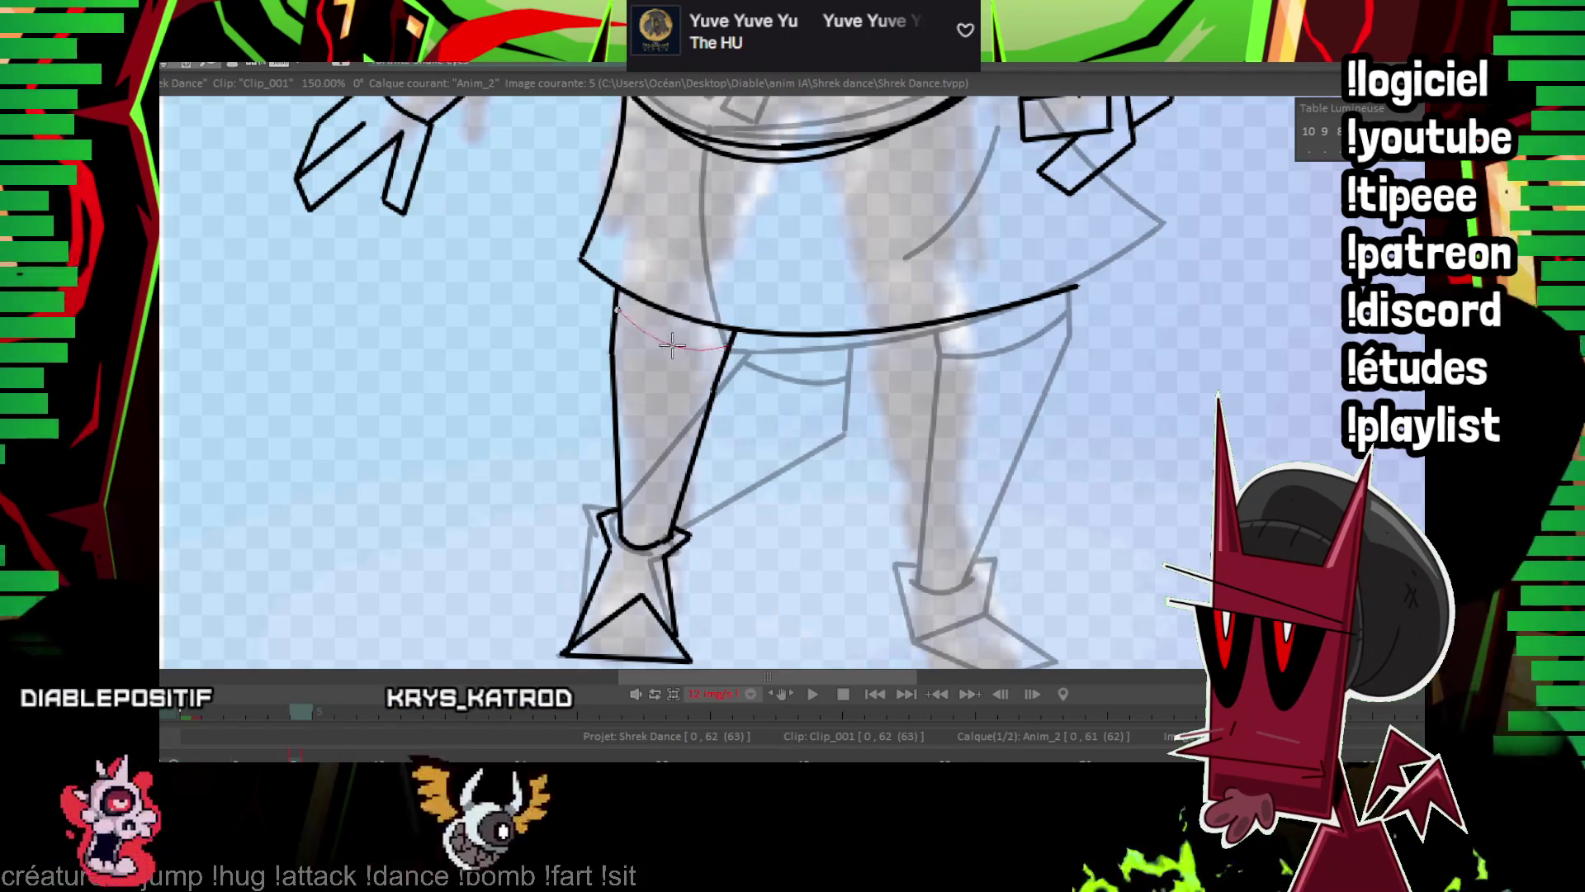
{"action": "key", "text": "Left"}
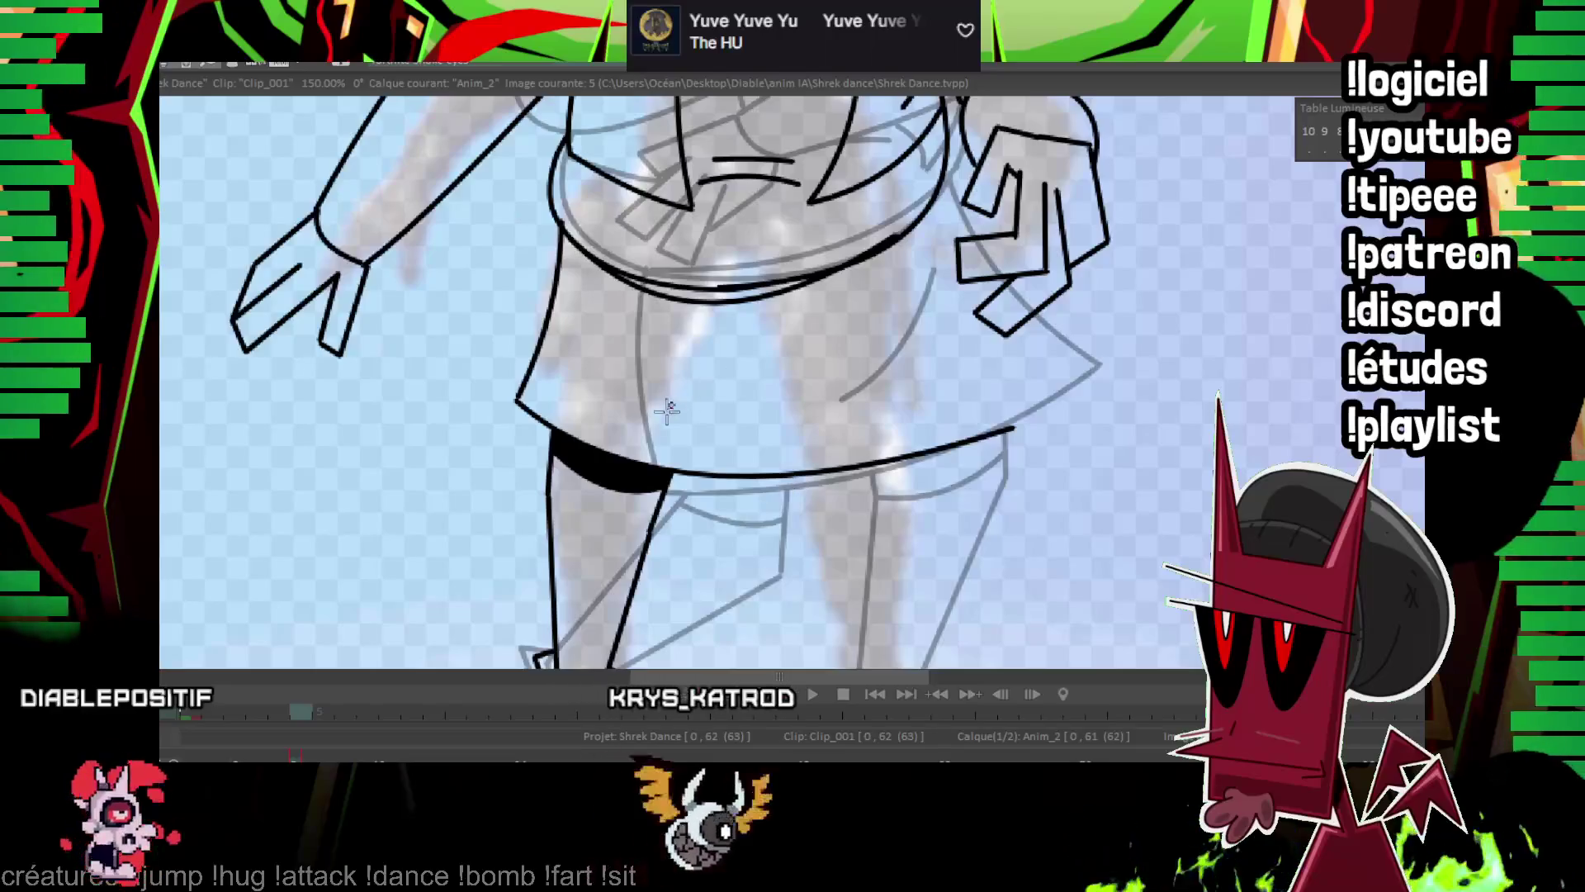
{"action": "mouse_move", "coordinate": [670, 405]}
{"action": "left_mouse_down"}
{"action": "mouse_move", "coordinate": [883, 331]}
{"action": "mouse_move", "coordinate": [826, 217]}
{"action": "left_mouse_up"}
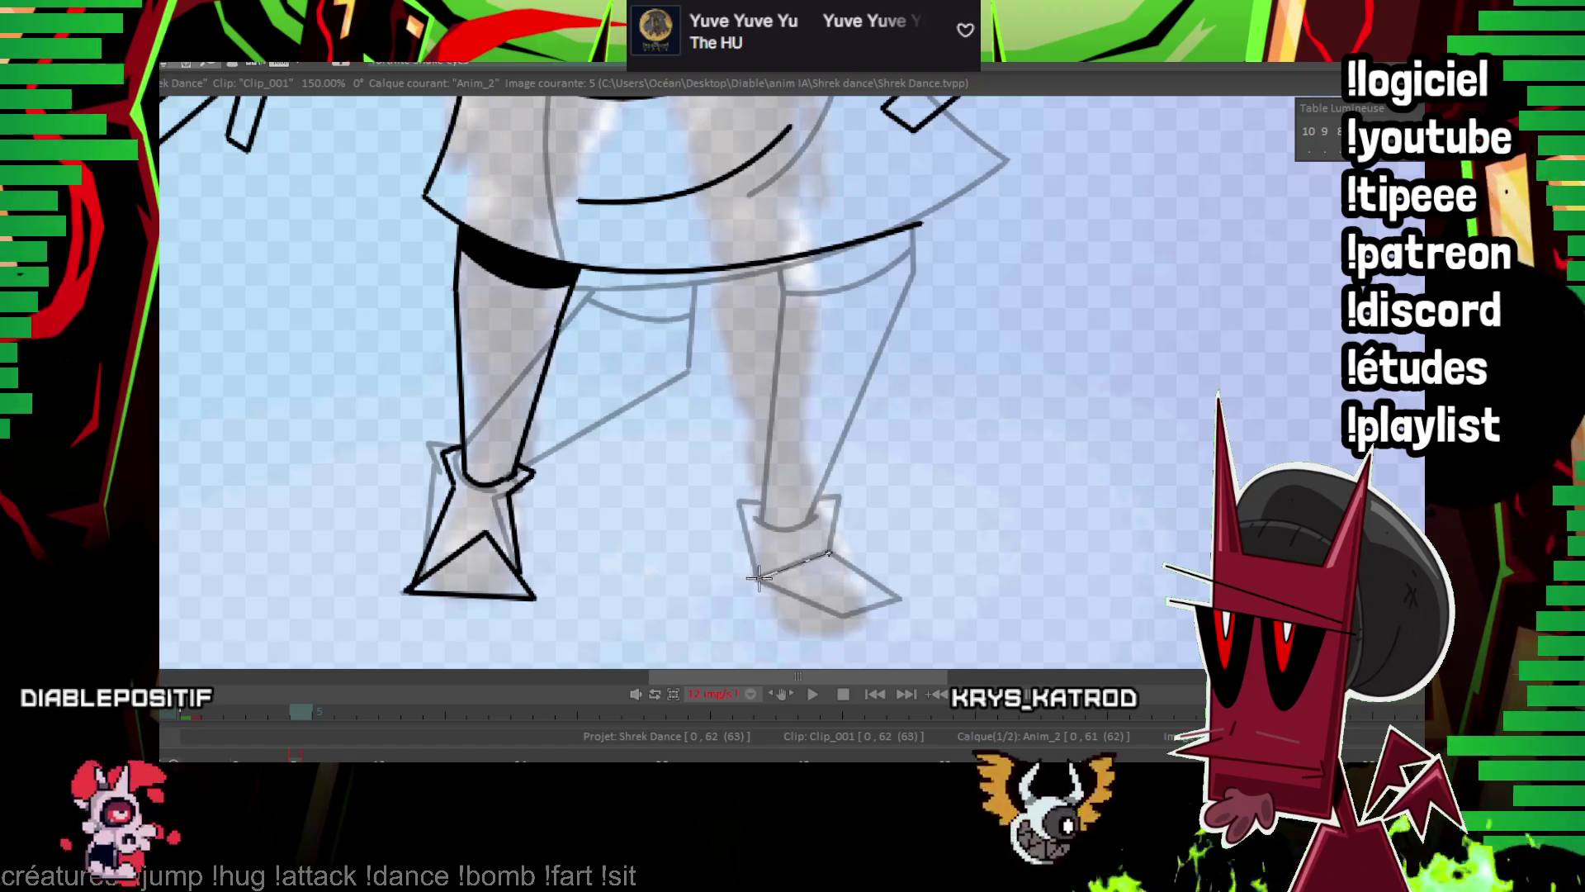
Outline the right foot, ankle, right leg's left edge and the pointed right boot.
{"action": "left_click", "coordinate": [758, 576]}
{"action": "left_click", "coordinate": [900, 602]}
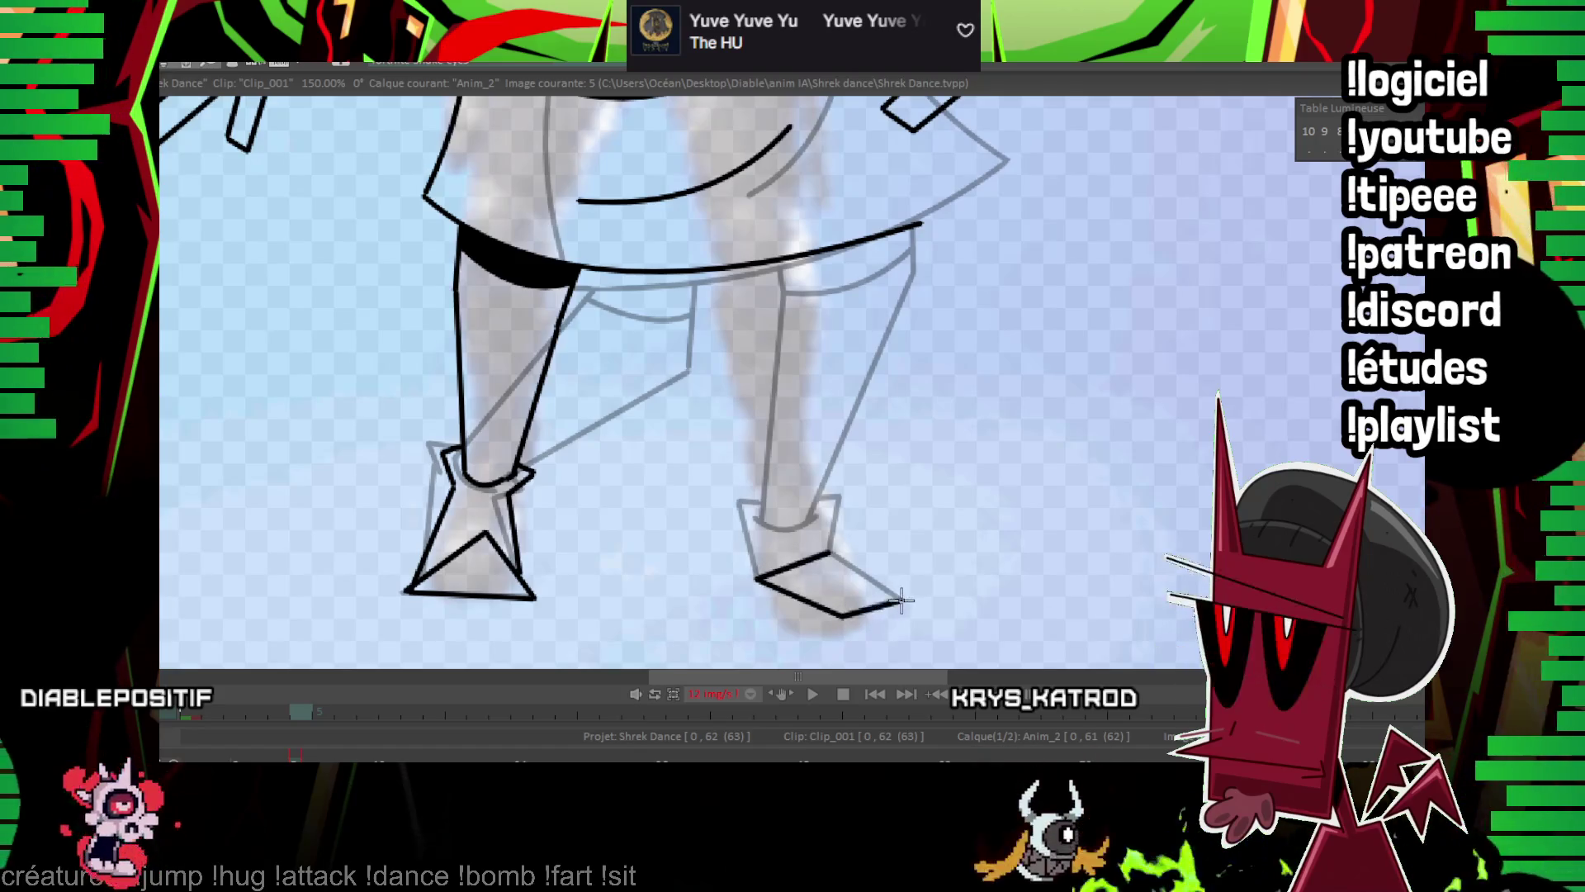
{"action": "left_click", "coordinate": [830, 553]}
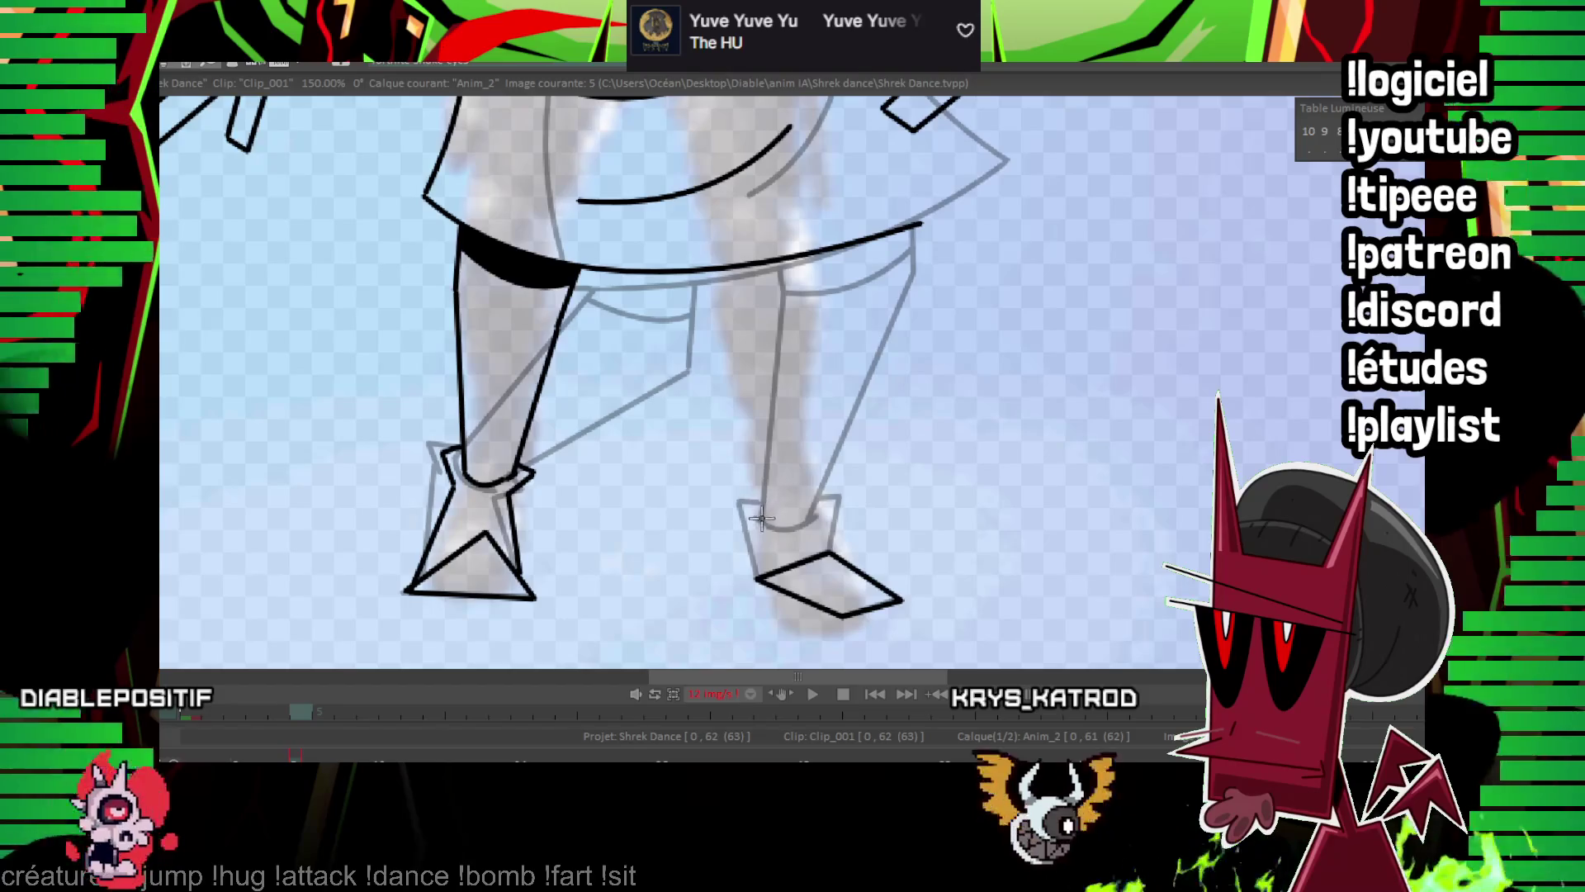
{"action": "left_click", "coordinate": [784, 535]}
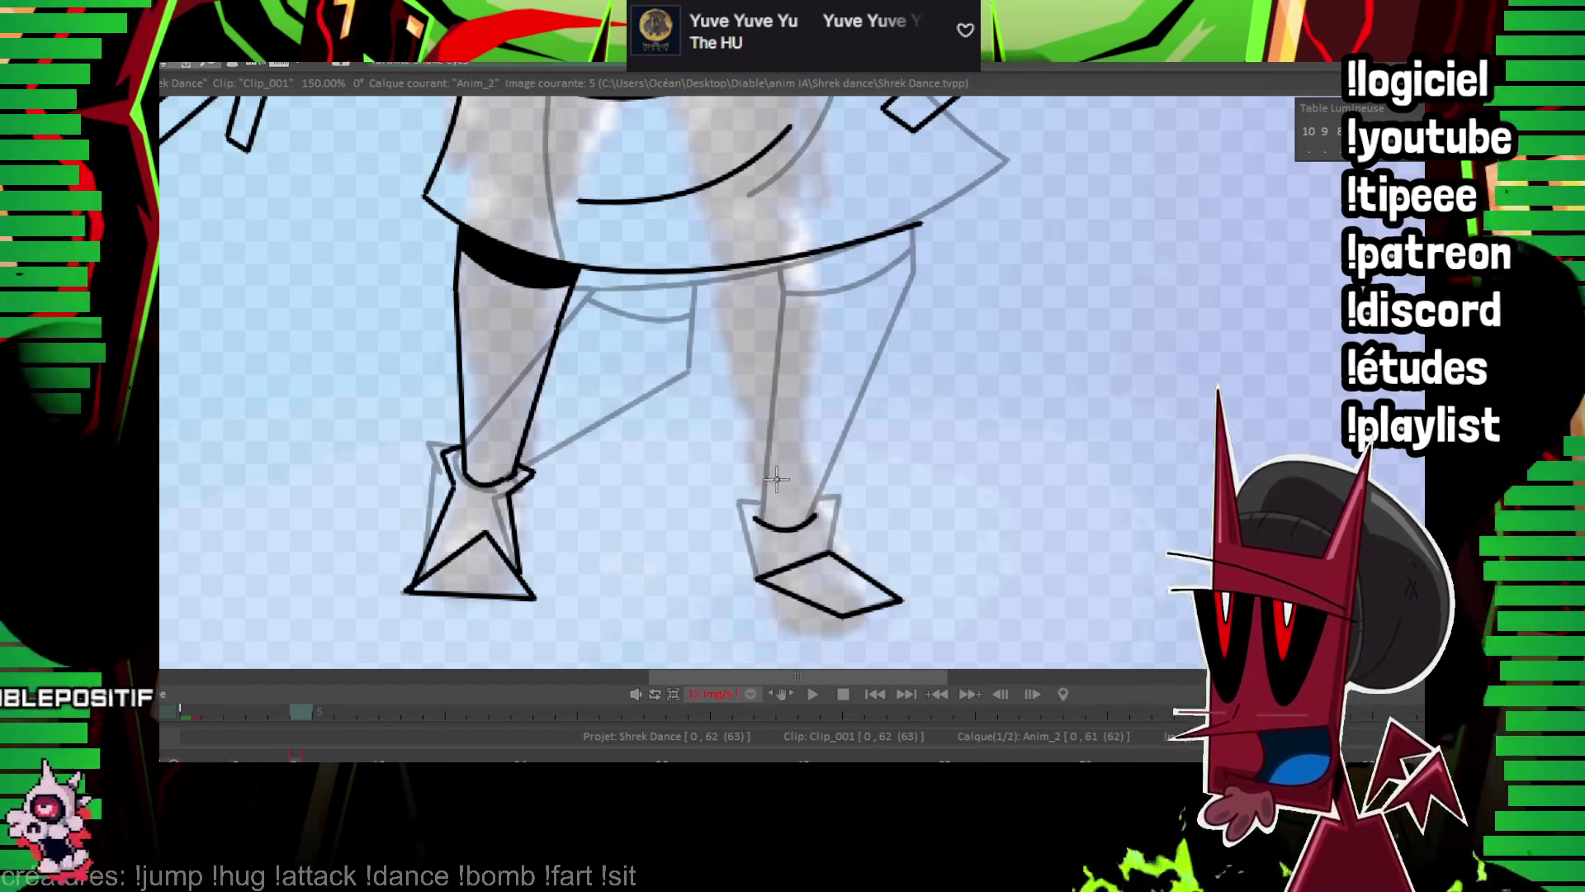
{"action": "left_click", "coordinate": [710, 276]}
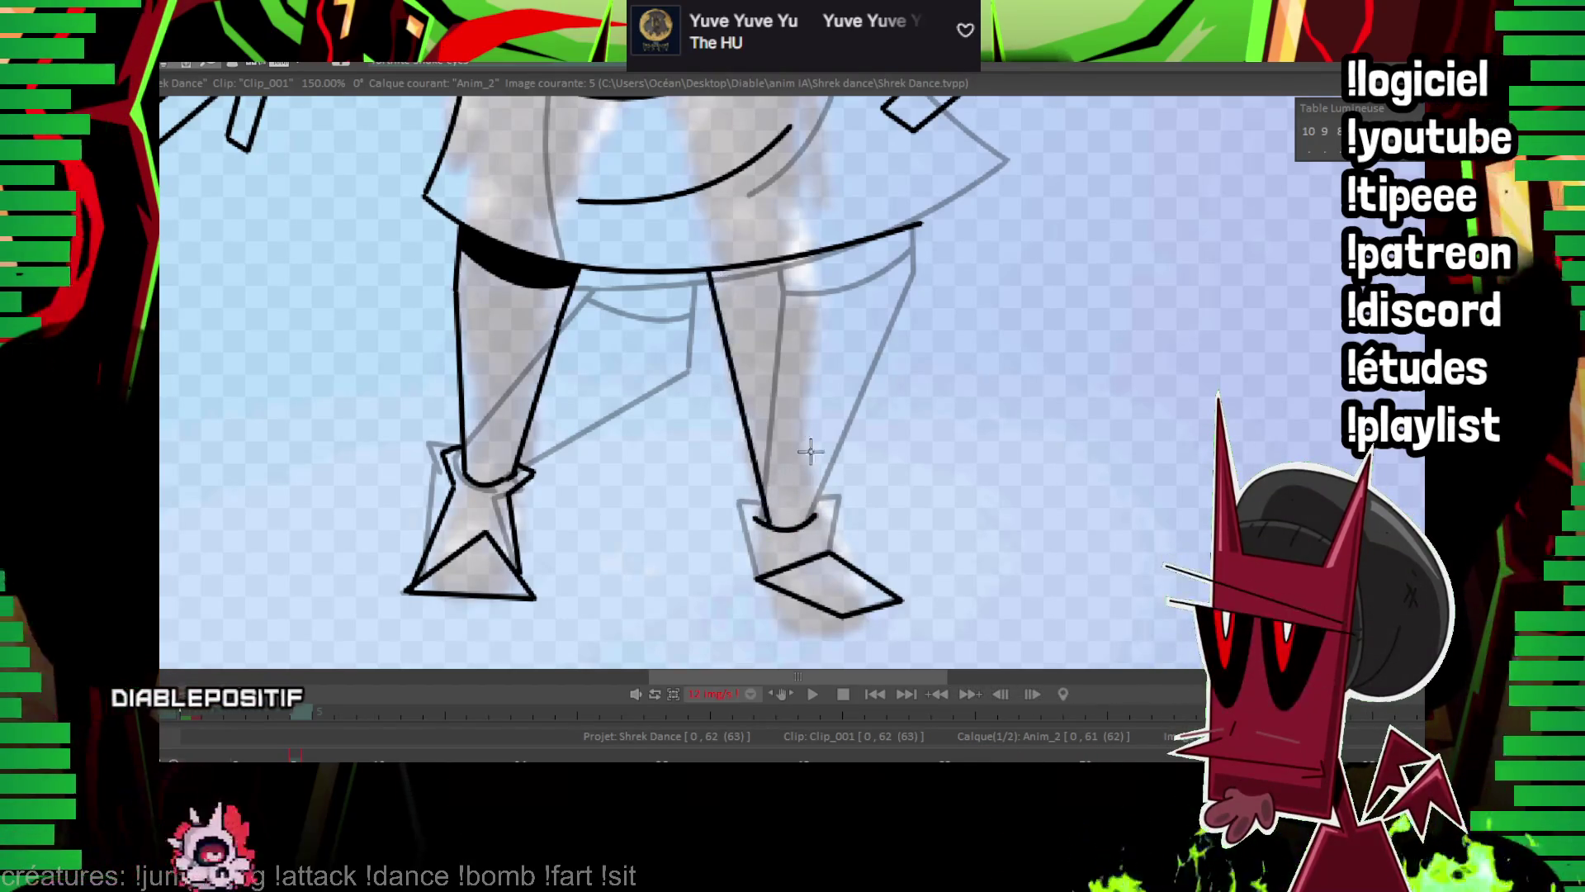
{"action": "left_click_drag", "start_coordinate": [813, 257], "coordinate": [814, 514]}
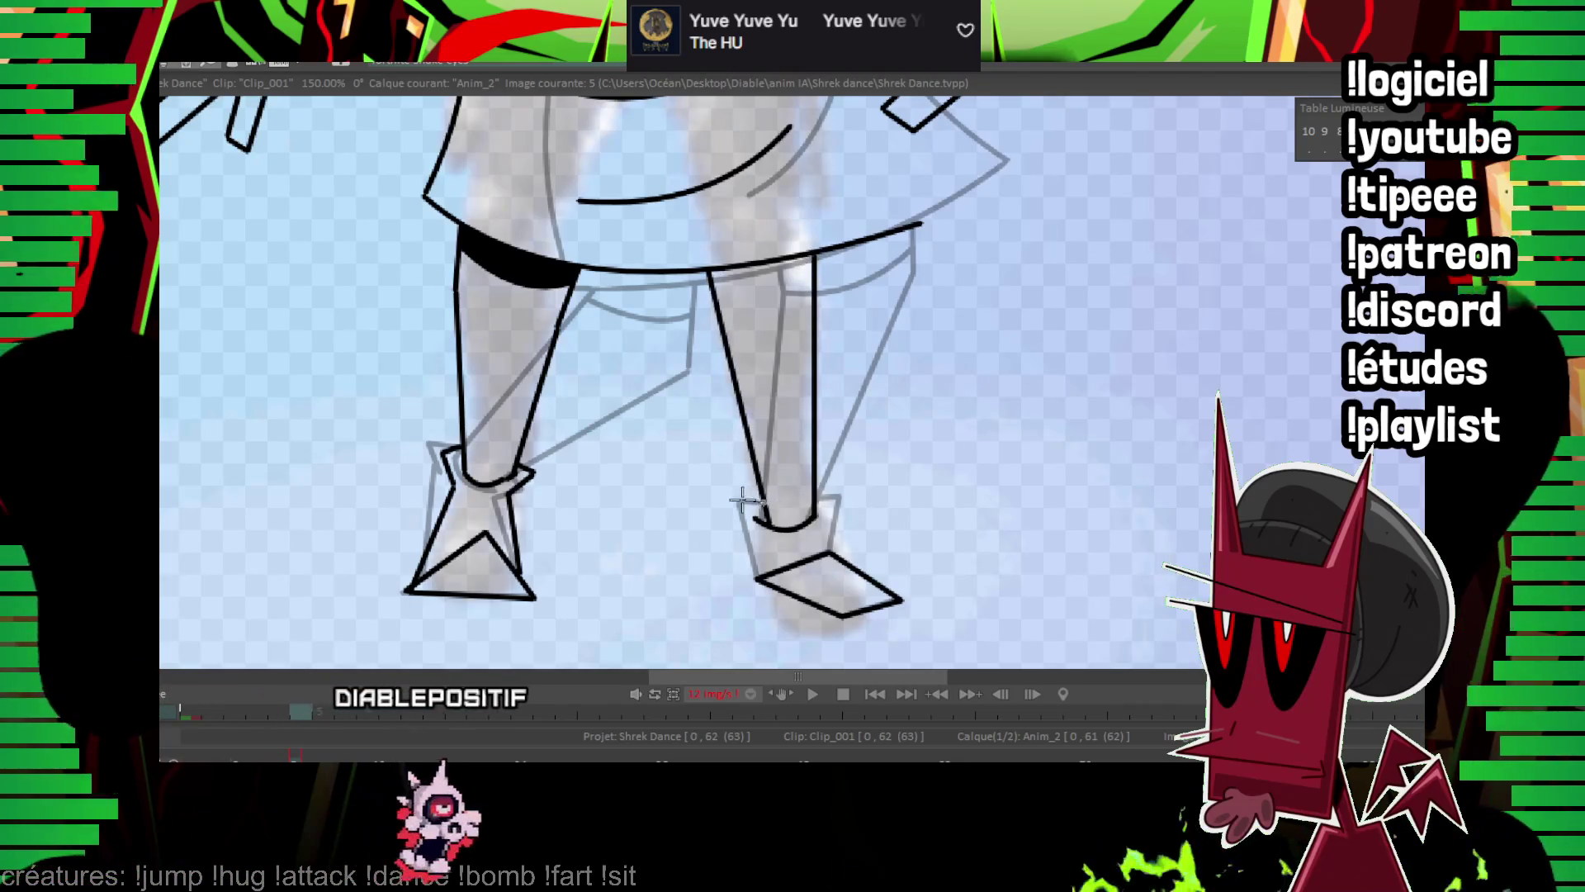
{"action": "left_click_drag", "start_coordinate": [839, 498], "coordinate": [834, 546]}
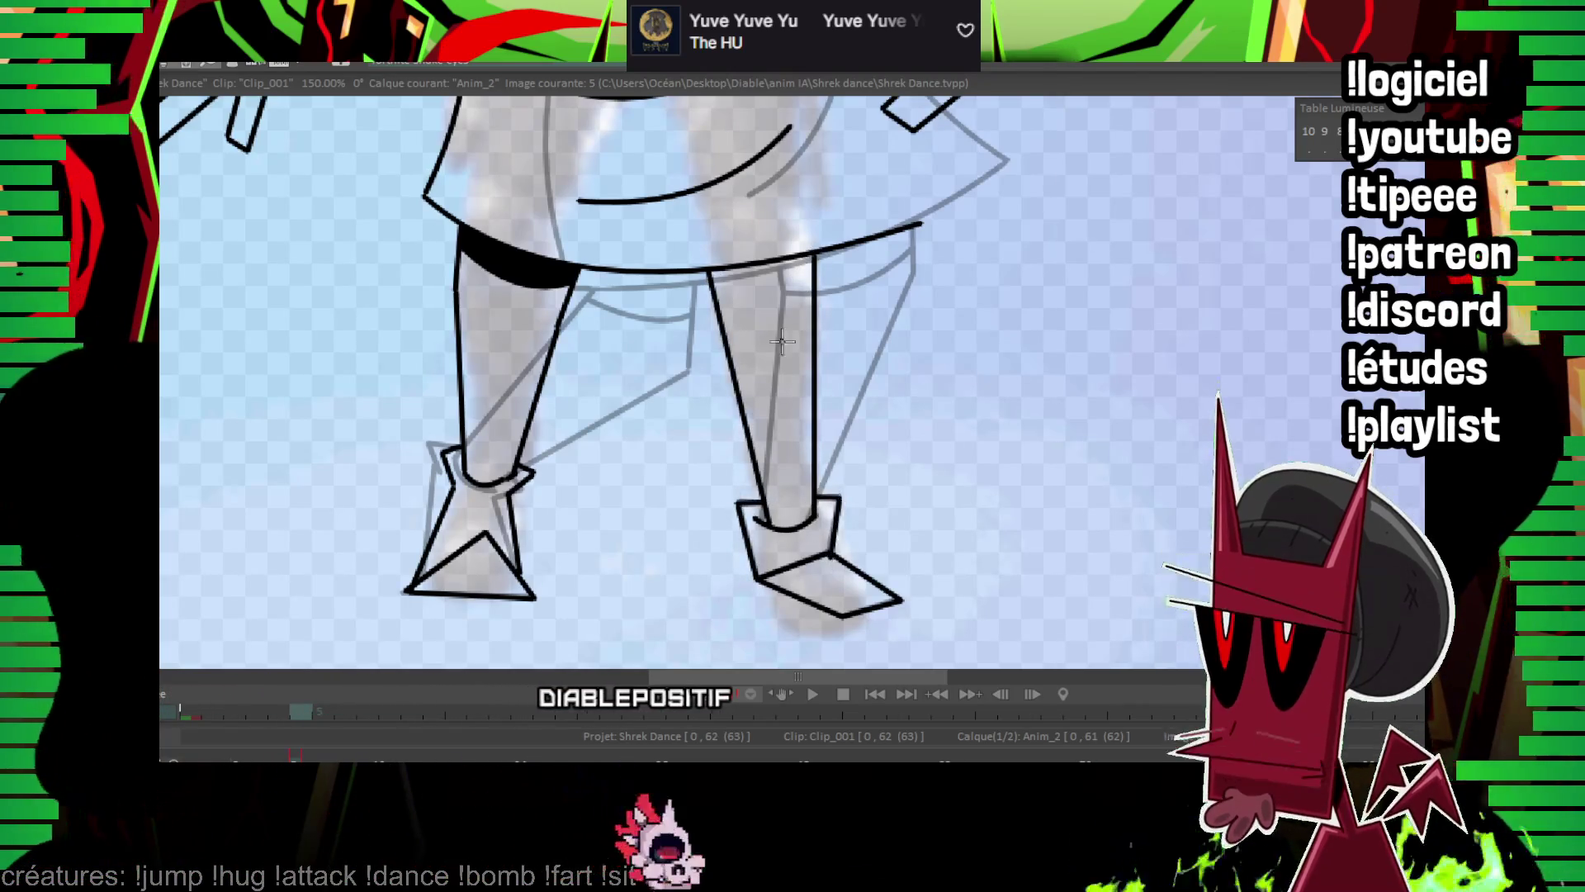
{"action": "left_click_drag", "start_coordinate": [712, 295], "coordinate": [809, 289]}
Add a curved line along the upper right leg and zoom out to check the full figure.
{"action": "scroll", "coordinate": [764, 256], "scroll_direction": "up", "scroll_amount": 3}
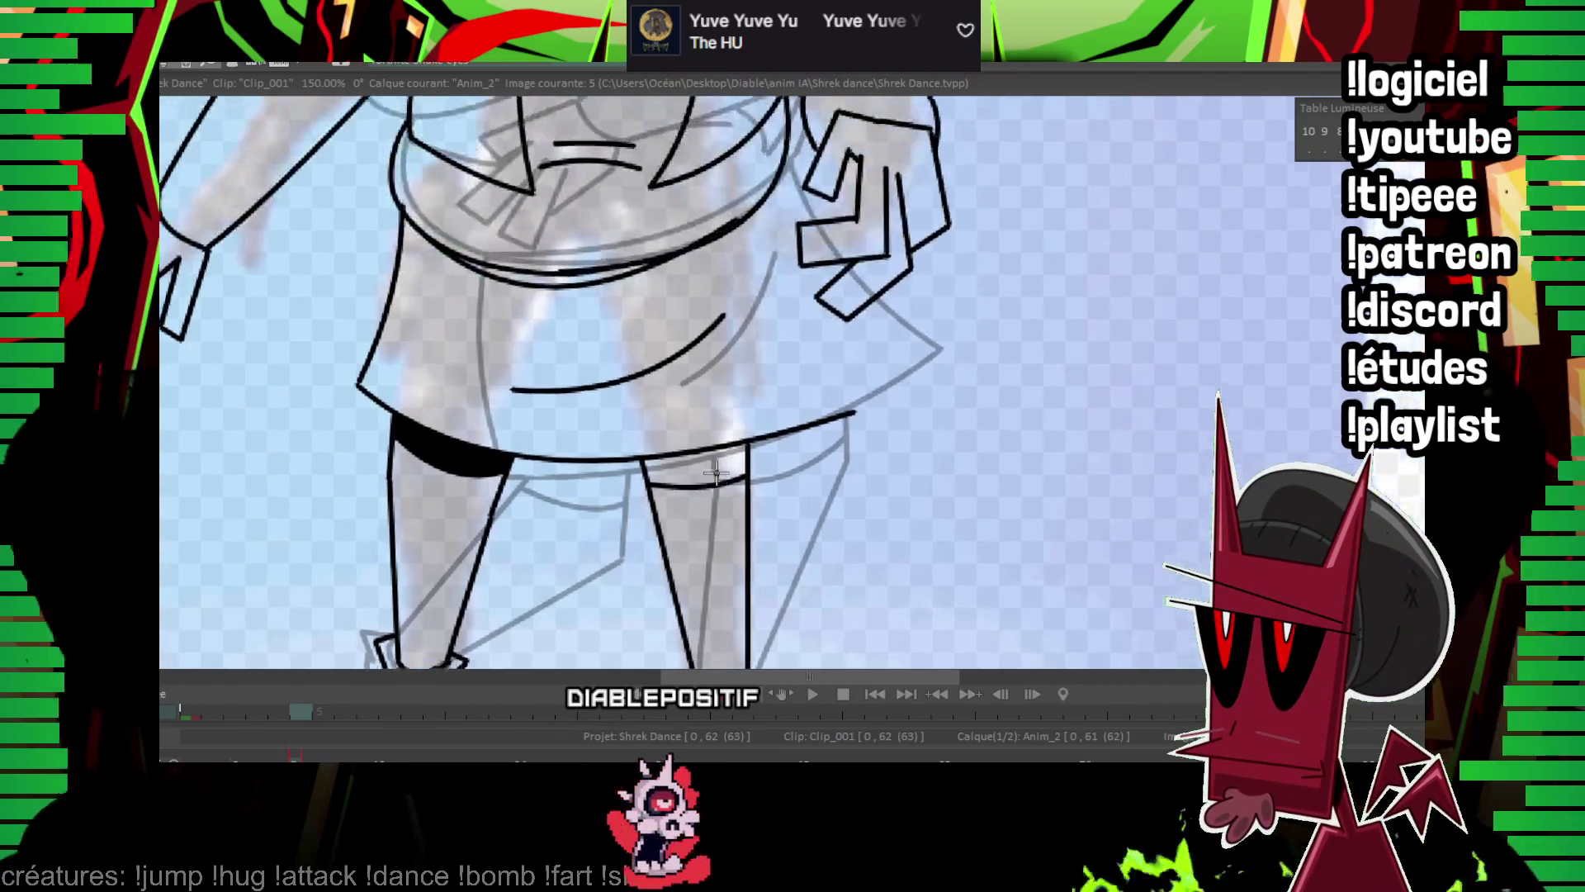
{"action": "left_click_drag", "start_coordinate": [756, 429], "coordinate": [754, 447]}
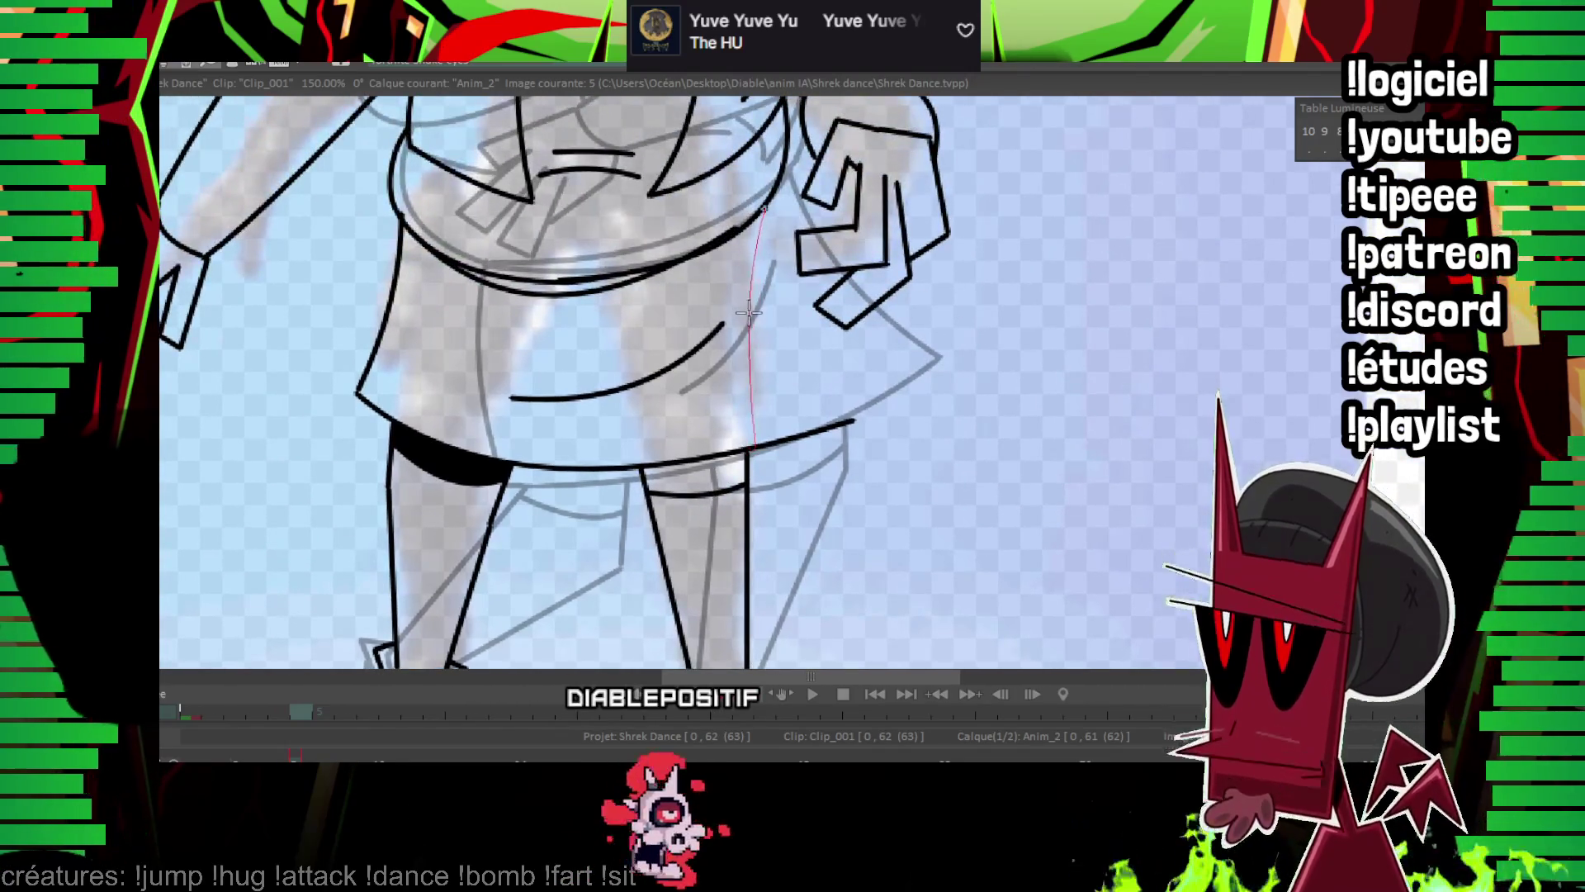
{"action": "scroll", "coordinate": [809, 259], "scroll_direction": "up", "scroll_amount": 3}
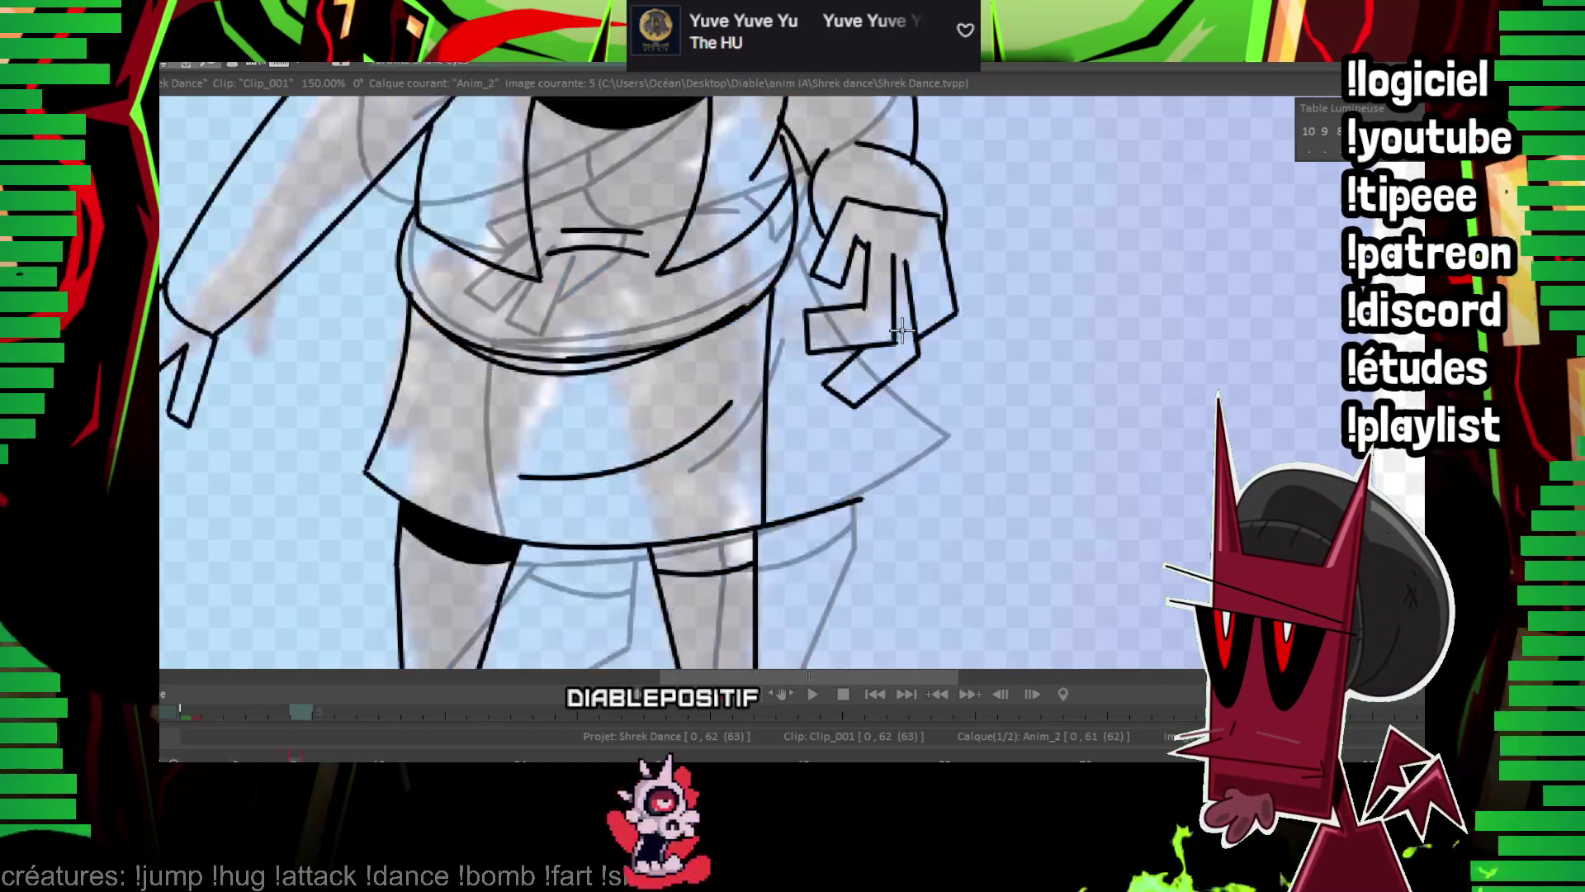
{"action": "scroll", "coordinate": [768, 536], "scroll_direction": "down", "scroll_amount": 2}
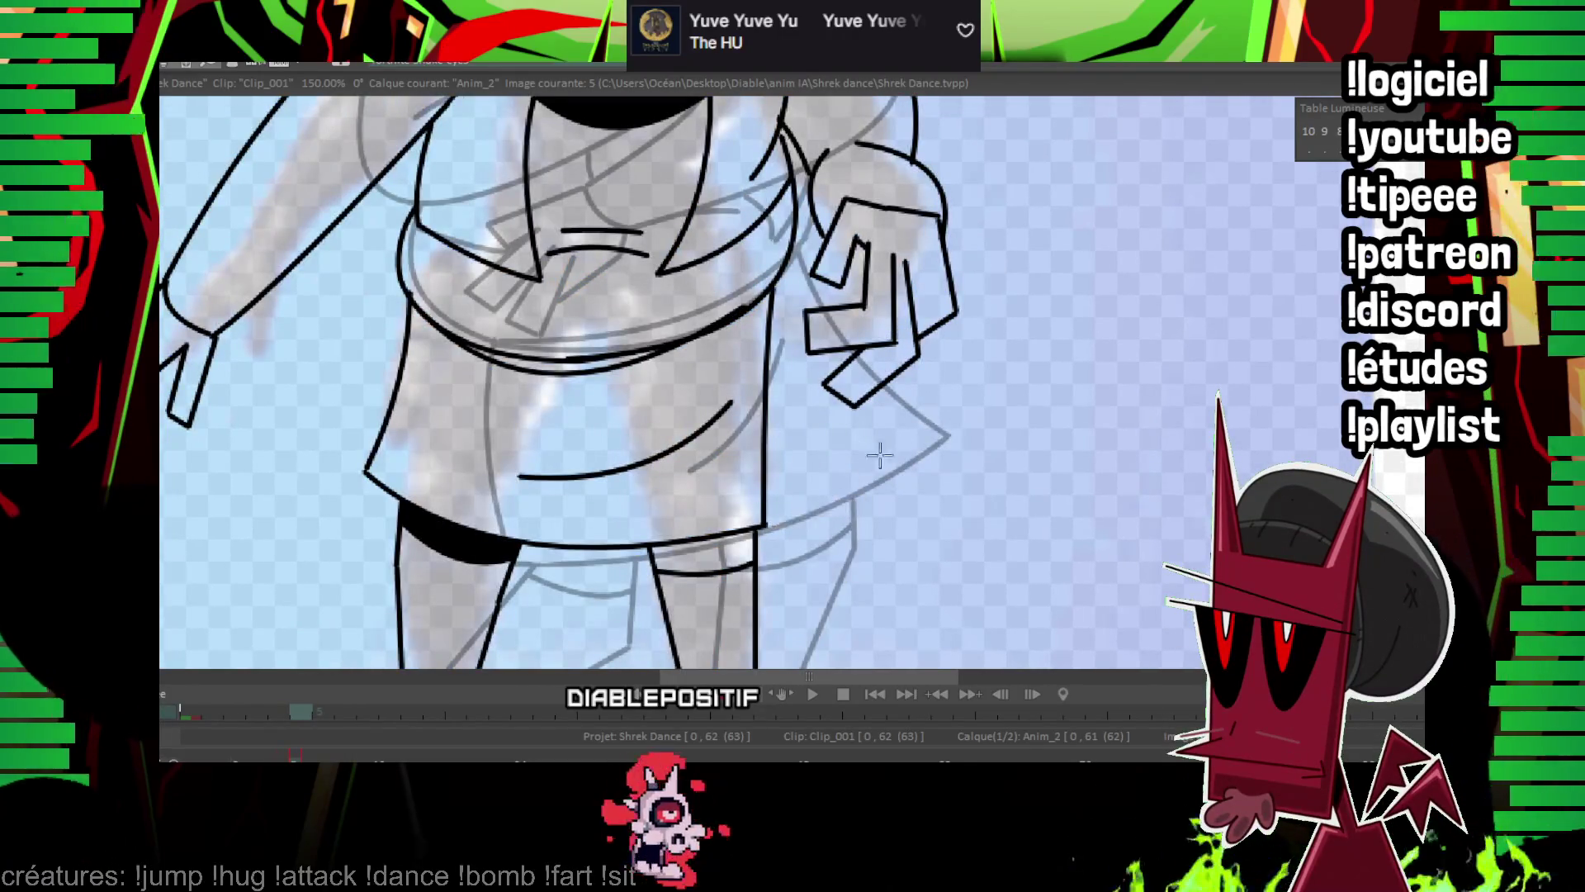
{"action": "scroll", "coordinate": [792, 355], "scroll_direction": "down", "scroll_amount": 4}
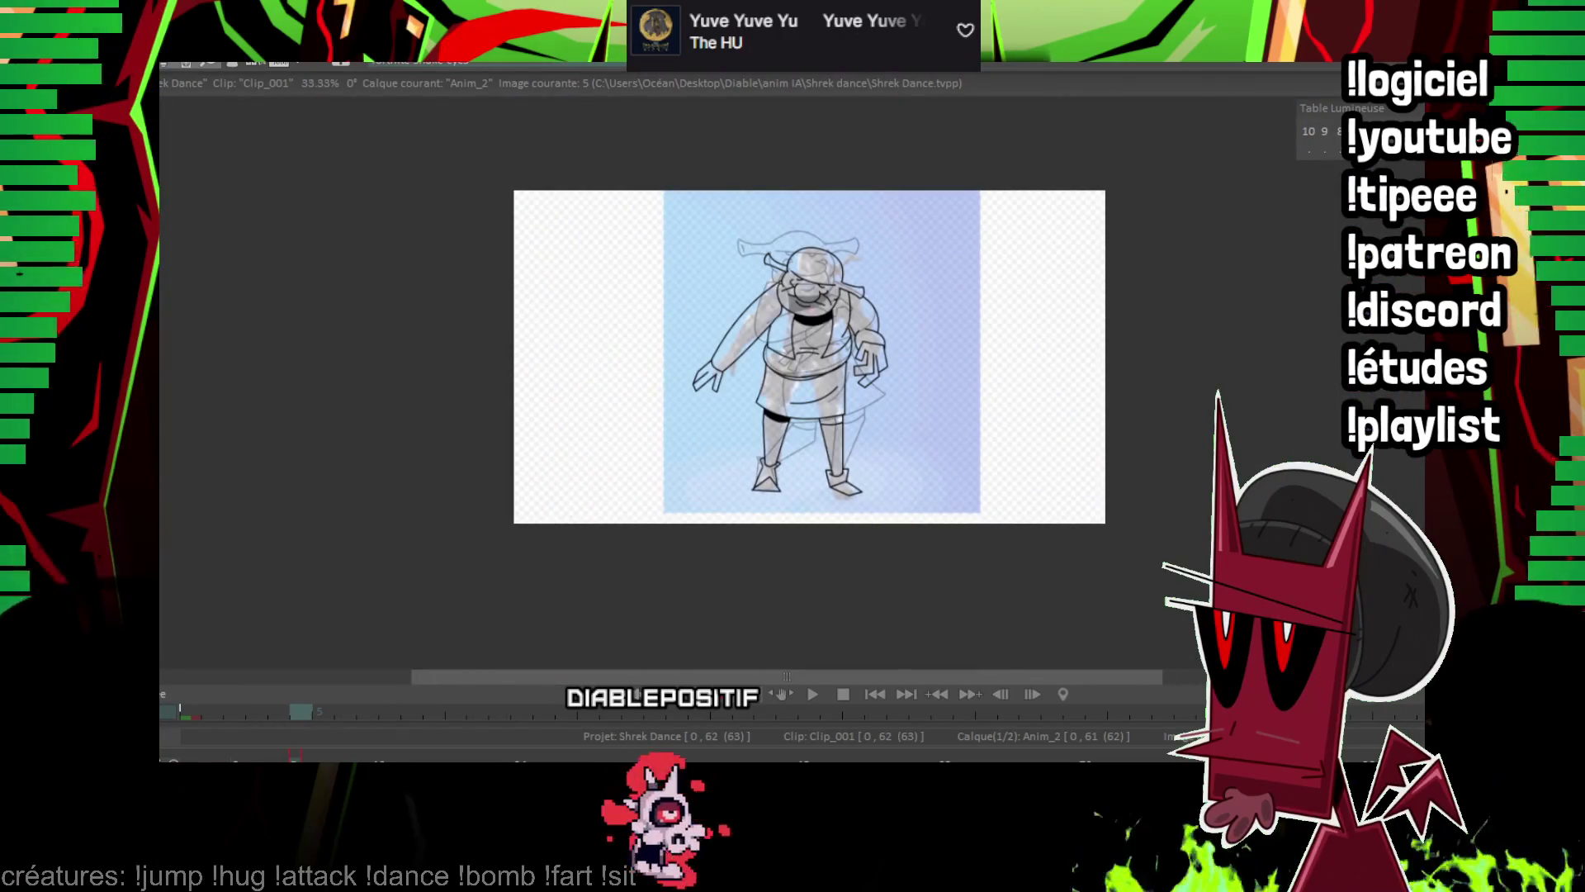
Frame the head area and lasso-select the inked head on frame 5.
{"action": "key", "text": "Right"}
{"action": "scroll", "coordinate": [994, 524], "scroll_direction": "up", "scroll_amount": 5}
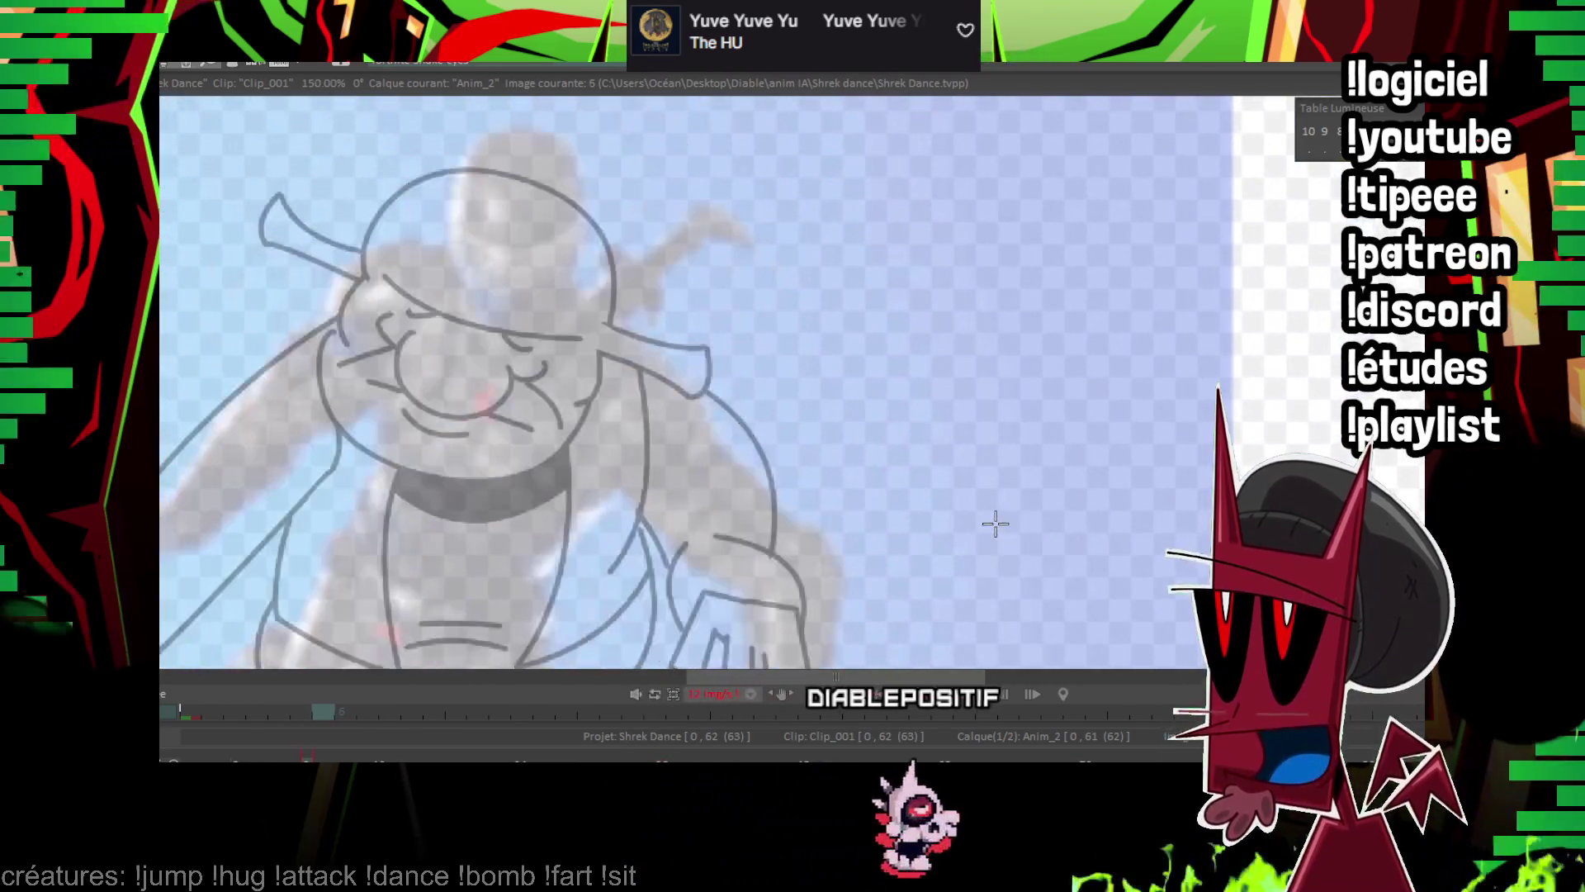
{"action": "mouse_move", "coordinate": [995, 523]}
{"action": "left_mouse_down"}
{"action": "mouse_move", "coordinate": [807, 353]}
{"action": "mouse_move", "coordinate": [619, 354]}
{"action": "left_mouse_up"}
{"action": "key", "text": "Left"}
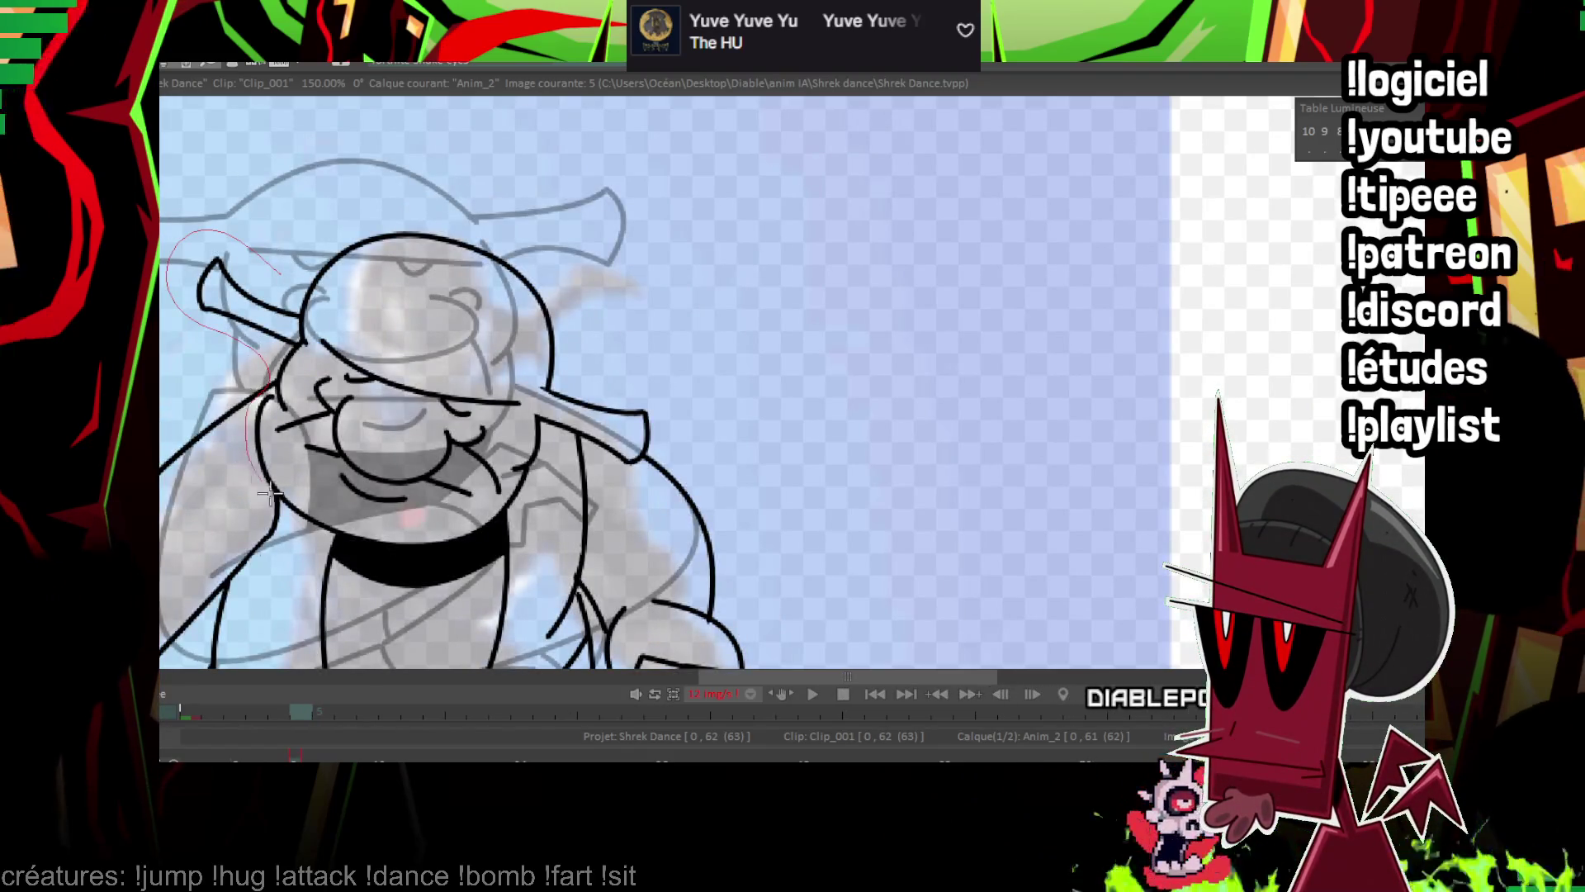
{"action": "mouse_move", "coordinate": [501, 532]}
{"action": "left_mouse_down"}
{"action": "mouse_move", "coordinate": [630, 322]}
{"action": "mouse_move", "coordinate": [281, 273]}
{"action": "left_mouse_up"}
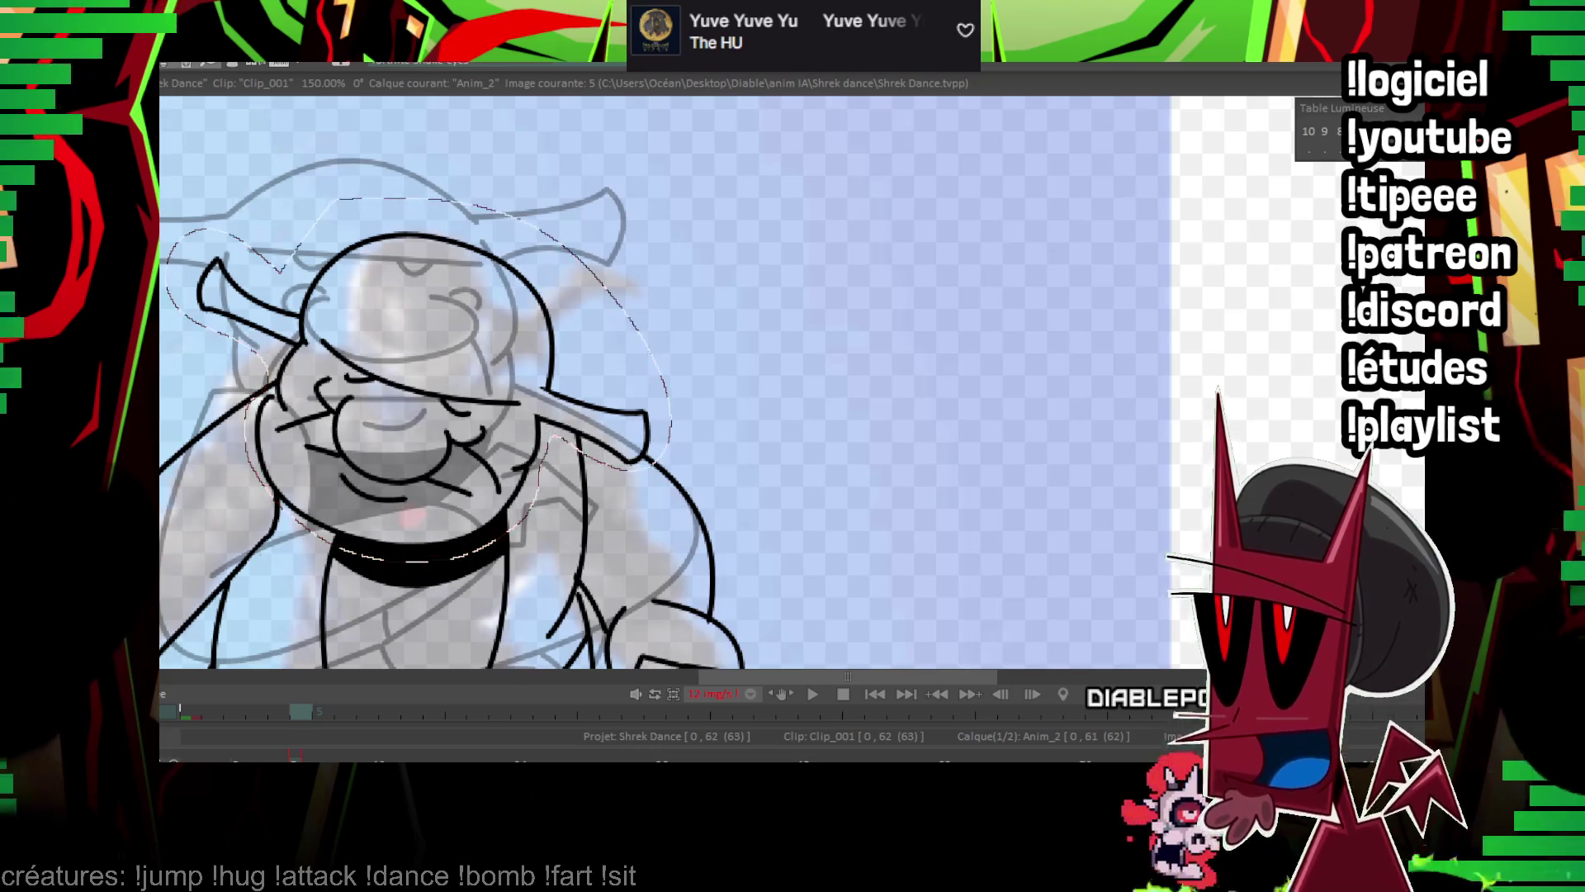
Carry the head to frame 6, move and tilt it to the new pose, and check the motion.
{"action": "key", "text": "Right"}
{"action": "left_click_drag", "start_coordinate": [495, 313], "coordinate": [462, 320]}
{"action": "key", "text": "Left"}
{"action": "key", "text": "Right"}
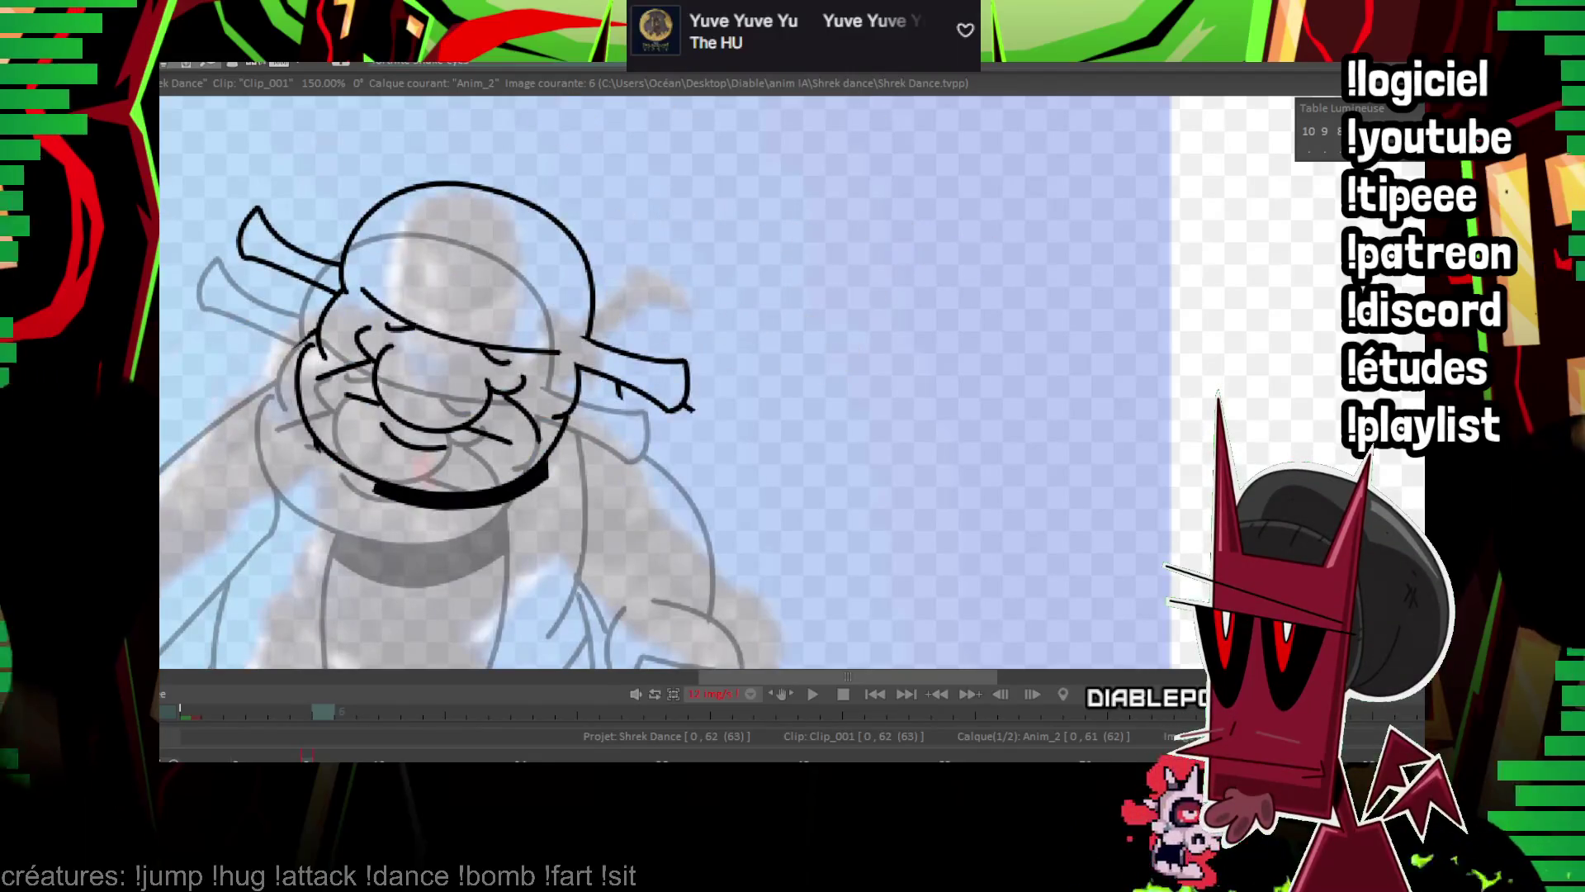
{"action": "left_click_drag", "start_coordinate": [743, 406], "coordinate": [809, 423]}
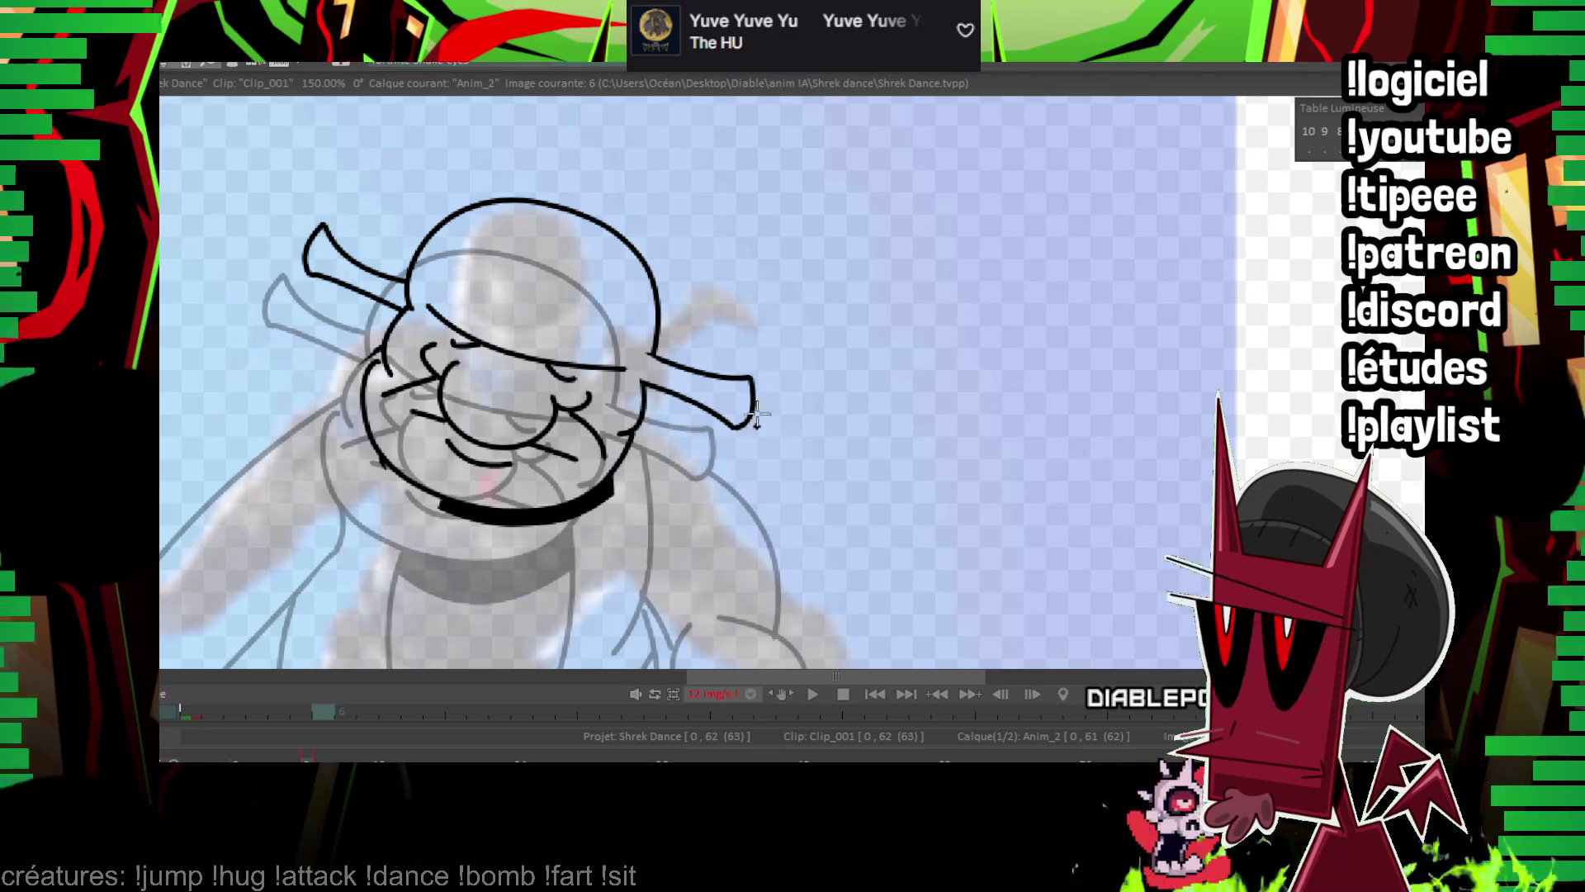
{"action": "left_click_drag", "start_coordinate": [765, 426], "coordinate": [880, 254]}
{"action": "scroll", "coordinate": [868, 364], "scroll_direction": "down", "scroll_amount": 5}
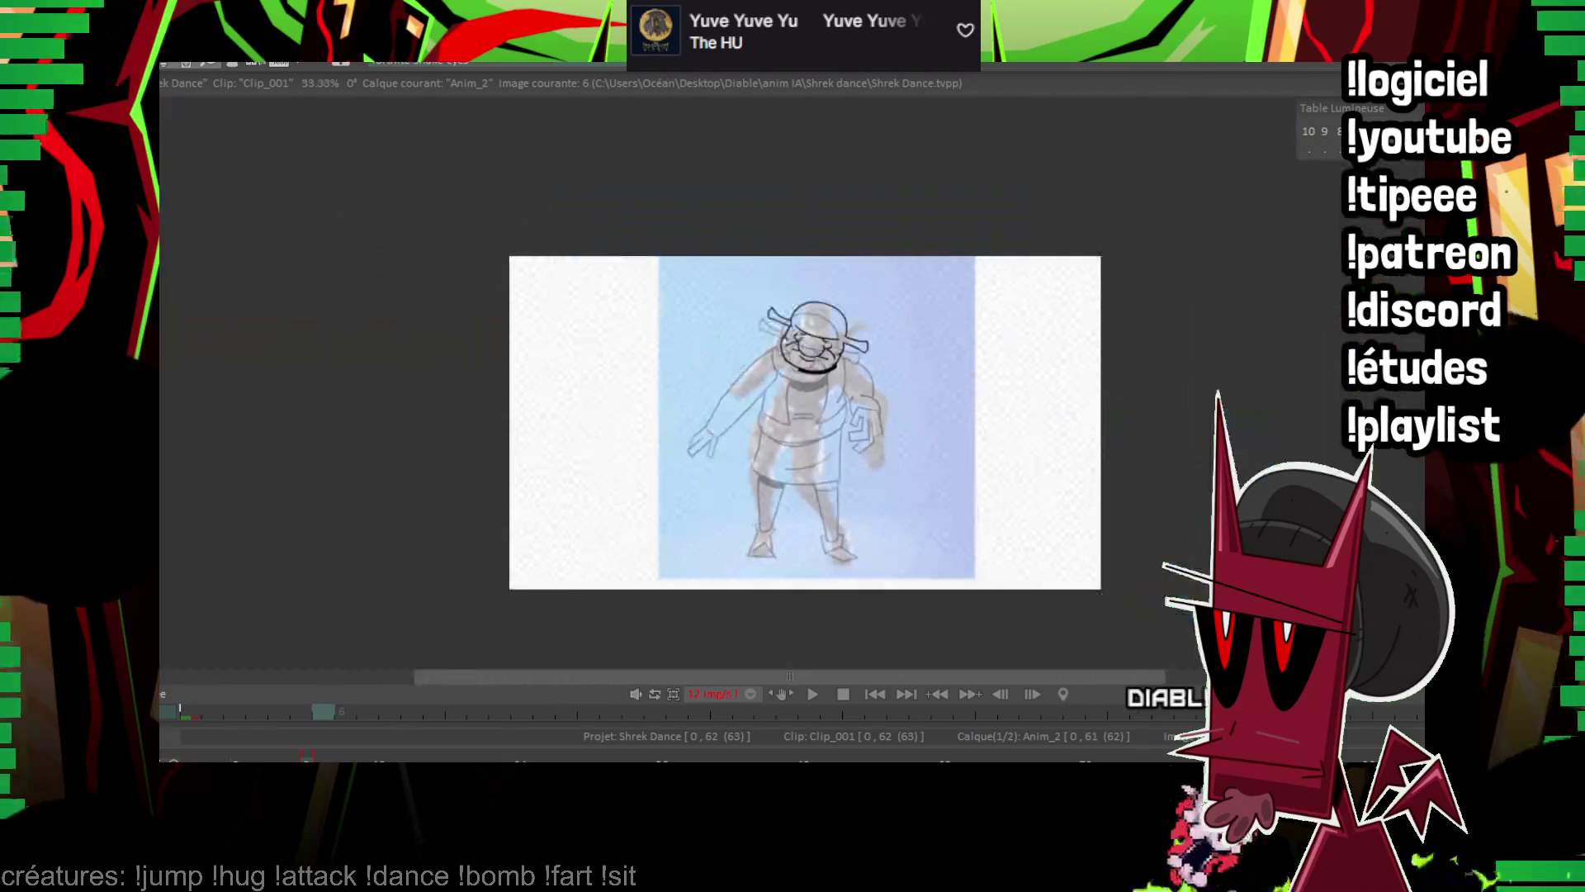
Play the Shrek Dance animation to review it, replay the middle frames, and stop on frame 3.
{"action": "key", "text": "Return"}
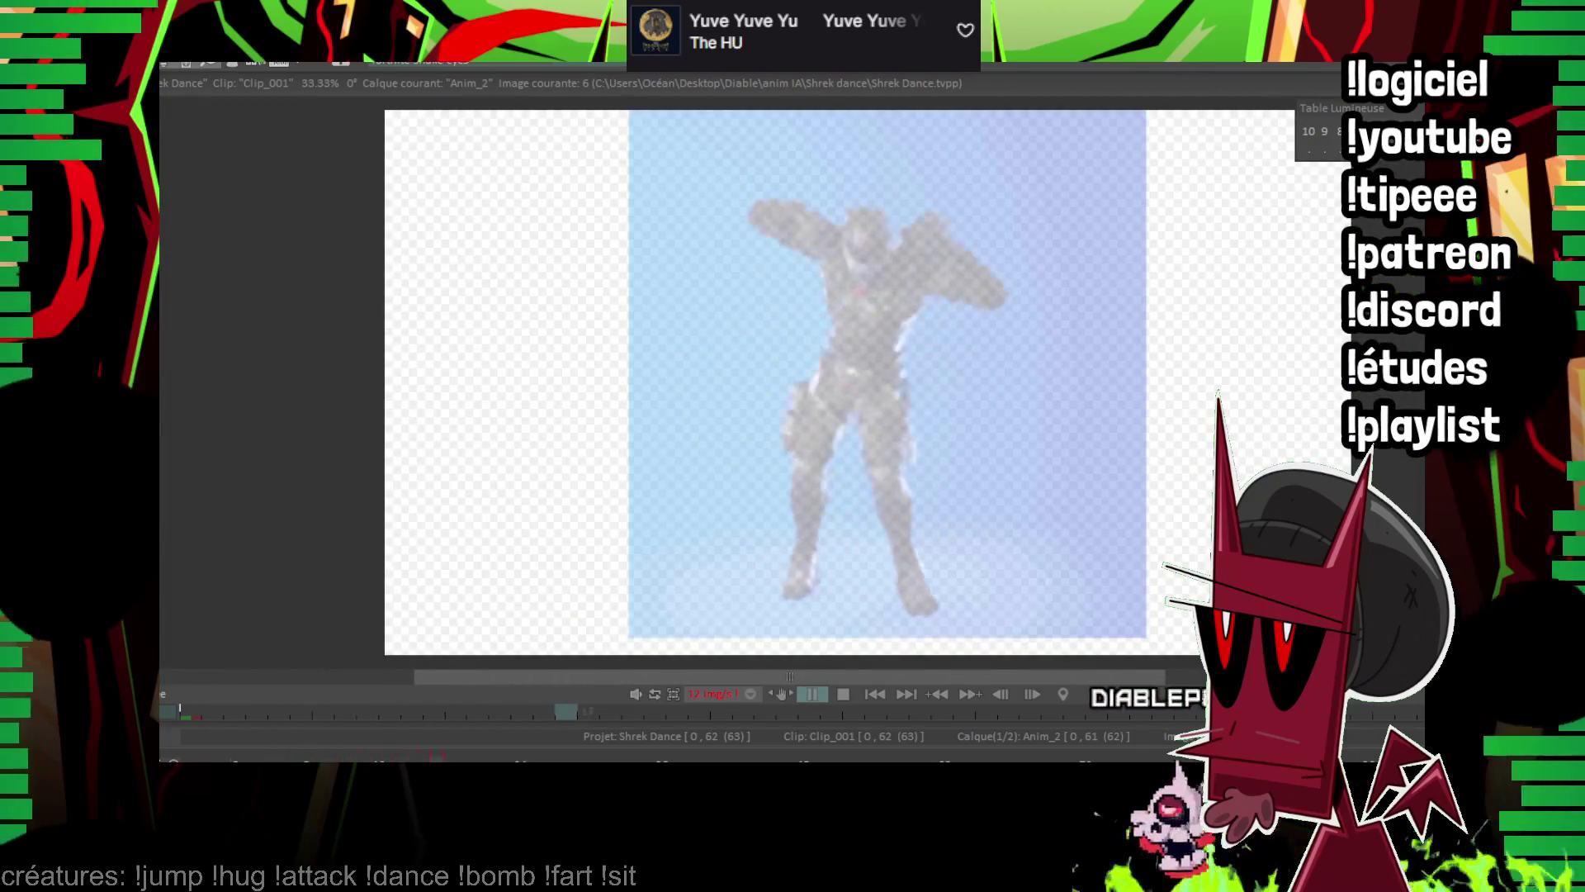
{"action": "key", "text": "Return"}
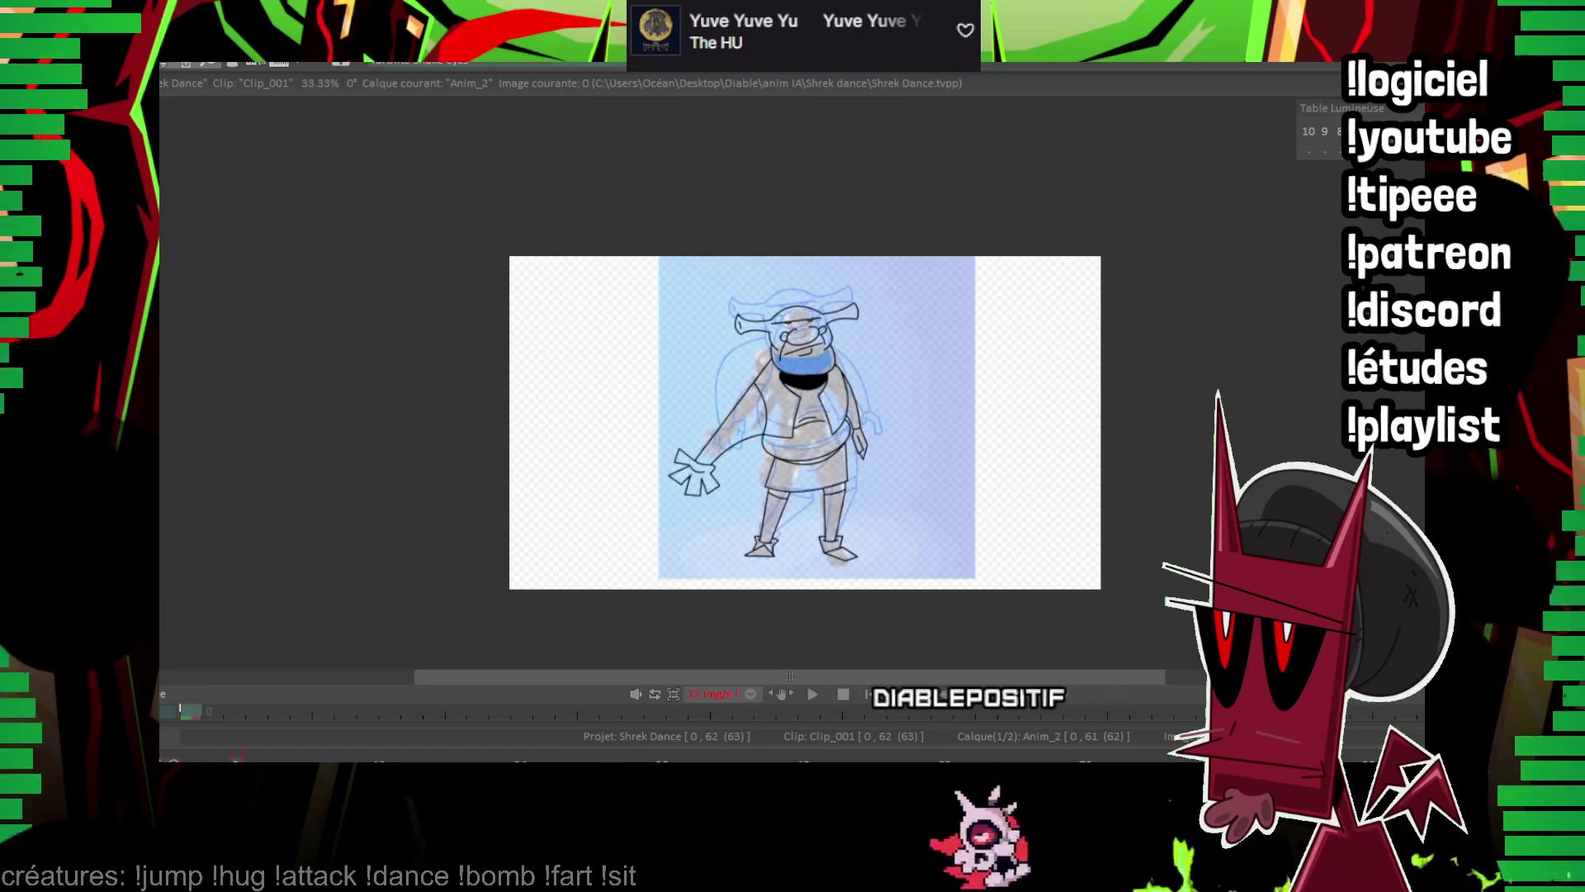
{"action": "key", "text": "Return"}
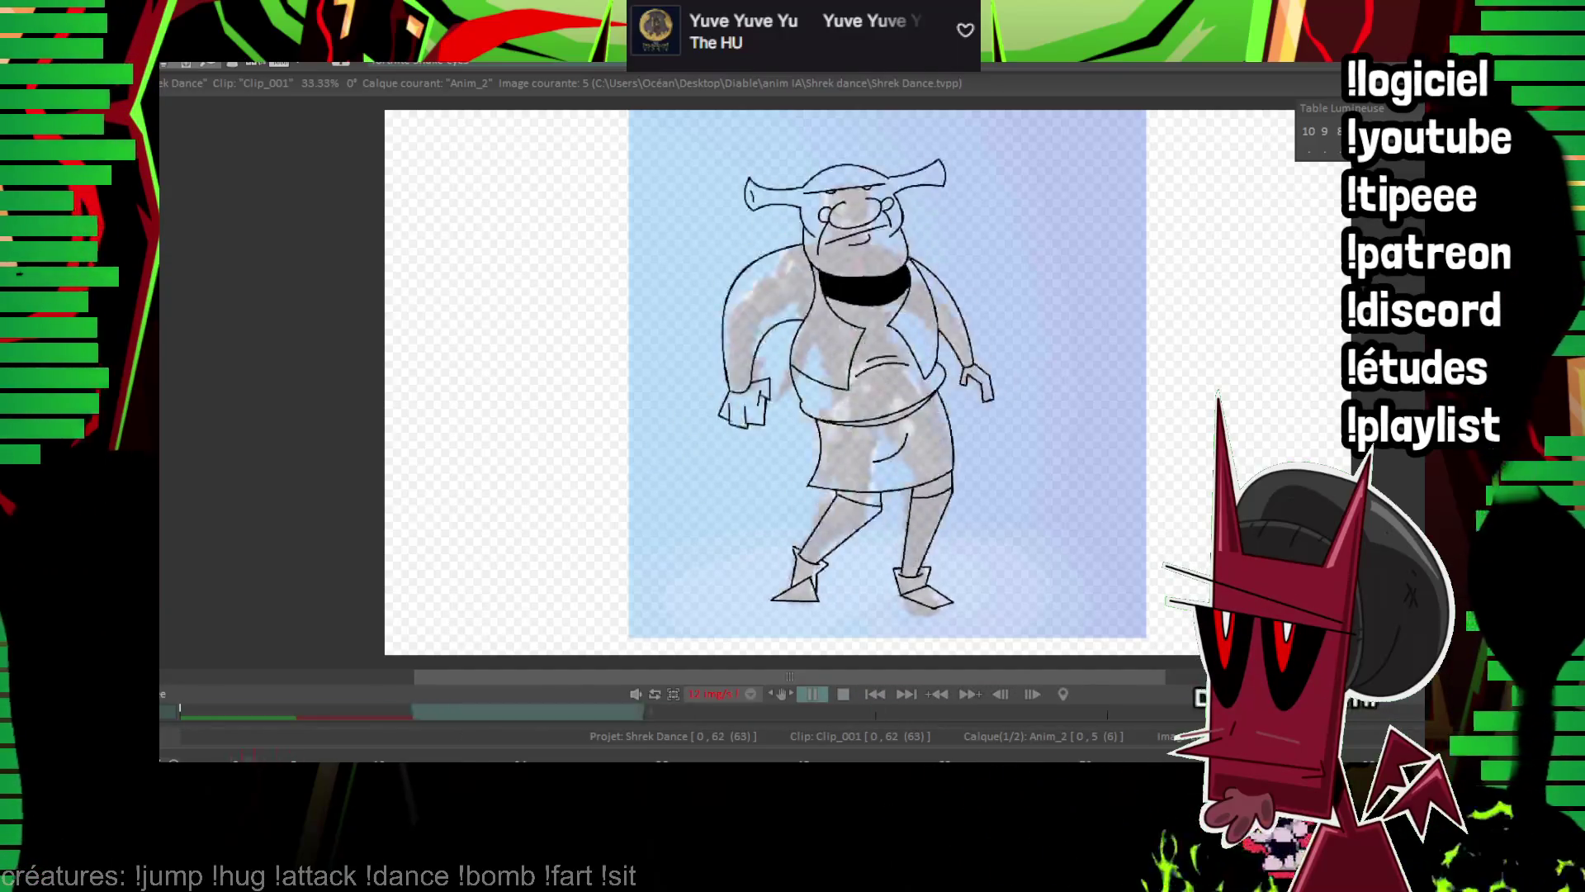
{"action": "key", "text": "Escape"}
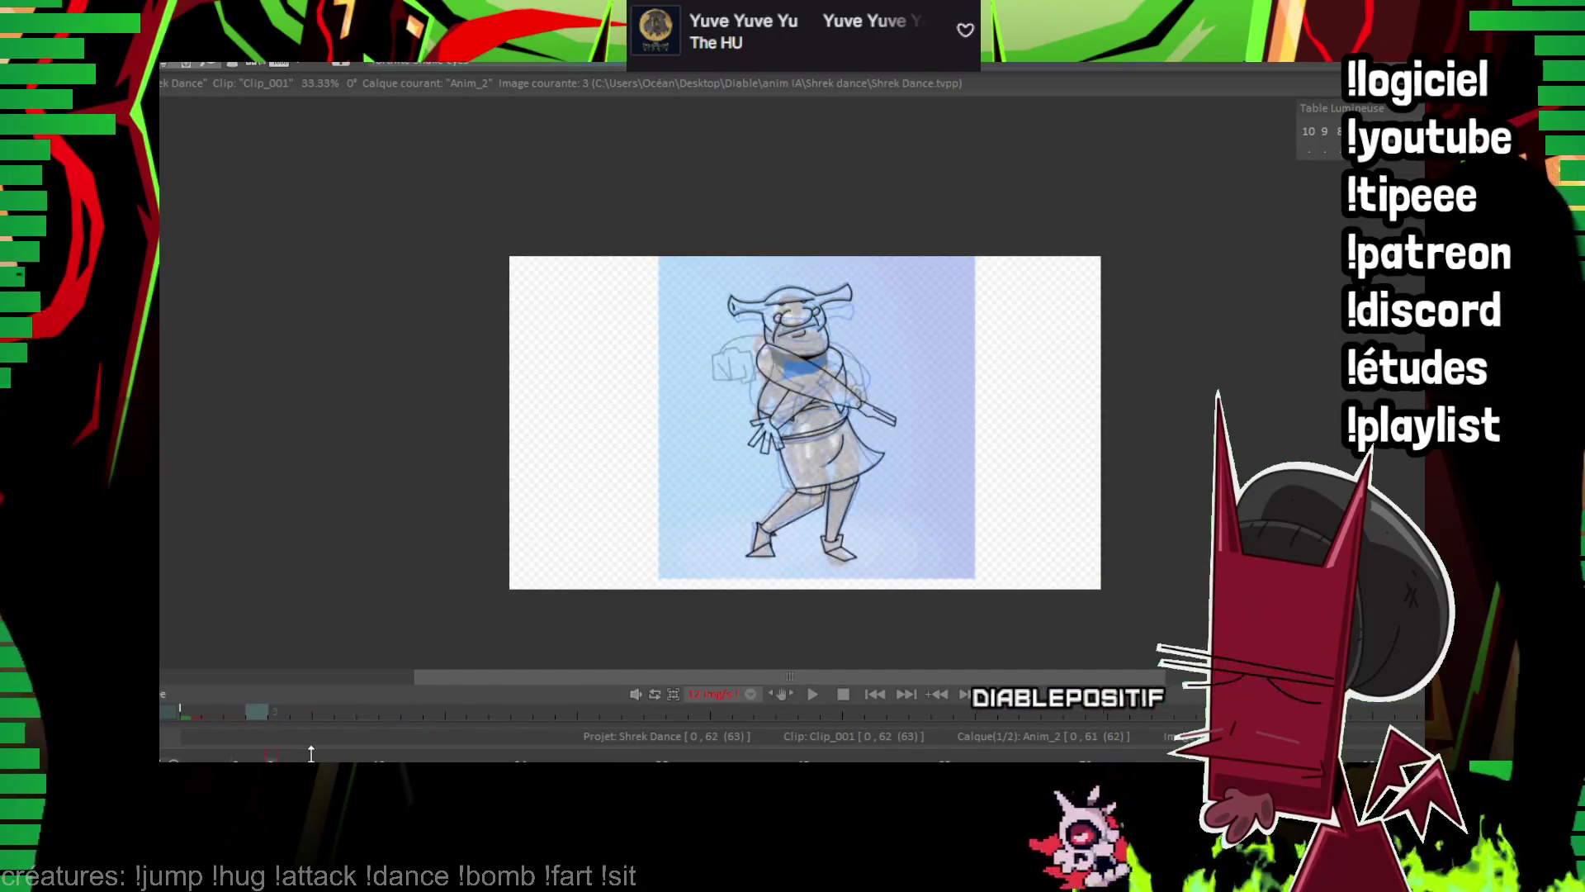
{"action": "key", "text": "Return"}
{"action": "key", "text": "Escape"}
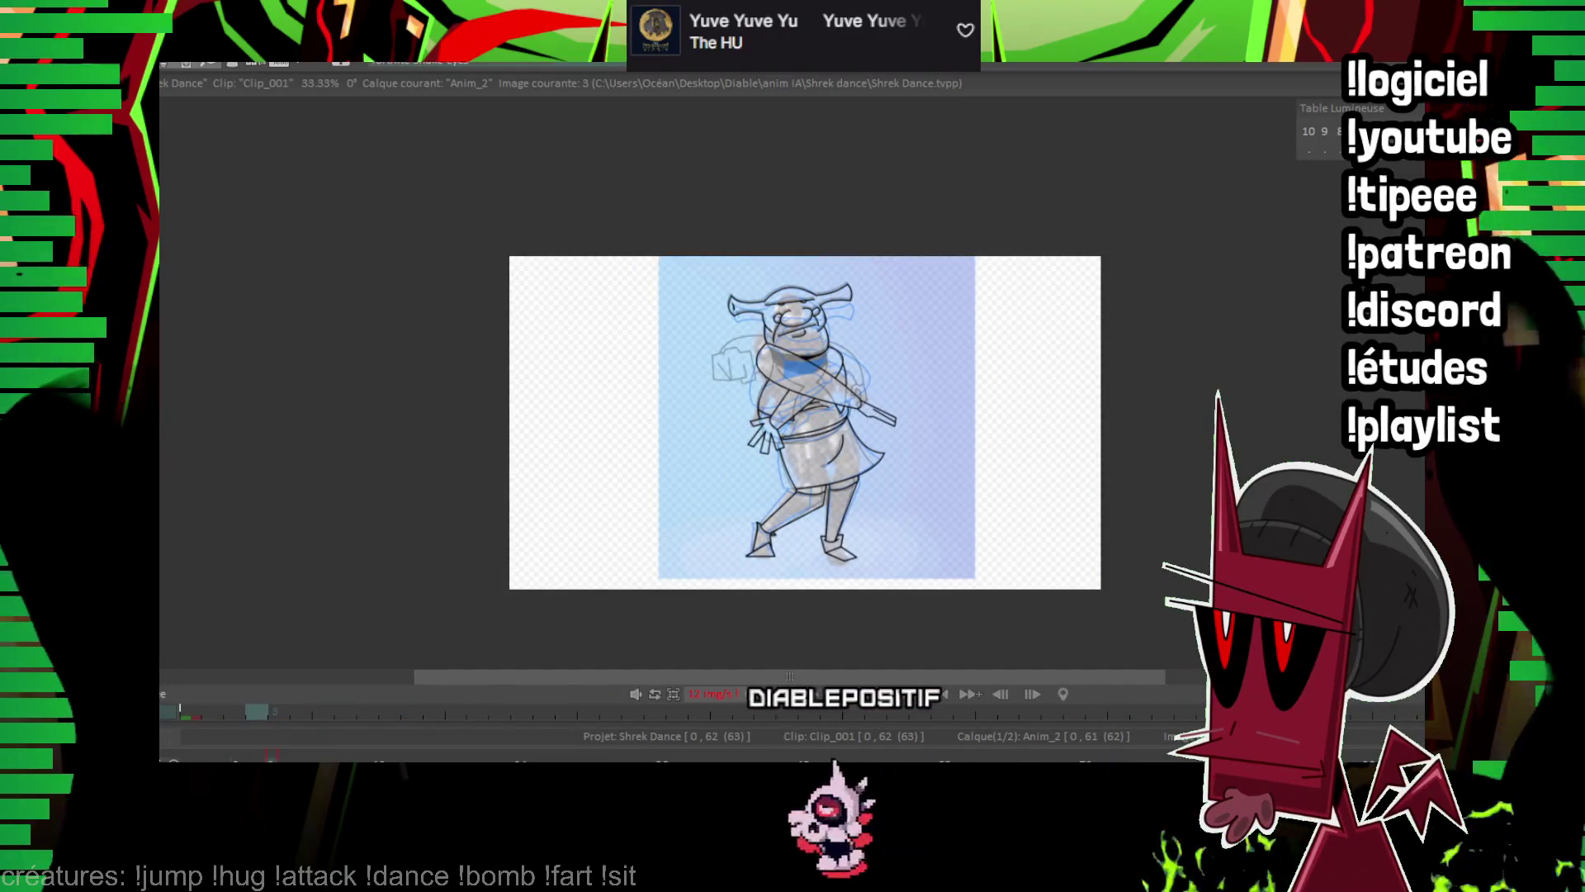
{"action": "scroll", "coordinate": [734, 426], "scroll_direction": "up", "scroll_amount": 5}
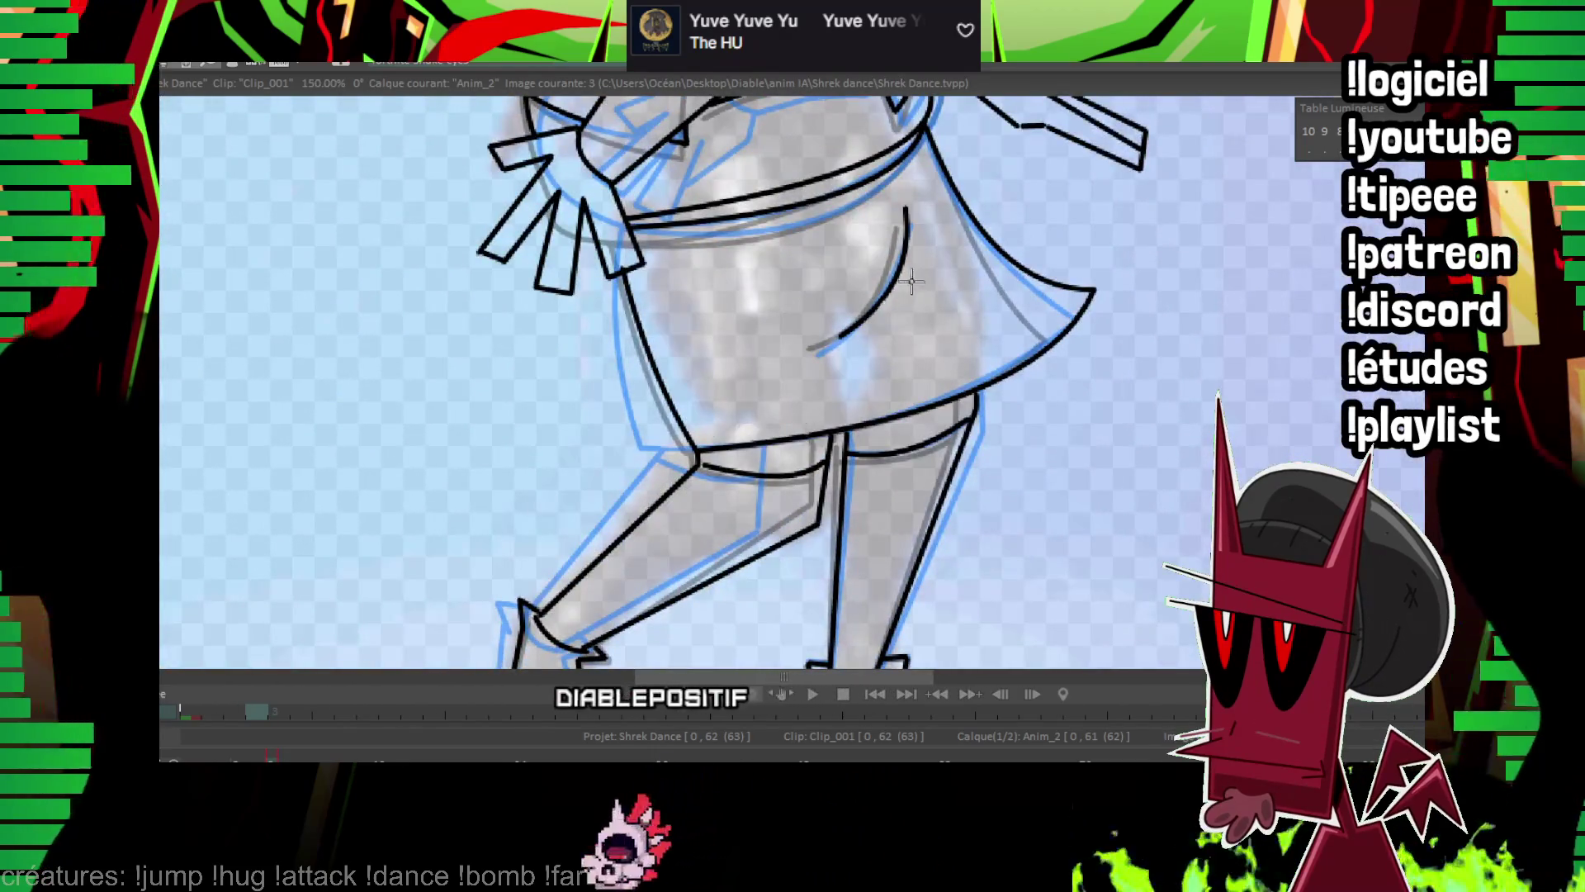
Draw a thick black left-leg contour from boot to knee on frame 3, then zoom out.
{"action": "scroll", "coordinate": [911, 281], "scroll_direction": "down", "scroll_amount": 3}
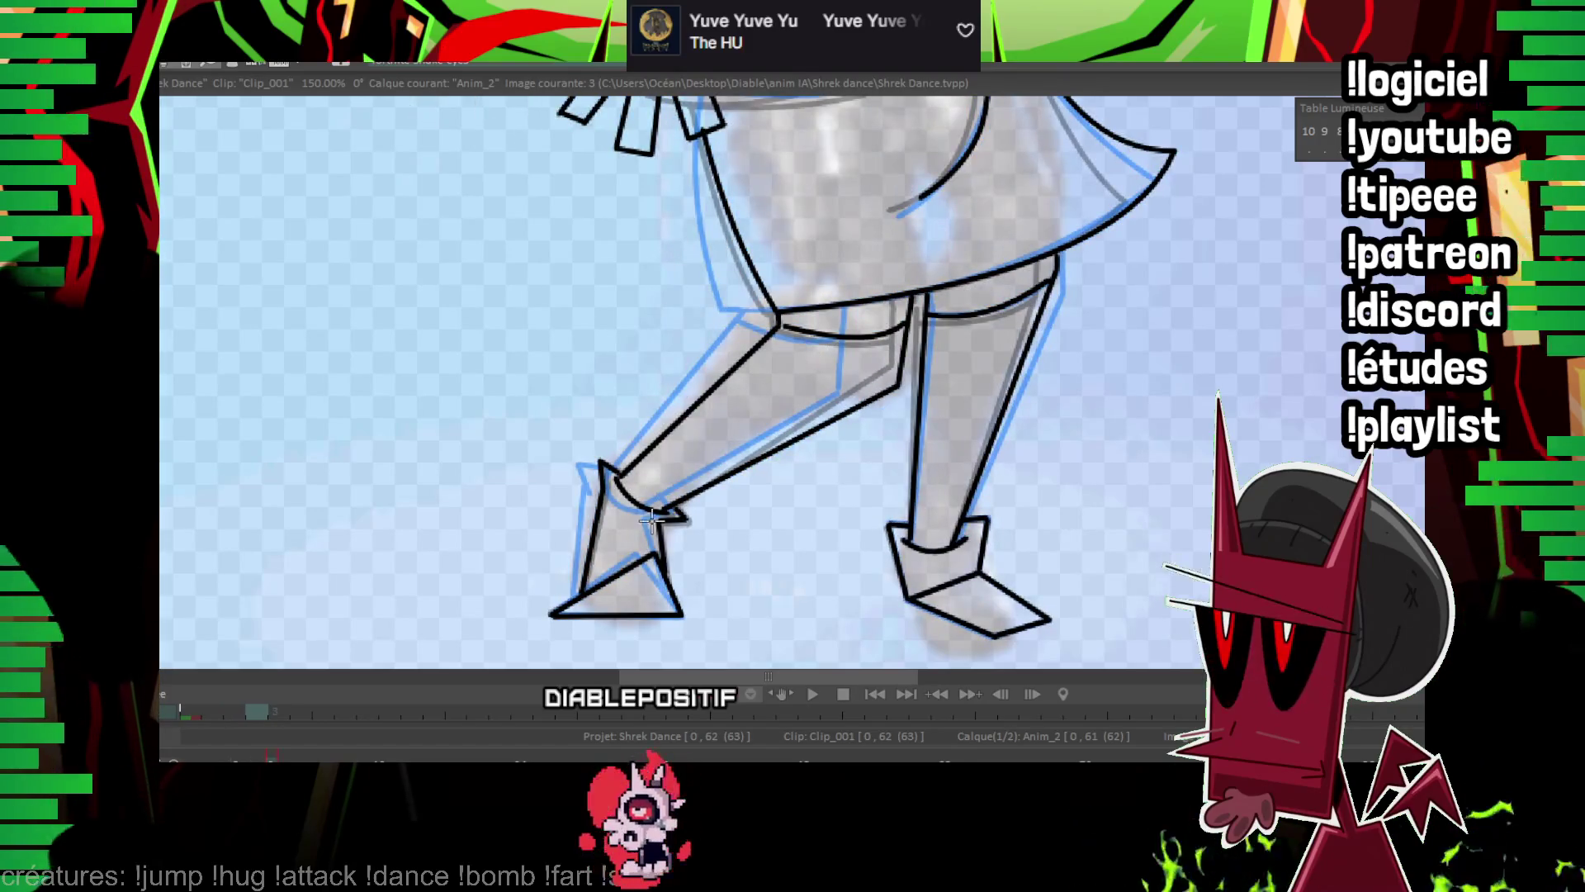
{"action": "left_click_drag", "start_coordinate": [655, 504], "coordinate": [900, 369]}
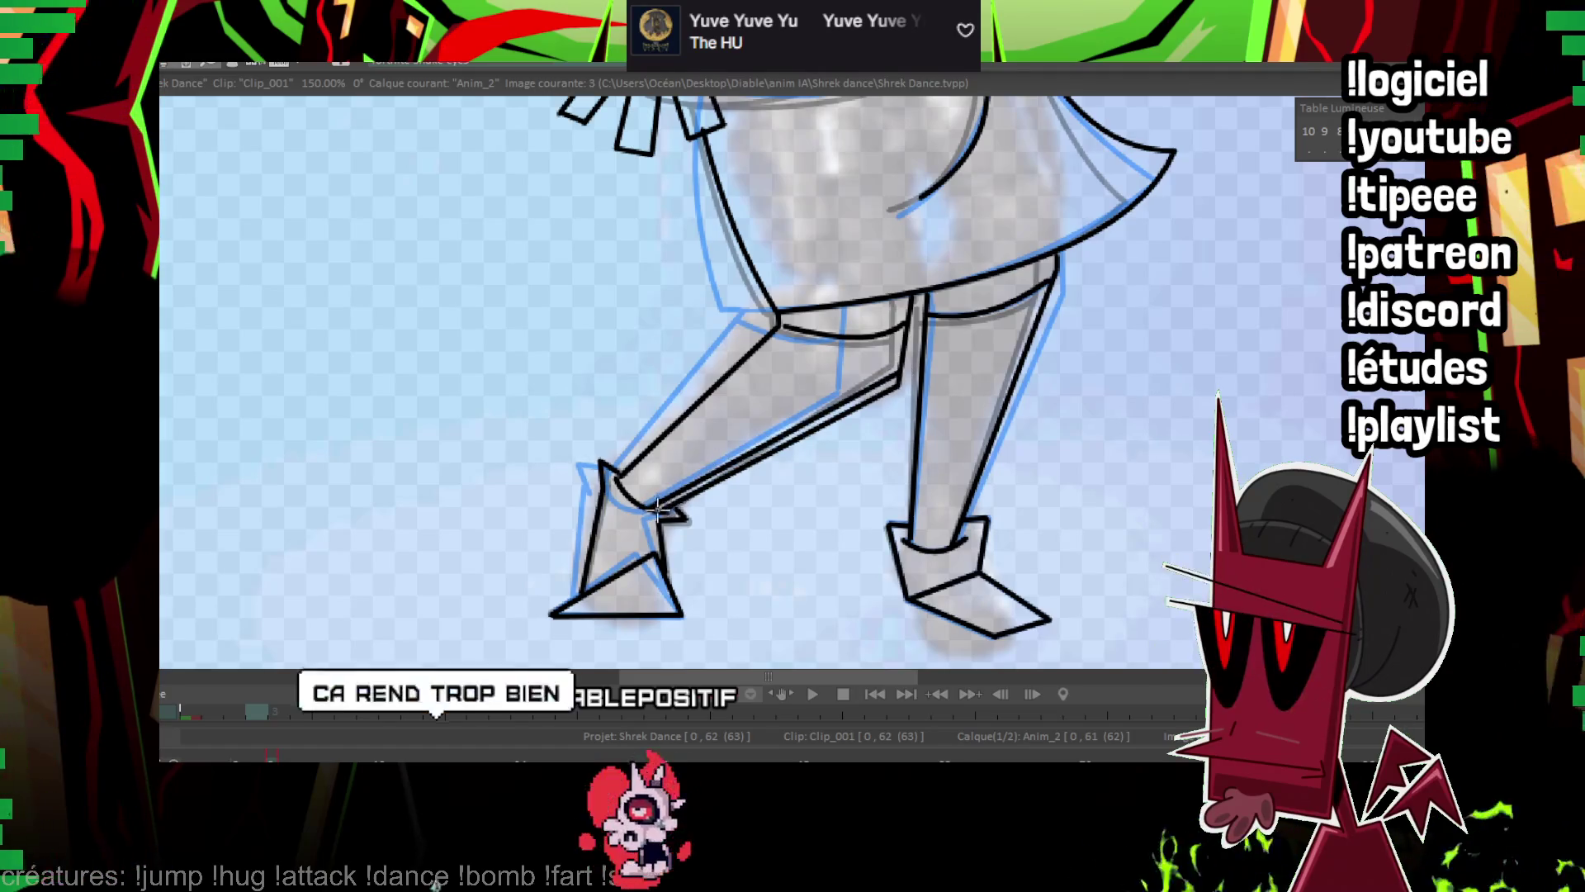
{"action": "left_click_drag", "start_coordinate": [904, 375], "coordinate": [585, 533]}
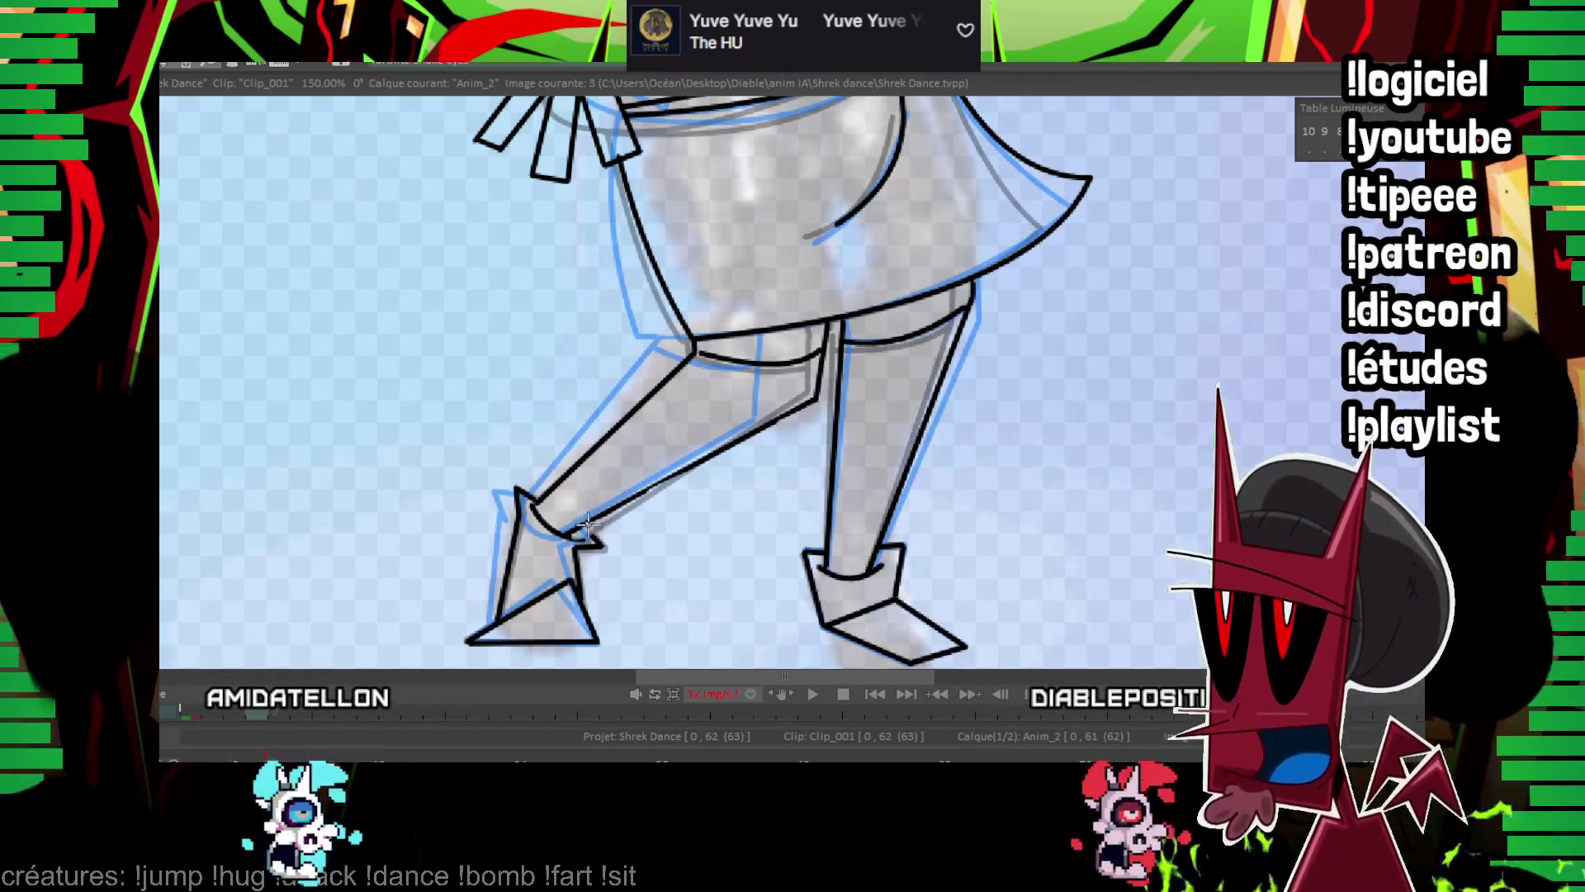
{"action": "scroll", "coordinate": [871, 442], "scroll_direction": "down", "scroll_amount": 5}
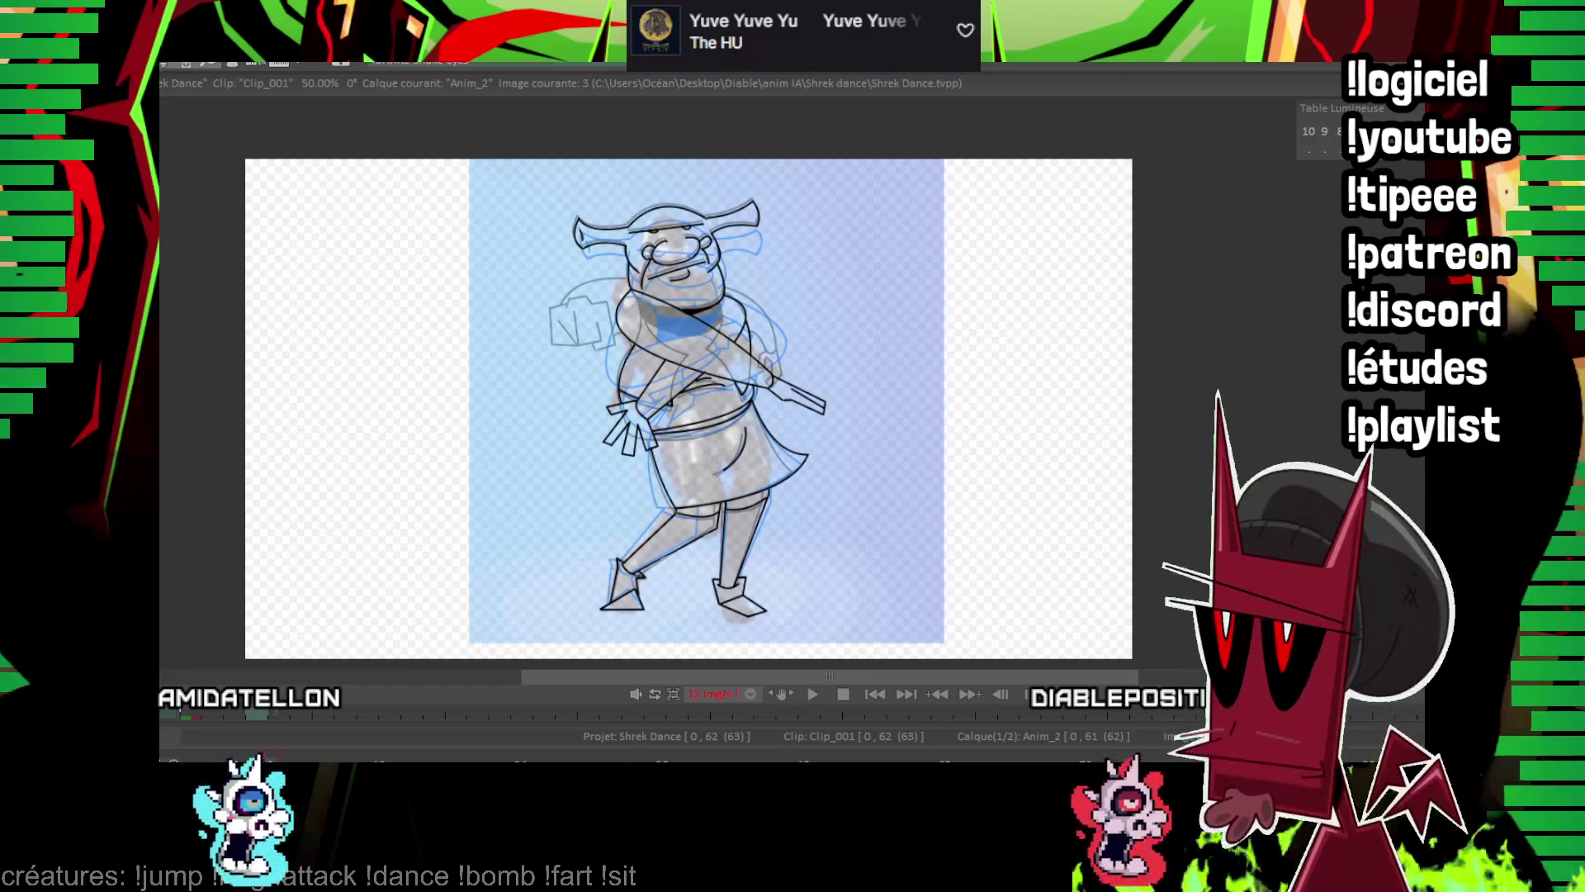
Lasso-select the left foot drawing and step forward two images.
{"action": "scroll", "coordinate": [565, 307], "scroll_direction": "up", "scroll_amount": 5}
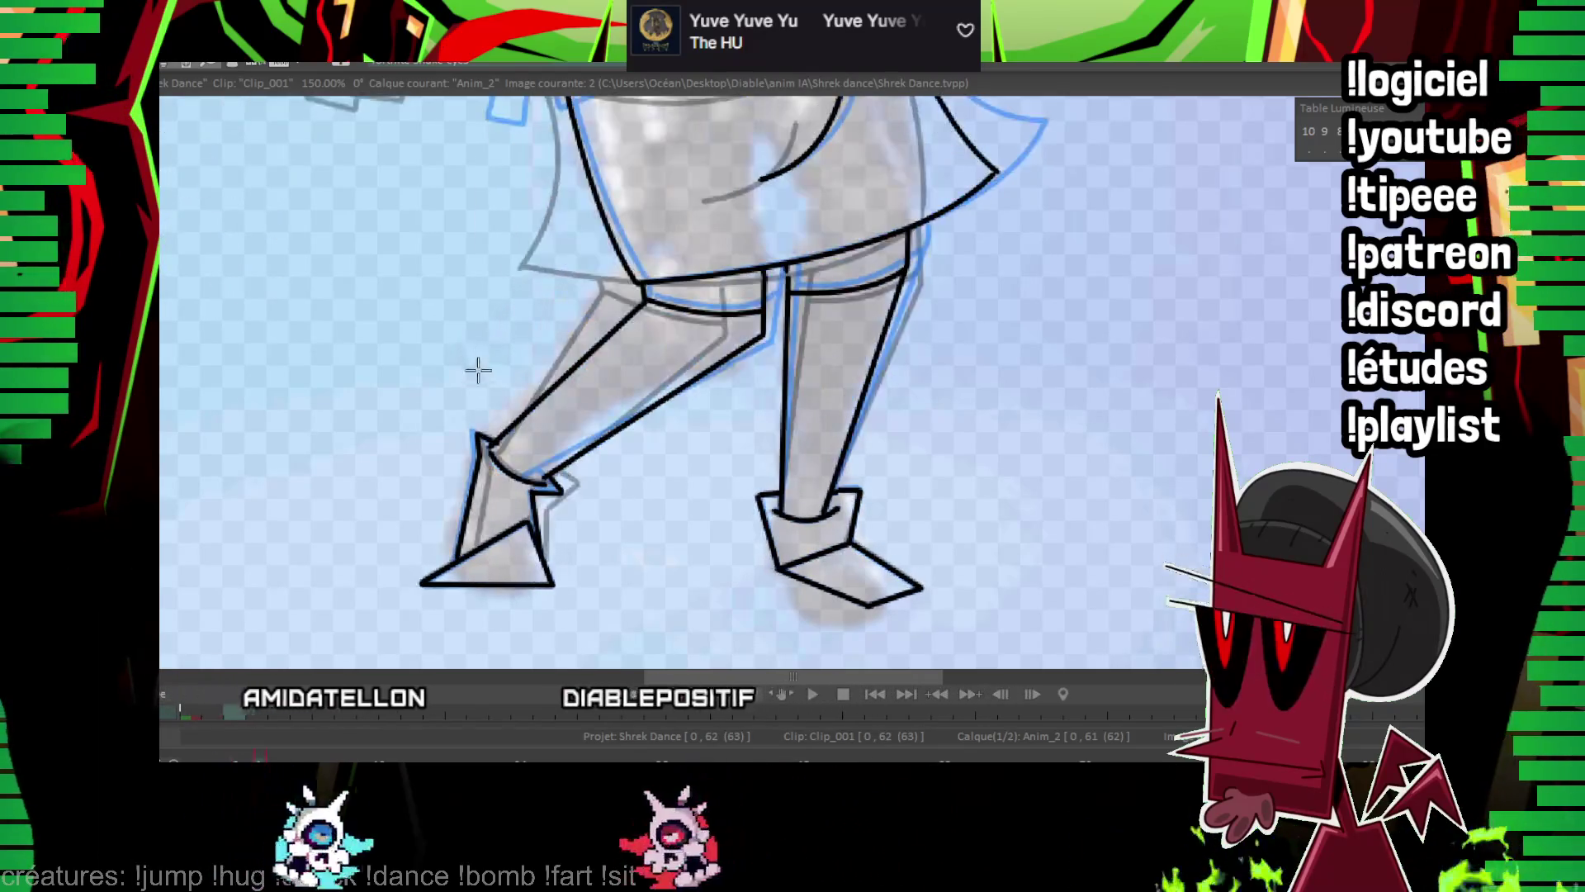
{"action": "left_click_drag", "start_coordinate": [475, 411], "coordinate": [513, 423]}
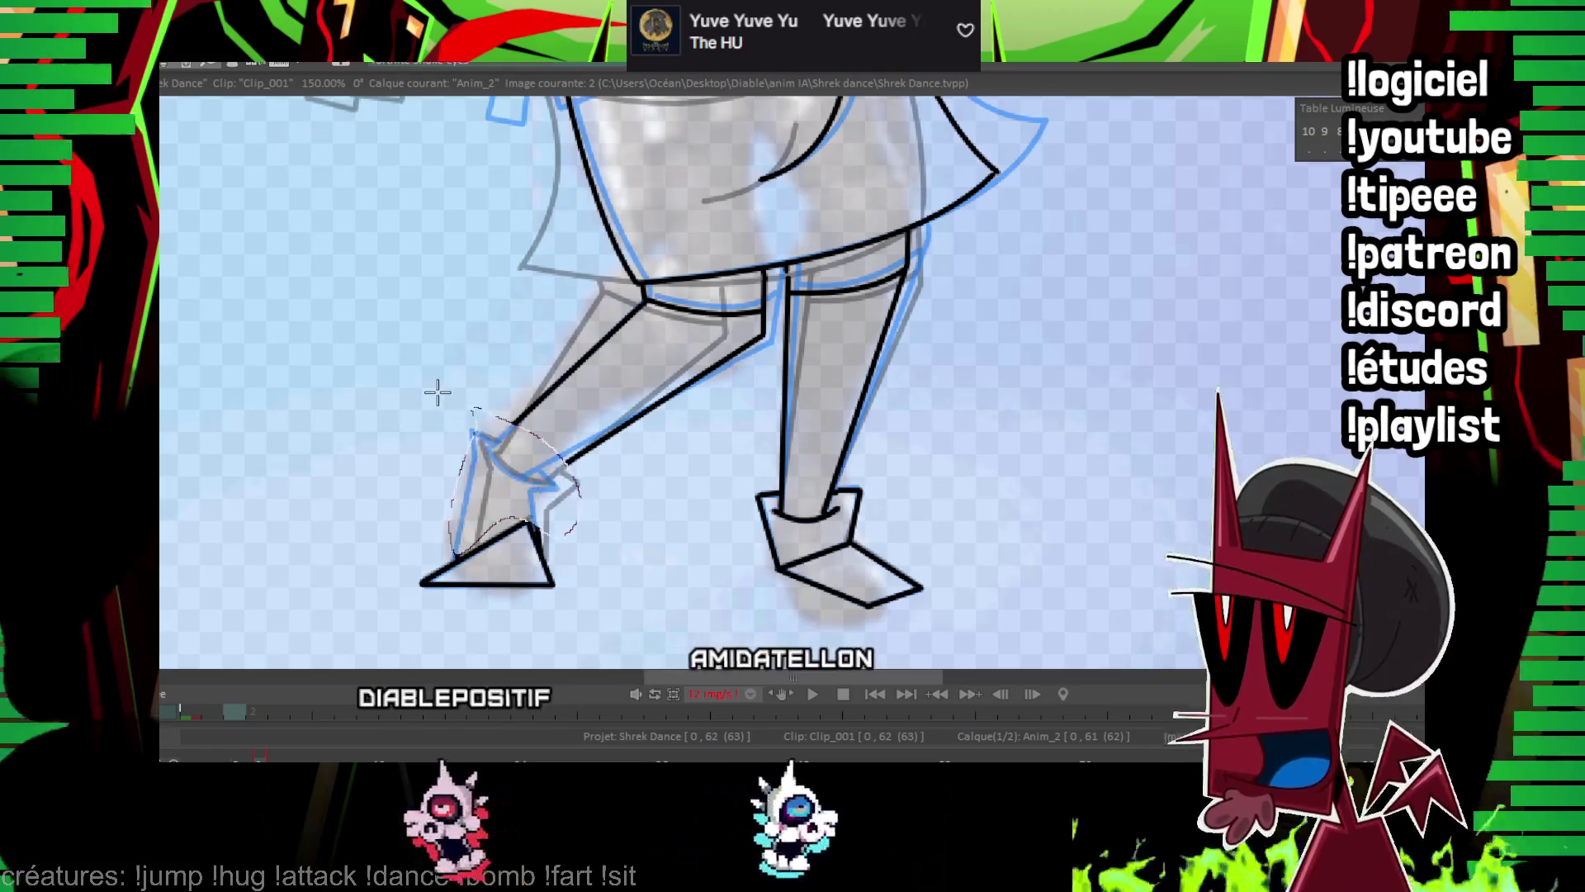
{"action": "key", "text": "Right"}
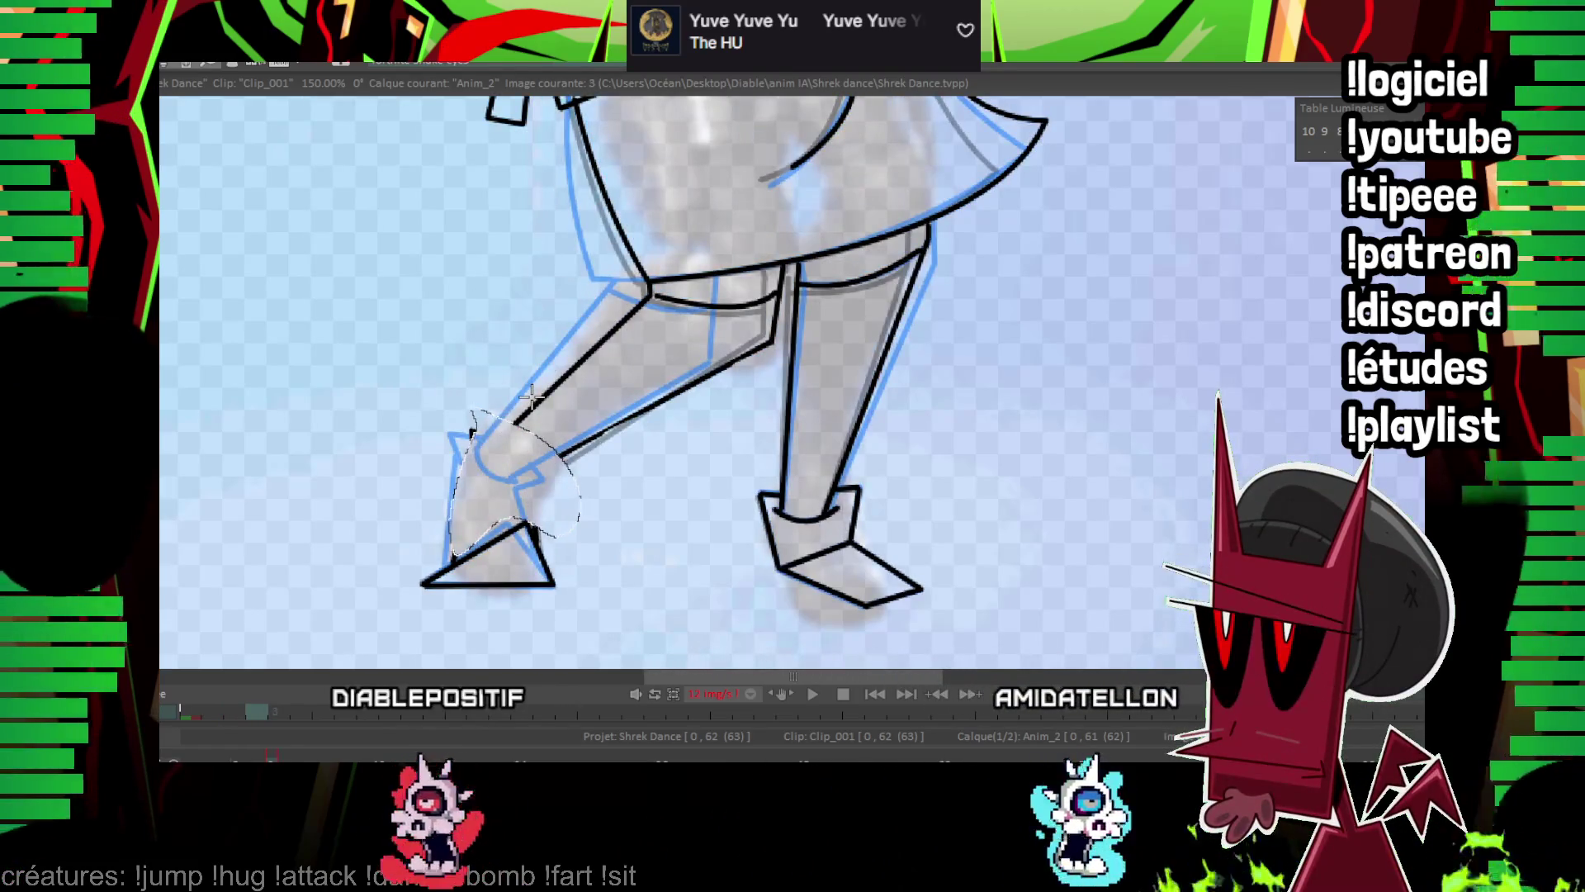
{"action": "key", "text": "Right"}
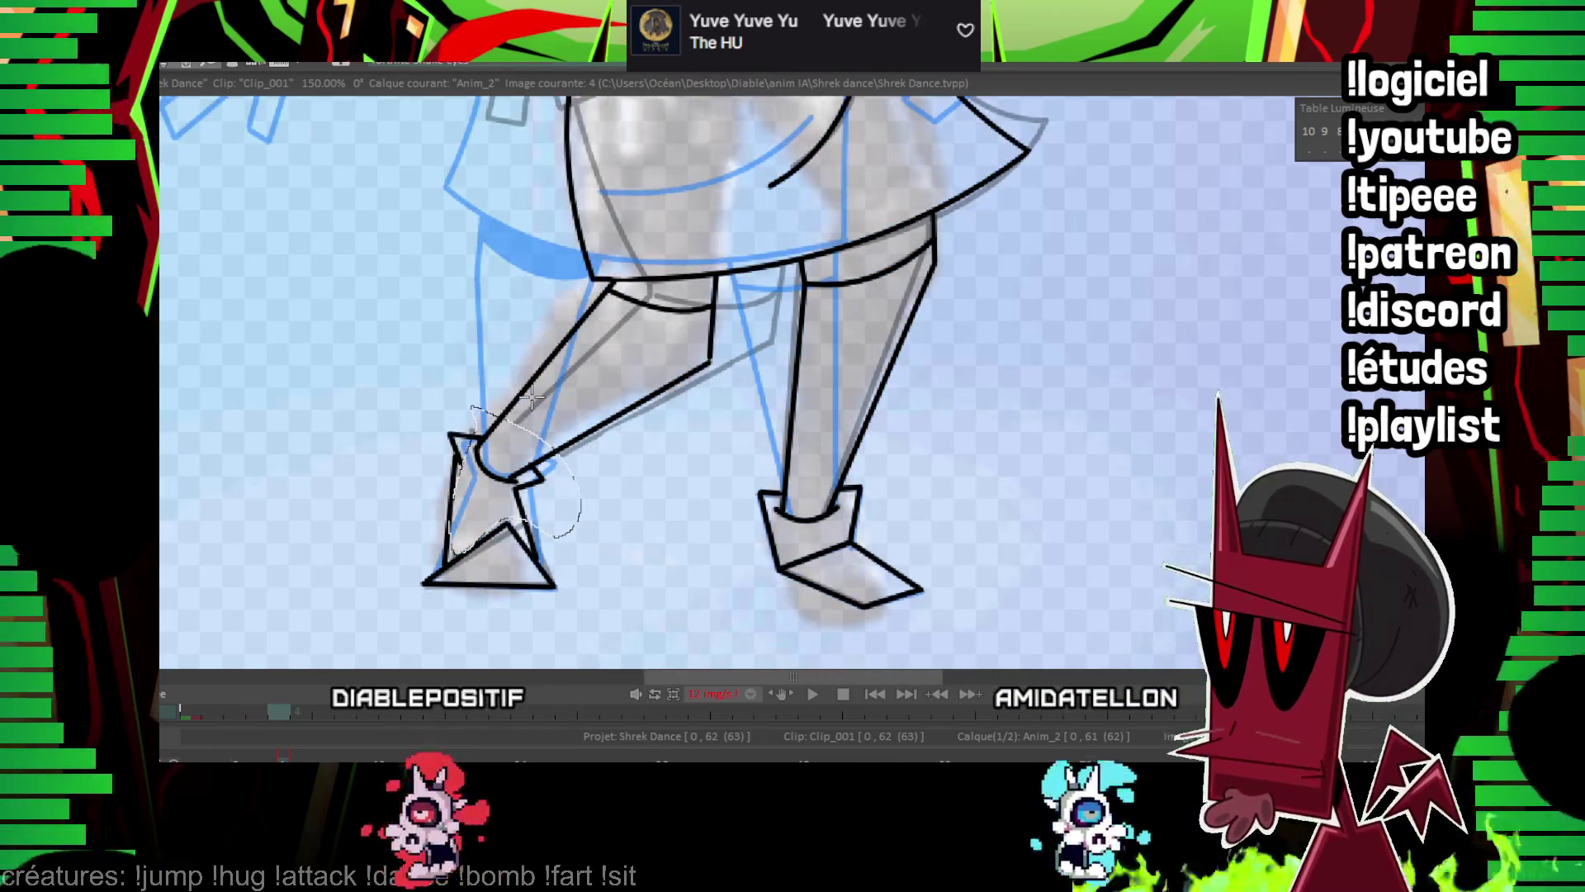
Close the accidentally opened Préférences dialog and return to image 2 at 200% zoom.
{"action": "key", "text": "ctrl+p"}
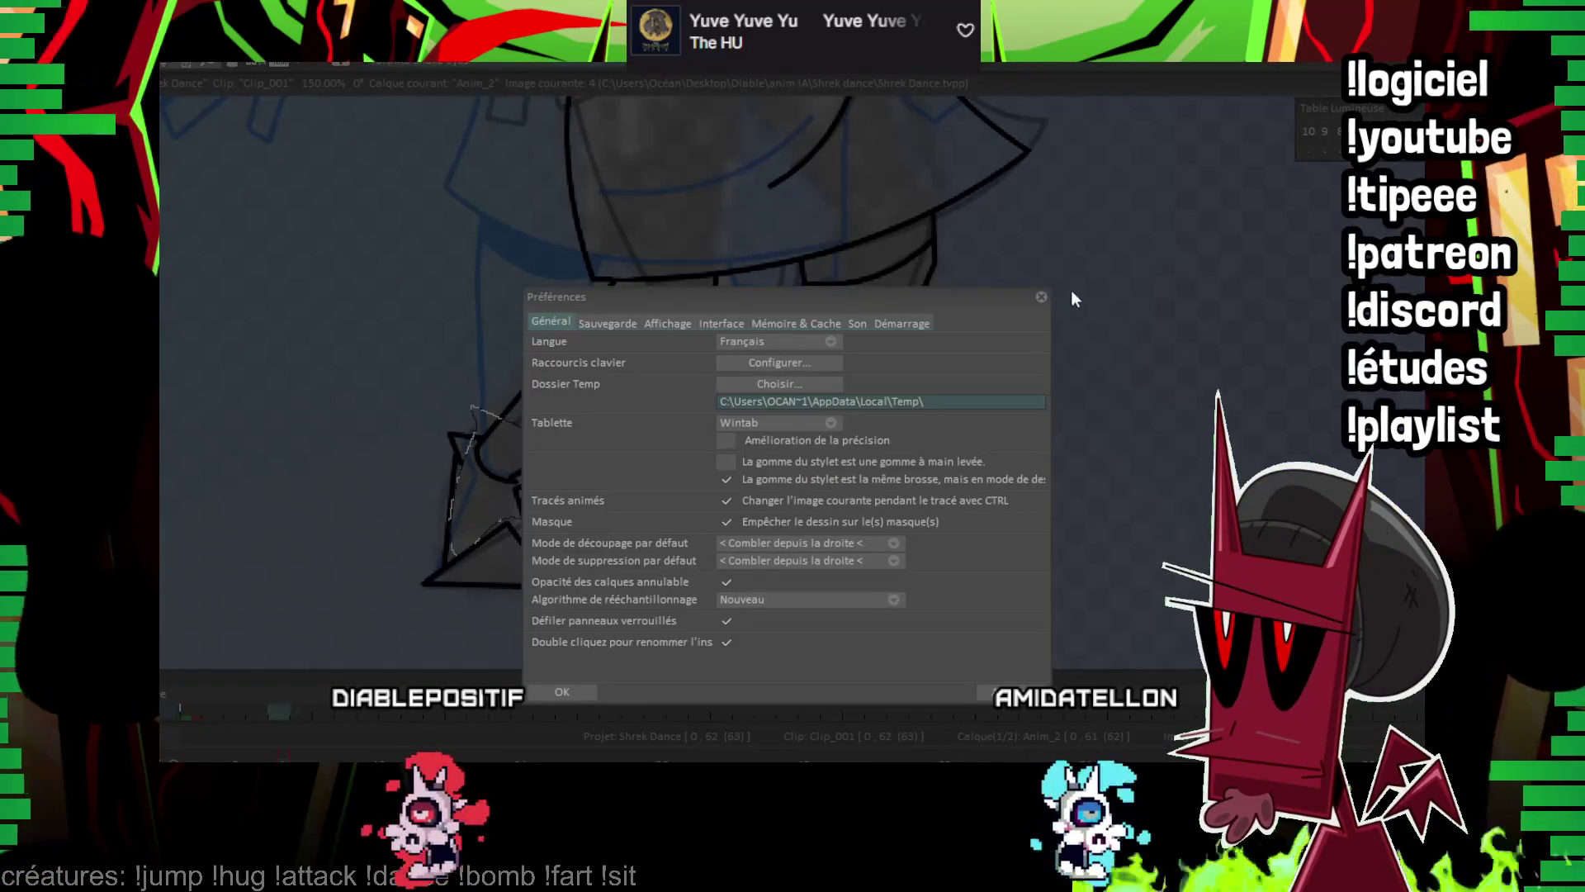
{"action": "left_click", "coordinate": [1042, 296]}
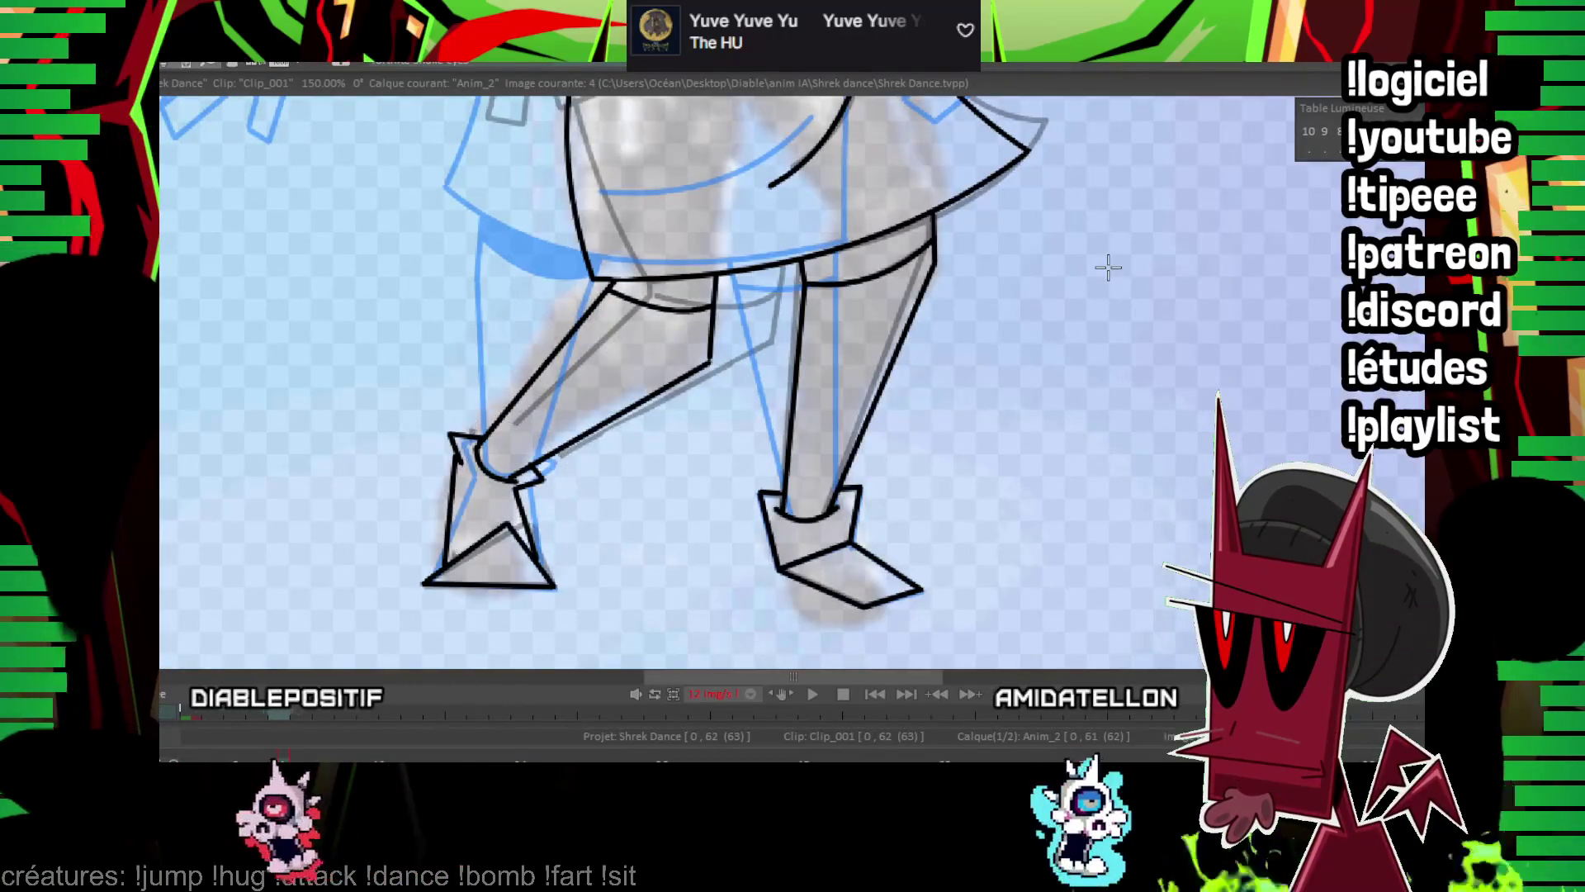
{"action": "key", "text": "Left"}
{"action": "key", "text": "Left"}
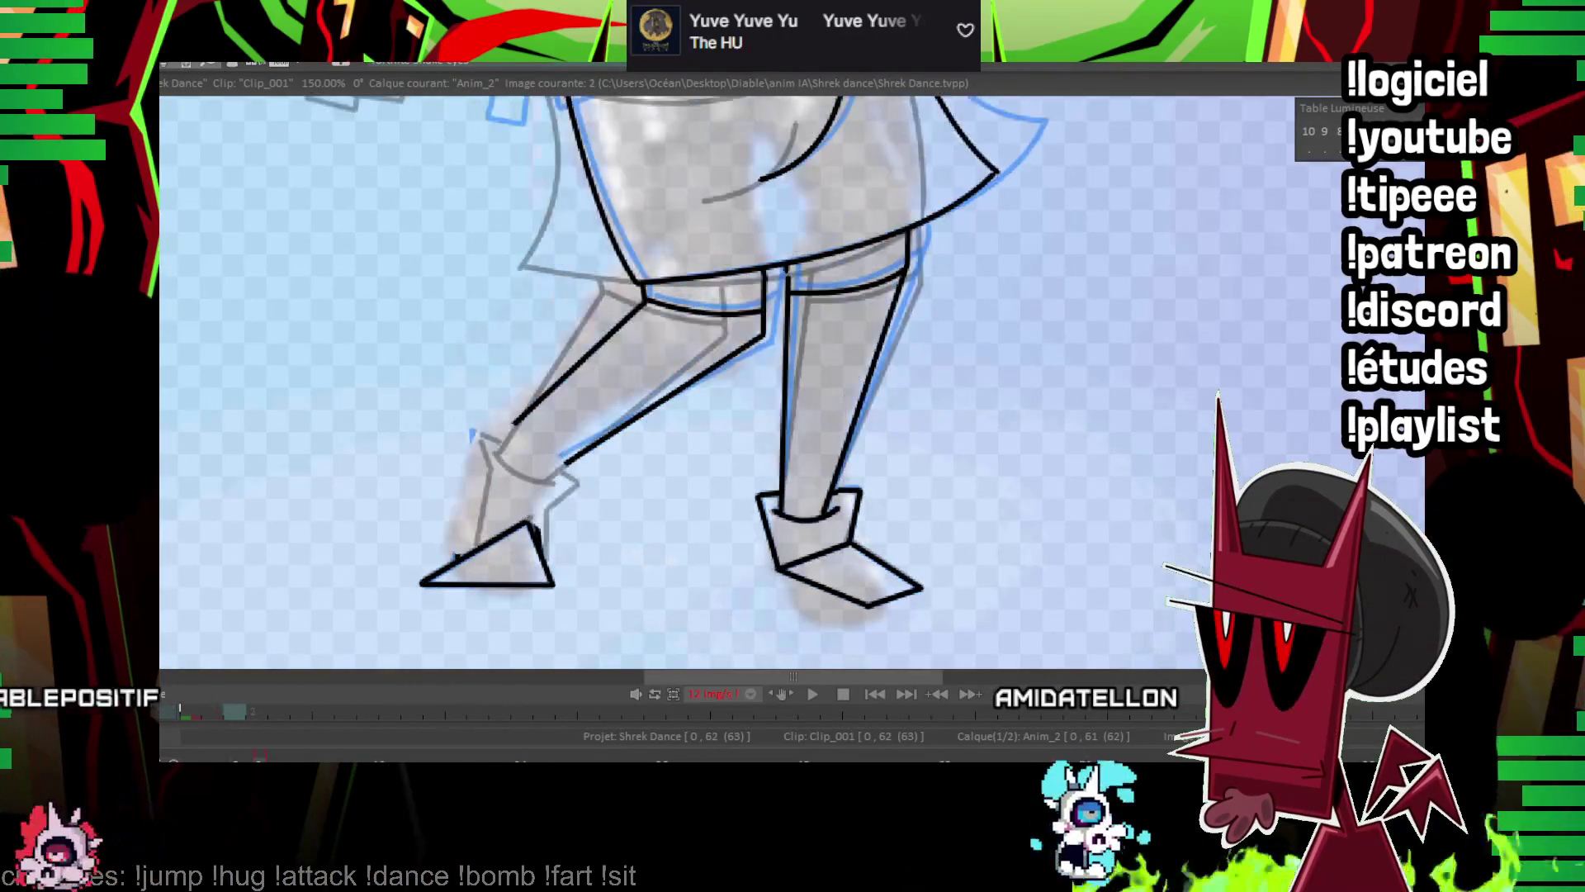
{"action": "key", "text": "Left"}
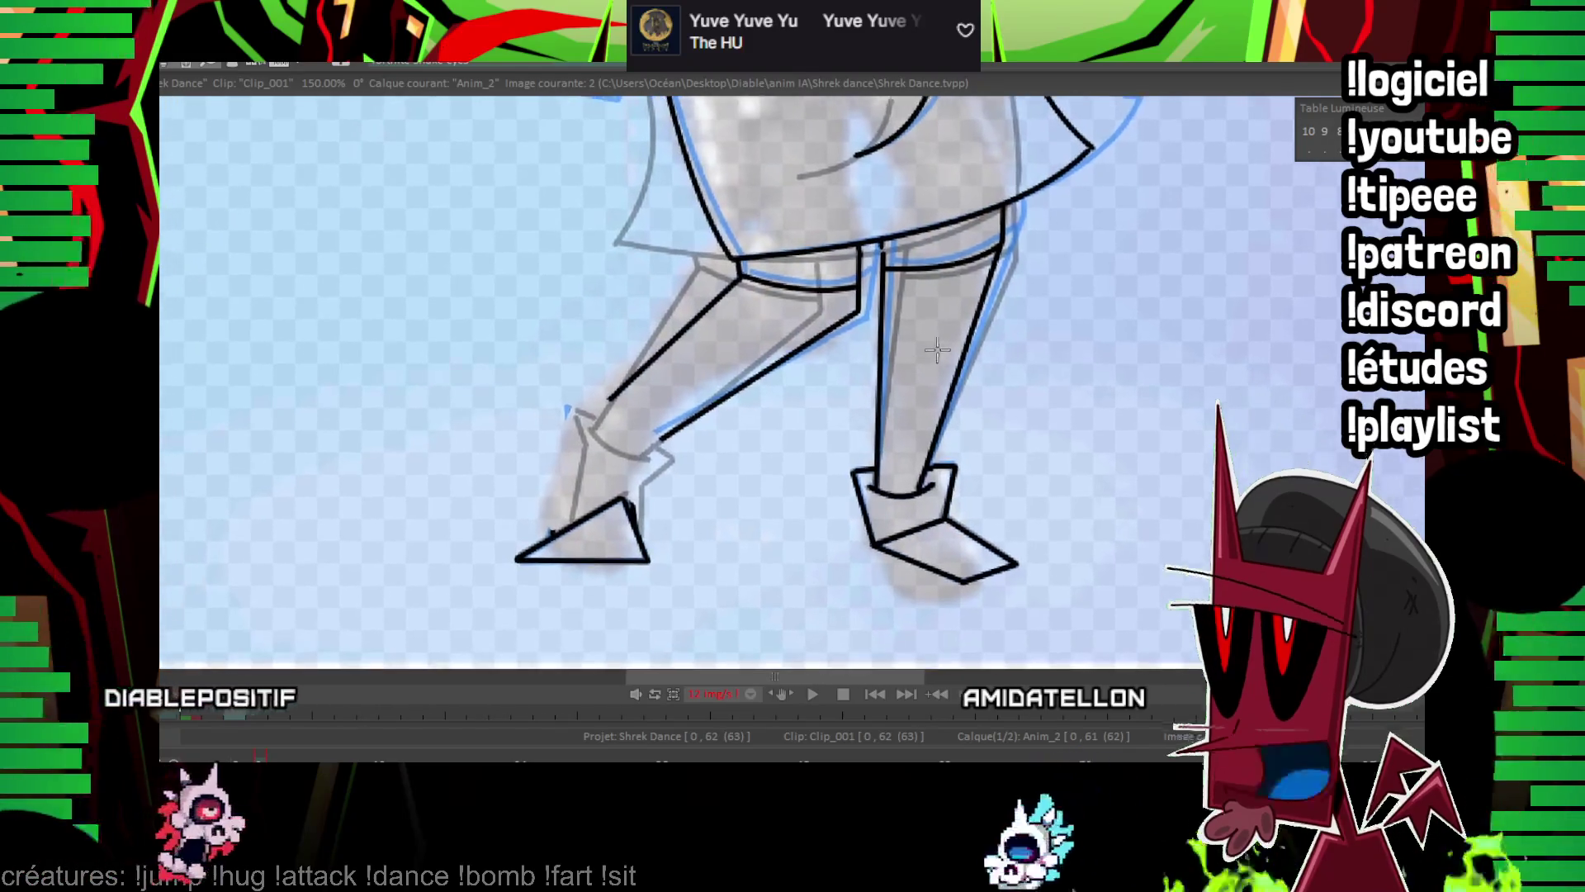
{"action": "key", "text": "Right"}
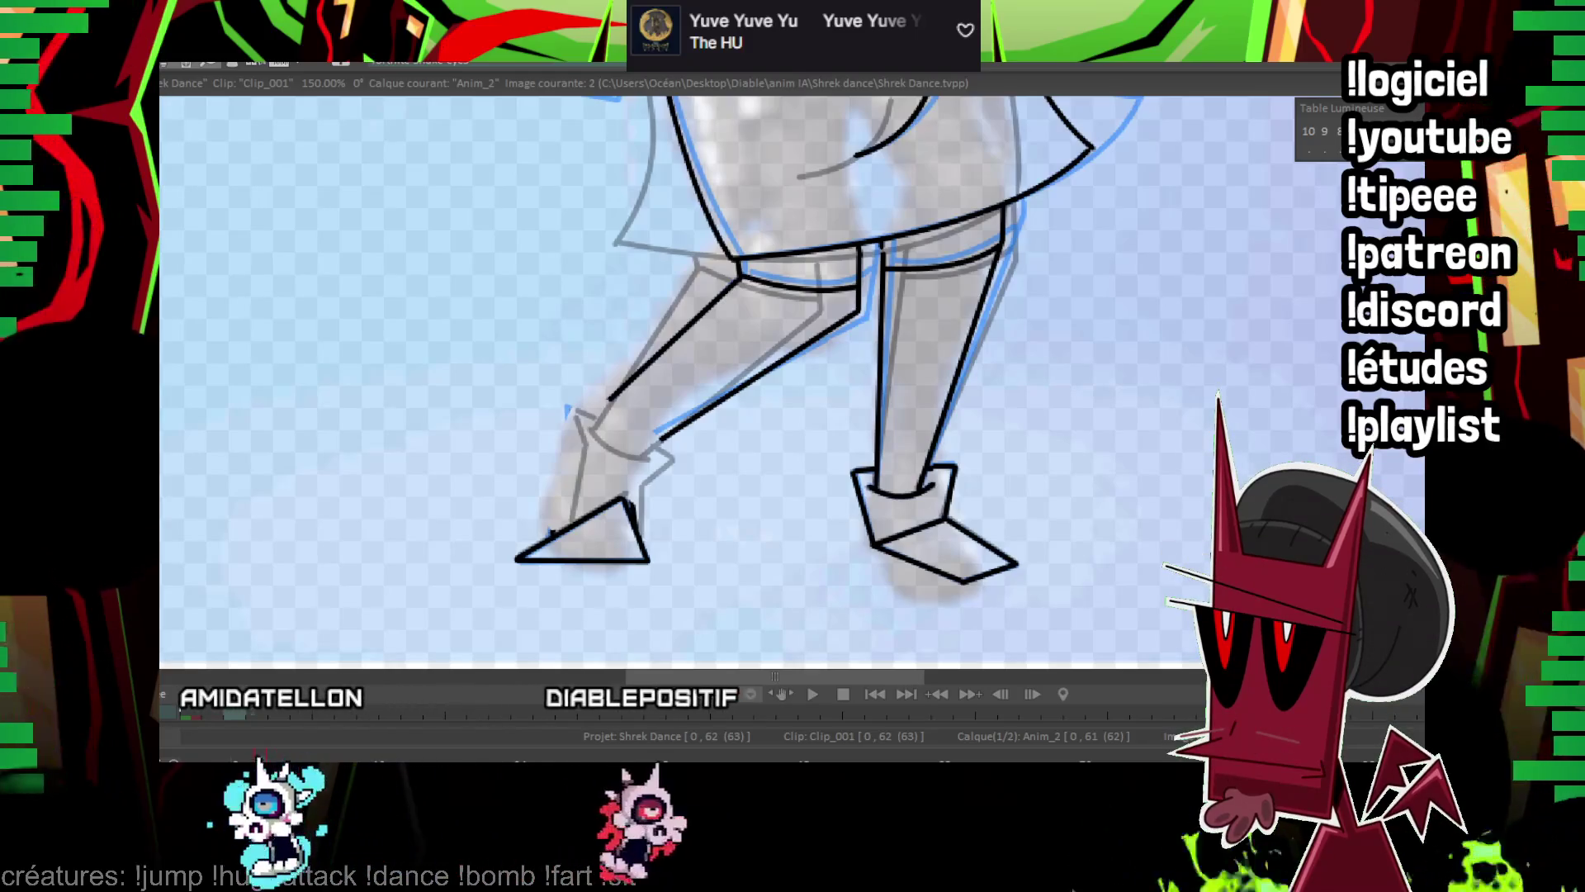
{"action": "scroll", "coordinate": [1055, 297], "scroll_direction": "up", "scroll_amount": 1}
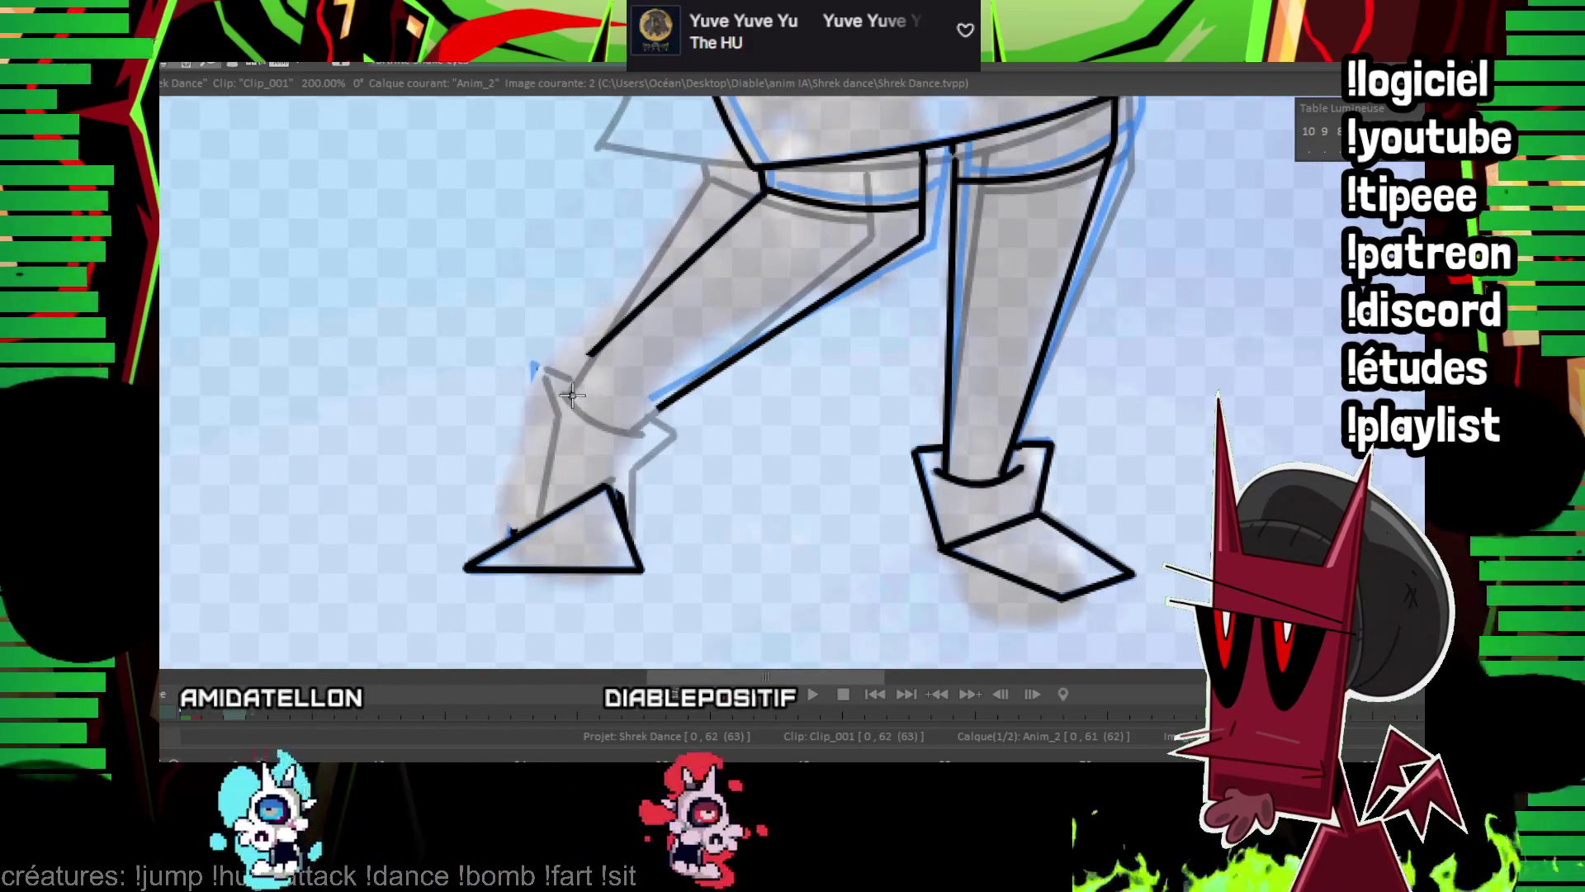
On image 2, retrace the ankle curve, ankle and thigh lines, and the boot's left side.
{"action": "left_click", "coordinate": [654, 433]}
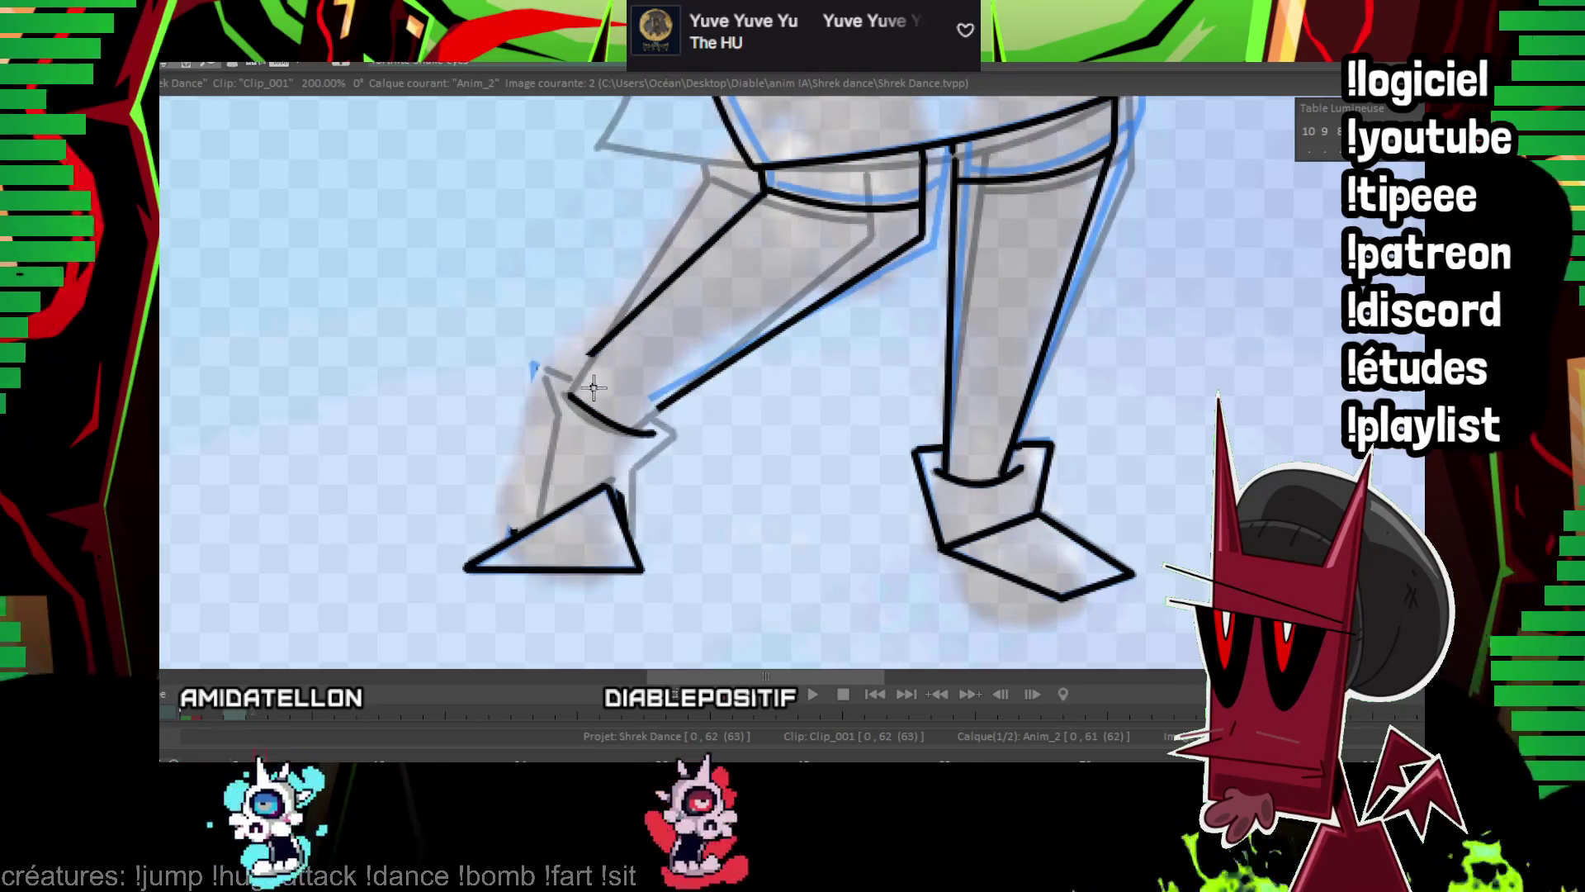
{"action": "left_click_drag", "start_coordinate": [582, 370], "coordinate": [607, 405]}
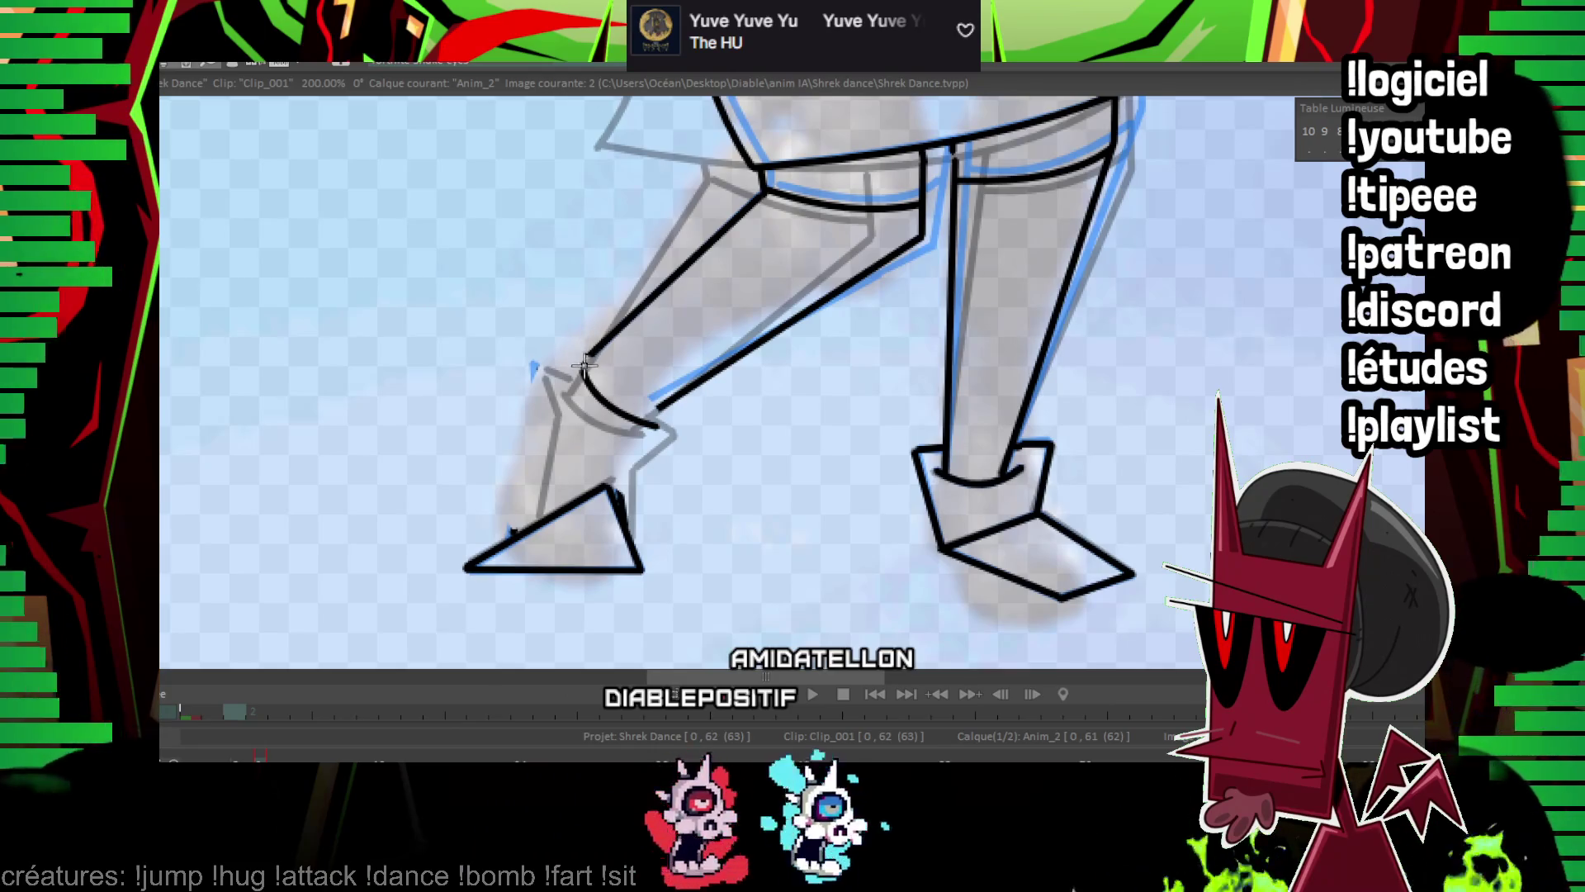
{"action": "left_click_drag", "start_coordinate": [713, 245], "coordinate": [709, 238]}
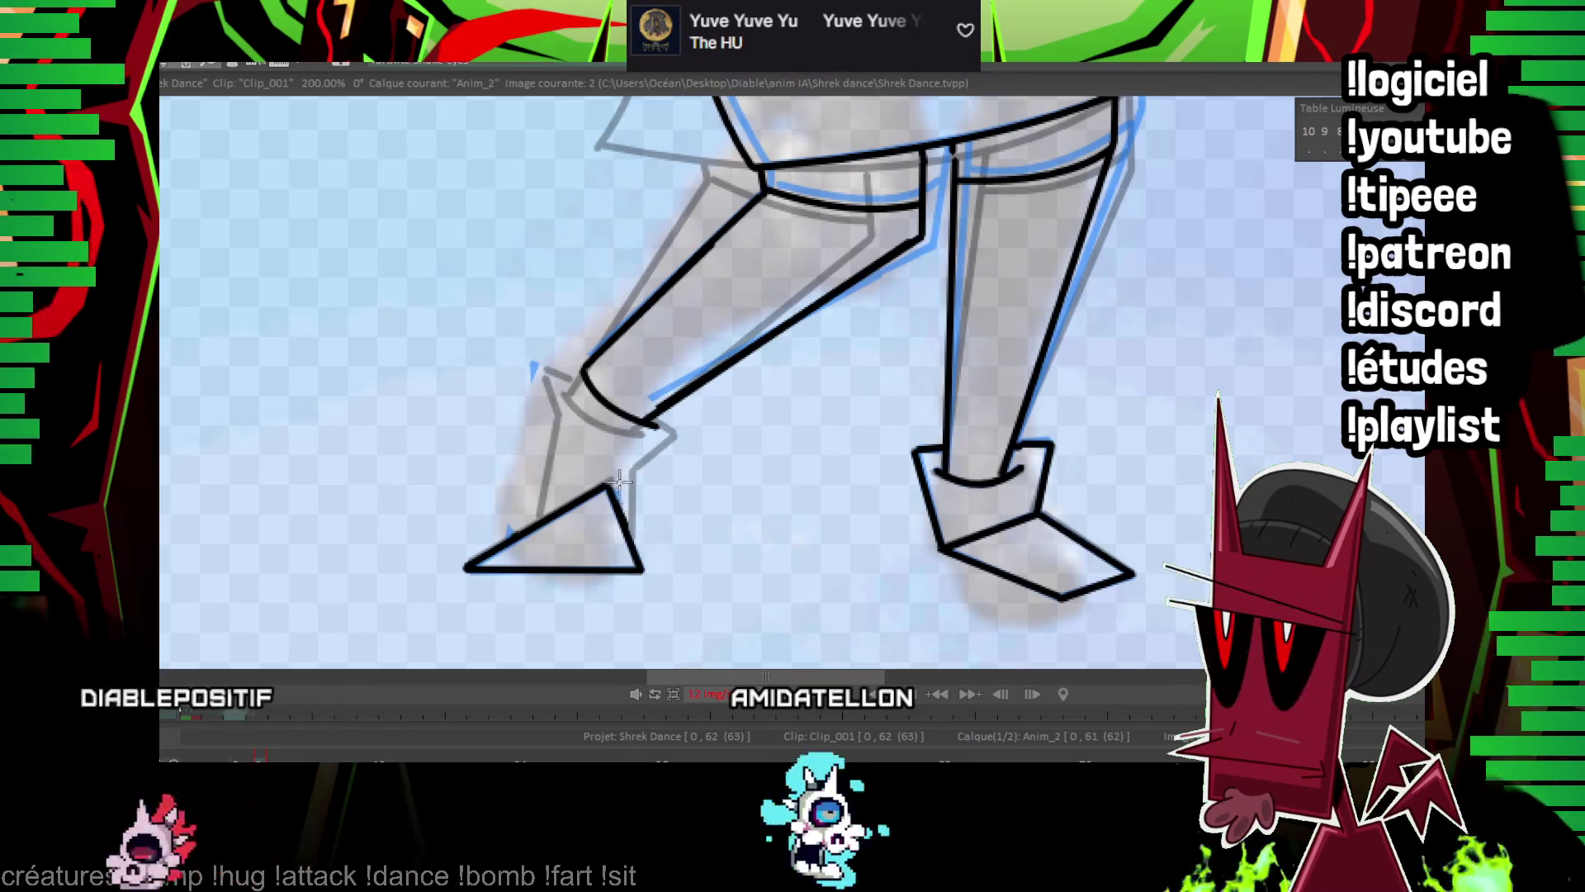
{"action": "left_click_drag", "start_coordinate": [634, 547], "coordinate": [639, 461]}
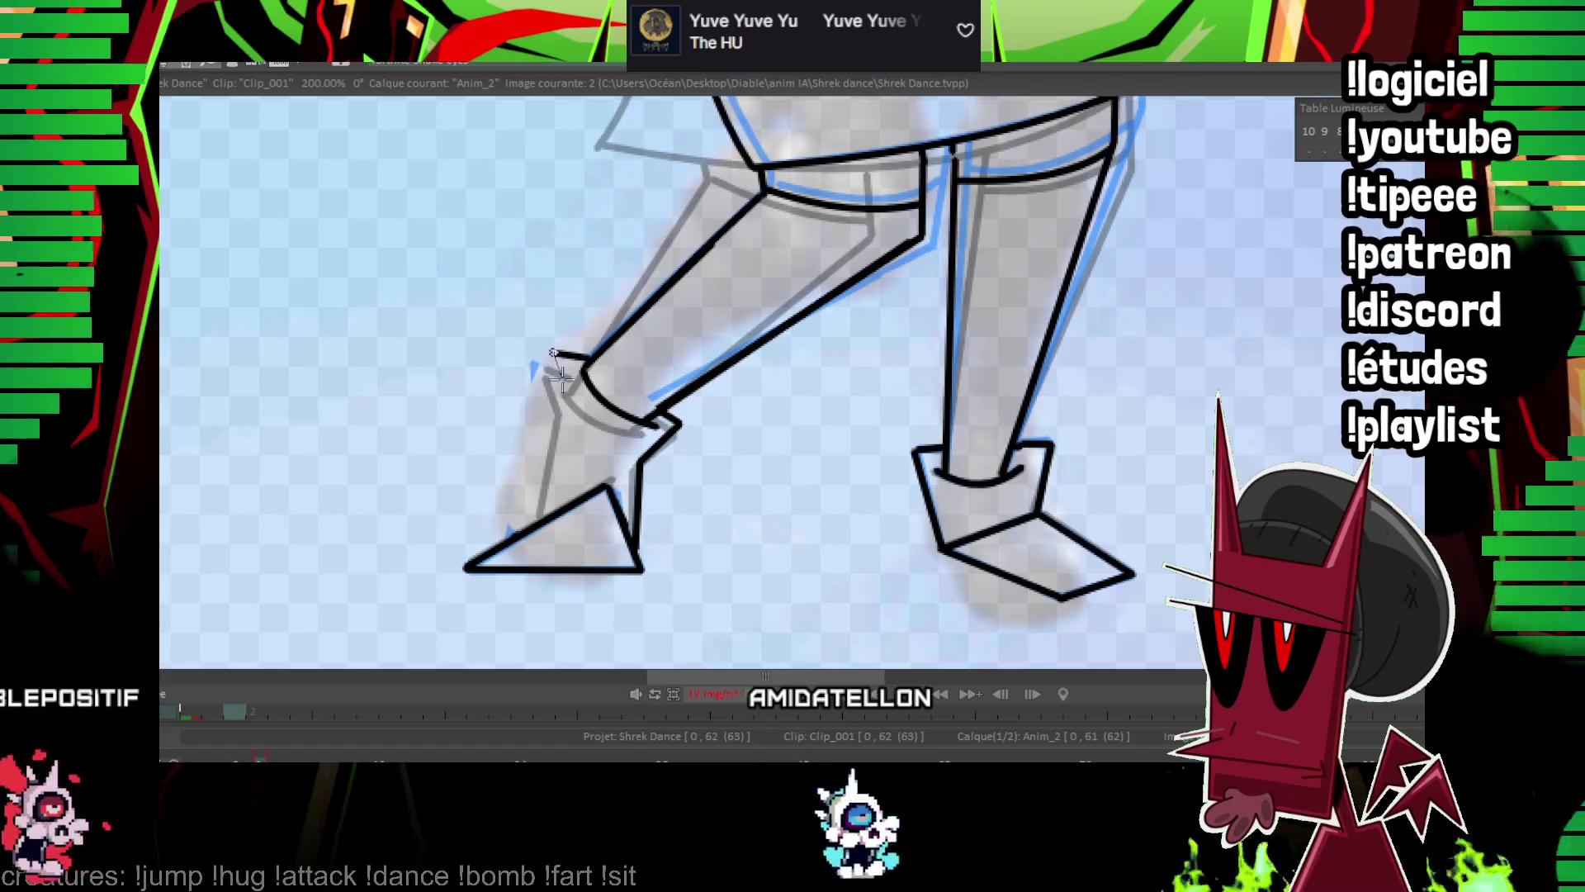
{"action": "left_click_drag", "start_coordinate": [554, 355], "coordinate": [525, 517]}
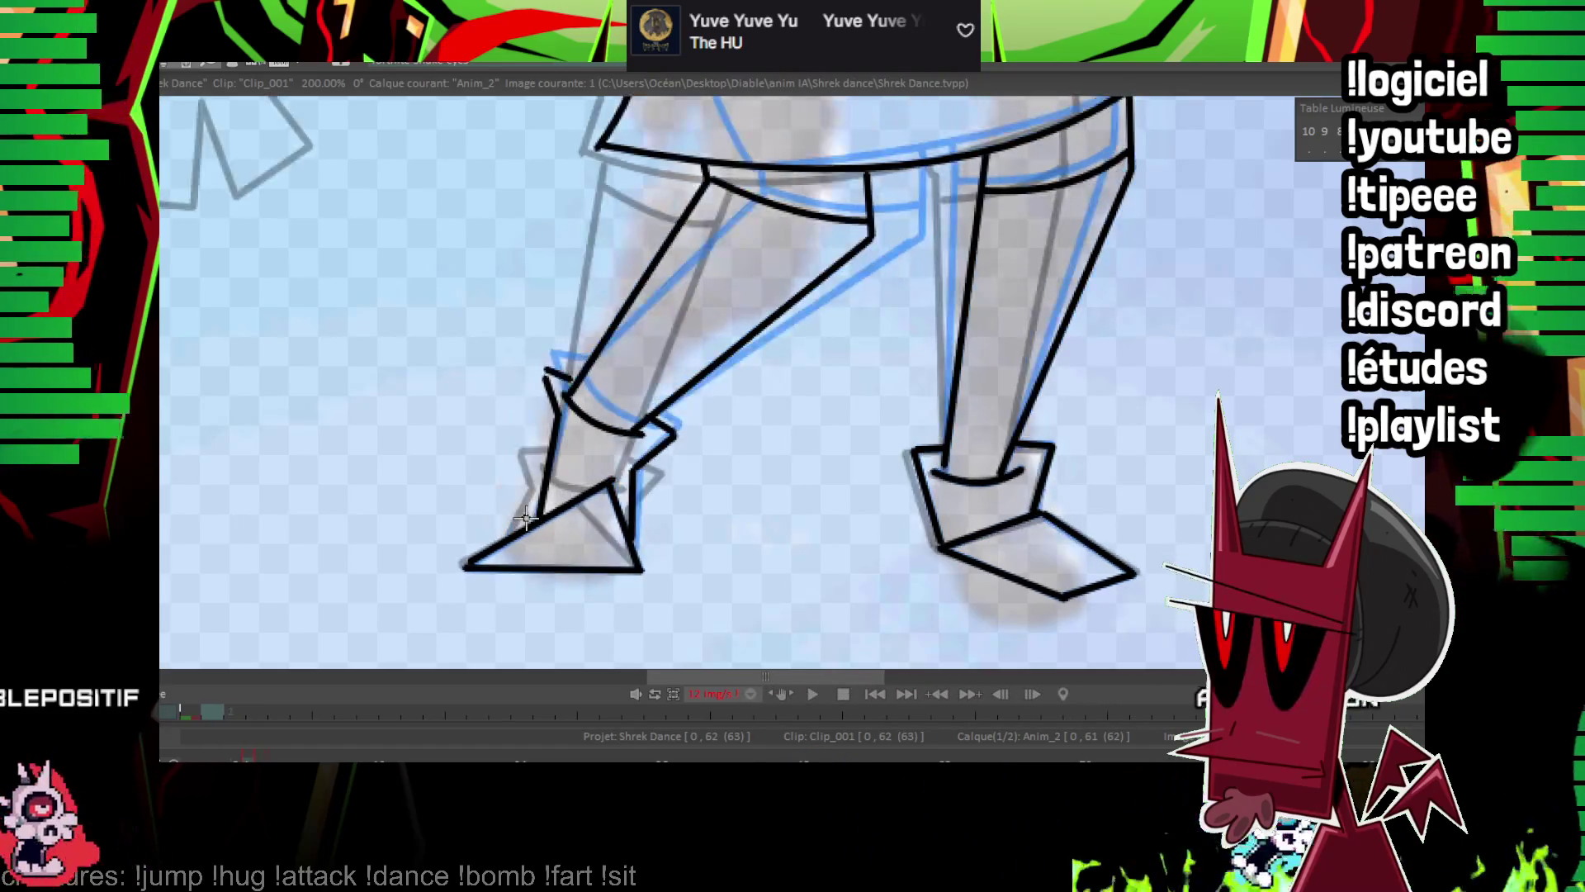
On image 3, draw the thigh line ending at the knee, undoing and redrawing the misplaced stroke.
{"action": "key", "text": "Right"}
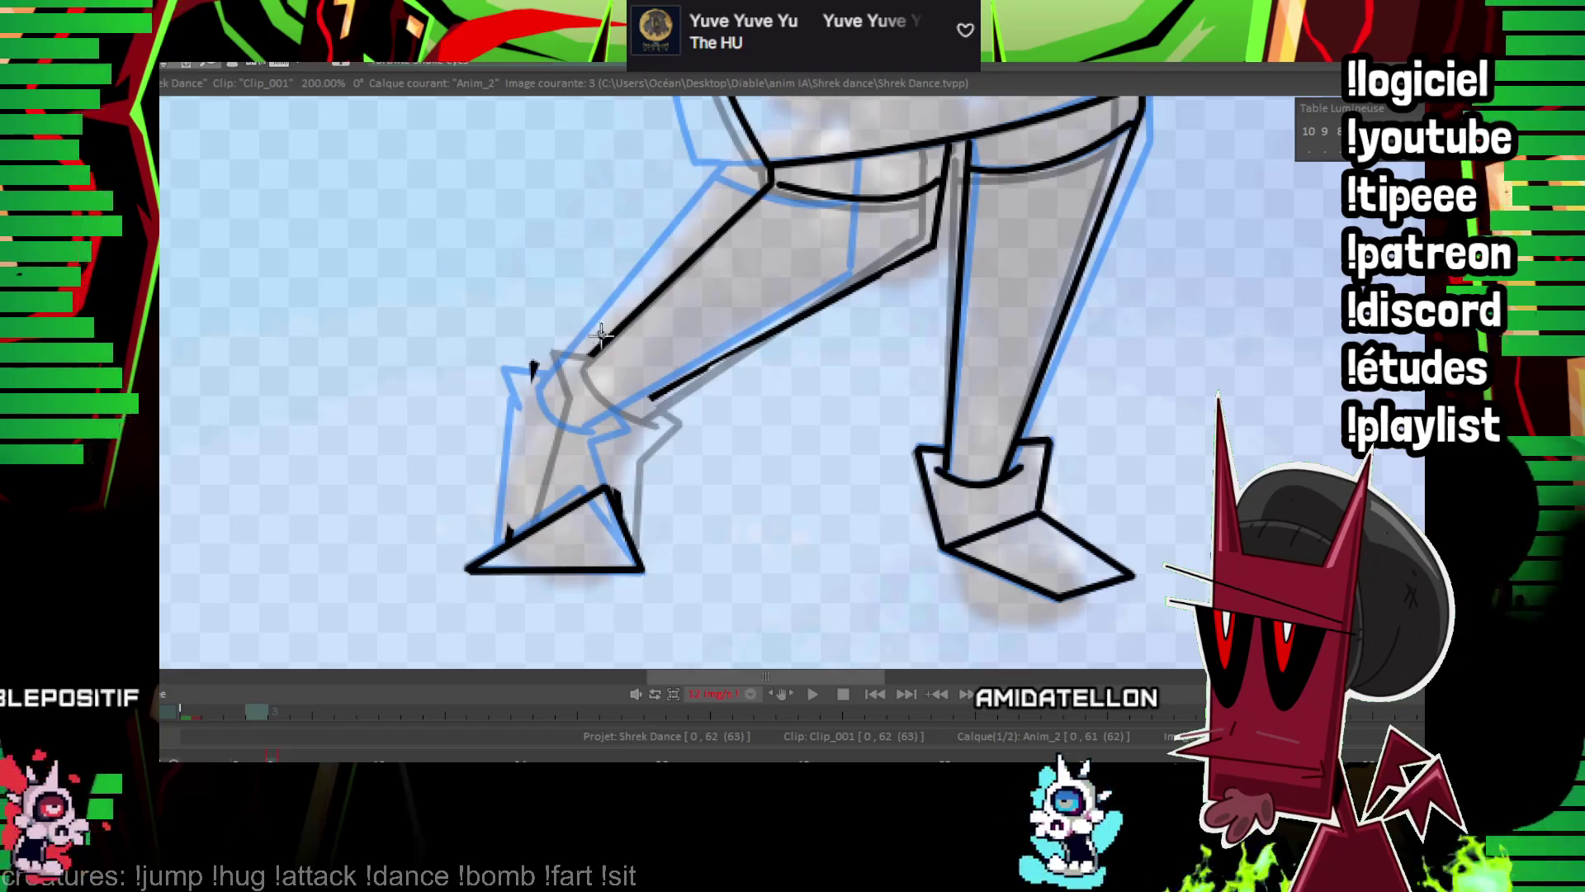
{"action": "left_click_drag", "start_coordinate": [584, 353], "coordinate": [627, 394]}
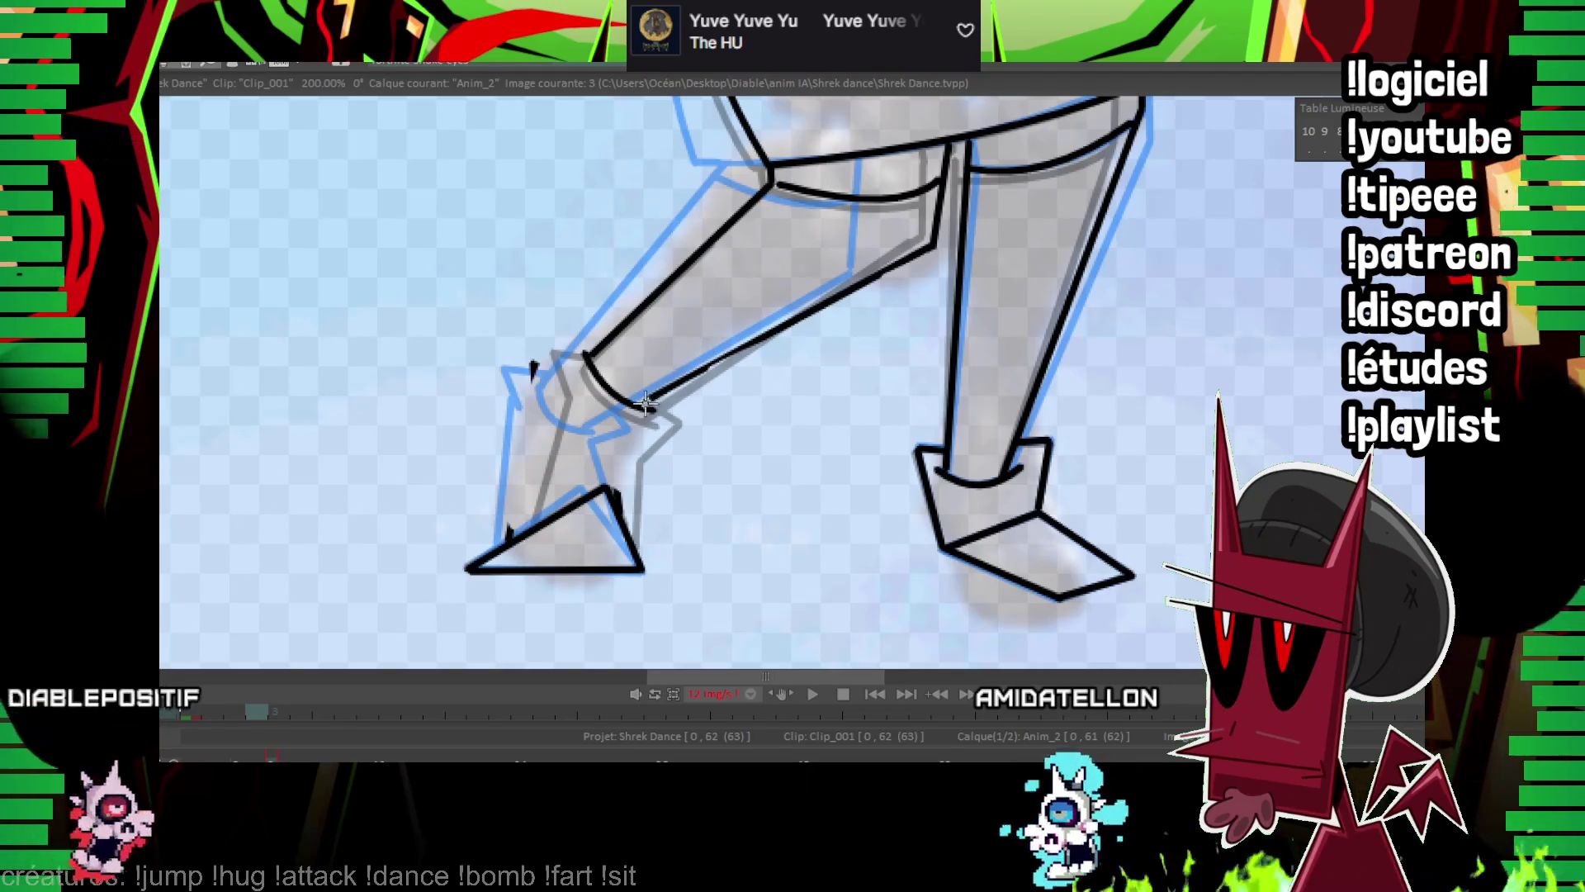
{"action": "left_click_drag", "start_coordinate": [861, 287], "coordinate": [861, 286]}
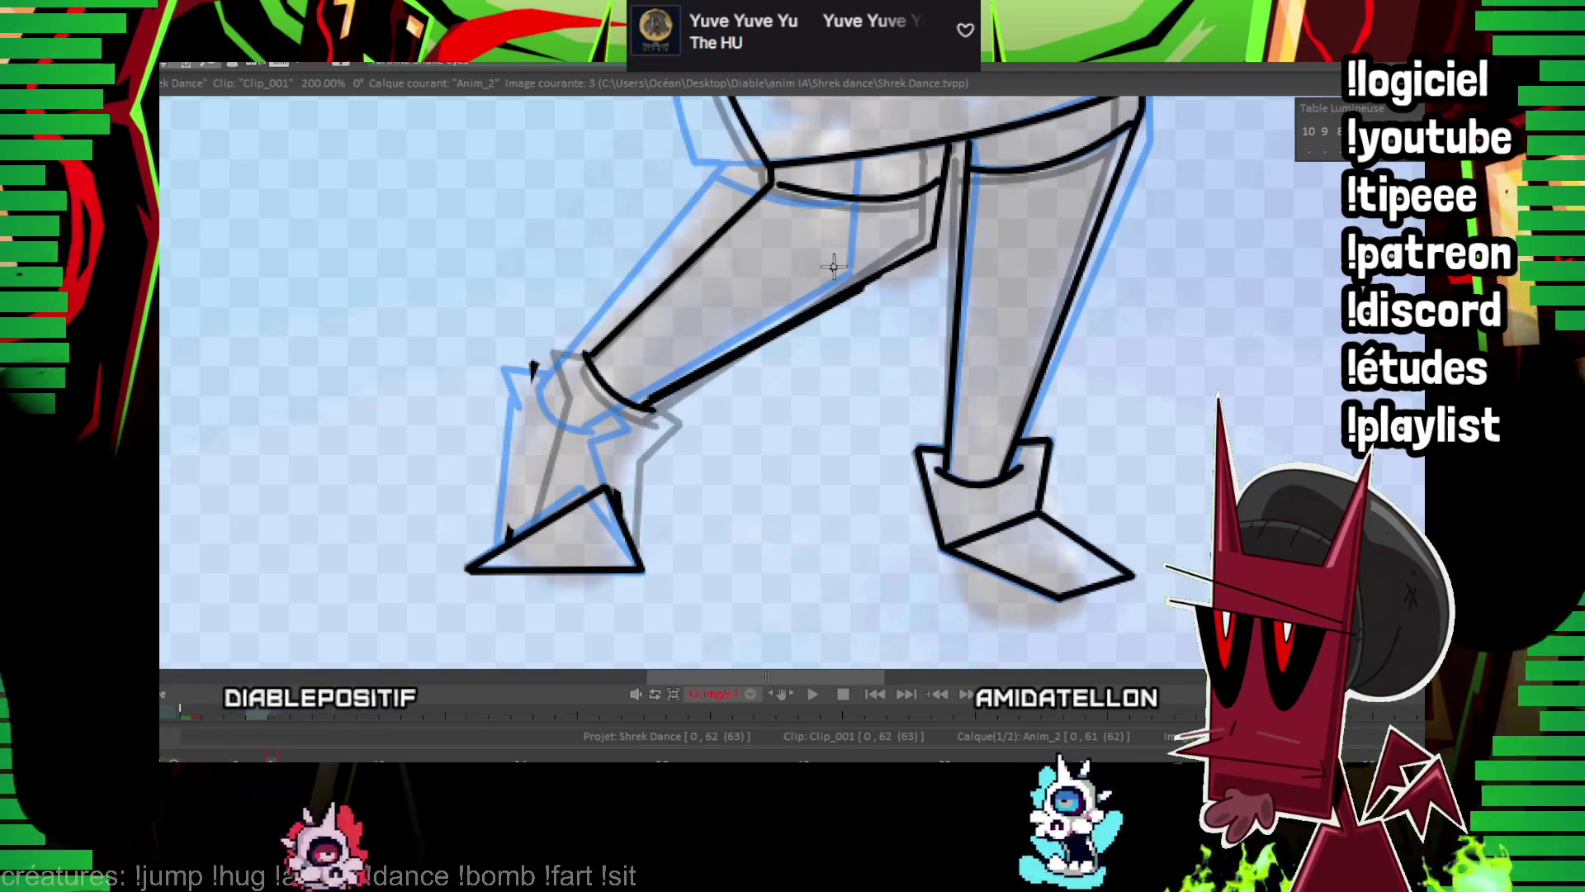
{"action": "key", "text": "ctrl+z"}
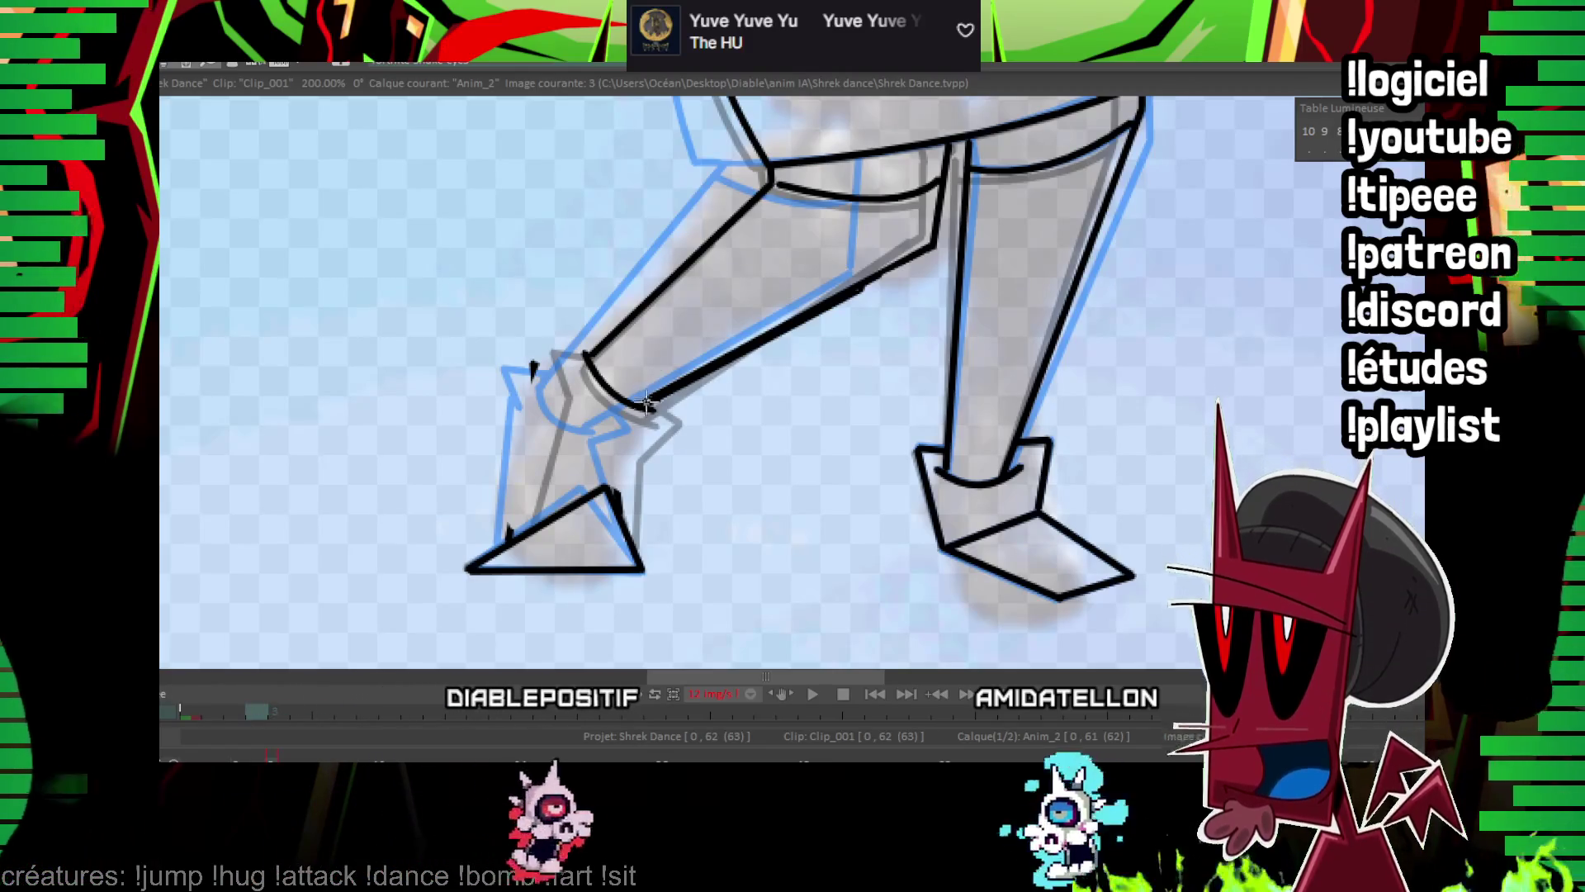
{"action": "left_click_drag", "start_coordinate": [850, 272], "coordinate": [640, 405]}
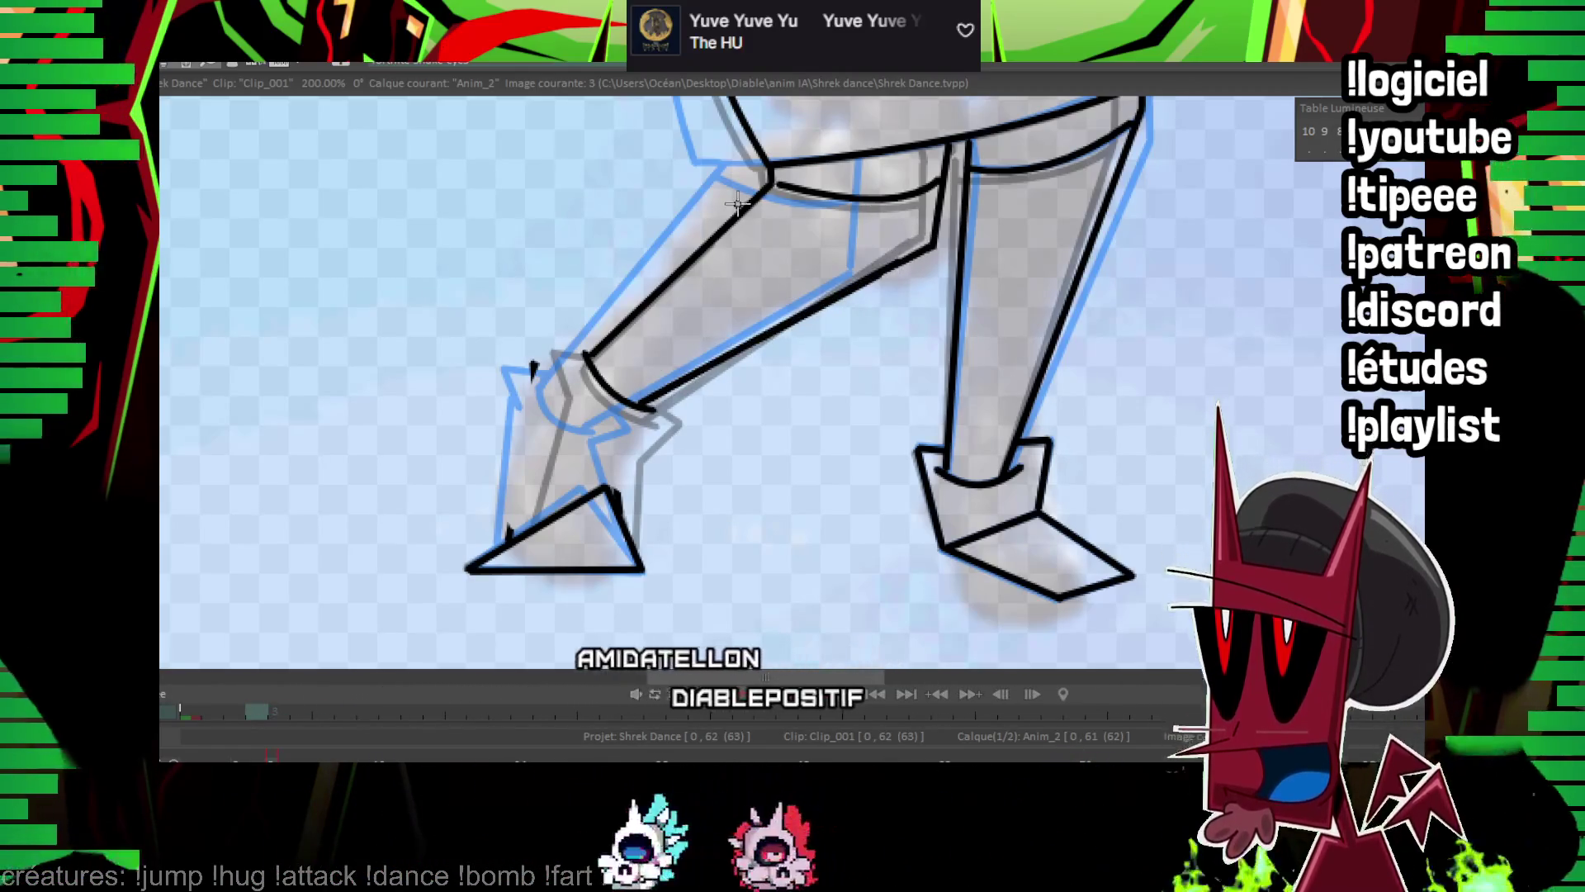
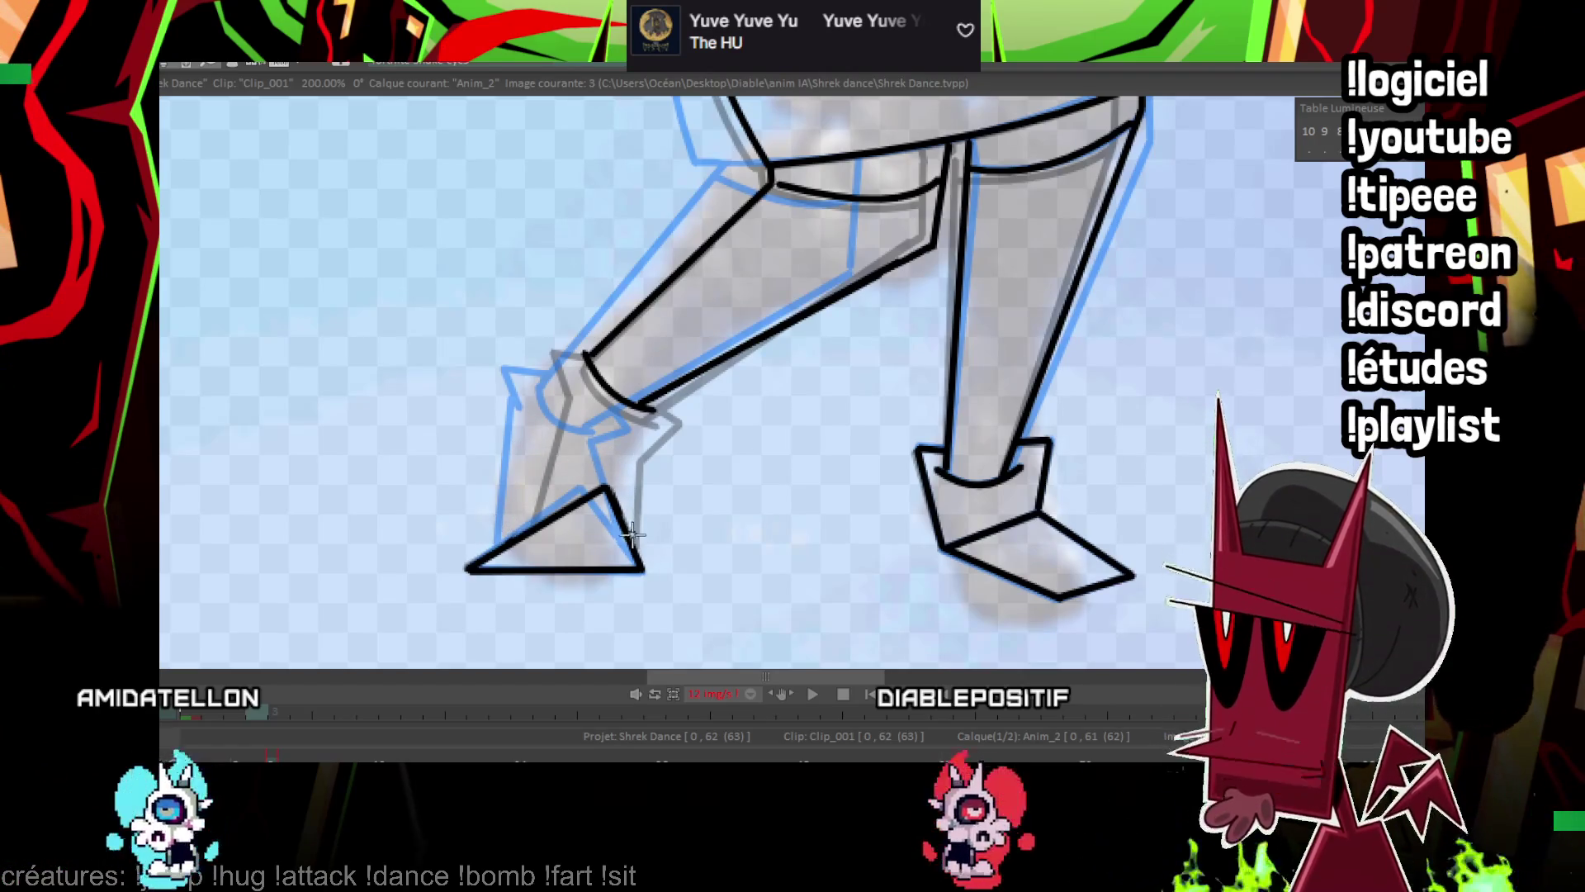
Ink an extra line along the raised foot's ankle and zoom out to 33%.
{"action": "left_click_drag", "start_coordinate": [637, 547], "coordinate": [647, 455]}
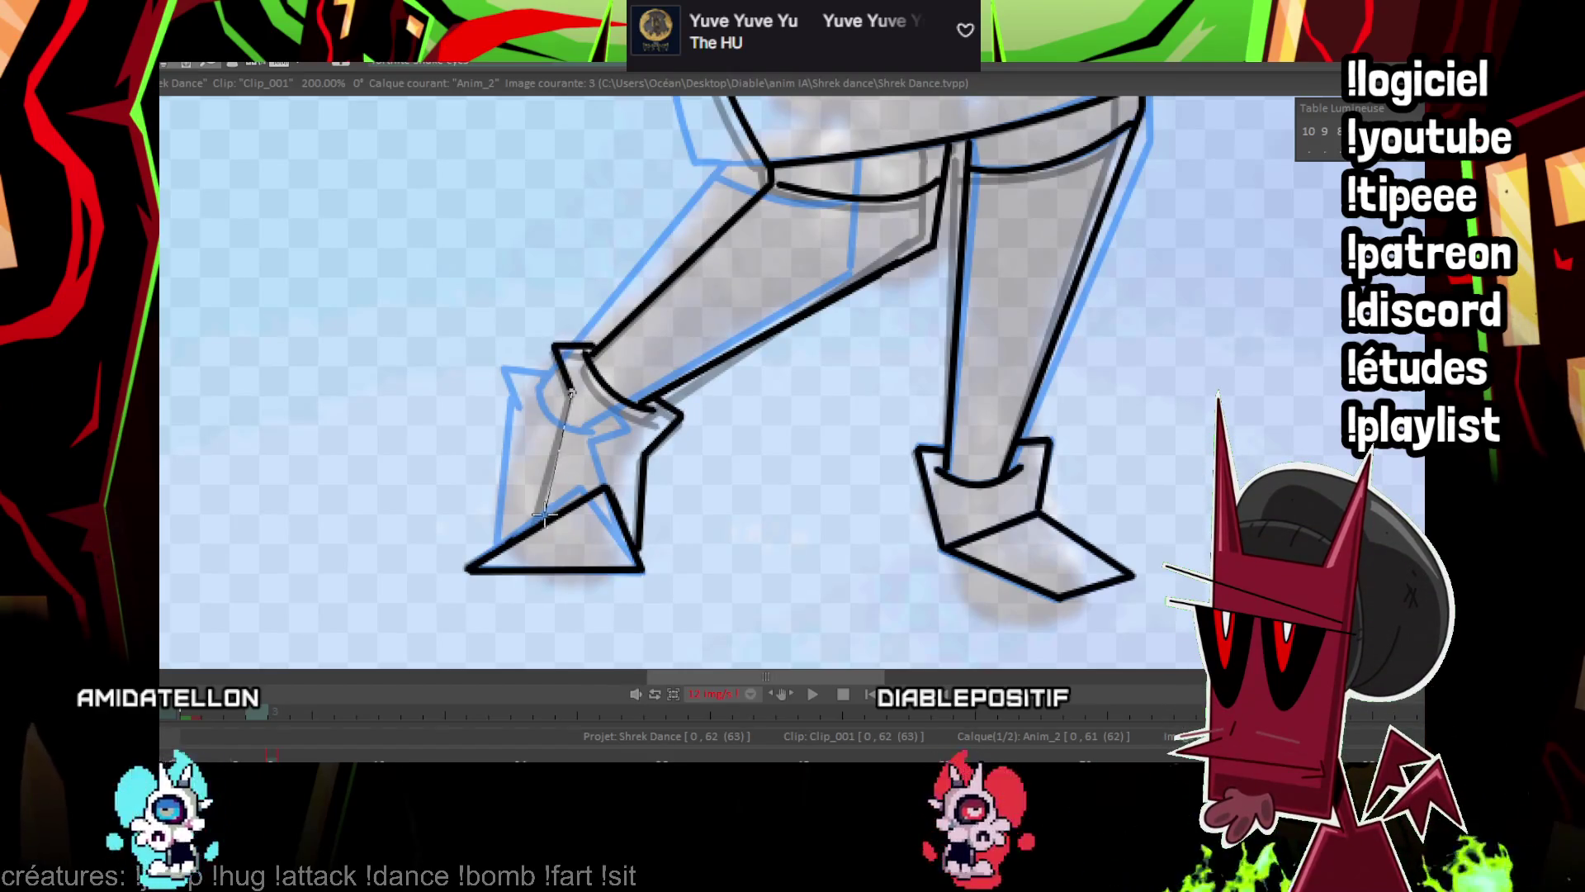
{"action": "scroll", "coordinate": [872, 382], "scroll_direction": "down", "scroll_amount": 5}
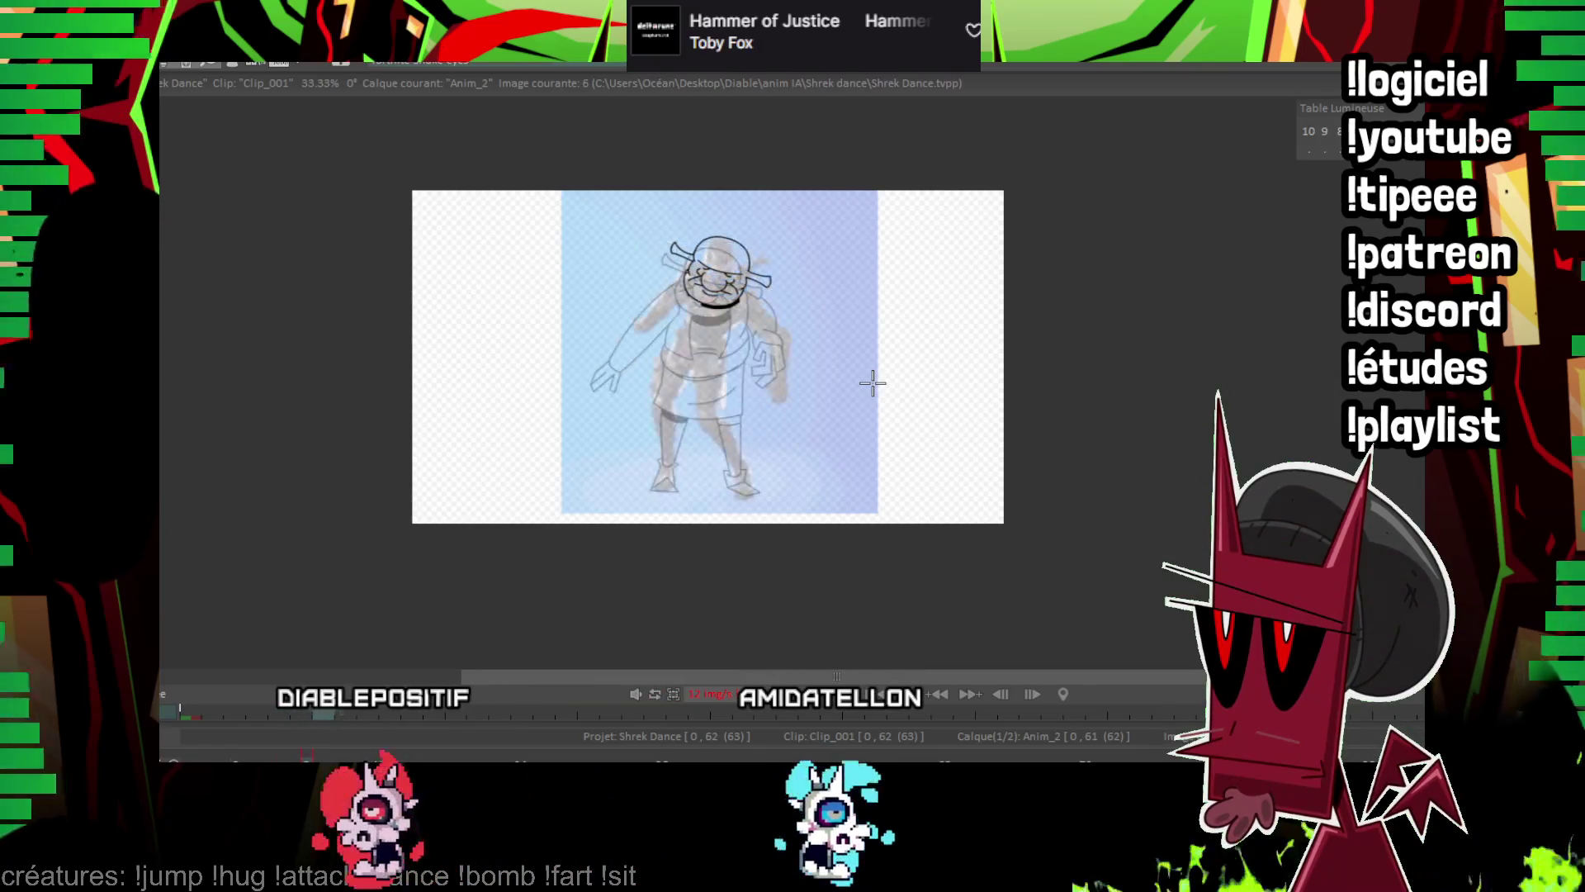
Zoom to 150% on the head and ink the raised arm's outline.
{"action": "scroll", "coordinate": [872, 383], "scroll_direction": "up", "scroll_amount": 3}
{"action": "key", "text": "Home"}
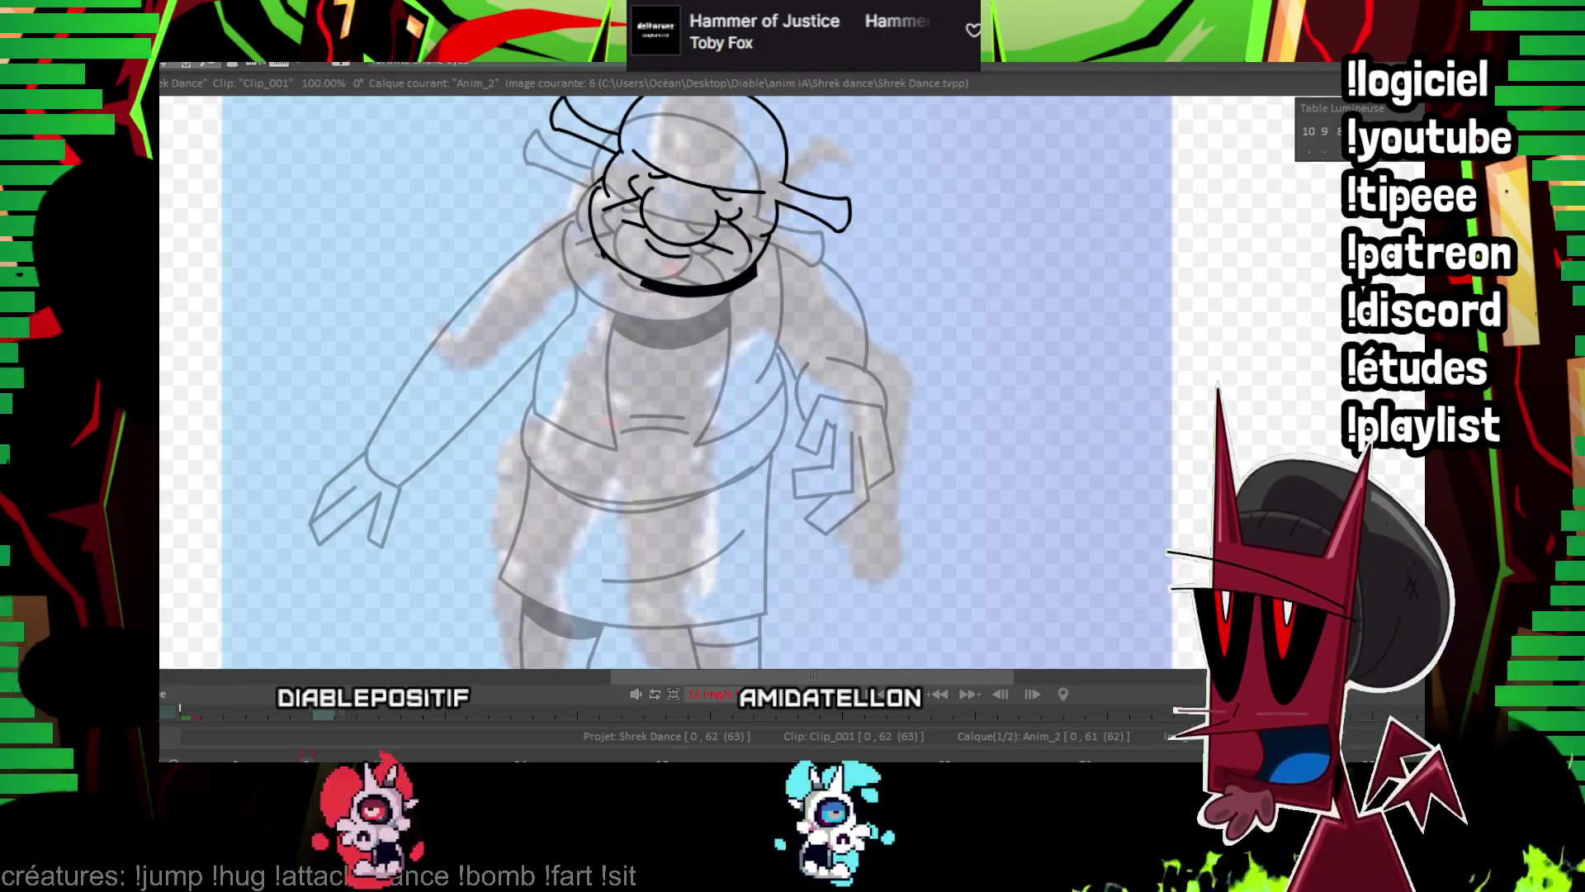
{"action": "scroll", "coordinate": [951, 359], "scroll_direction": "up", "scroll_amount": 1}
{"action": "left_click_drag", "start_coordinate": [793, 213], "coordinate": [814, 251]}
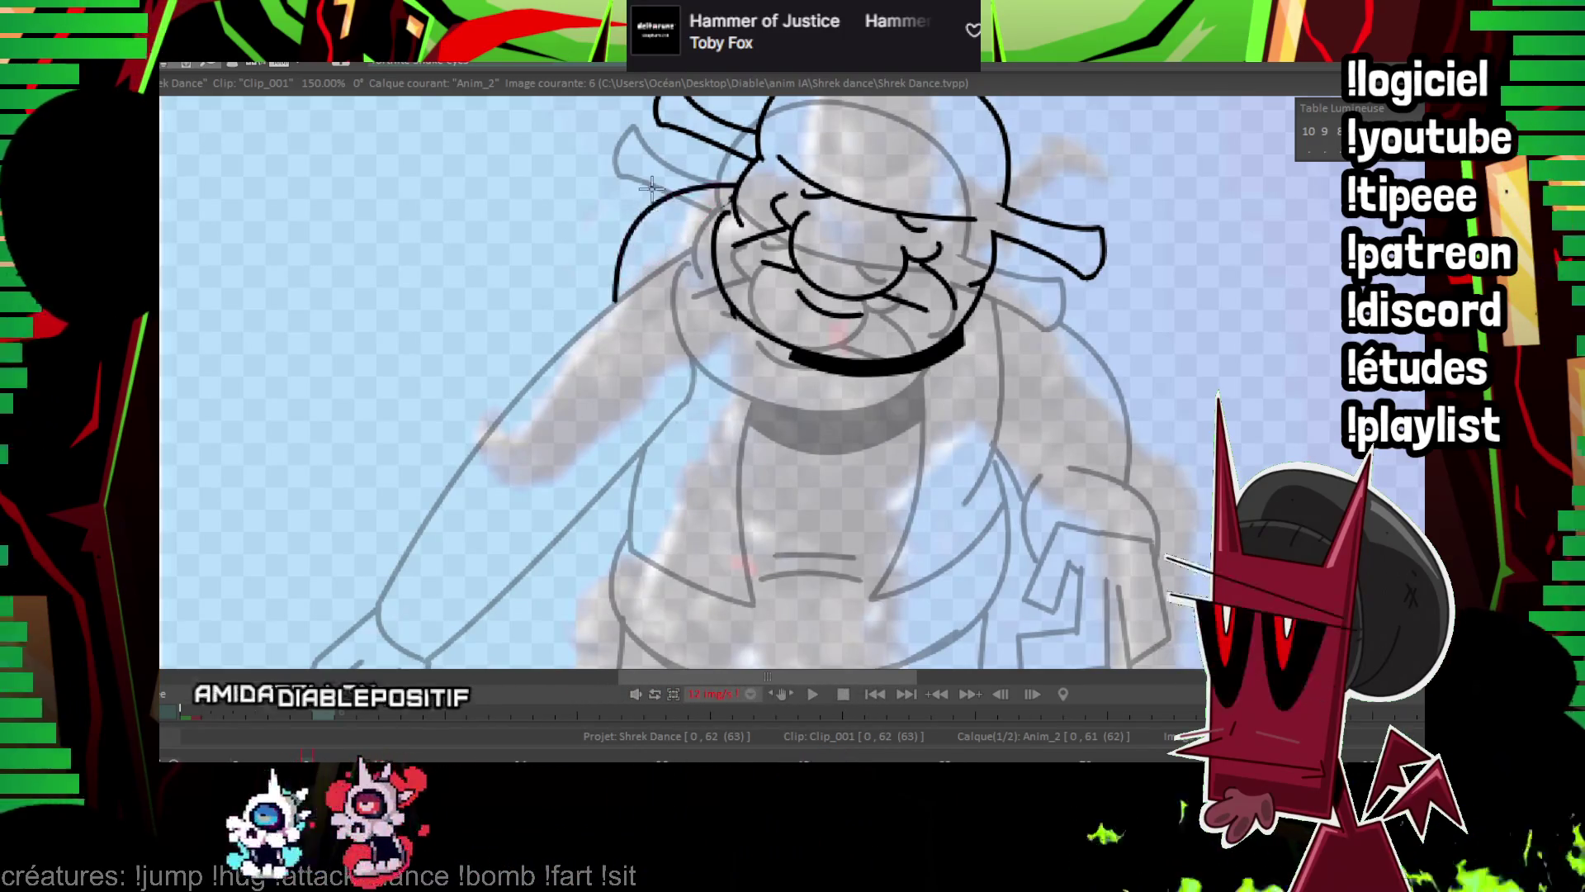
{"action": "left_click_drag", "start_coordinate": [625, 249], "coordinate": [525, 419]}
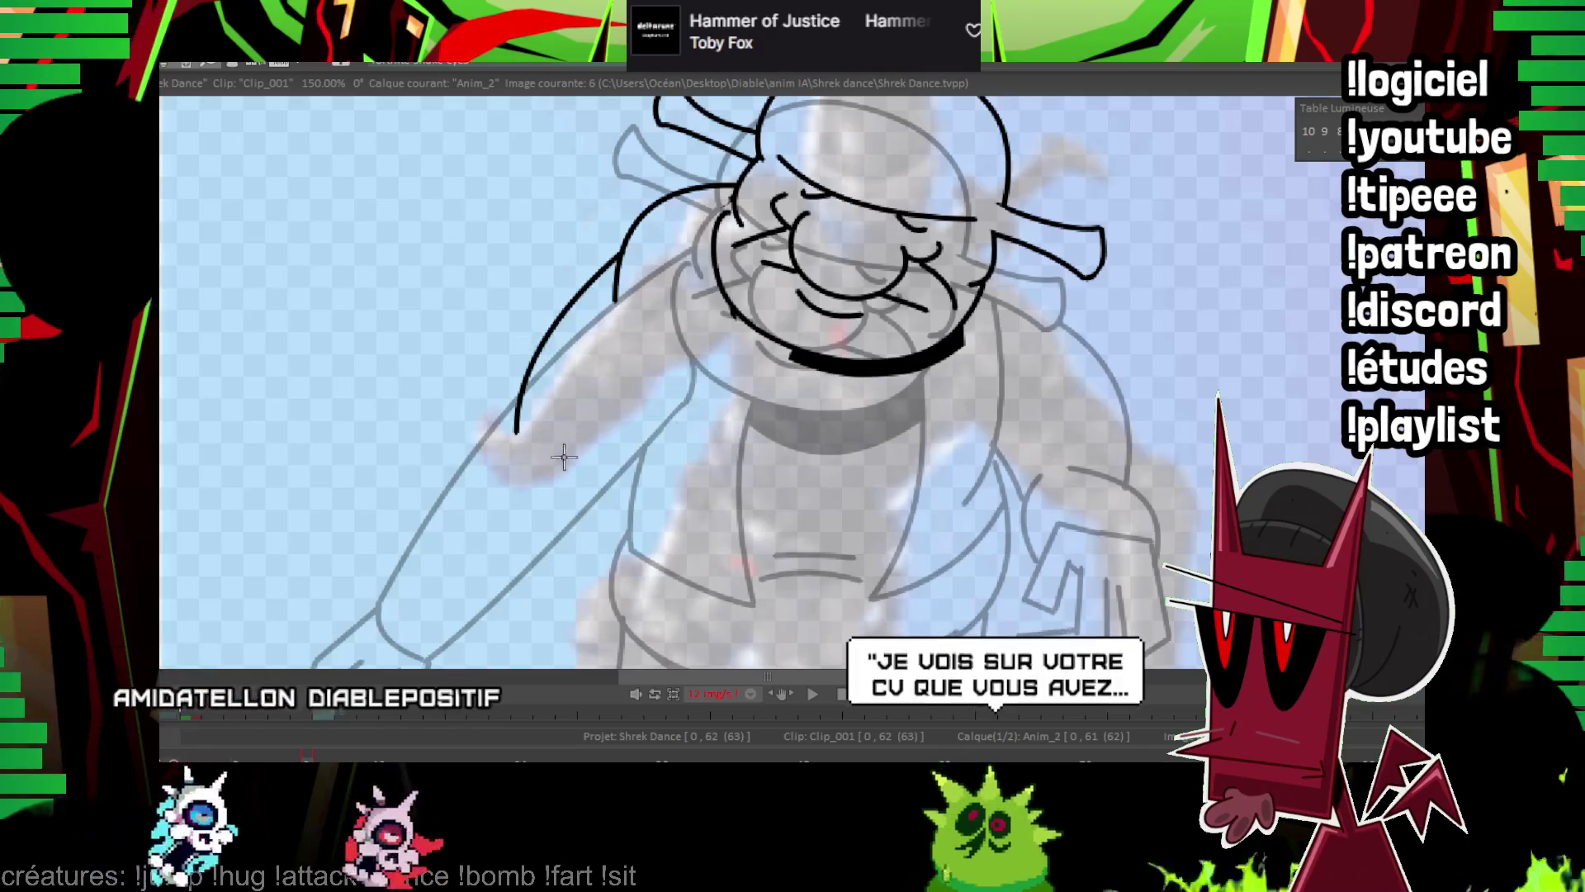
{"action": "left_click_drag", "start_coordinate": [692, 353], "coordinate": [553, 468]}
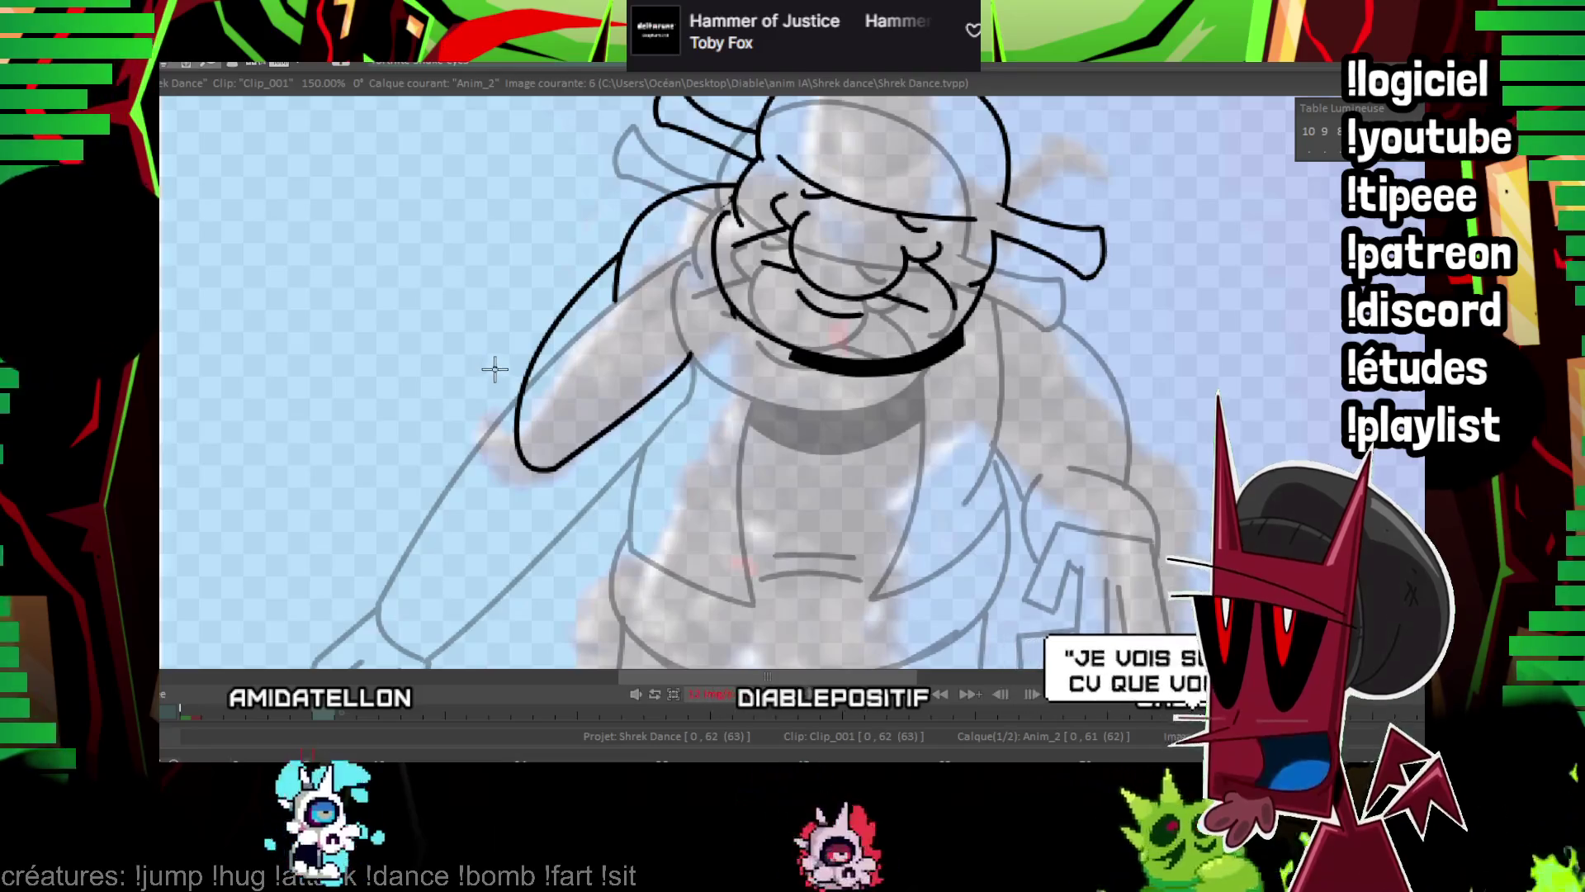
Compare with the previous frame, undo a stray head curve, and ink the belly curve on image 6.
{"action": "scroll", "coordinate": [828, 396], "scroll_direction": "down", "scroll_amount": 2}
{"action": "key", "text": "Left"}
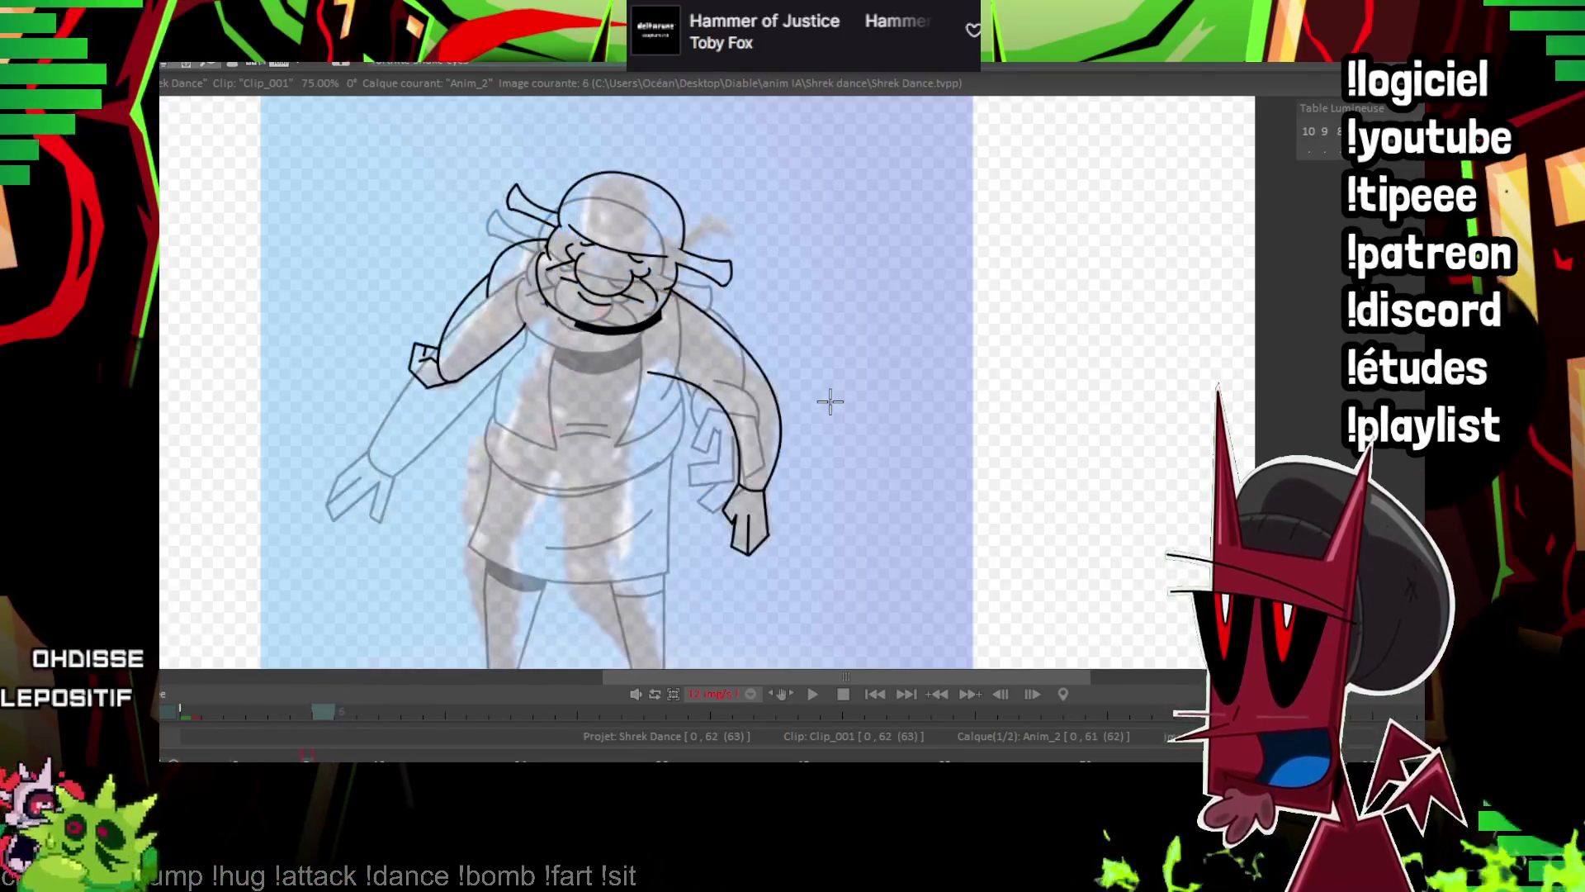
{"action": "scroll", "coordinate": [830, 402], "scroll_direction": "up", "scroll_amount": 1}
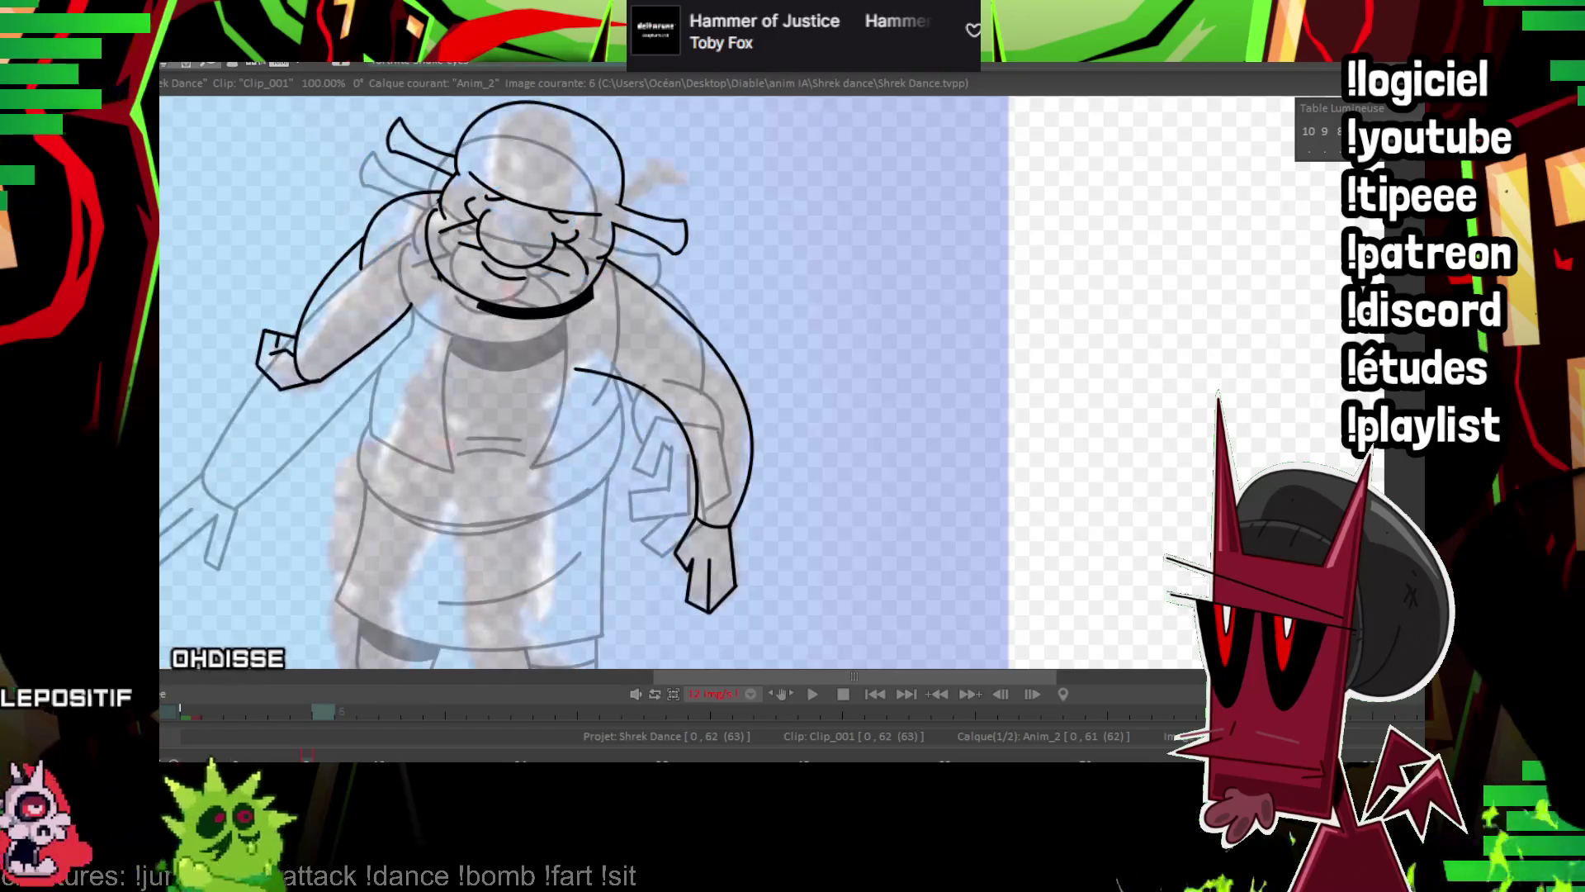
{"action": "scroll", "coordinate": [820, 304], "scroll_direction": "up", "scroll_amount": 2}
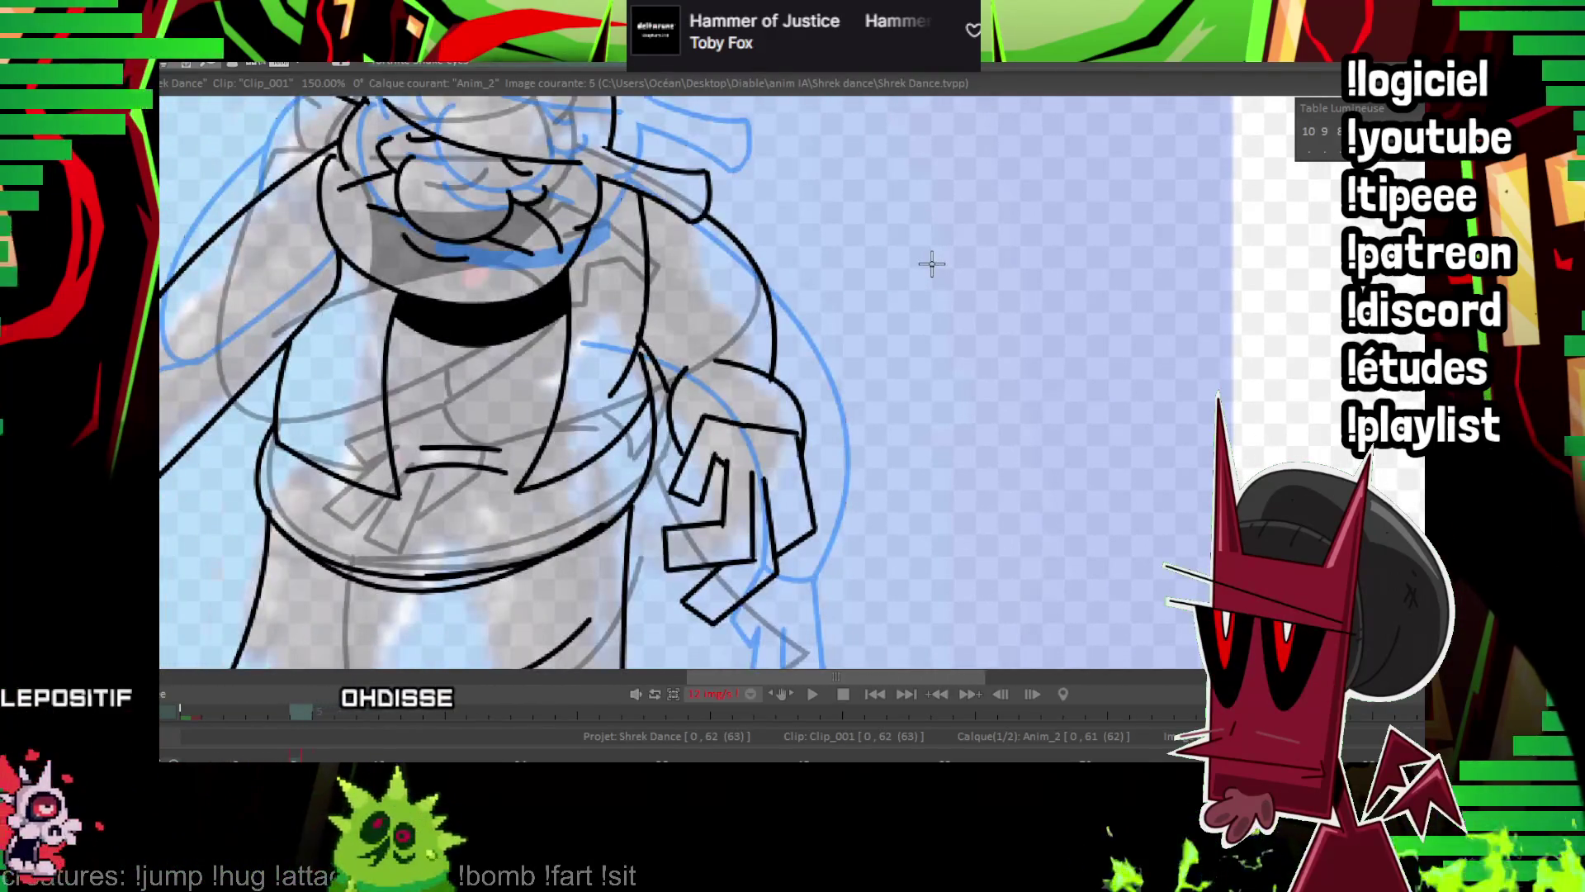
{"action": "key", "text": "Right"}
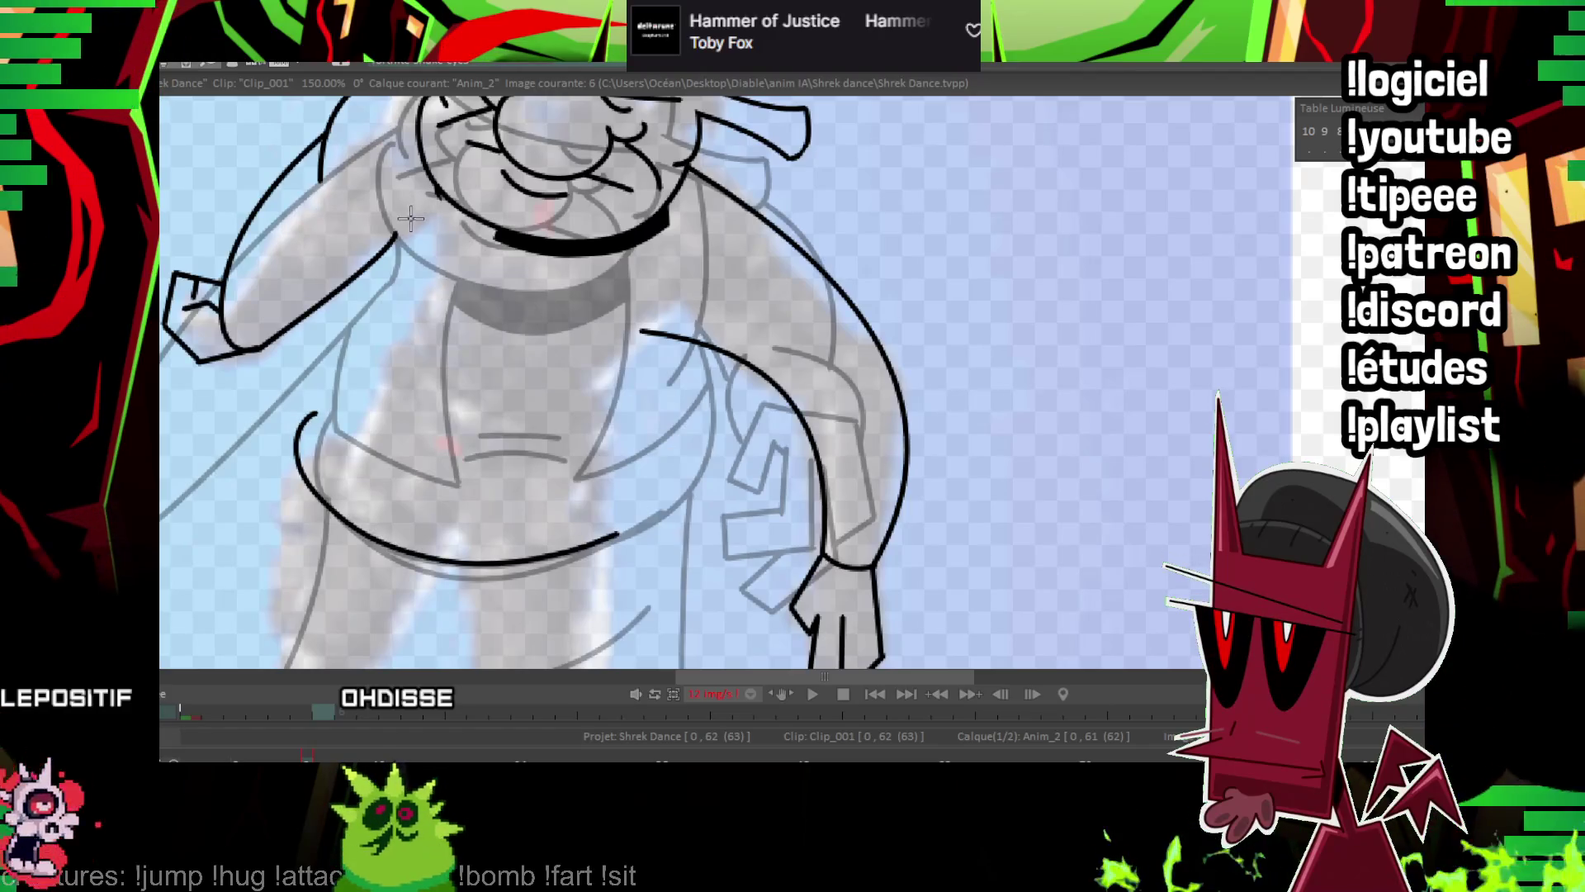
{"action": "left_click_drag", "start_coordinate": [410, 219], "coordinate": [418, 273]}
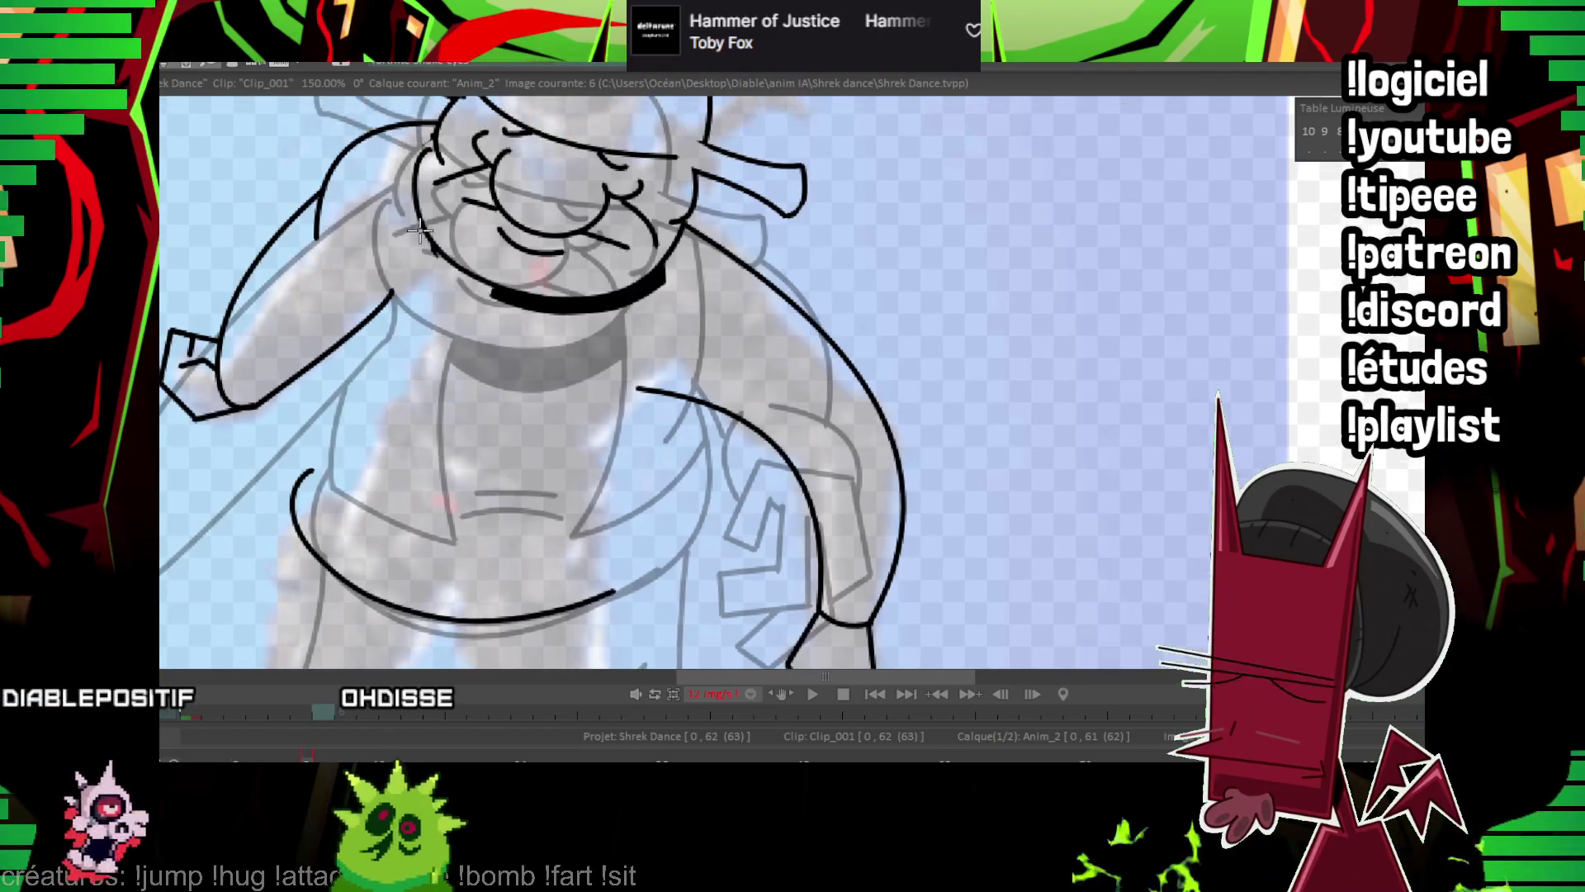
{"action": "left_click", "coordinate": [350, 354]}
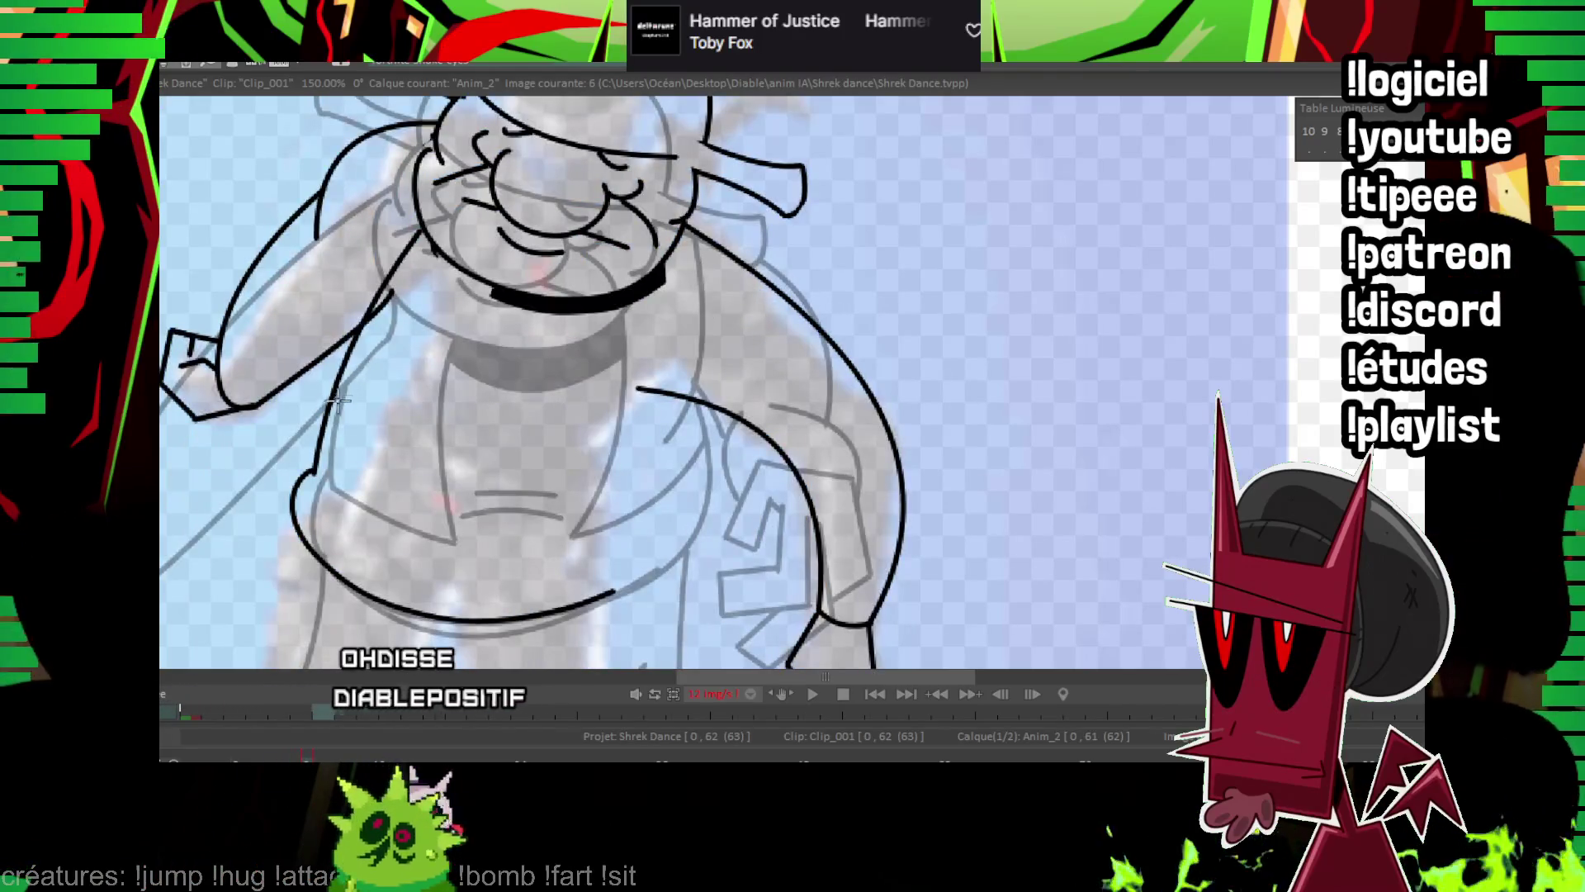
{"action": "key", "text": "ctrl+z"}
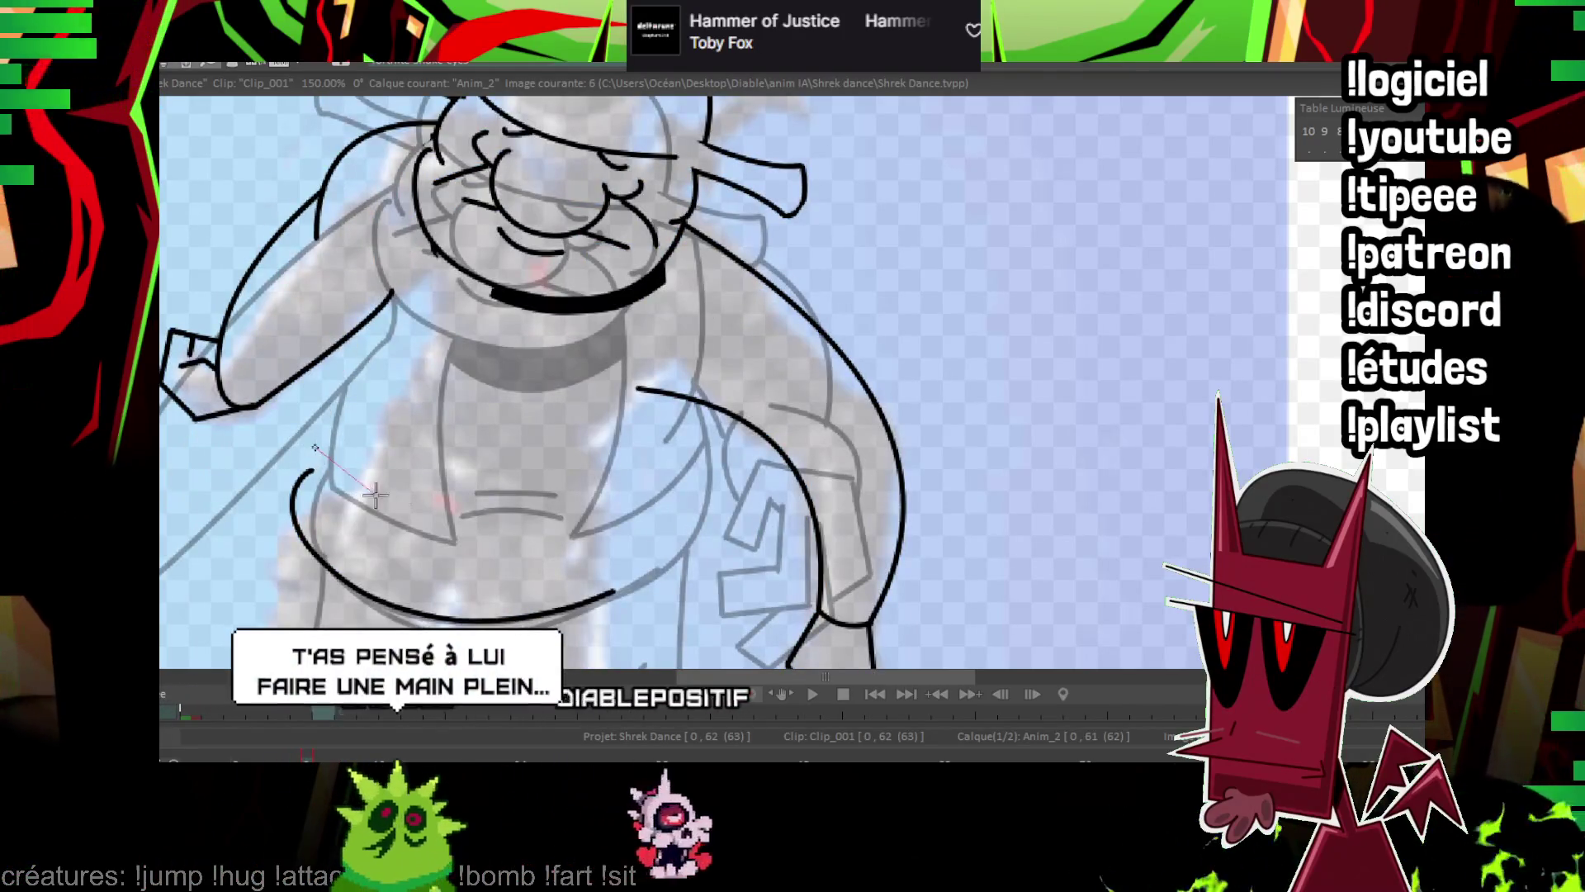
{"action": "left_click_drag", "start_coordinate": [314, 447], "coordinate": [438, 528]}
{"action": "left_click", "coordinate": [341, 480]}
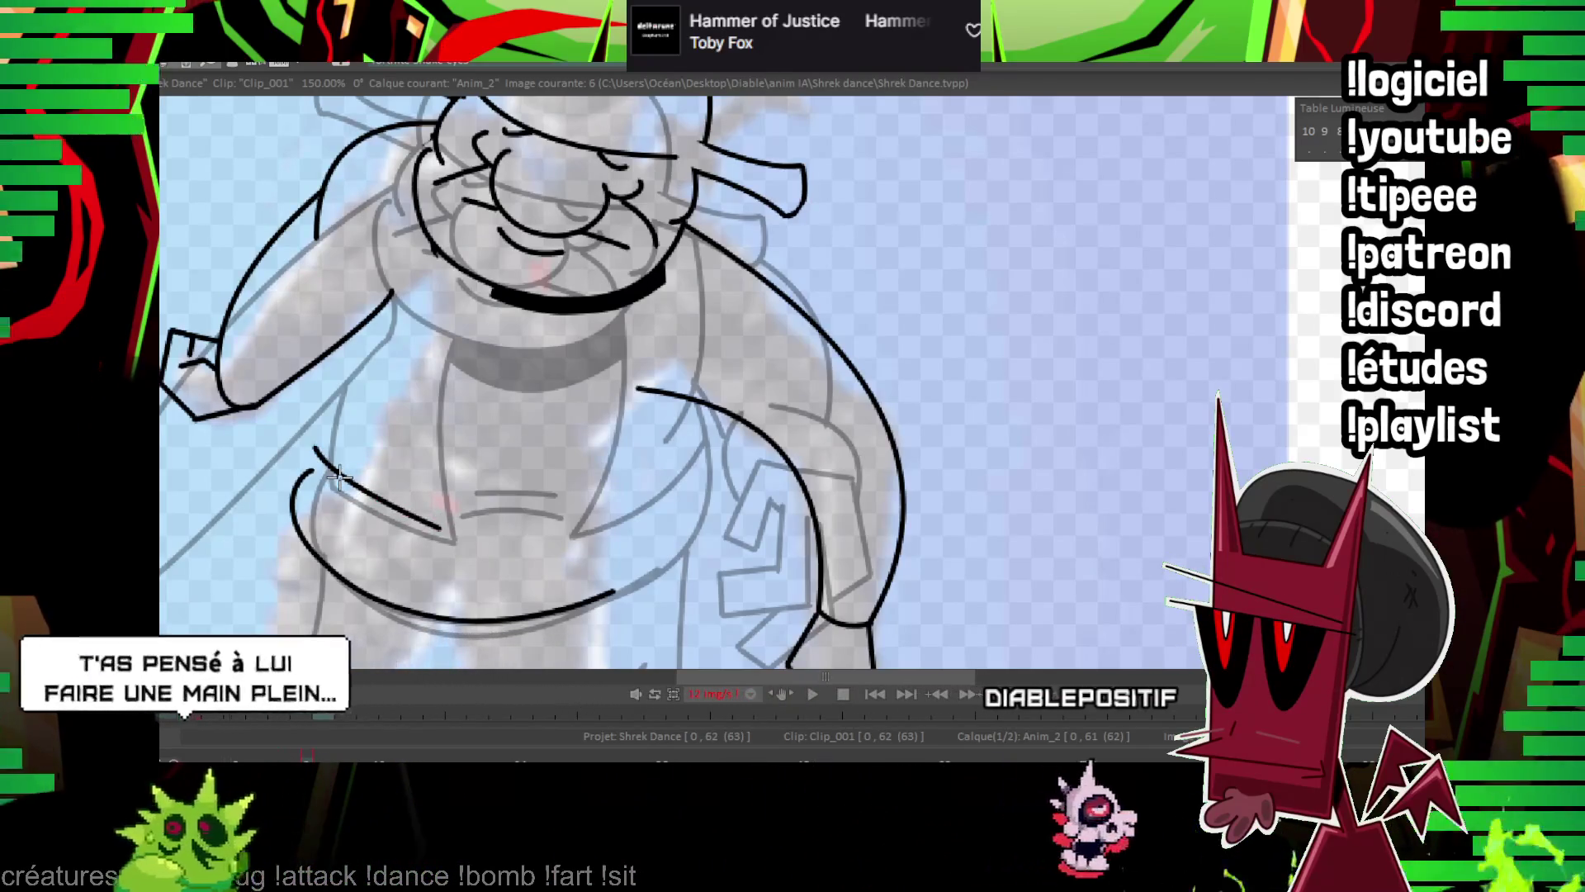
Ink a curve along the hanging arm and play the animation to check the motion.
{"action": "left_click_drag", "start_coordinate": [338, 476], "coordinate": [373, 540]}
{"action": "left_click_drag", "start_coordinate": [499, 343], "coordinate": [472, 593]}
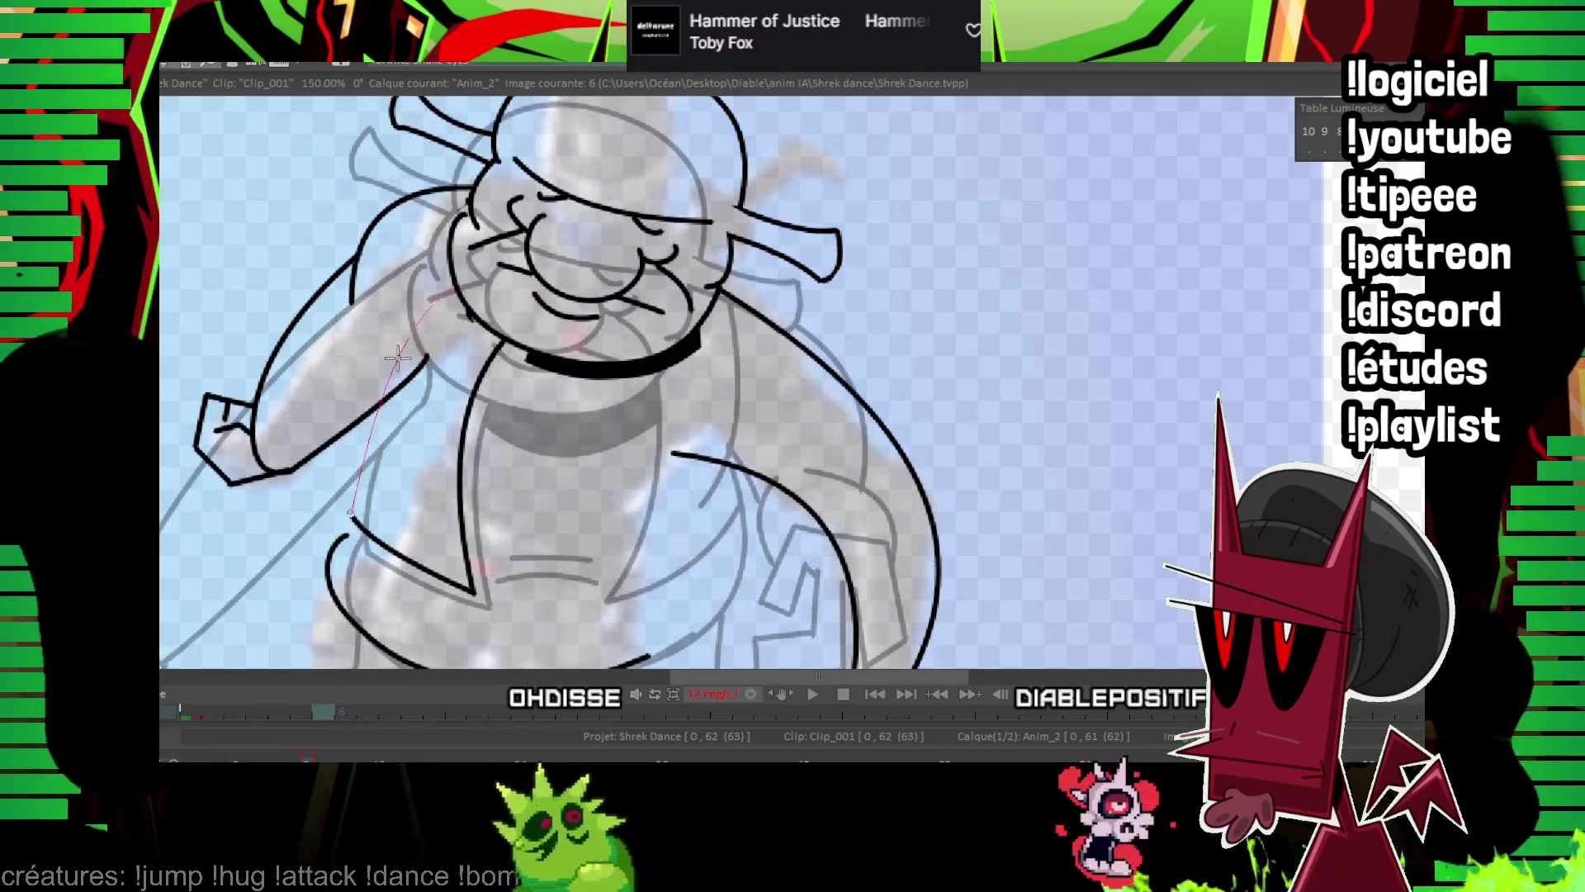
{"action": "left_click", "coordinate": [401, 395]}
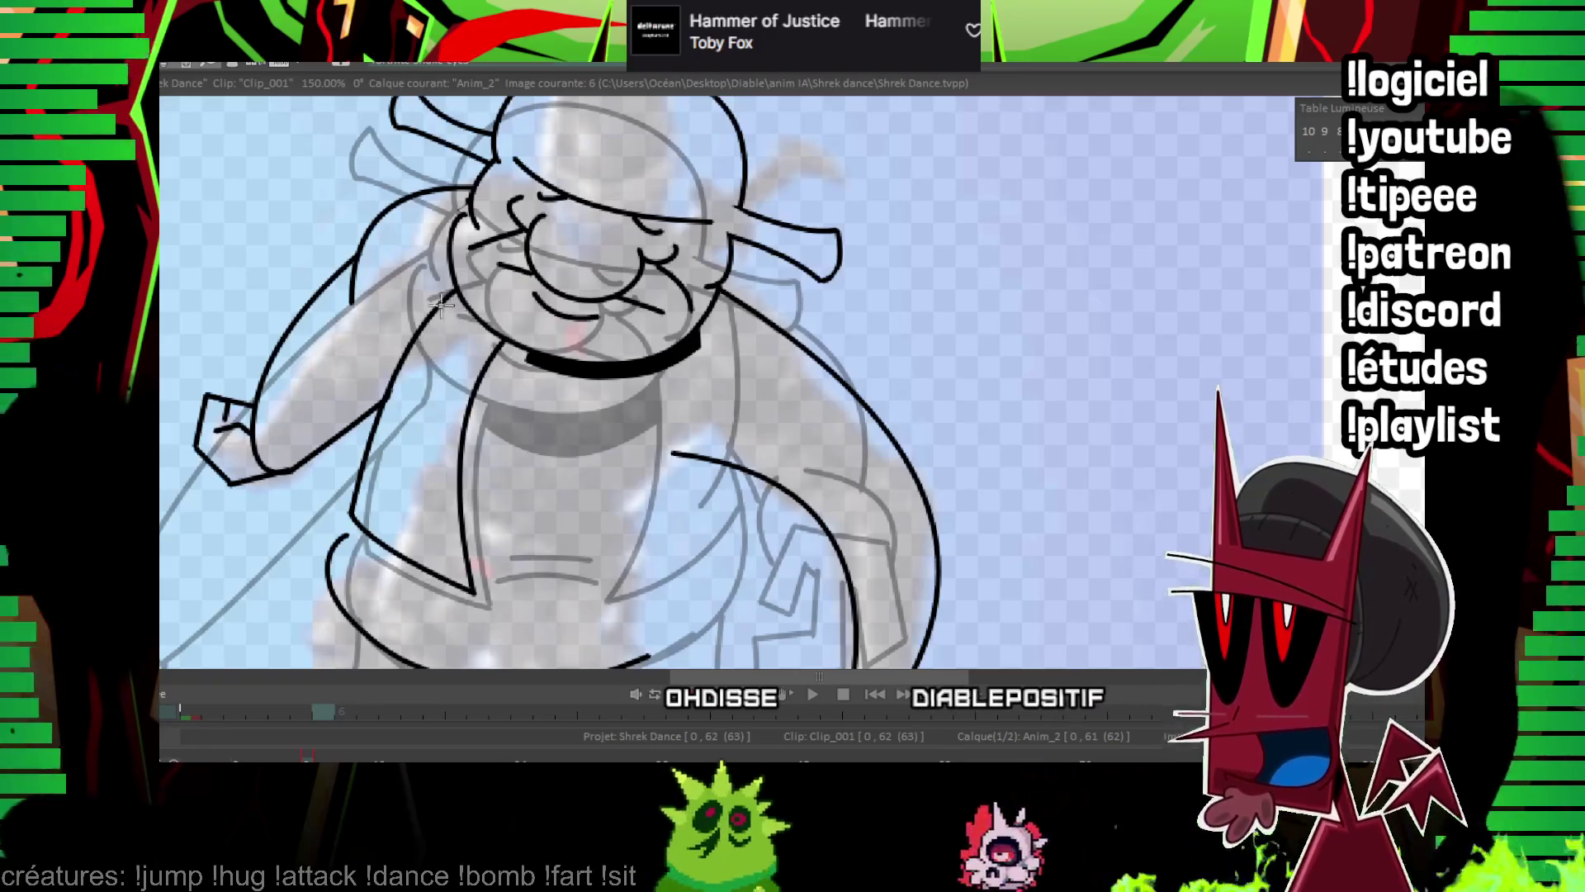
{"action": "key", "text": "Return"}
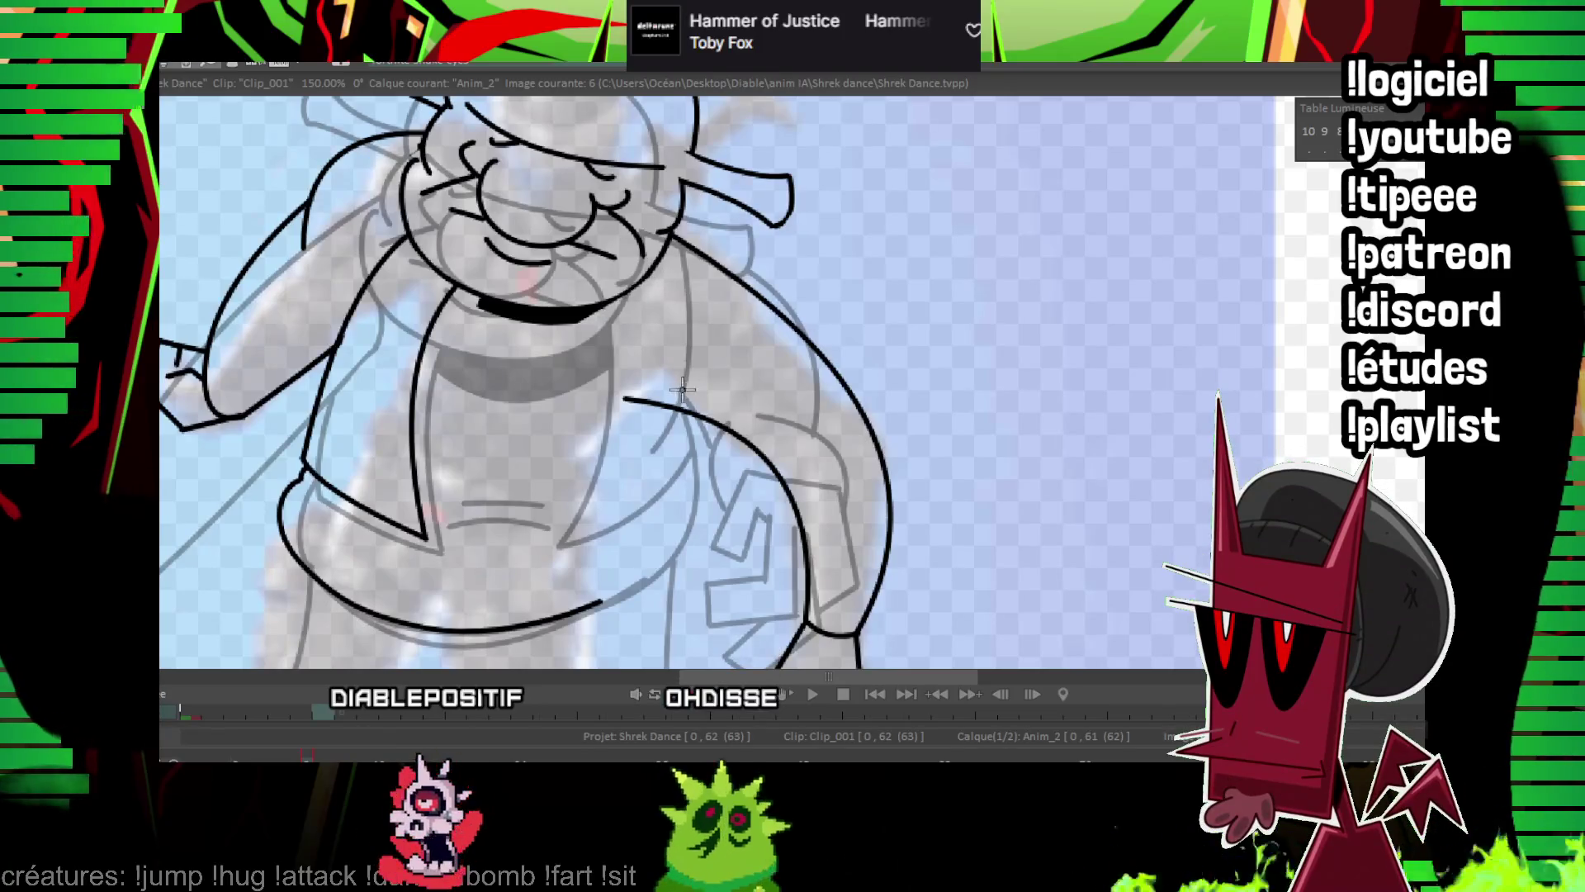
{"action": "key", "text": "Left"}
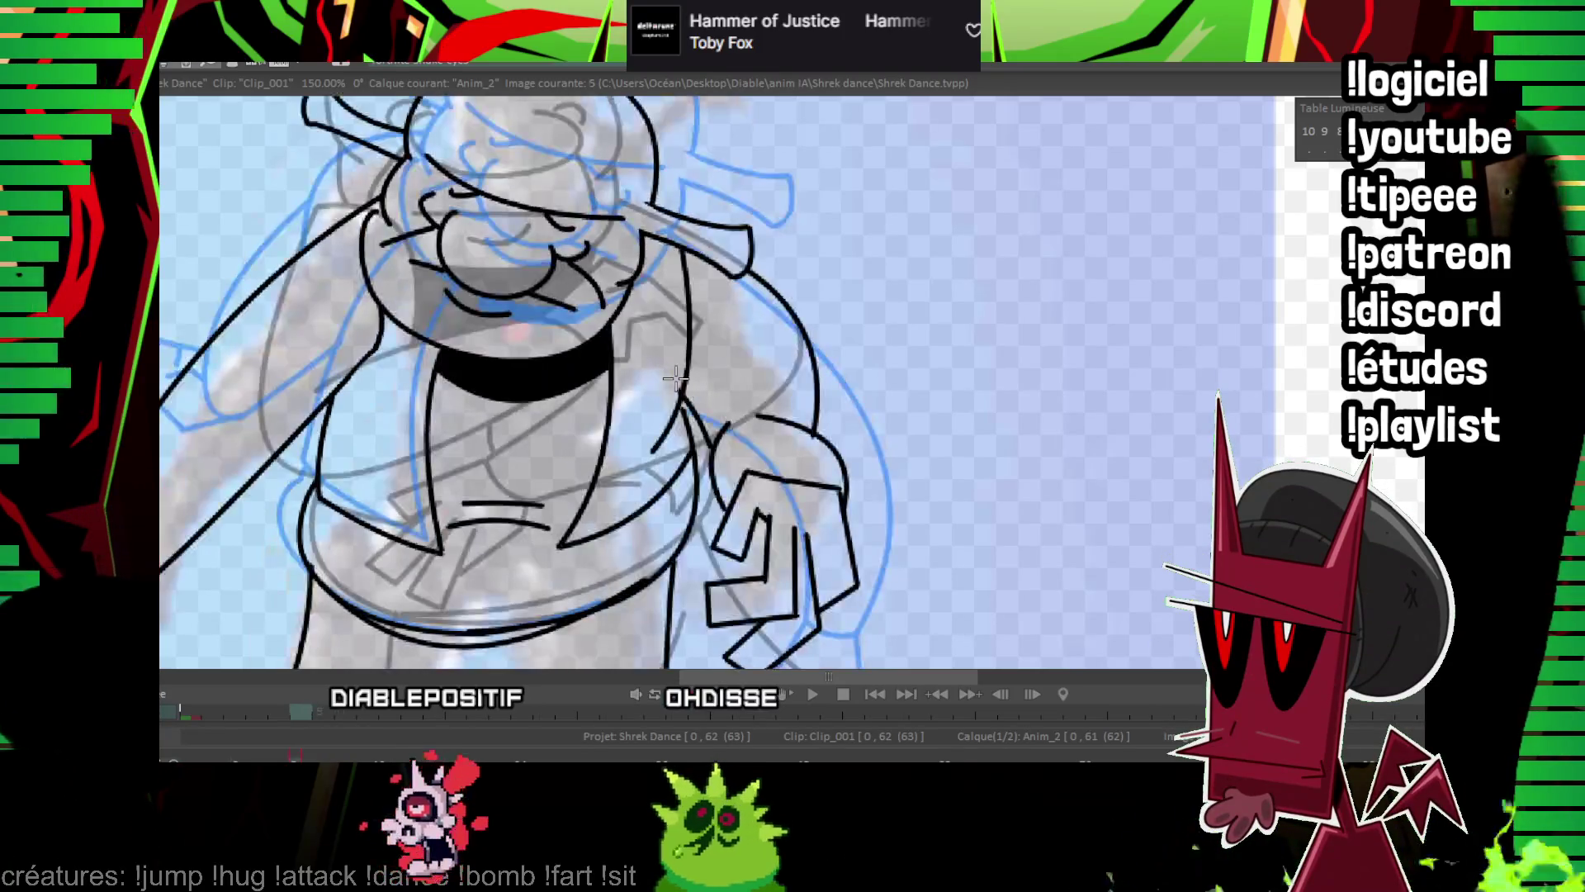
Add bezier curves beside the vest and on the lower vest, comparing with the neighbouring frame.
{"action": "key", "text": "Right"}
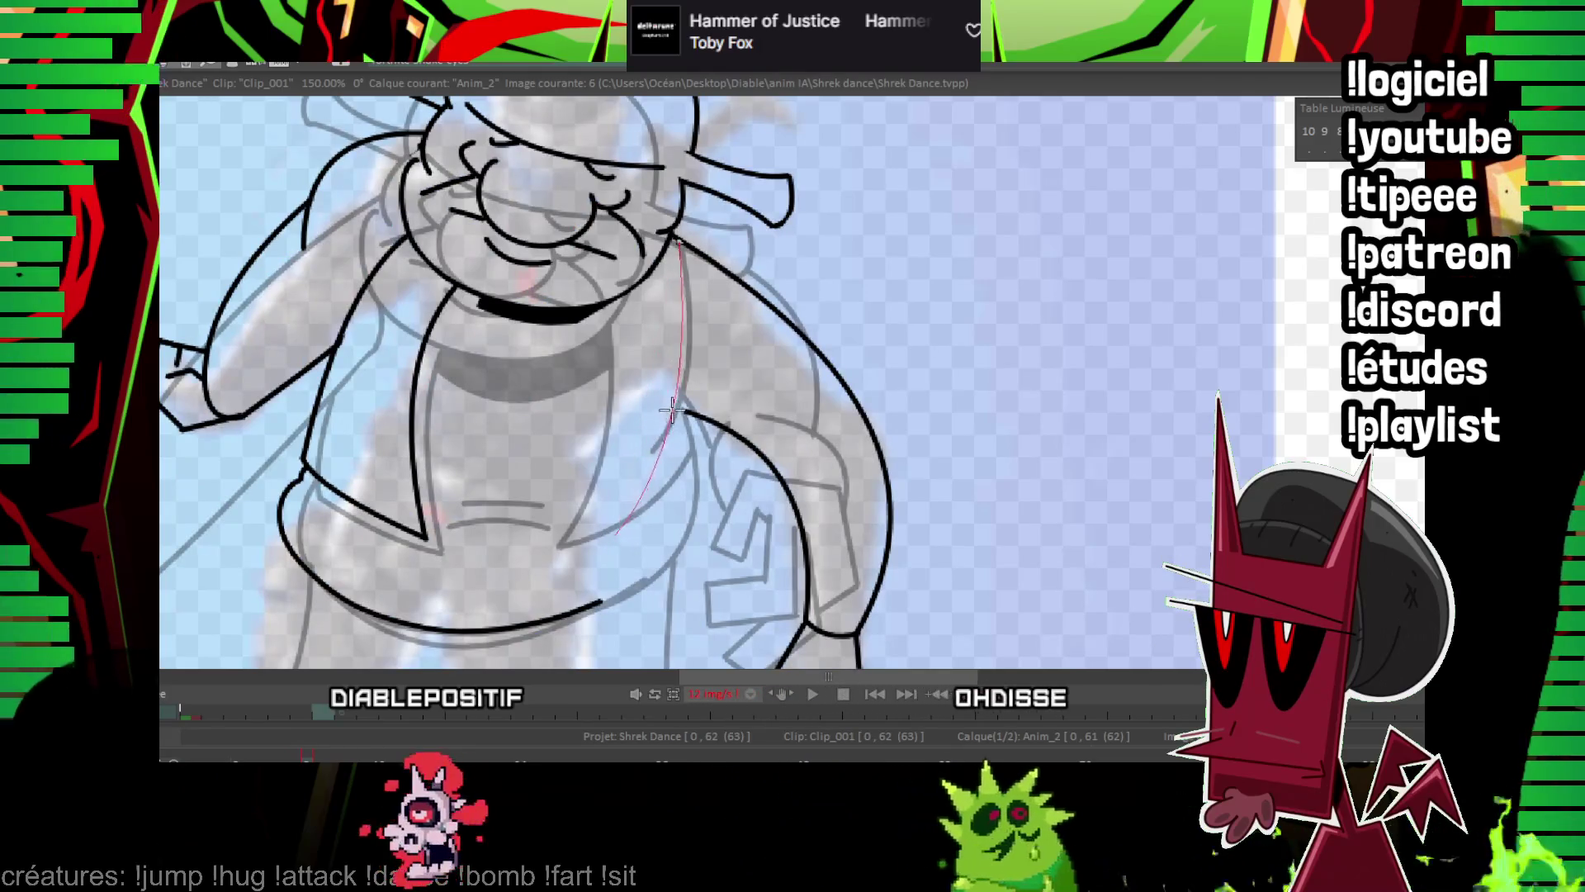
{"action": "left_click", "coordinate": [671, 409]}
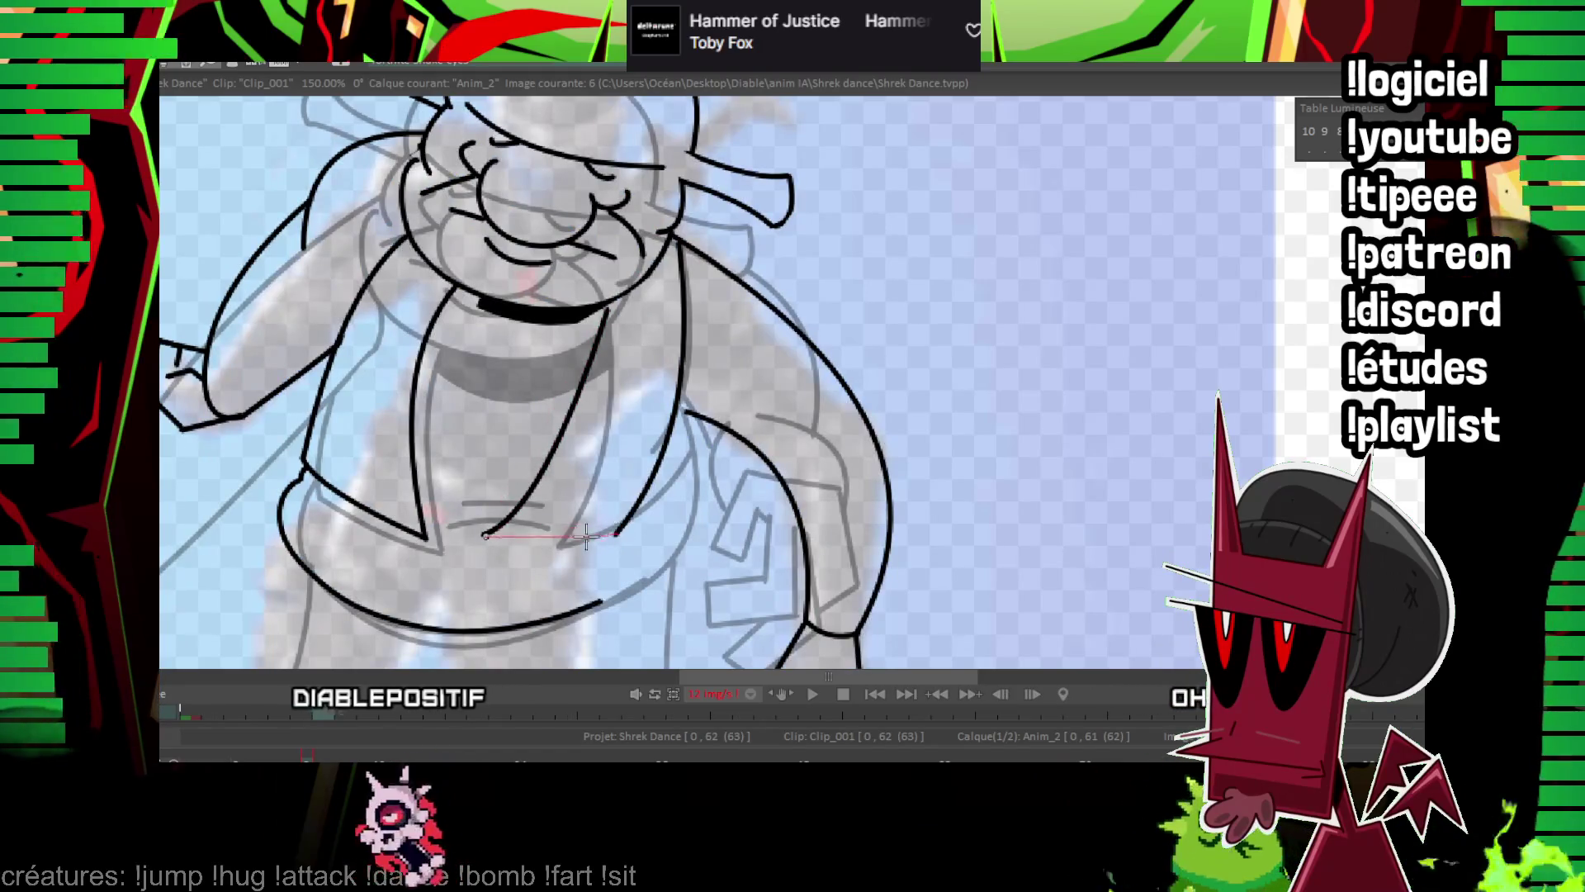
{"action": "key", "text": "Left"}
{"action": "key", "text": "Right"}
{"action": "left_click", "coordinate": [660, 450]}
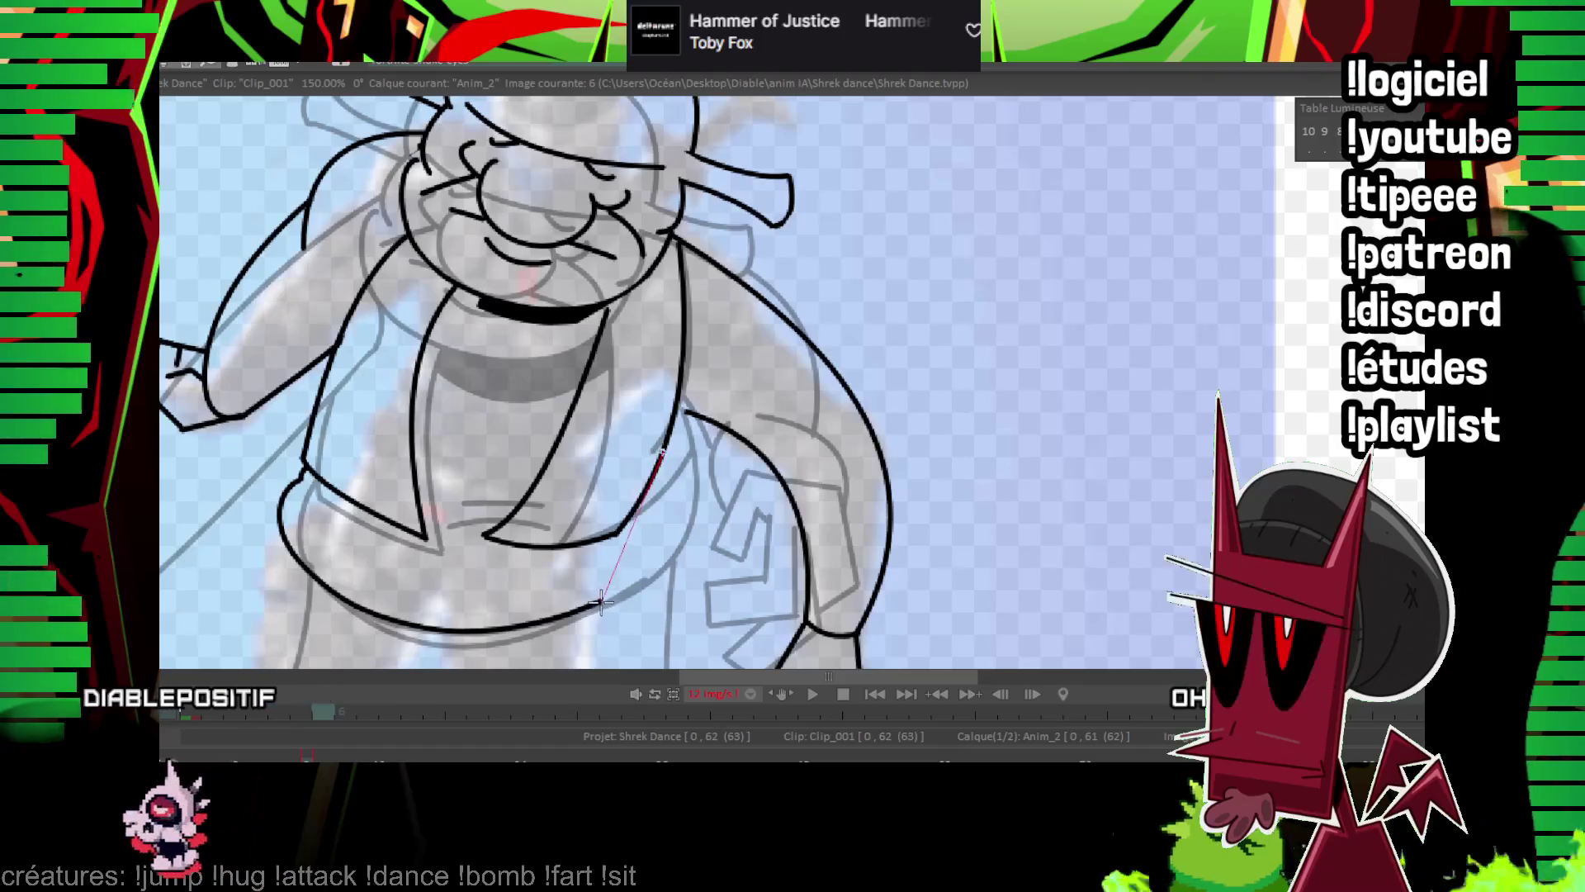
Compare the collar area with the previous frame using onion skin, then zoom out to 50%.
{"action": "key", "text": "Left"}
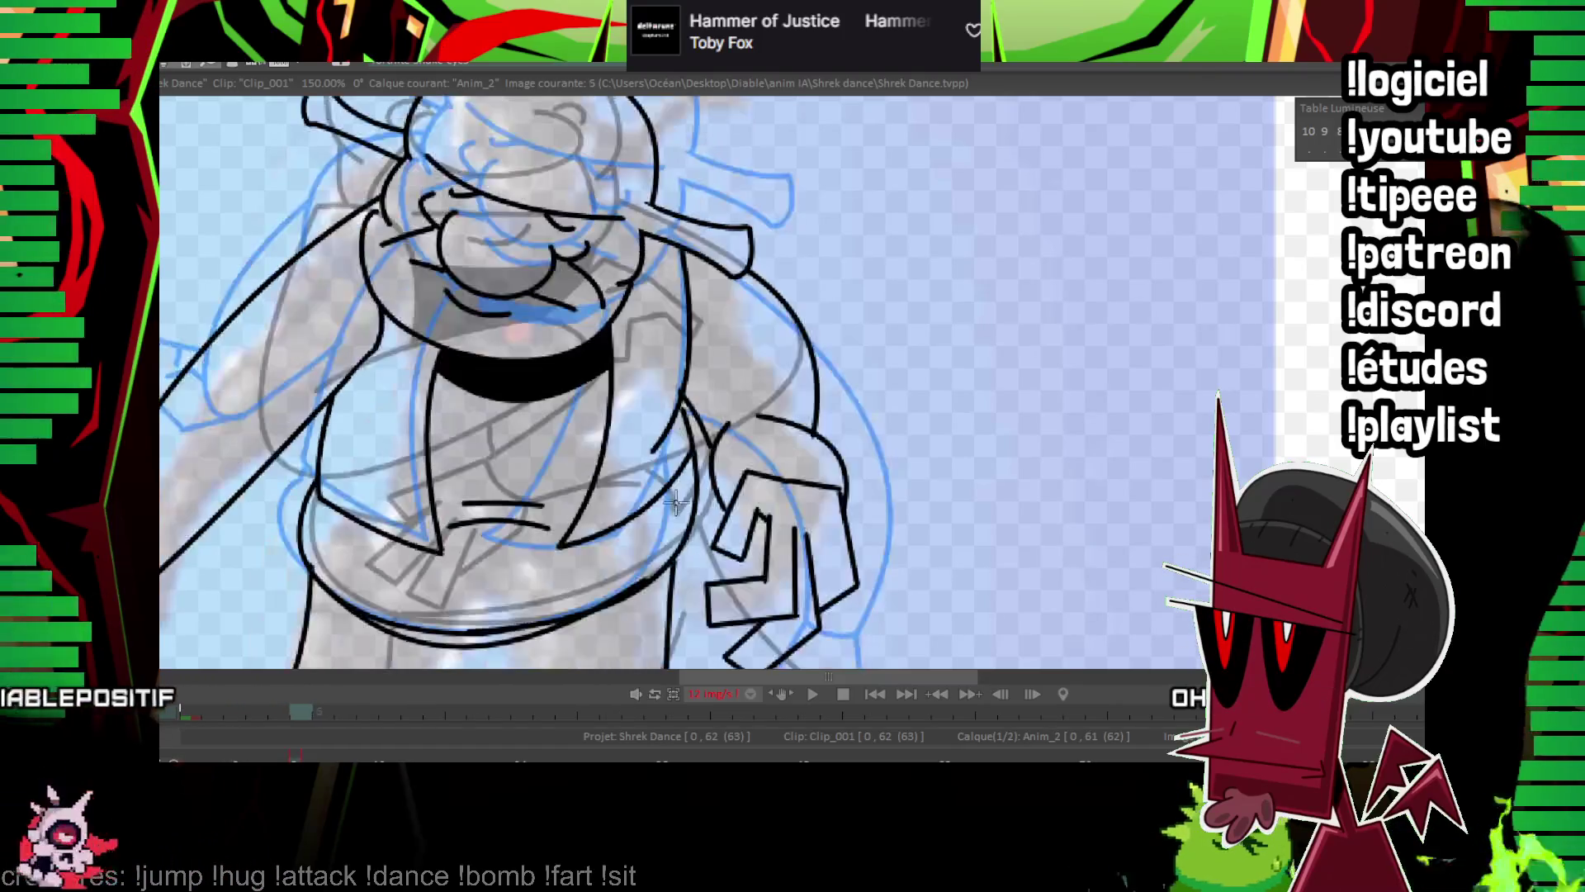
{"action": "key", "text": "Right"}
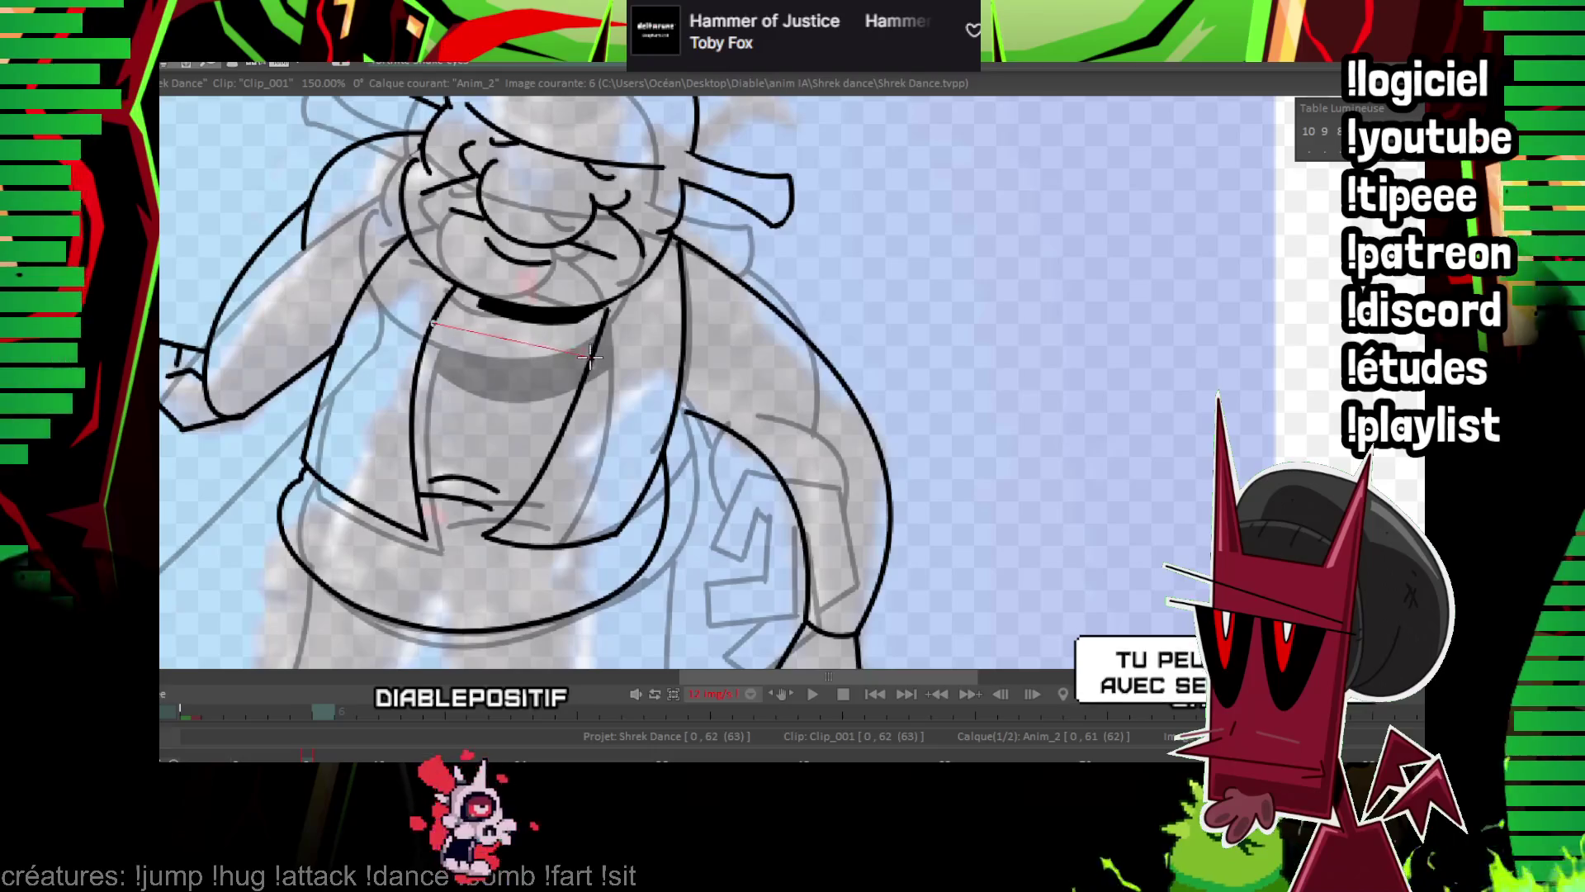
{"action": "key", "text": "Left"}
{"action": "key", "text": "Right"}
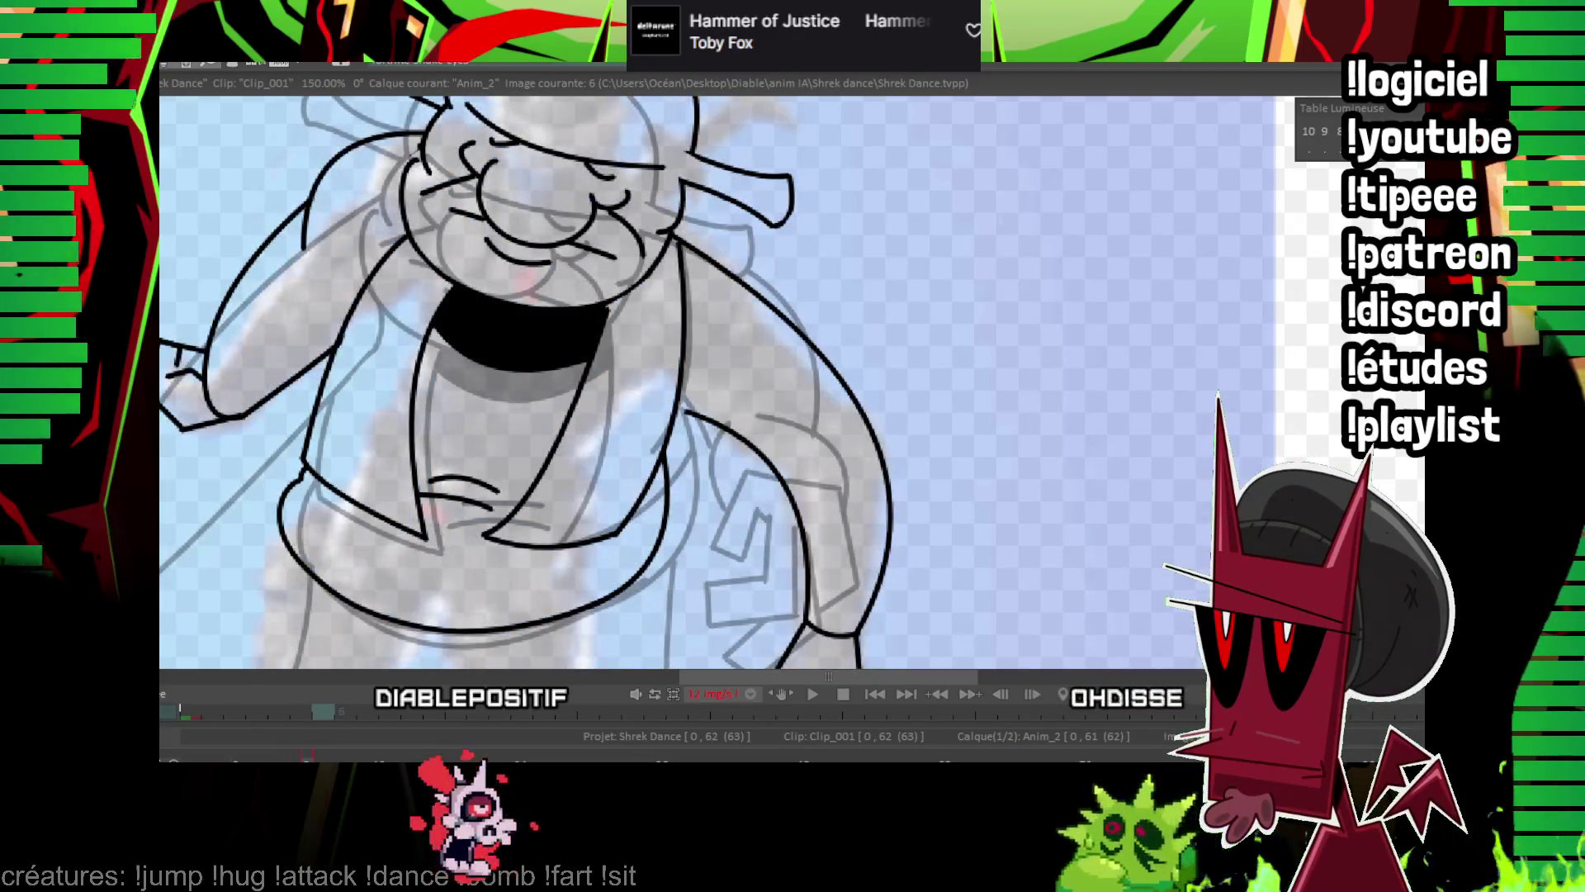
{"action": "scroll", "coordinate": [907, 219], "scroll_direction": "down", "scroll_amount": 3}
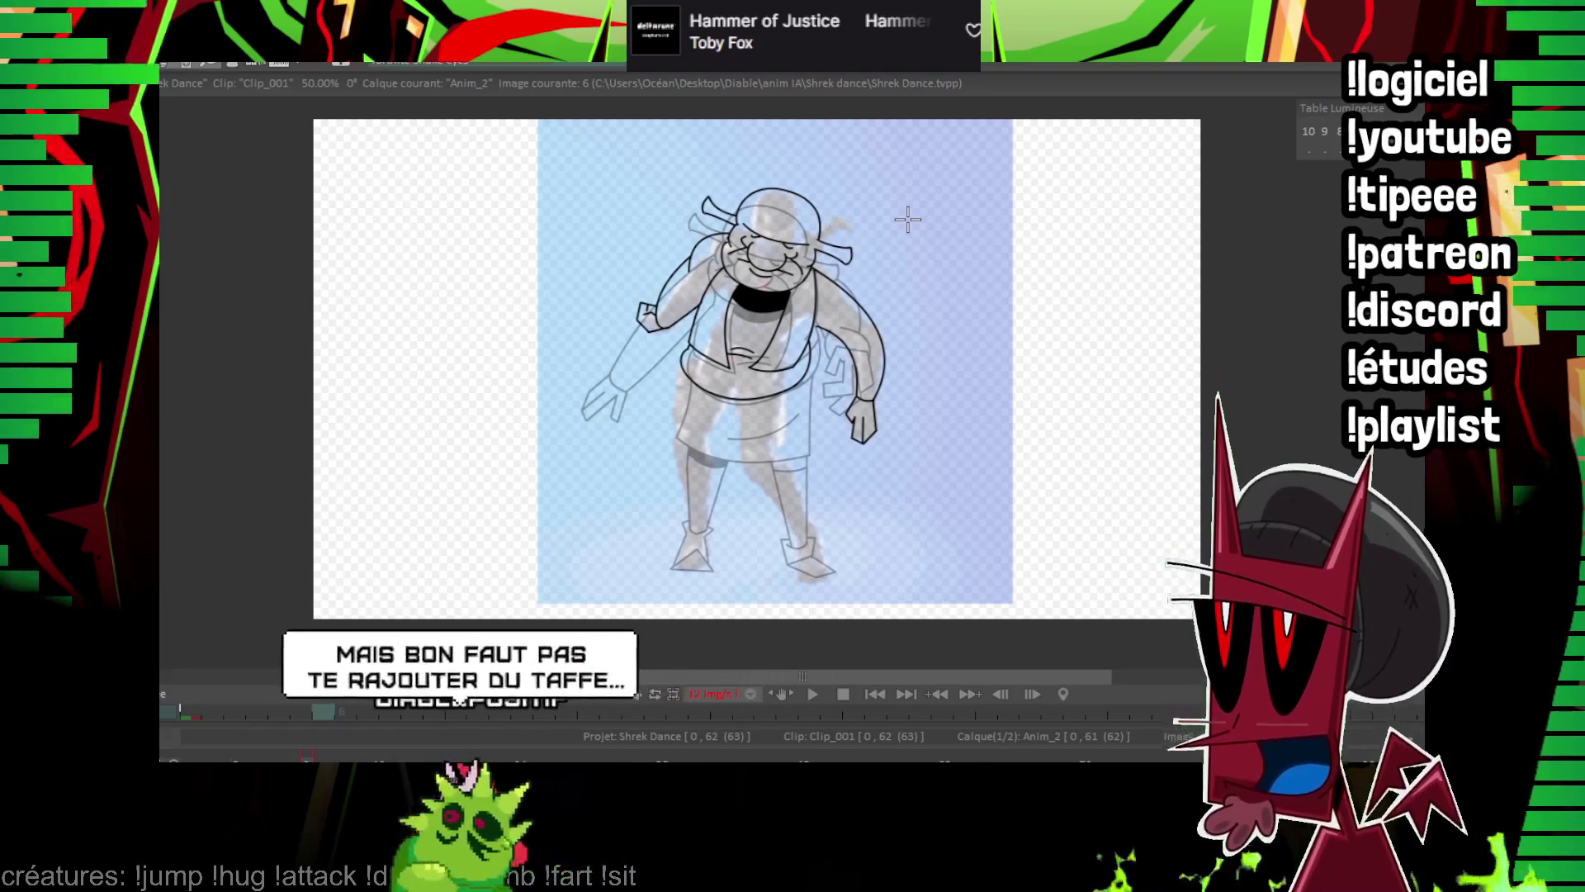
{"action": "key", "text": "Left"}
Ink a curved stroke along the belly line on frame 6.
{"action": "key", "text": "Right"}
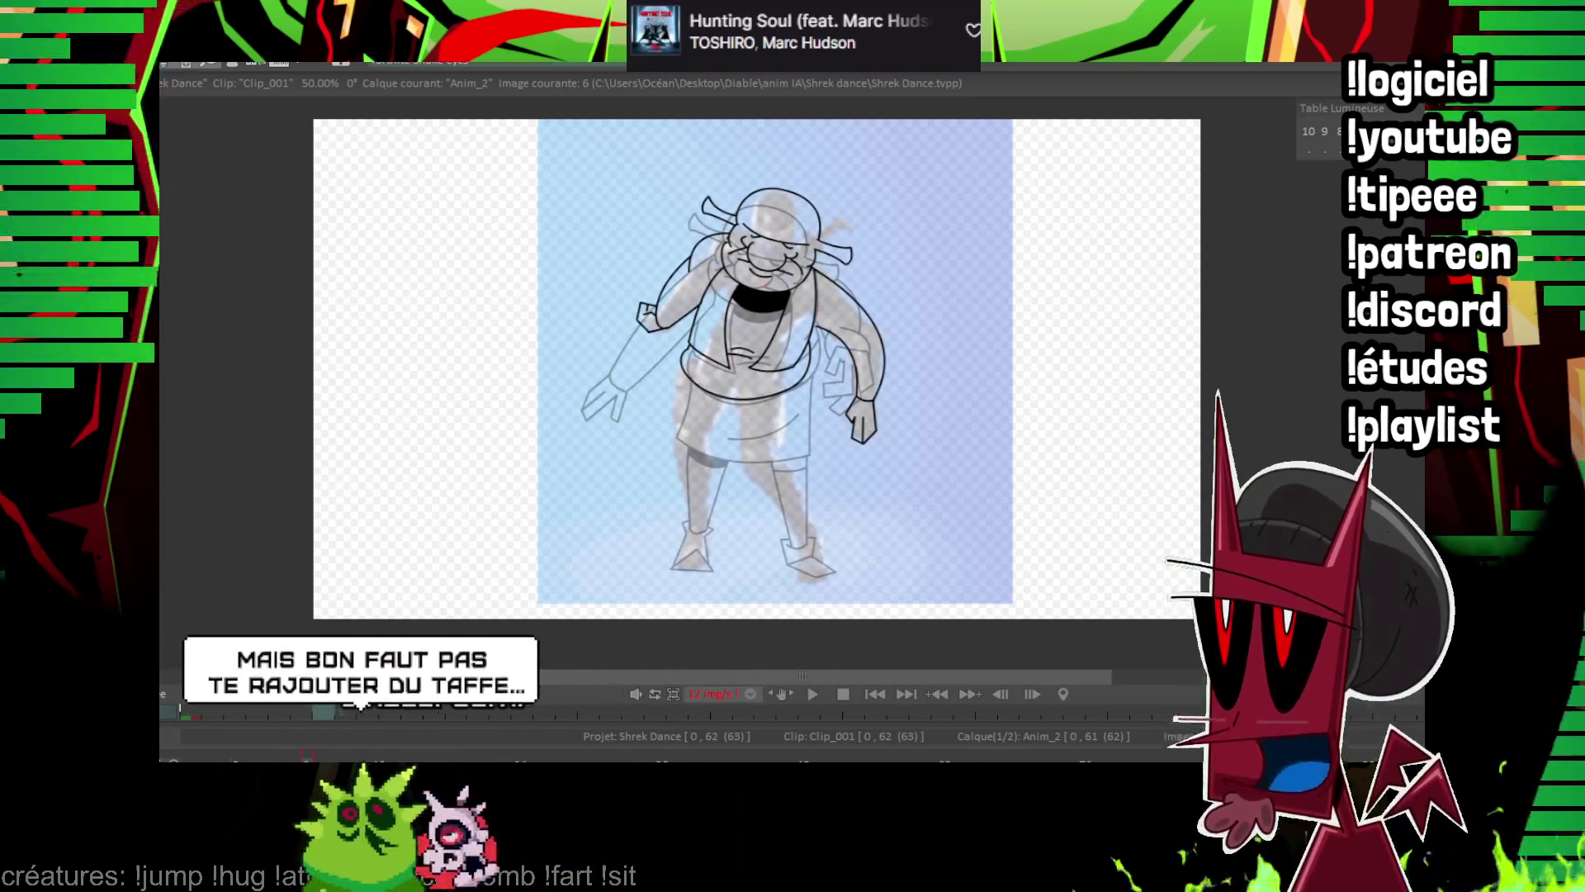
{"action": "scroll", "coordinate": [358, 322], "scroll_direction": "up", "scroll_amount": 3}
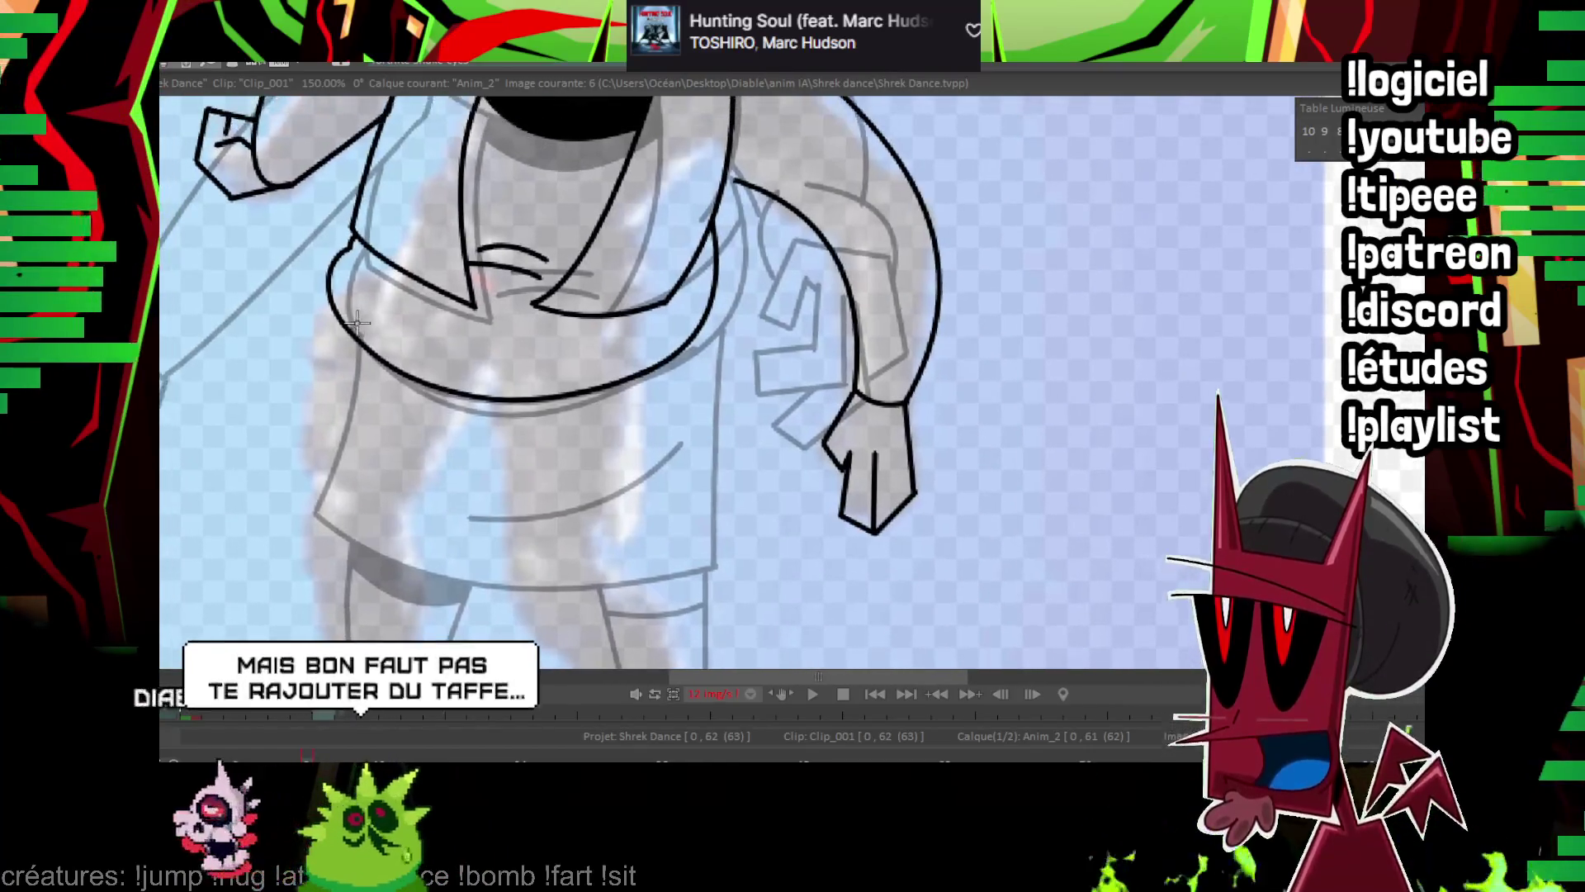
{"action": "left_click_drag", "start_coordinate": [344, 325], "coordinate": [488, 384]}
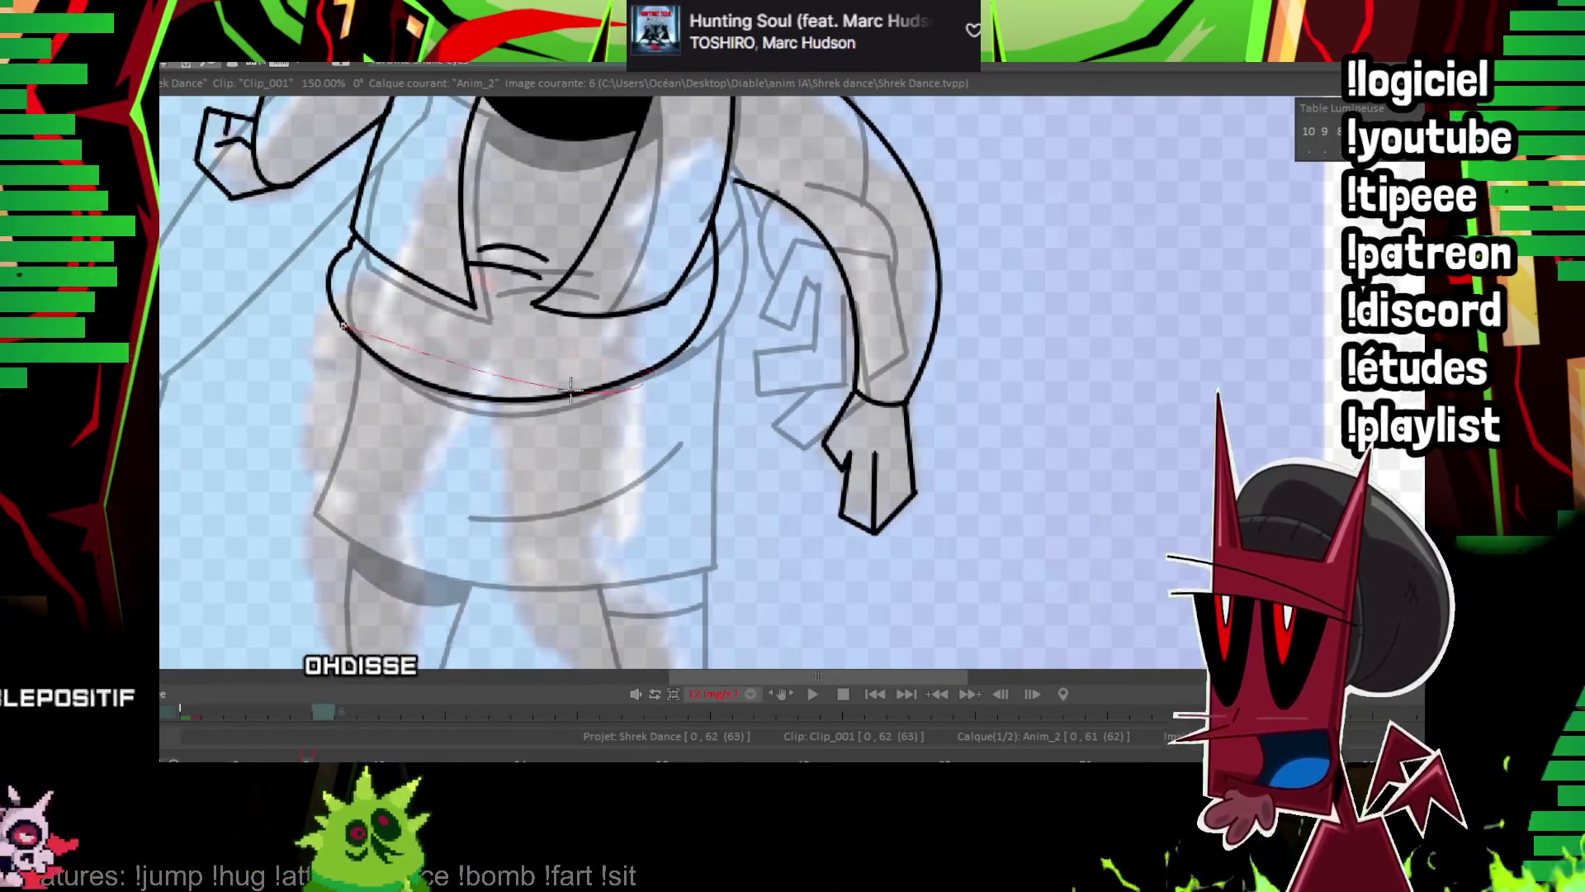
{"action": "left_click", "coordinate": [462, 387]}
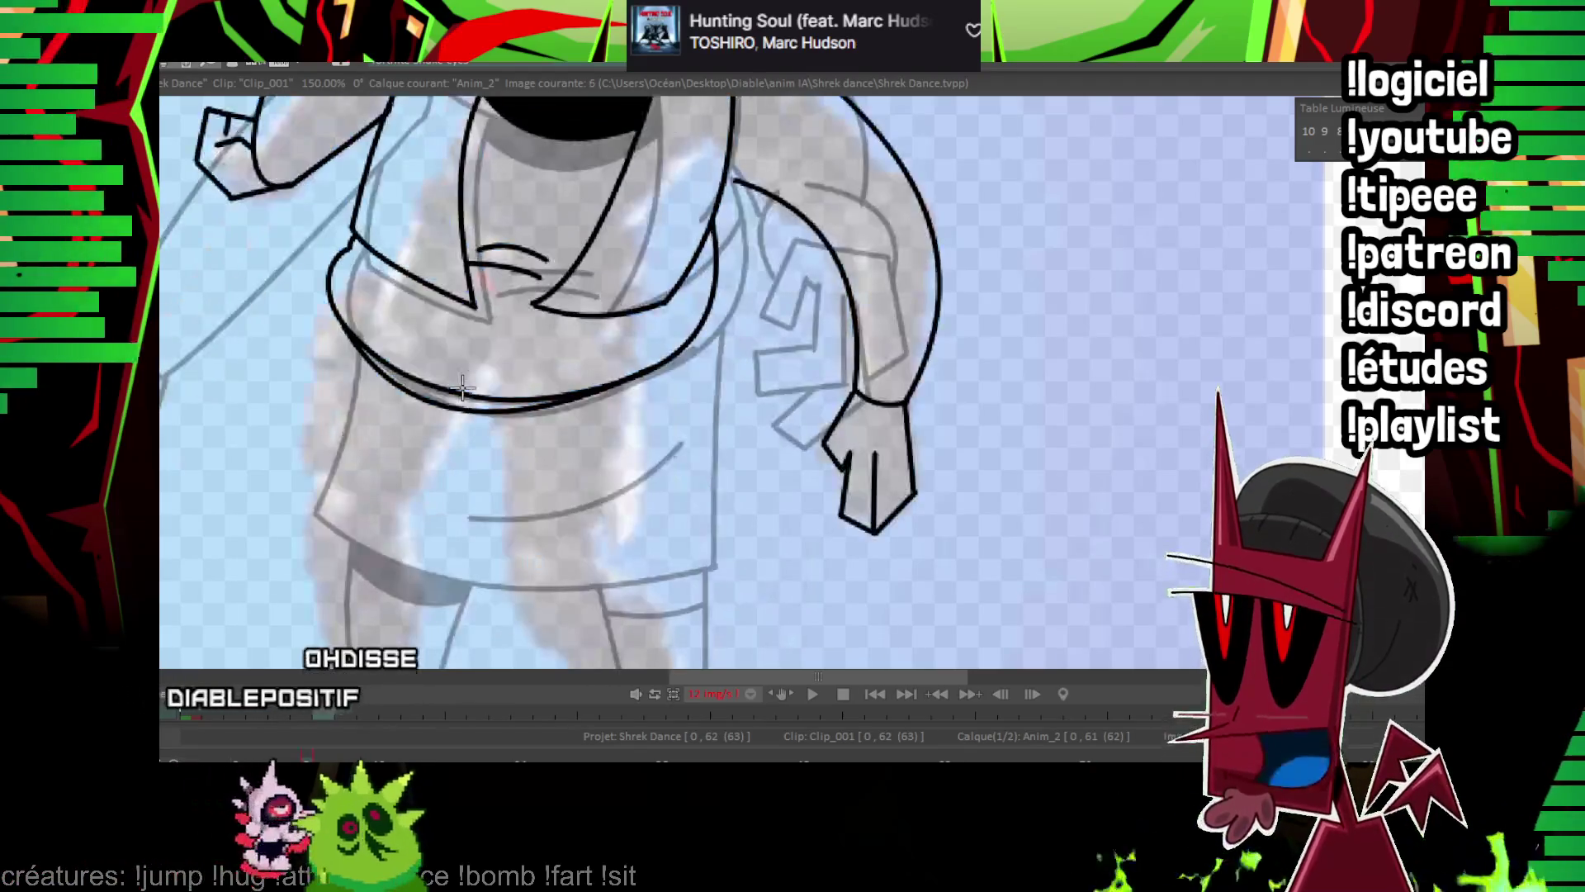
Ink the curved tunic hem plus a line down from its end, then zoom out to check.
{"action": "scroll", "coordinate": [681, 379], "scroll_direction": "down", "scroll_amount": 5}
{"action": "scroll", "coordinate": [681, 380], "scroll_direction": "up", "scroll_amount": 5}
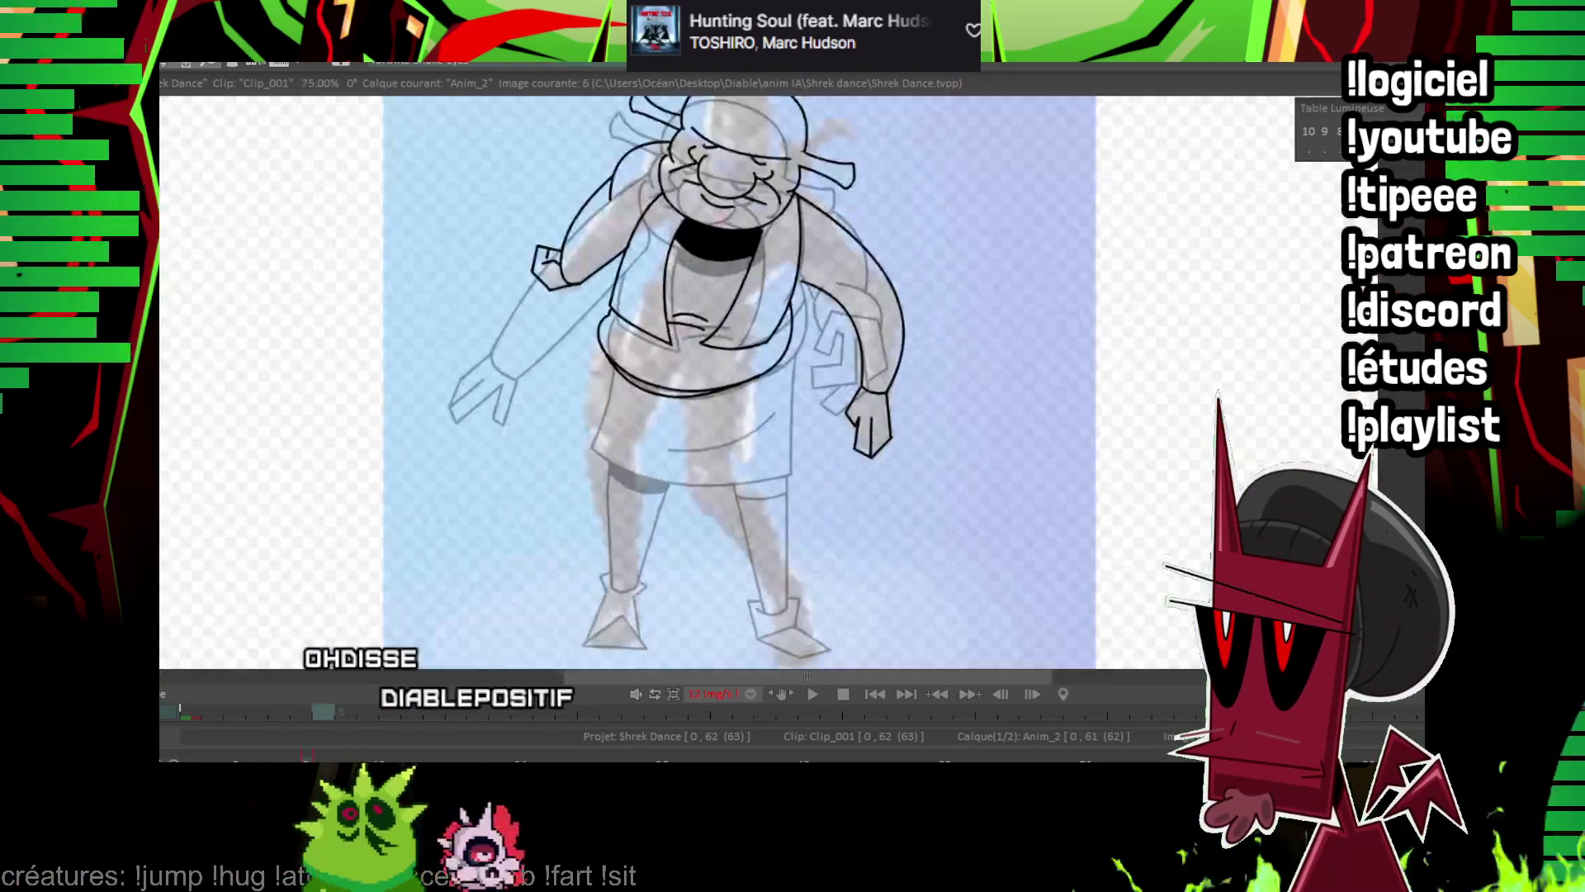
{"action": "mouse_move", "coordinate": [381, 466]}
{"action": "left_mouse_down"}
{"action": "mouse_move", "coordinate": [446, 260]}
{"action": "mouse_move", "coordinate": [525, 355]}
{"action": "left_mouse_up"}
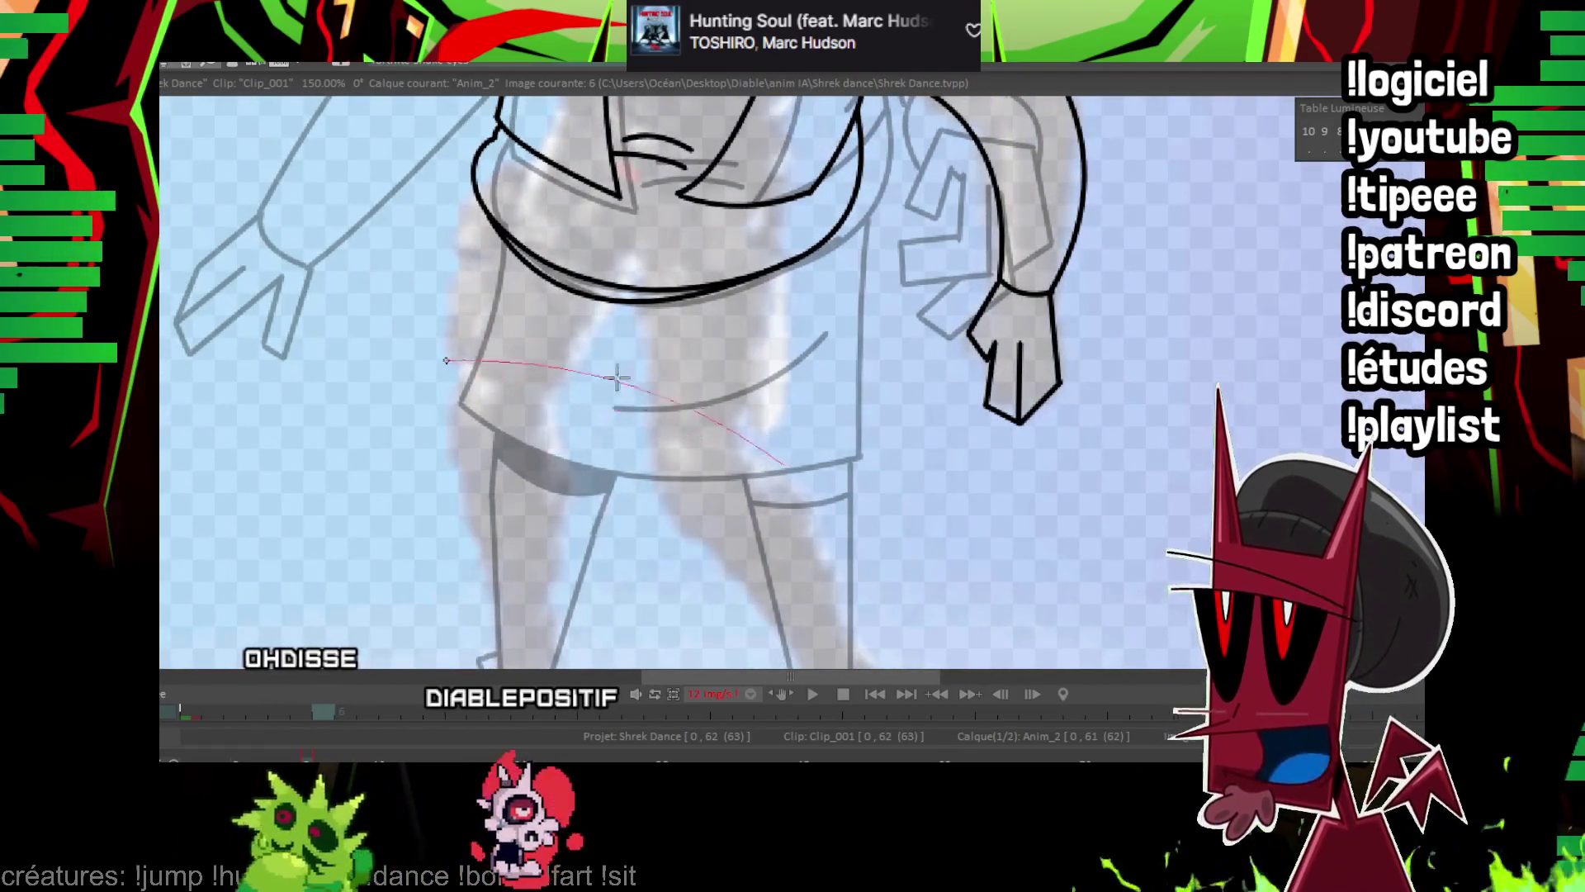
{"action": "left_click_drag", "start_coordinate": [721, 436], "coordinate": [788, 463]}
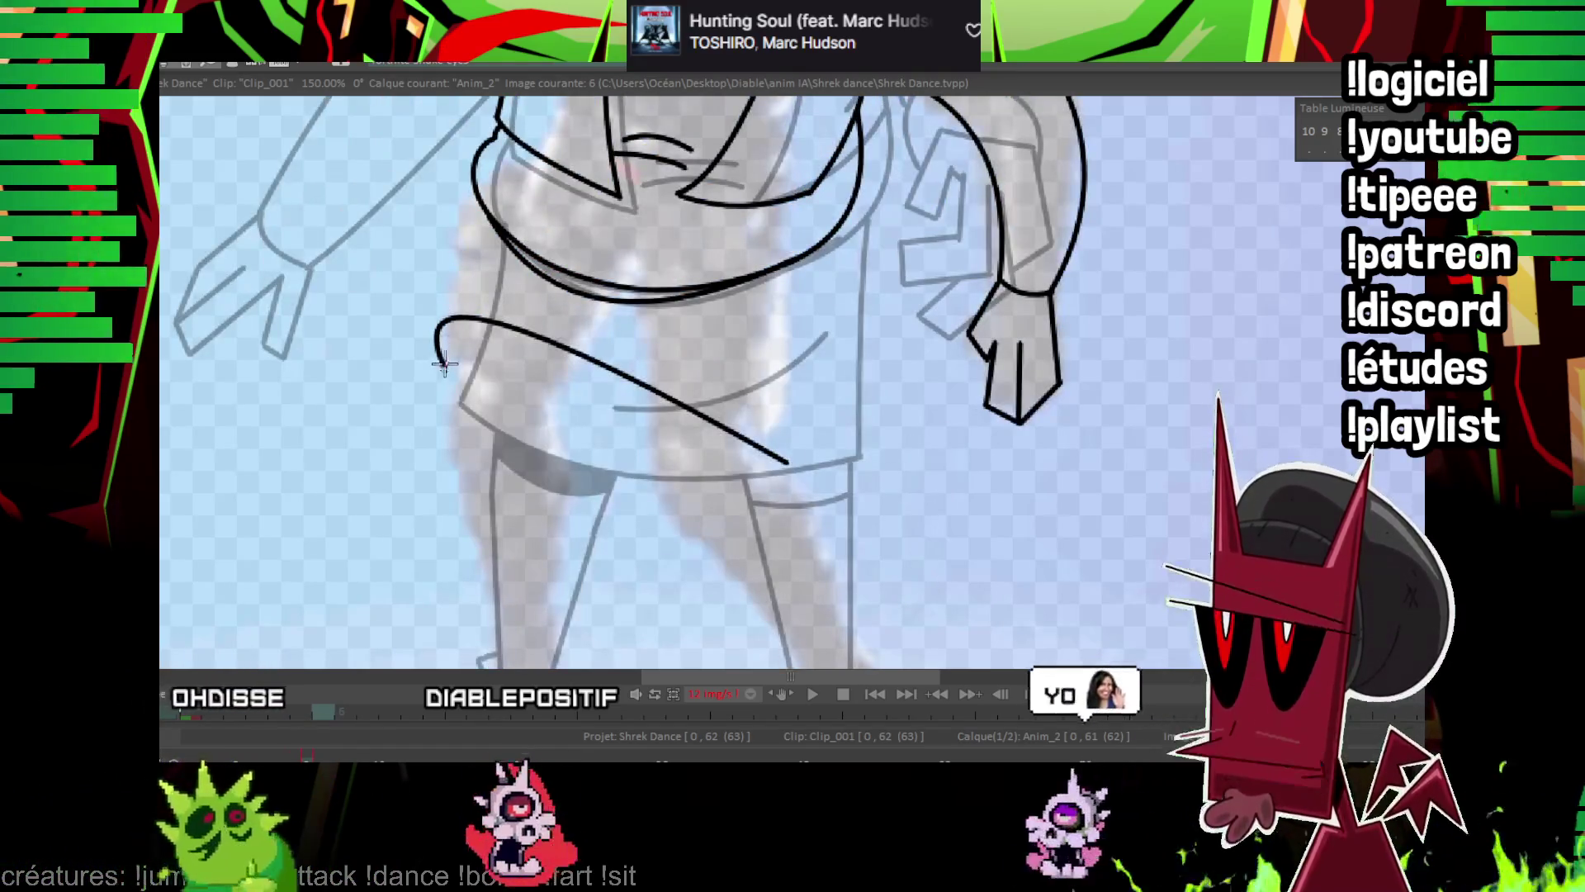
{"action": "left_click_drag", "start_coordinate": [599, 334], "coordinate": [590, 331]}
{"action": "left_click", "coordinate": [432, 266]}
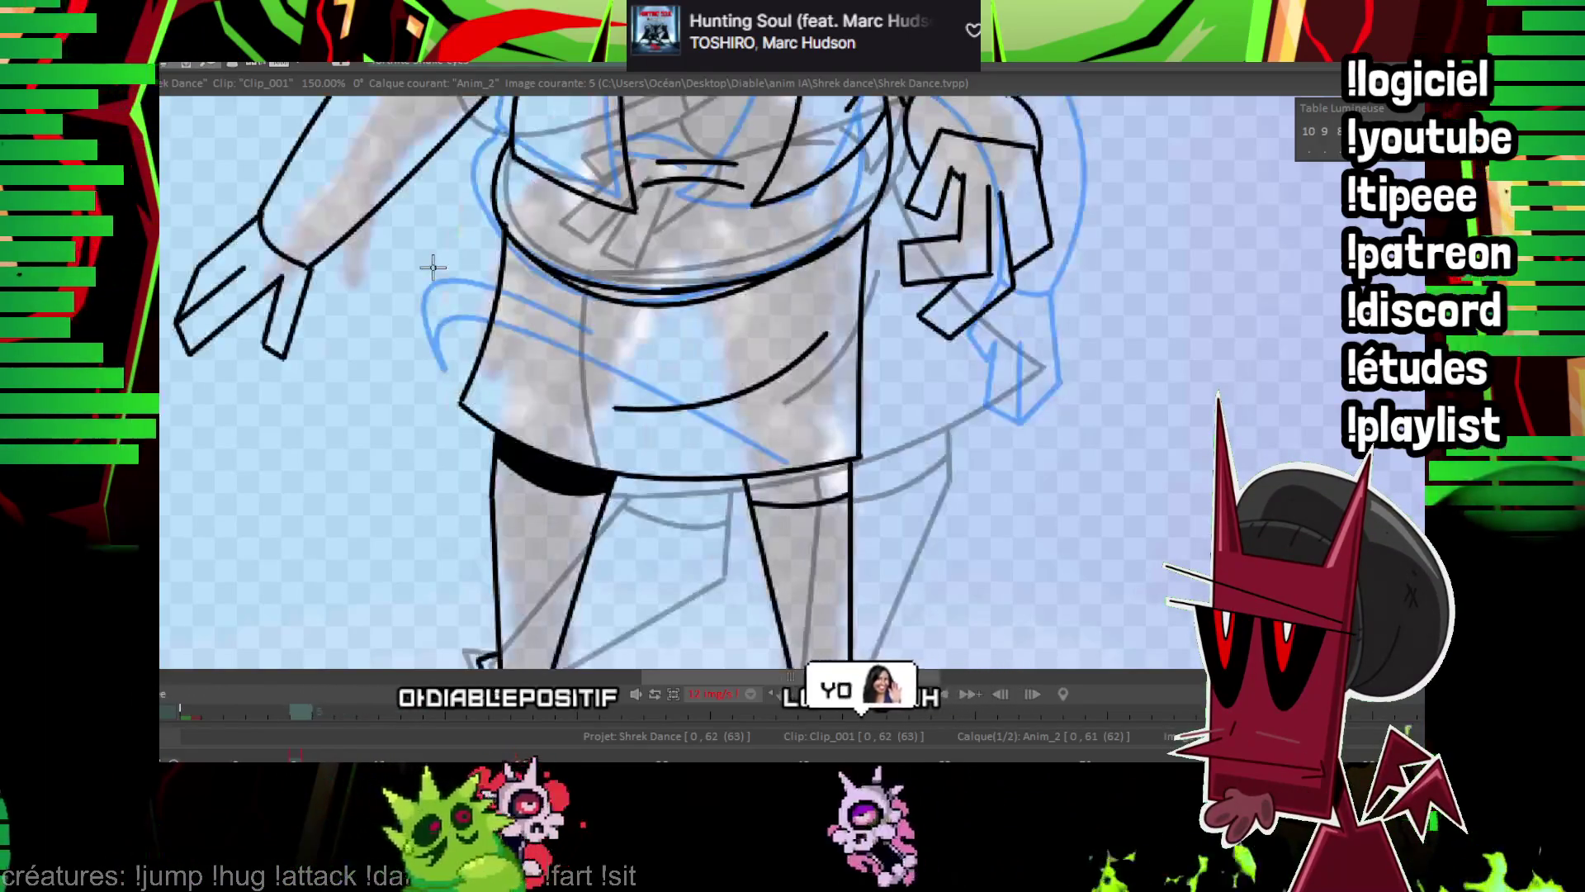
{"action": "left_click_drag", "start_coordinate": [467, 281], "coordinate": [472, 213]}
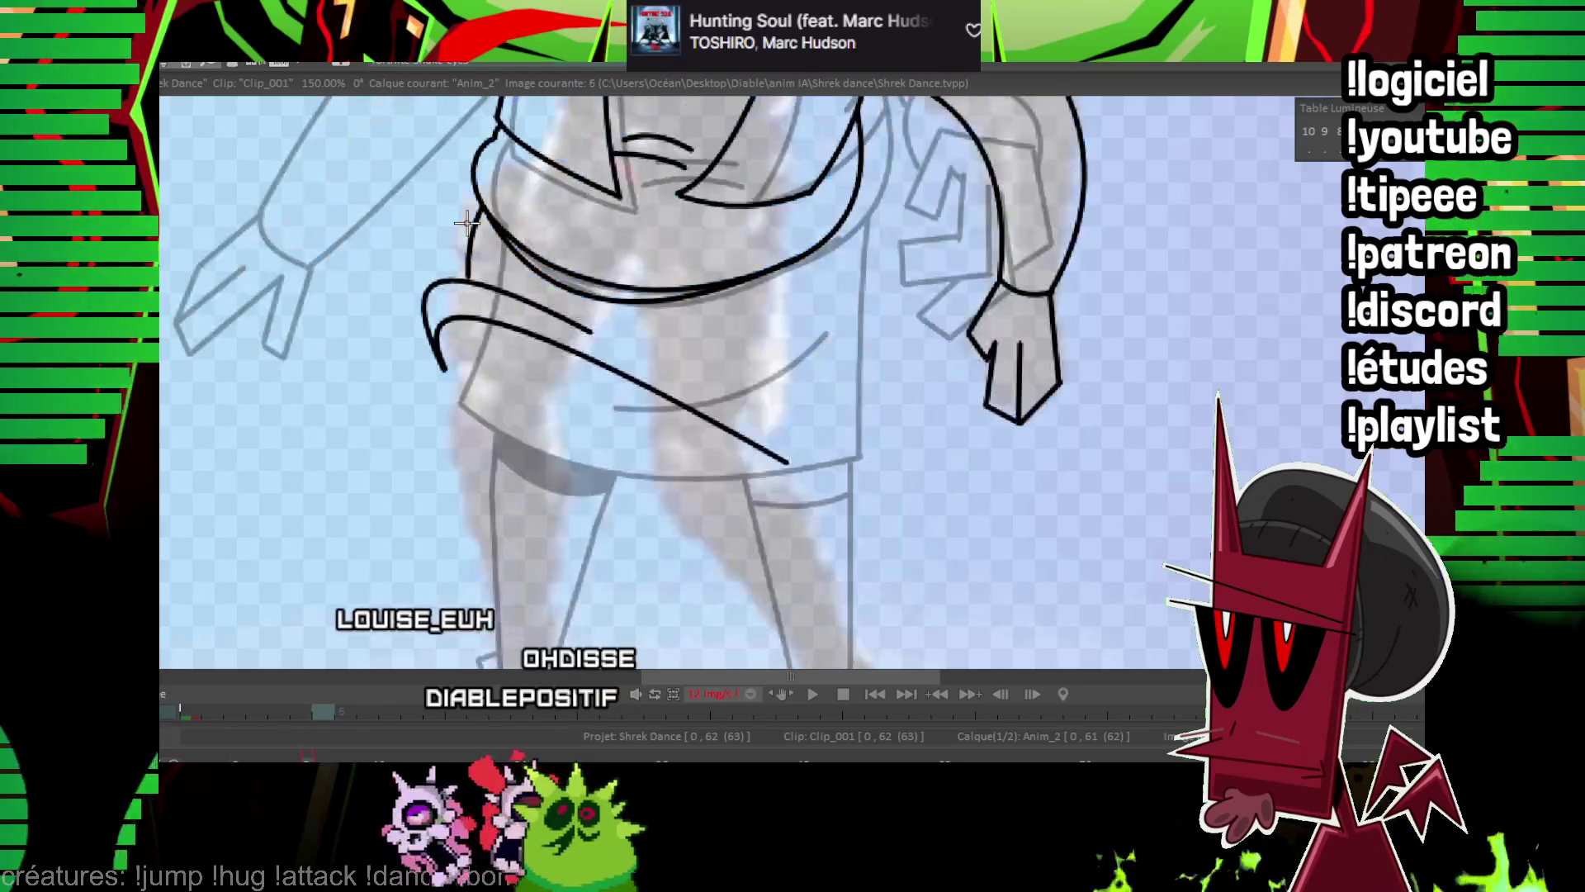
{"action": "left_click_drag", "start_coordinate": [789, 464], "coordinate": [789, 397]}
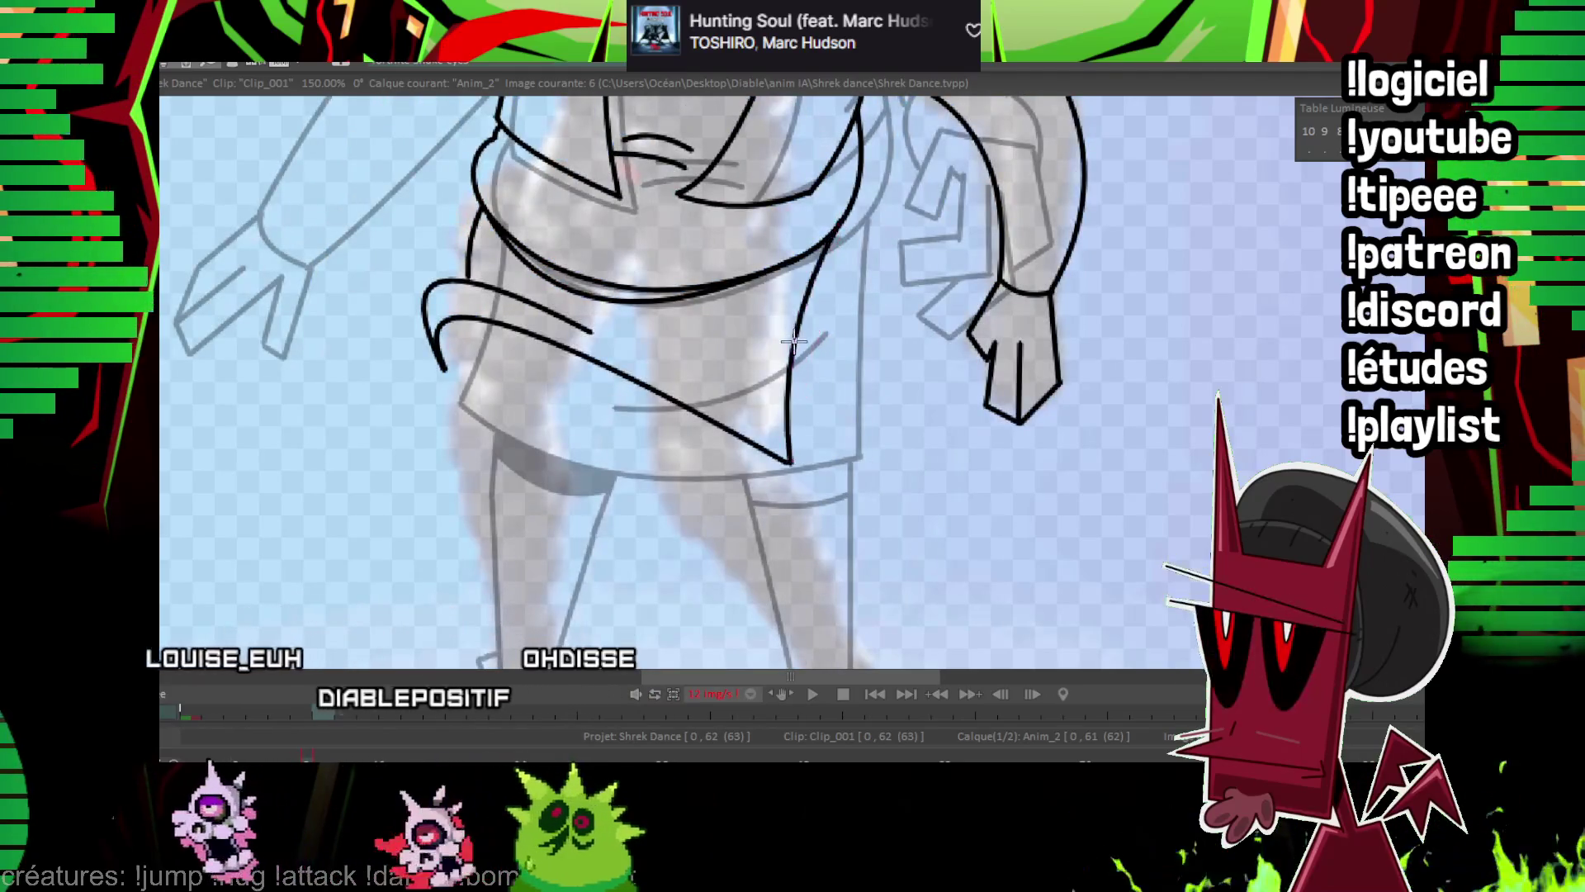
{"action": "scroll", "coordinate": [615, 322], "scroll_direction": "down", "scroll_amount": 2}
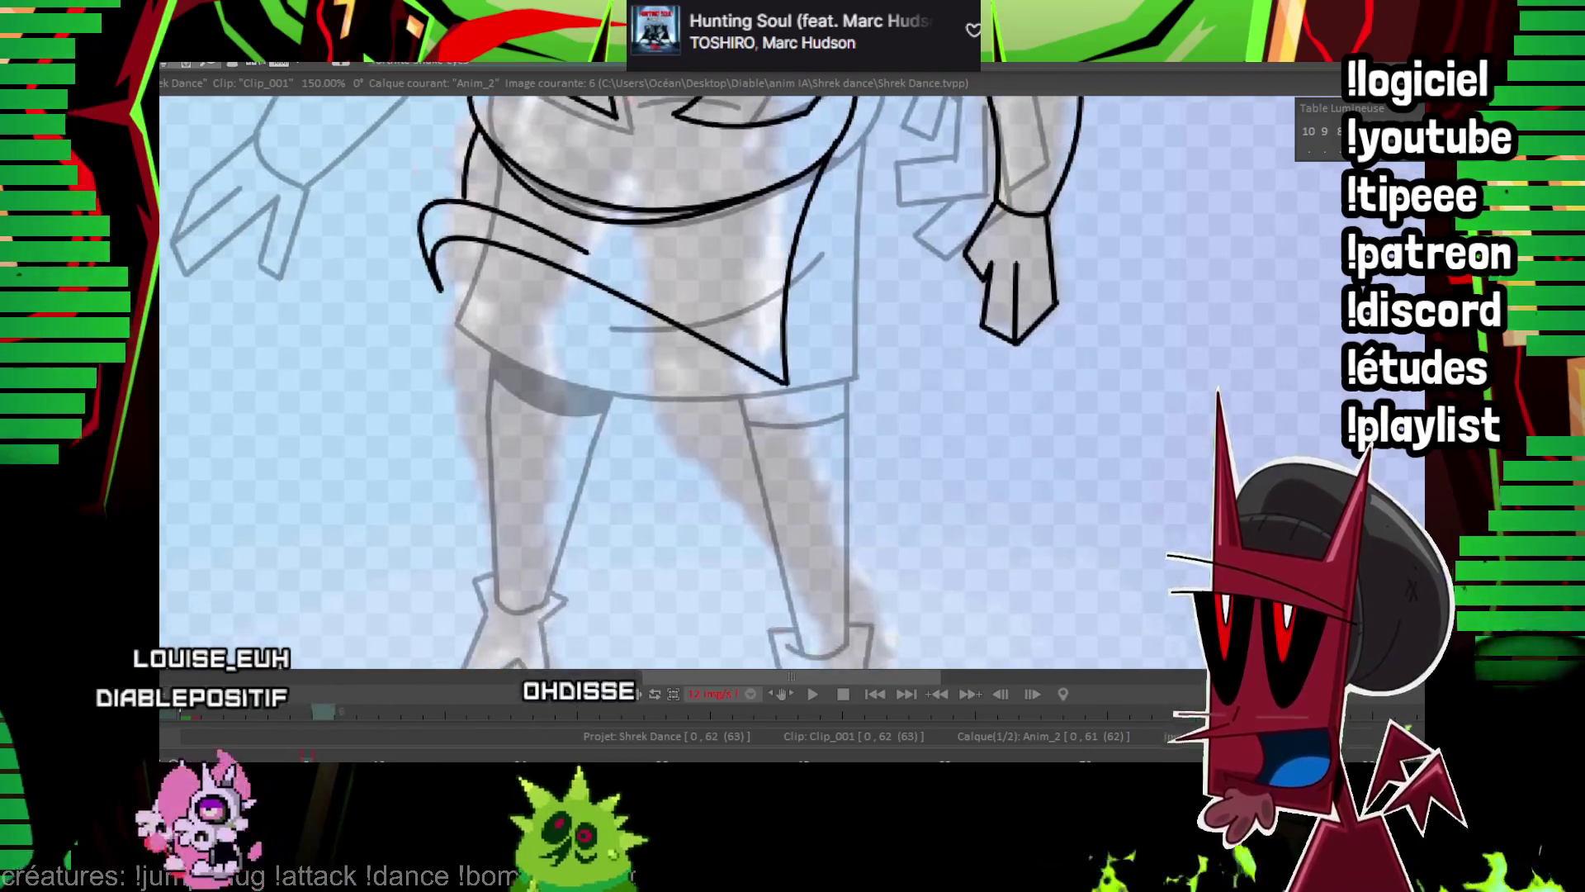
{"action": "scroll", "coordinate": [867, 375], "scroll_direction": "down", "scroll_amount": 3}
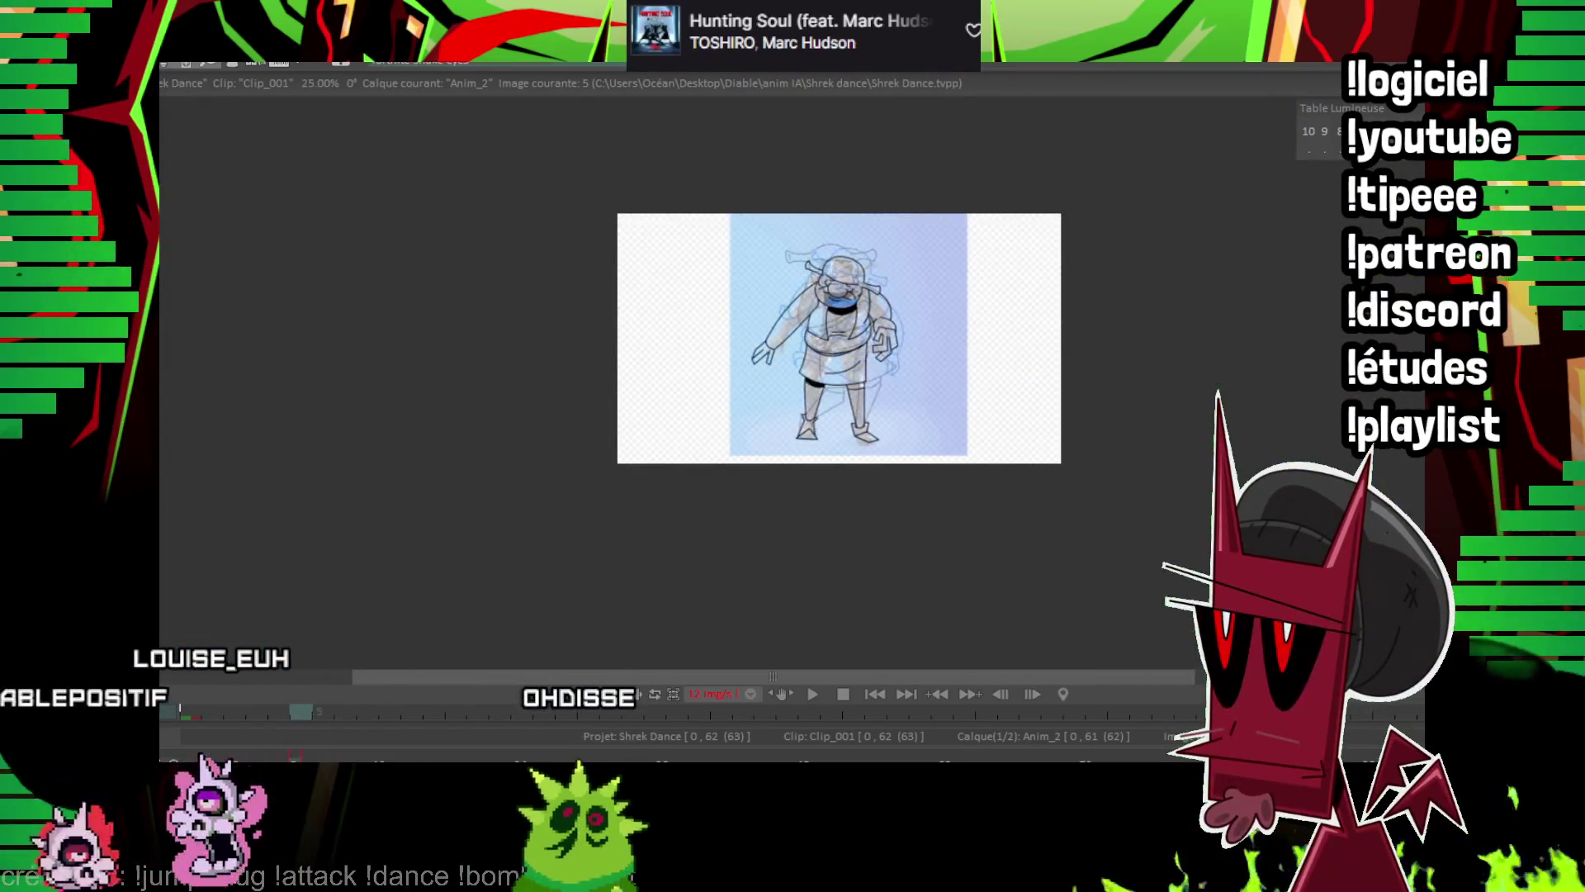
Zoom to 150% and ink the left ankle, the left leg outline up to the hem, and the foot's top edge.
{"action": "scroll", "coordinate": [810, 331], "scroll_direction": "up", "scroll_amount": 5}
{"action": "mouse_move", "coordinate": [810, 413]}
{"action": "left_mouse_down"}
{"action": "mouse_move", "coordinate": [810, 189]}
{"action": "mouse_move", "coordinate": [810, 211]}
{"action": "left_mouse_up"}
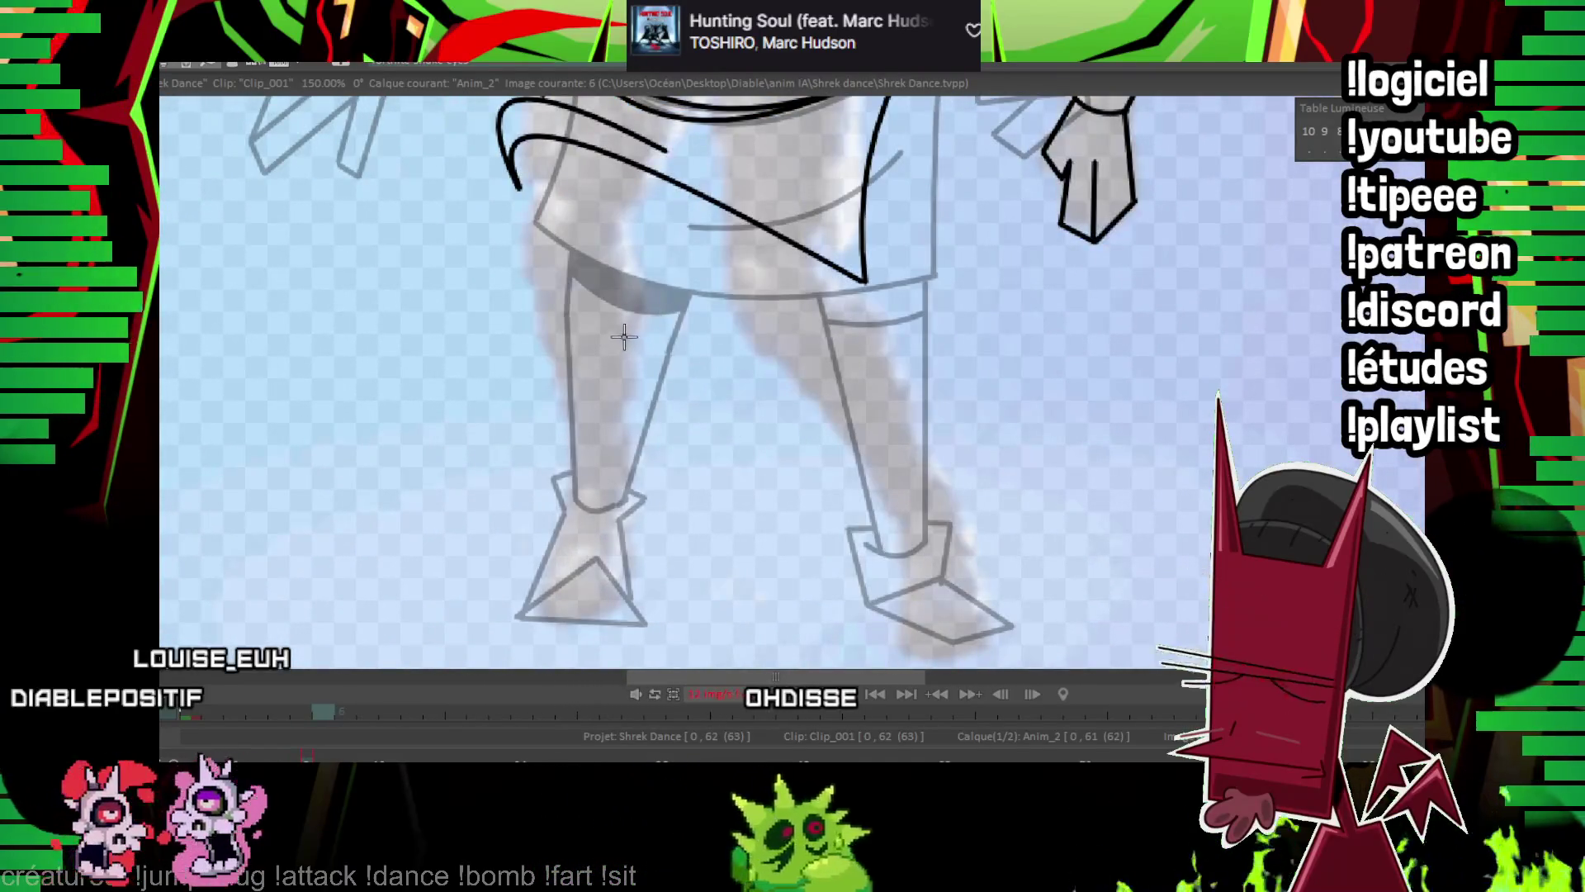
{"action": "left_click_drag", "start_coordinate": [568, 487], "coordinate": [628, 490]}
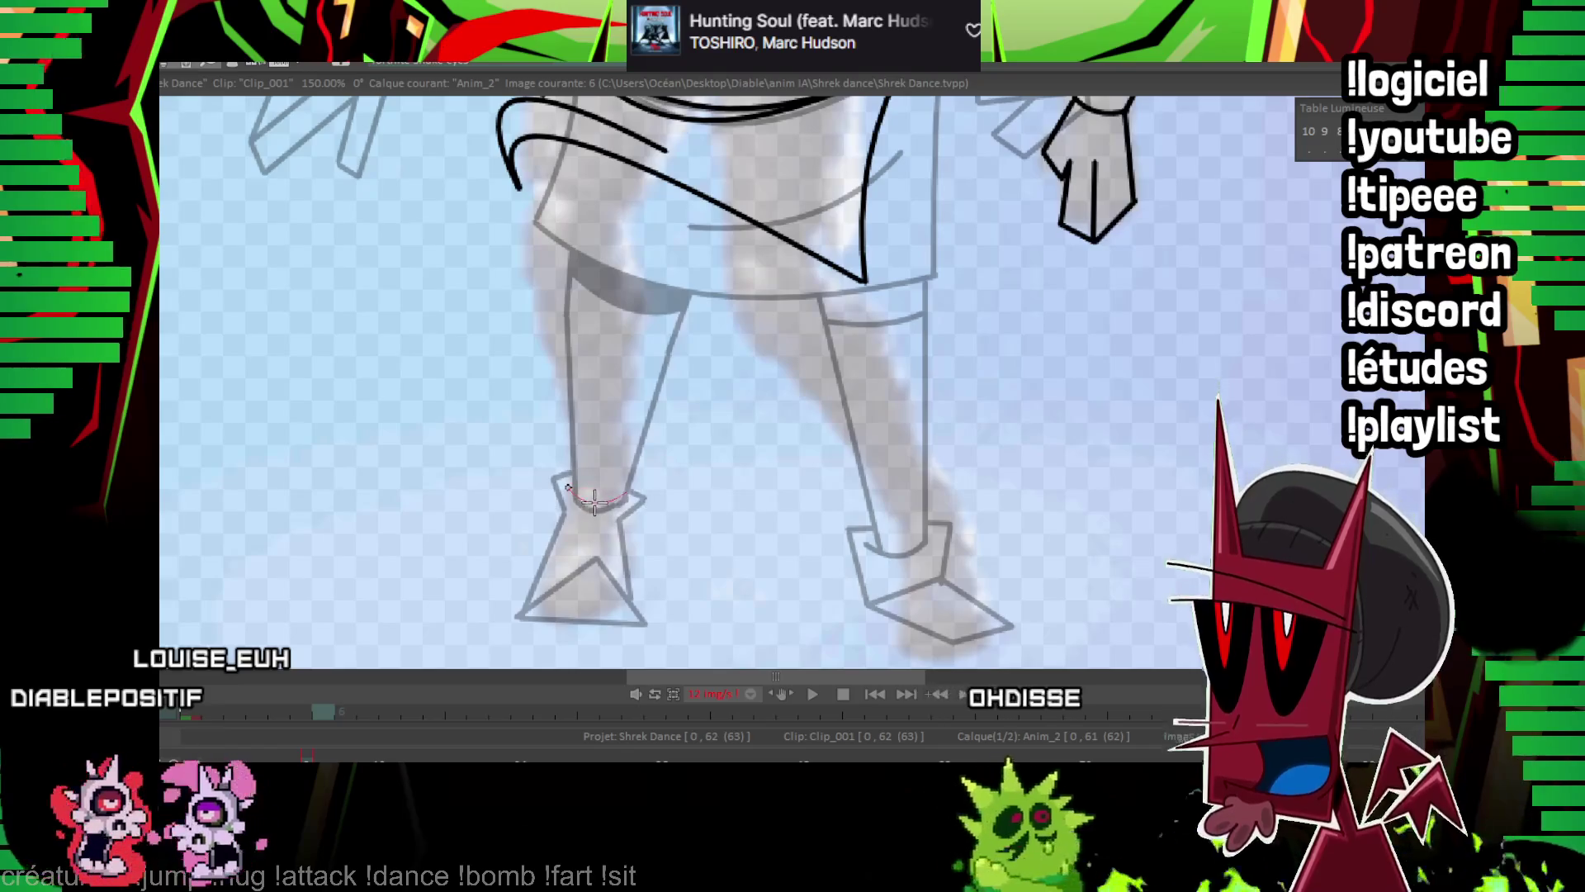
{"action": "left_click_drag", "start_coordinate": [634, 225], "coordinate": [596, 357]}
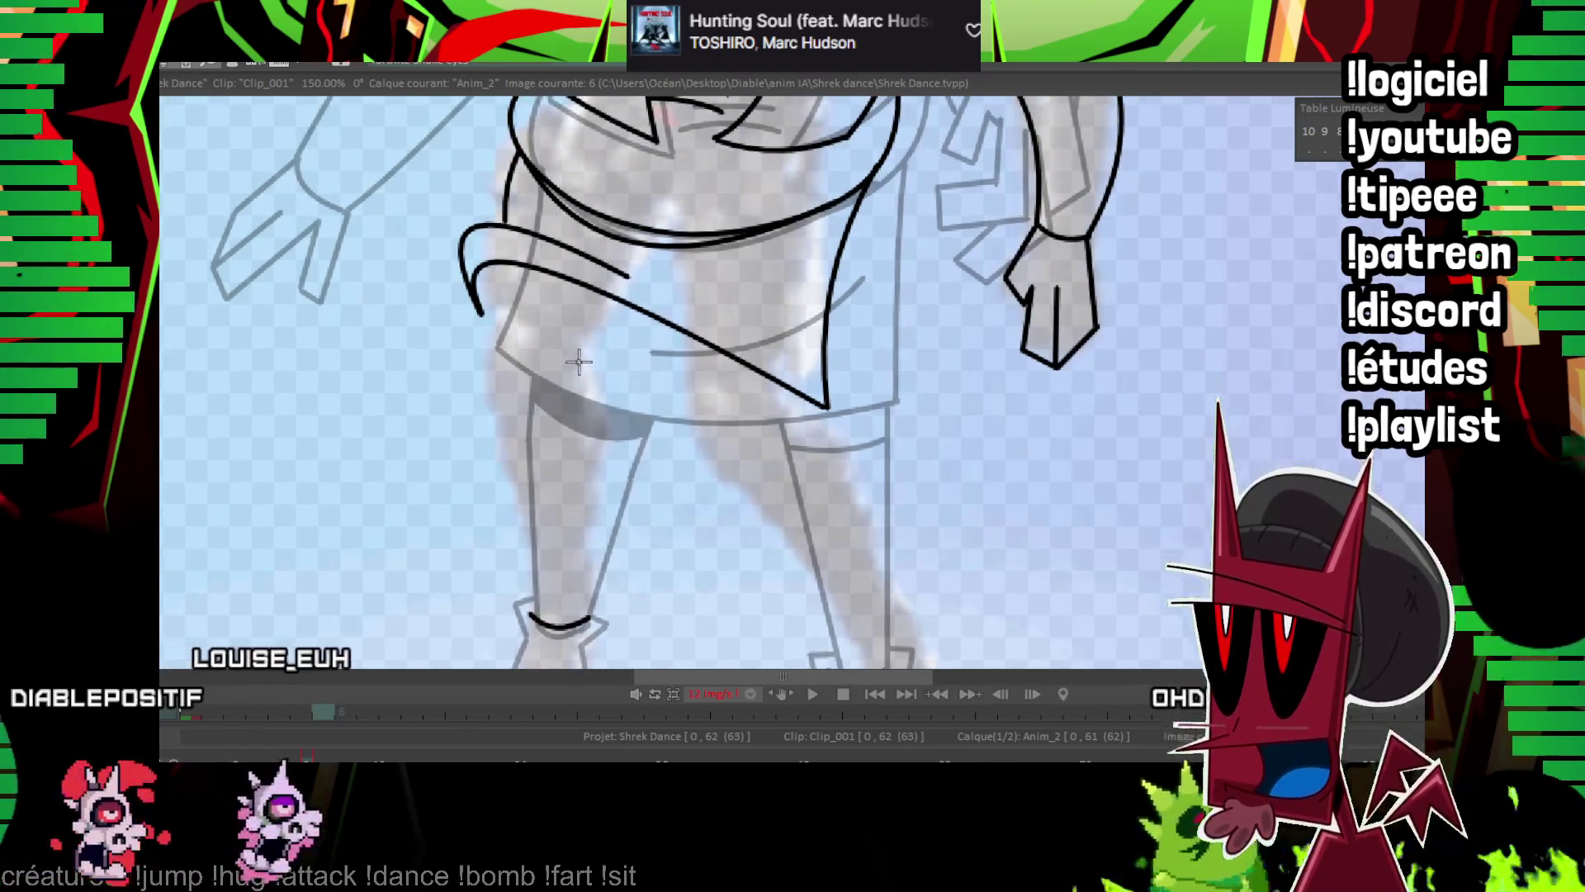
{"action": "left_click_drag", "start_coordinate": [535, 618], "coordinate": [489, 345]}
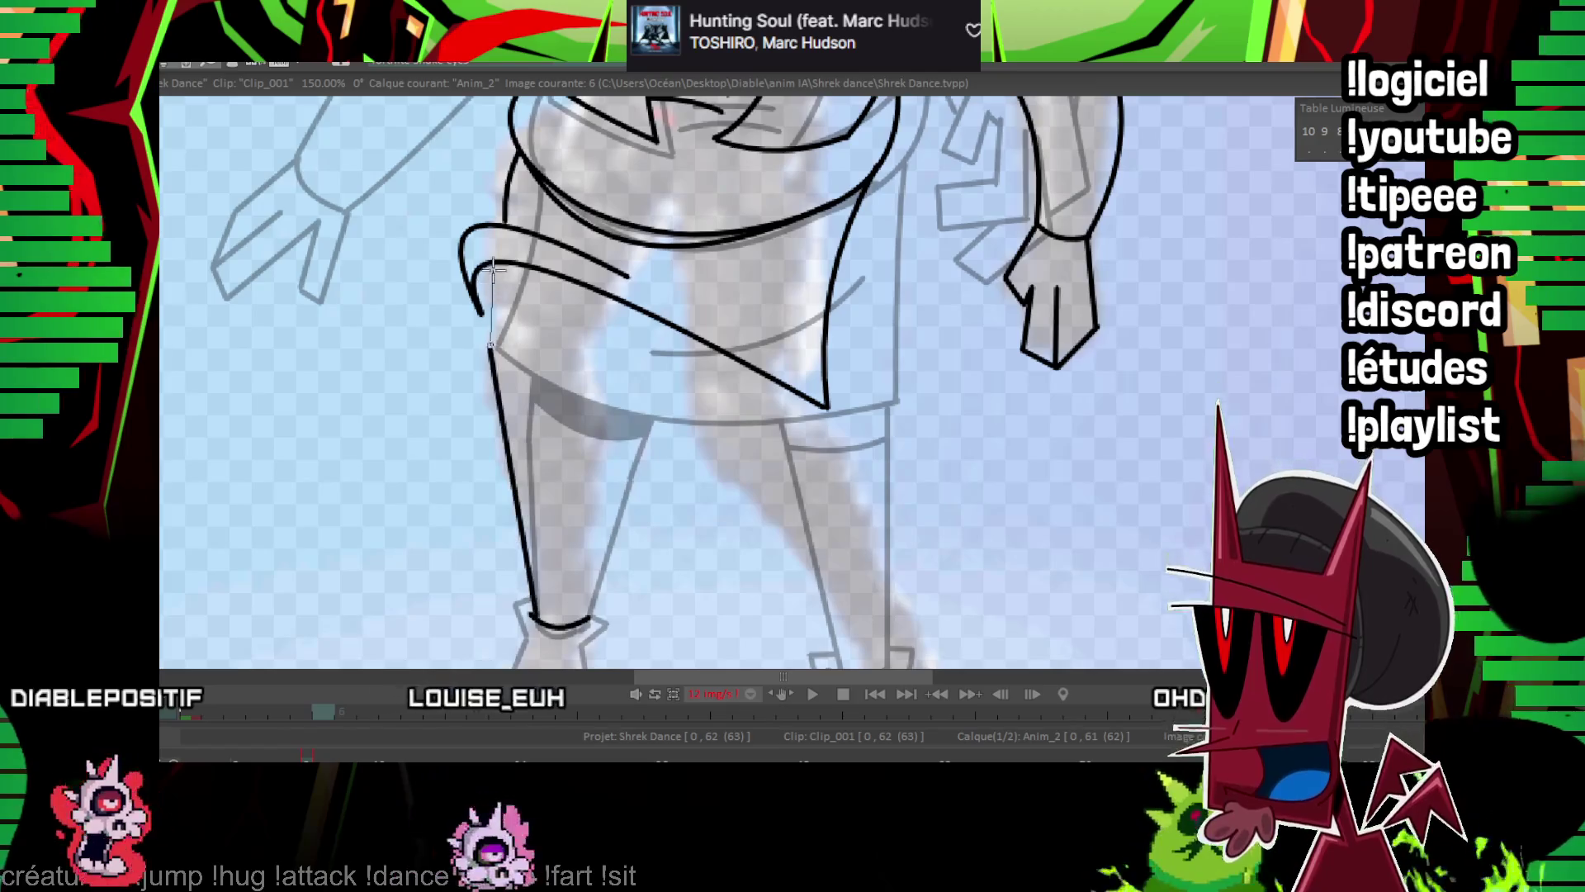
{"action": "mouse_move", "coordinate": [590, 615]}
{"action": "left_mouse_down"}
{"action": "mouse_move", "coordinate": [578, 578]}
{"action": "mouse_move", "coordinate": [594, 364]}
{"action": "left_mouse_up"}
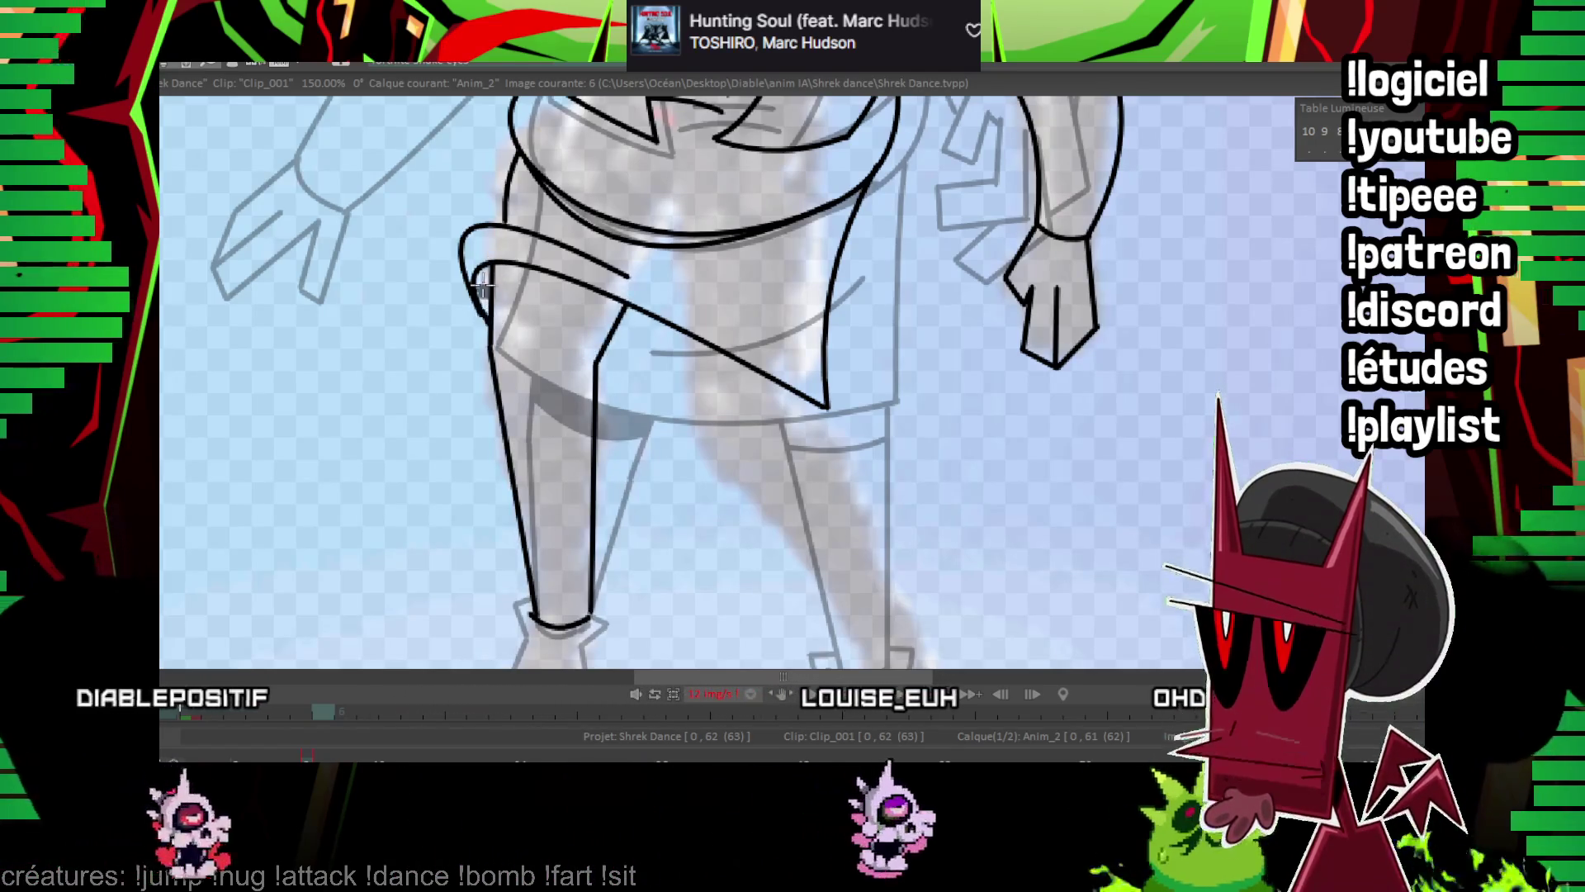
{"action": "mouse_move", "coordinate": [491, 289]}
{"action": "left_mouse_down"}
{"action": "mouse_move", "coordinate": [570, 297]}
{"action": "mouse_move", "coordinate": [615, 327]}
{"action": "left_mouse_up"}
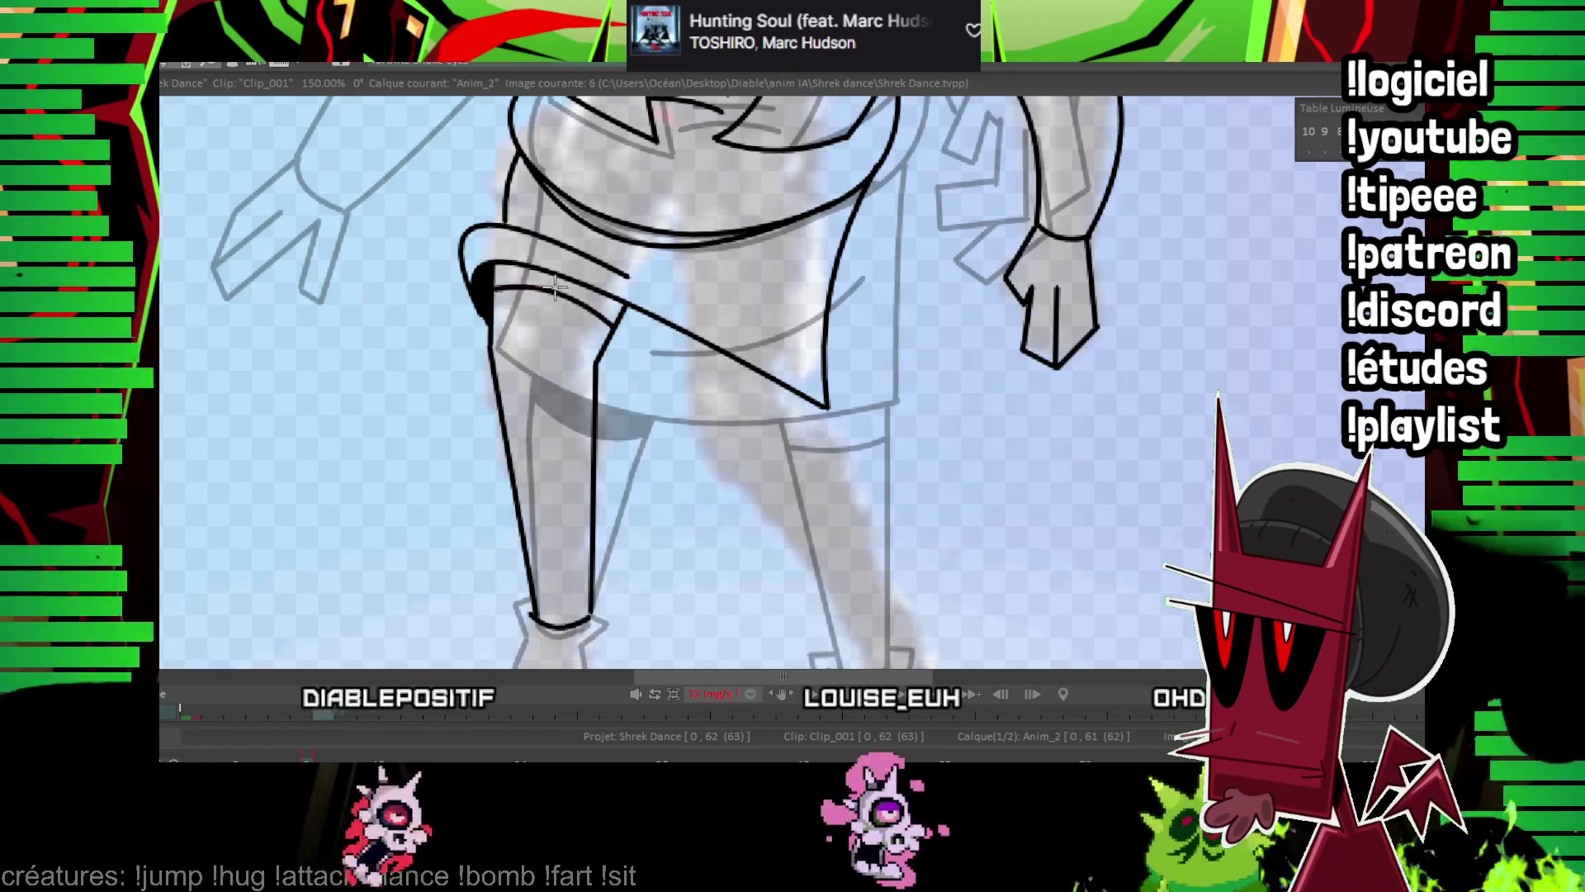
{"action": "scroll", "coordinate": [797, 382], "scroll_direction": "down", "scroll_amount": 3}
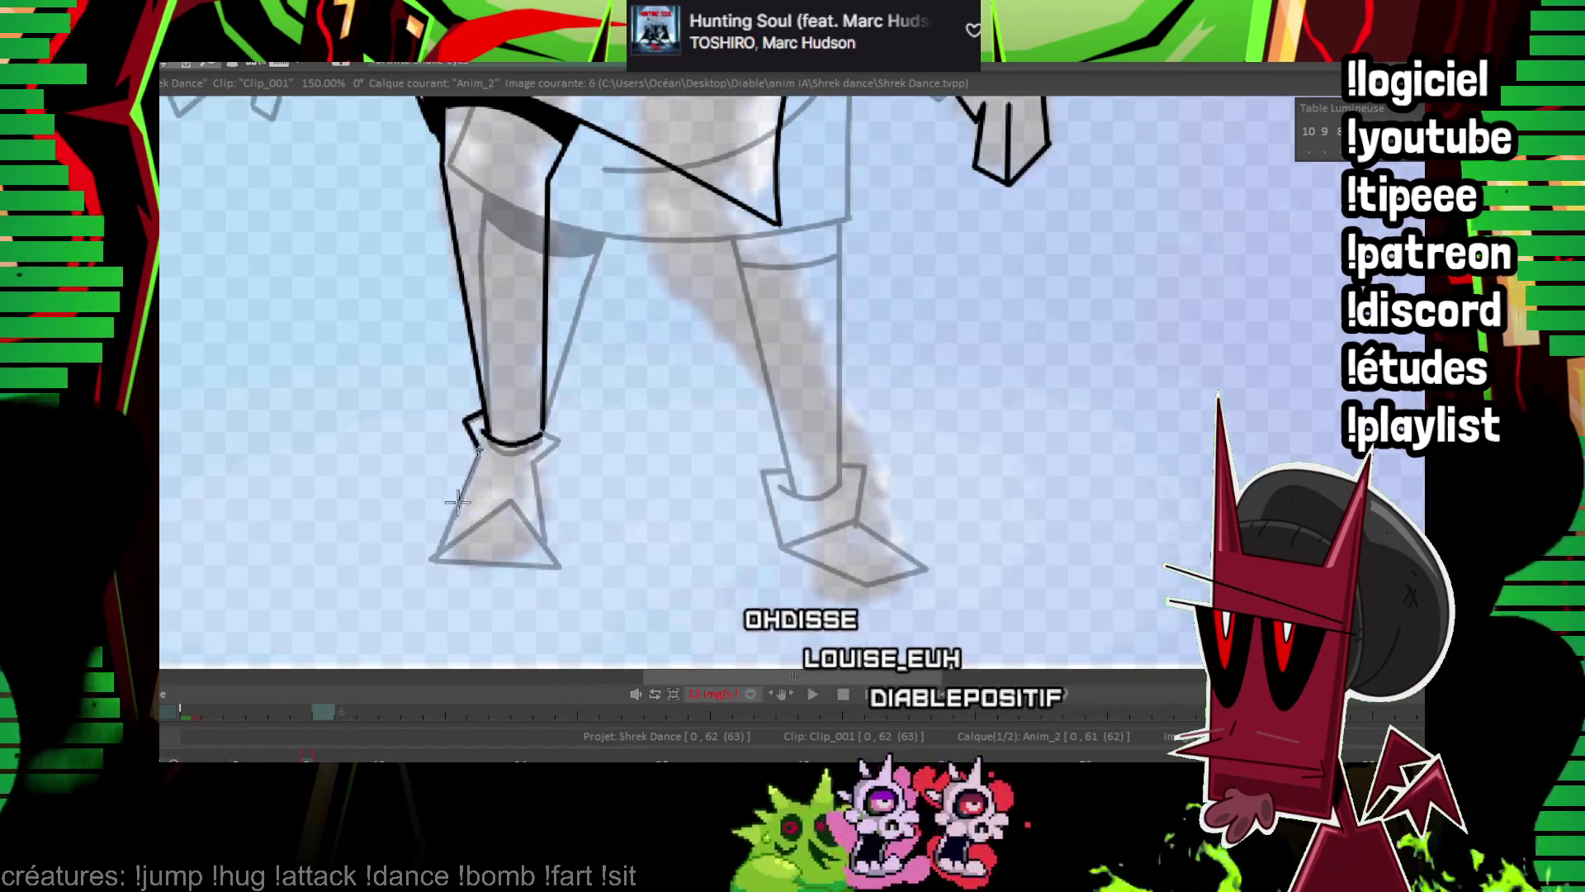
{"action": "left_click_drag", "start_coordinate": [435, 550], "coordinate": [512, 501]}
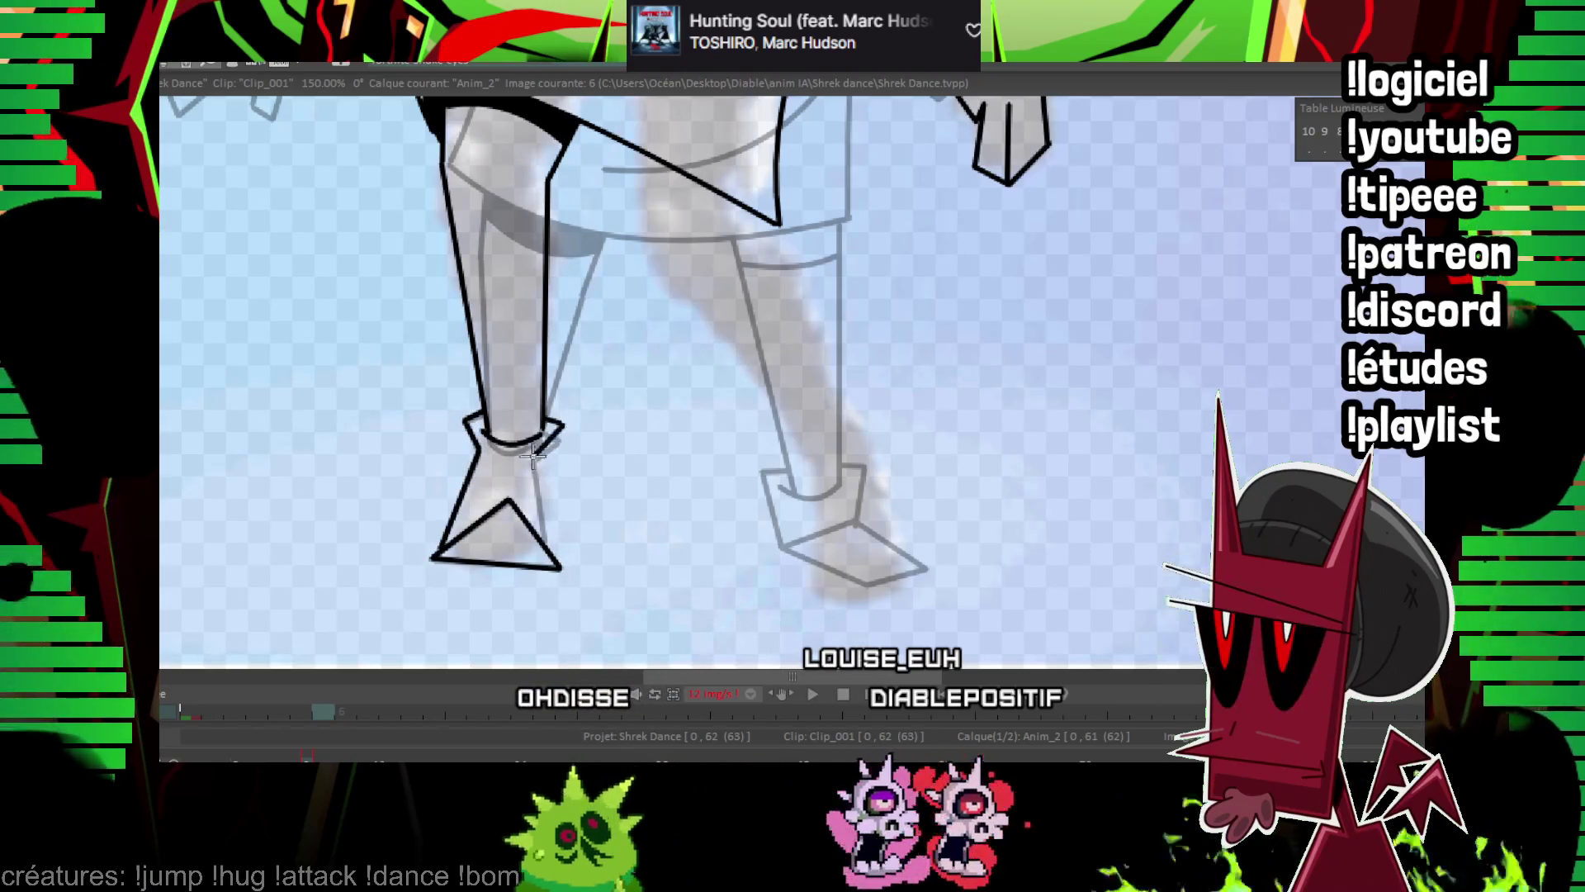
Compare frames 5 and 6, then ink the right foot's bottom edge and right ankle.
{"action": "key", "text": "Left"}
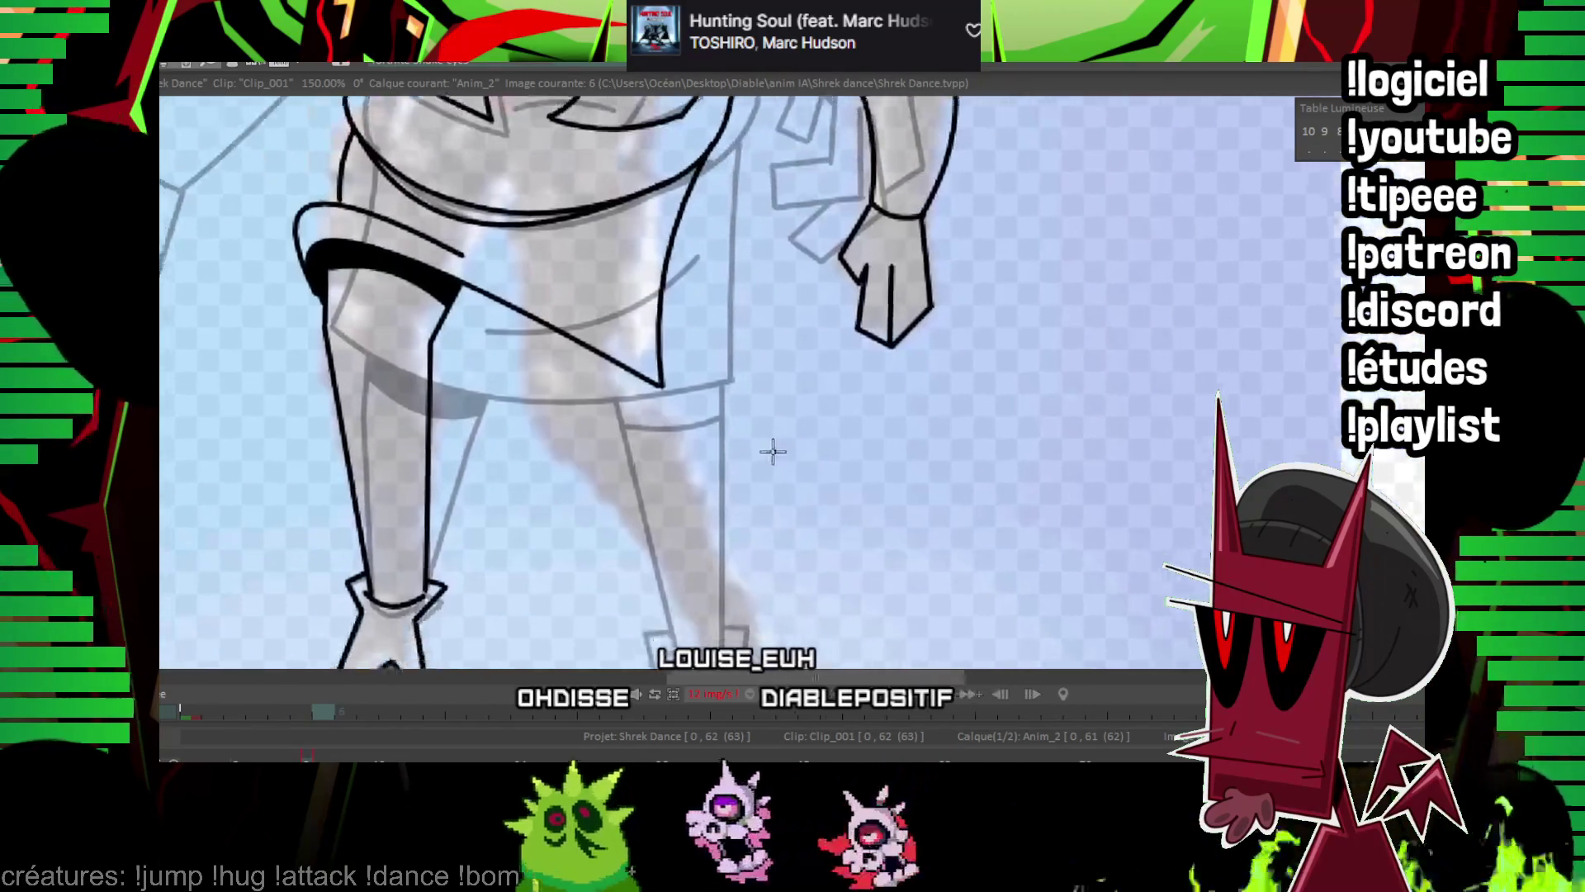
{"action": "key", "text": "Right"}
{"action": "key", "text": "Left"}
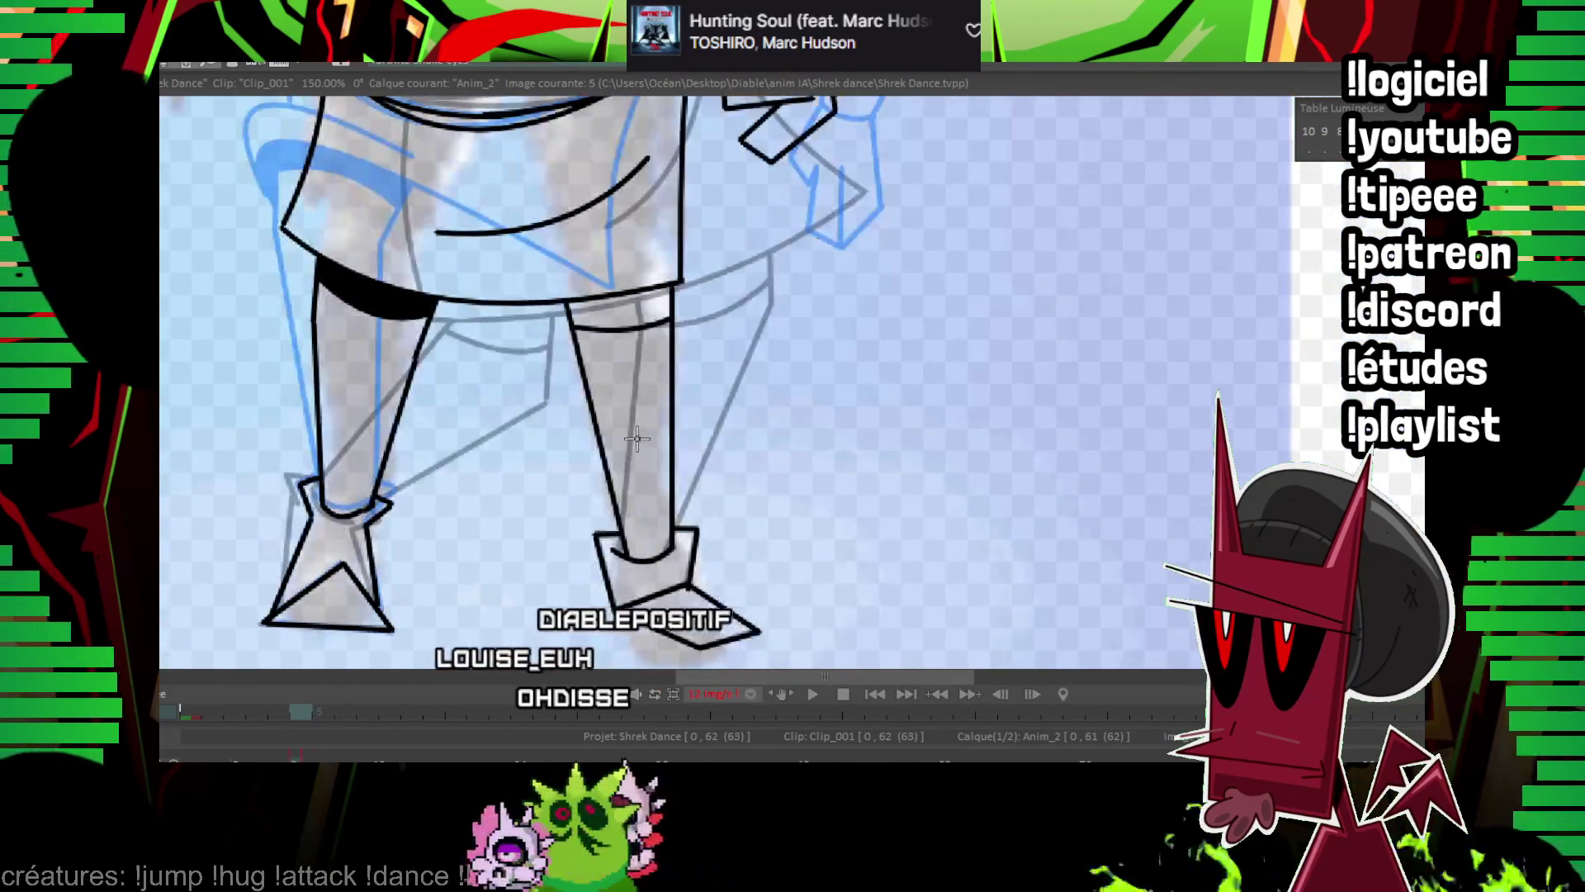
{"action": "key", "text": "Right"}
{"action": "left_click_drag", "start_coordinate": [693, 495], "coordinate": [525, 475]}
{"action": "key", "text": "Left"}
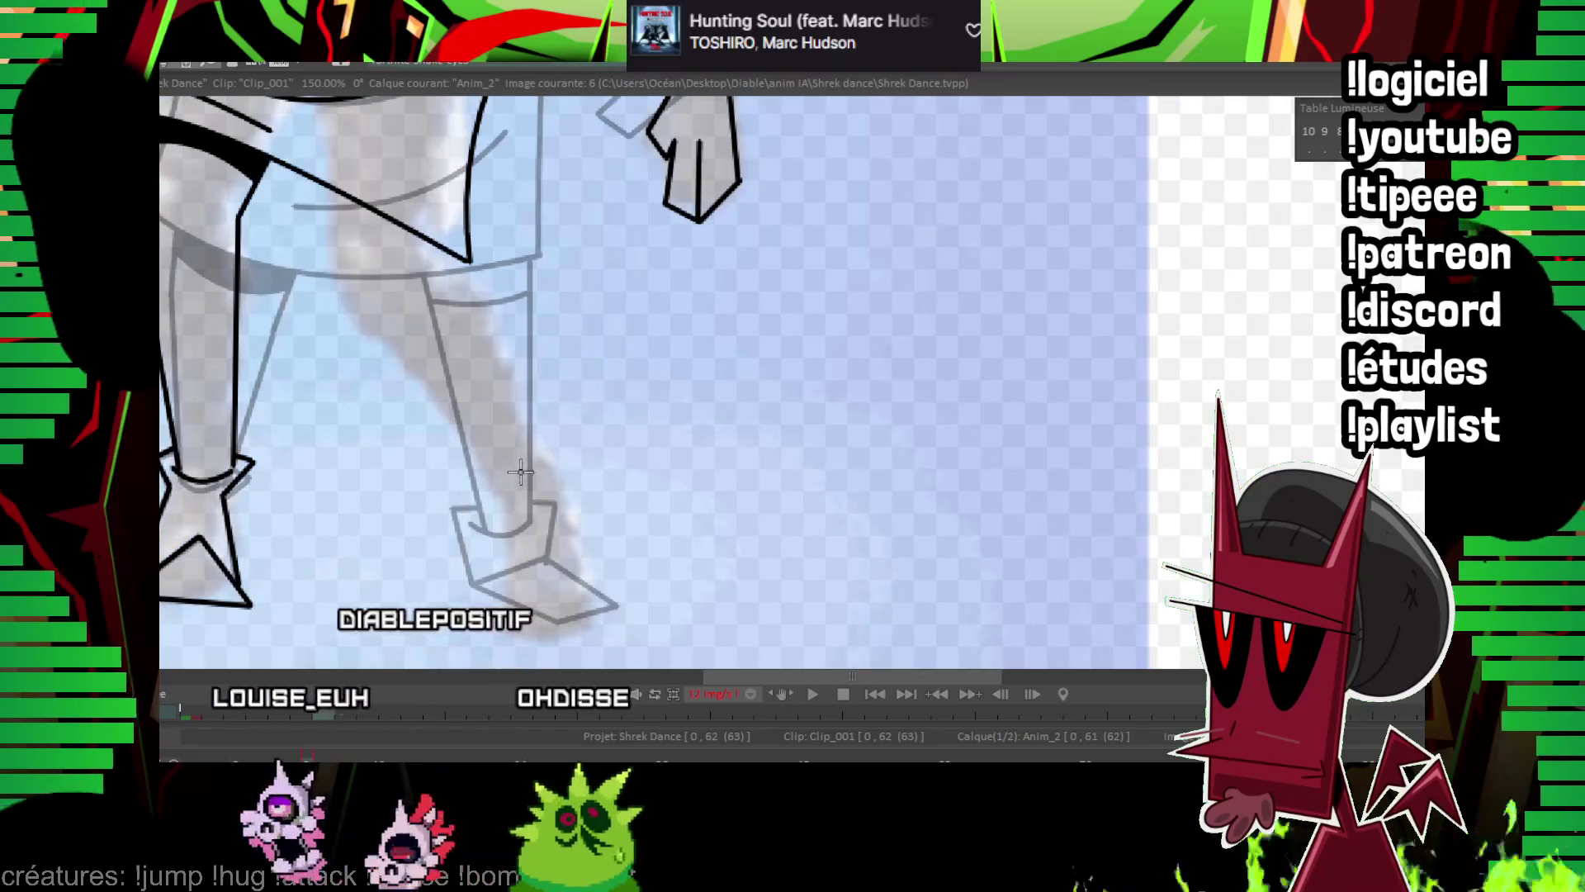
{"action": "mouse_move", "coordinate": [494, 591]}
{"action": "left_mouse_down"}
{"action": "mouse_move", "coordinate": [559, 620]}
{"action": "mouse_move", "coordinate": [494, 591]}
{"action": "left_mouse_up"}
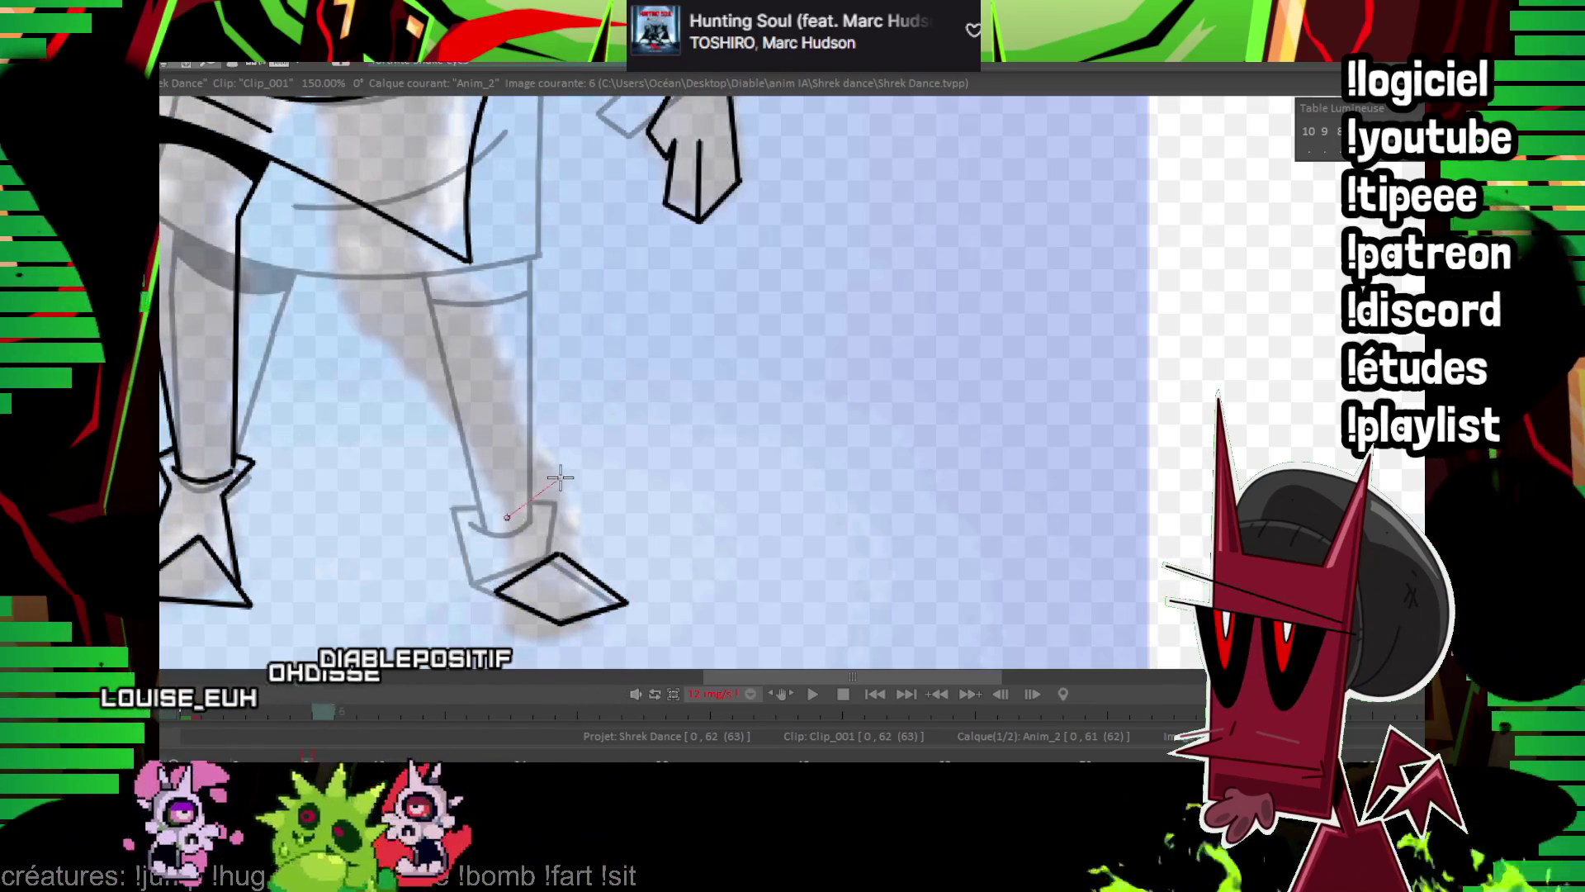
{"action": "mouse_move", "coordinate": [560, 477]}
{"action": "left_mouse_down"}
{"action": "mouse_move", "coordinate": [487, 527]}
{"action": "mouse_move", "coordinate": [511, 537]}
{"action": "left_mouse_up"}
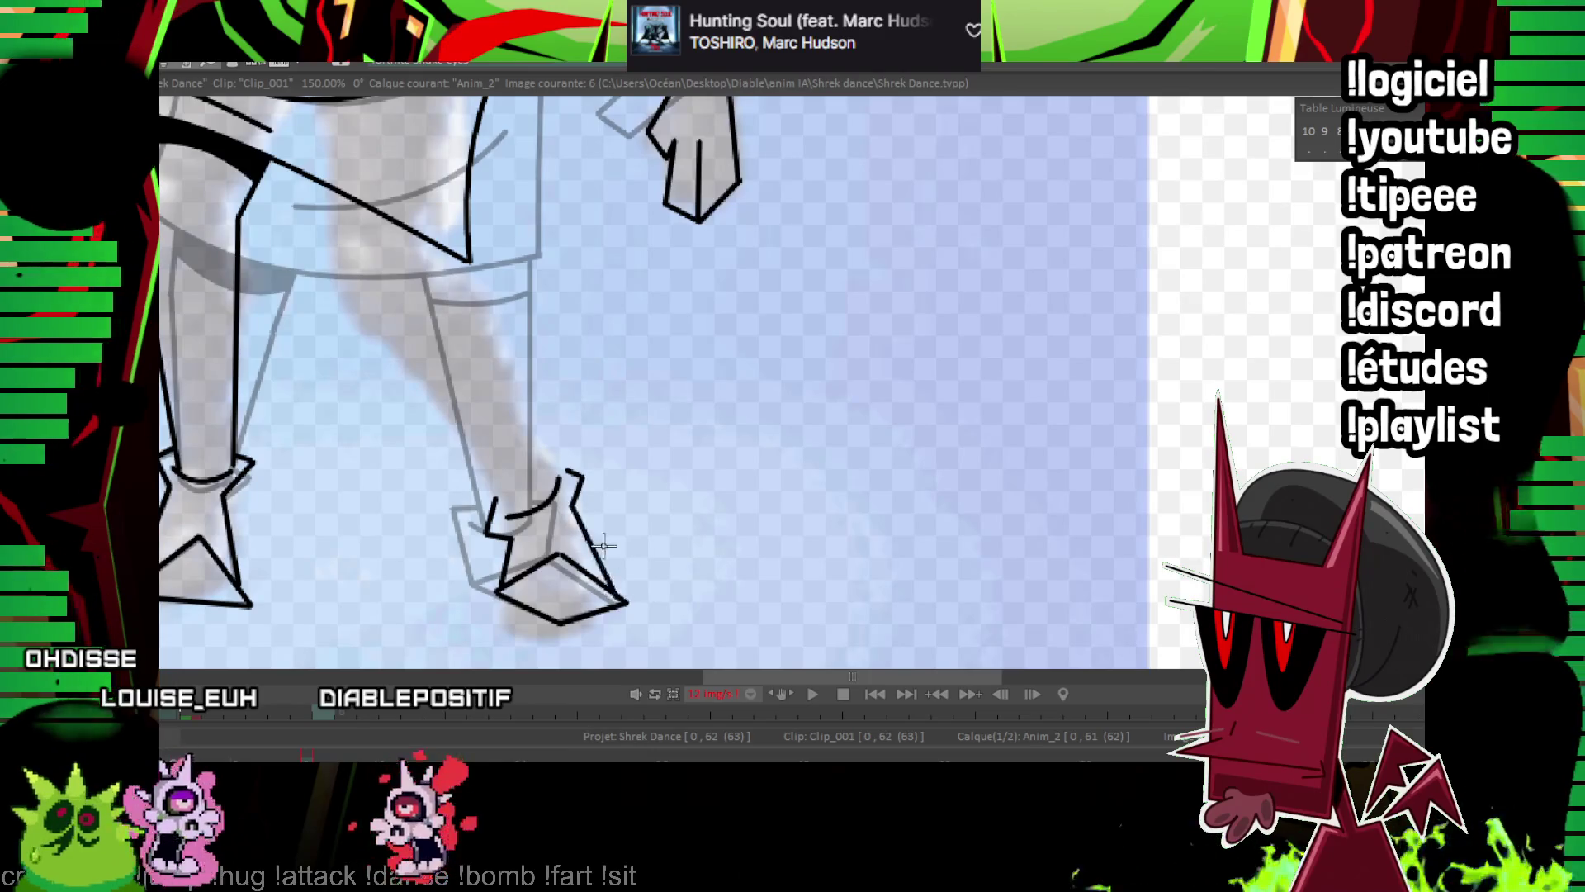
Ink the right leg's edge down to the ankle and close the shape under the tunic.
{"action": "key", "text": "Left"}
{"action": "key", "text": "Right"}
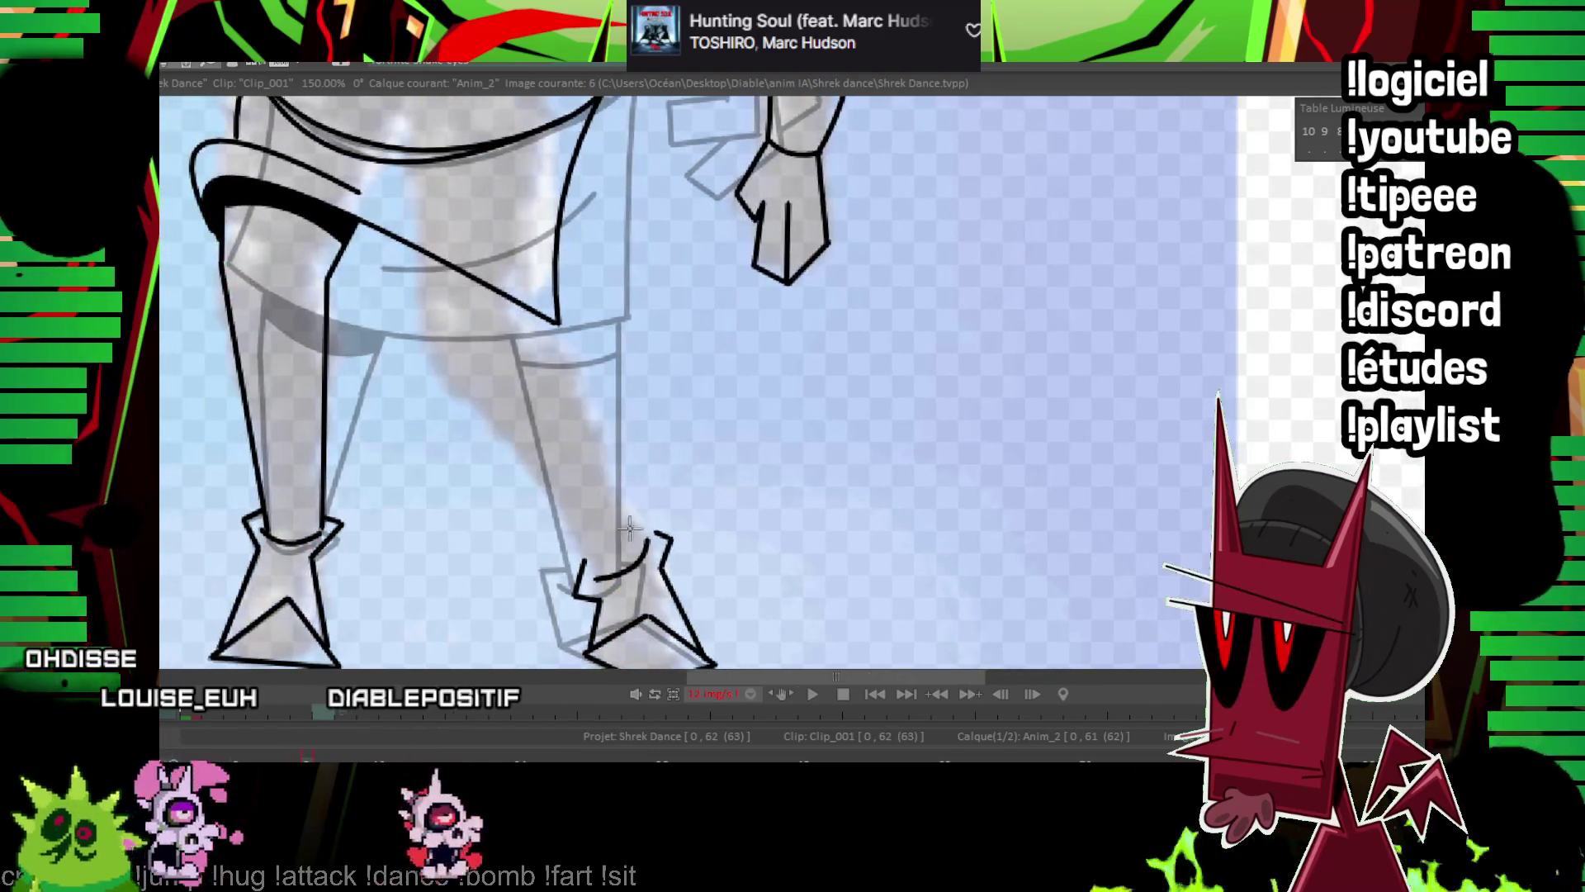
{"action": "mouse_move", "coordinate": [431, 254]}
{"action": "left_mouse_down"}
{"action": "mouse_move", "coordinate": [415, 382]}
{"action": "mouse_move", "coordinate": [602, 574]}
{"action": "left_mouse_up"}
{"action": "key", "text": "Left"}
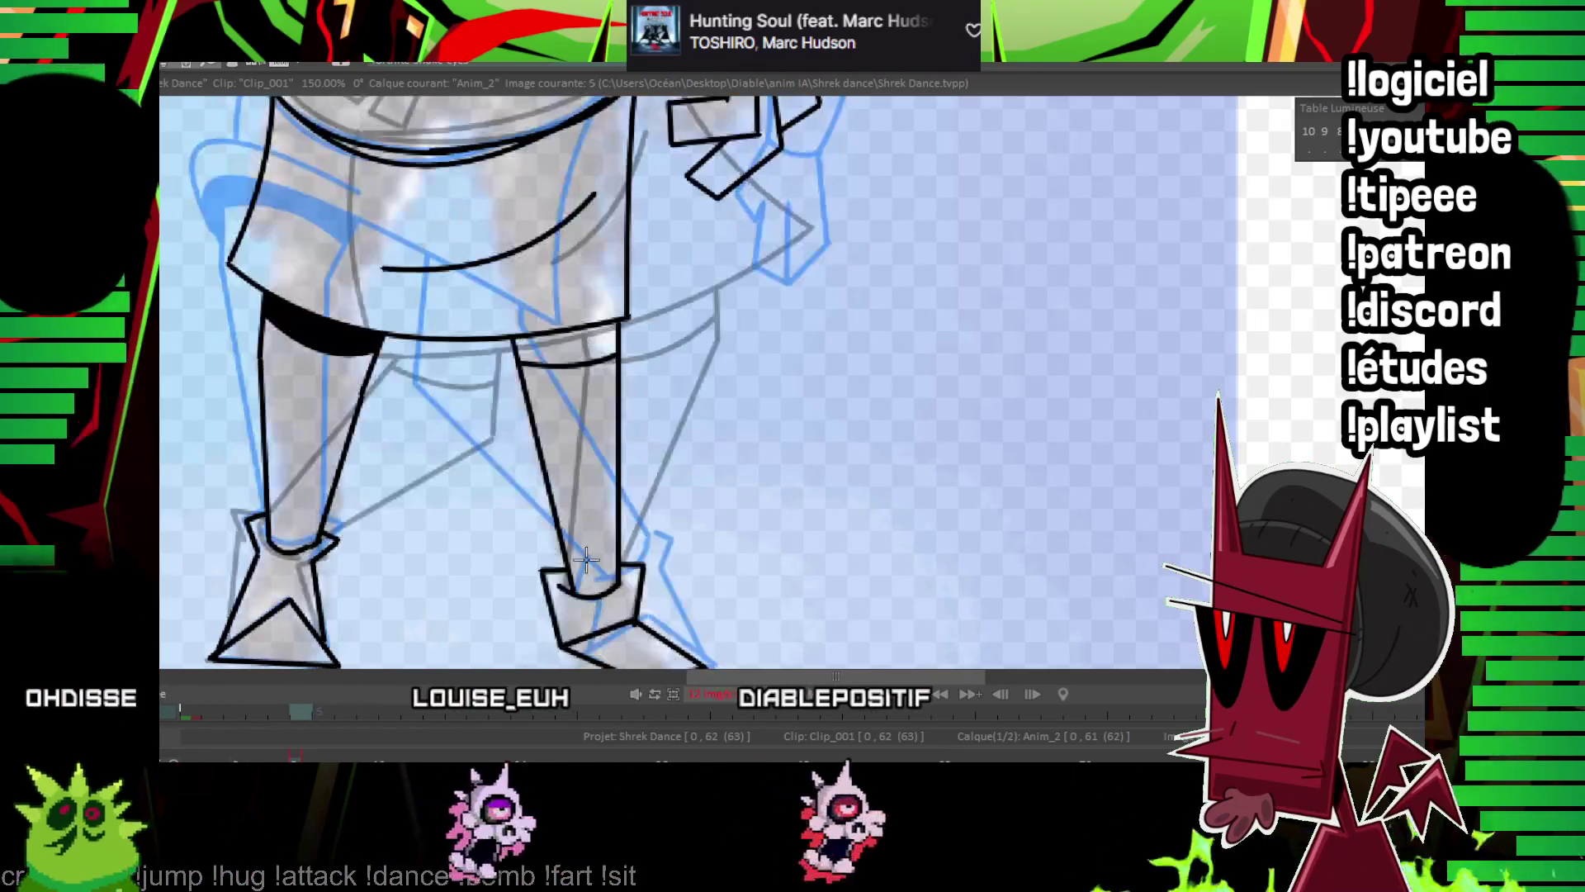
{"action": "key", "text": "Right"}
{"action": "left_click", "coordinate": [426, 330]}
{"action": "left_click", "coordinate": [520, 324]}
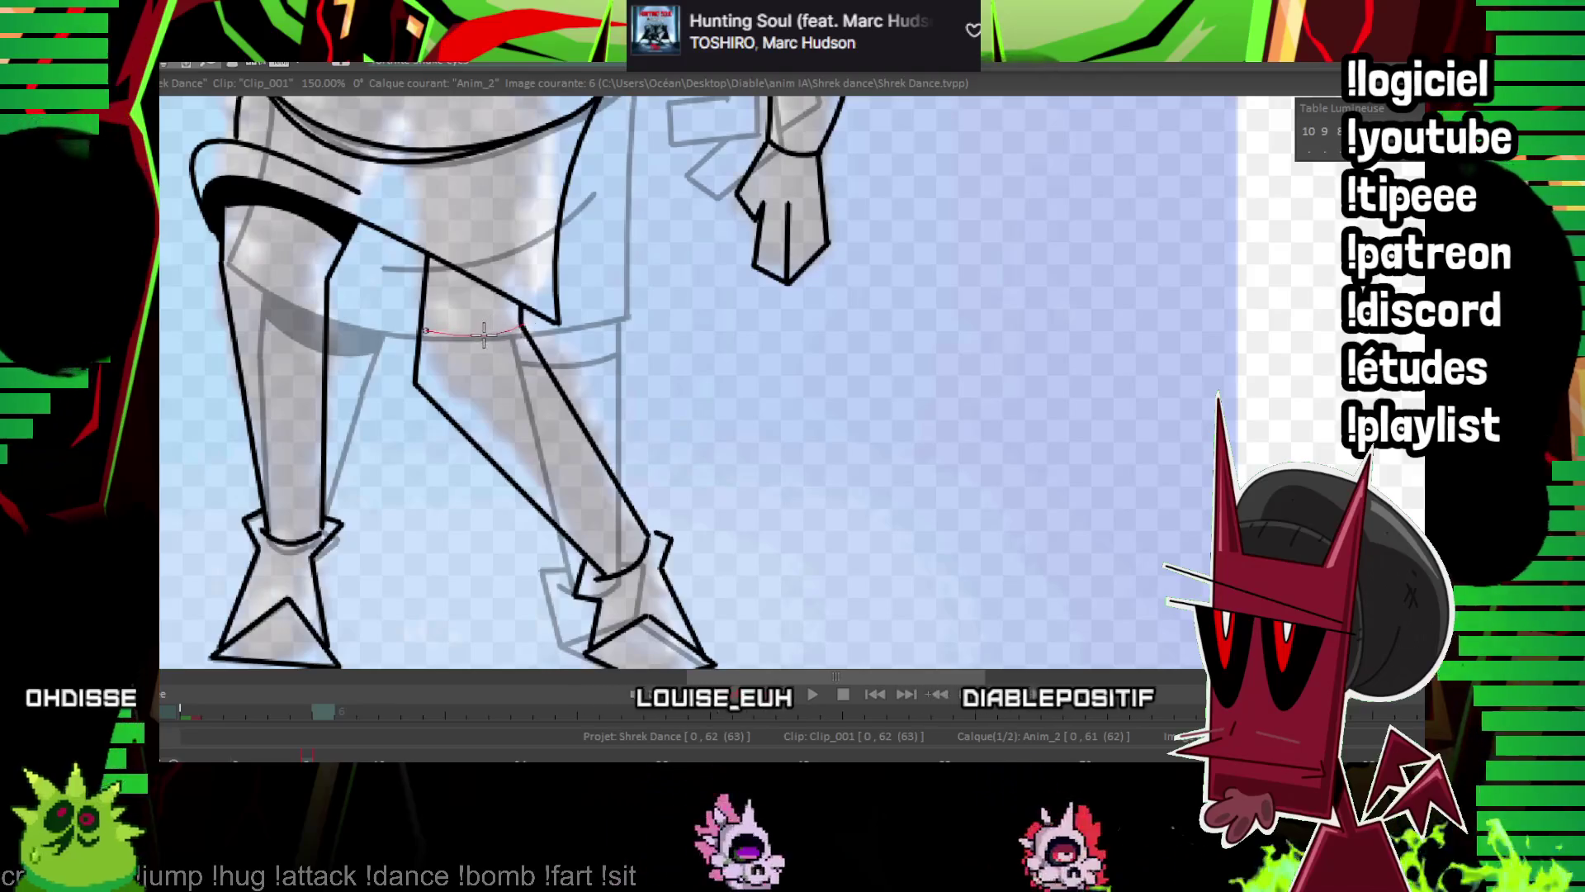
Ink the right leg's inner edge and shin, bucket-fill the gap under the tunic black, and zoom out.
{"action": "scroll", "coordinate": [460, 283], "scroll_direction": "down", "scroll_amount": 2}
{"action": "scroll", "coordinate": [867, 380], "scroll_direction": "down", "scroll_amount": 2}
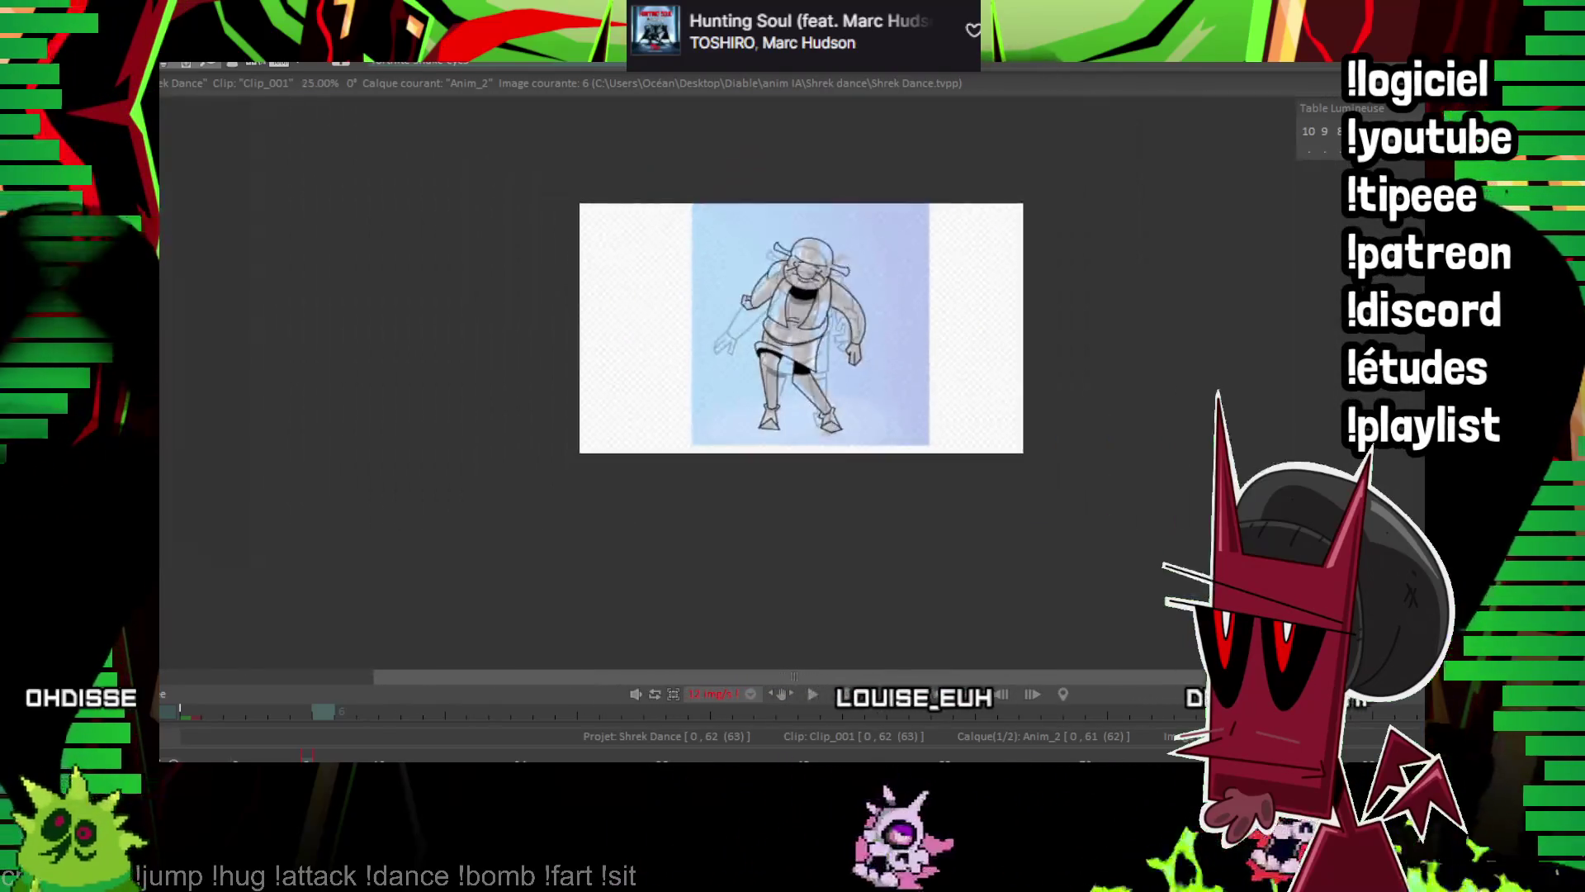
{"action": "scroll", "coordinate": [867, 380], "scroll_direction": "up", "scroll_amount": 4}
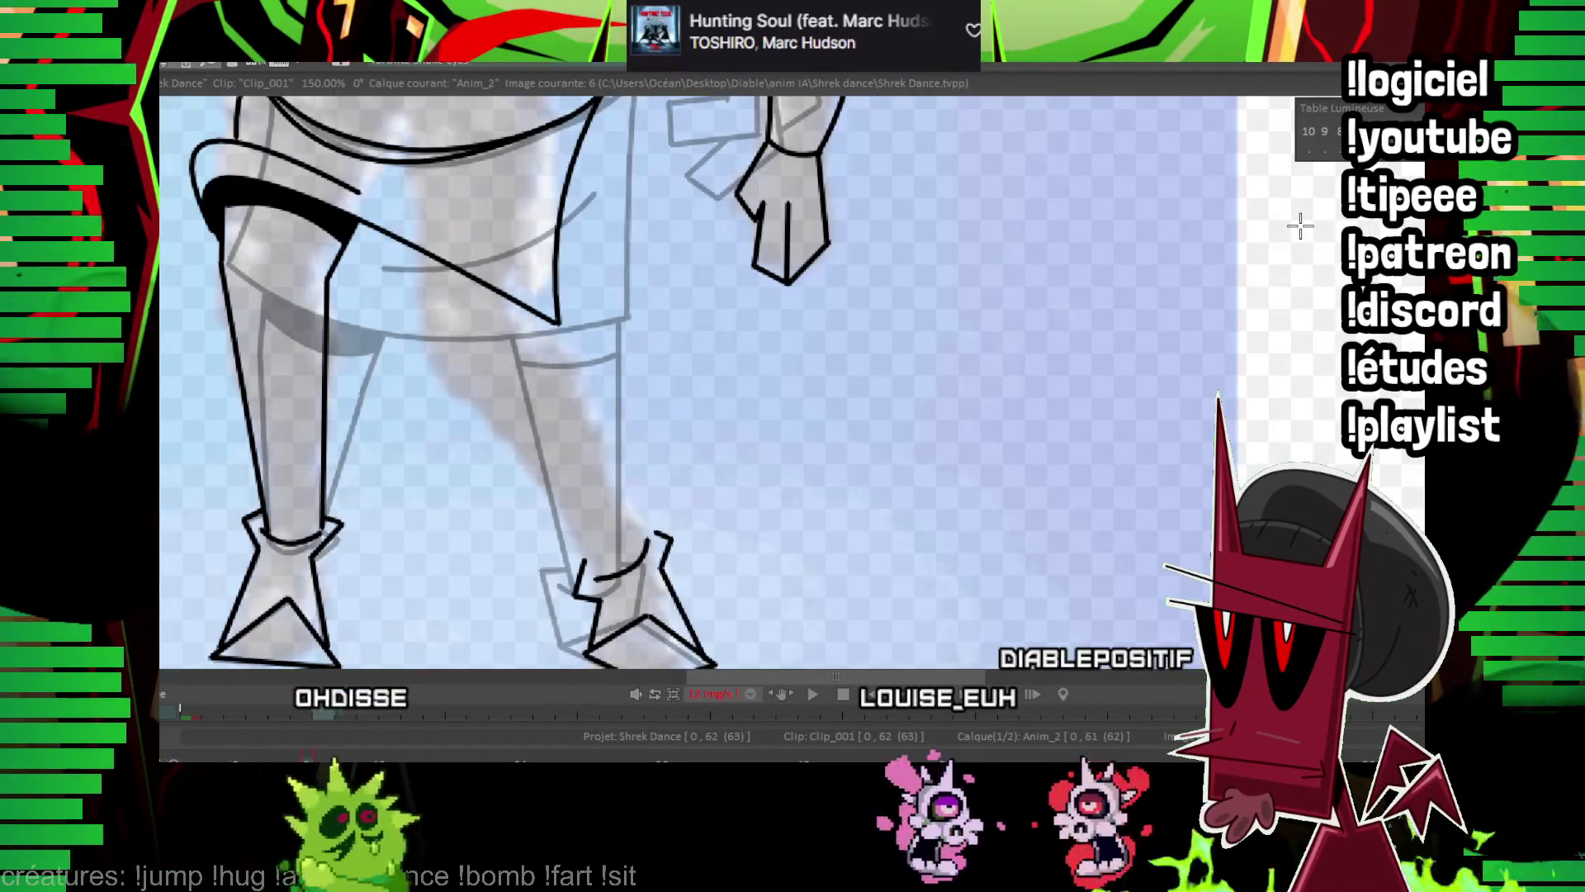
{"action": "mouse_move", "coordinate": [602, 578]}
{"action": "left_mouse_down"}
{"action": "mouse_move", "coordinate": [421, 330]}
{"action": "mouse_move", "coordinate": [425, 237]}
{"action": "left_mouse_up"}
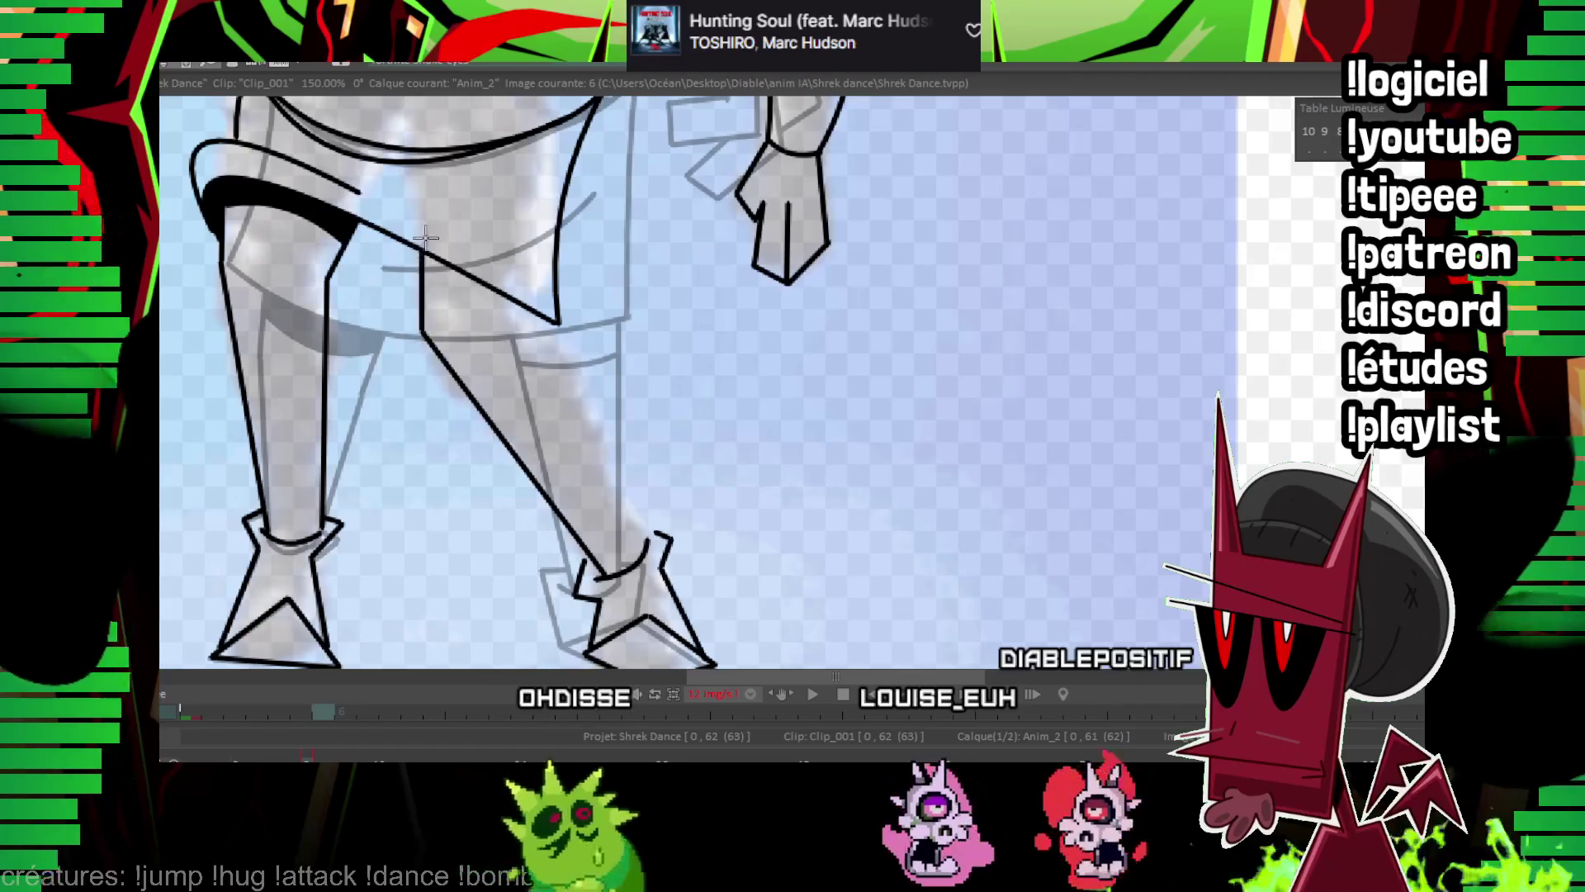
{"action": "left_click_drag", "start_coordinate": [648, 540], "coordinate": [560, 325]}
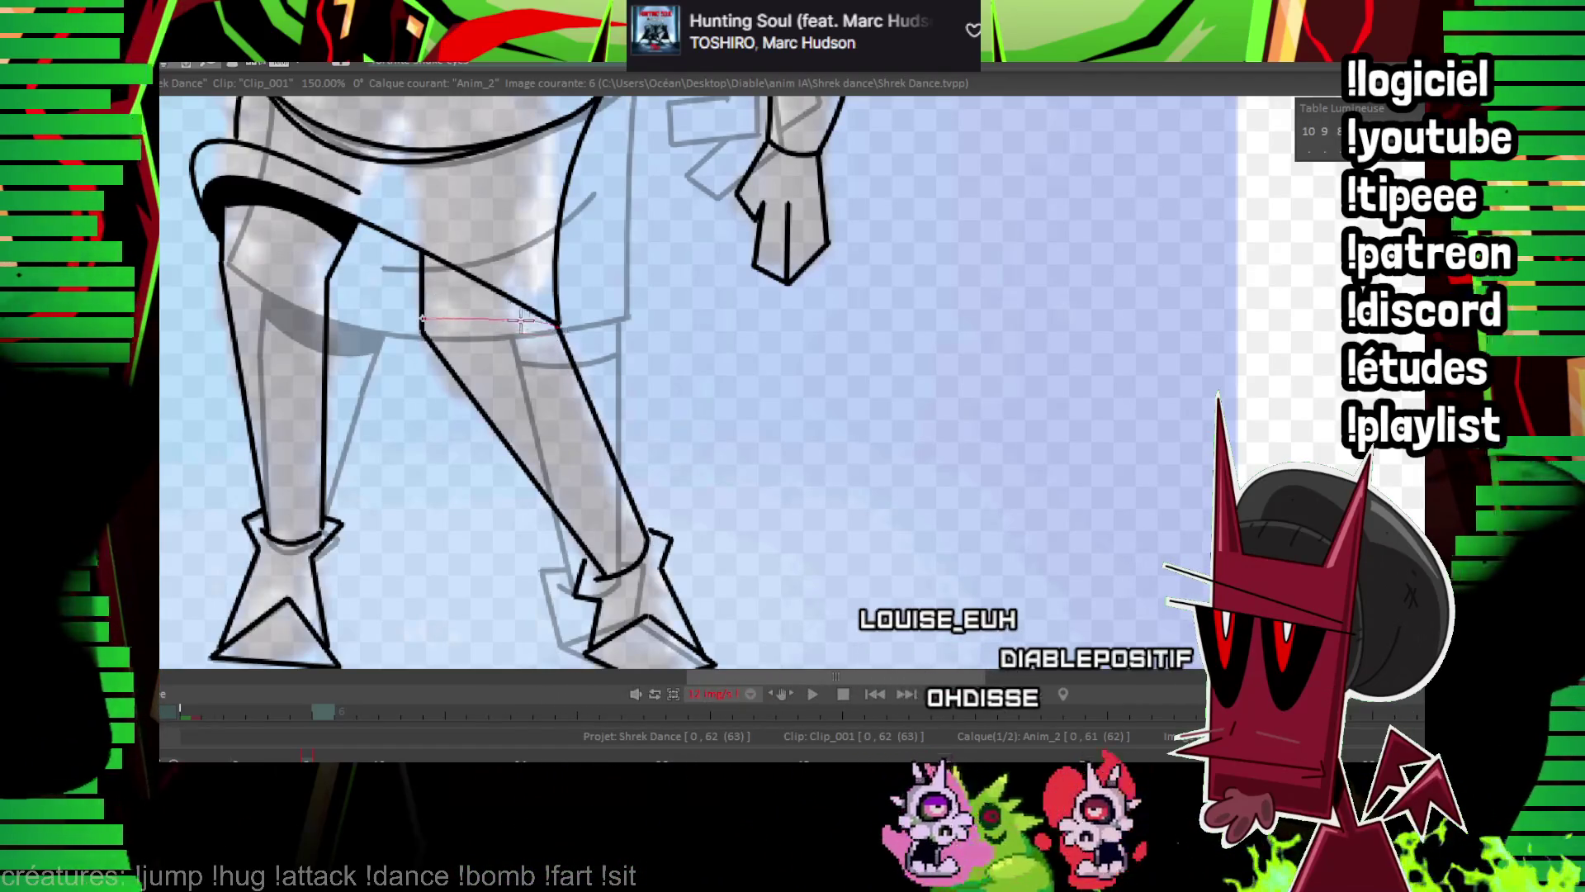
{"action": "left_click", "coordinate": [465, 284]}
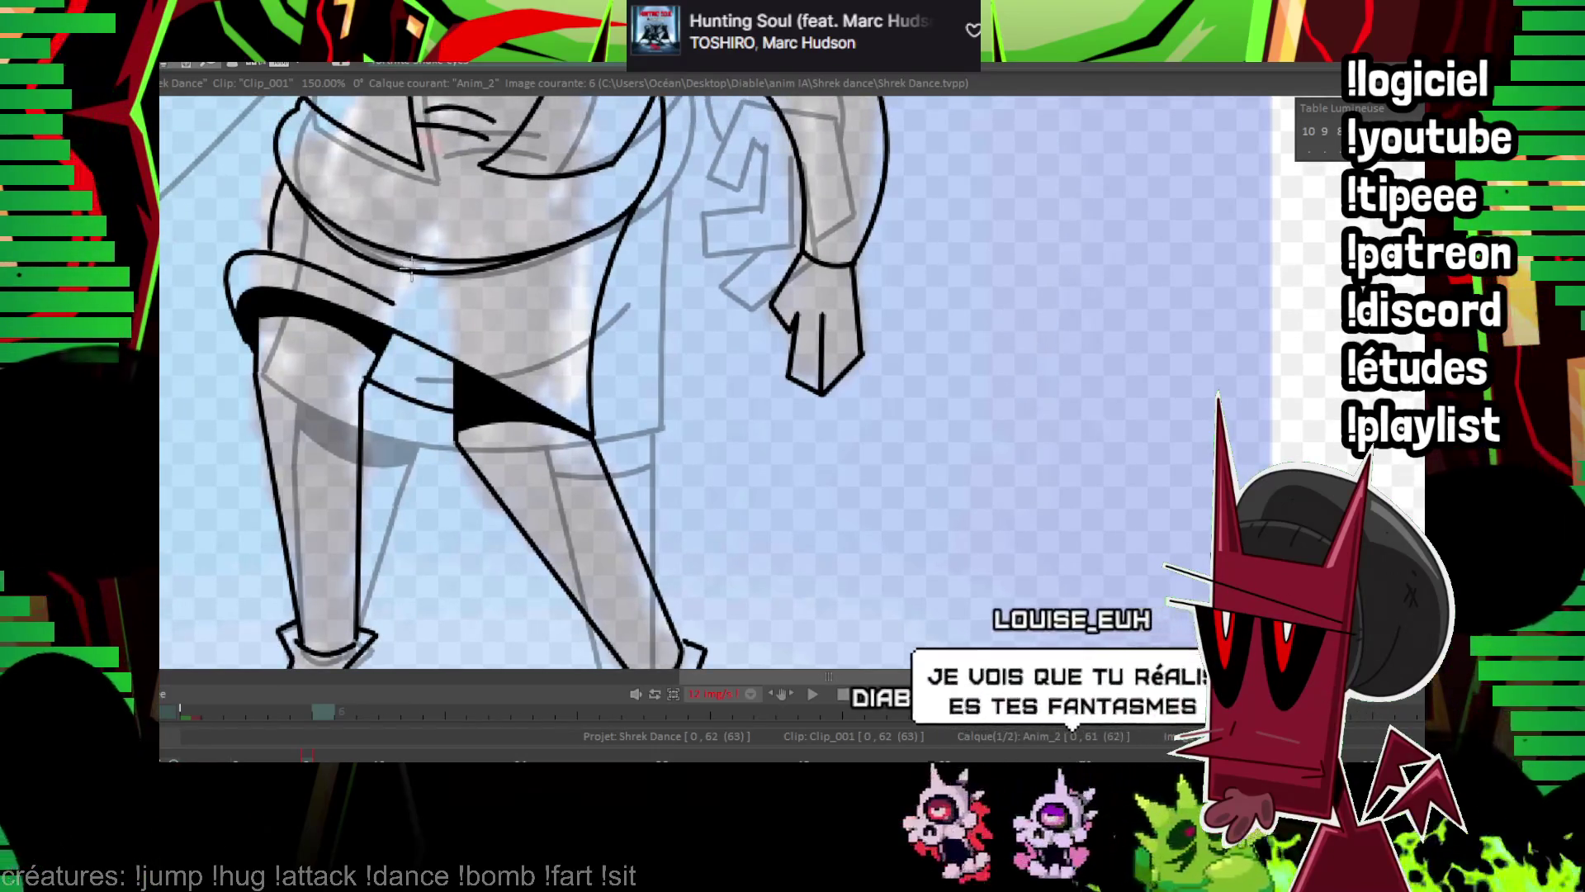
{"action": "left_click_drag", "start_coordinate": [365, 388], "coordinate": [468, 415]}
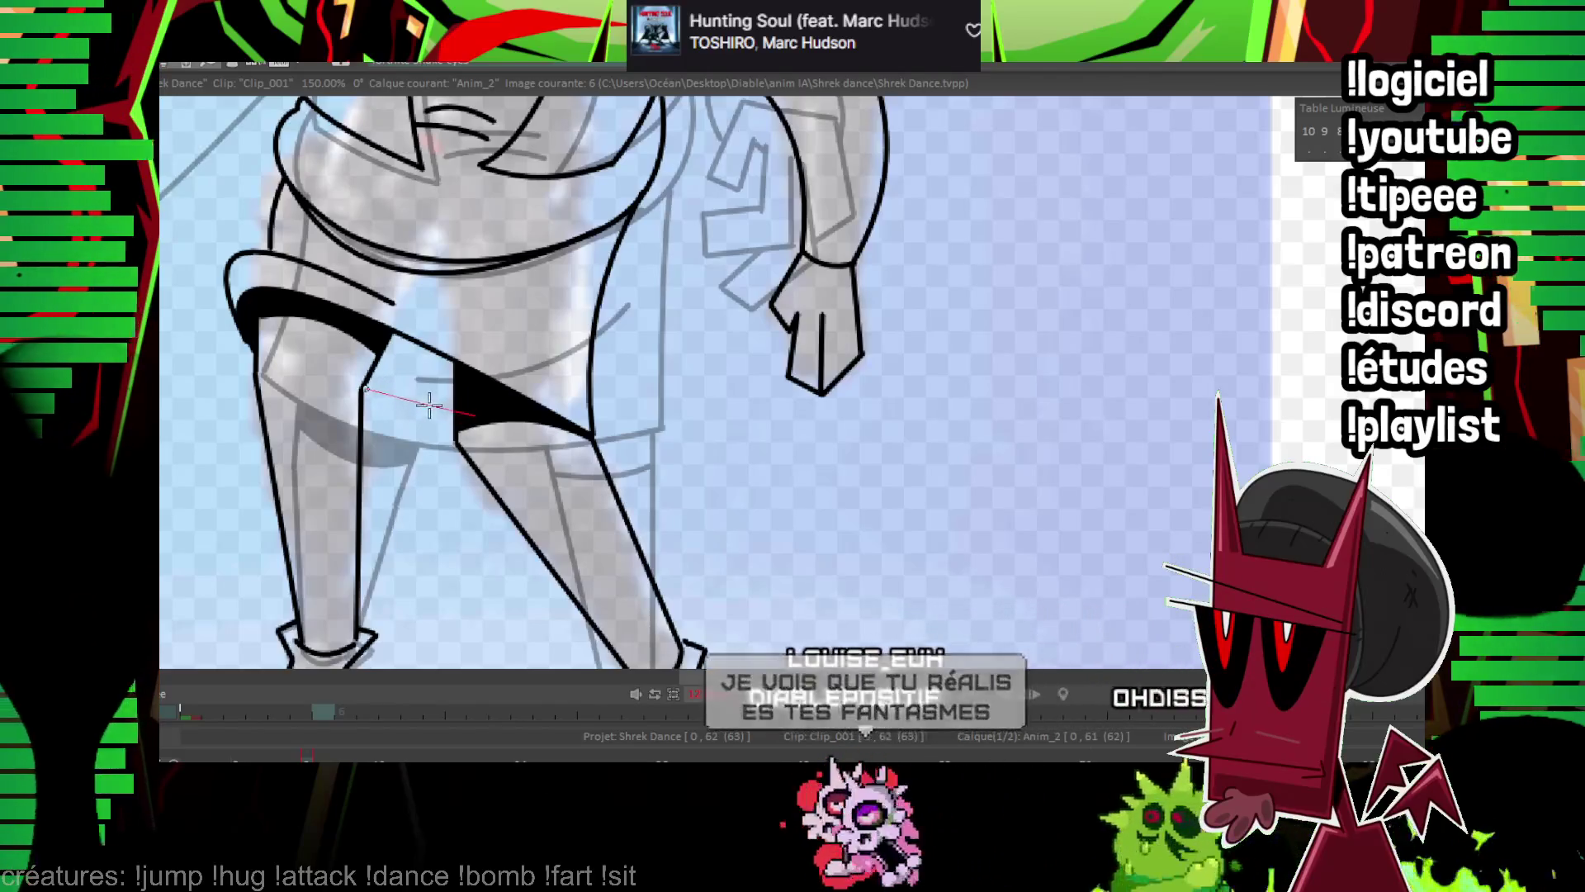
{"action": "key", "text": "minus"}
{"action": "key", "text": "minus"}
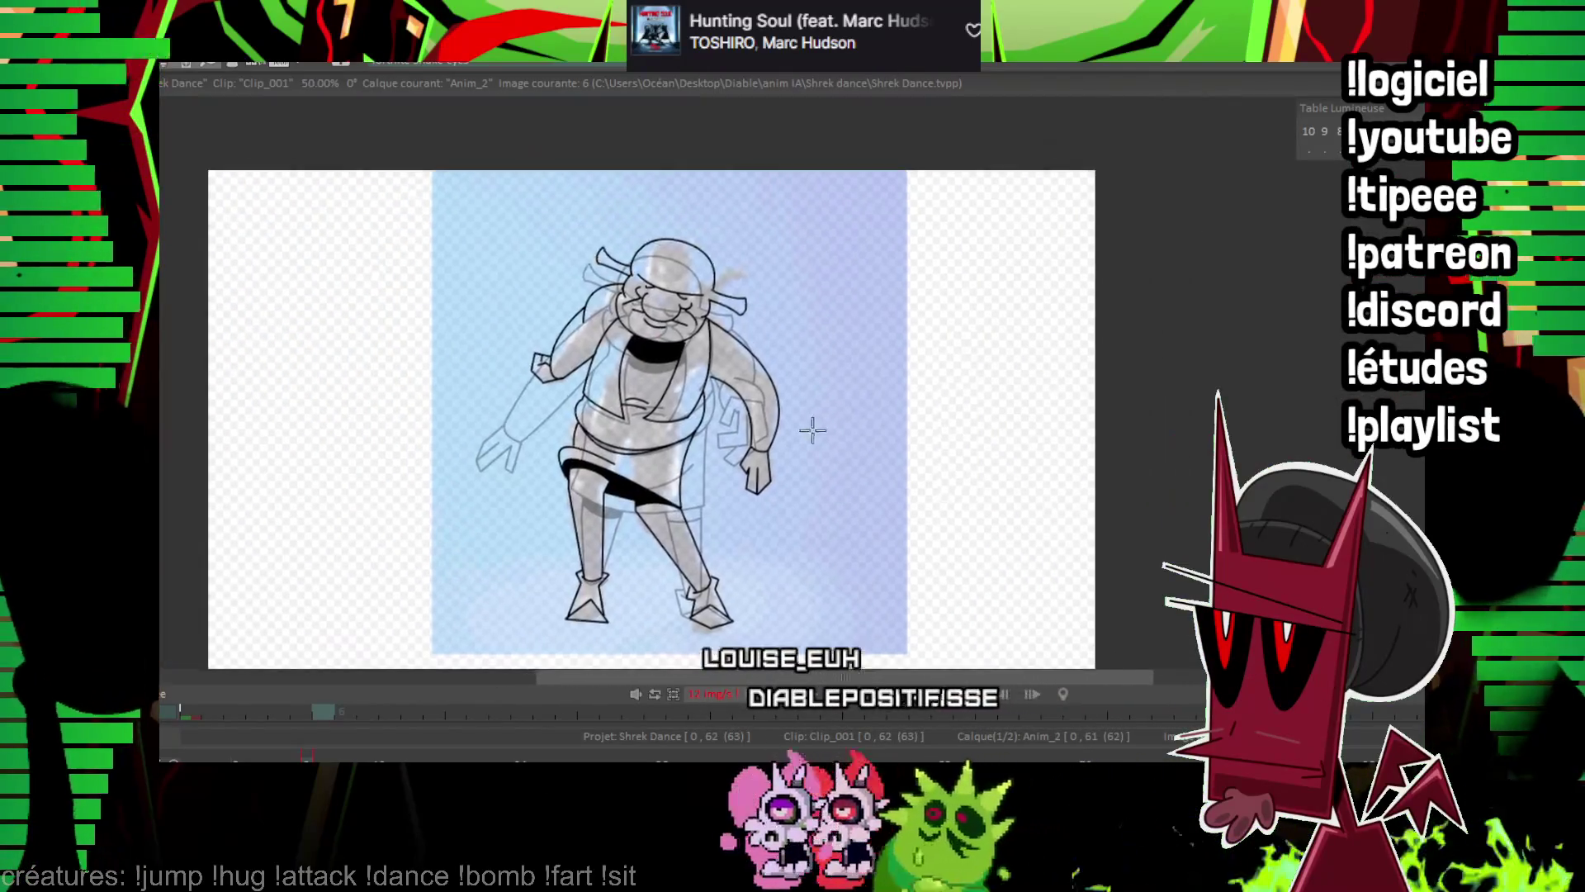
Flip between images 5–7 to check the motion, ending on image 7.
{"action": "key", "text": "Left"}
{"action": "key", "text": "Right"}
{"action": "key", "text": "Left"}
{"action": "key", "text": "Right"}
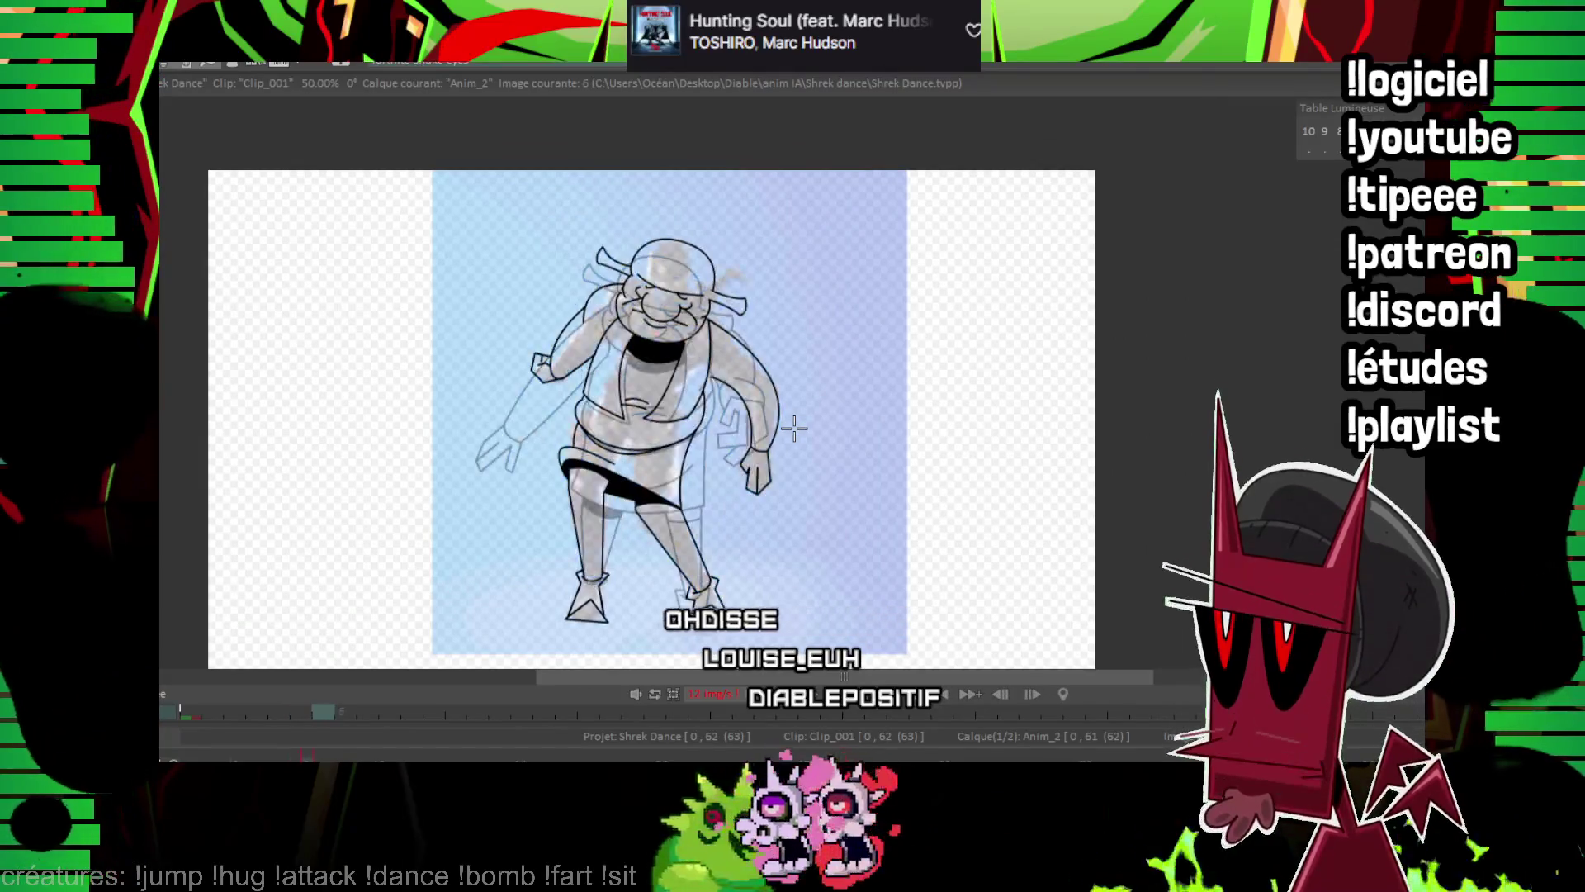
{"action": "key", "text": "Left"}
{"action": "key", "text": "Left"}
{"action": "key", "text": "Right"}
{"action": "key", "text": "Right"}
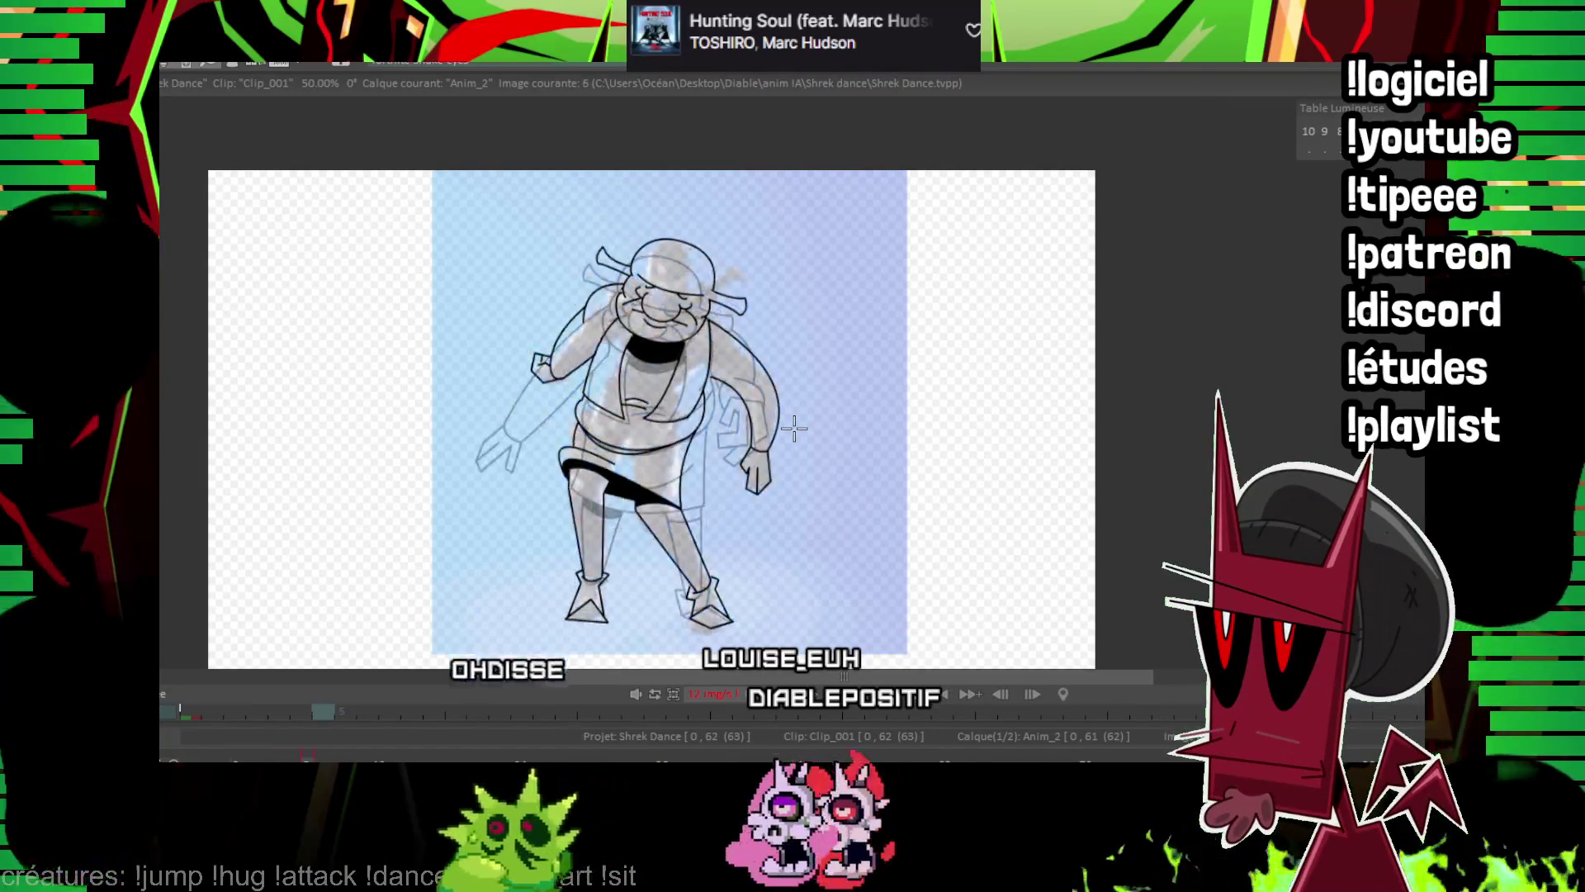
{"action": "key", "text": "Right"}
{"action": "key", "text": "Left"}
{"action": "key", "text": "Right"}
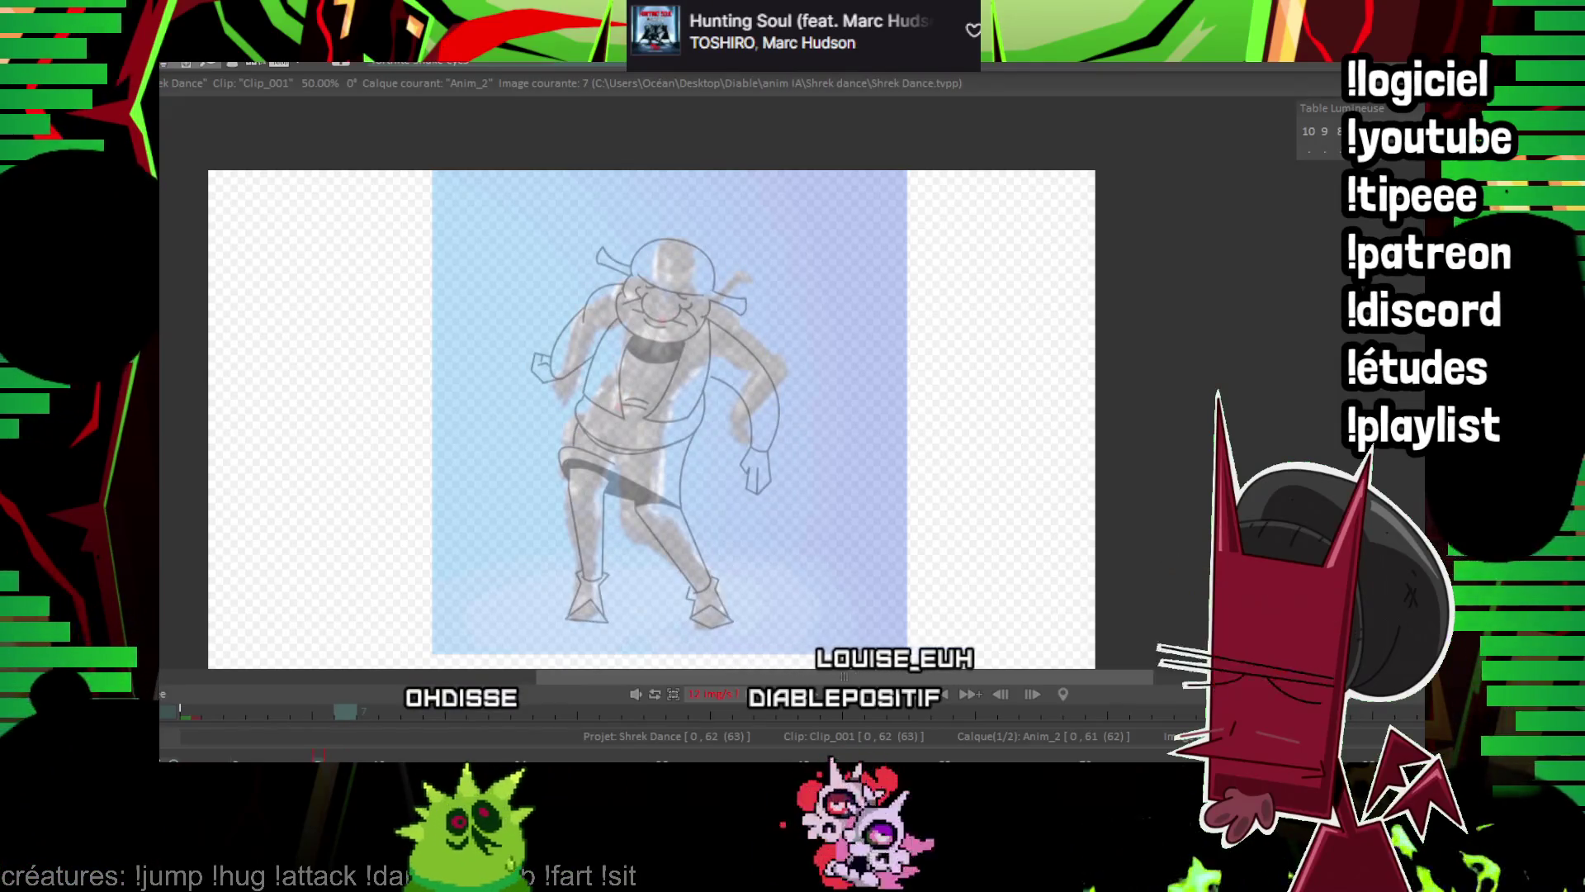
Zoom onto the head, place the inked head on image 7, and compare it with image 6.
{"action": "scroll", "coordinate": [672, 378], "scroll_direction": "up", "scroll_amount": 4}
{"action": "left_click_drag", "start_coordinate": [672, 379], "coordinate": [817, 449]}
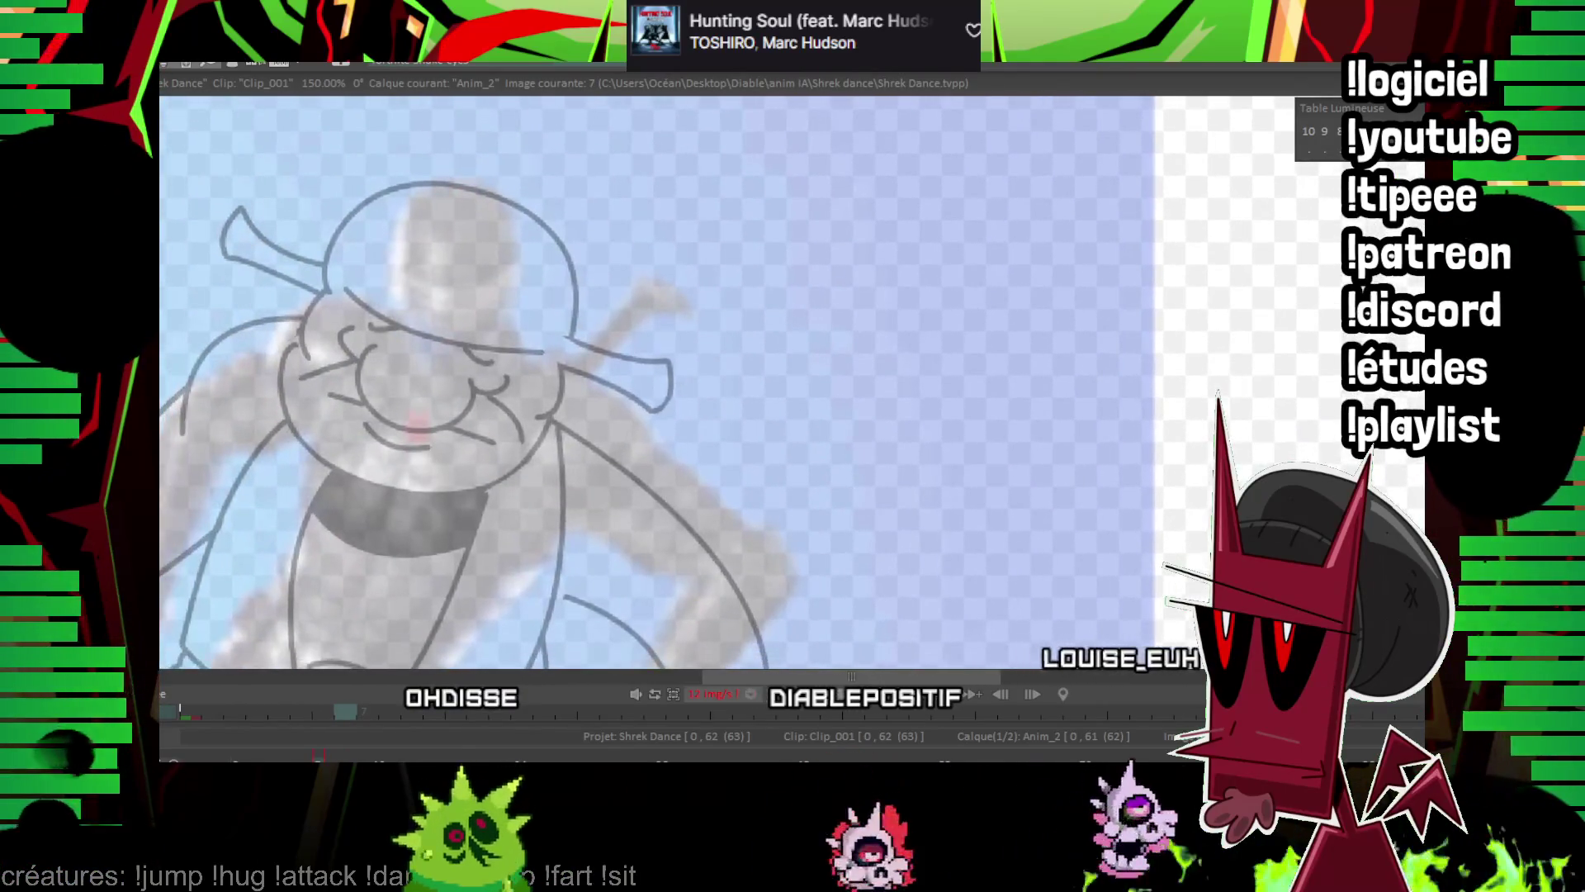
{"action": "key", "text": "Left"}
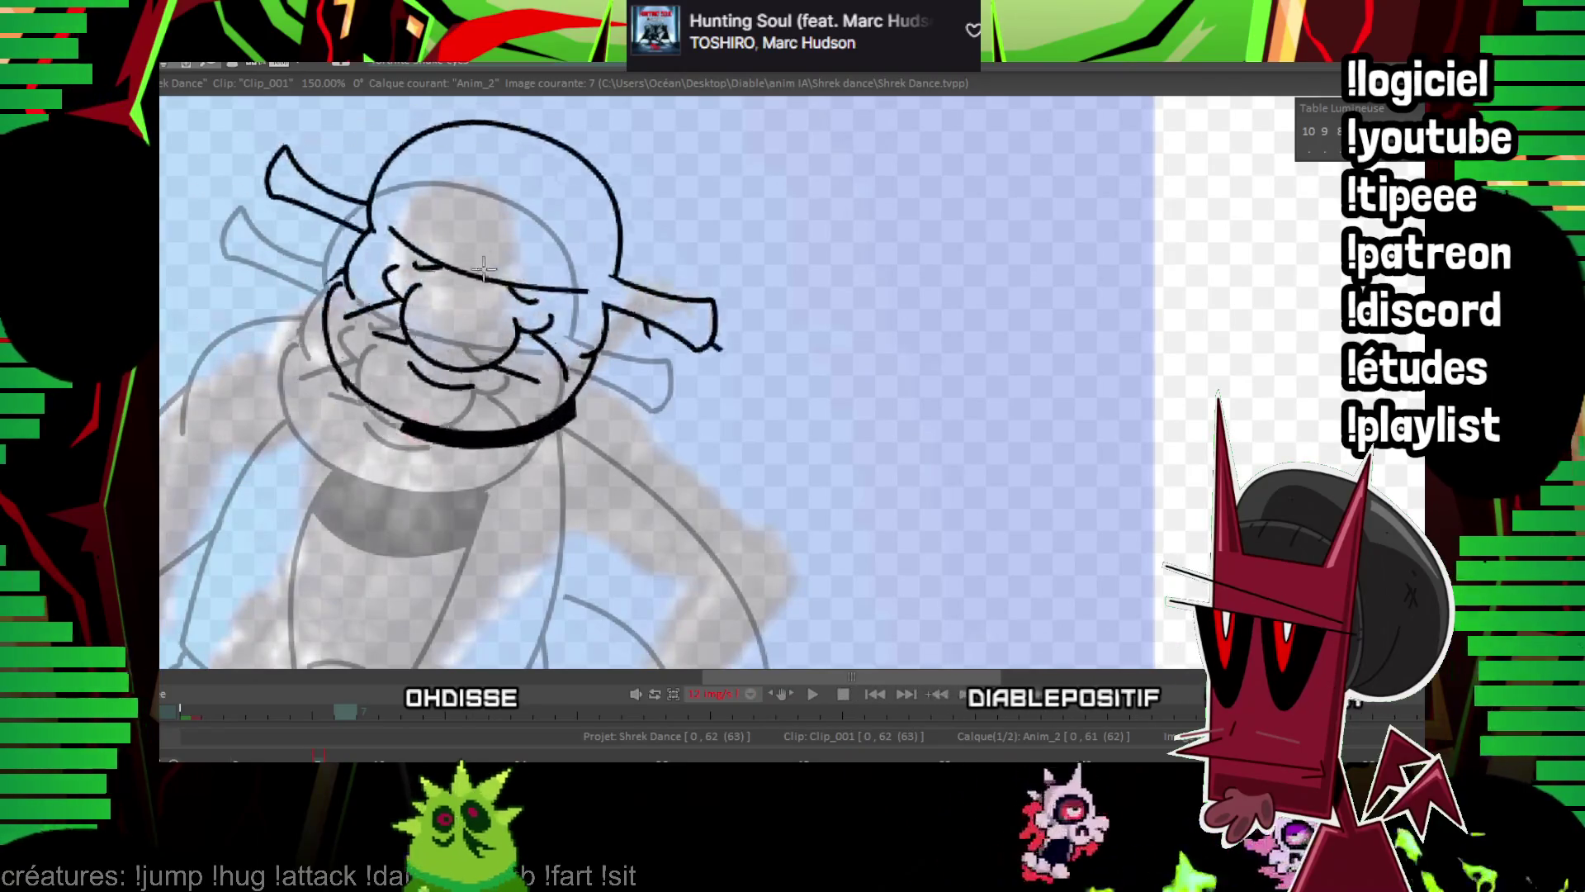
{"action": "key", "text": "Left"}
{"action": "key", "text": "Right"}
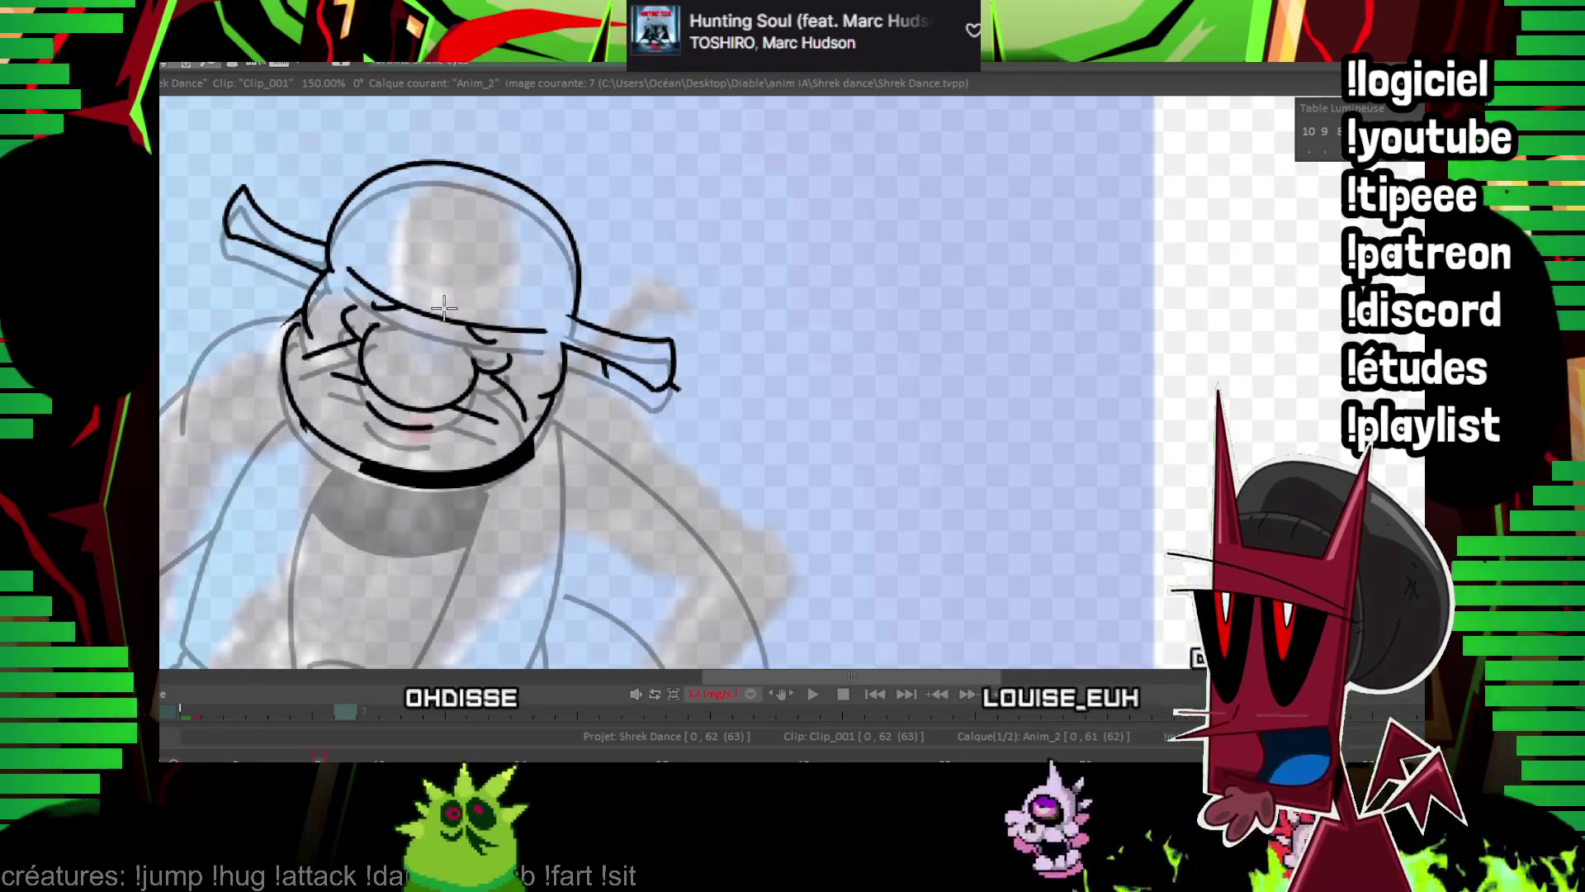
{"action": "key", "text": "Left"}
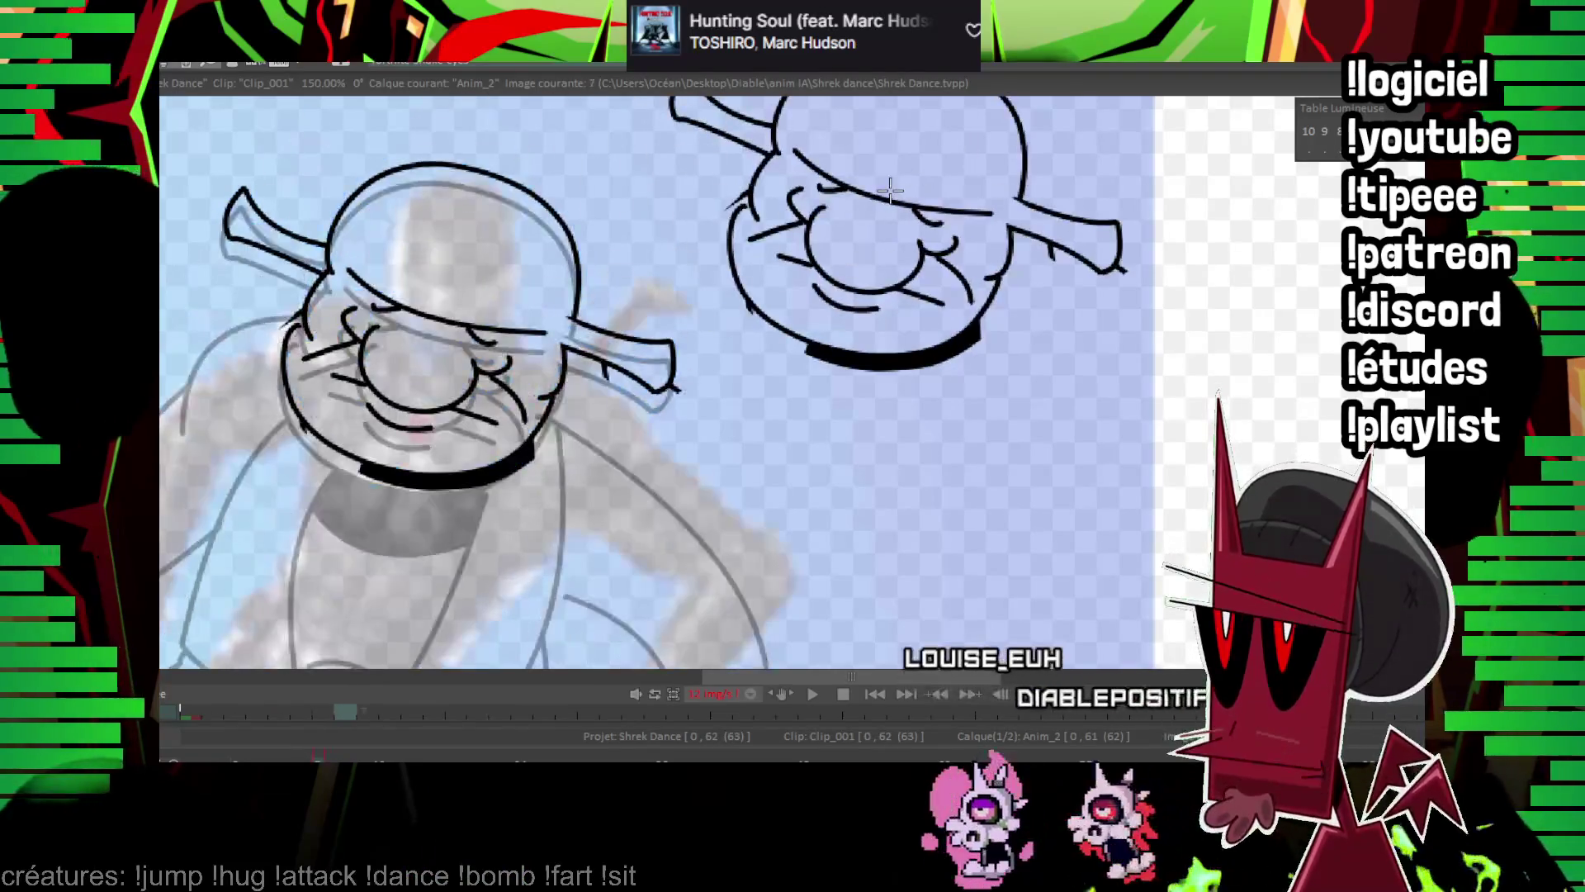
{"action": "key", "text": "Right"}
Zoom out and step back through images 6 and 5 to compare the whole drawing.
{"action": "scroll", "coordinate": [885, 188], "scroll_direction": "down", "scroll_amount": 5}
{"action": "key", "text": "Left"}
{"action": "left_click_drag", "start_coordinate": [954, 349], "coordinate": [941, 254]}
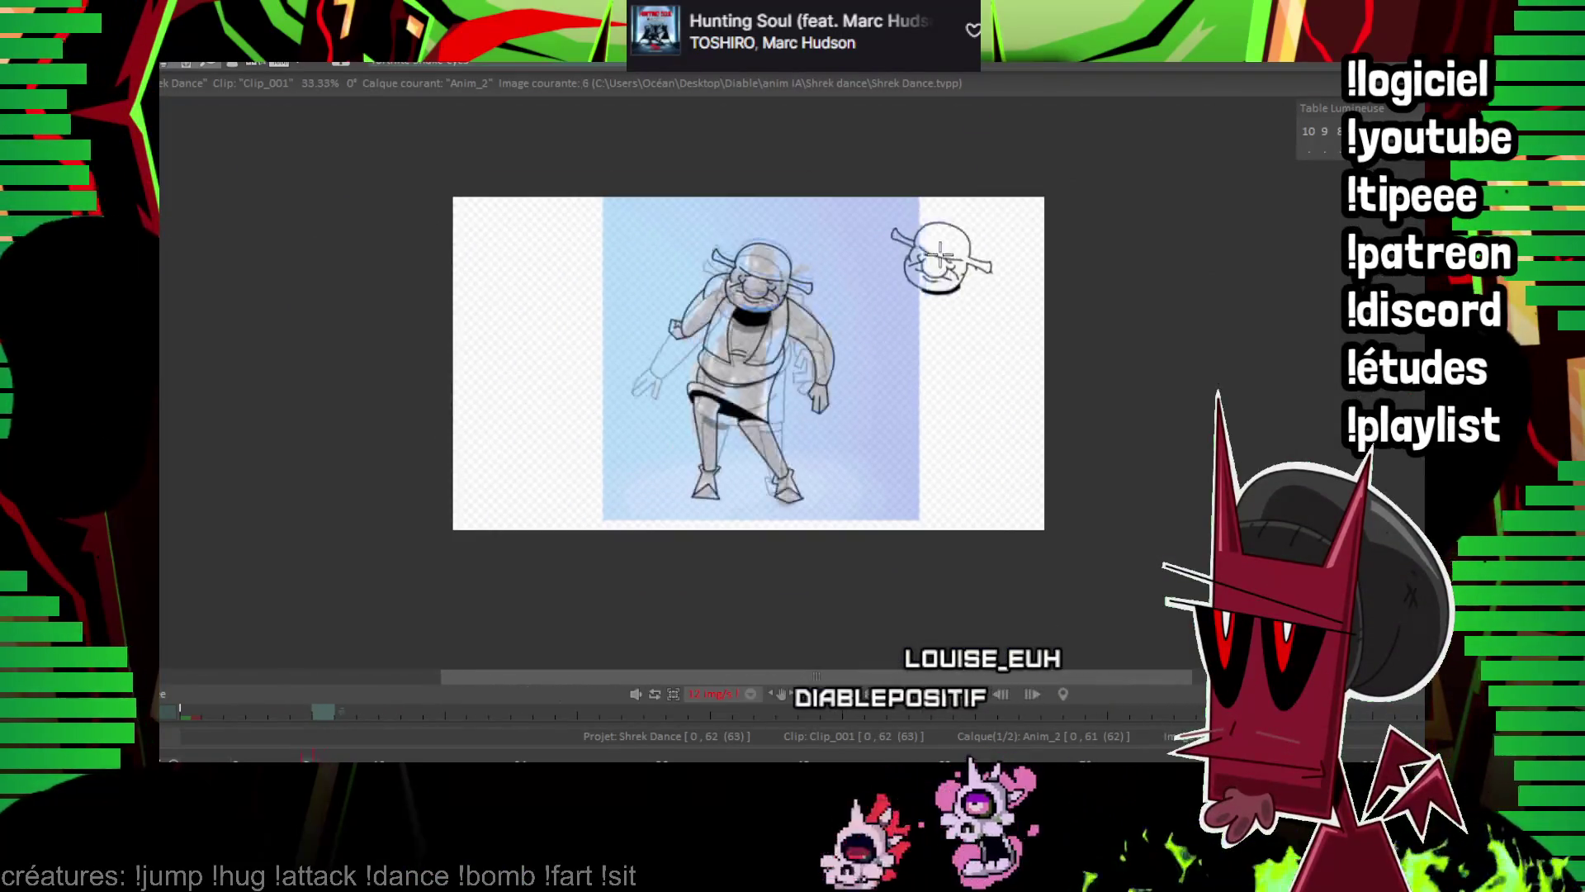
{"action": "key", "text": "Left"}
{"action": "key", "text": "Left"}
{"action": "key", "text": "Right"}
{"action": "key", "text": "Right"}
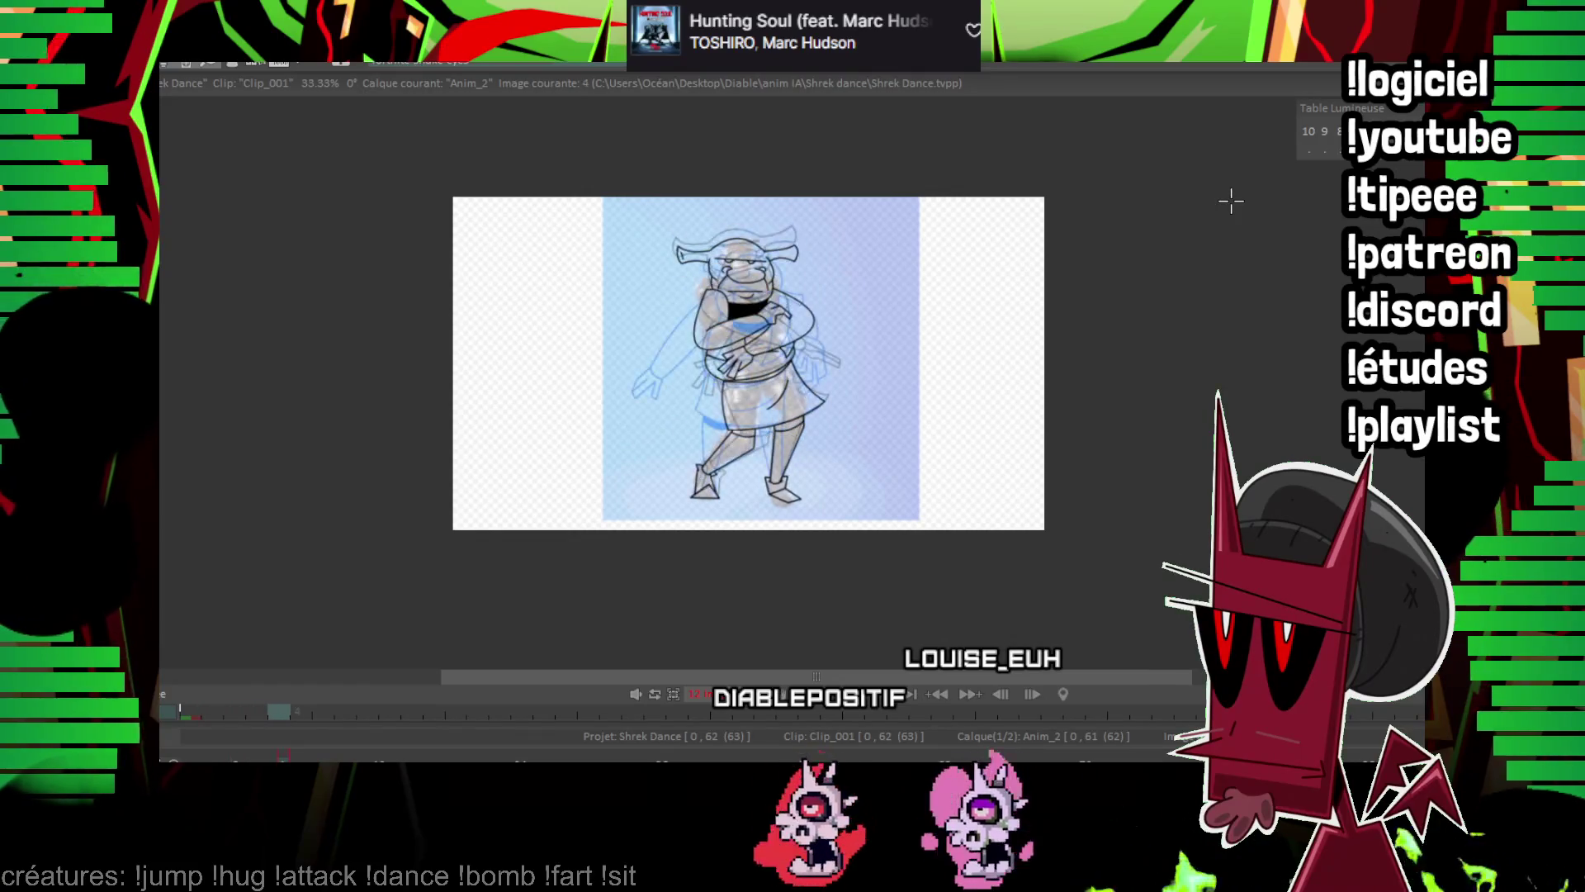
{"action": "key", "text": "Left"}
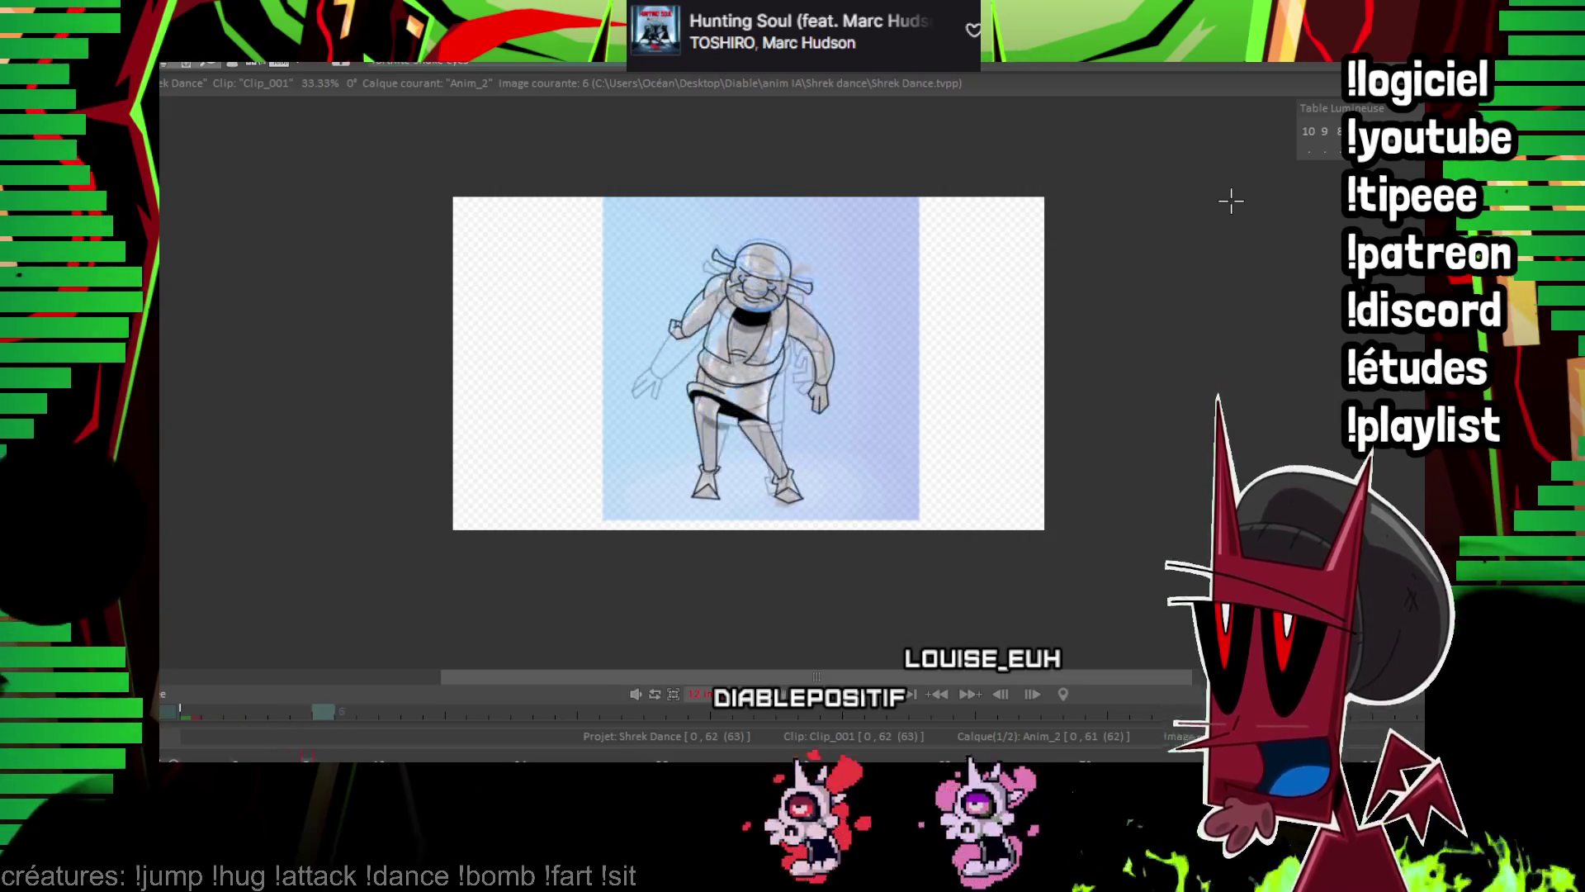
{"action": "scroll", "coordinate": [867, 363], "scroll_direction": "up", "scroll_amount": 3}
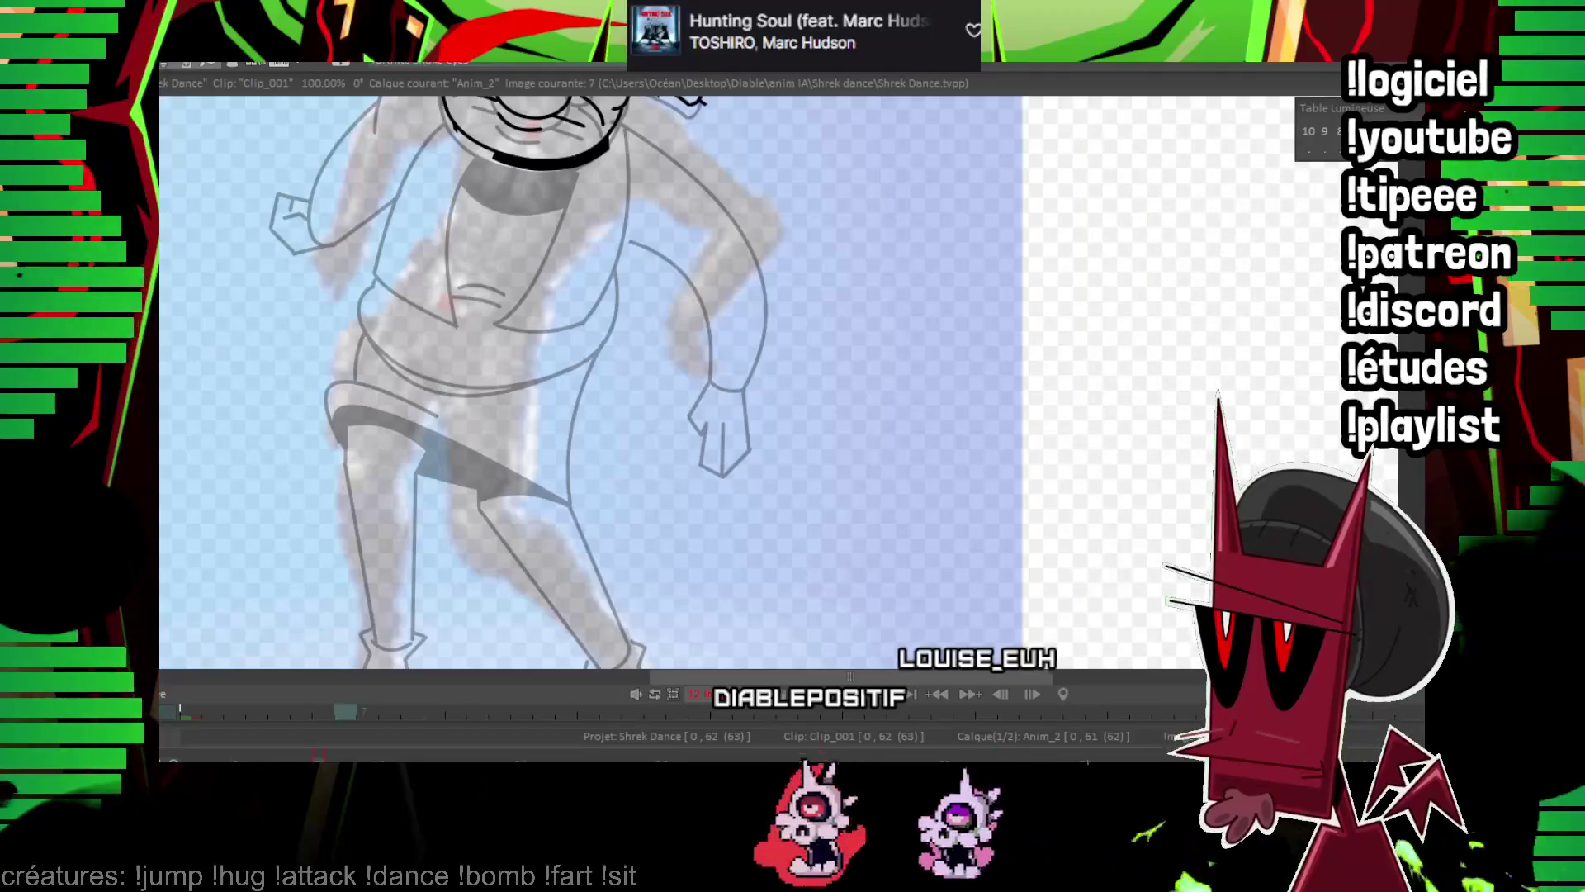
Zoom in on frame 7 and ink a curved line on Shrek's head, checking it against frame 6.
{"action": "left_click_drag", "start_coordinate": [206, 360], "coordinate": [350, 373]}
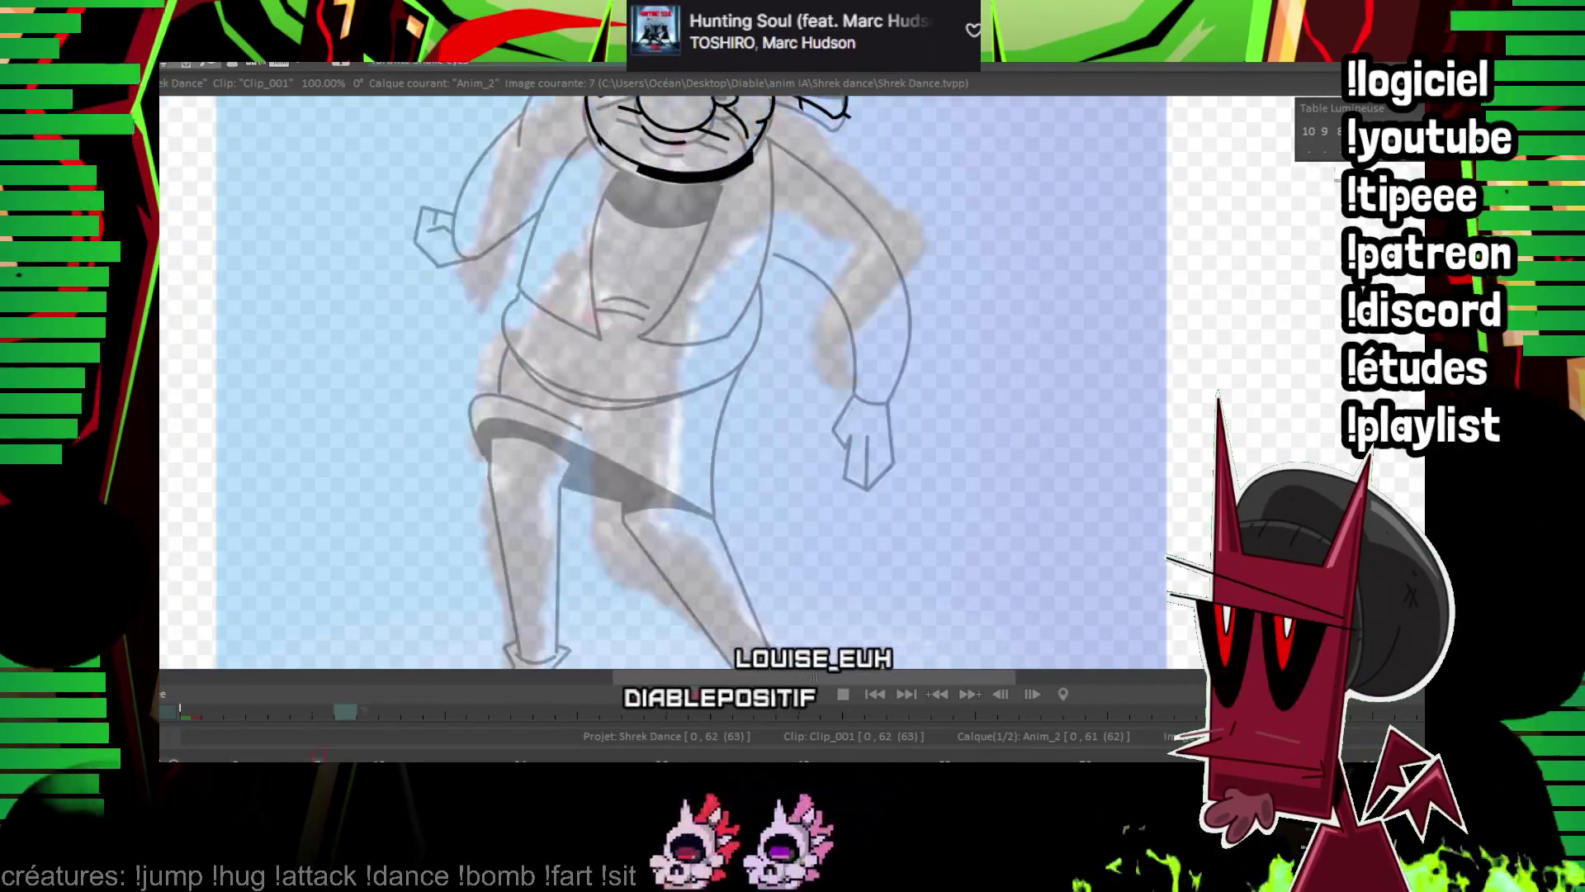
{"action": "scroll", "coordinate": [867, 330], "scroll_direction": "up", "scroll_amount": 2}
{"action": "key", "text": "Left"}
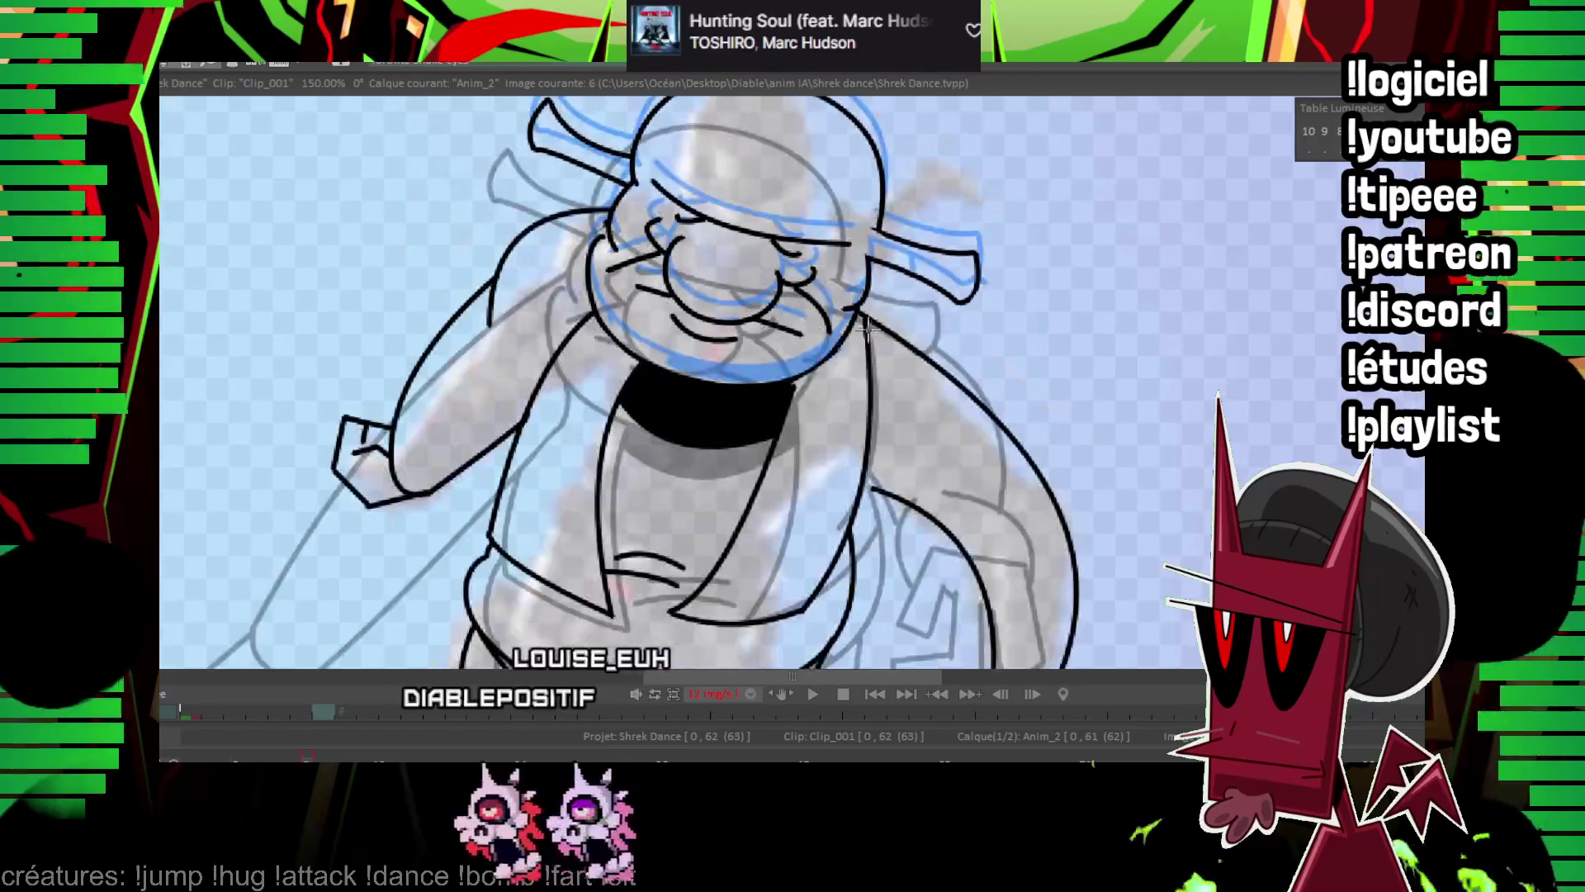
{"action": "key", "text": "Right"}
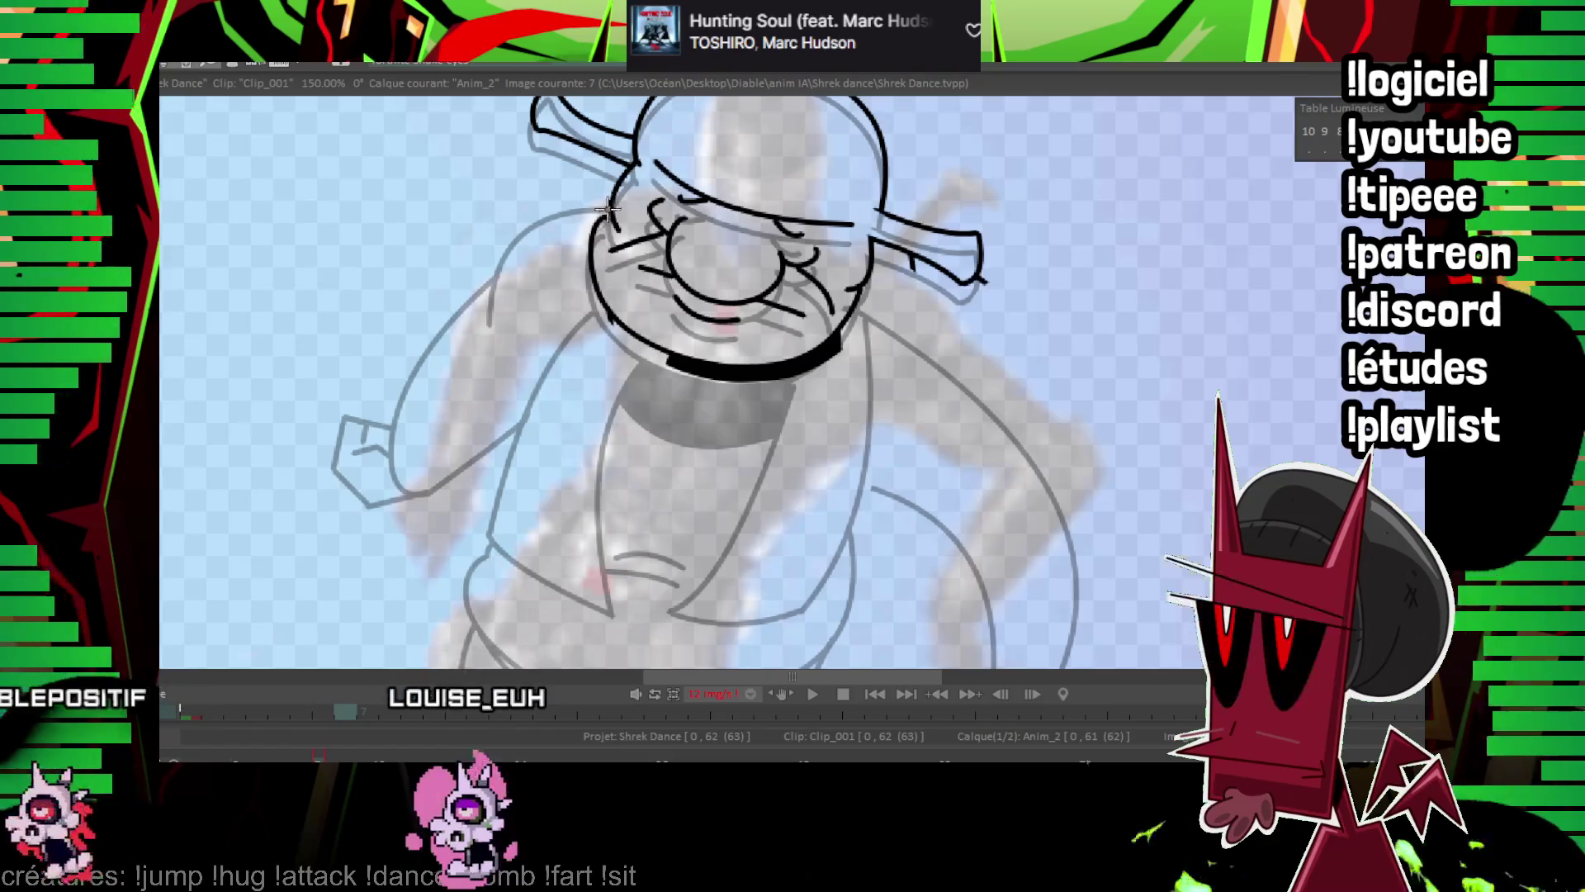
{"action": "left_click", "coordinate": [520, 244]}
{"action": "key", "text": "Left"}
{"action": "key", "text": "Right"}
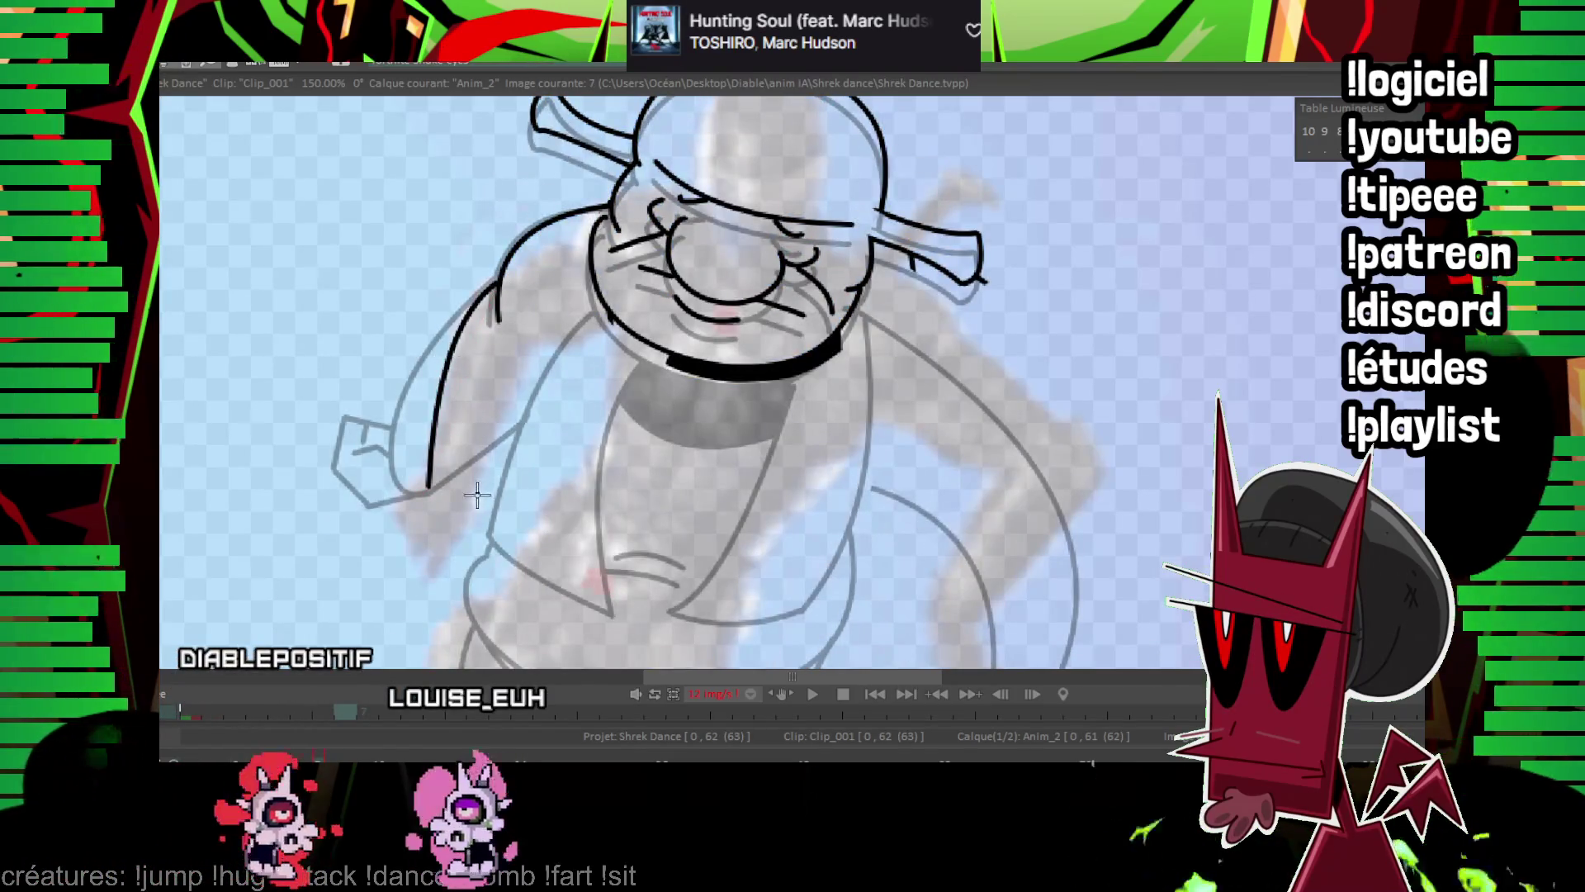
{"action": "key", "text": "Left"}
{"action": "key", "text": "Right"}
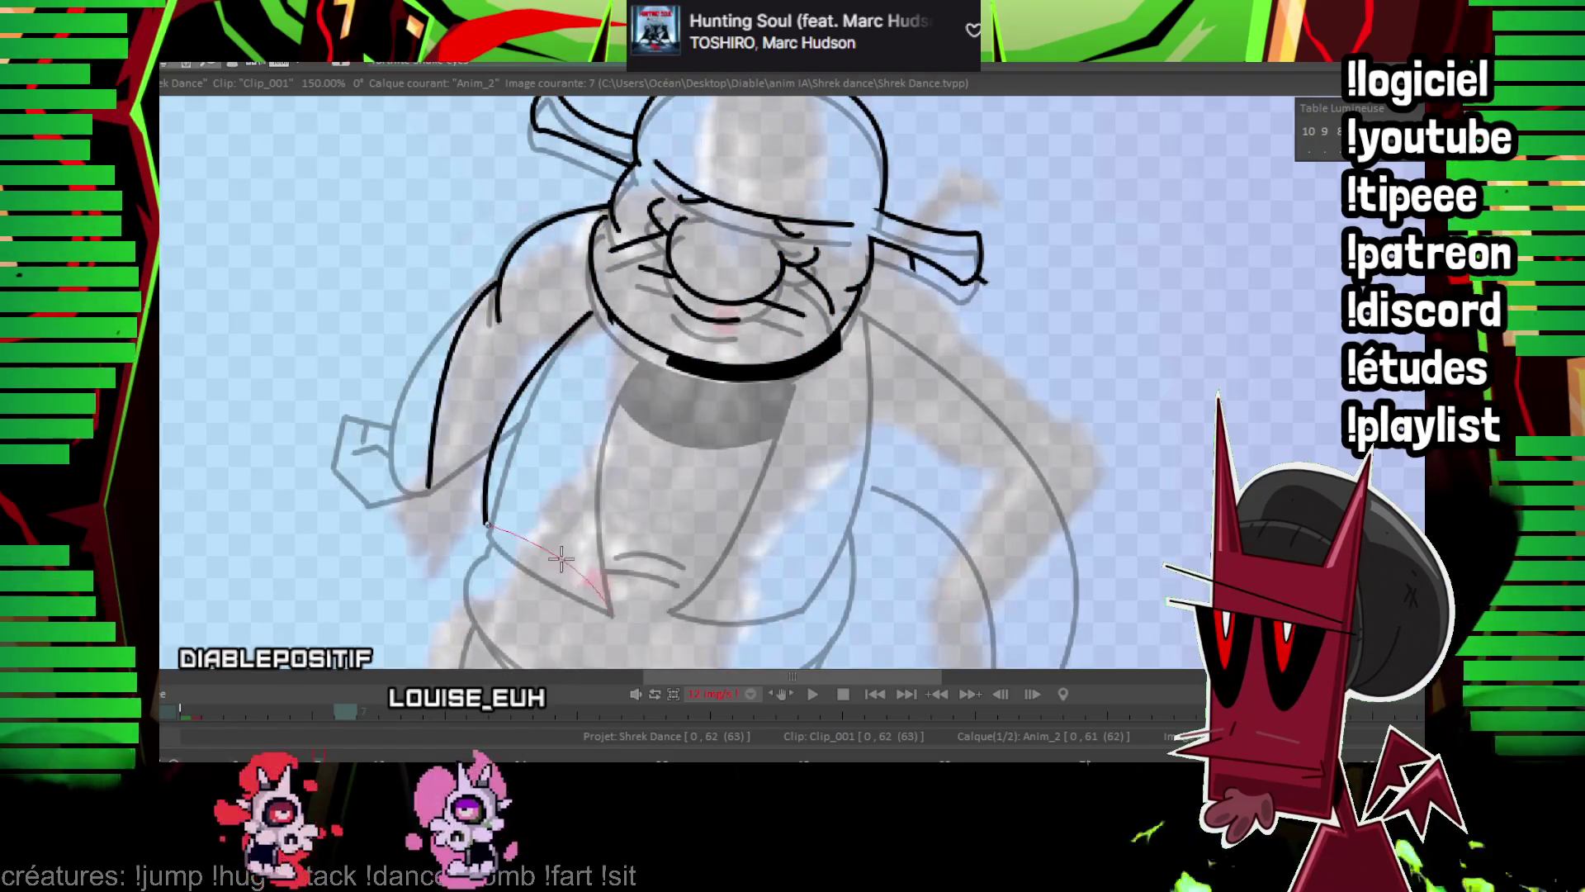
Ink a curved line along Shrek's back, flipping to frame 6 to compare.
{"action": "left_click", "coordinate": [606, 426]}
{"action": "key", "text": "Left"}
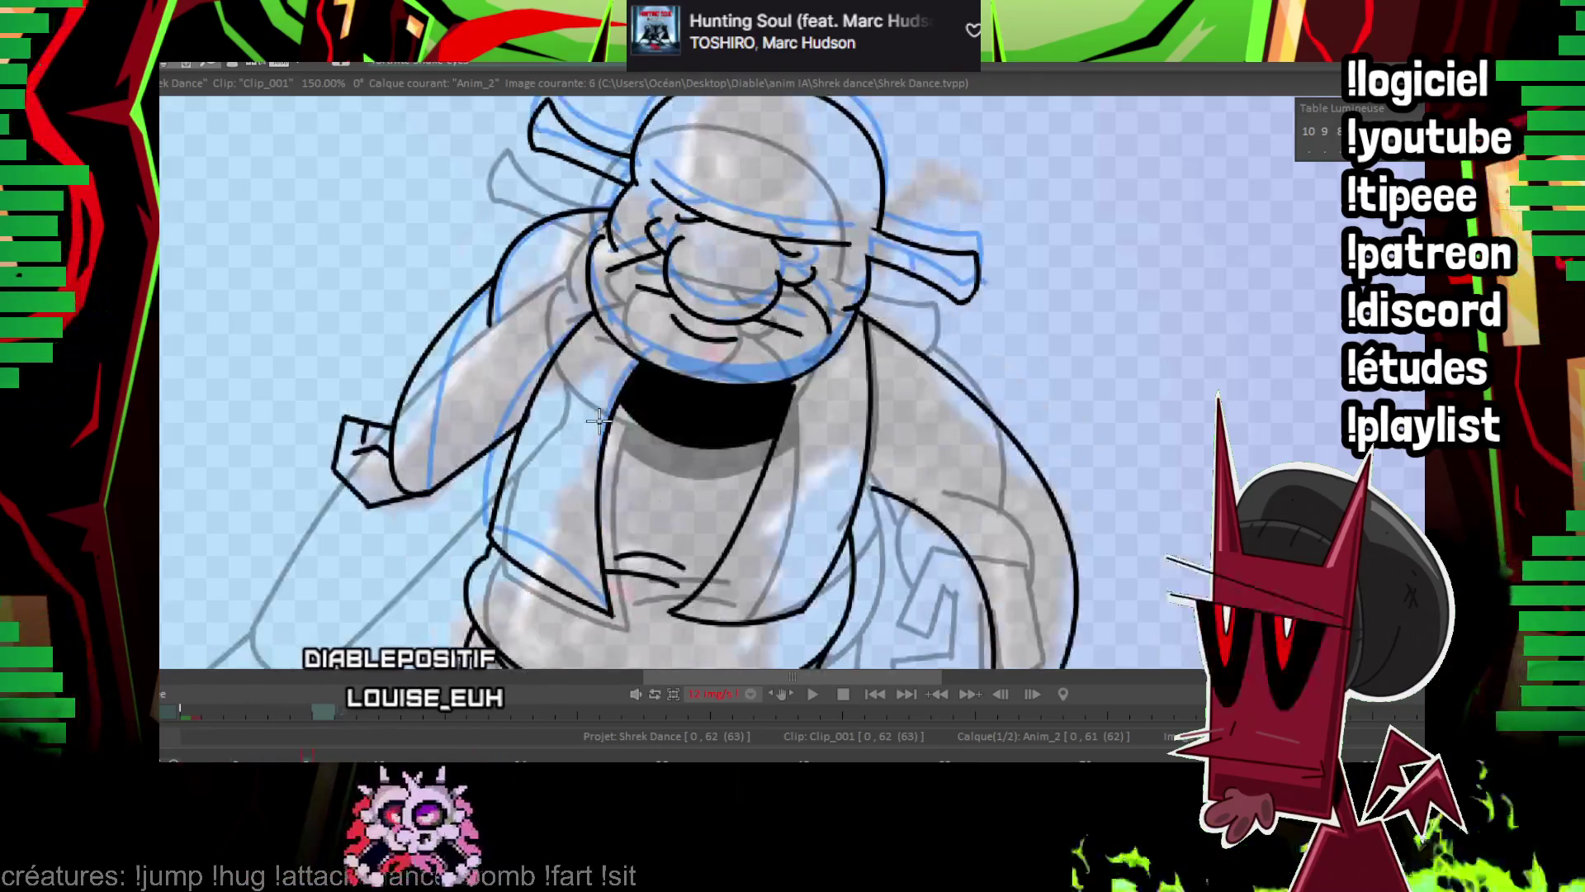
{"action": "key", "text": "Right"}
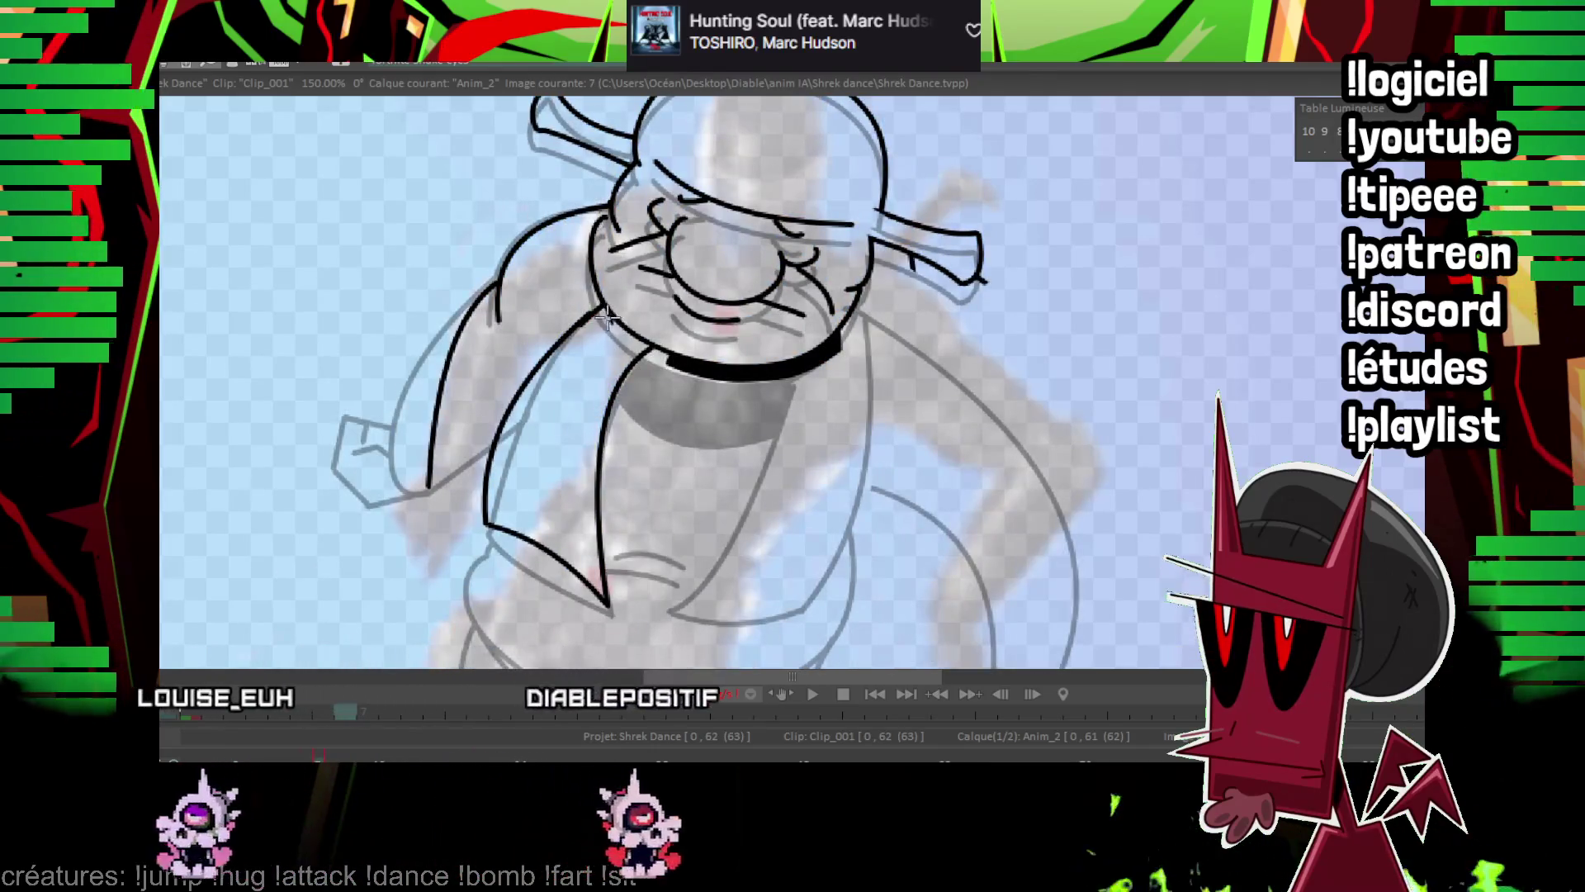
{"action": "key", "text": "Left"}
{"action": "key", "text": "Right"}
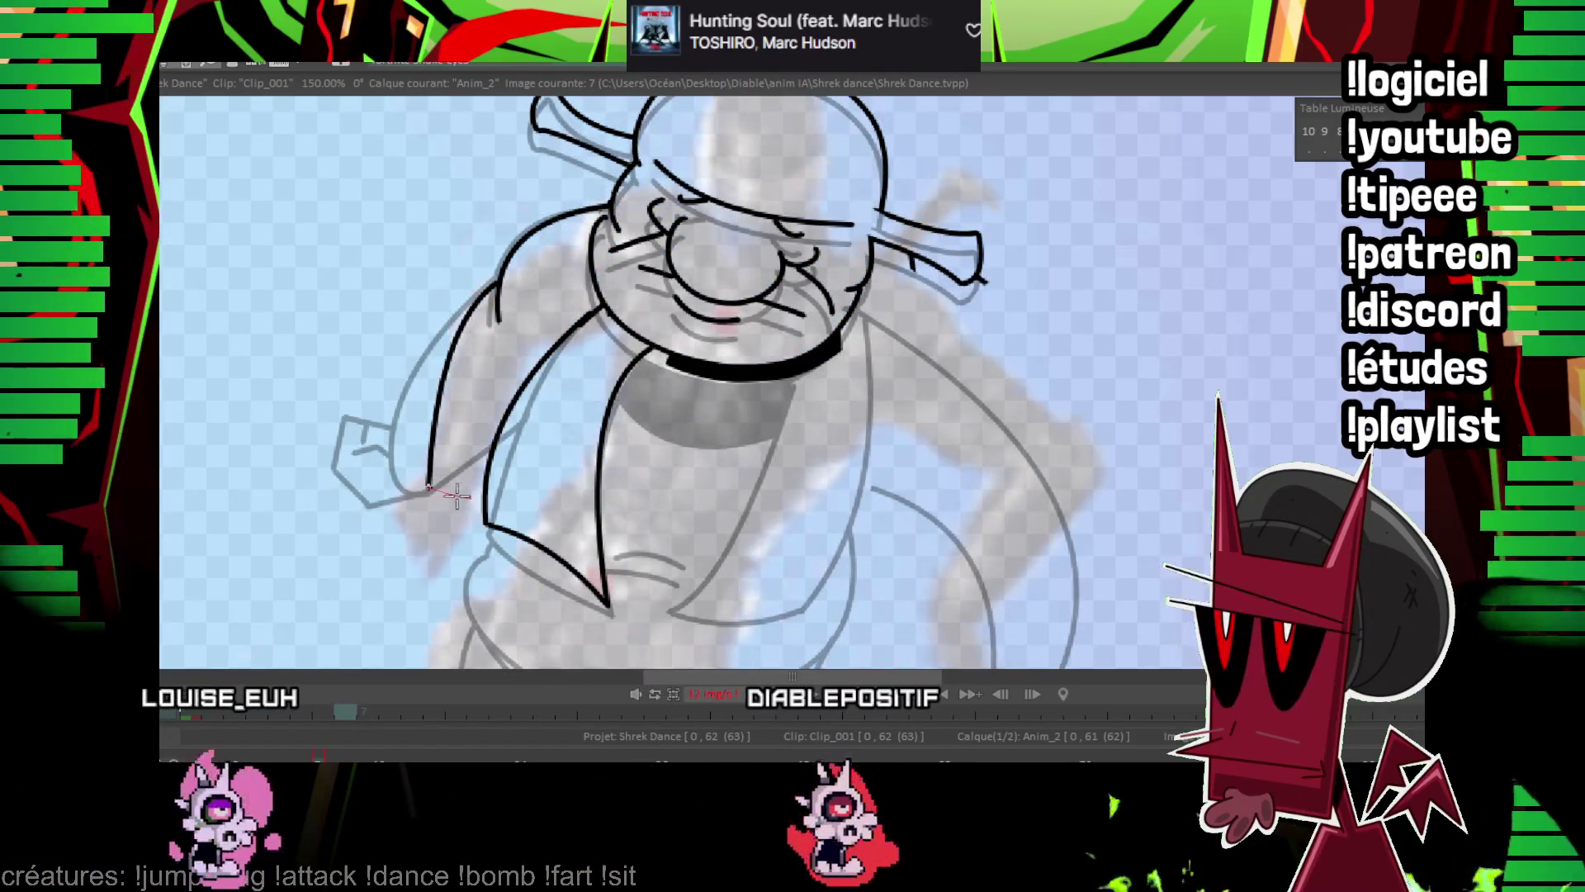
{"action": "key", "text": "Right"}
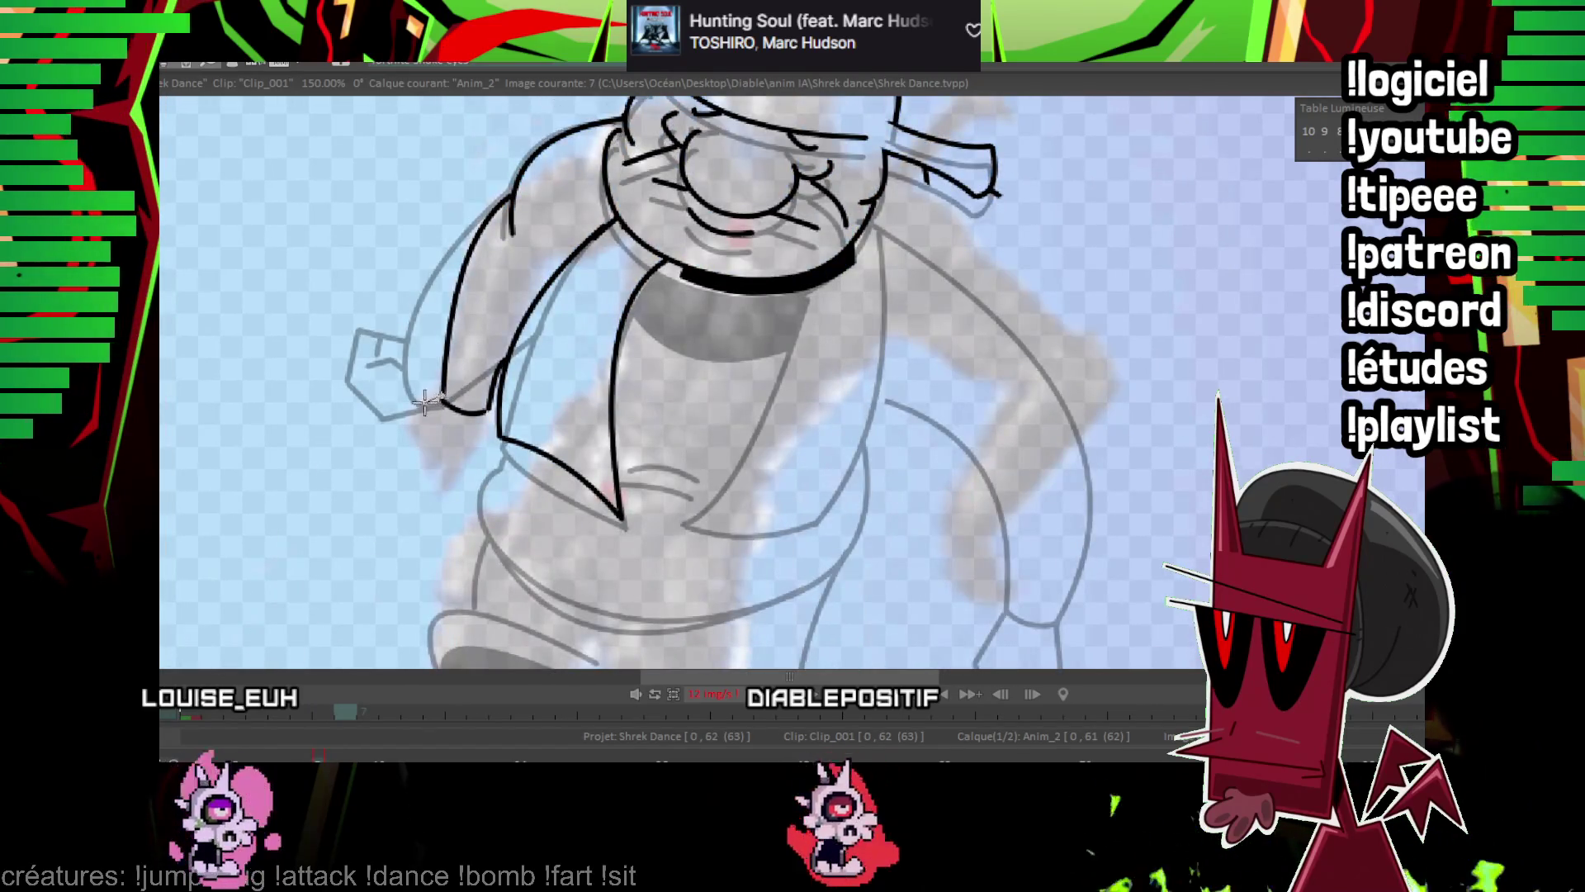
Ink the sleeve cuff line and a curved line across the belly.
{"action": "mouse_move", "coordinate": [425, 402]}
{"action": "left_mouse_down"}
{"action": "mouse_move", "coordinate": [434, 493]}
{"action": "mouse_move", "coordinate": [458, 498]}
{"action": "left_mouse_up"}
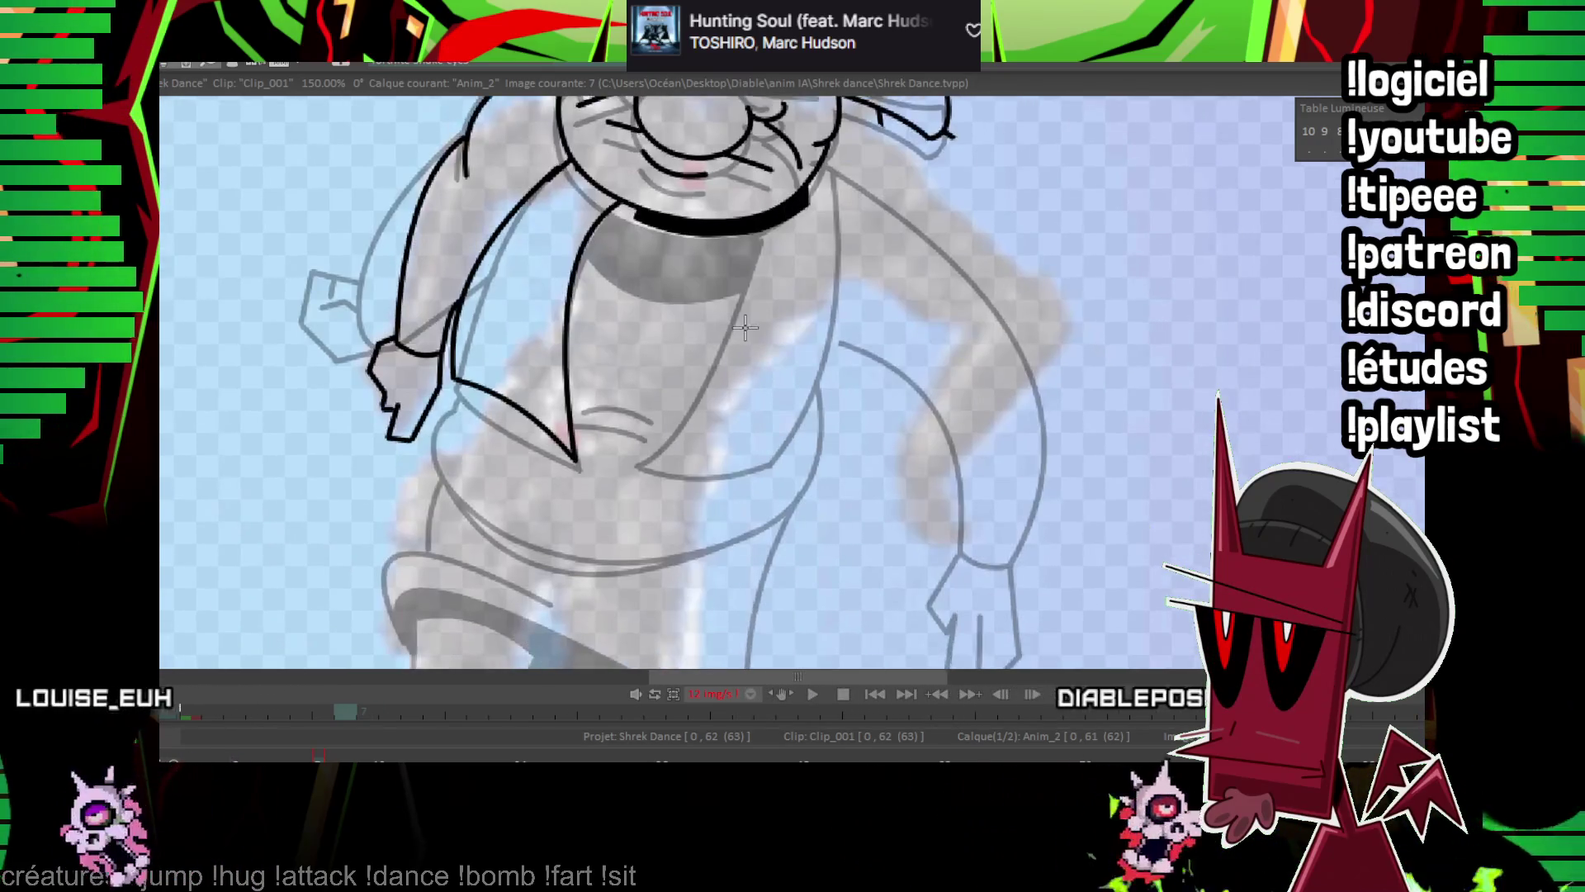
{"action": "left_click_drag", "start_coordinate": [745, 328], "coordinate": [615, 424]}
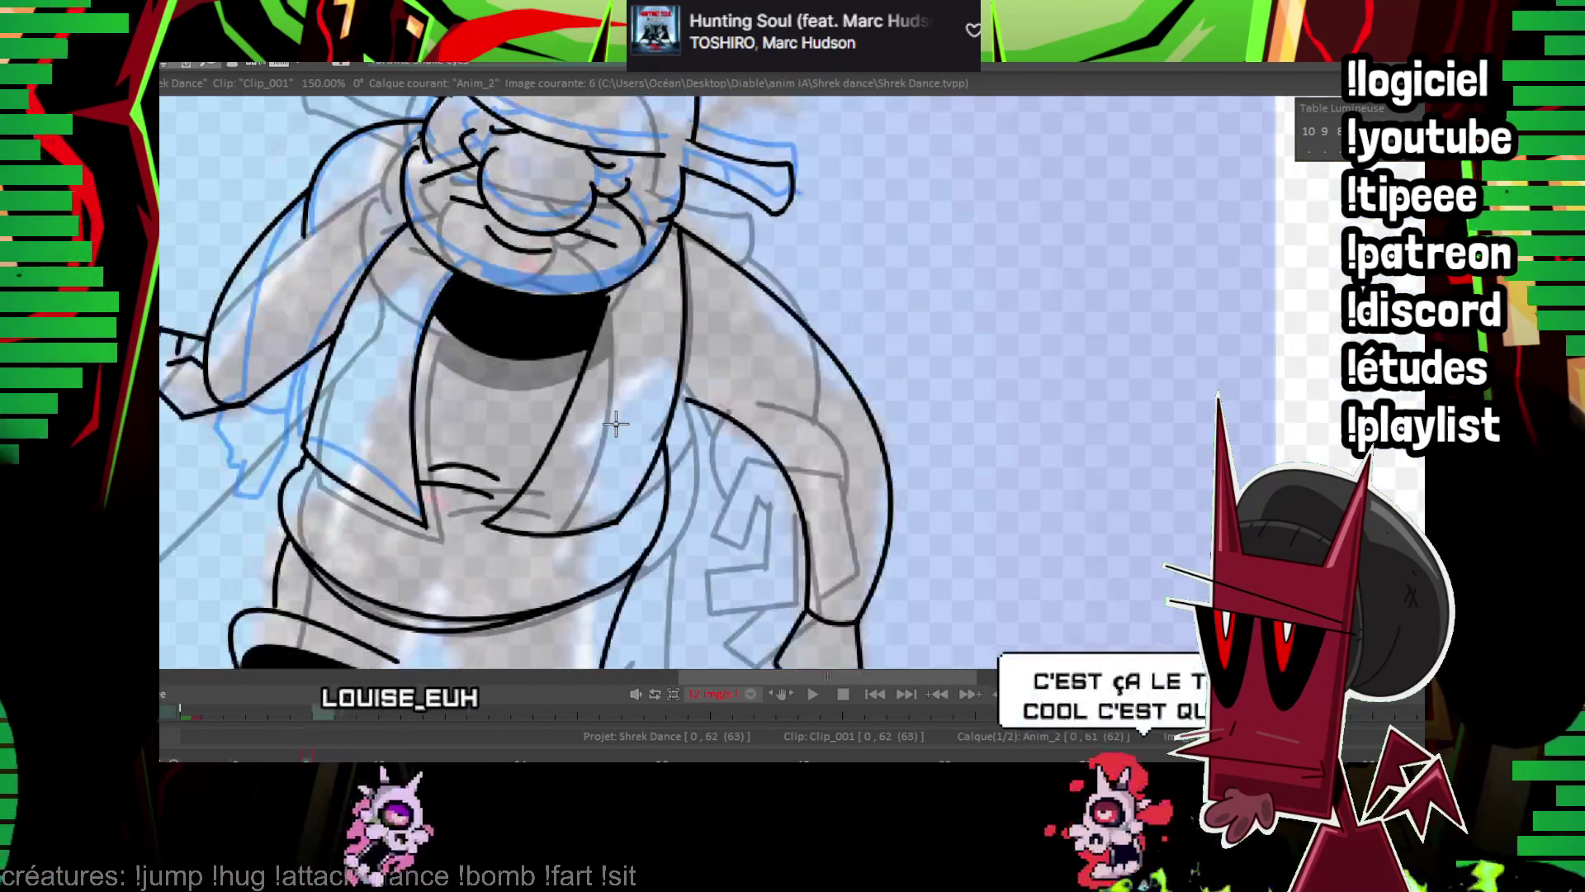
{"action": "left_click_drag", "start_coordinate": [320, 363], "coordinate": [328, 280]}
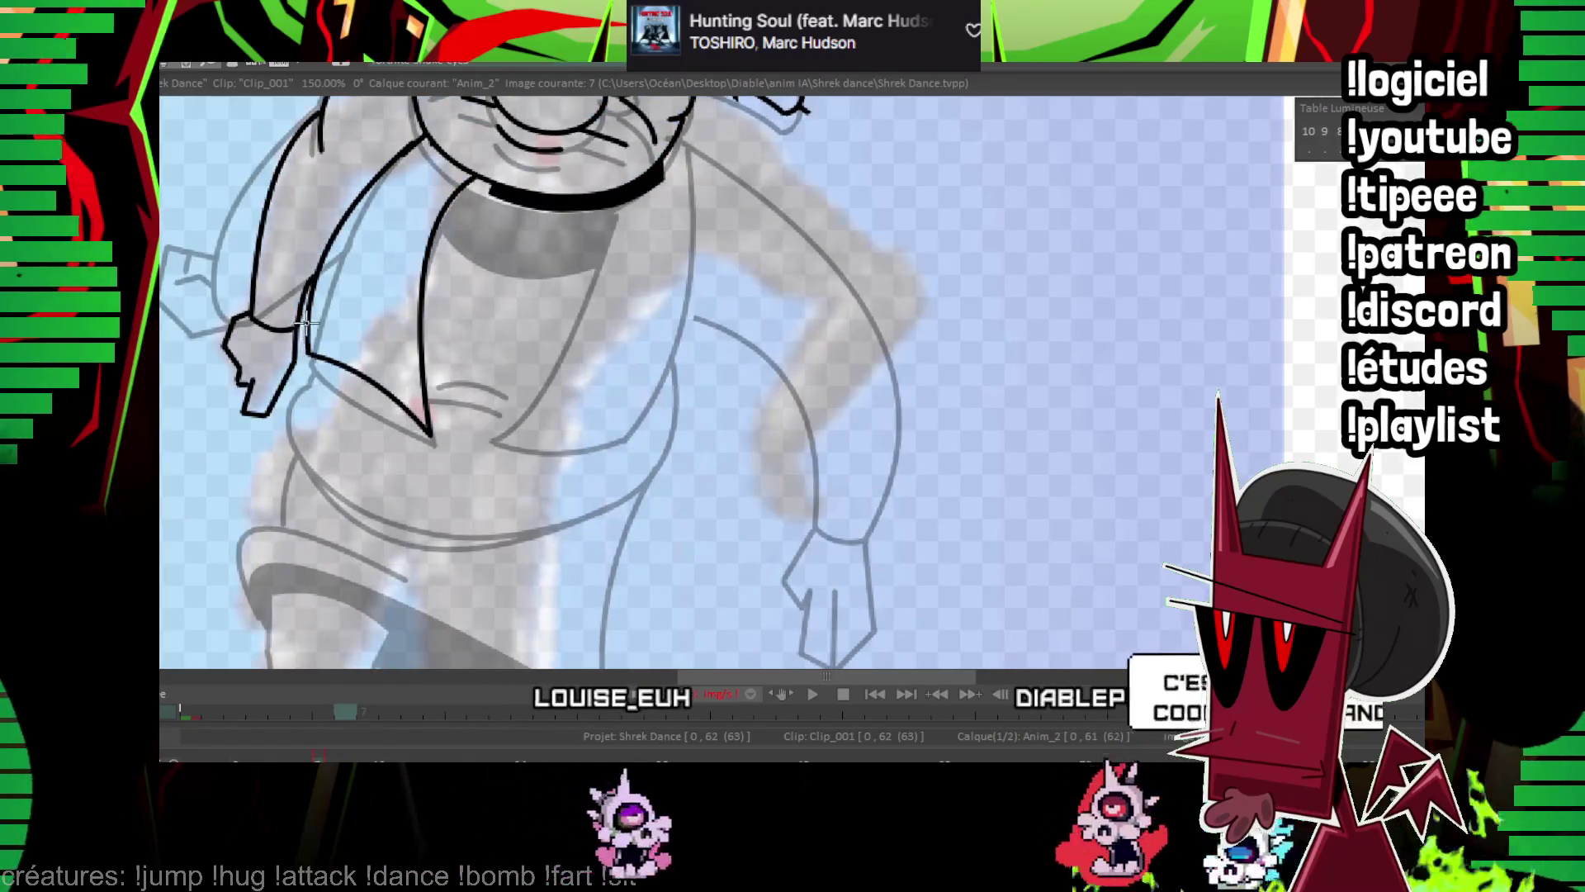
{"action": "left_click_drag", "start_coordinate": [277, 363], "coordinate": [547, 524]}
{"action": "left_click", "coordinate": [302, 470]}
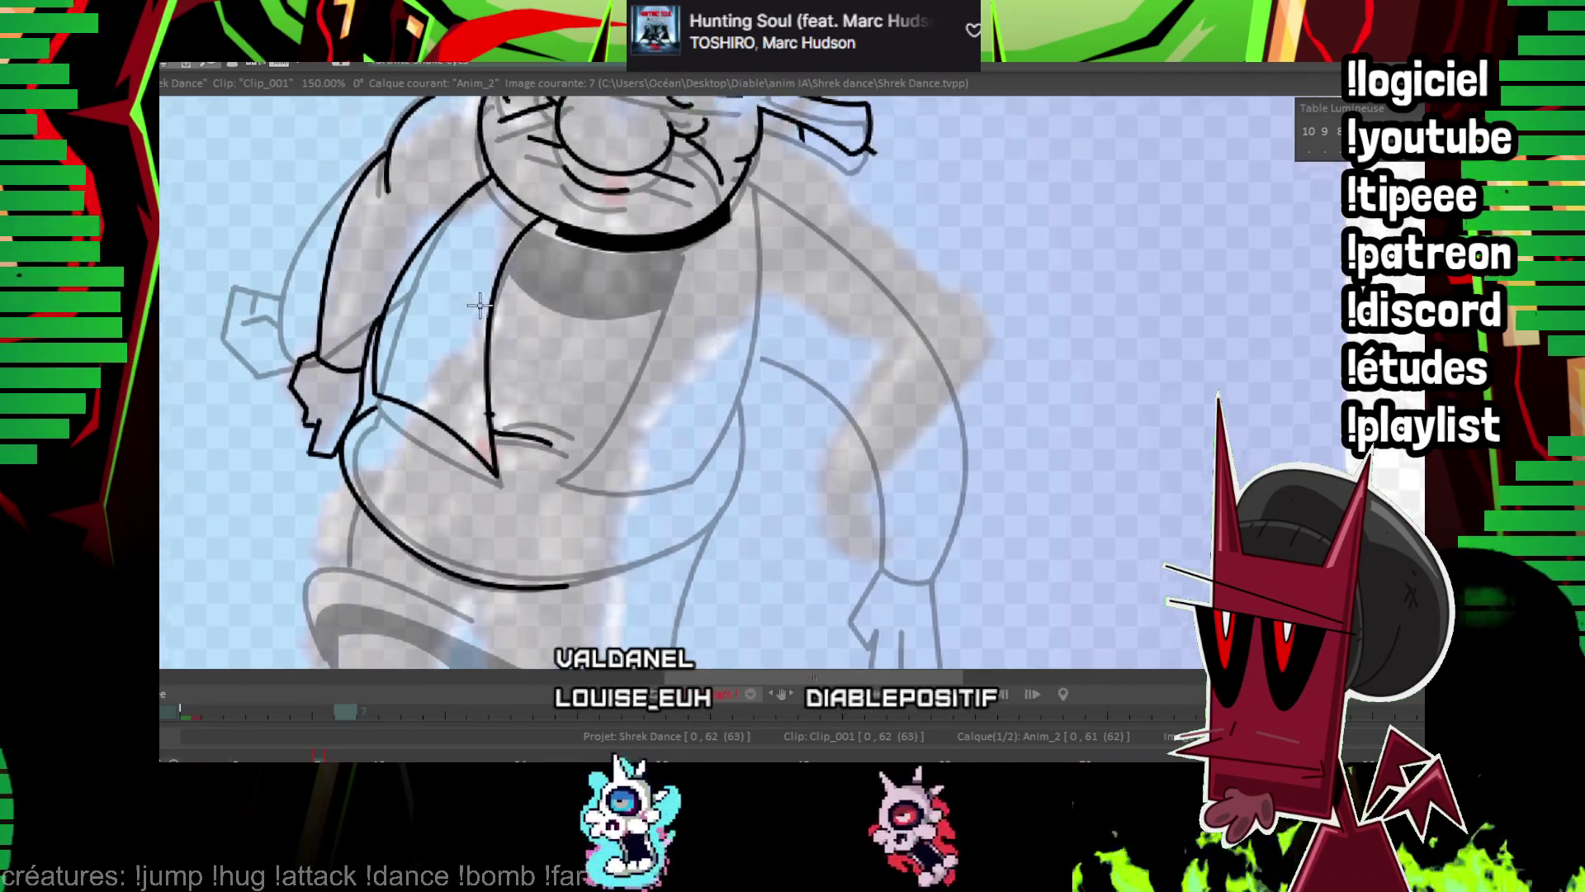
Erase the overshooting end of the collar stroke, then step from frame 1 up to frame 7.
{"action": "left_click_drag", "start_coordinate": [398, 244], "coordinate": [658, 315]}
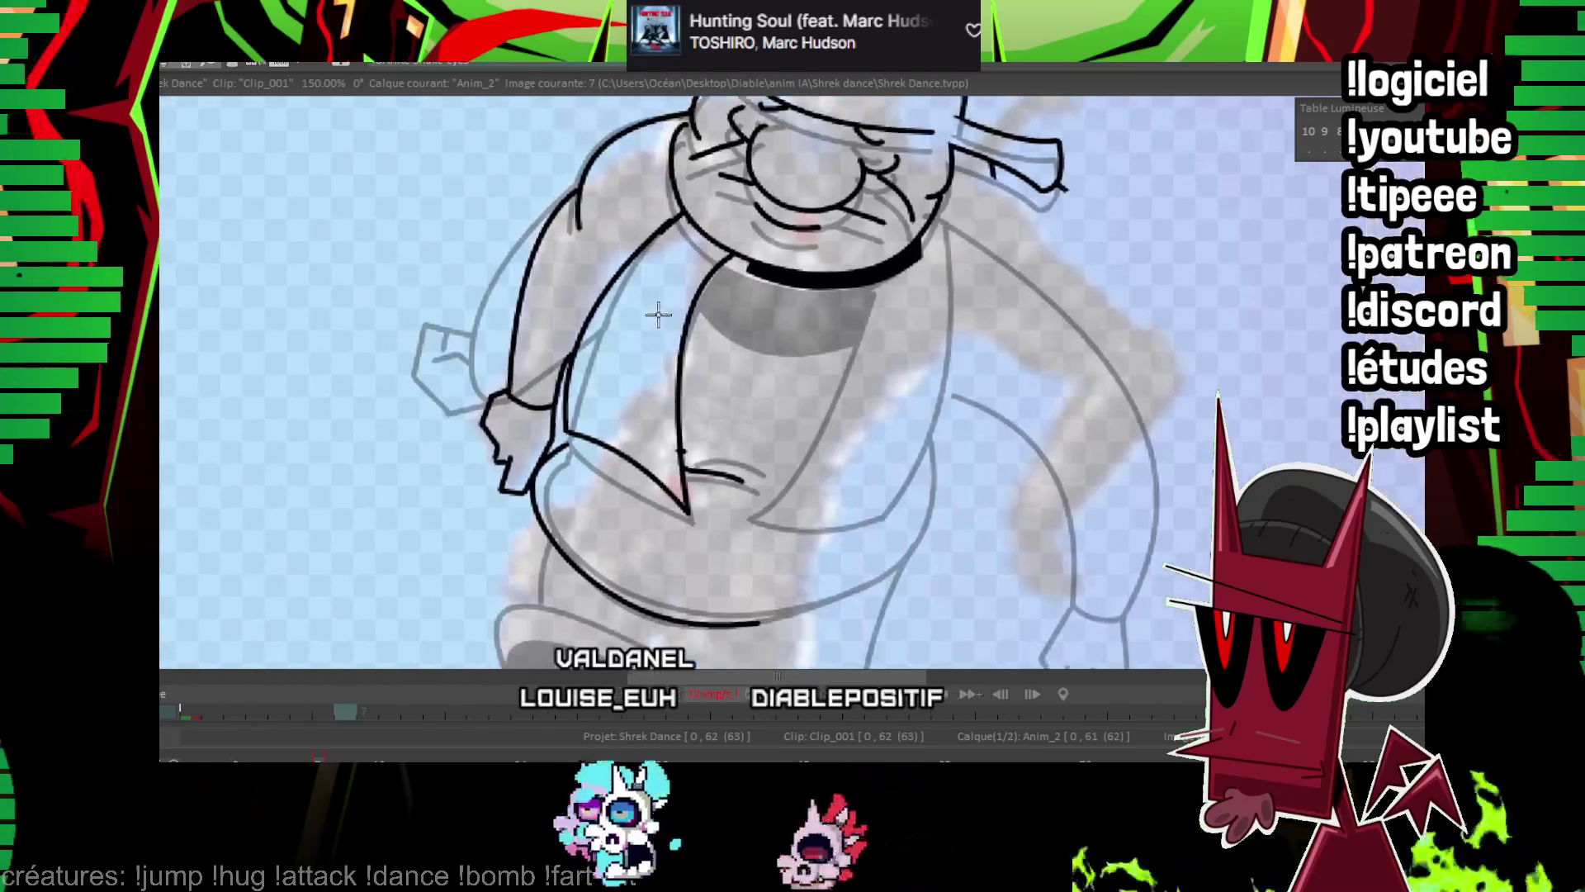
{"action": "left_click_drag", "start_coordinate": [568, 442], "coordinate": [440, 417]}
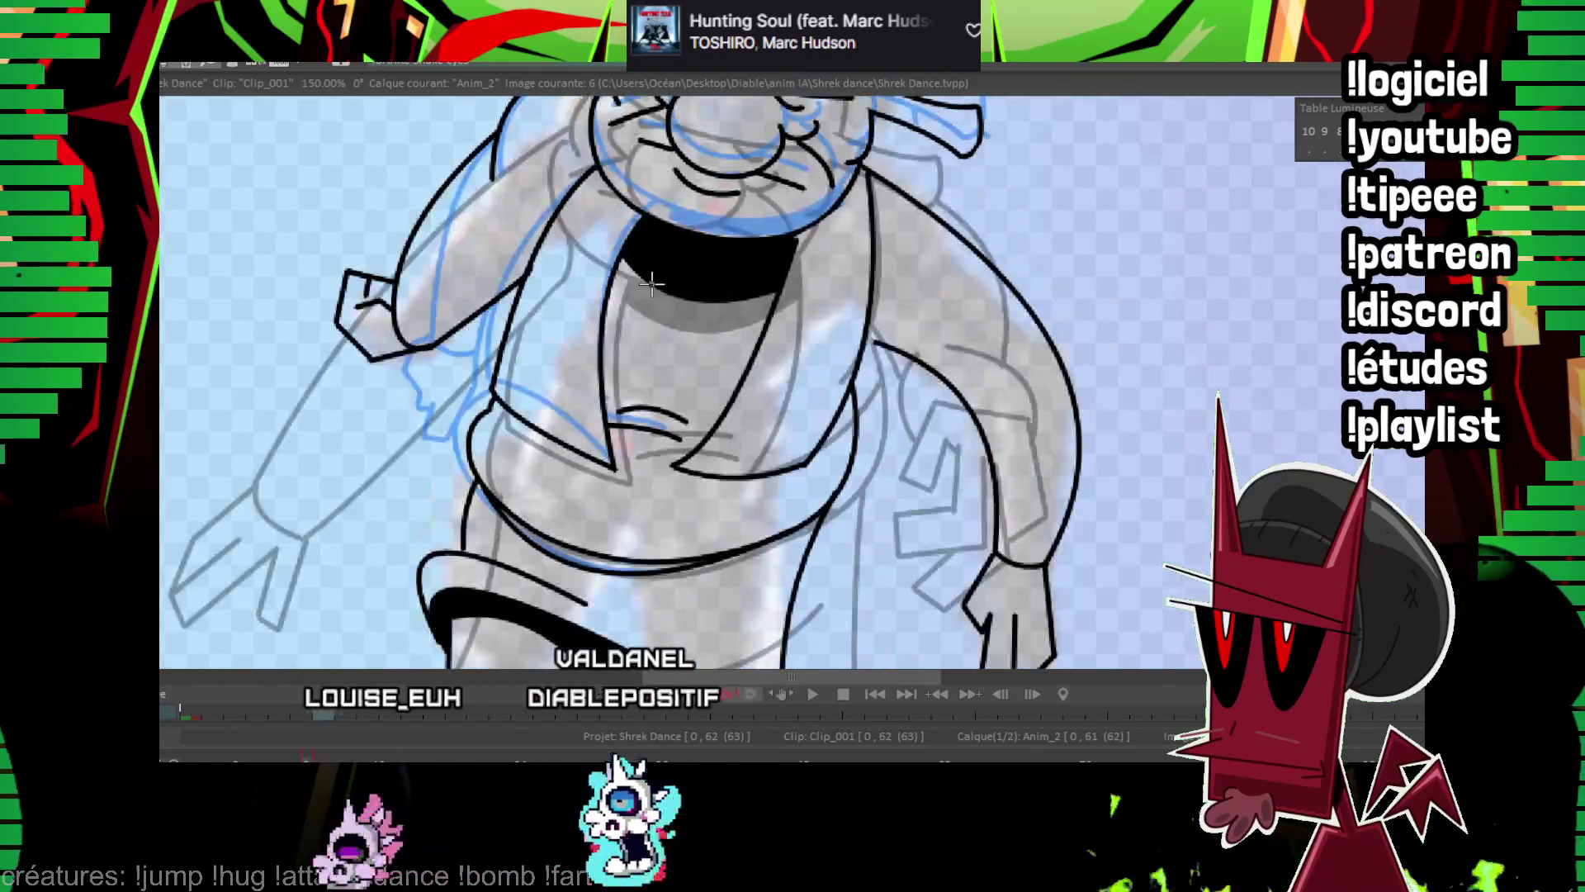
{"action": "mouse_move", "coordinate": [844, 333]}
{"action": "left_mouse_down"}
{"action": "mouse_move", "coordinate": [767, 281]}
{"action": "mouse_move", "coordinate": [750, 352]}
{"action": "mouse_move", "coordinate": [731, 280]}
{"action": "mouse_move", "coordinate": [758, 318]}
{"action": "left_mouse_up"}
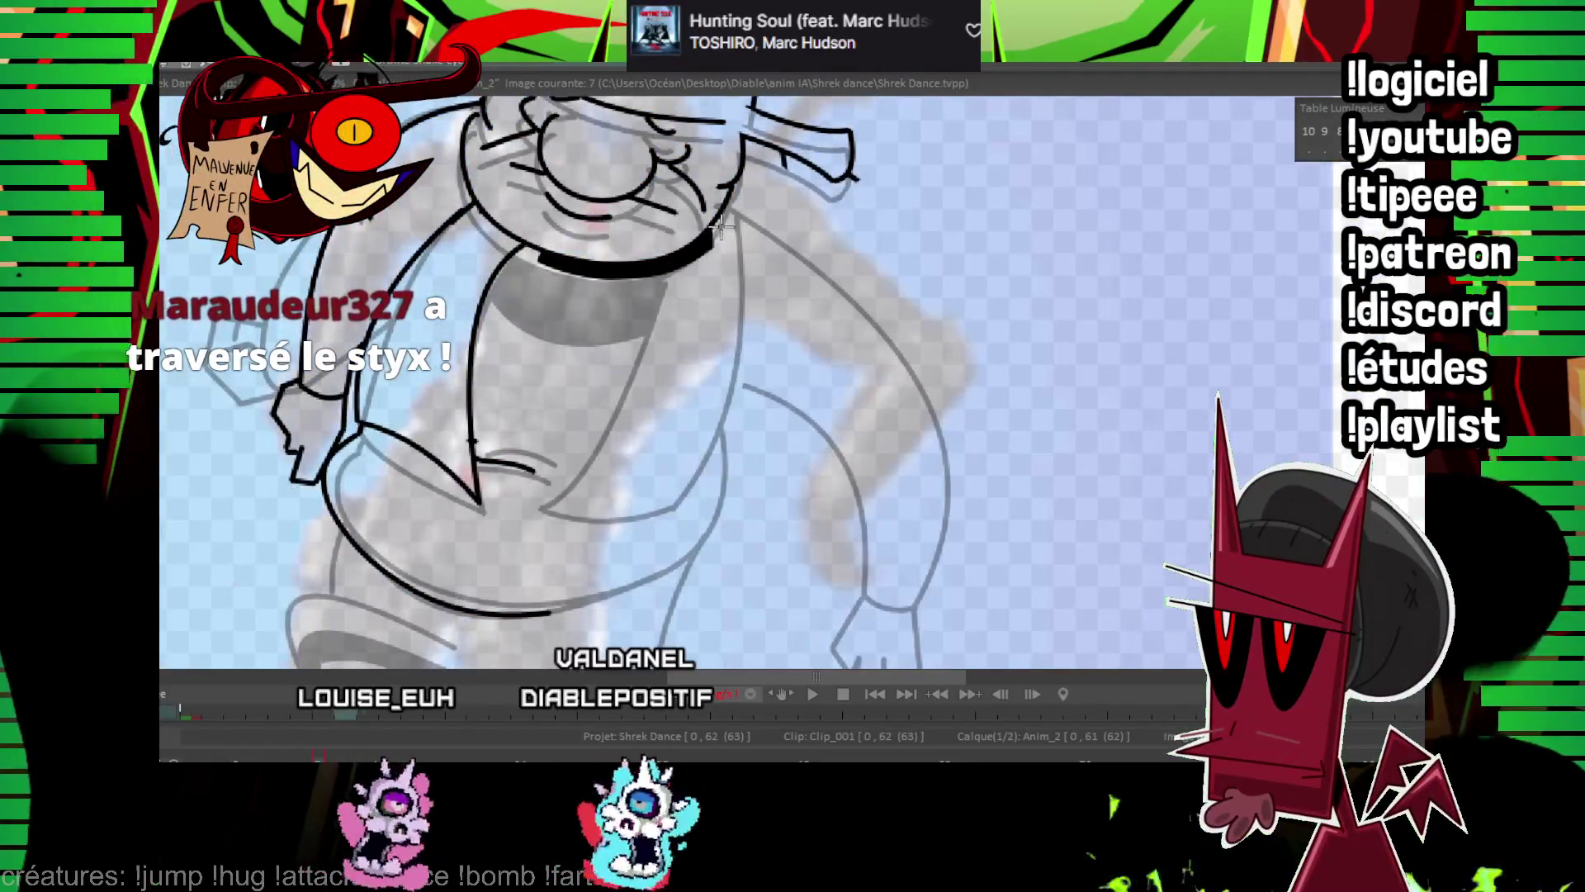
{"action": "left_click_drag", "start_coordinate": [720, 223], "coordinate": [643, 280]}
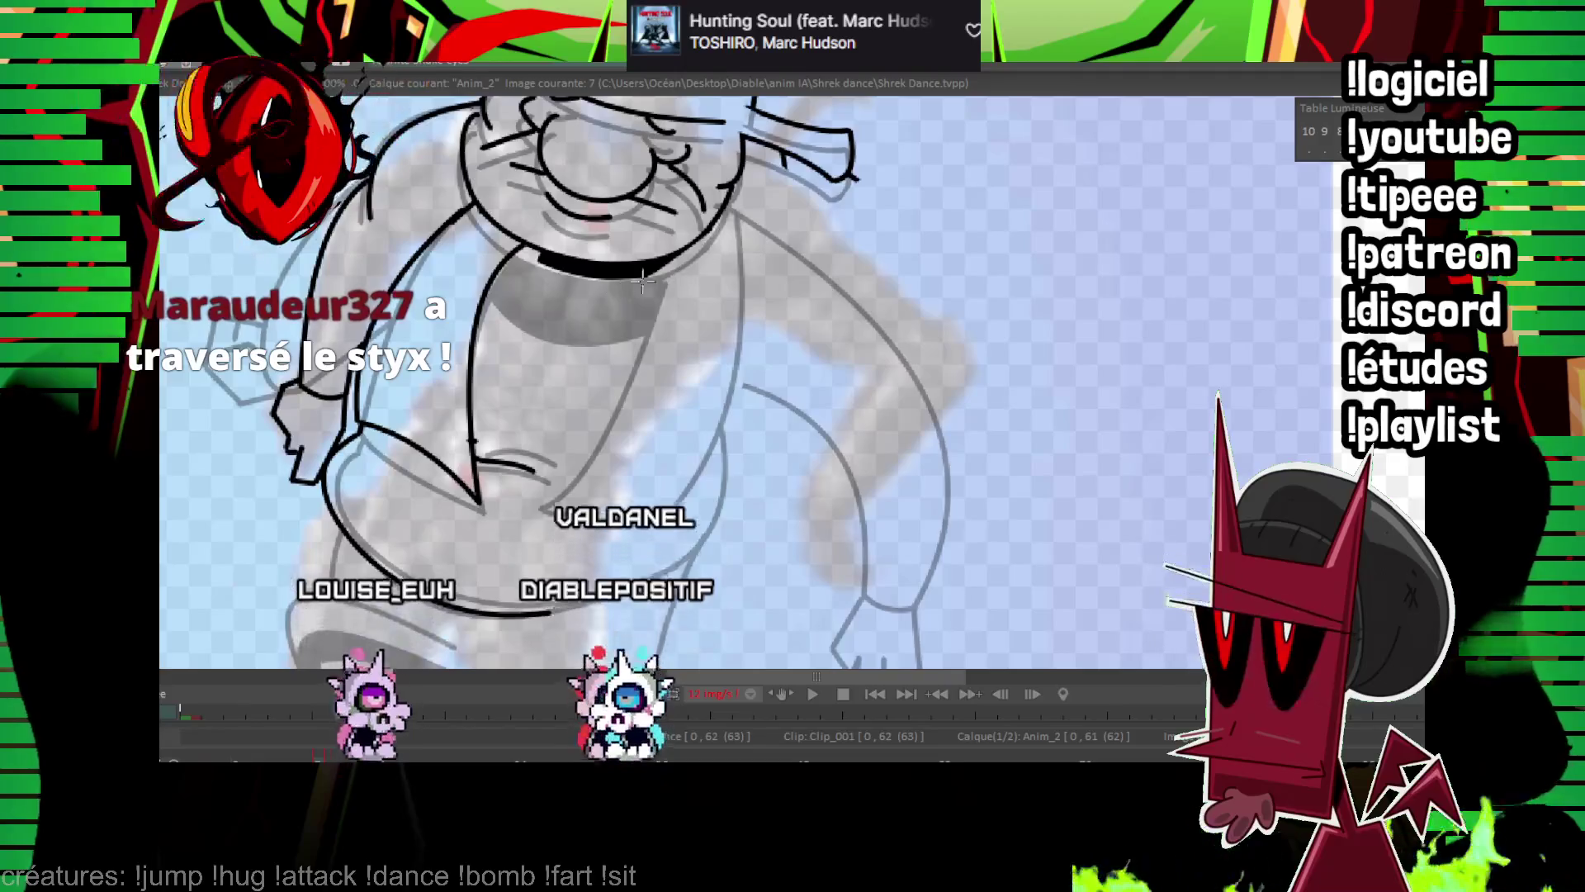
{"action": "left_click_drag", "start_coordinate": [834, 250], "coordinate": [792, 324]}
{"action": "scroll", "coordinate": [904, 220], "scroll_direction": "down", "scroll_amount": 3}
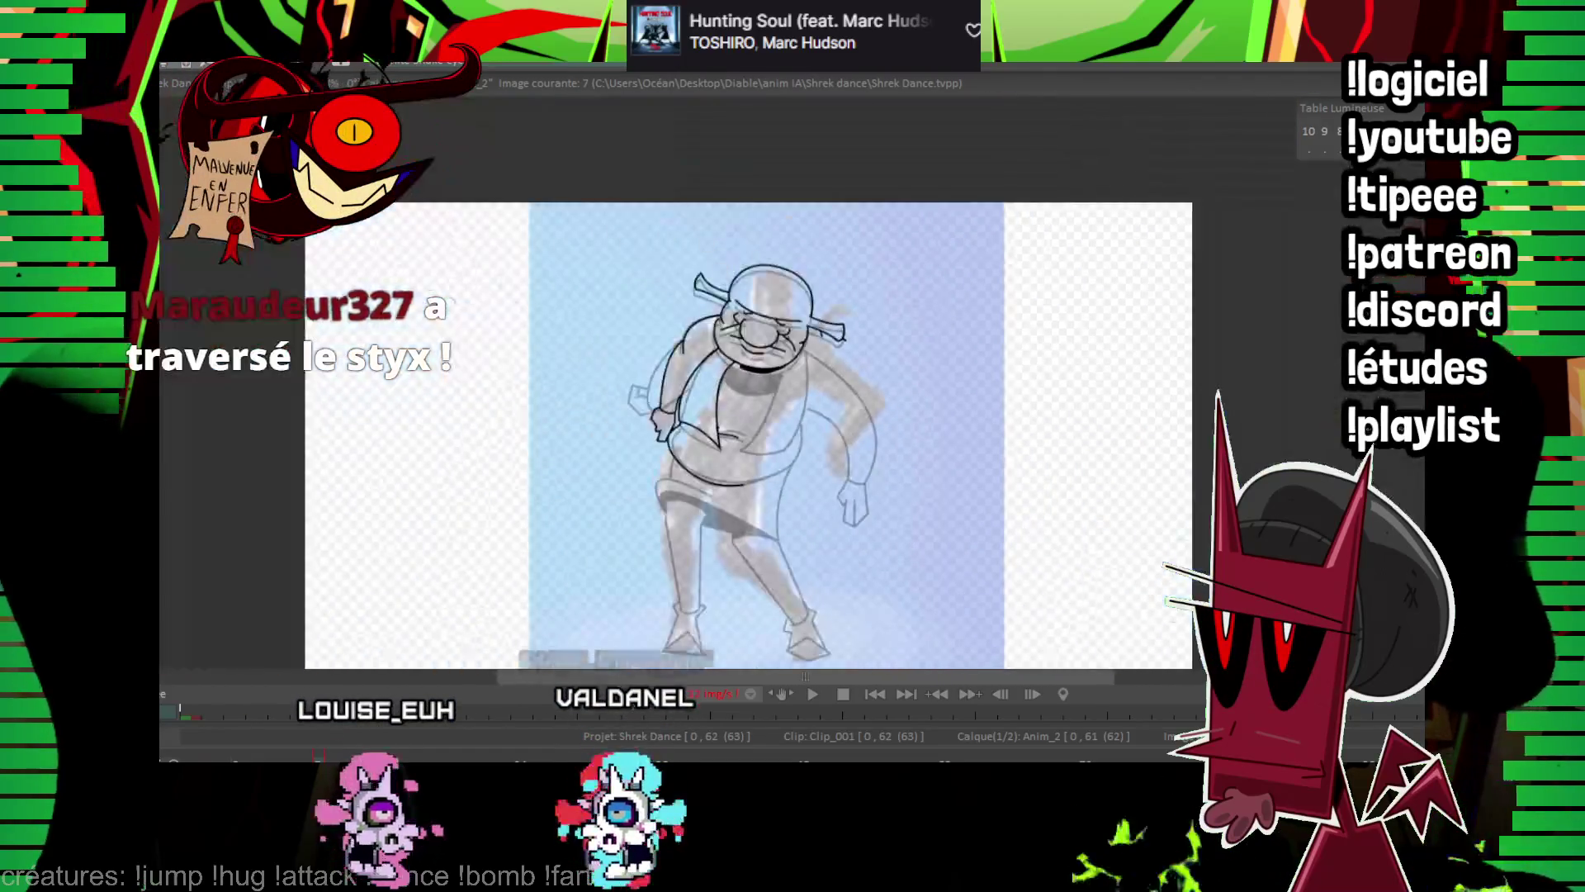
{"action": "key", "text": "Home"}
{"action": "key", "text": "Right"}
{"action": "key", "text": "Right"}
{"action": "key", "text": "Right"}
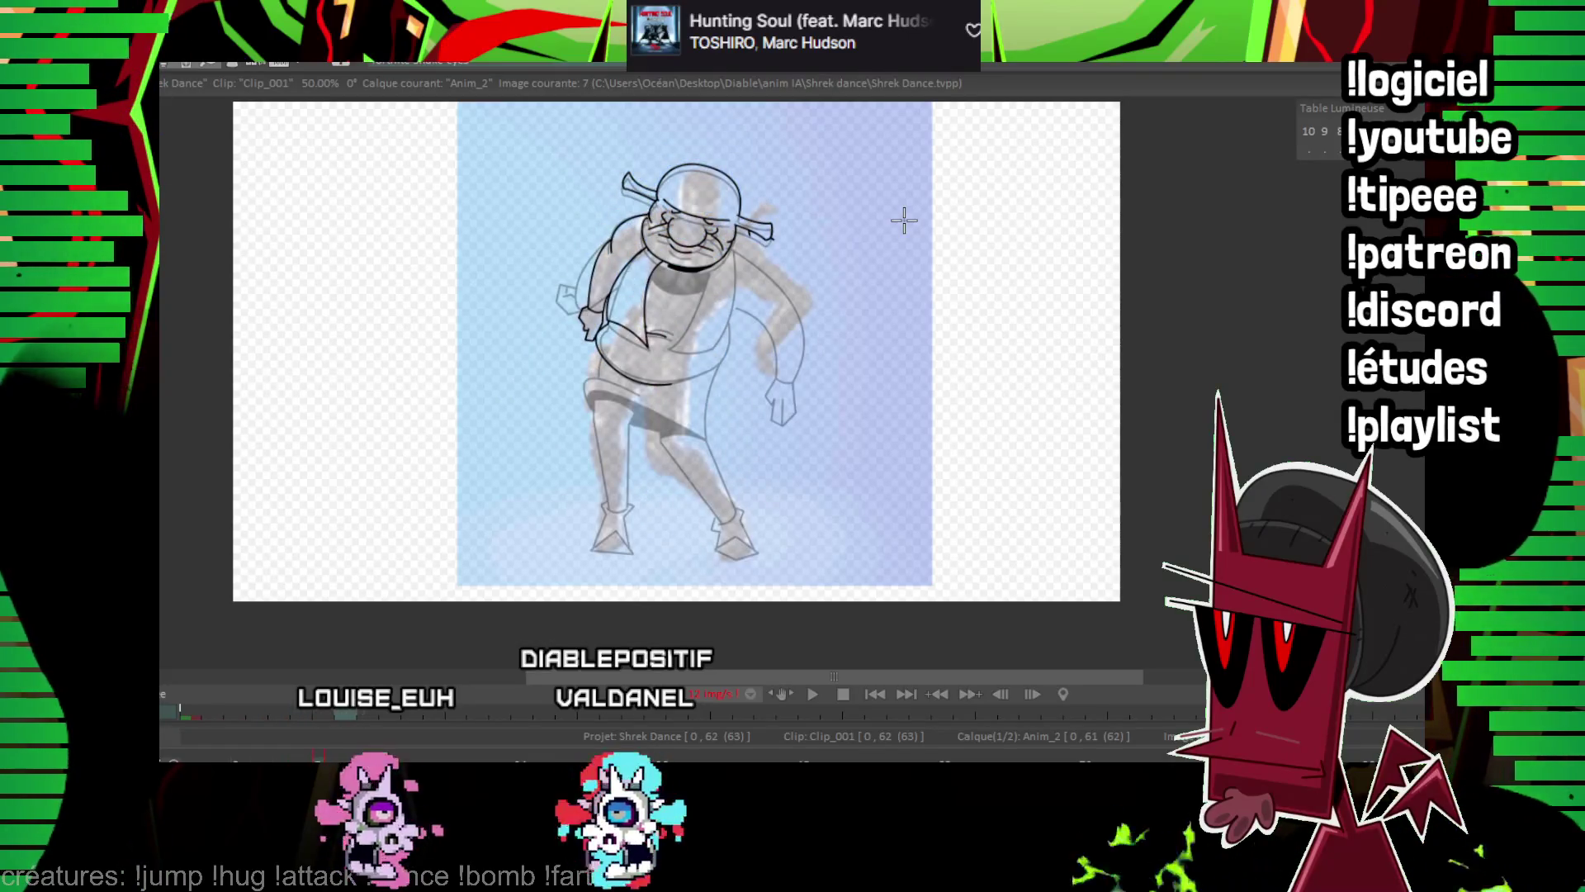
Ink the vest edge and the curve running from the collar down the vest.
{"action": "scroll", "coordinate": [873, 376], "scroll_direction": "up", "scroll_amount": 5}
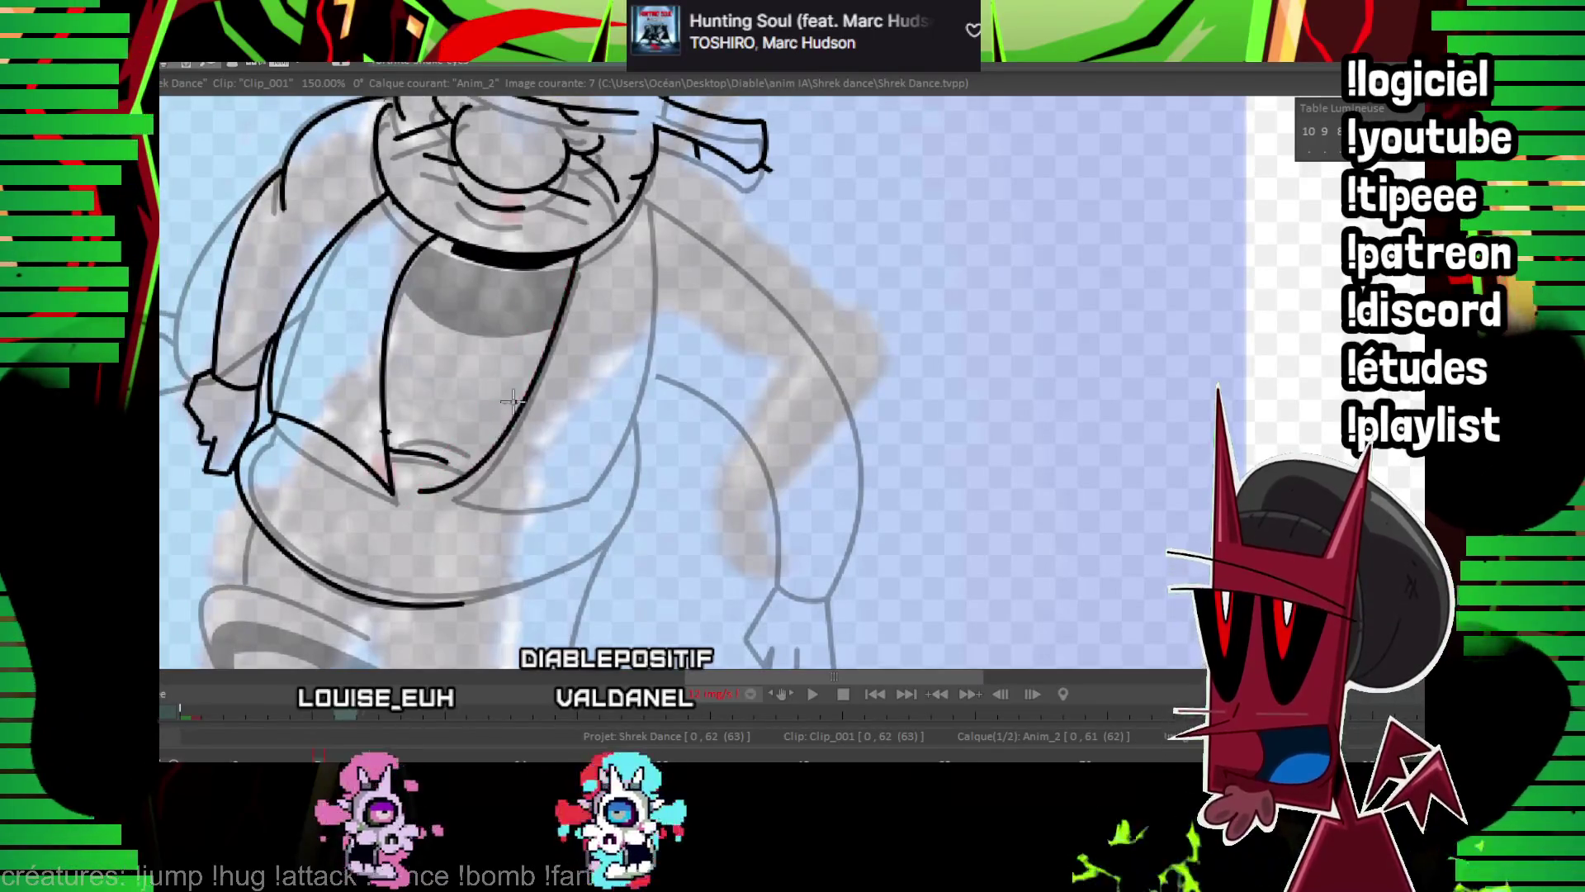
{"action": "left_click", "coordinate": [503, 435]}
{"action": "left_click_drag", "start_coordinate": [577, 256], "coordinate": [454, 466]}
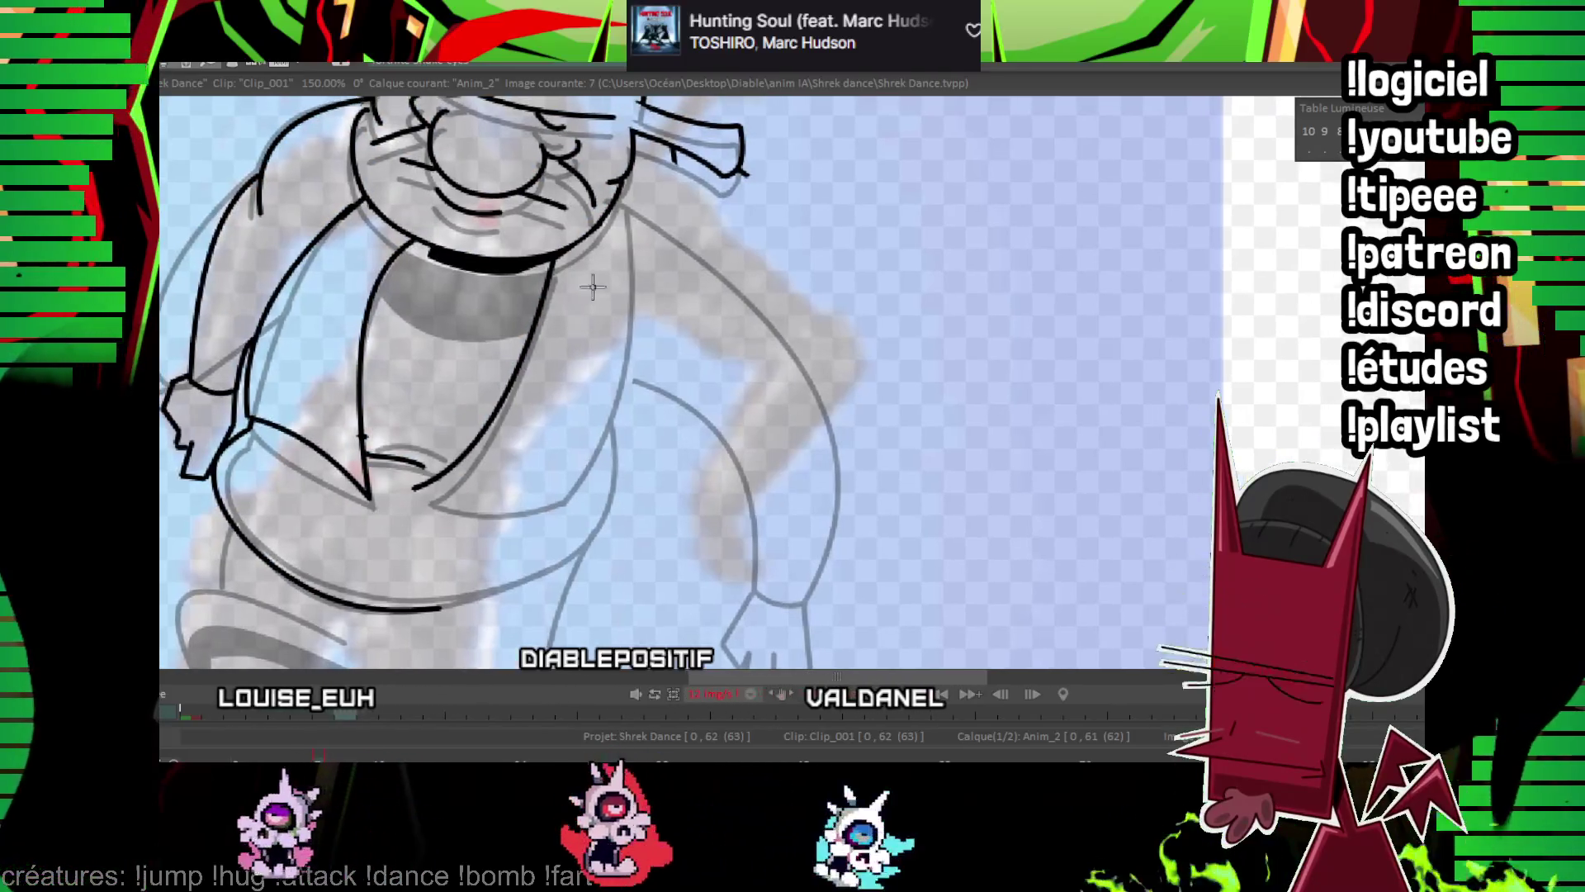
{"action": "left_click_drag", "start_coordinate": [611, 211], "coordinate": [561, 500]}
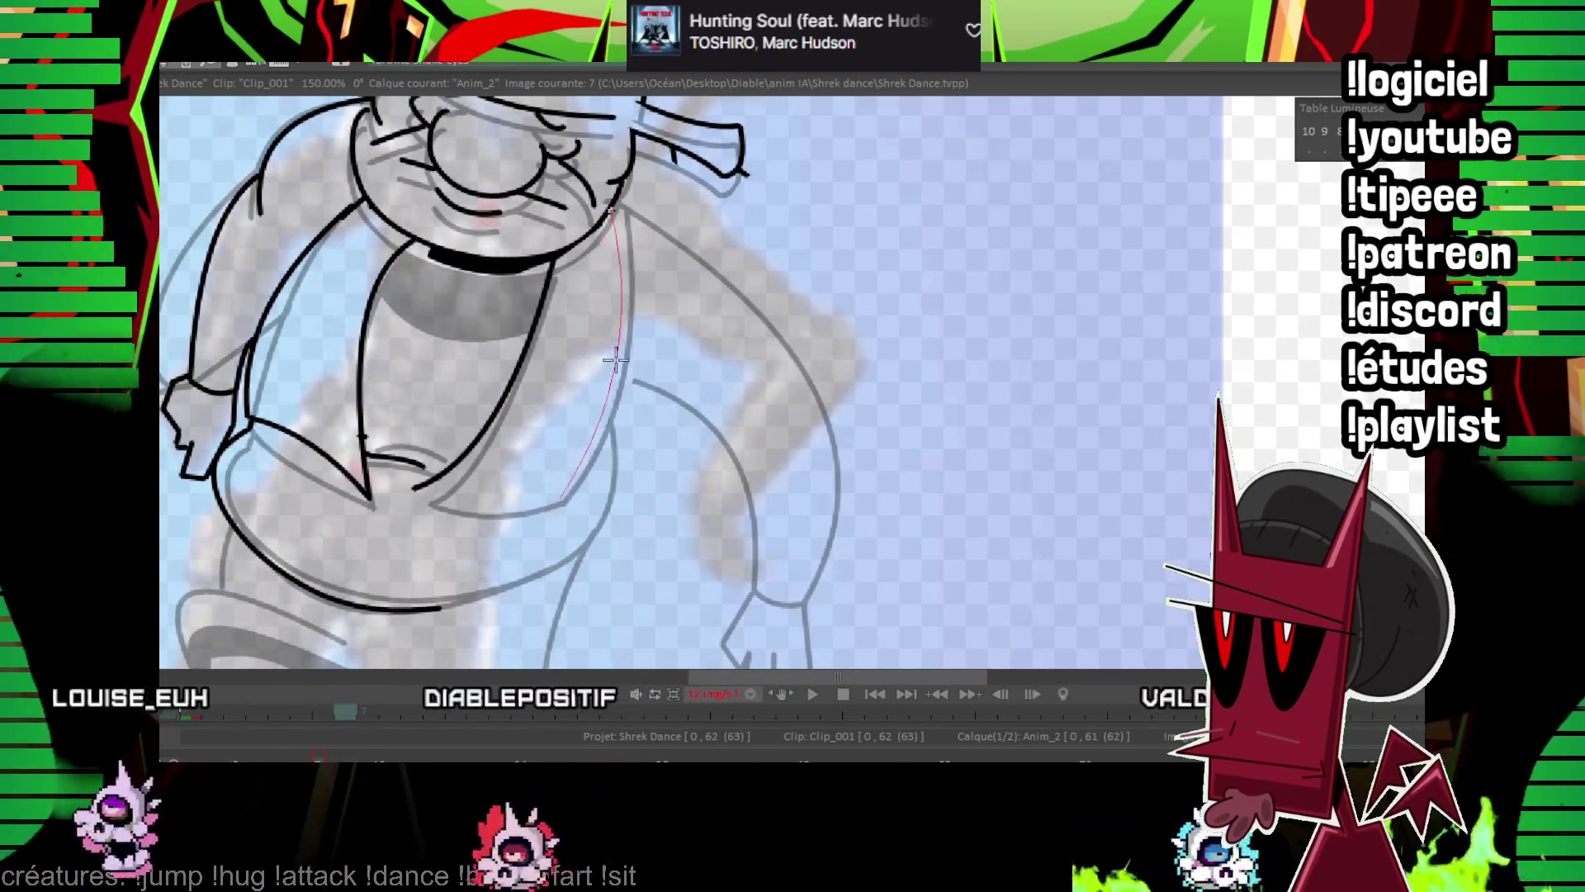
{"action": "left_click", "coordinate": [616, 360]}
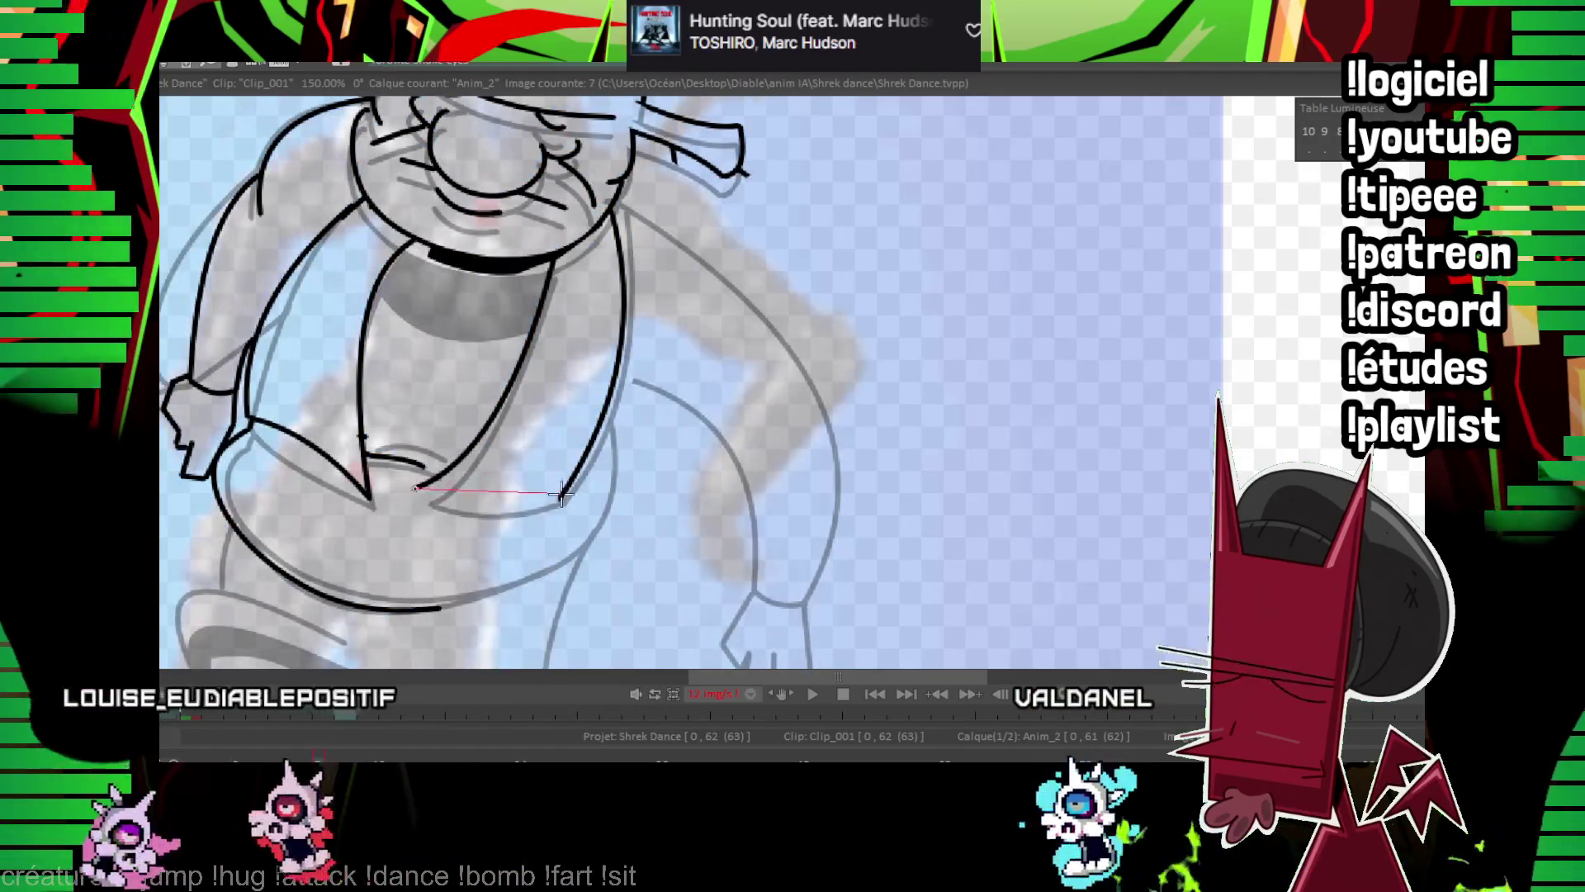
{"action": "left_click_drag", "start_coordinate": [562, 495], "coordinate": [561, 499]}
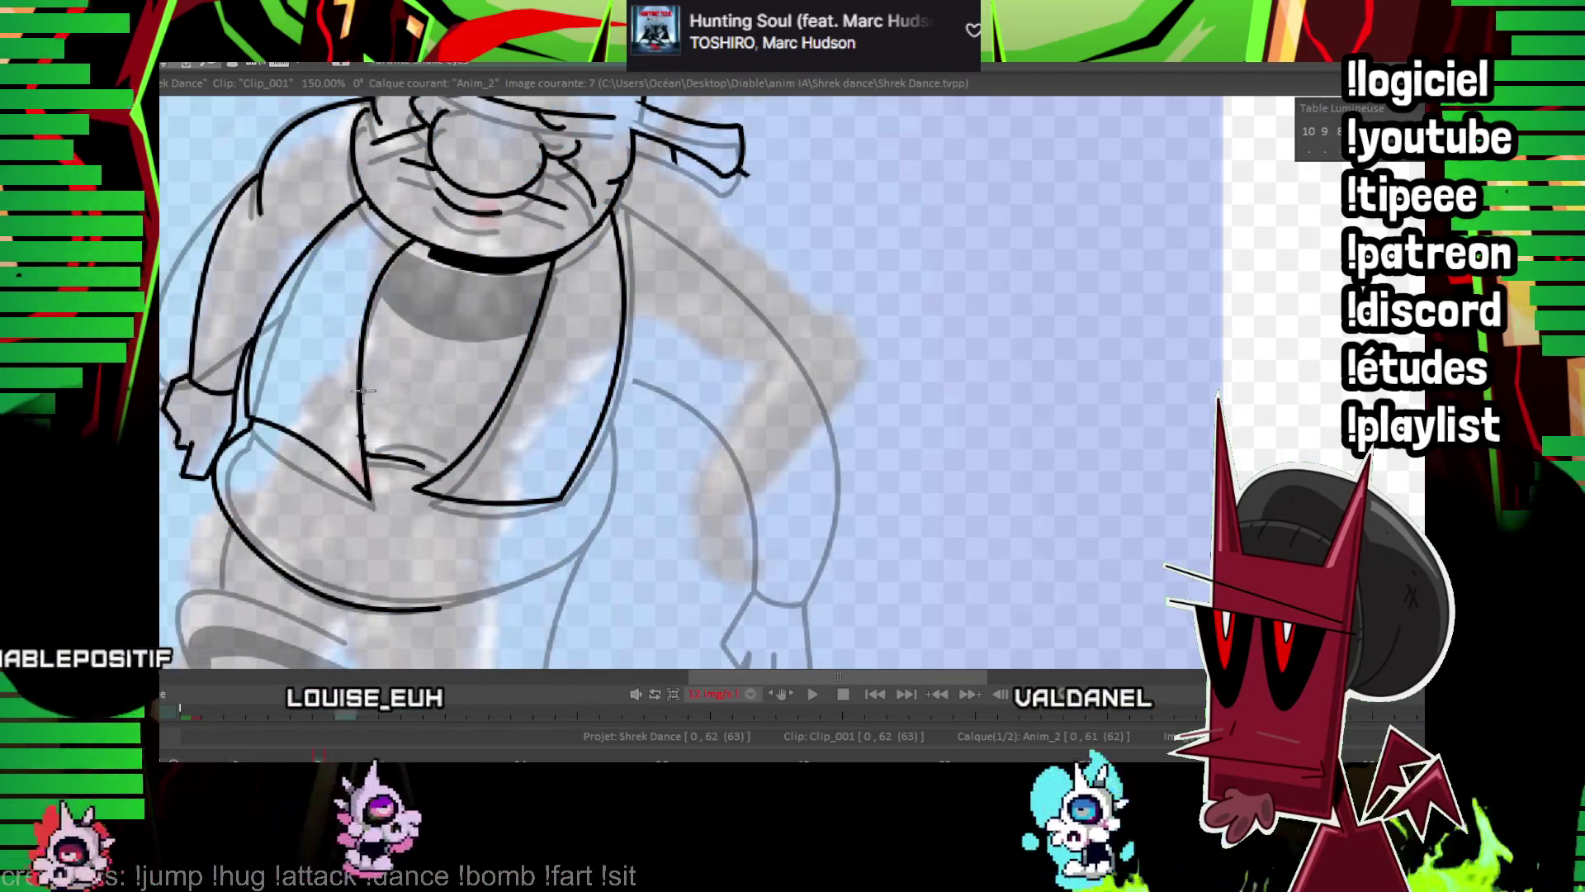
Ink the line across Shrek's collar and zoom out to check it.
{"action": "left_click_drag", "start_coordinate": [361, 438], "coordinate": [413, 444]}
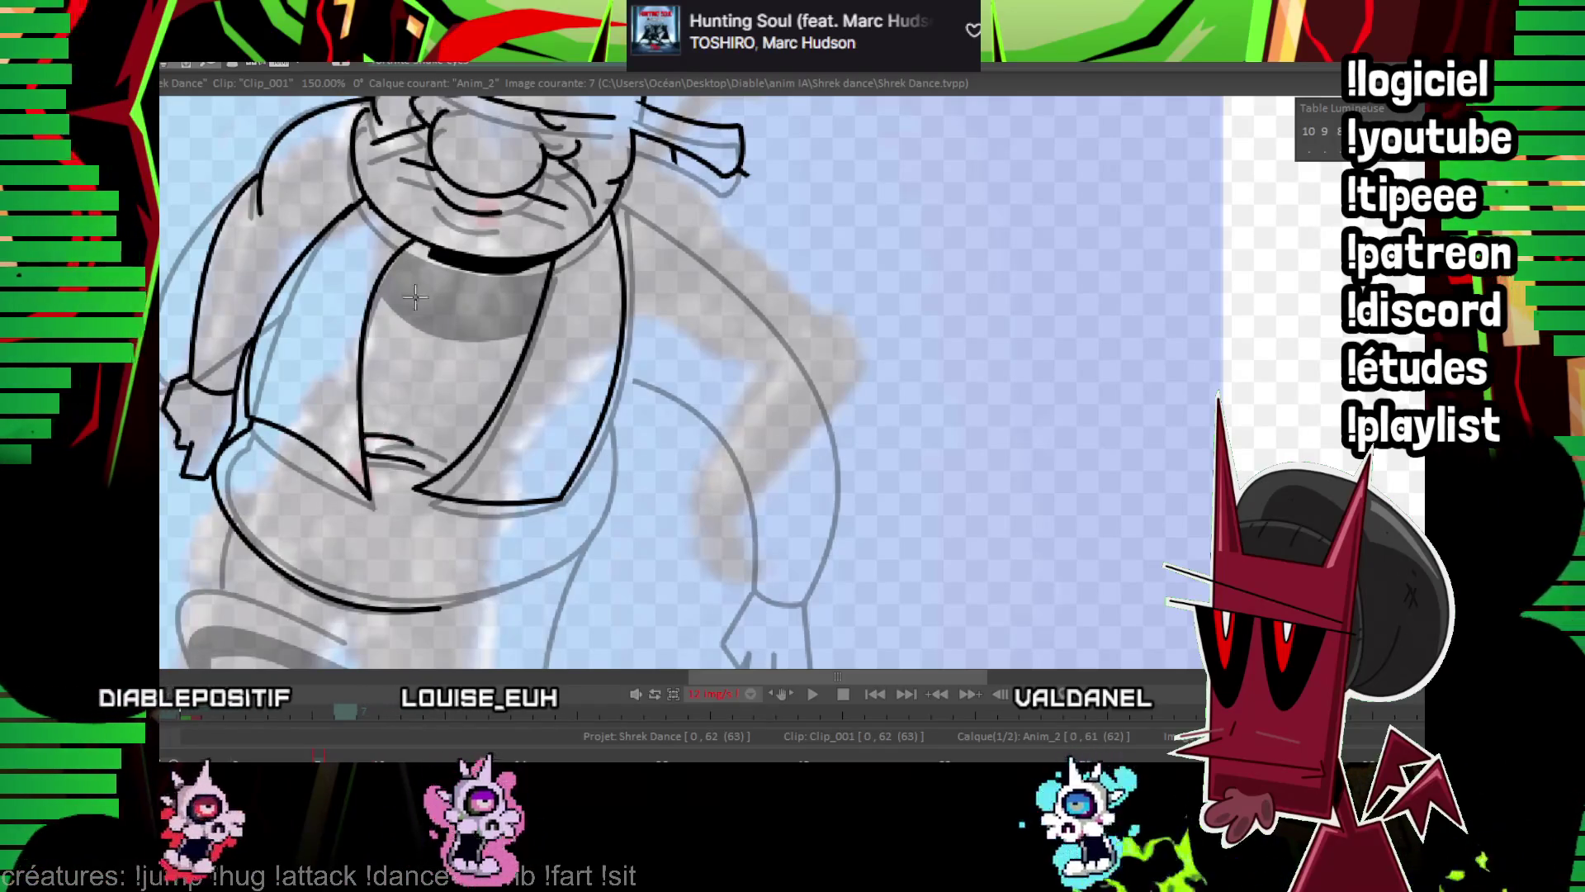
{"action": "left_click", "coordinate": [465, 324]}
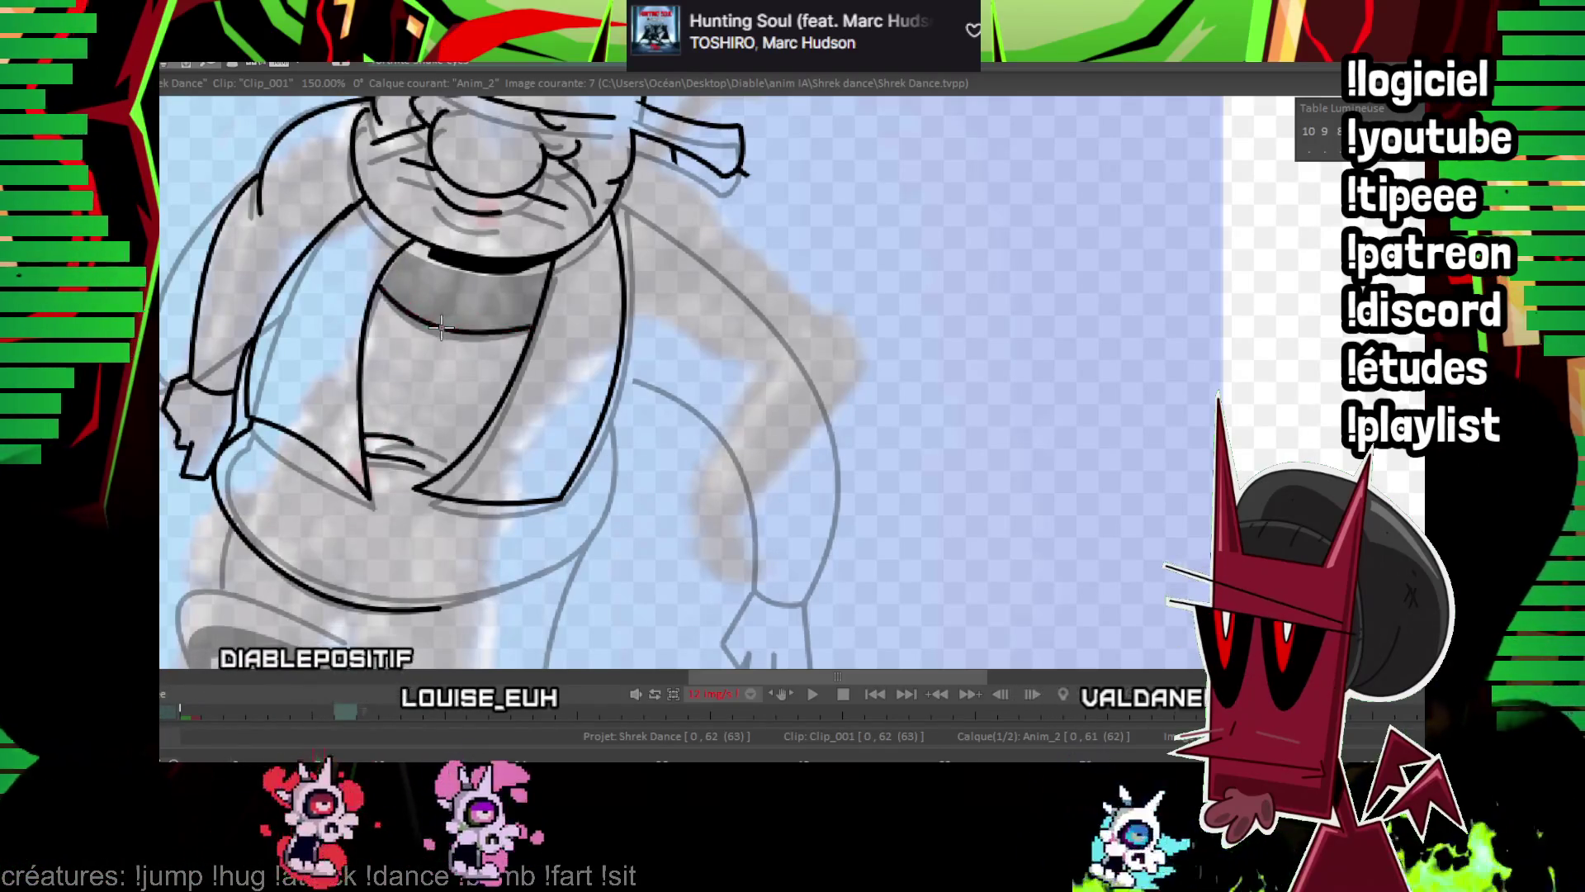
{"action": "scroll", "coordinate": [634, 396], "scroll_direction": "down", "scroll_amount": 5}
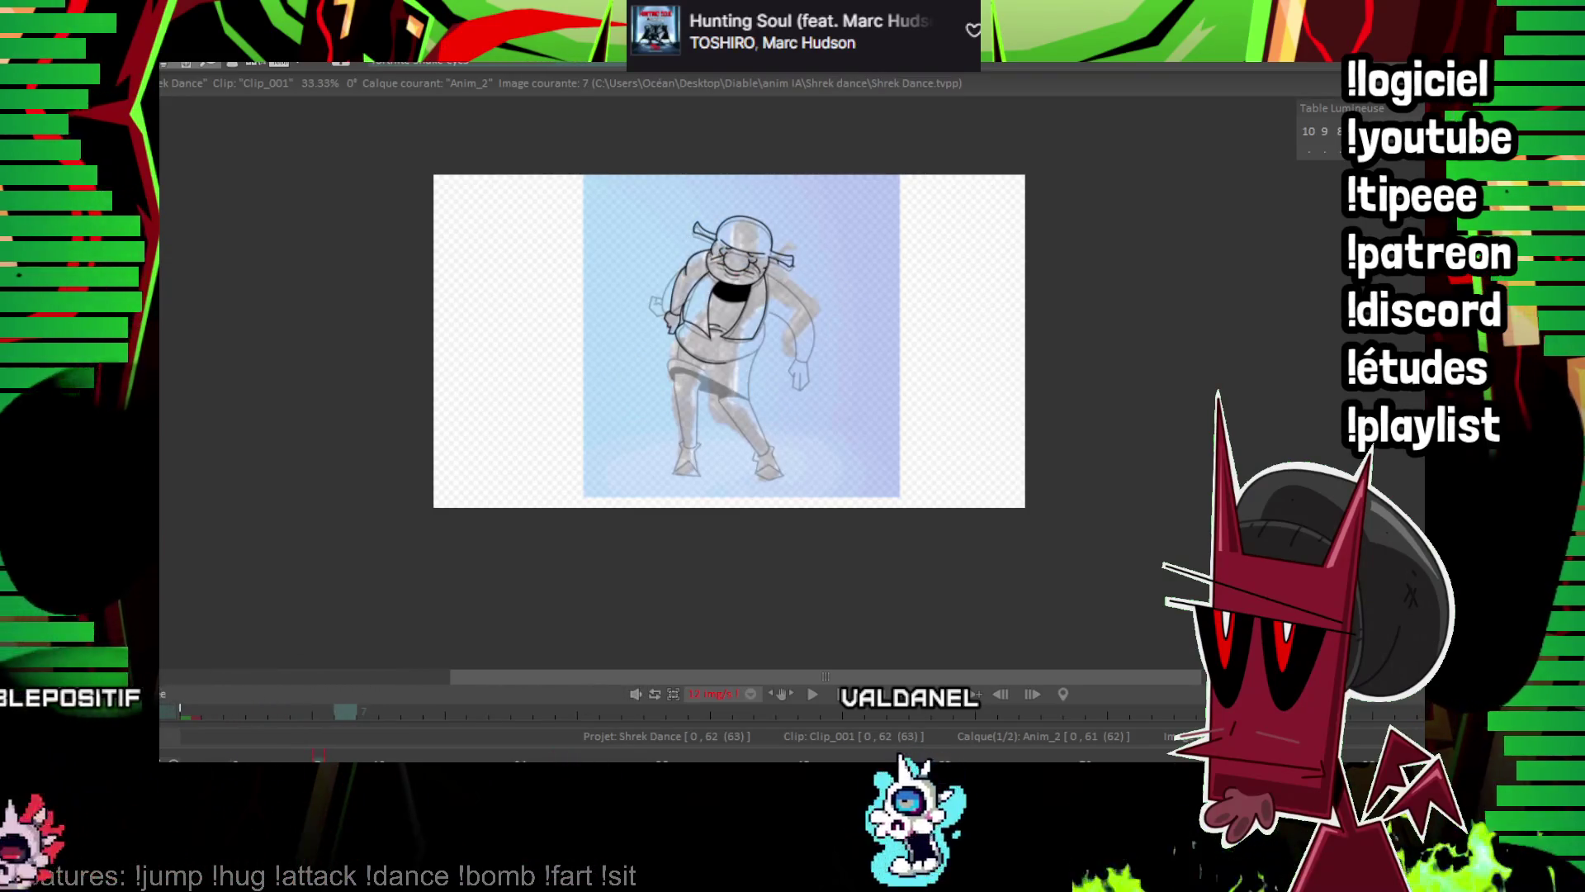
{"action": "scroll", "coordinate": [705, 361], "scroll_direction": "up", "scroll_amount": 5}
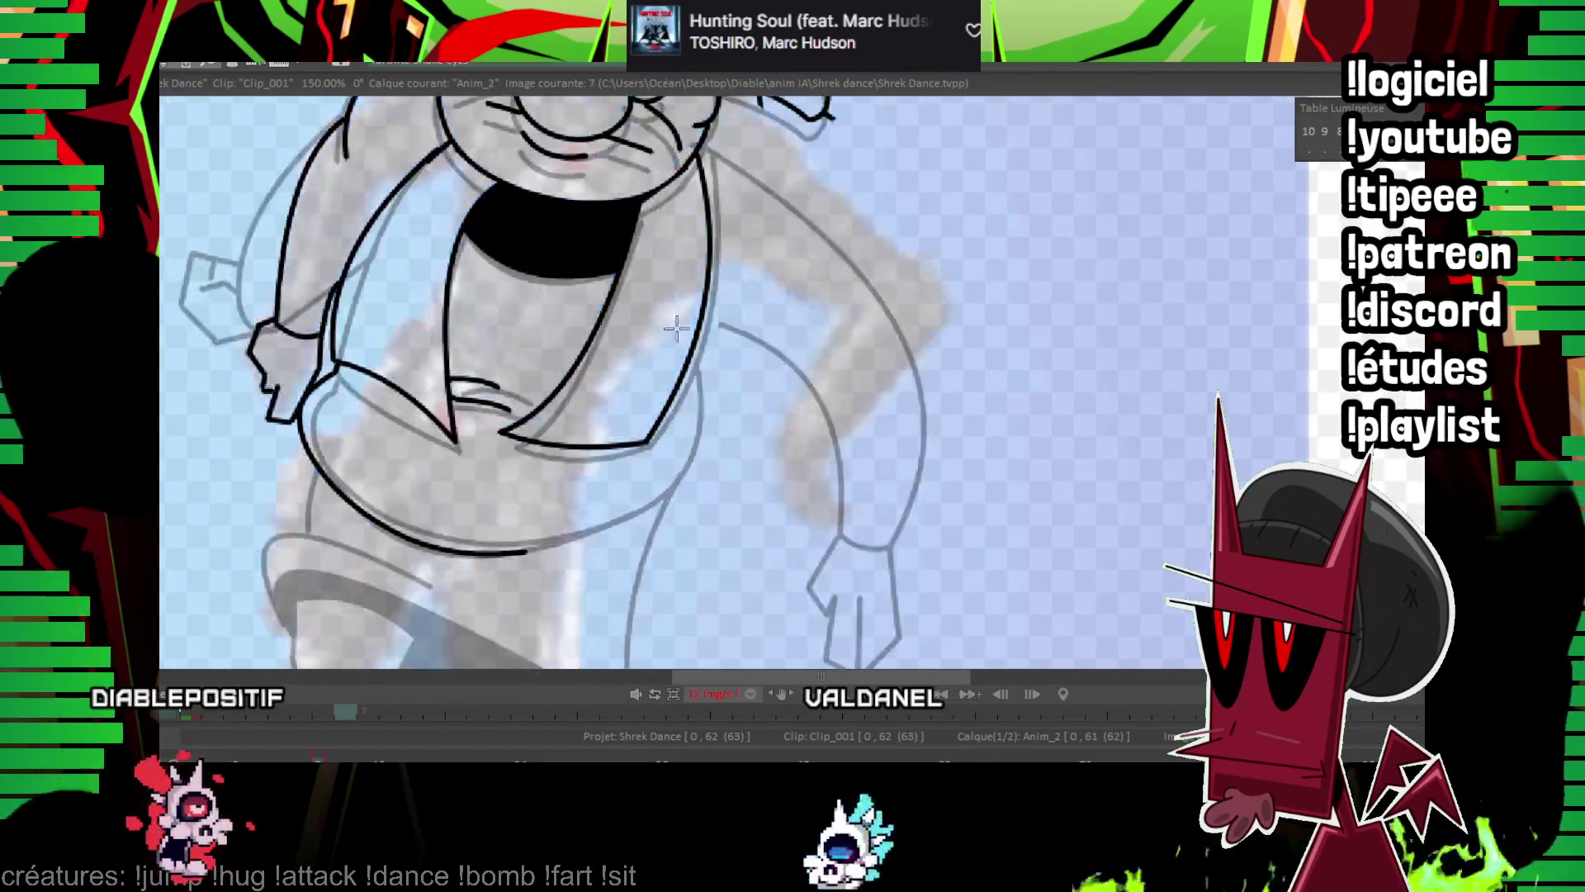
Trace the belly curve, play the animation back, then trace the bottom of the belly.
{"action": "mouse_move", "coordinate": [648, 439]}
{"action": "left_mouse_down"}
{"action": "mouse_move", "coordinate": [570, 529]}
{"action": "mouse_move", "coordinate": [733, 461]}
{"action": "left_mouse_up"}
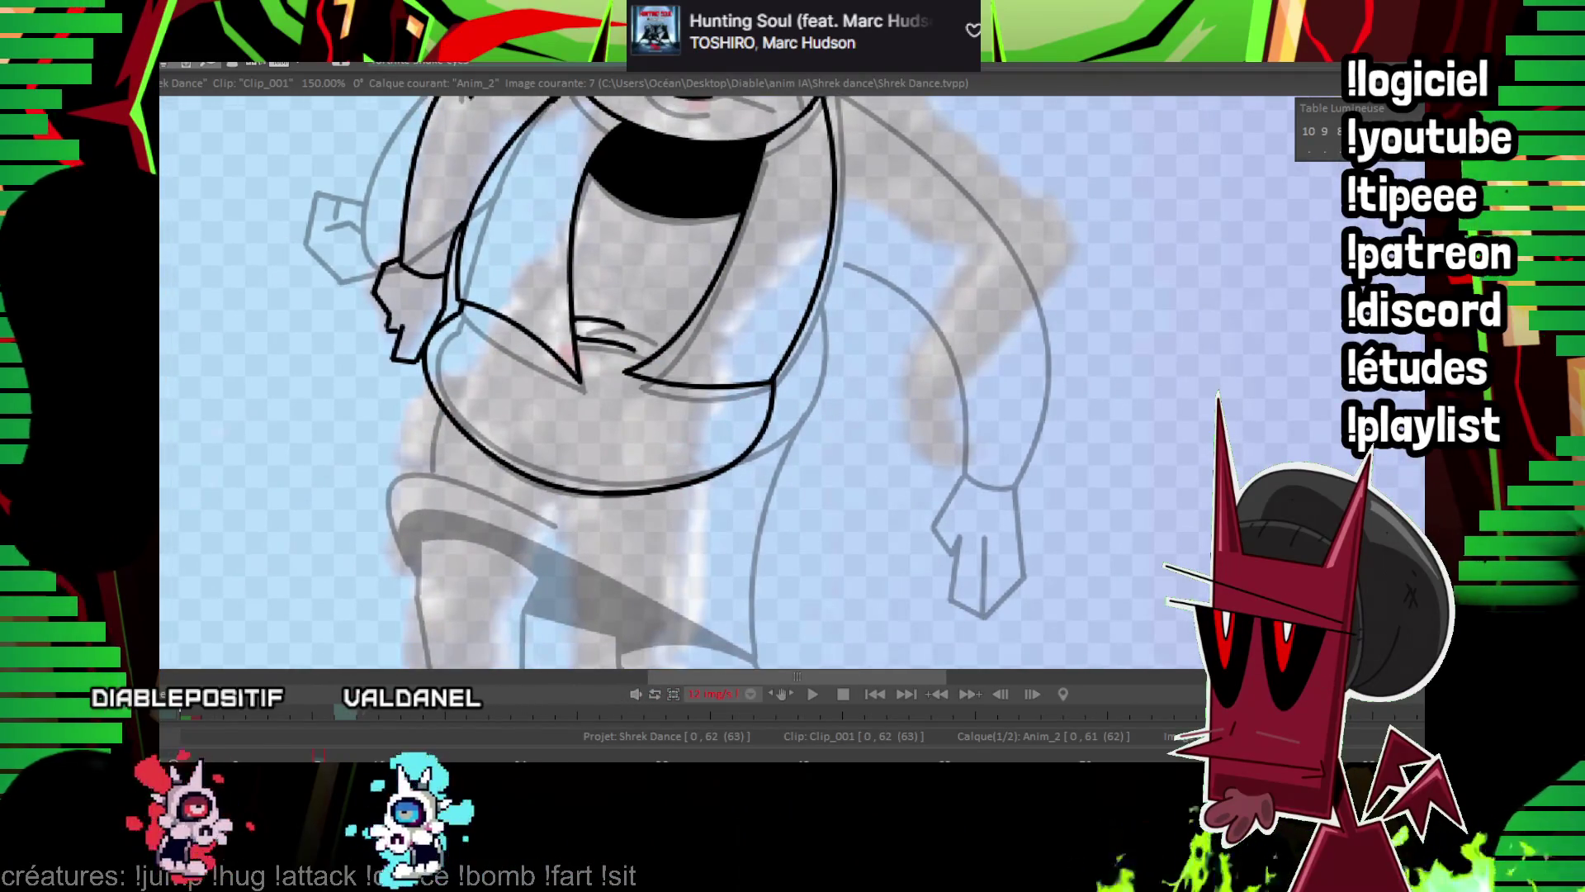
{"action": "scroll", "coordinate": [969, 248], "scroll_direction": "down", "scroll_amount": 3}
{"action": "key", "text": "Return"}
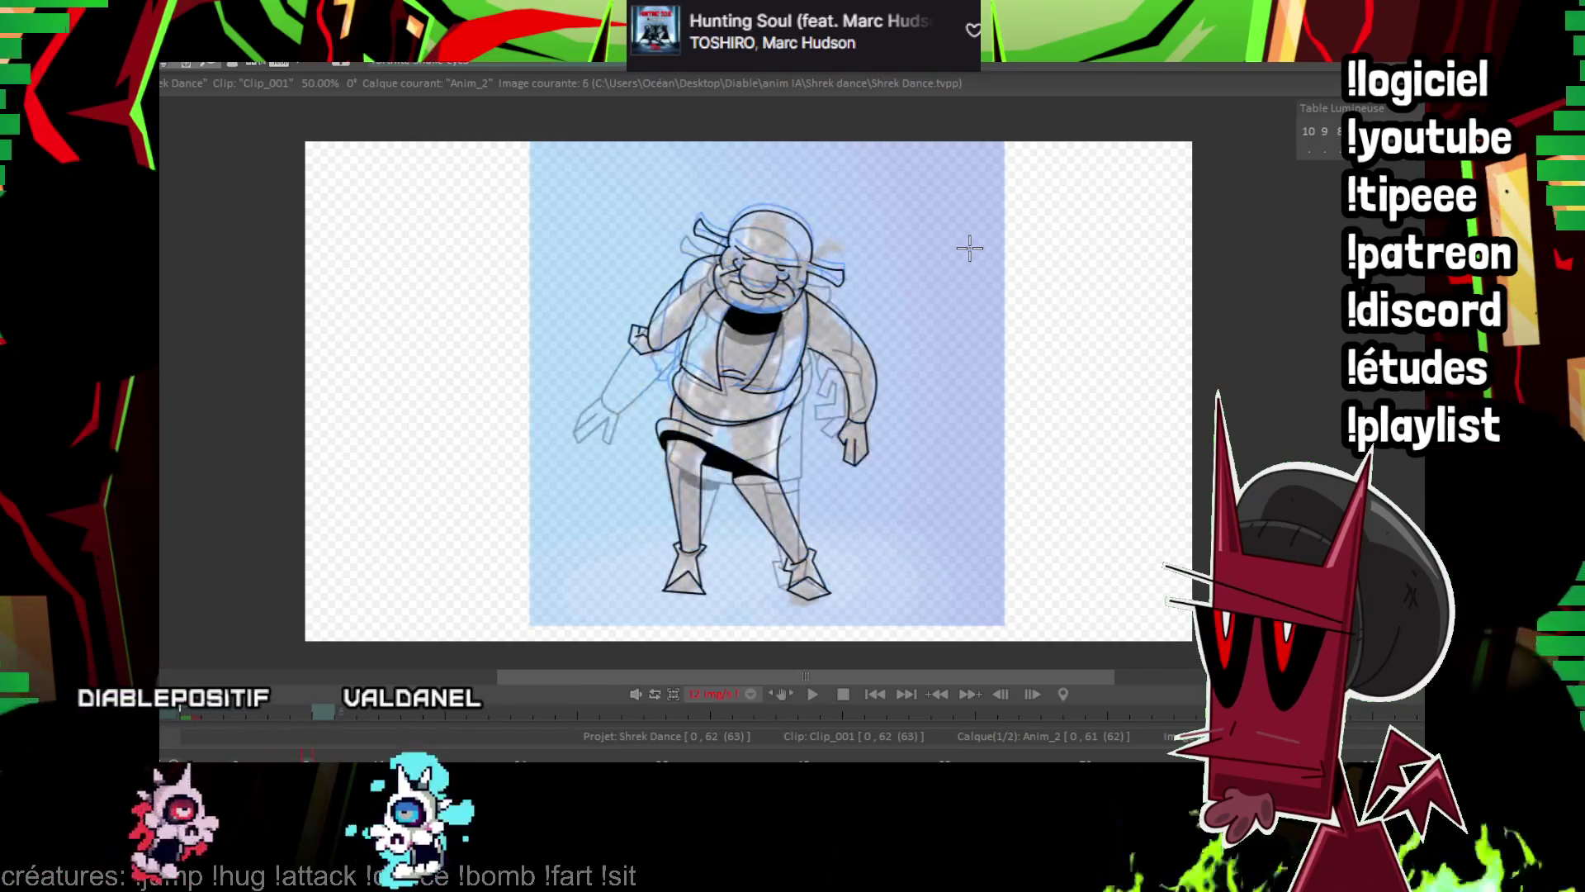
{"action": "scroll", "coordinate": [772, 353], "scroll_direction": "up", "scroll_amount": 3}
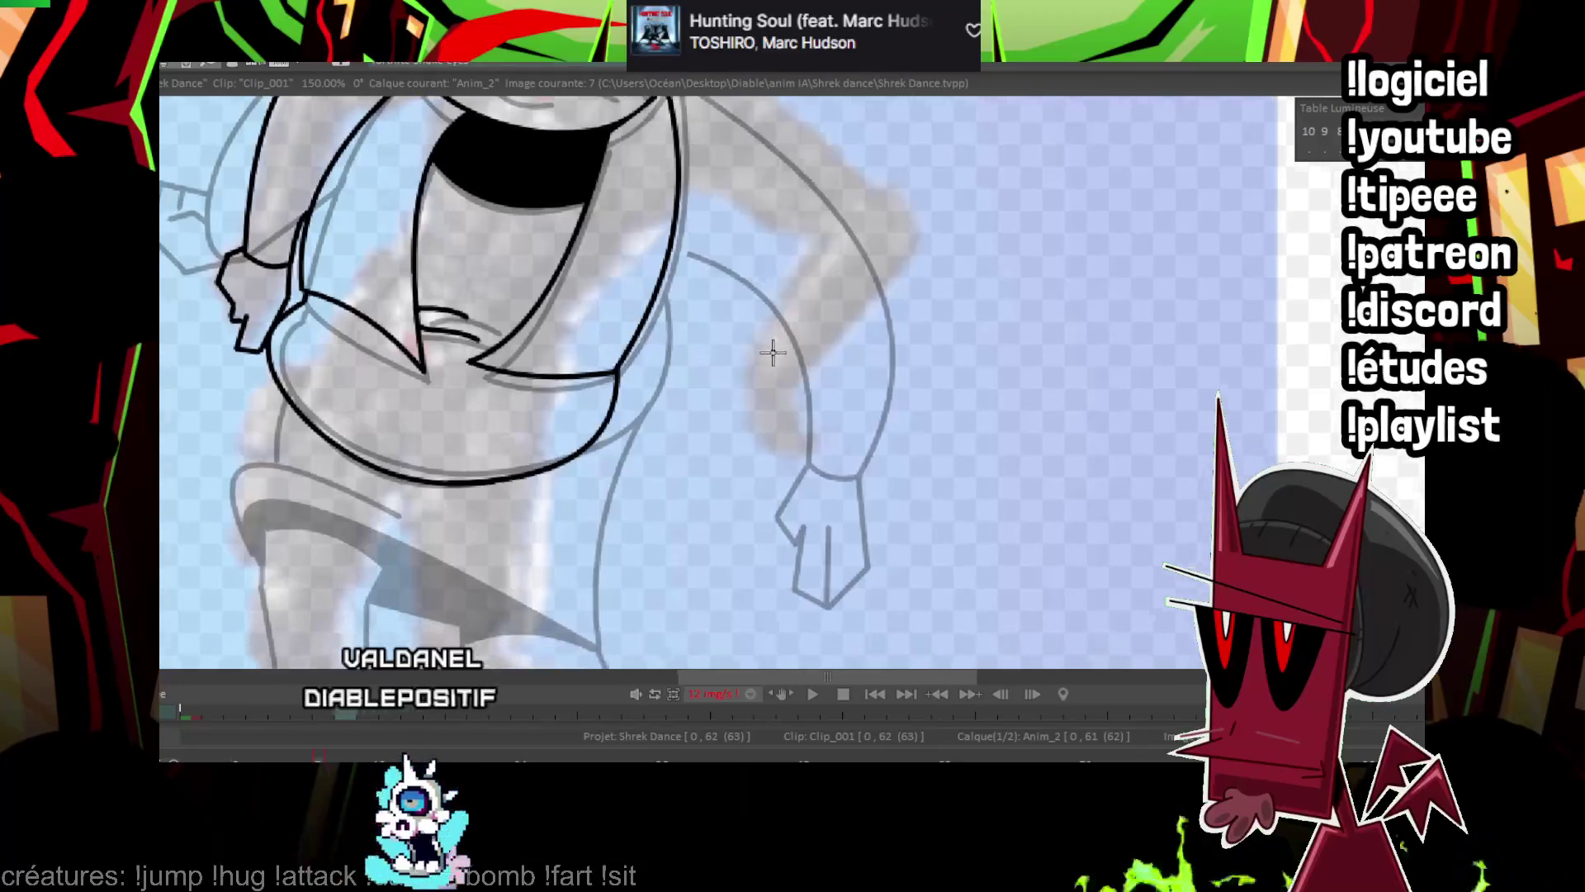
{"action": "left_click_drag", "start_coordinate": [279, 385], "coordinate": [528, 475]}
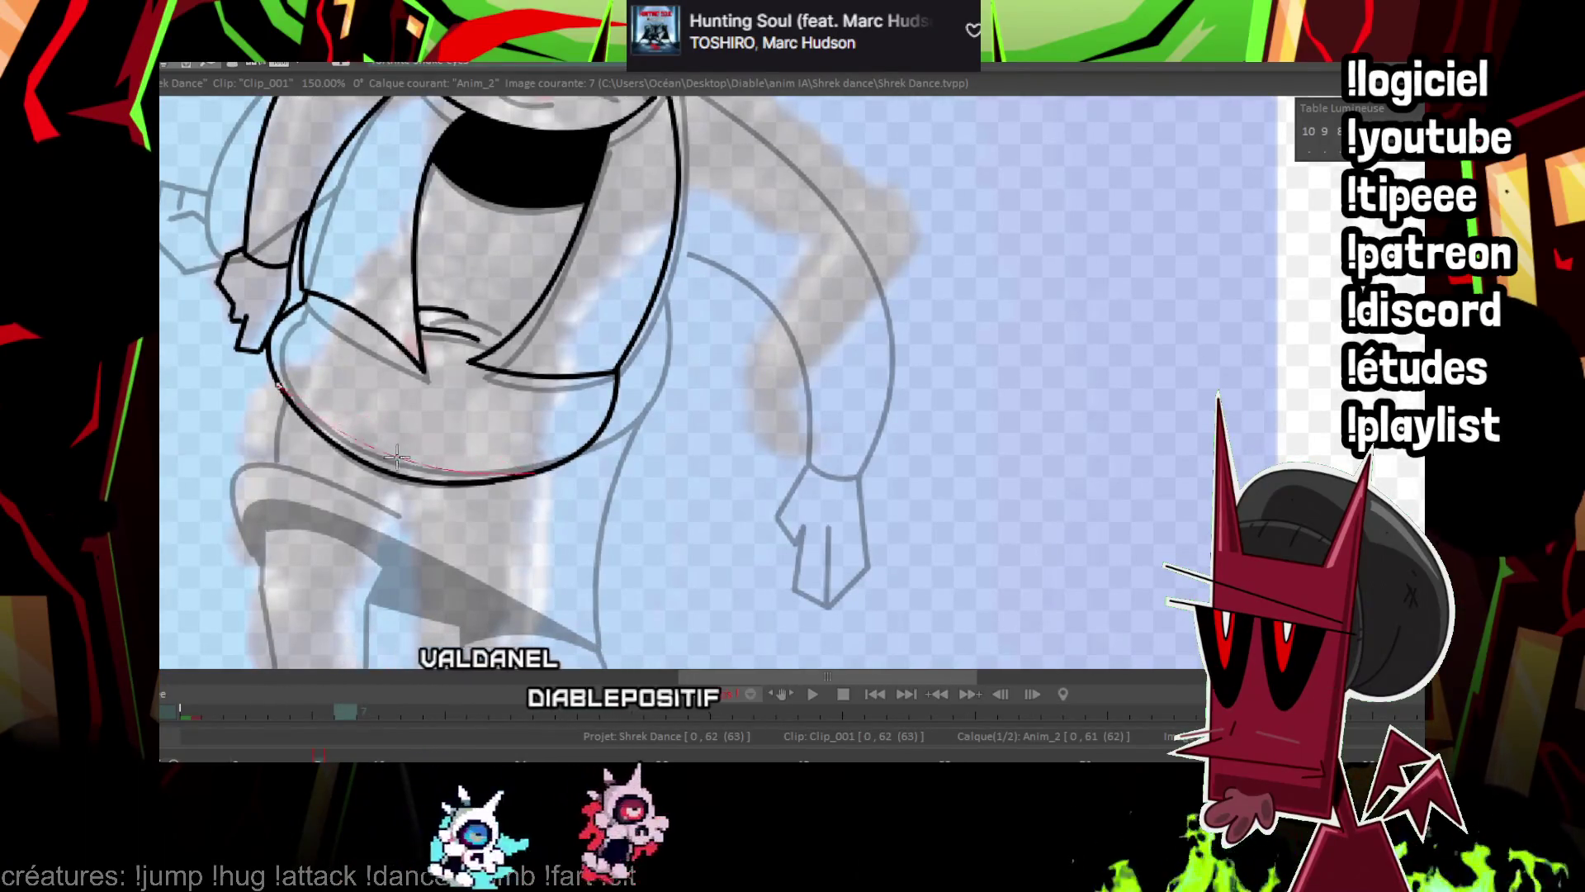
Ink the belly curve and the curved diagonal loincloth edges.
{"action": "left_click_drag", "start_coordinate": [396, 457], "coordinate": [421, 359]}
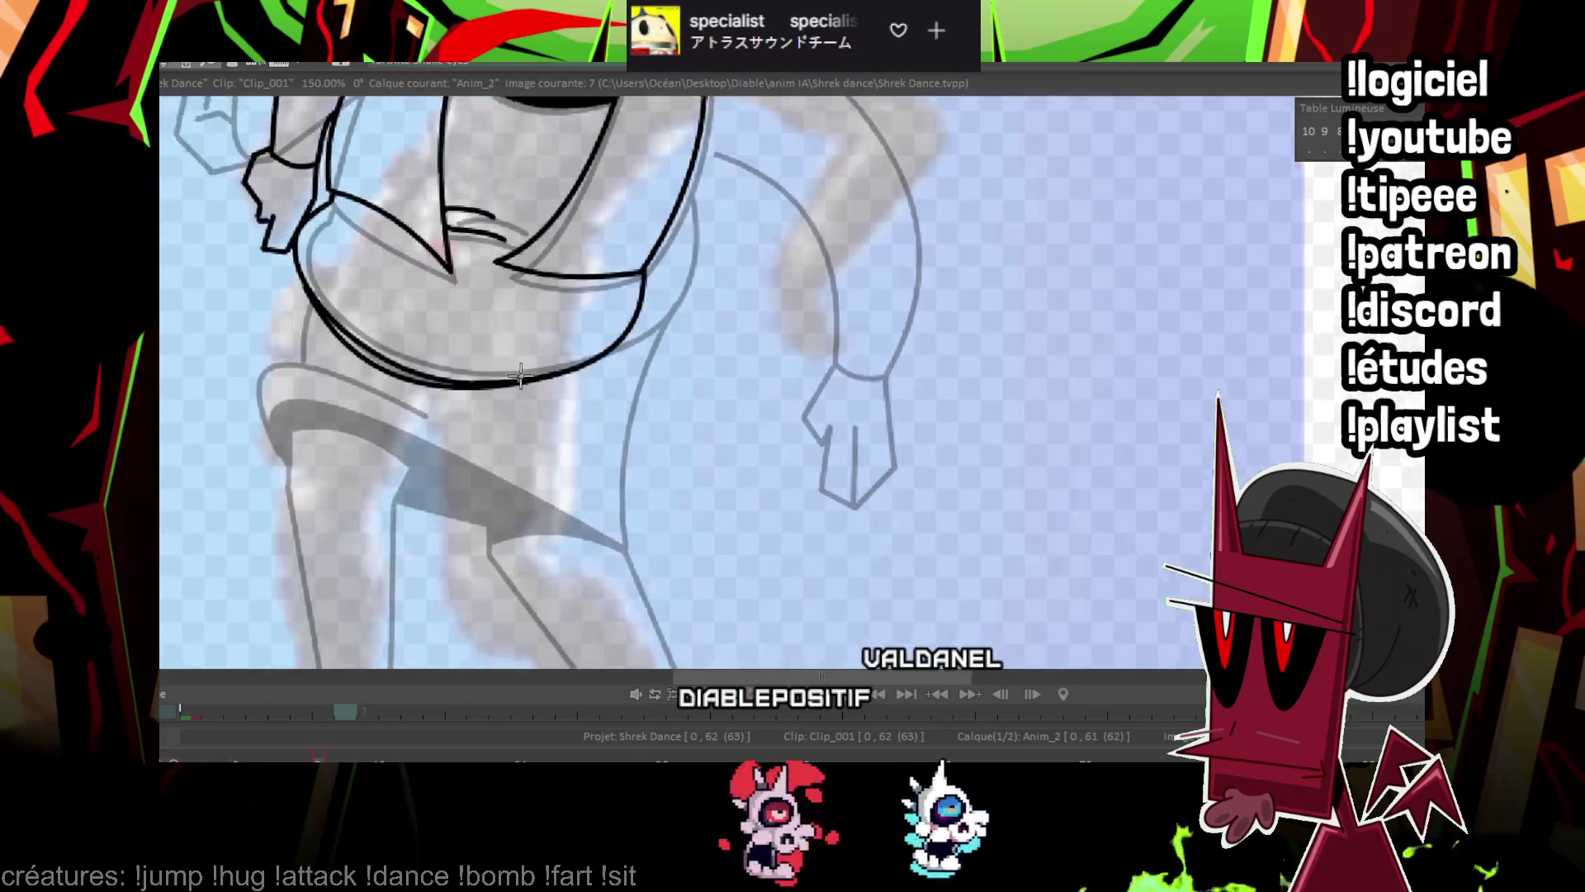
{"action": "left_click_drag", "start_coordinate": [520, 375], "coordinate": [586, 380]}
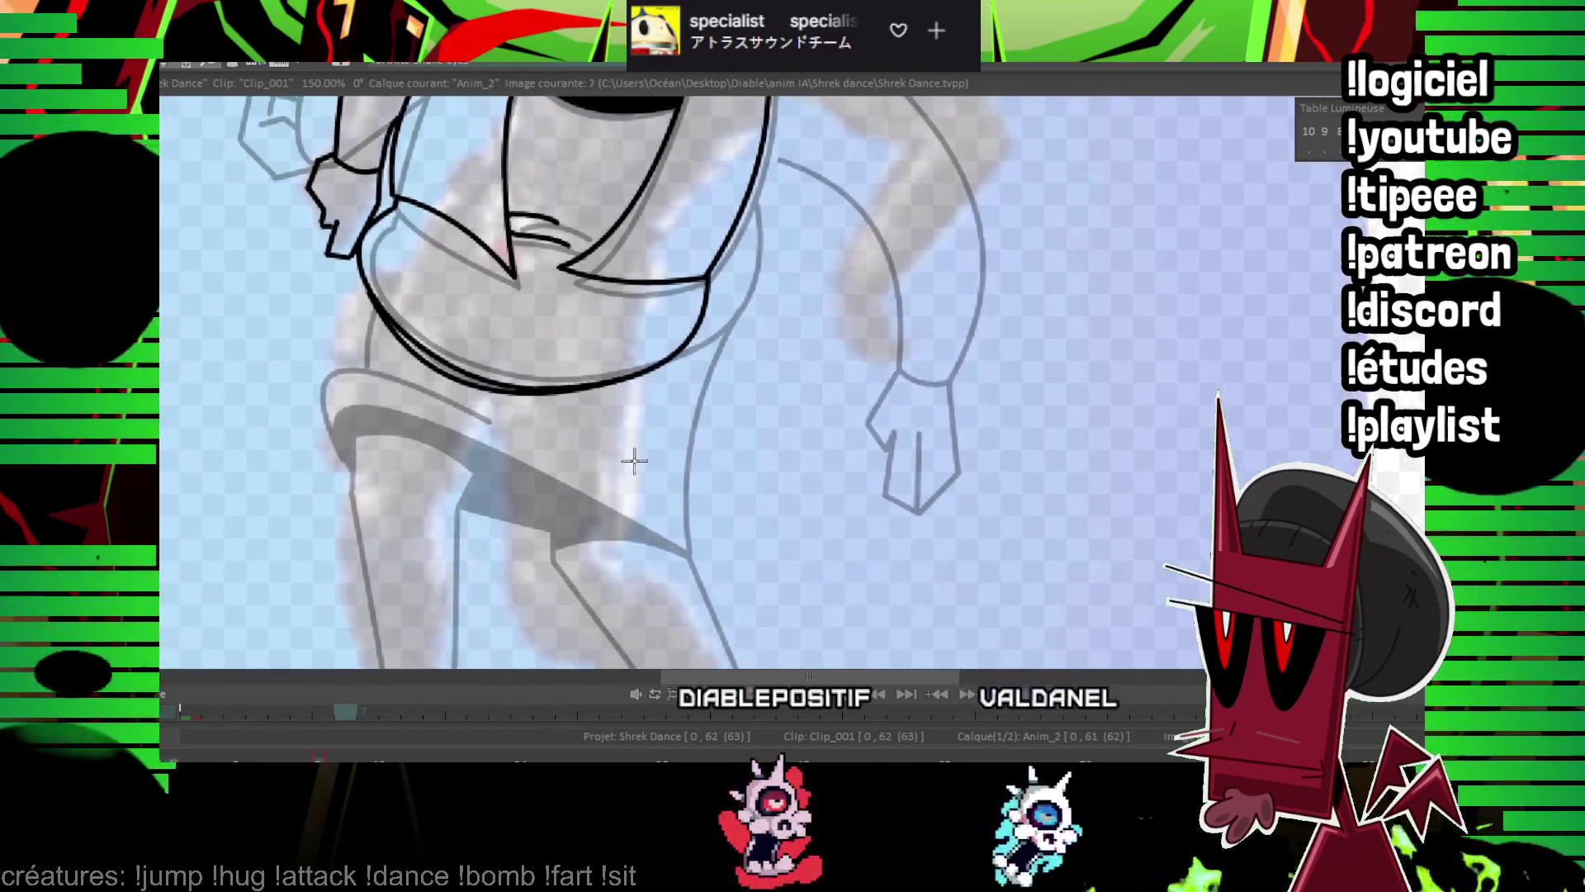
{"action": "left_click", "coordinate": [278, 264]}
{"action": "left_click", "coordinate": [408, 389]}
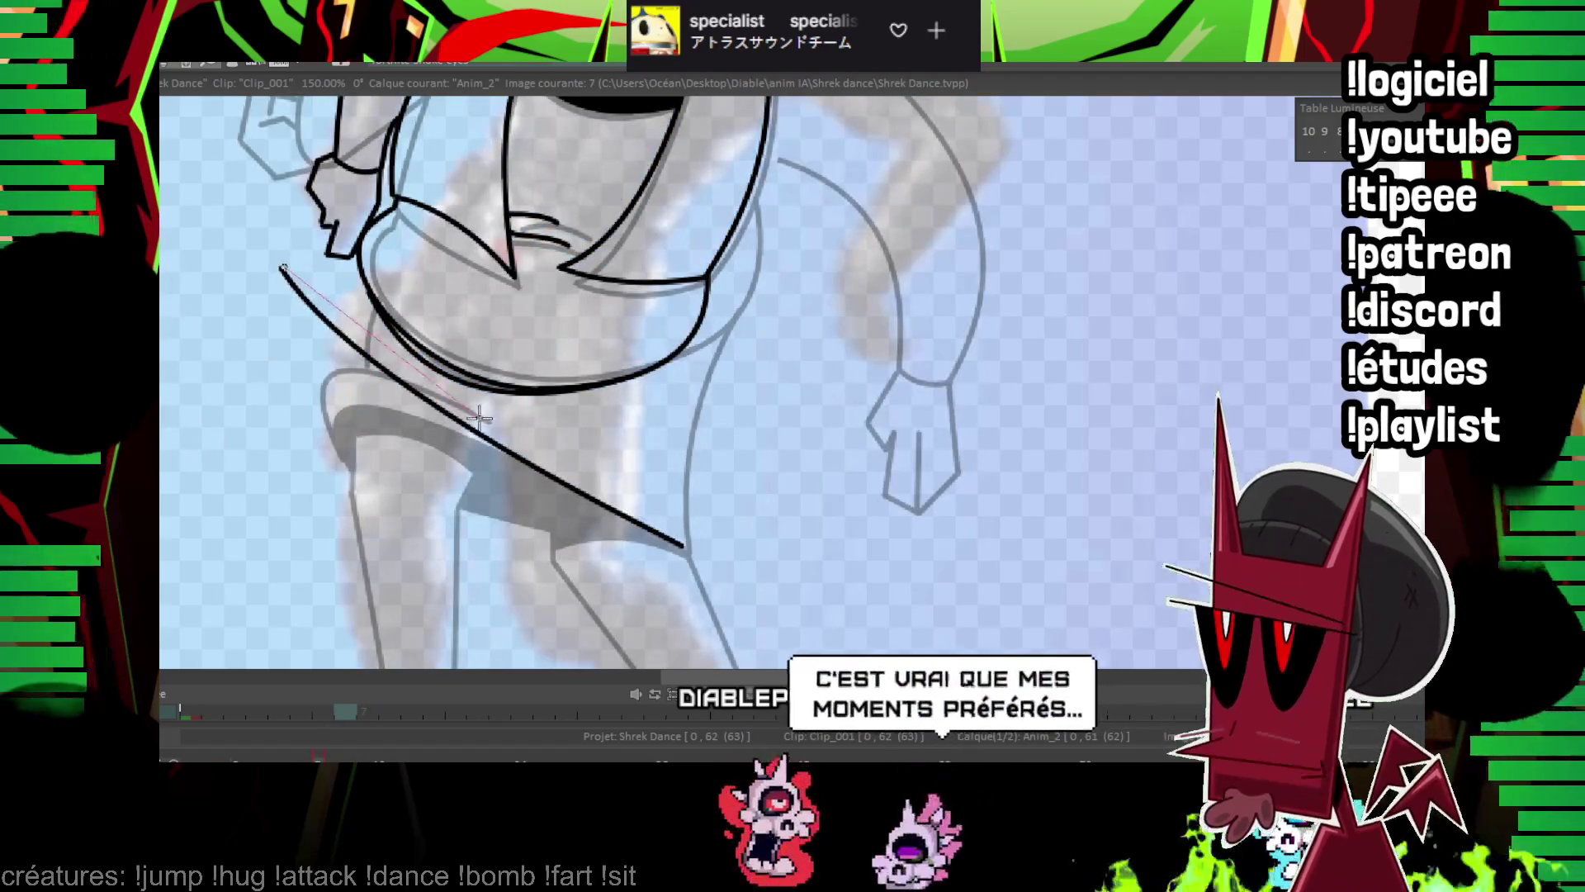
{"action": "left_click_drag", "start_coordinate": [283, 266], "coordinate": [491, 419]}
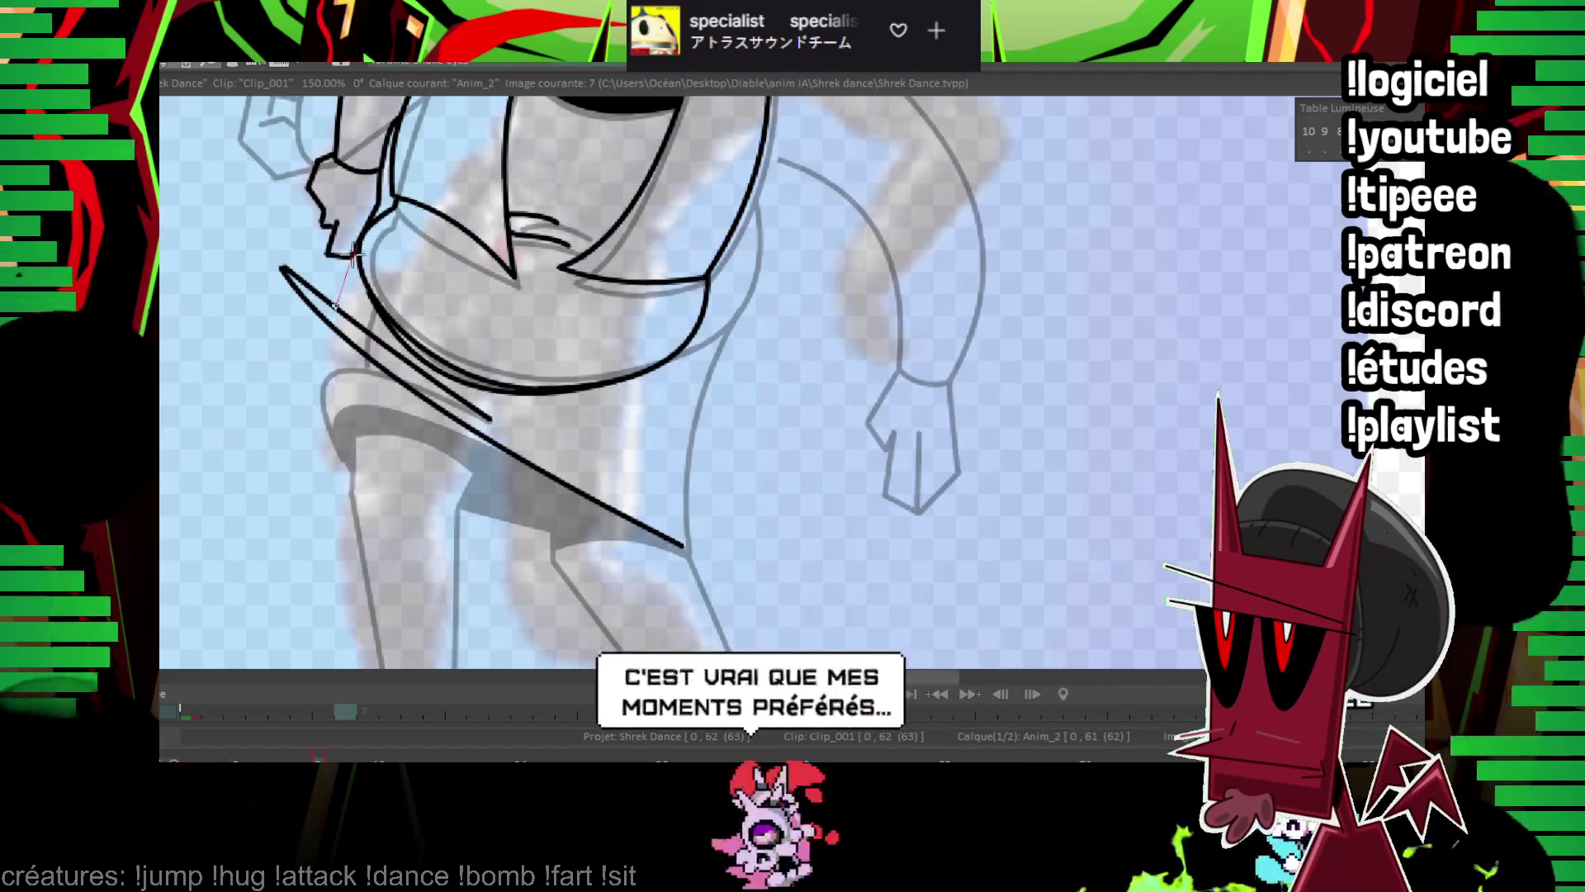
{"action": "scroll", "coordinate": [620, 269], "scroll_direction": "down", "scroll_amount": 5}
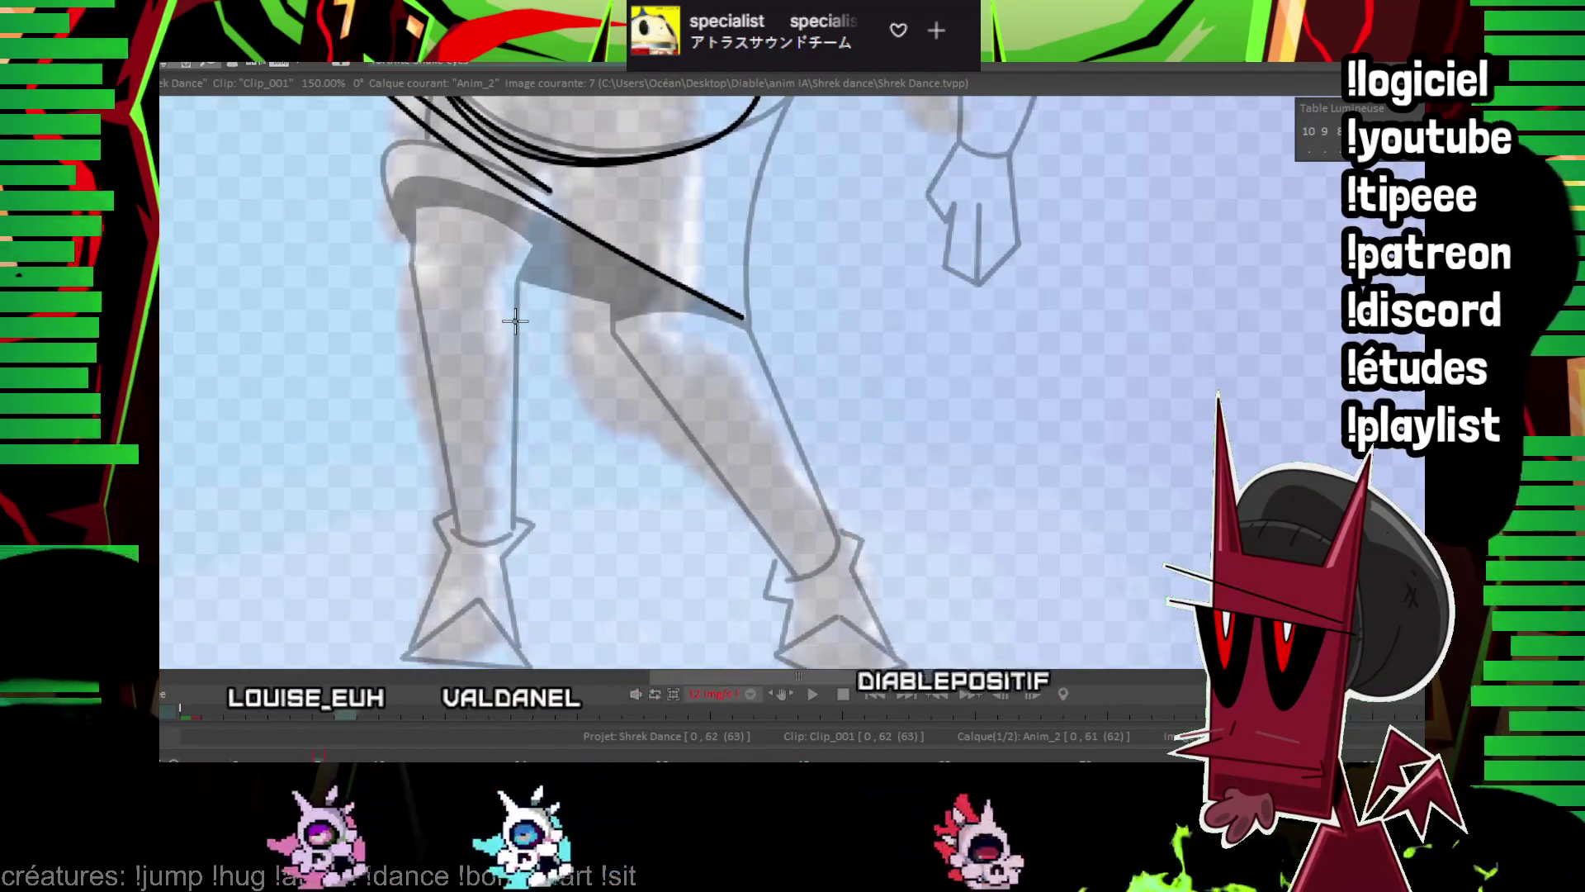
Ink the left ankle, the outline of the left foot, and the line running up the leg.
{"action": "key", "text": "Left"}
{"action": "key", "text": "Right"}
{"action": "mouse_move", "coordinate": [439, 520]}
{"action": "left_mouse_down"}
{"action": "mouse_move", "coordinate": [502, 523]}
{"action": "mouse_move", "coordinate": [466, 526]}
{"action": "left_mouse_up"}
{"action": "scroll", "coordinate": [467, 525], "scroll_direction": "down", "scroll_amount": 2}
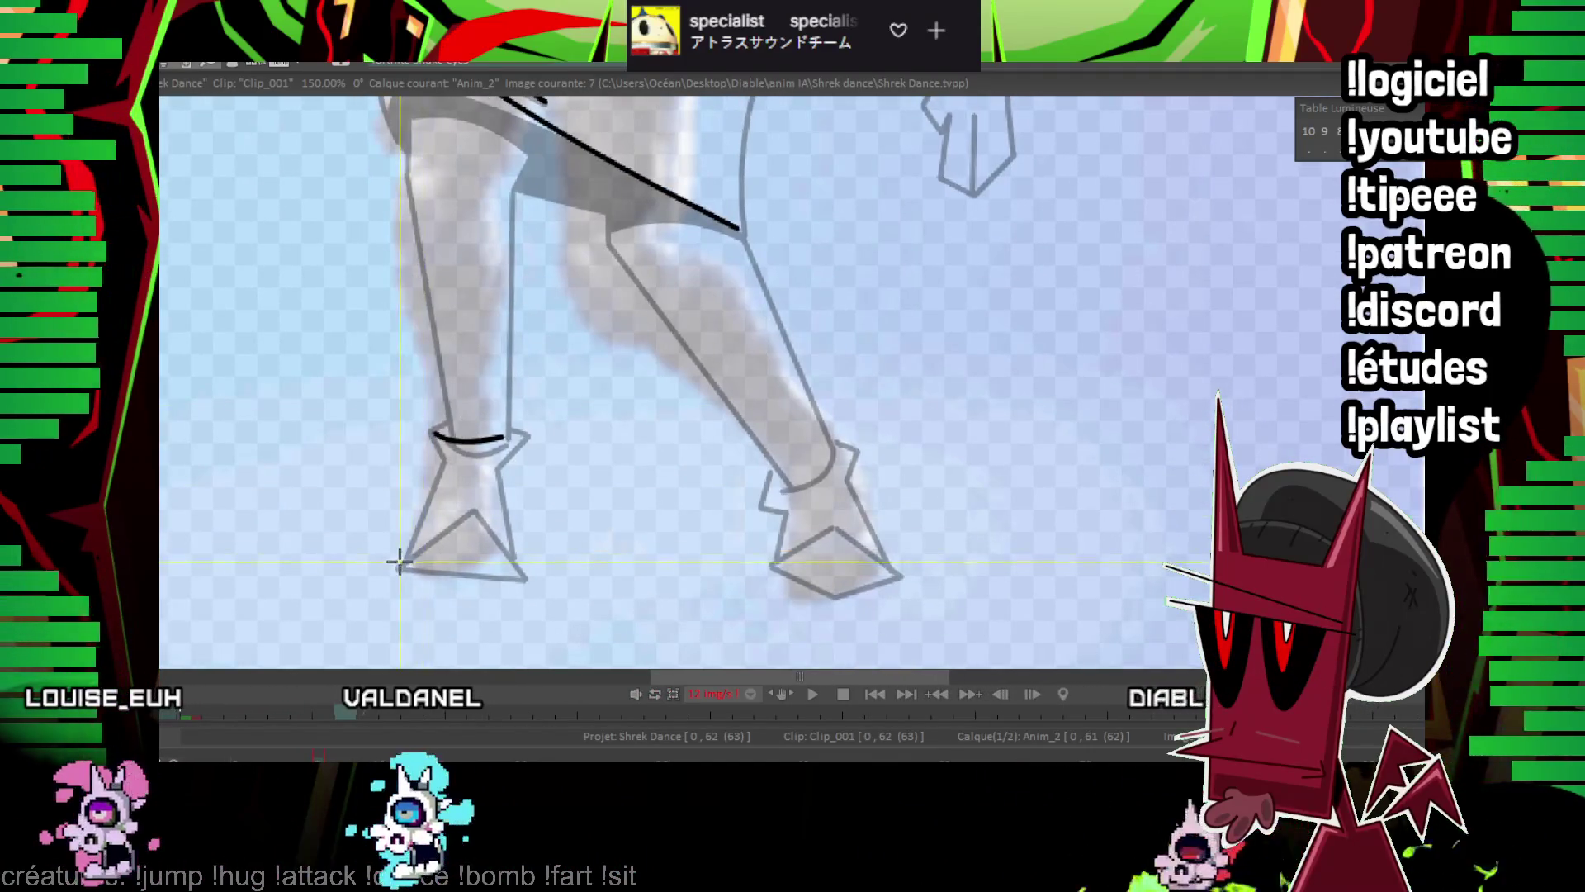
{"action": "mouse_move", "coordinate": [400, 569]}
{"action": "left_mouse_down"}
{"action": "mouse_move", "coordinate": [525, 578]}
{"action": "mouse_move", "coordinate": [470, 509]}
{"action": "left_mouse_up"}
{"action": "mouse_move", "coordinate": [400, 568]}
{"action": "left_mouse_down"}
{"action": "mouse_move", "coordinate": [432, 460]}
{"action": "mouse_move", "coordinate": [520, 426]}
{"action": "left_mouse_up"}
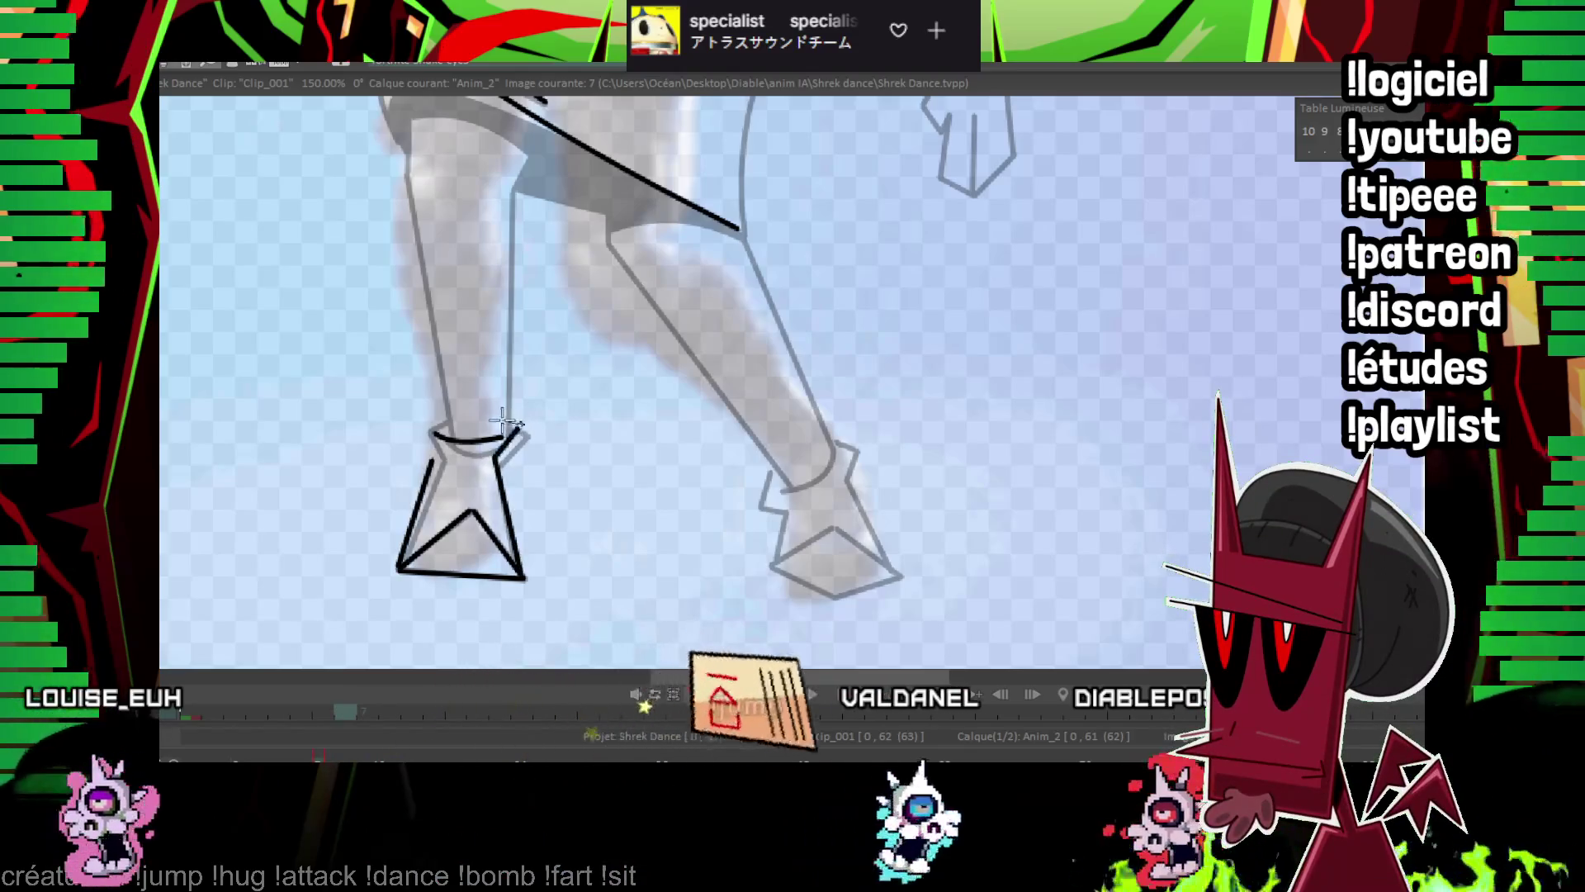
{"action": "mouse_move", "coordinate": [433, 460]}
{"action": "left_mouse_down"}
{"action": "mouse_move", "coordinate": [421, 433]}
{"action": "mouse_move", "coordinate": [450, 505]}
{"action": "left_mouse_up"}
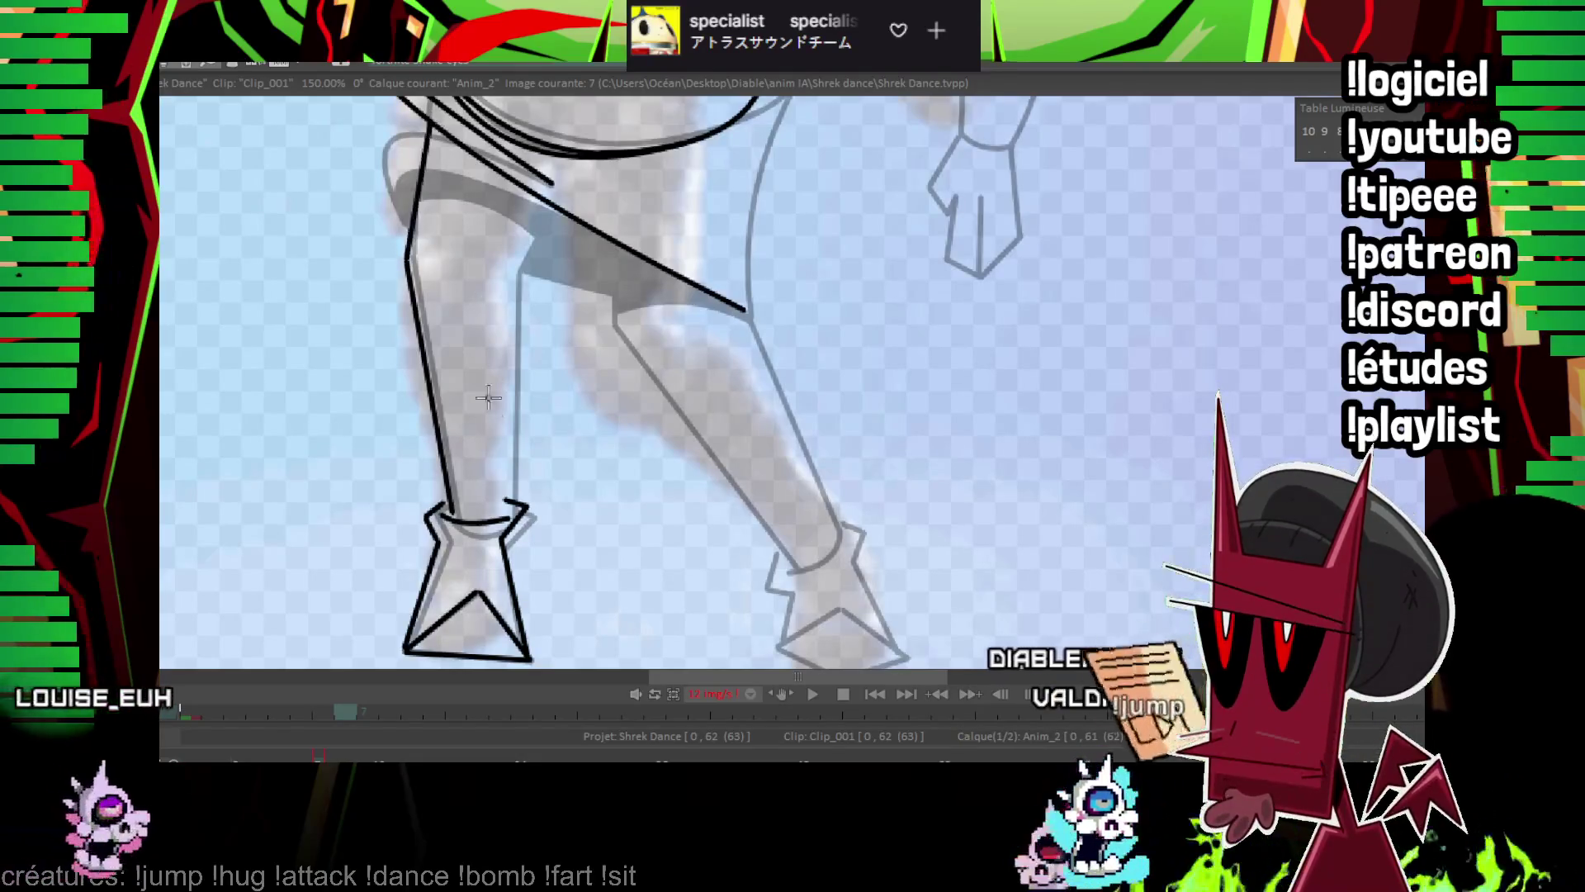
{"action": "left_click_drag", "start_coordinate": [506, 380], "coordinate": [516, 264]}
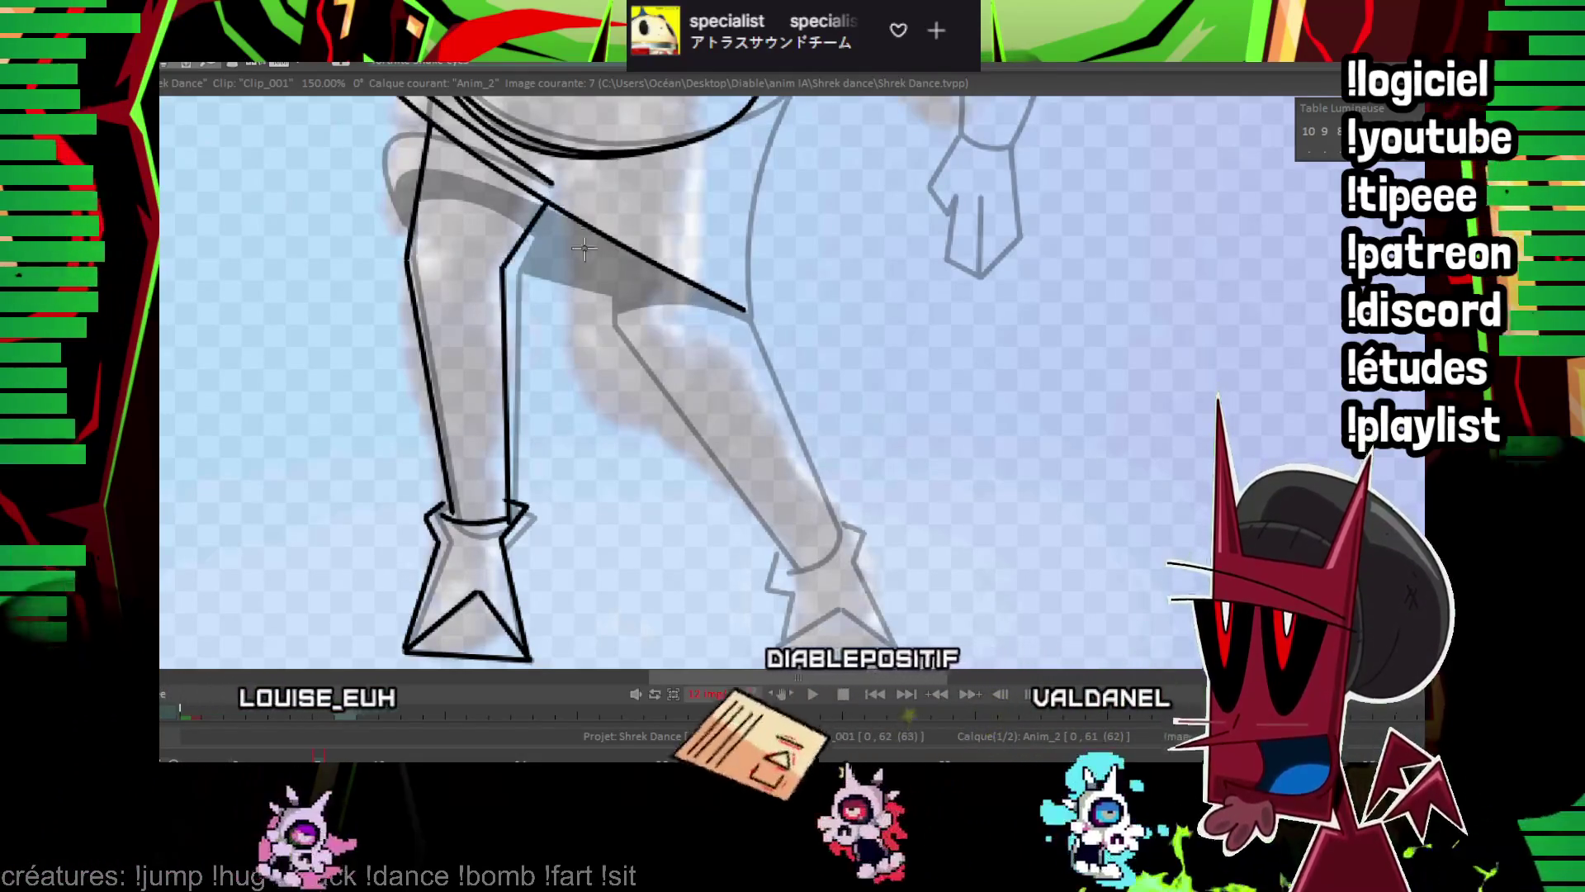
Trace the hip outline and fill it as a black wedge, then zoom out.
{"action": "key", "text": "Left"}
{"action": "key", "text": "Right"}
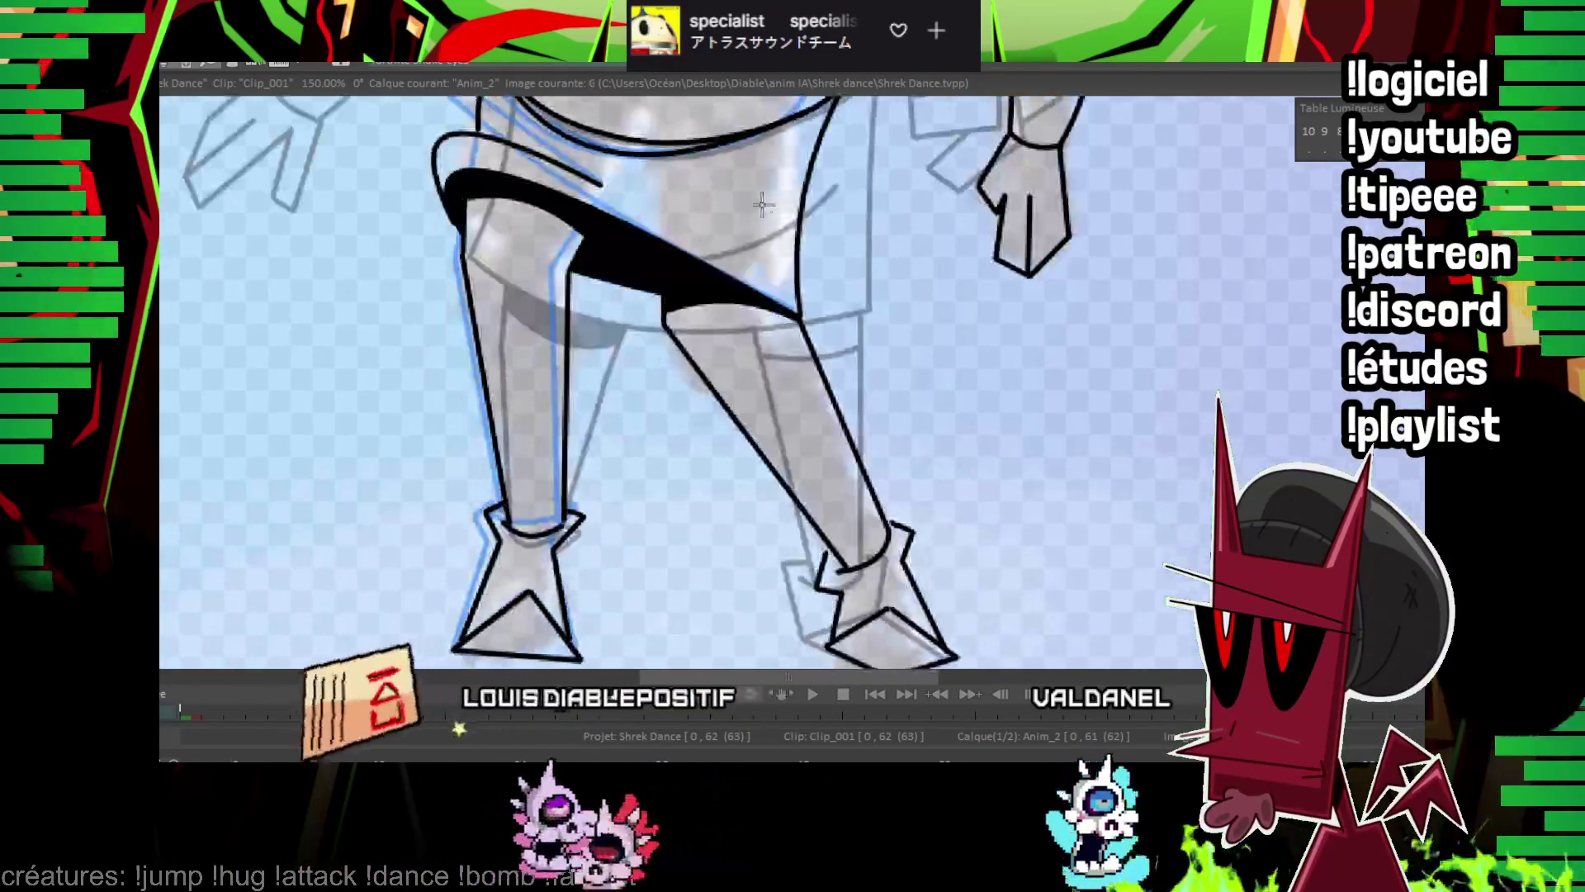
{"action": "left_click_drag", "start_coordinate": [800, 177], "coordinate": [821, 339]}
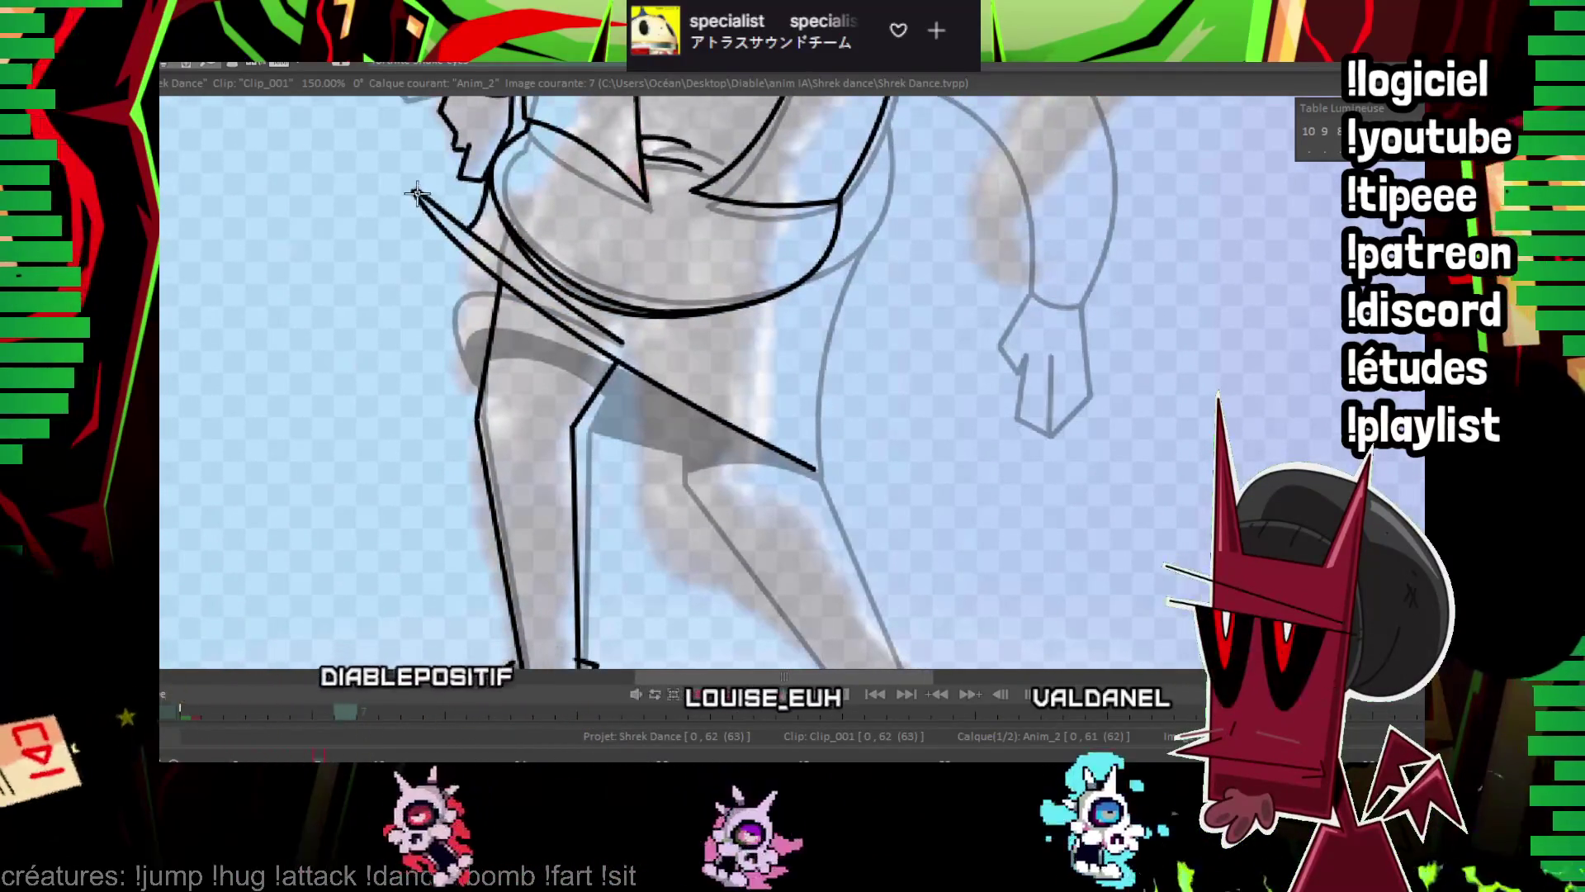
{"action": "mouse_move", "coordinate": [416, 192]}
{"action": "left_mouse_down"}
{"action": "mouse_move", "coordinate": [491, 330]}
{"action": "mouse_move", "coordinate": [417, 194]}
{"action": "left_mouse_up"}
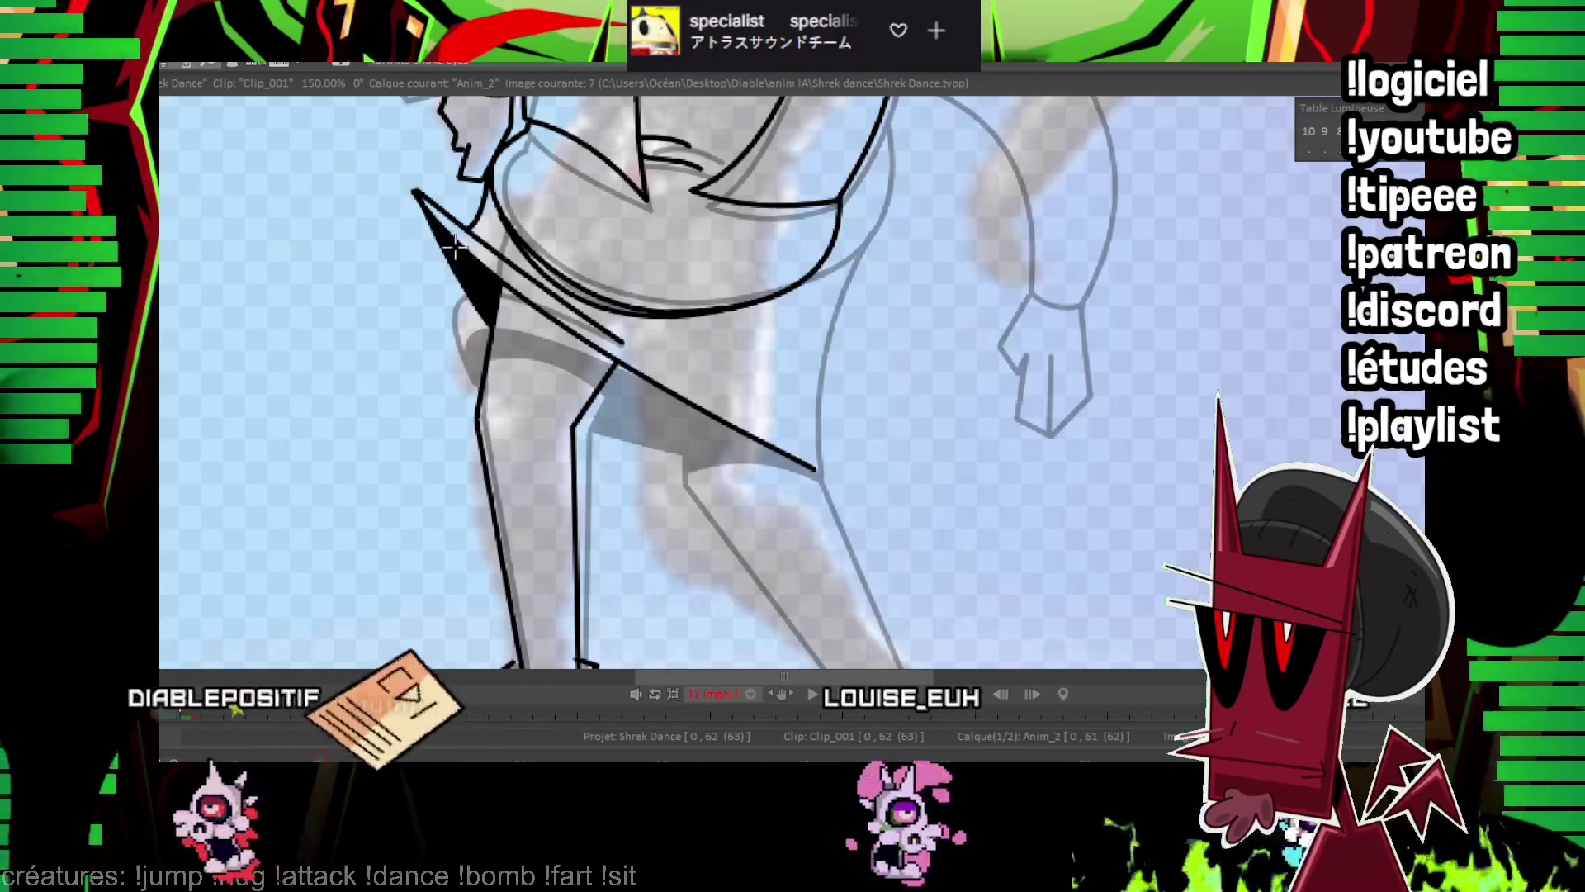
{"action": "mouse_move", "coordinate": [463, 273]}
{"action": "left_mouse_down"}
{"action": "mouse_move", "coordinate": [421, 301]}
{"action": "mouse_move", "coordinate": [549, 265]}
{"action": "mouse_move", "coordinate": [425, 283]}
{"action": "mouse_move", "coordinate": [442, 318]}
{"action": "mouse_move", "coordinate": [337, 307]}
{"action": "left_mouse_up"}
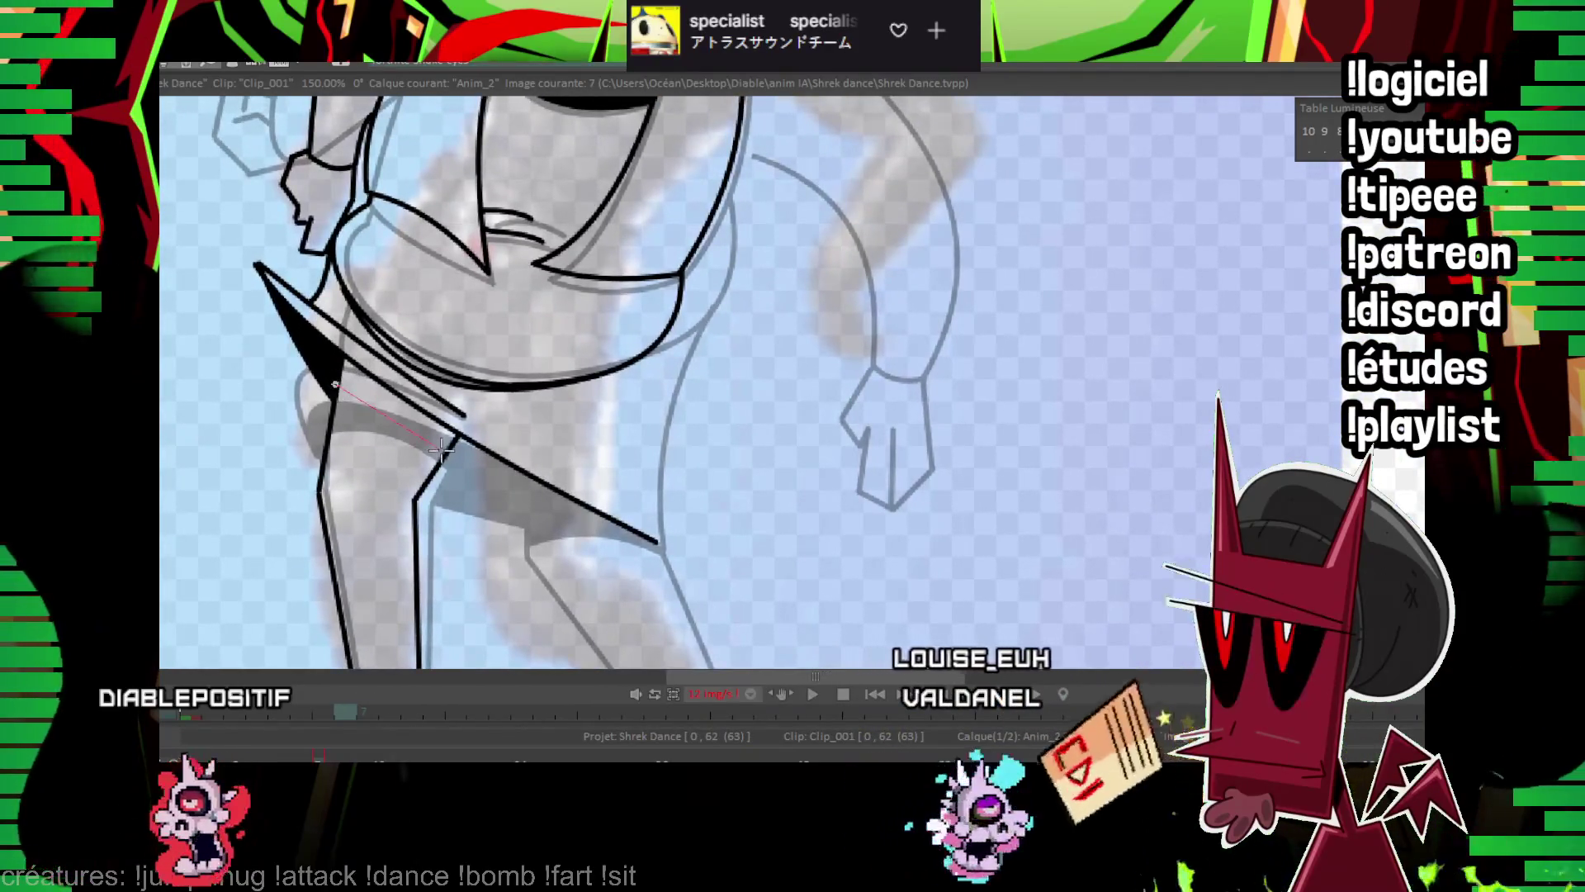
{"action": "left_click_drag", "start_coordinate": [362, 381], "coordinate": [610, 352]}
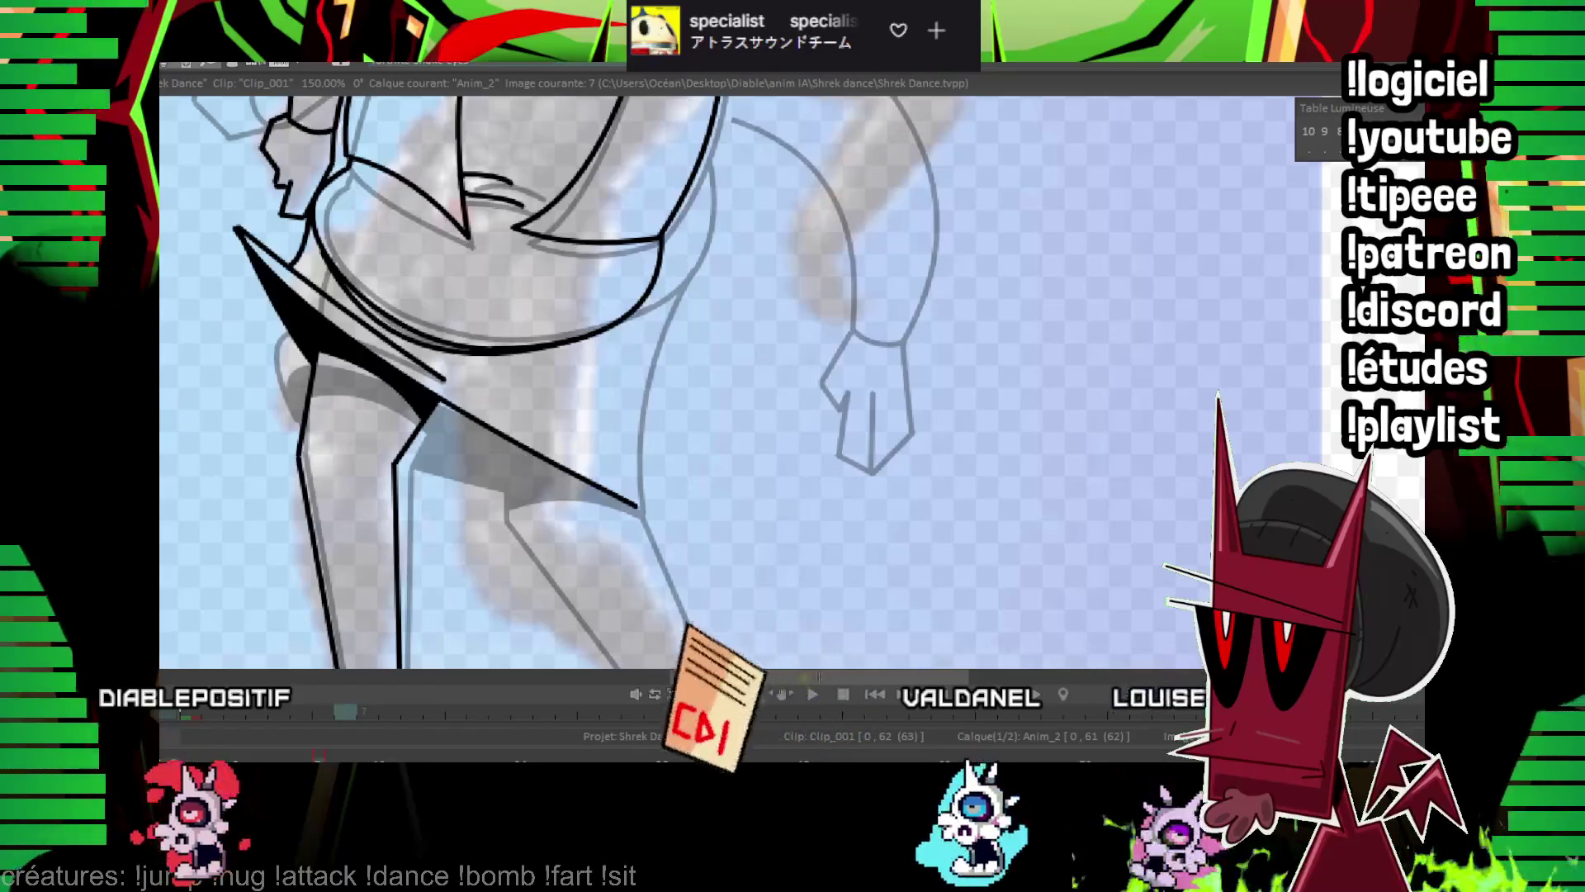
{"action": "scroll", "coordinate": [685, 379], "scroll_direction": "down", "scroll_amount": 3}
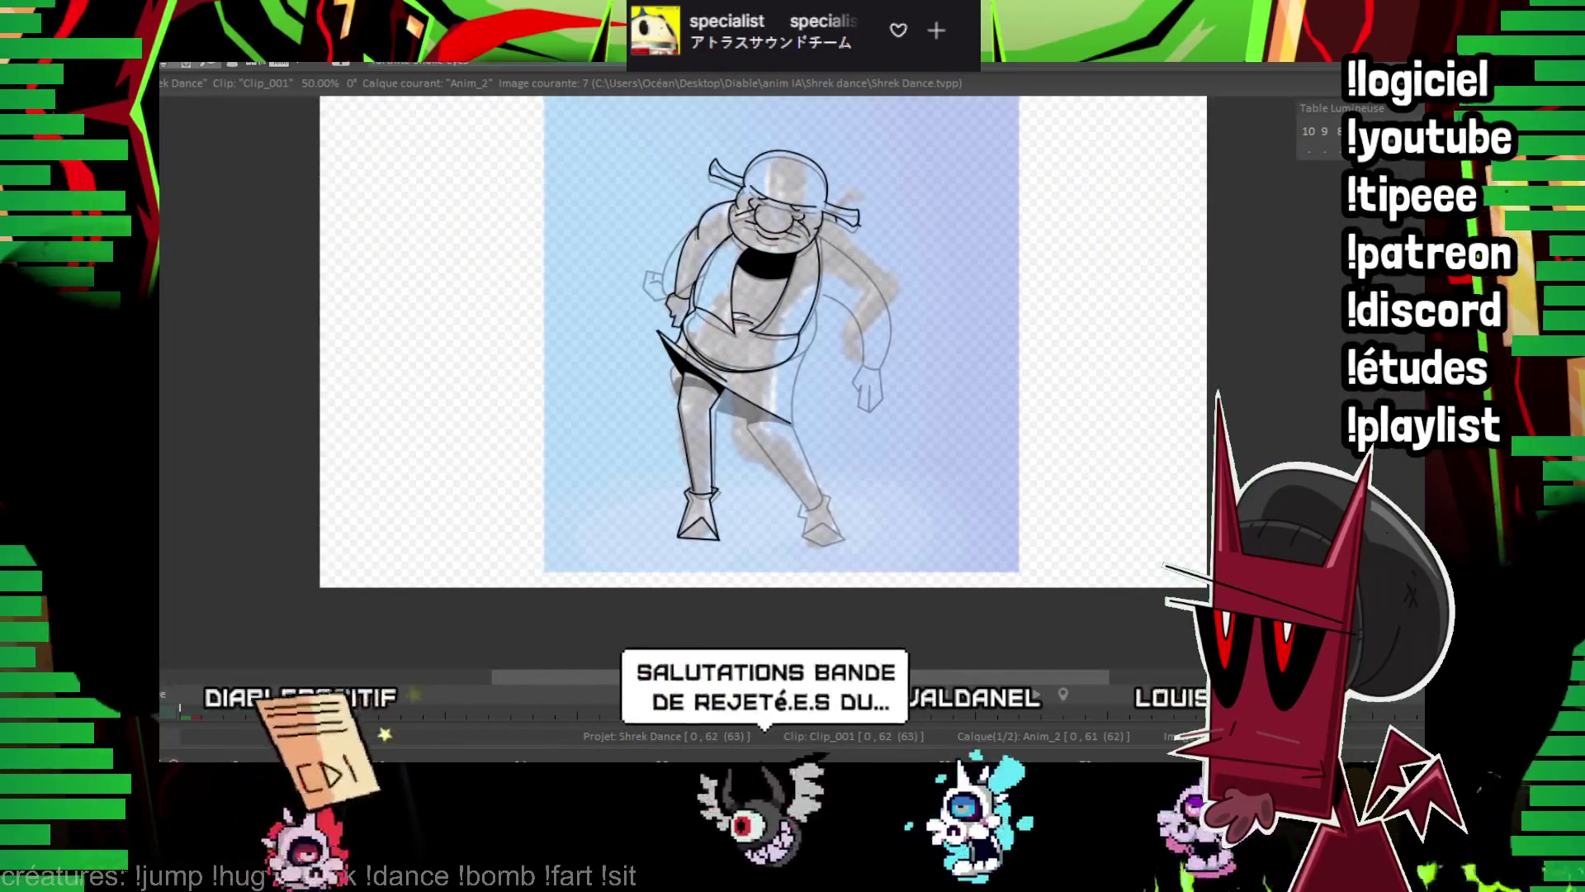
After a playback check, ink a curved stroke at the right ankle and a straight line along the thigh.
{"action": "scroll", "coordinate": [933, 454], "scroll_direction": "up", "scroll_amount": 3}
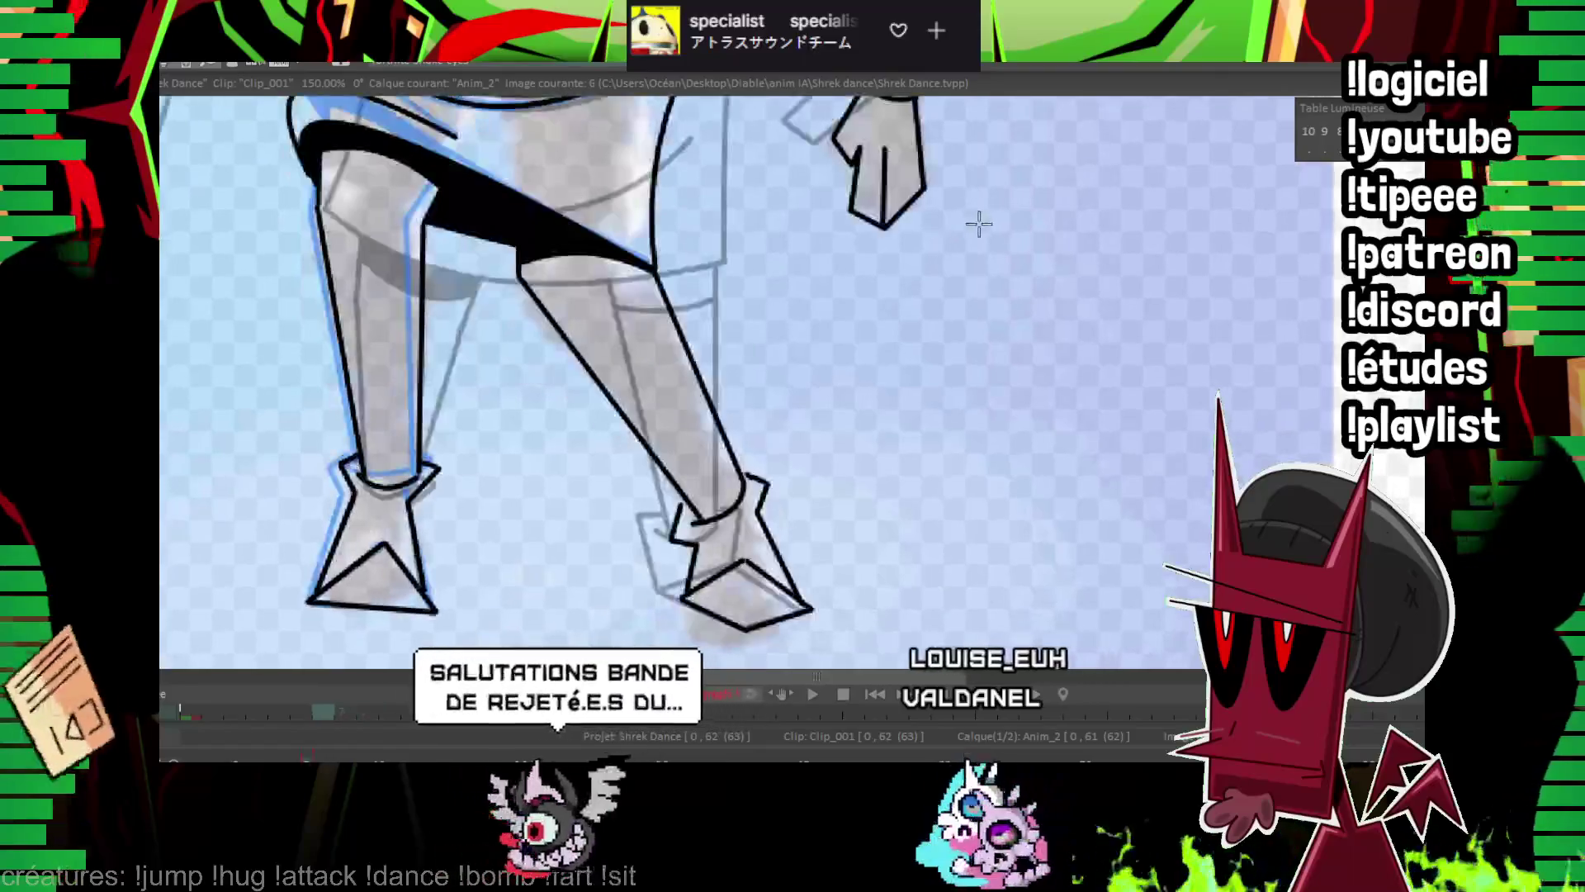
{"action": "key", "text": "Right"}
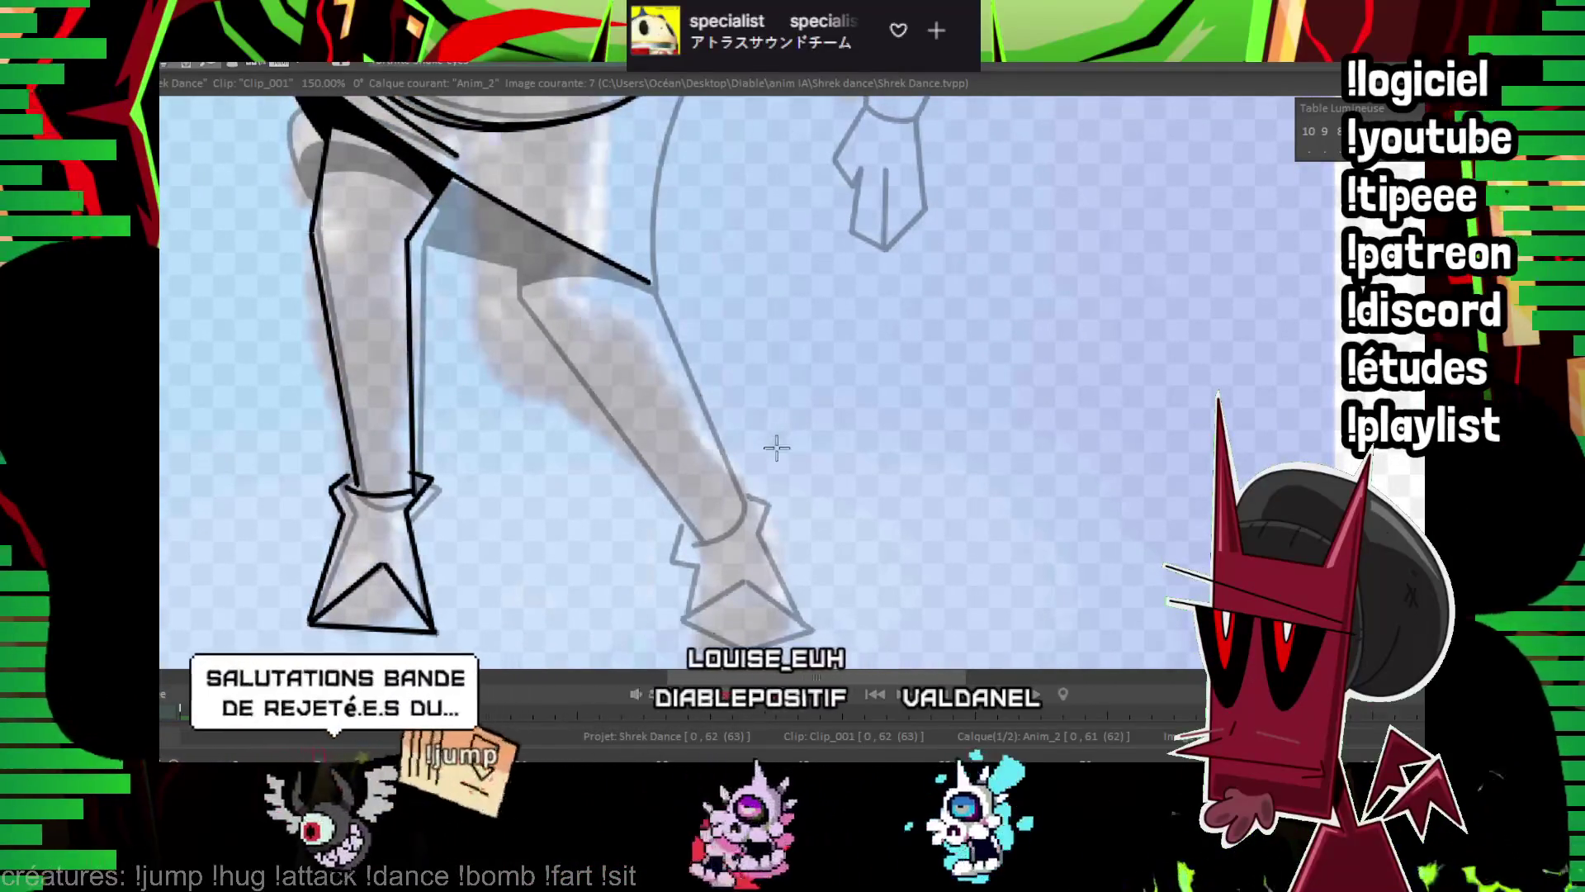
{"action": "left_click_drag", "start_coordinate": [810, 393], "coordinate": [662, 410]}
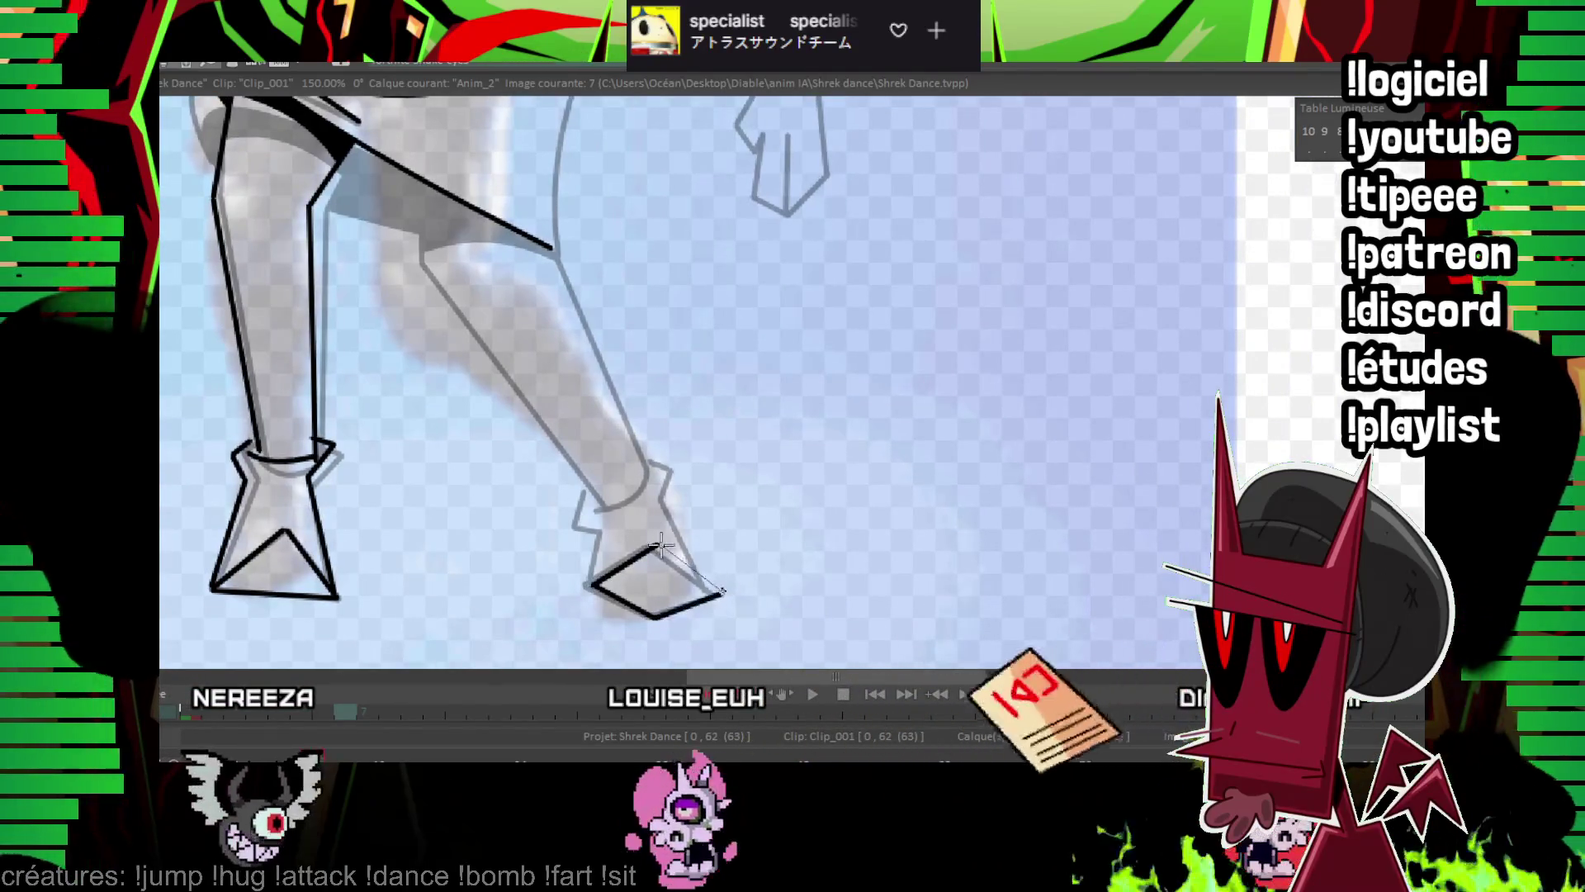
{"action": "key", "text": "Return"}
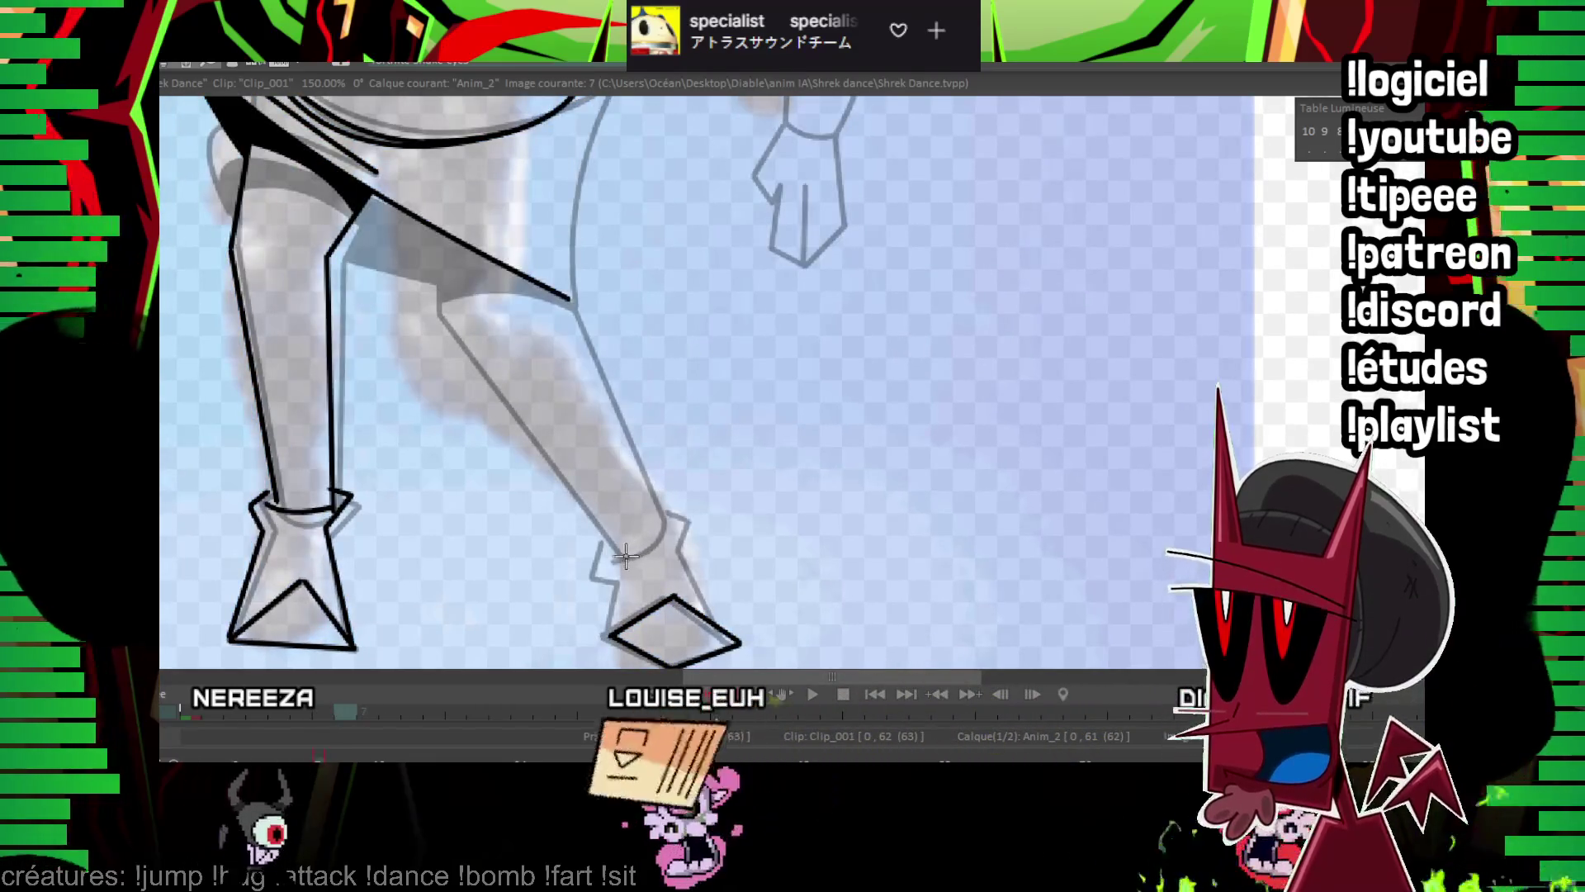
{"action": "mouse_move", "coordinate": [611, 588]}
{"action": "left_mouse_down"}
{"action": "mouse_move", "coordinate": [661, 531]}
{"action": "mouse_move", "coordinate": [557, 367]}
{"action": "left_mouse_up"}
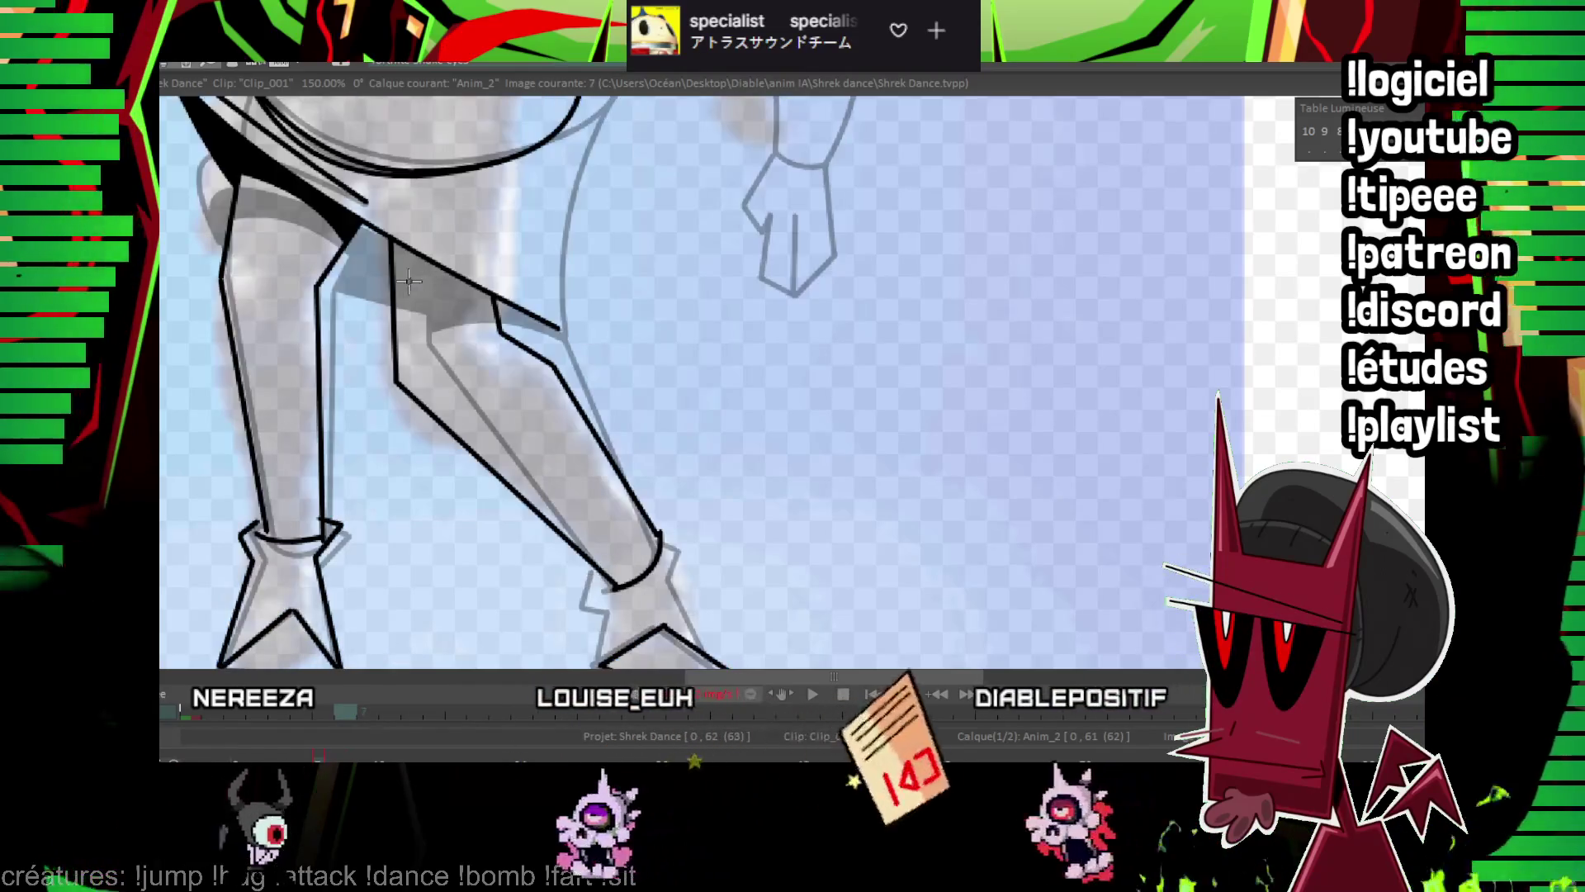
{"action": "left_click_drag", "start_coordinate": [395, 282], "coordinate": [492, 320]}
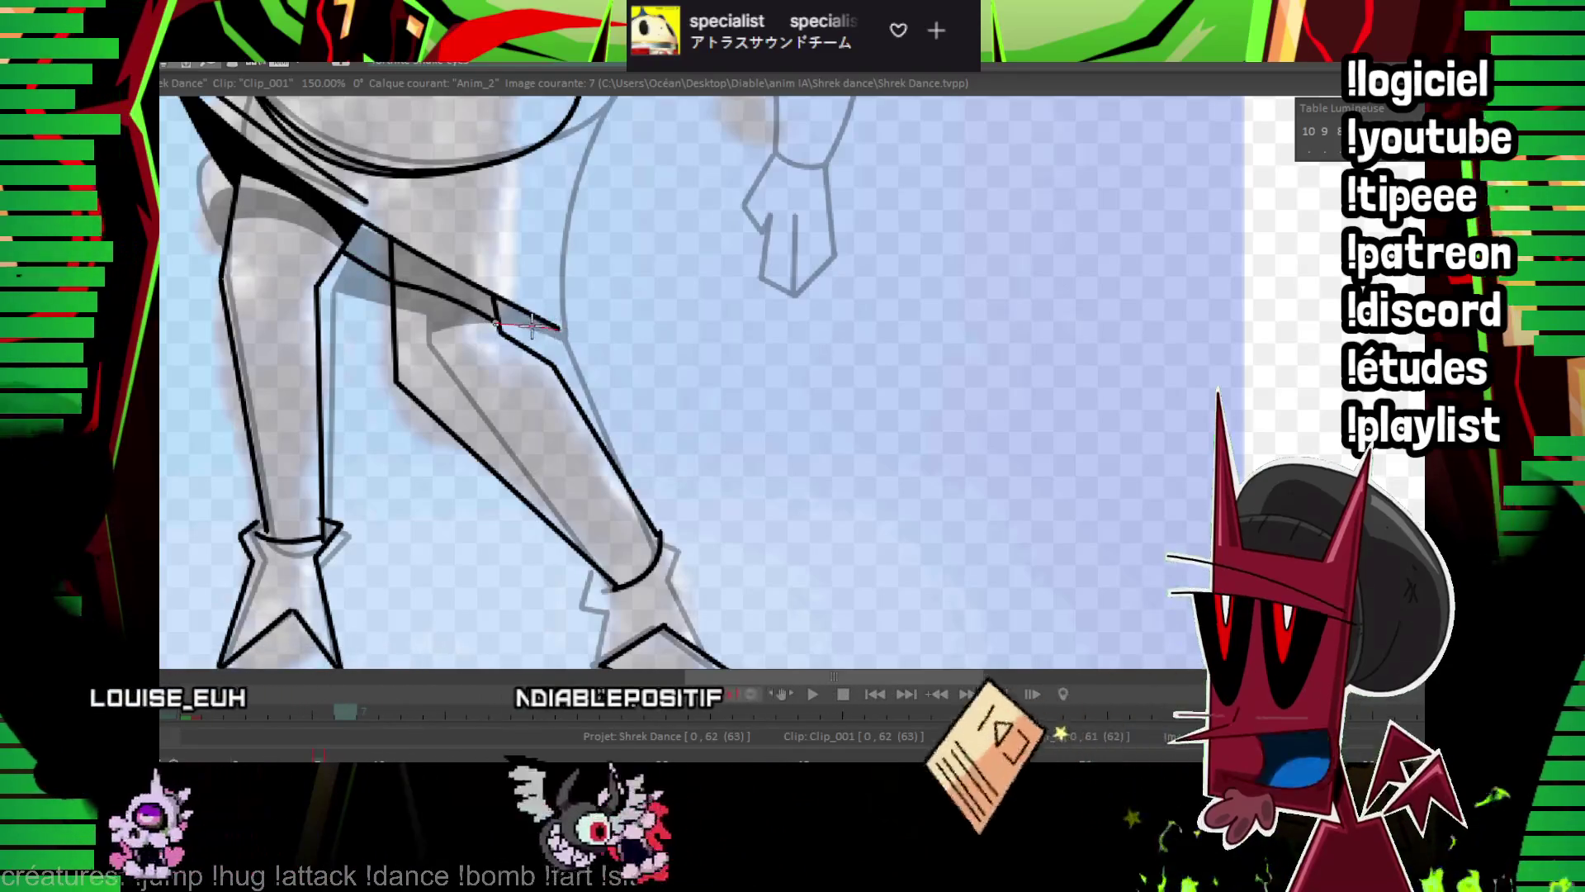
{"action": "left_click_drag", "start_coordinate": [488, 265], "coordinate": [583, 447]}
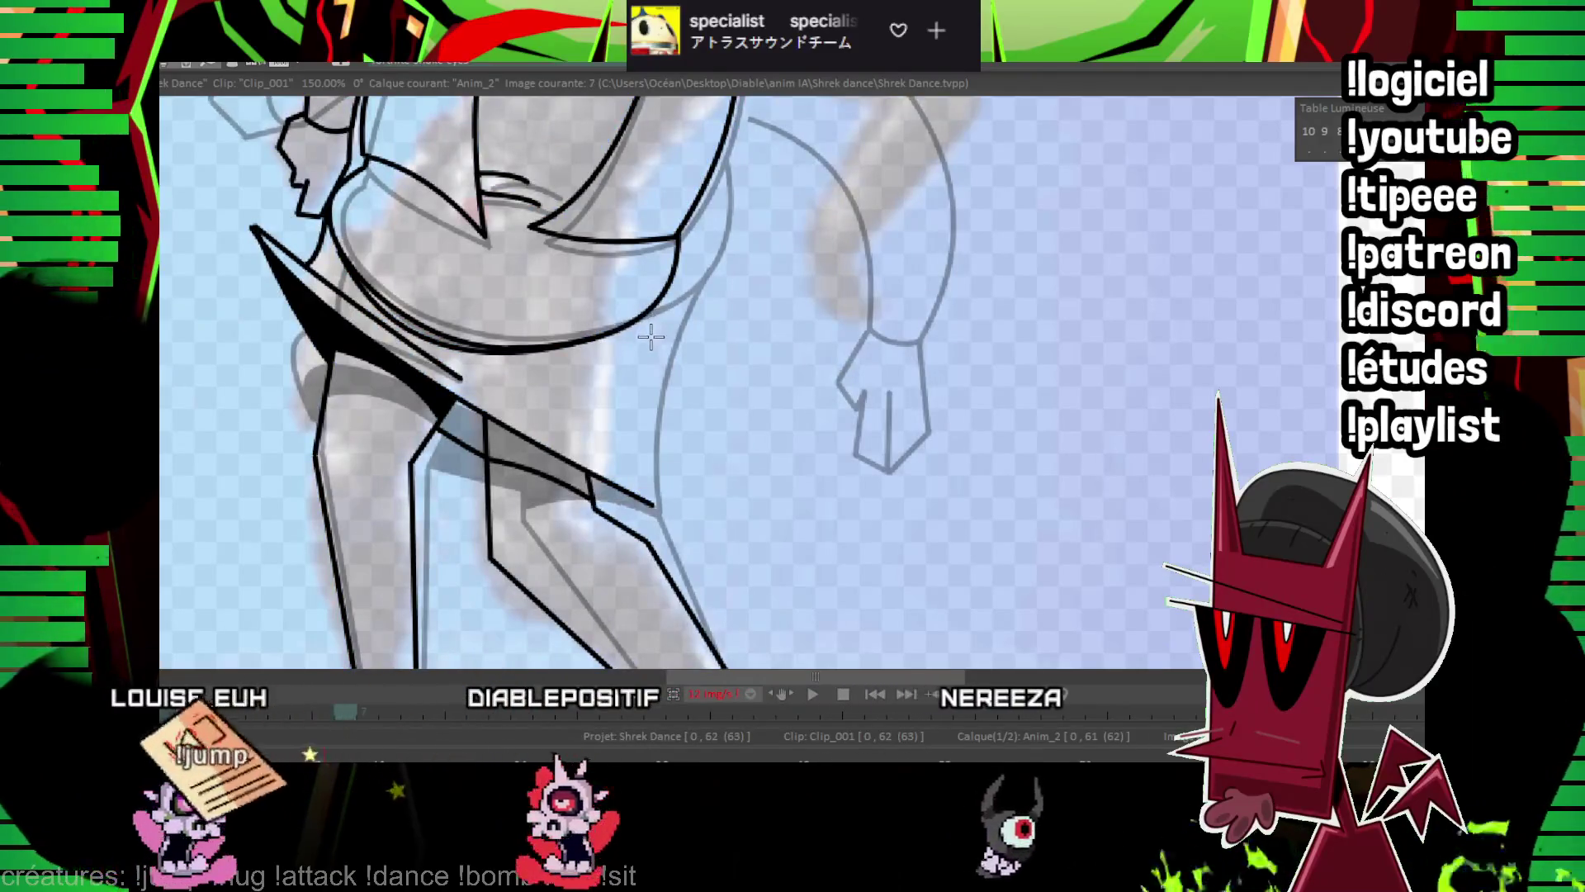
{"action": "left_click", "coordinate": [634, 359]}
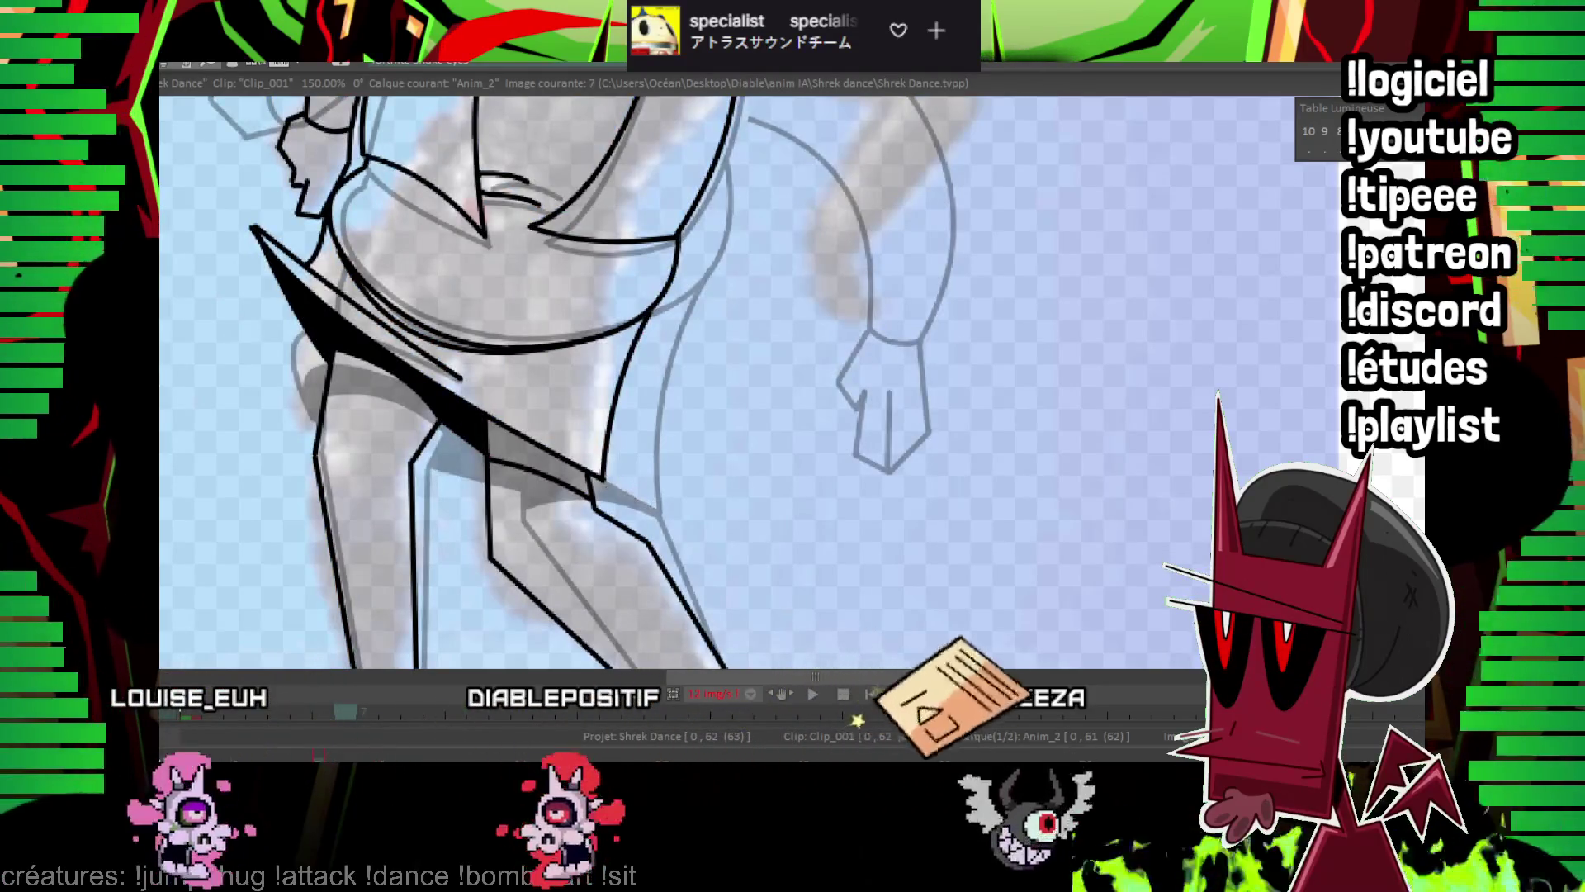
{"action": "scroll", "coordinate": [836, 344], "scroll_direction": "down", "scroll_amount": 4}
{"action": "key", "text": "Left"}
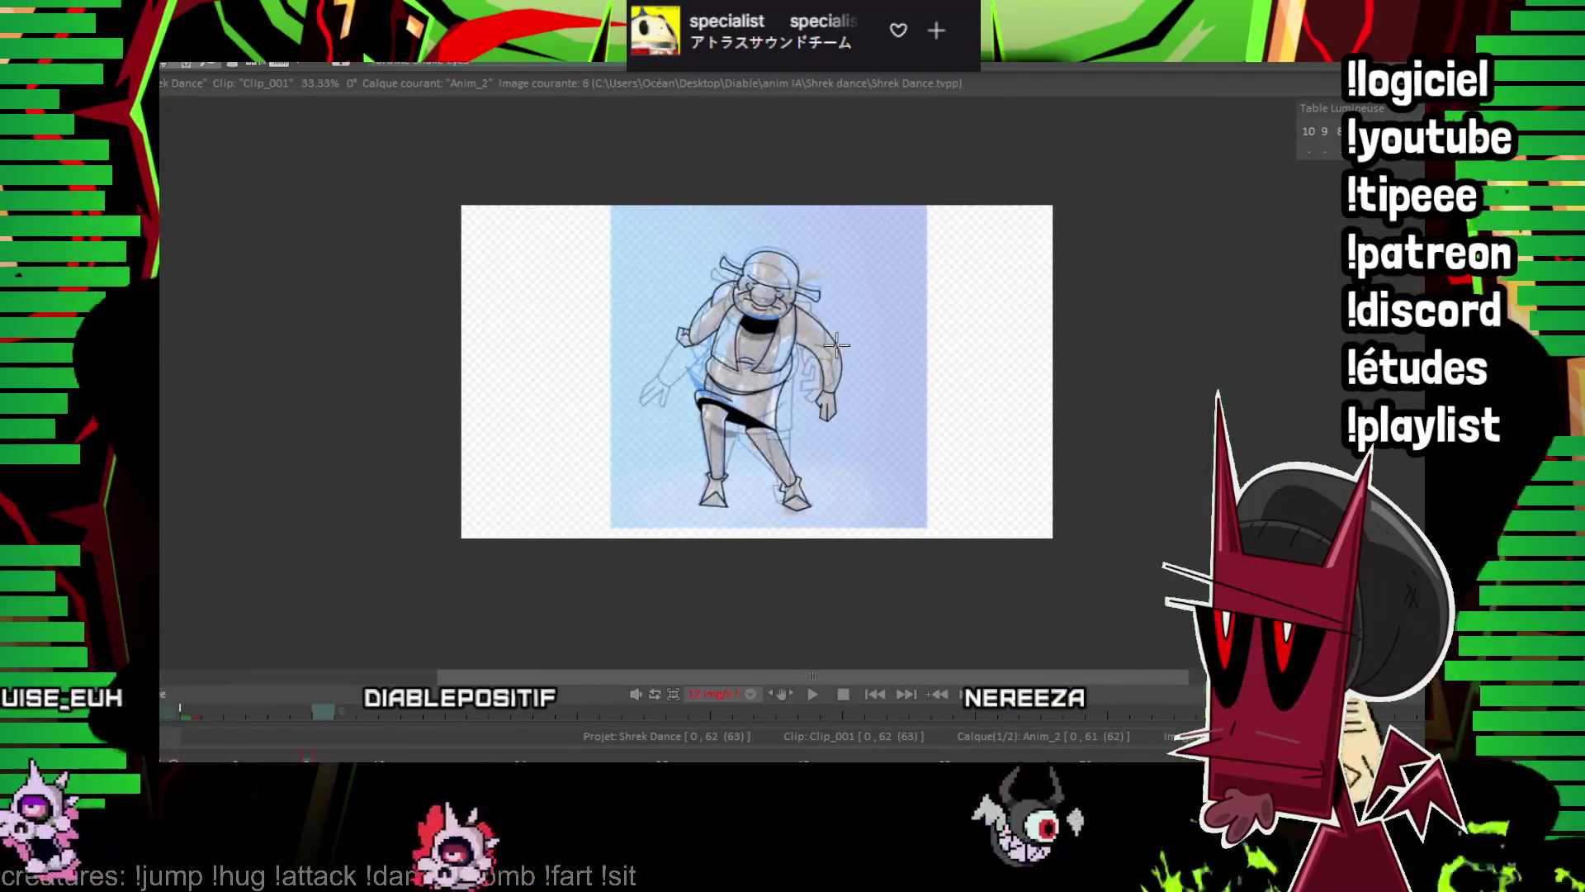
{"action": "key", "text": "Right"}
{"action": "scroll", "coordinate": [858, 363], "scroll_direction": "up", "scroll_amount": 3}
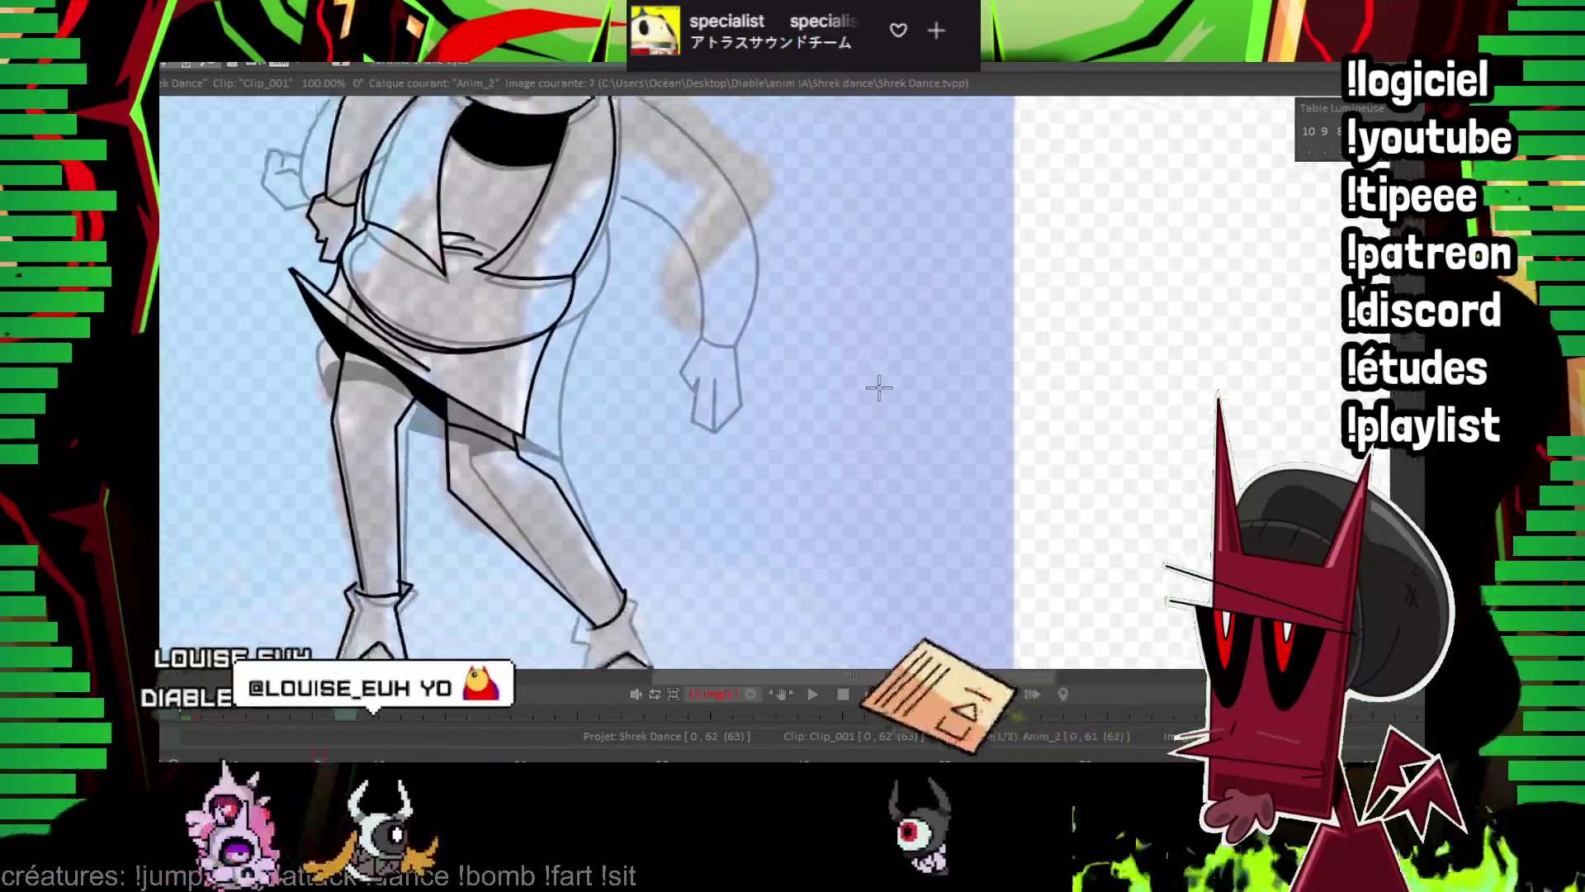
{"action": "scroll", "coordinate": [1175, 166], "scroll_direction": "up", "scroll_amount": 2}
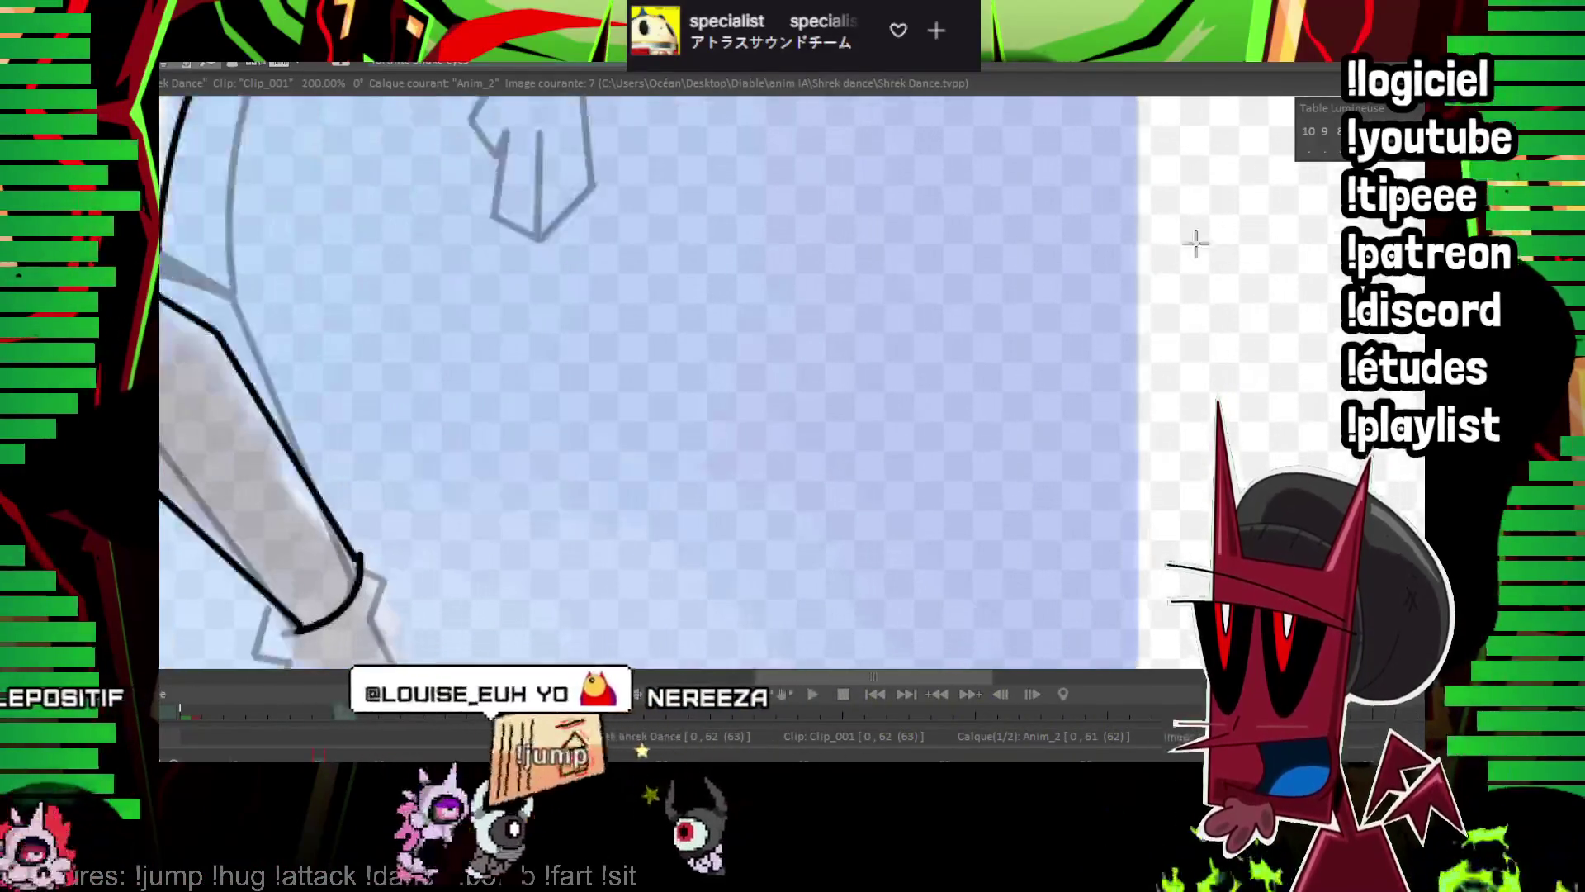
{"action": "mouse_move", "coordinate": [462, 372]}
{"action": "left_mouse_down"}
{"action": "mouse_move", "coordinate": [732, 269]}
{"action": "mouse_move", "coordinate": [751, 183]}
{"action": "left_mouse_up"}
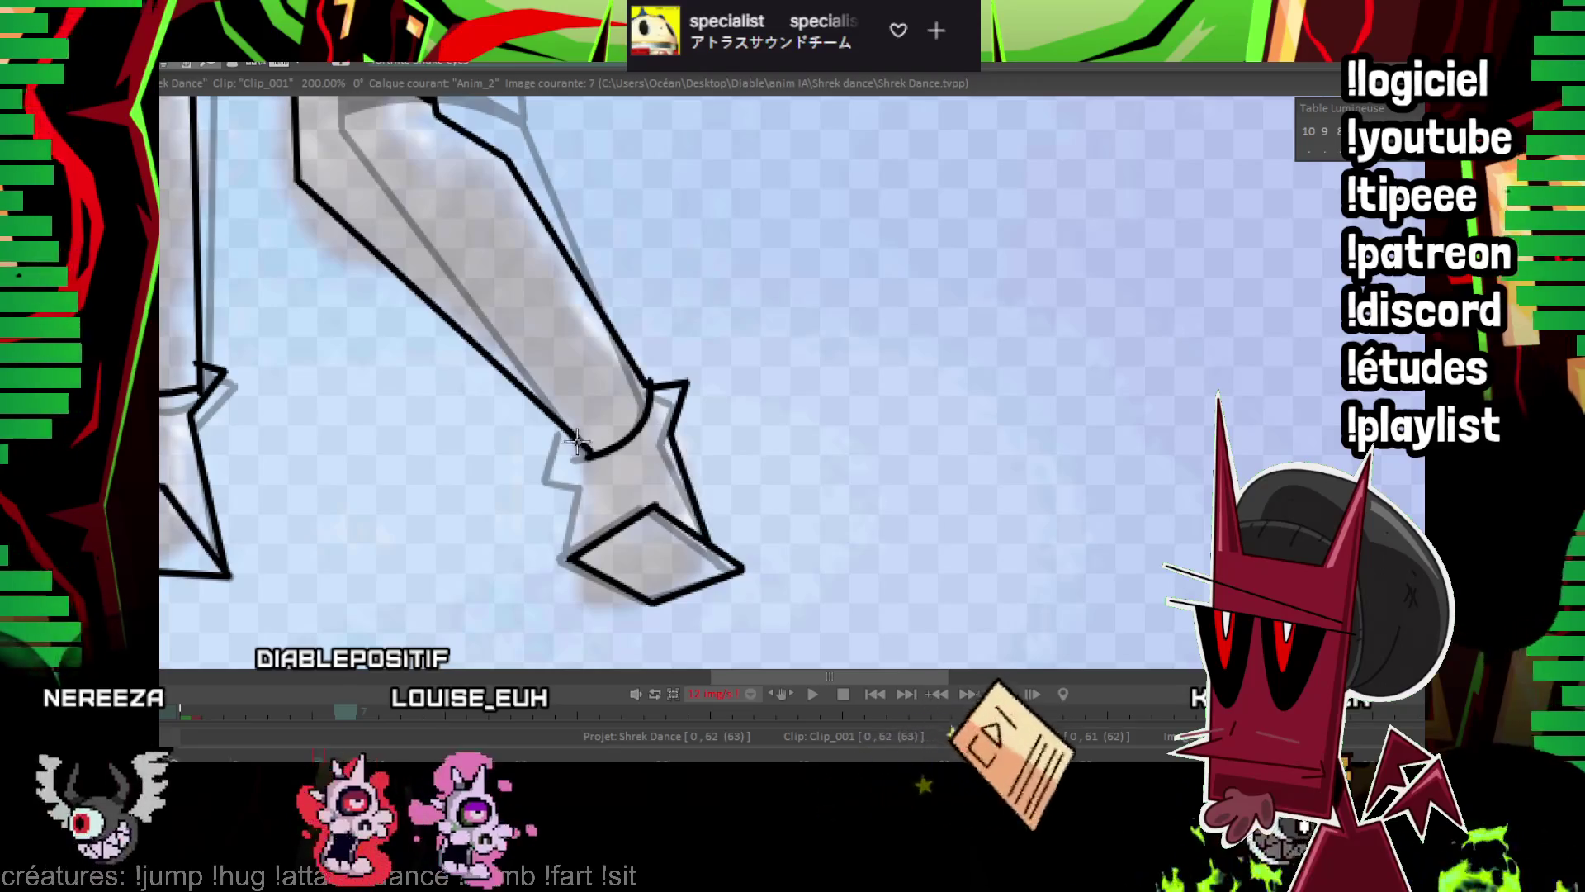
{"action": "scroll", "coordinate": [805, 355], "scroll_direction": "up", "scroll_amount": 3}
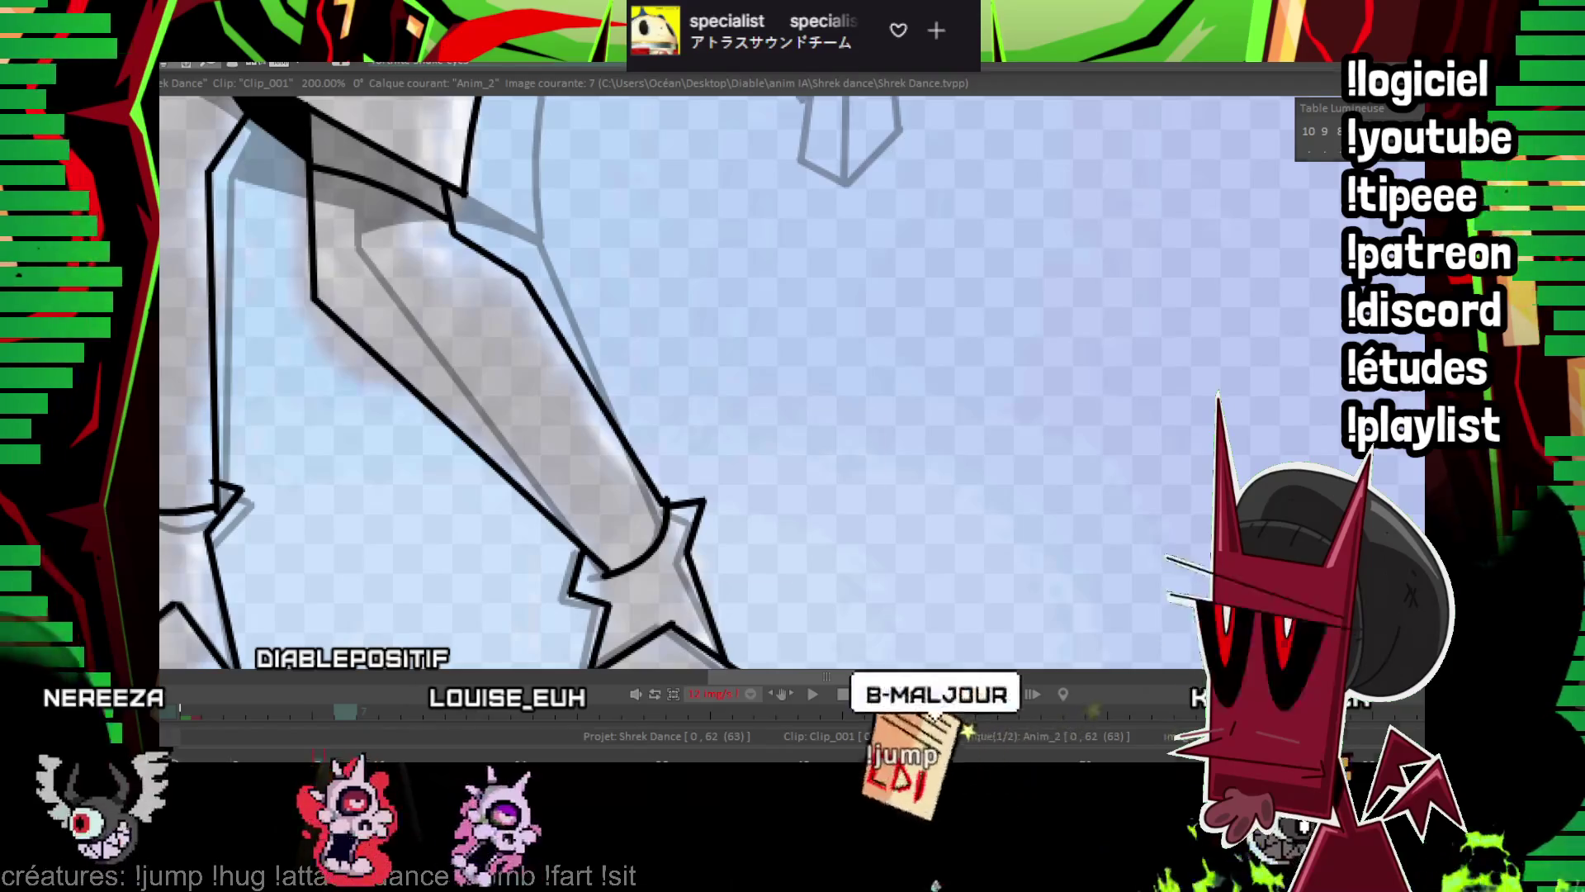
{"action": "right_click", "coordinate": [743, 429]}
{"action": "left_click", "coordinate": [821, 502]}
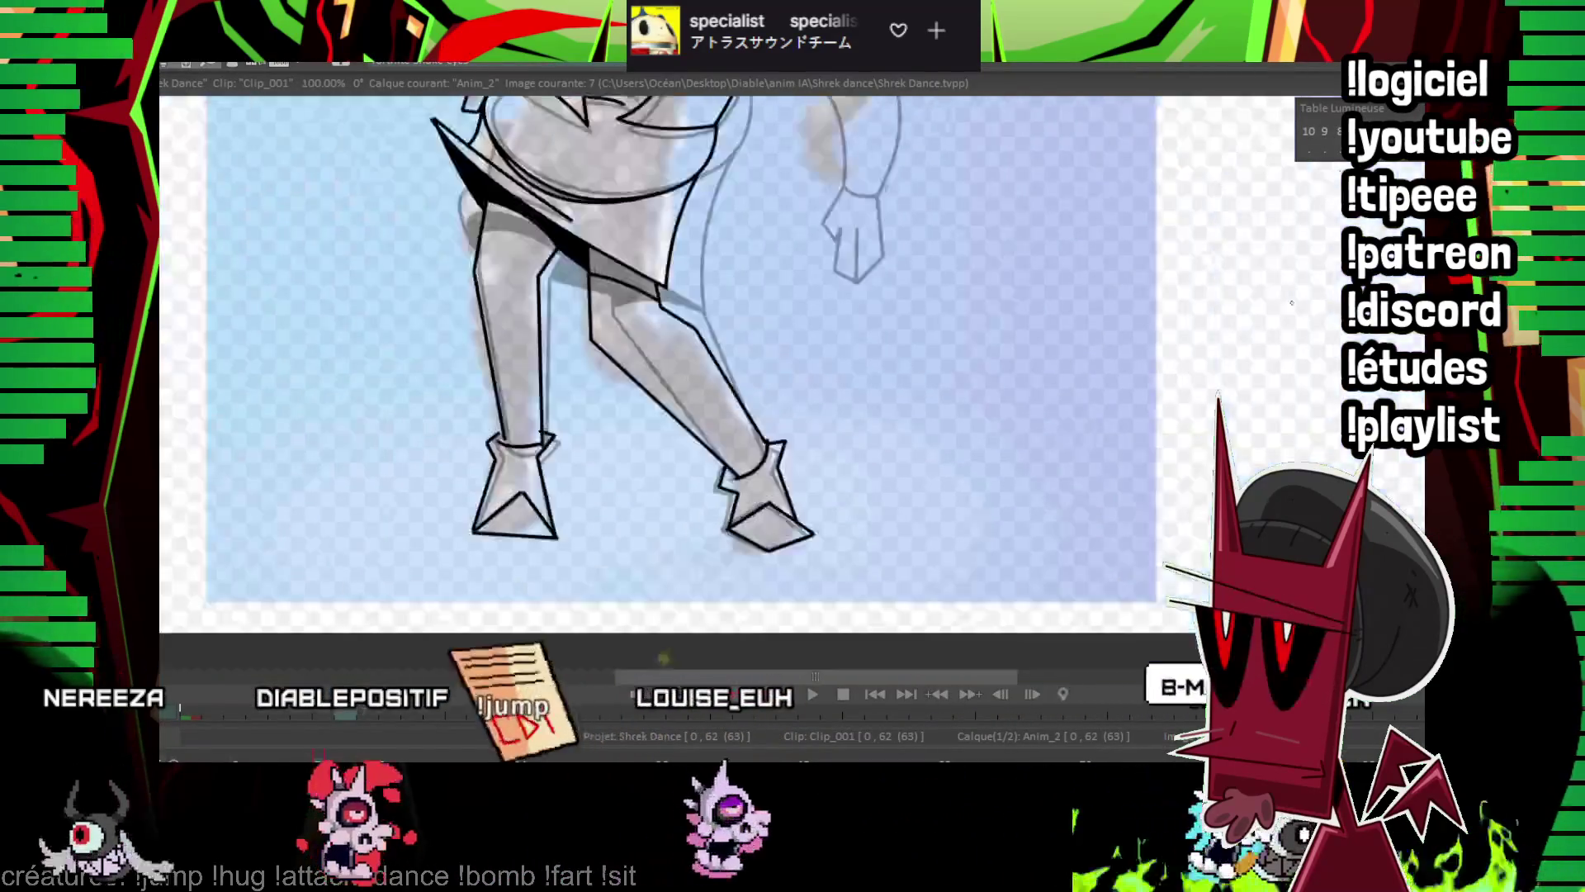
{"action": "scroll", "coordinate": [1292, 303], "scroll_direction": "down", "scroll_amount": 2}
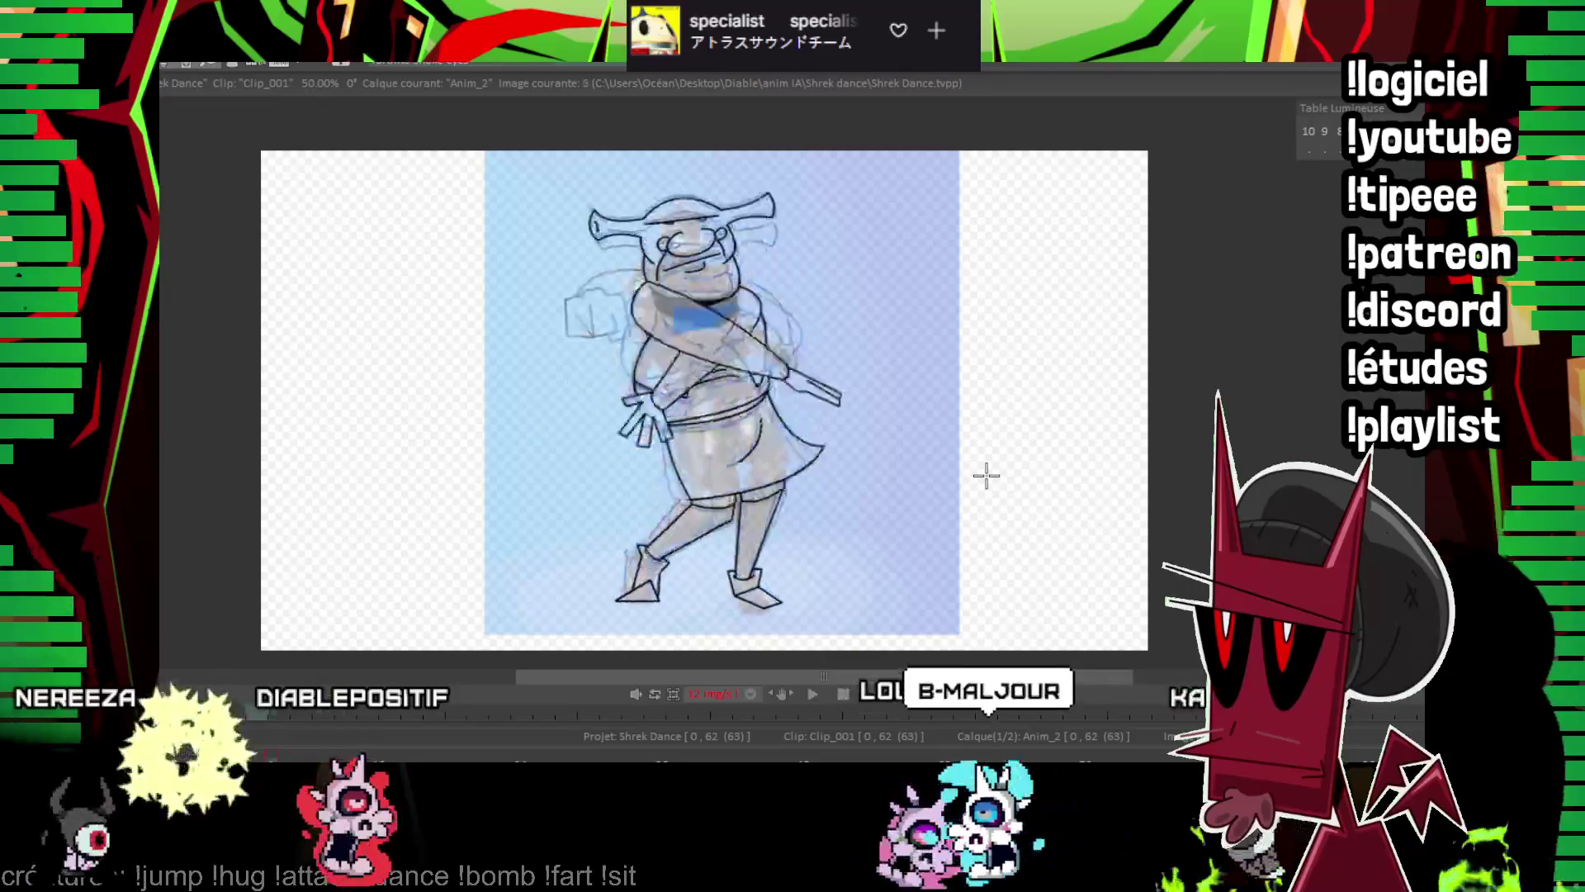
{"action": "key", "text": "Home"}
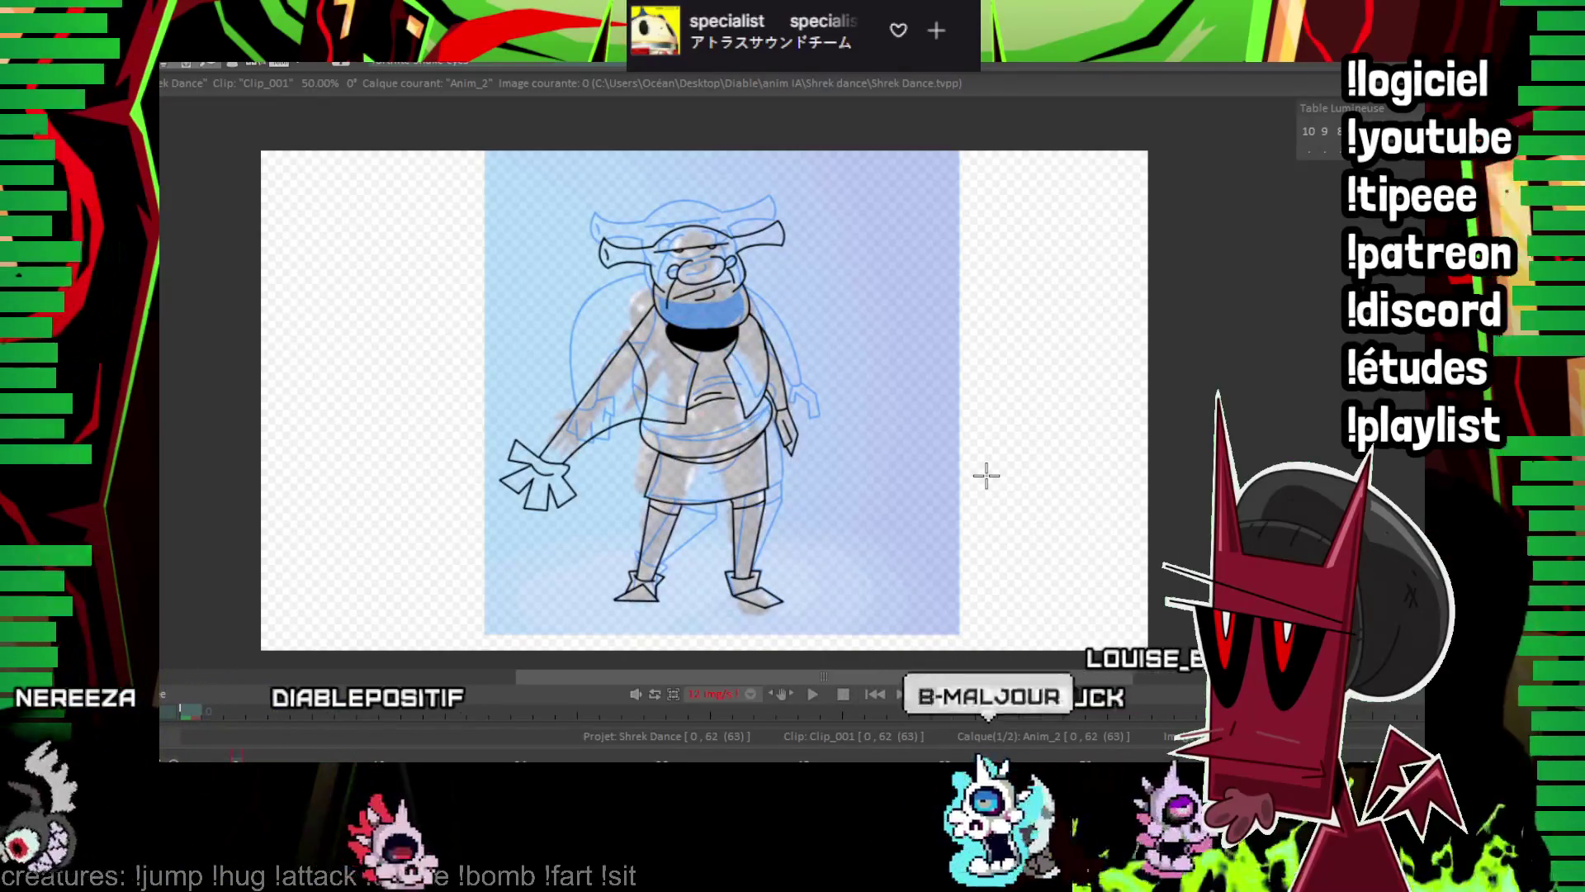
{"action": "key", "text": "Right"}
{"action": "key", "text": "Right"}
{"action": "key", "text": "Right"}
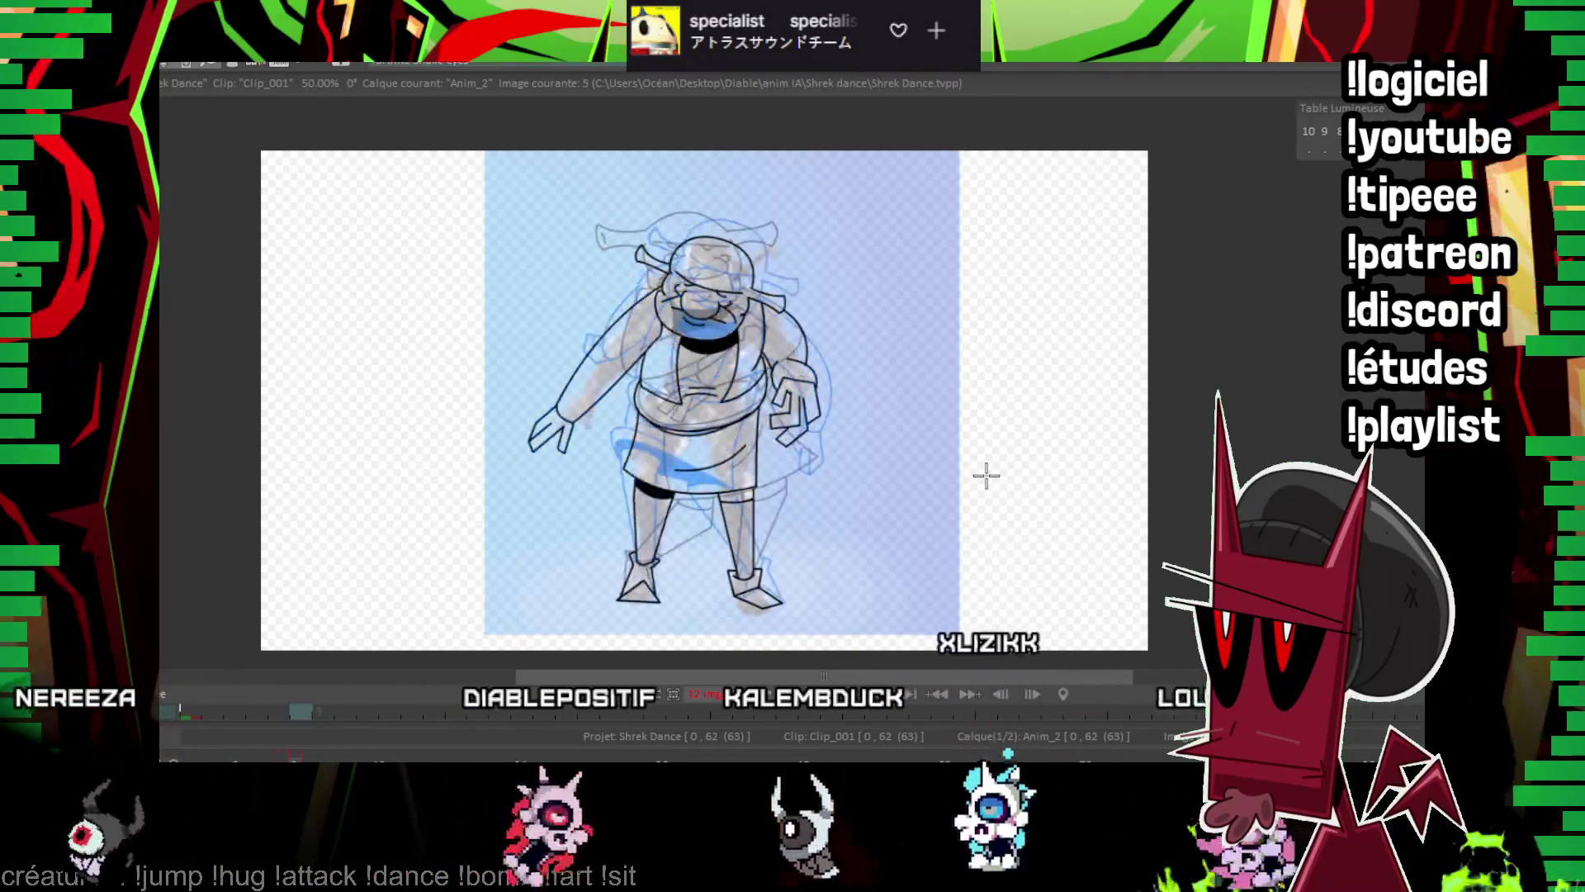
On frame 7, ink a straight line along the hanging arm and outline the wrist and hand.
{"action": "key", "text": "Right"}
{"action": "key", "text": "Right"}
{"action": "key", "text": "Left"}
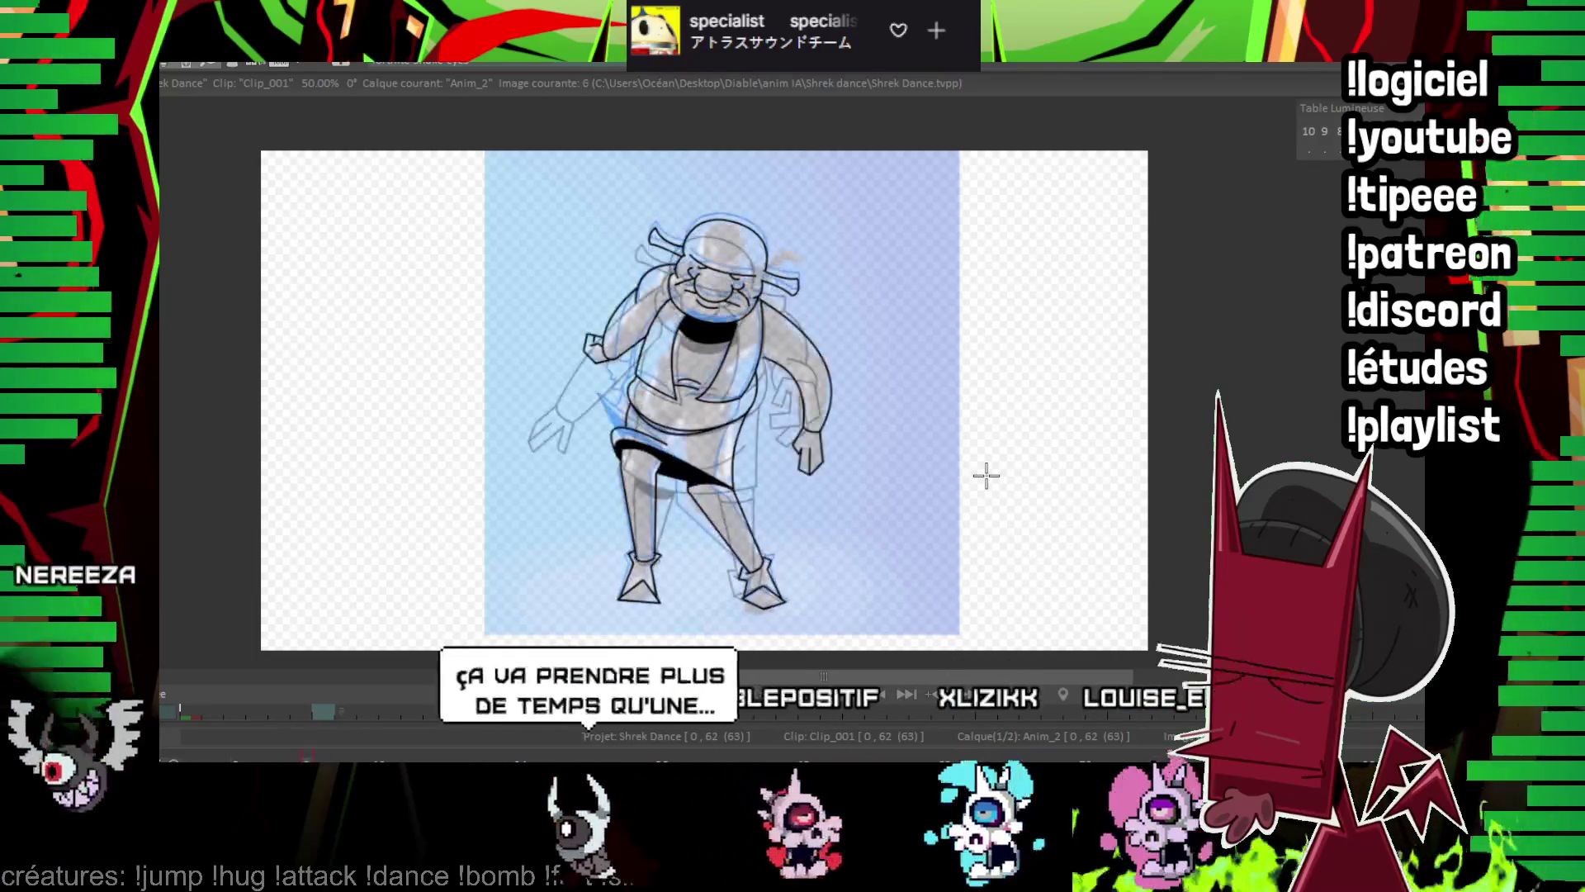
{"action": "key", "text": "Right"}
{"action": "scroll", "coordinate": [985, 475], "scroll_direction": "up", "scroll_amount": 2}
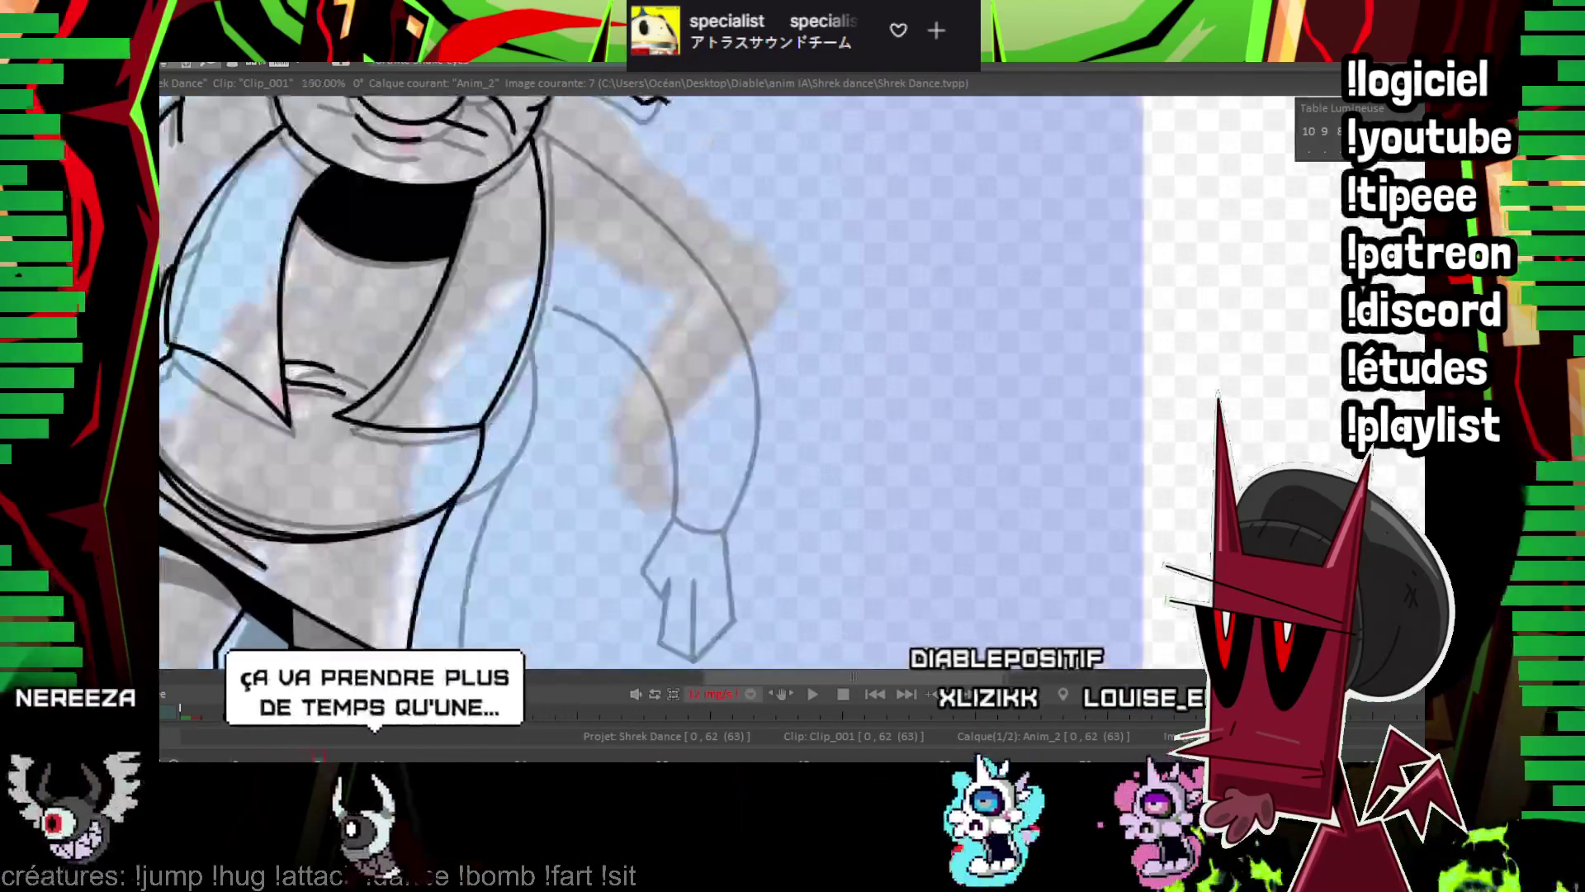
{"action": "mouse_move", "coordinate": [958, 309]}
{"action": "left_mouse_down"}
{"action": "mouse_move", "coordinate": [743, 389]}
{"action": "mouse_move", "coordinate": [757, 424]}
{"action": "mouse_move", "coordinate": [739, 413]}
{"action": "mouse_move", "coordinate": [724, 263]}
{"action": "left_mouse_up"}
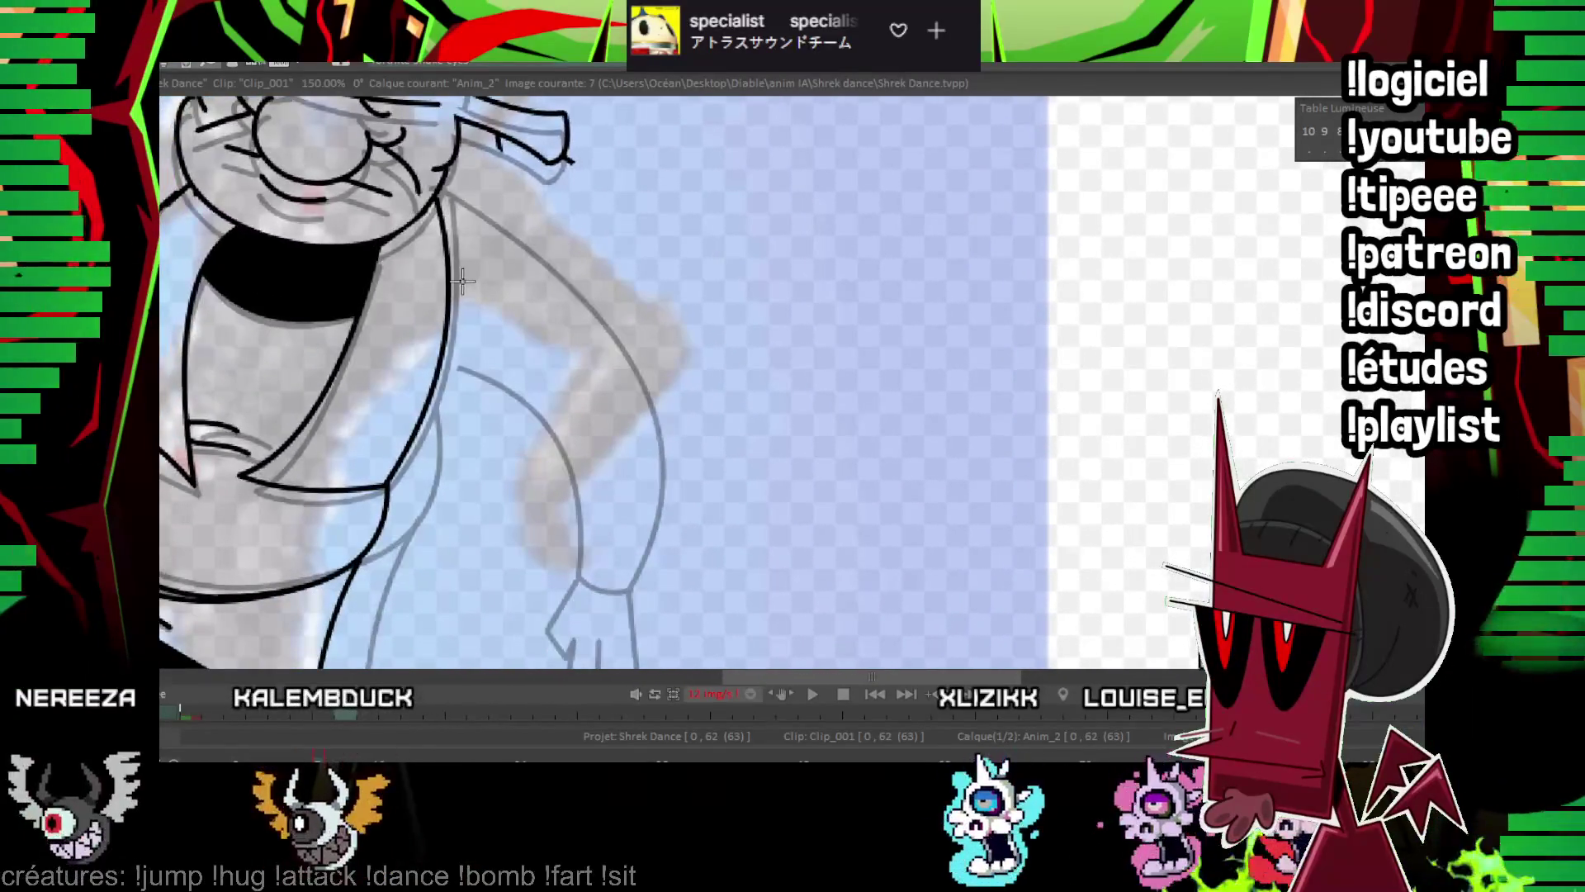
{"action": "left_click_drag", "start_coordinate": [450, 273], "coordinate": [610, 350]}
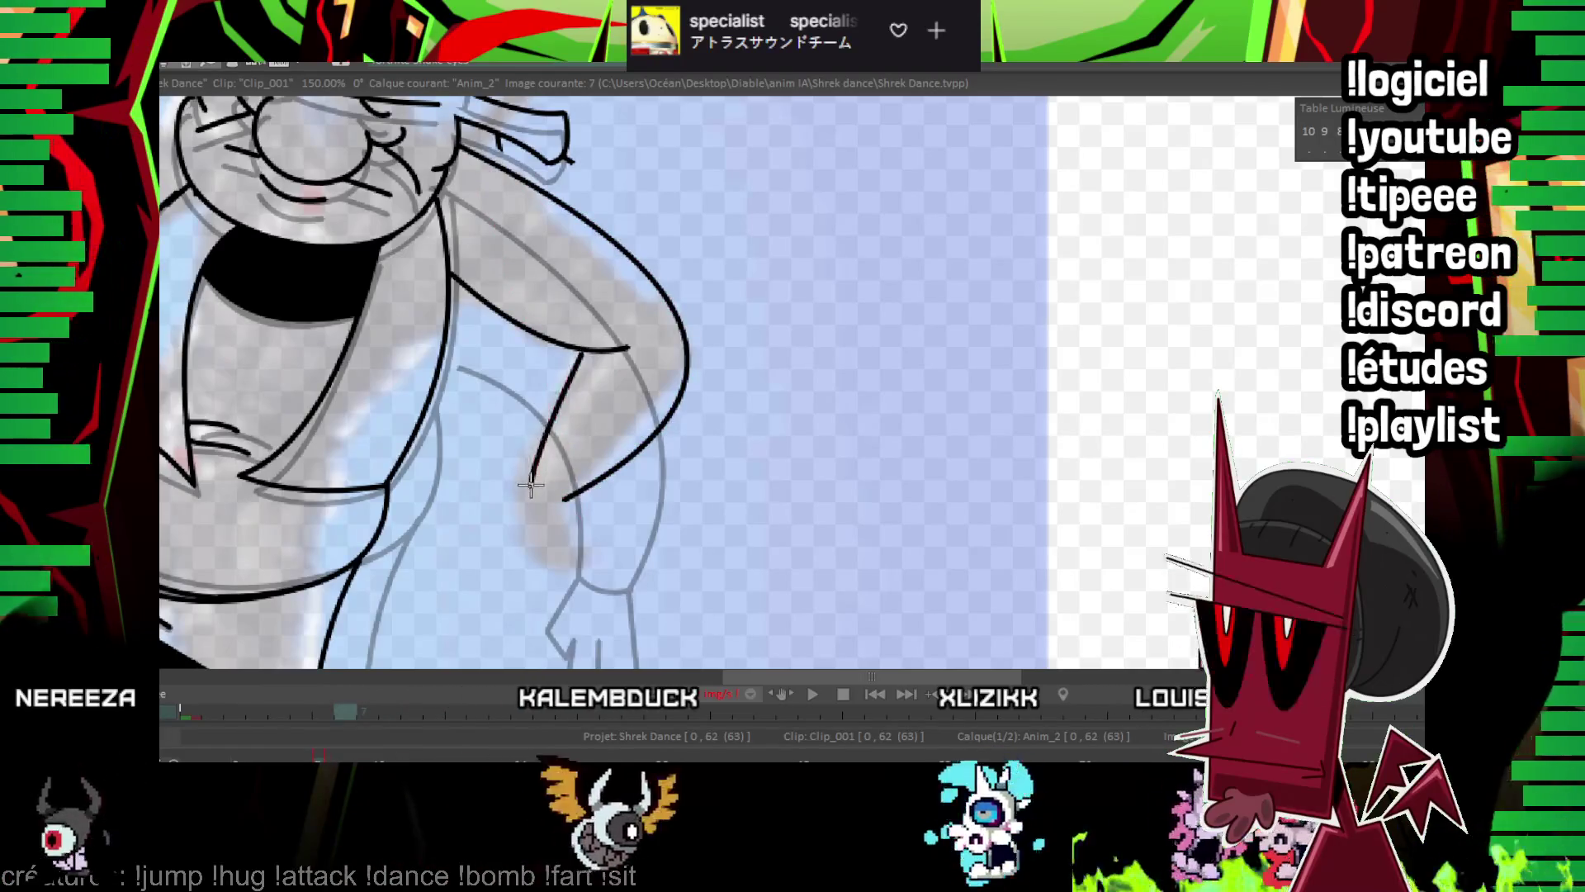
{"action": "scroll", "coordinate": [559, 396], "scroll_direction": "down", "scroll_amount": 2}
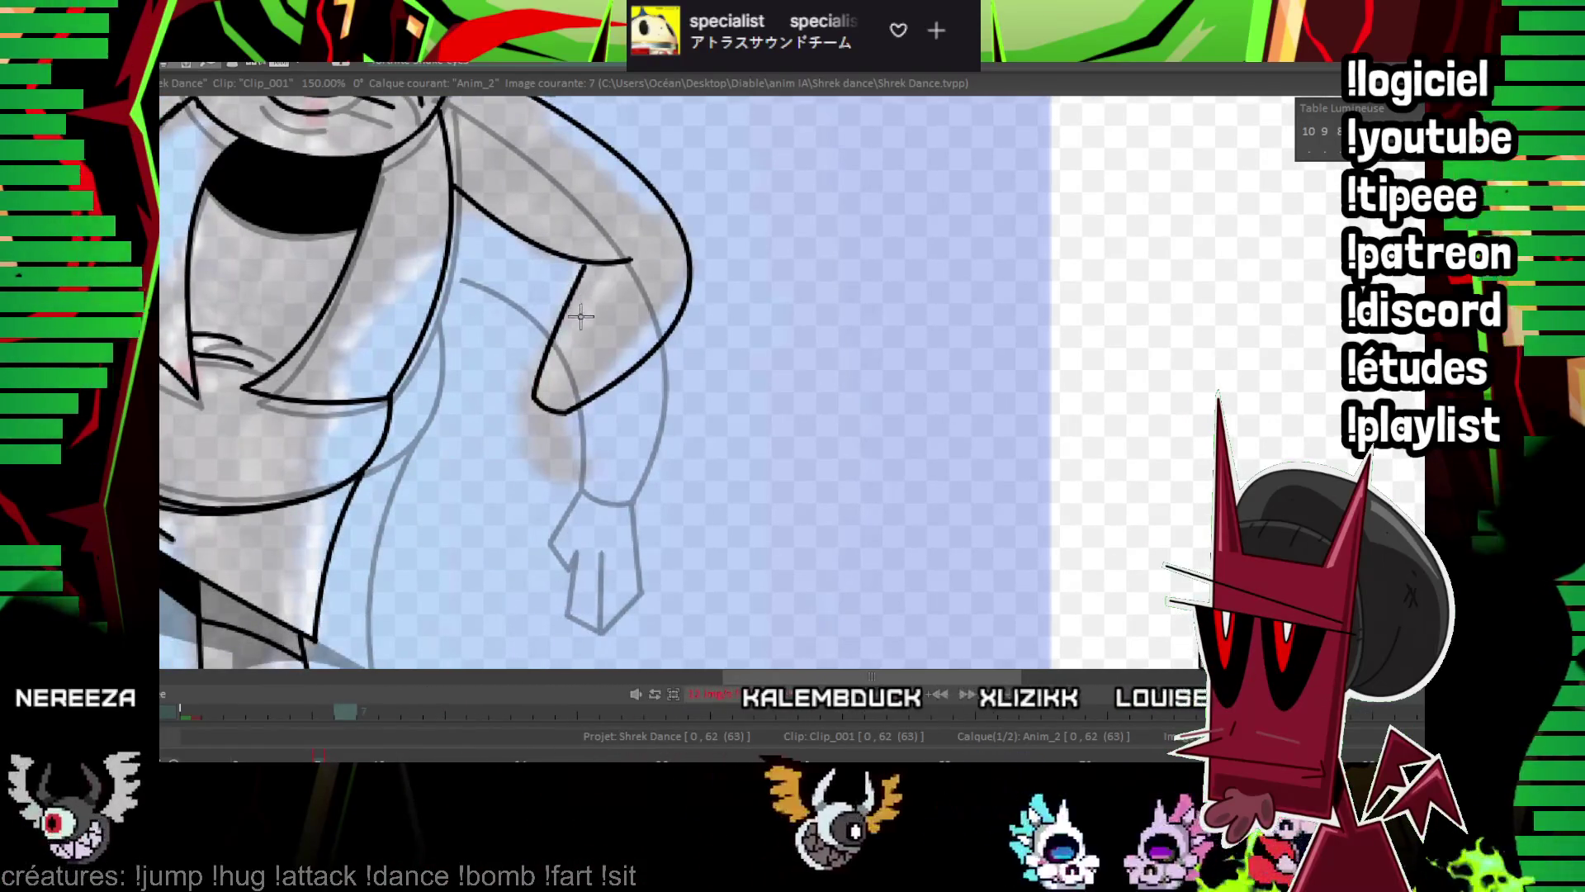
{"action": "mouse_move", "coordinate": [575, 413]}
{"action": "left_mouse_down"}
{"action": "mouse_move", "coordinate": [575, 459]}
{"action": "mouse_move", "coordinate": [541, 483]}
{"action": "mouse_move", "coordinate": [607, 483]}
{"action": "left_mouse_up"}
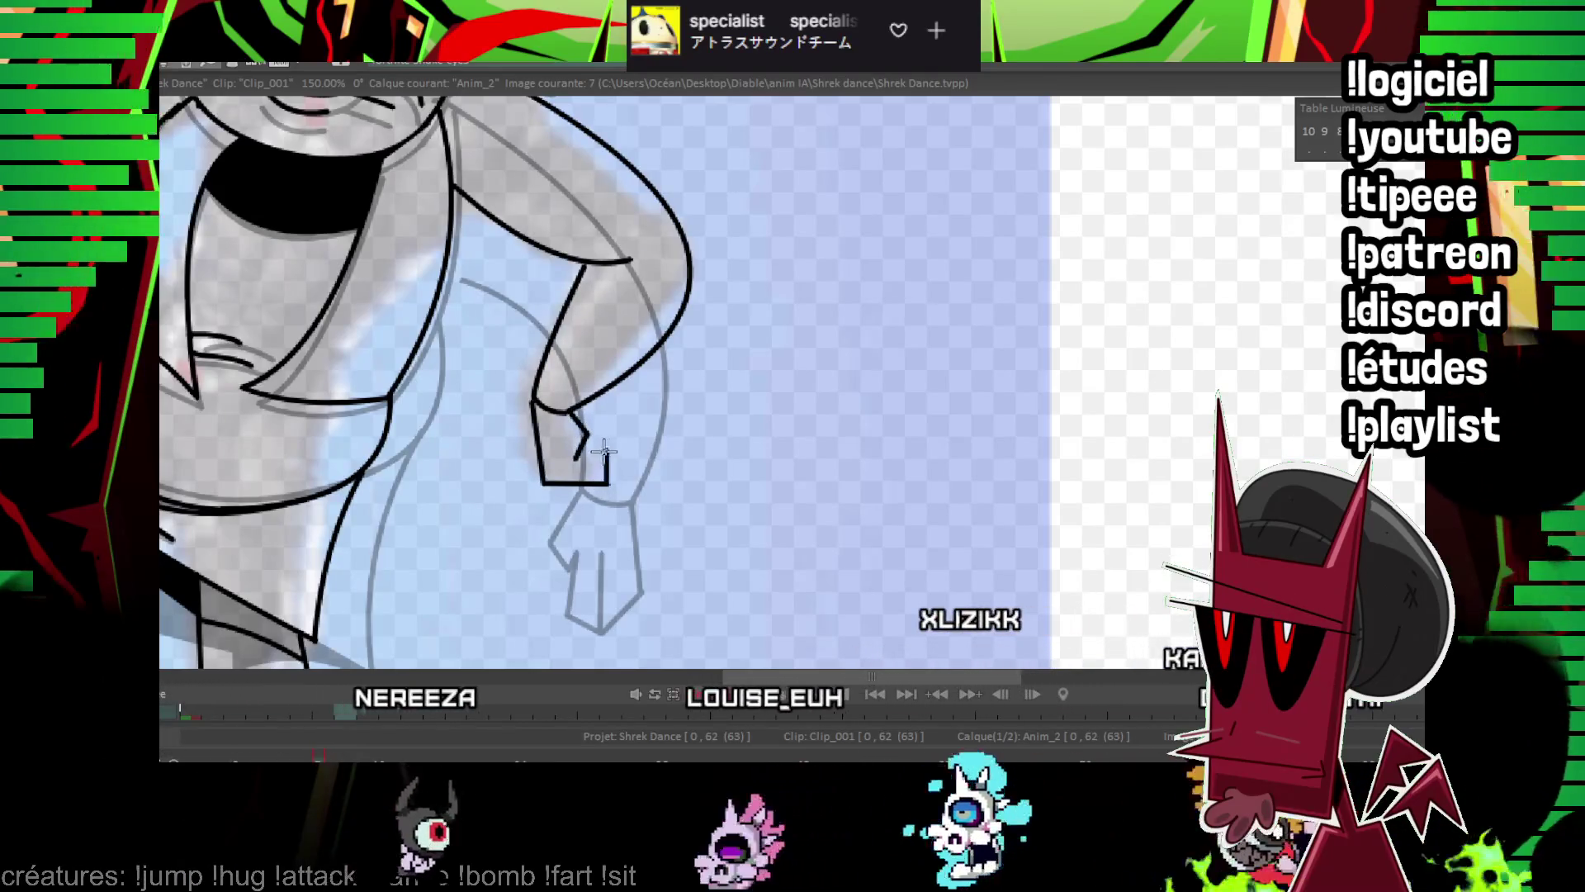
Zoom out and flip between frames 6, 7 and 8 to compare the inked arm.
{"action": "key", "text": "minus"}
{"action": "key", "text": "minus"}
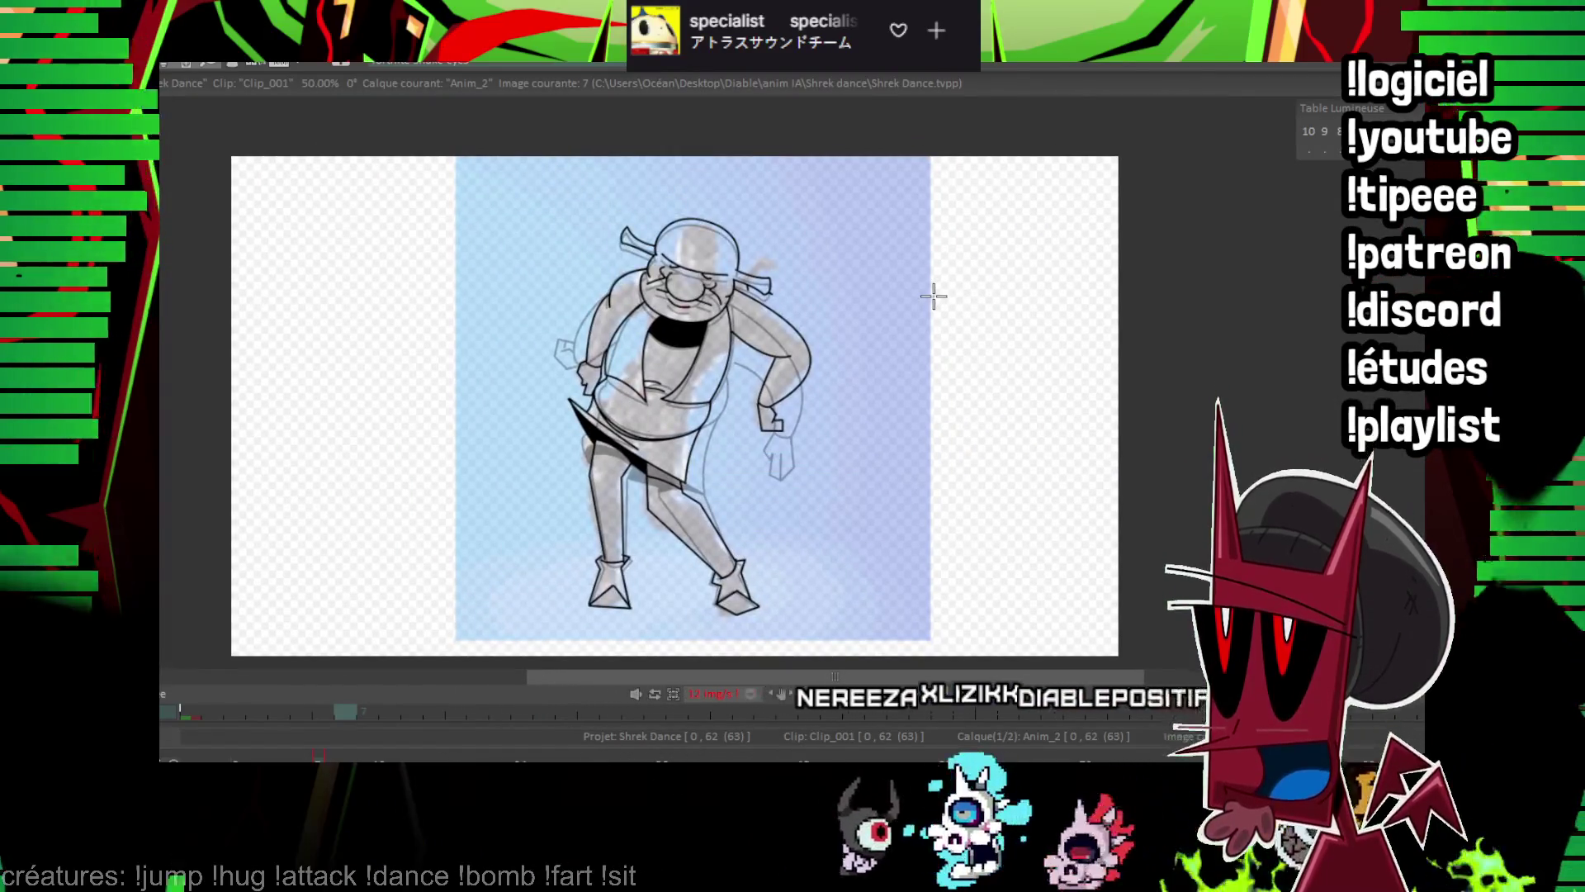
{"action": "key", "text": "Left"}
{"action": "key", "text": "Right"}
{"action": "key", "text": "Left"}
{"action": "key", "text": "Left"}
{"action": "key", "text": "Left"}
{"action": "key", "text": "Left"}
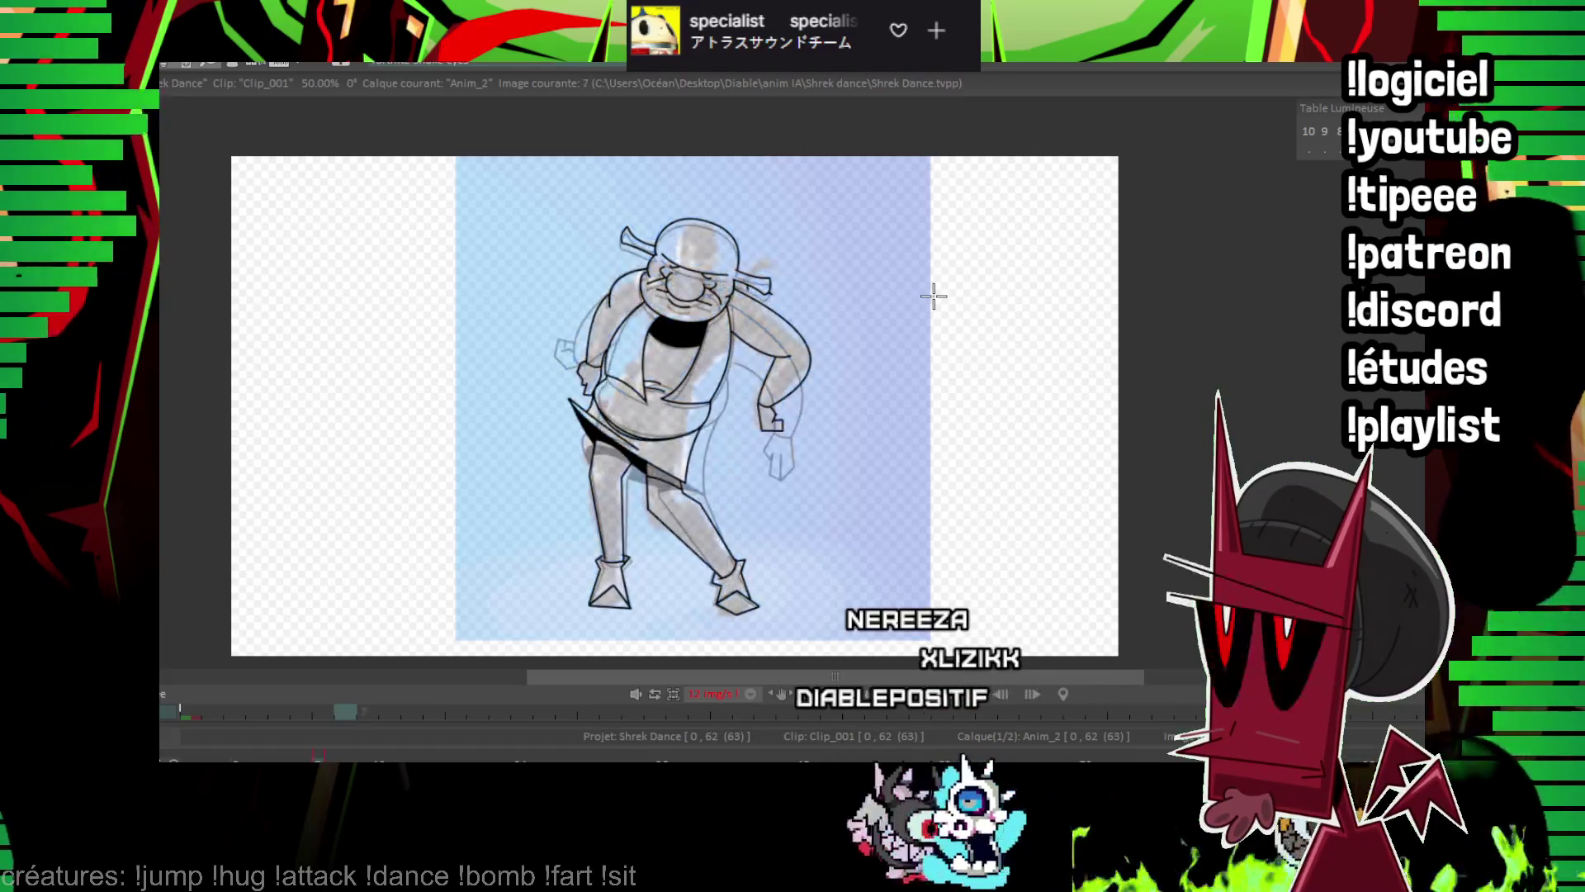
{"action": "key", "text": "Right"}
{"action": "key", "text": "Right"}
{"action": "key", "text": "Right"}
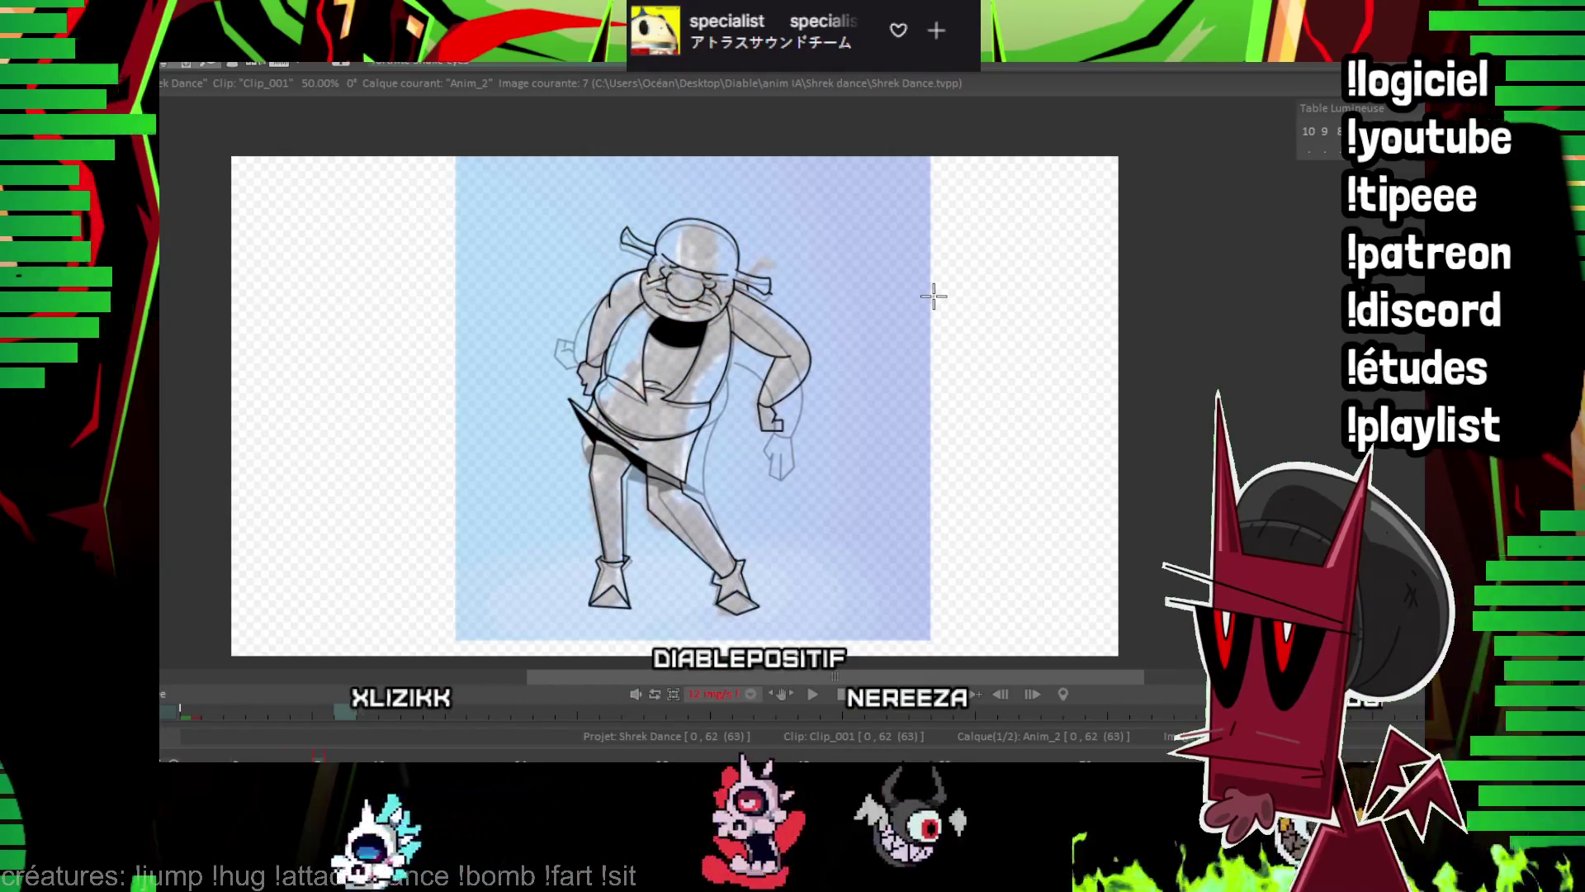
{"action": "key", "text": "Right"}
{"action": "key", "text": "Left"}
{"action": "key", "text": "Right"}
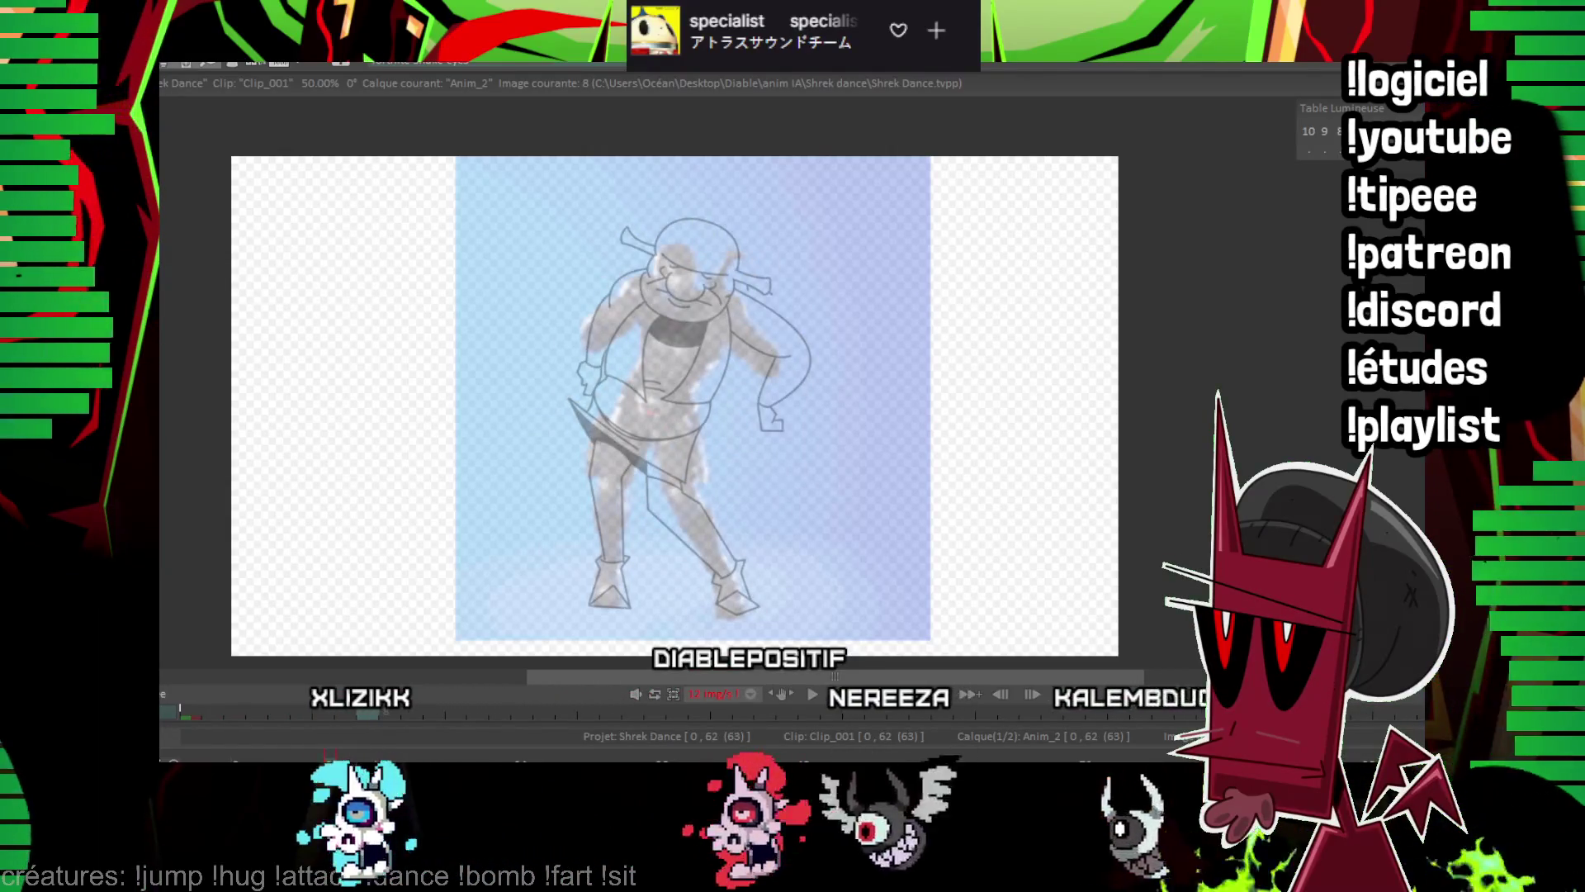
Draw a curved outline beside the black hip flap, bucket-fill it, and undo the unwanted checkered fill.
{"action": "scroll", "coordinate": [662, 515], "scroll_direction": "up", "scroll_amount": 3}
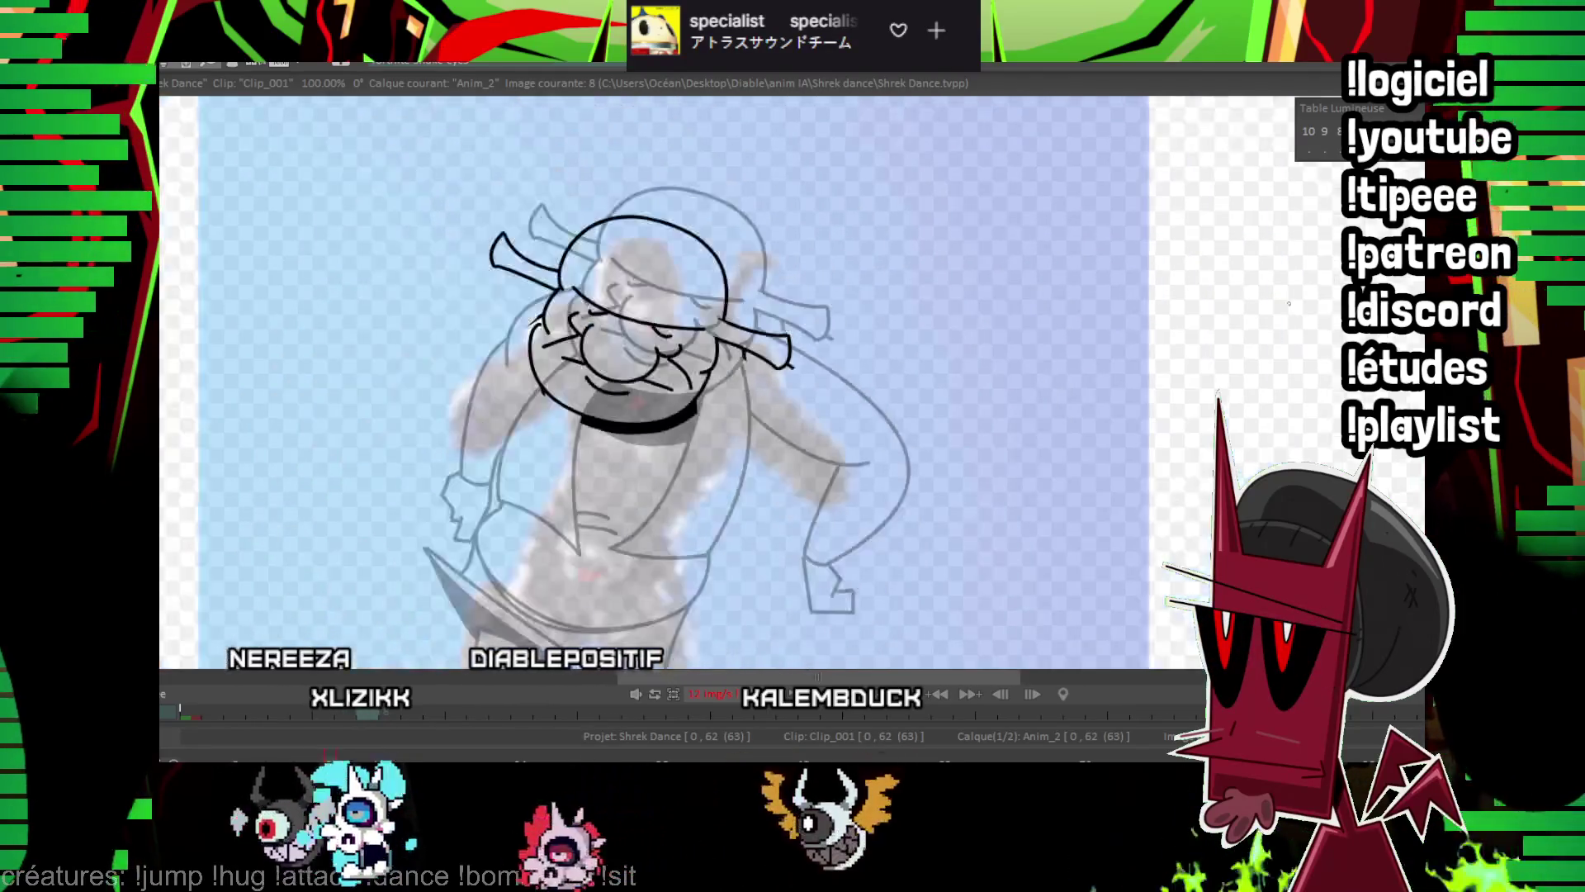
{"action": "scroll", "coordinate": [1235, 283], "scroll_direction": "down", "scroll_amount": 4}
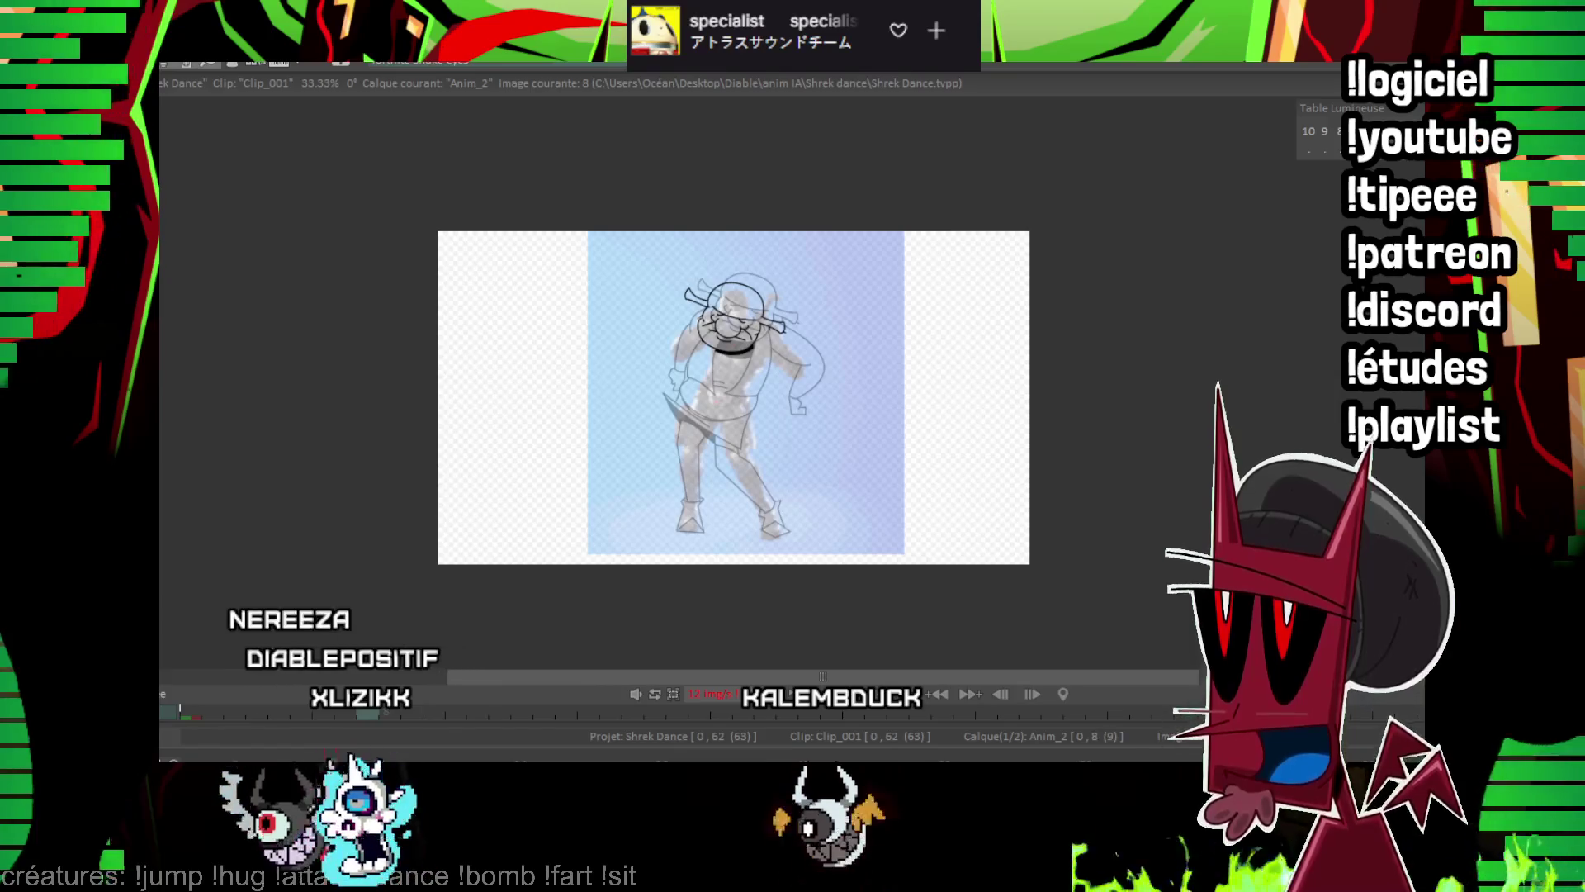
{"action": "scroll", "coordinate": [522, 422], "scroll_direction": "up", "scroll_amount": 2}
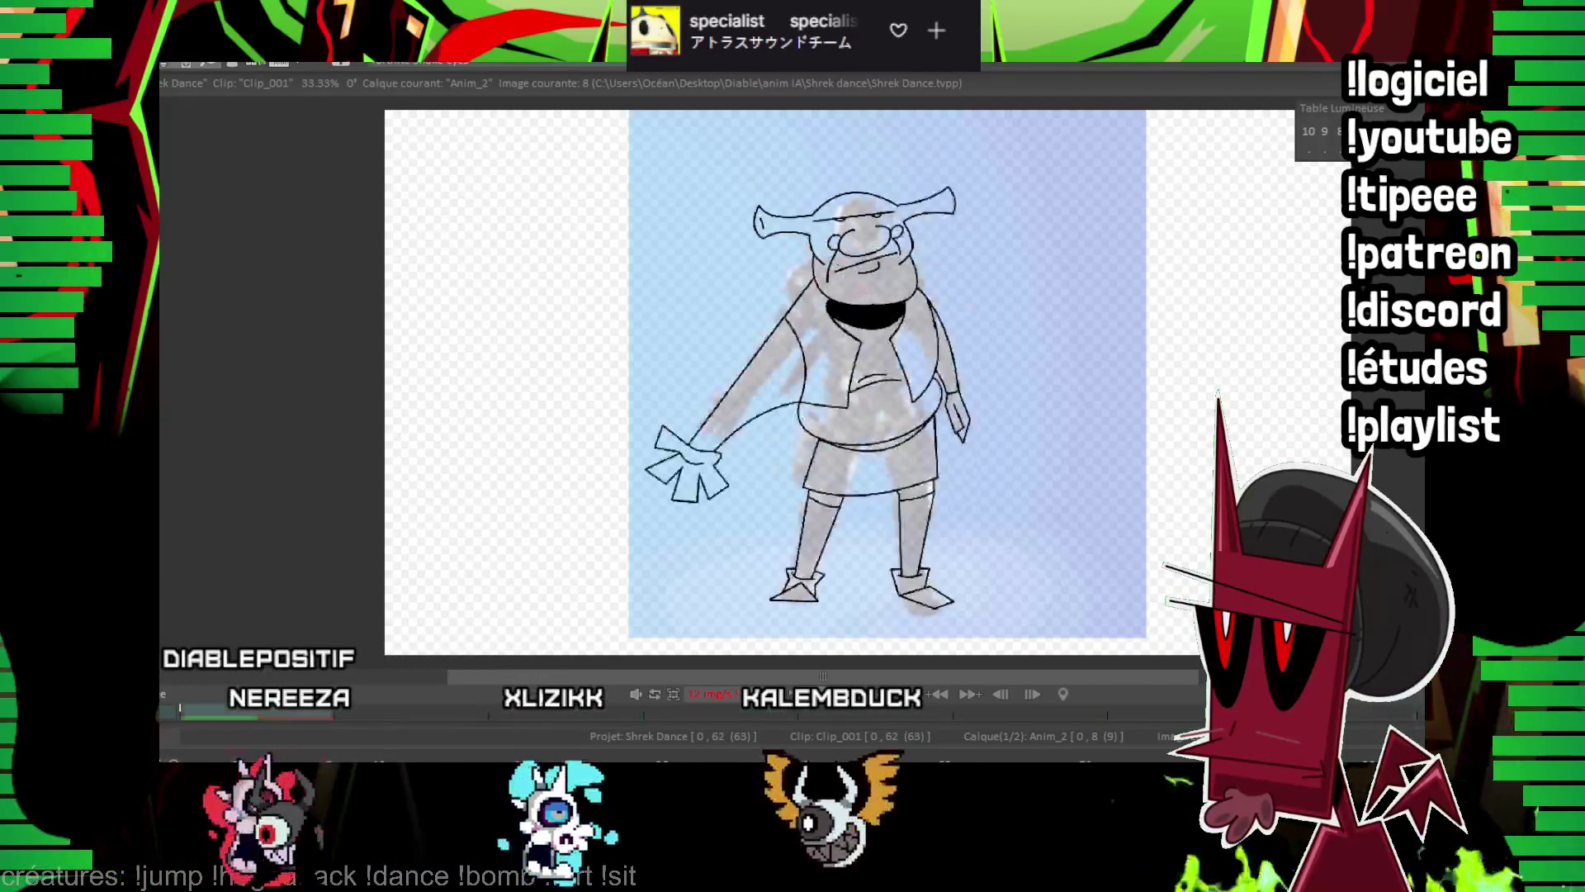
{"action": "scroll", "coordinate": [733, 396], "scroll_direction": "down", "scroll_amount": 2}
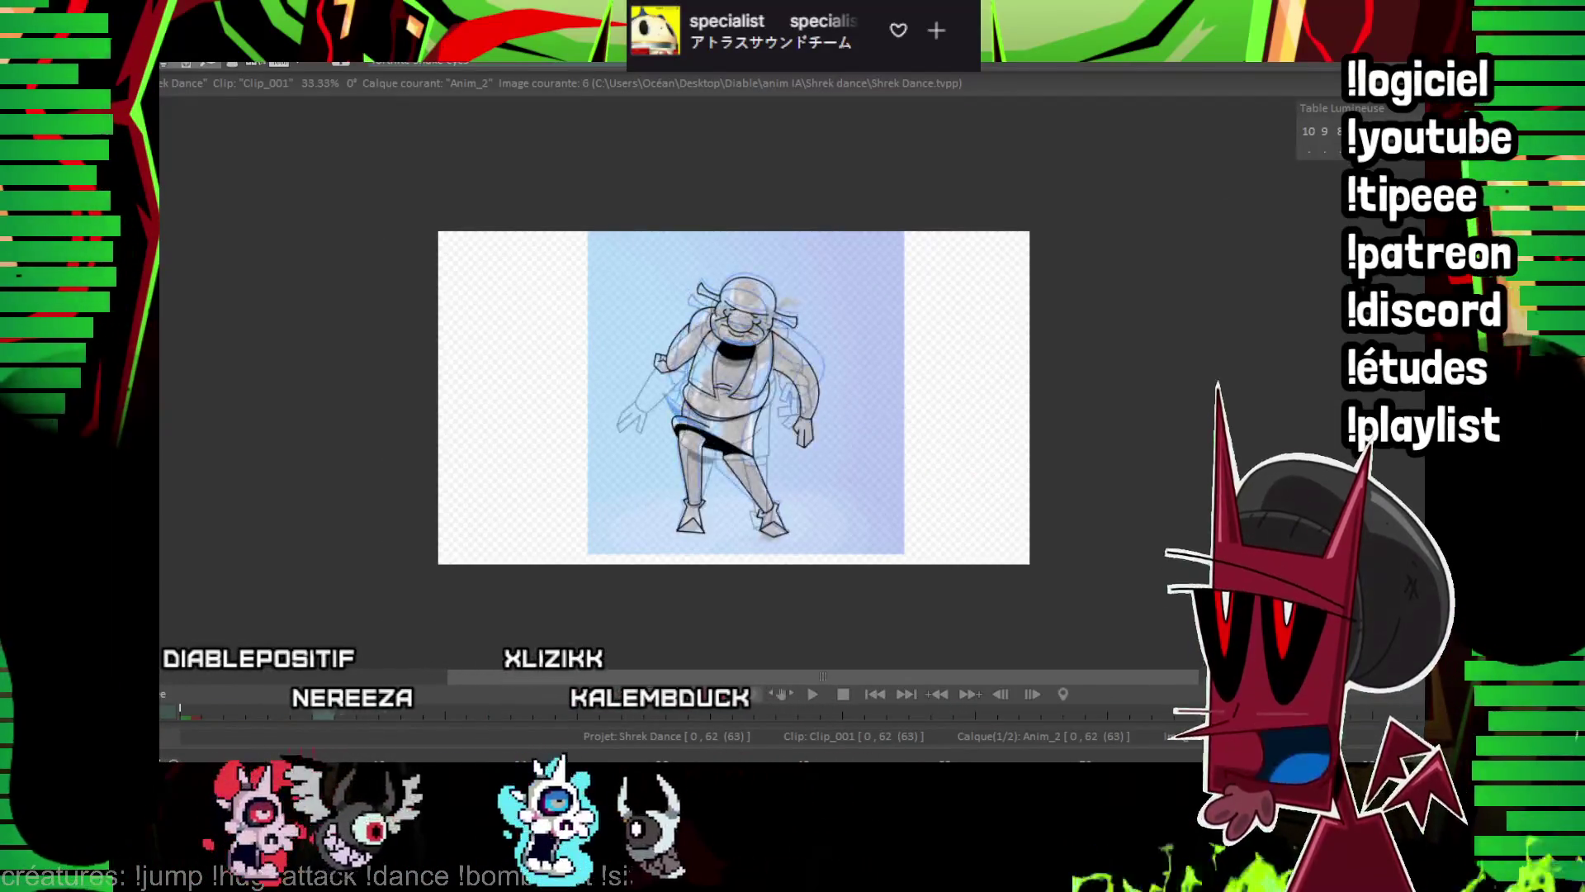
{"action": "scroll", "coordinate": [839, 380], "scroll_direction": "up", "scroll_amount": 5}
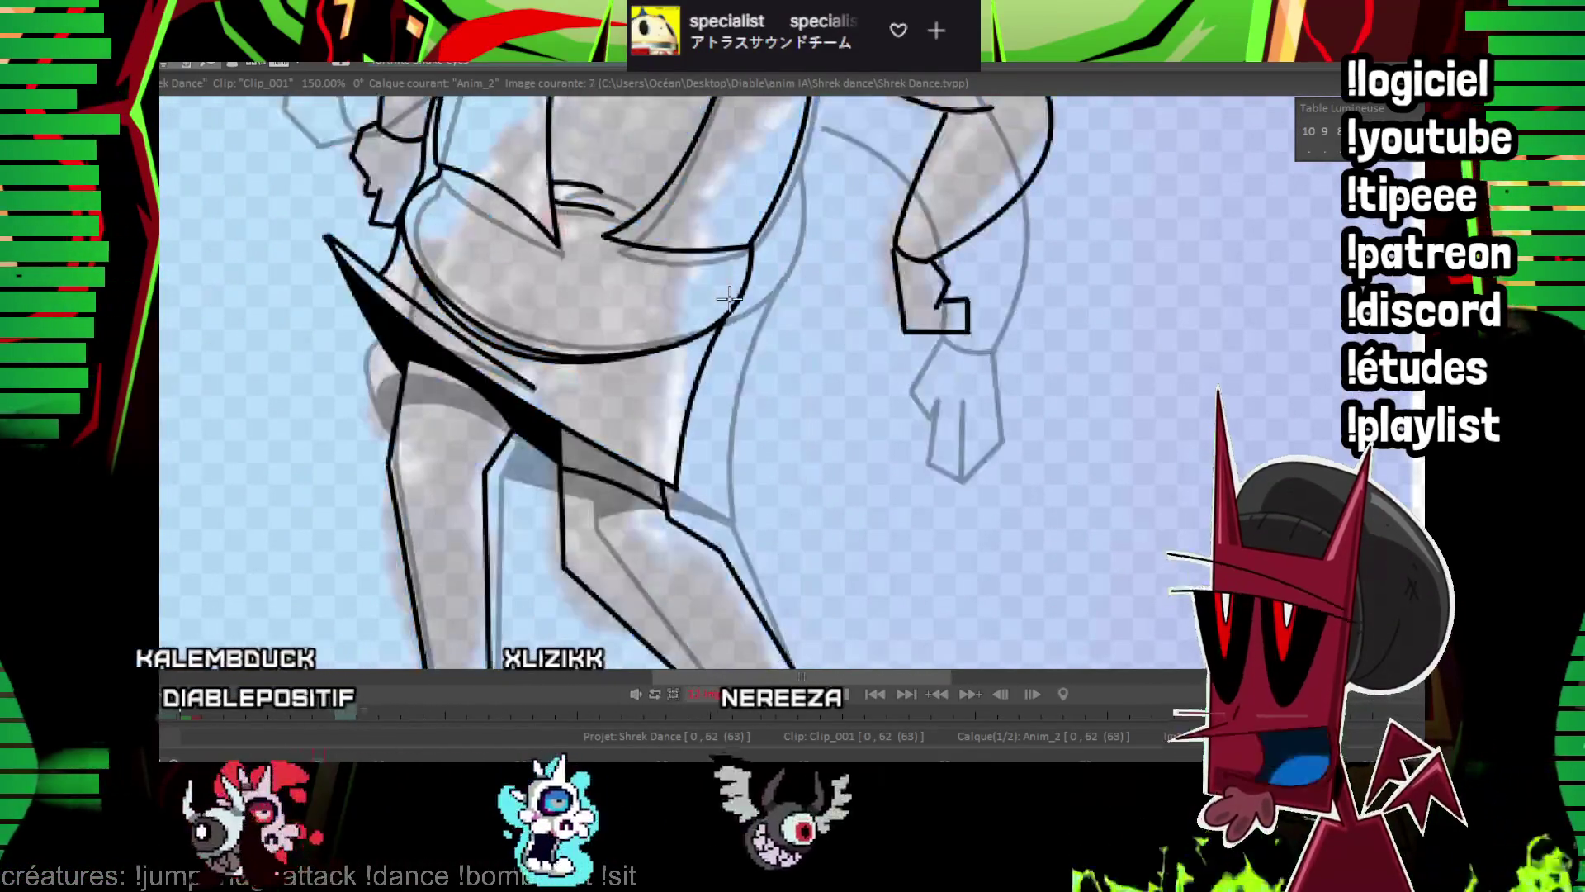
{"action": "left_click_drag", "start_coordinate": [329, 241], "coordinate": [388, 436]}
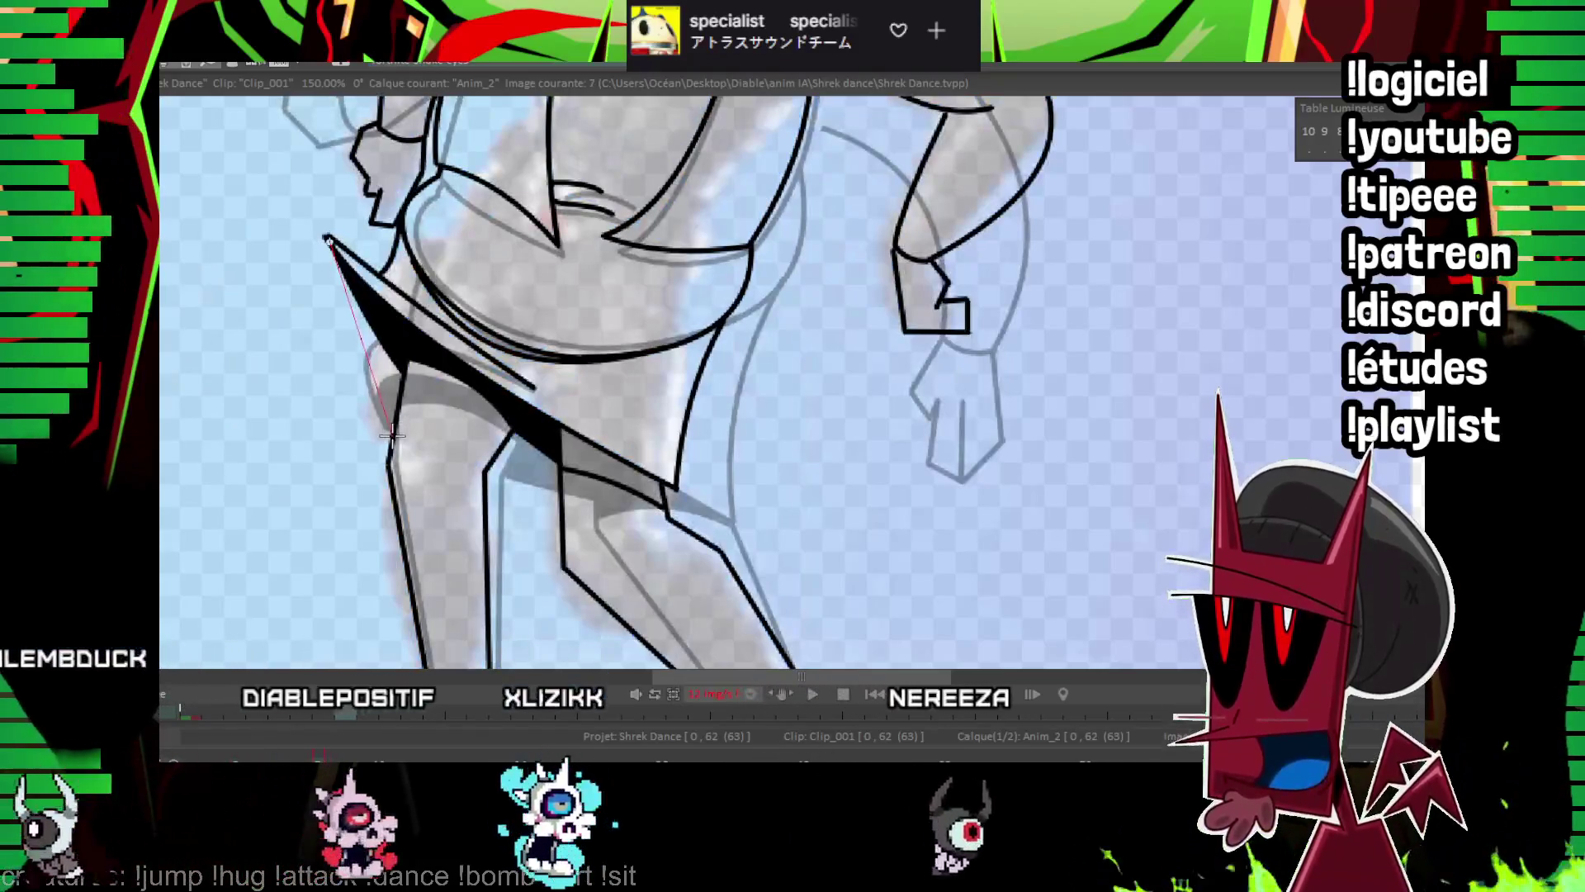
{"action": "left_click", "coordinate": [373, 364]}
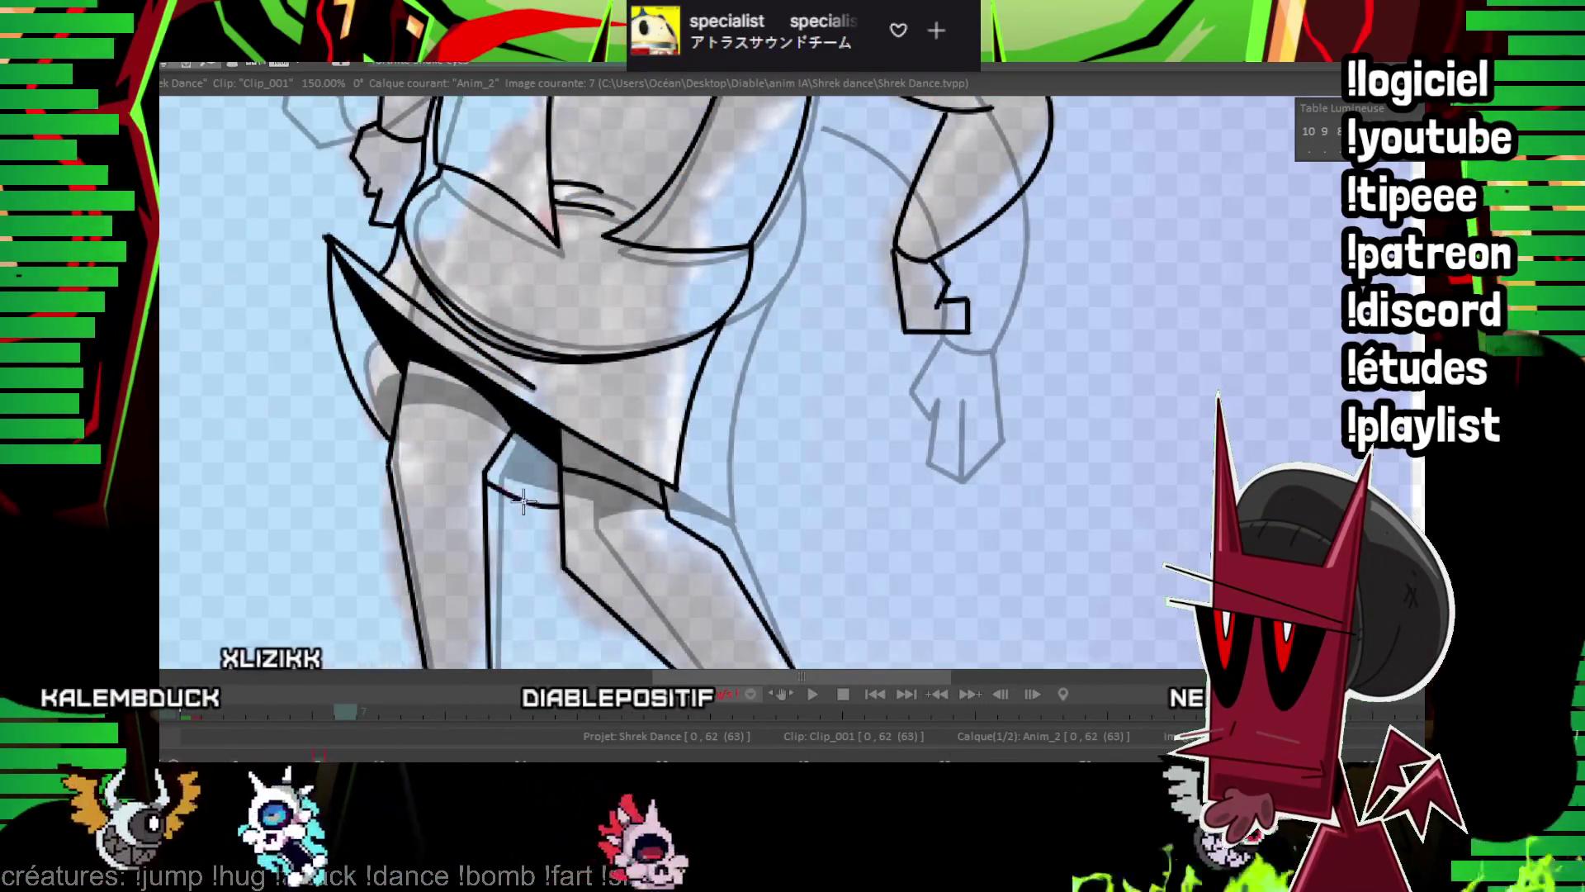
{"action": "key", "text": "ctrl+z"}
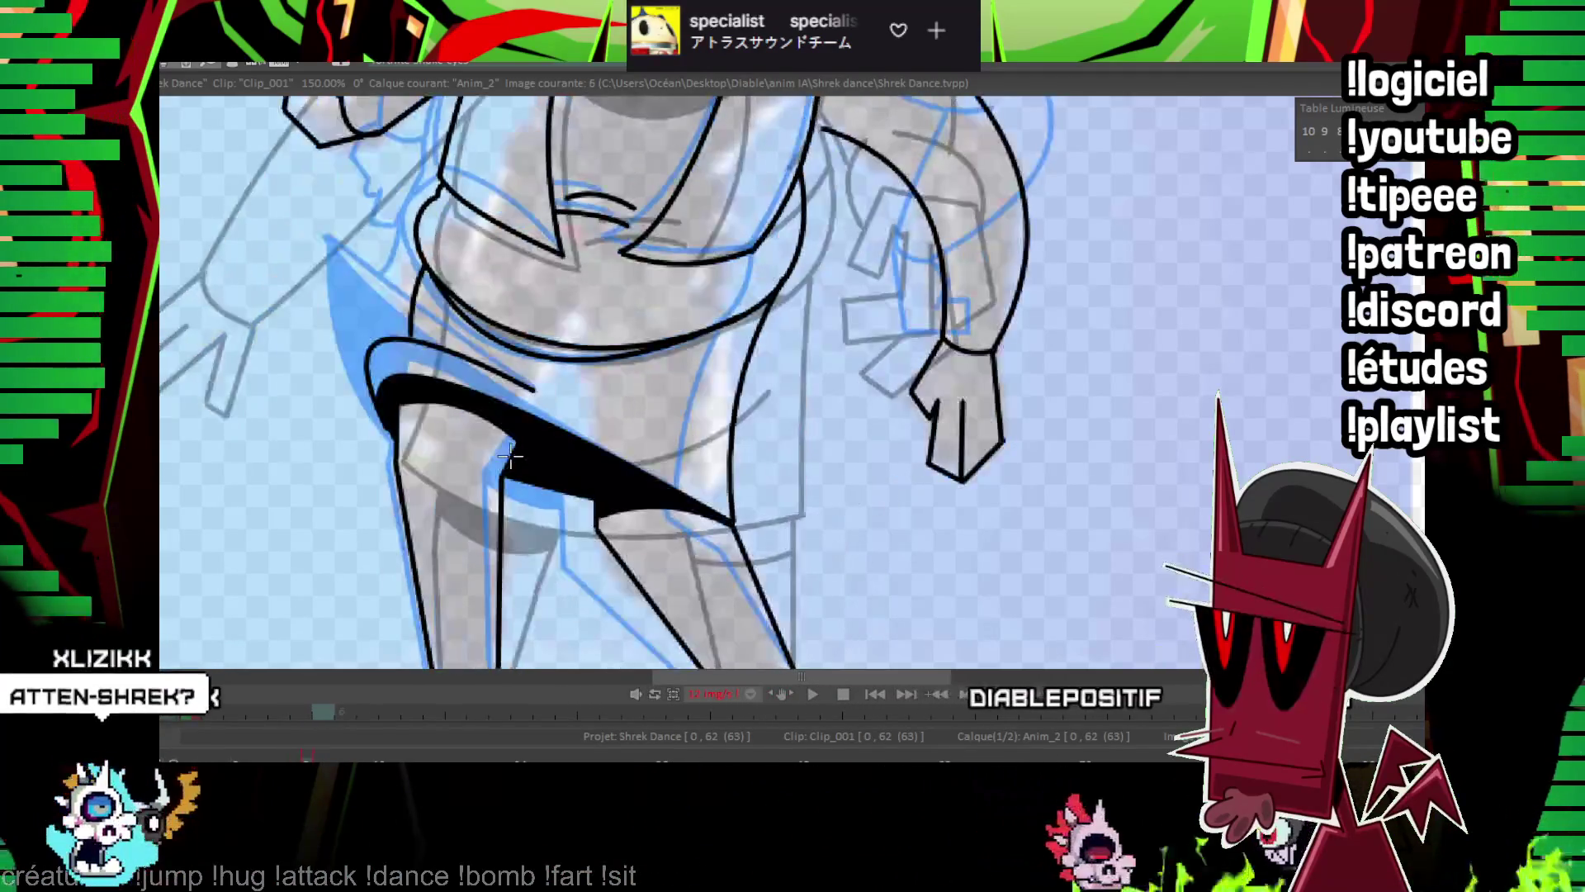
Advance to the next frame and zoom back in on the tunic hem.
{"action": "key", "text": "Right"}
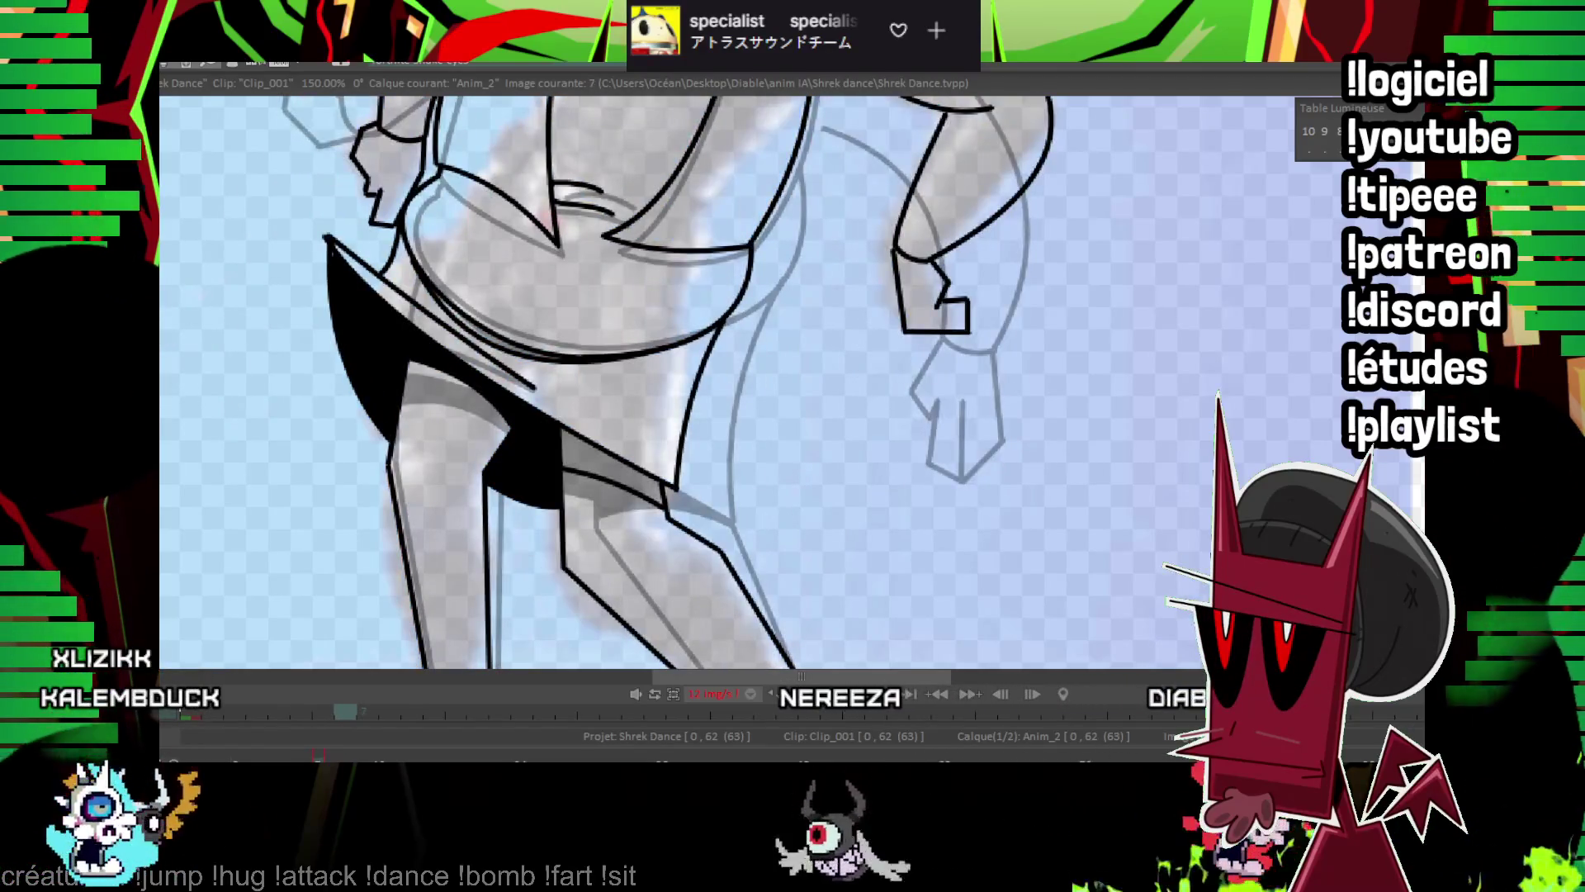
{"action": "scroll", "coordinate": [792, 379], "scroll_direction": "down", "scroll_amount": 5}
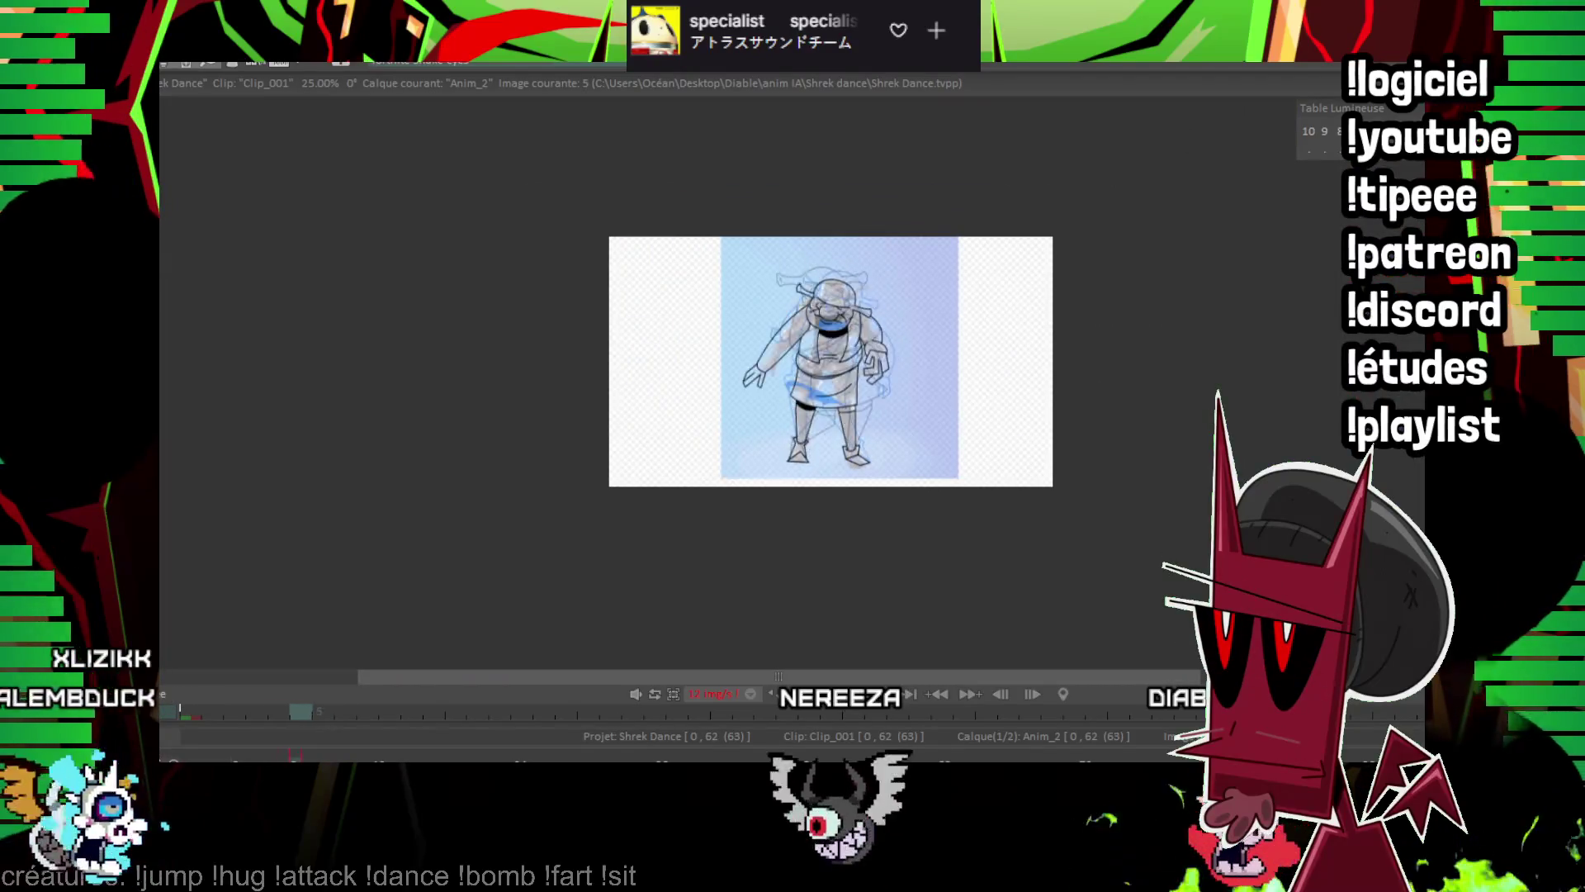
{"action": "key", "text": "Right"}
{"action": "key", "text": "Right"}
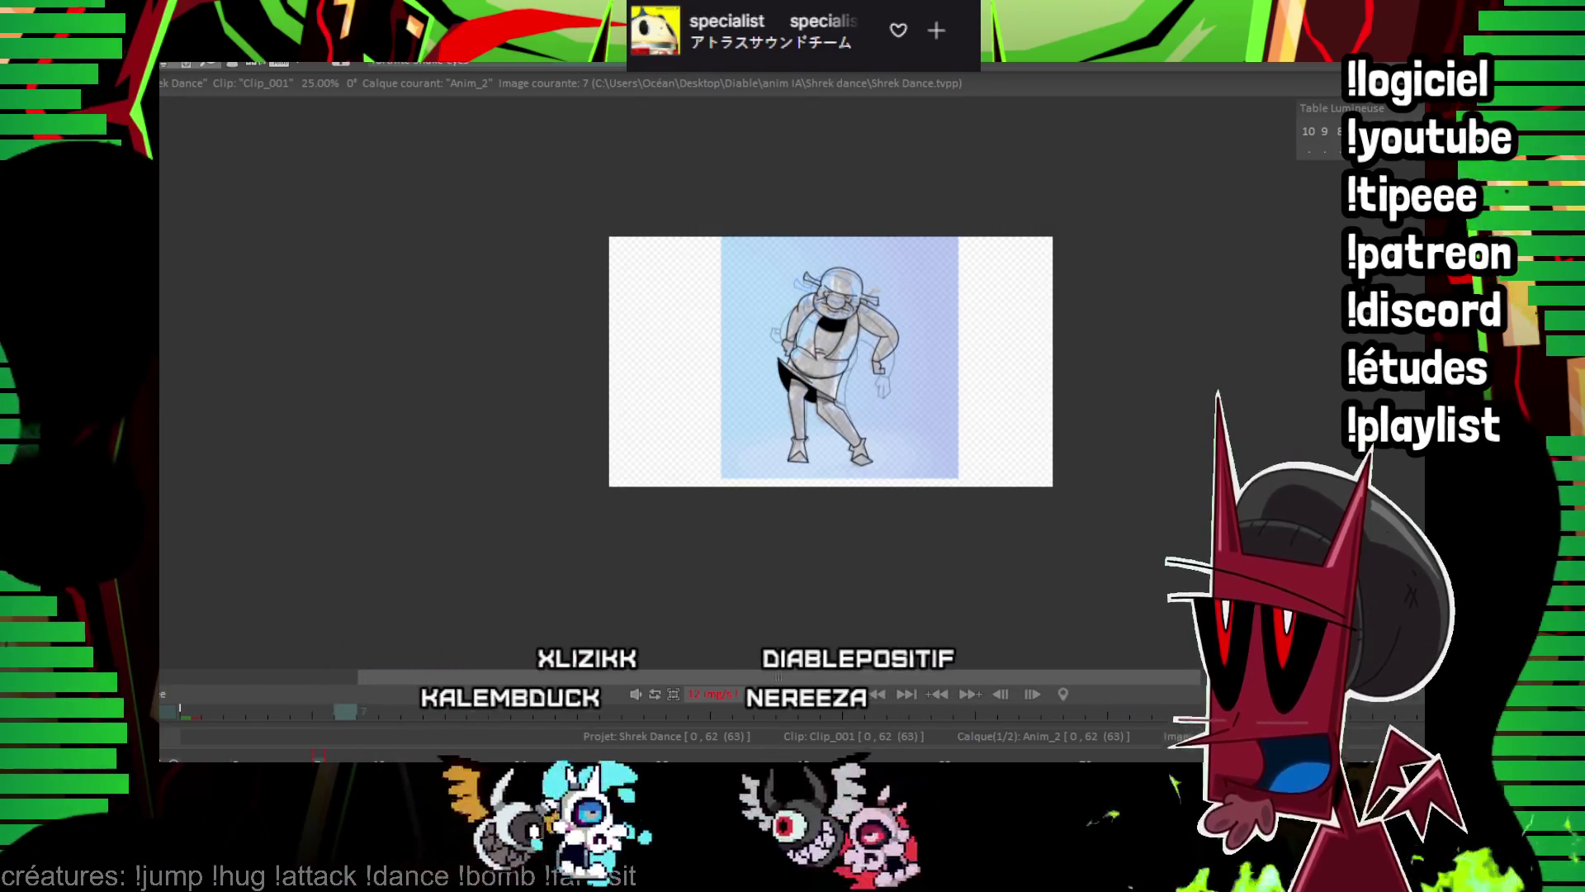
{"action": "scroll", "coordinate": [726, 480], "scroll_direction": "up", "scroll_amount": 5}
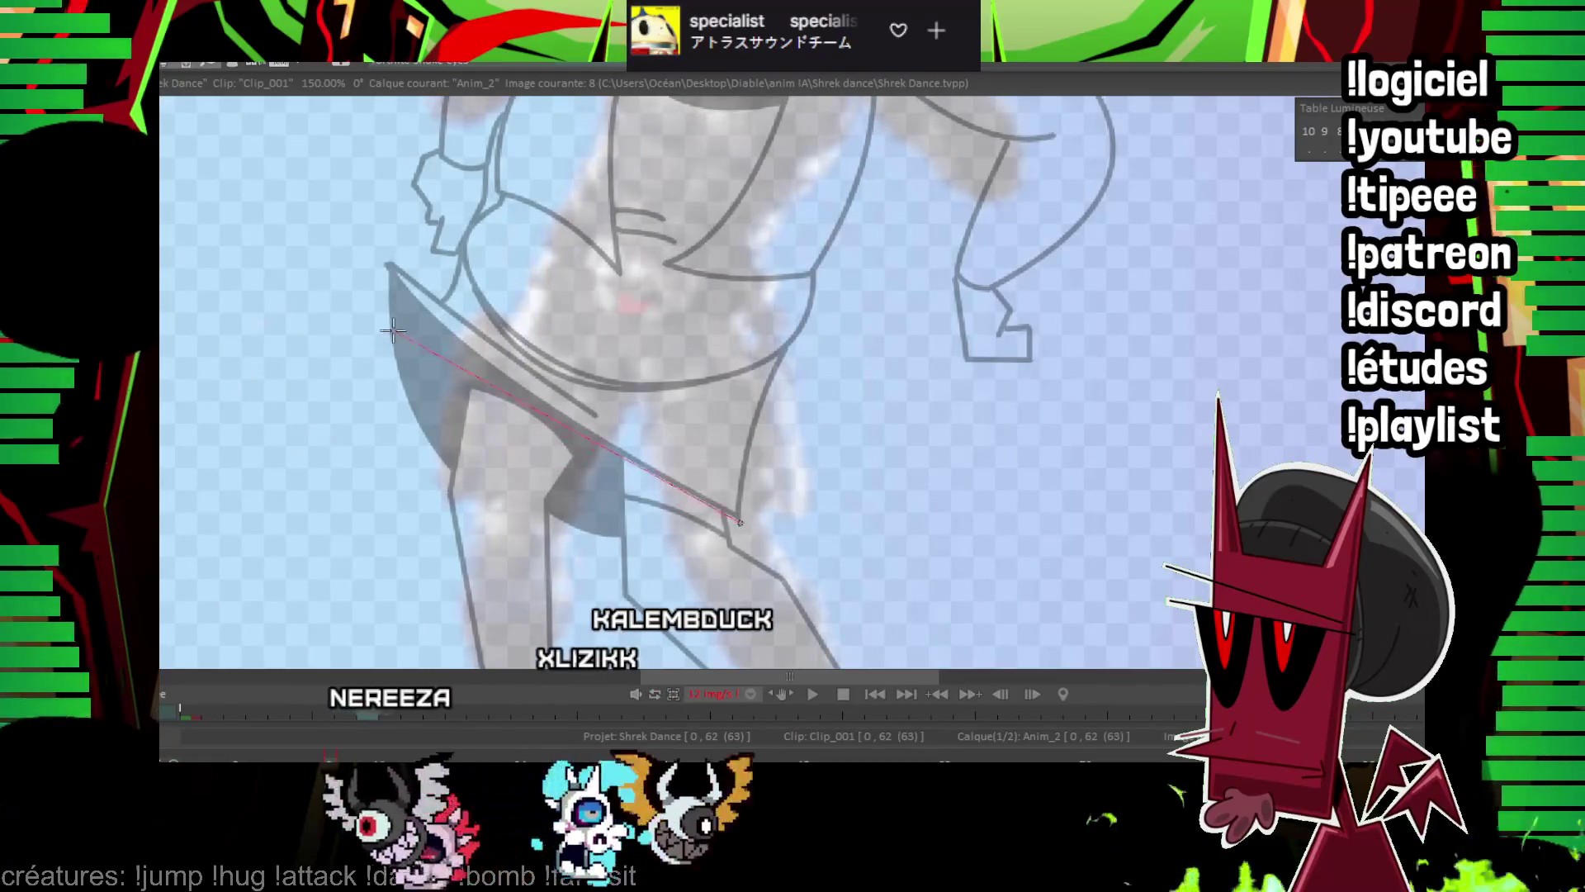
Commit the hip curve on image 8 and lasso-erase the old cheek and ear lines.
{"action": "left_click", "coordinate": [435, 425]}
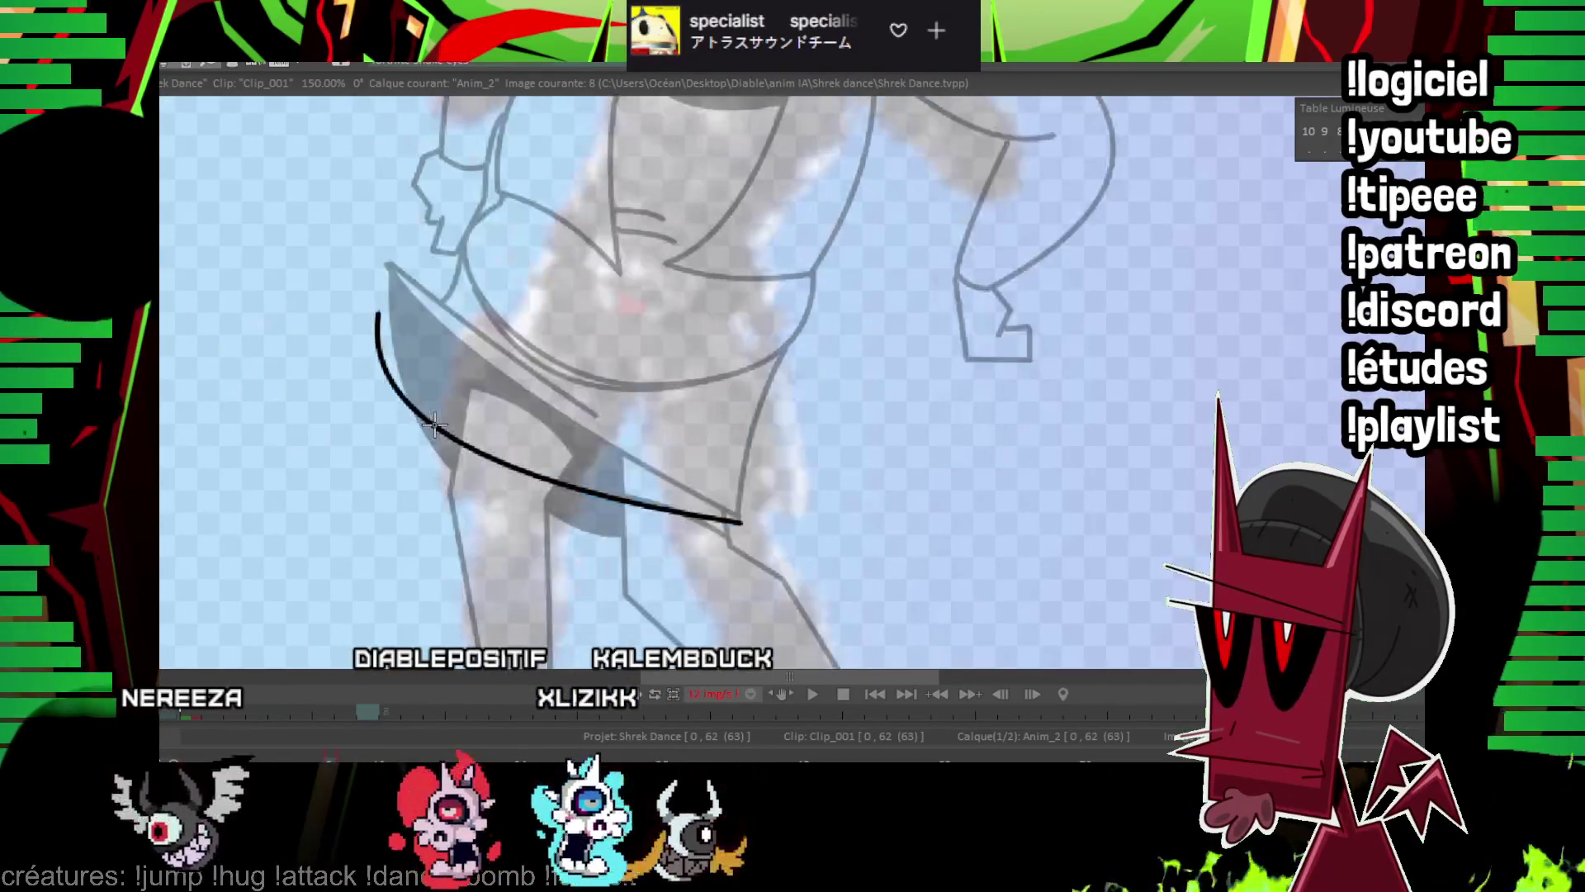
{"action": "left_click_drag", "start_coordinate": [435, 425], "coordinate": [776, 626]}
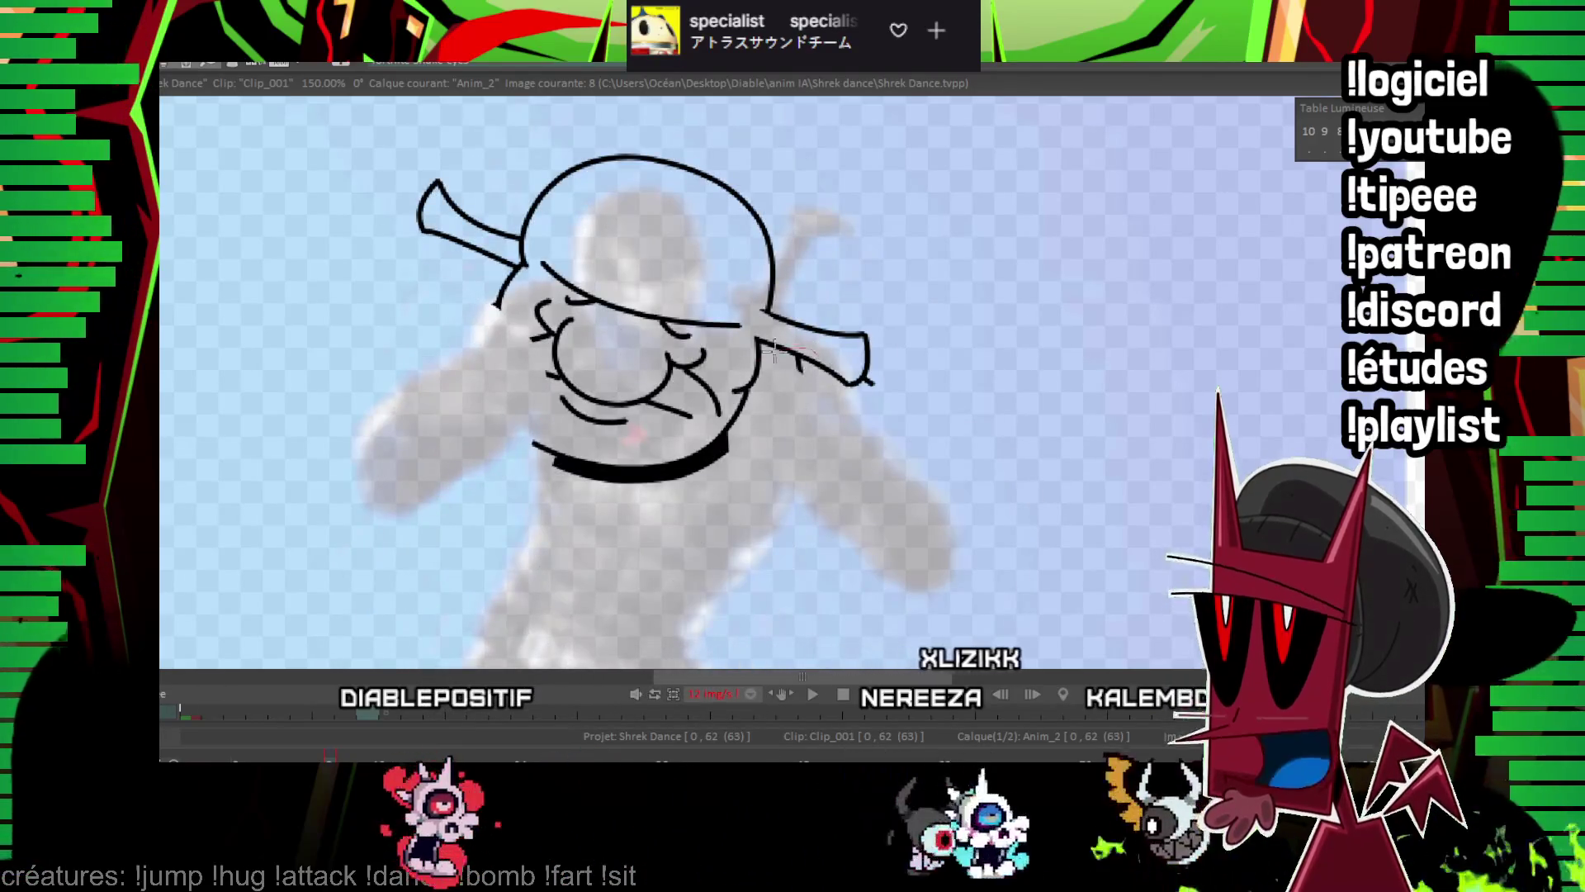
{"action": "left_click_drag", "start_coordinate": [850, 376], "coordinate": [841, 330]}
{"action": "key", "text": "Delete"}
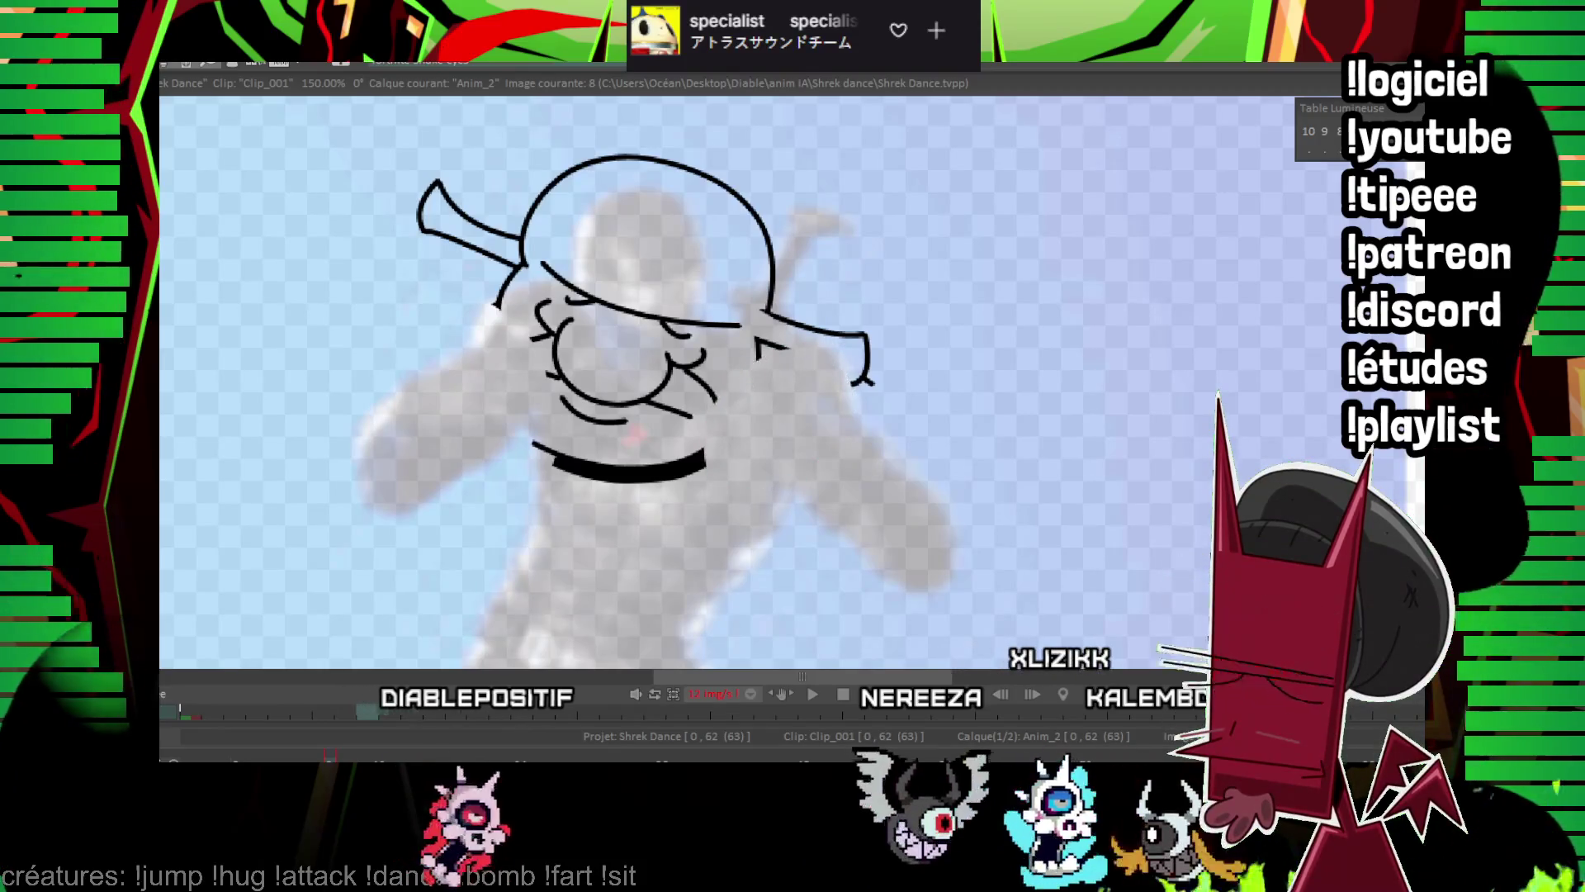
Ink the ear-to-neck line and the angular hand and shoulder outlines, comparing with image 7.
{"action": "left_click_drag", "start_coordinate": [696, 292], "coordinate": [741, 292]}
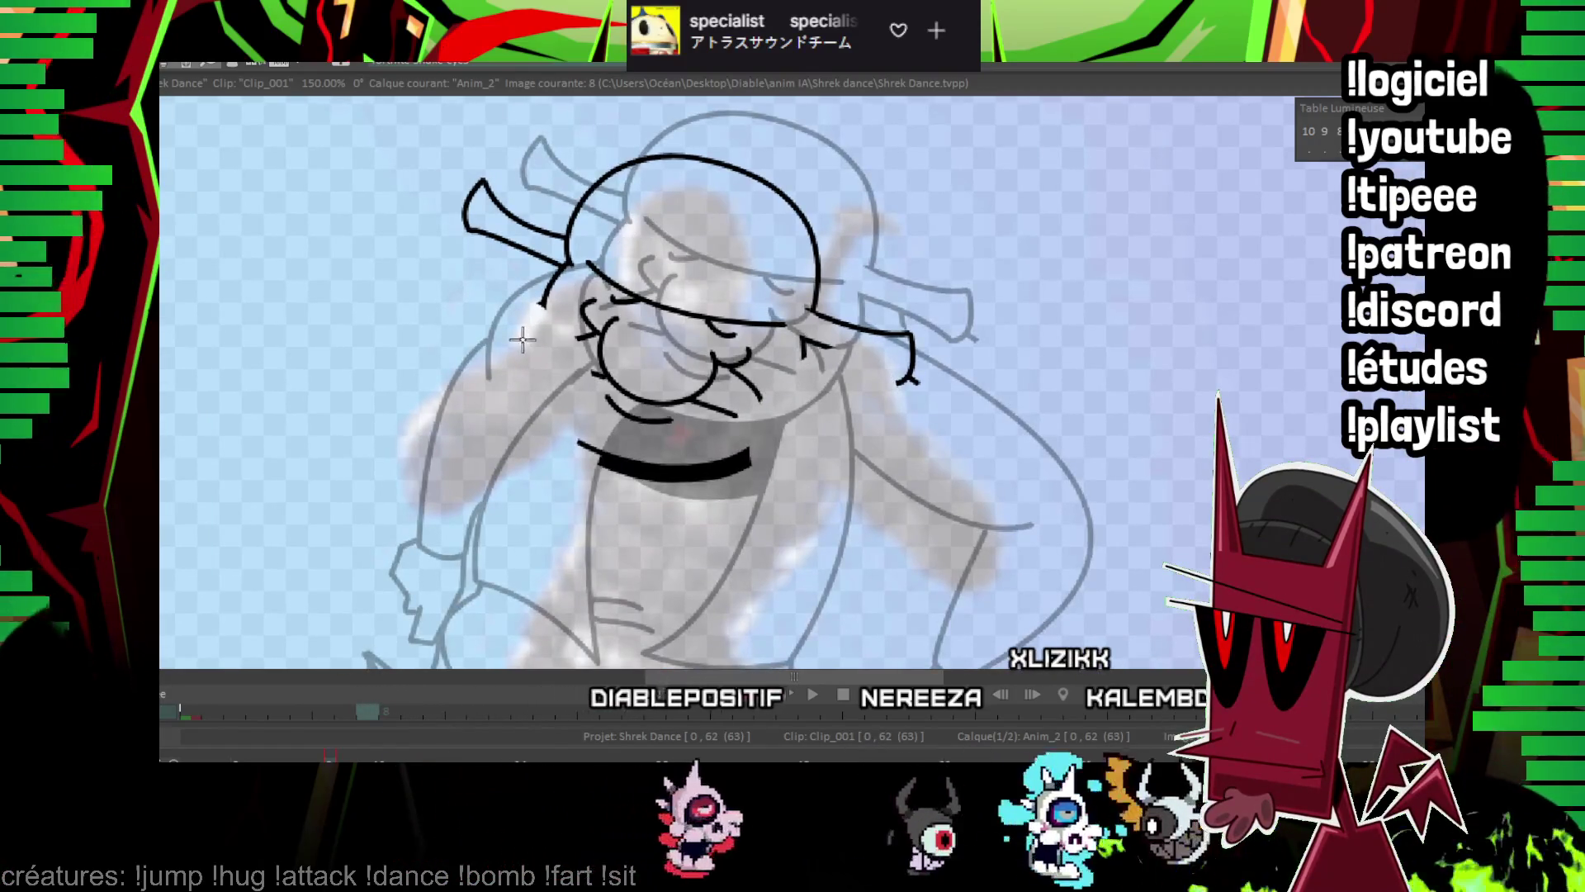
{"action": "left_click_drag", "start_coordinate": [552, 318], "coordinate": [581, 419]}
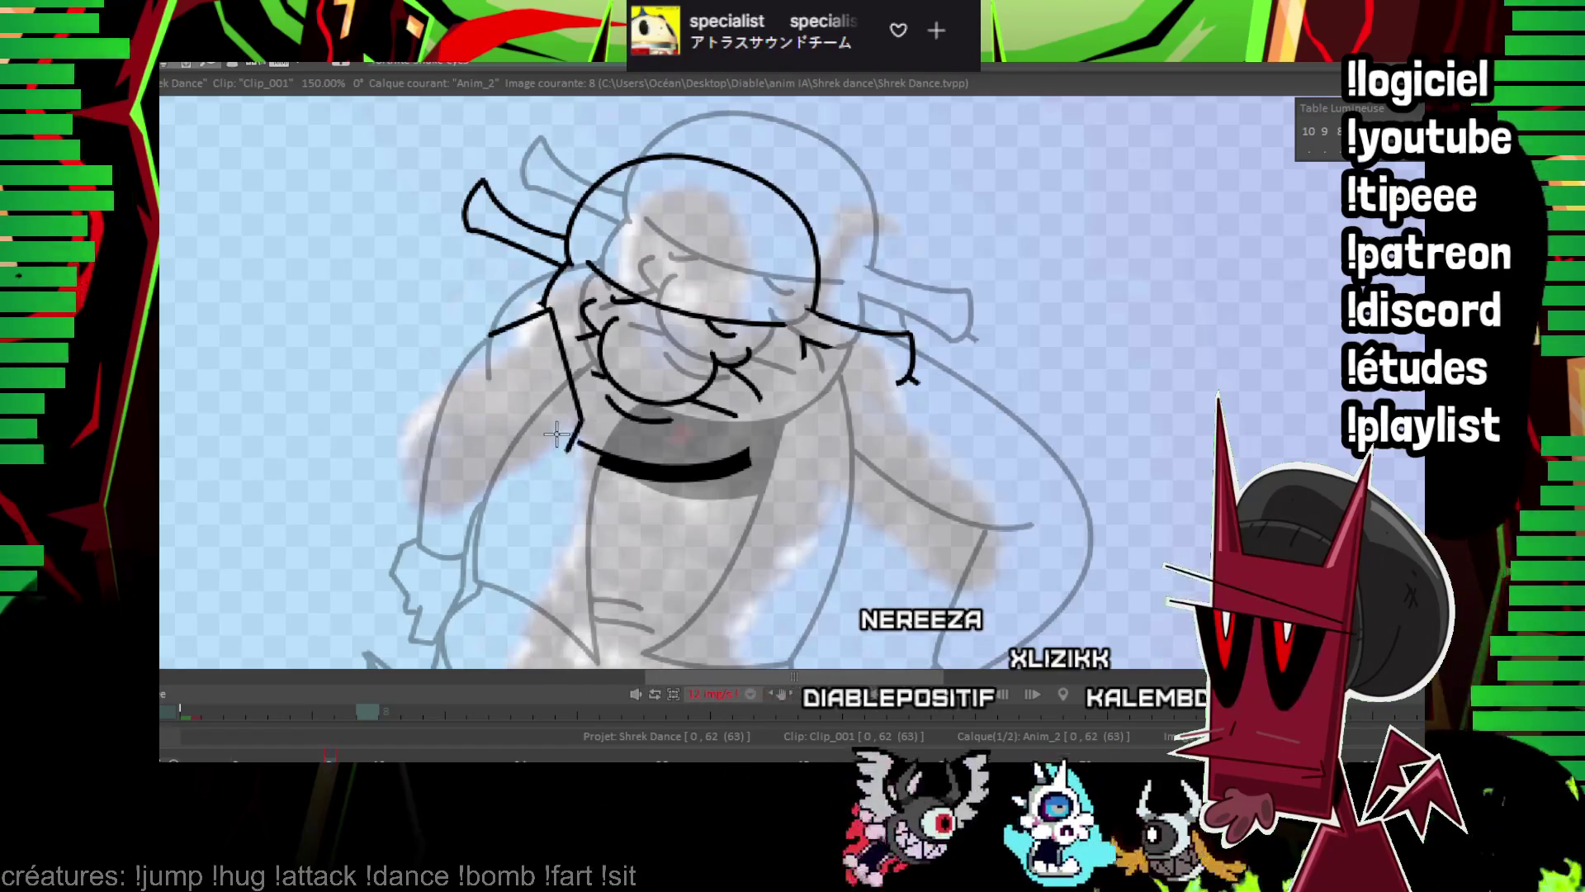
{"action": "left_click", "coordinate": [450, 435]}
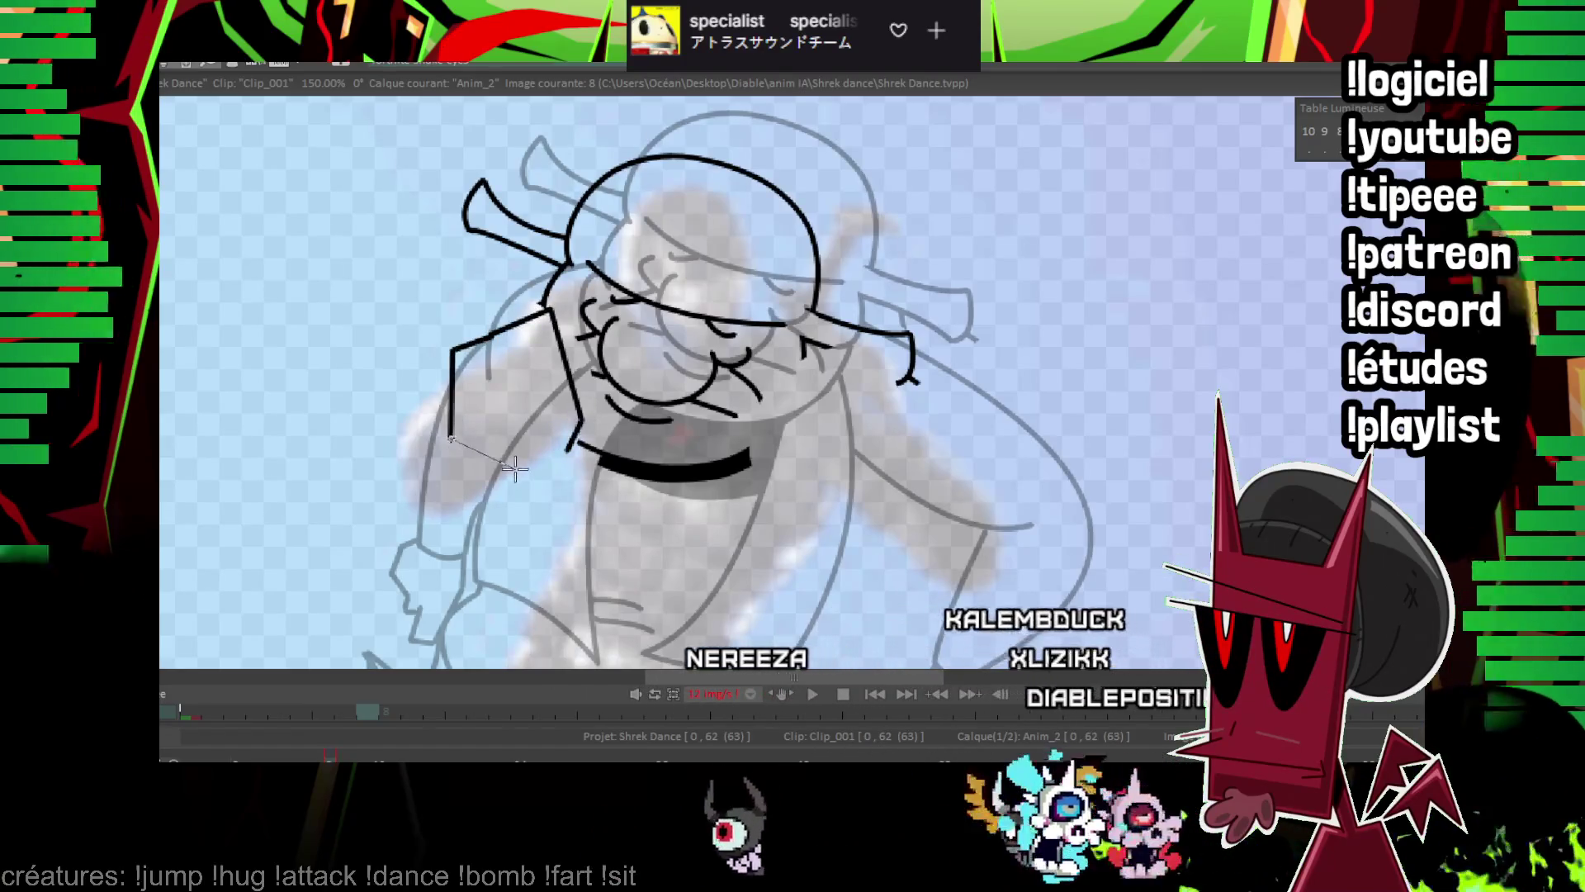
{"action": "left_click", "coordinate": [515, 466]}
{"action": "left_click_drag", "start_coordinate": [518, 465], "coordinate": [491, 410]}
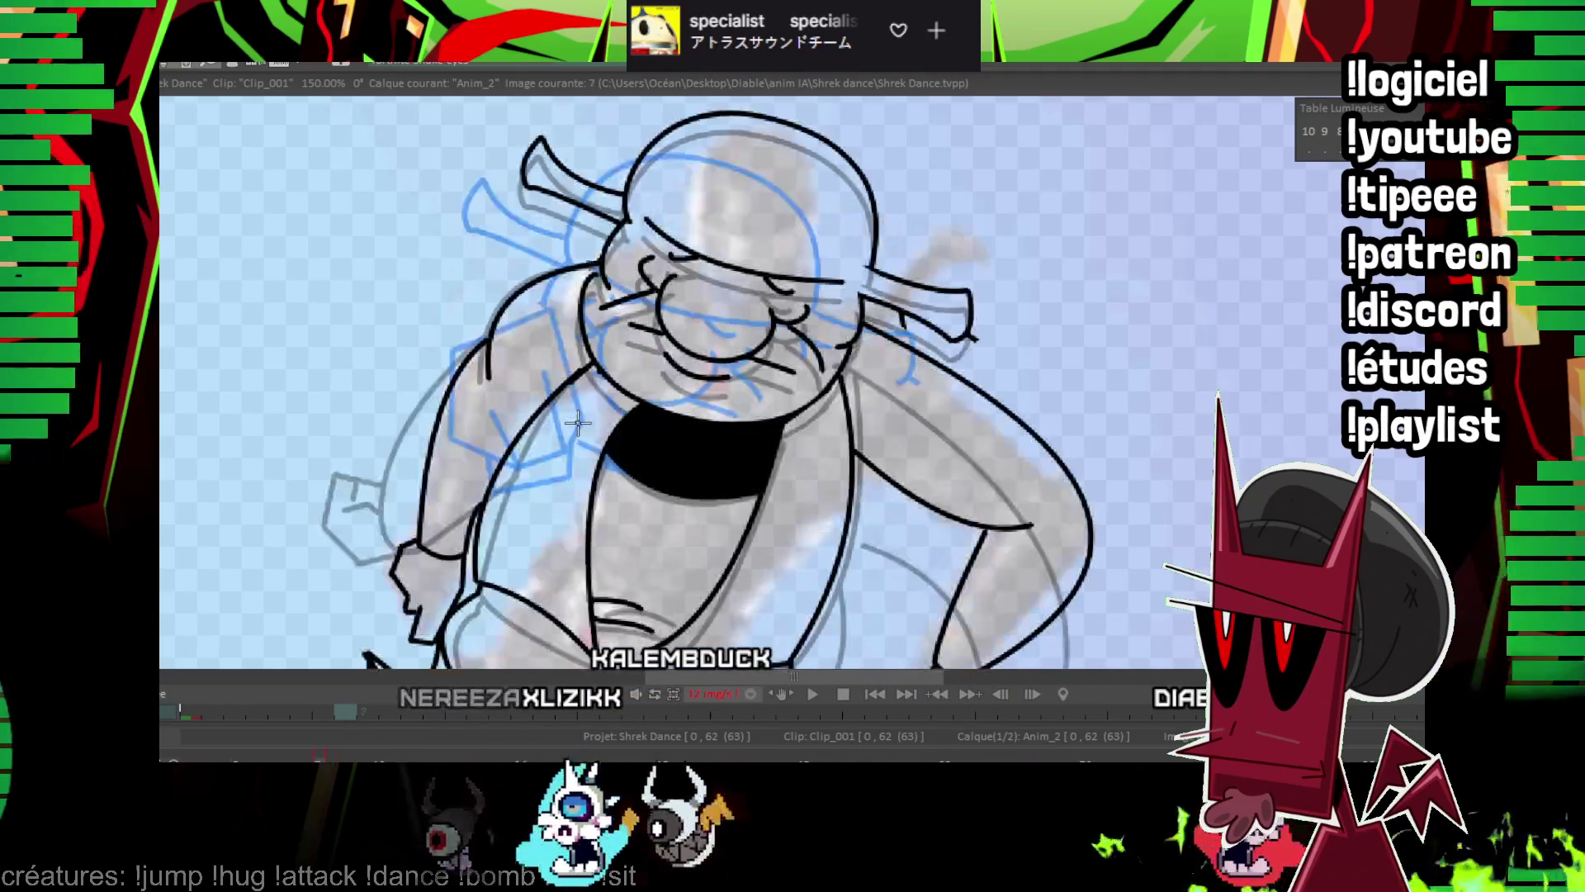
{"action": "key", "text": "Left"}
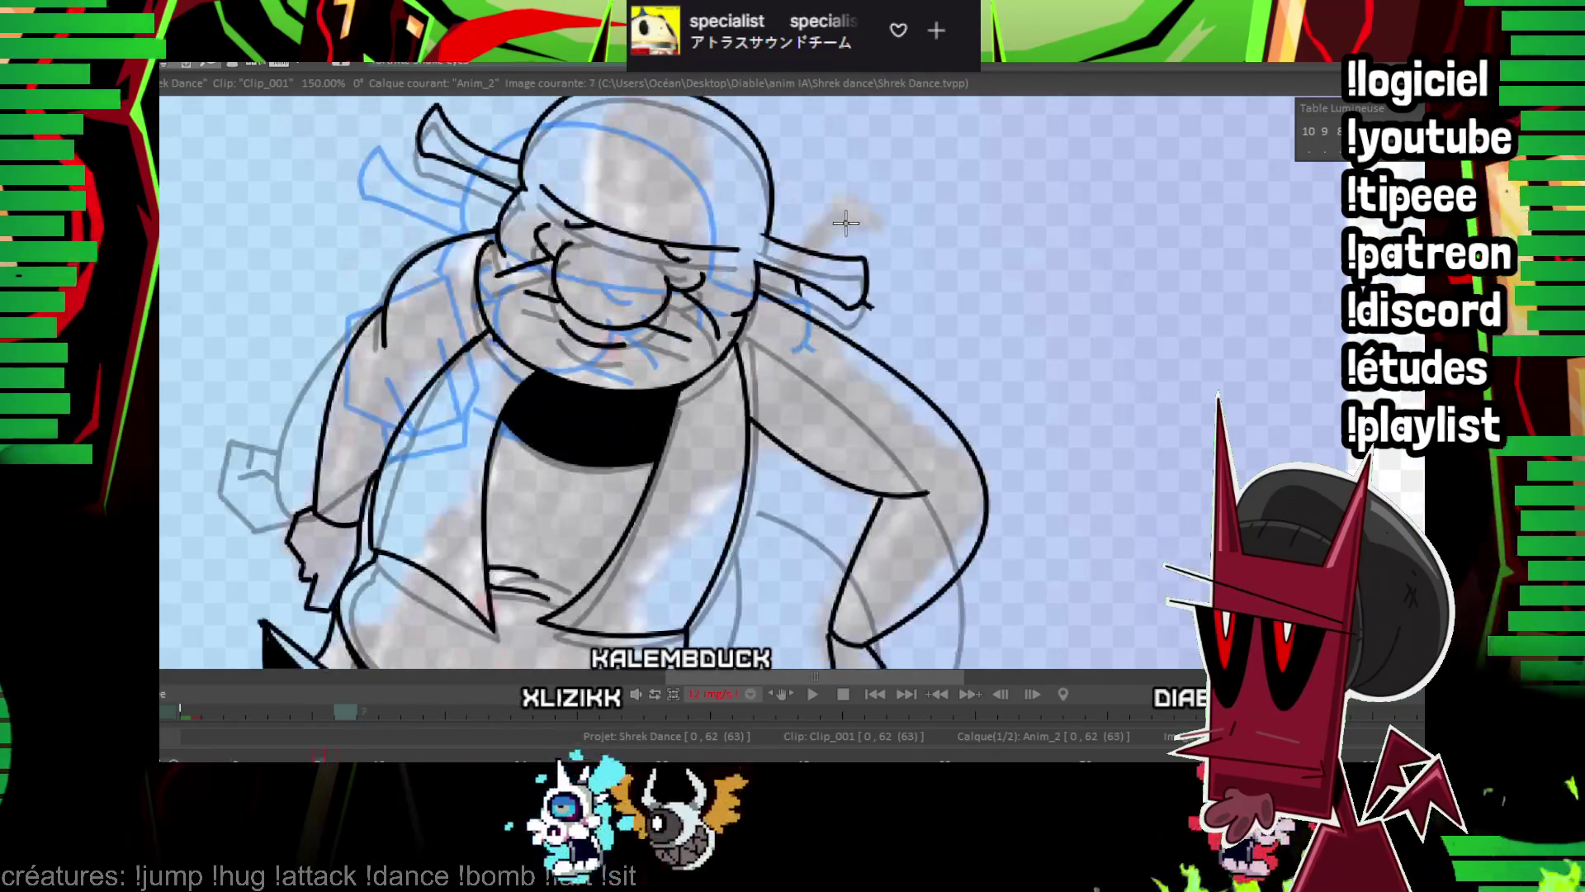
{"action": "key", "text": "Right"}
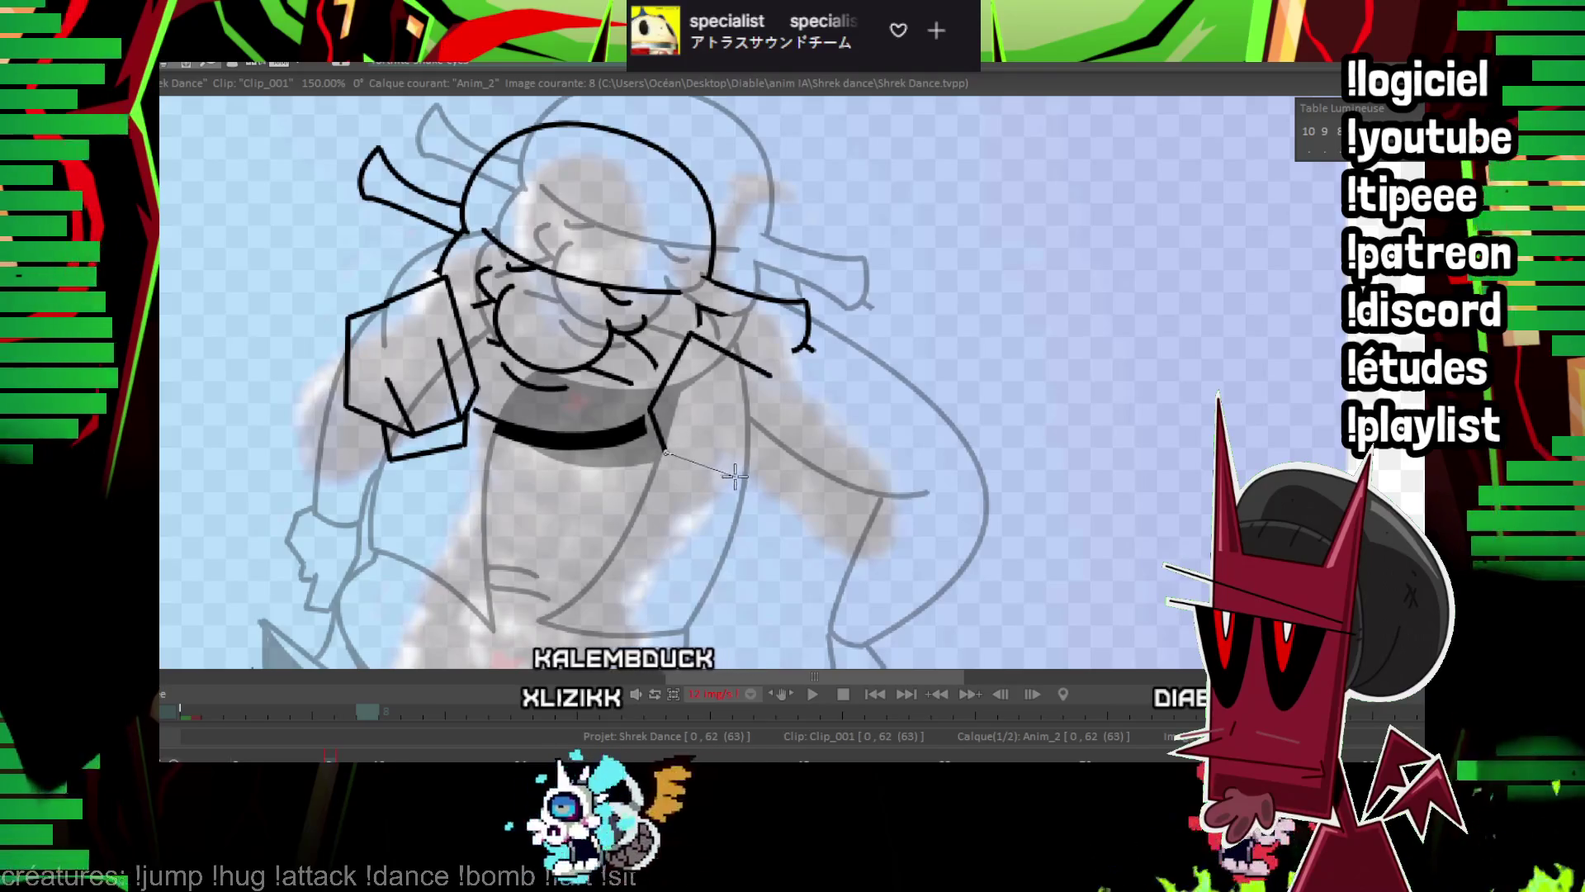
{"action": "left_click", "coordinate": [769, 373]}
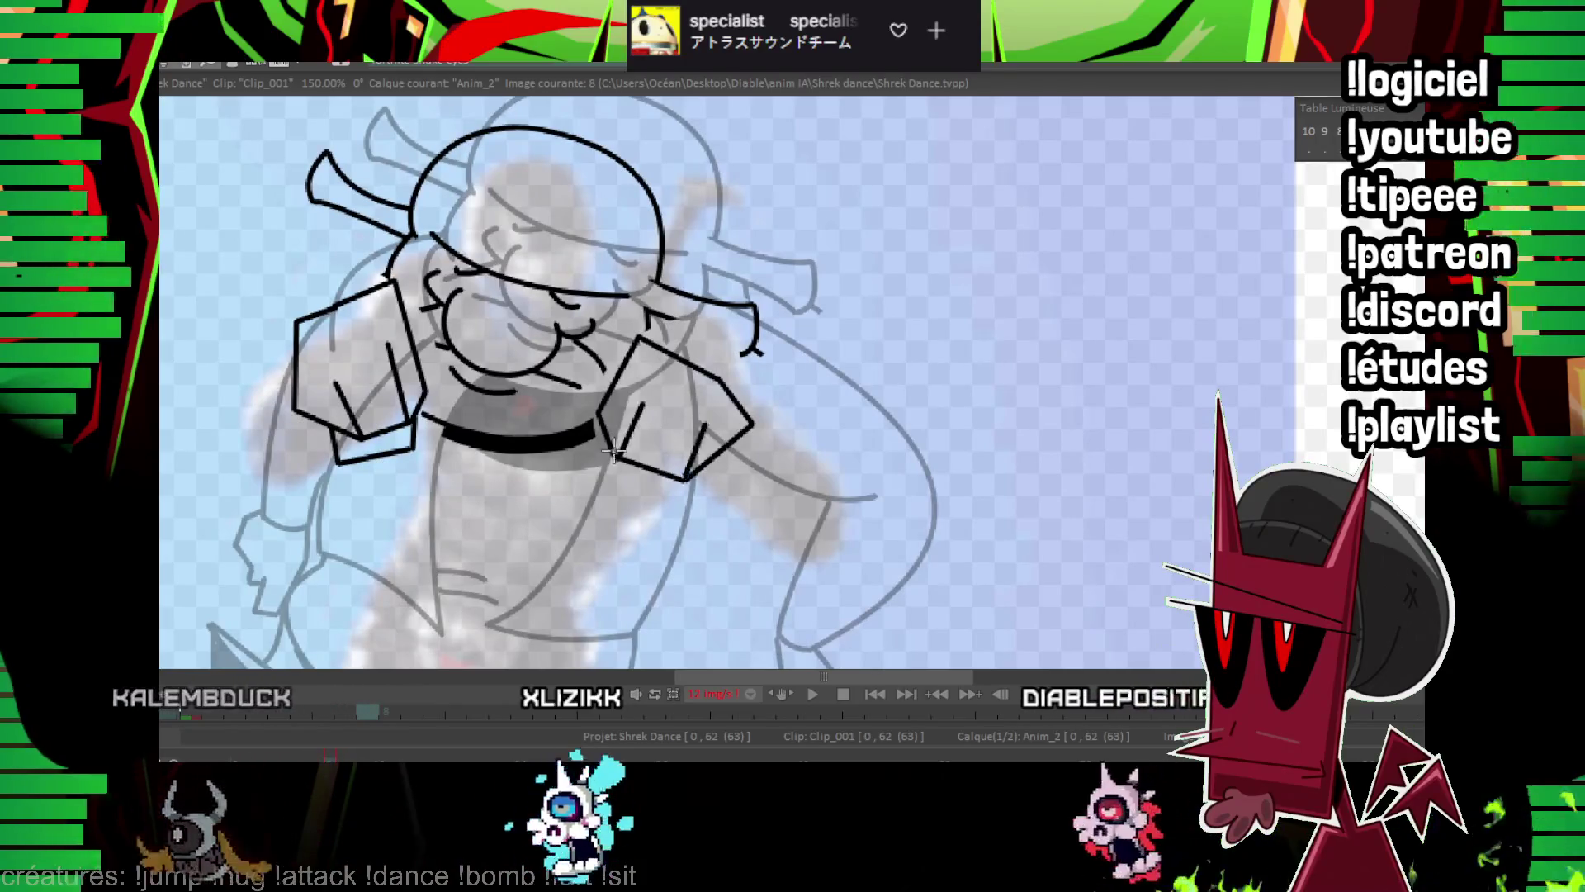
Flip frames to compare, start a line along the jaw, then zoom out.
{"action": "key", "text": "Left"}
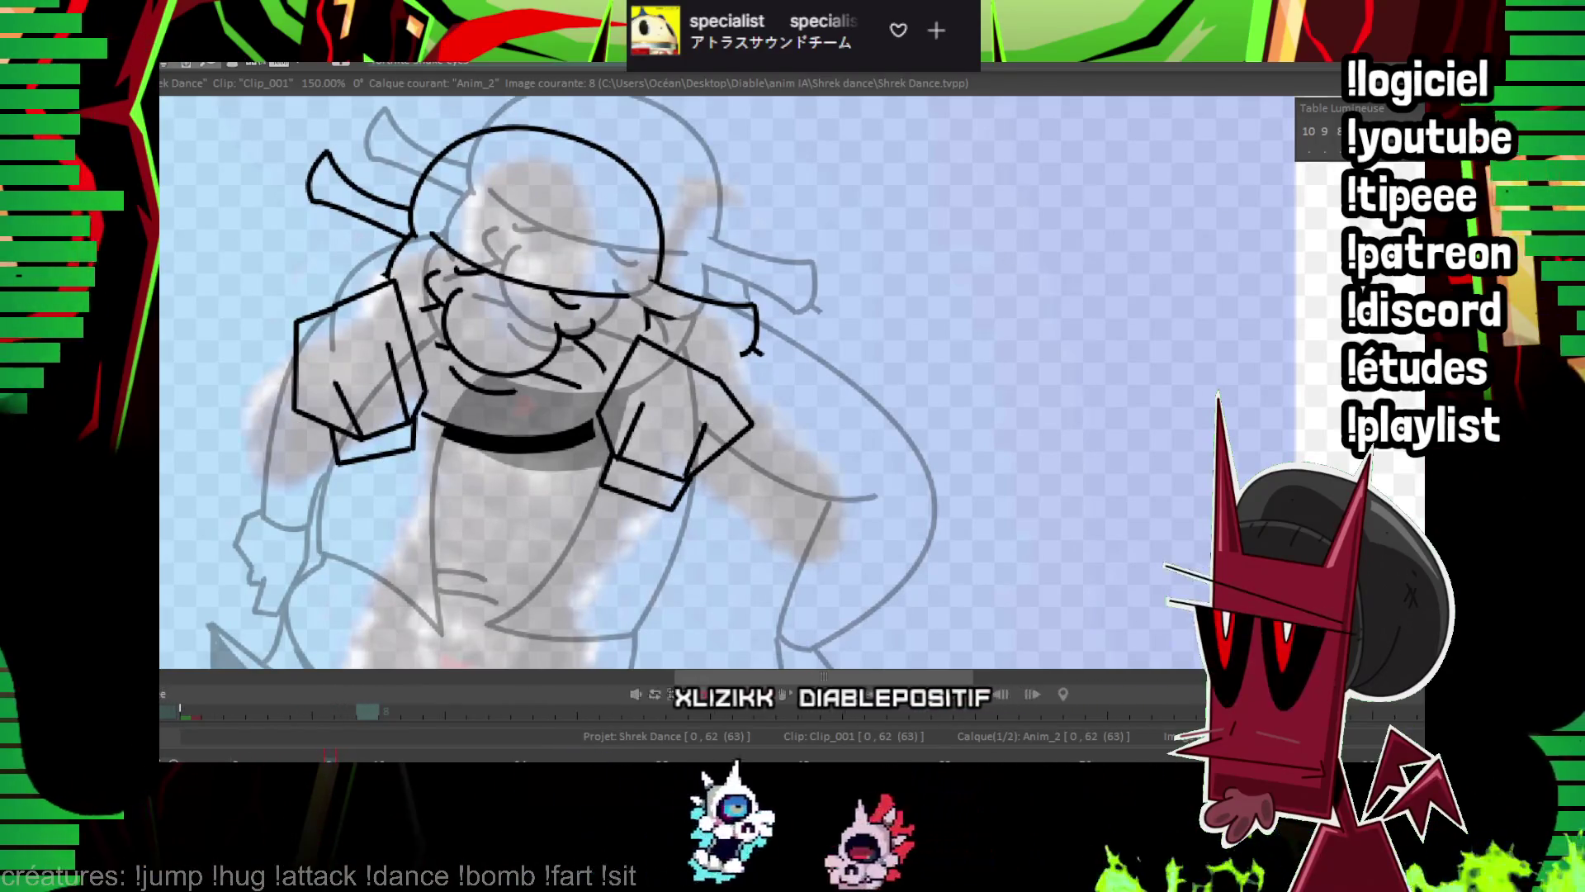
{"action": "scroll", "coordinate": [977, 269], "scroll_direction": "down", "scroll_amount": 5}
{"action": "key", "text": "Right"}
{"action": "scroll", "coordinate": [837, 315], "scroll_direction": "up", "scroll_amount": 6}
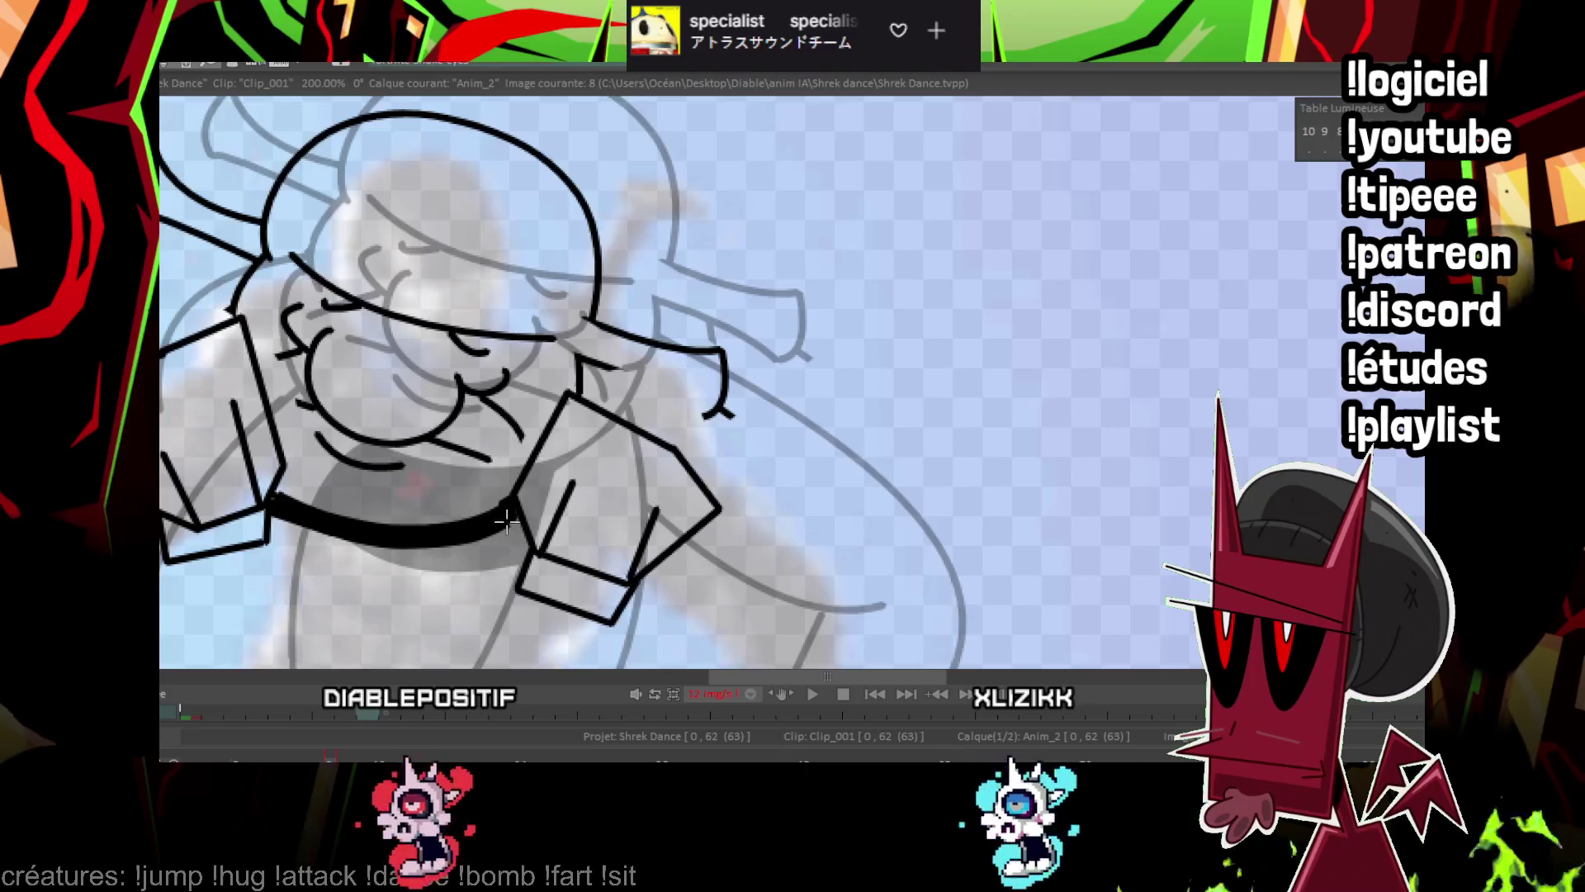
{"action": "mouse_move", "coordinate": [578, 357]}
{"action": "left_mouse_down"}
{"action": "mouse_move", "coordinate": [704, 414]}
{"action": "mouse_move", "coordinate": [814, 343]}
{"action": "left_mouse_up"}
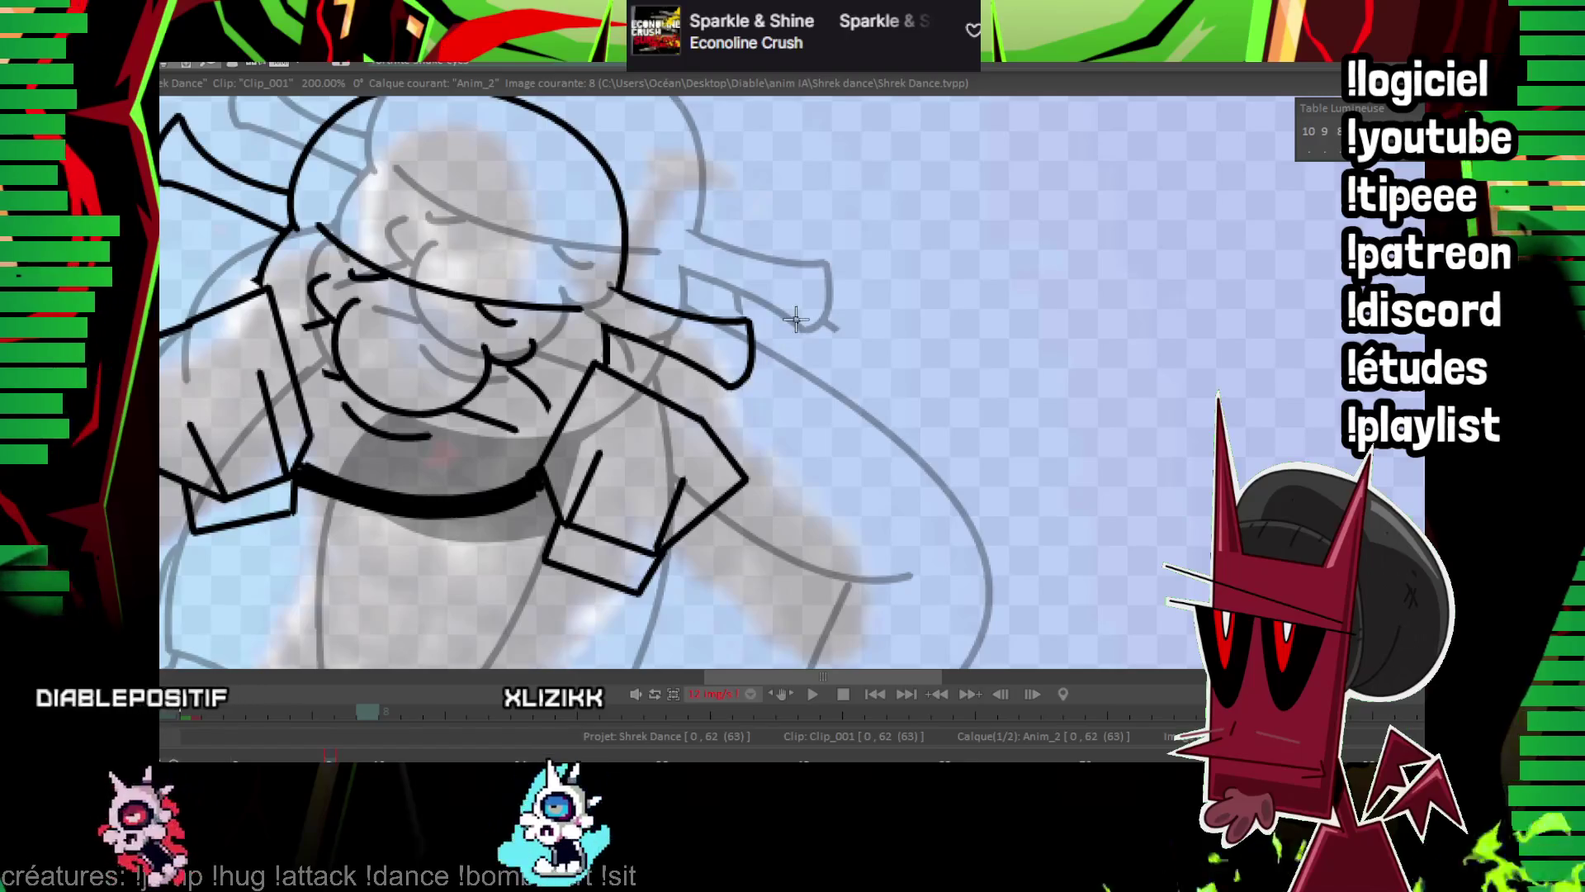
{"action": "key", "text": "Left"}
{"action": "key", "text": "Left"}
{"action": "scroll", "coordinate": [795, 319], "scroll_direction": "down", "scroll_amount": 5}
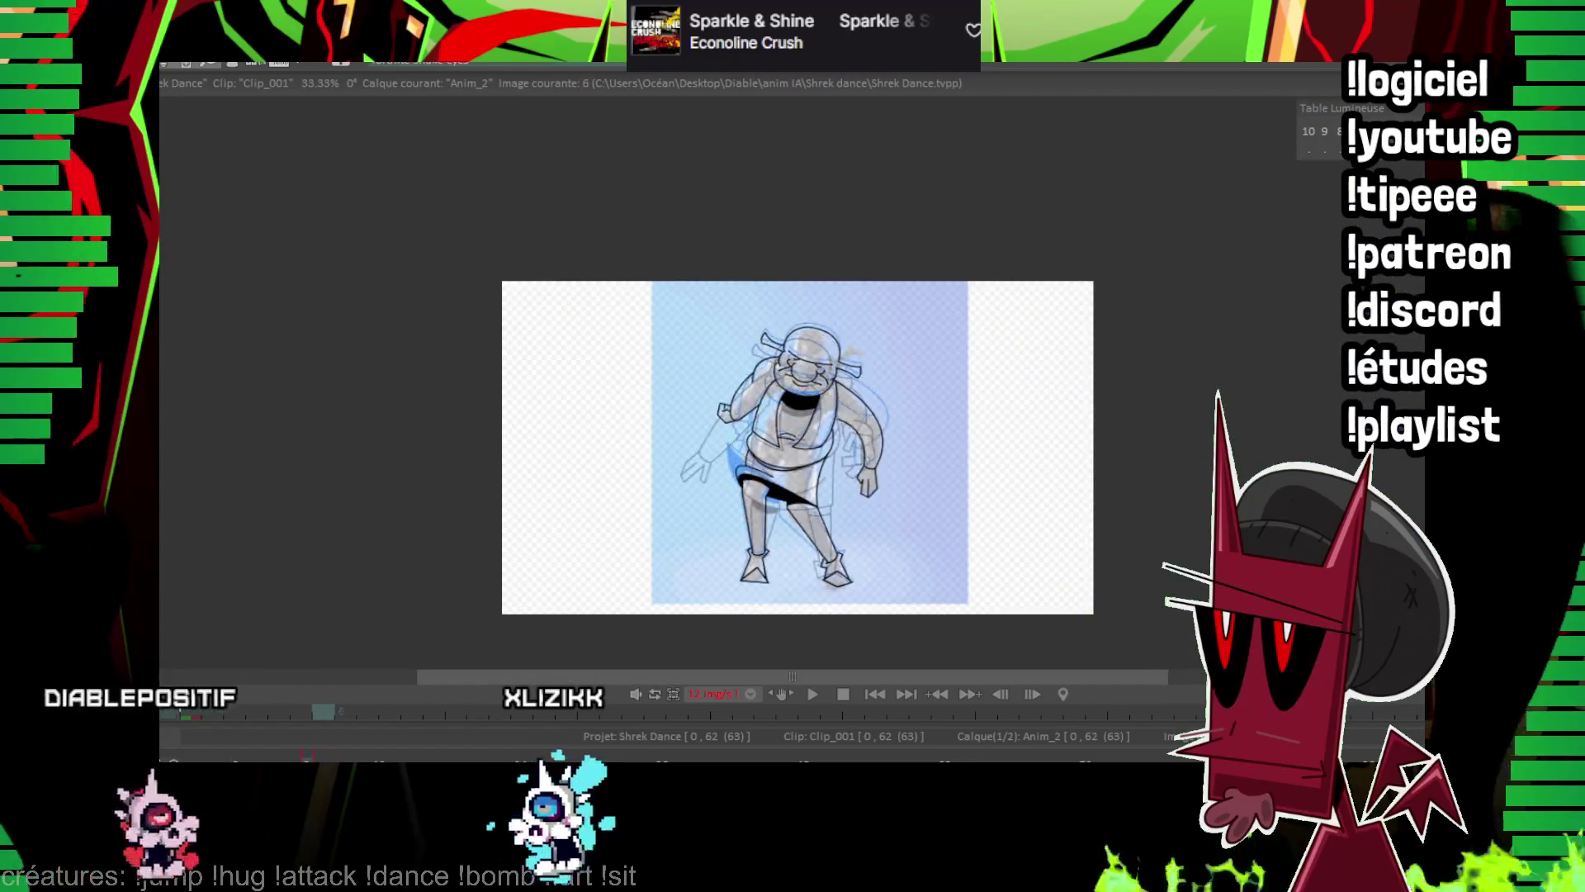
On image 8, frame the head and torso and draw a straight line toward the right arm.
{"action": "key", "text": "Right"}
{"action": "key", "text": "Right"}
{"action": "scroll", "coordinate": [867, 385], "scroll_direction": "up", "scroll_amount": 3}
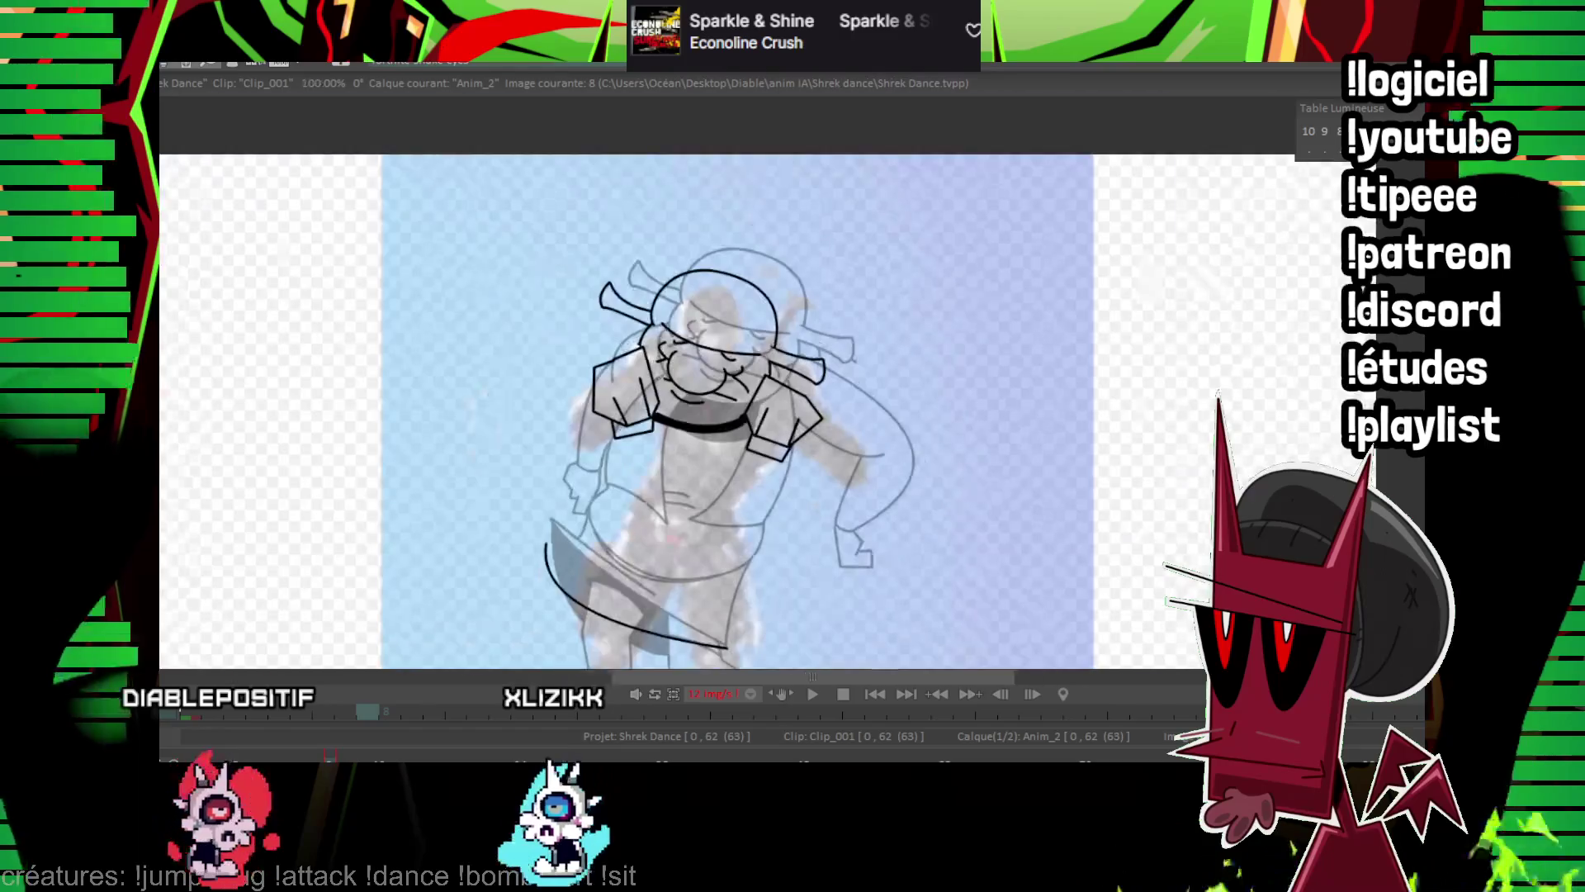
{"action": "scroll", "coordinate": [602, 454], "scroll_direction": "up", "scroll_amount": 2}
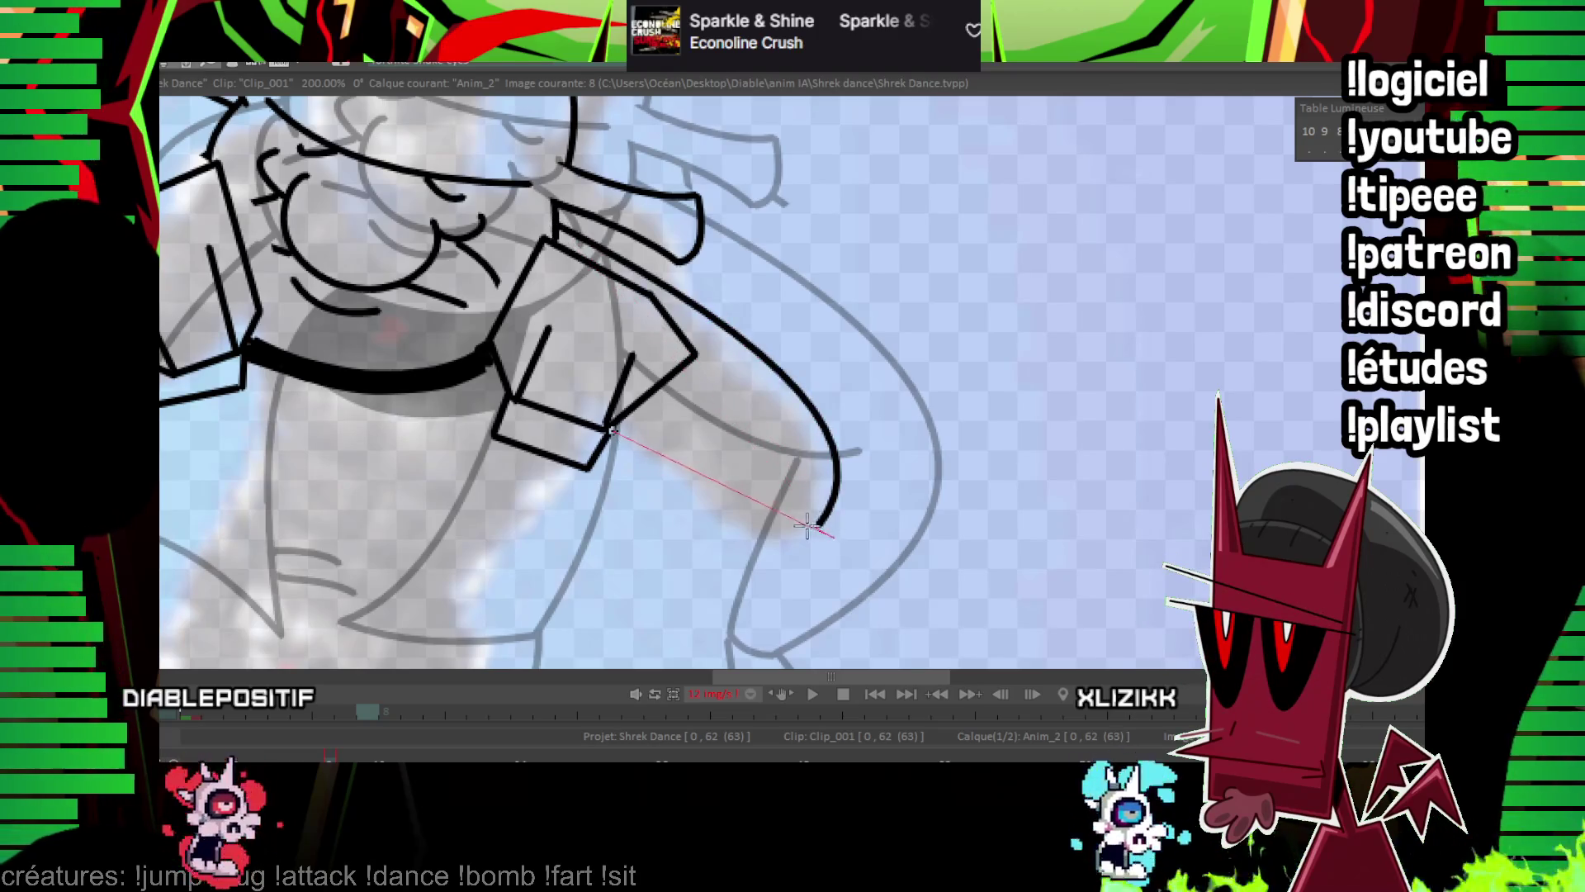
{"action": "mouse_move", "coordinate": [751, 392]}
{"action": "left_mouse_down"}
{"action": "mouse_move", "coordinate": [1178, 379]}
{"action": "mouse_move", "coordinate": [1084, 382]}
{"action": "left_mouse_up"}
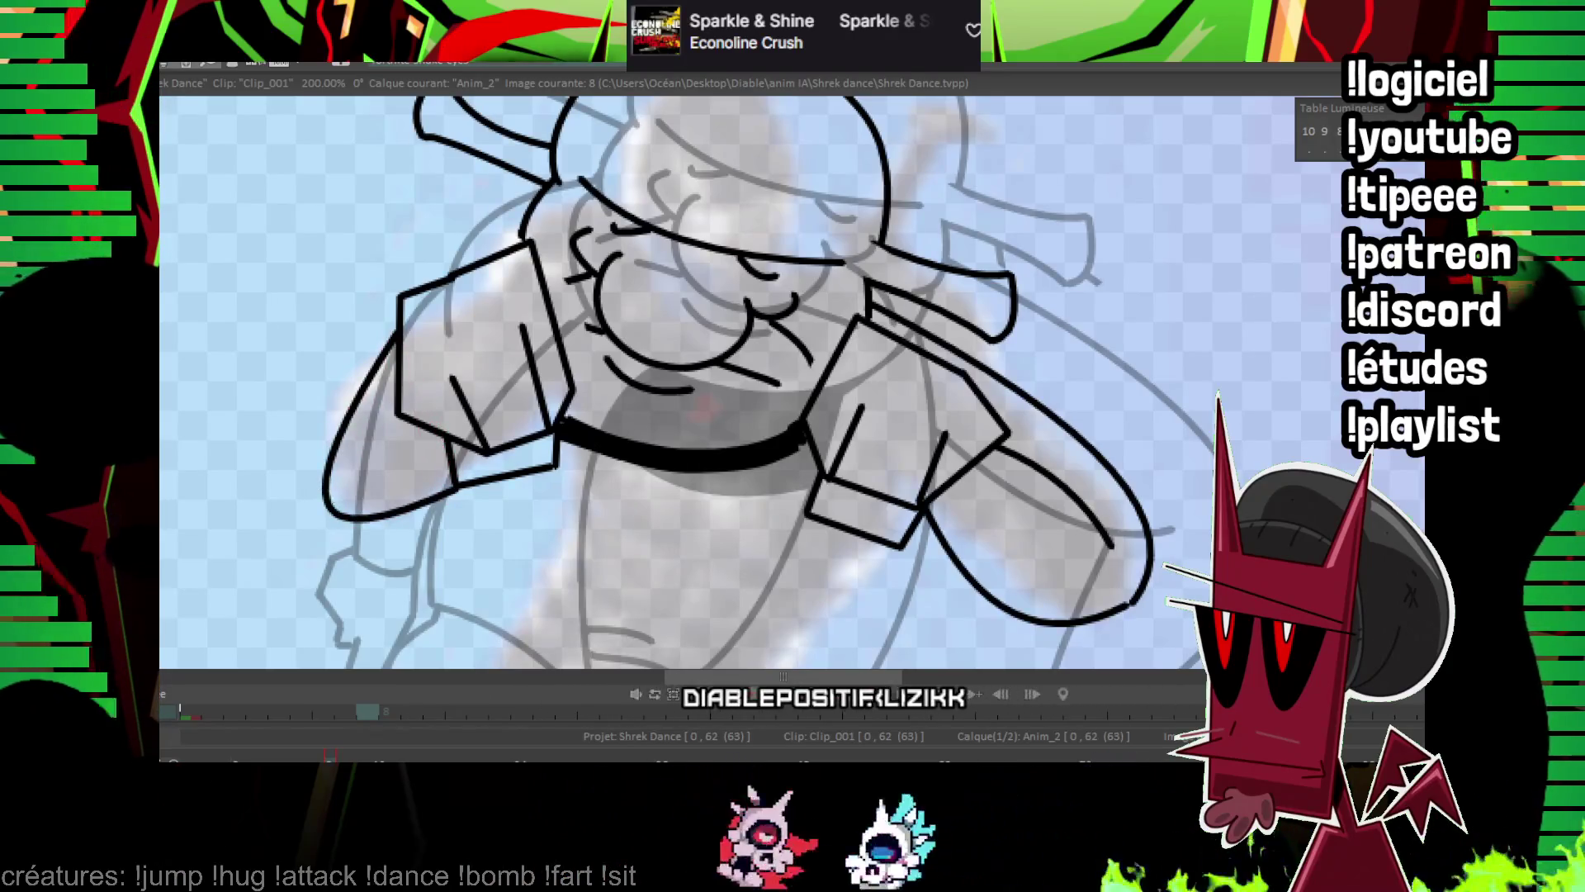
{"action": "left_click_drag", "start_coordinate": [369, 513], "coordinate": [564, 488]}
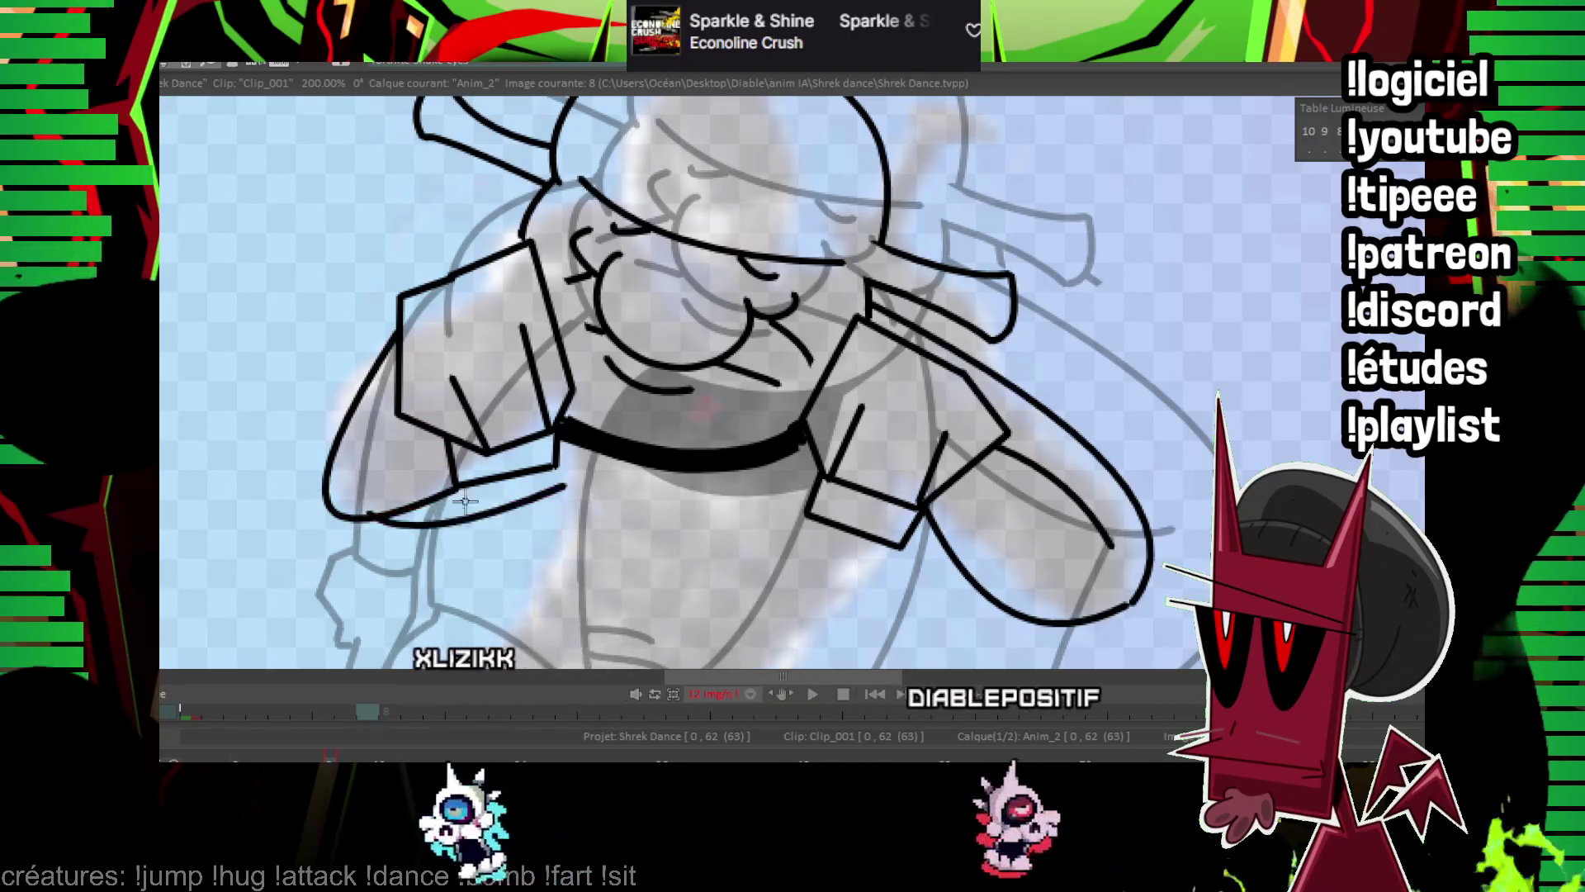
Compare images 7 and 8, then try a belly stroke and undo it.
{"action": "key", "text": "minus"}
{"action": "key", "text": "minus"}
{"action": "key", "text": "Left"}
{"action": "key", "text": "Right"}
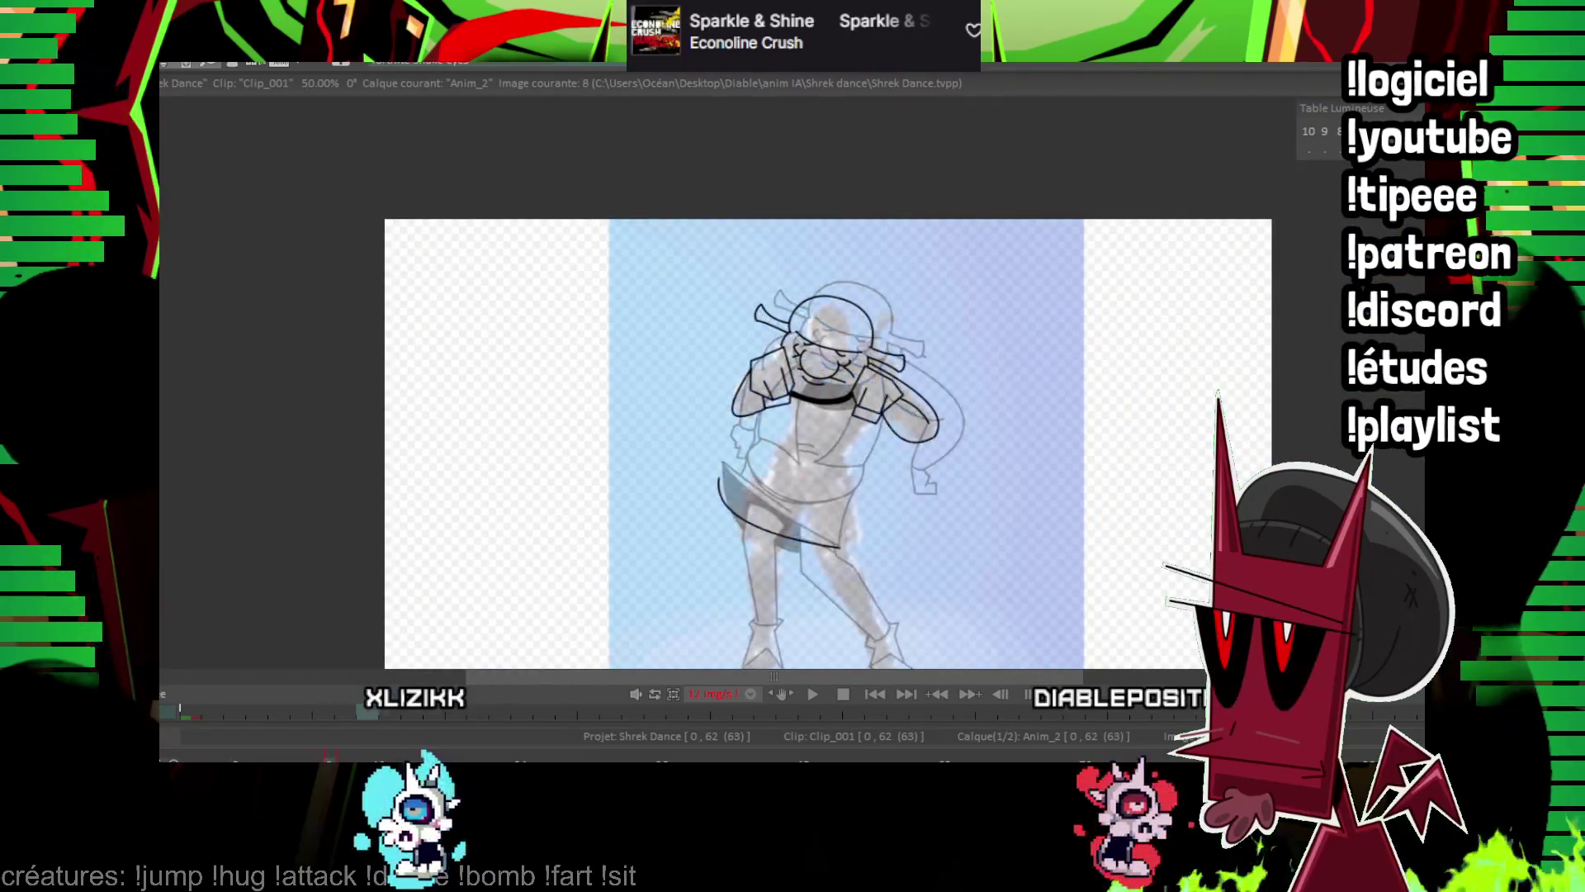
{"action": "scroll", "coordinate": [866, 384], "scroll_direction": "up", "scroll_amount": 4}
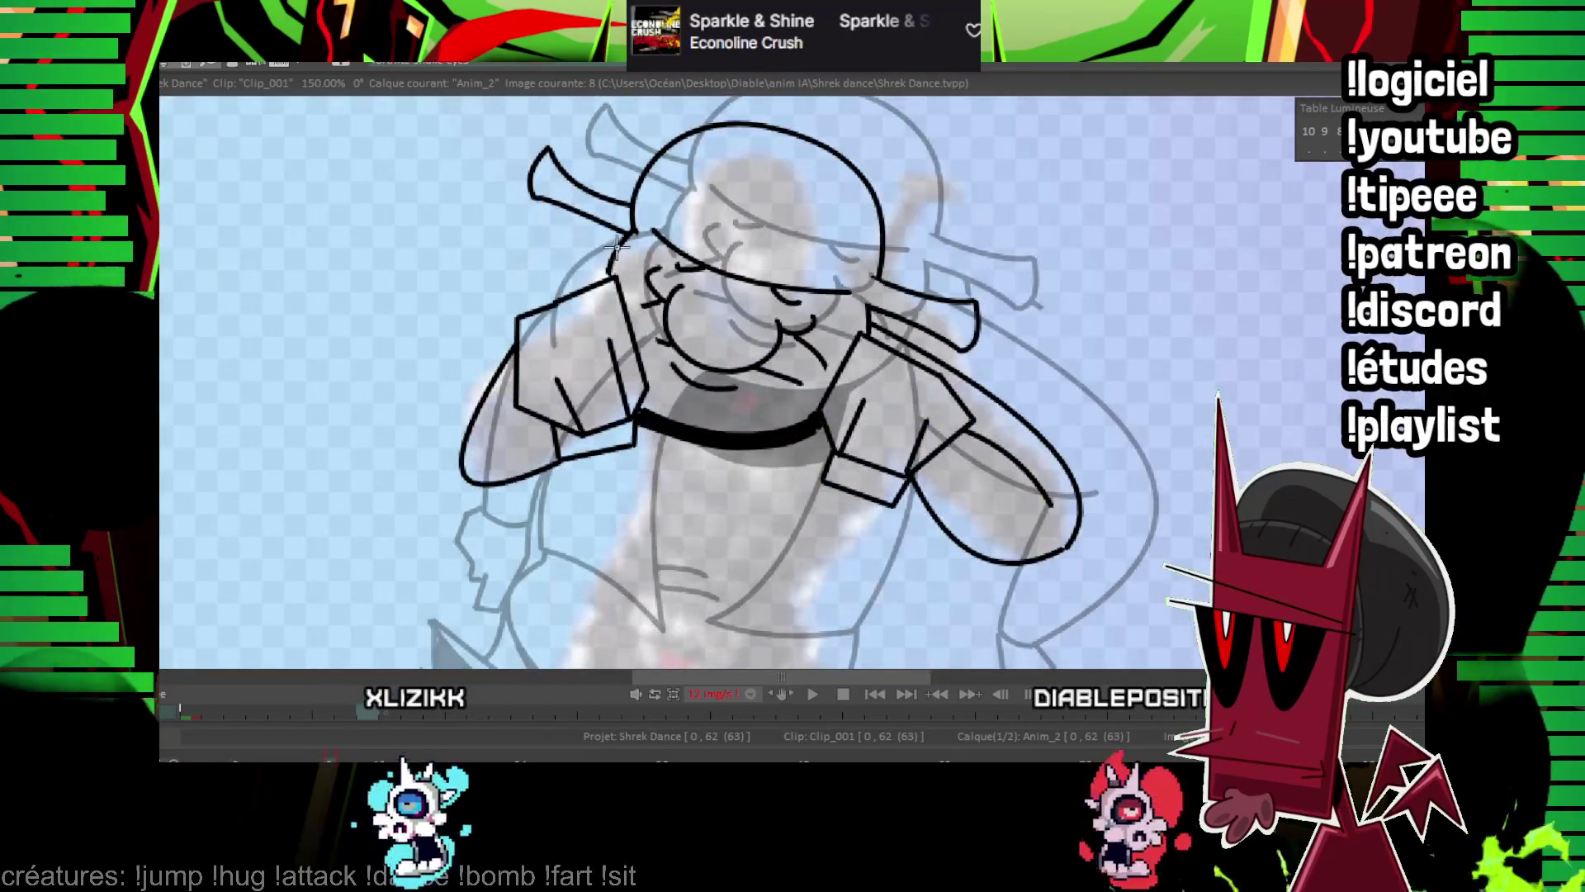
{"action": "key", "text": "Left"}
{"action": "key", "text": "Right"}
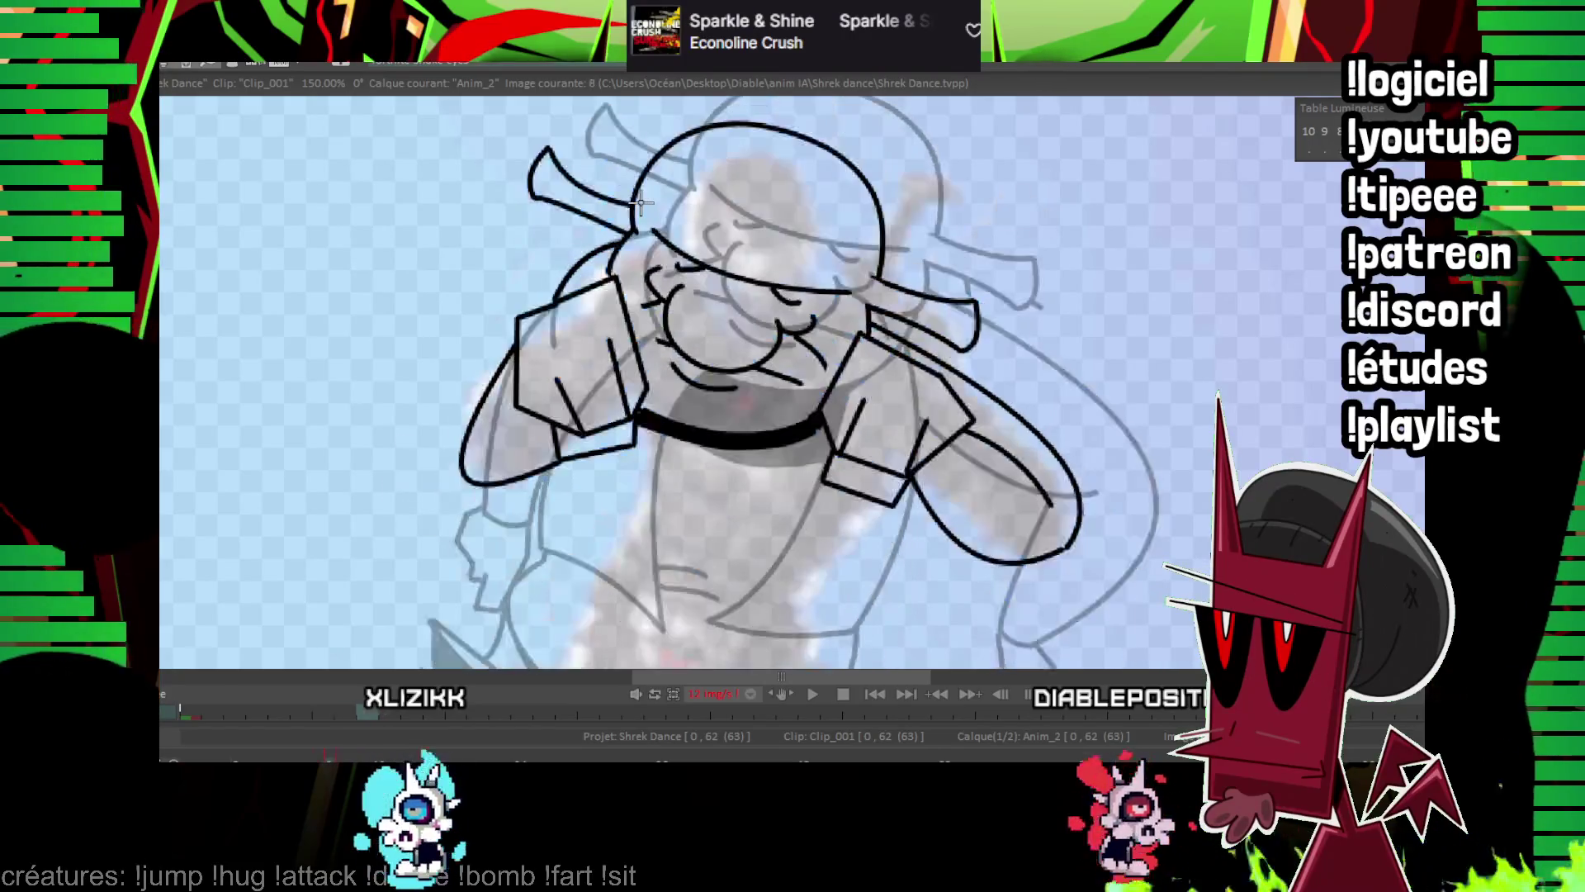
{"action": "key", "text": "Left"}
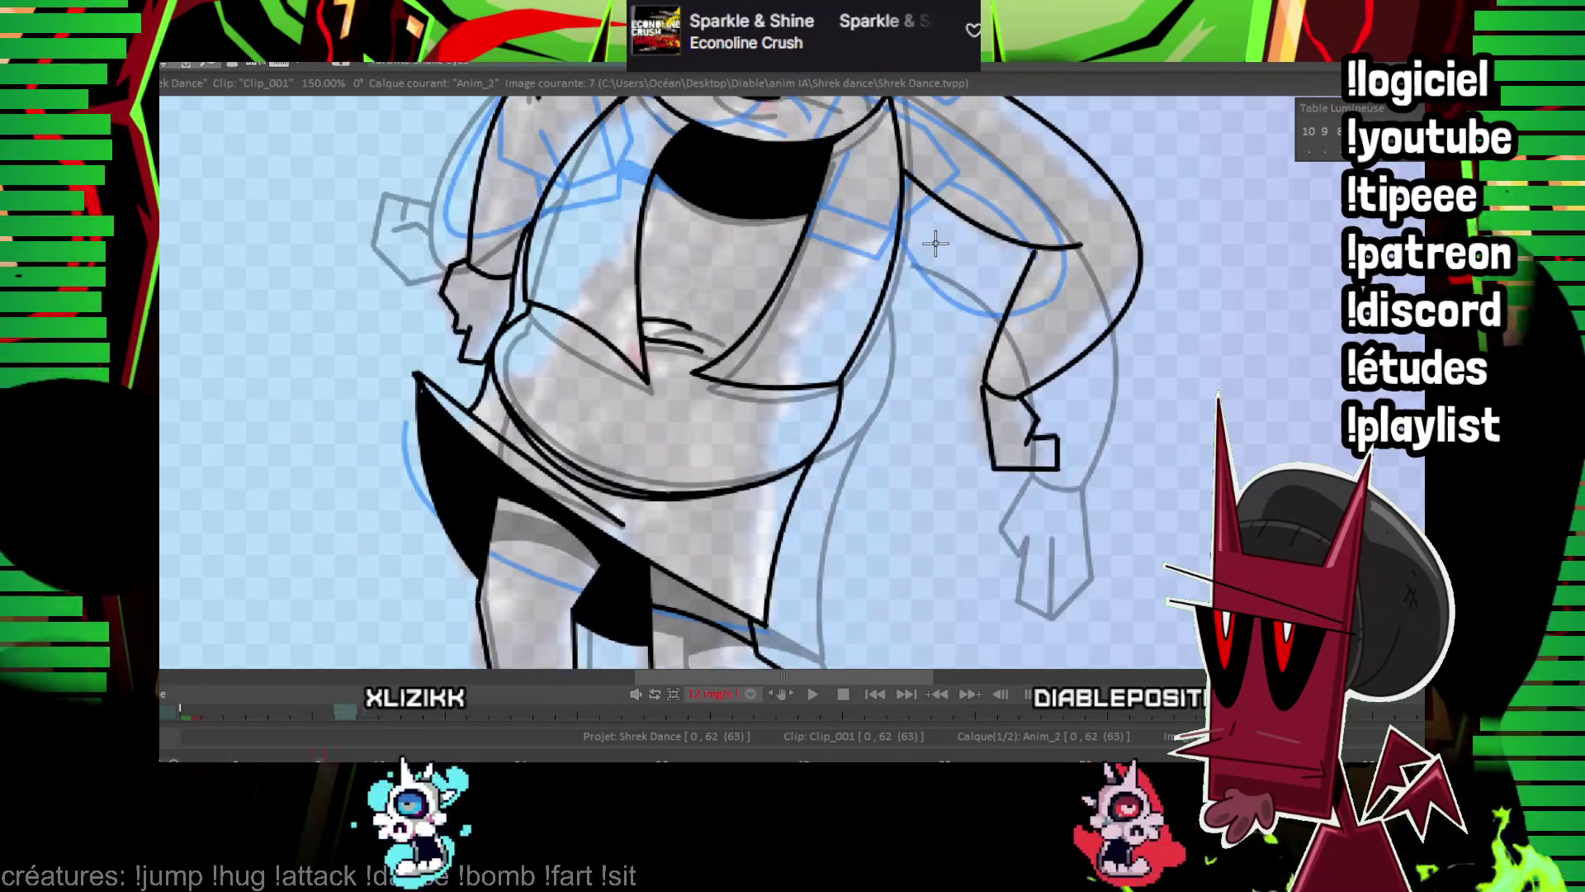
{"action": "key", "text": "Right"}
{"action": "key", "text": "Right"}
{"action": "key", "text": "Left"}
{"action": "key", "text": "Left"}
{"action": "key", "text": "Right"}
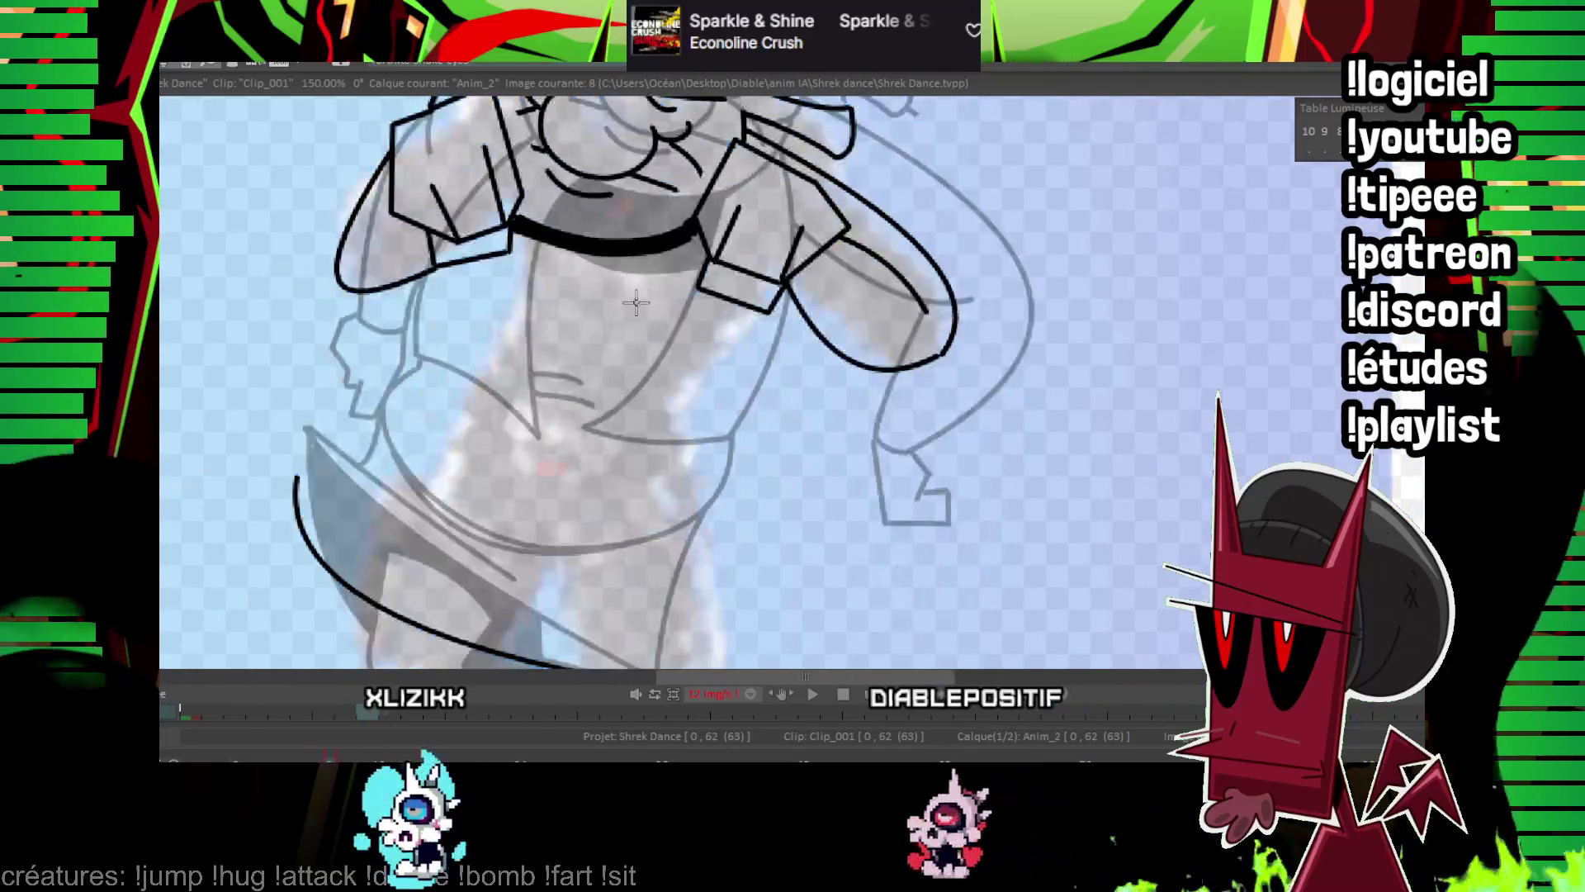
{"action": "left_click_drag", "start_coordinate": [393, 430], "coordinate": [496, 552]}
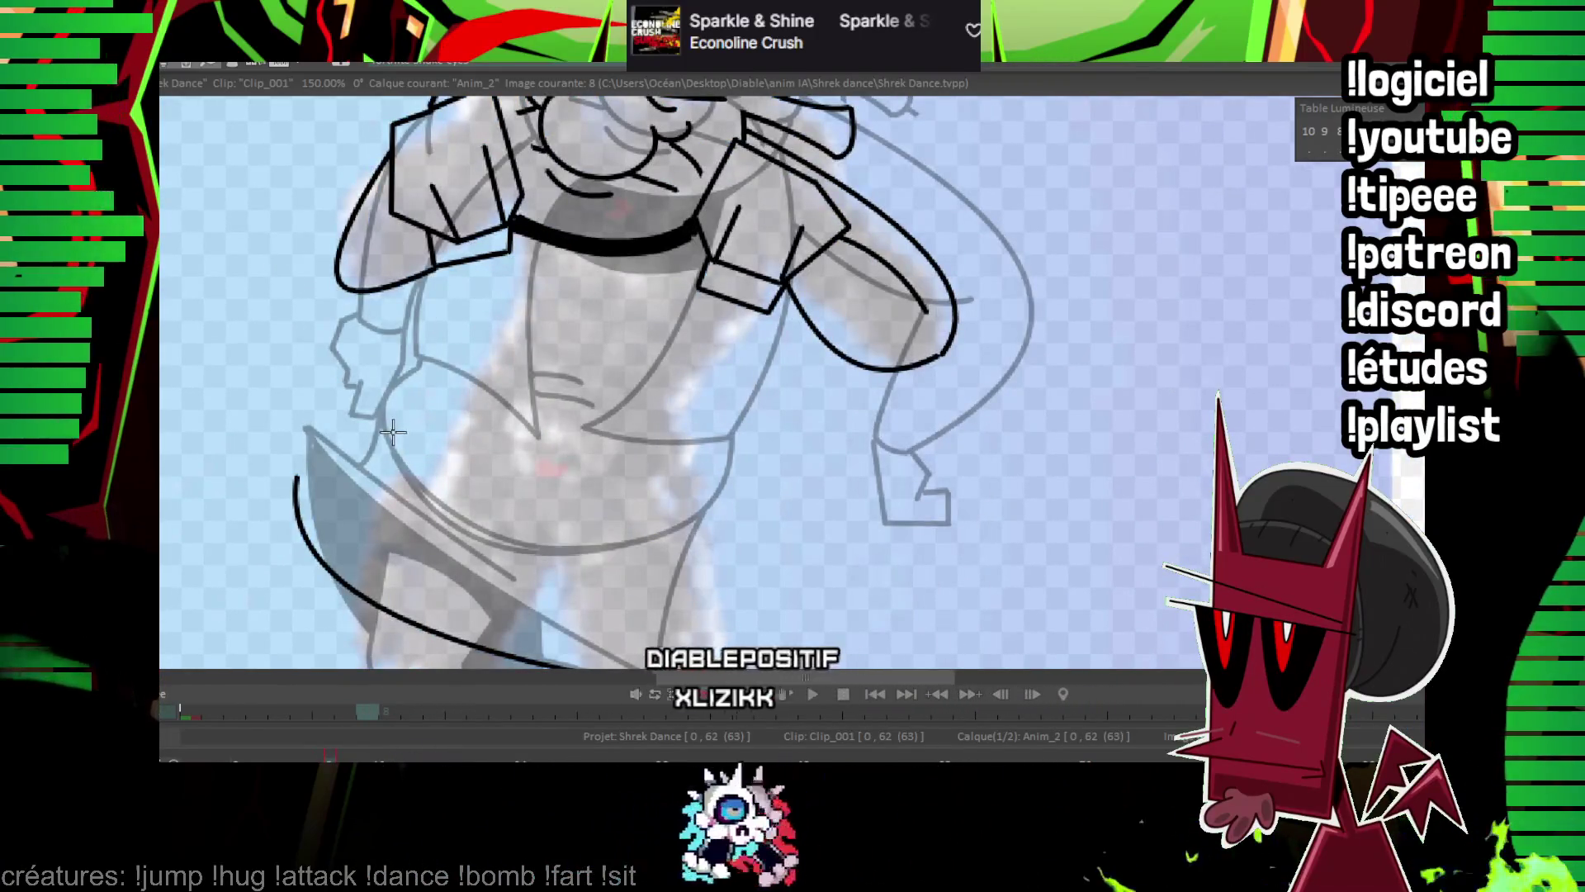
{"action": "key", "text": "ctrl+z"}
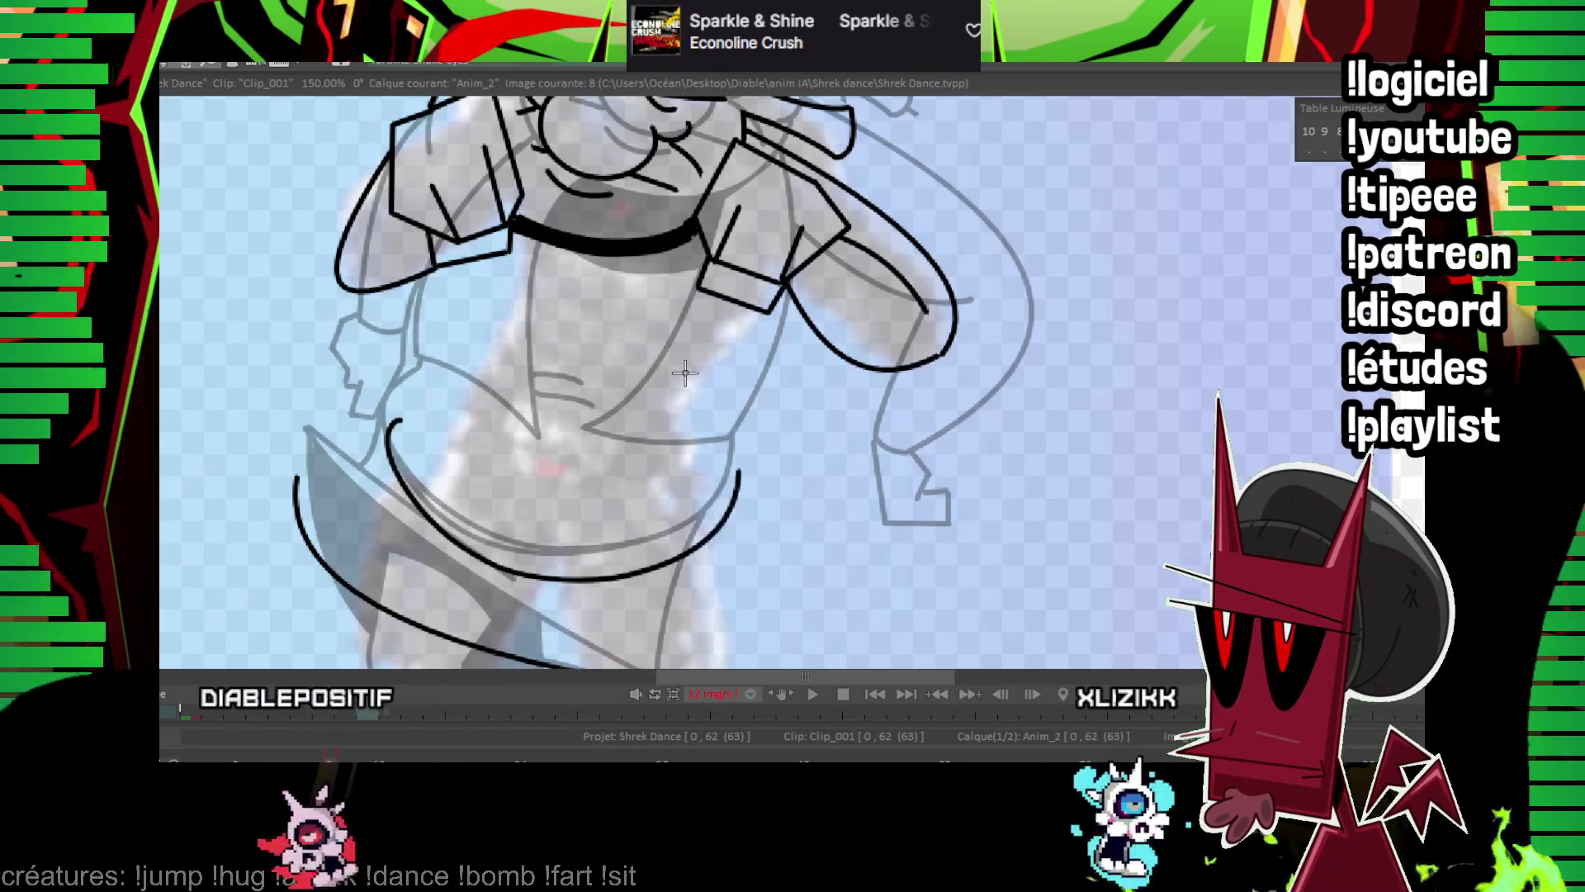
Ink the vest edge from the collar down the chest, across the belly and back up toward the arm.
{"action": "key", "text": "Right"}
{"action": "key", "text": "Left"}
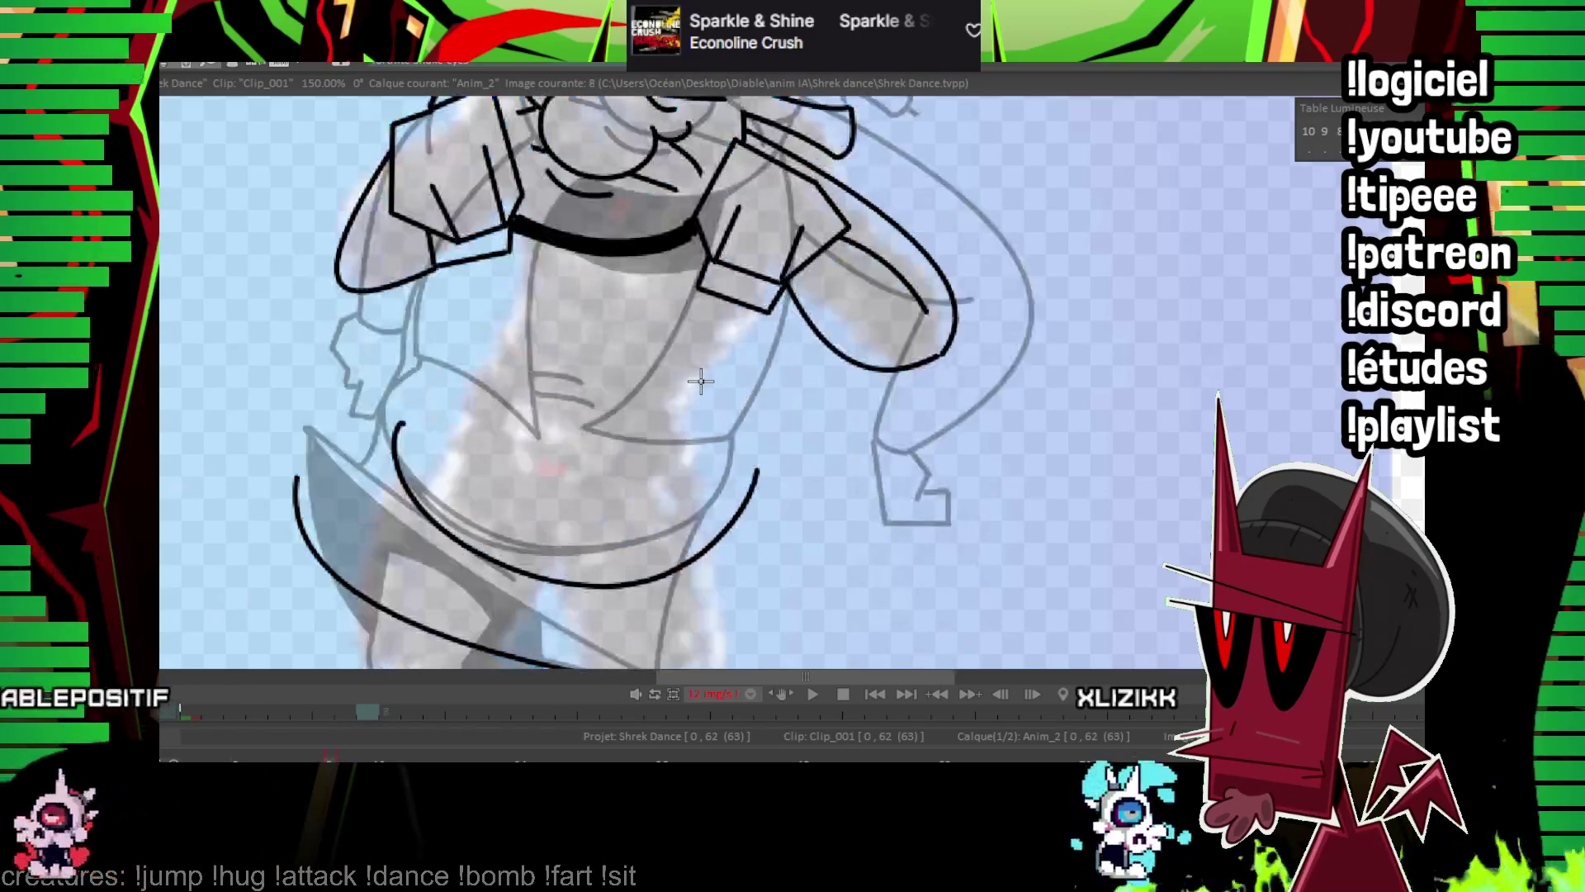
{"action": "left_click_drag", "start_coordinate": [700, 381], "coordinate": [568, 328]}
{"action": "key", "text": "Right"}
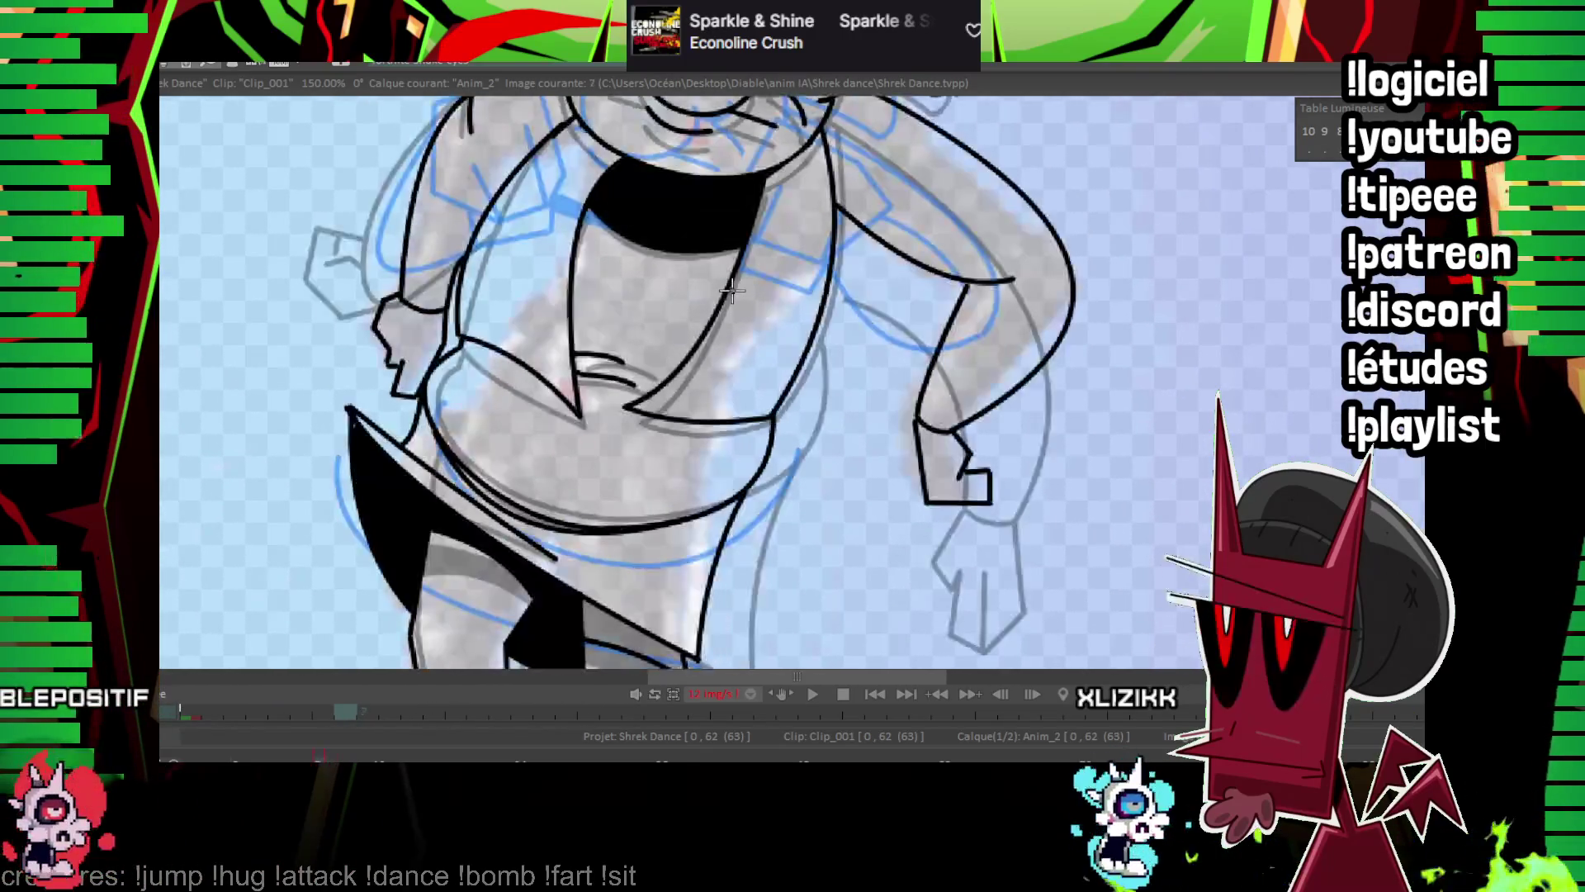
{"action": "key", "text": "Left"}
{"action": "key", "text": "Right"}
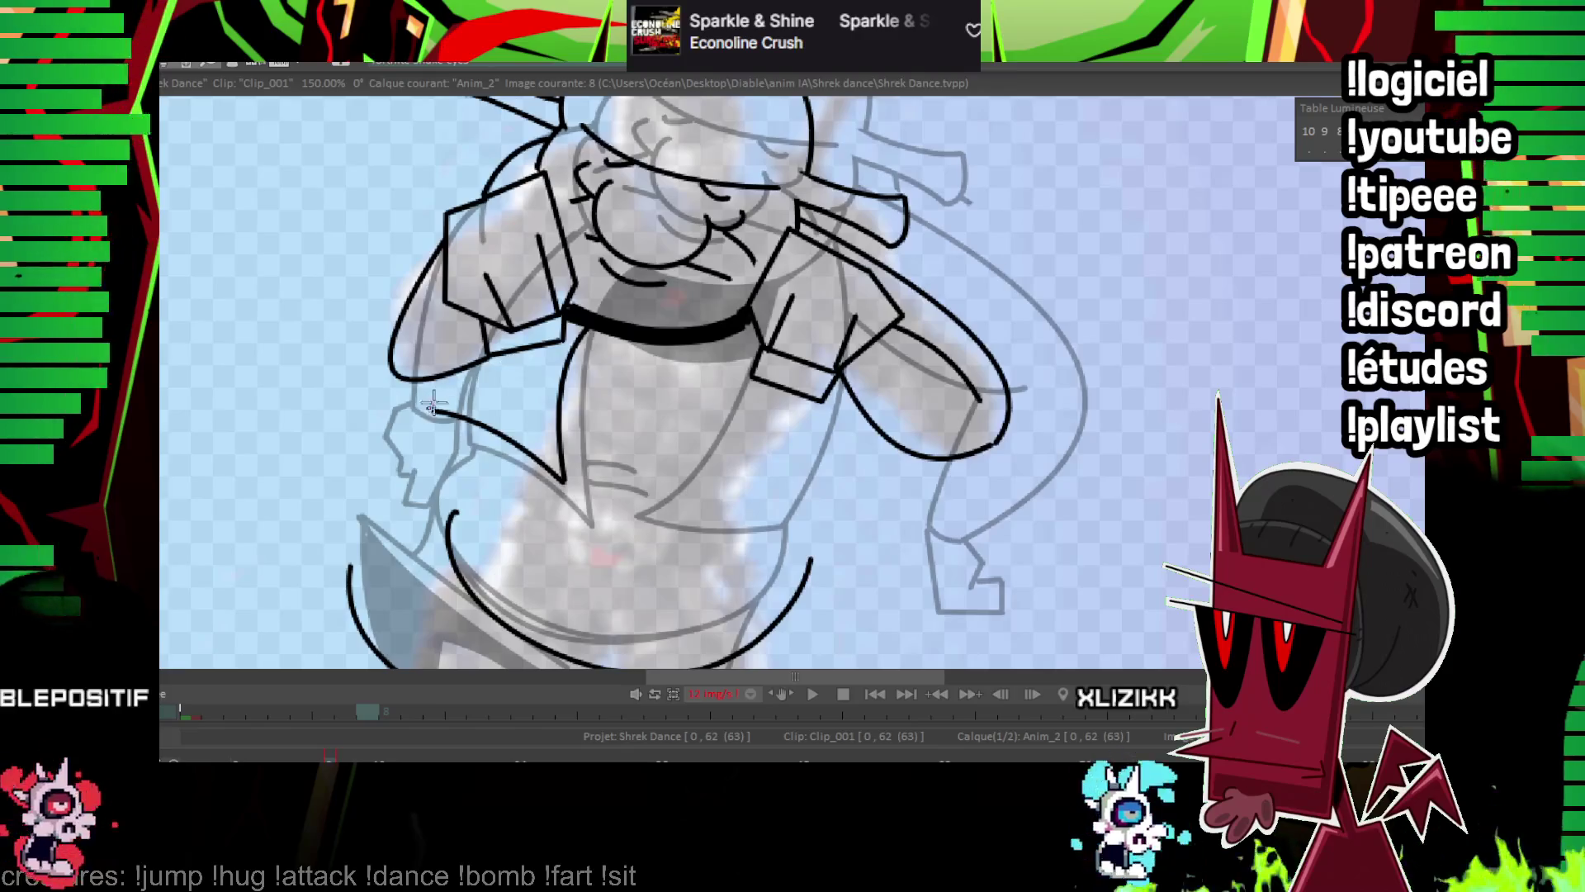
{"action": "key", "text": "Right"}
{"action": "key", "text": "Left"}
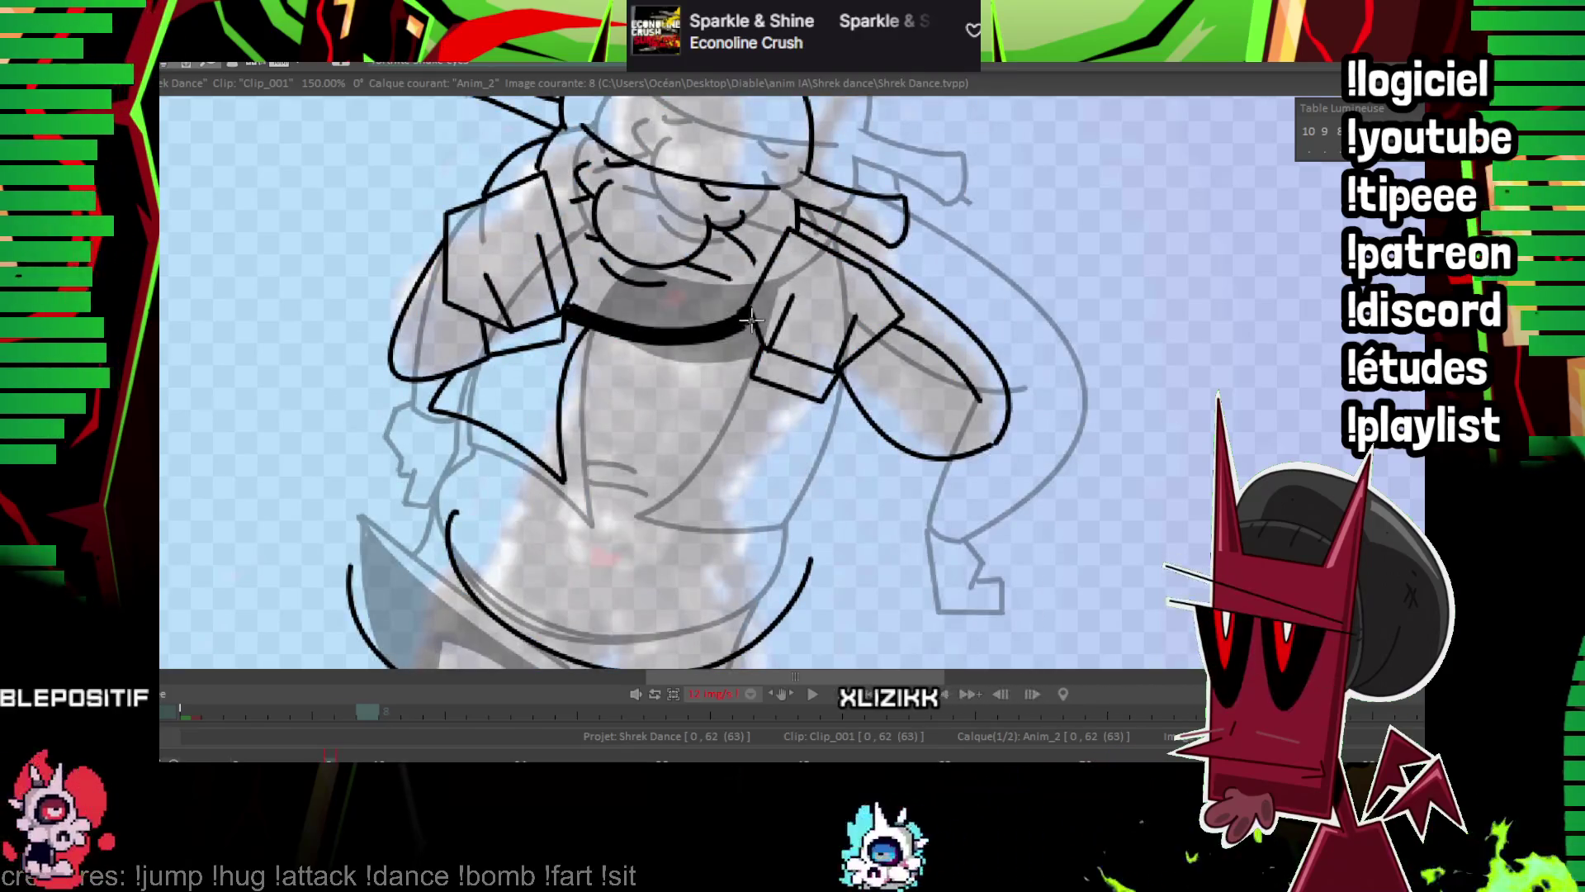
{"action": "left_click_drag", "start_coordinate": [751, 321], "coordinate": [590, 475]}
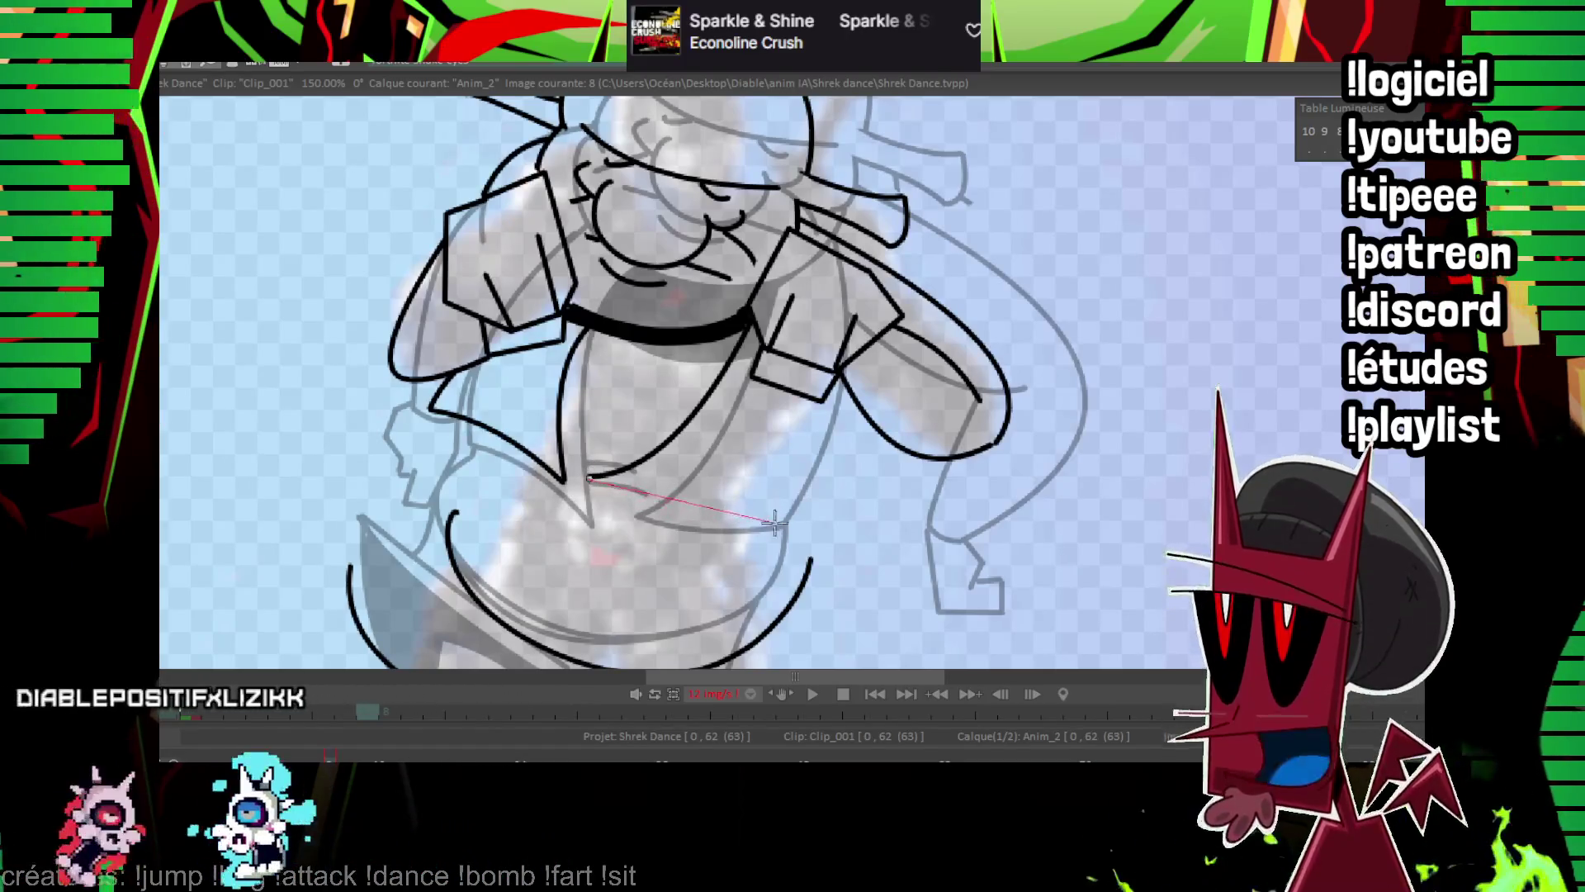
{"action": "left_click_drag", "start_coordinate": [590, 477], "coordinate": [760, 522]}
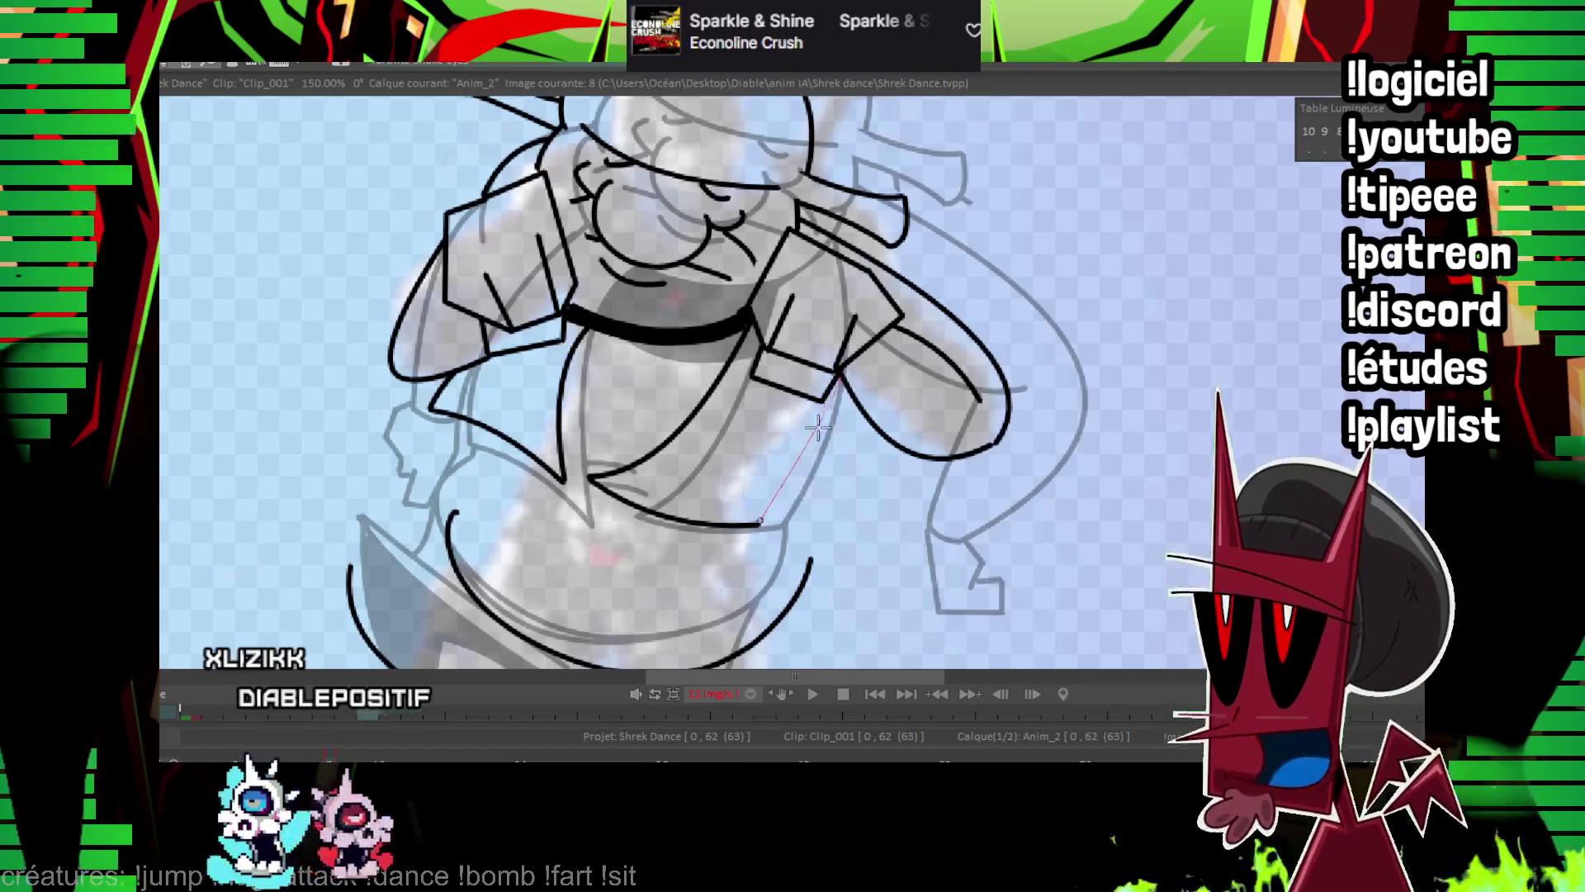
{"action": "left_click_drag", "start_coordinate": [817, 426], "coordinate": [838, 374]}
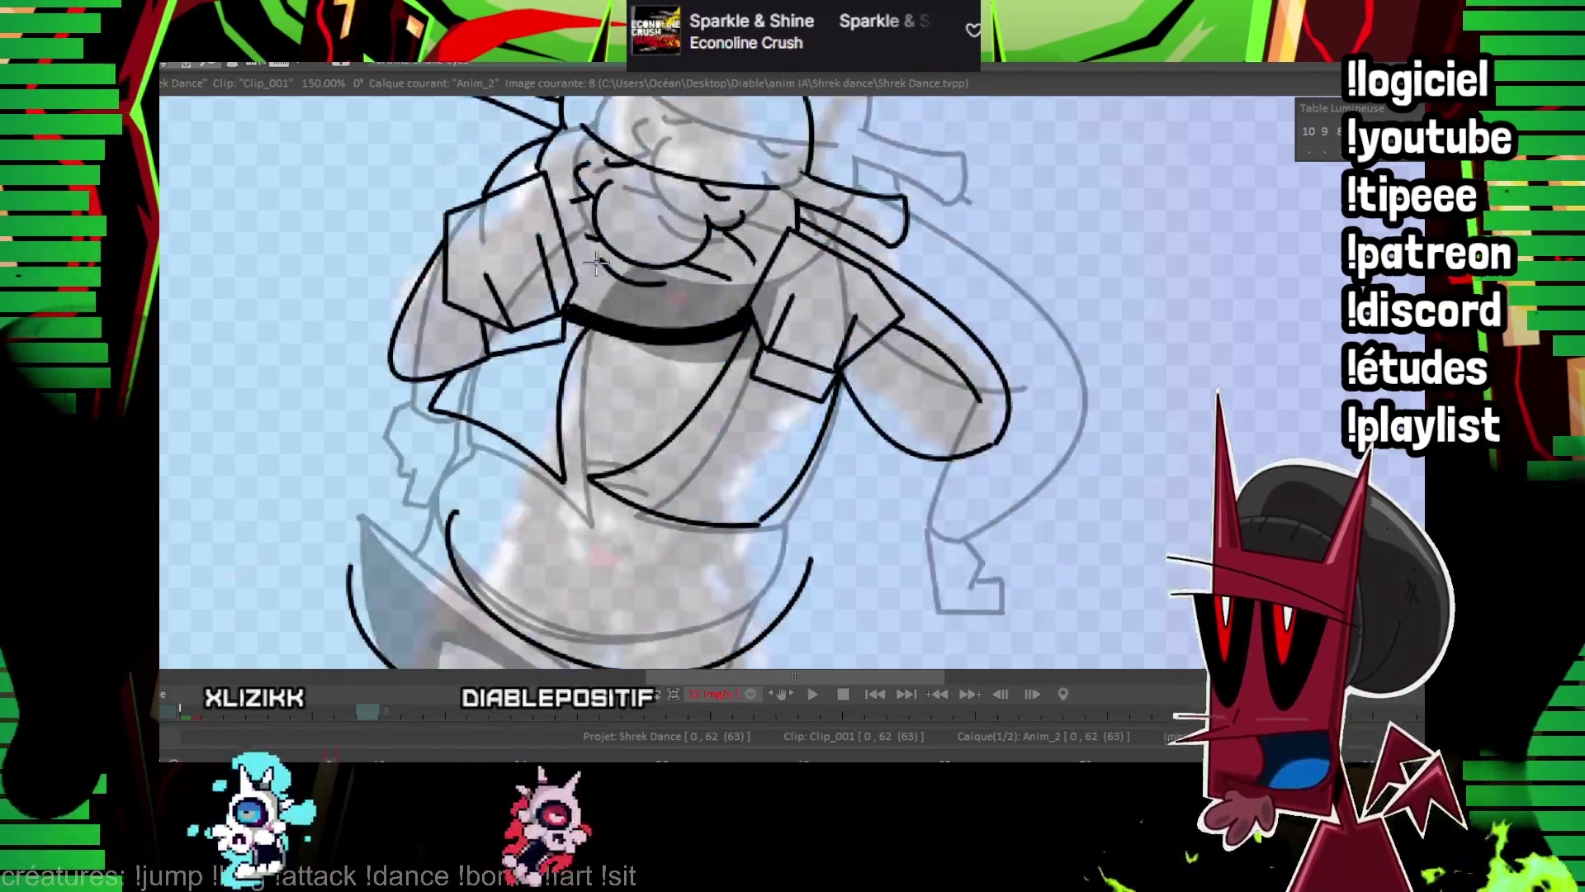
Shape the belt's lower edge, fill the belt band solid black, and ink the curve under the belly.
{"action": "left_click_drag", "start_coordinate": [580, 339], "coordinate": [718, 373]}
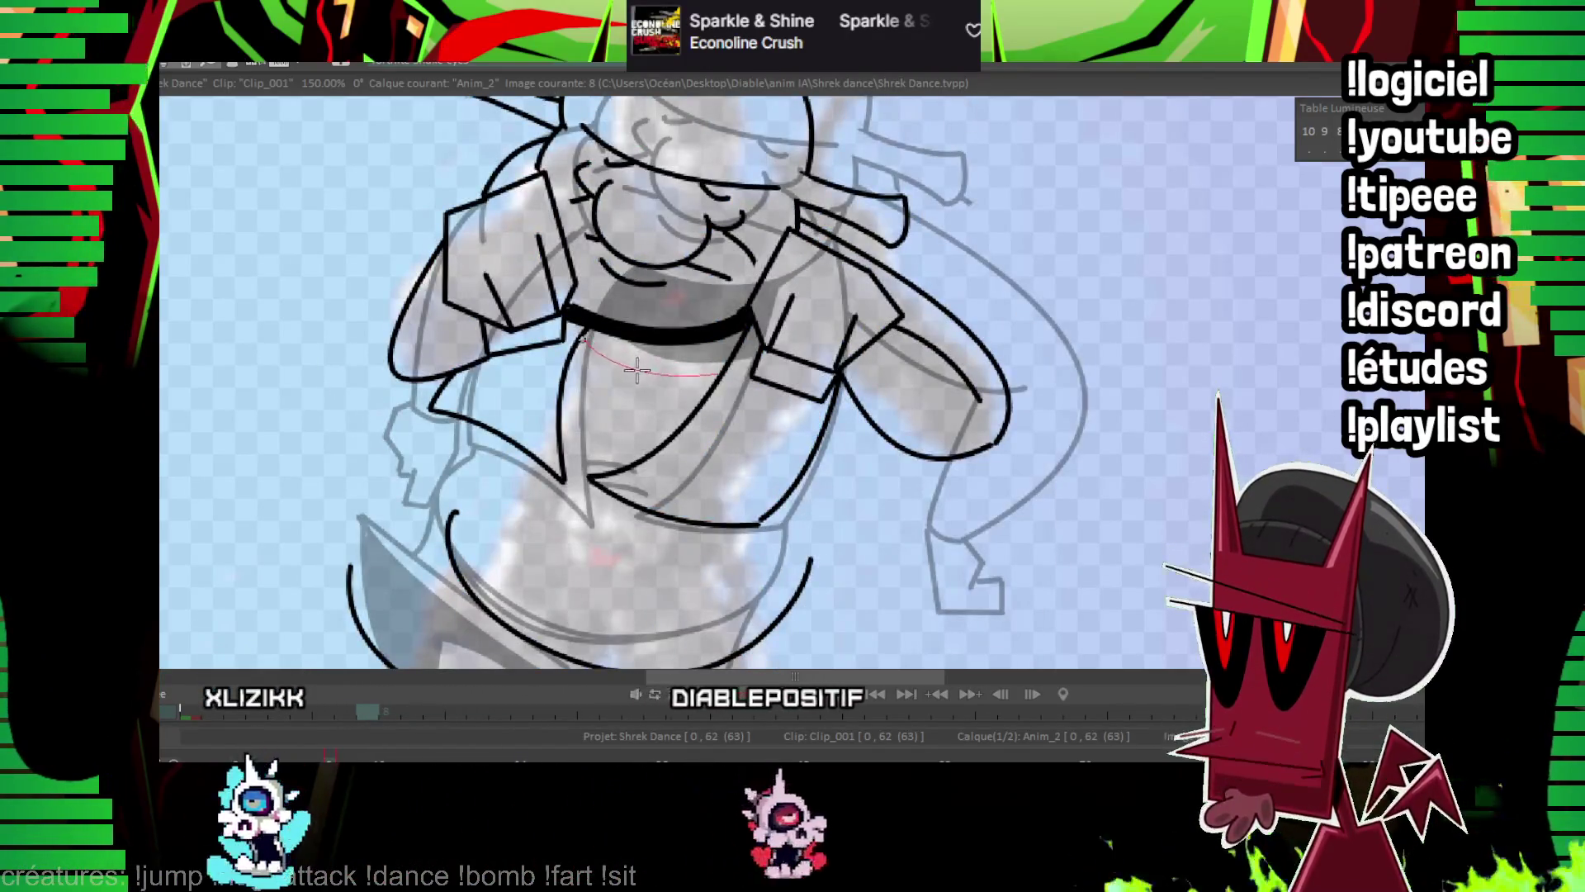
{"action": "left_click", "coordinate": [640, 322]}
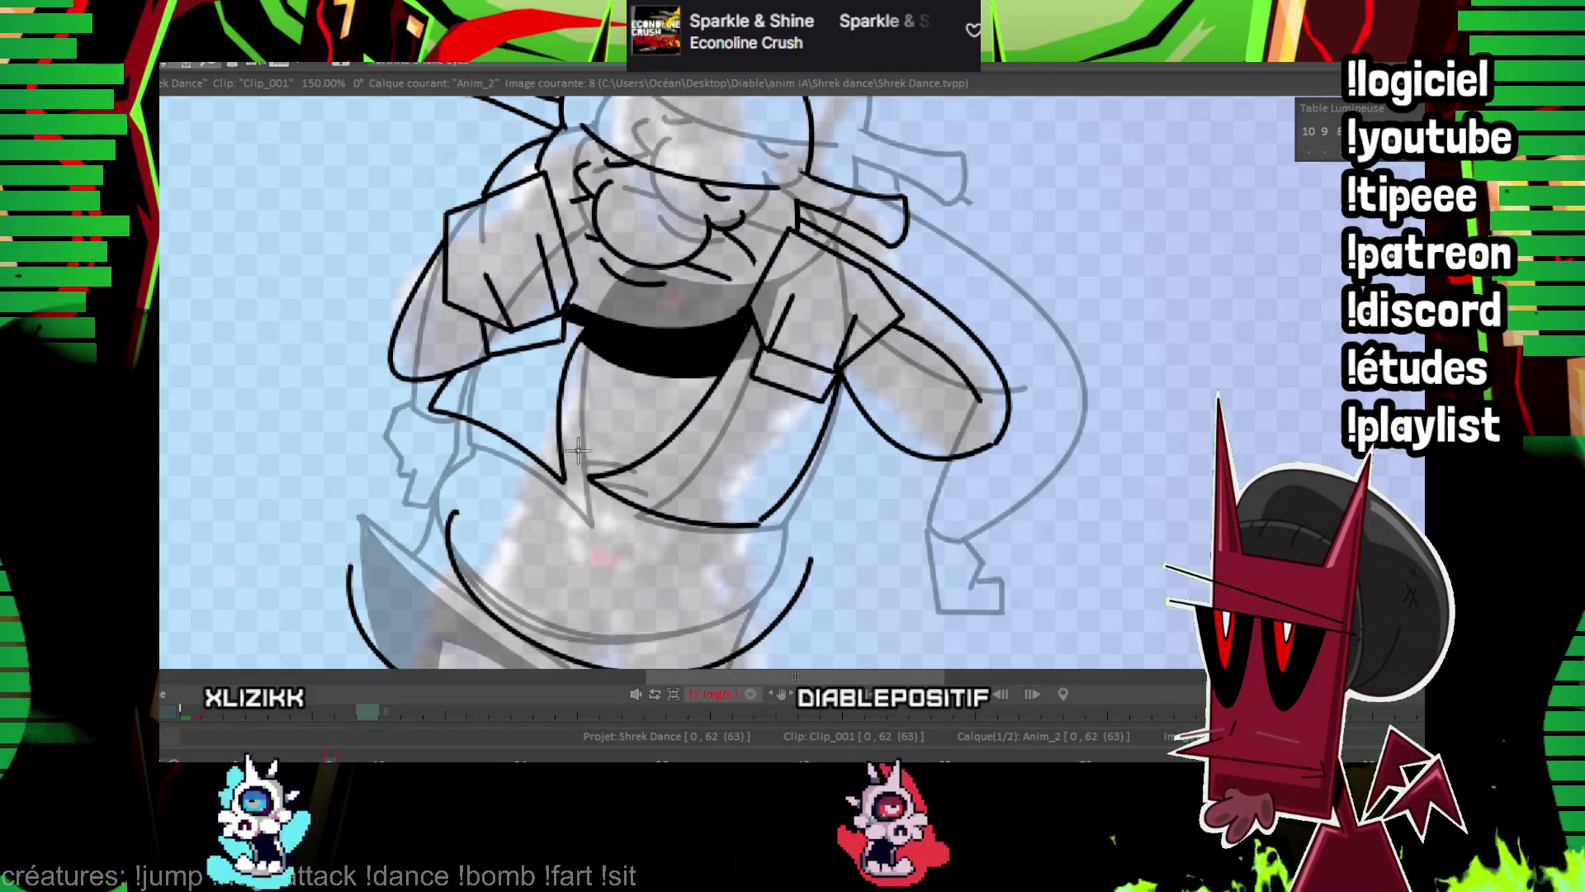
{"action": "left_click", "coordinate": [609, 498]}
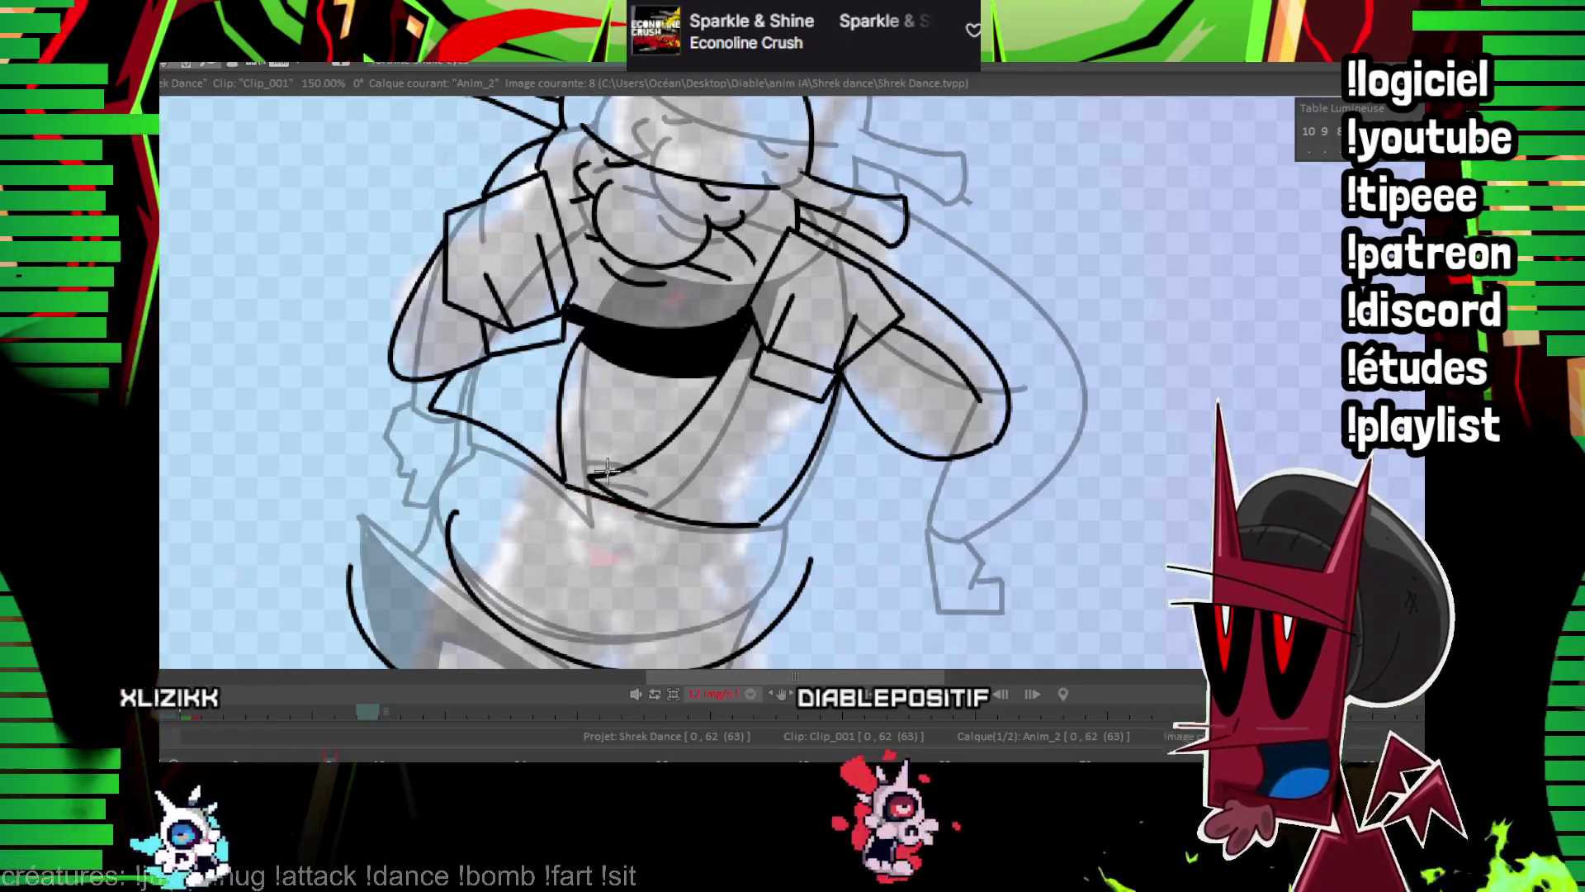
{"action": "key", "text": "Left"}
{"action": "key", "text": "Right"}
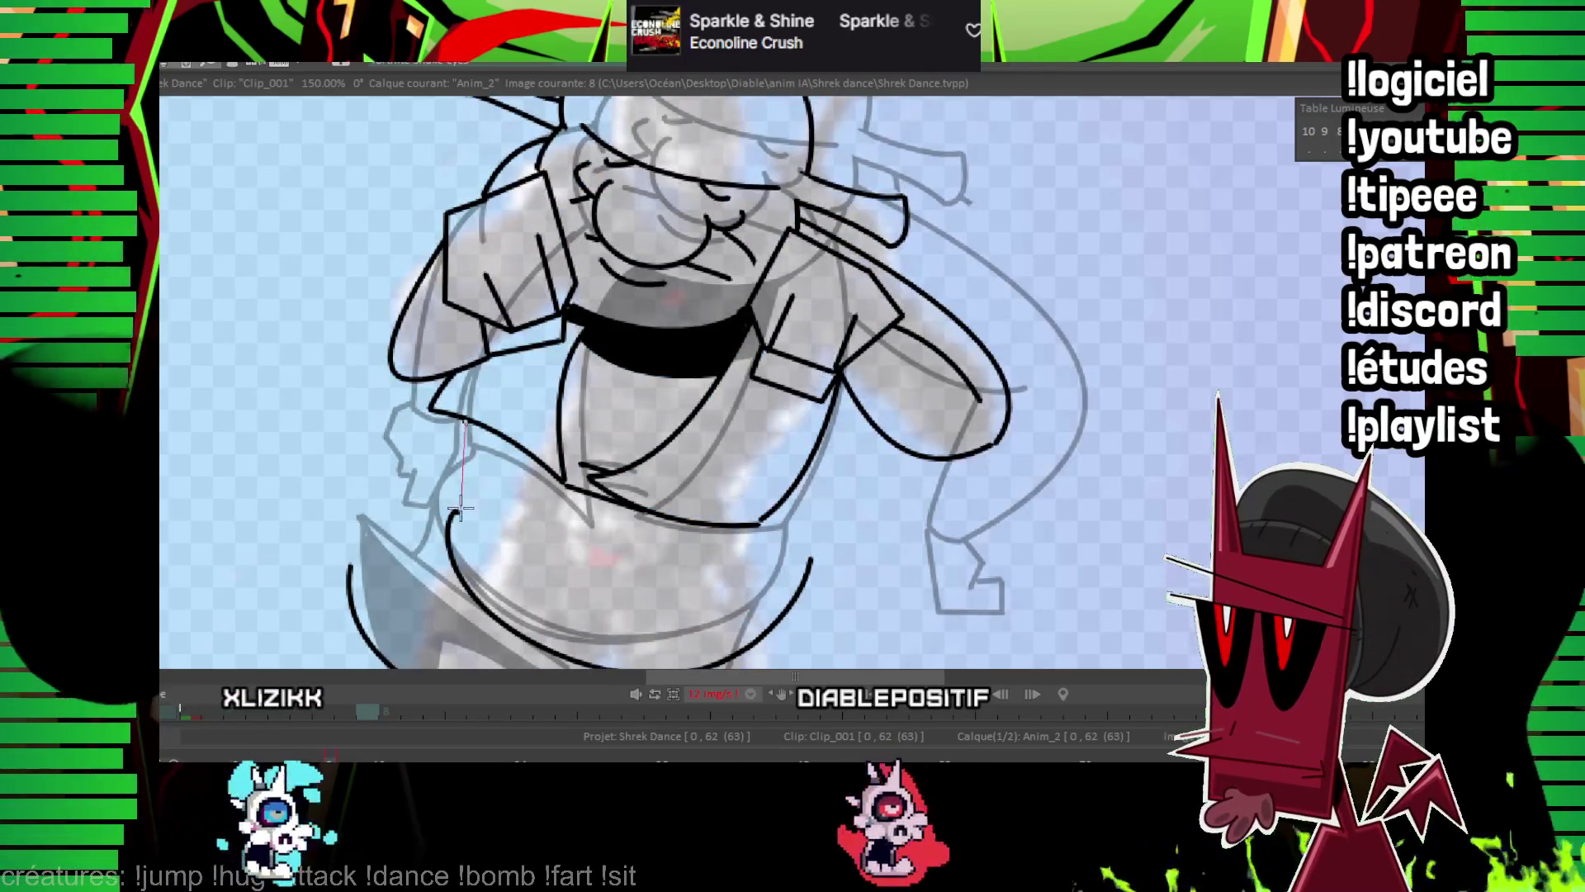
{"action": "scroll", "coordinate": [695, 373], "scroll_direction": "down", "scroll_amount": 3}
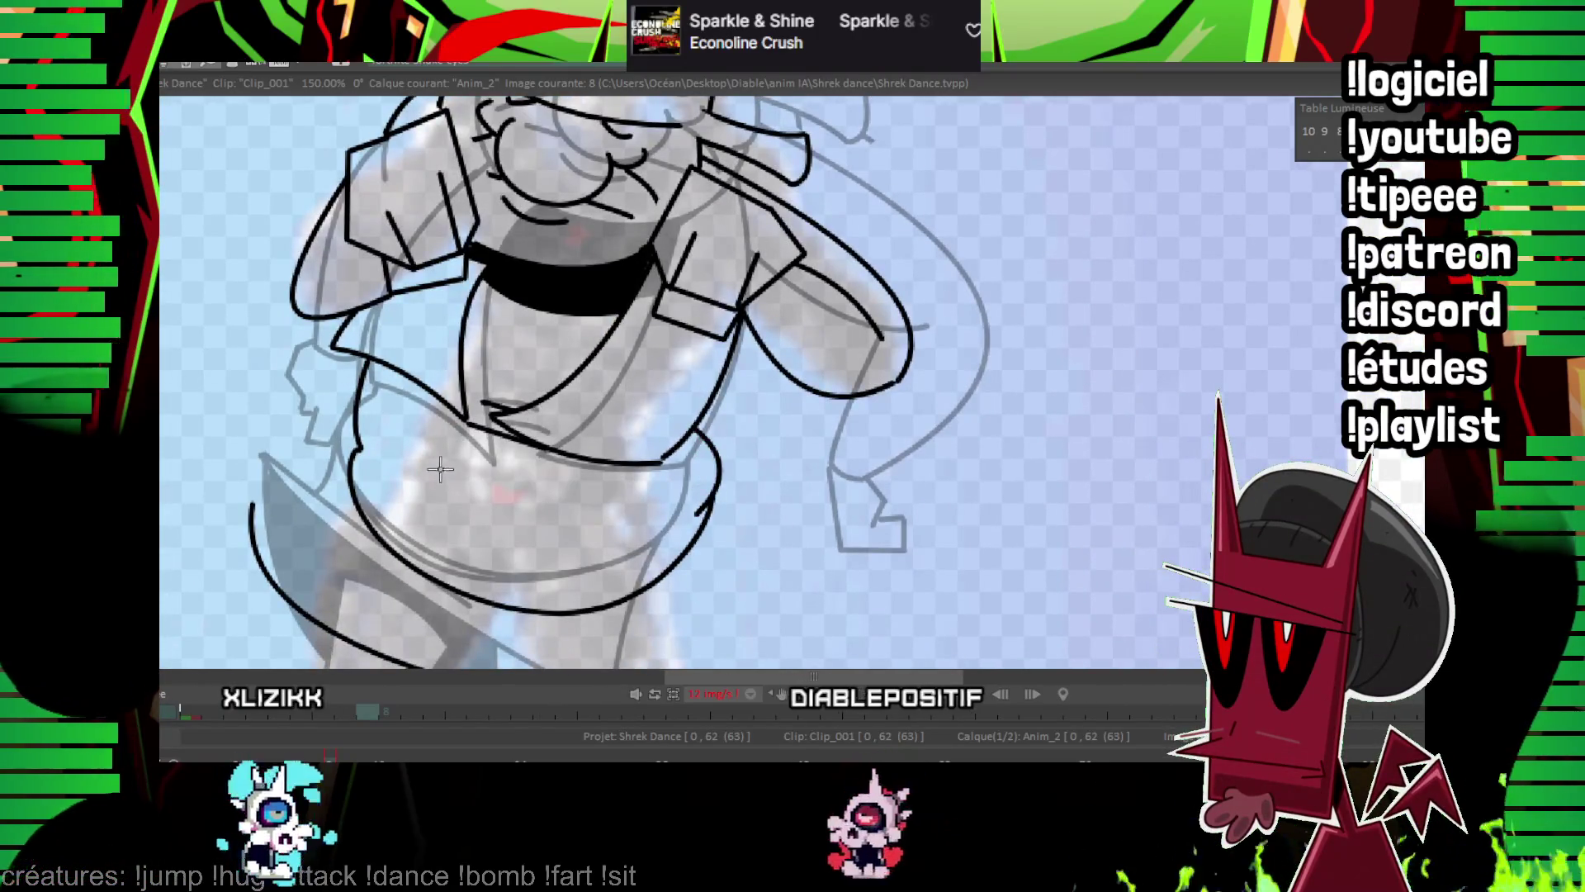
{"action": "scroll", "coordinate": [517, 488], "scroll_direction": "down", "scroll_amount": 4}
{"action": "key", "text": "Left"}
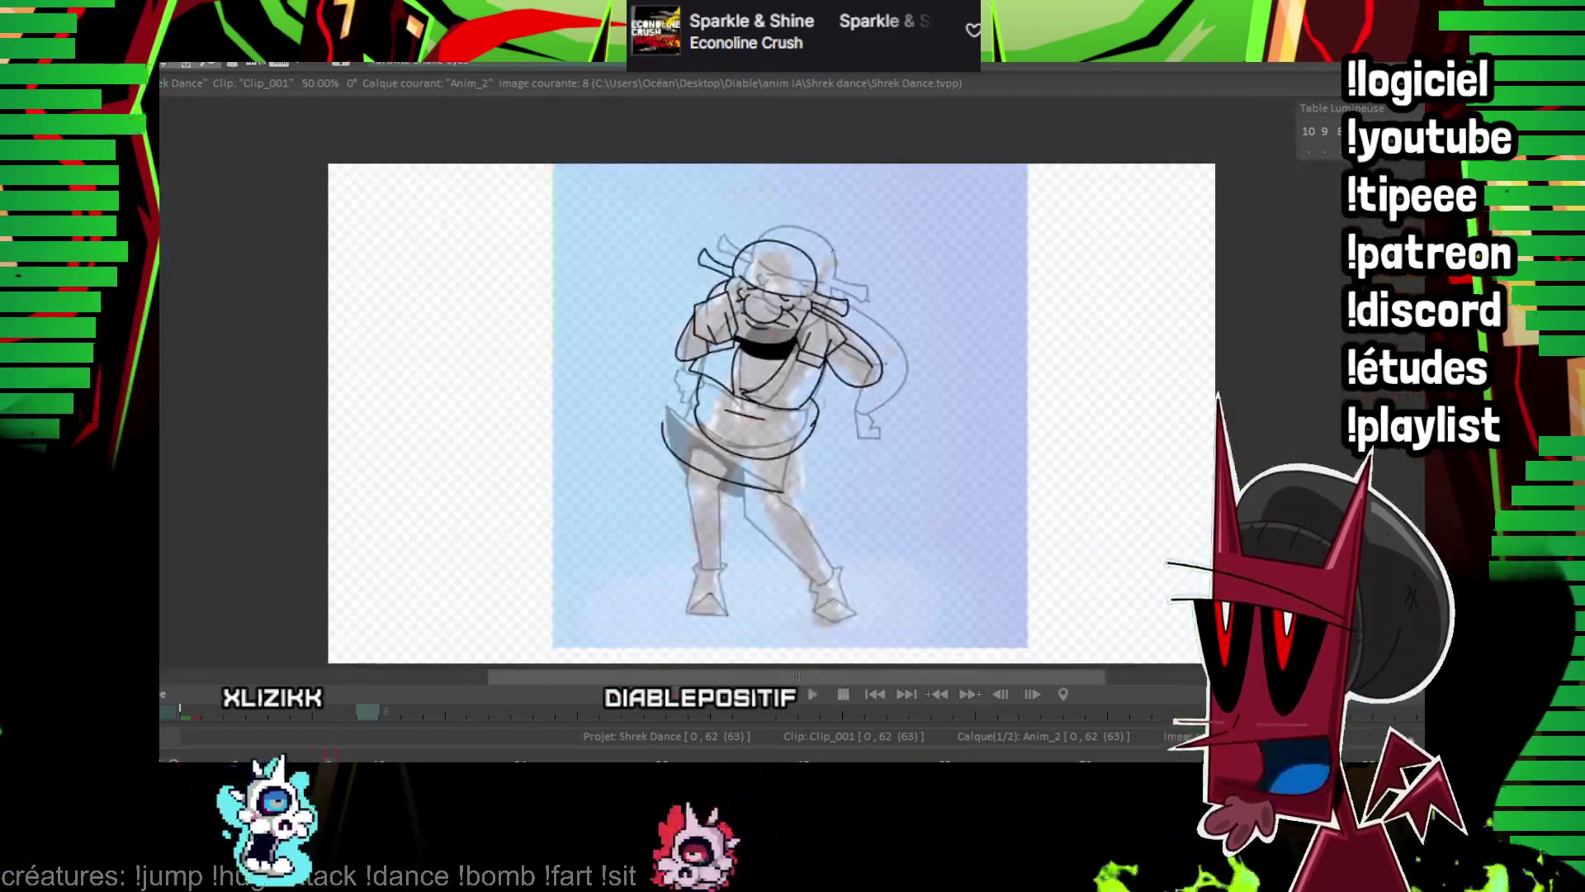
{"action": "key", "text": "Right"}
{"action": "key", "text": "Left"}
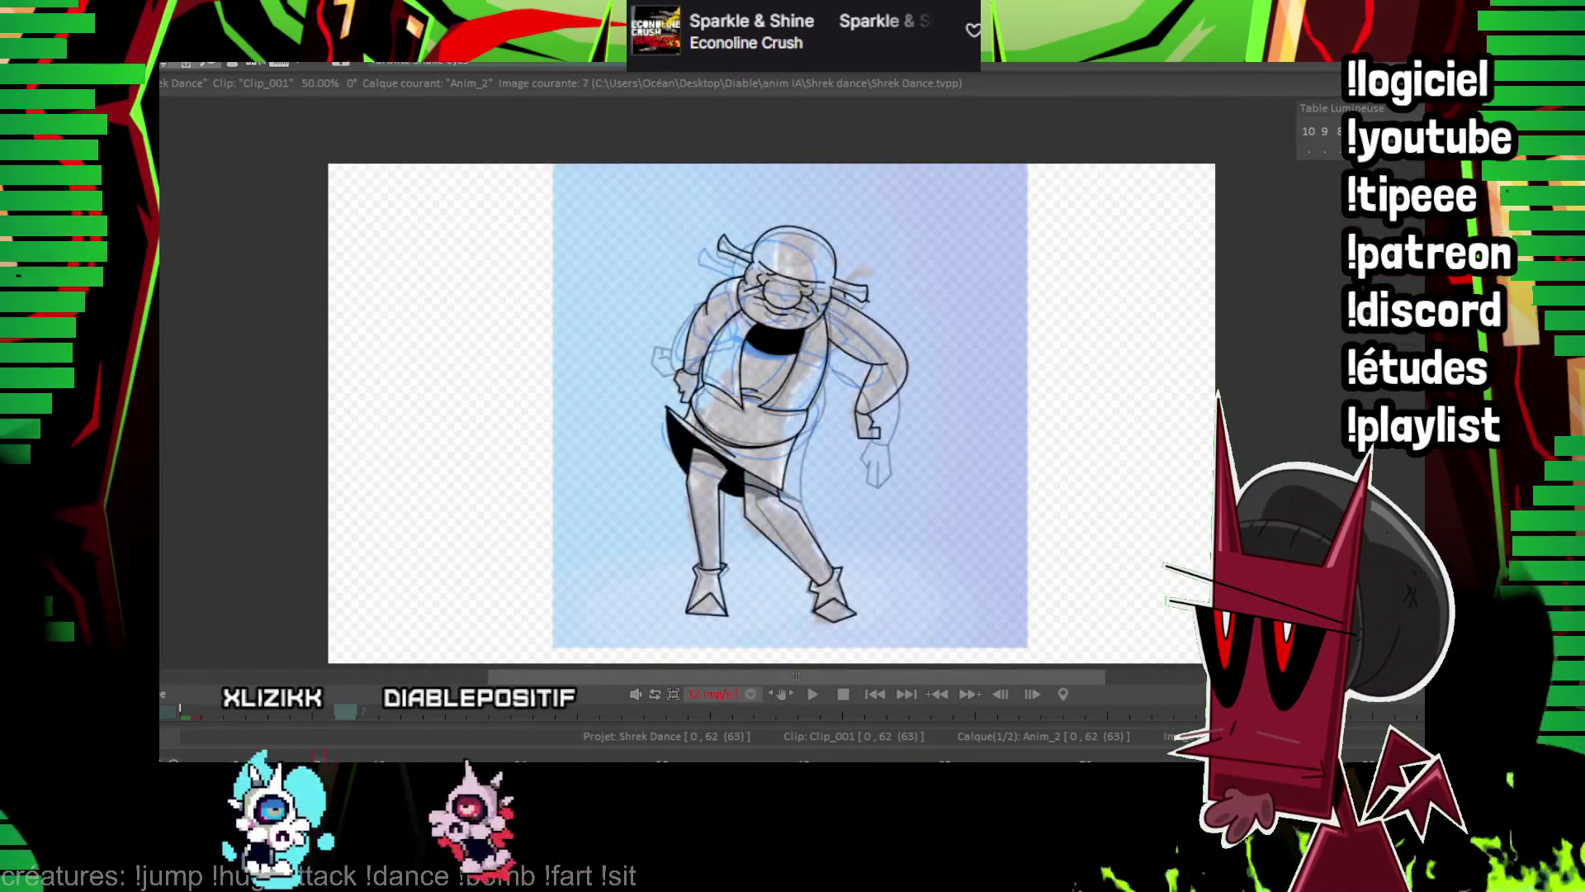
{"action": "key", "text": "Right"}
{"action": "key", "text": "Left"}
{"action": "key", "text": "Right"}
{"action": "scroll", "coordinate": [868, 383], "scroll_direction": "up", "scroll_amount": 3}
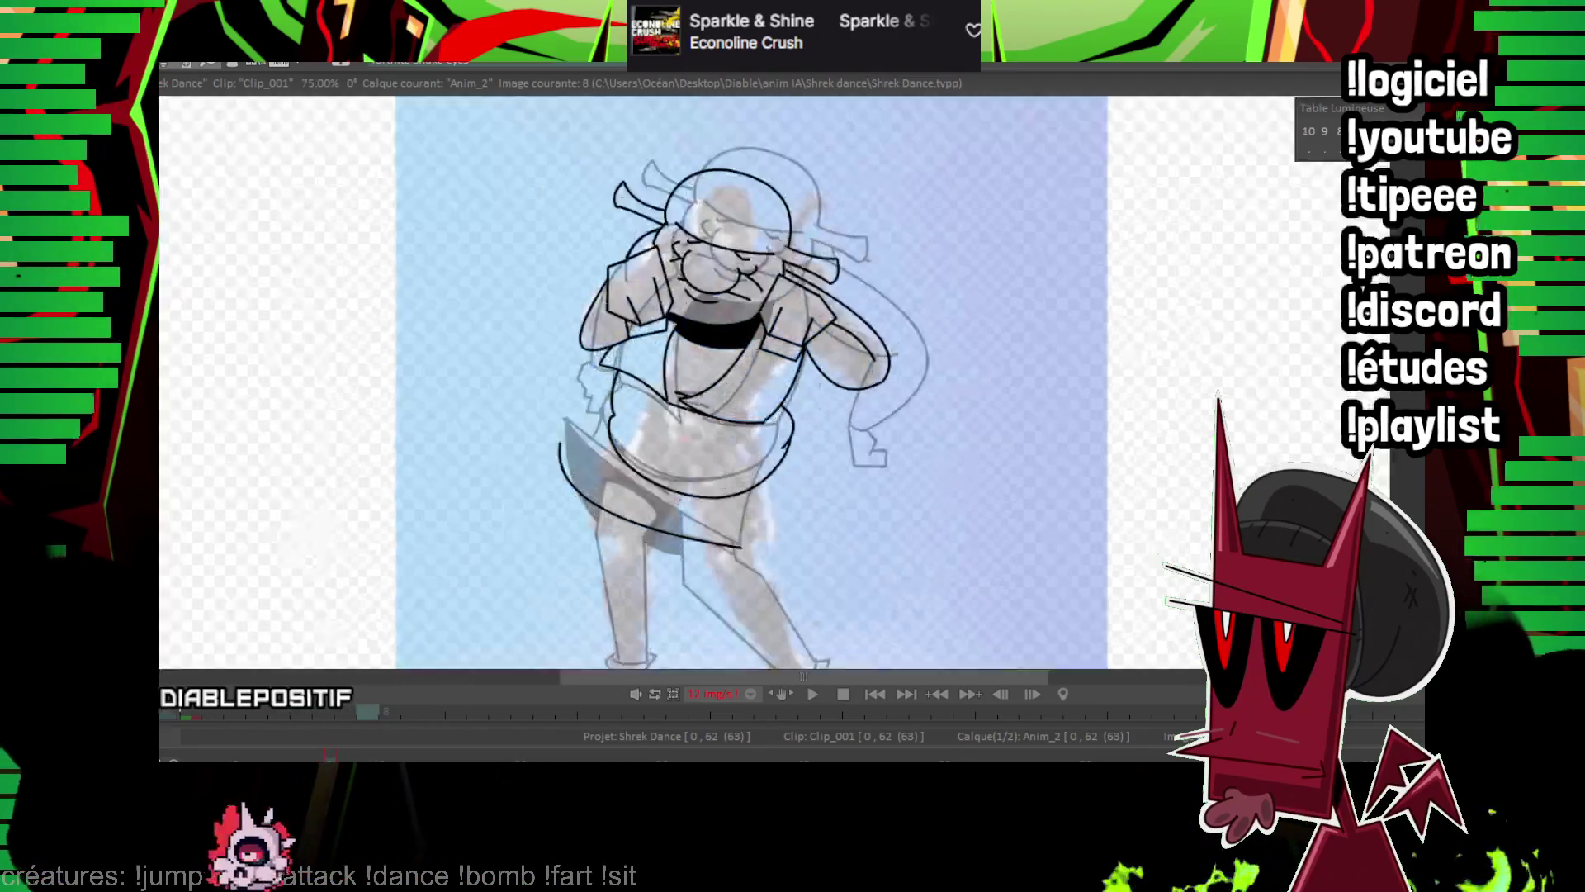
{"action": "scroll", "coordinate": [560, 250], "scroll_direction": "up", "scroll_amount": 3}
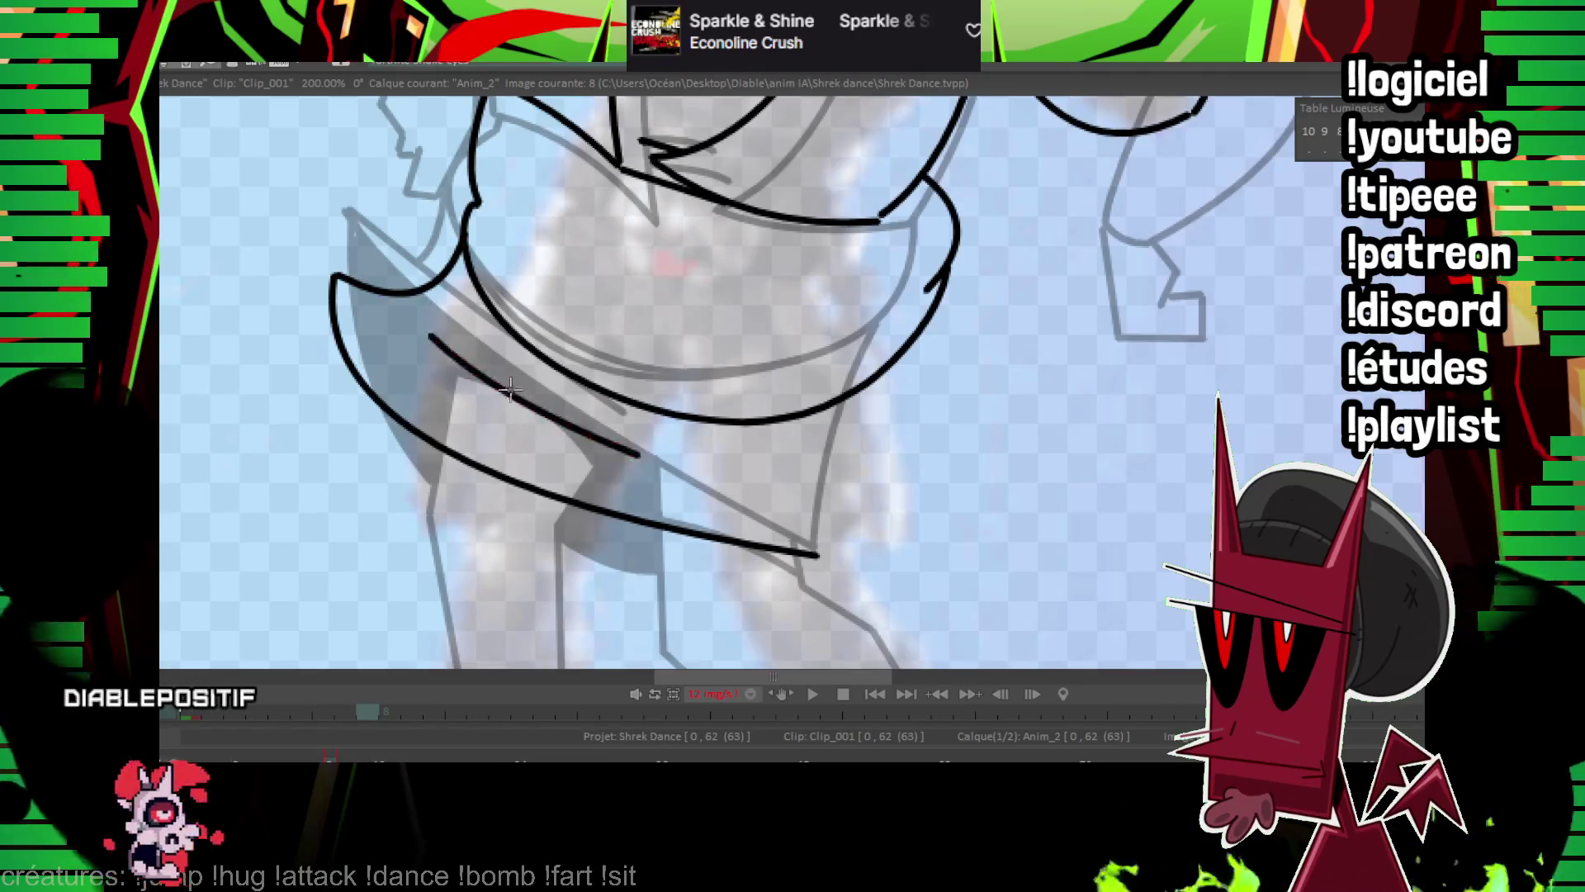
{"action": "key", "text": "Left"}
{"action": "key", "text": "Right"}
{"action": "left_click_drag", "start_coordinate": [611, 276], "coordinate": [569, 198]}
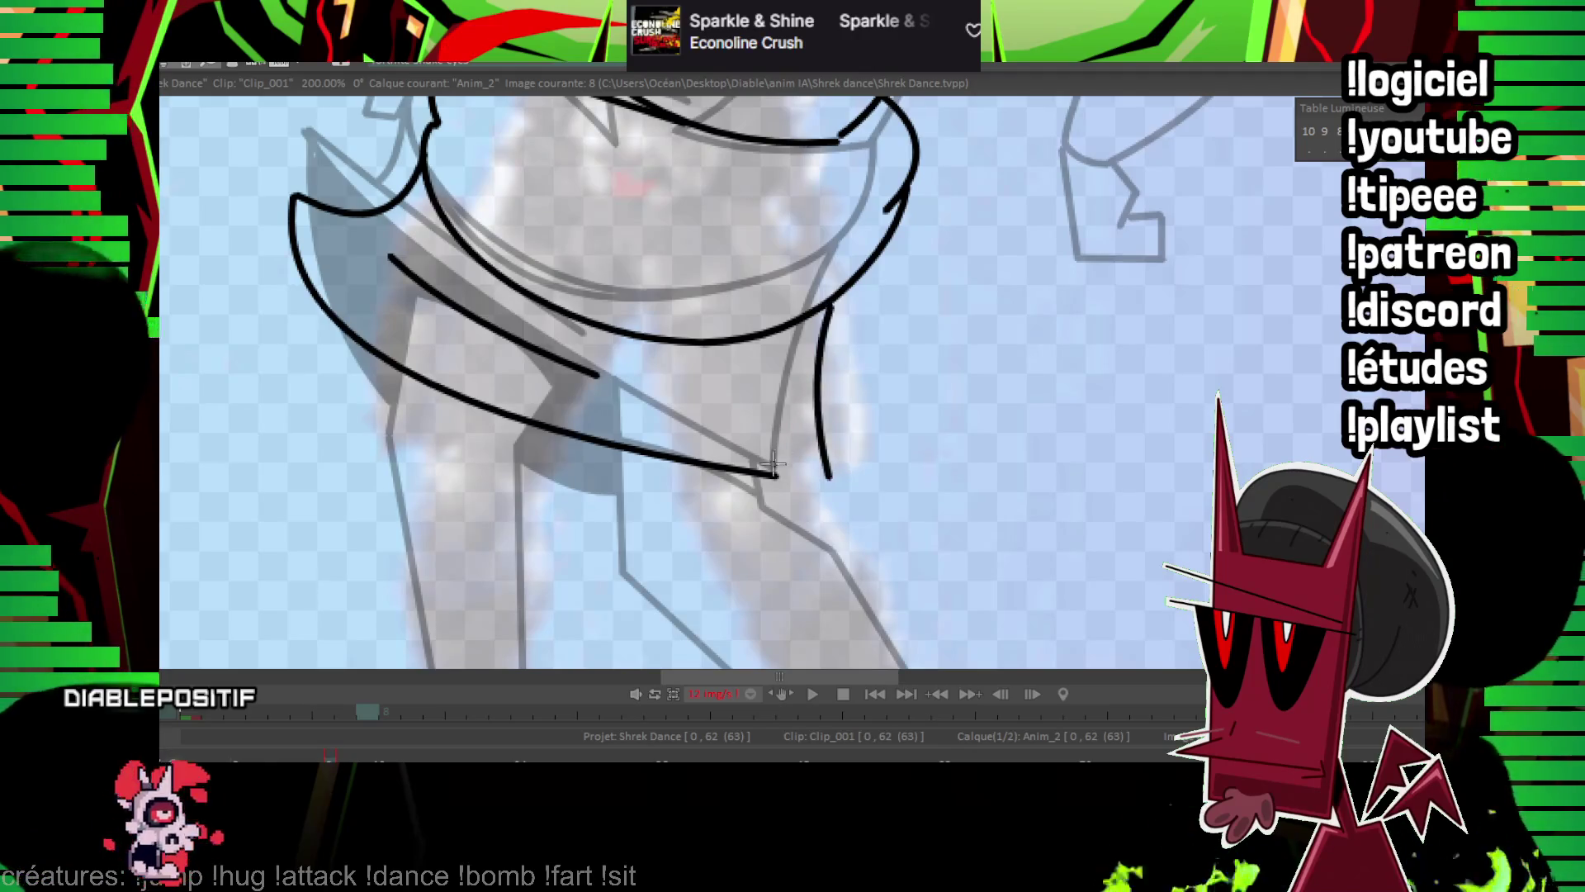
{"action": "scroll", "coordinate": [863, 425], "scroll_direction": "down", "scroll_amount": 6}
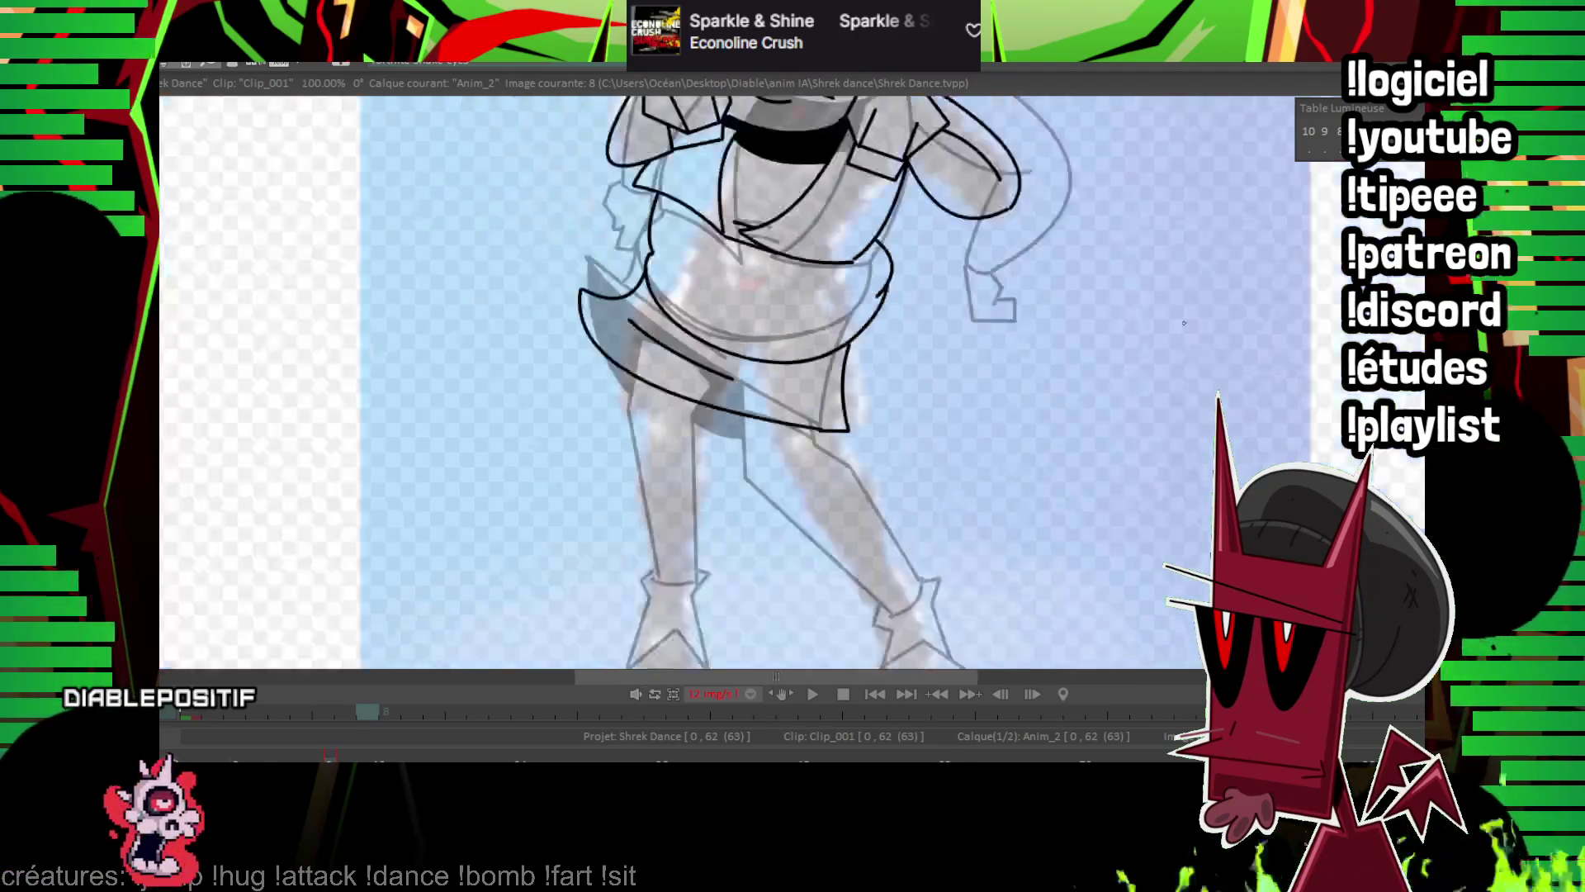
{"action": "key", "text": "Left"}
{"action": "key", "text": "Return"}
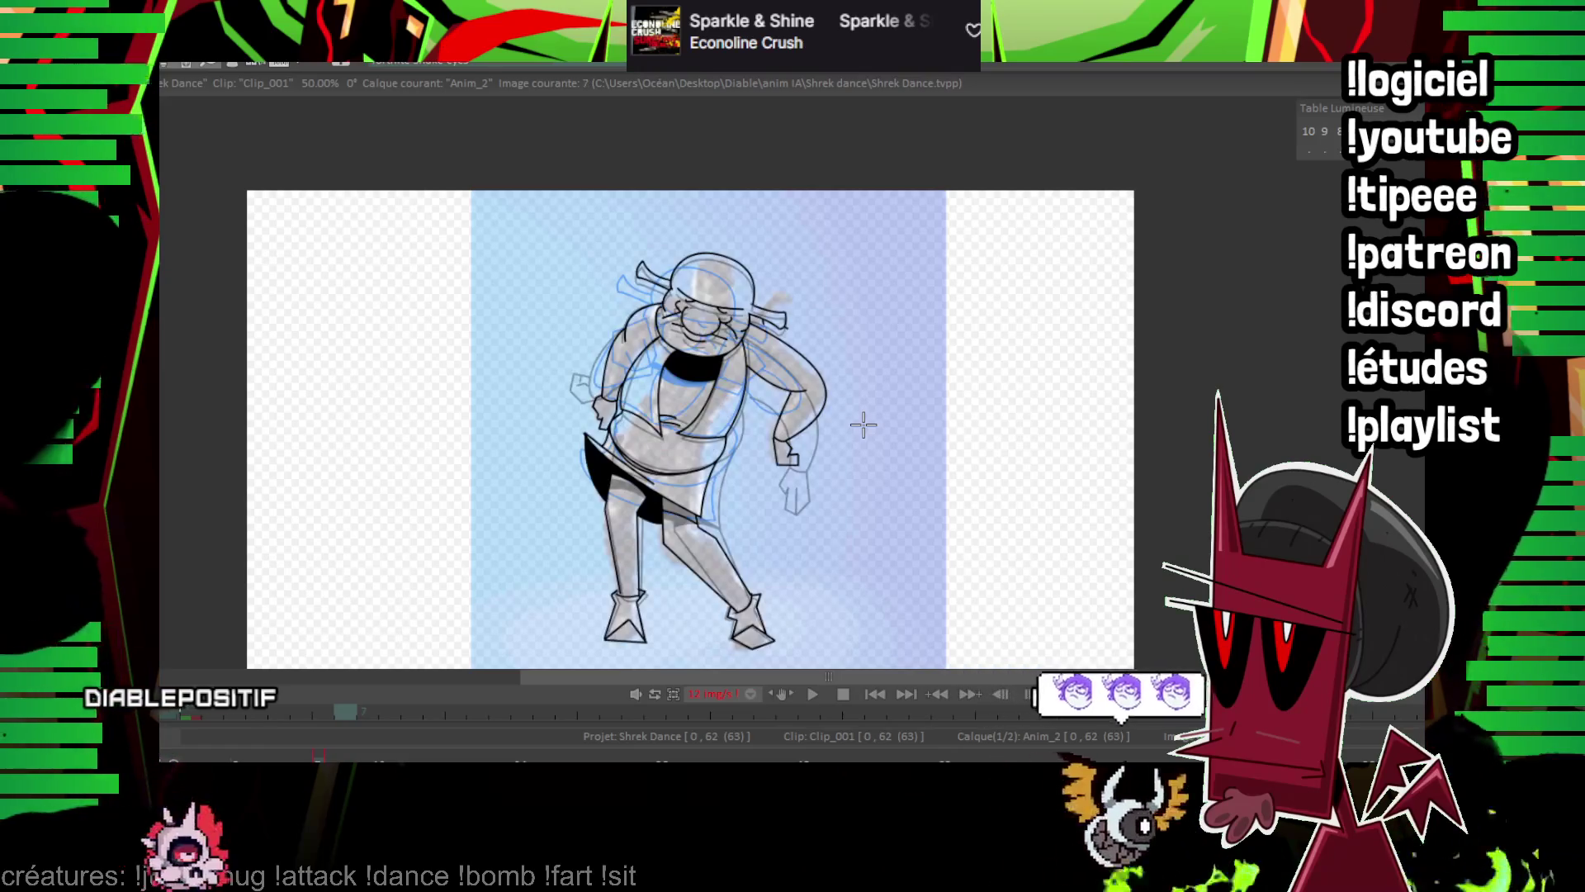
{"action": "scroll", "coordinate": [864, 425], "scroll_direction": "up", "scroll_amount": 3}
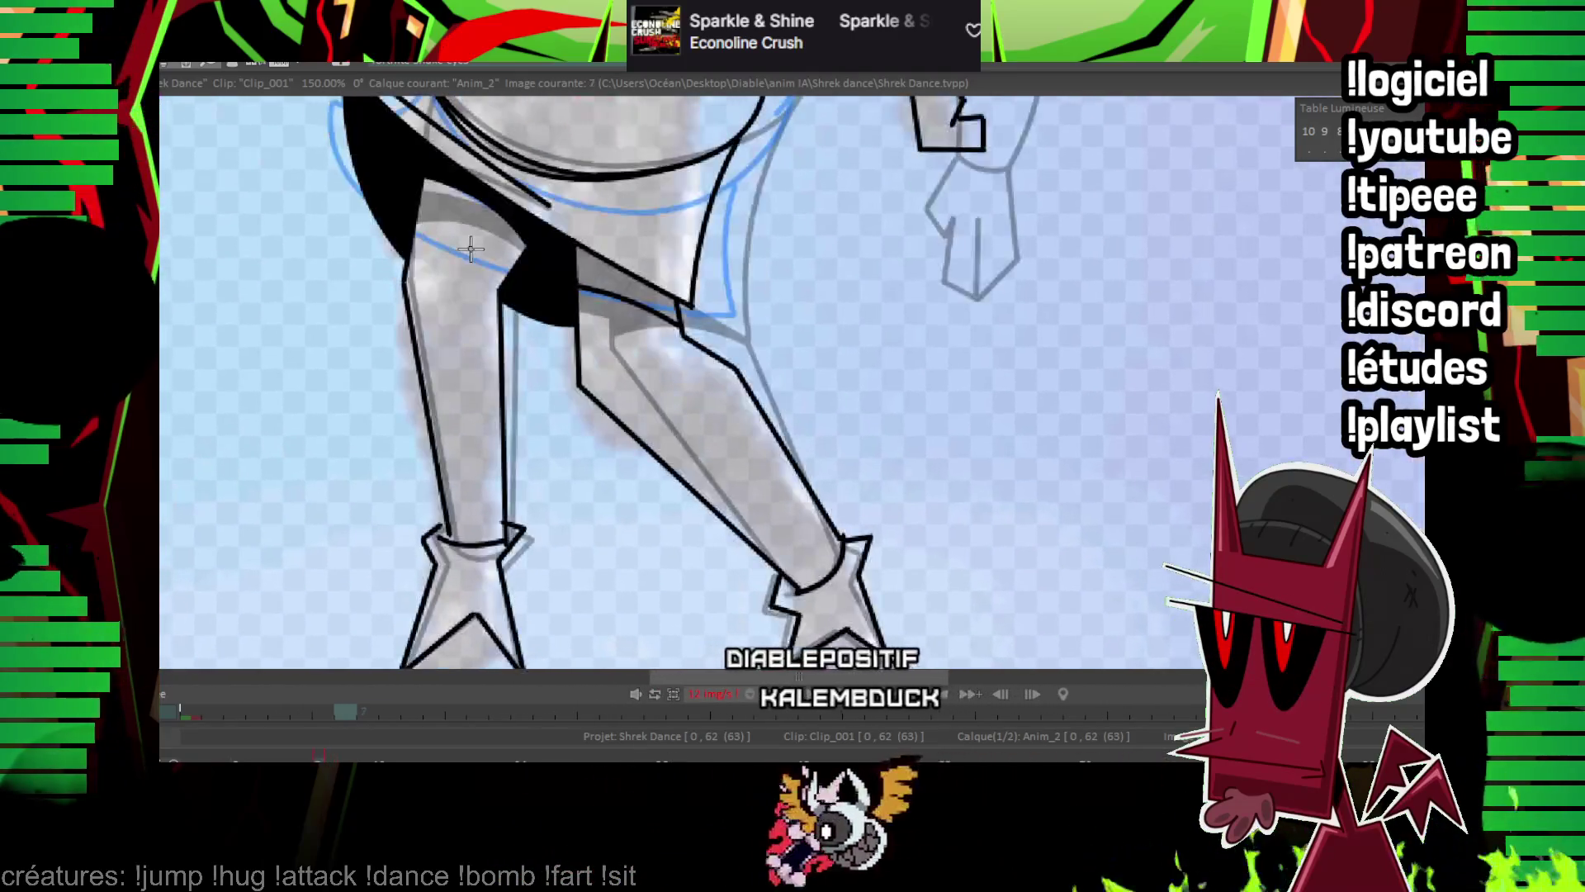
Ink the triangular shape of the left pointed boot.
{"action": "scroll", "coordinate": [504, 229], "scroll_direction": "down", "scroll_amount": 2}
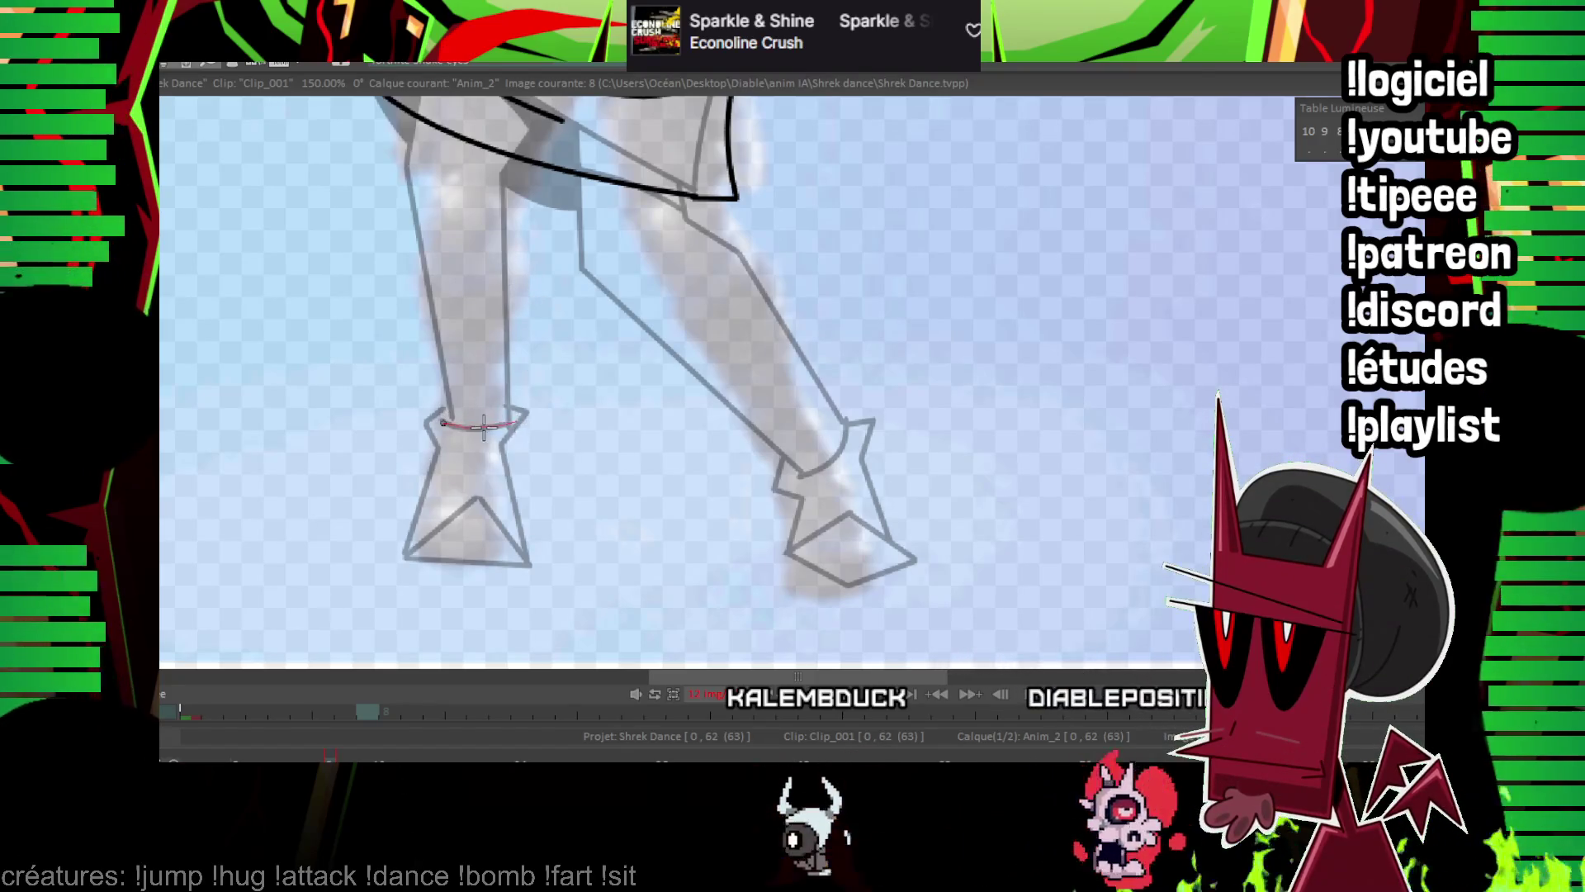
{"action": "mouse_move", "coordinate": [472, 496]}
{"action": "left_mouse_down"}
{"action": "mouse_move", "coordinate": [404, 557]}
{"action": "mouse_move", "coordinate": [529, 567]}
{"action": "left_mouse_up"}
{"action": "left_click_drag", "start_coordinate": [473, 496], "coordinate": [529, 566]}
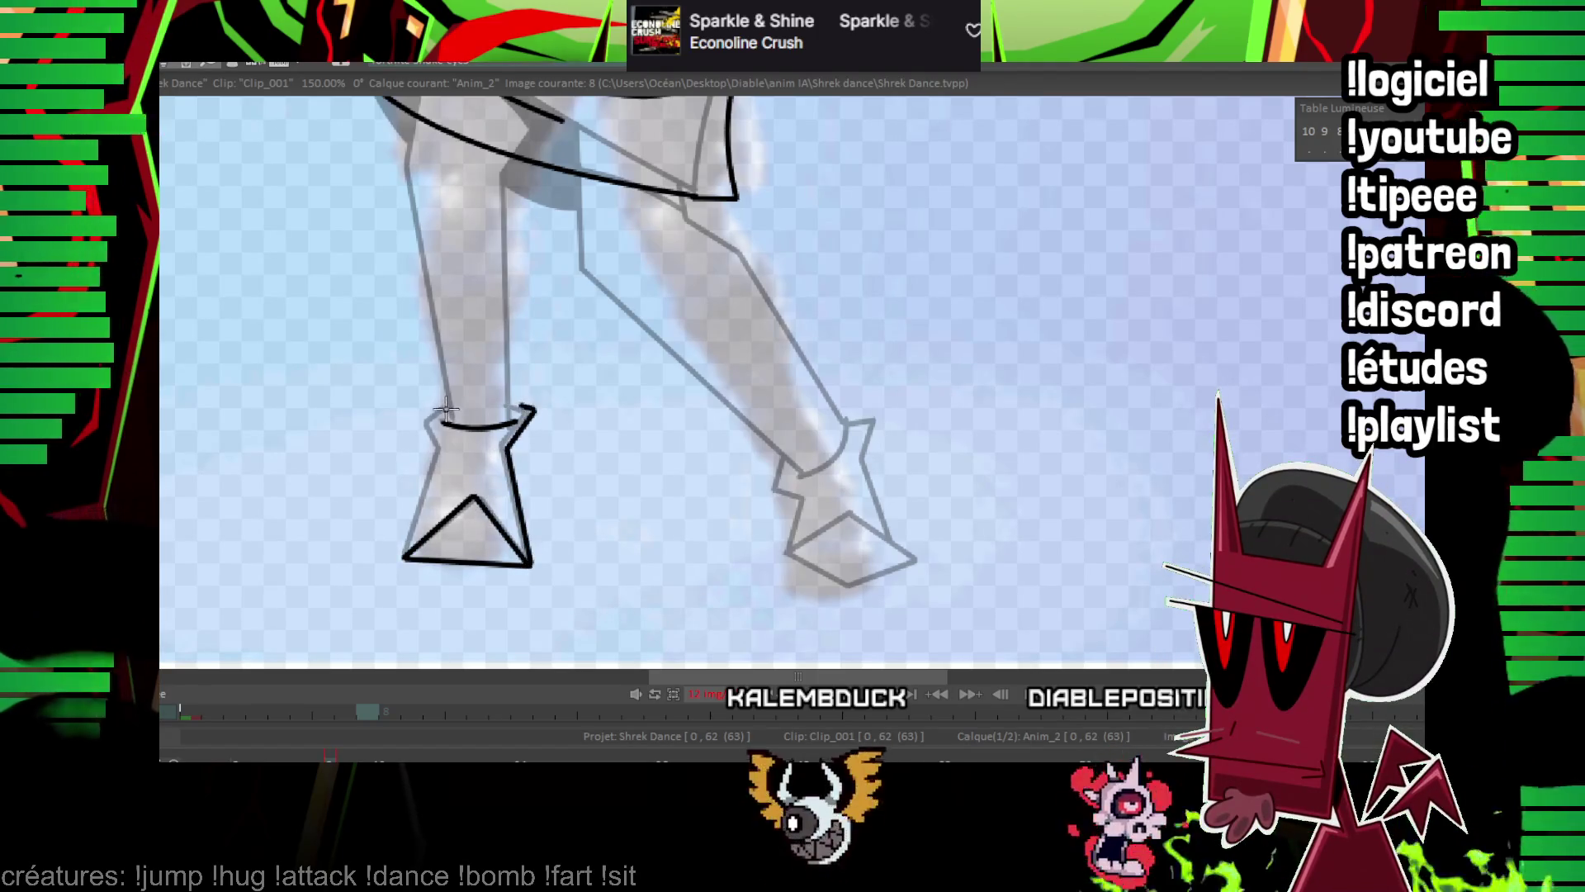
{"action": "scroll", "coordinate": [410, 551], "scroll_direction": "up", "scroll_amount": 3}
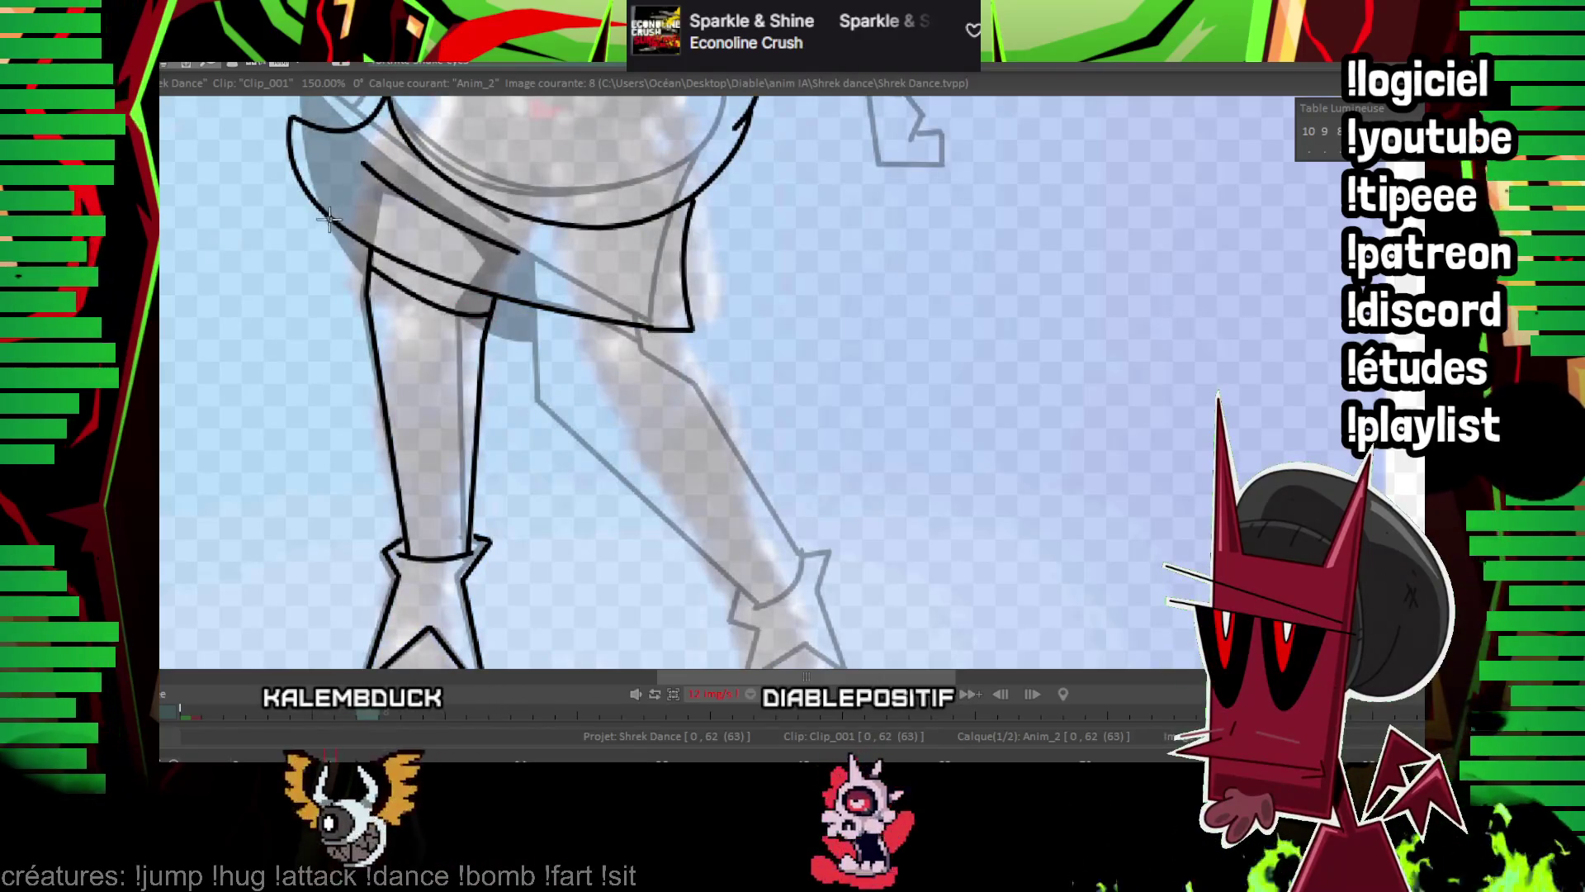
Ink the right boot's ankle and toe lines.
{"action": "left_click_drag", "start_coordinate": [662, 345], "coordinate": [559, 282]}
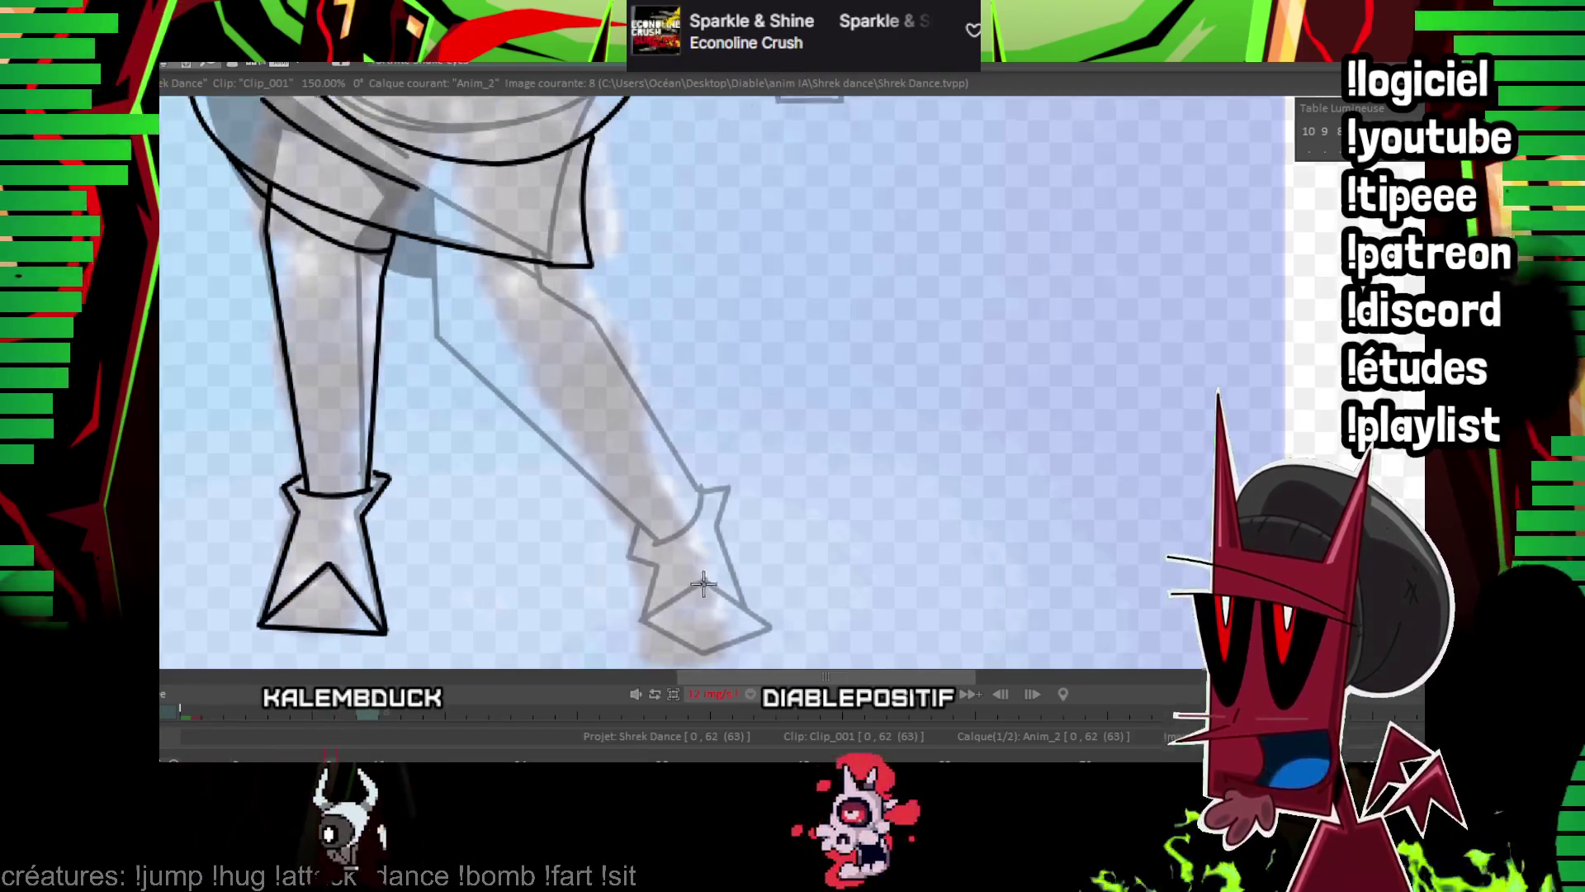
{"action": "left_click_drag", "start_coordinate": [703, 584], "coordinate": [706, 551]}
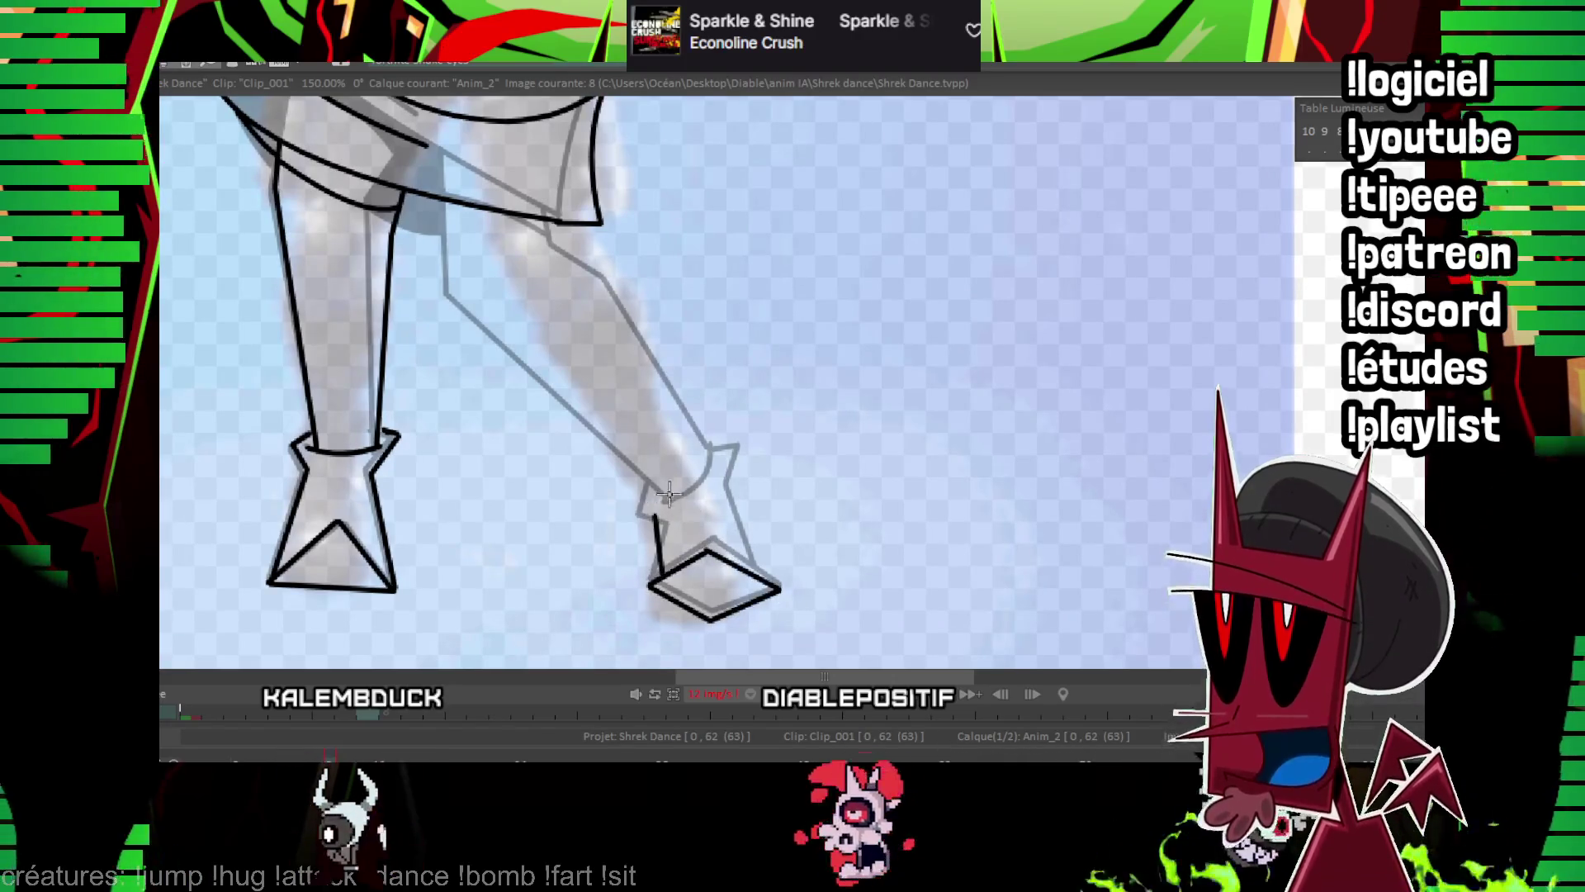
{"action": "left_click_drag", "start_coordinate": [686, 472], "coordinate": [675, 463]}
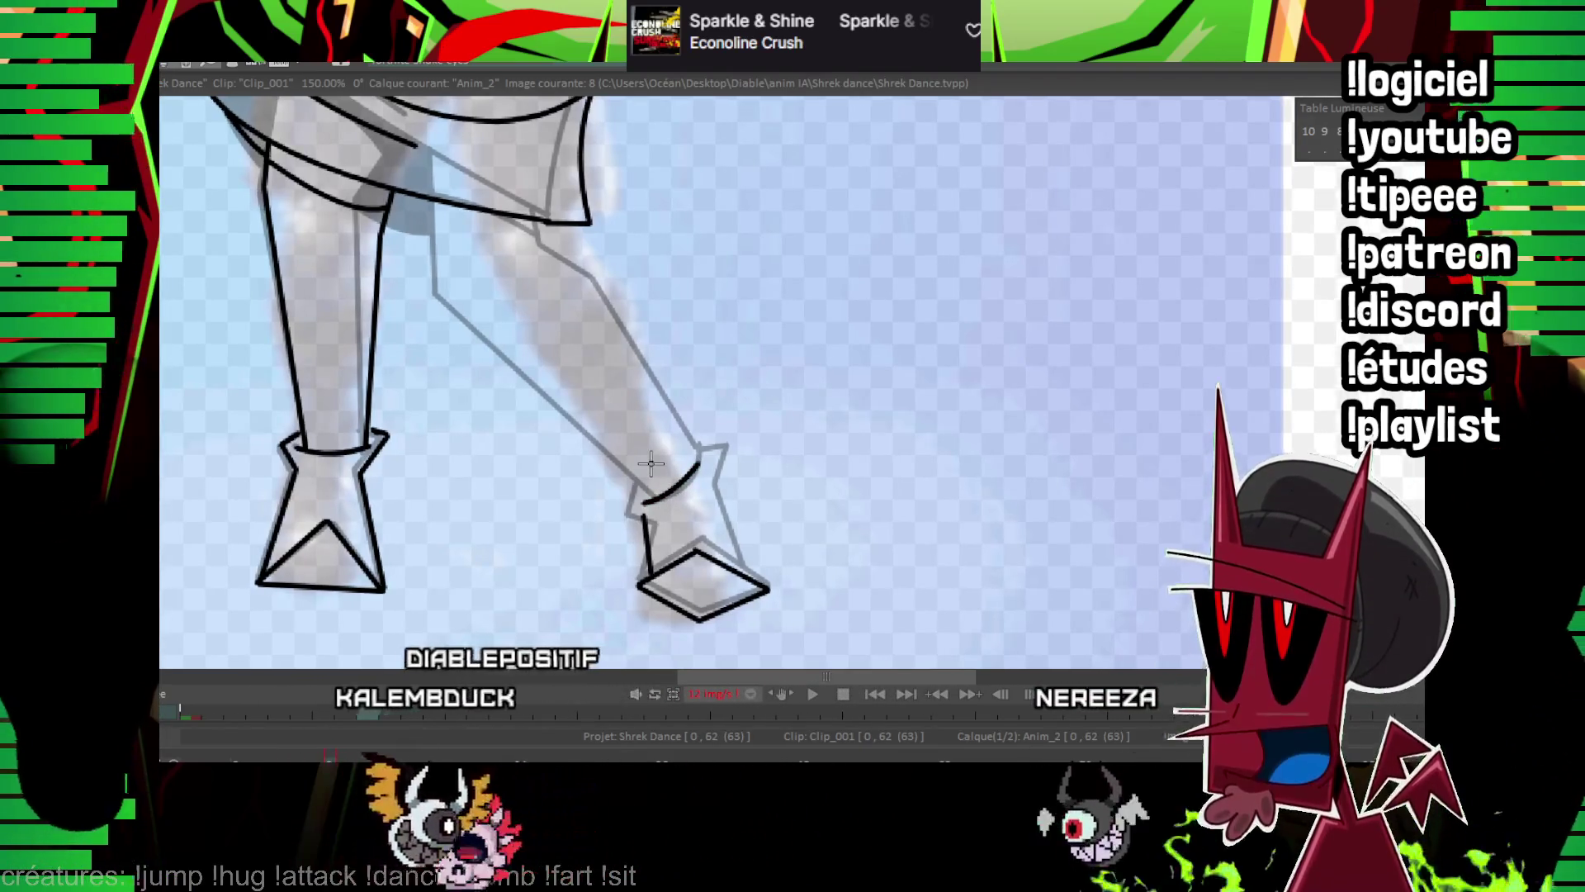
{"action": "left_click_drag", "start_coordinate": [623, 425], "coordinate": [606, 392]}
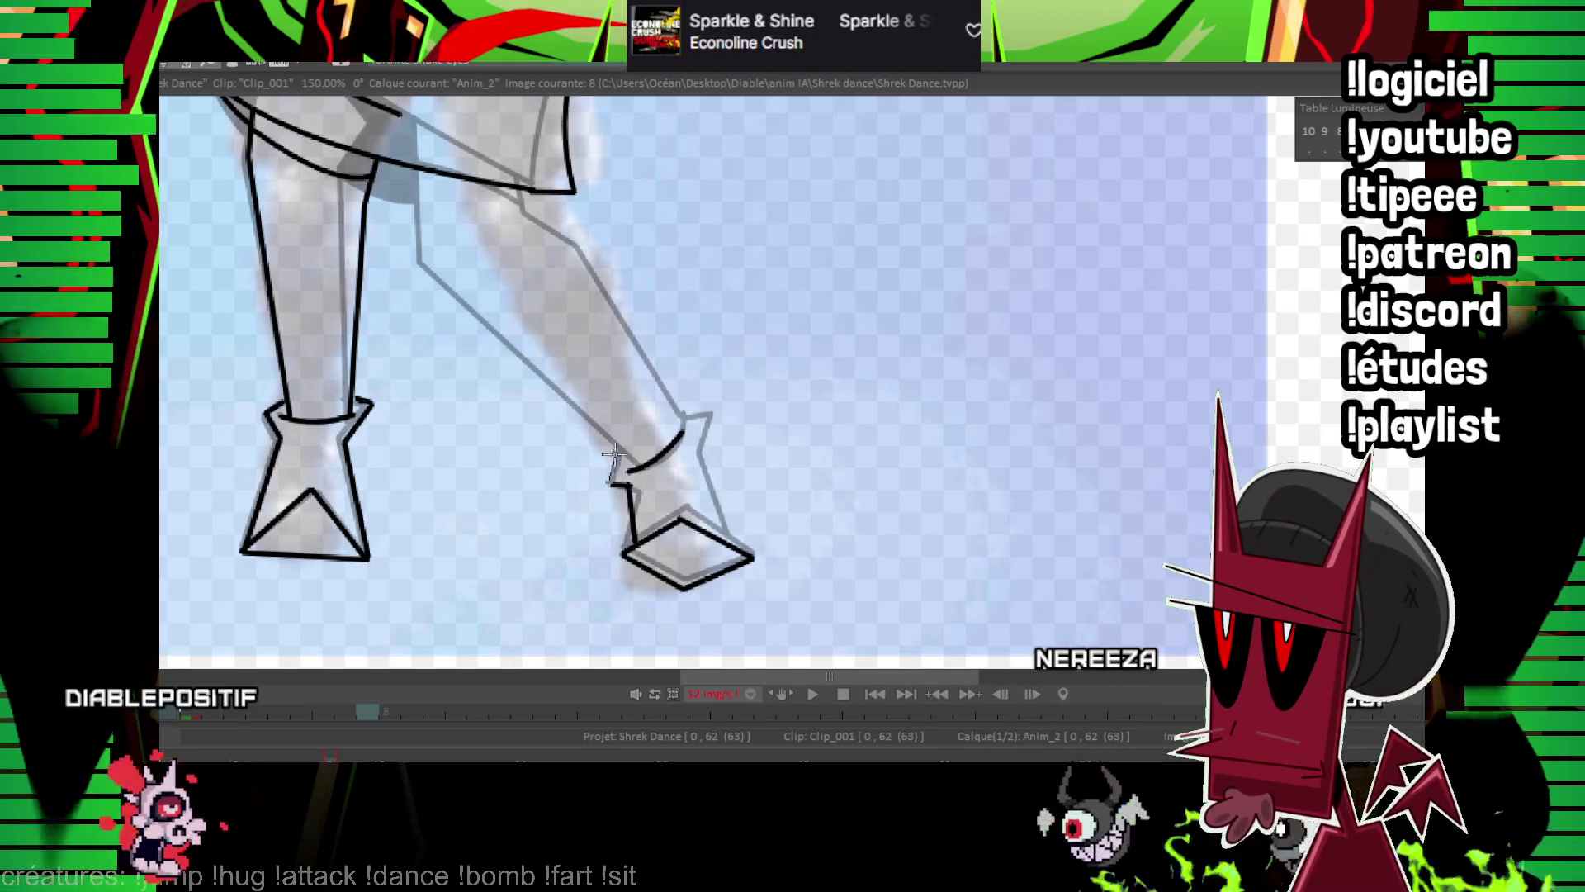
{"action": "left_click_drag", "start_coordinate": [615, 454], "coordinate": [609, 483]}
{"action": "left_click_drag", "start_coordinate": [675, 418], "coordinate": [686, 450]}
{"action": "left_click", "coordinate": [730, 542], "text": "shift"}
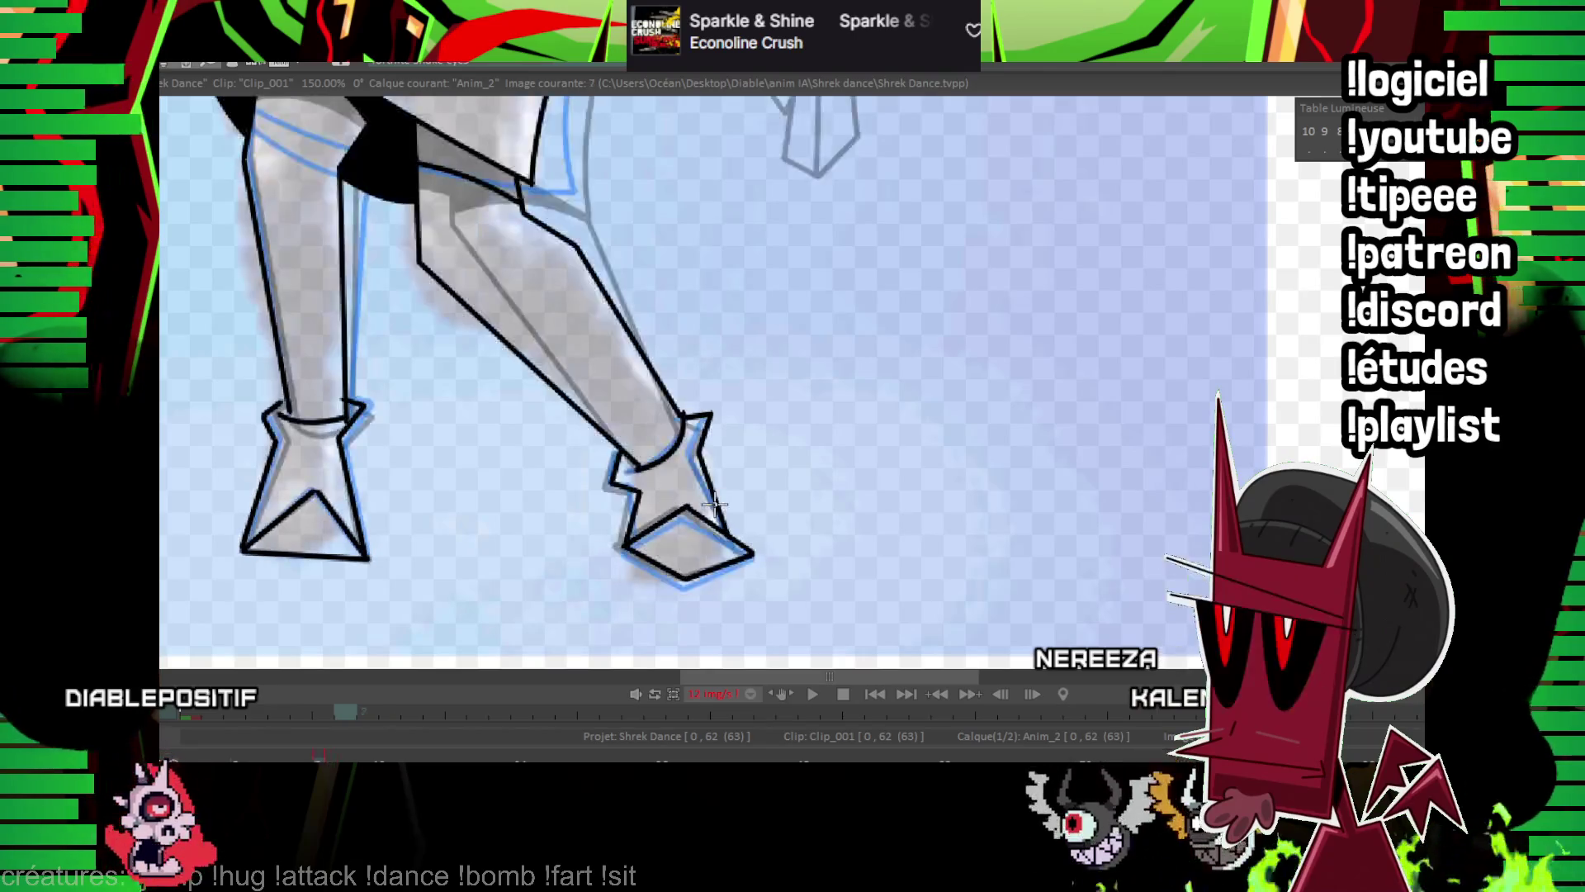
Draw the straight right-leg line from the foot up to the hip, redrawing it after an undo.
{"action": "scroll", "coordinate": [685, 442], "scroll_direction": "up", "scroll_amount": 2}
{"action": "scroll", "coordinate": [597, 477], "scroll_direction": "up", "scroll_amount": 1}
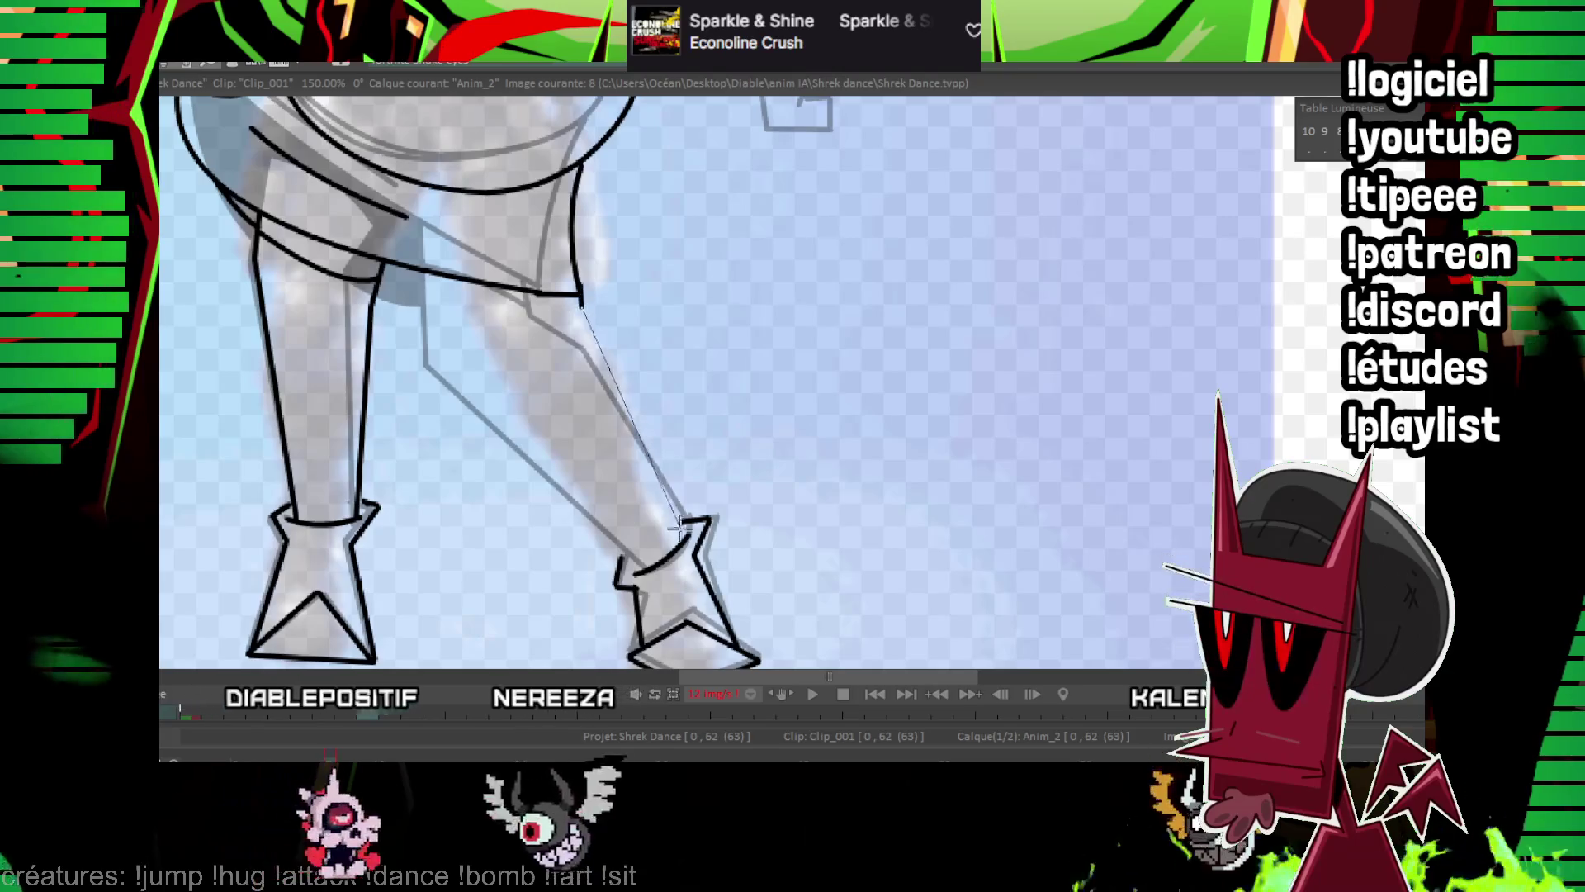
{"action": "left_click", "coordinate": [679, 526], "text": "shift"}
{"action": "left_click", "coordinate": [636, 570], "text": "shift"}
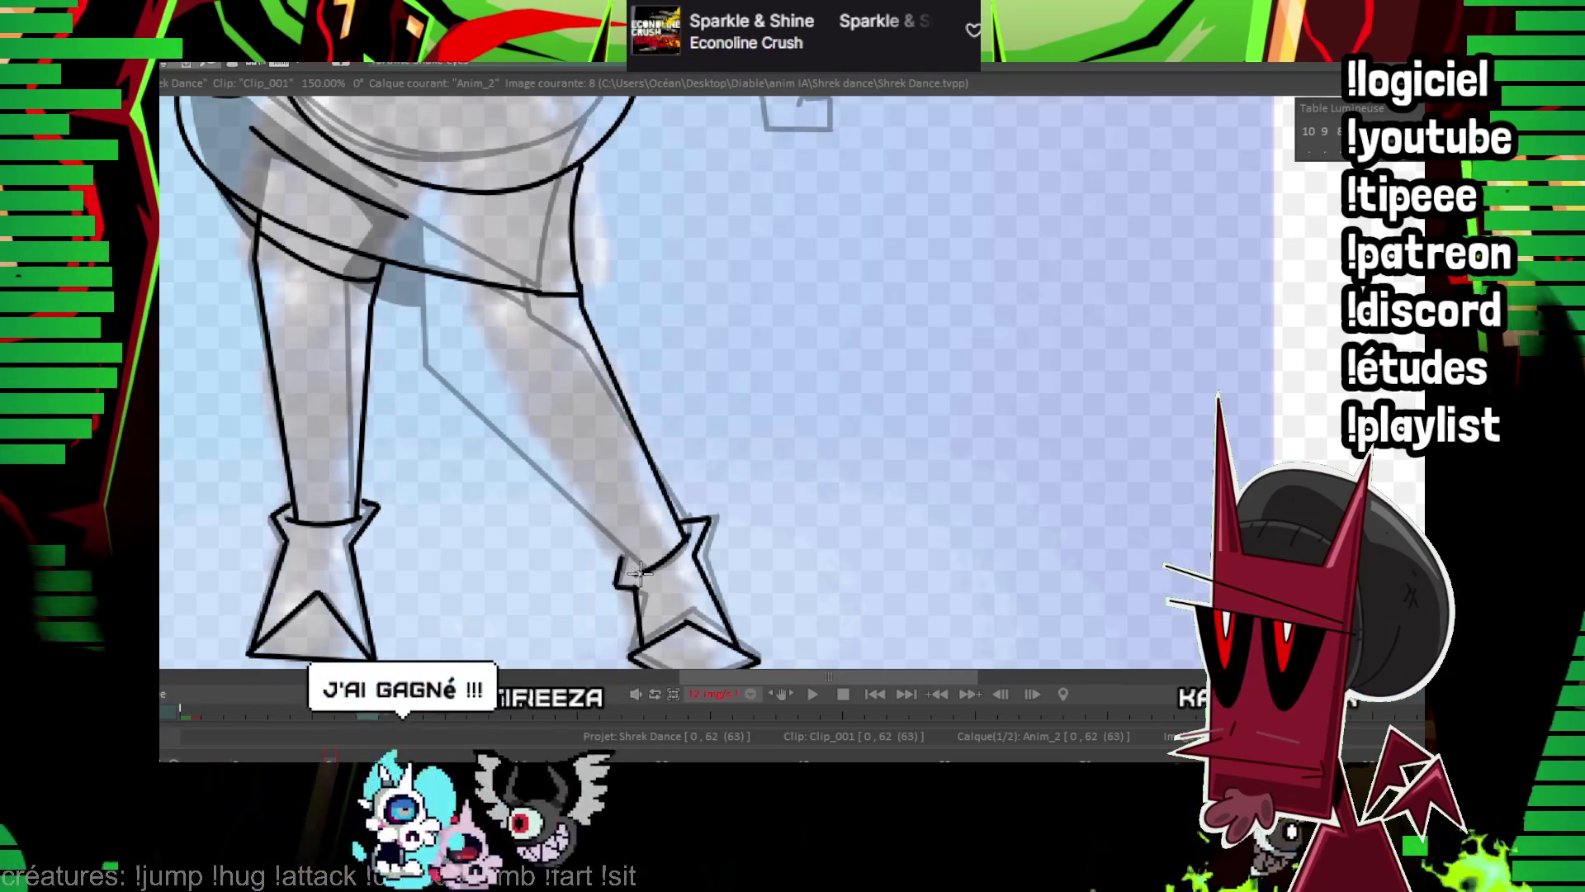
{"action": "left_click", "coordinate": [455, 280], "text": "shift"}
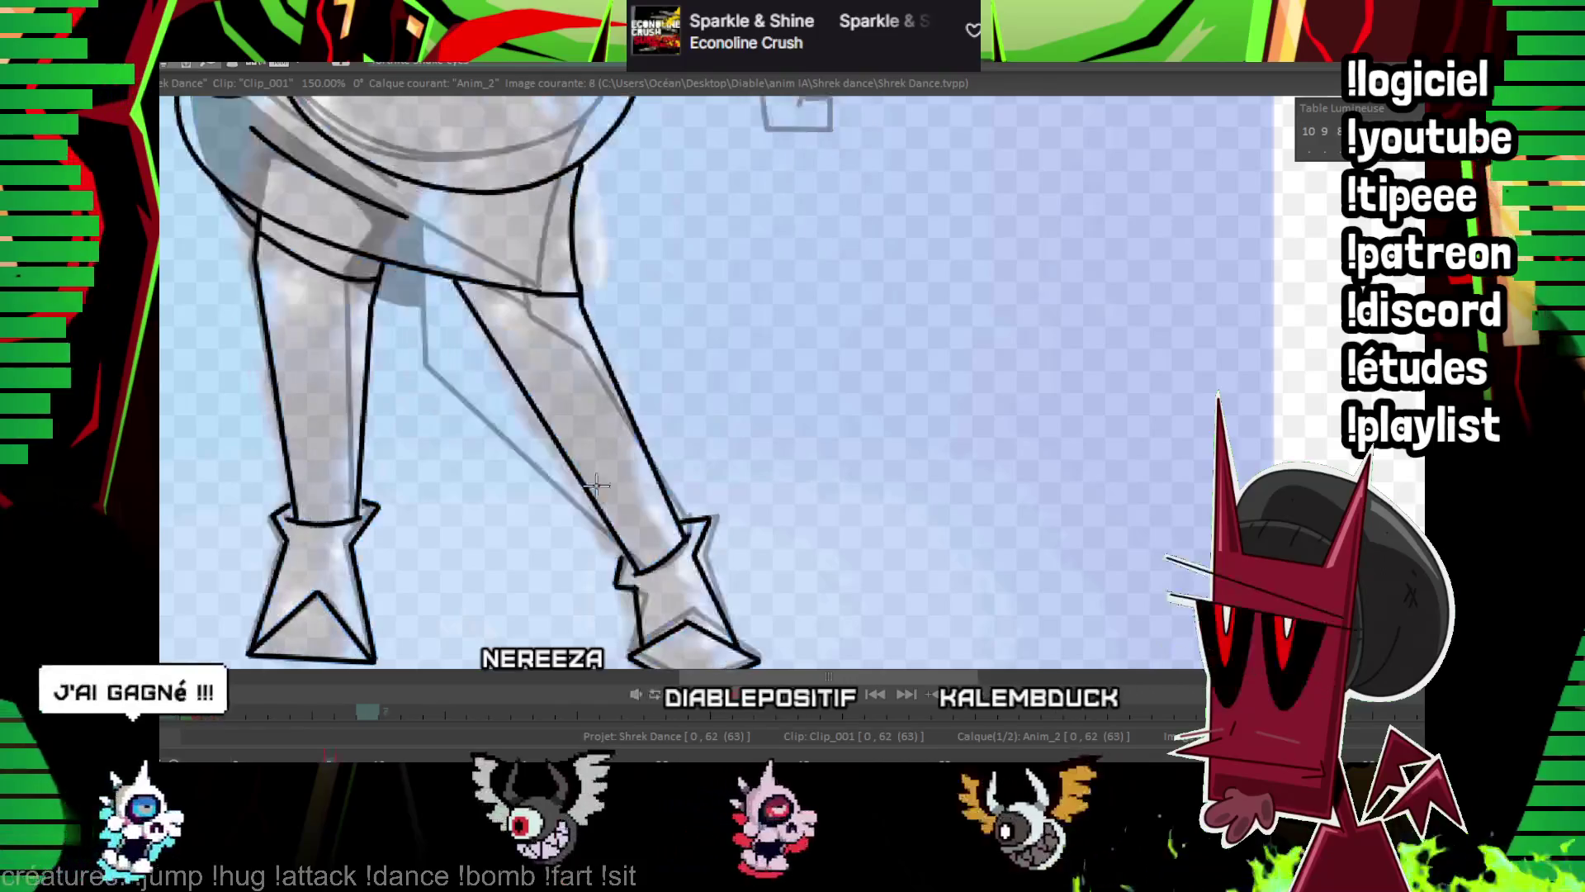
{"action": "key", "text": "ctrl+z"}
{"action": "left_click", "coordinate": [464, 352], "text": "shift"}
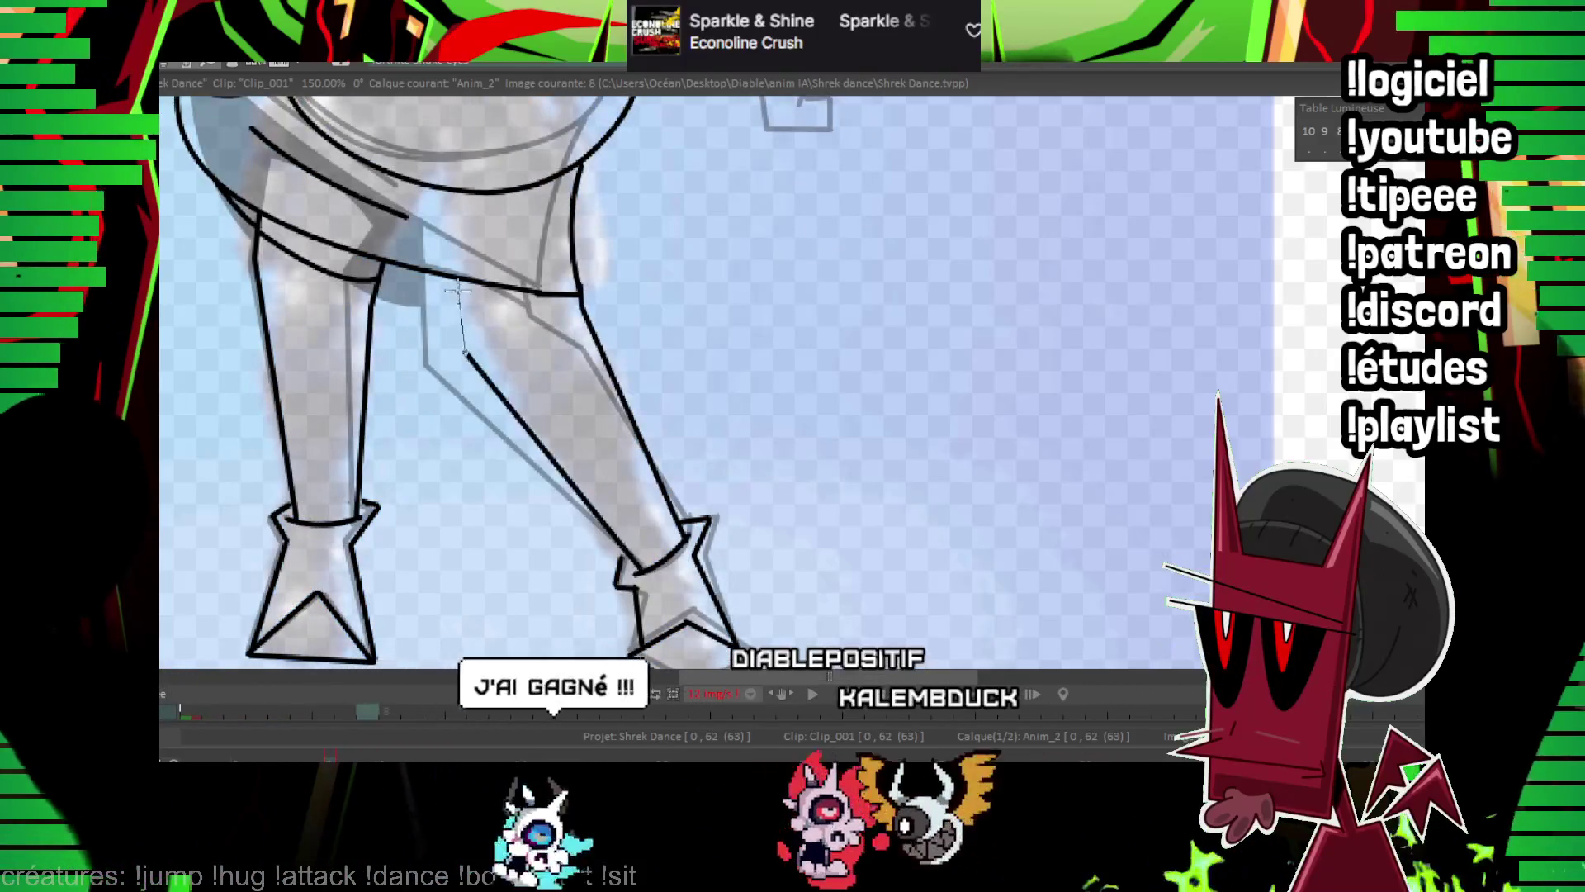
{"action": "left_click", "coordinate": [457, 280], "text": "shift"}
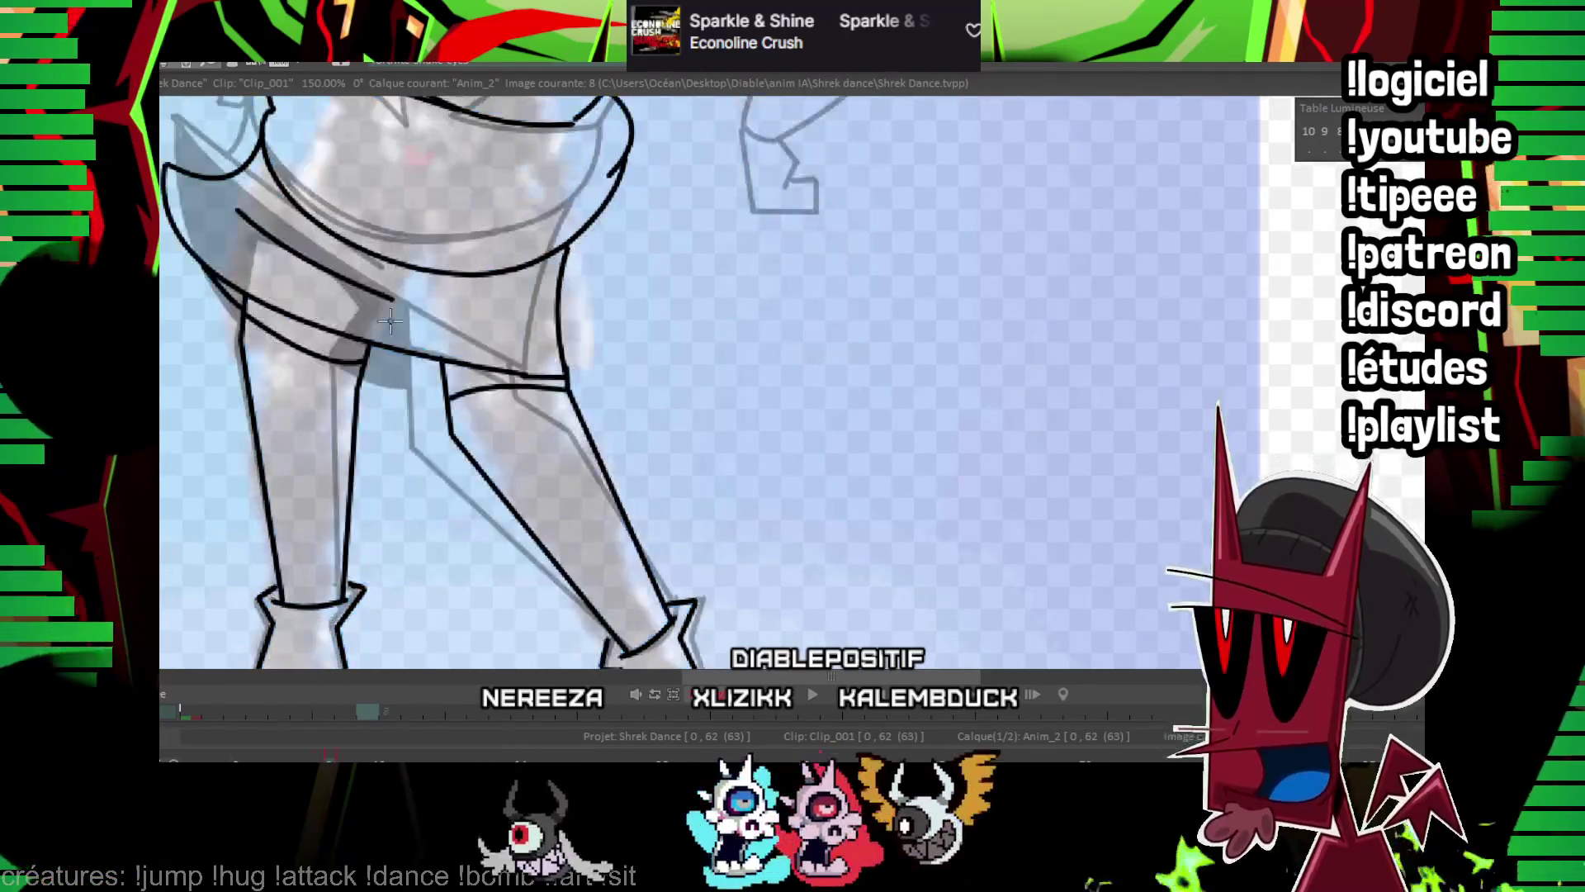
{"action": "left_click", "coordinate": [365, 361]}
{"action": "scroll", "coordinate": [406, 349], "scroll_direction": "down", "scroll_amount": 6}
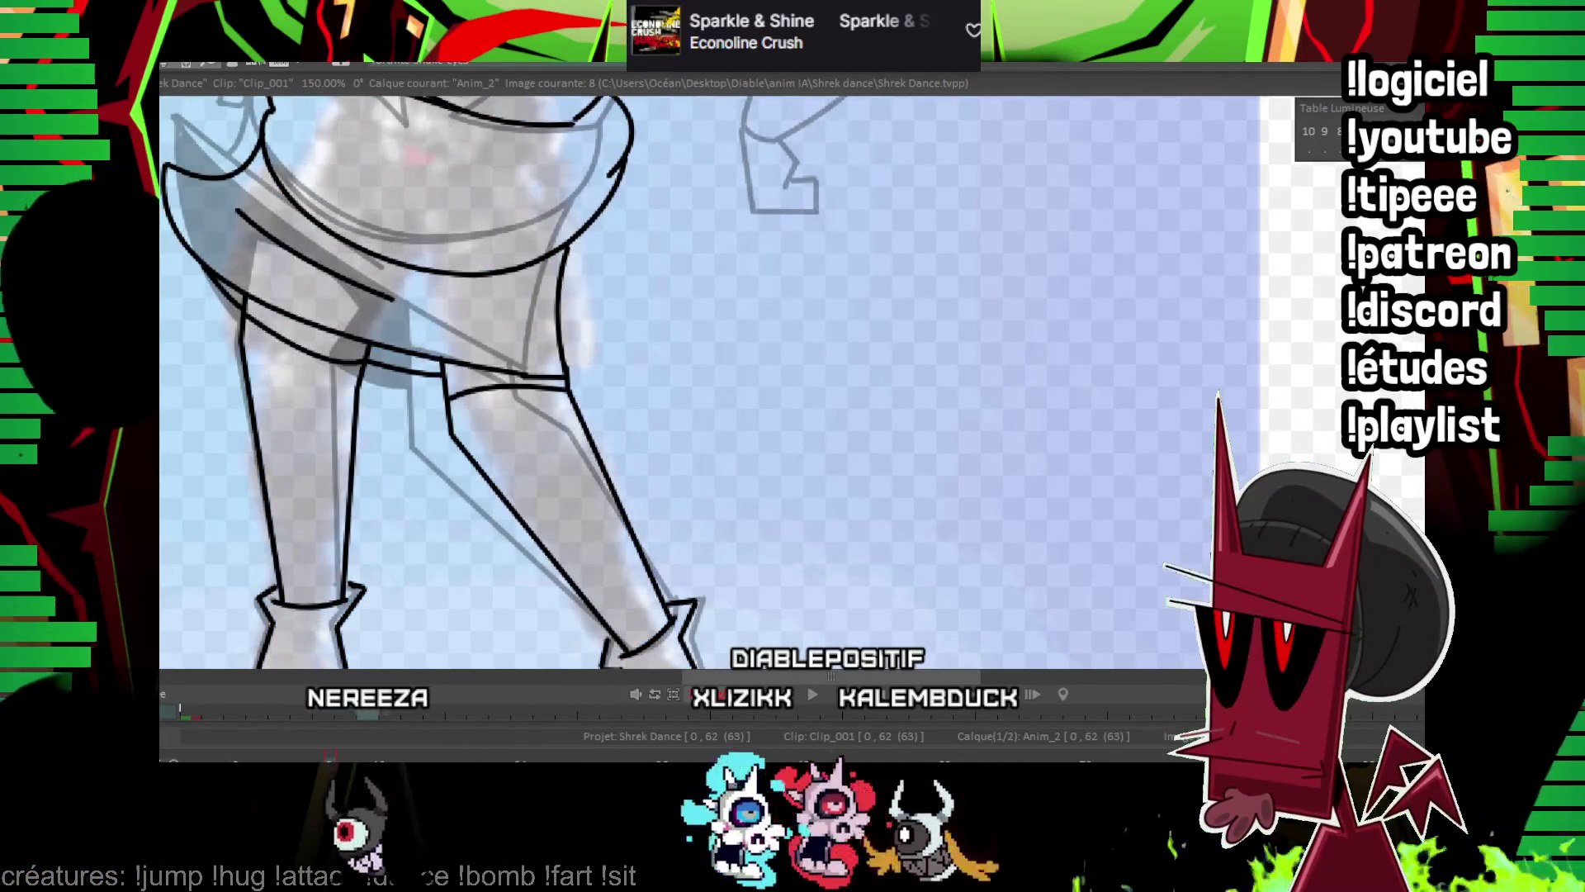
Step through frames 7 and 8 and zoom in on image 9's face.
{"action": "key", "text": "Left"}
{"action": "key", "text": "Left"}
{"action": "key", "text": "Left"}
{"action": "key", "text": "Left"}
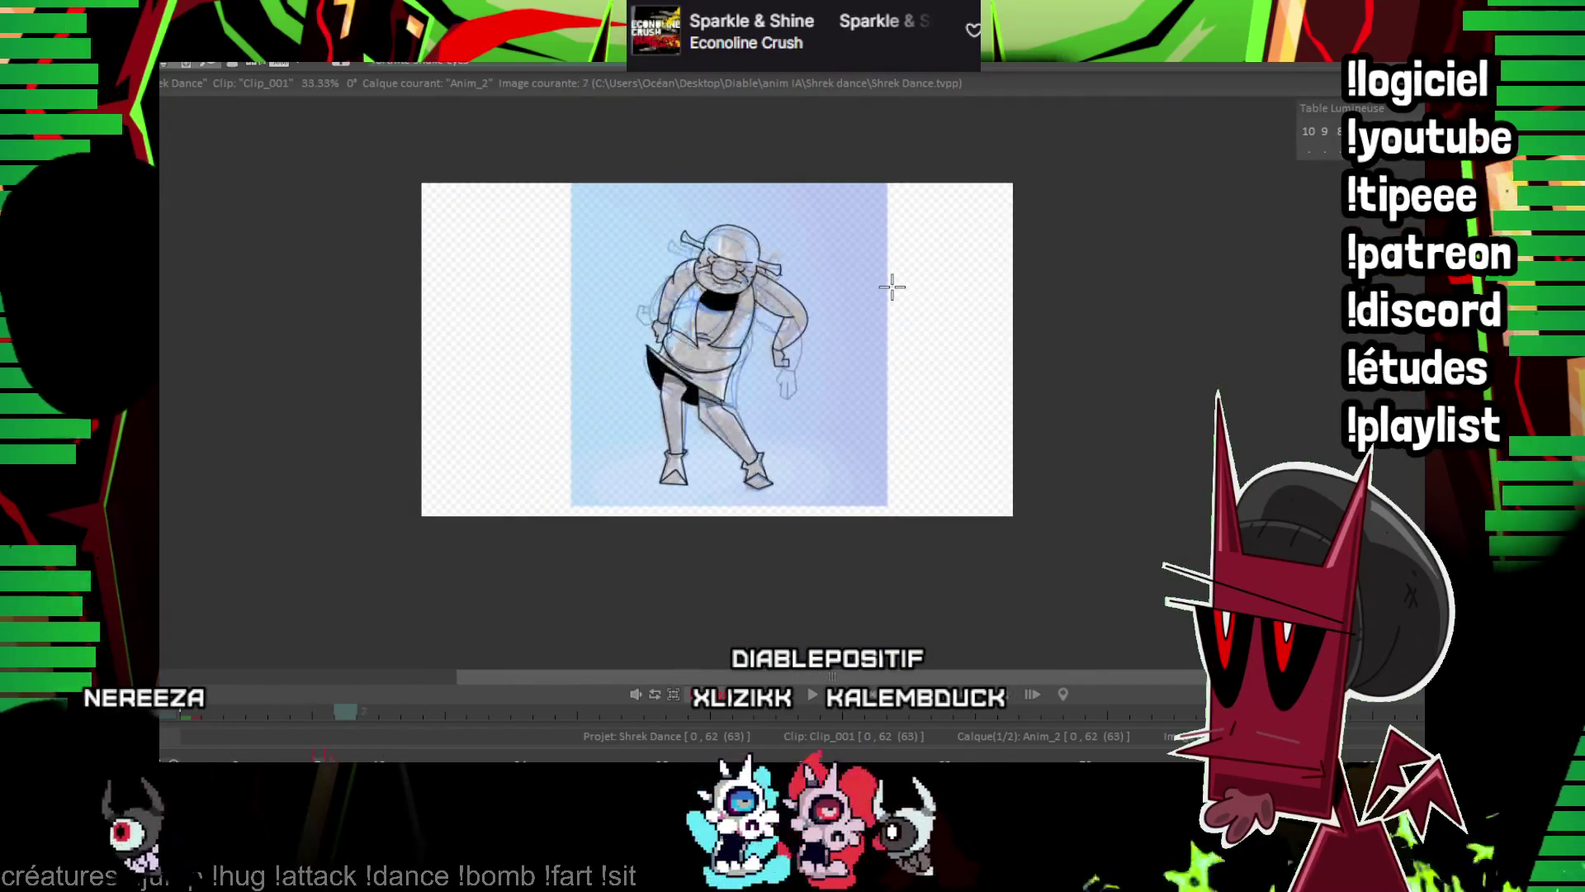
{"action": "key", "text": "Right"}
{"action": "key", "text": "Right"}
{"action": "key", "text": "Right"}
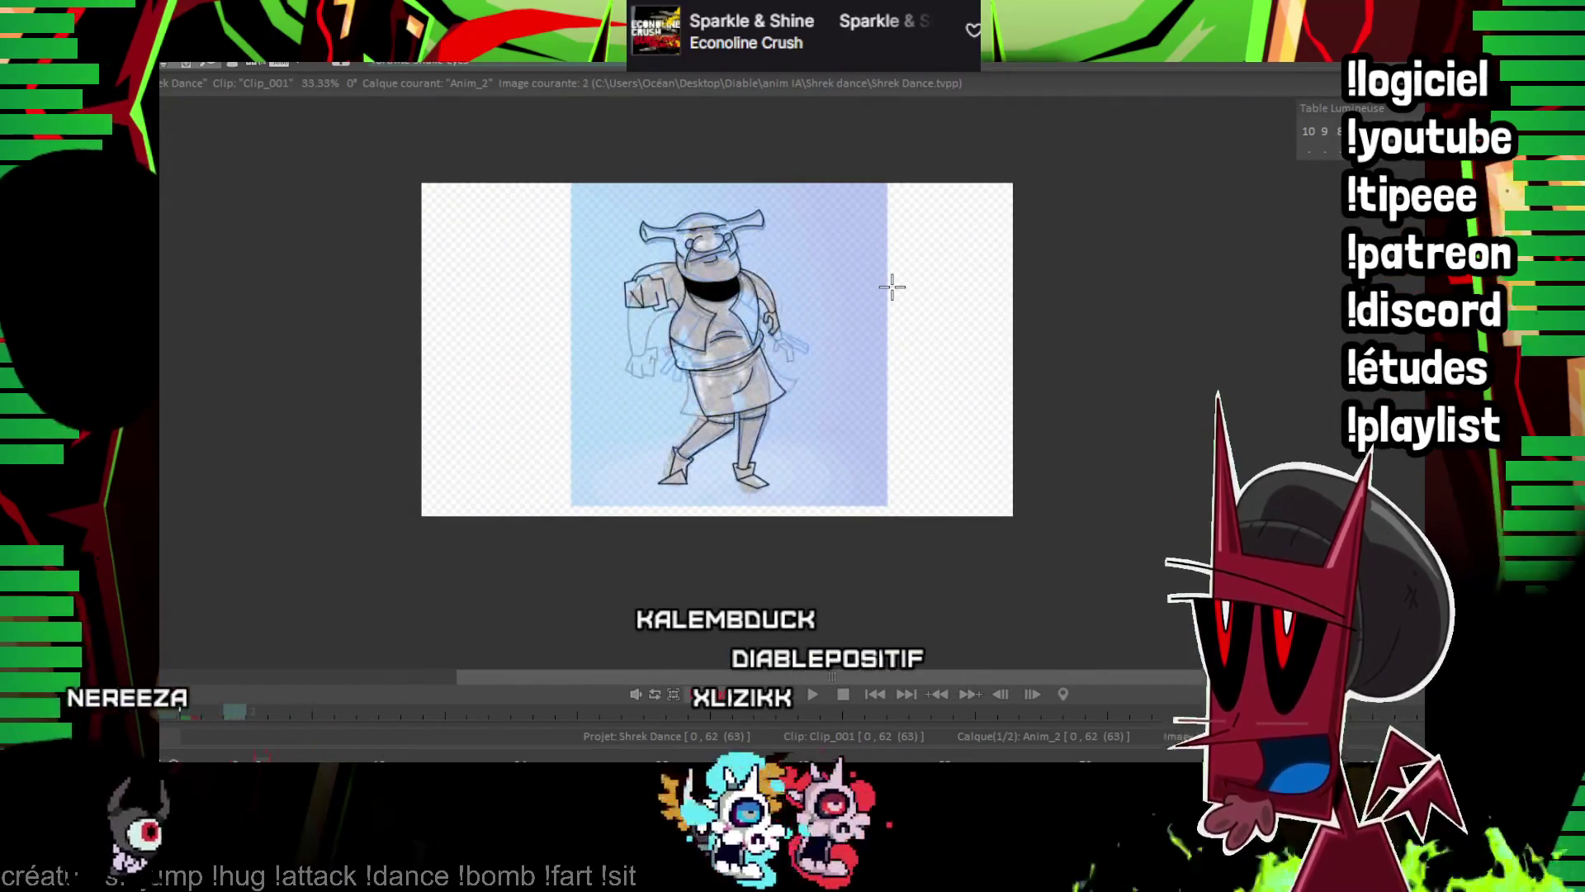
{"action": "key", "text": "Right"}
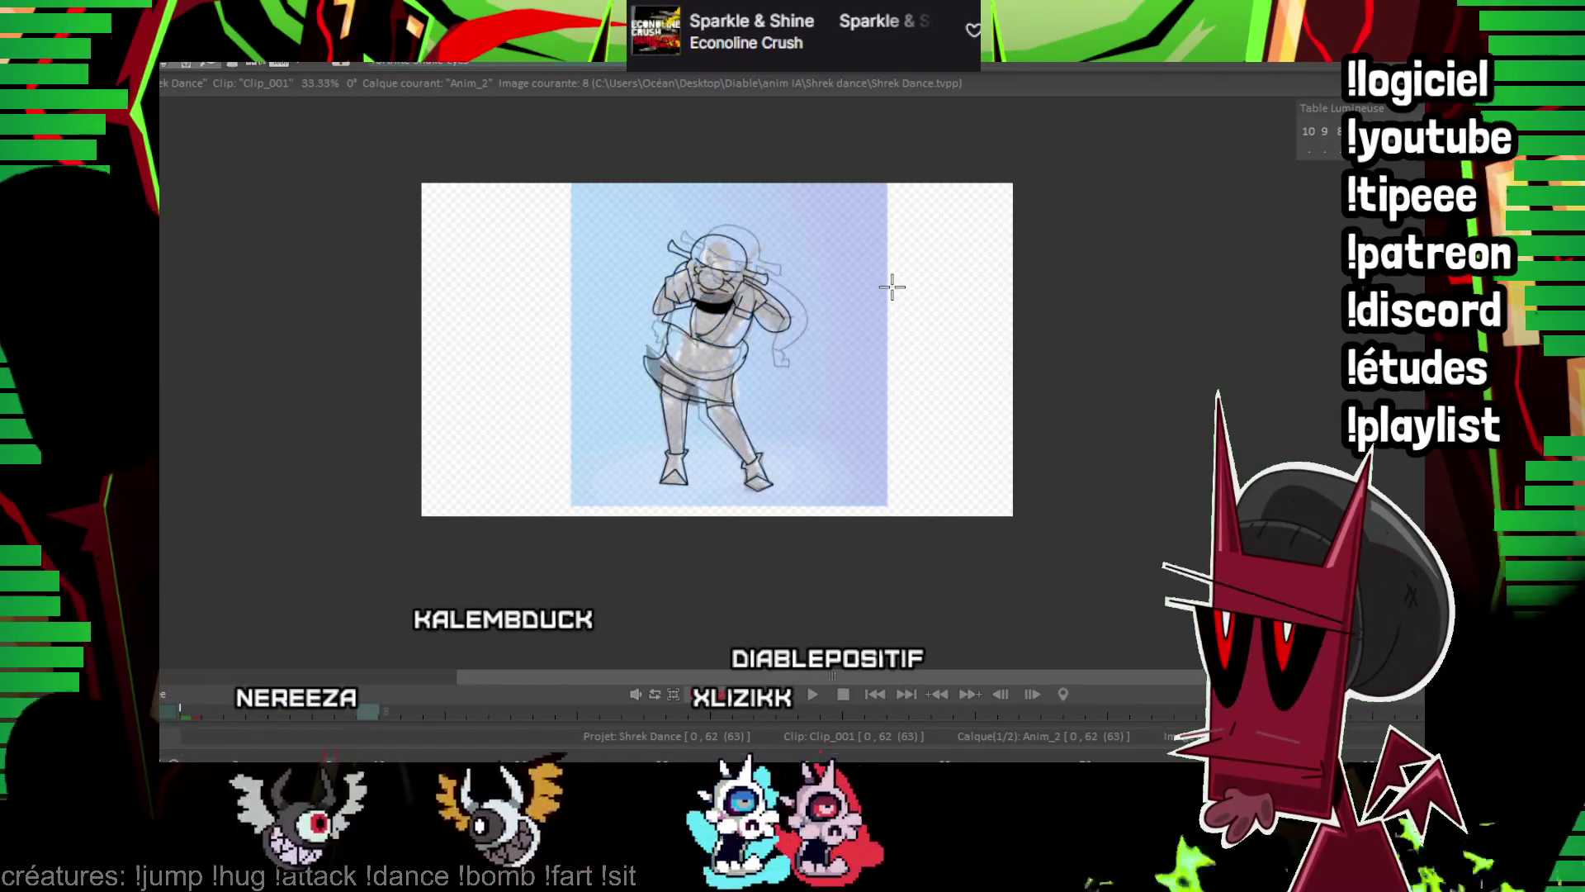
{"action": "key", "text": "Left"}
{"action": "key", "text": "Right"}
{"action": "key", "text": "Right"}
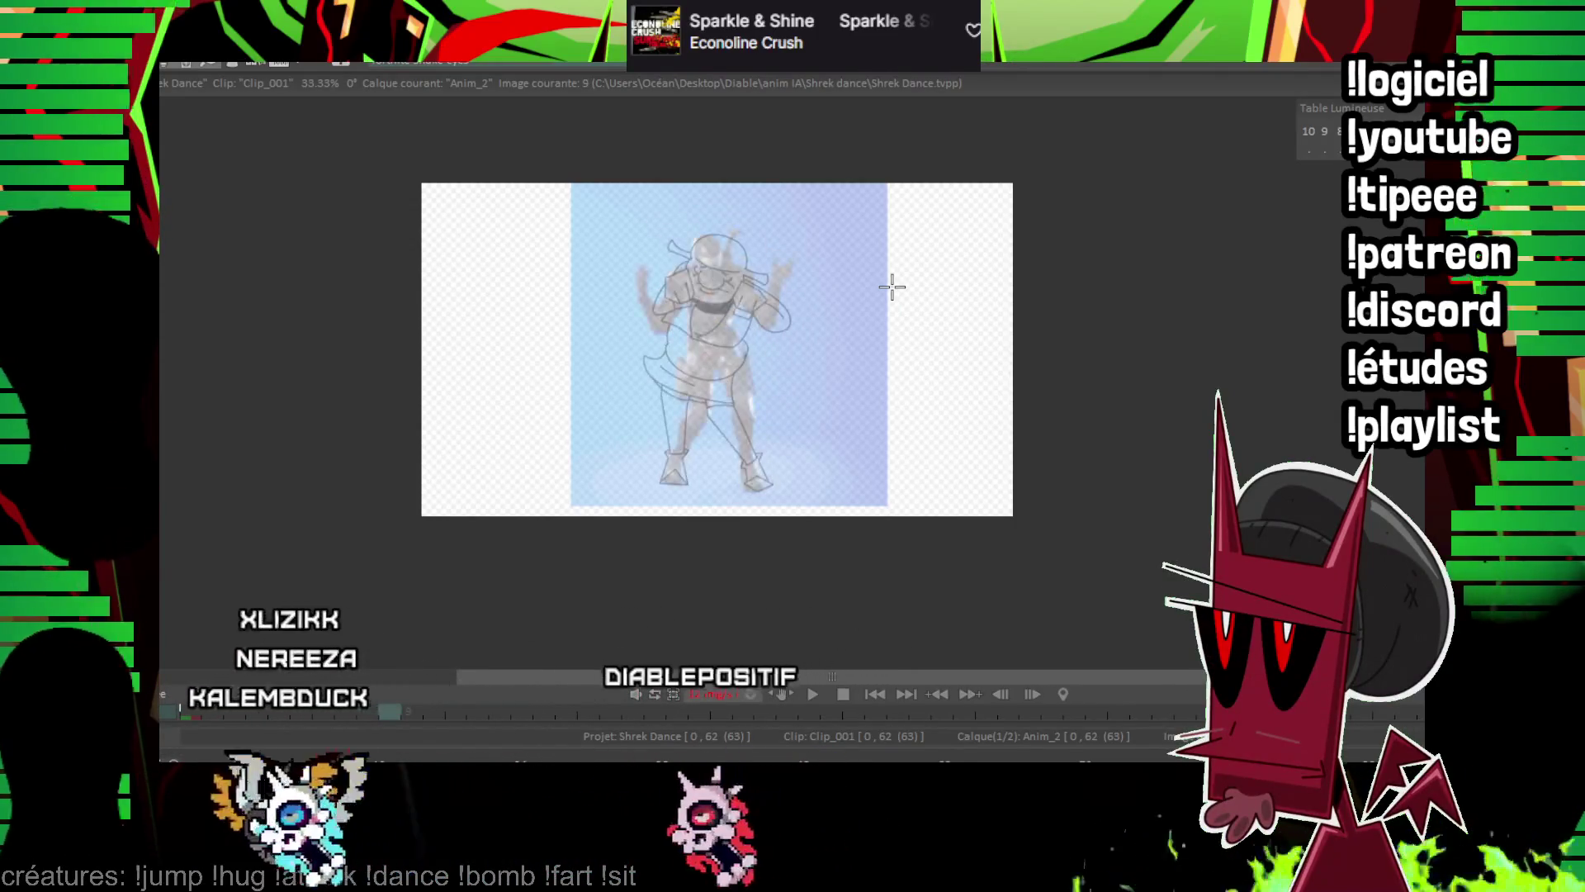
{"action": "scroll", "coordinate": [891, 287], "scroll_direction": "up", "scroll_amount": 3}
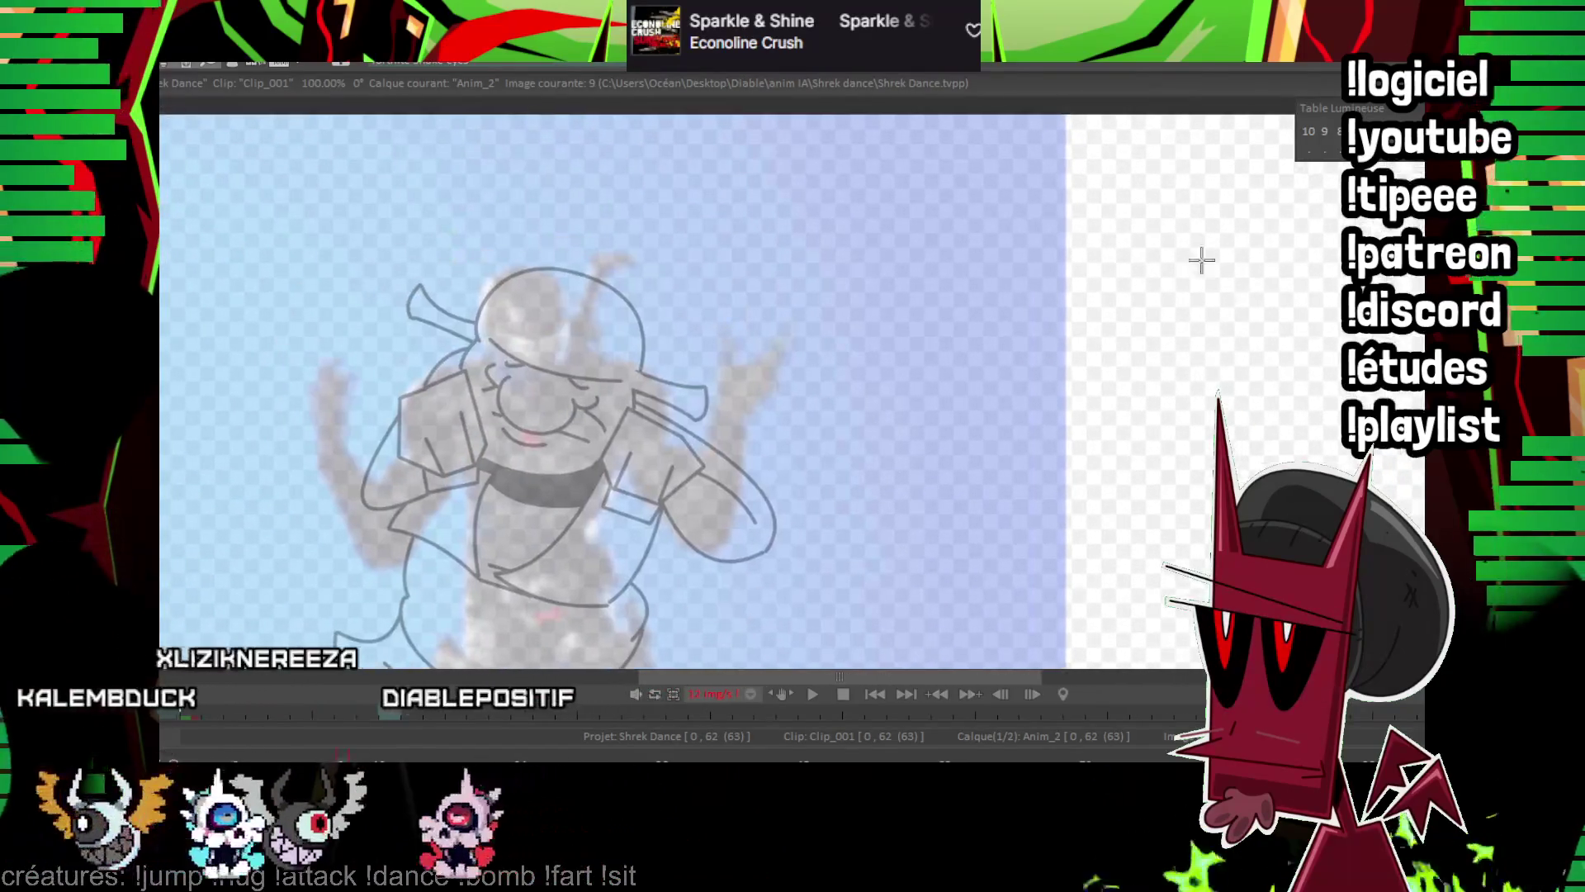
{"action": "scroll", "coordinate": [792, 240], "scroll_direction": "up", "scroll_amount": 2}
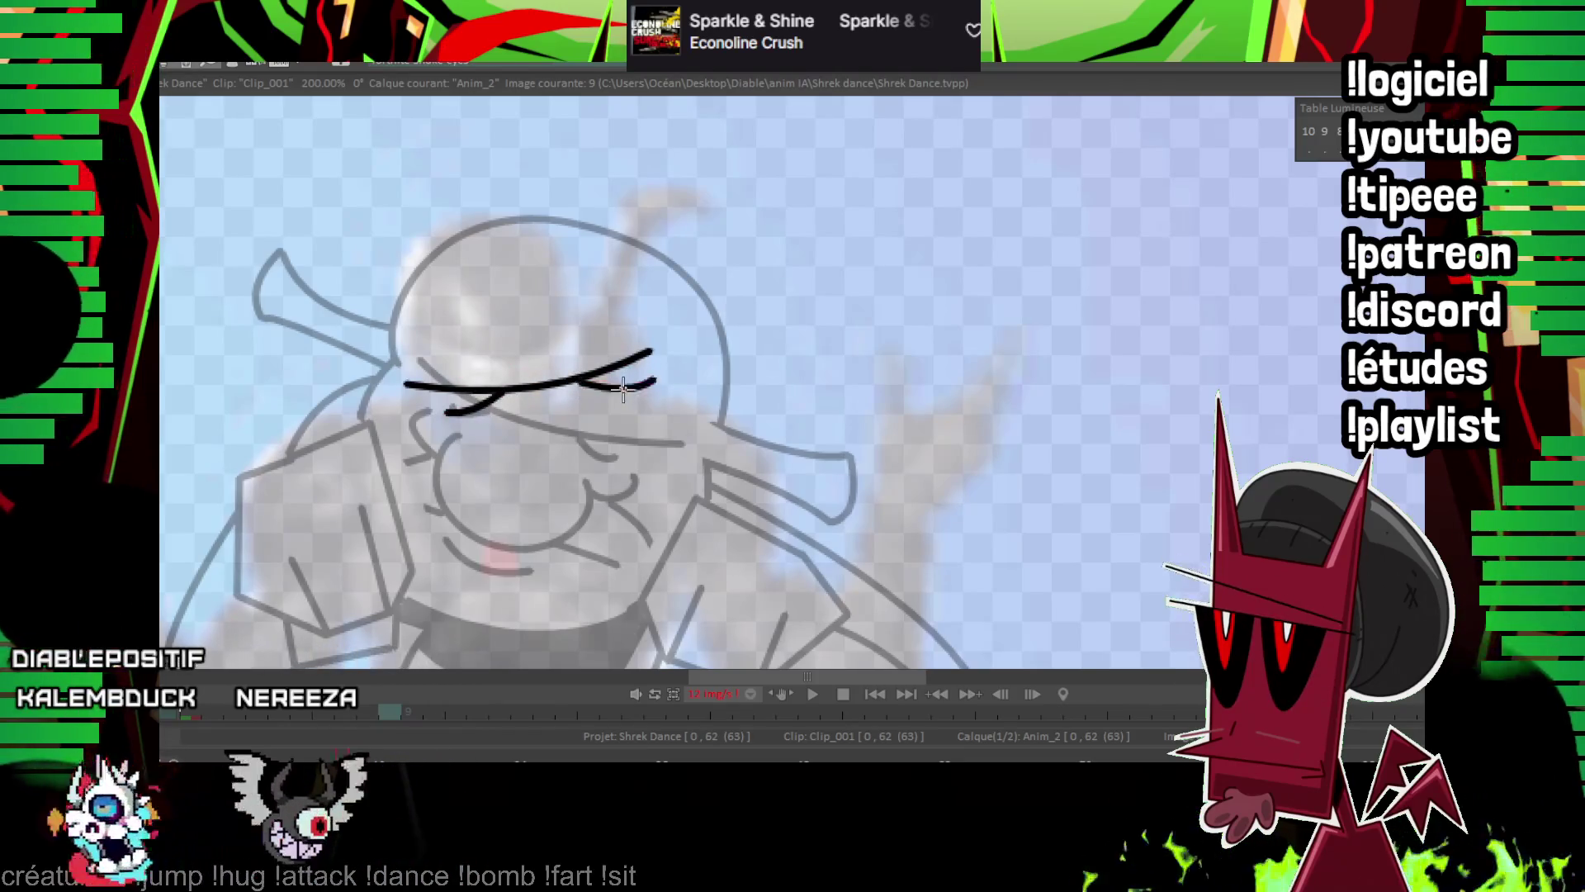
{"action": "key", "text": "Left"}
{"action": "key", "text": "Right"}
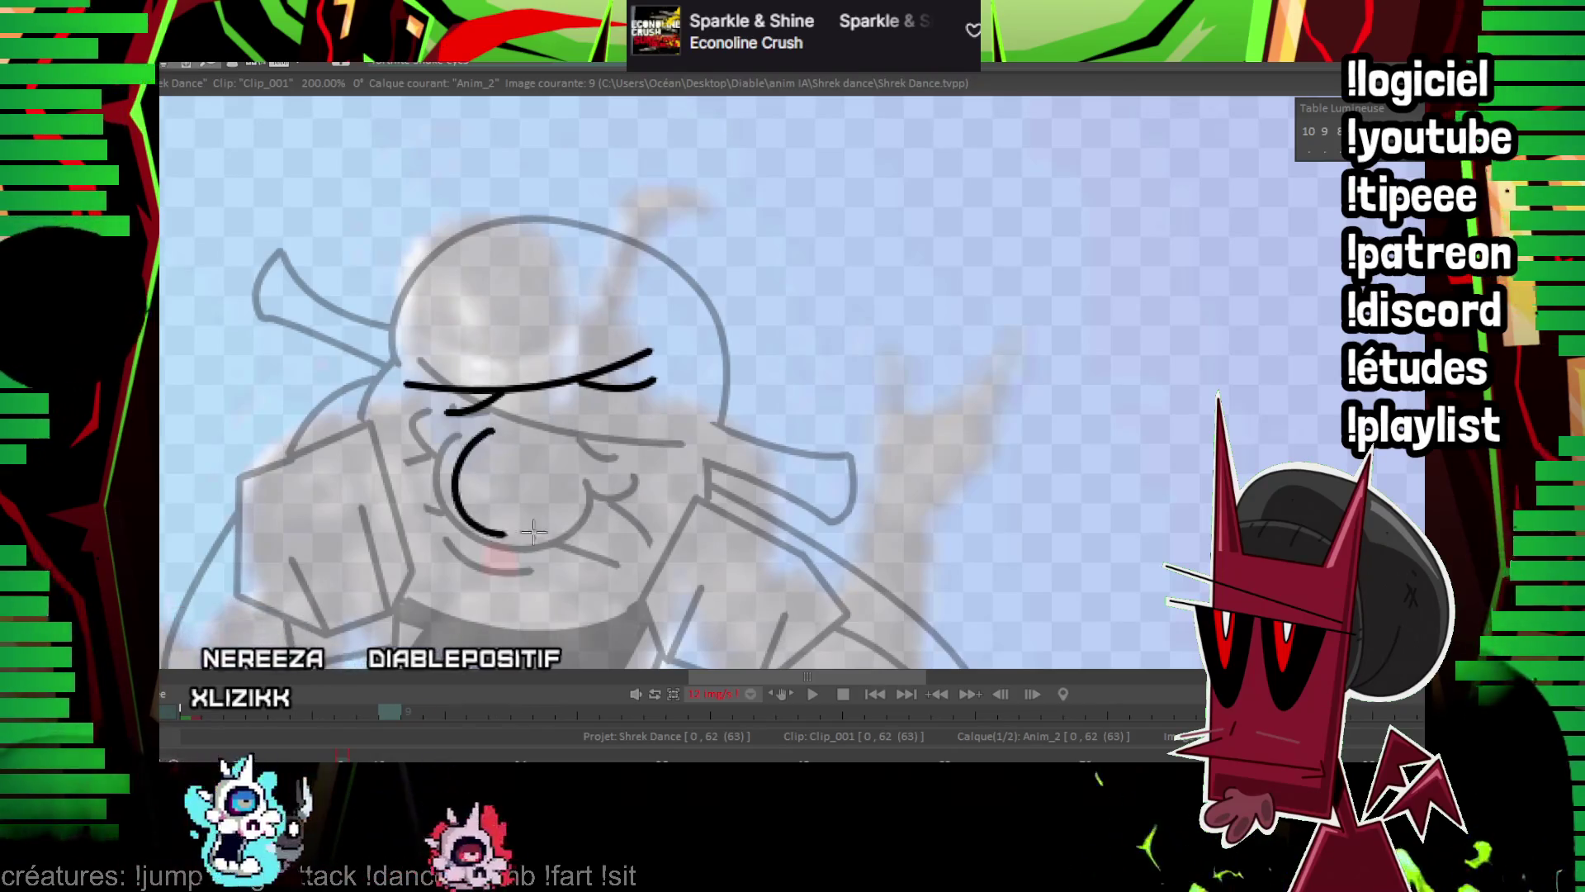
Redraw the mouth as a black oval and add a cheek curve to its left.
{"action": "key", "text": "Left"}
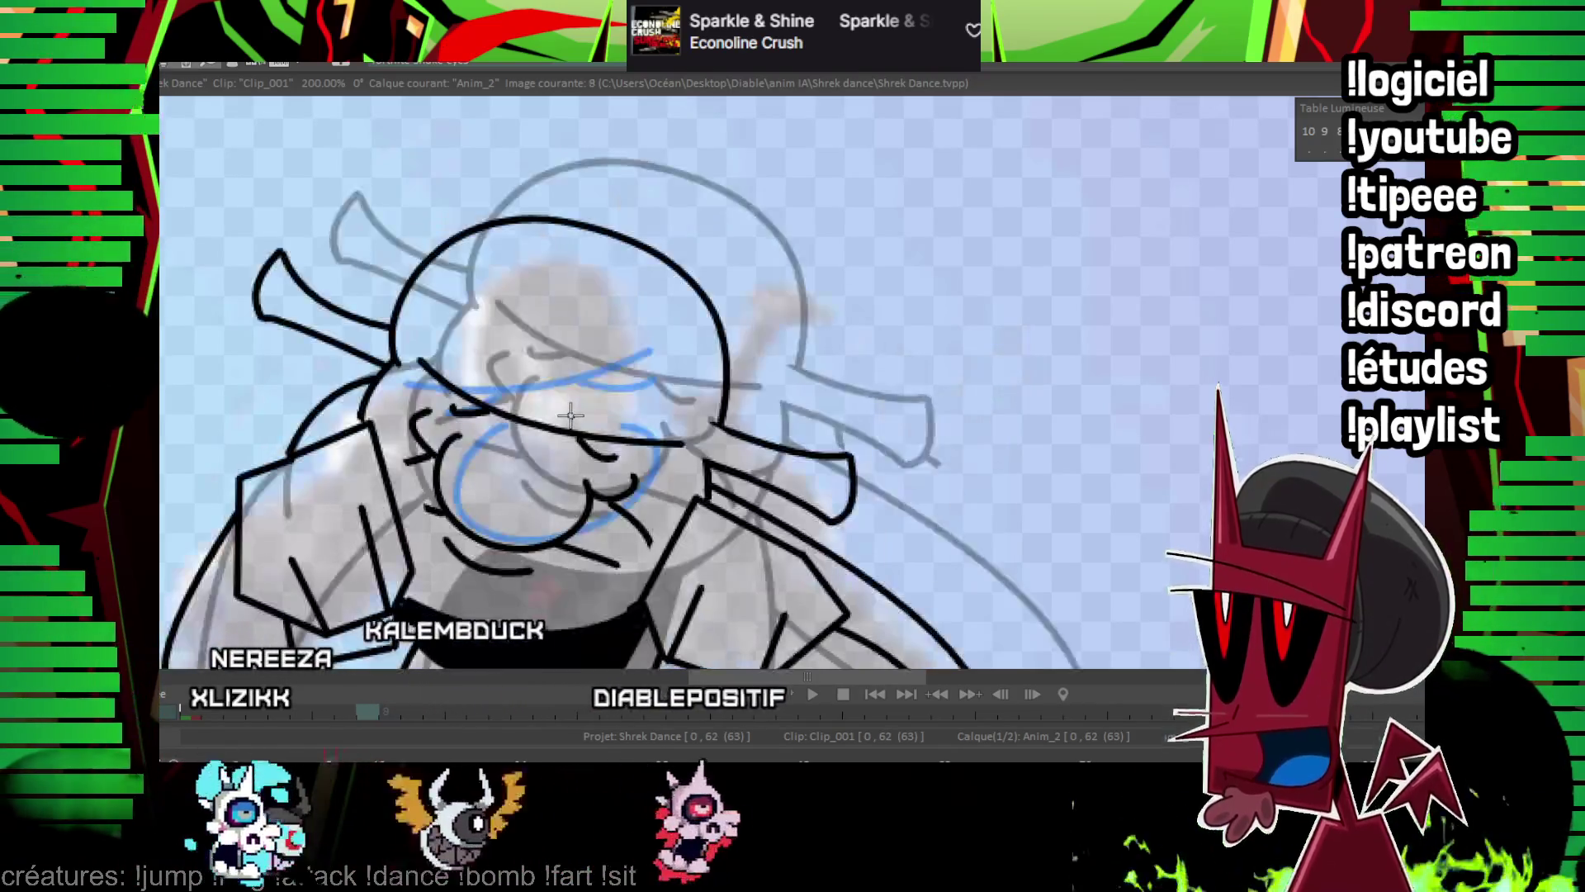
{"action": "key", "text": "Right"}
{"action": "key", "text": "ctrl+z"}
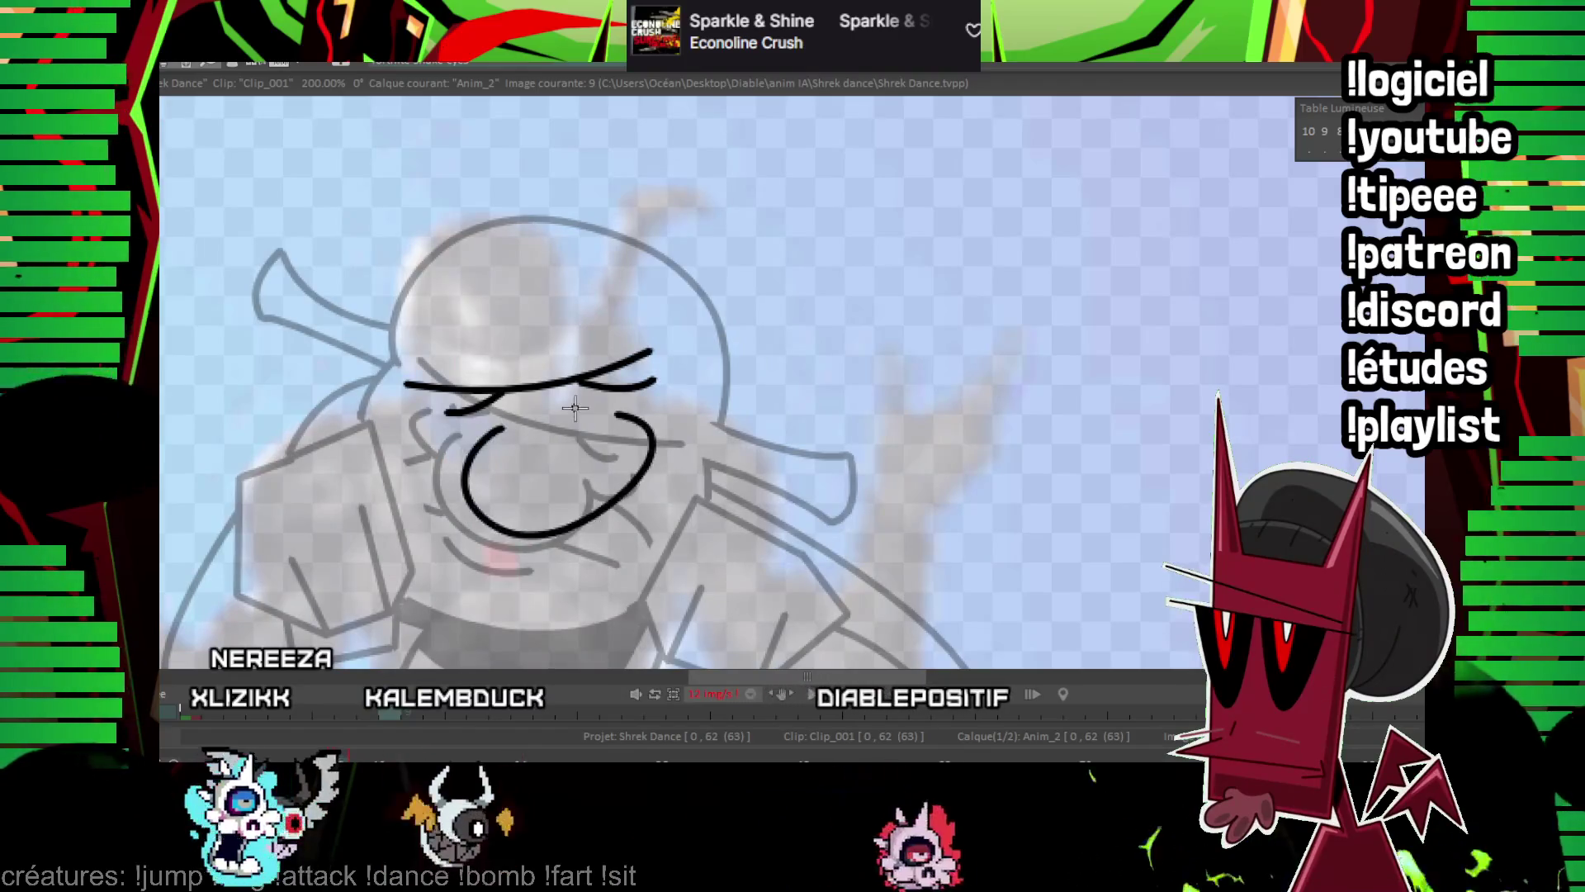
{"action": "left_click_drag", "start_coordinate": [508, 430], "coordinate": [604, 429]}
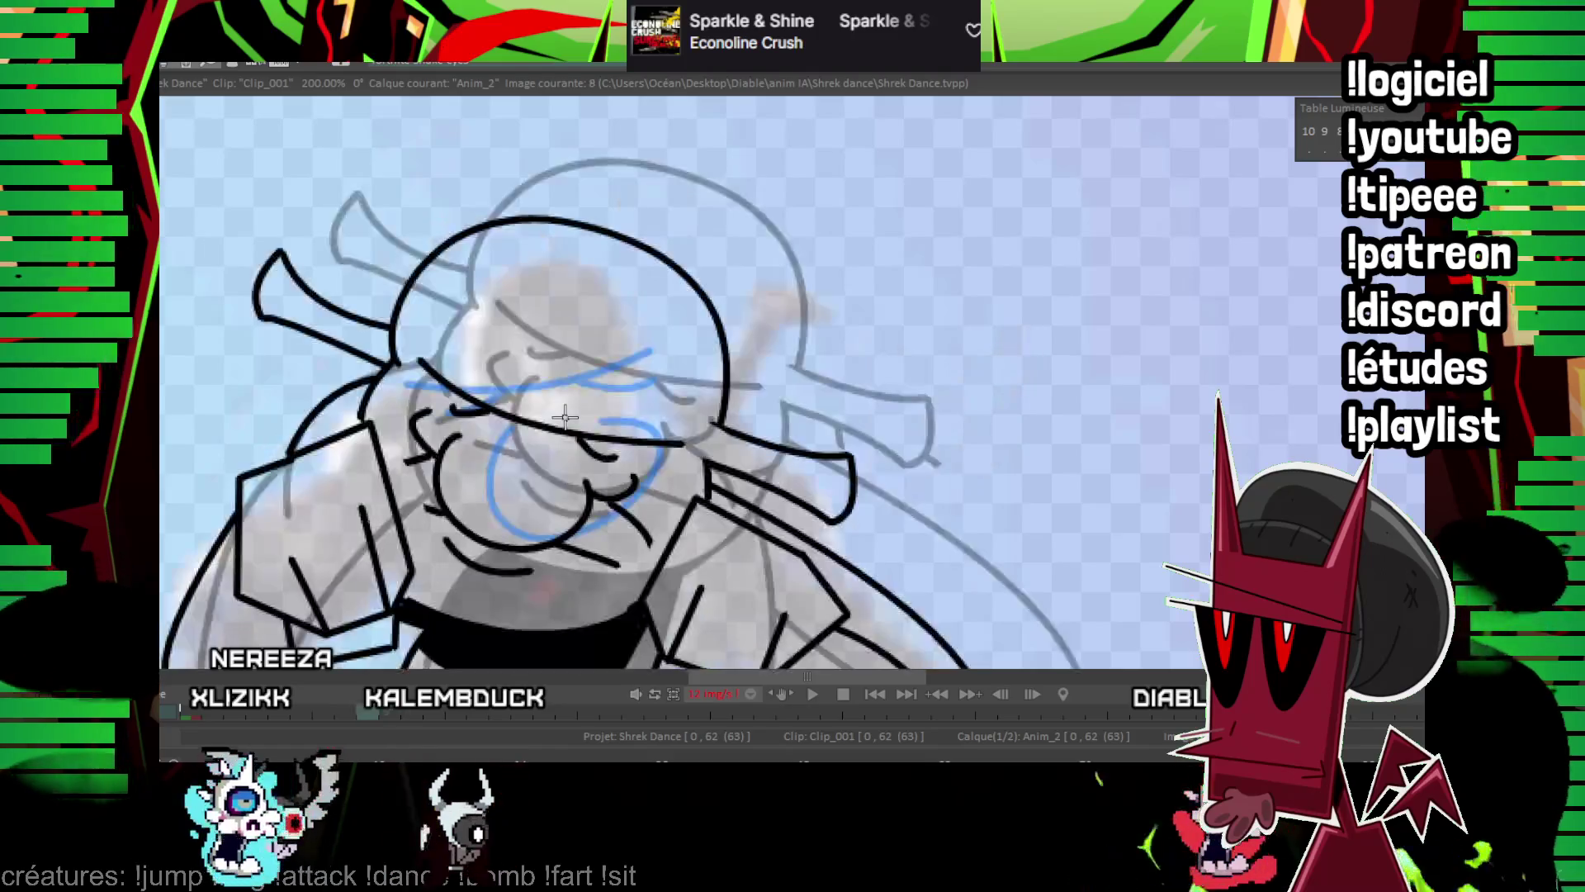
{"action": "left_click_drag", "start_coordinate": [512, 428], "coordinate": [440, 471]}
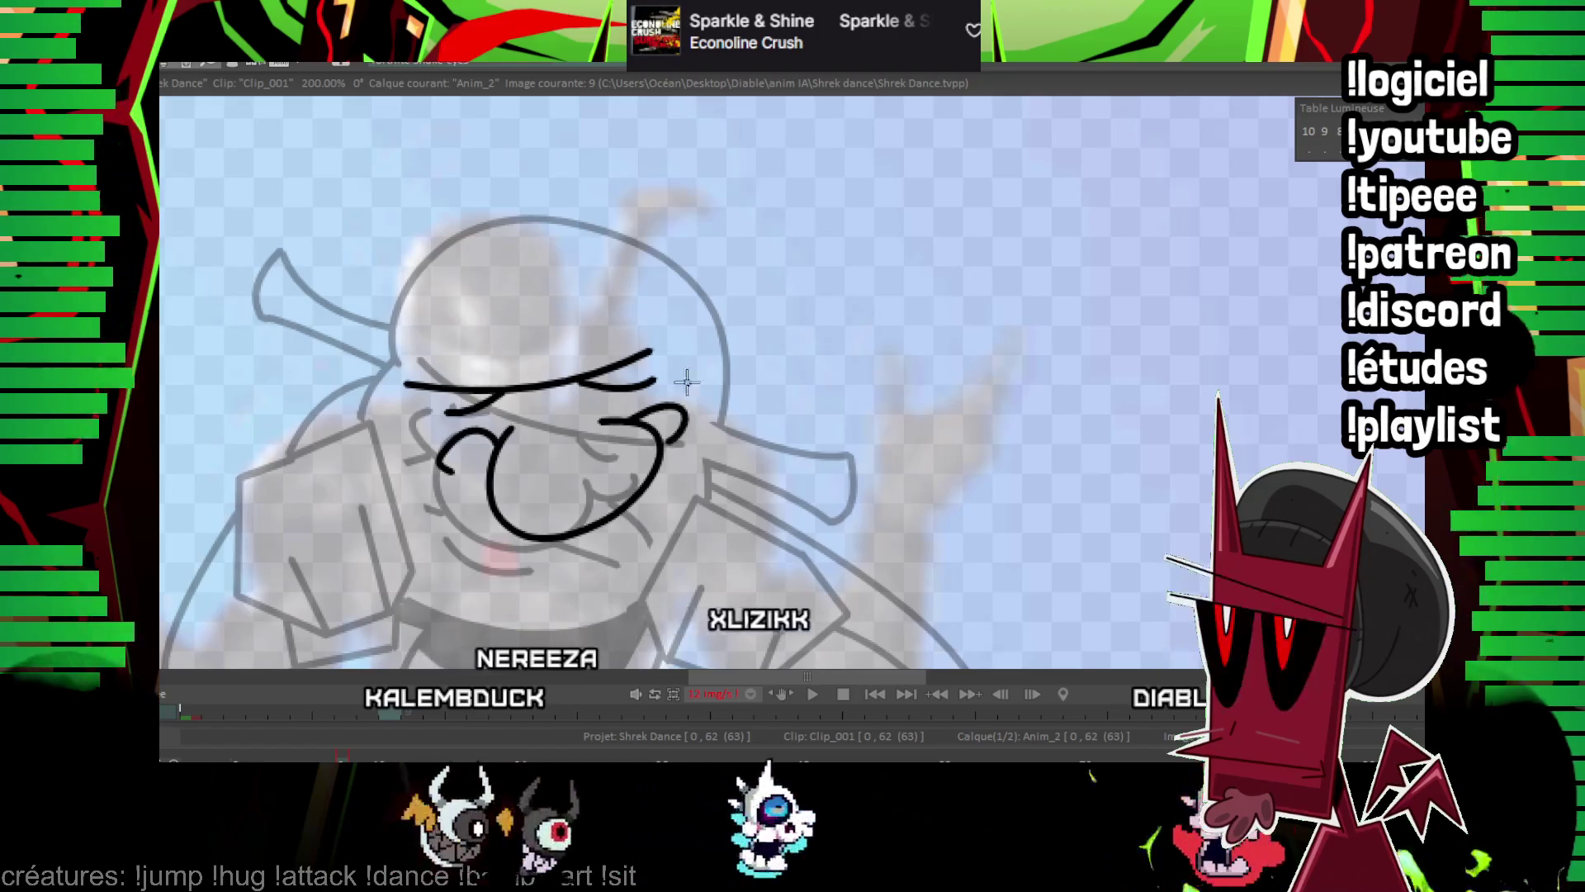
{"action": "key", "text": "Left"}
{"action": "key", "text": "Right"}
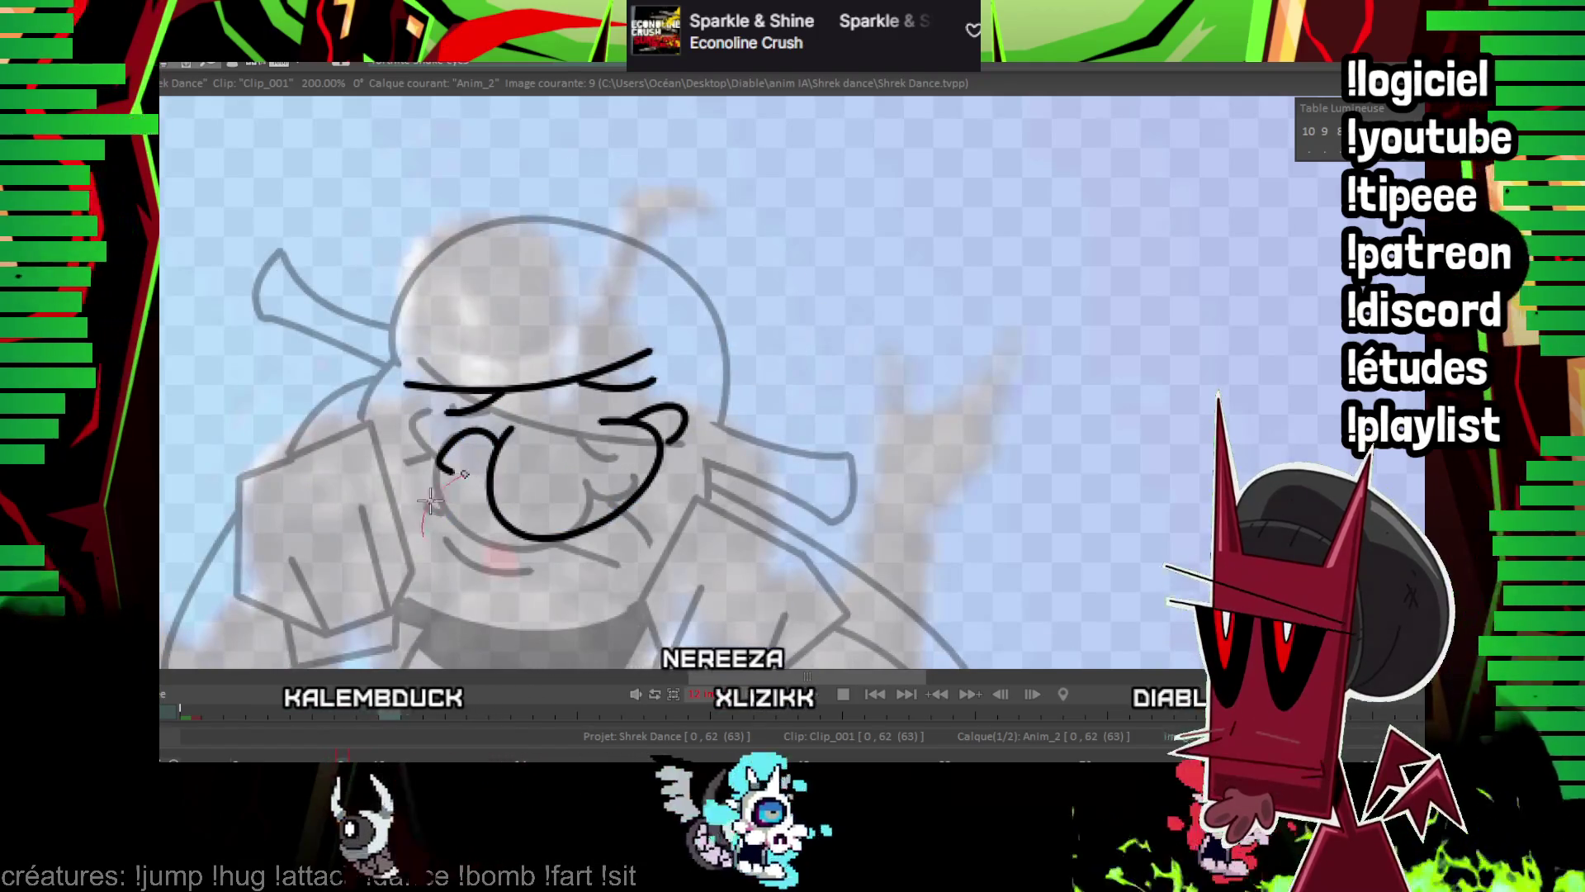
Add lines across the face and below the mouth, plus a short hooked stroke near it.
{"action": "left_click", "coordinate": [715, 489]}
{"action": "key", "text": "Left"}
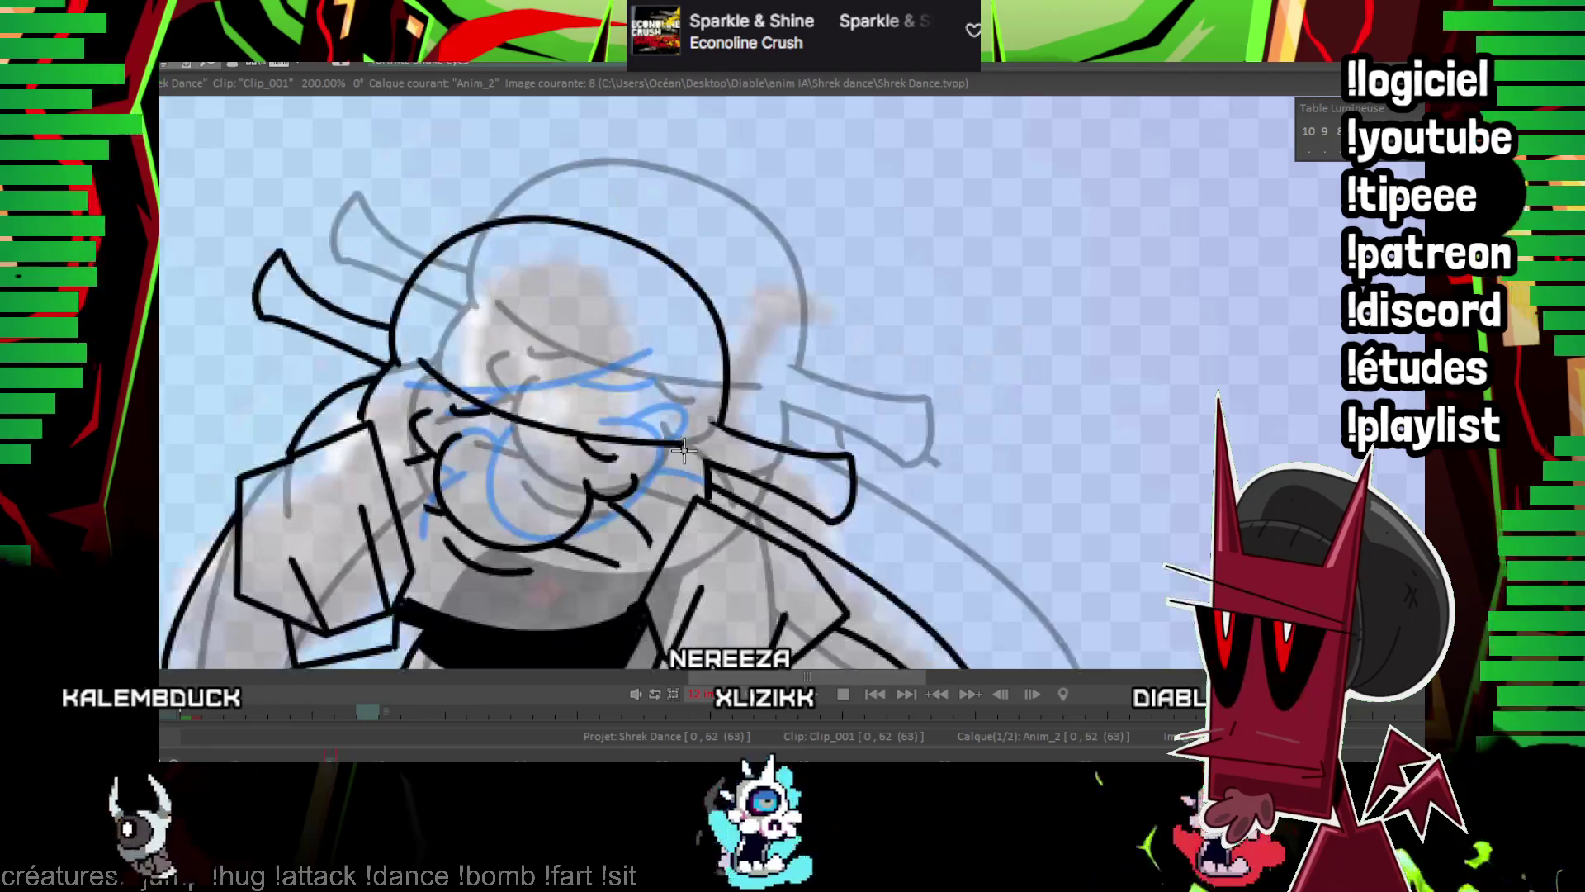
{"action": "key", "text": "Right"}
{"action": "left_click", "coordinate": [670, 507]}
{"action": "left_click_drag", "start_coordinate": [623, 552], "coordinate": [578, 578]}
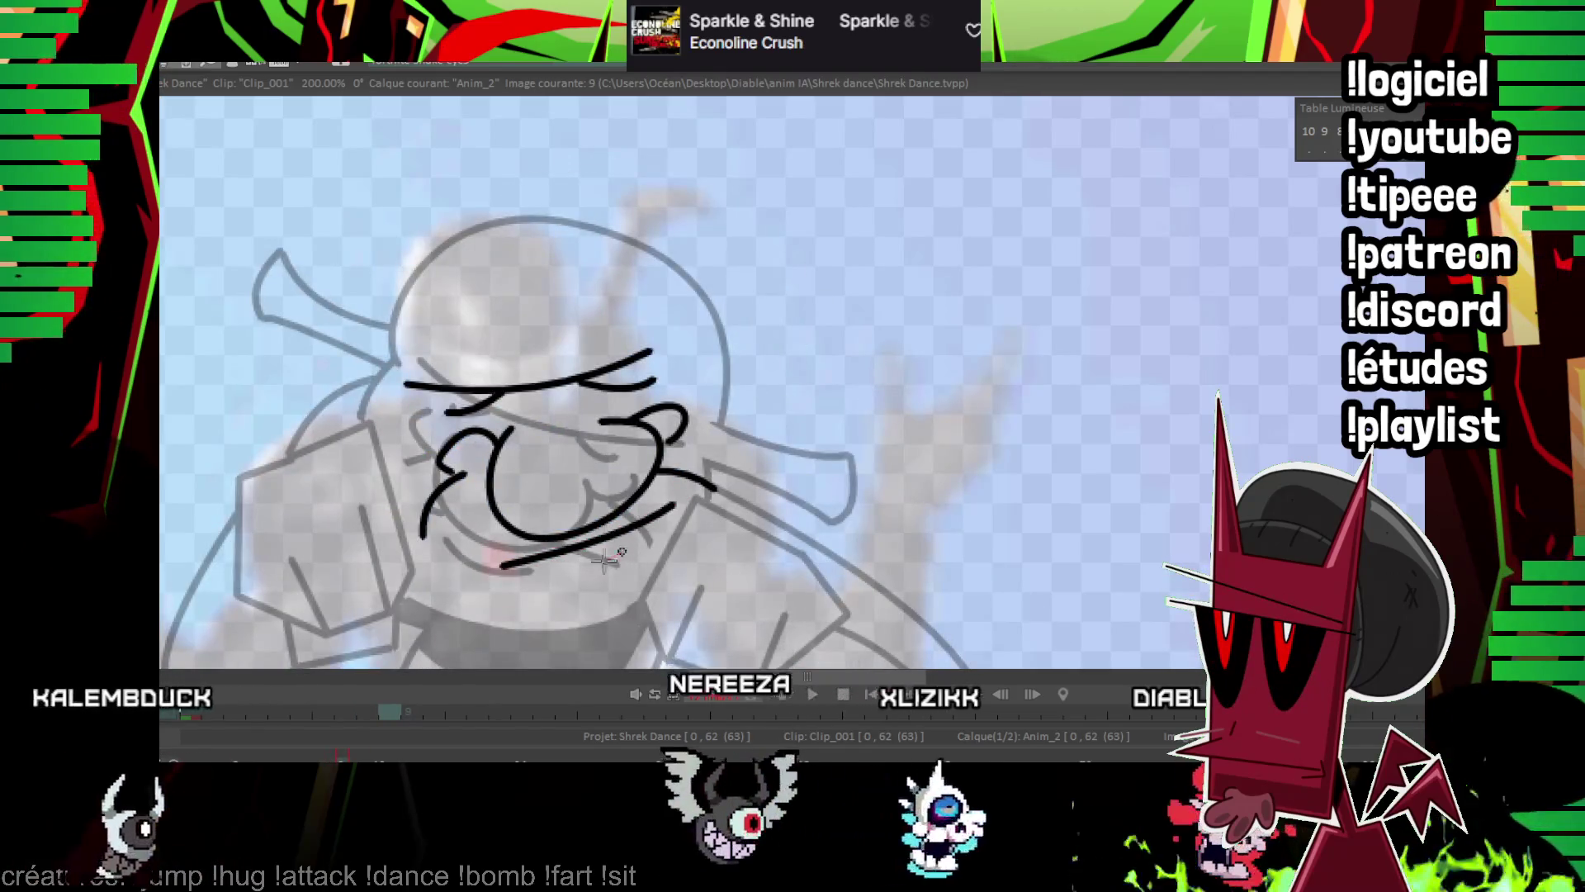
{"action": "key", "text": "Left"}
{"action": "key", "text": "Right"}
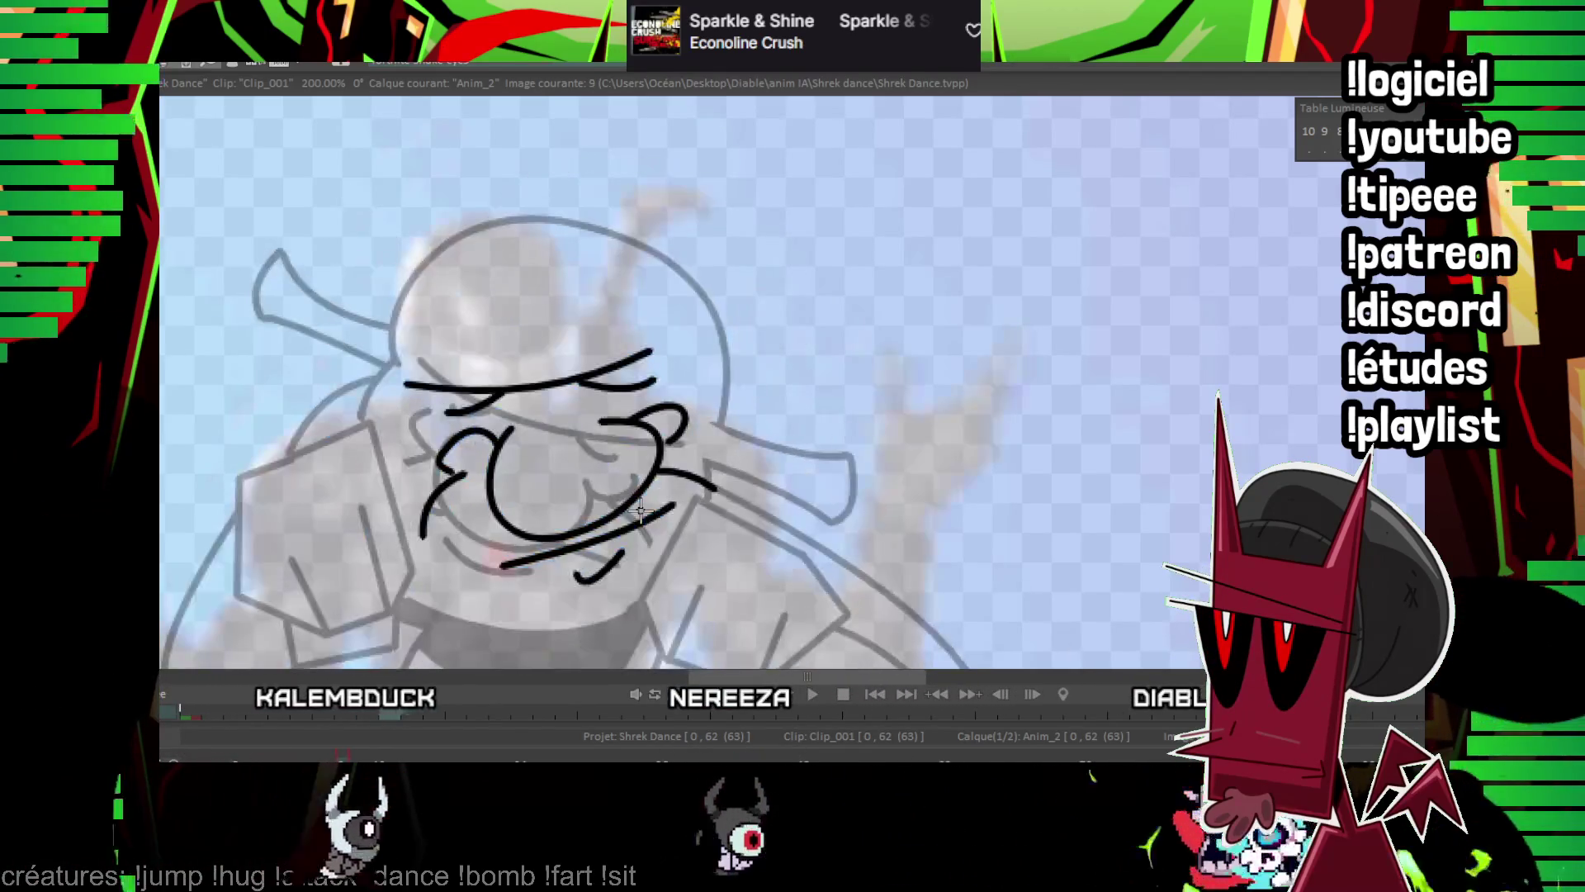
{"action": "key", "text": "Left"}
{"action": "key", "text": "Right"}
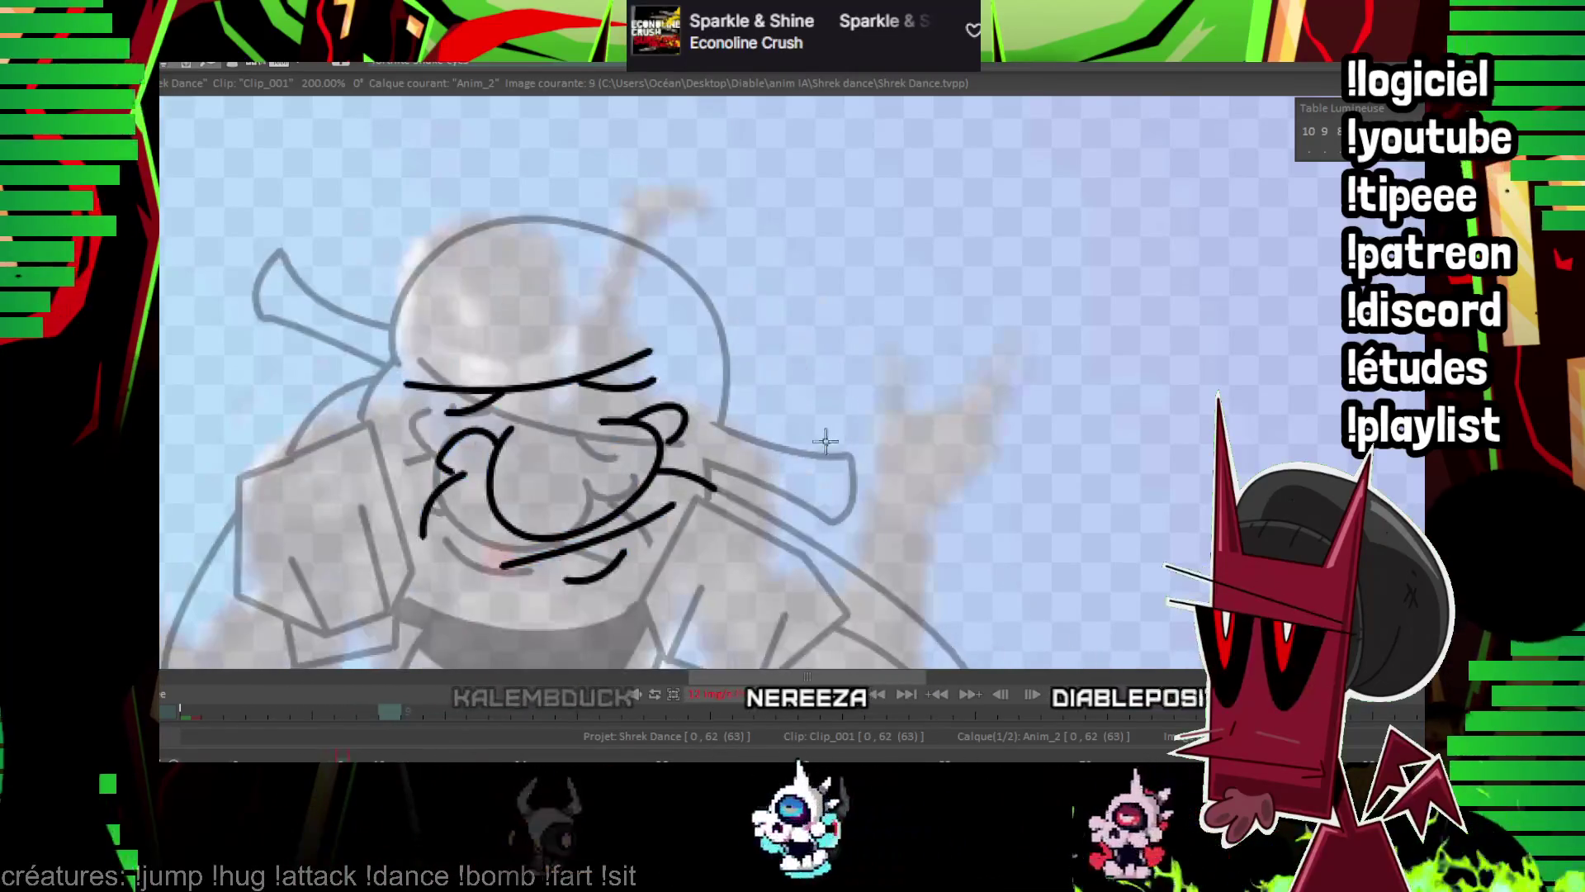
Ink the arc along the top of Shrek's head and check it against earlier frames.
{"action": "mouse_move", "coordinate": [772, 443]}
{"action": "left_mouse_down"}
{"action": "mouse_move", "coordinate": [929, 402]}
{"action": "mouse_move", "coordinate": [922, 427]}
{"action": "left_mouse_up"}
{"action": "left_click_drag", "start_coordinate": [491, 349], "coordinate": [799, 285]}
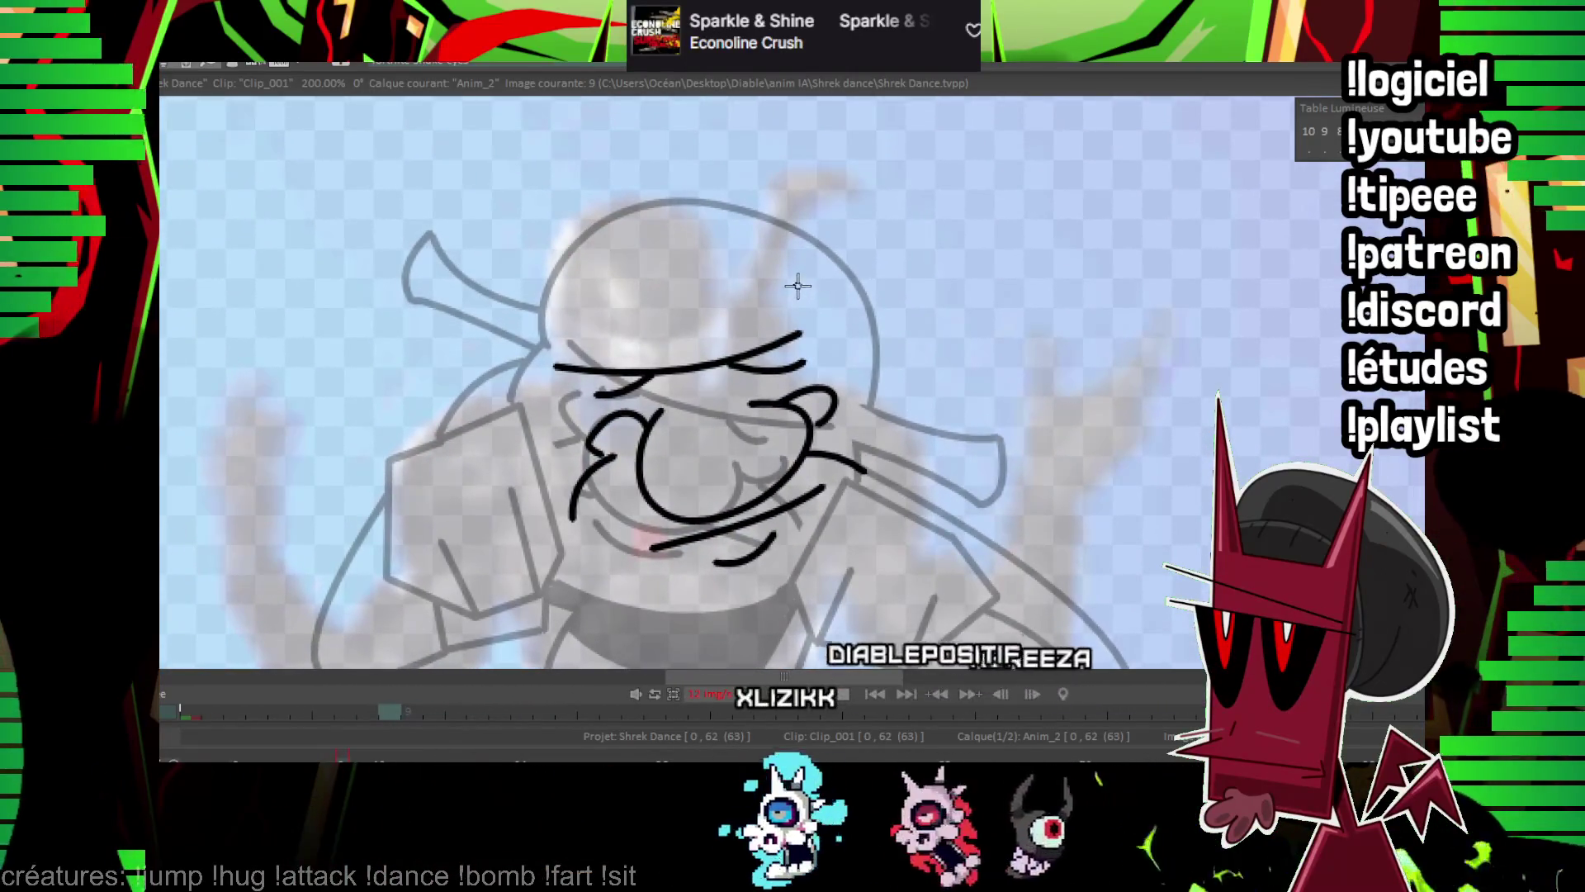
{"action": "key", "text": "Left"}
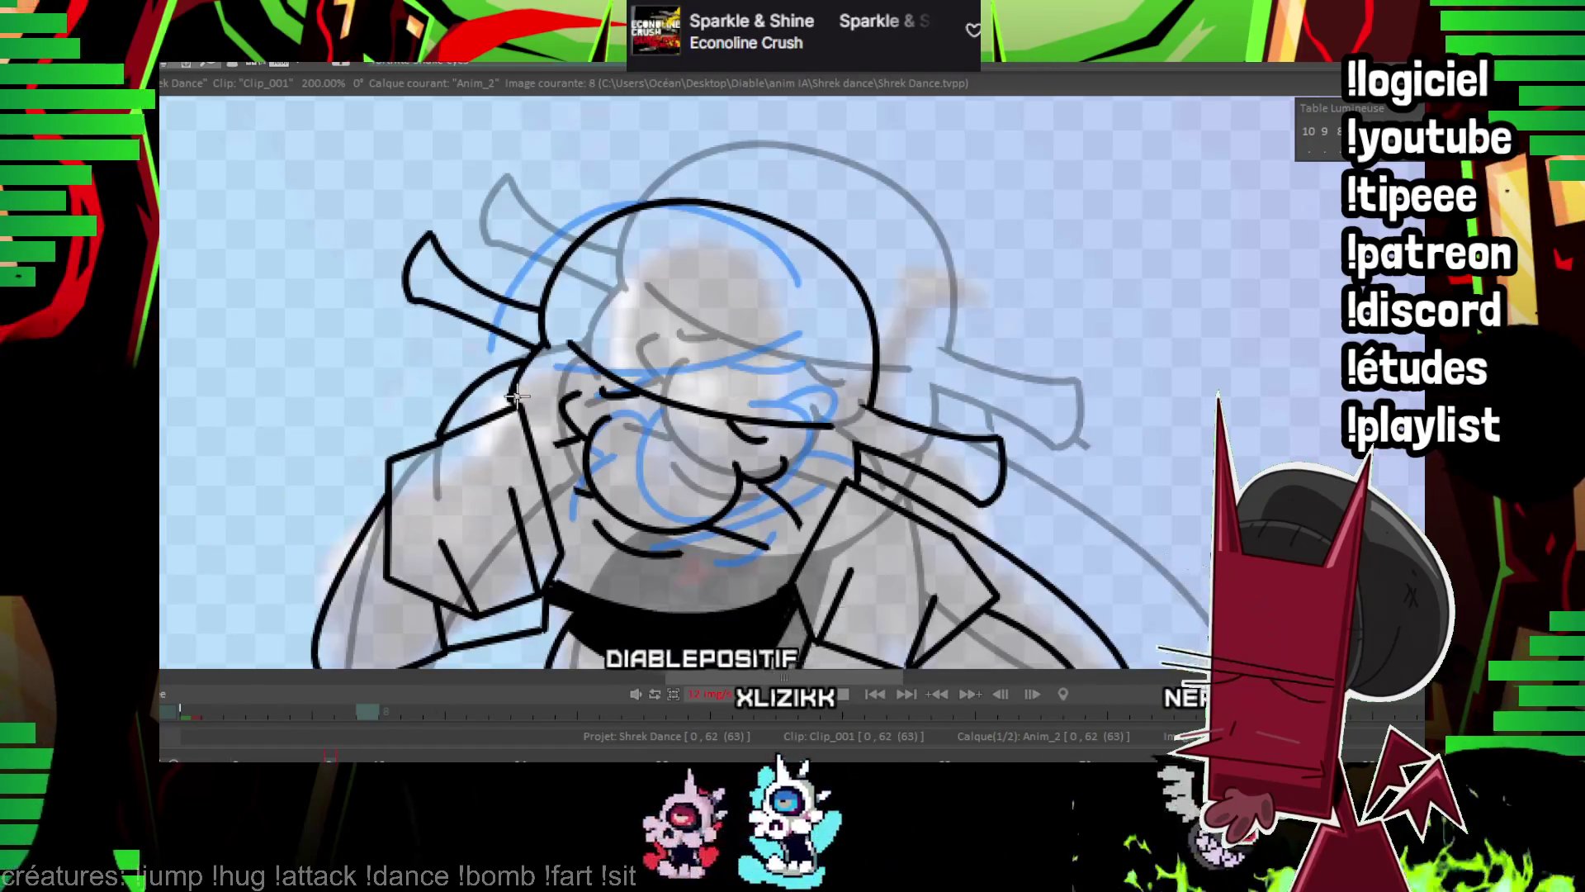
{"action": "key", "text": "Right"}
{"action": "key", "text": "Left"}
{"action": "key", "text": "Left"}
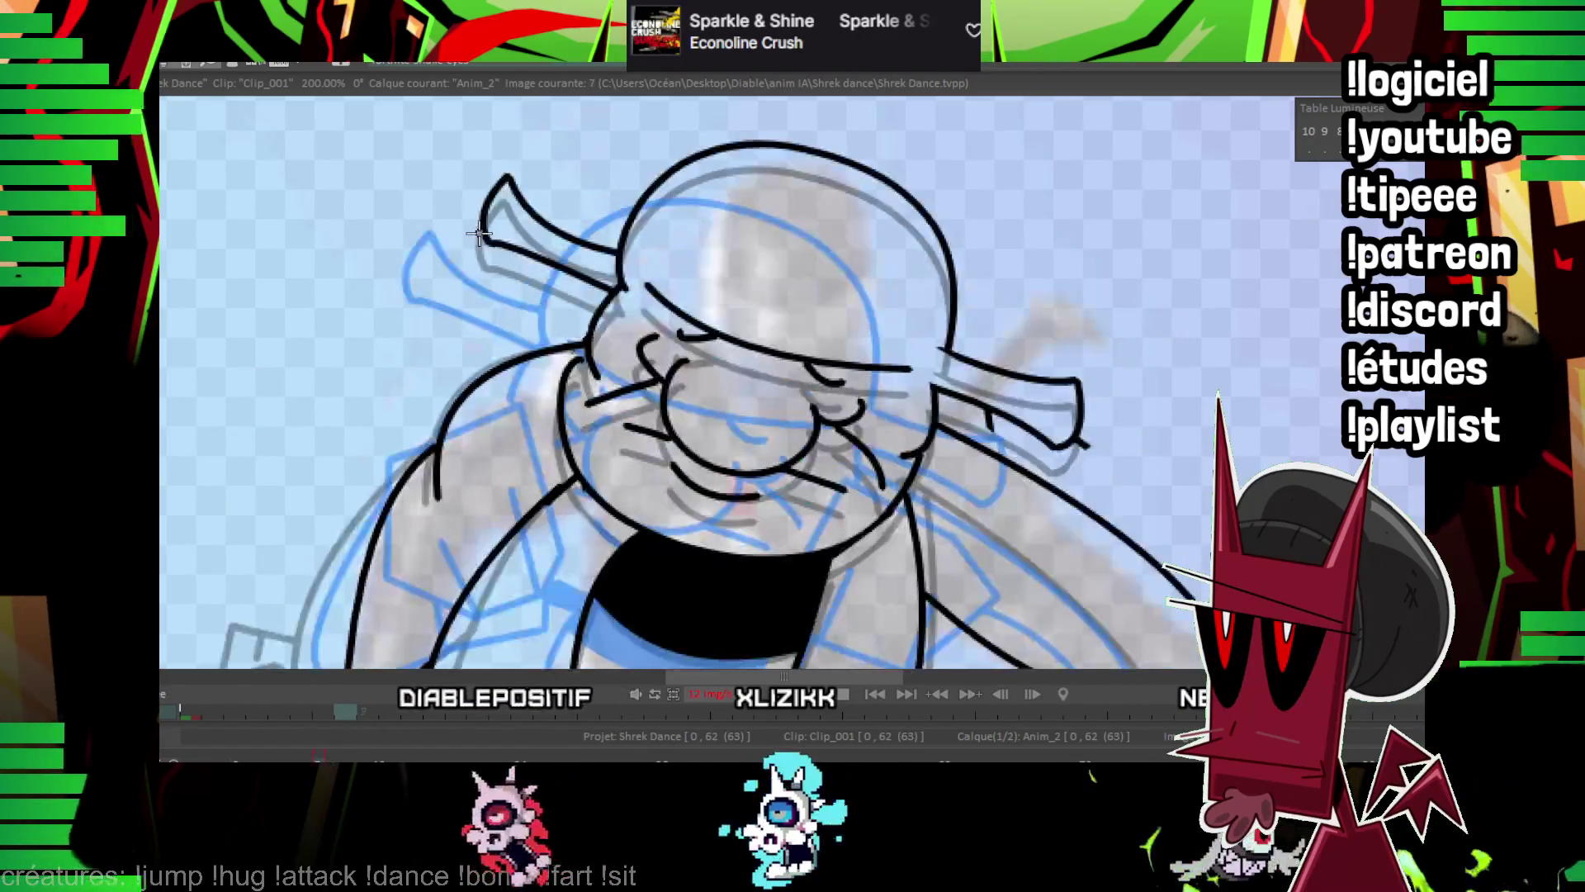
{"action": "key", "text": "Right"}
{"action": "key", "text": "Right"}
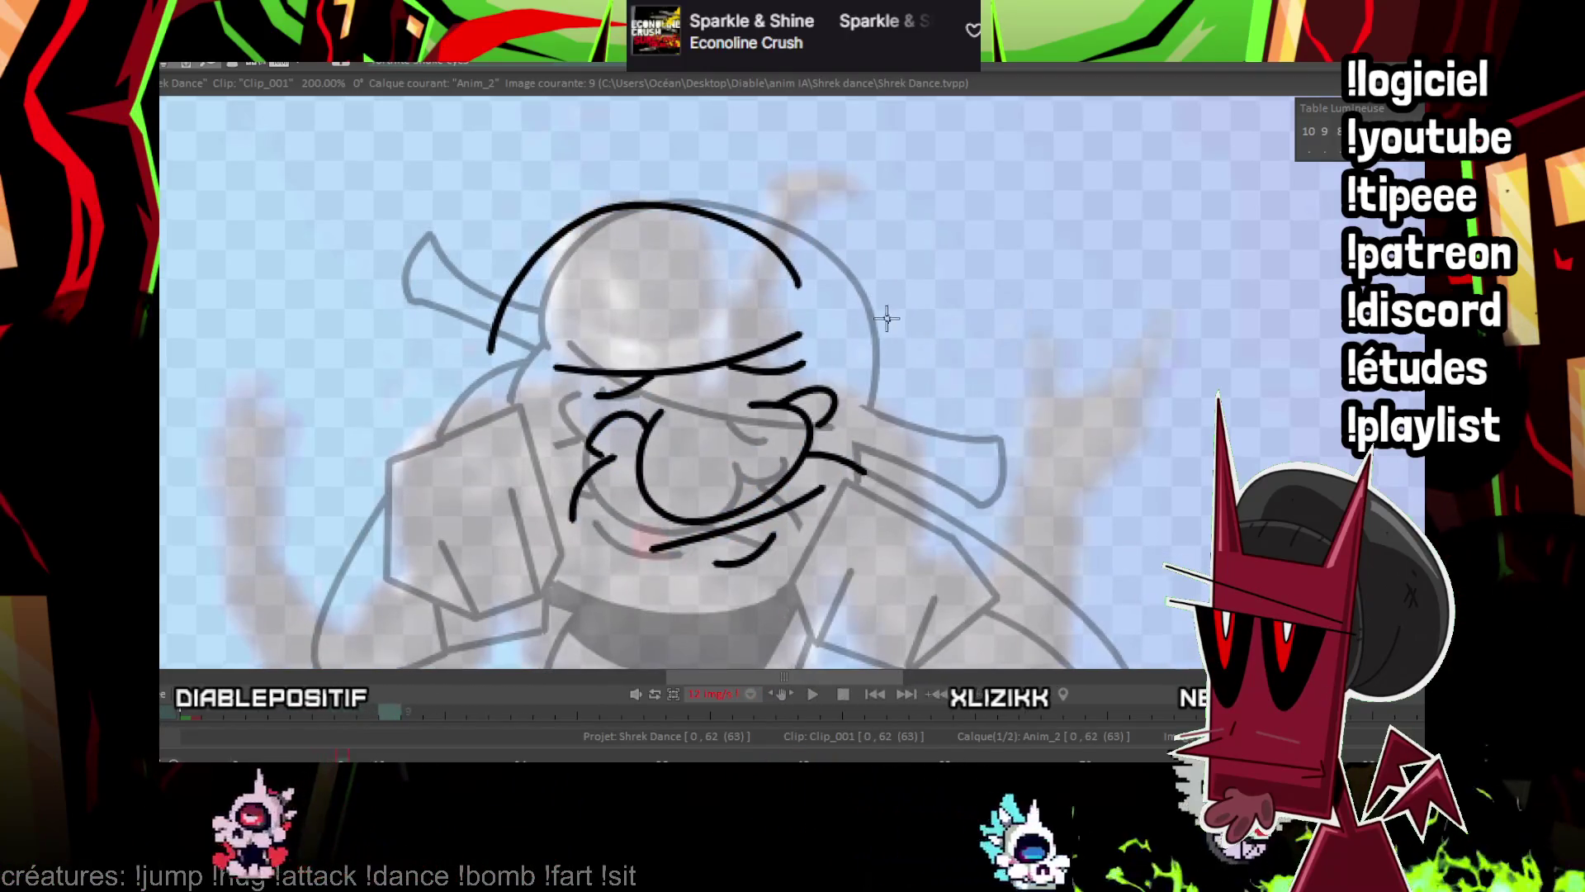
Ink the bandana knot with a curve, a straight line and a short inner curve.
{"action": "scroll", "coordinate": [664, 261], "scroll_direction": "down", "scroll_amount": 3}
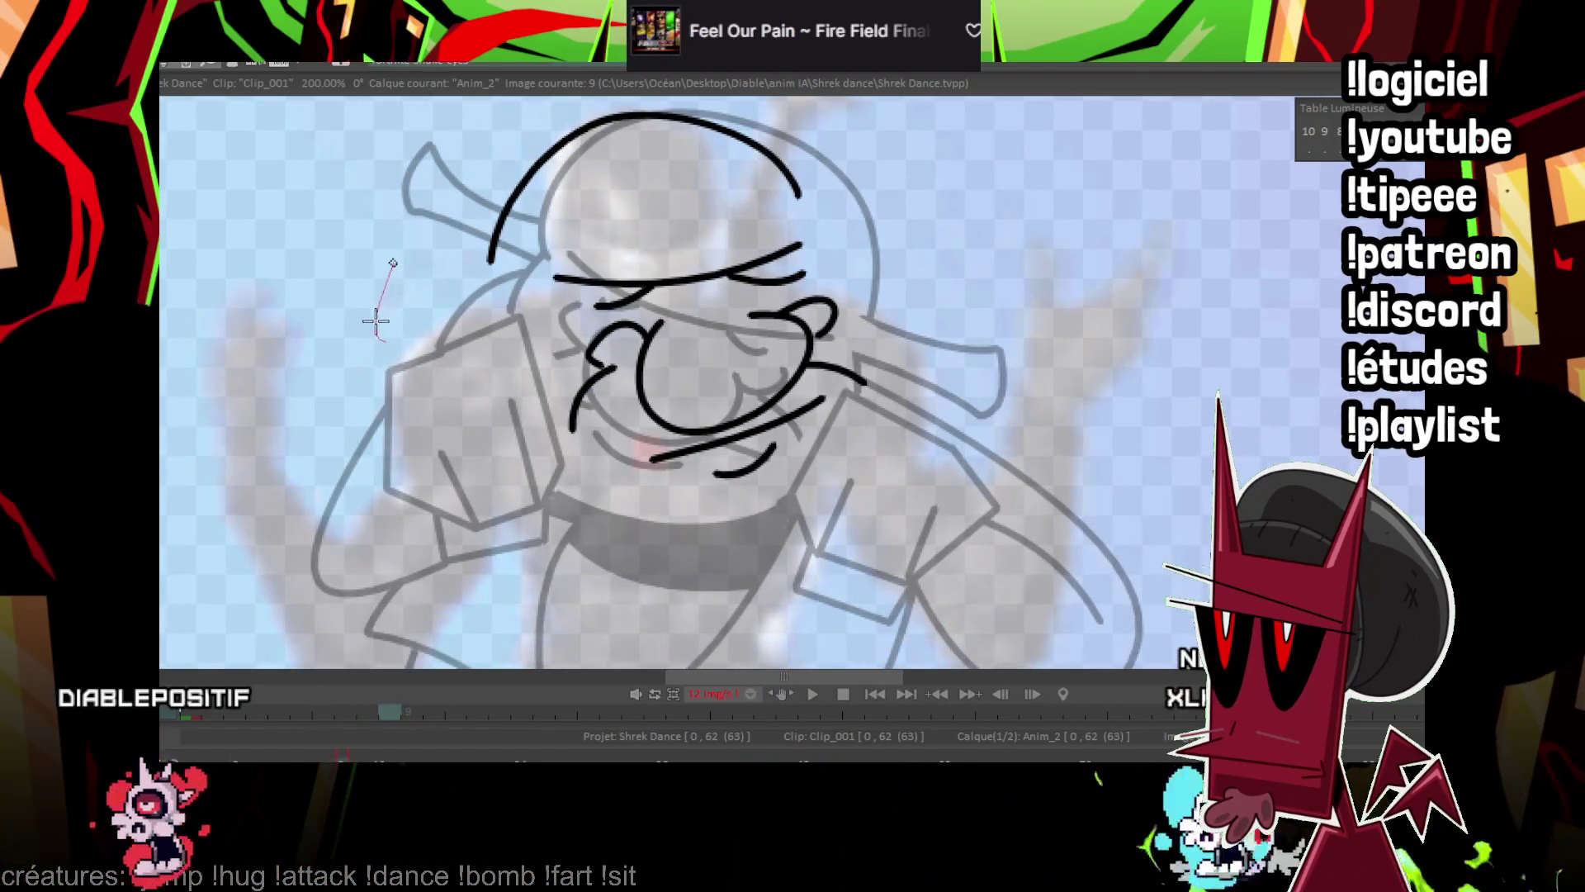
{"action": "mouse_move", "coordinate": [376, 322]}
{"action": "left_mouse_down"}
{"action": "mouse_move", "coordinate": [368, 301]}
{"action": "mouse_move", "coordinate": [397, 259]}
{"action": "left_mouse_up"}
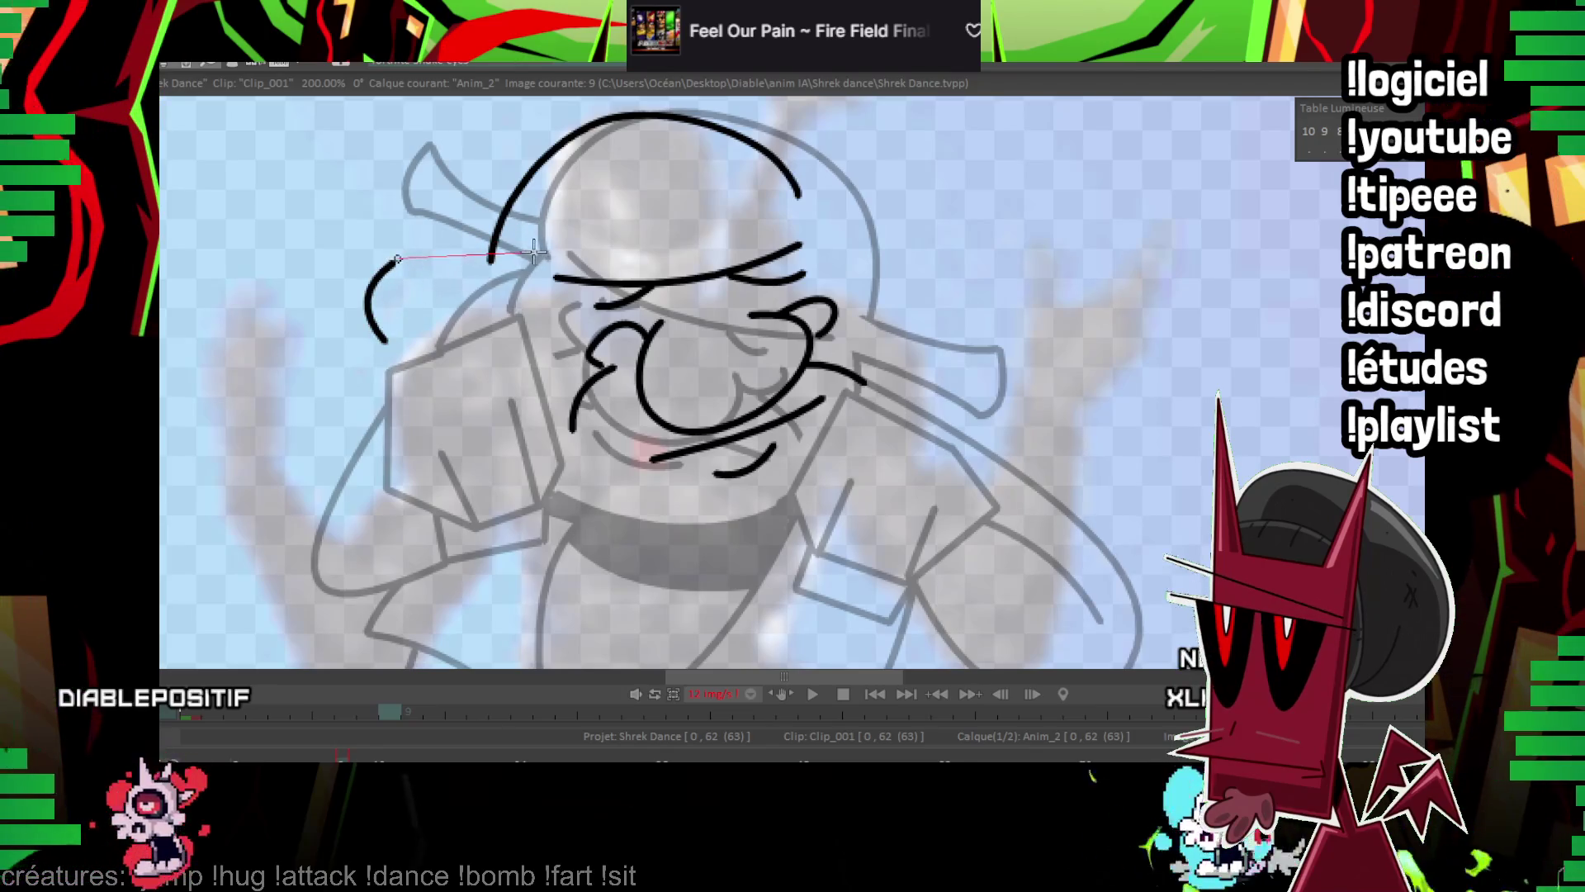
{"action": "left_click_drag", "start_coordinate": [396, 339], "coordinate": [522, 316]}
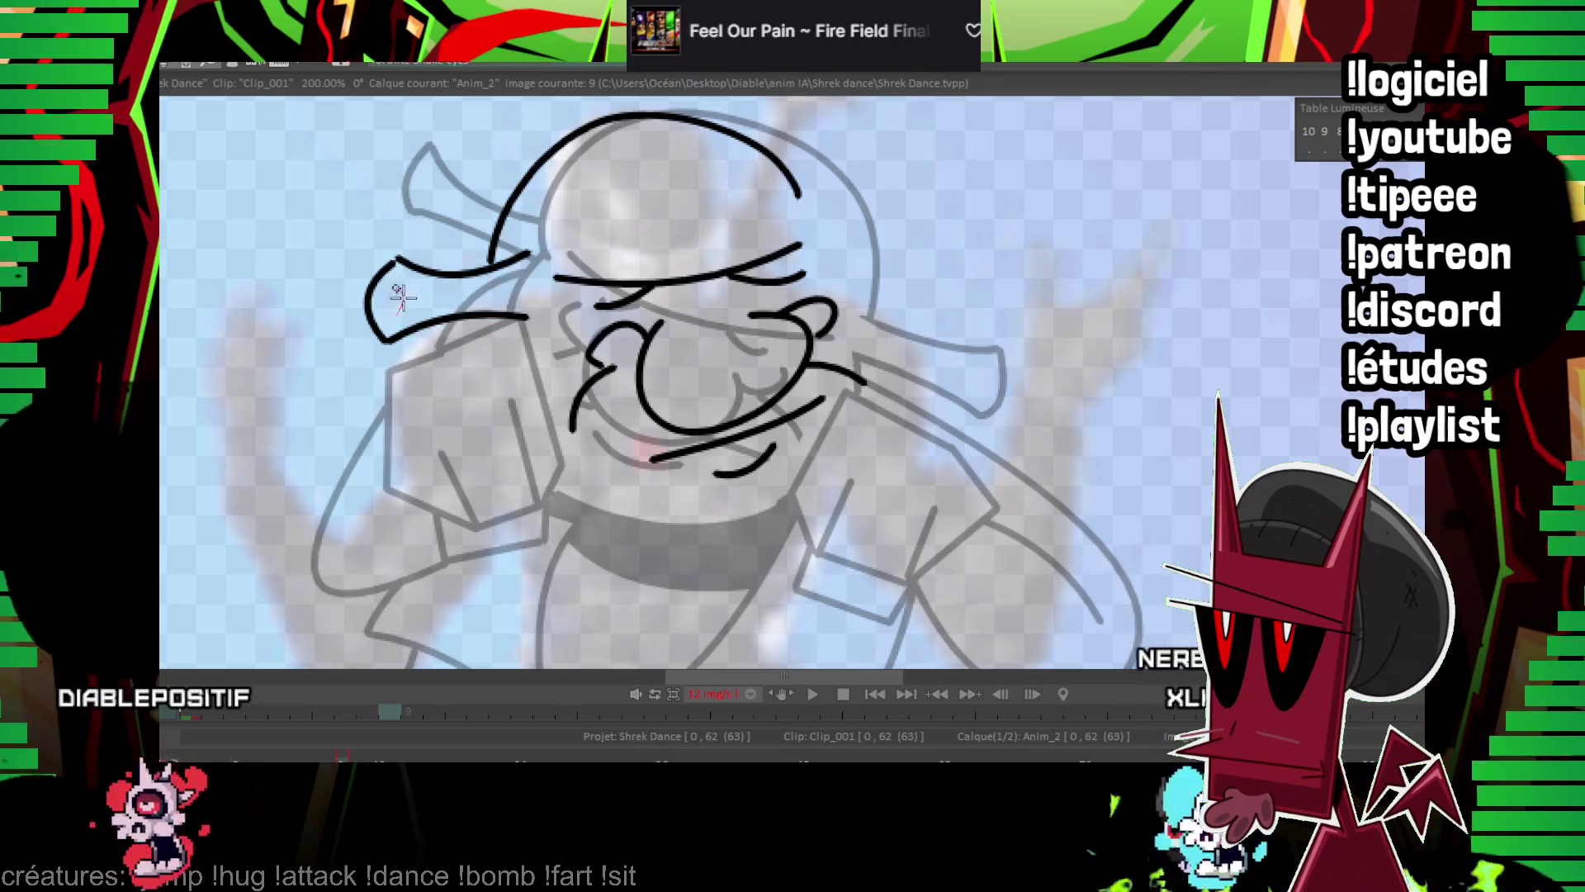
{"action": "left_click_drag", "start_coordinate": [396, 291], "coordinate": [402, 314]}
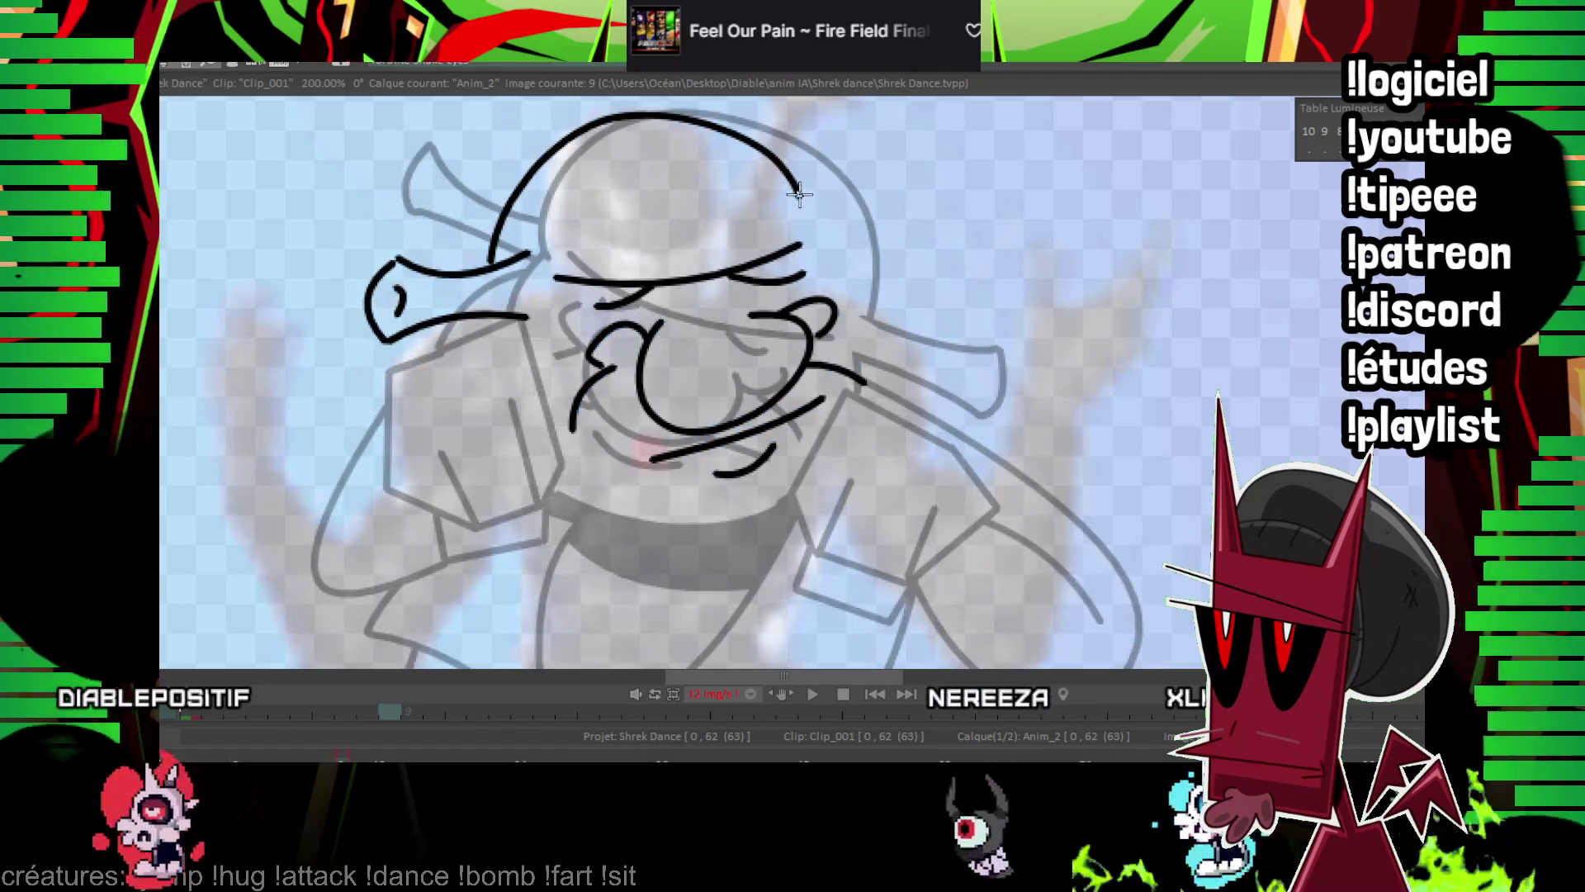
Continue the head outline down the right side and play the animation to check it.
{"action": "mouse_move", "coordinate": [799, 193]}
{"action": "left_mouse_down"}
{"action": "mouse_move", "coordinate": [793, 265]}
{"action": "mouse_move", "coordinate": [828, 212]}
{"action": "mouse_move", "coordinate": [856, 244]}
{"action": "left_mouse_up"}
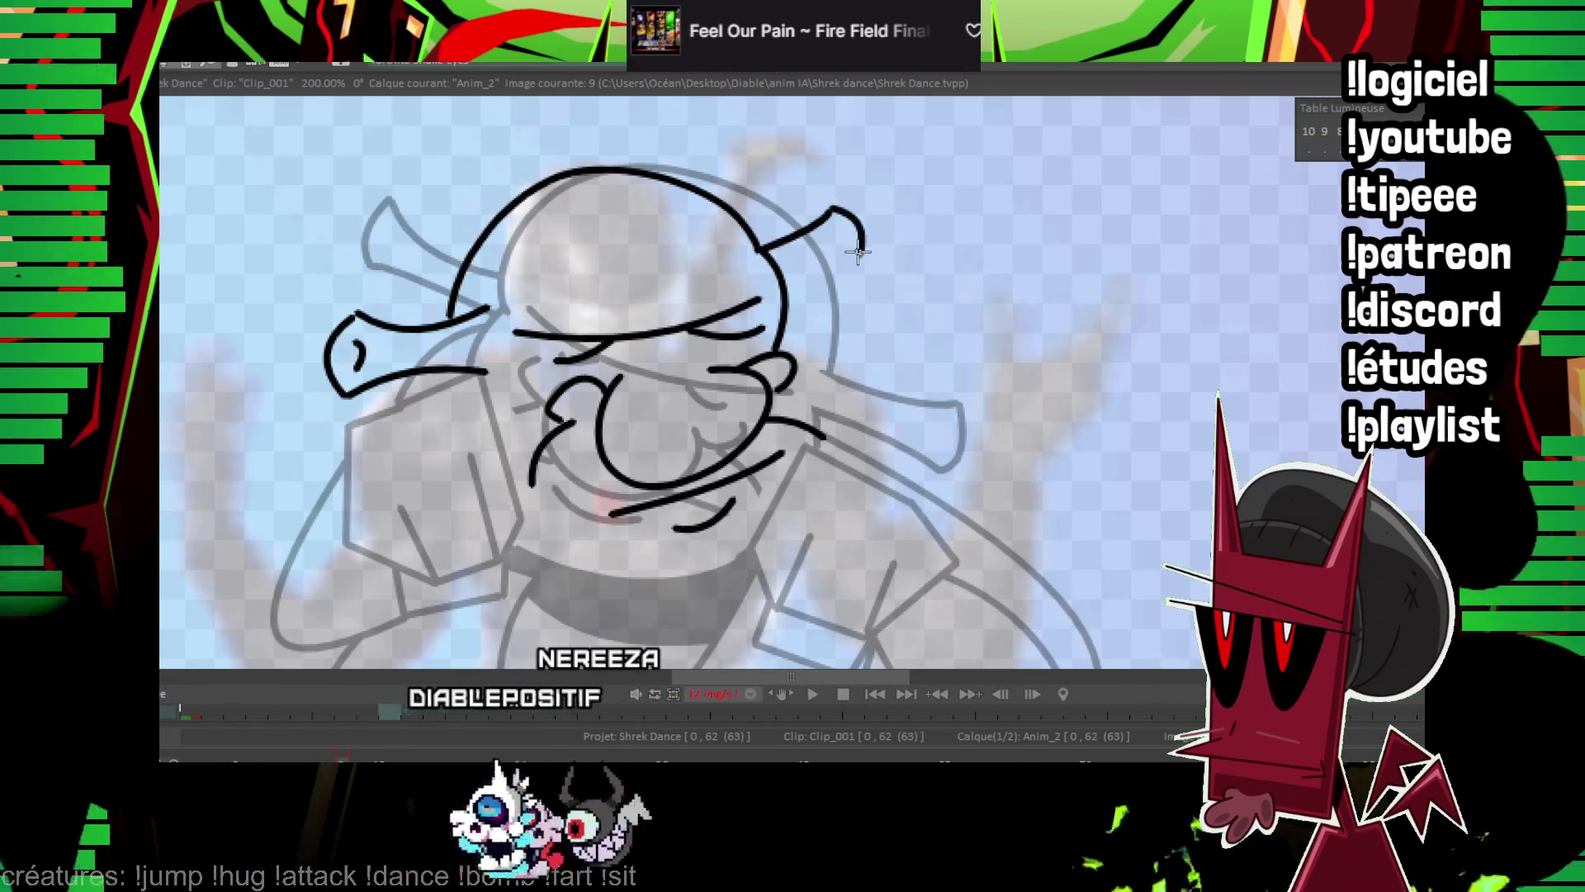
{"action": "key", "text": "Left"}
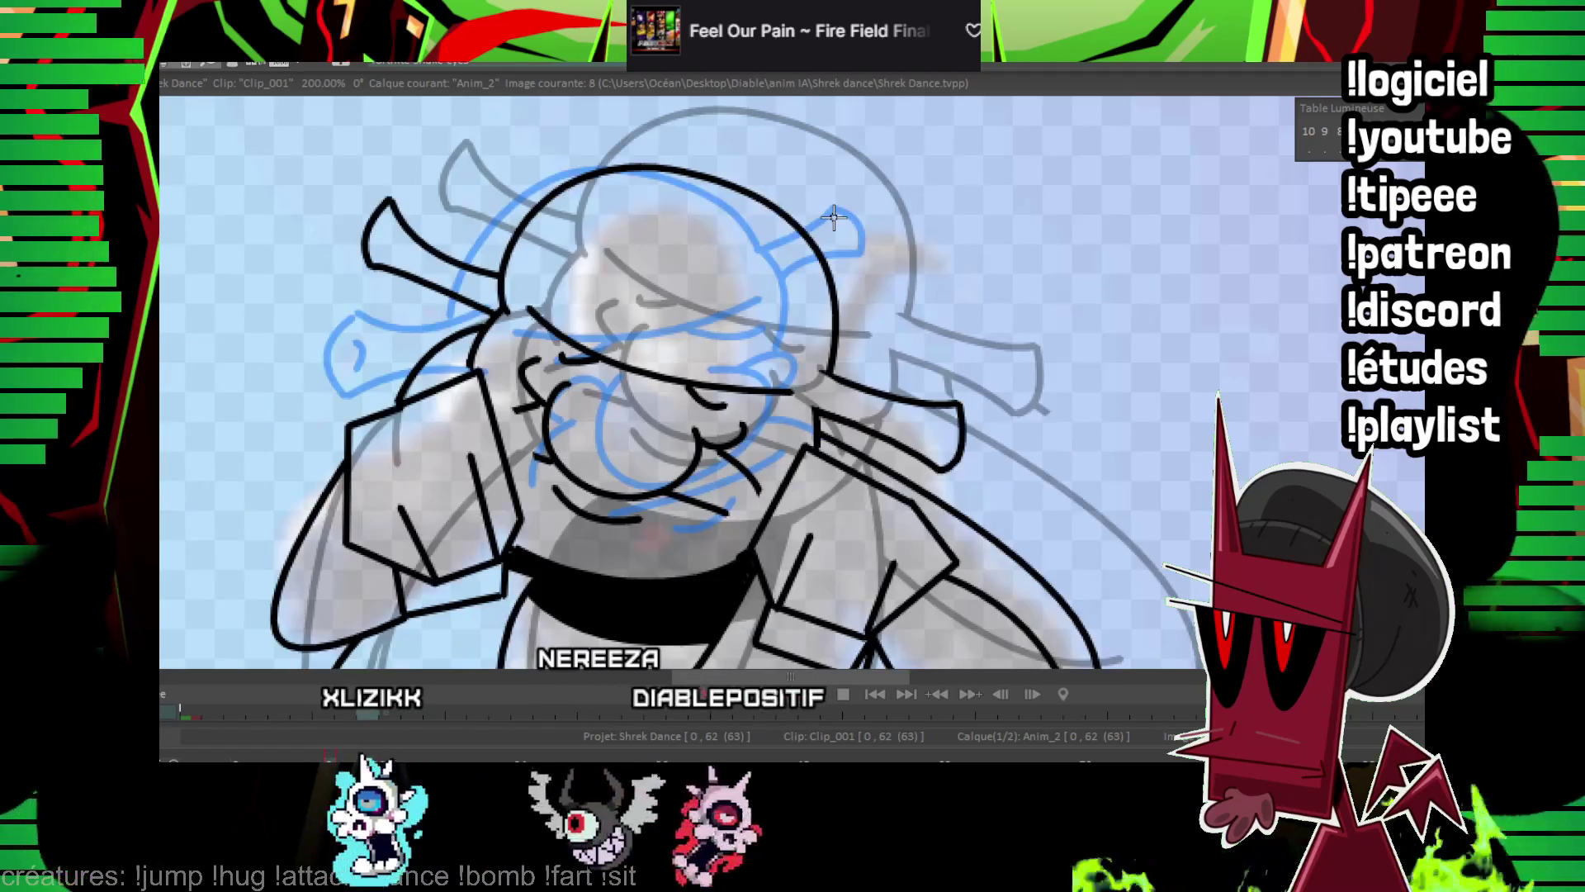
{"action": "scroll", "coordinate": [834, 217], "scroll_direction": "down", "scroll_amount": 3}
{"action": "key", "text": "Right"}
{"action": "key", "text": "minus"}
{"action": "key", "text": "minus"}
{"action": "key", "text": "Return"}
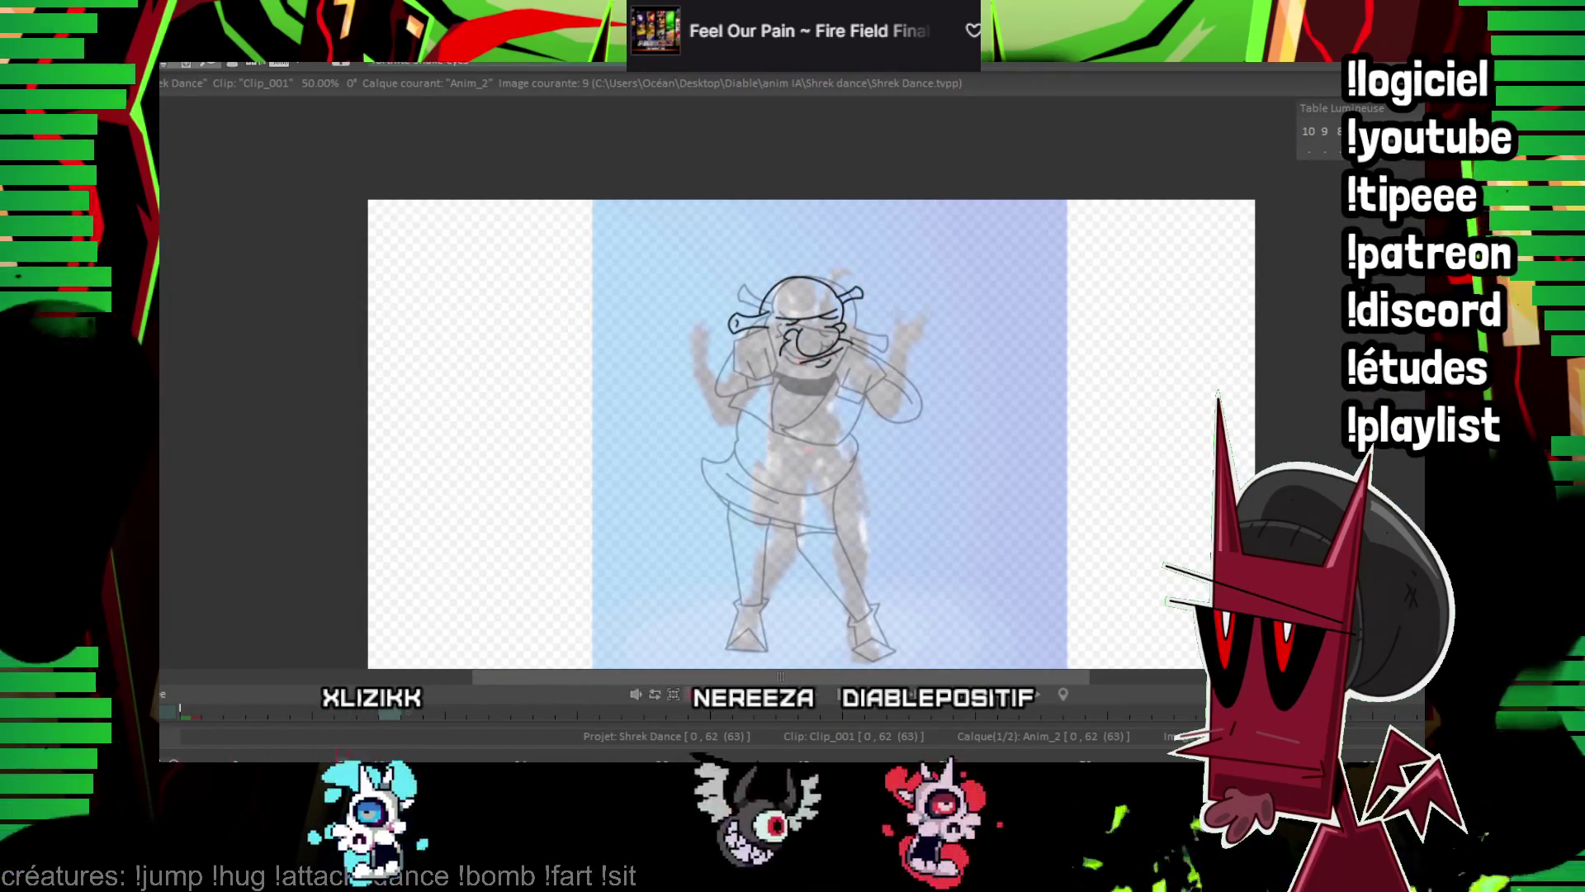
{"action": "key", "text": "plus"}
{"action": "key", "text": "plus"}
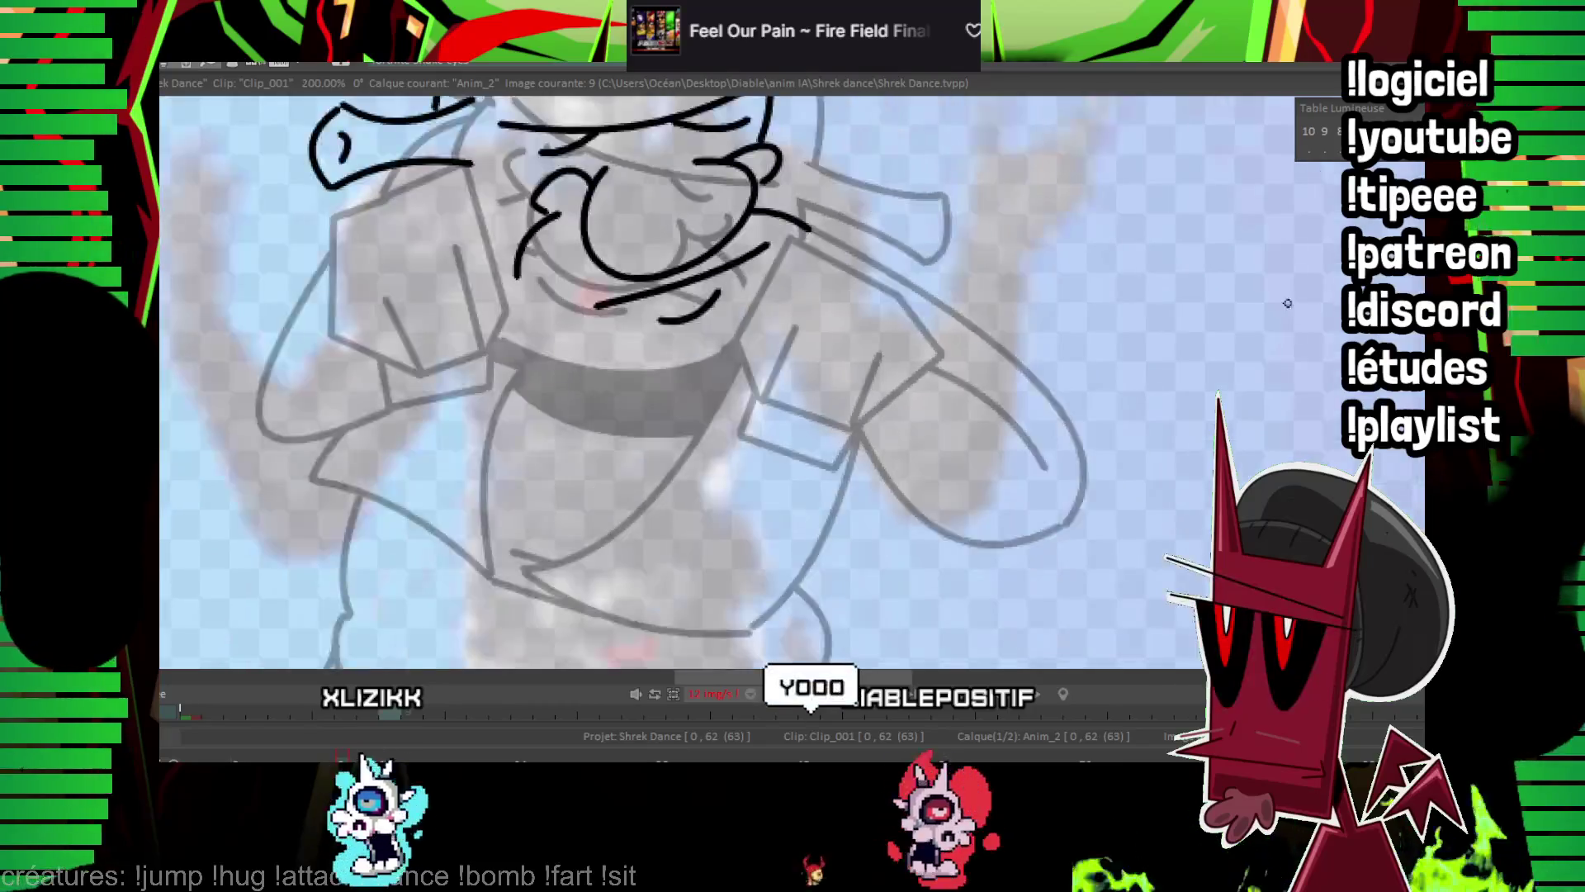
{"action": "key", "text": "minus"}
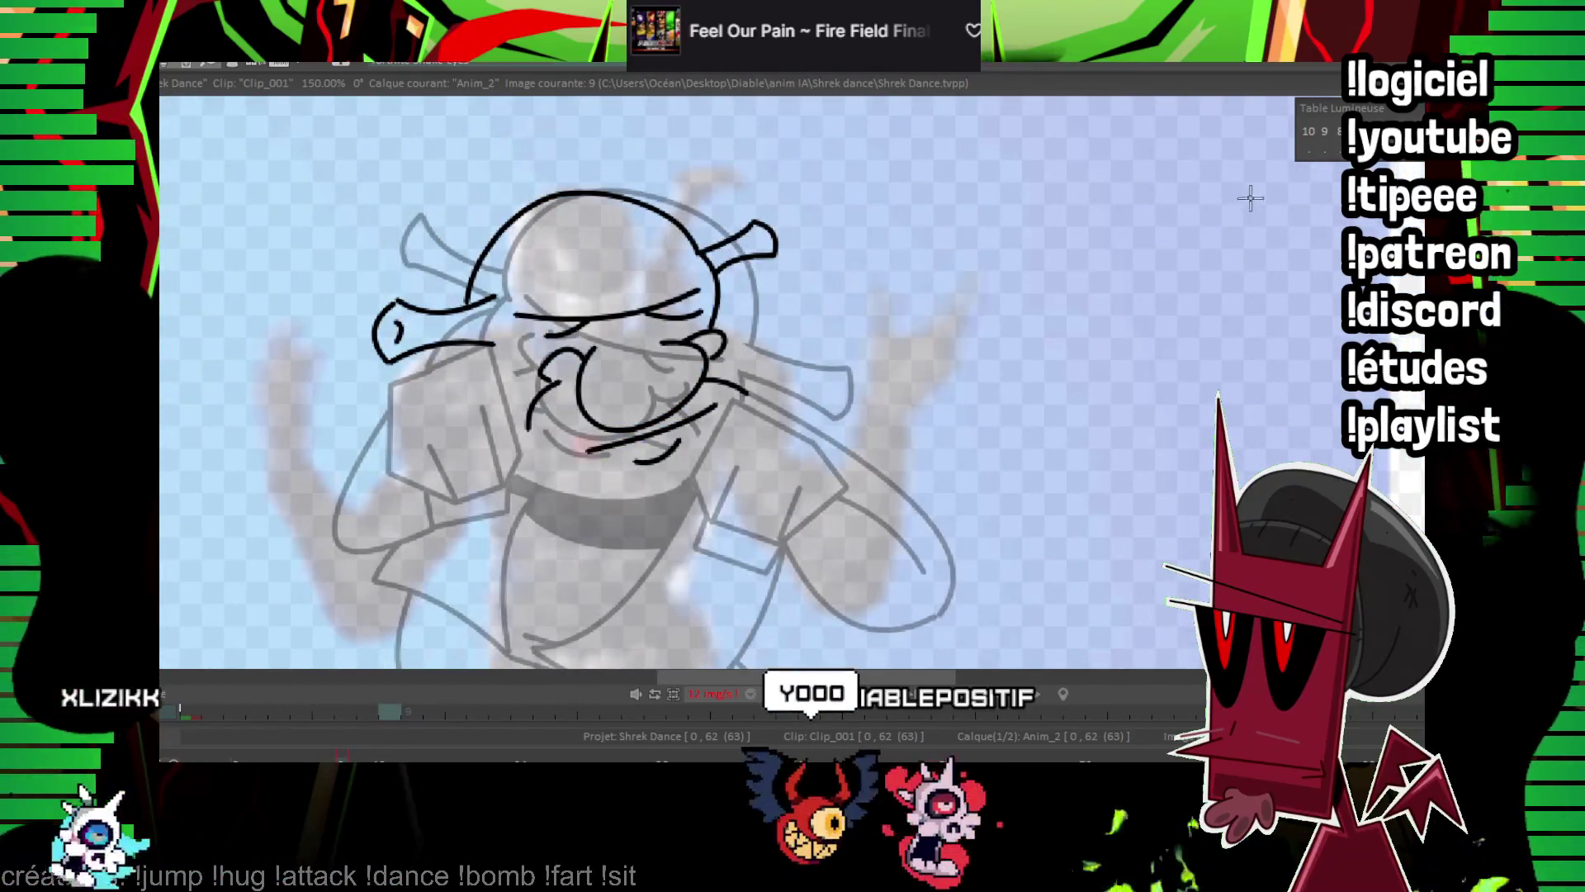
{"action": "key", "text": "plus"}
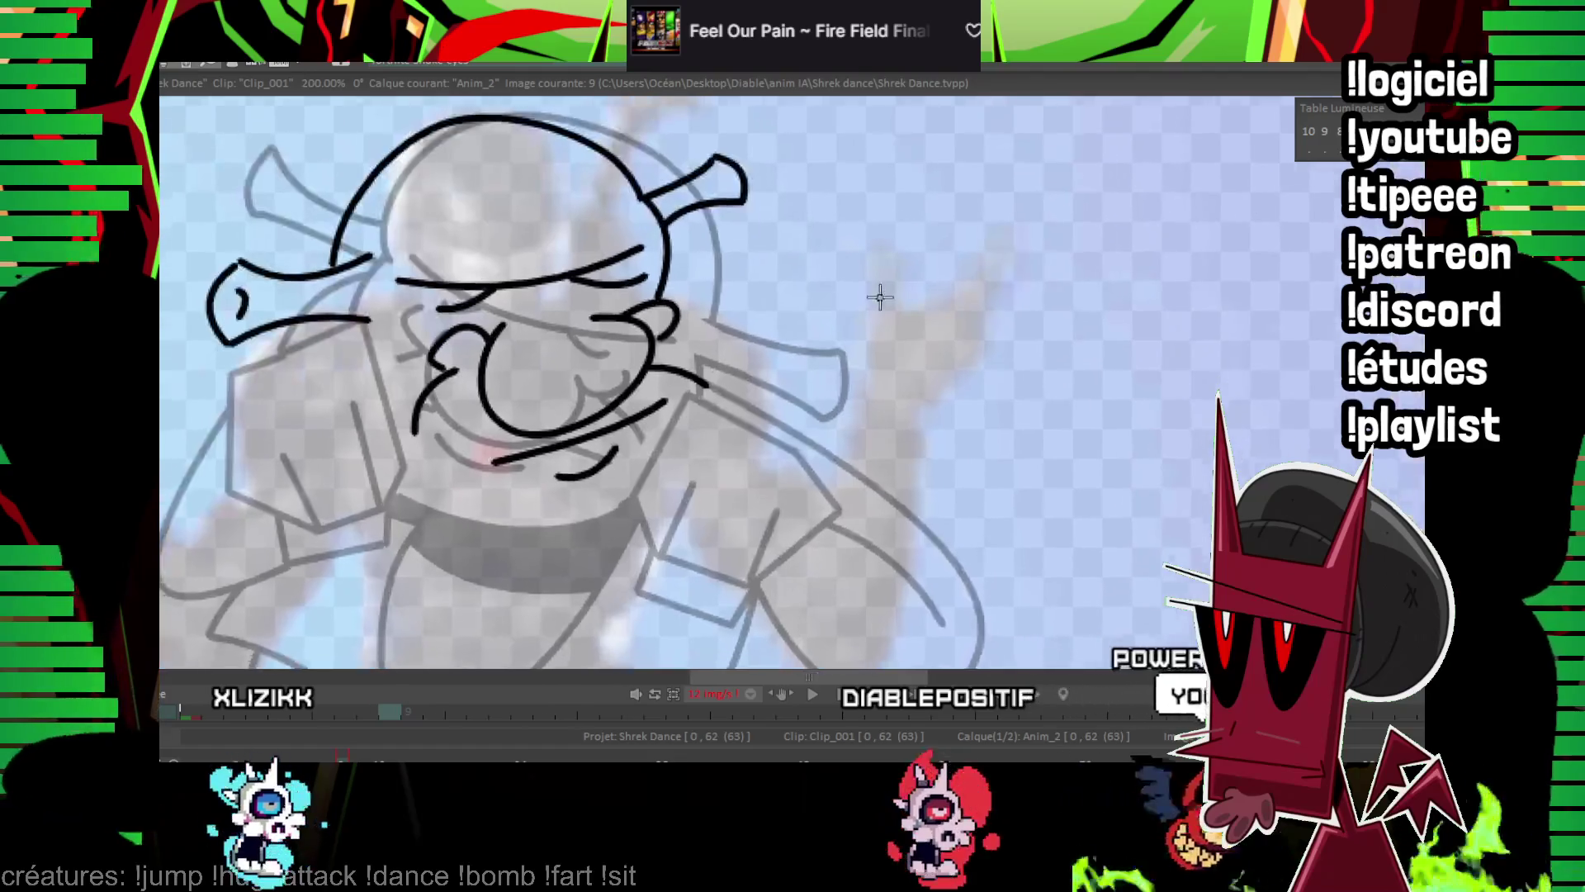
Redraw the jaw curve under the chin and adjust the cheek line's length.
{"action": "mouse_move", "coordinate": [355, 304]}
{"action": "left_mouse_down"}
{"action": "mouse_move", "coordinate": [429, 495]}
{"action": "mouse_move", "coordinate": [702, 463]}
{"action": "mouse_move", "coordinate": [738, 361]}
{"action": "left_mouse_up"}
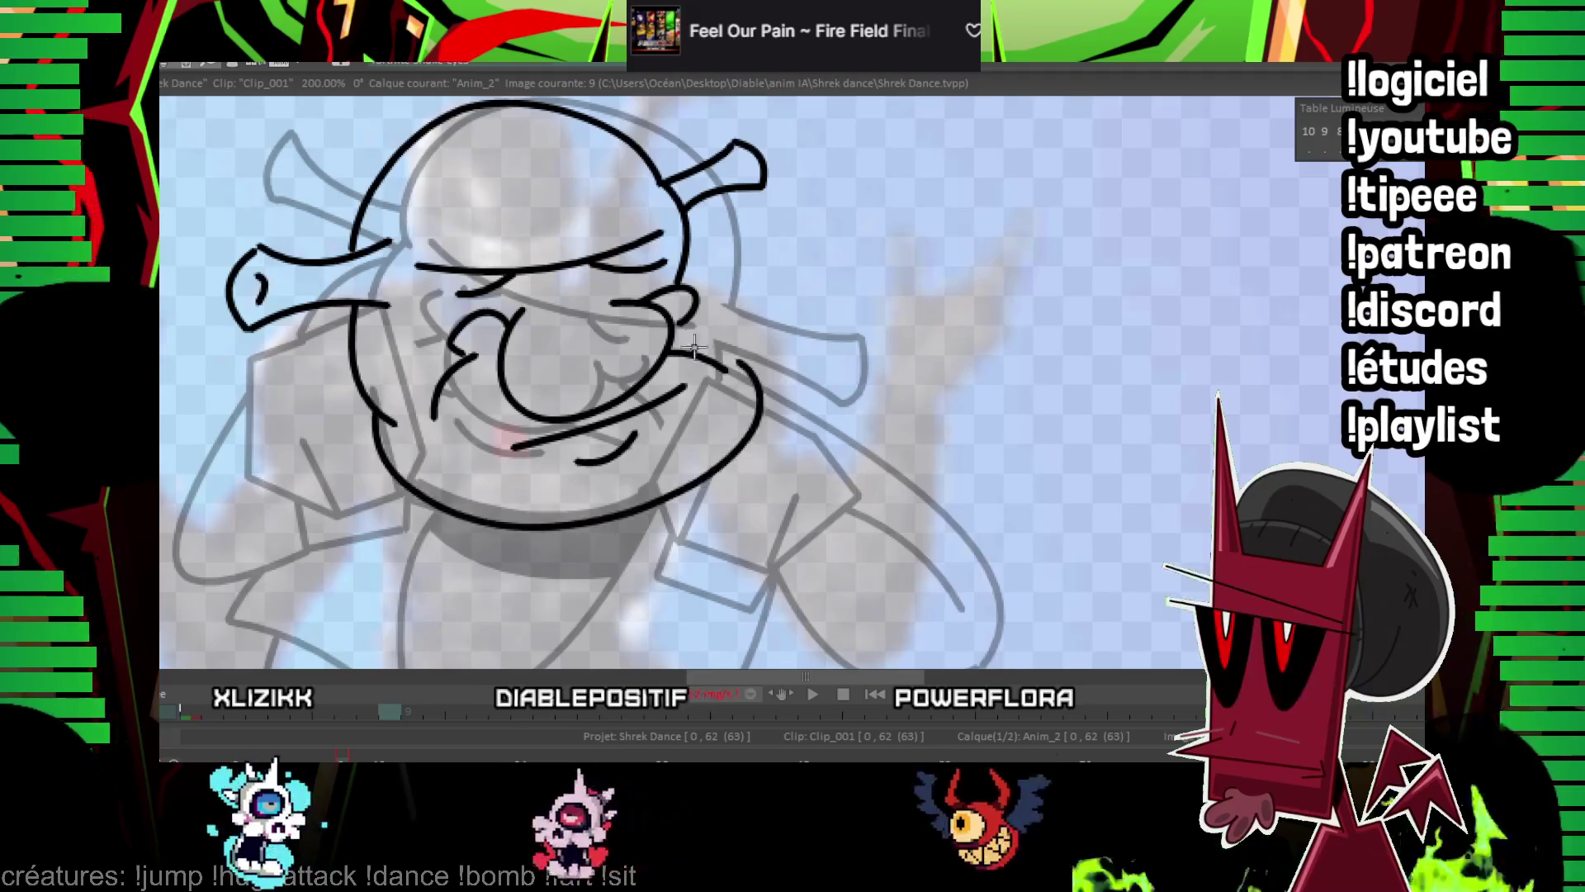
{"action": "key", "text": "ctrl+z"}
{"action": "left_click_drag", "start_coordinate": [381, 417], "coordinate": [432, 502]}
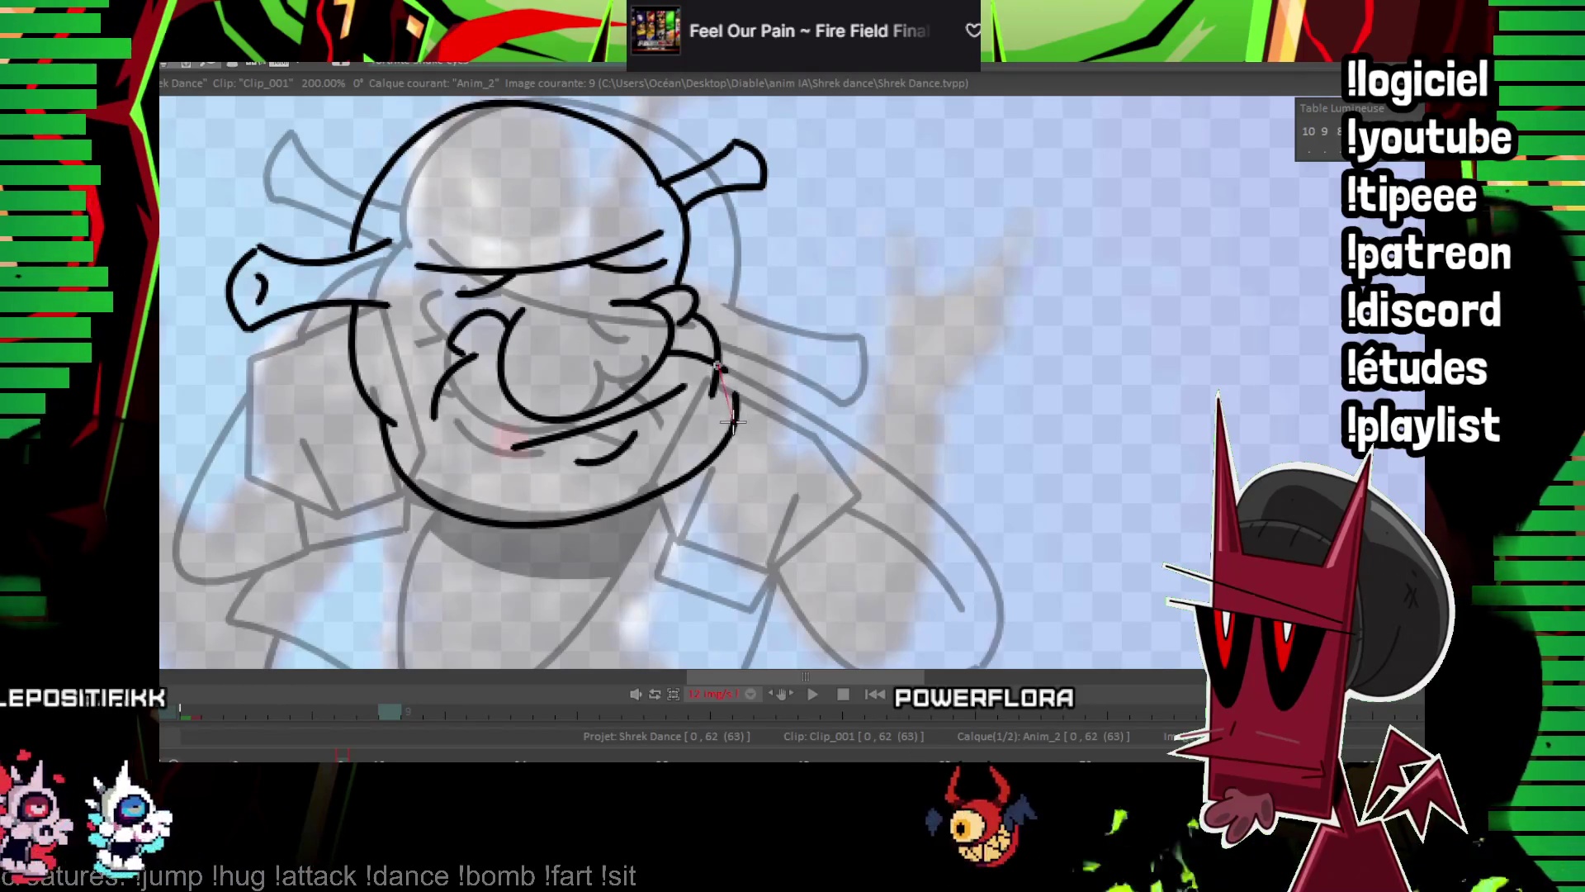
{"action": "left_click_drag", "start_coordinate": [733, 422], "coordinate": [731, 384]}
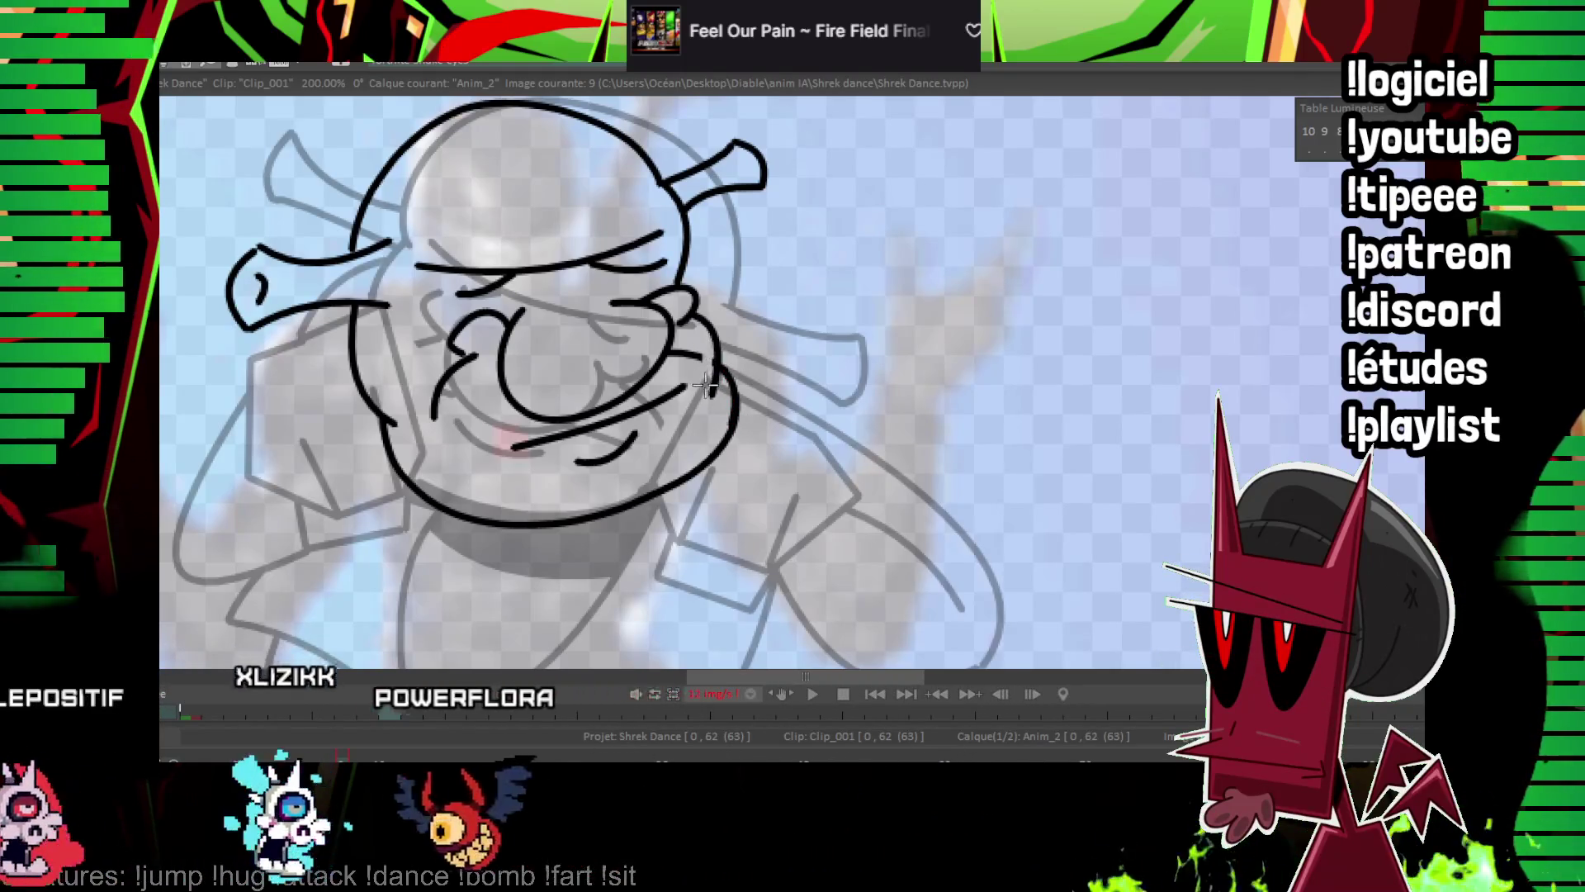
{"action": "left_click_drag", "start_coordinate": [707, 353], "coordinate": [757, 424]}
{"action": "key", "text": "Left"}
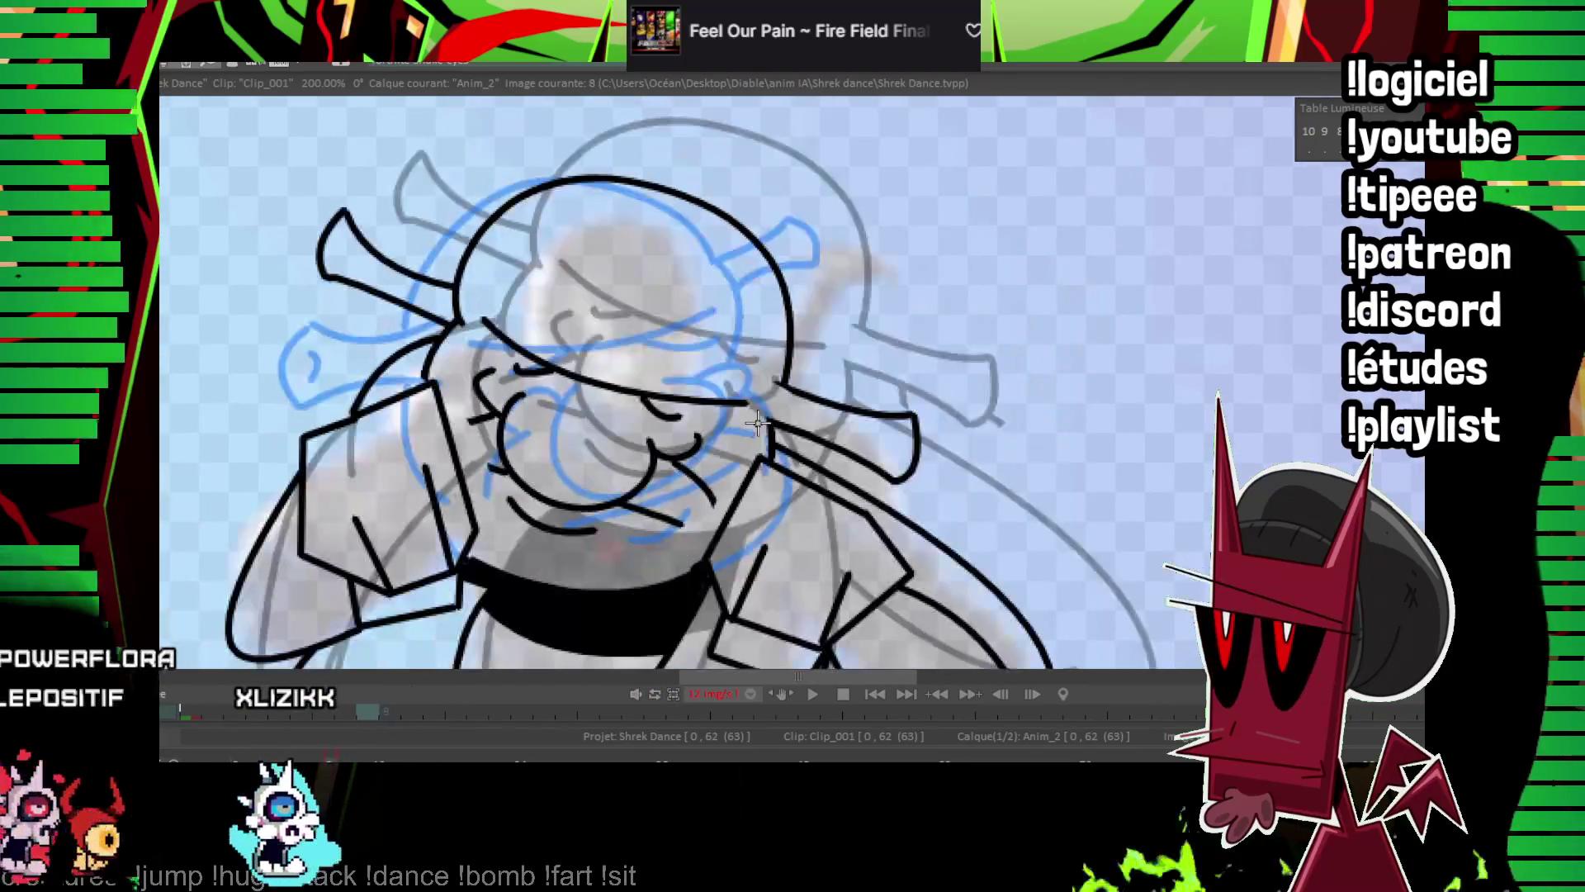
{"action": "key", "text": "Right"}
{"action": "scroll", "coordinate": [1032, 328], "scroll_direction": "down", "scroll_amount": 2}
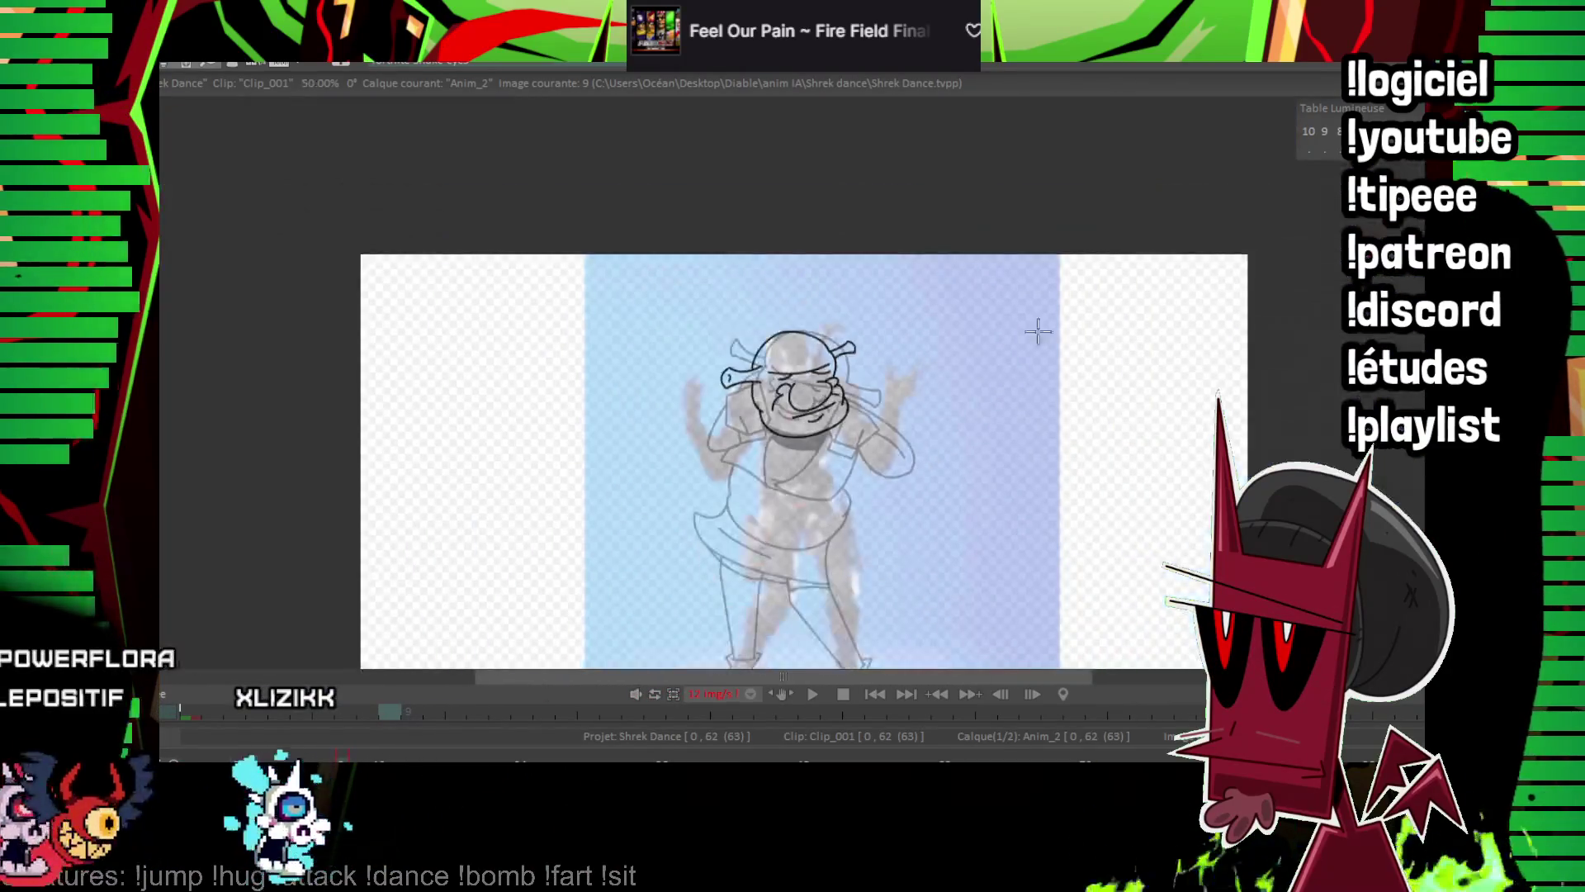
Compare with earlier frames and undo the stray stroke beside the nose on frame 9.
{"action": "key", "text": "Left"}
{"action": "key", "text": "Left"}
{"action": "key", "text": "Right"}
{"action": "key", "text": "Left"}
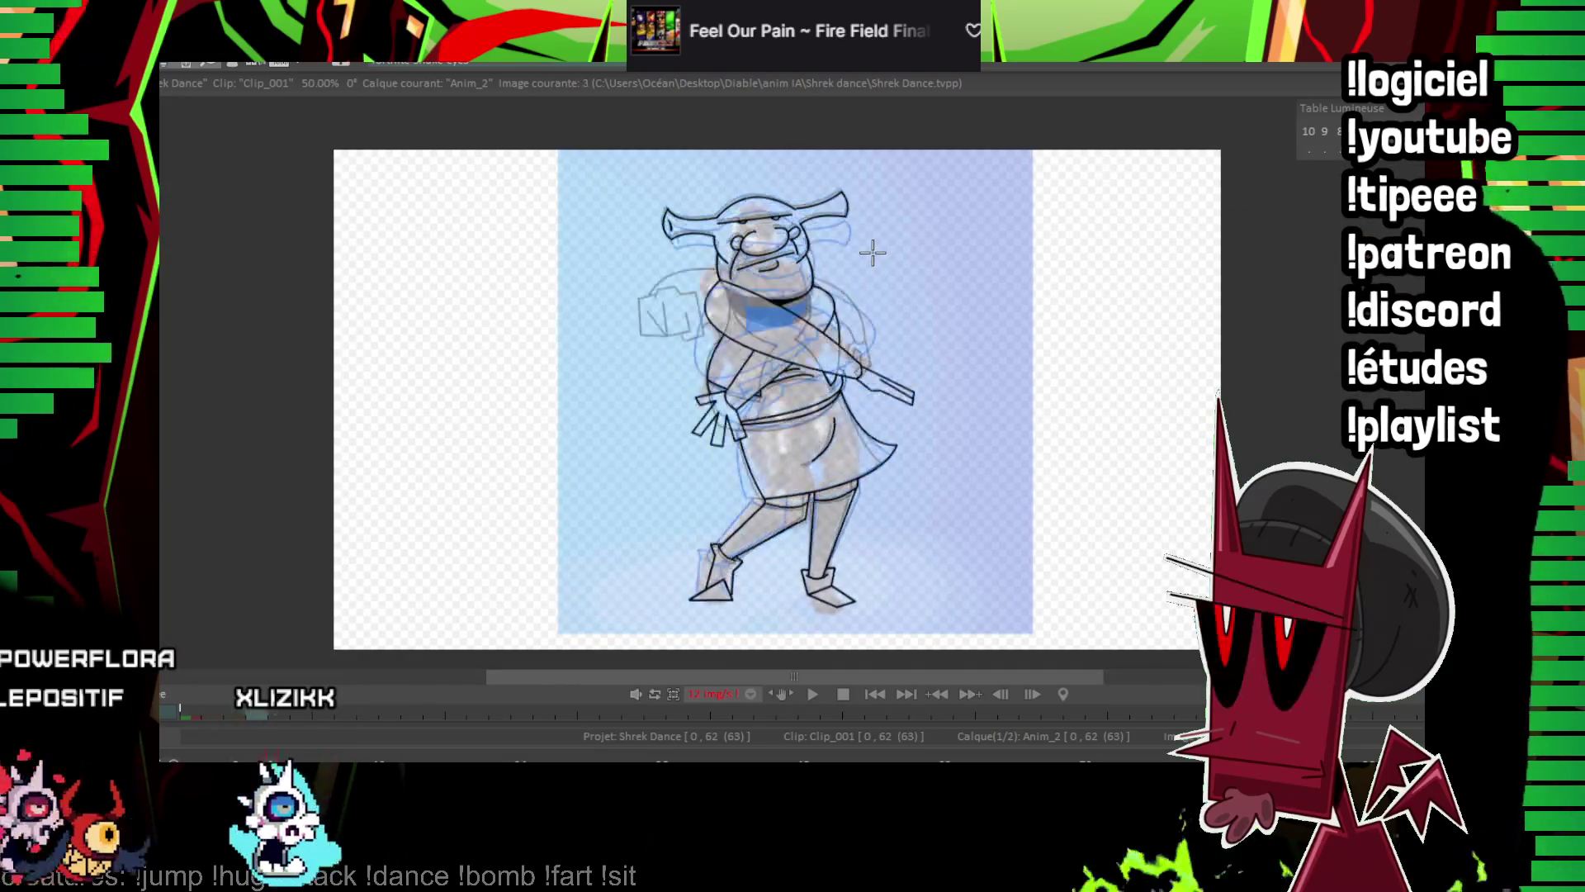
{"action": "key", "text": "Left"}
{"action": "key", "text": "Right"}
{"action": "key", "text": "Left"}
{"action": "key", "text": "Right"}
{"action": "key", "text": "Right"}
{"action": "key", "text": "Right"}
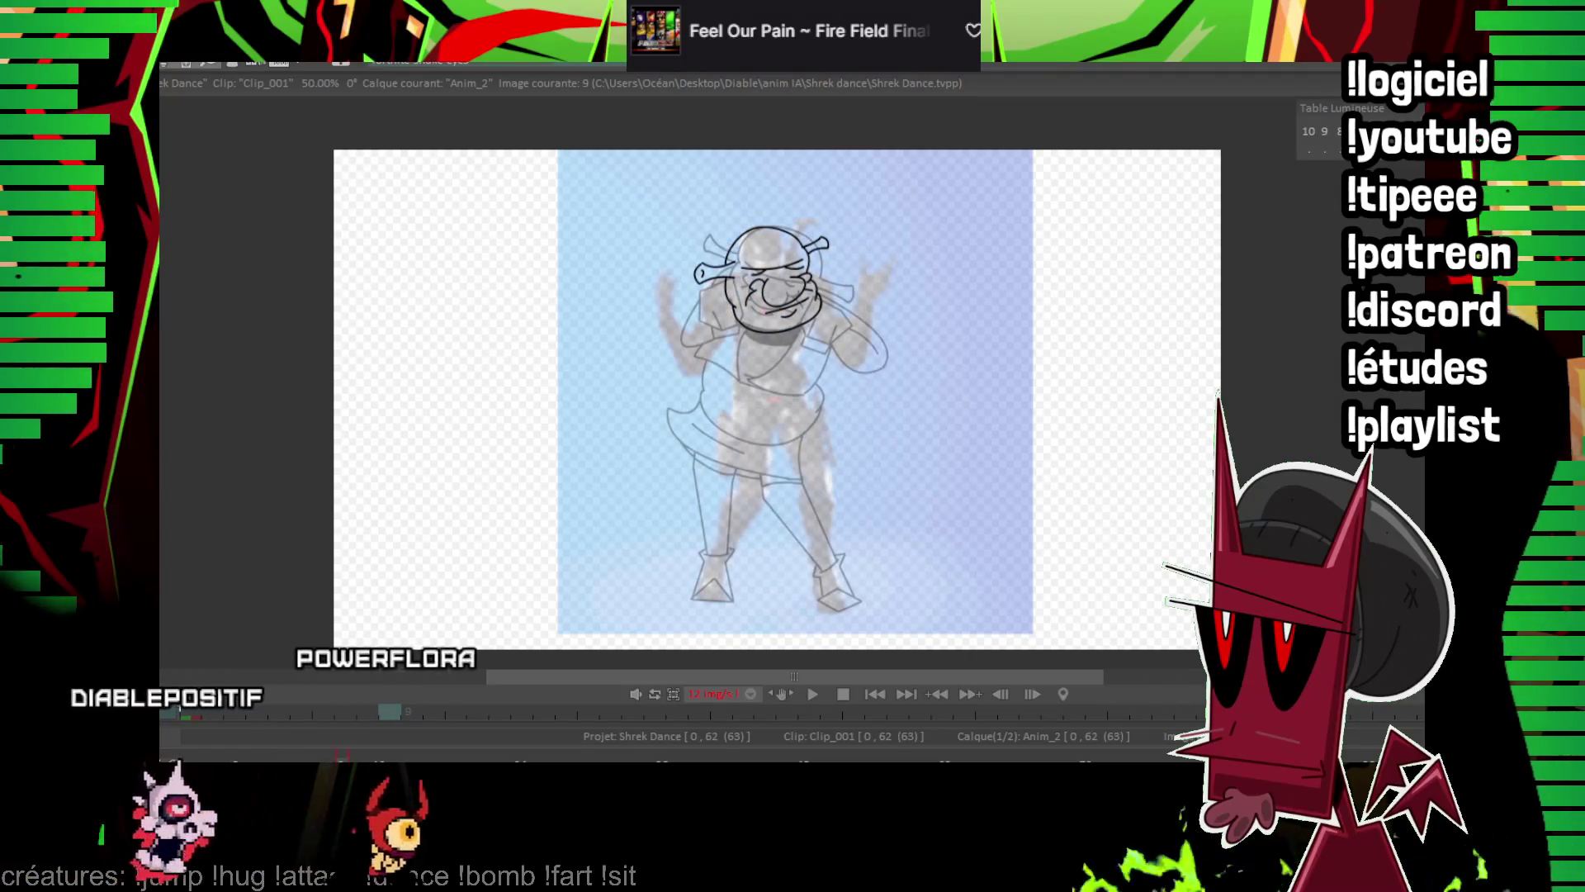
{"action": "scroll", "coordinate": [873, 253], "scroll_direction": "up", "scroll_amount": 1}
{"action": "scroll", "coordinate": [430, 406], "scroll_direction": "up", "scroll_amount": 4}
{"action": "scroll", "coordinate": [430, 406], "scroll_direction": "down", "scroll_amount": 1}
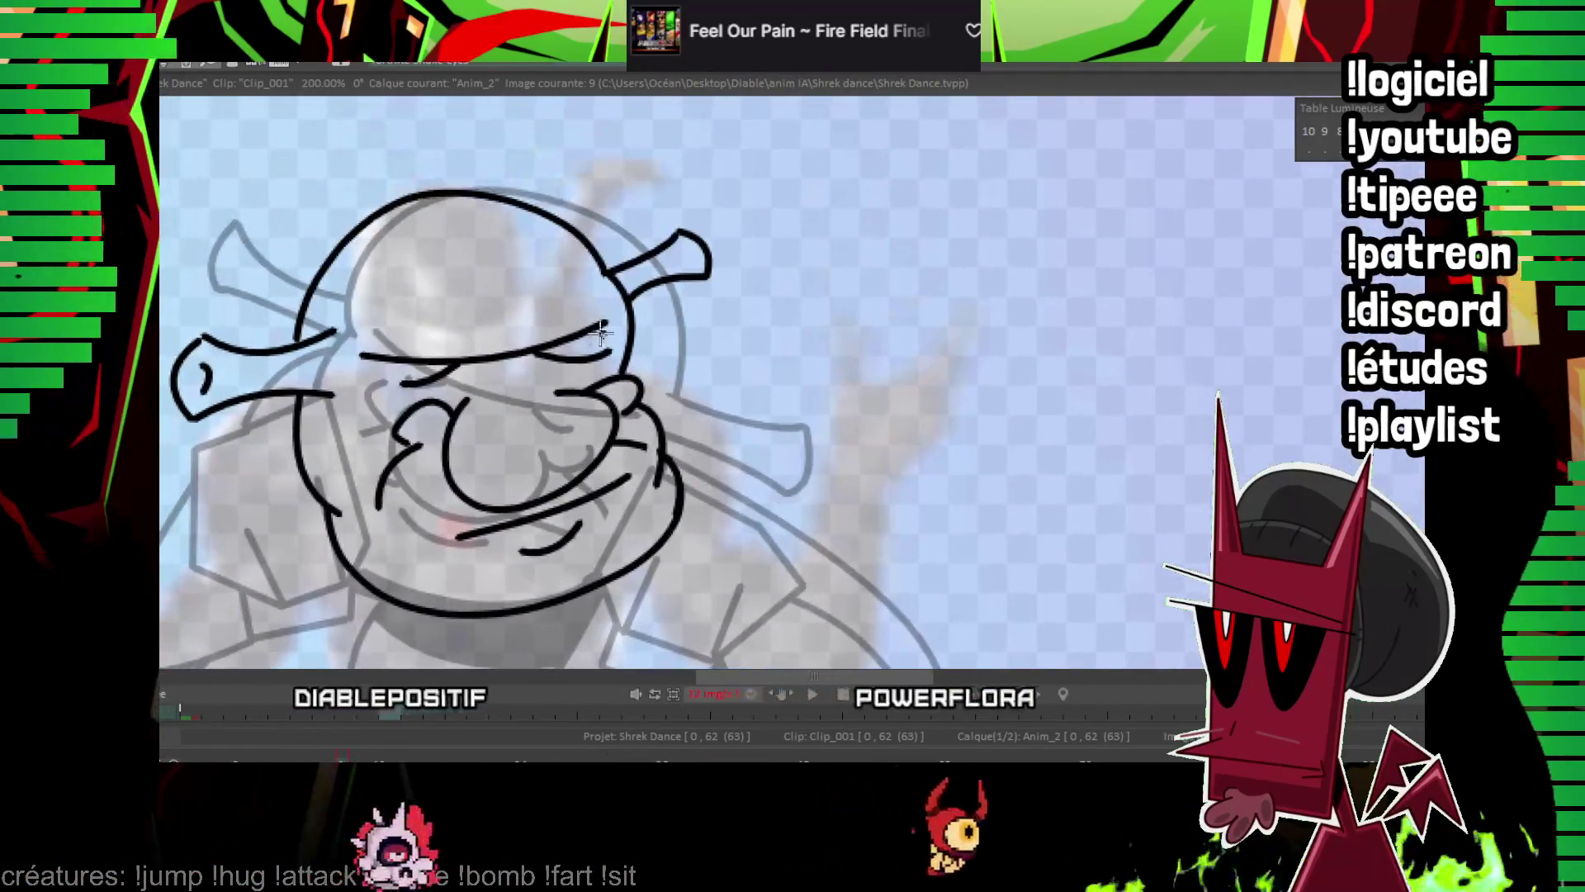
{"action": "key", "text": "ctrl+z"}
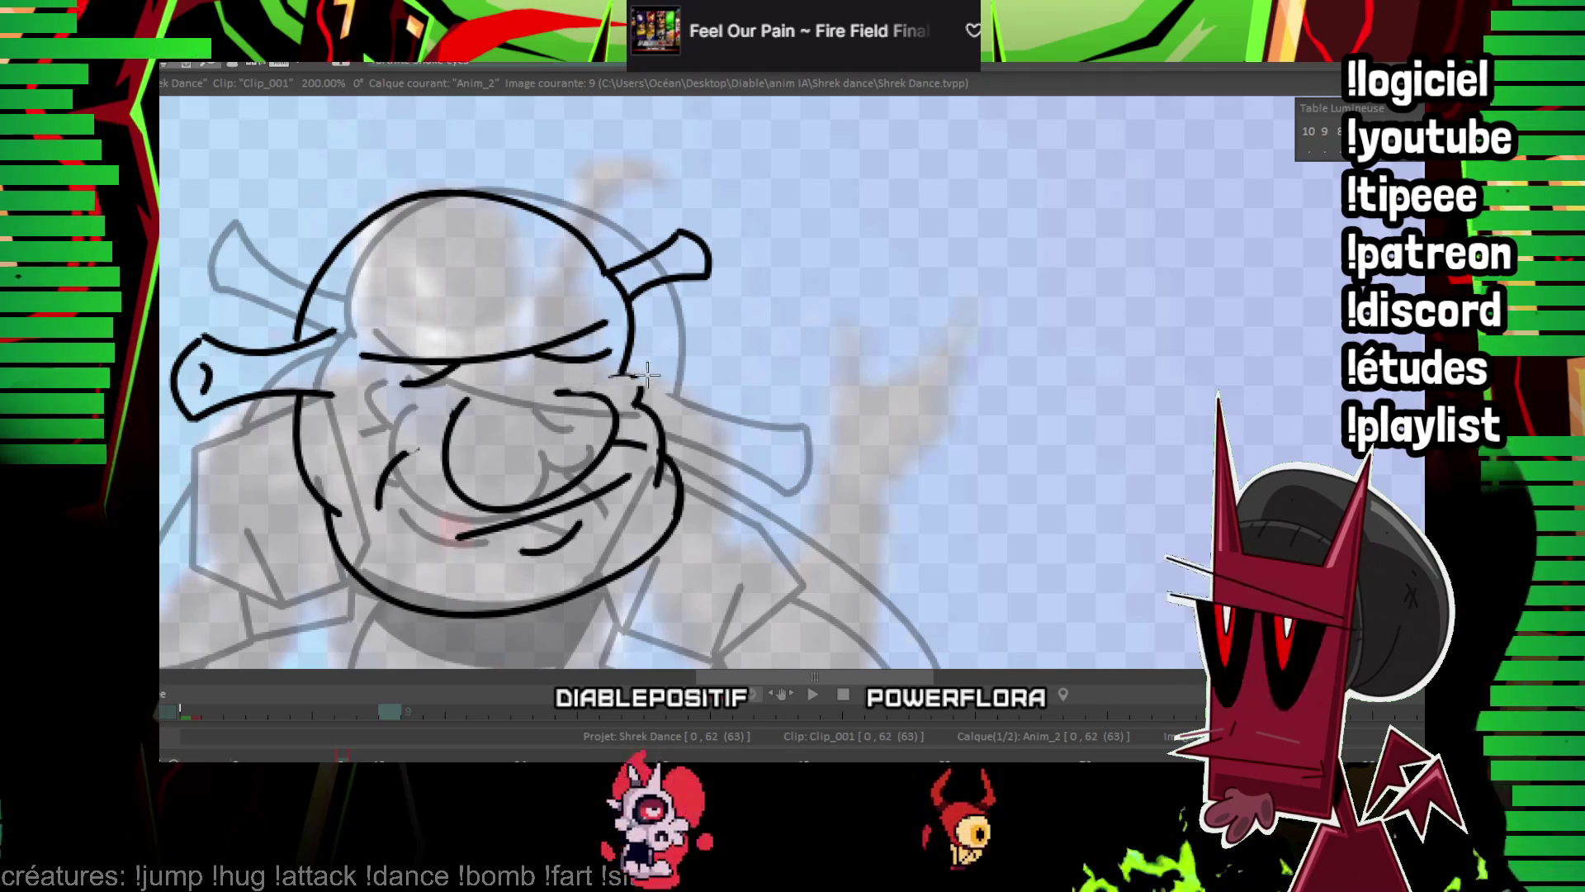
Ink a curve under the mouth and a bracket curve beside the nose.
{"action": "scroll", "coordinate": [640, 388], "scroll_direction": "up", "scroll_amount": 2}
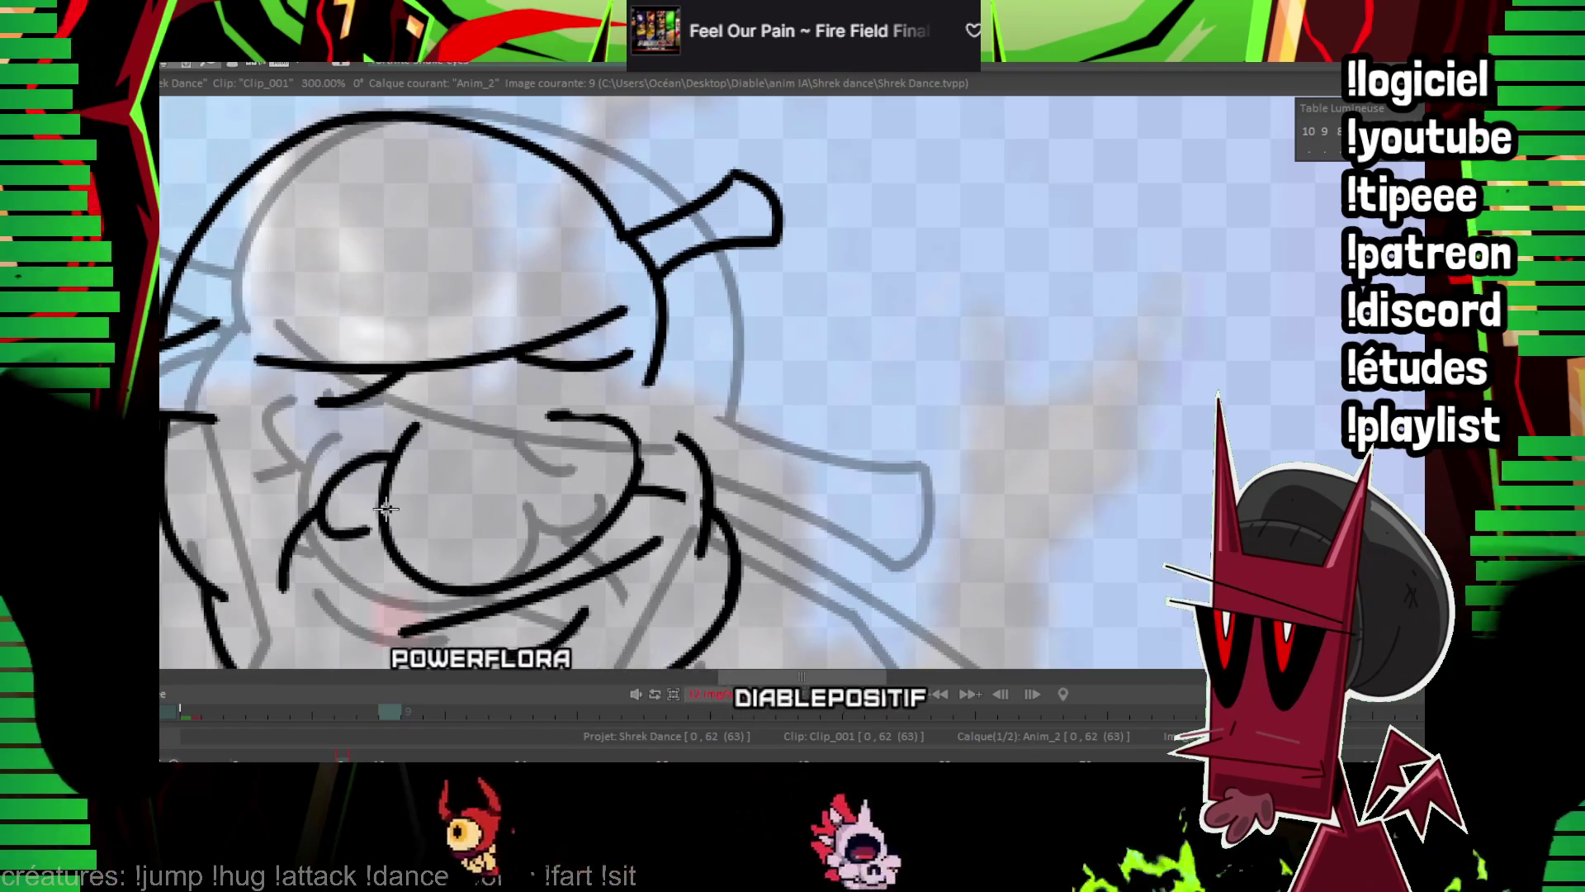
{"action": "left_click_drag", "start_coordinate": [500, 653], "coordinate": [586, 615]}
{"action": "left_click_drag", "start_coordinate": [646, 477], "coordinate": [657, 425]}
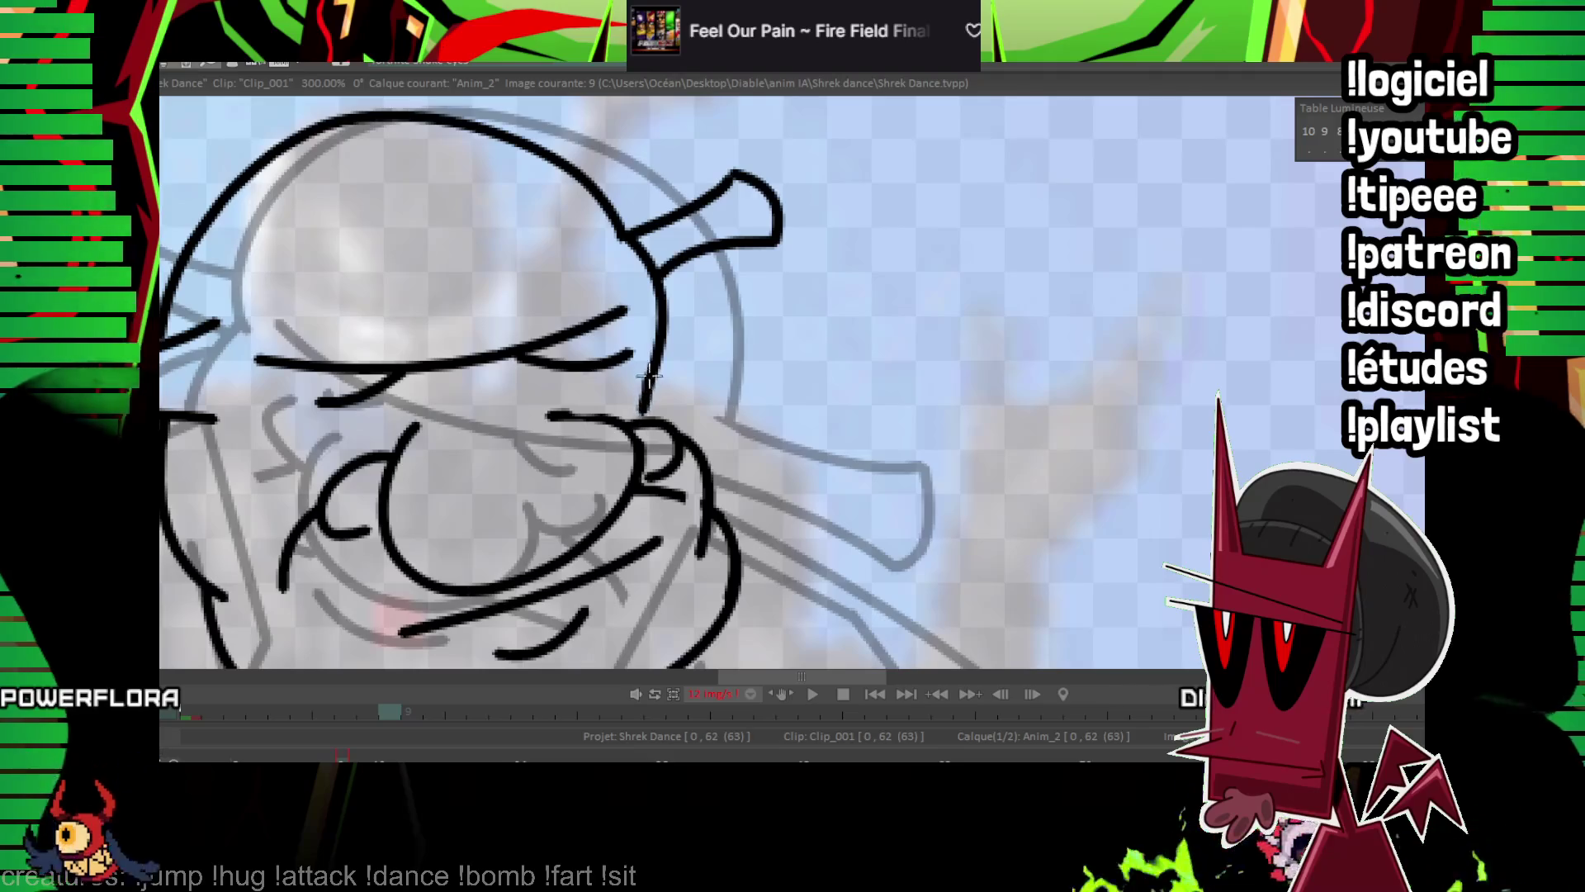
{"action": "left_click_drag", "start_coordinate": [652, 376], "coordinate": [759, 297]}
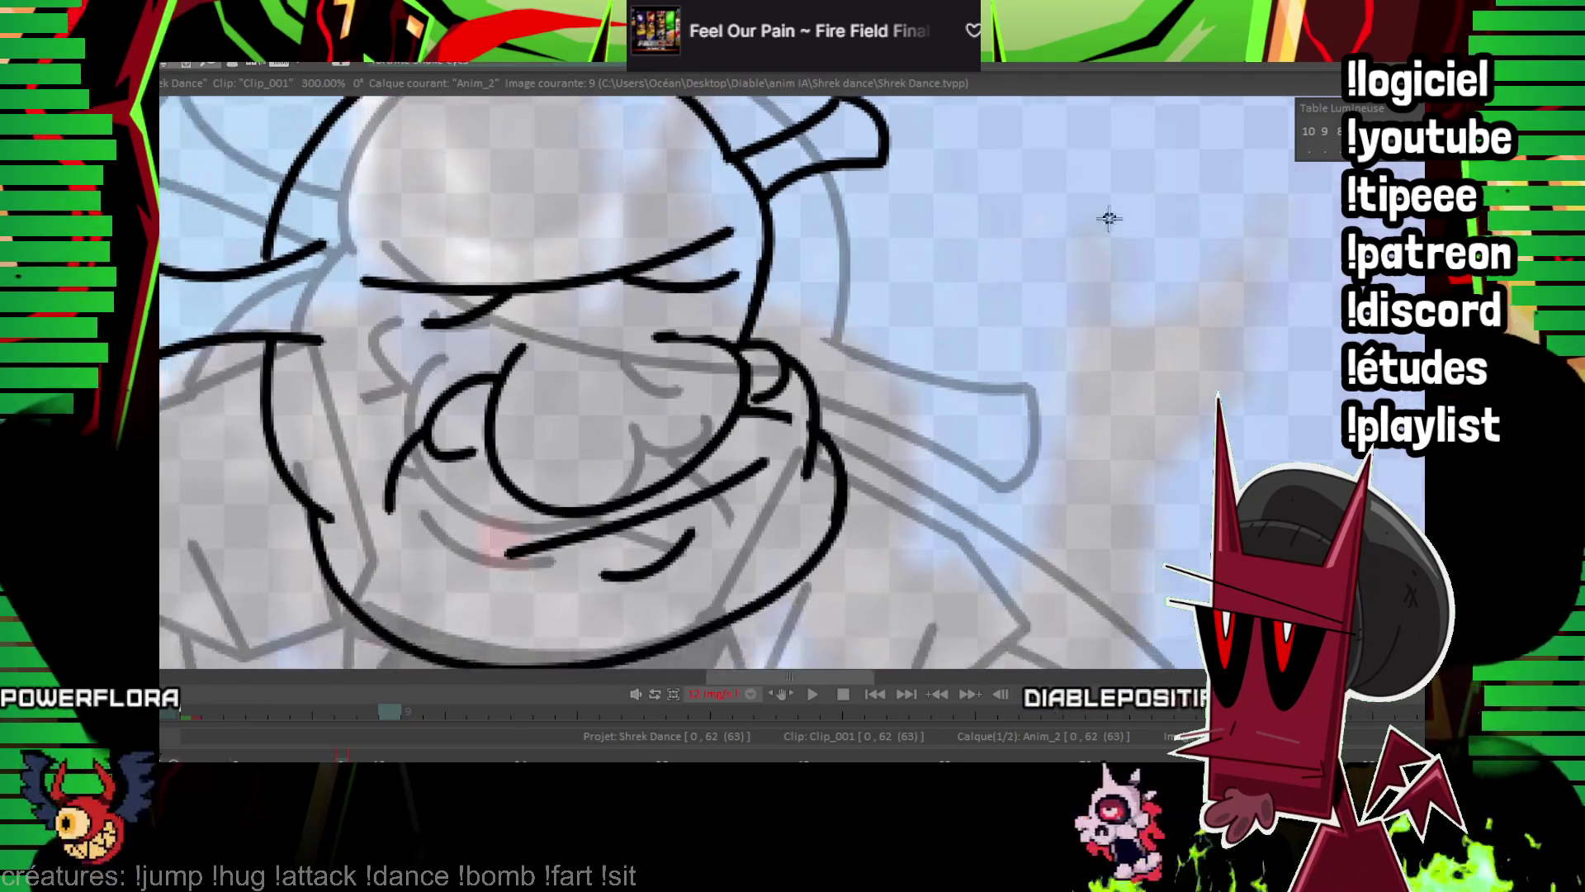
{"action": "key", "text": "minus"}
{"action": "key", "text": "minus"}
{"action": "key", "text": "minus"}
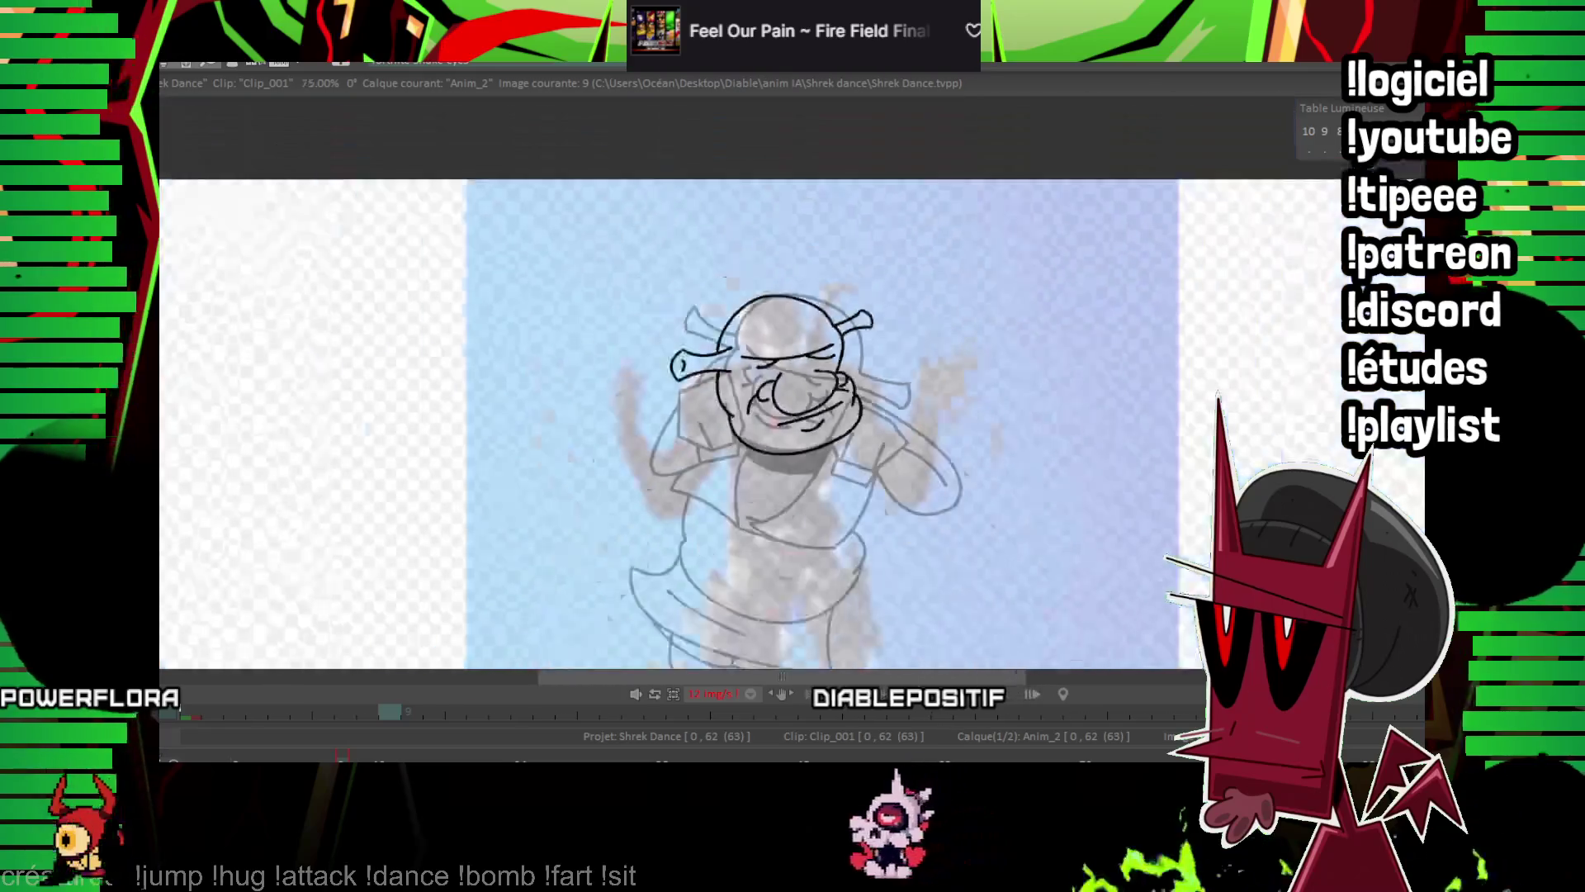
Preview the animation and enclose the inked head in a freehand selection.
{"action": "key", "text": "plus"}
{"action": "key", "text": "plus"}
{"action": "key", "text": "plus"}
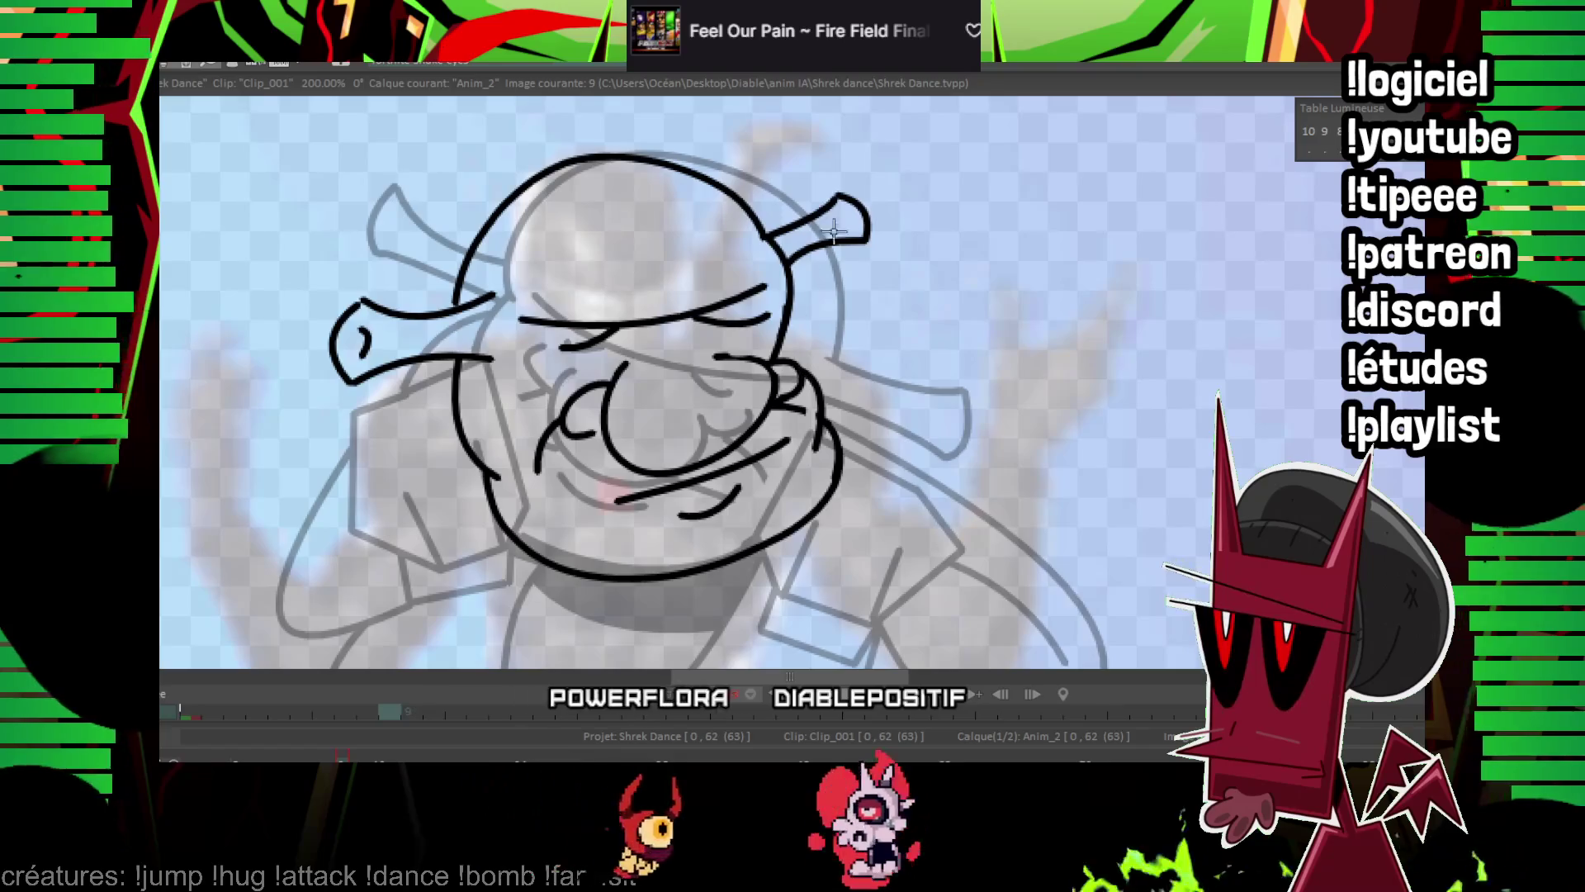
{"action": "key", "text": "KP_Enter"}
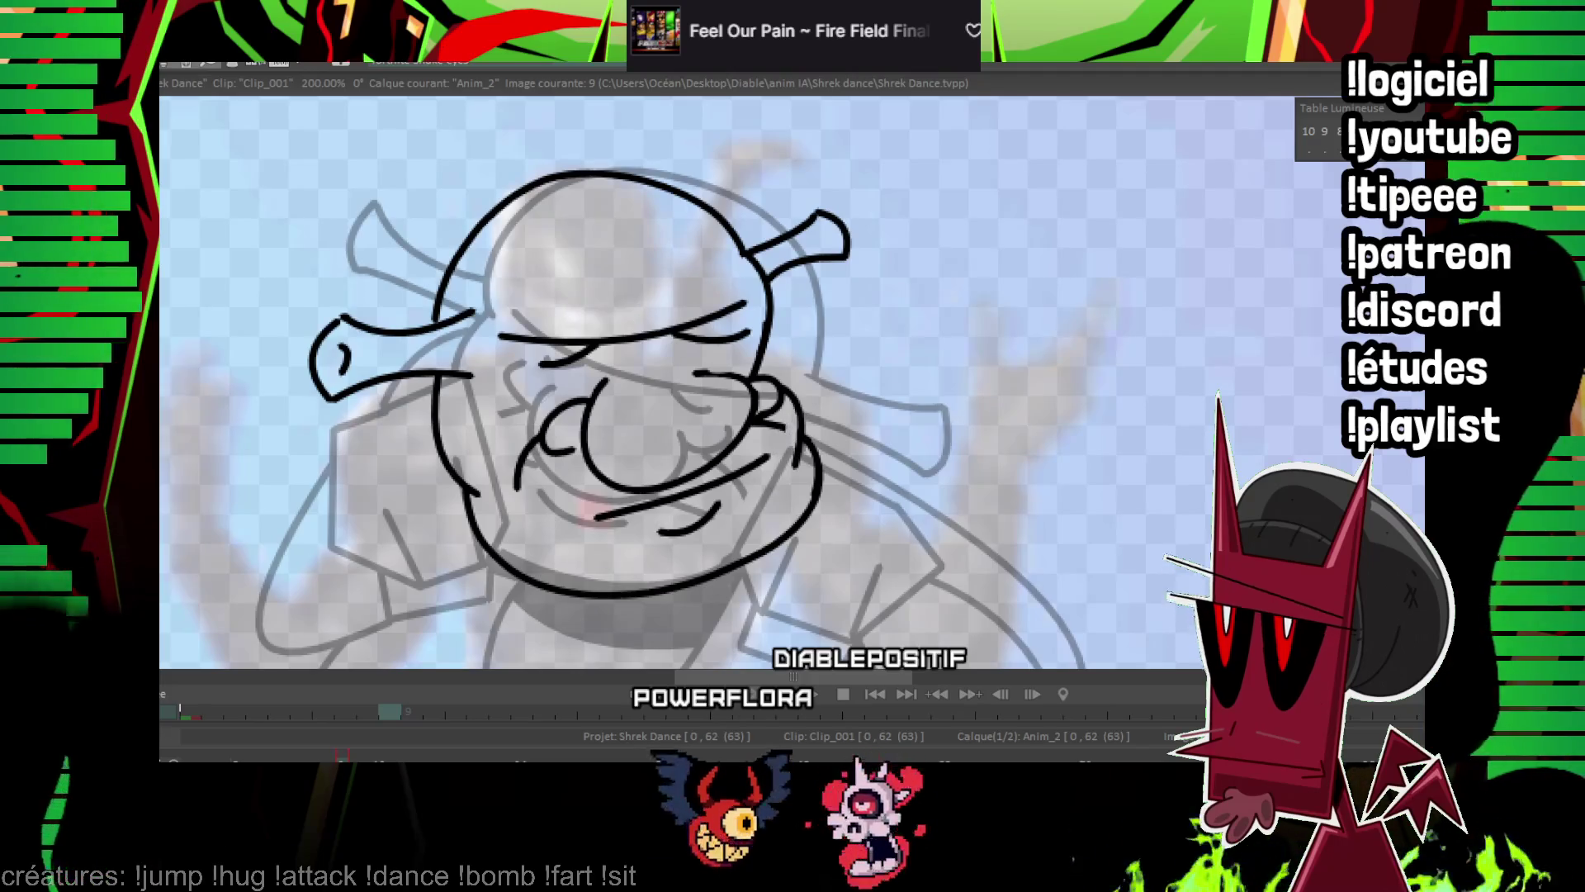
{"action": "left_click_drag", "start_coordinate": [277, 544], "coordinate": [497, 121]}
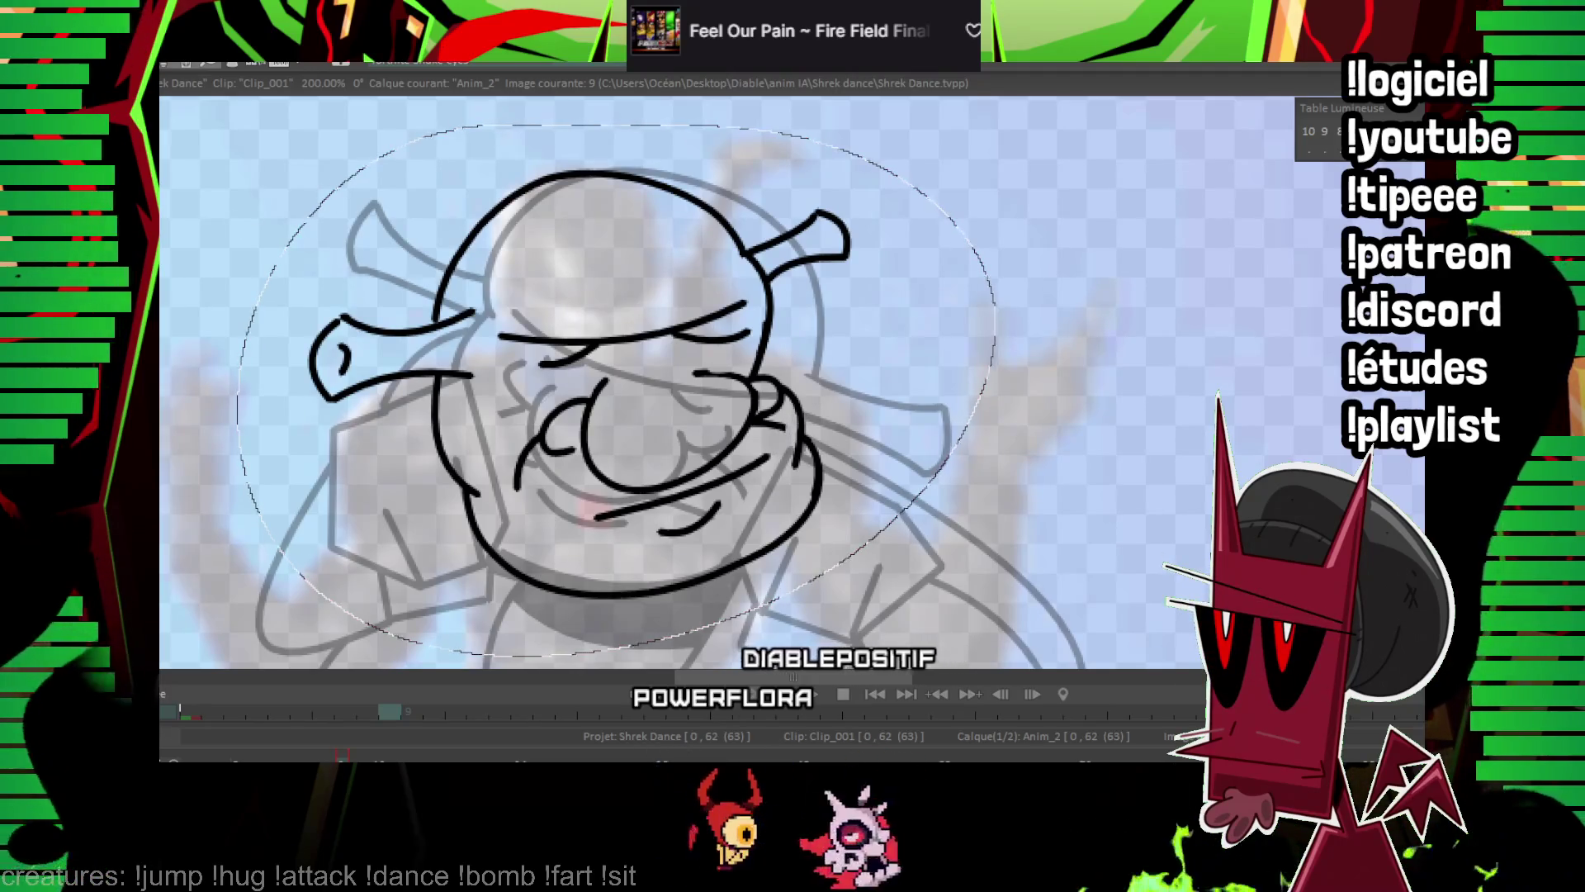
{"action": "scroll", "coordinate": [840, 442], "scroll_direction": "down", "scroll_amount": 5}
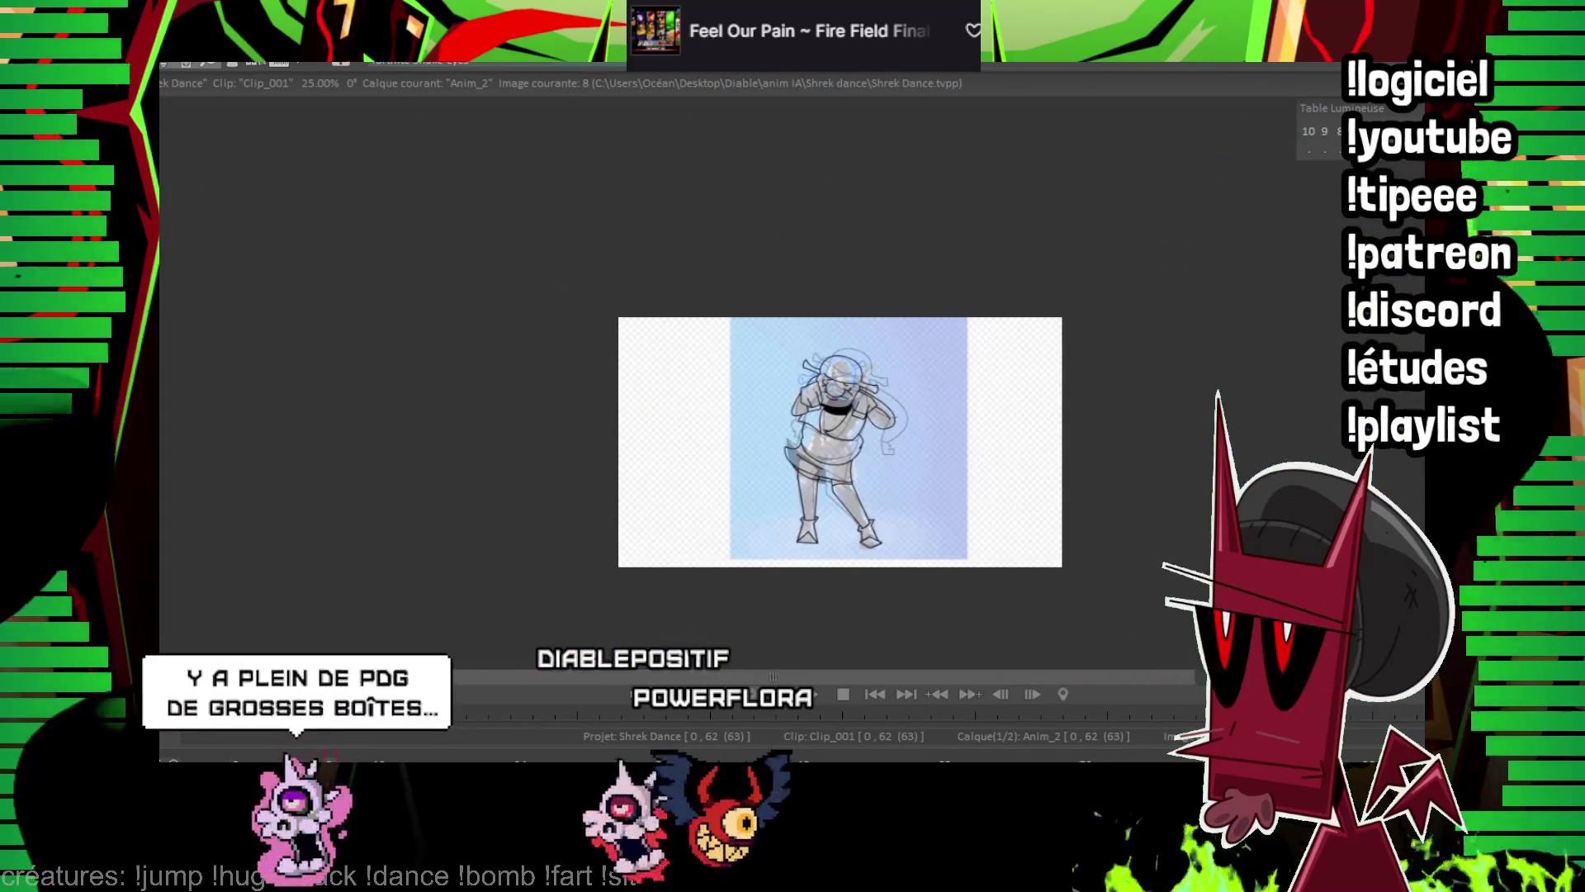
{"action": "key", "text": "Home"}
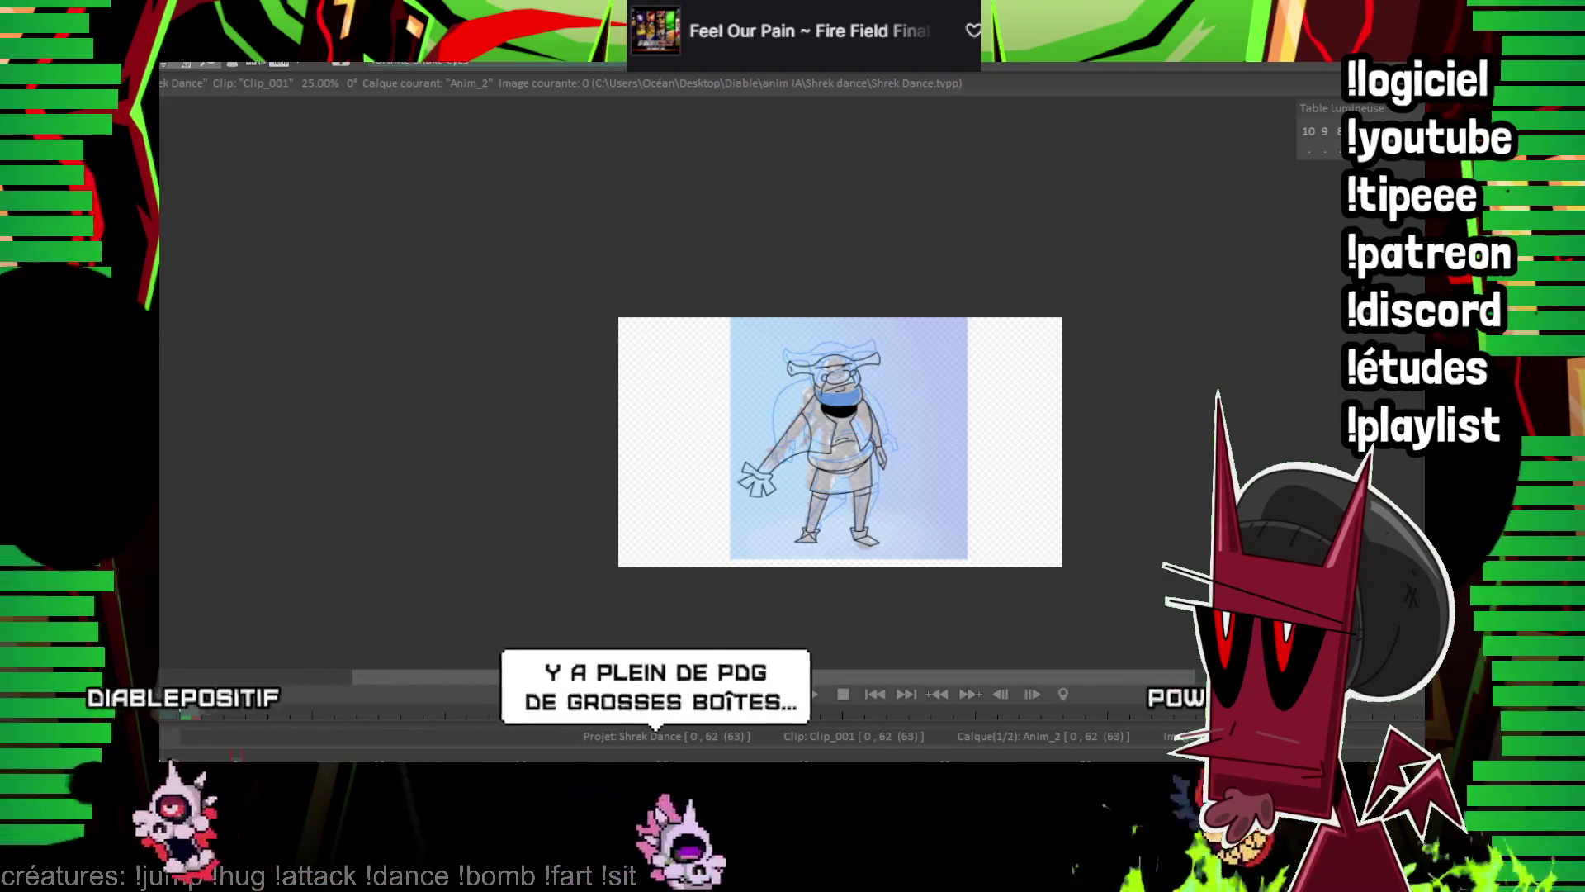
{"action": "key", "text": "Right"}
{"action": "key", "text": "Right"}
{"action": "key", "text": "Right"}
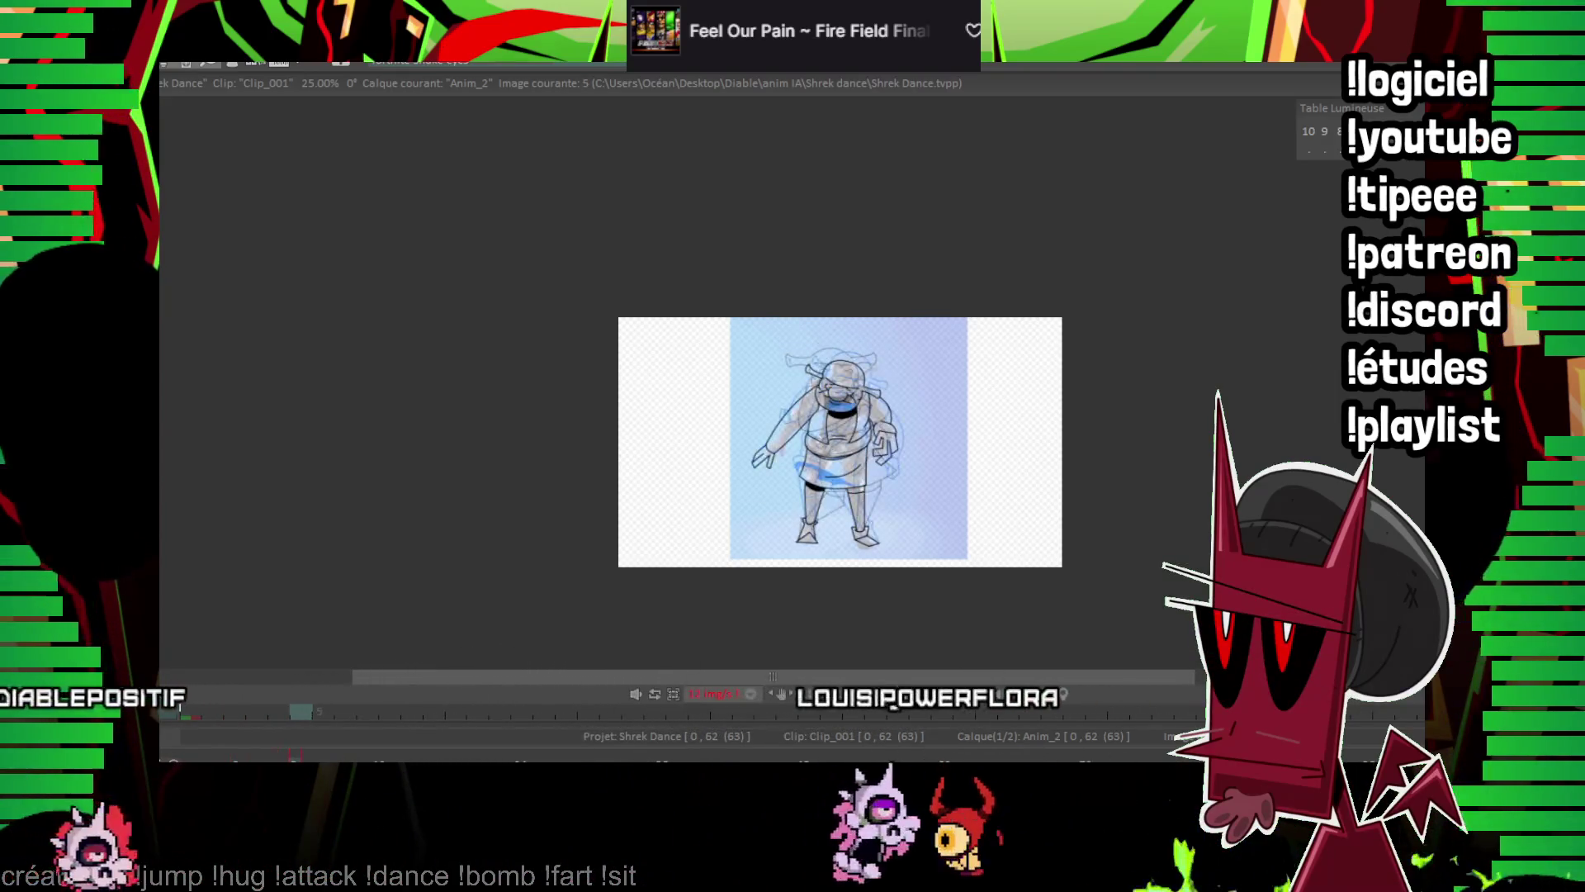
{"action": "key", "text": "Right"}
{"action": "key", "text": "Right"}
{"action": "key", "text": "Right"}
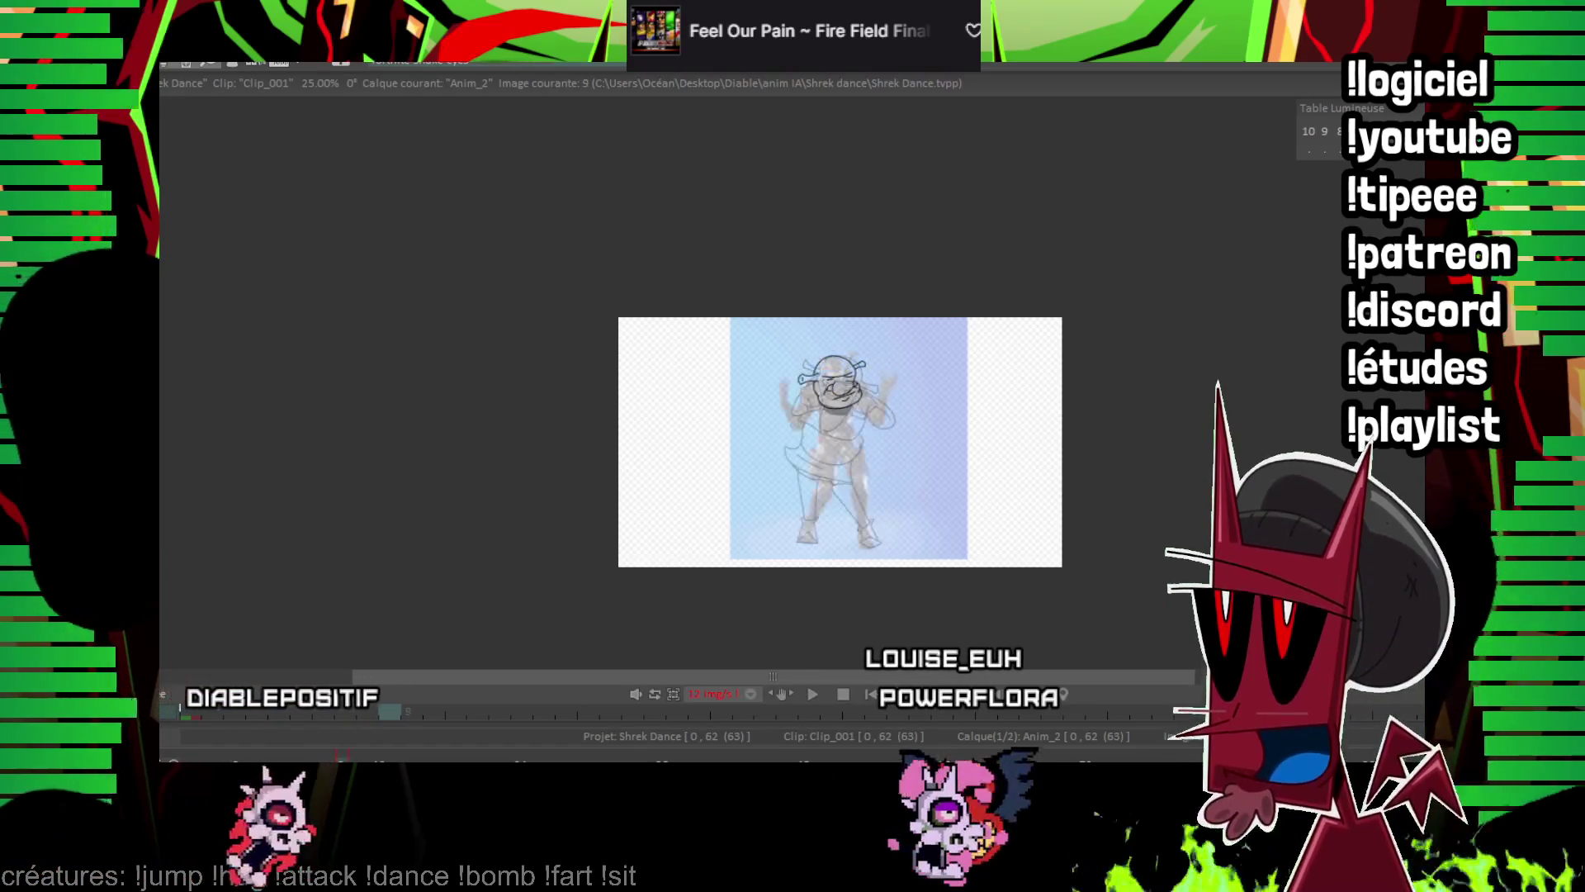
{"action": "scroll", "coordinate": [866, 377], "scroll_direction": "up", "scroll_amount": 4}
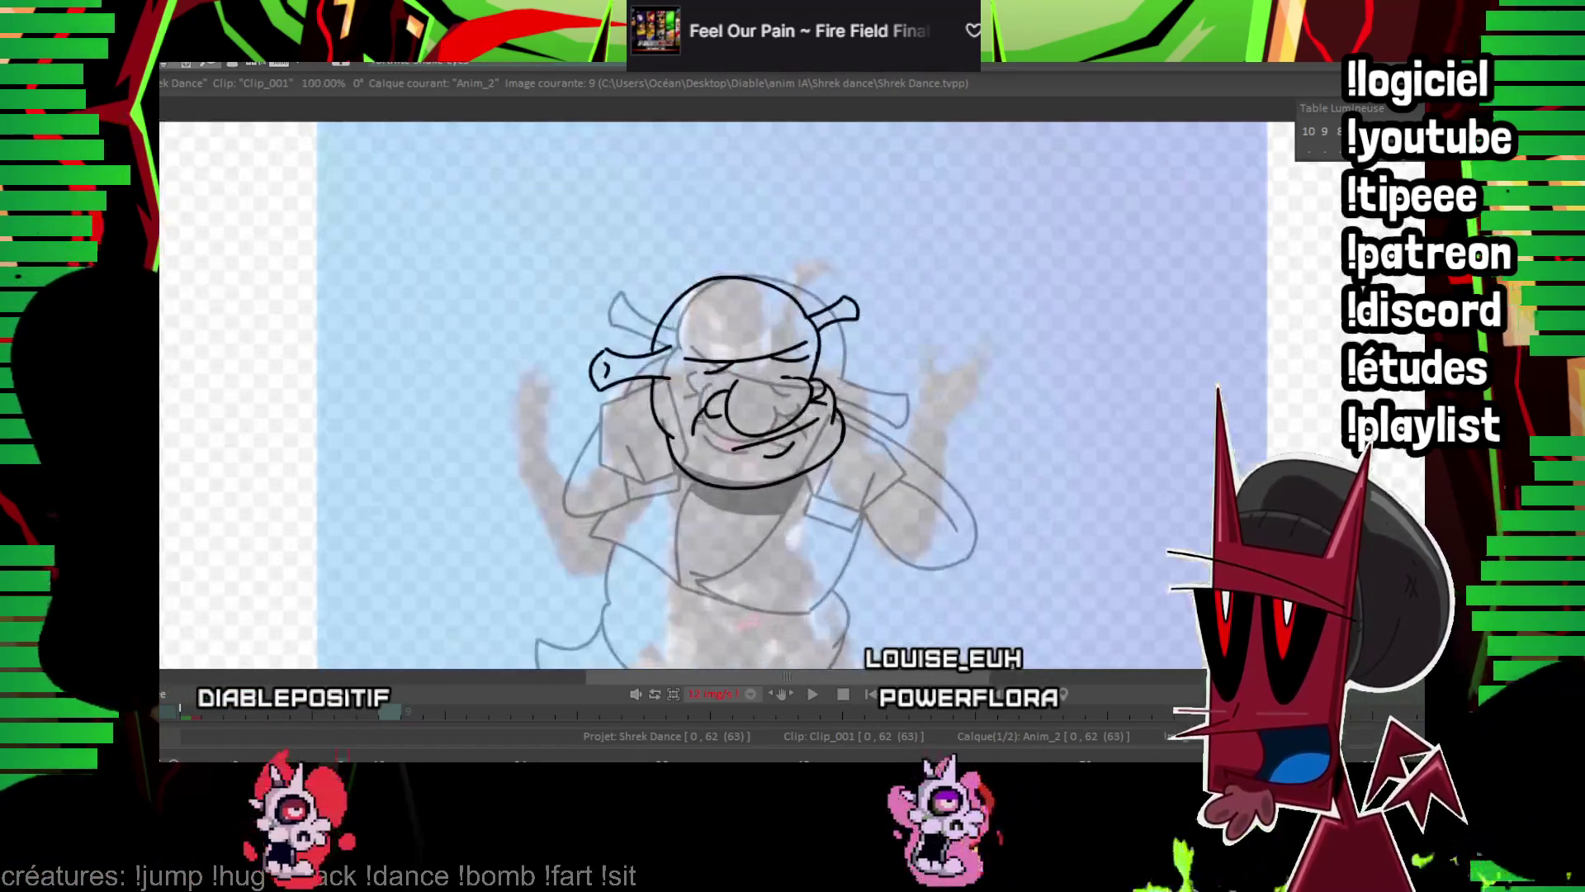
{"action": "key", "text": "ctrl+v"}
{"action": "left_click_drag", "start_coordinate": [239, 284], "coordinate": [1321, 248]}
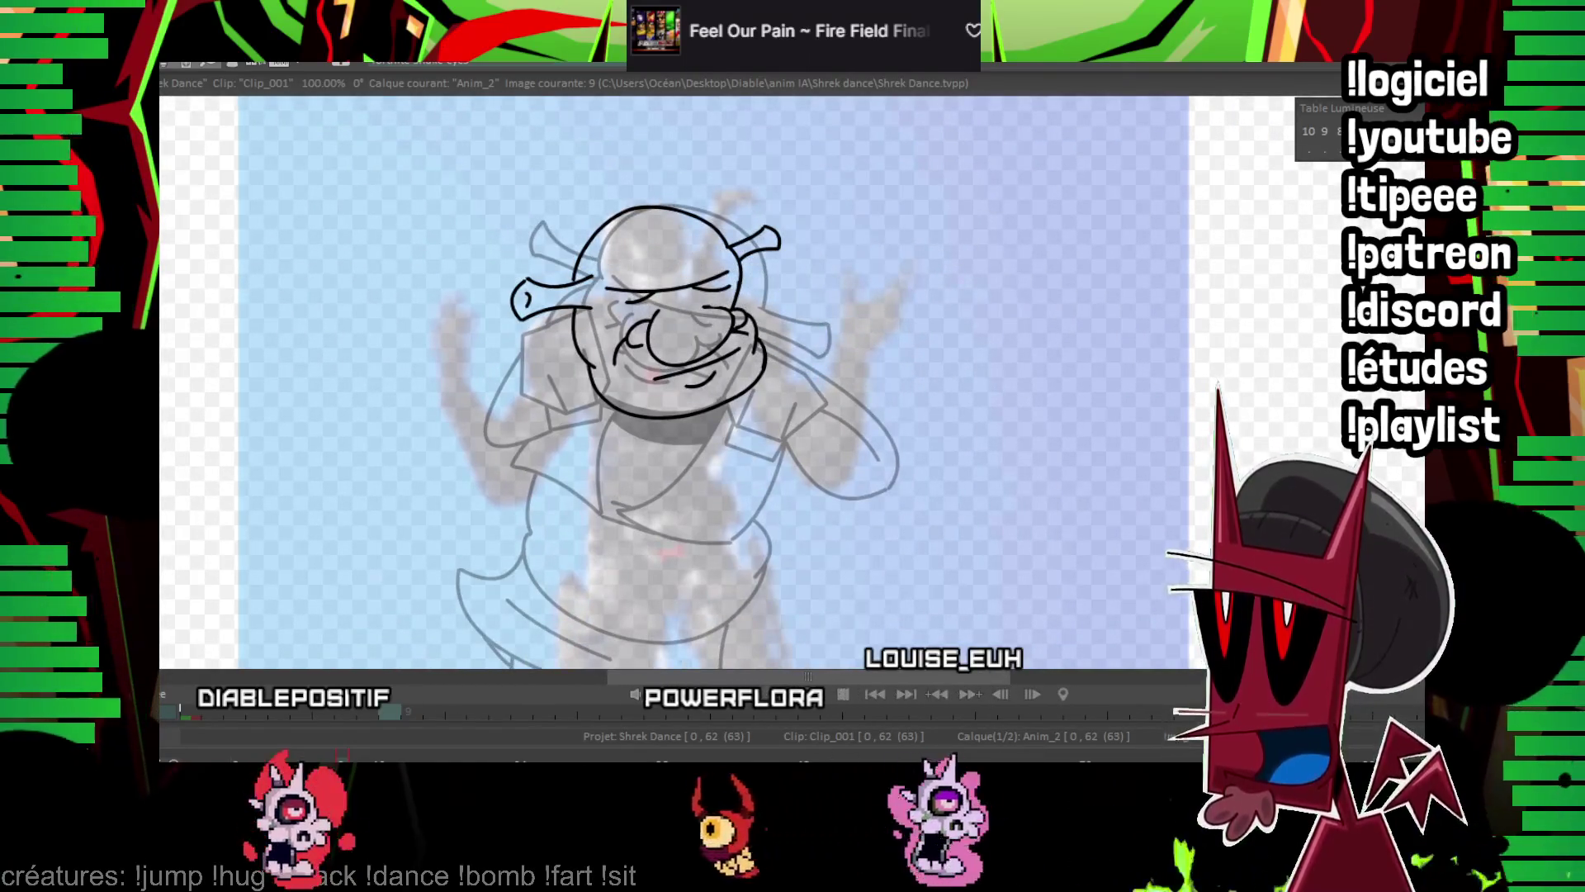
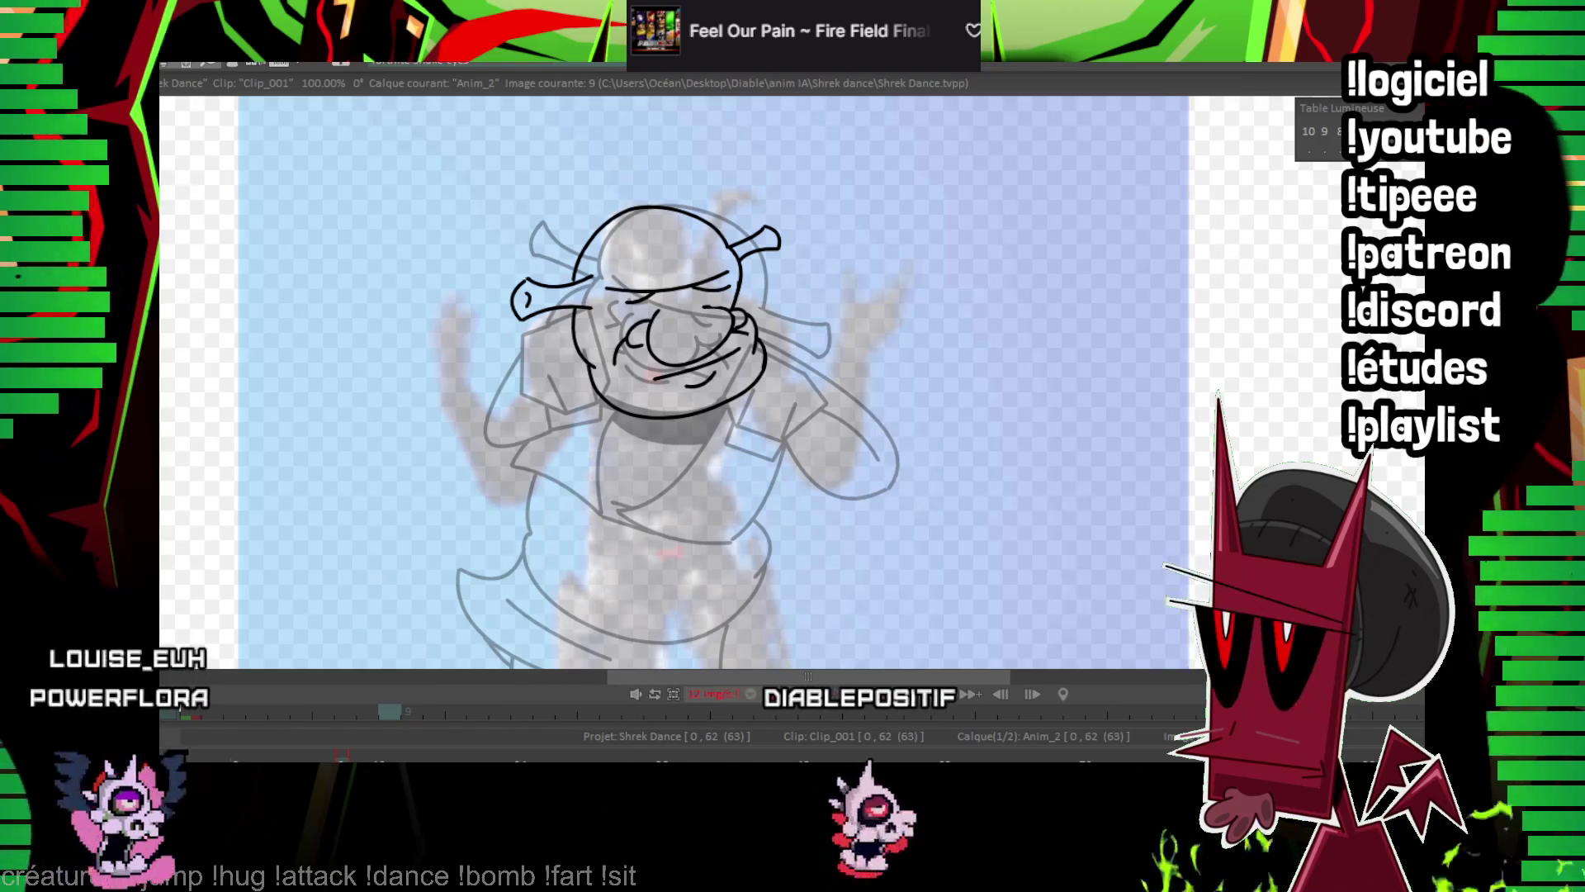
Trace the left arm's upper and lower curves, join them at the wrist, and add the first finger.
{"action": "key", "text": "Home"}
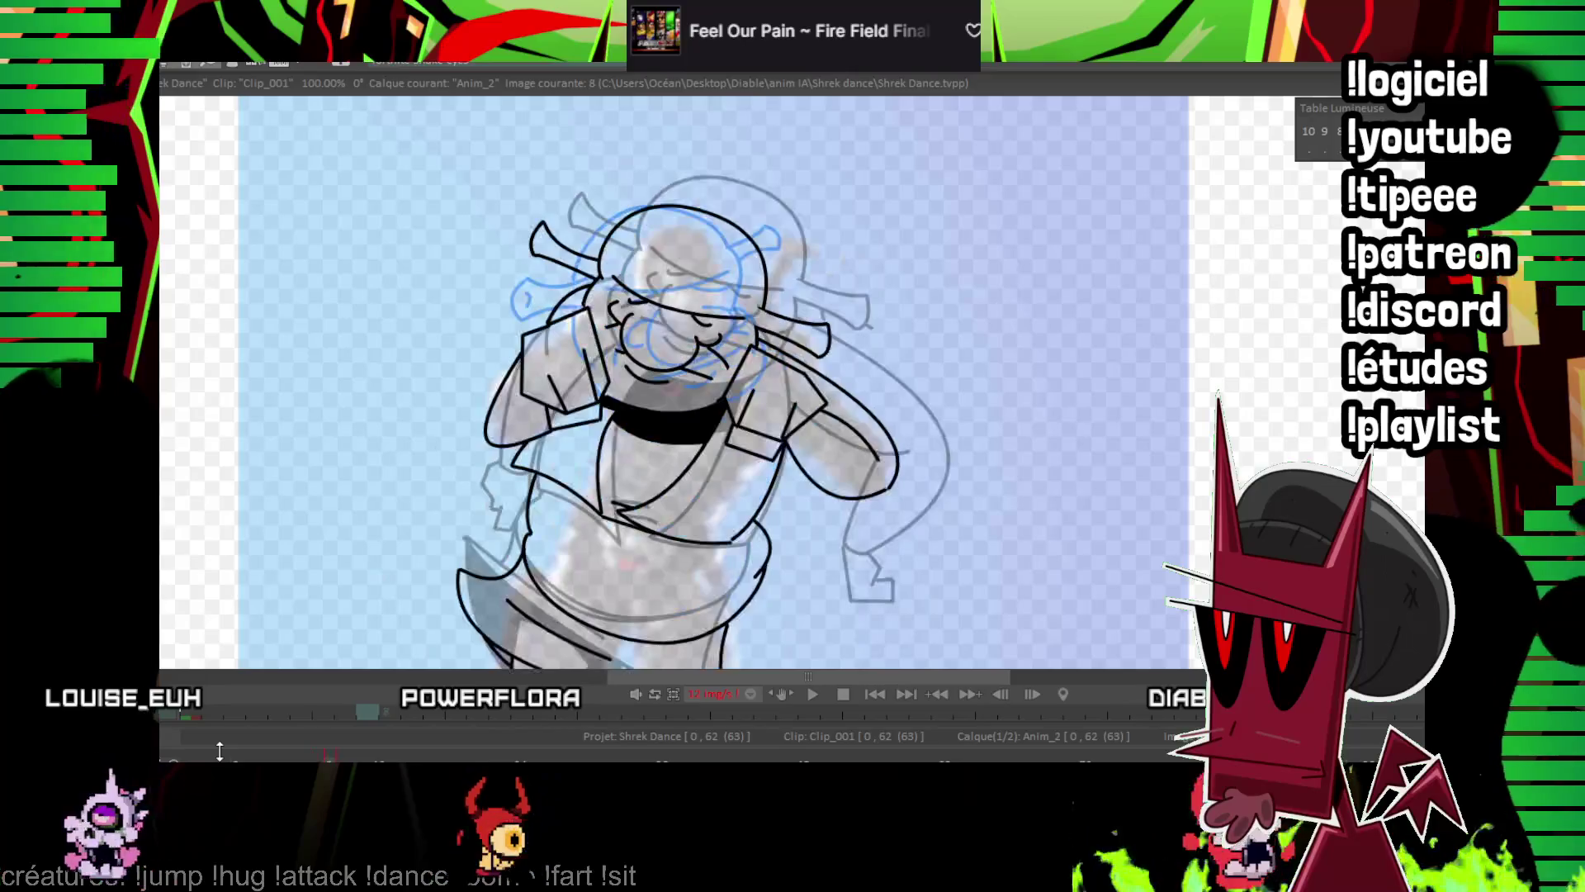
{"action": "scroll", "coordinate": [1055, 308], "scroll_direction": "up", "scroll_amount": 1}
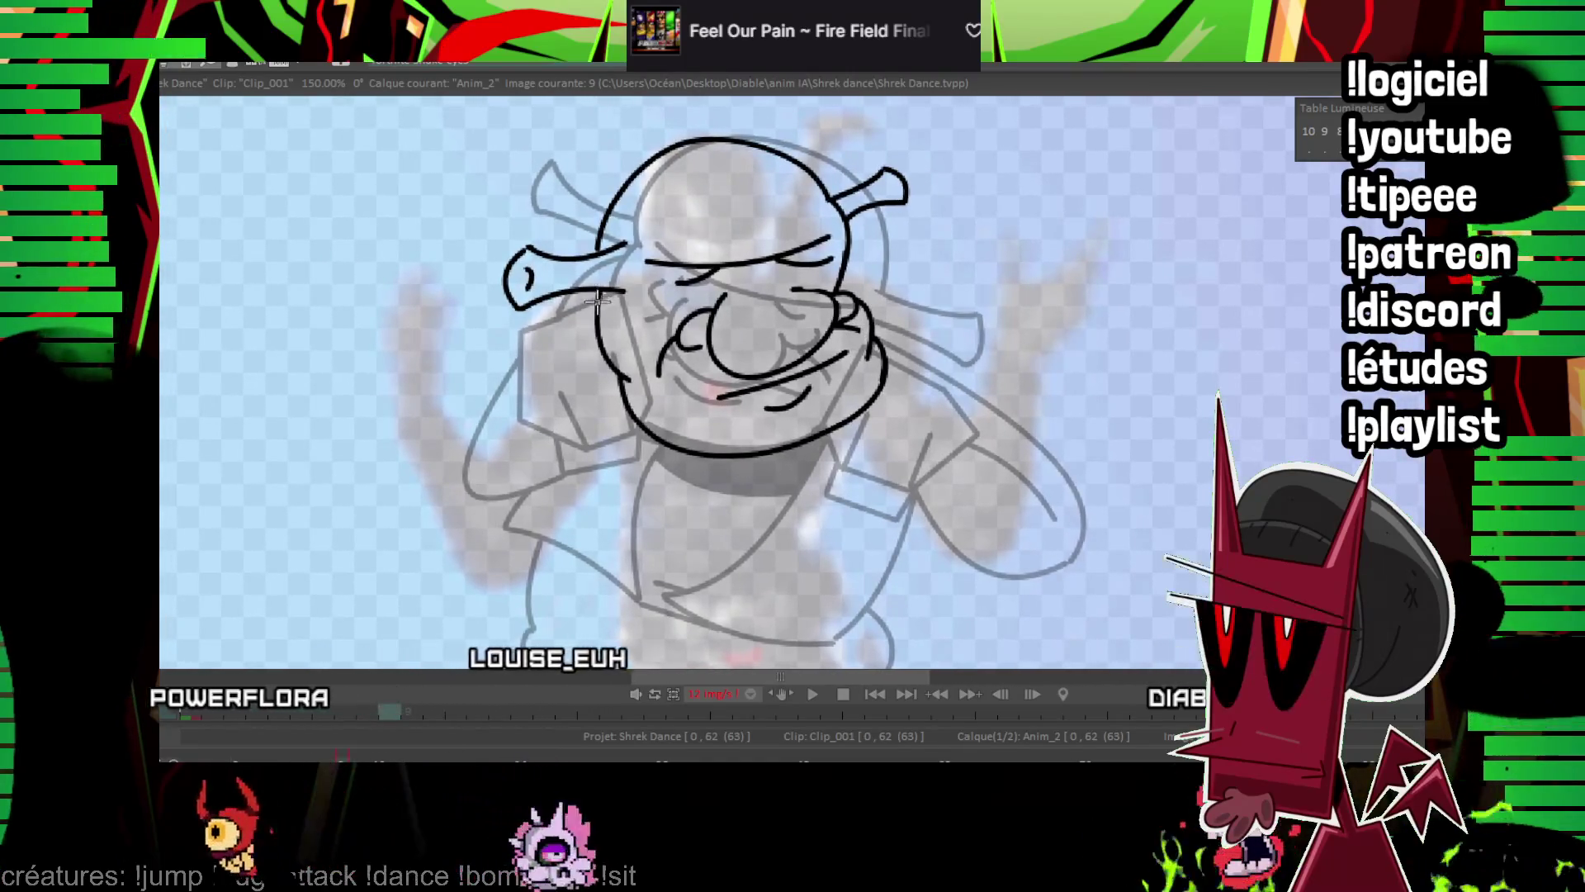
{"action": "left_click", "coordinate": [526, 355]}
{"action": "left_click_drag", "start_coordinate": [640, 425], "coordinate": [326, 421]}
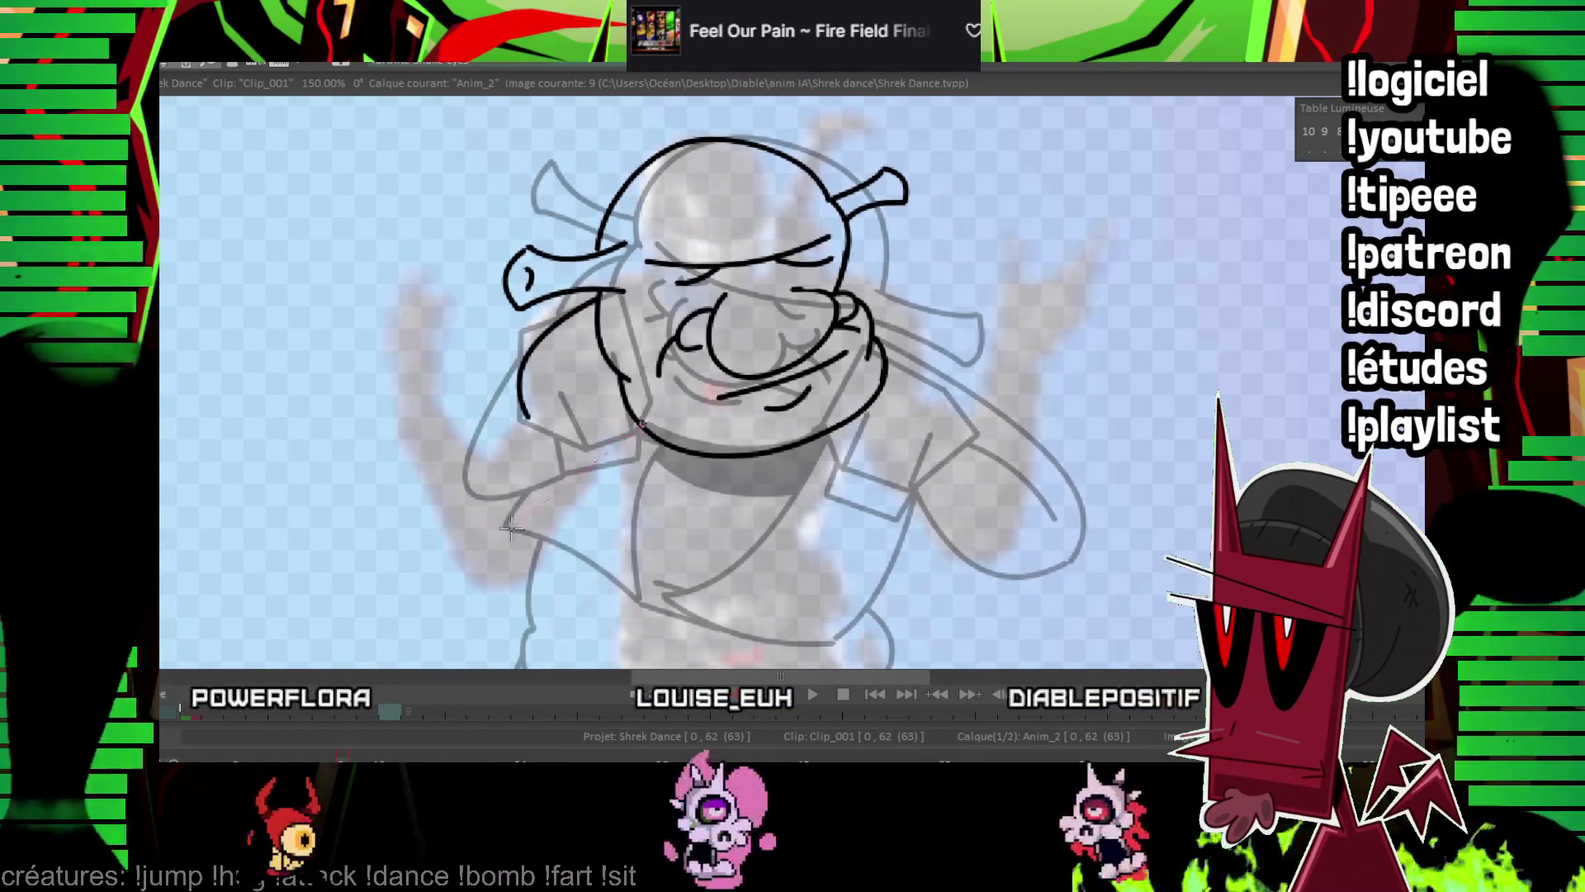
{"action": "left_click", "coordinate": [484, 582]}
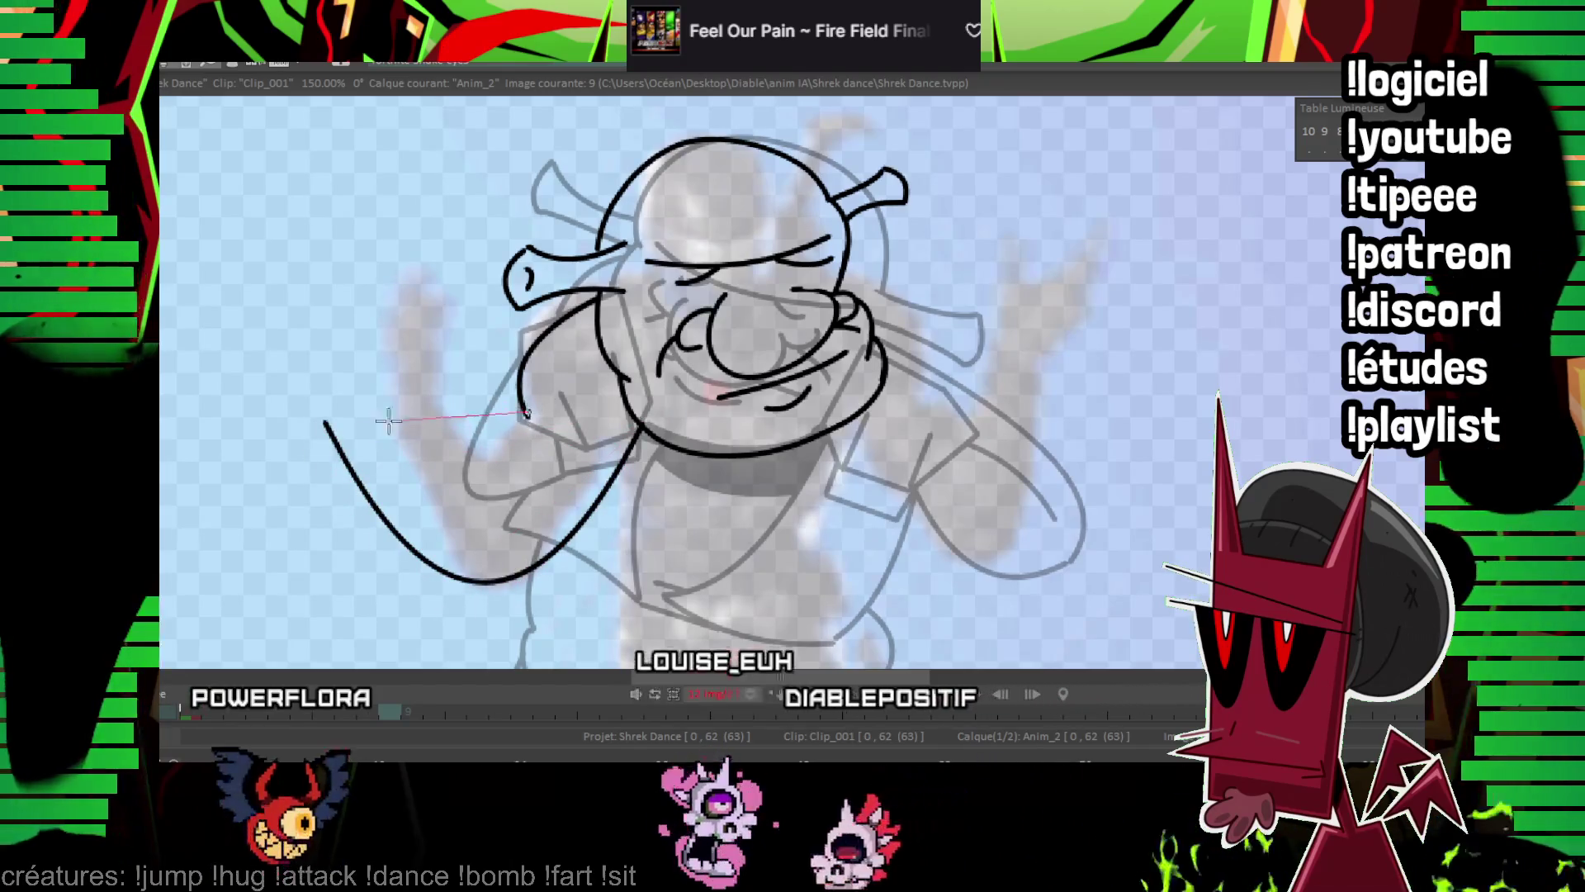
{"action": "left_click_drag", "start_coordinate": [526, 413], "coordinate": [344, 419]}
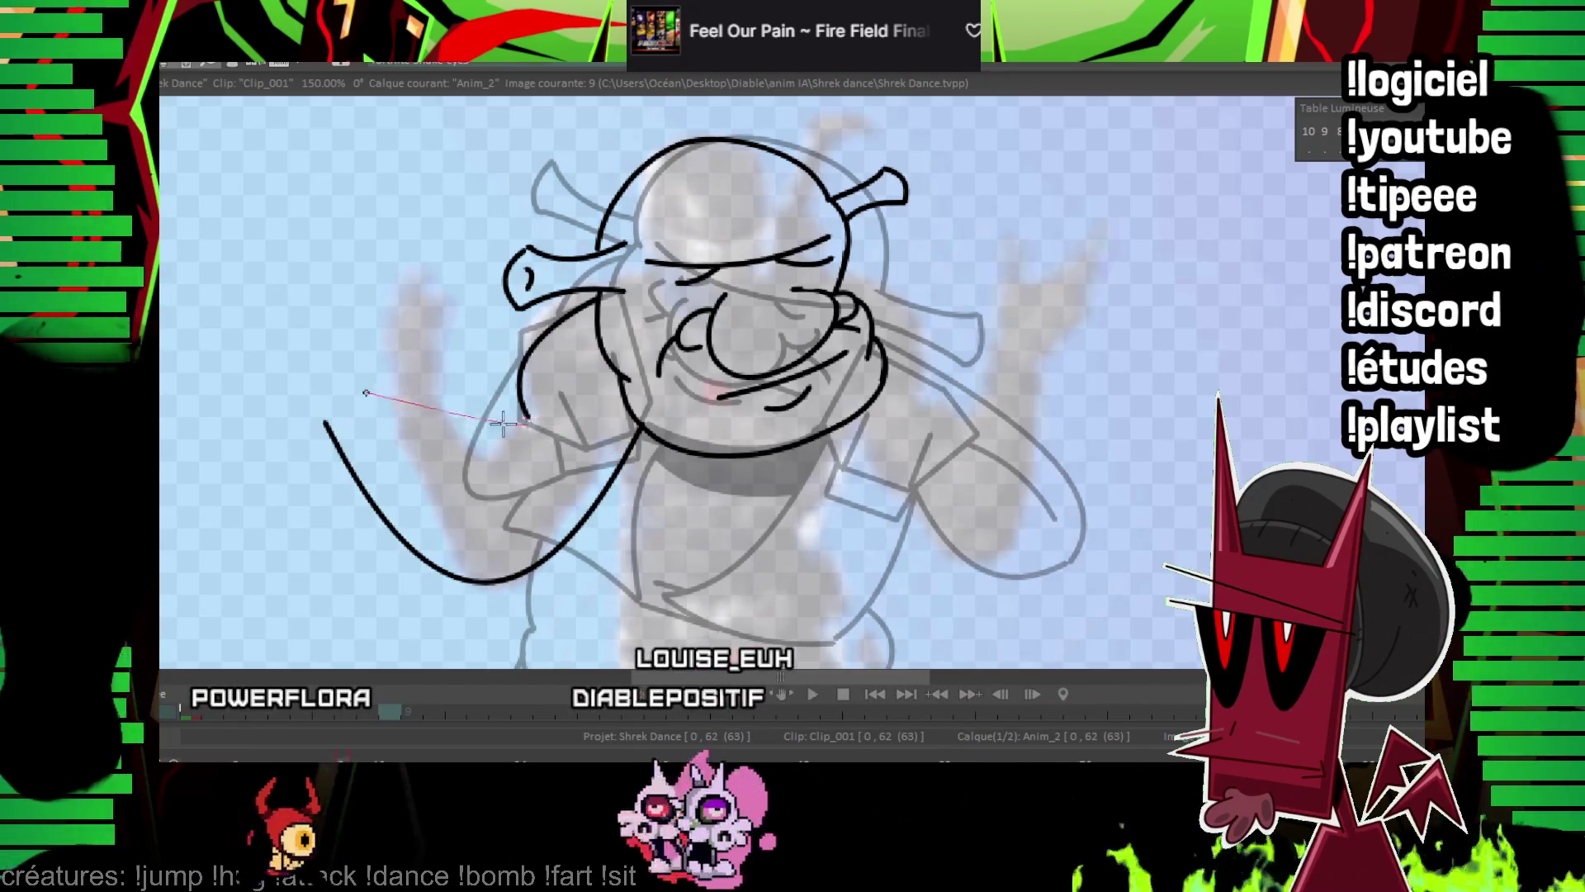
{"action": "left_click", "coordinate": [454, 405]}
{"action": "key", "text": "Left"}
{"action": "key", "text": "Right"}
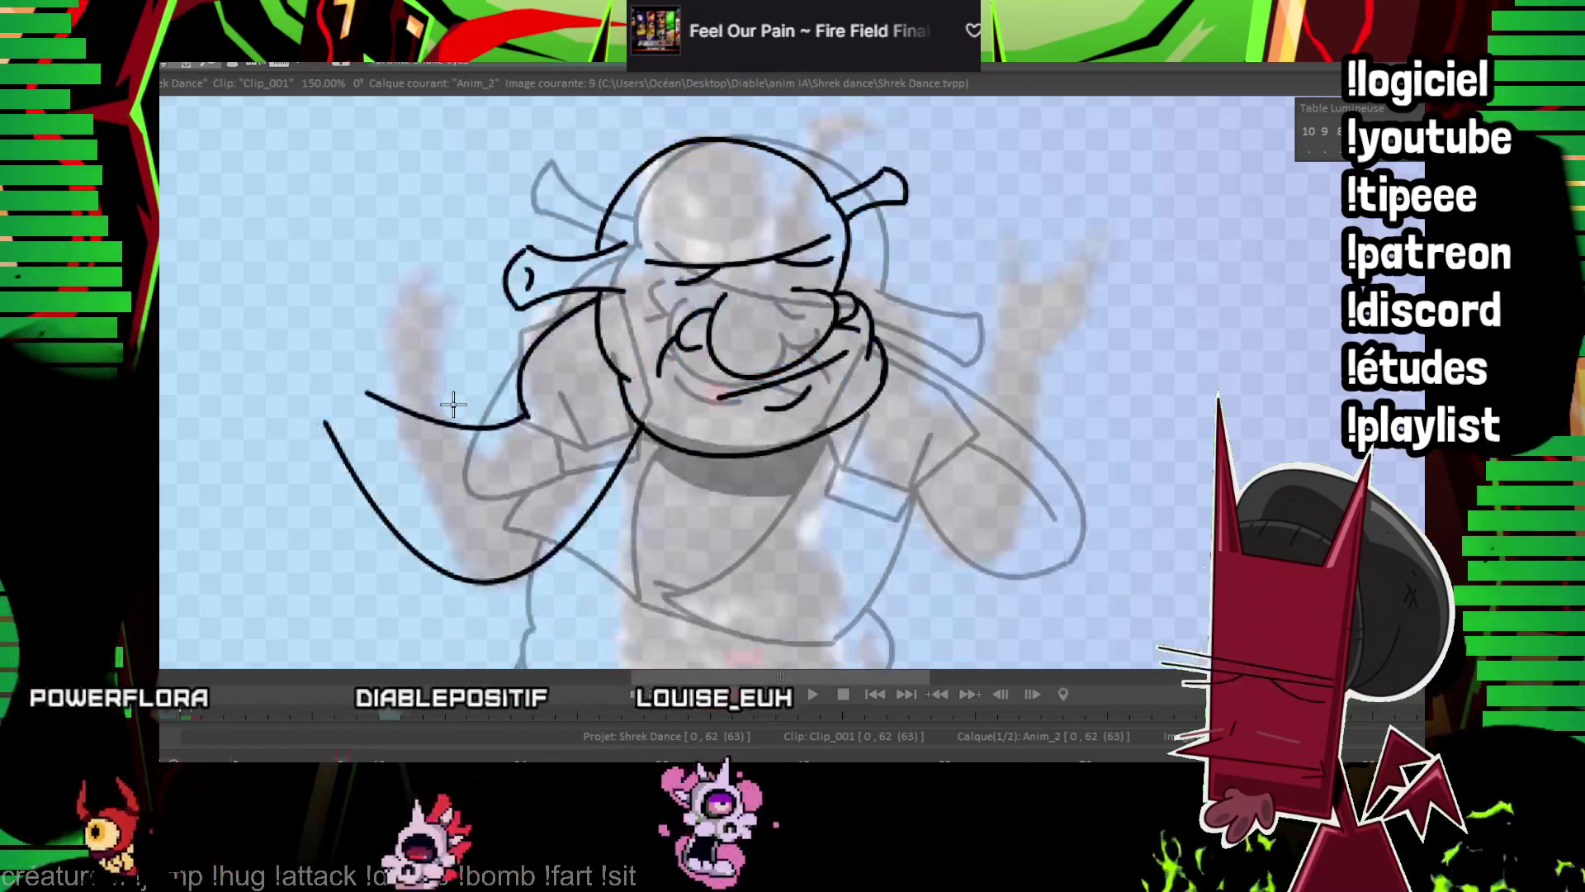
{"action": "mouse_move", "coordinate": [330, 420]}
{"action": "left_mouse_down"}
{"action": "mouse_move", "coordinate": [366, 393]}
{"action": "mouse_move", "coordinate": [352, 410]}
{"action": "left_mouse_up"}
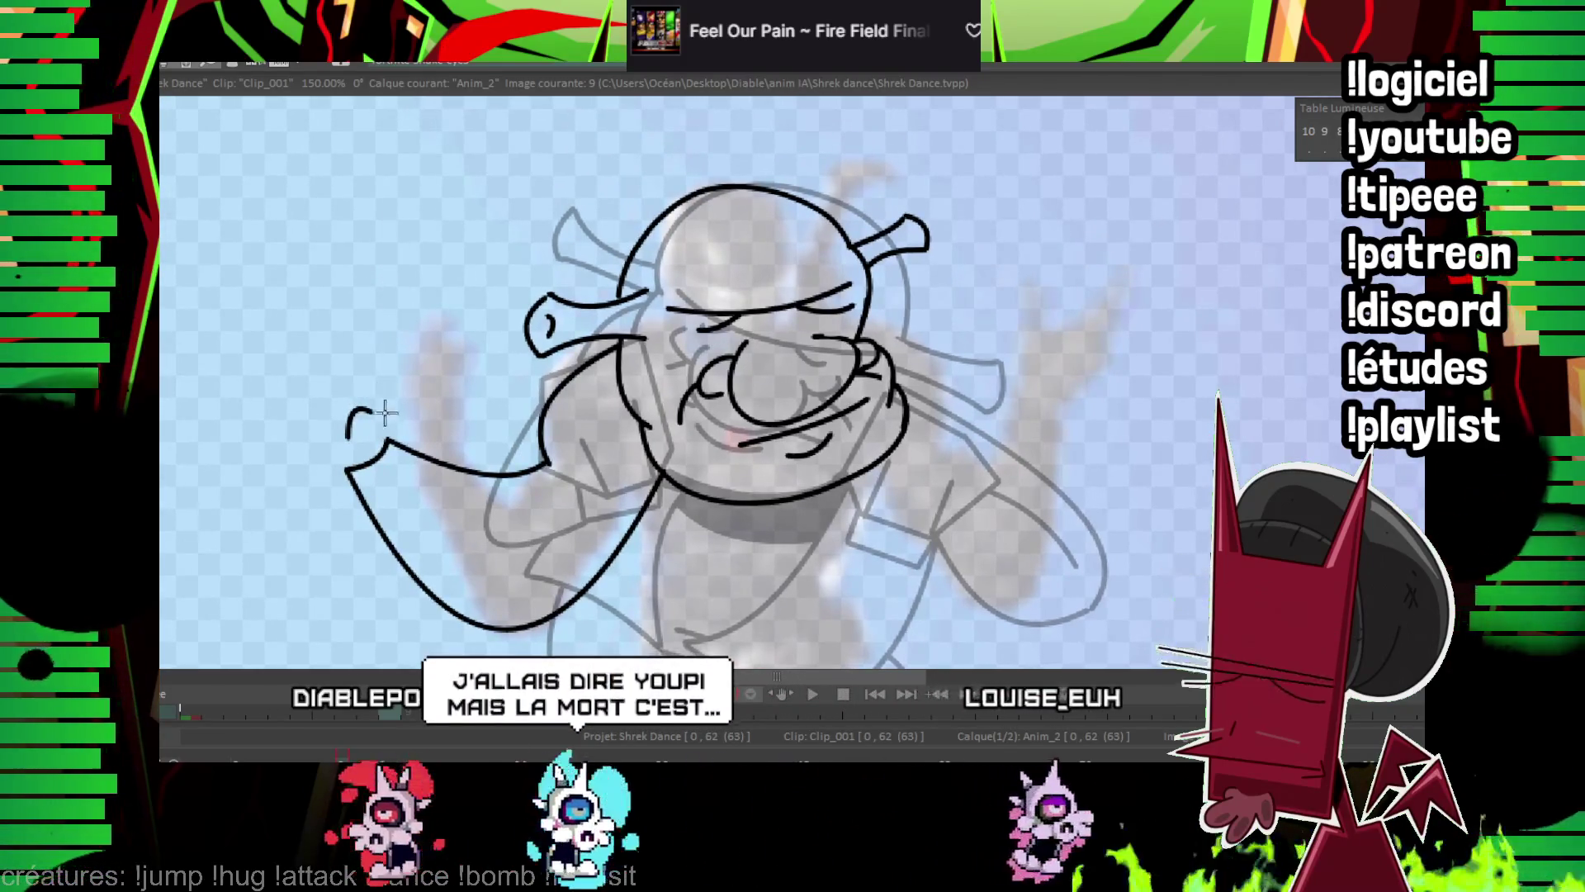
{"action": "mouse_move", "coordinate": [373, 410]}
{"action": "left_mouse_down"}
{"action": "mouse_move", "coordinate": [428, 350]}
{"action": "mouse_move", "coordinate": [384, 444]}
{"action": "left_mouse_up"}
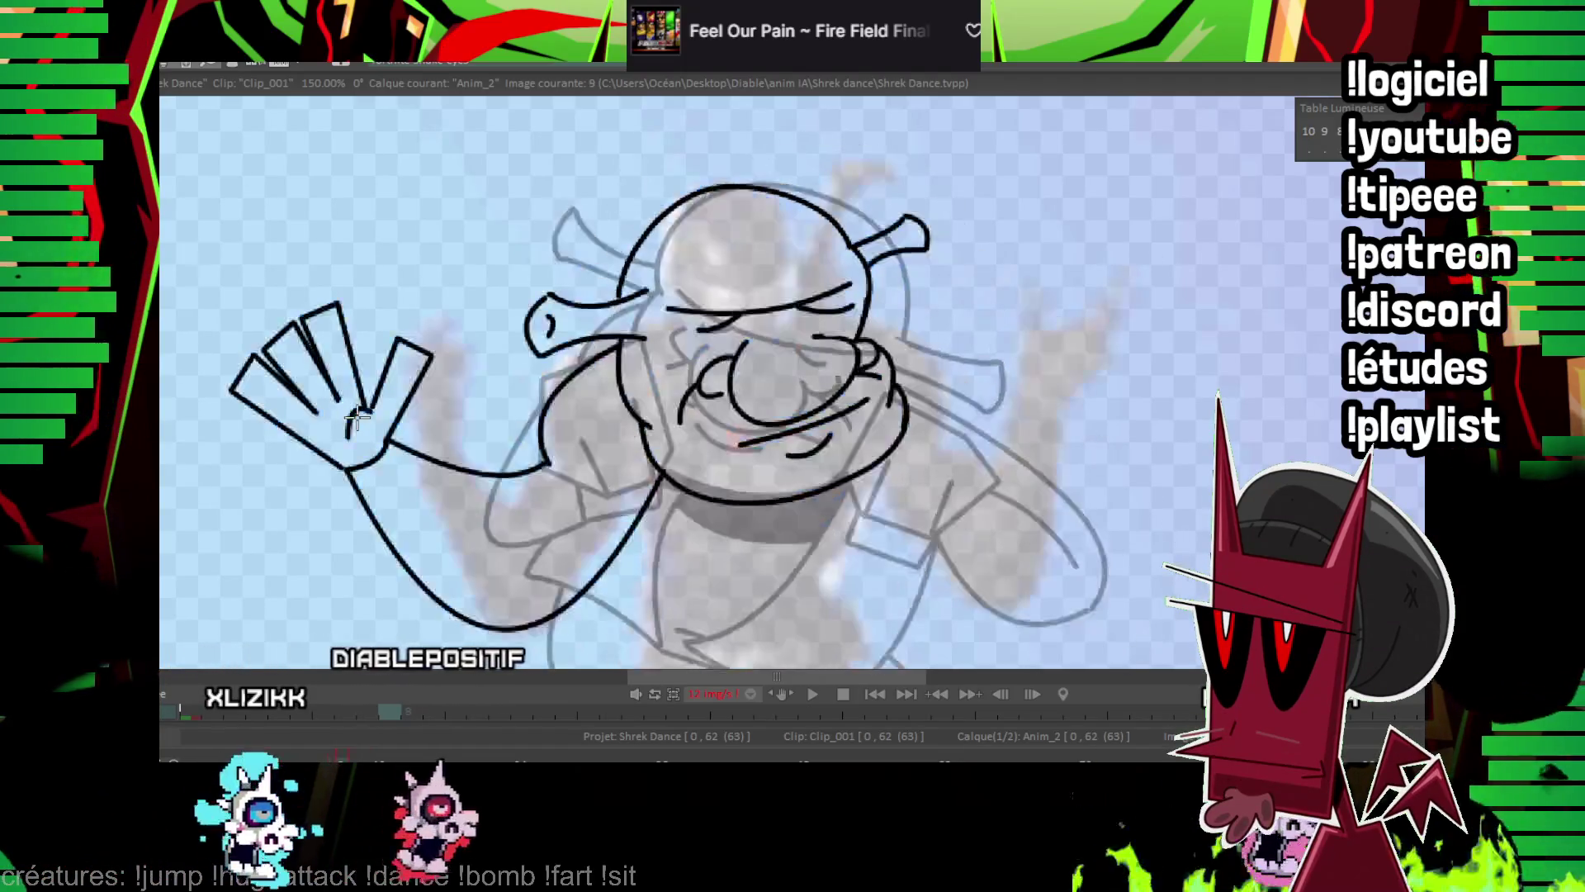
Ink the right arm's outer and inner lines and the right hand's thumb, outline and finger.
{"action": "mouse_move", "coordinate": [1086, 343]}
{"action": "left_mouse_down"}
{"action": "mouse_move", "coordinate": [879, 264]}
{"action": "mouse_move", "coordinate": [677, 240]}
{"action": "left_mouse_up"}
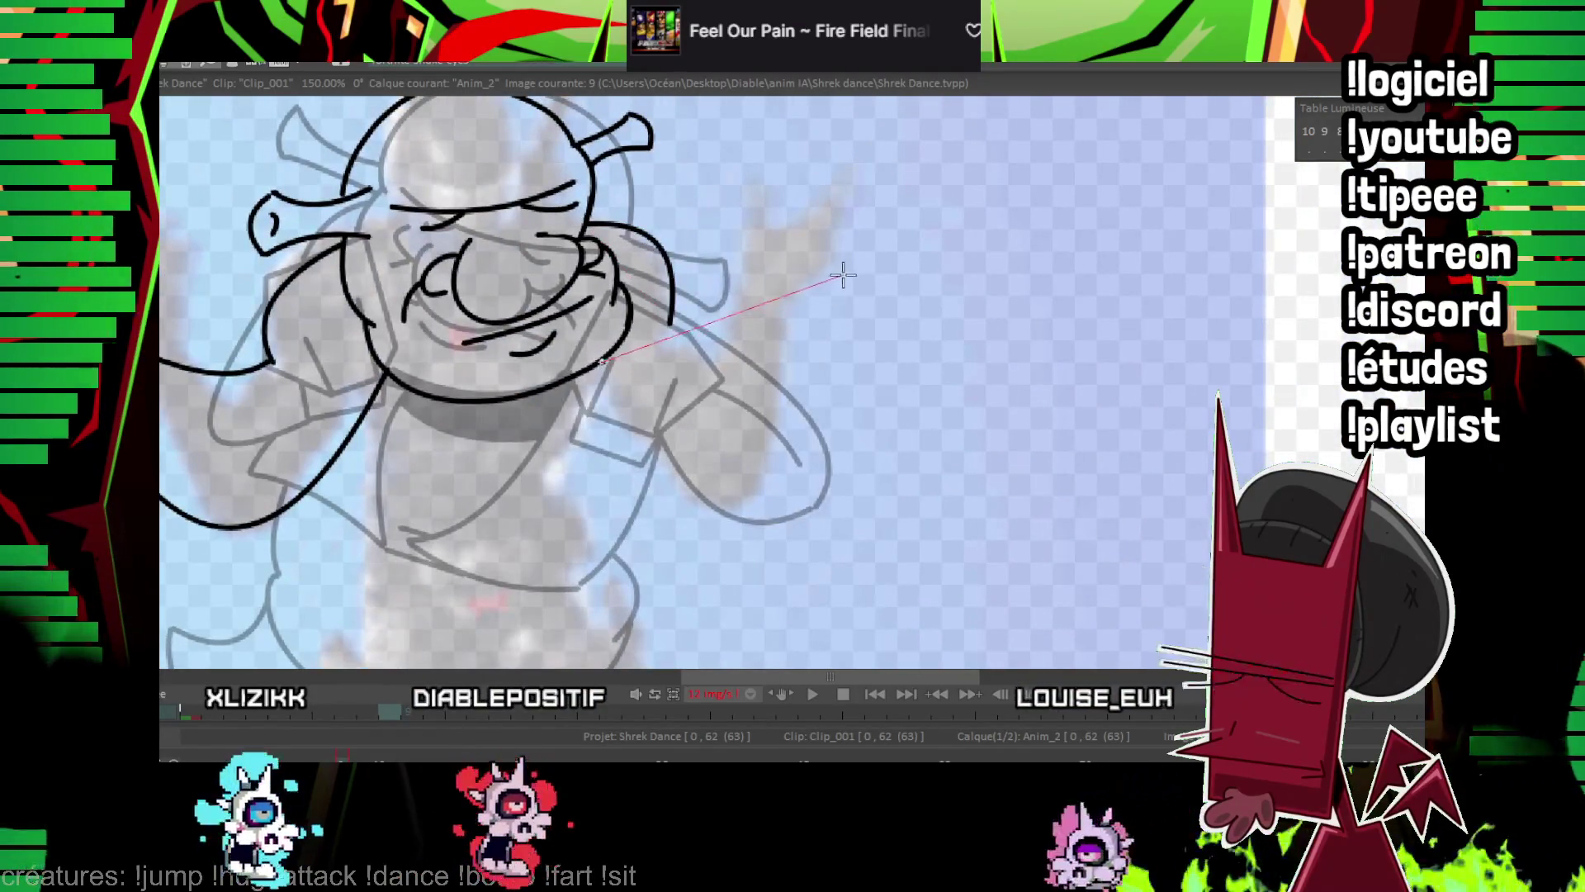
{"action": "left_click", "coordinate": [843, 276]}
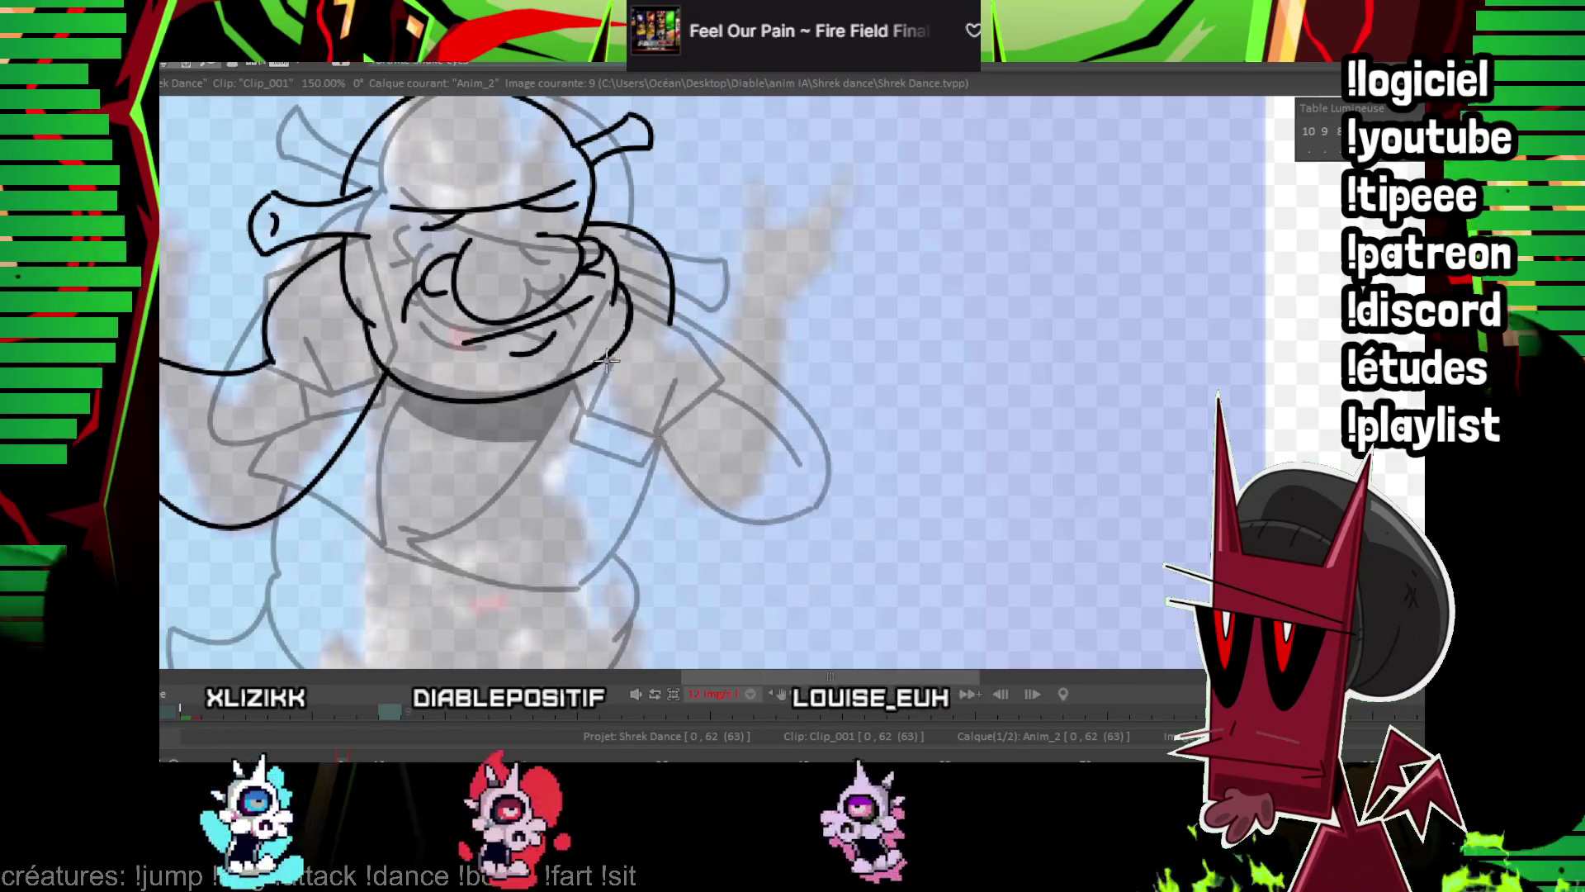
{"action": "mouse_move", "coordinate": [885, 268]}
{"action": "left_mouse_down"}
{"action": "mouse_move", "coordinate": [807, 353]}
{"action": "mouse_move", "coordinate": [769, 483]}
{"action": "mouse_move", "coordinate": [752, 487]}
{"action": "left_mouse_up"}
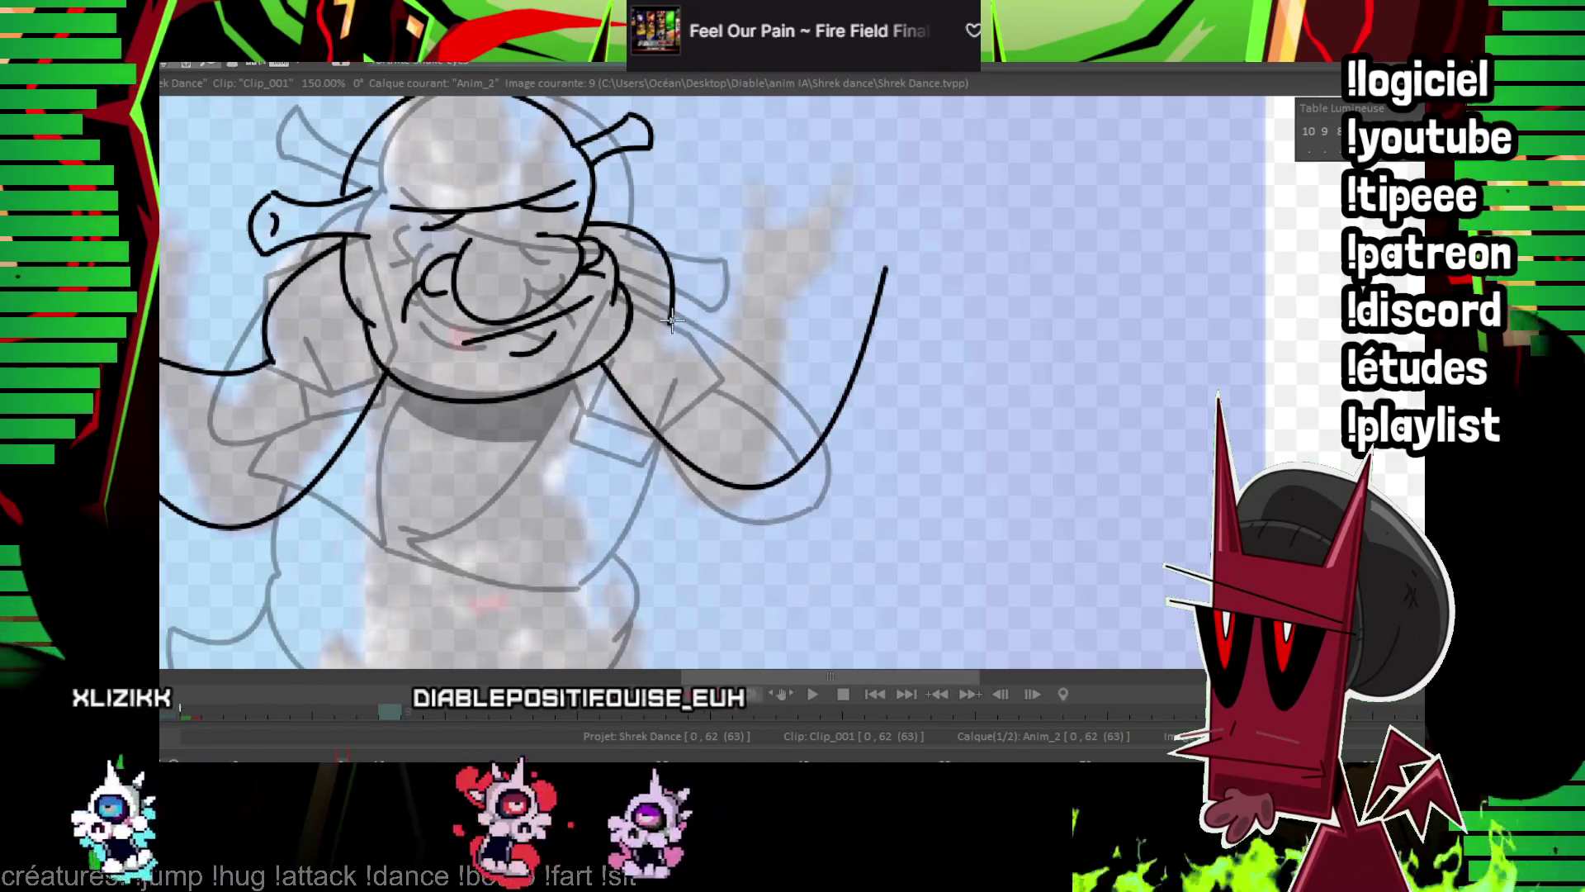
{"action": "left_click_drag", "start_coordinate": [670, 320], "coordinate": [843, 263]}
{"action": "left_click", "coordinate": [768, 316]}
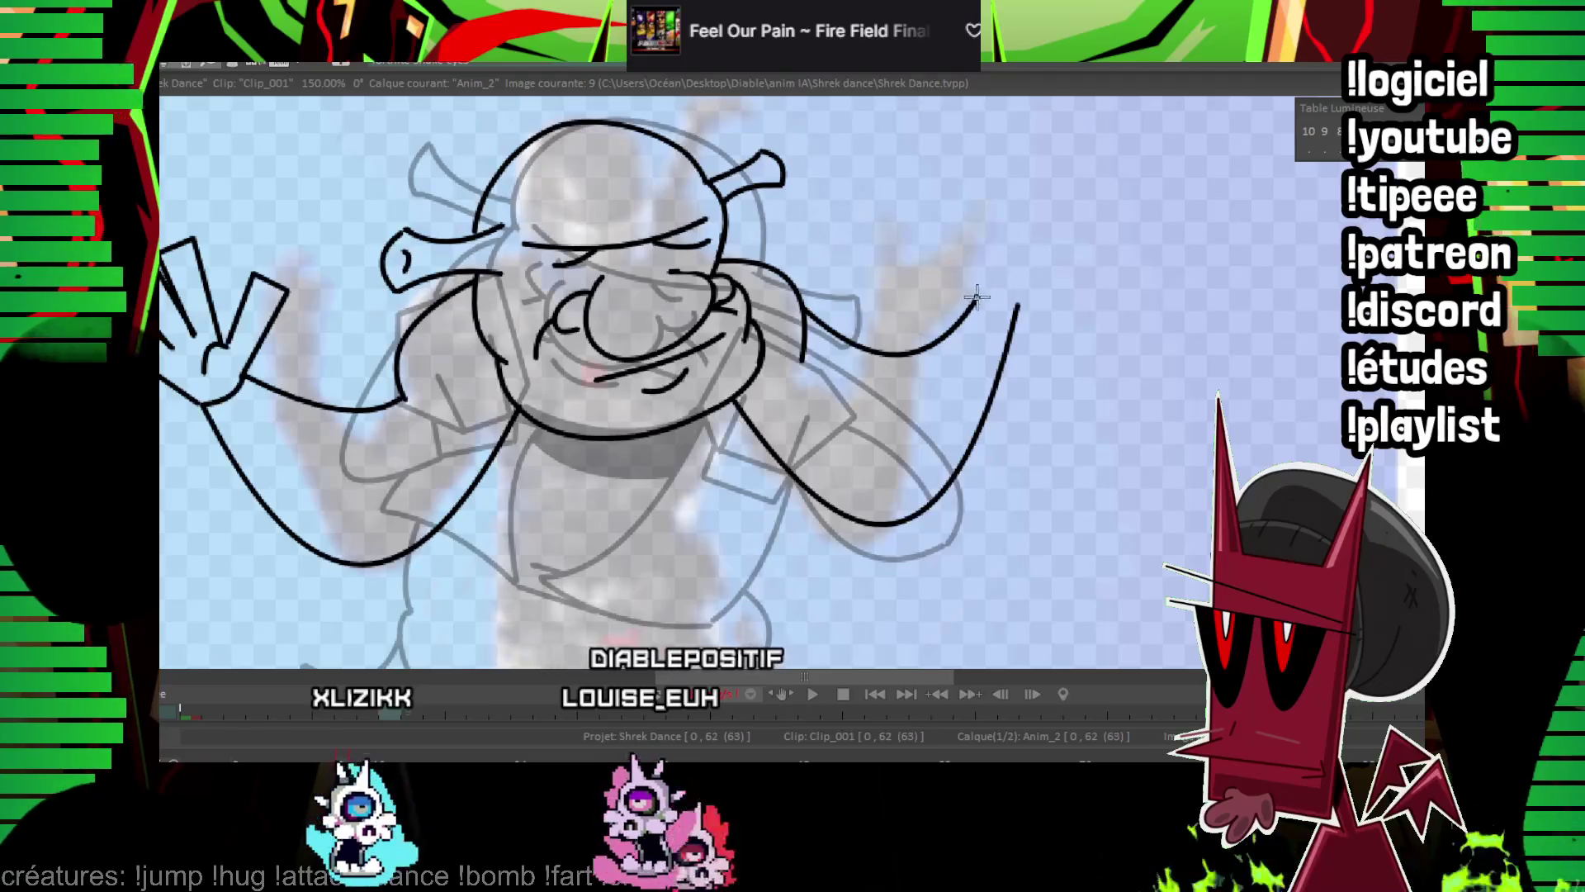
{"action": "left_click_drag", "start_coordinate": [979, 299], "coordinate": [1018, 306]}
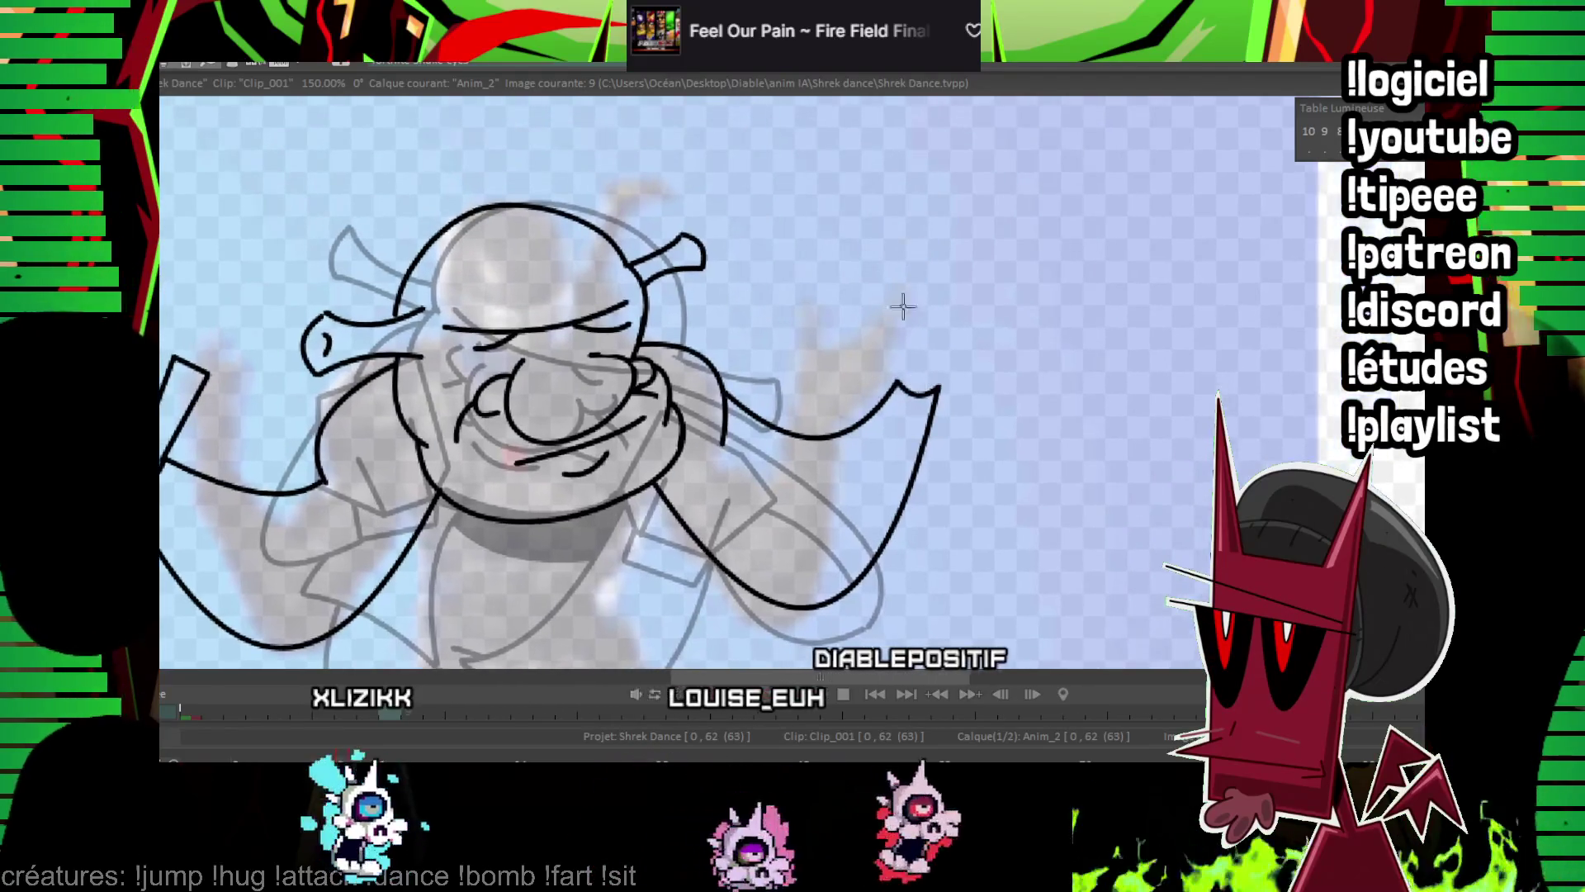
{"action": "left_click_drag", "start_coordinate": [926, 368], "coordinate": [919, 335]}
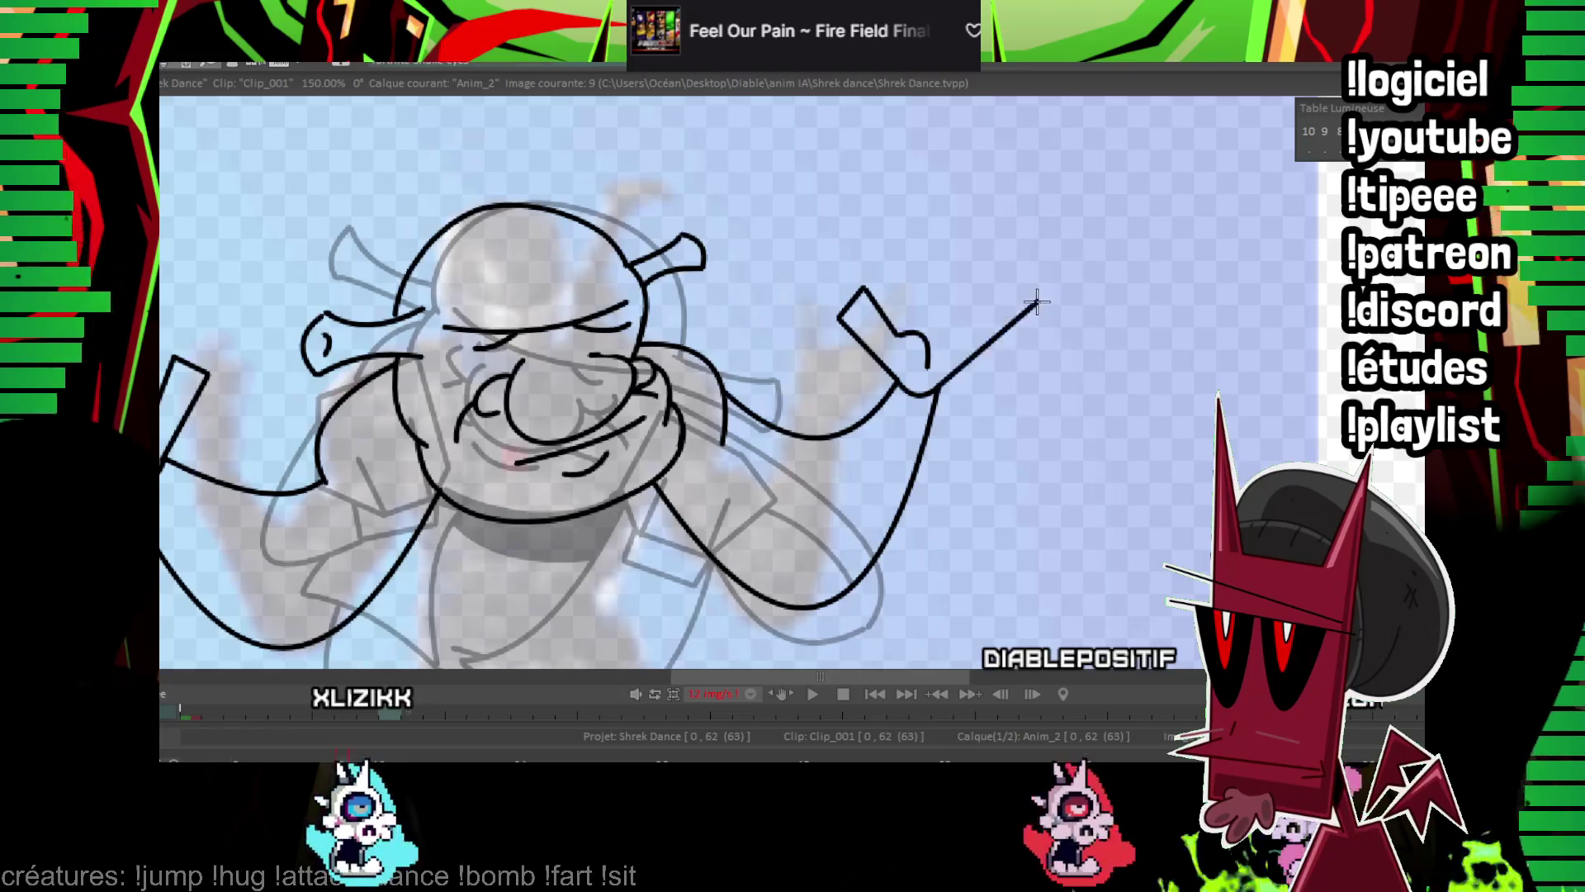
{"action": "left_click_drag", "start_coordinate": [974, 310], "coordinate": [947, 331]}
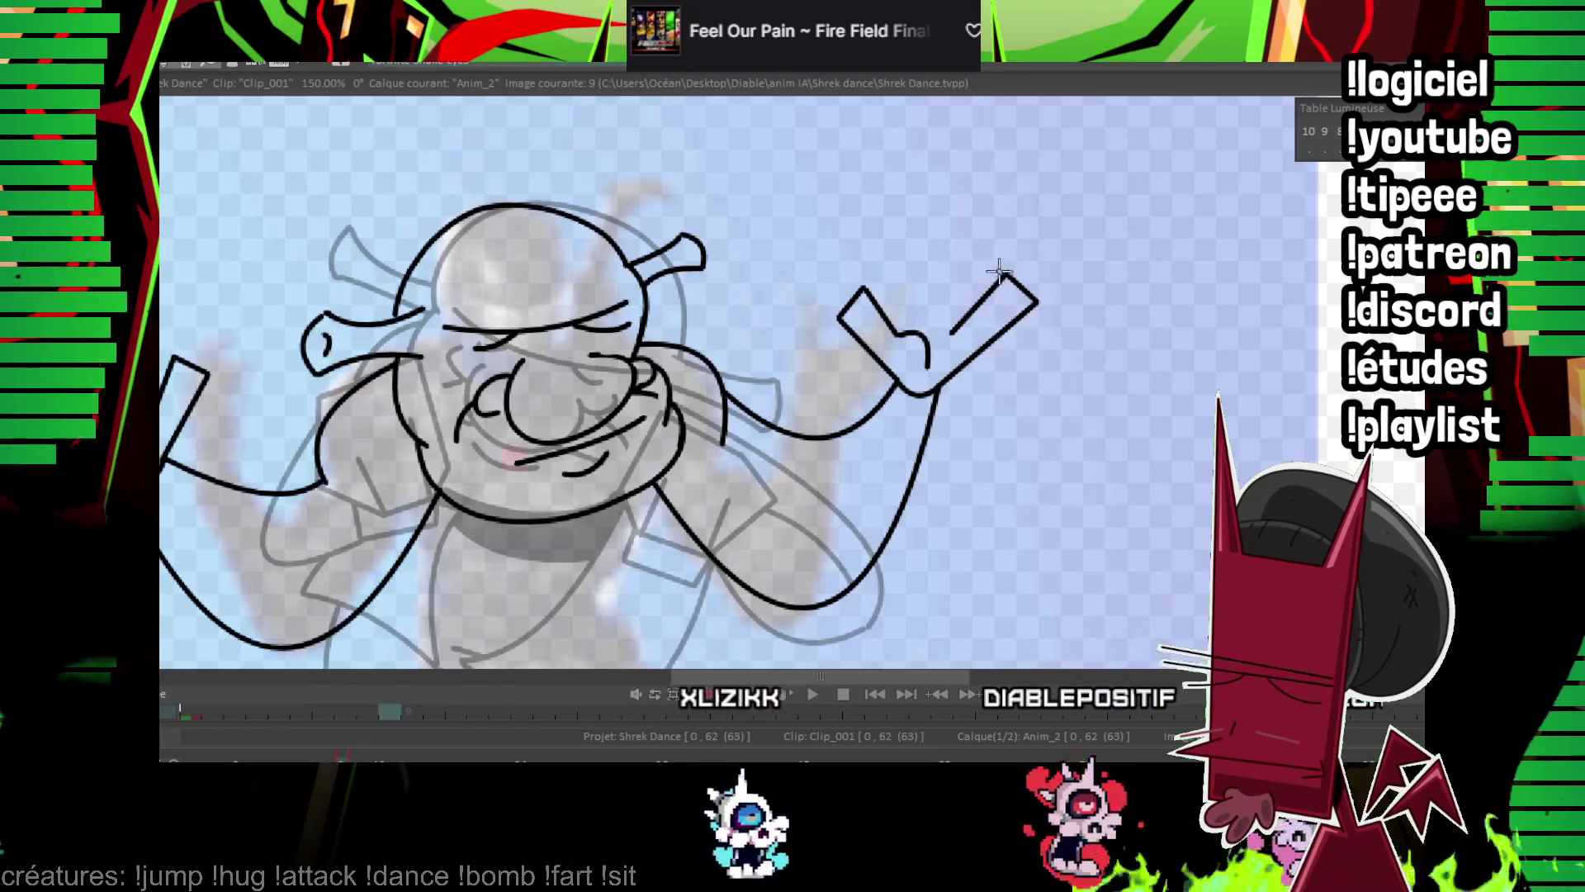
{"action": "left_click_drag", "start_coordinate": [1001, 270], "coordinate": [936, 312]}
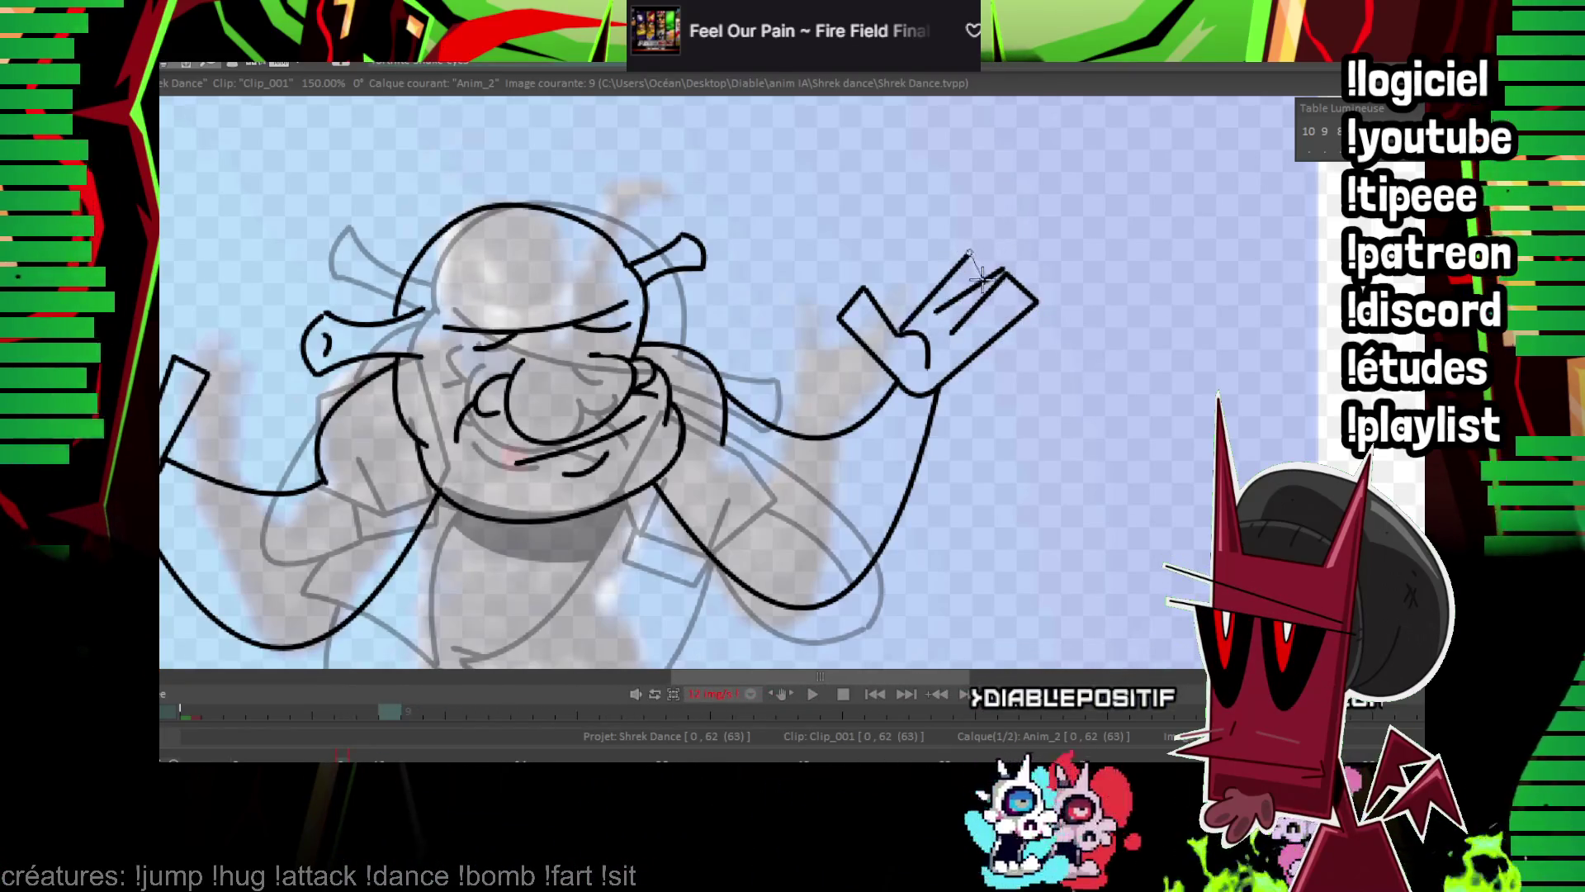
{"action": "left_click_drag", "start_coordinate": [1004, 270], "coordinate": [1078, 212]}
{"action": "scroll", "coordinate": [898, 347], "scroll_direction": "down", "scroll_amount": 5}
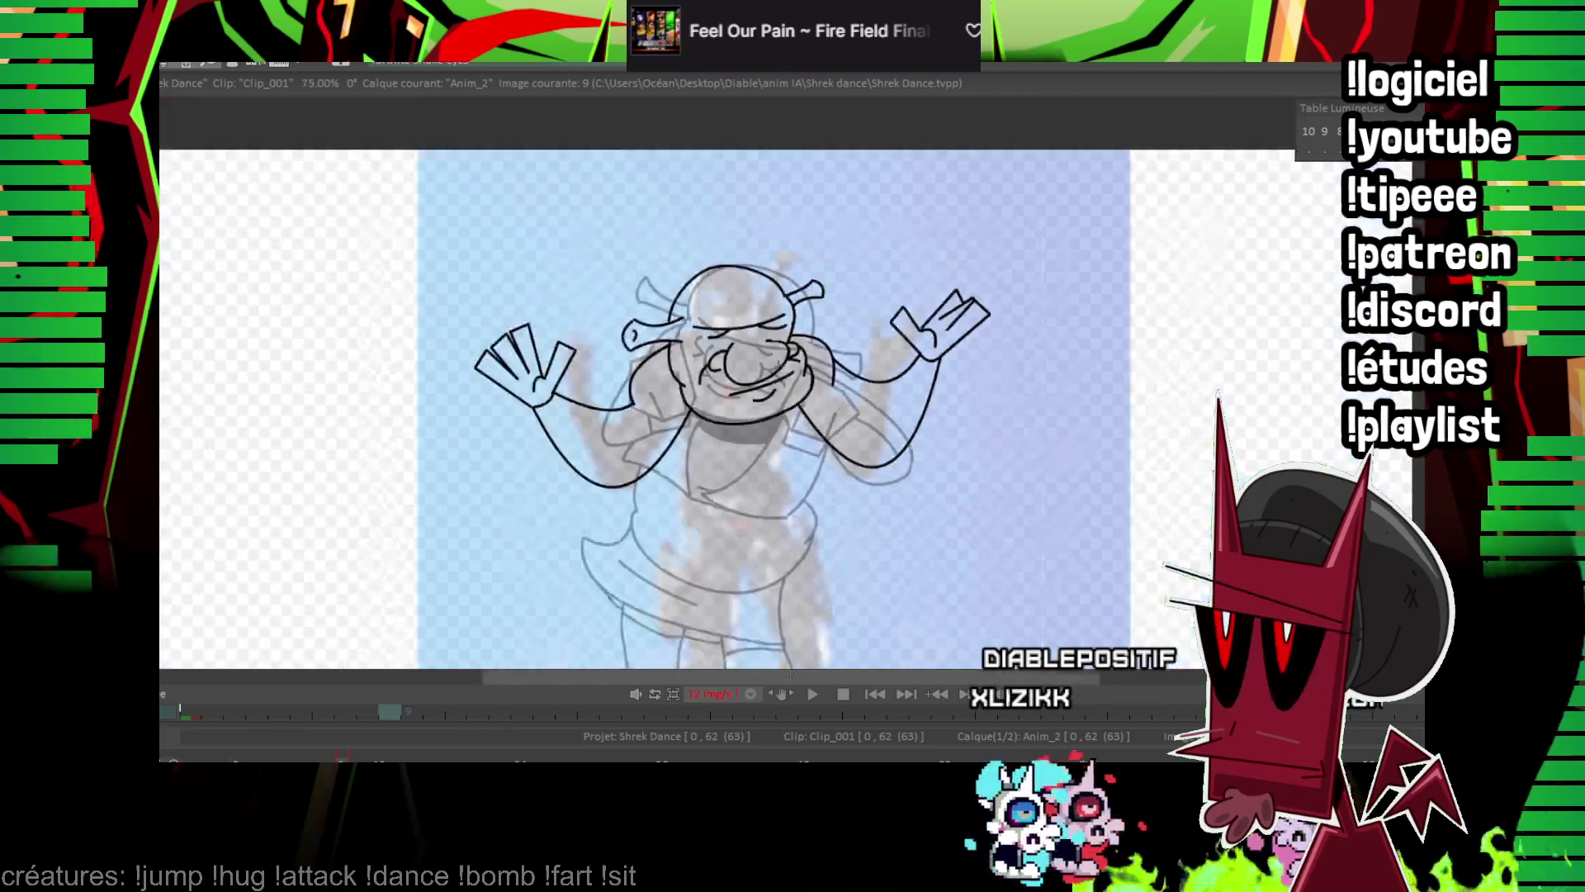
Compare poses across frames 7–9, then draw the belly curve around the waist below the arms.
{"action": "key", "text": "Left"}
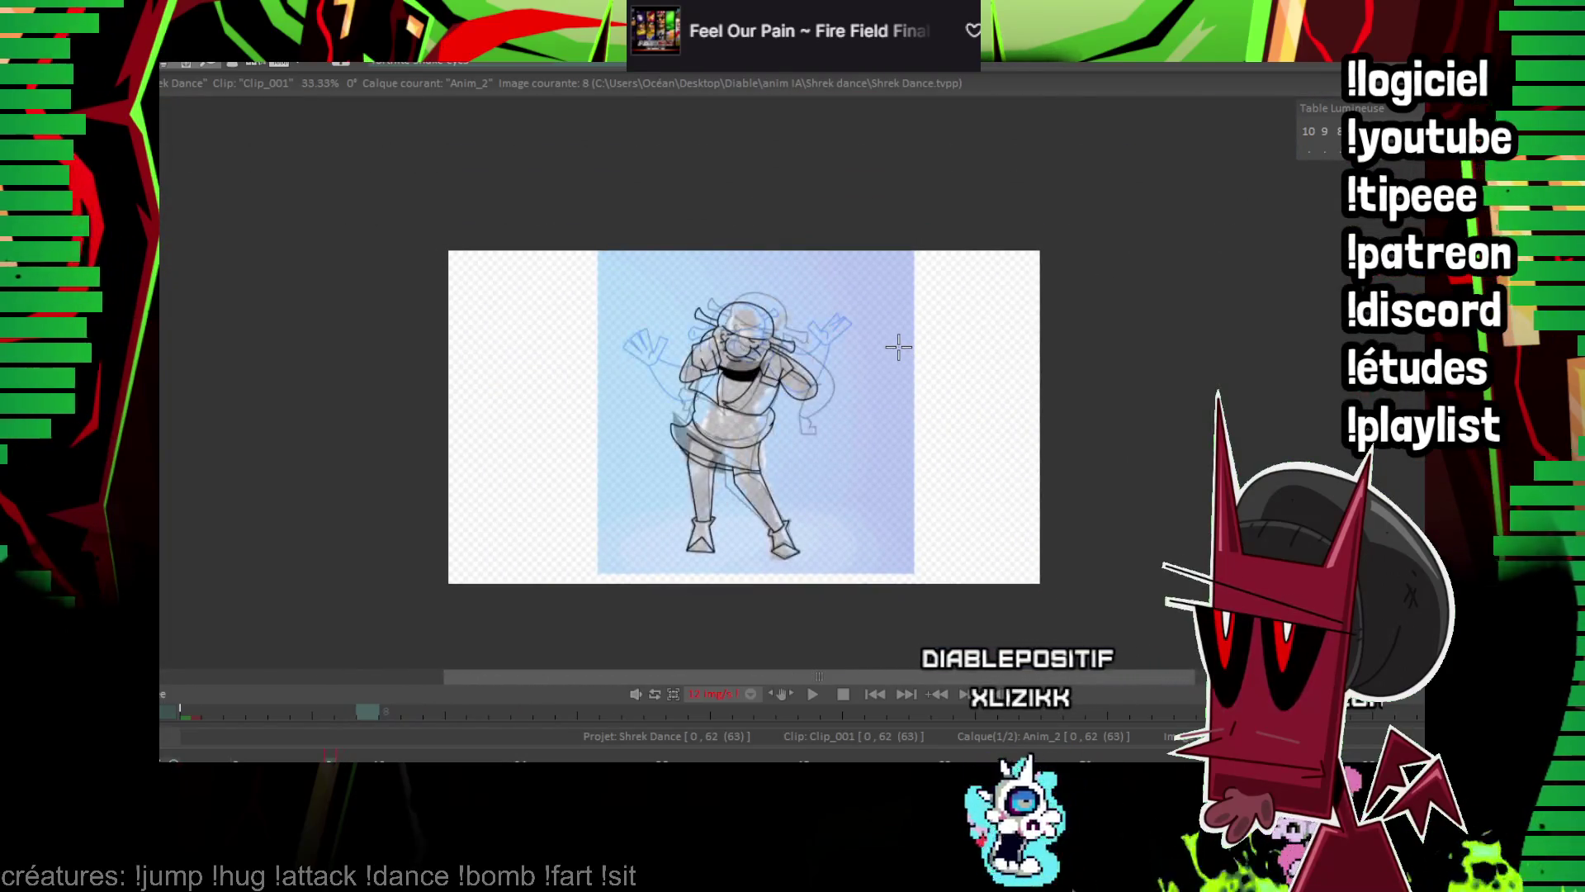
{"action": "key", "text": "Right"}
{"action": "key", "text": "Left"}
{"action": "key", "text": "Right"}
{"action": "key", "text": "Left"}
{"action": "key", "text": "Right"}
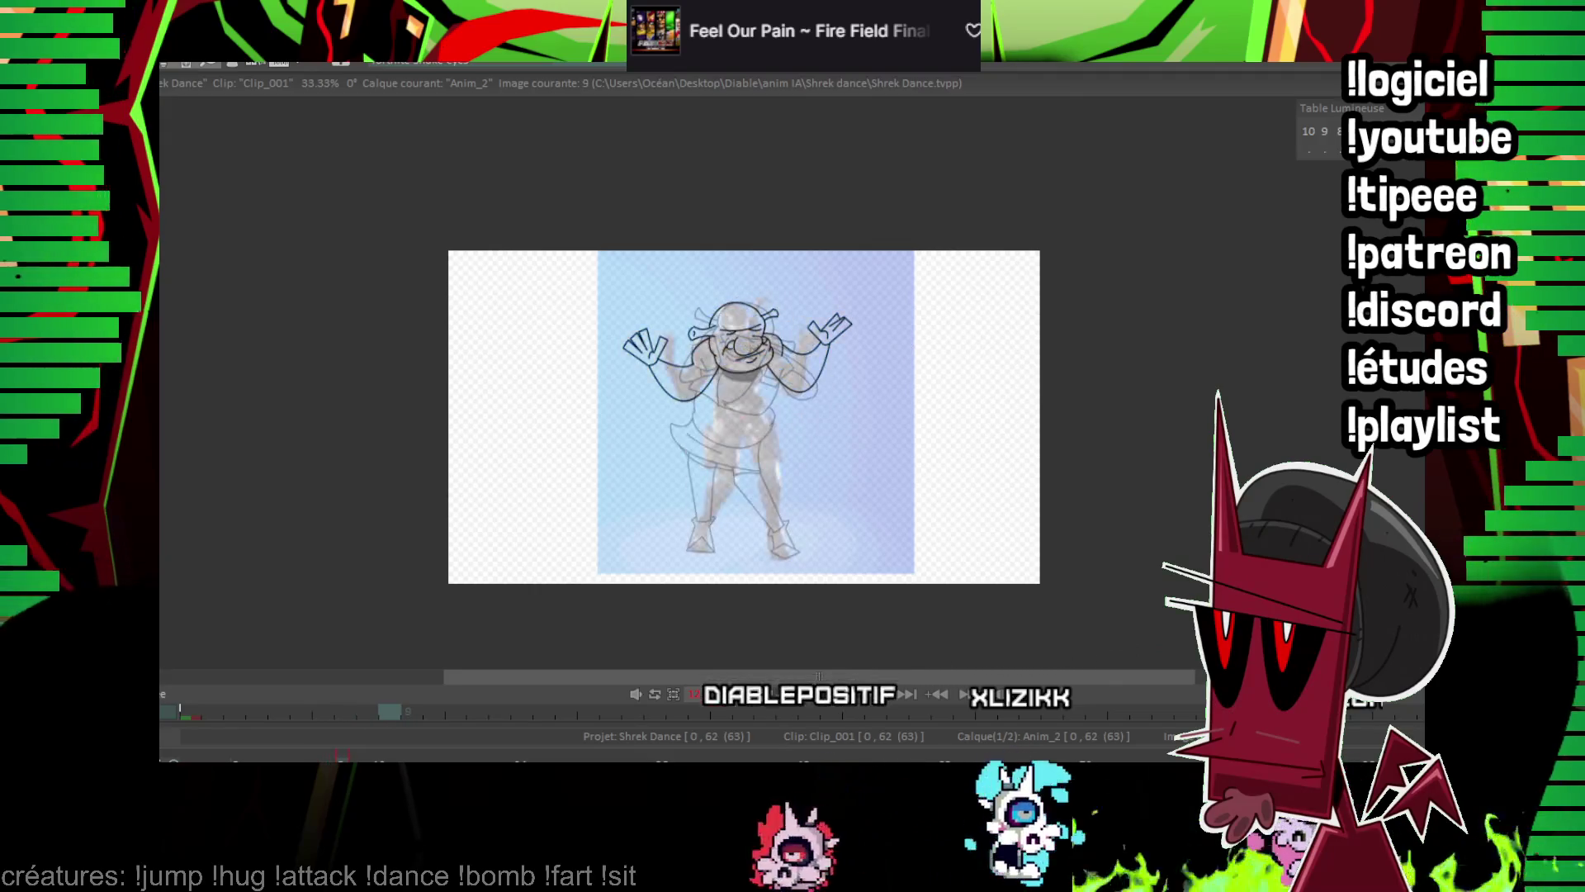
{"action": "scroll", "coordinate": [807, 350], "scroll_direction": "up", "scroll_amount": 5}
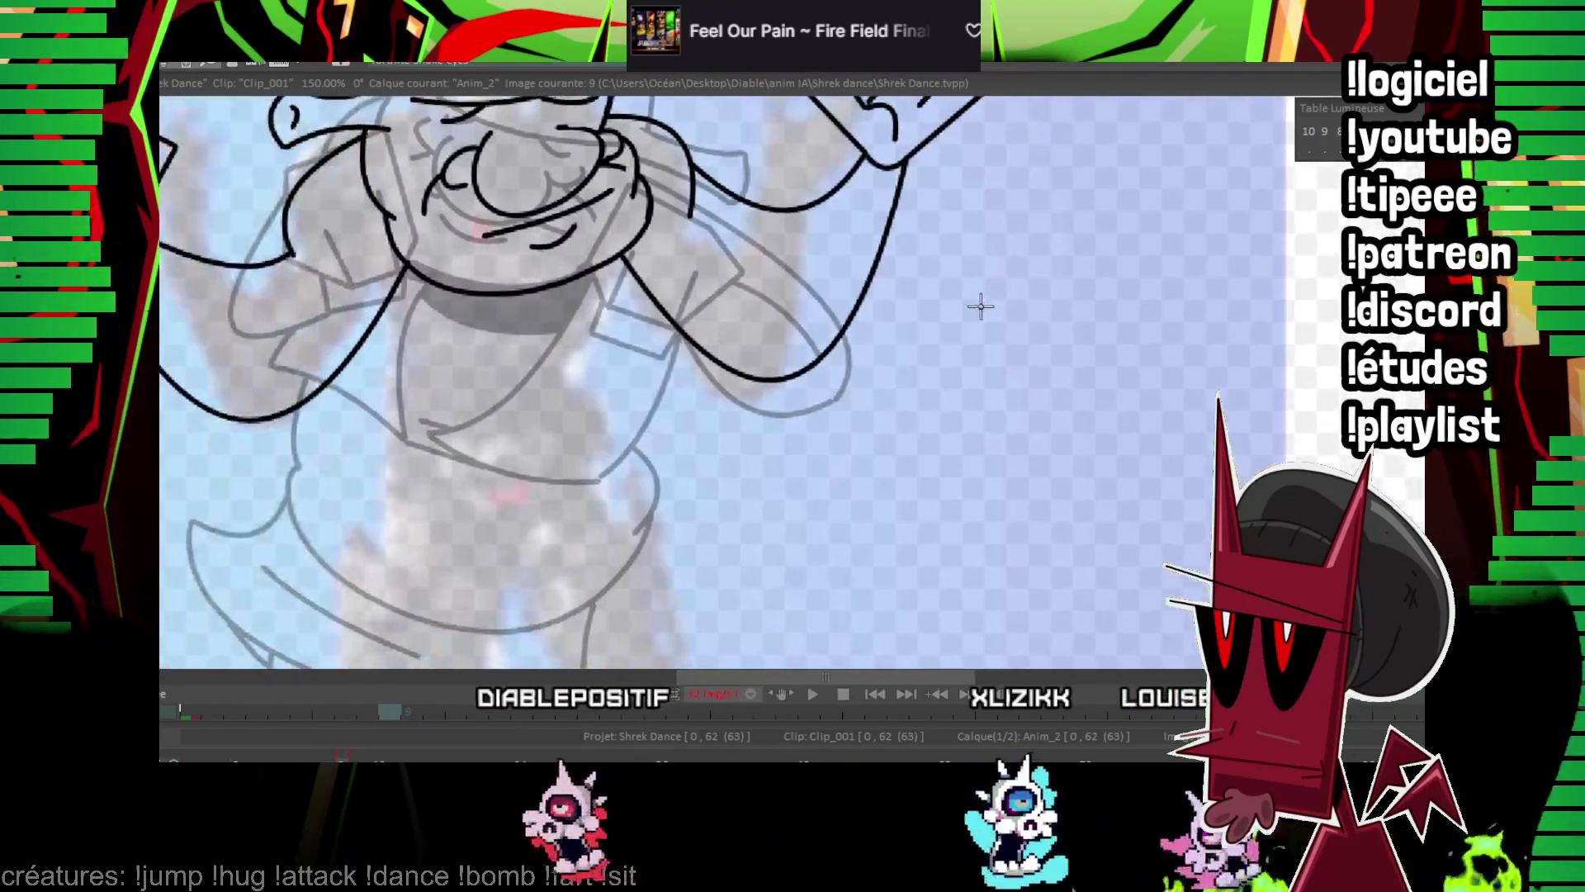
{"action": "key", "text": "Left"}
{"action": "key", "text": "Right"}
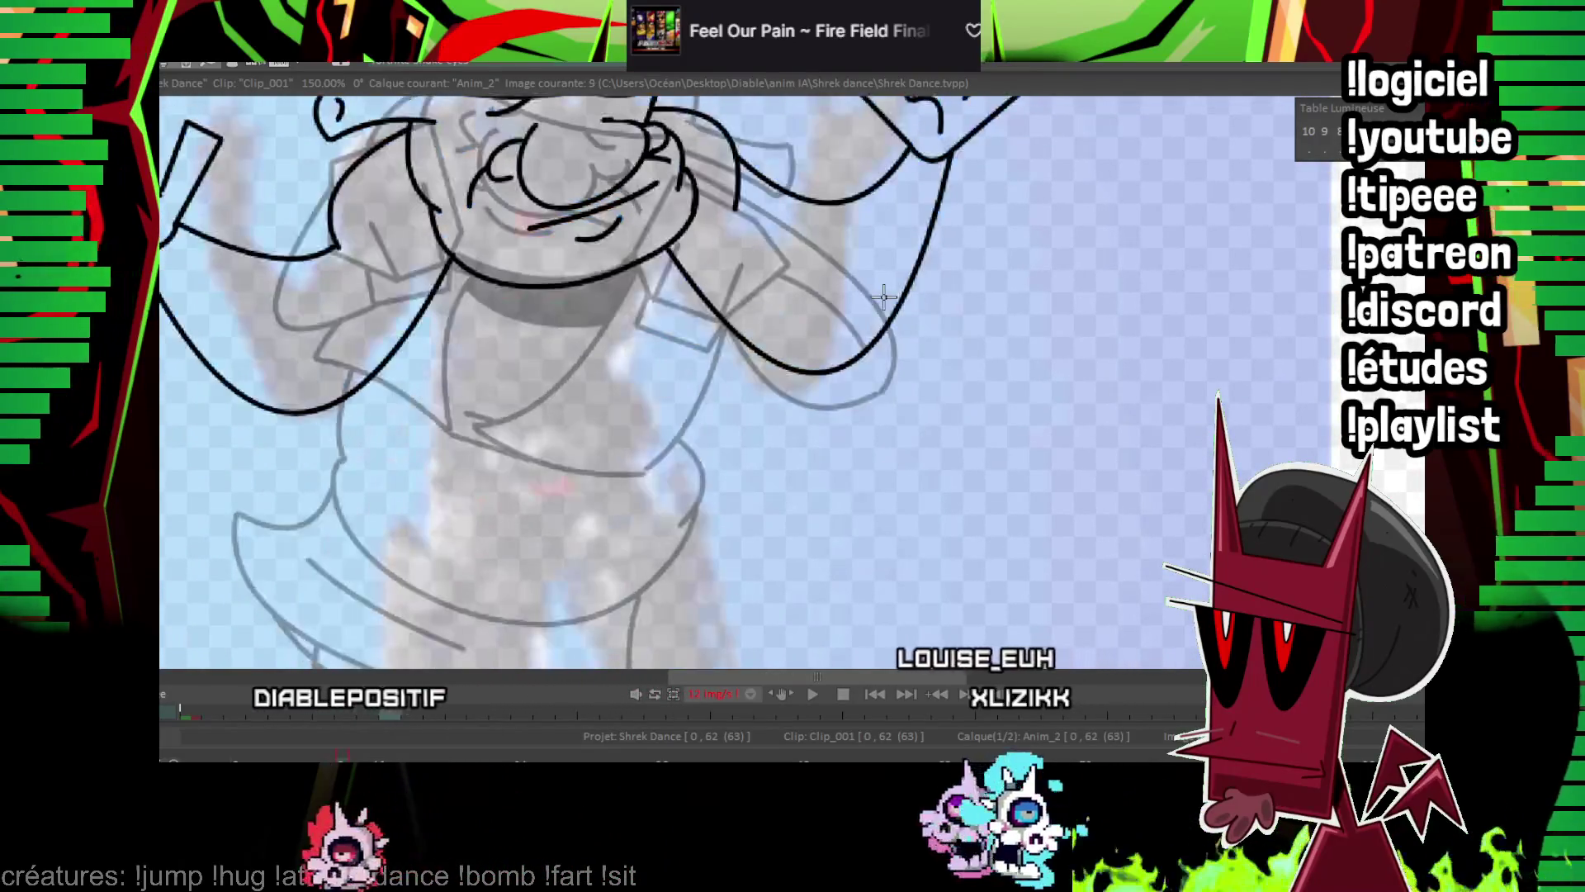
{"action": "key", "text": "Left"}
{"action": "key", "text": "Left"}
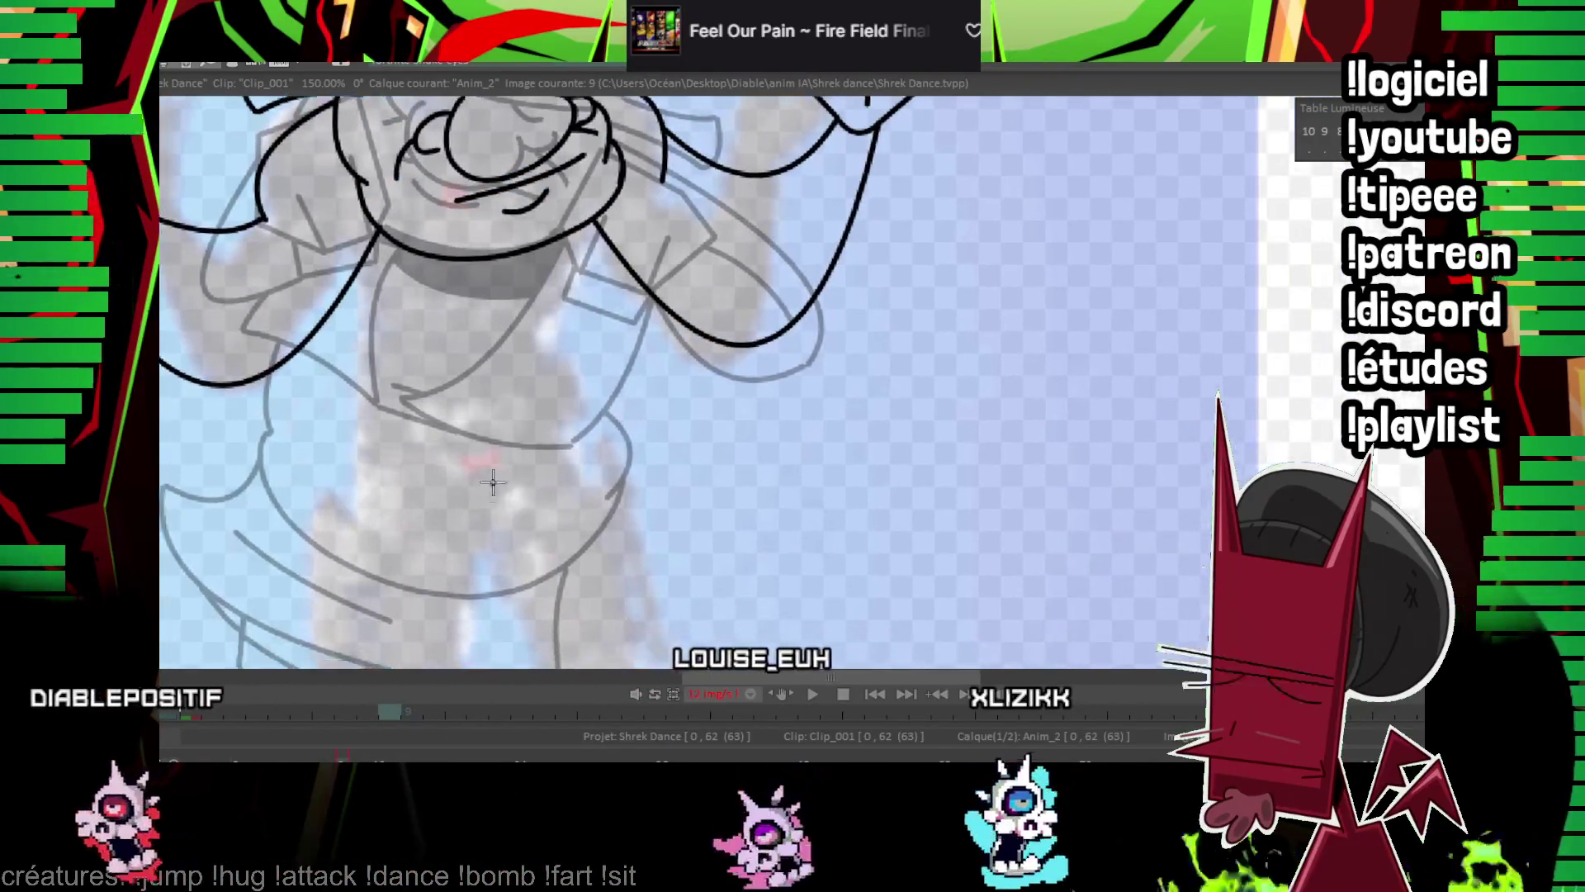
{"action": "key", "text": "Right"}
{"action": "key", "text": "Right"}
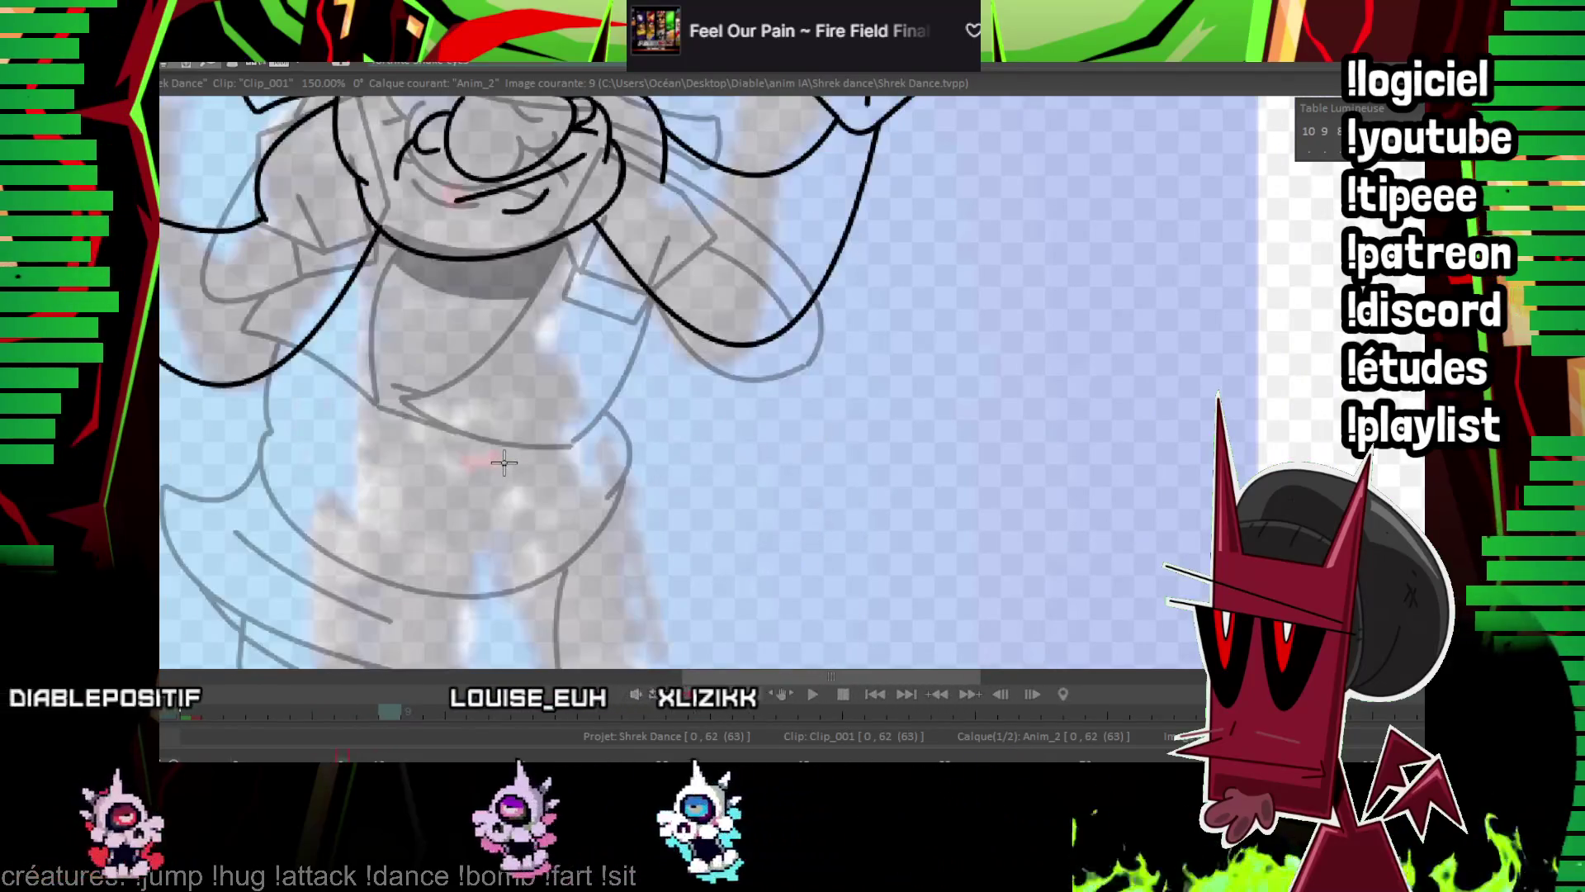
{"action": "mouse_move", "coordinate": [388, 547]}
{"action": "left_mouse_down"}
{"action": "mouse_move", "coordinate": [545, 516]}
{"action": "mouse_move", "coordinate": [681, 429]}
{"action": "mouse_move", "coordinate": [621, 378]}
{"action": "left_mouse_up"}
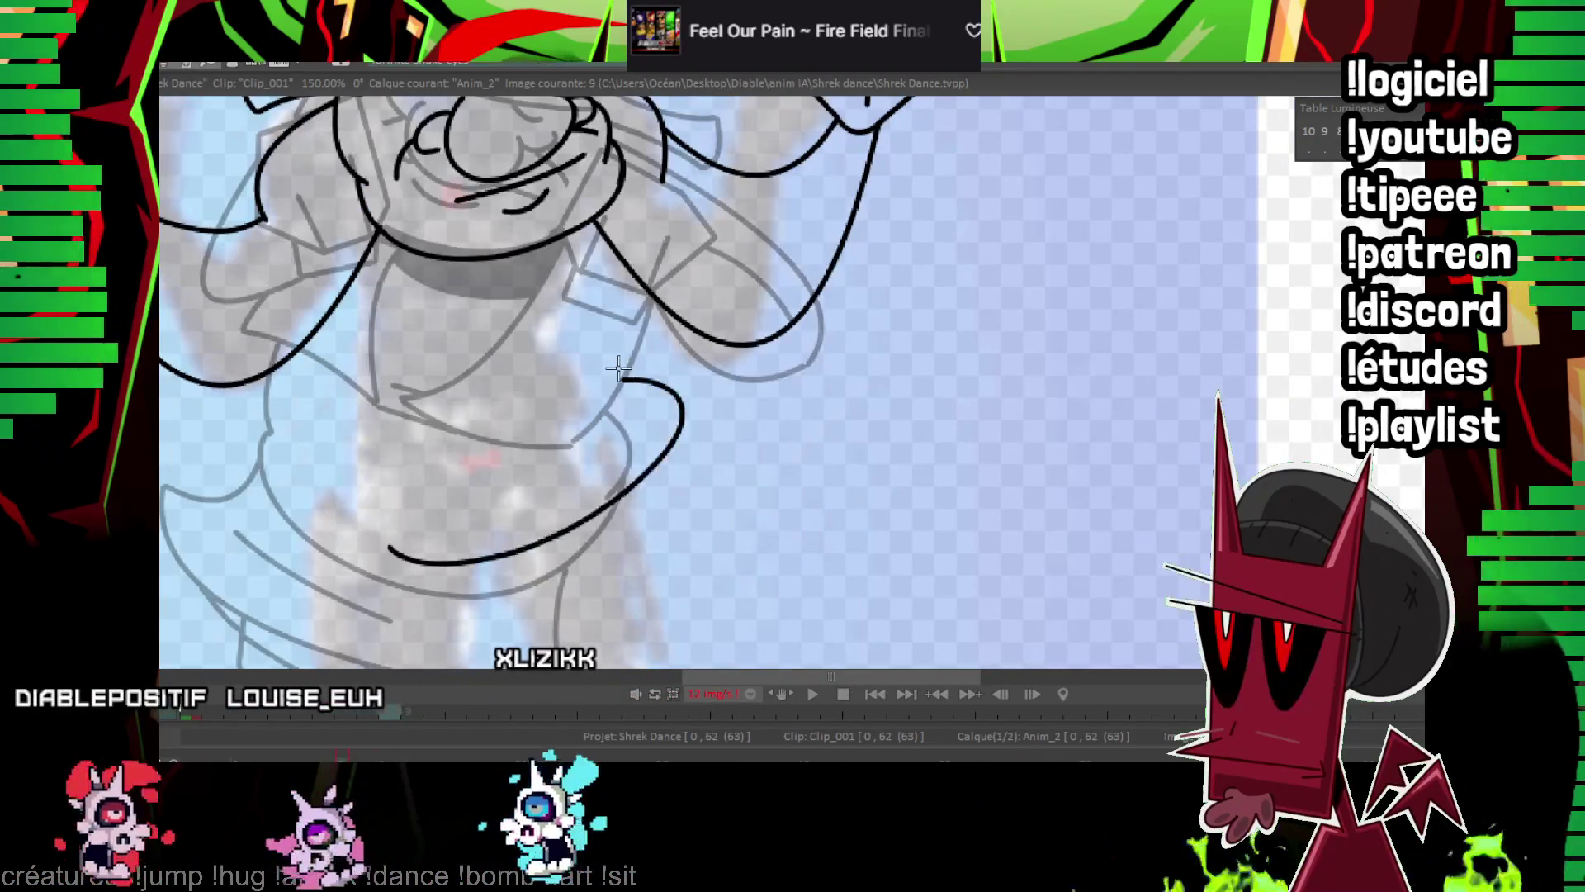
{"action": "left_click_drag", "start_coordinate": [376, 526], "coordinate": [656, 478]}
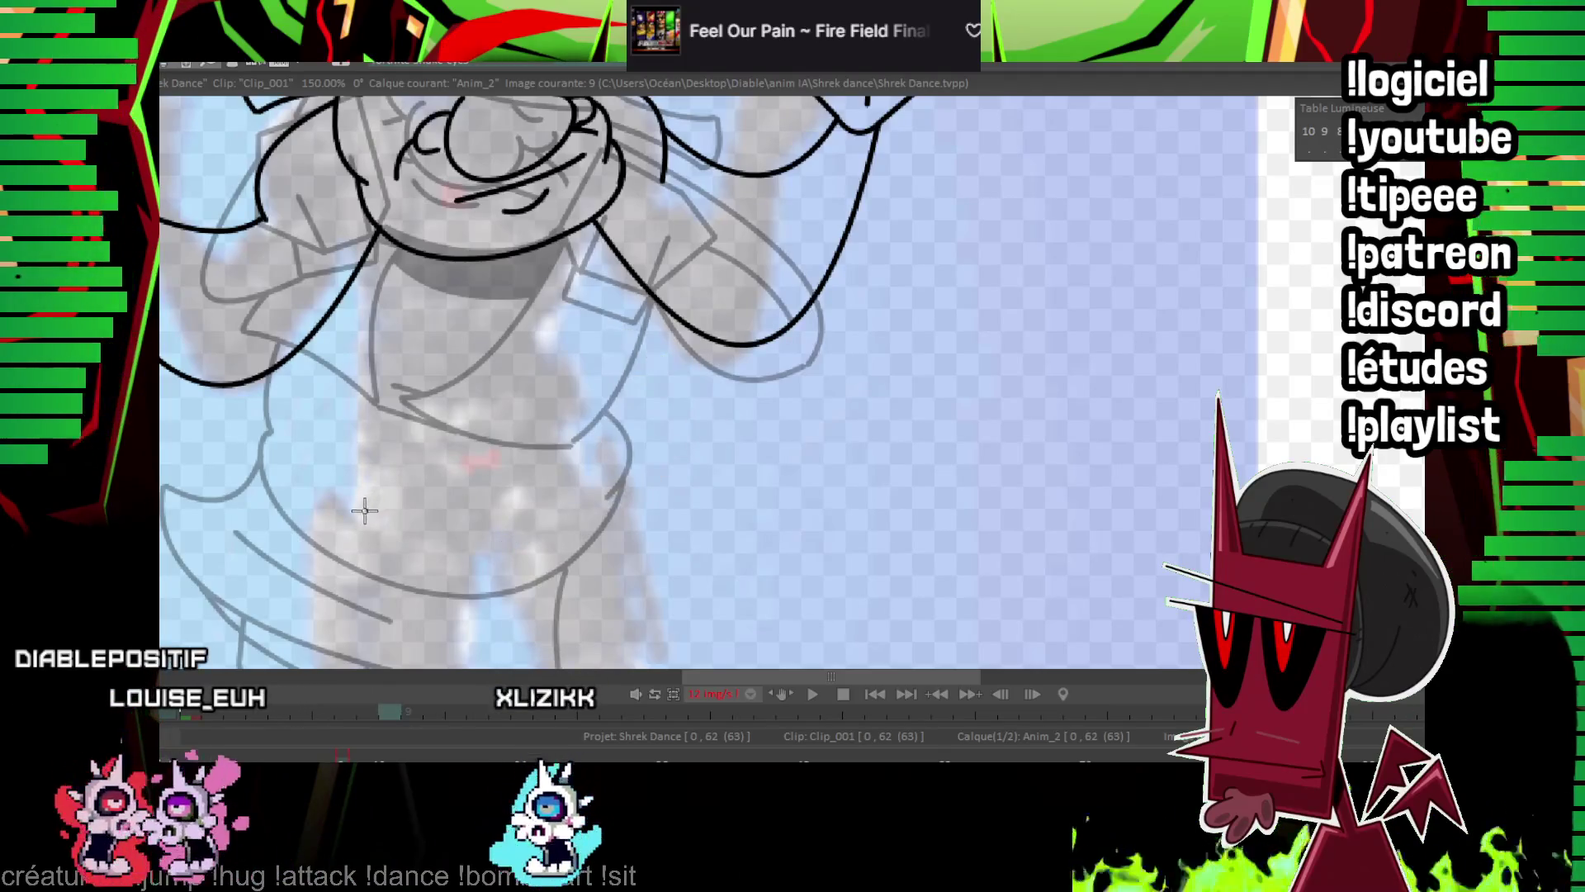
{"action": "mouse_move", "coordinate": [364, 511]}
{"action": "left_mouse_down"}
{"action": "mouse_move", "coordinate": [714, 433]}
{"action": "mouse_move", "coordinate": [624, 333]}
{"action": "left_mouse_up"}
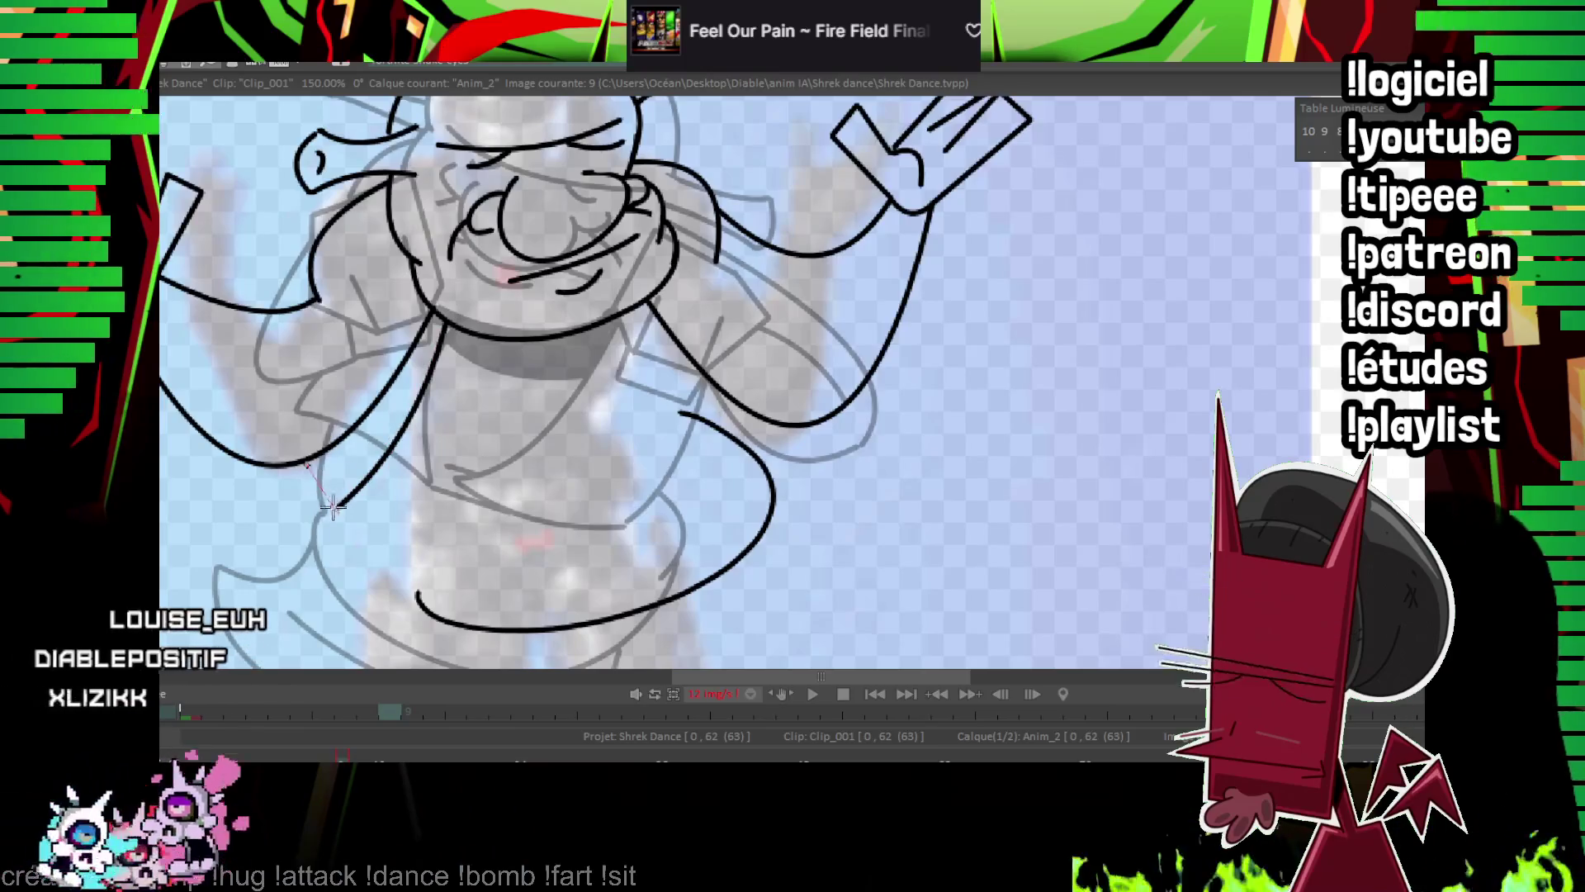
{"action": "left_click_drag", "start_coordinate": [333, 506], "coordinate": [336, 506]}
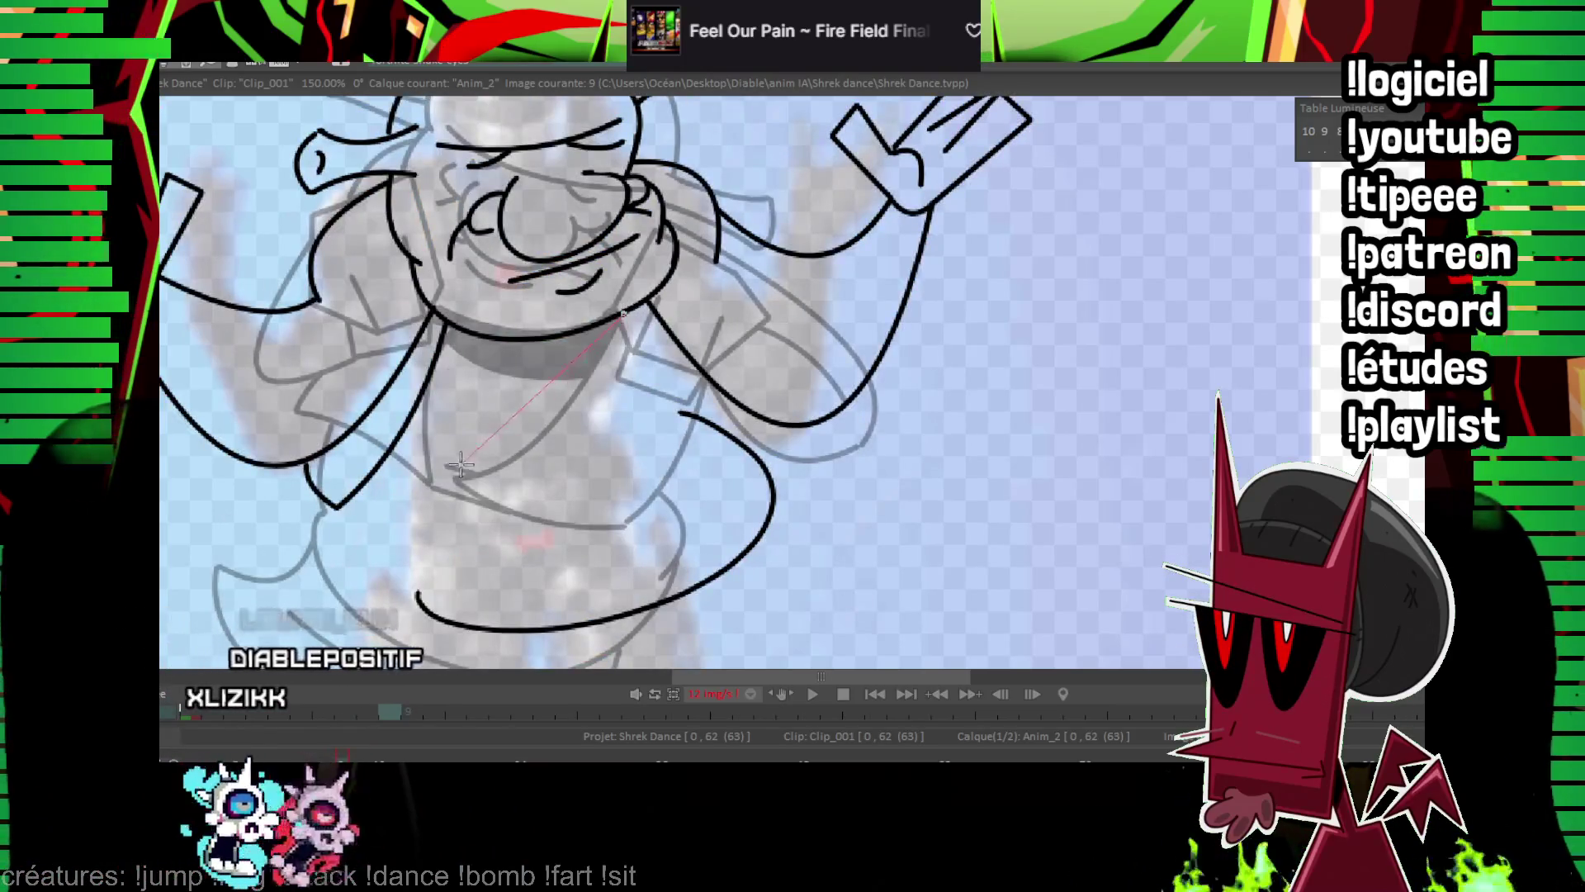
Ink the side of the torso, a stroke across the belly and a straight line along the tunic.
{"action": "left_click", "coordinate": [509, 440]}
{"action": "left_click_drag", "start_coordinate": [690, 359], "coordinate": [594, 524]}
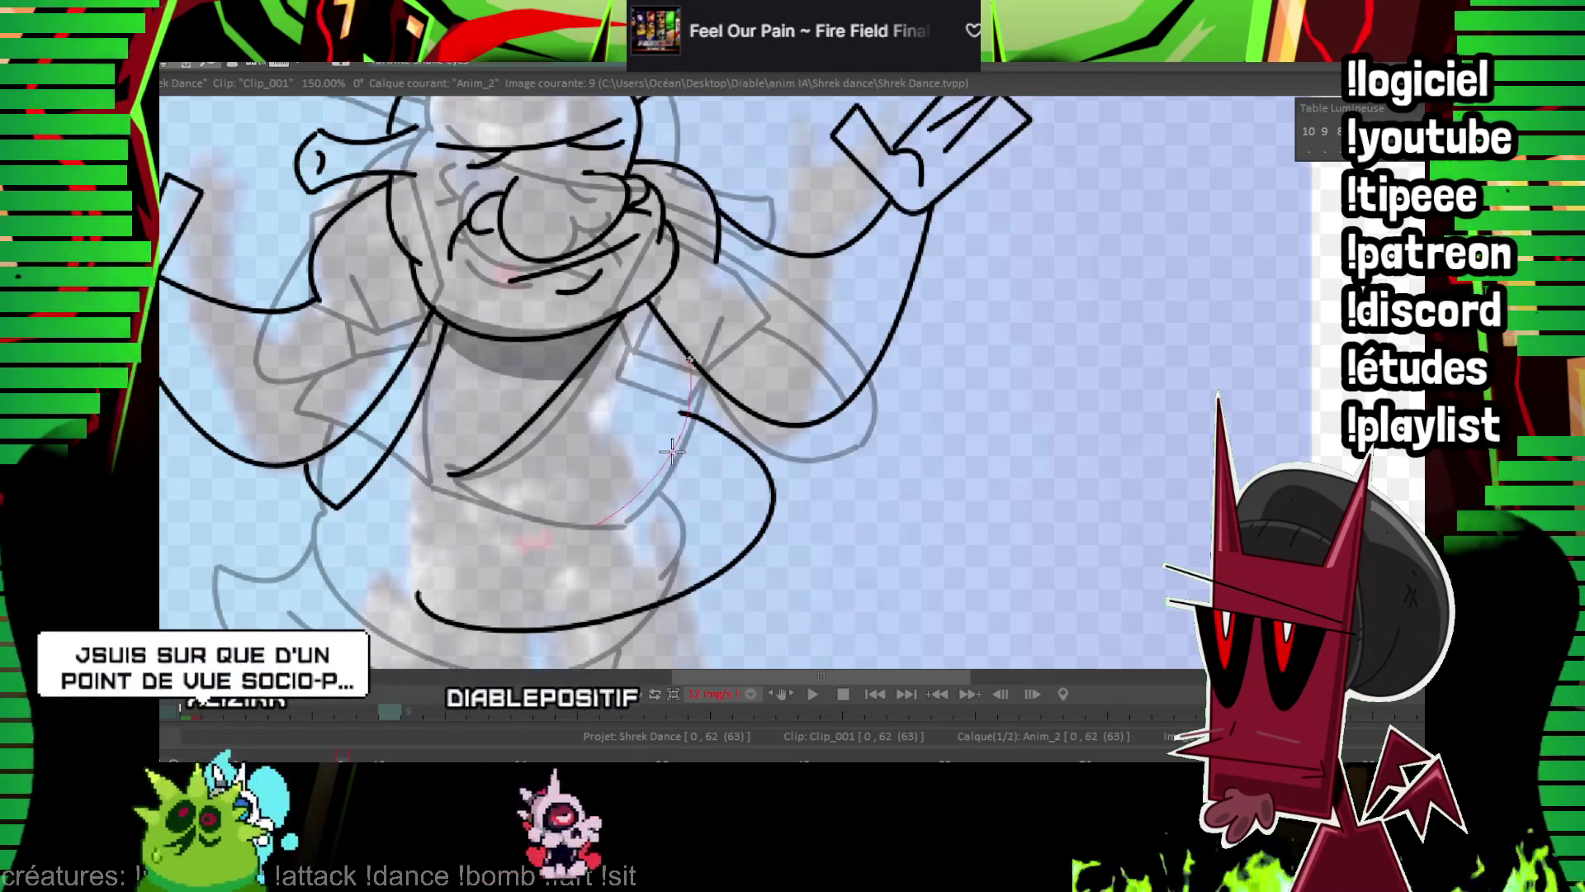
{"action": "left_click_drag", "start_coordinate": [674, 431], "coordinate": [604, 433]}
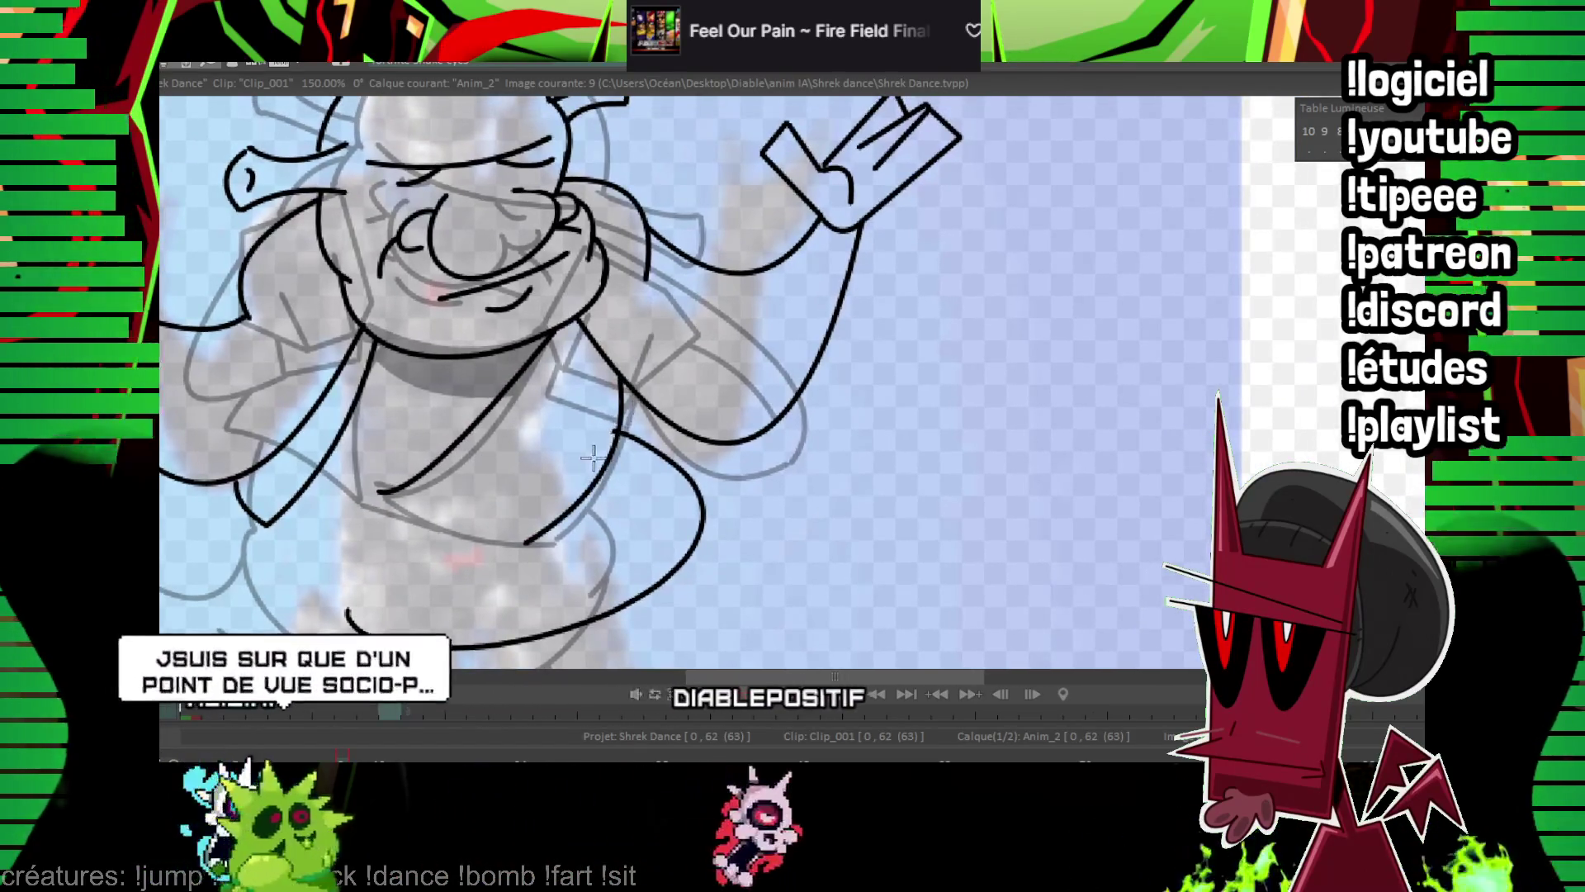
{"action": "key", "text": "Left"}
{"action": "key", "text": "Right"}
{"action": "left_click_drag", "start_coordinate": [380, 493], "coordinate": [525, 543]}
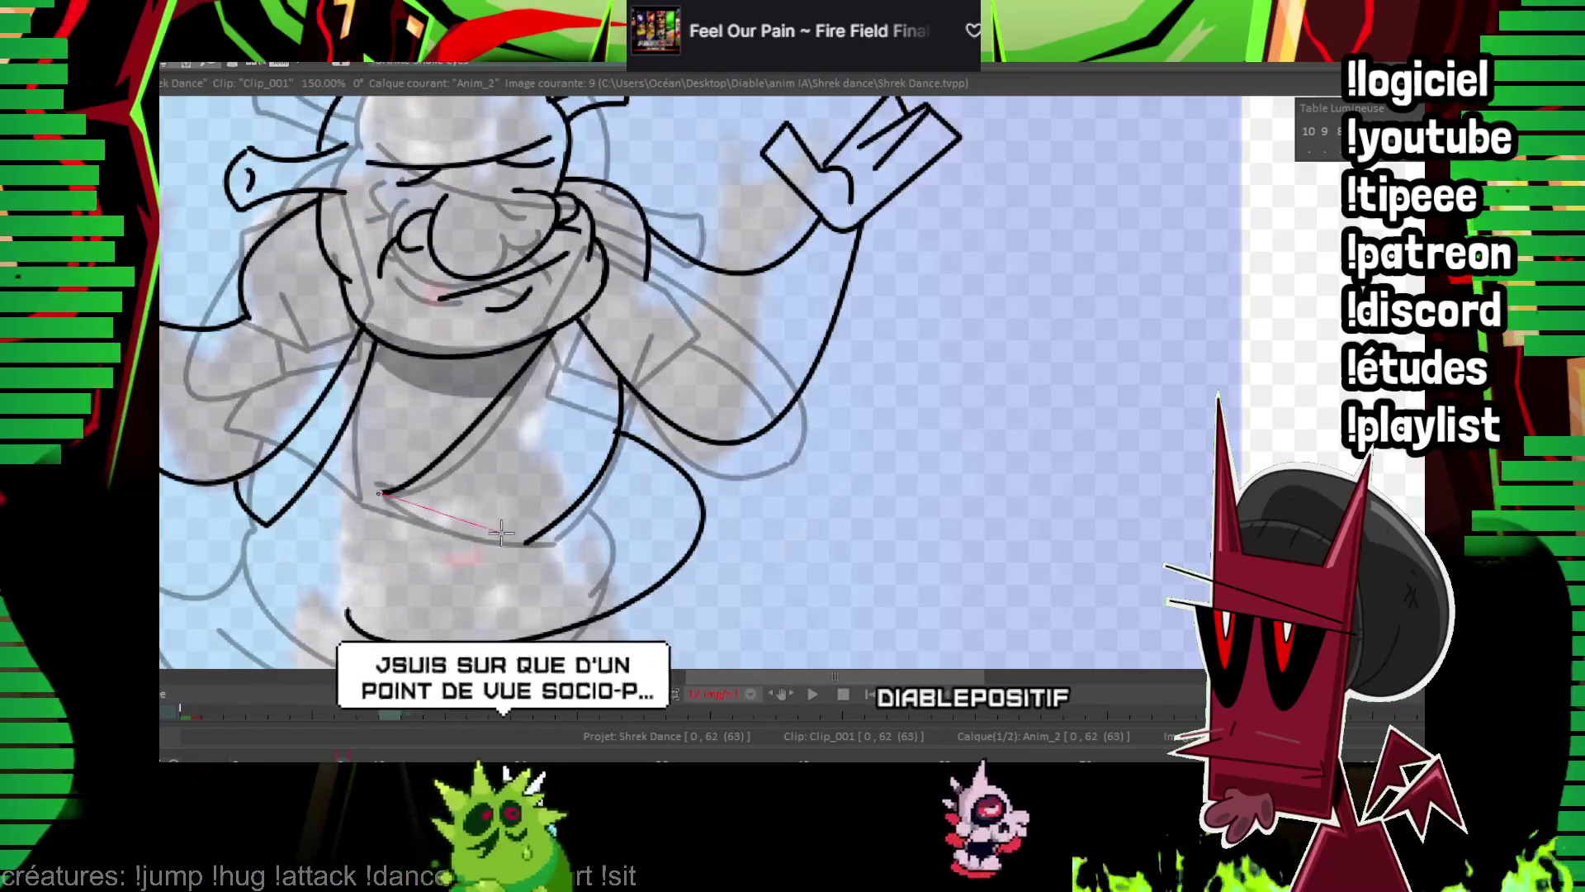
{"action": "left_click_drag", "start_coordinate": [371, 366], "coordinate": [489, 397]}
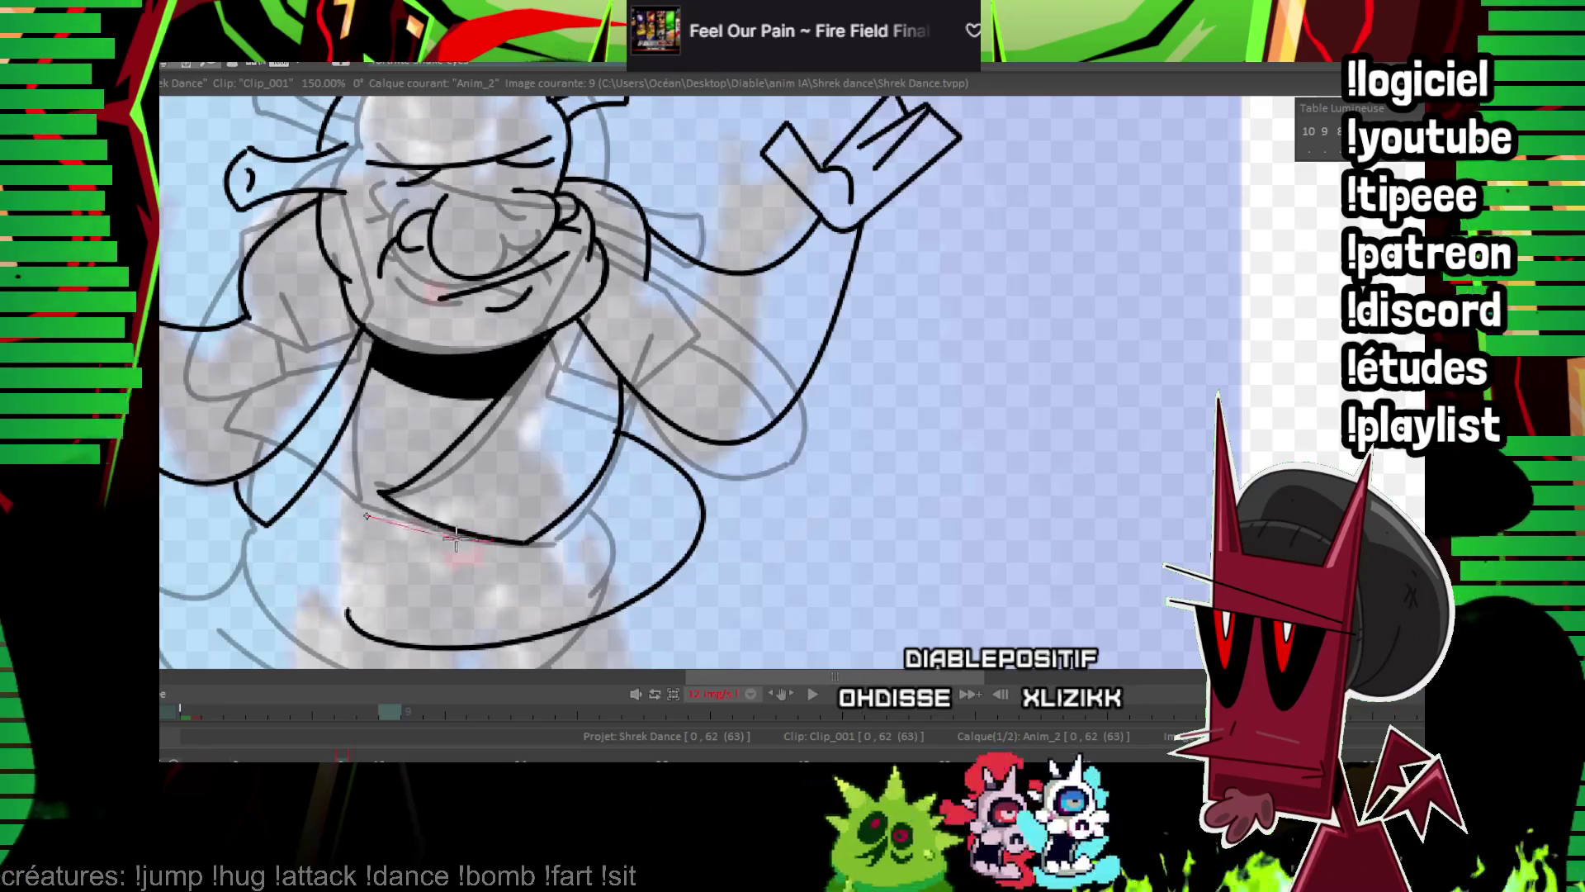
{"action": "left_click_drag", "start_coordinate": [455, 538], "coordinate": [462, 541]}
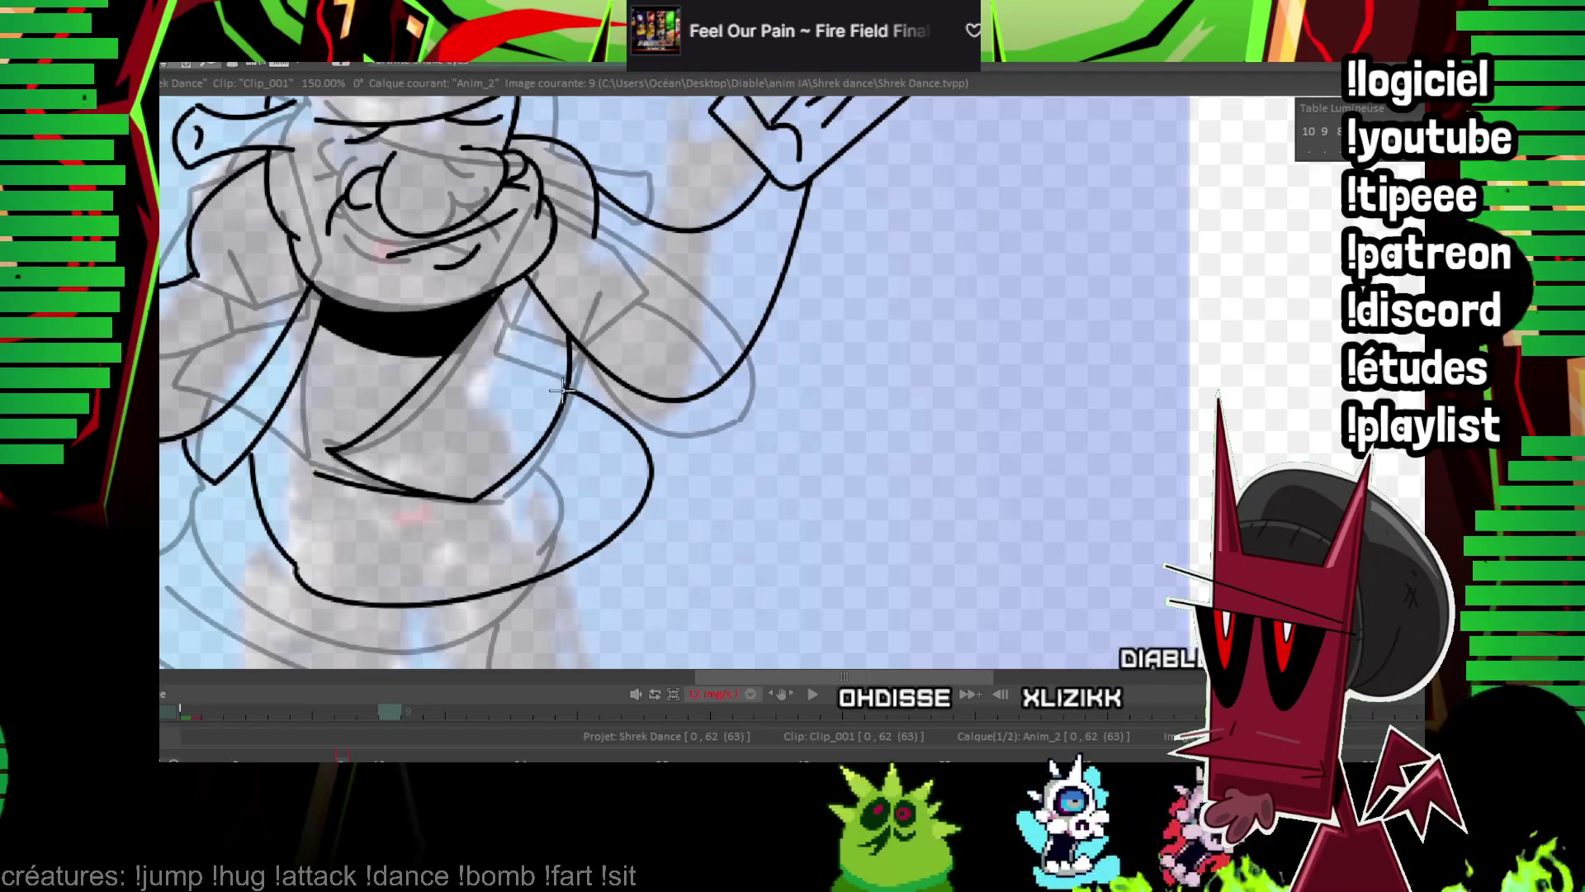
{"action": "scroll", "coordinate": [793, 388], "scroll_direction": "down", "scroll_amount": 4}
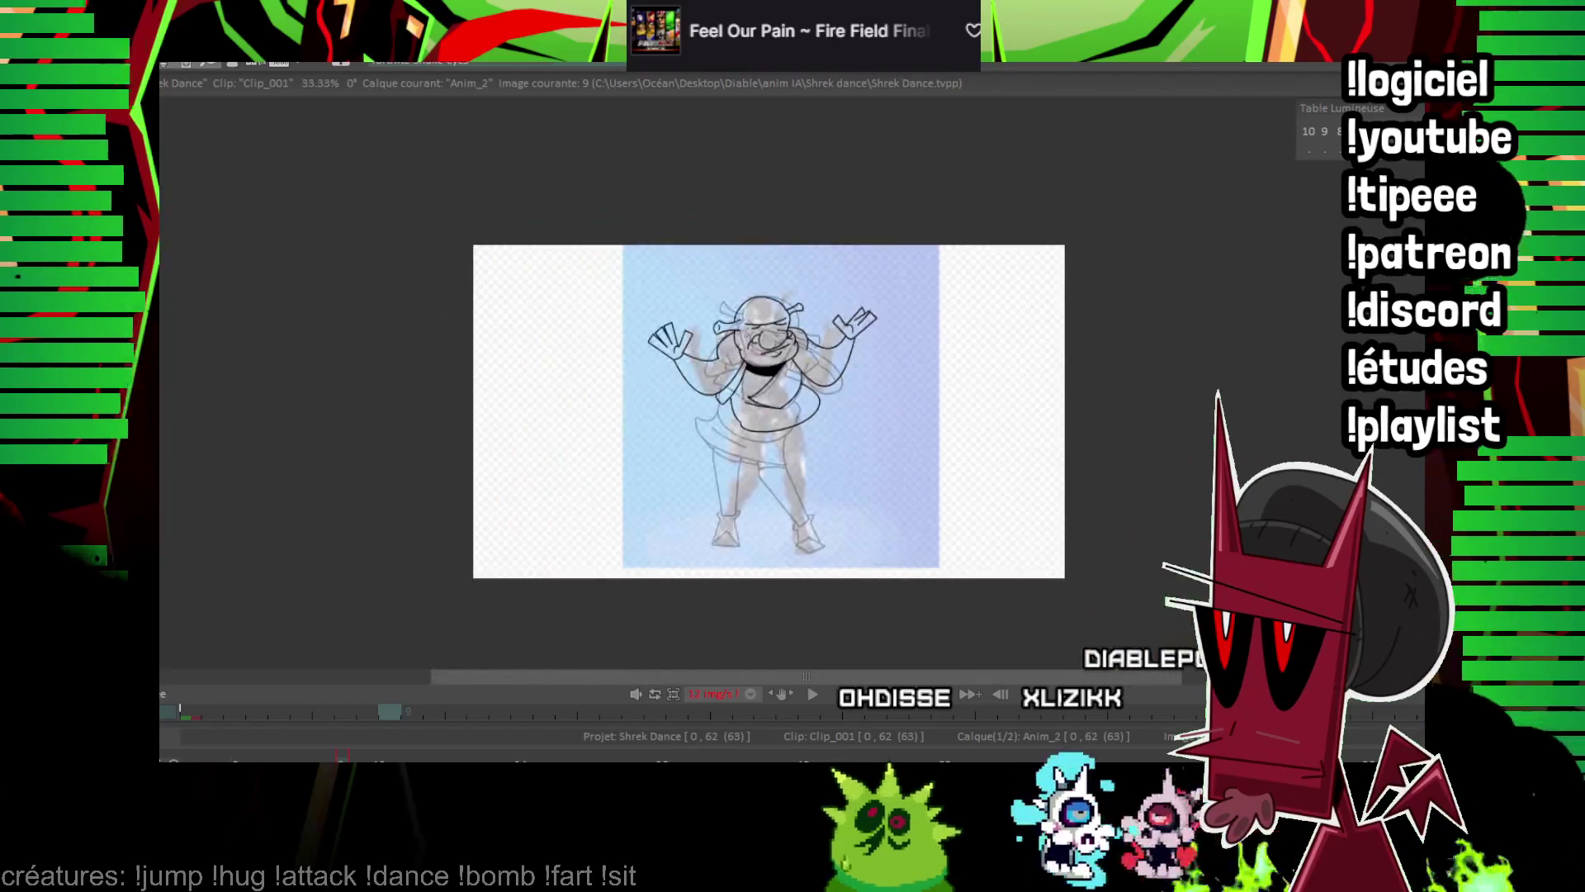
Ink the right leg's ankle line, boot outline and back of the leg on frame 9.
{"action": "key", "text": "Left"}
{"action": "key", "text": "Left"}
{"action": "key", "text": "Left"}
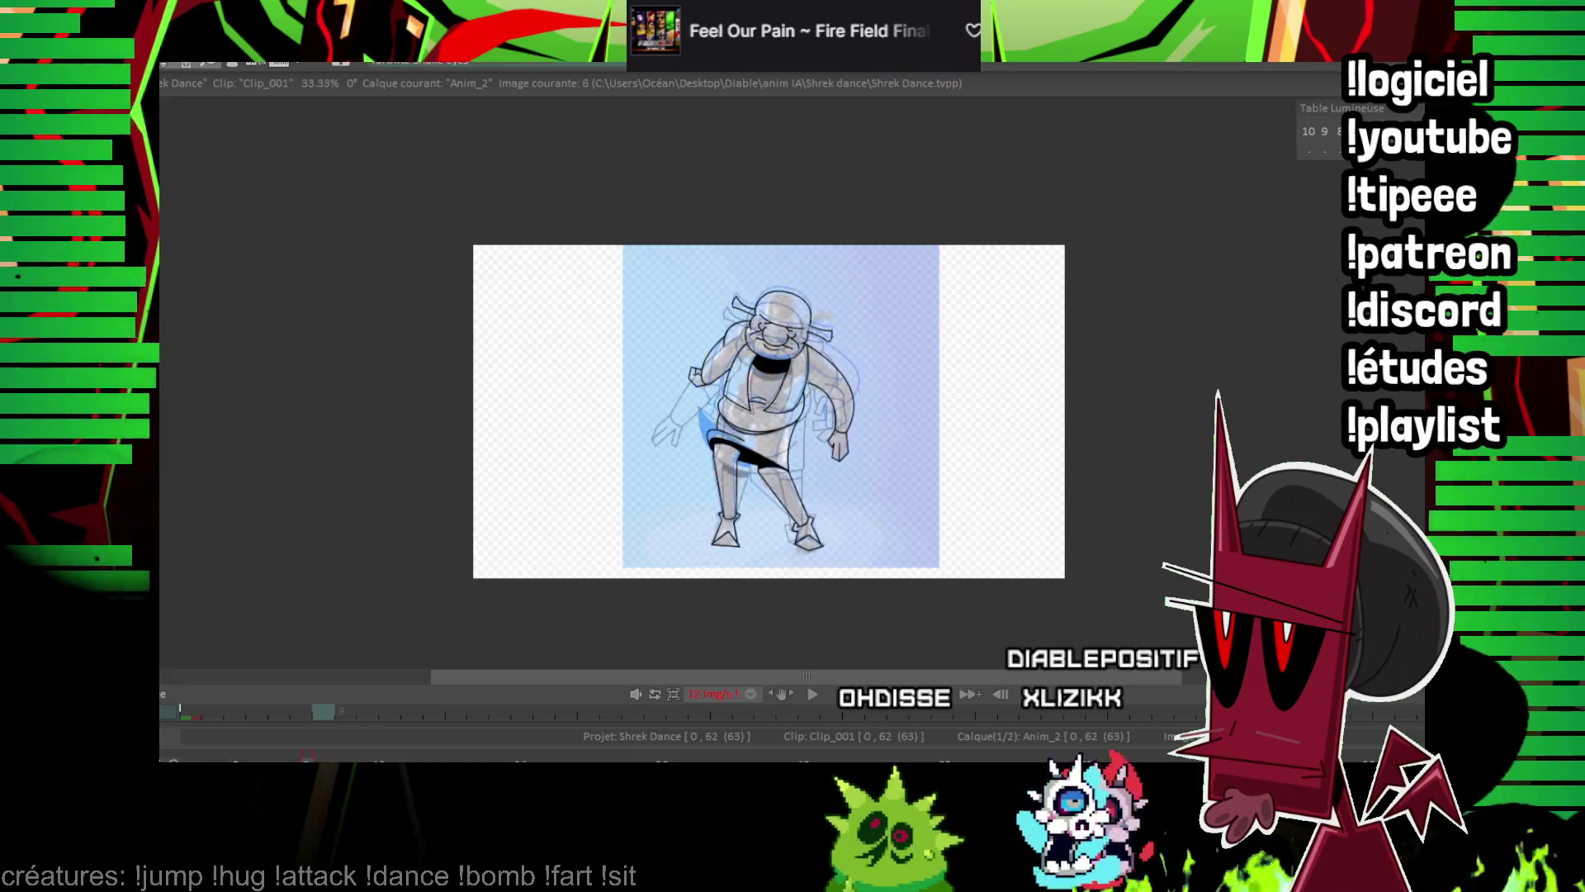
{"action": "key", "text": "Left"}
{"action": "key", "text": "Left"}
{"action": "key", "text": "Left"}
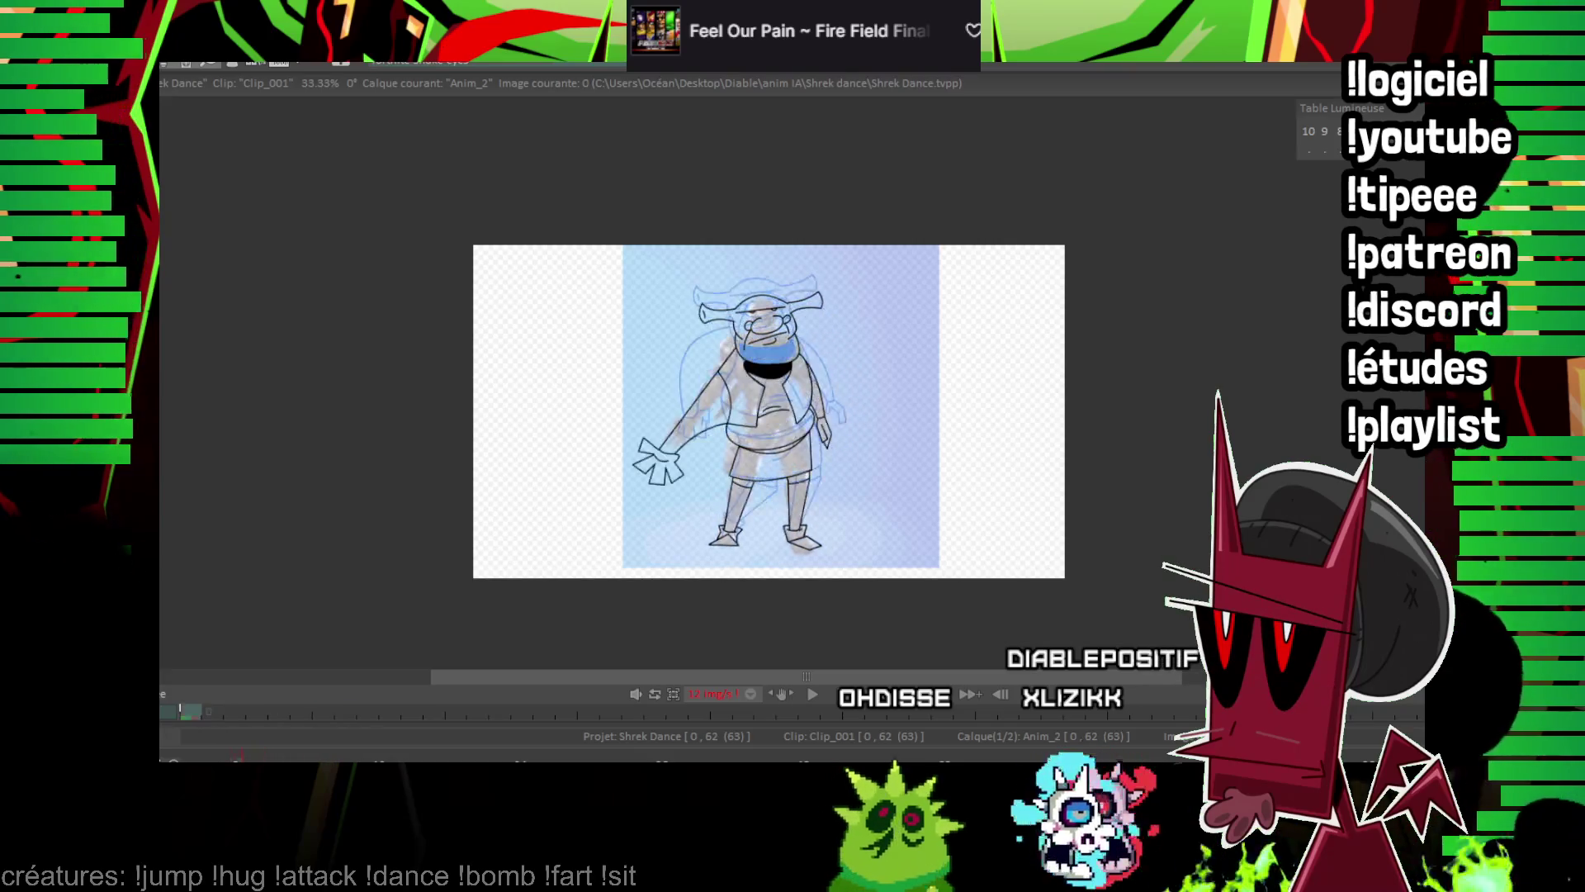
{"action": "key", "text": "Right"}
{"action": "key", "text": "Right"}
{"action": "key", "text": "Right"}
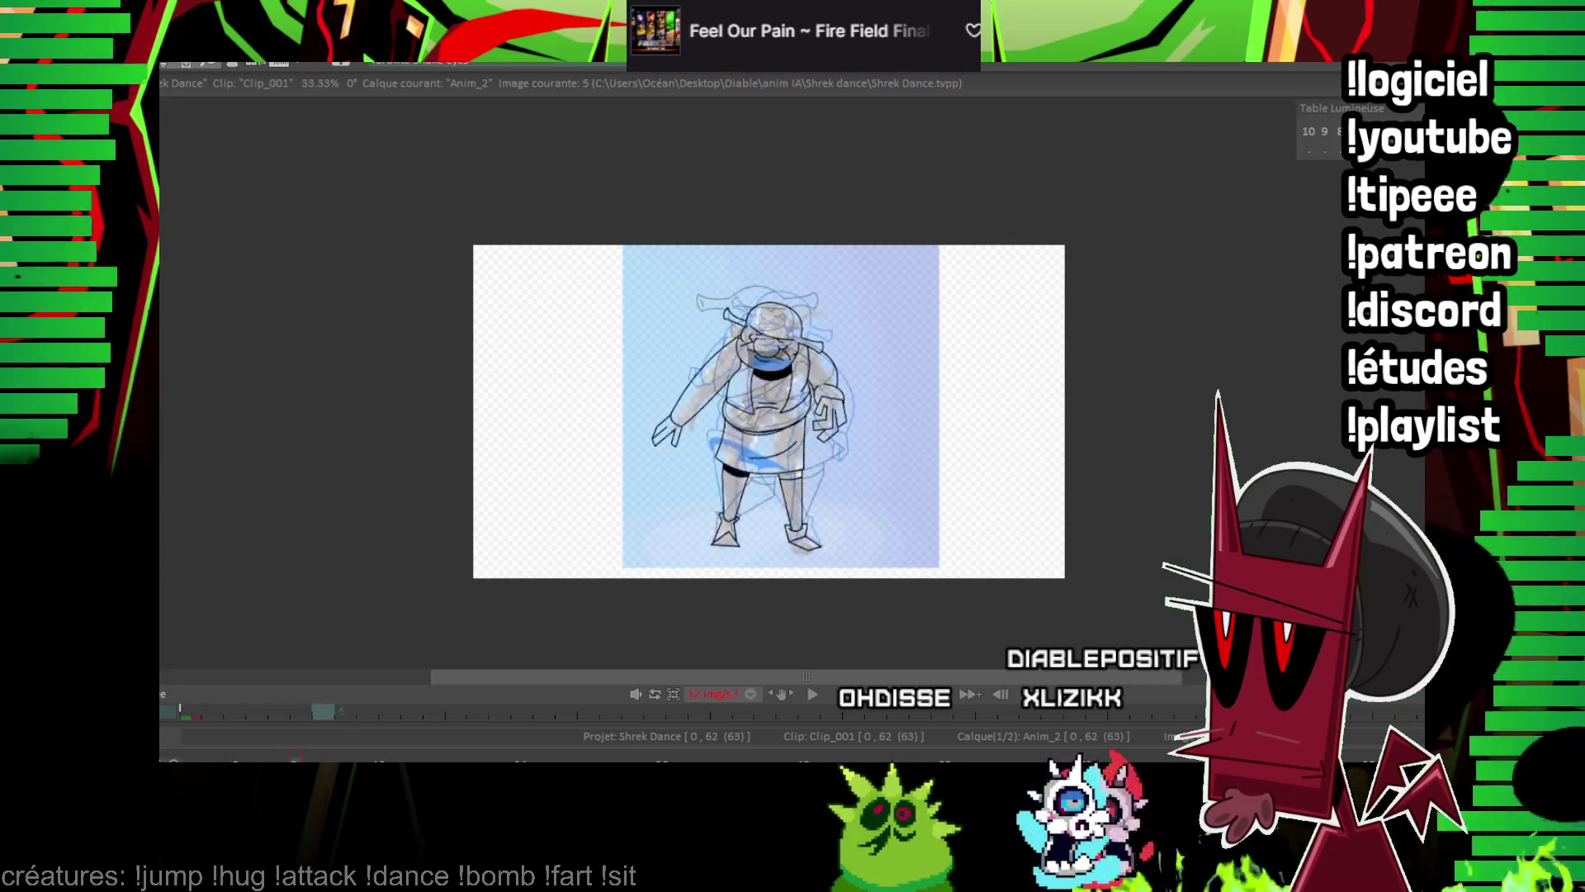
{"action": "scroll", "coordinate": [830, 406], "scroll_direction": "up", "scroll_amount": 5}
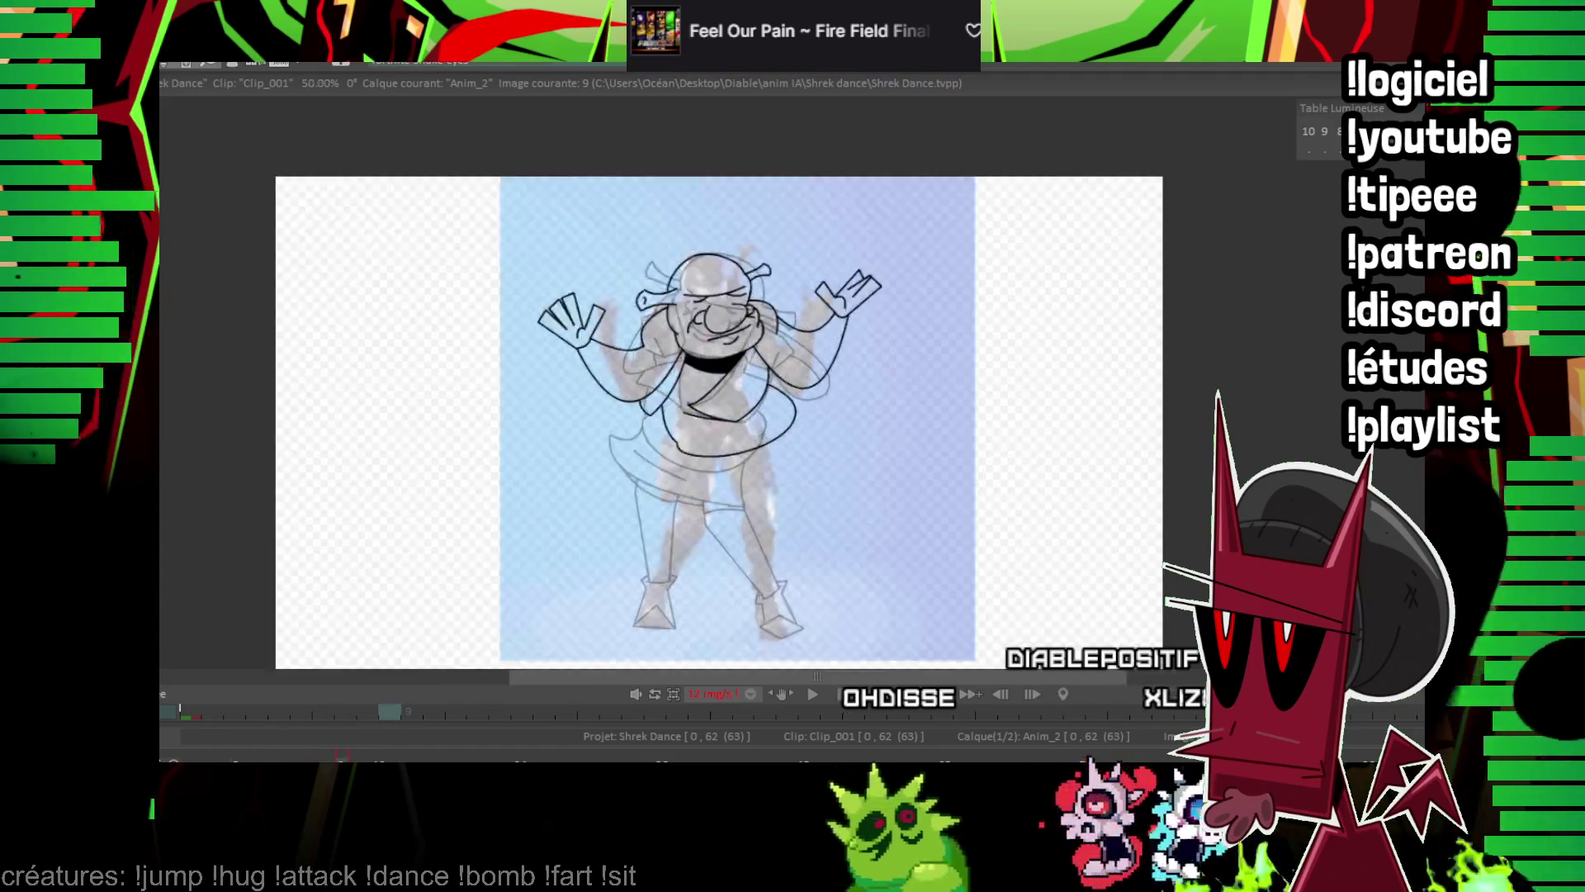
{"action": "scroll", "coordinate": [851, 299], "scroll_direction": "down", "scroll_amount": 5}
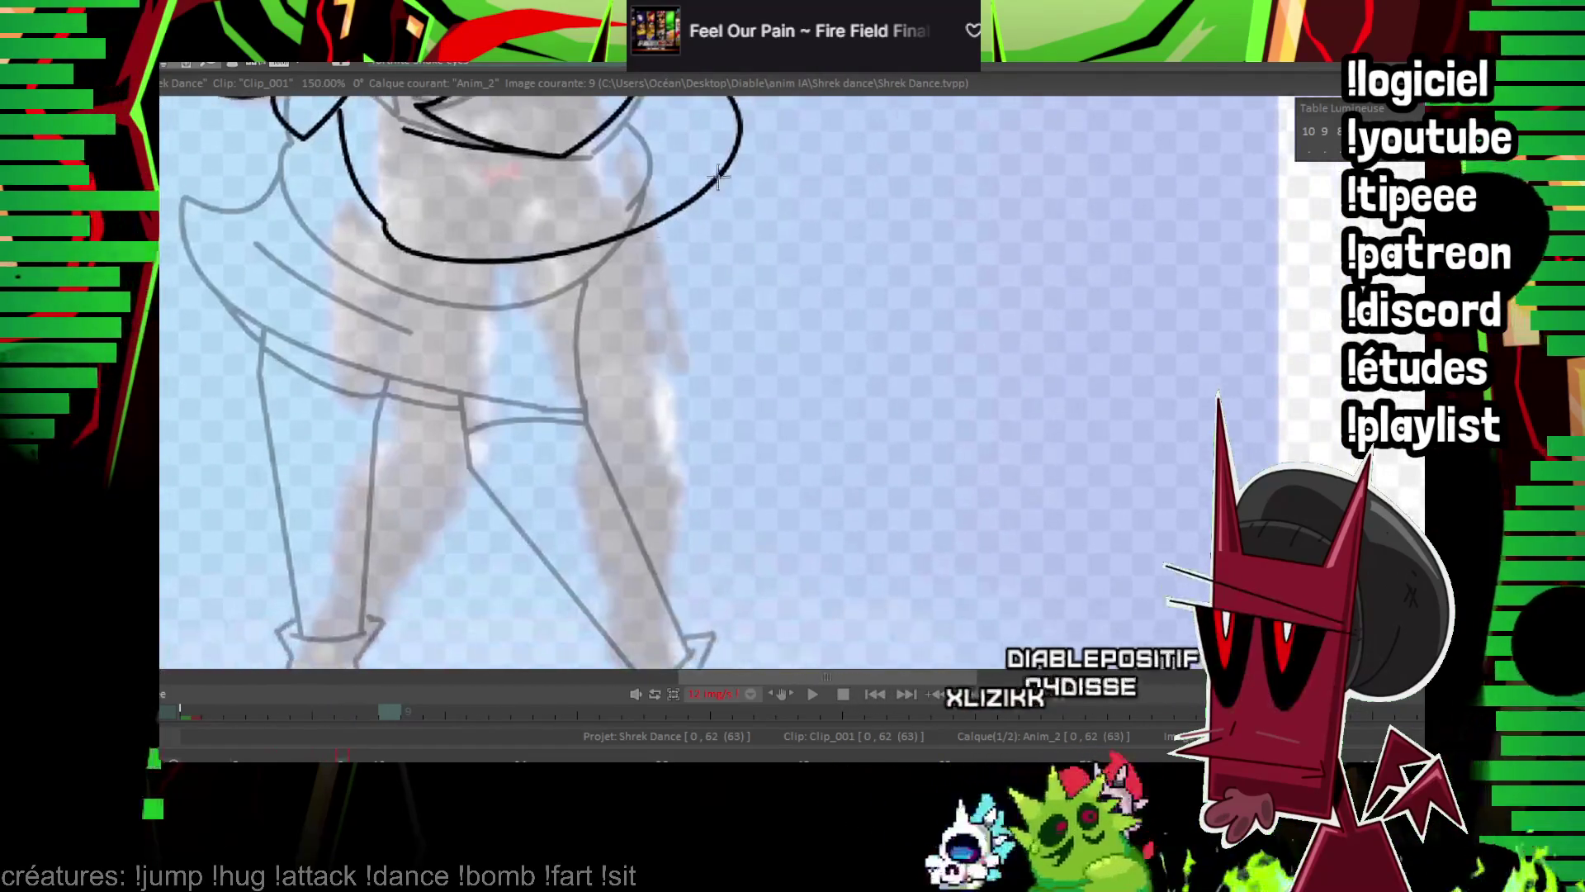
{"action": "scroll", "coordinate": [881, 296], "scroll_direction": "down", "scroll_amount": 3}
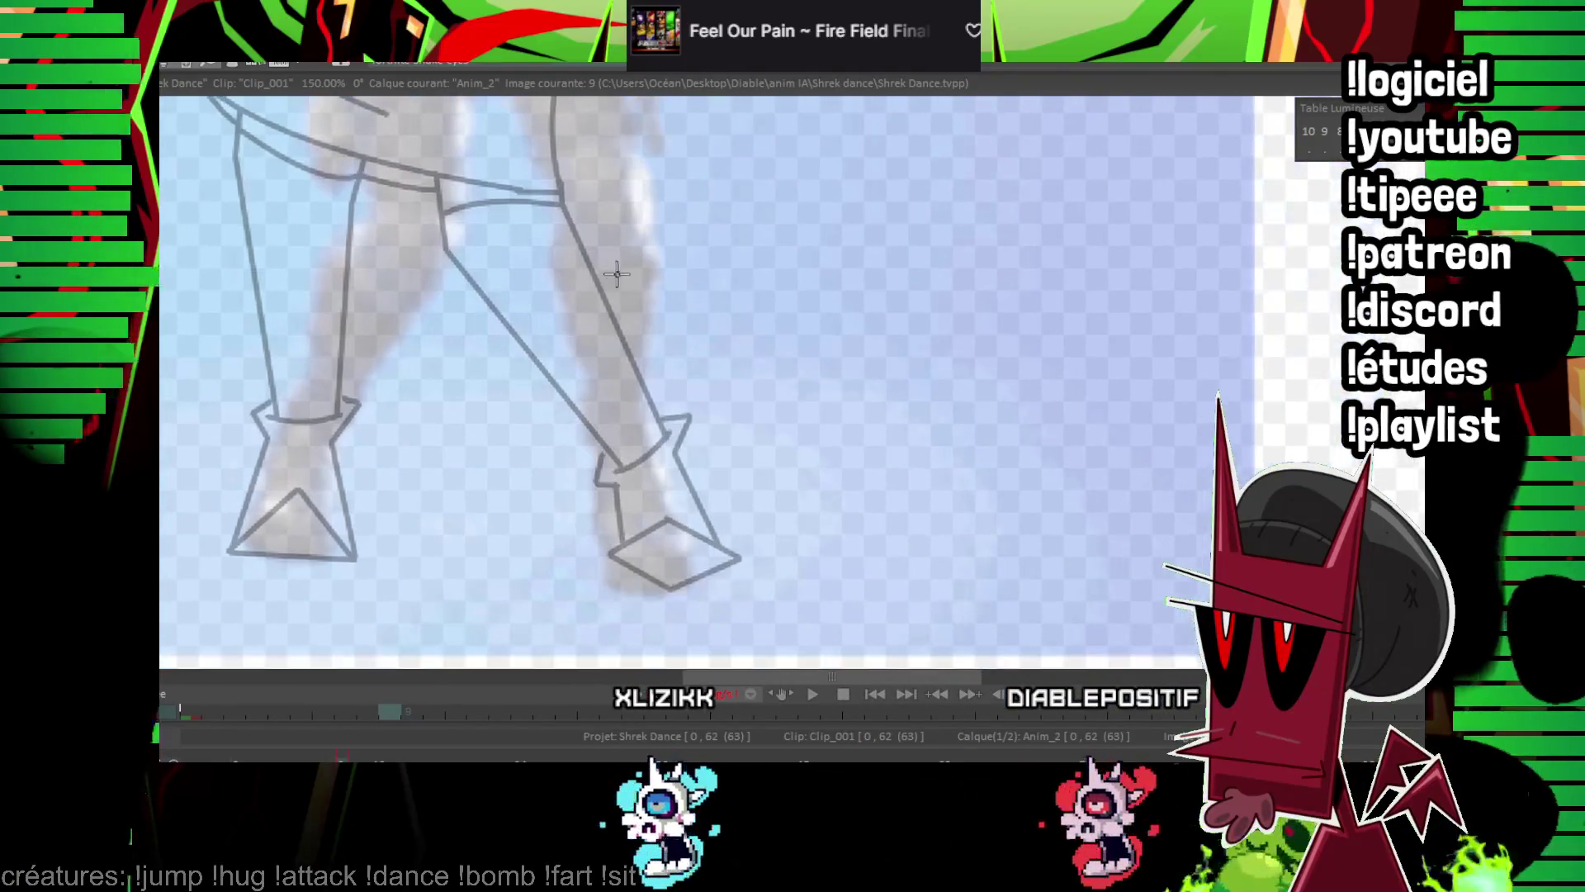
{"action": "left_click_drag", "start_coordinate": [604, 487], "coordinate": [599, 542]}
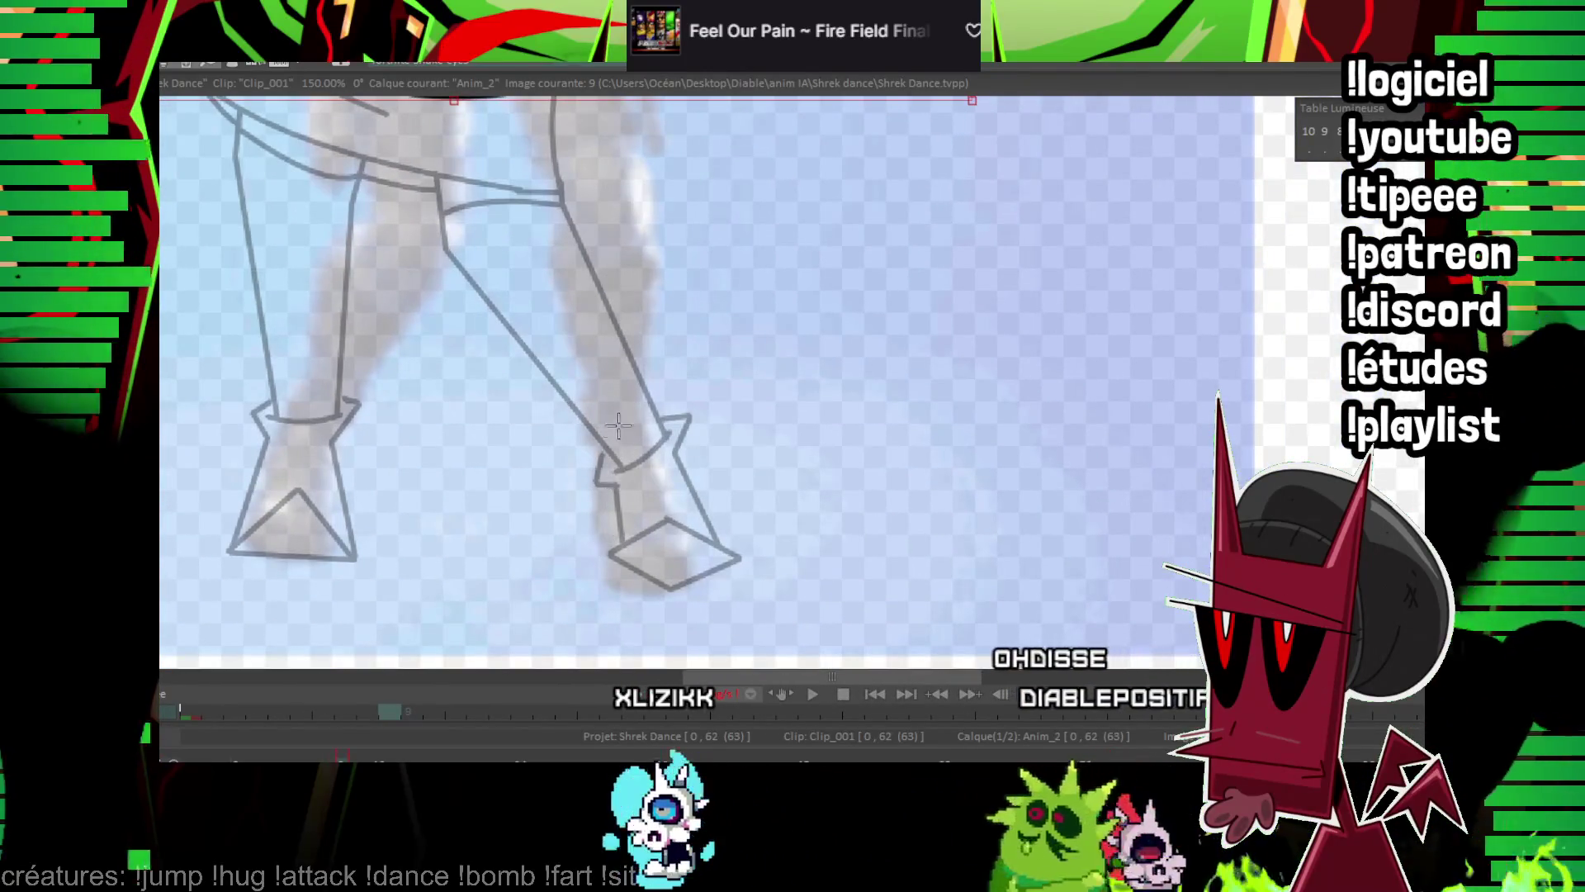
{"action": "scroll", "coordinate": [618, 426], "scroll_direction": "up", "scroll_amount": 1}
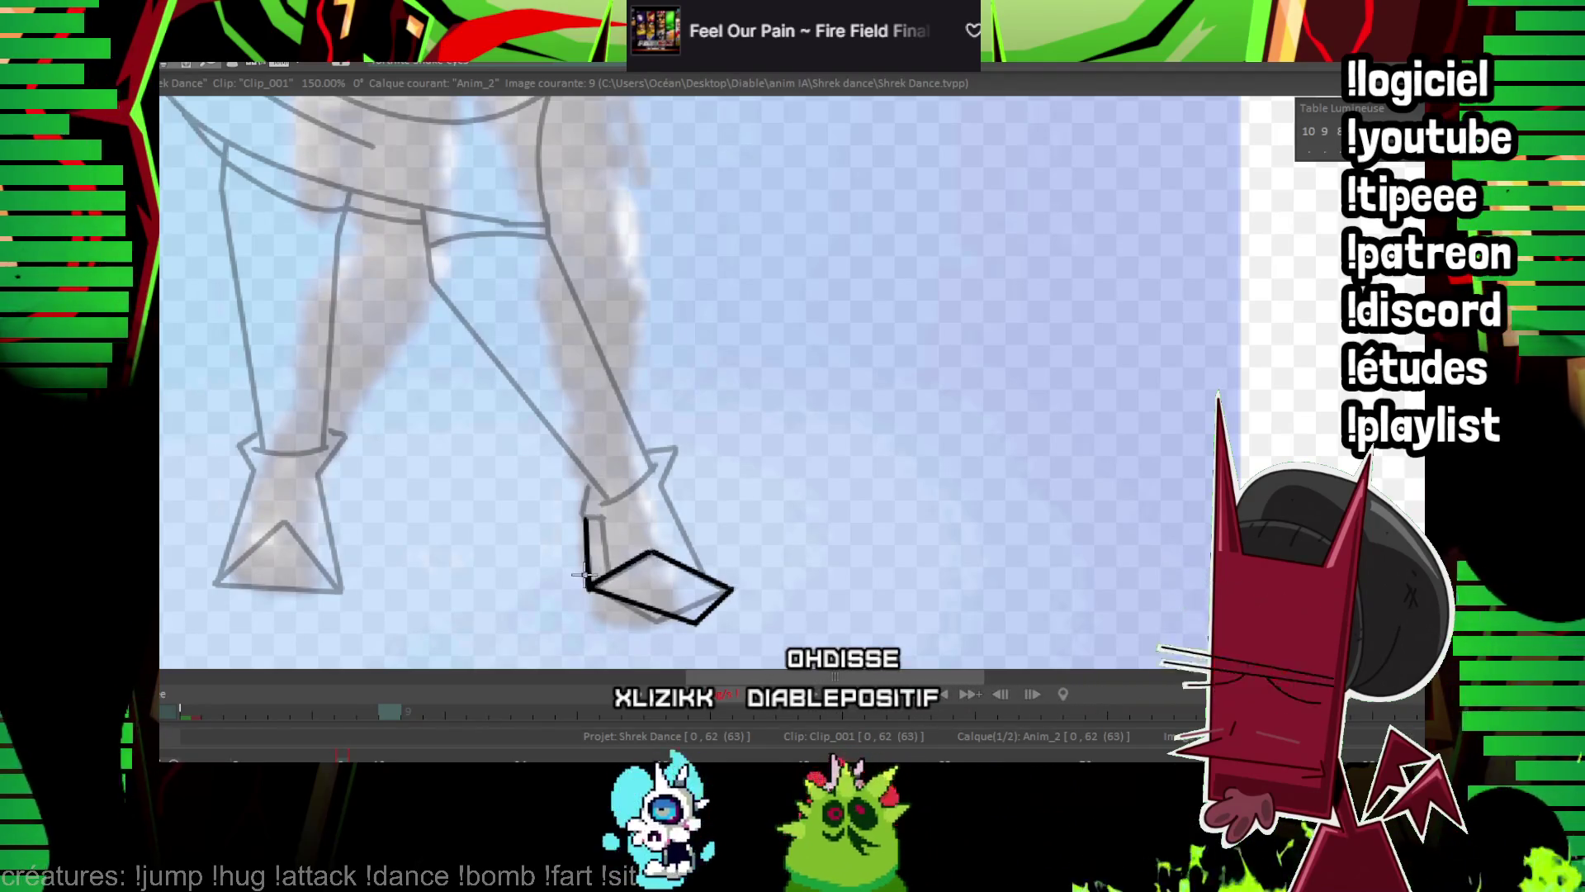
{"action": "left_click_drag", "start_coordinate": [642, 483], "coordinate": [641, 479]}
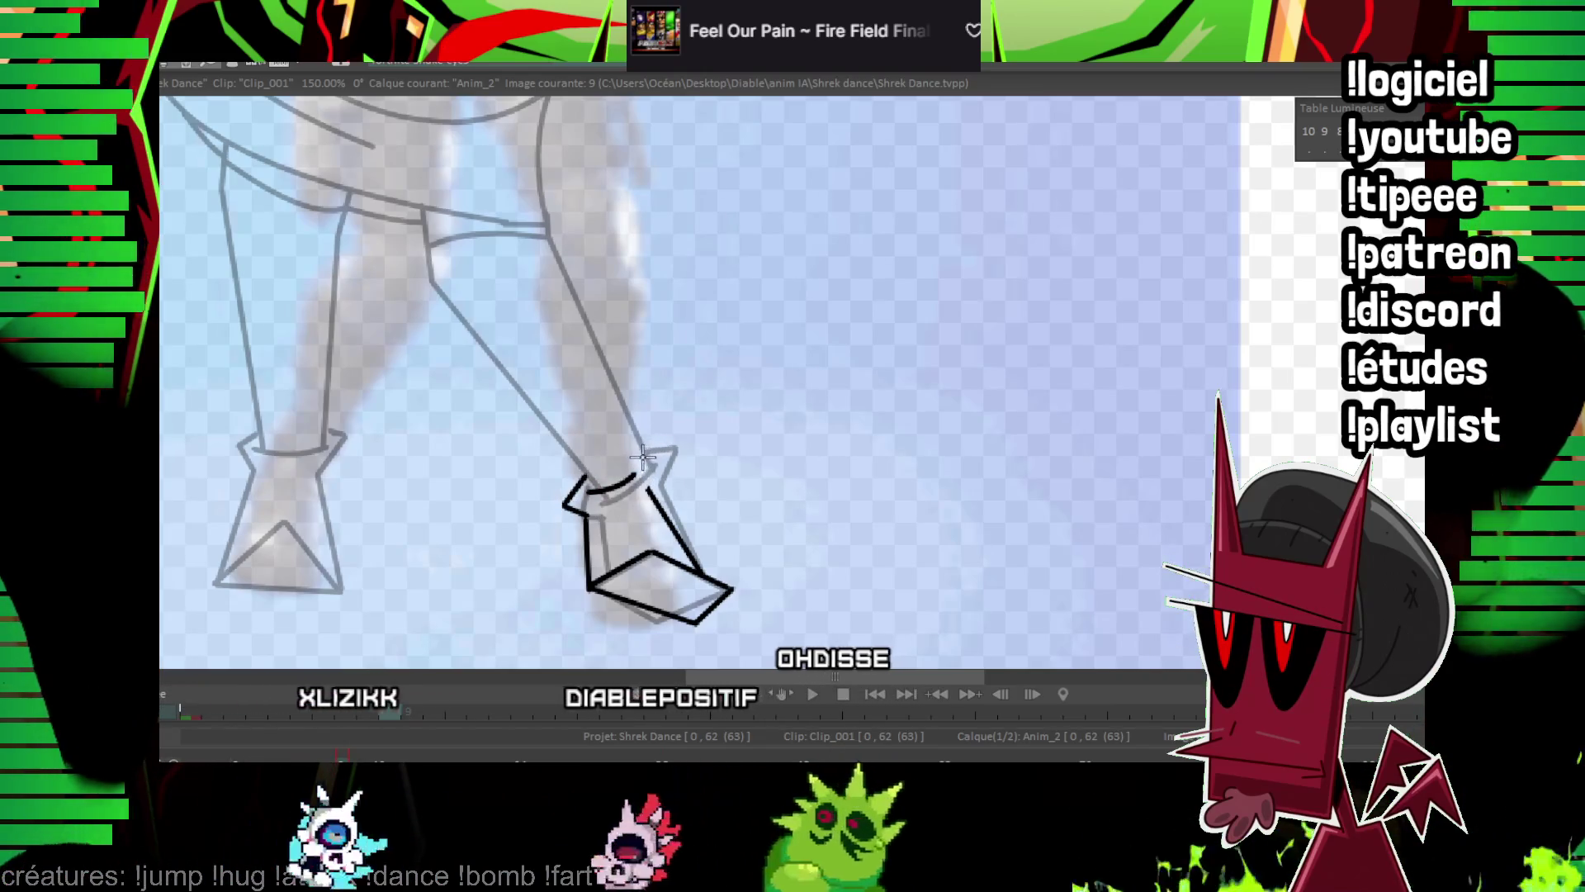
{"action": "mouse_move", "coordinate": [655, 448]}
{"action": "left_mouse_down"}
{"action": "mouse_move", "coordinate": [635, 582]}
{"action": "mouse_move", "coordinate": [631, 541]}
{"action": "left_mouse_up"}
{"action": "left_click_drag", "start_coordinate": [557, 586], "coordinate": [516, 375]}
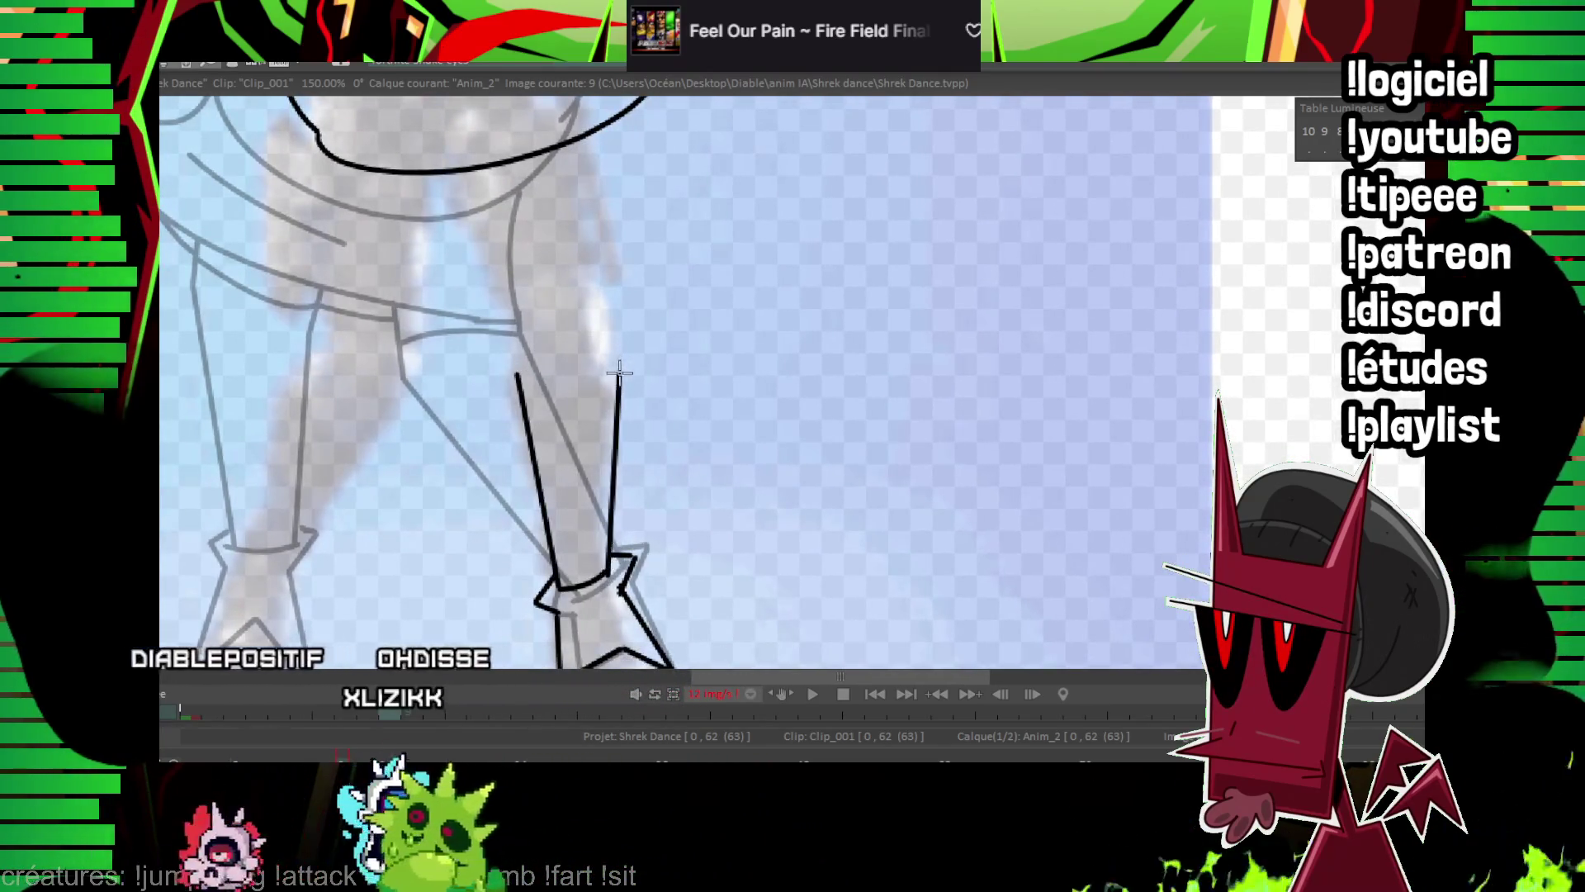
{"action": "left_click_drag", "start_coordinate": [627, 223], "coordinate": [672, 453]}
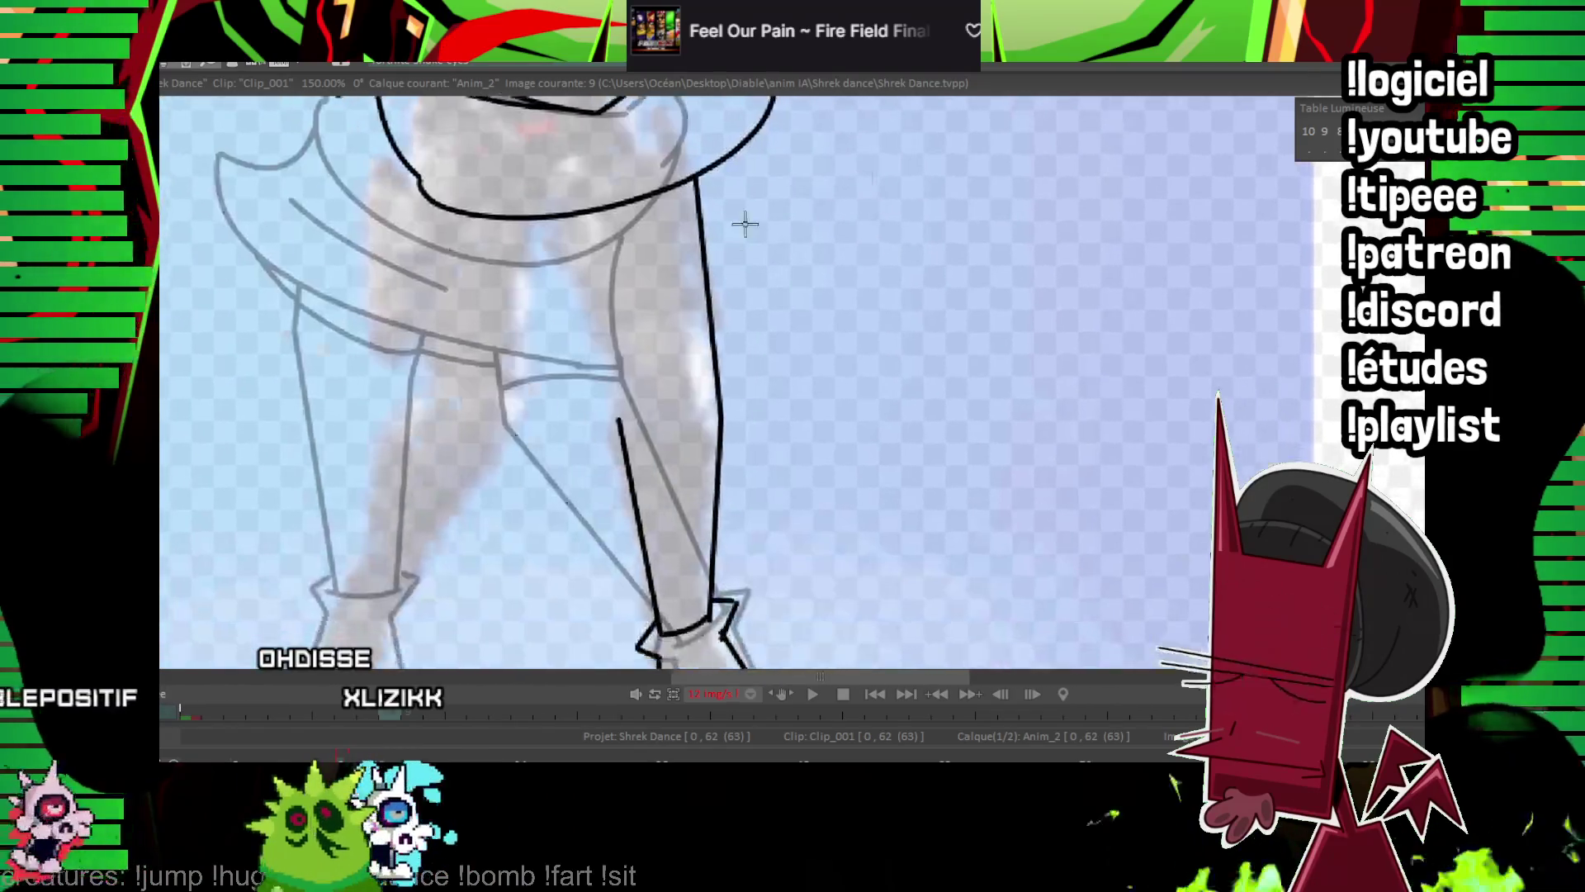
{"action": "mouse_move", "coordinate": [644, 345]}
{"action": "left_mouse_down"}
{"action": "mouse_move", "coordinate": [647, 269]}
{"action": "mouse_move", "coordinate": [727, 231]}
{"action": "left_mouse_up"}
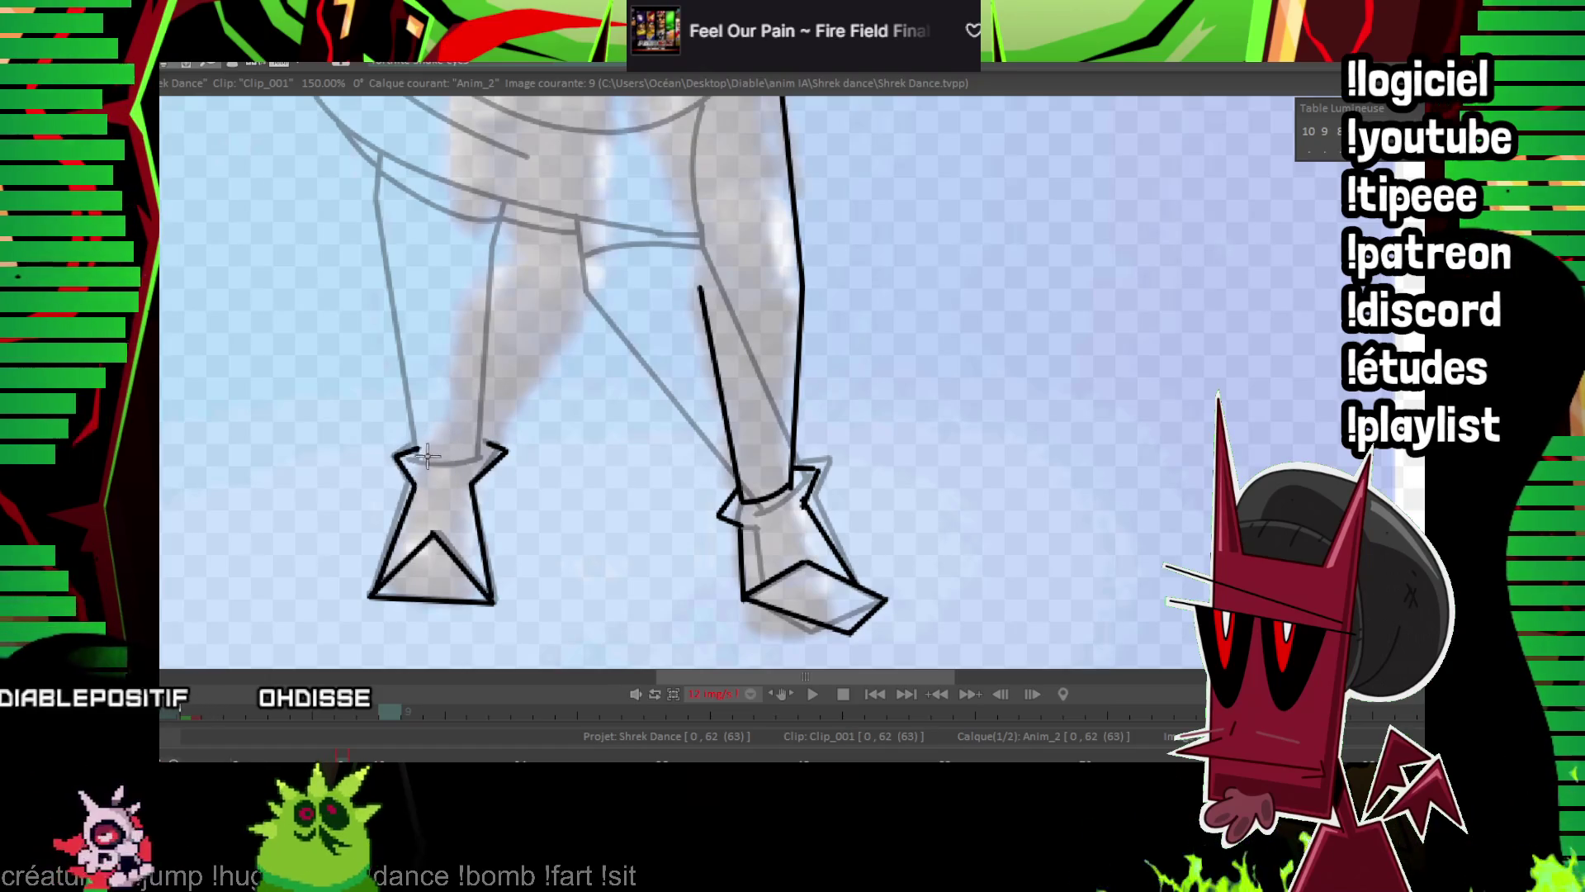
{"action": "left_click_drag", "start_coordinate": [476, 429], "coordinate": [439, 504]}
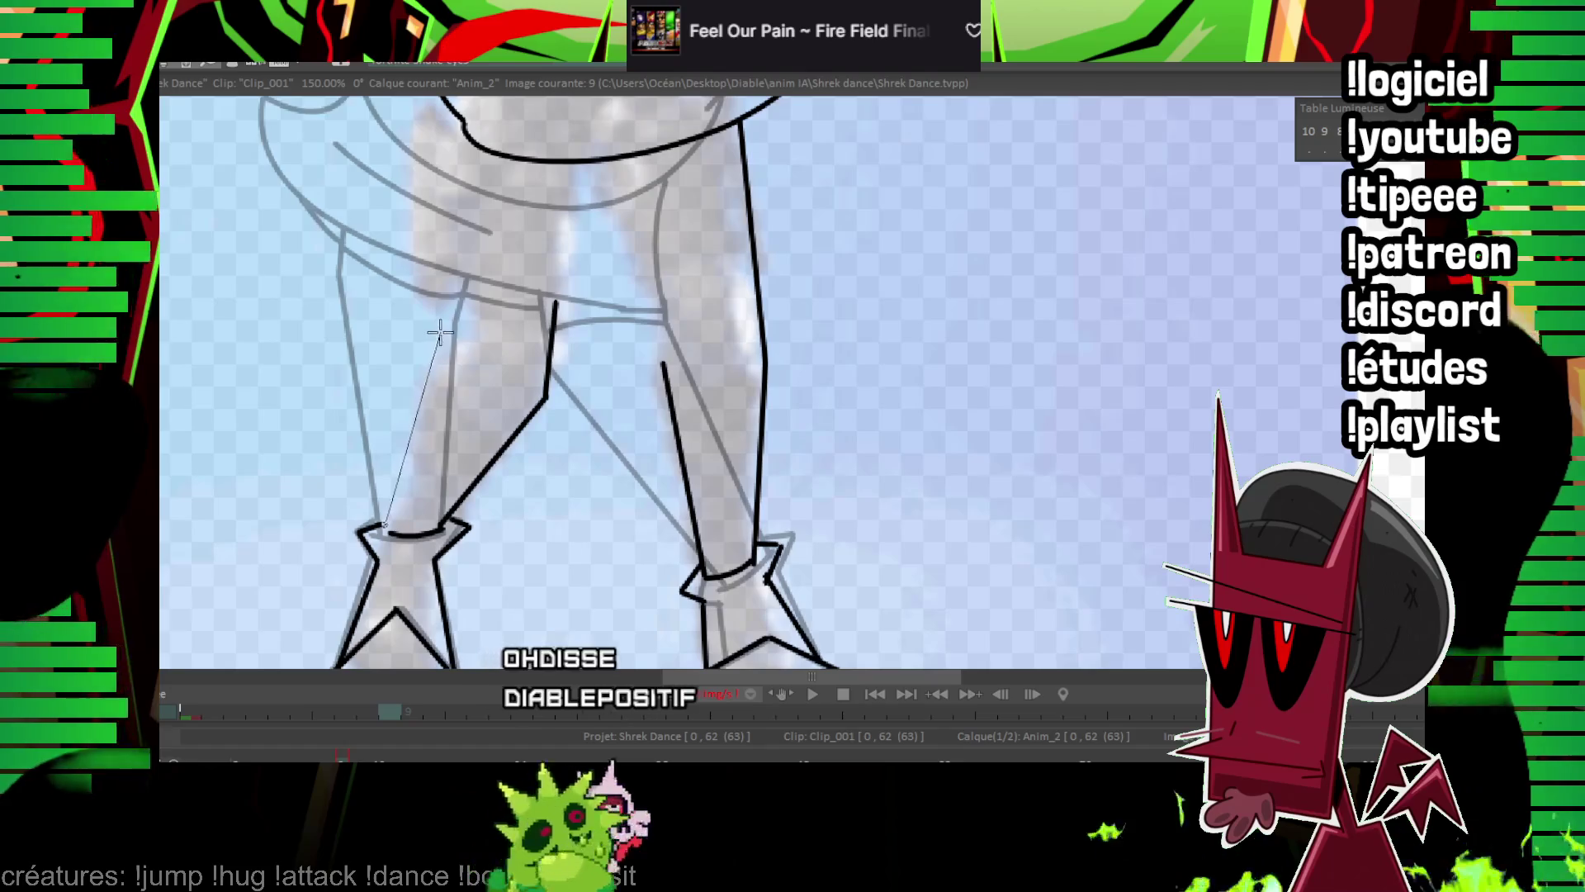
Draw the tunic's lower hem line, undo the stray V-shaped stroke, and advance to frame 10.
{"action": "key", "text": "Left"}
{"action": "key", "text": "Right"}
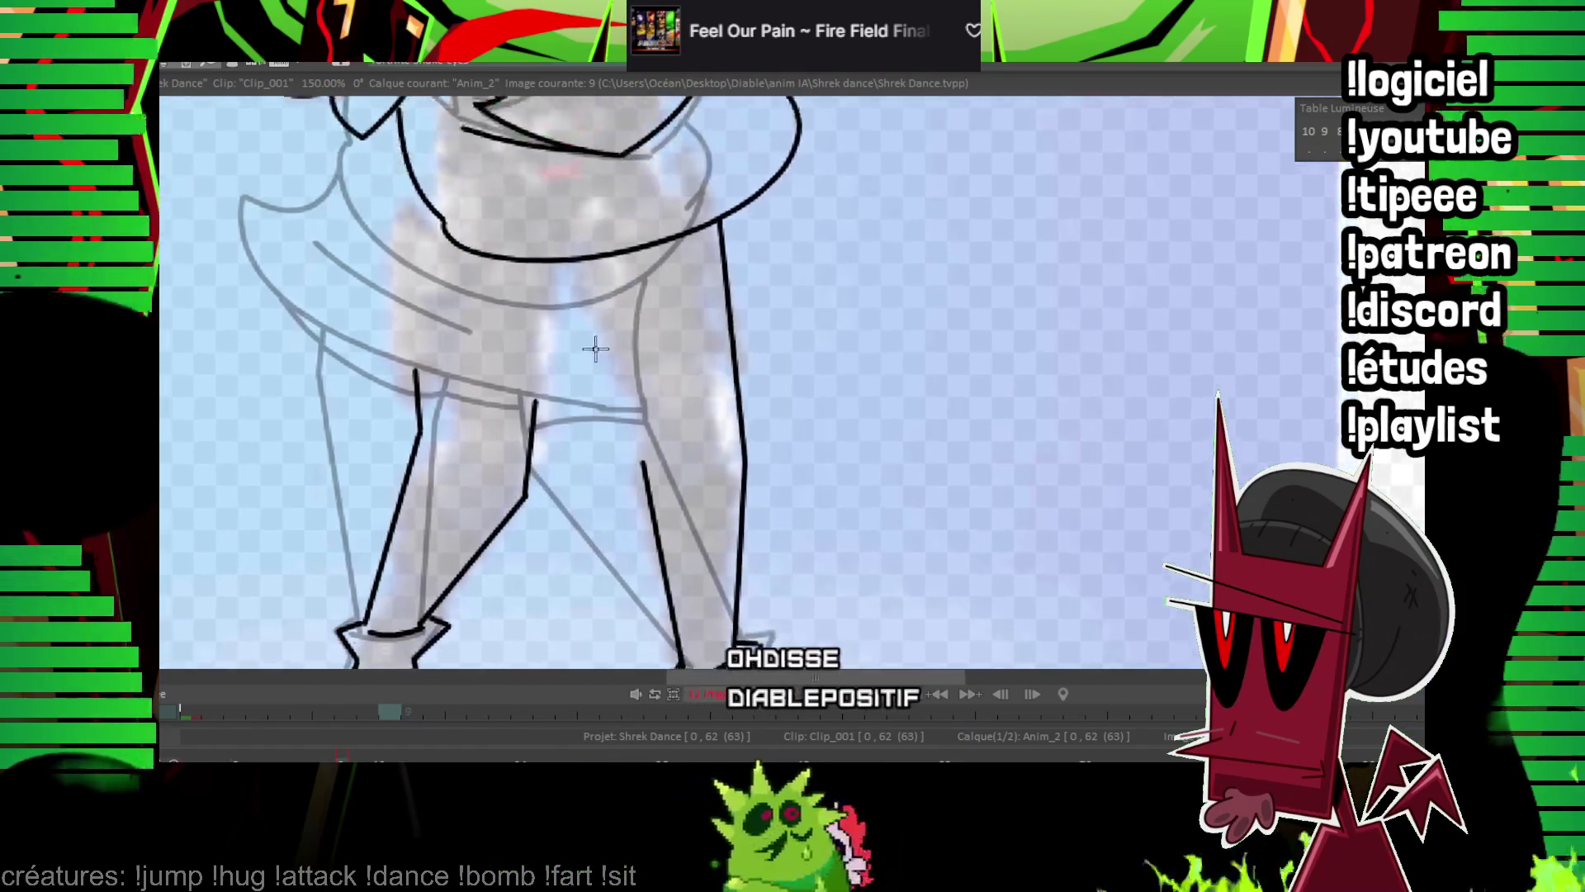
{"action": "left_click_drag", "start_coordinate": [418, 411], "coordinate": [747, 430]}
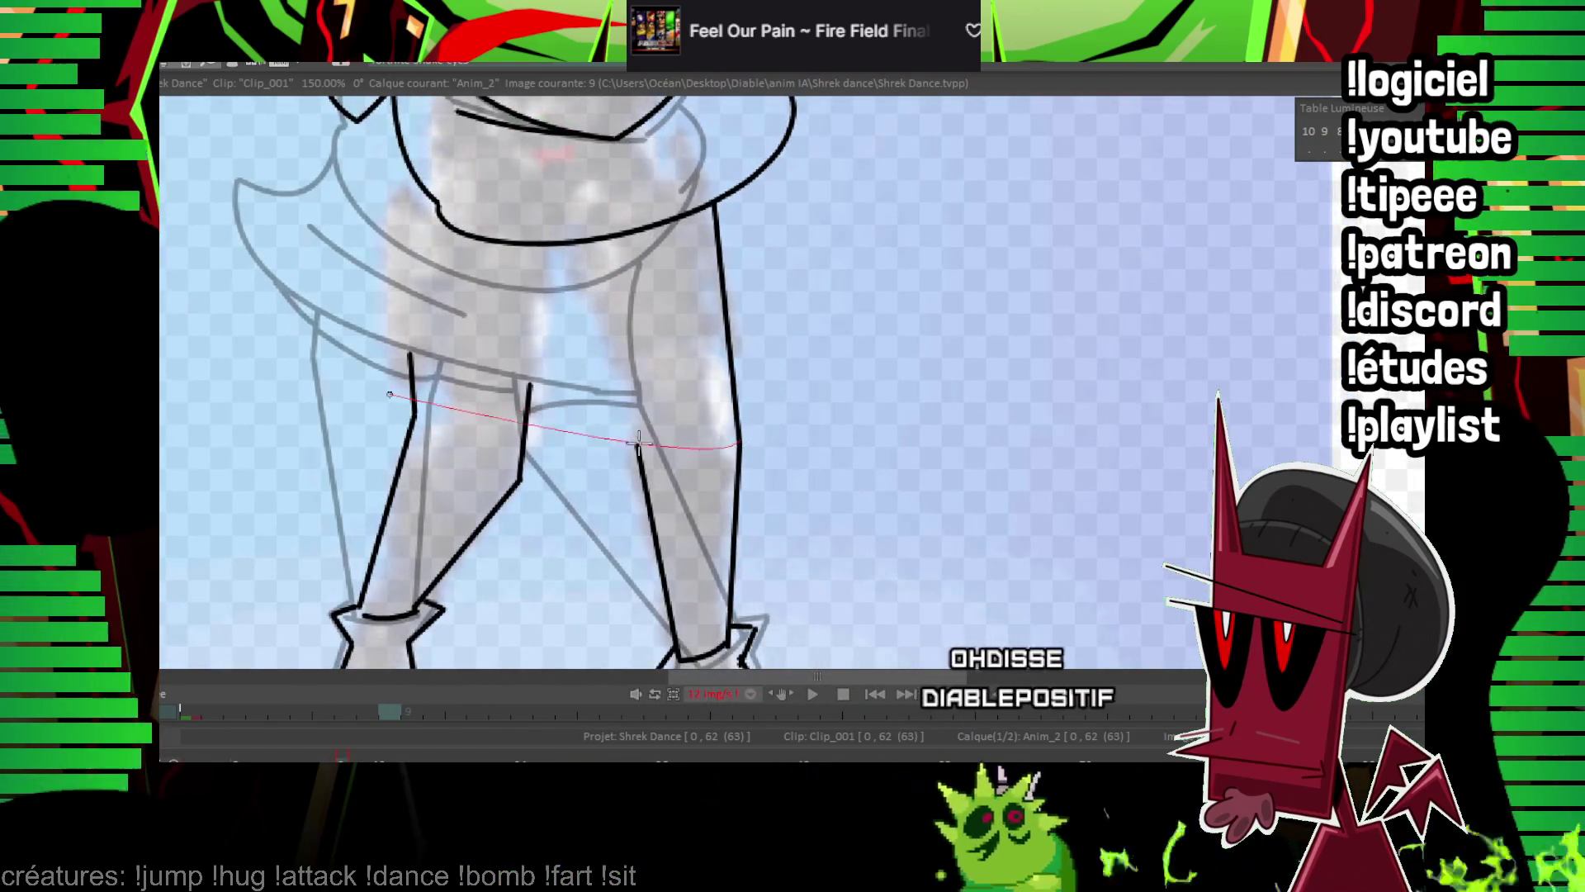
{"action": "key", "text": "Left"}
{"action": "key", "text": "Right"}
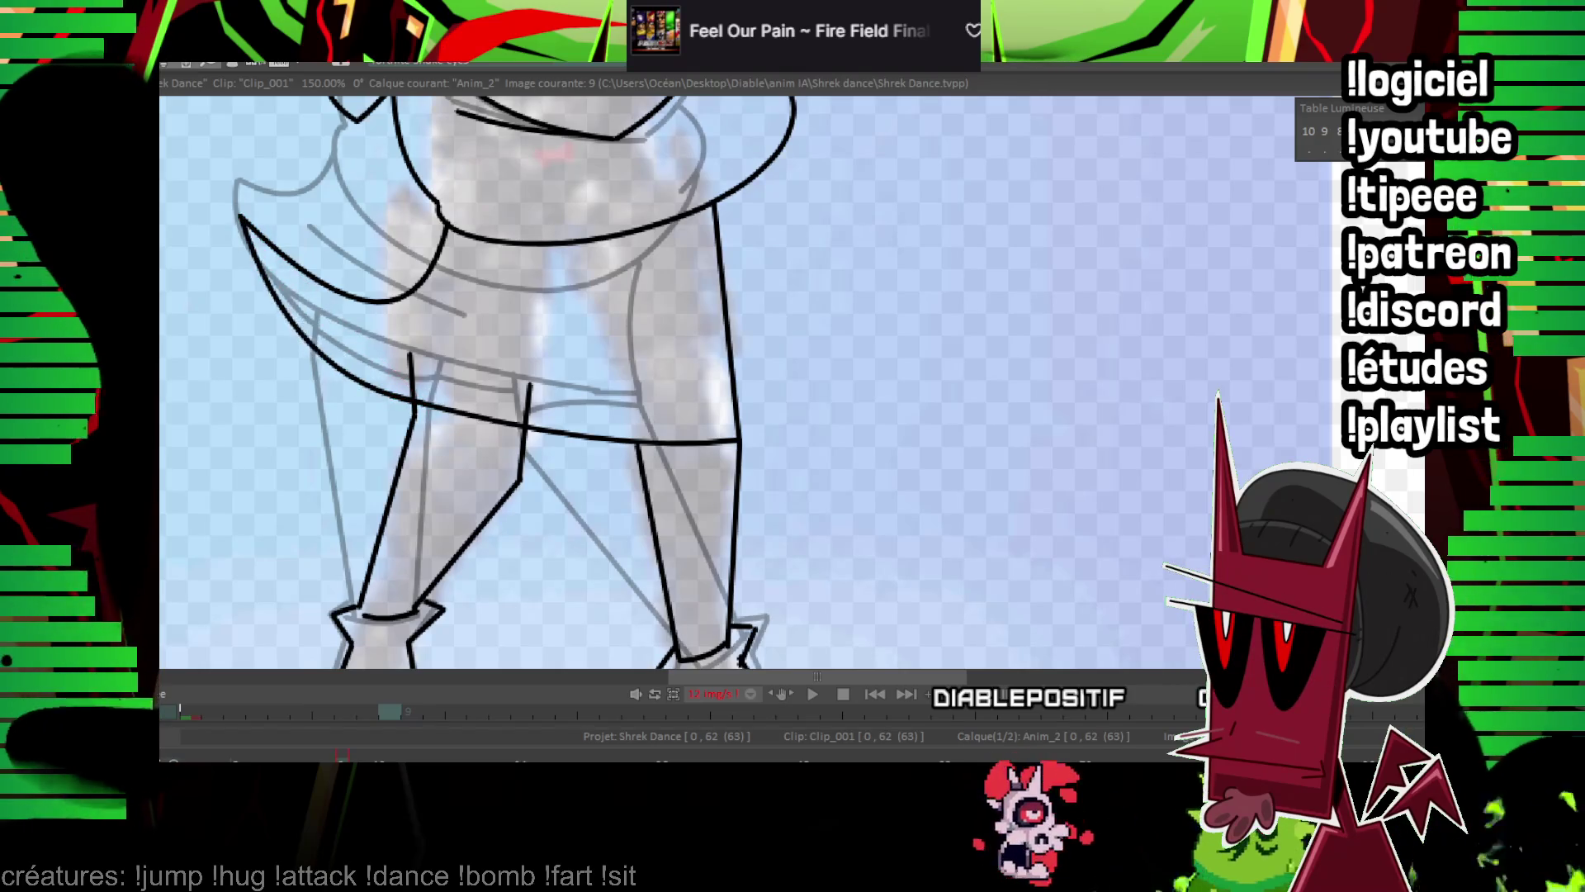
{"action": "scroll", "coordinate": [817, 343], "scroll_direction": "down", "scroll_amount": 5}
{"action": "key", "text": "Left"}
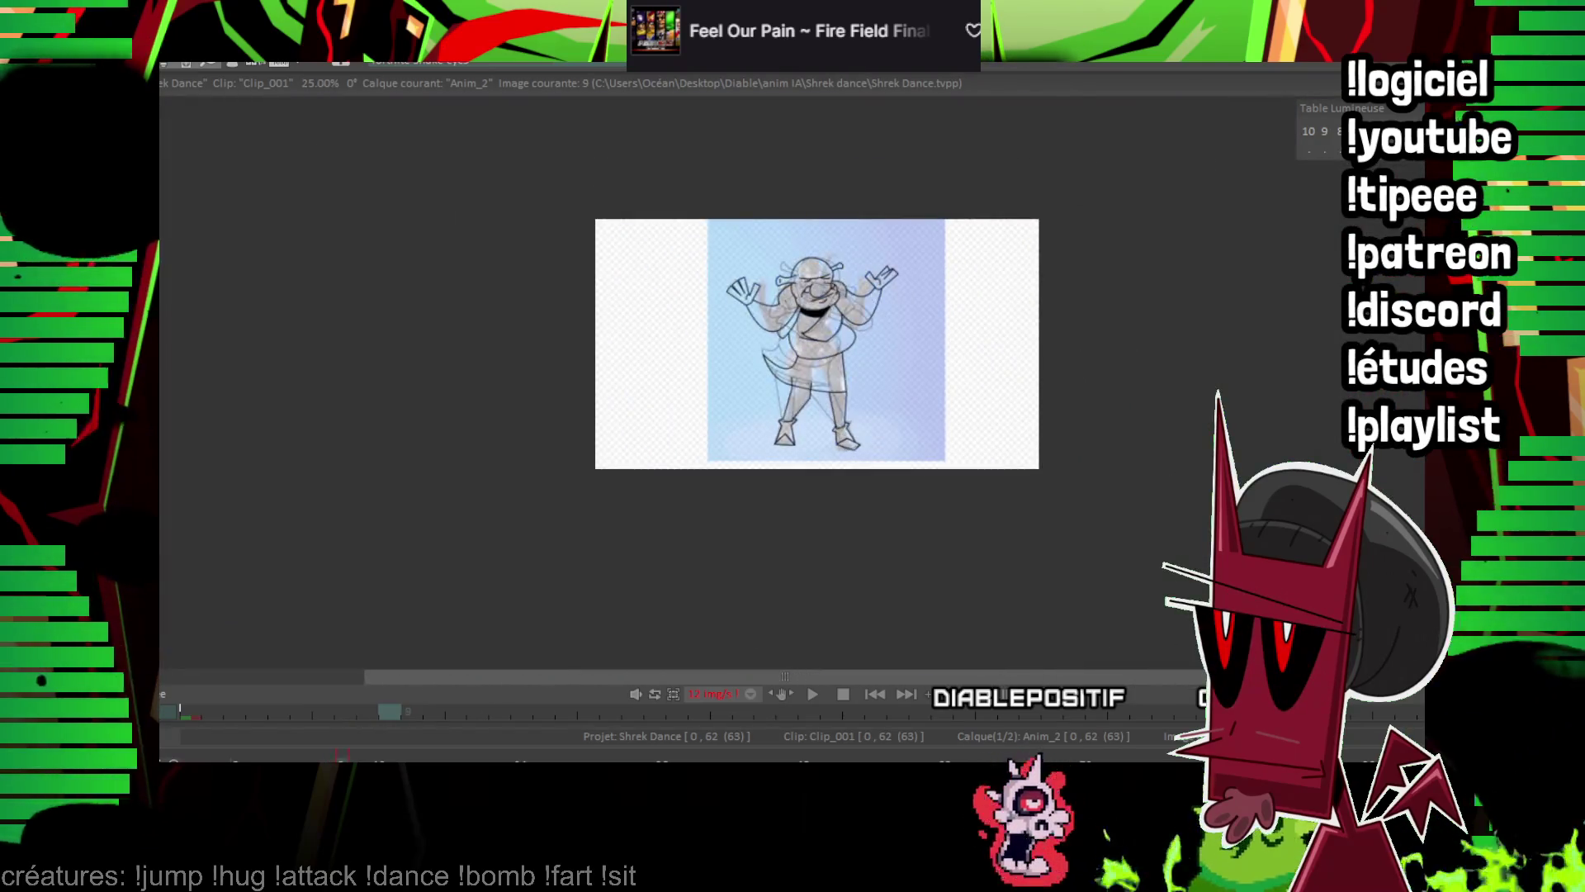
{"action": "key", "text": "Right"}
{"action": "scroll", "coordinate": [817, 344], "scroll_direction": "up", "scroll_amount": 4}
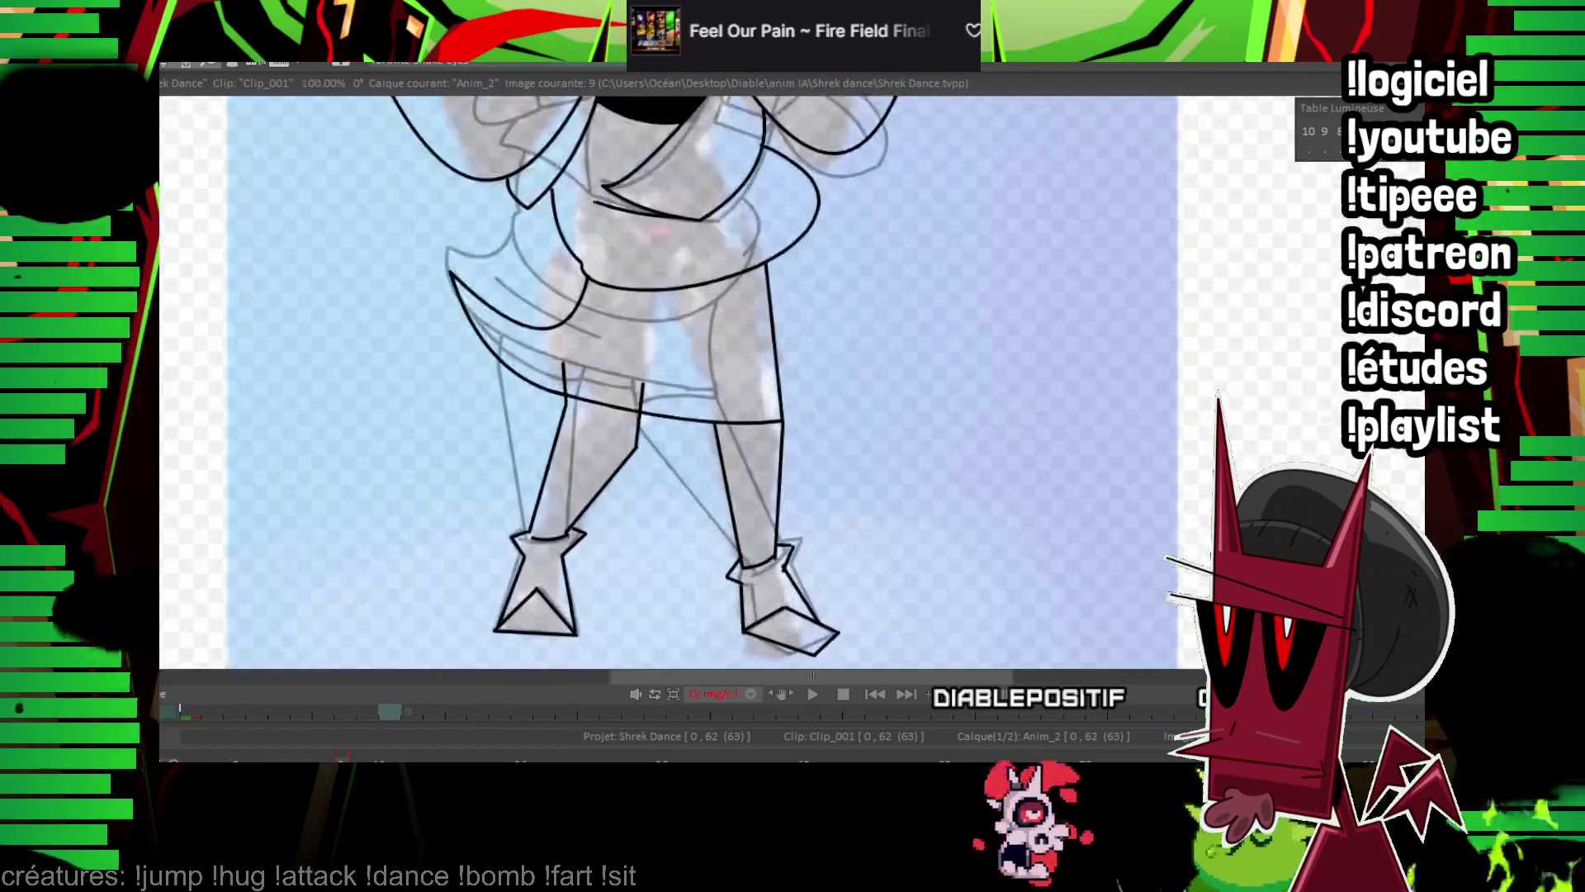
{"action": "scroll", "coordinate": [906, 326], "scroll_direction": "up", "scroll_amount": 2}
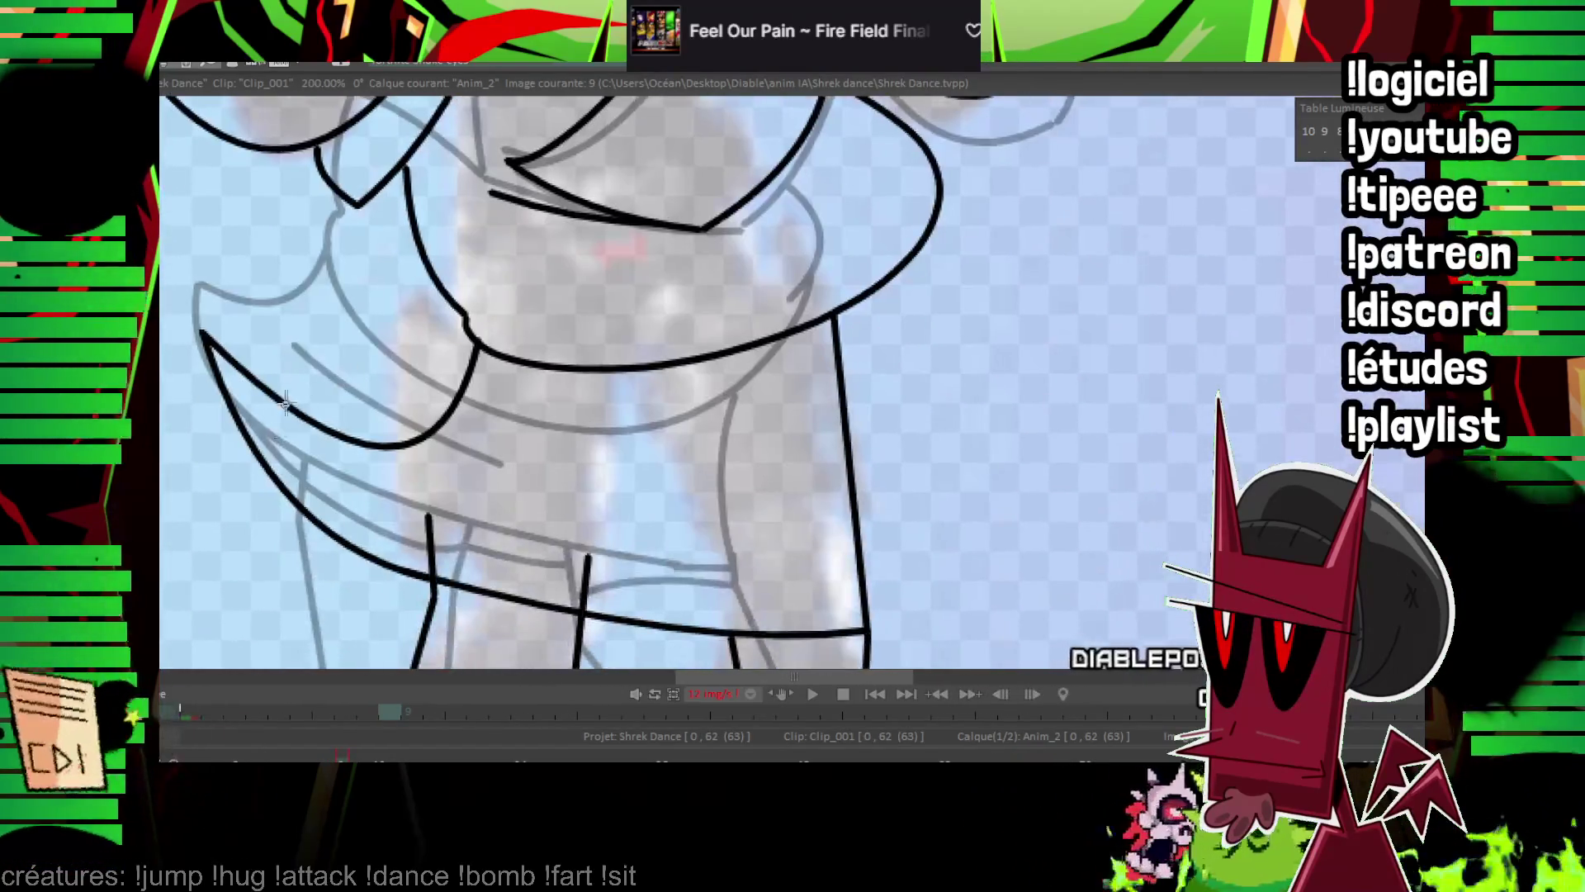
{"action": "left_click", "coordinate": [415, 453]}
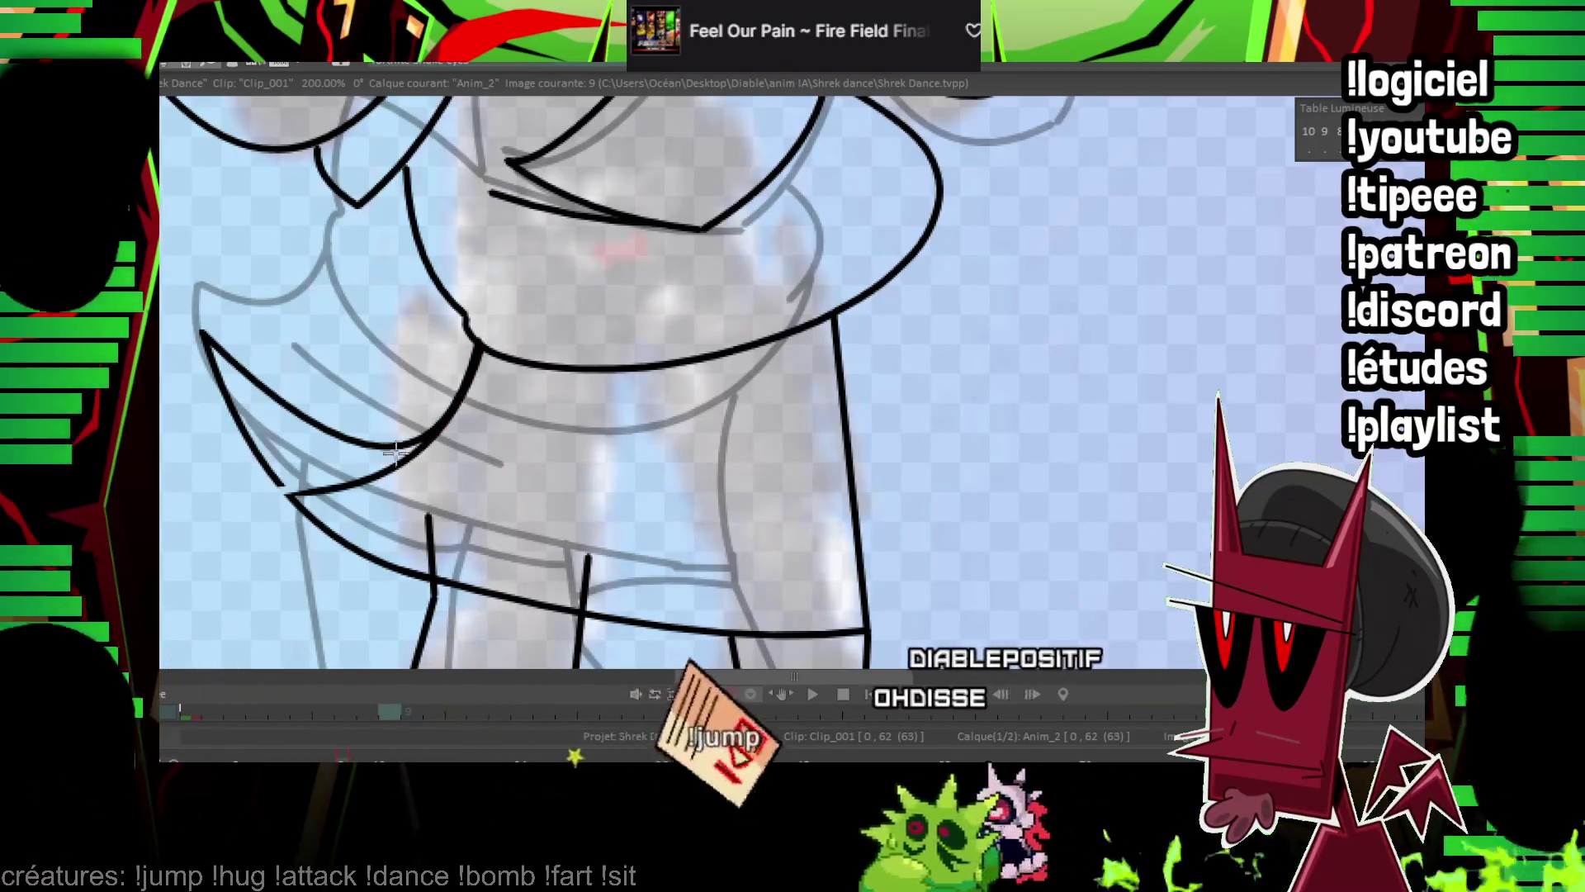
{"action": "key", "text": "ctrl+z"}
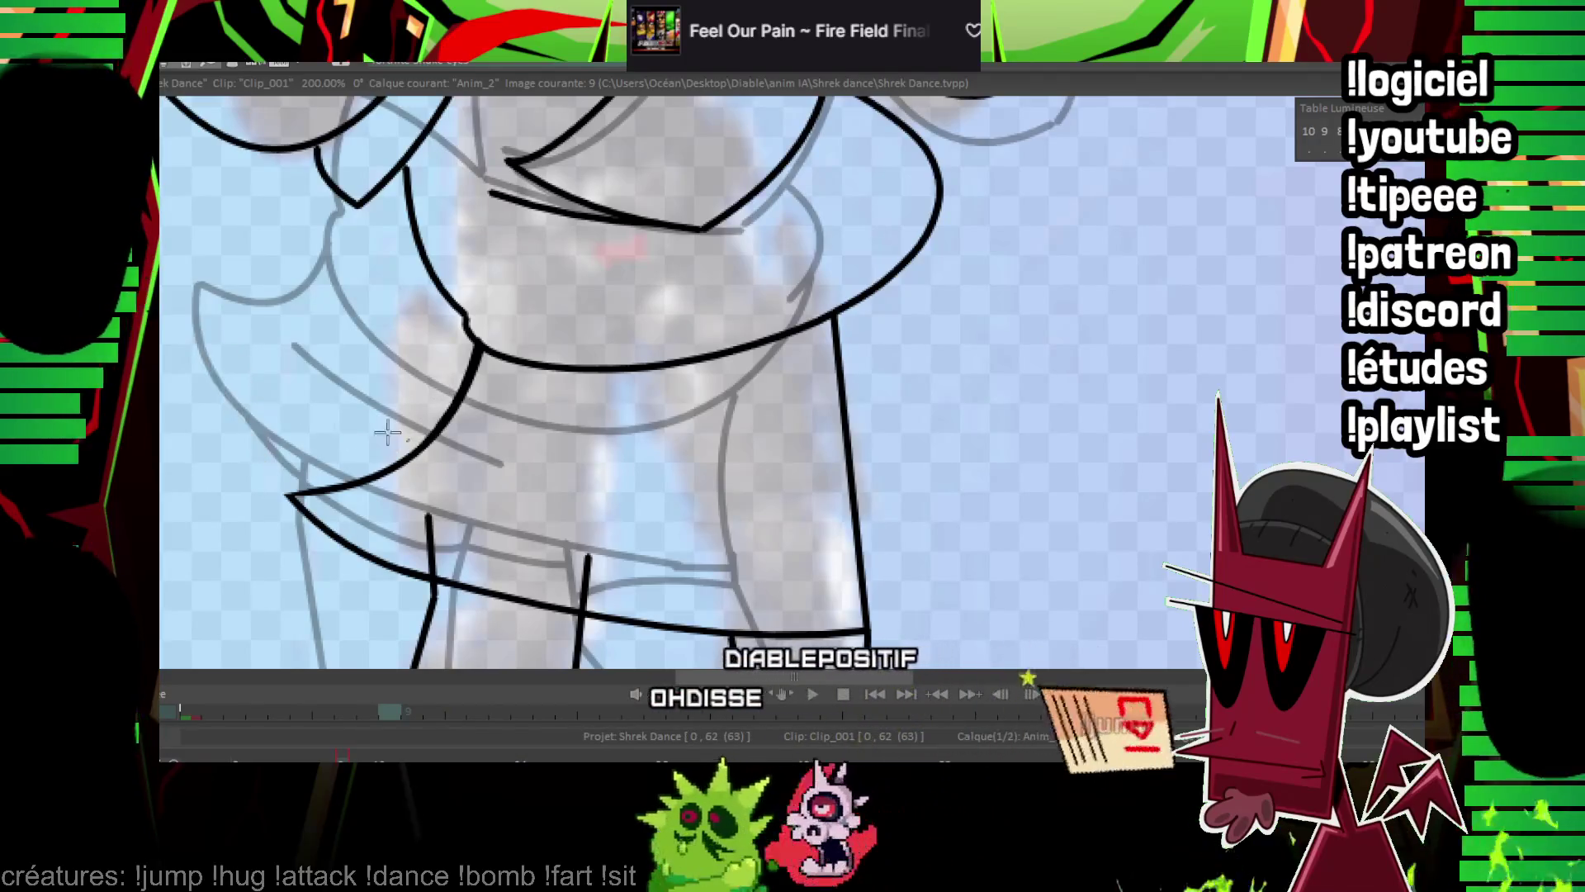
{"action": "left_click_drag", "start_coordinate": [399, 446], "coordinate": [350, 511]}
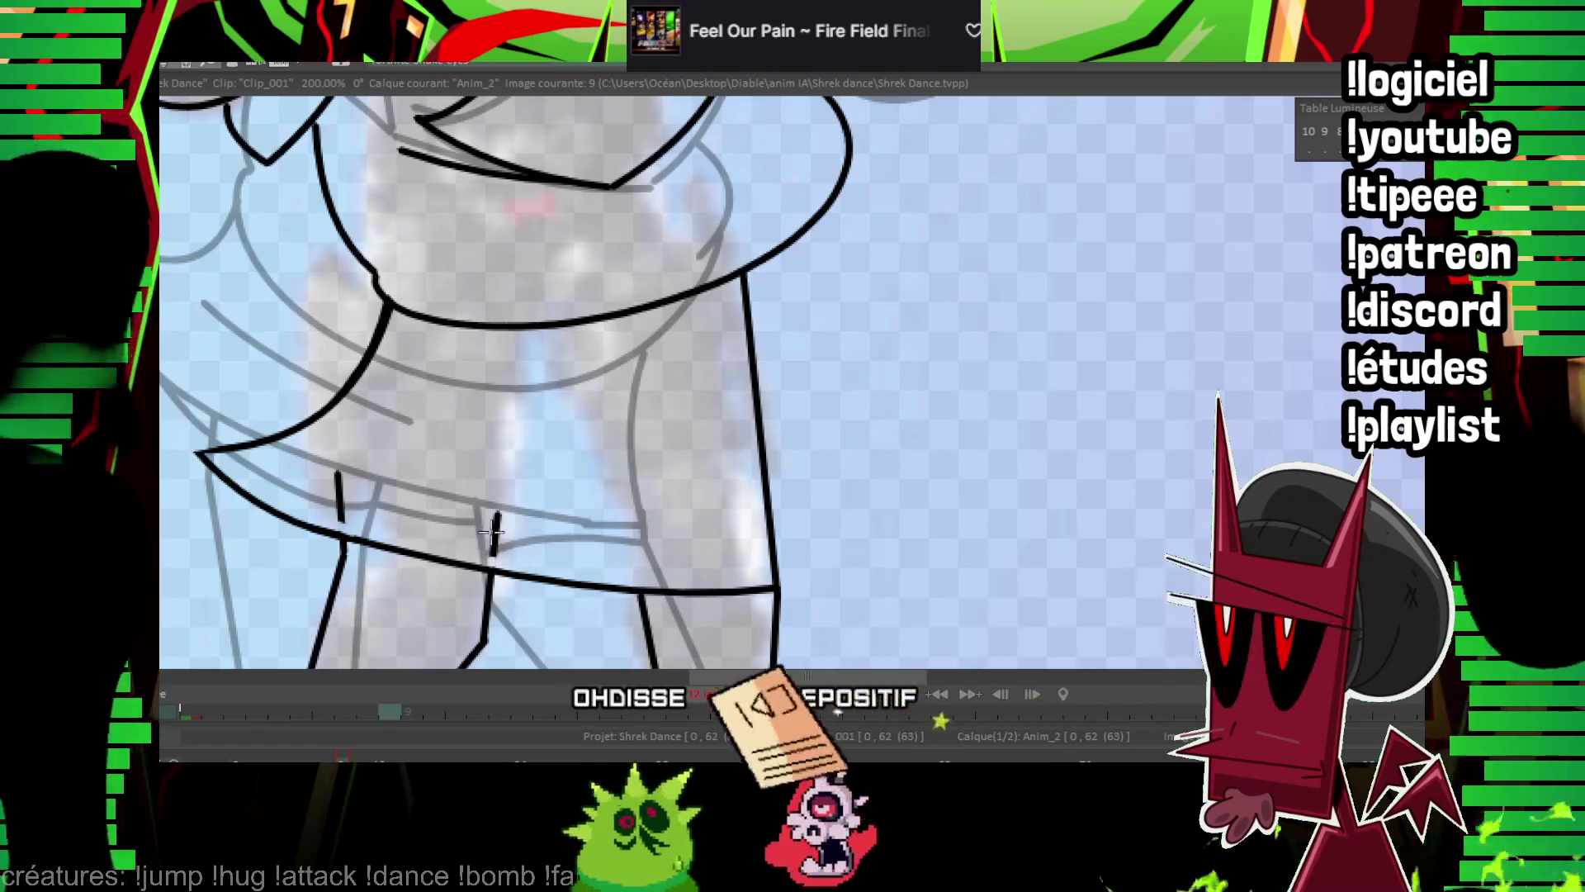
{"action": "key", "text": "Right"}
{"action": "scroll", "coordinate": [493, 533], "scroll_direction": "down", "scroll_amount": 4}
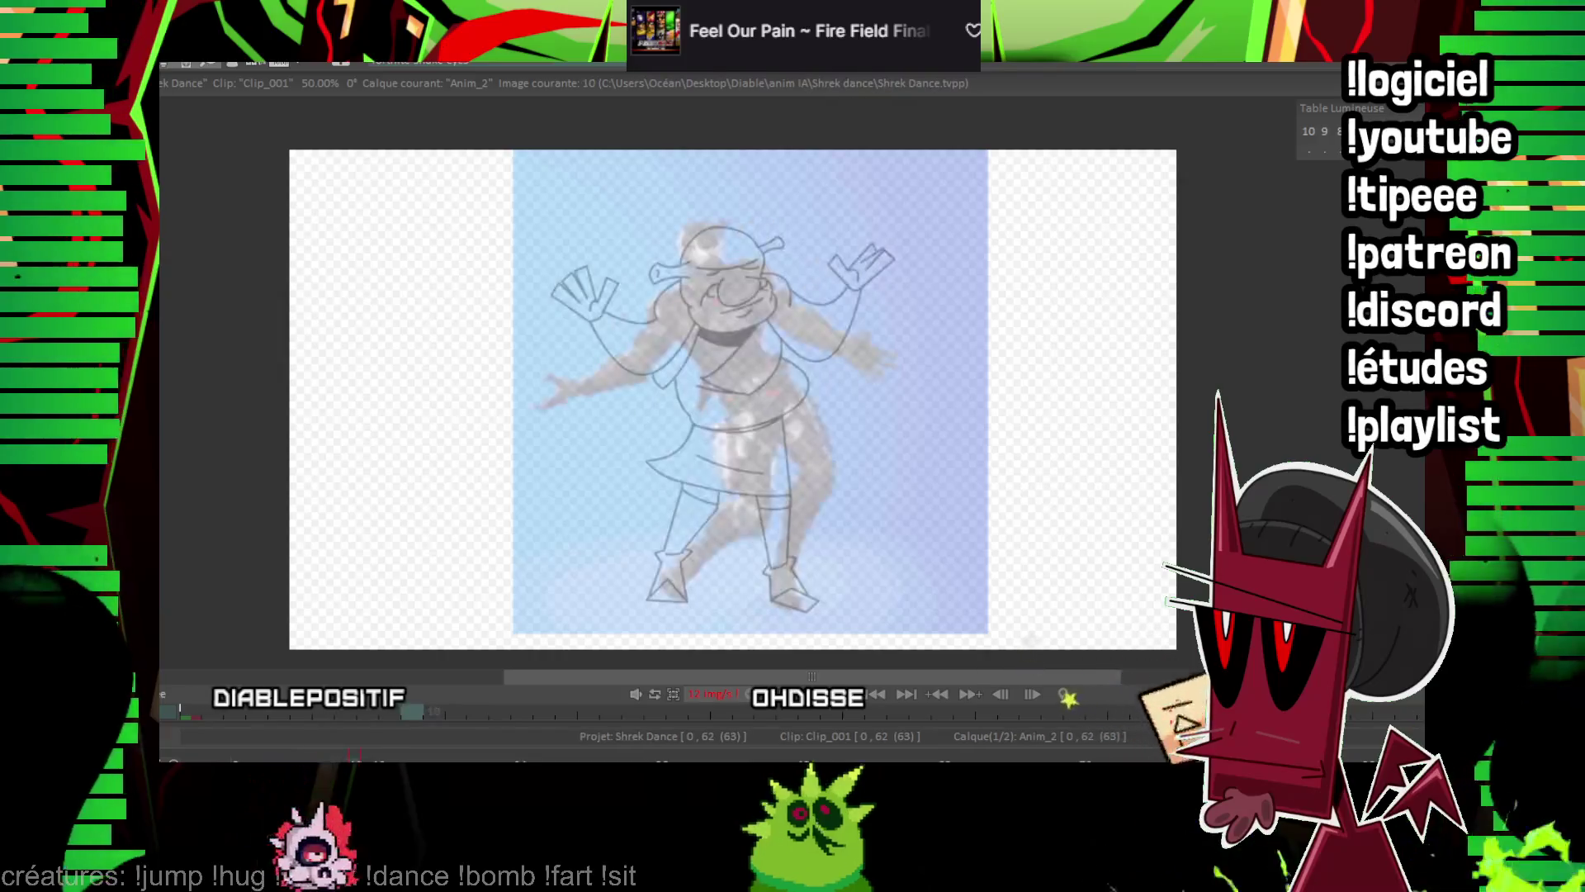
Rough in Shrek's head on frame 10 and step ahead through the reference frames.
{"action": "scroll", "coordinate": [863, 214], "scroll_direction": "up", "scroll_amount": 2}
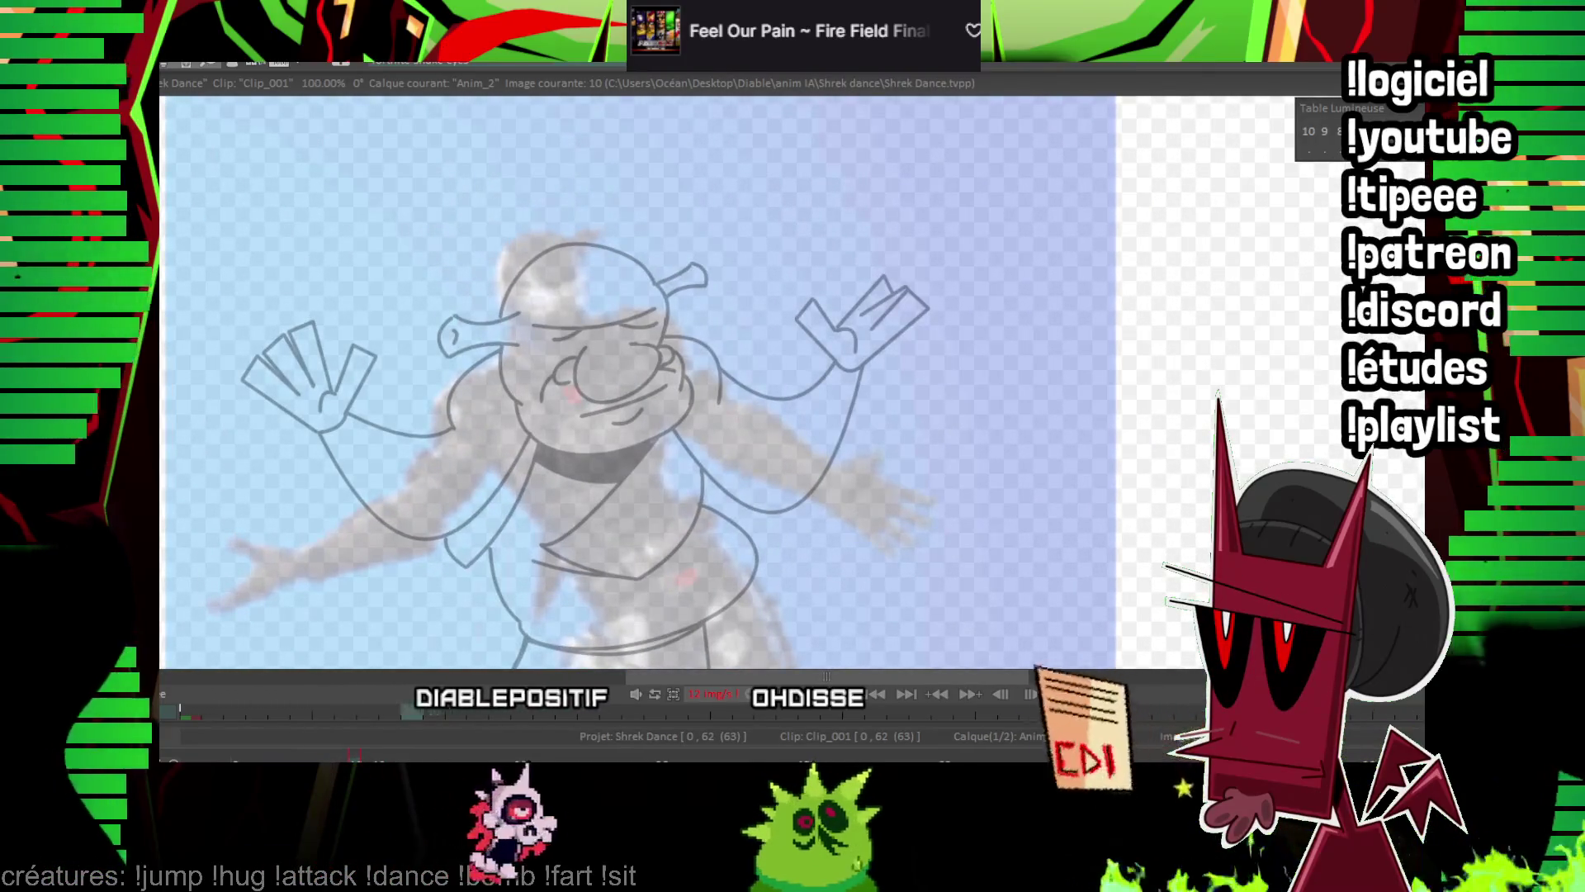
{"action": "mouse_move", "coordinate": [495, 247]}
{"action": "left_mouse_down"}
{"action": "mouse_move", "coordinate": [628, 273]}
{"action": "mouse_move", "coordinate": [496, 379]}
{"action": "mouse_move", "coordinate": [594, 388]}
{"action": "mouse_move", "coordinate": [566, 329]}
{"action": "mouse_move", "coordinate": [611, 318]}
{"action": "mouse_move", "coordinate": [578, 384]}
{"action": "left_mouse_up"}
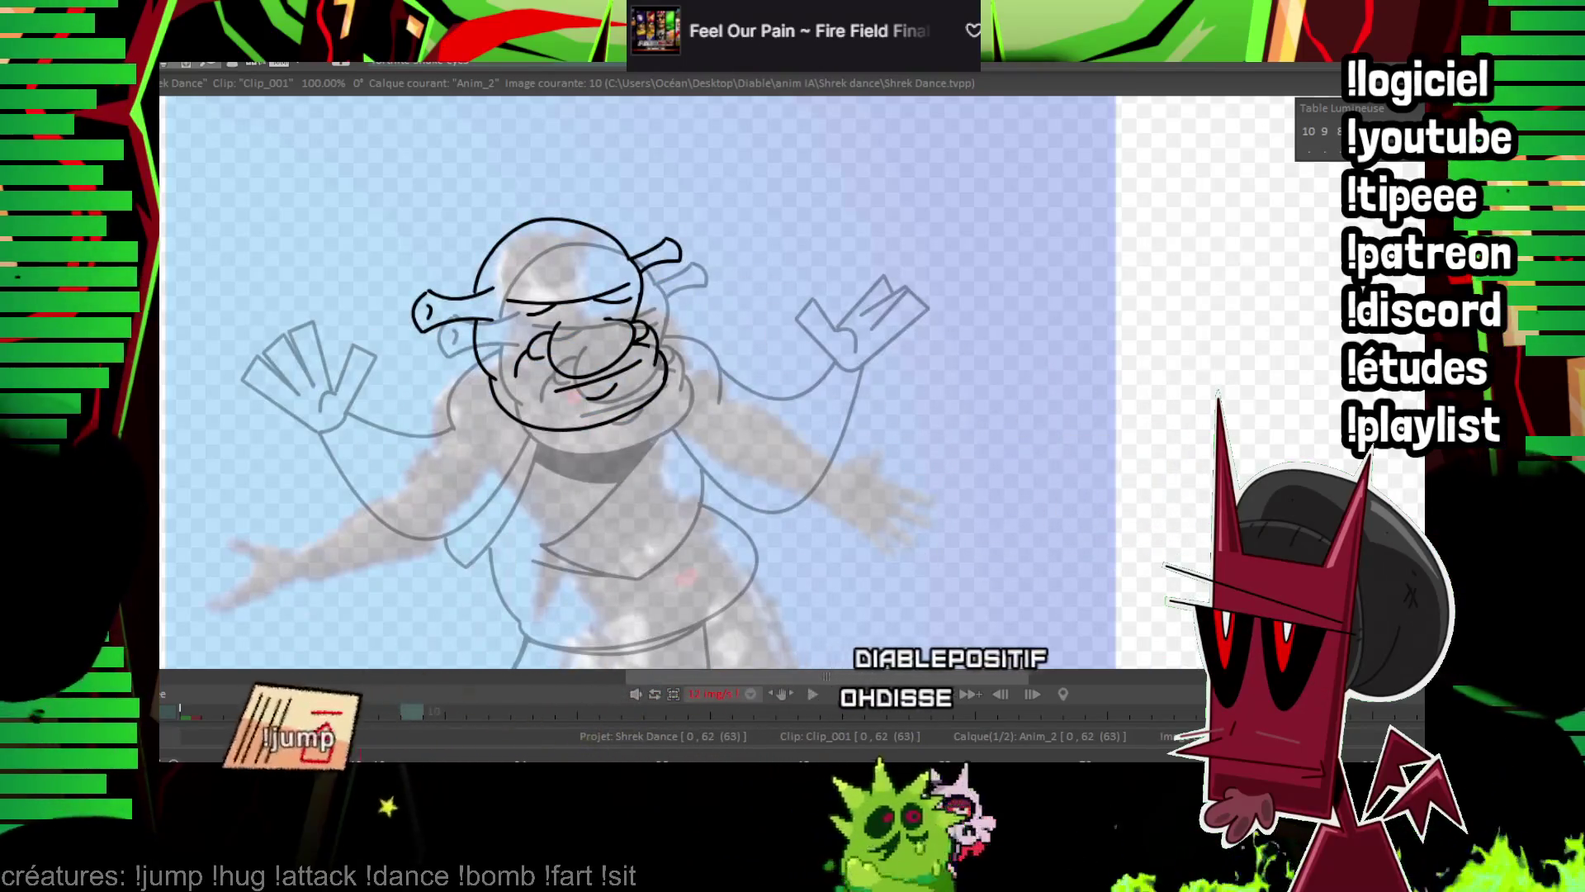
{"action": "key", "text": "Right"}
{"action": "key", "text": "Right"}
{"action": "key", "text": "Right"}
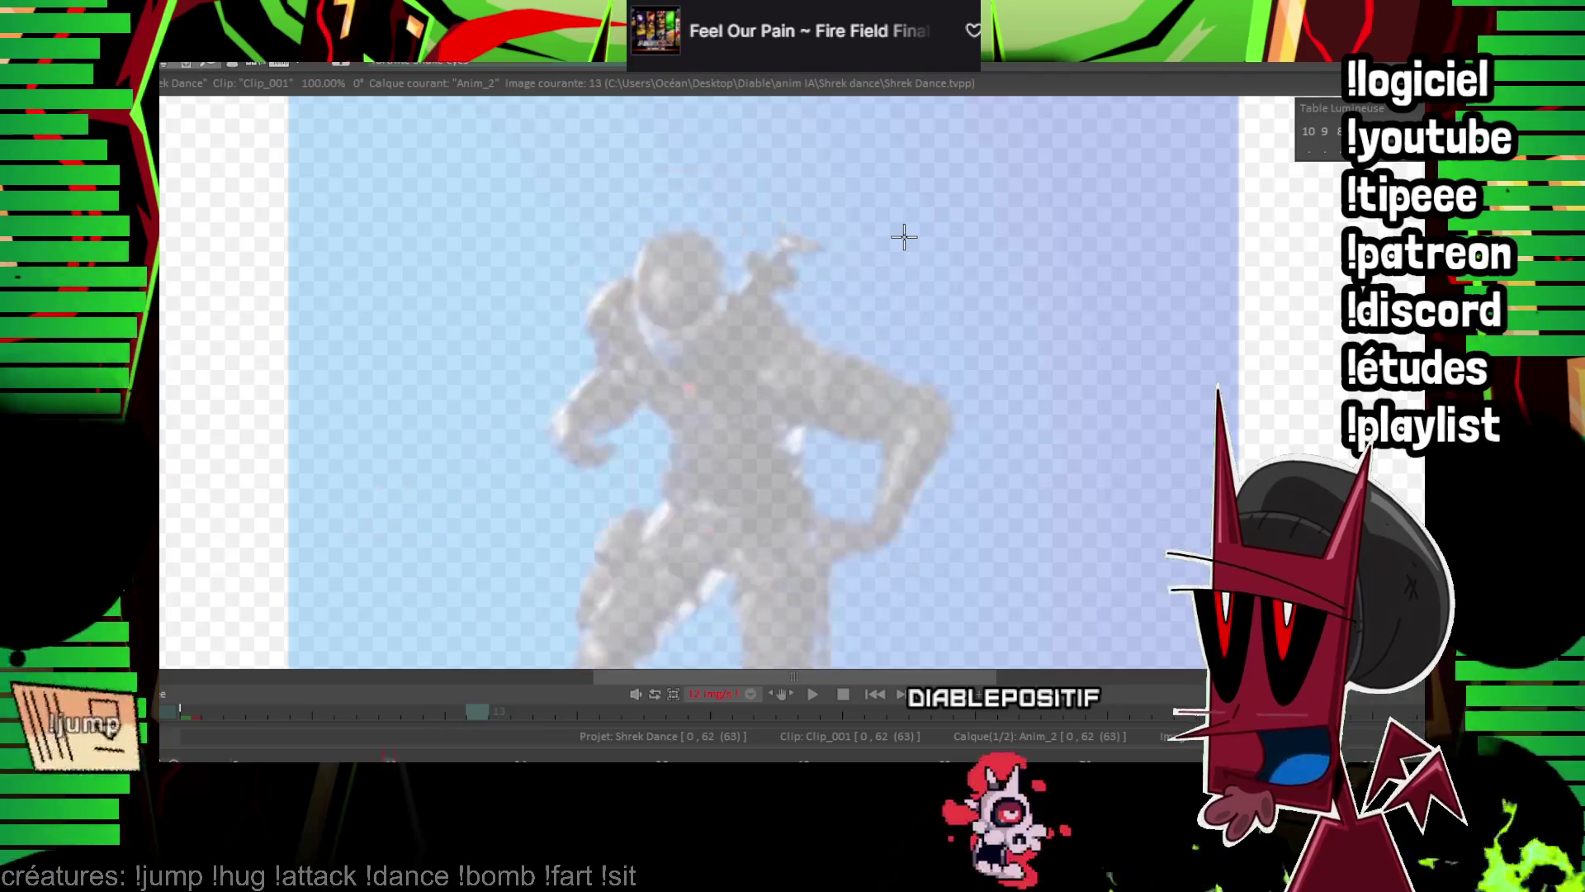
{"action": "key", "text": "Right"}
{"action": "key", "text": "Right"}
{"action": "key", "text": "Right"}
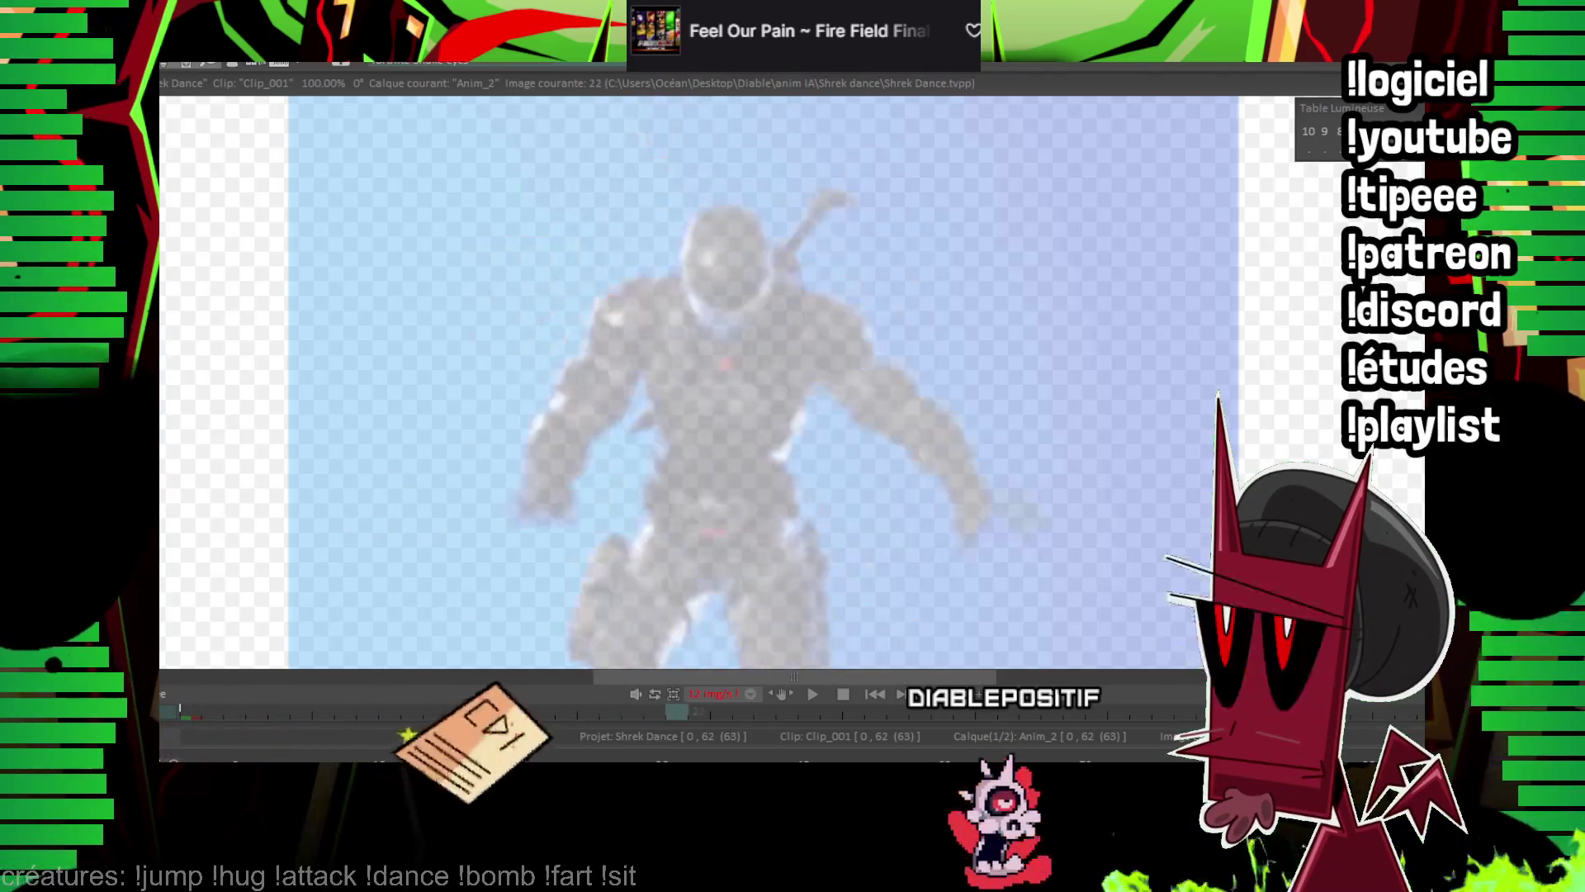
{"action": "key", "text": "Right"}
{"action": "key", "text": "Right"}
{"action": "key", "text": "Right"}
{"action": "key", "text": "minus"}
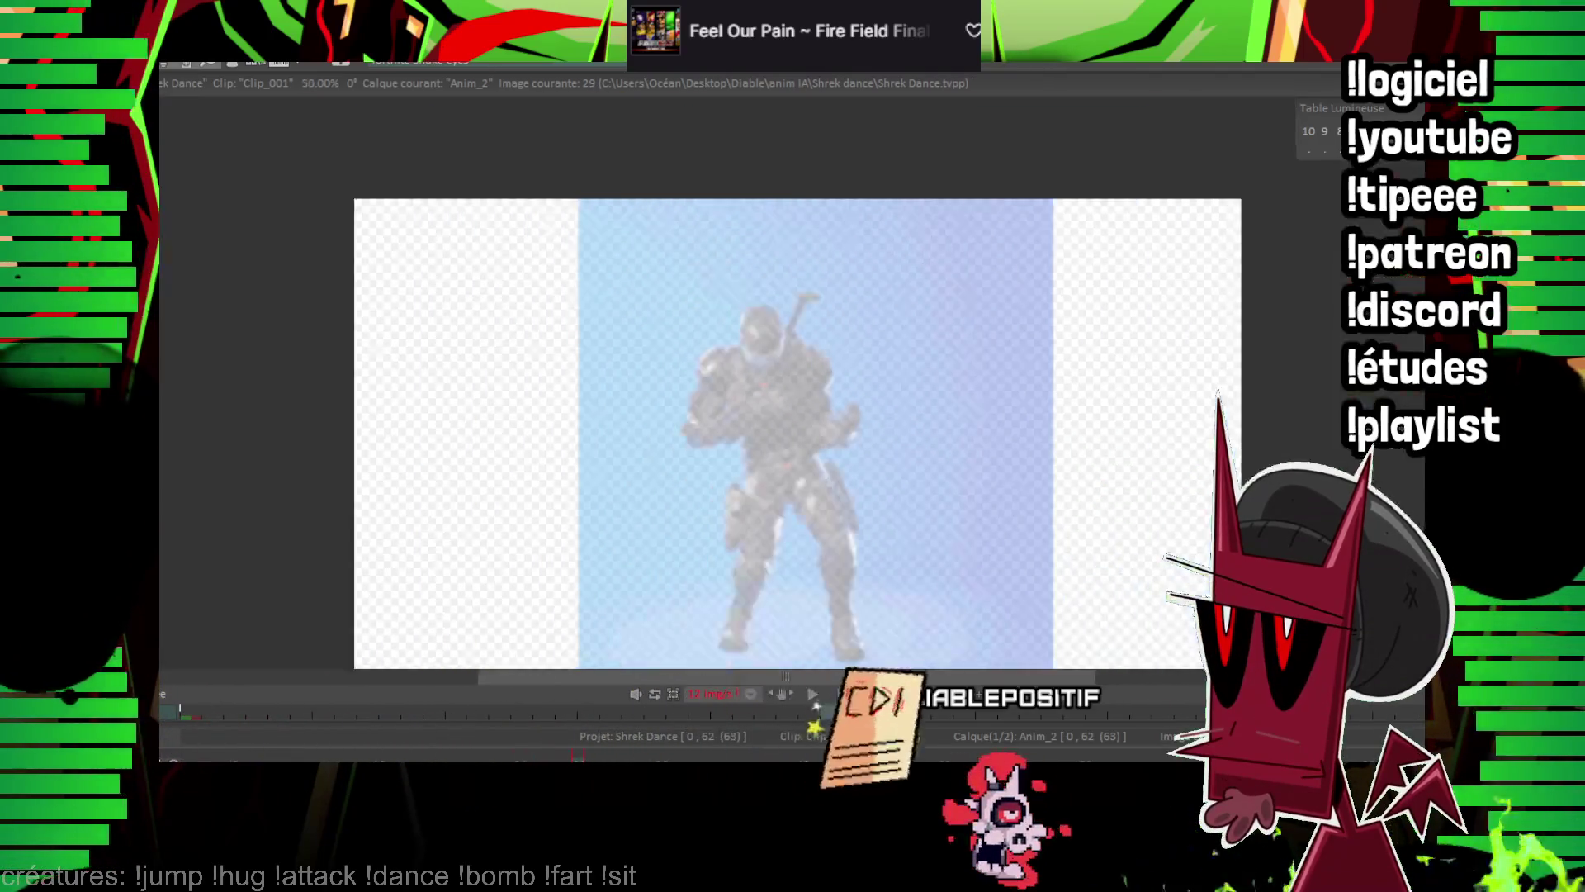
Play the animation and stop it, then replay the clean line-art and stop for editing.
{"action": "key", "text": "minus"}
{"action": "key", "text": "Return"}
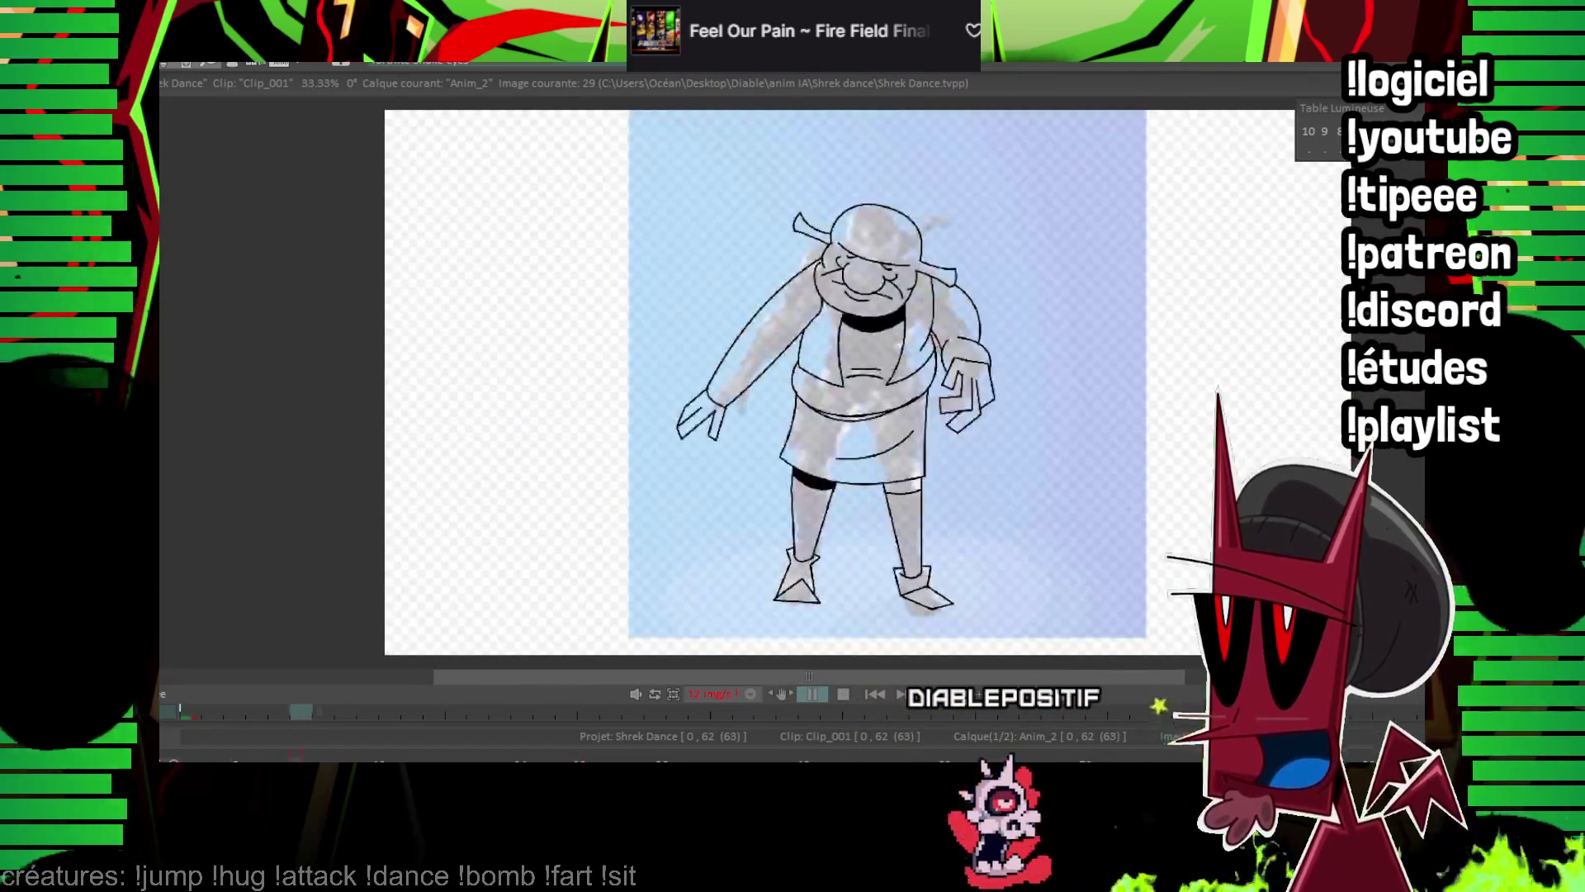
{"action": "key", "text": "Return"}
{"action": "key", "text": "minus"}
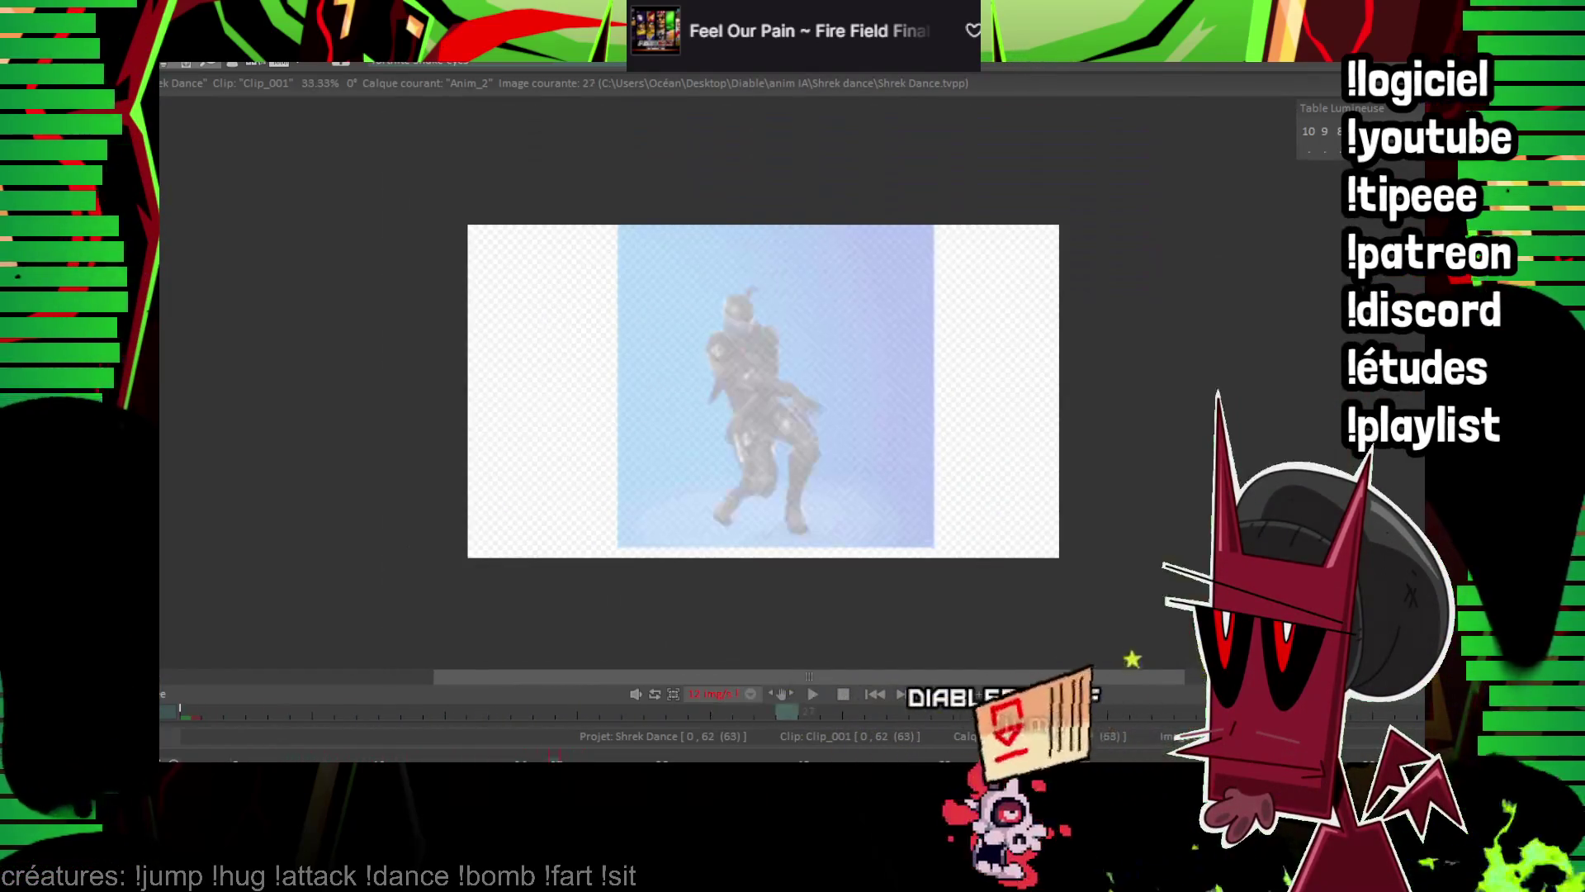
{"action": "key", "text": "End"}
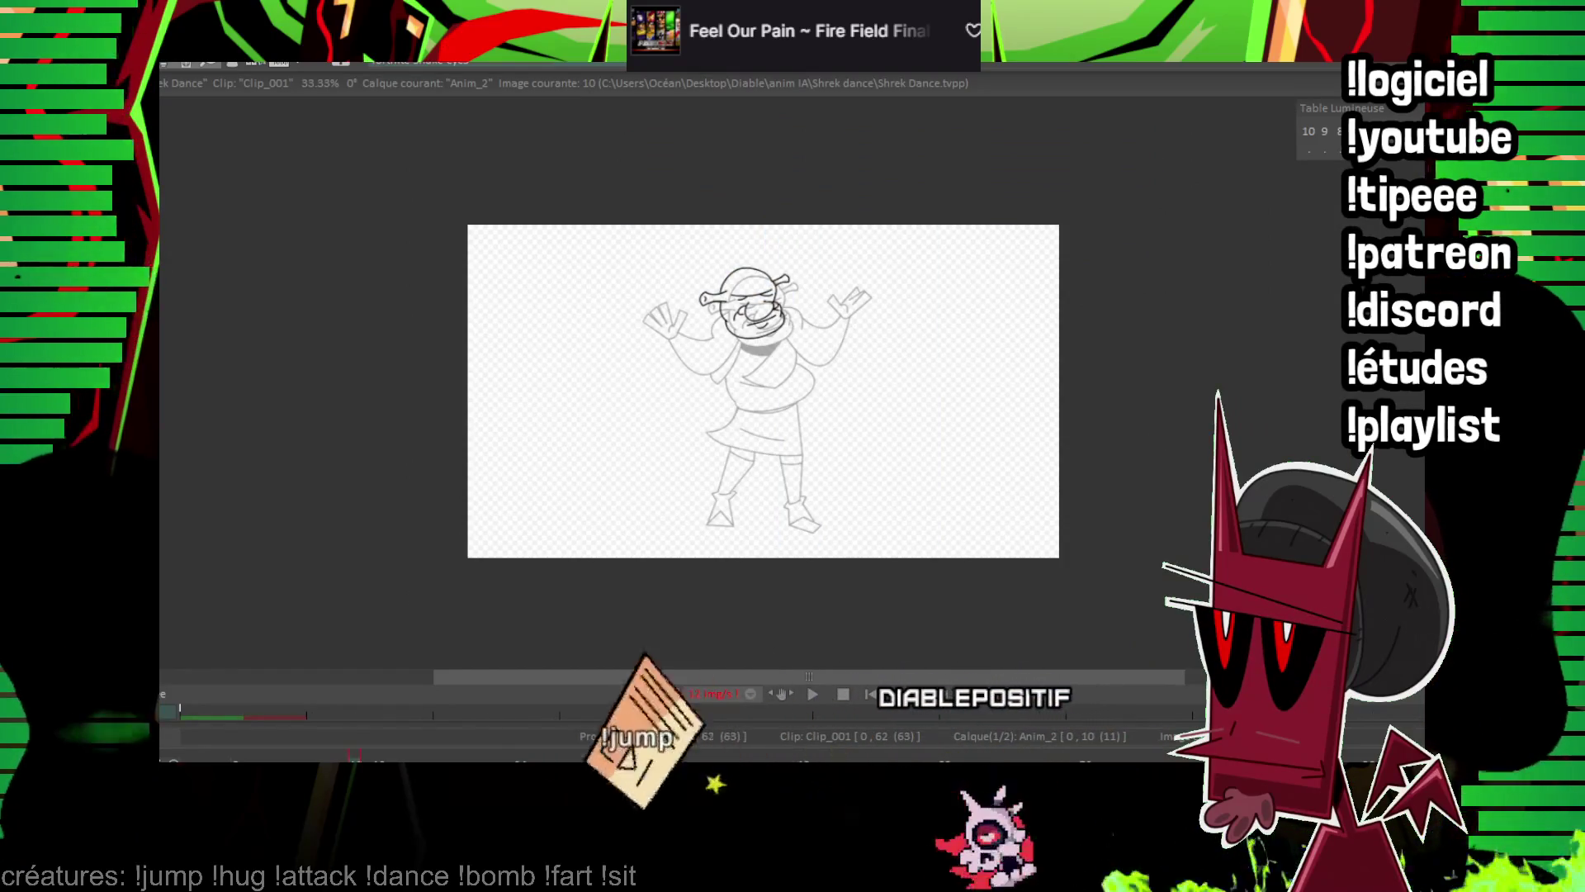
{"action": "key", "text": "plus"}
{"action": "key", "text": "Return"}
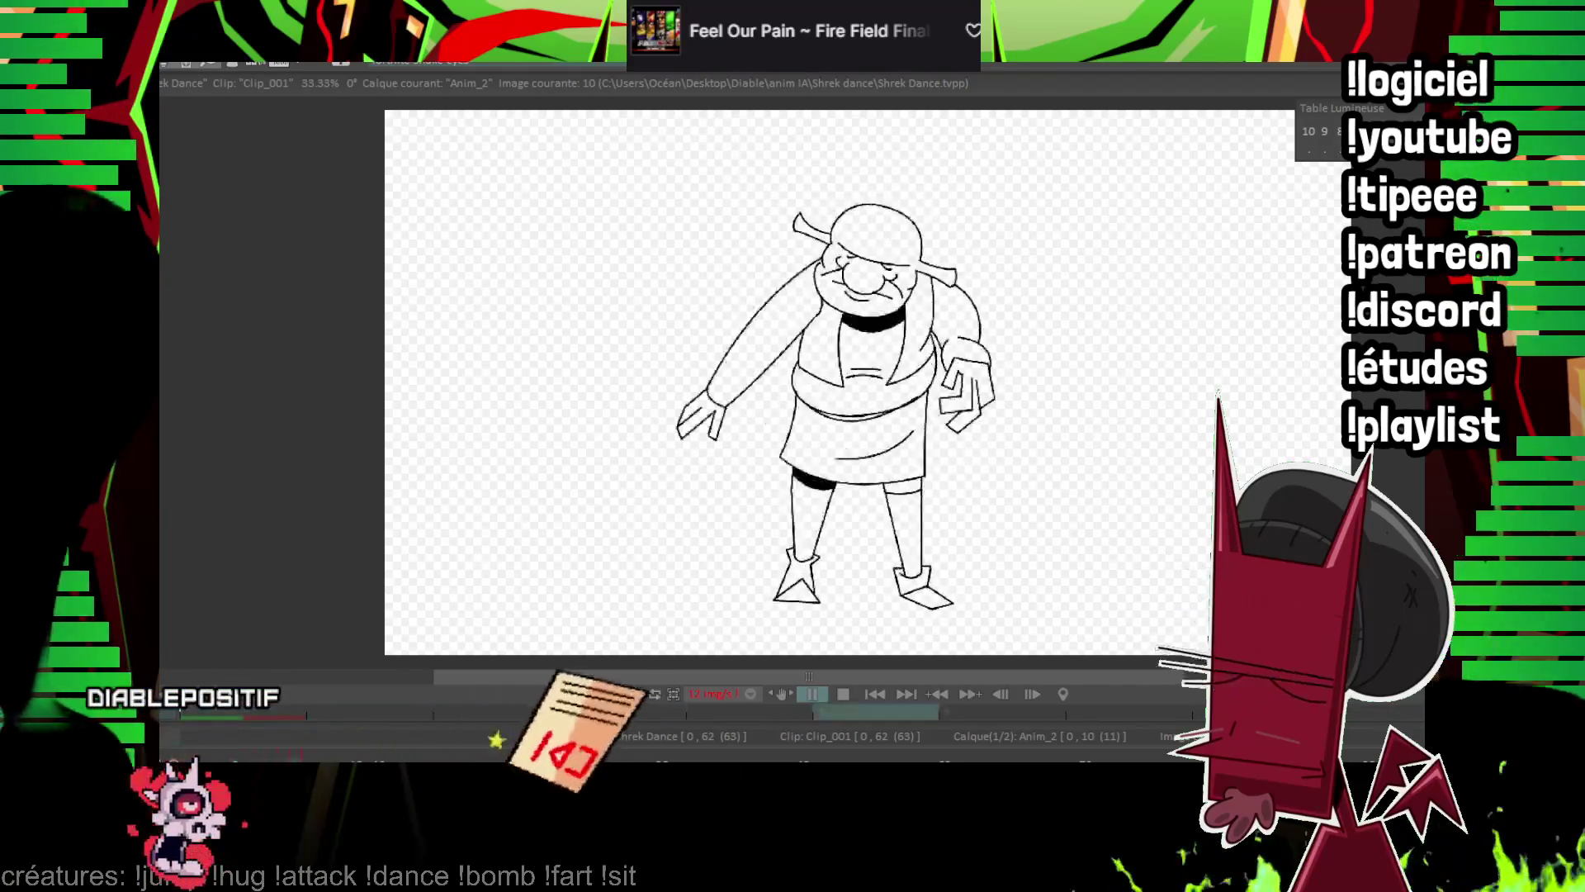
{"action": "key", "text": "space"}
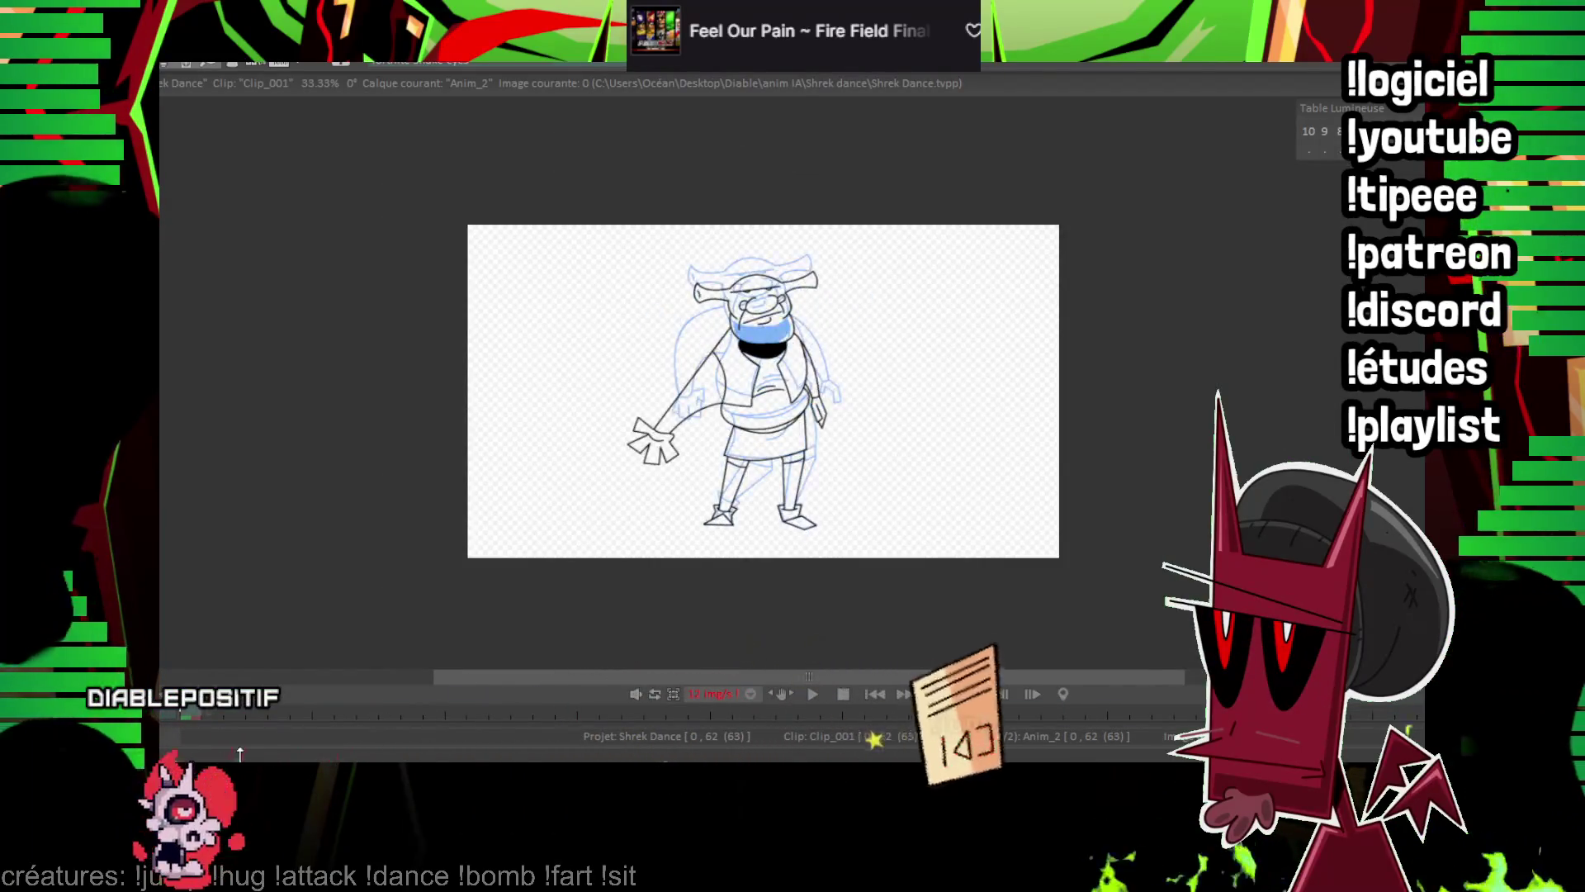
{"action": "scroll", "coordinate": [832, 330], "scroll_direction": "up", "scroll_amount": 5}
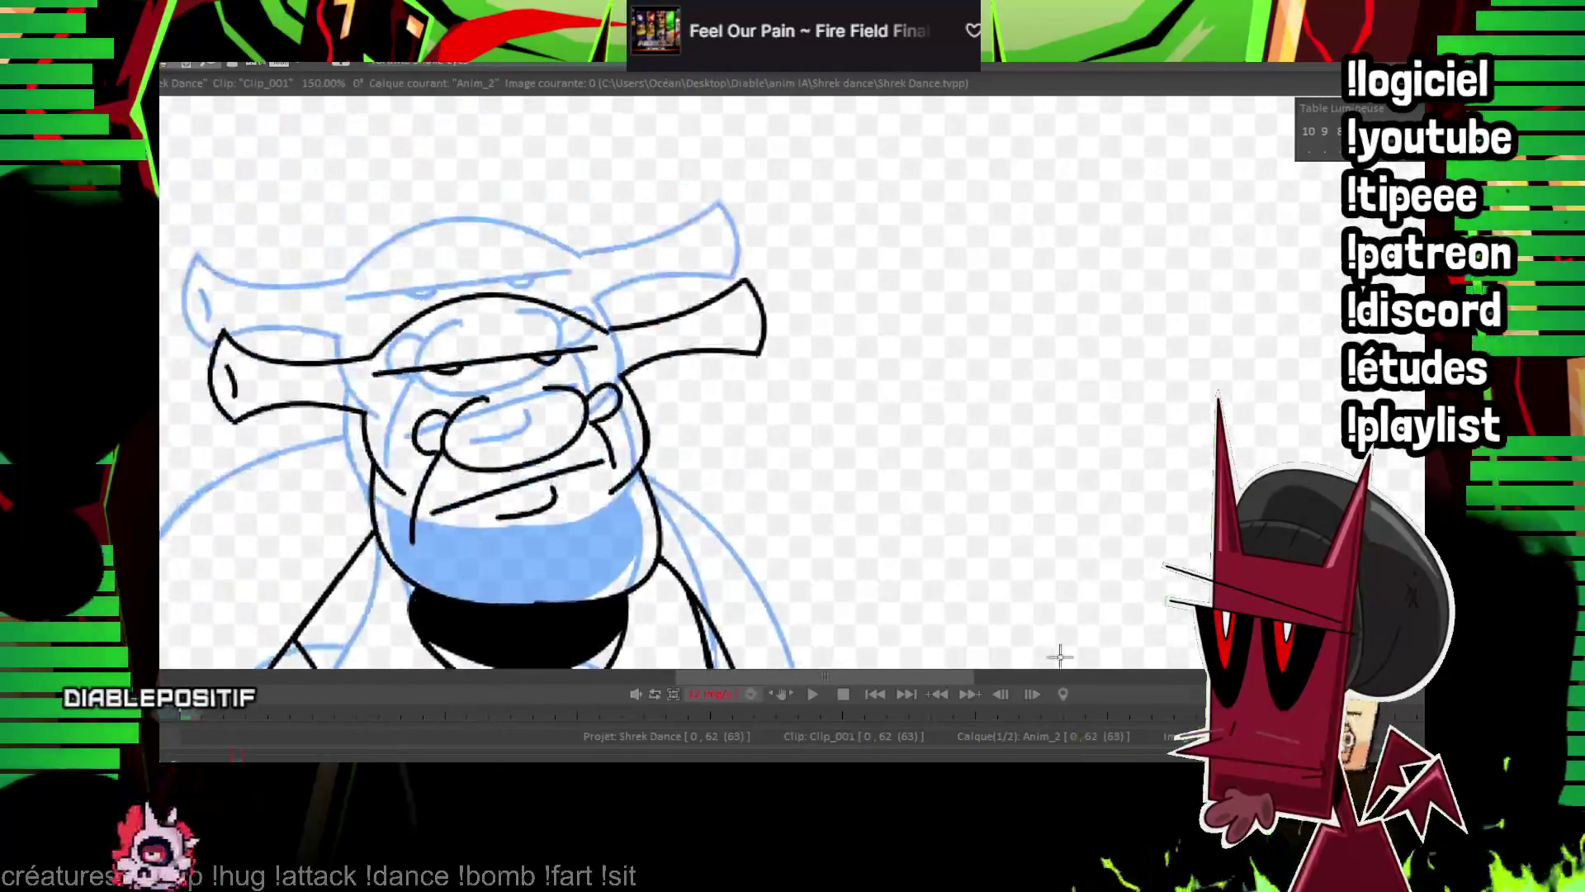
{"action": "key", "text": "Right"}
{"action": "key", "text": "Right"}
{"action": "key", "text": "Right"}
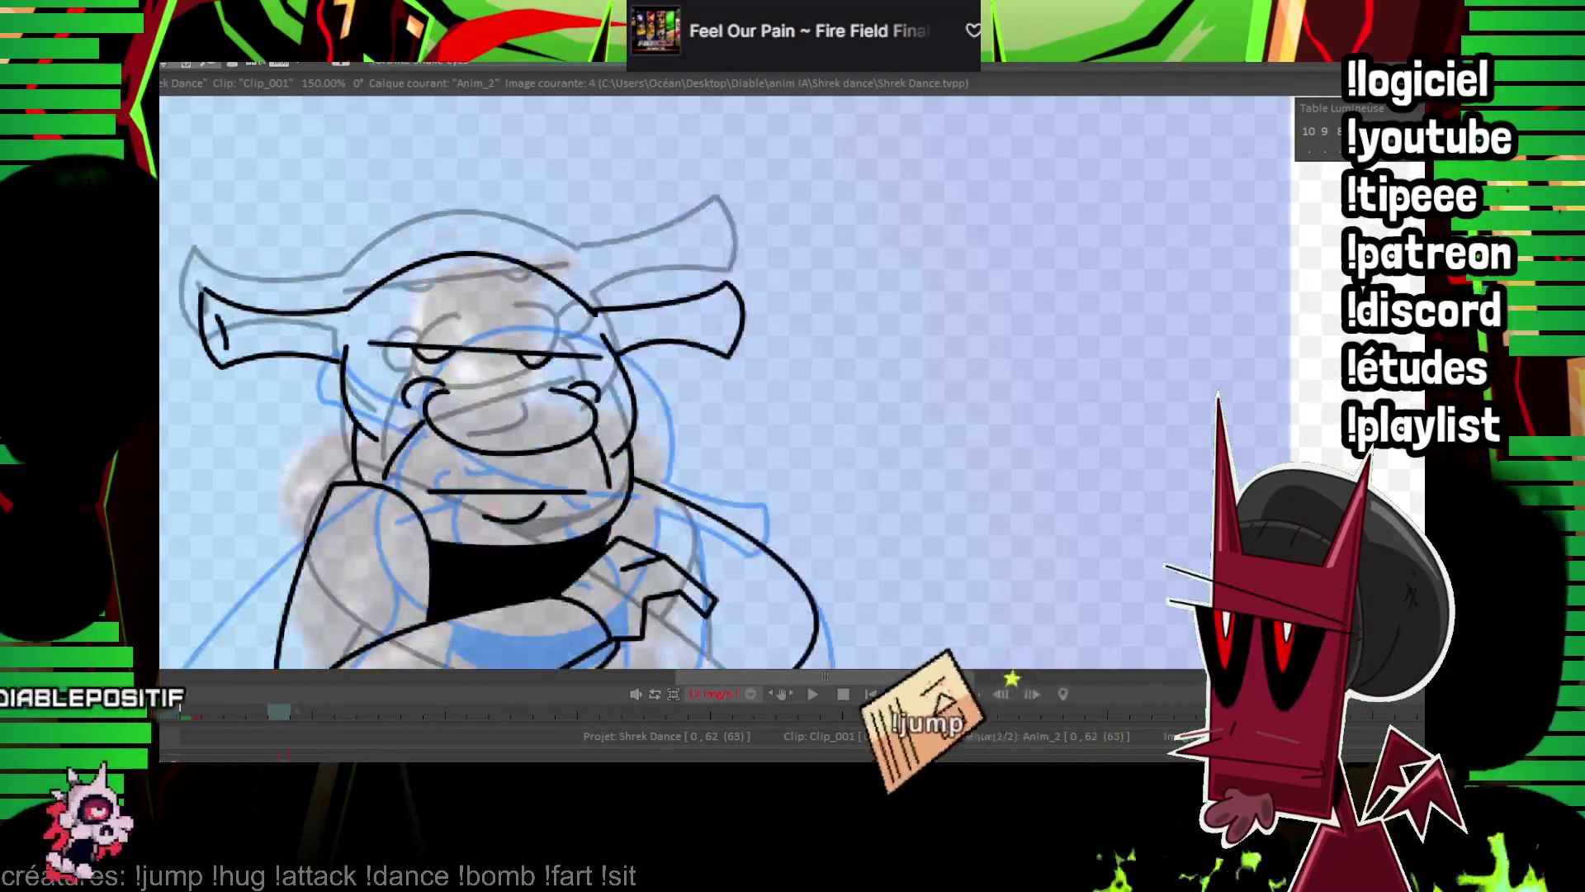
{"action": "key", "text": "Left"}
{"action": "key", "text": "Left"}
{"action": "key", "text": "Left"}
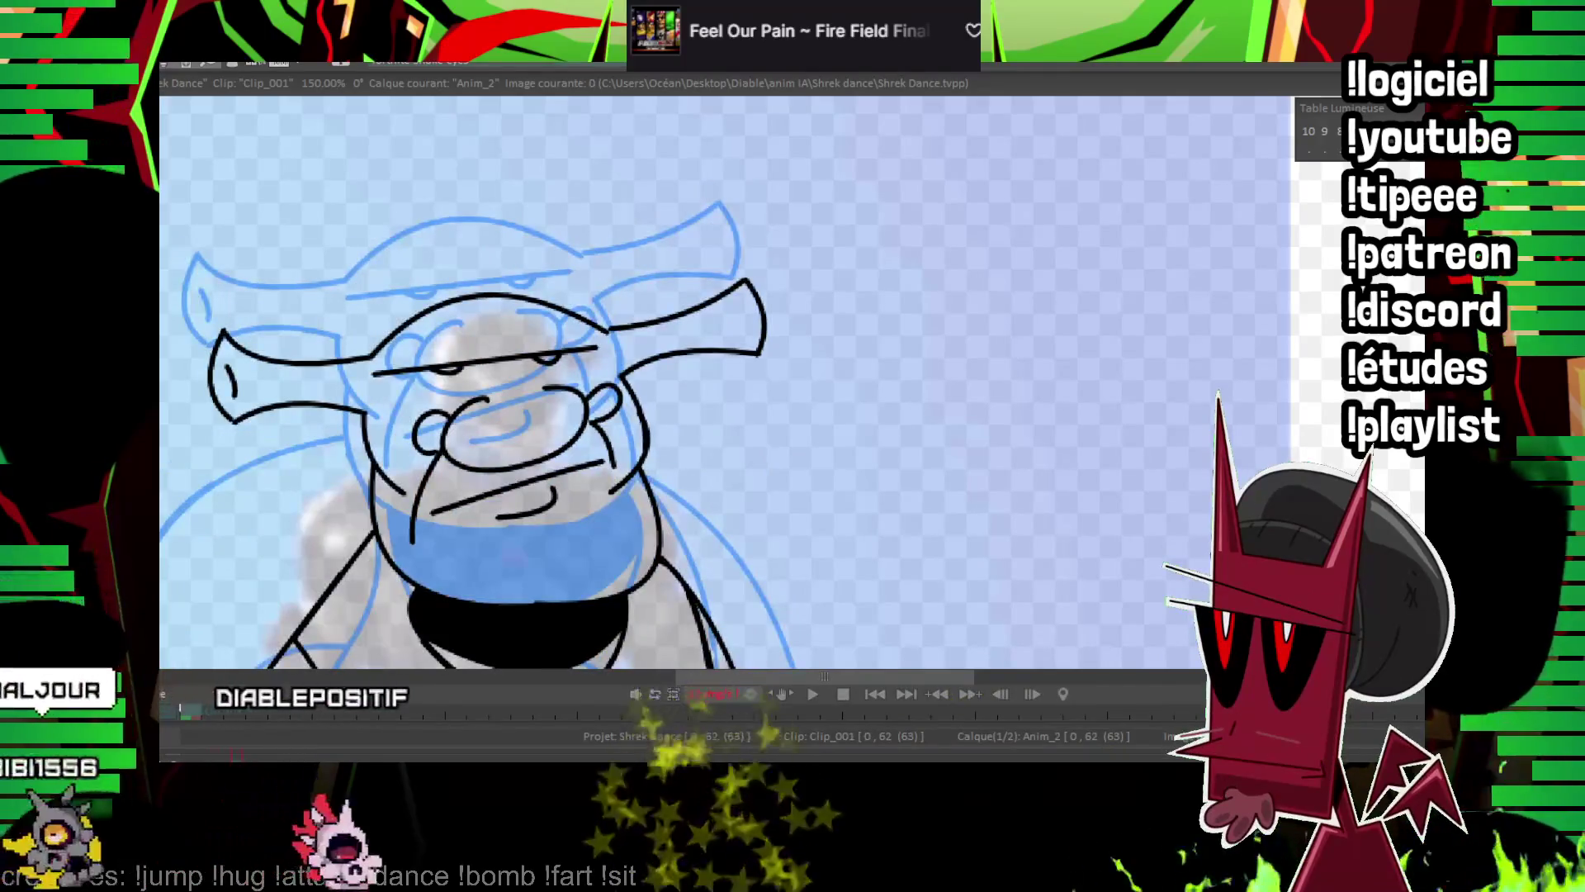
{"action": "scroll", "coordinate": [864, 273], "scroll_direction": "up", "scroll_amount": 3}
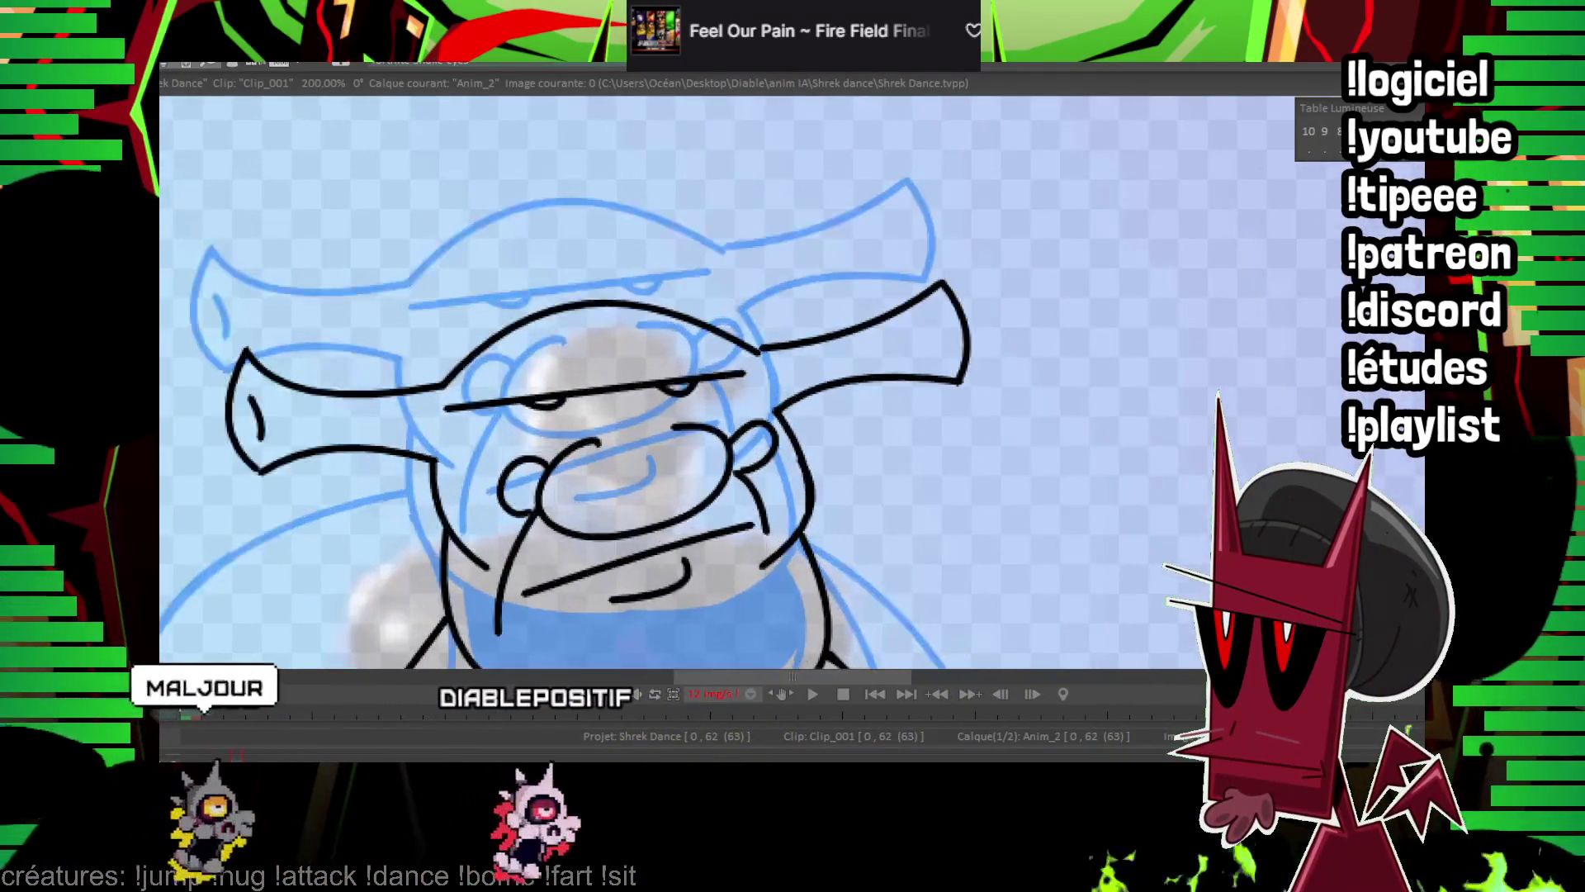
{"action": "scroll", "coordinate": [825, 380], "scroll_direction": "down", "scroll_amount": 4}
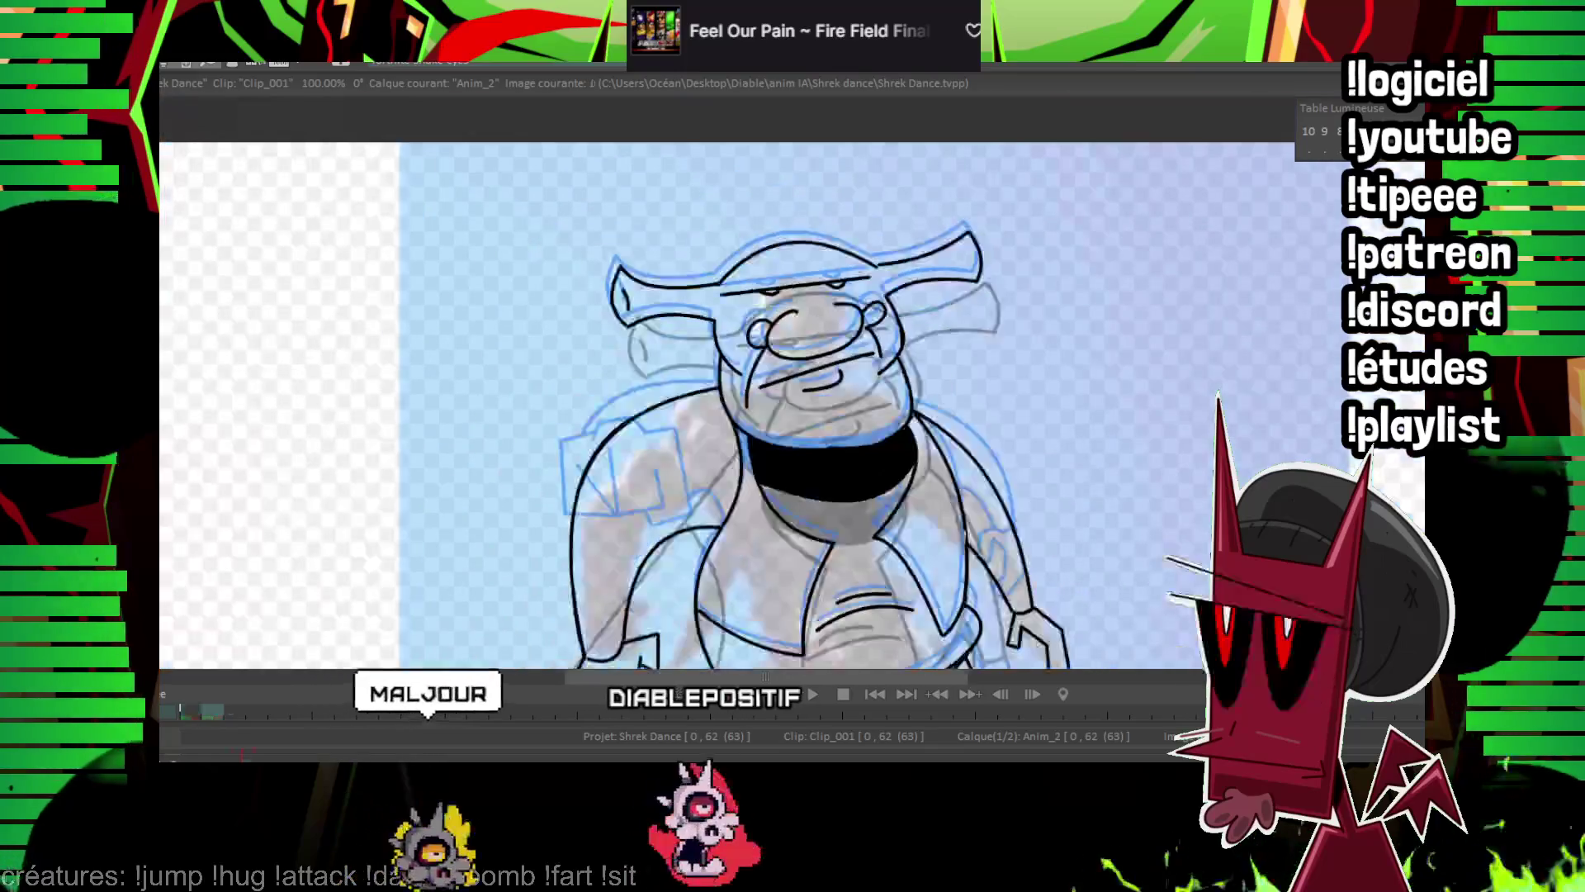
{"action": "key", "text": "Right"}
{"action": "key", "text": "Right"}
{"action": "key", "text": "Right"}
{"action": "key", "text": "Left"}
{"action": "key", "text": "Left"}
{"action": "key", "text": "Left"}
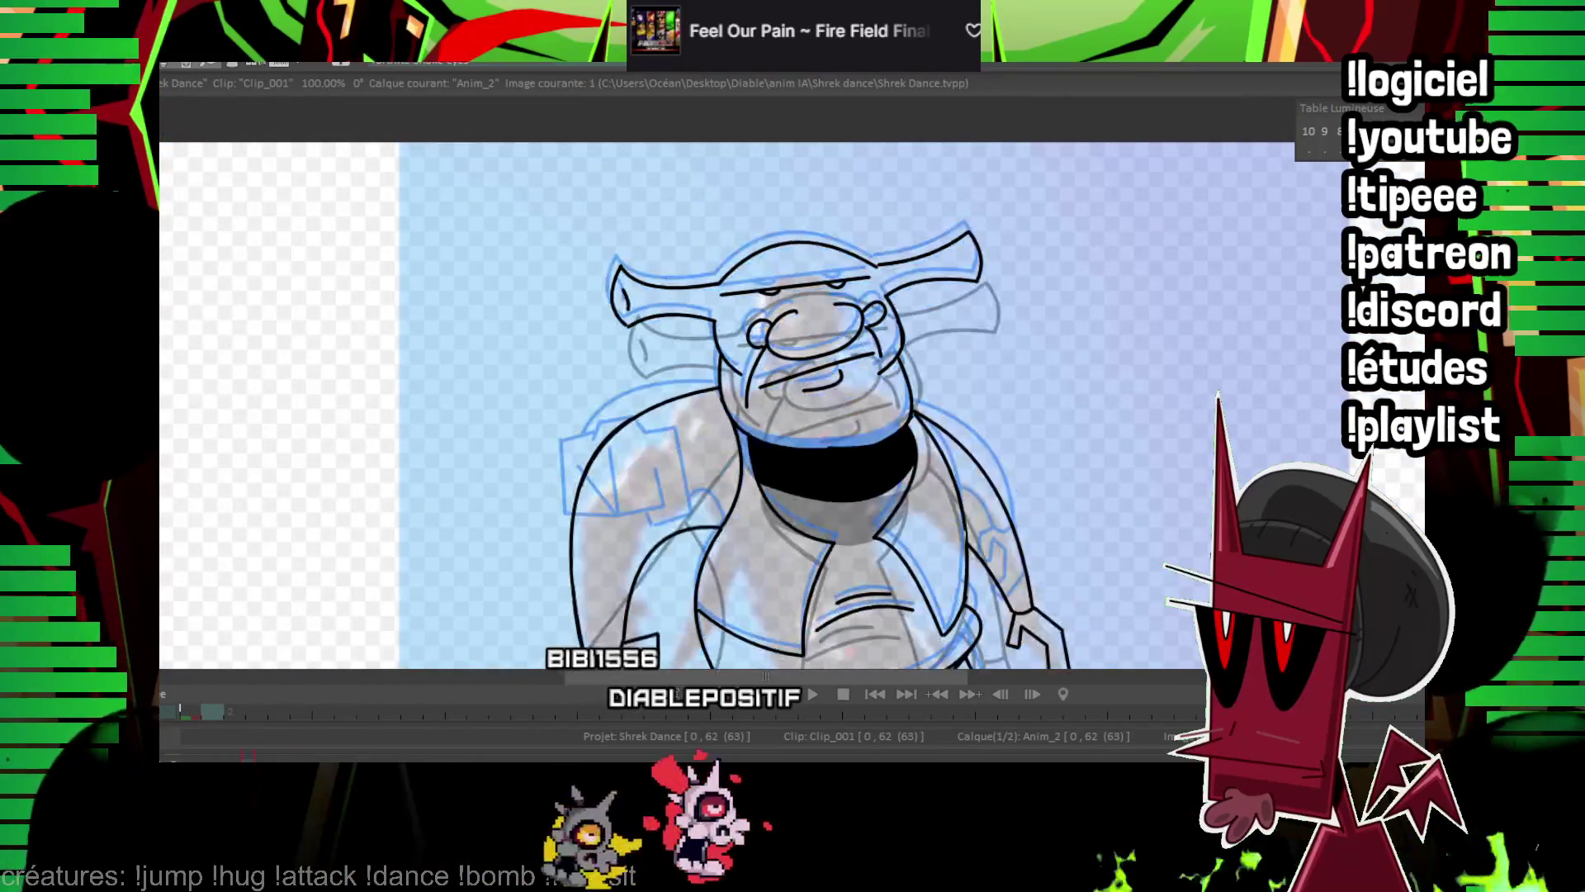
{"action": "scroll", "coordinate": [648, 312], "scroll_direction": "up", "scroll_amount": 2}
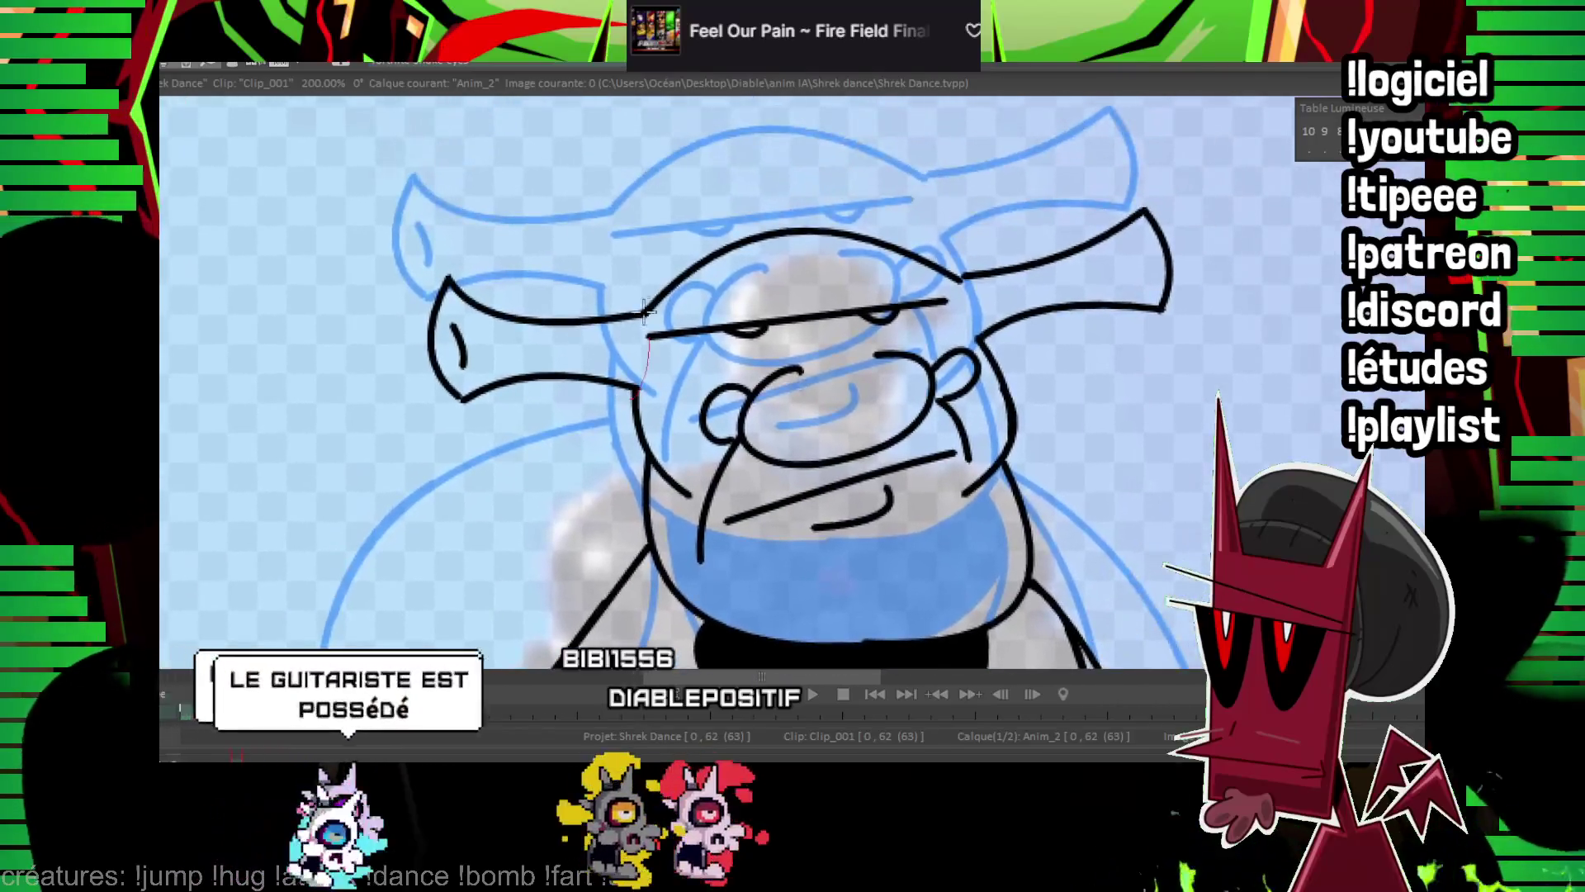
Move the selected left ear downward and shrink both the left and right ears.
{"action": "mouse_move", "coordinate": [648, 312]}
{"action": "left_mouse_down"}
{"action": "mouse_move", "coordinate": [397, 330]}
{"action": "mouse_move", "coordinate": [462, 528]}
{"action": "mouse_move", "coordinate": [644, 347]}
{"action": "left_mouse_up"}
{"action": "left_click_drag", "start_coordinate": [504, 339], "coordinate": [504, 408]}
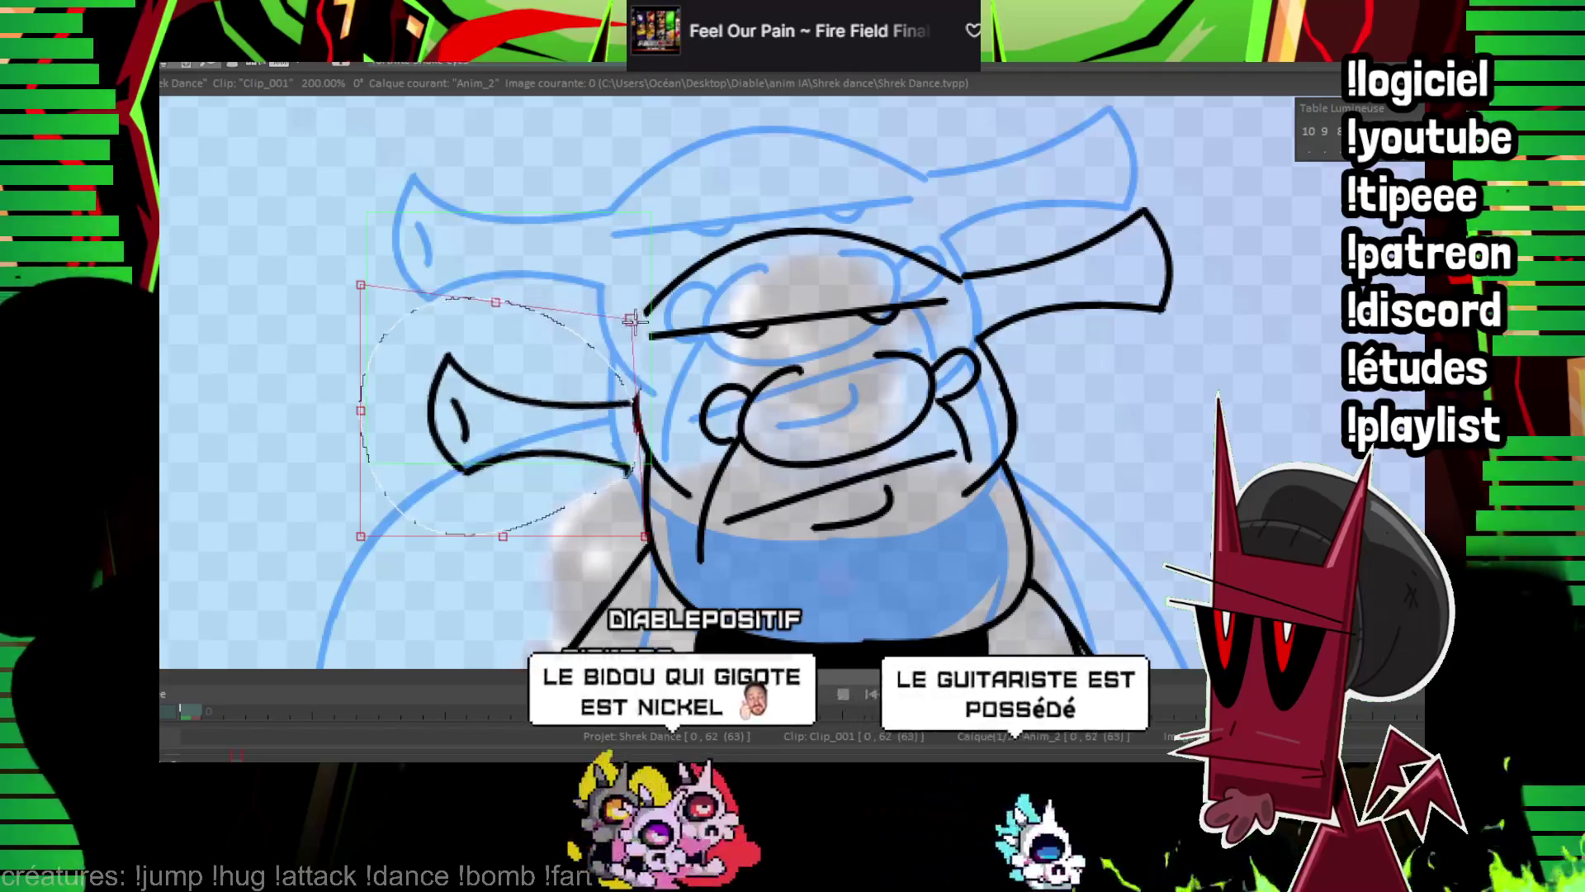
{"action": "key", "text": "ctrl+z"}
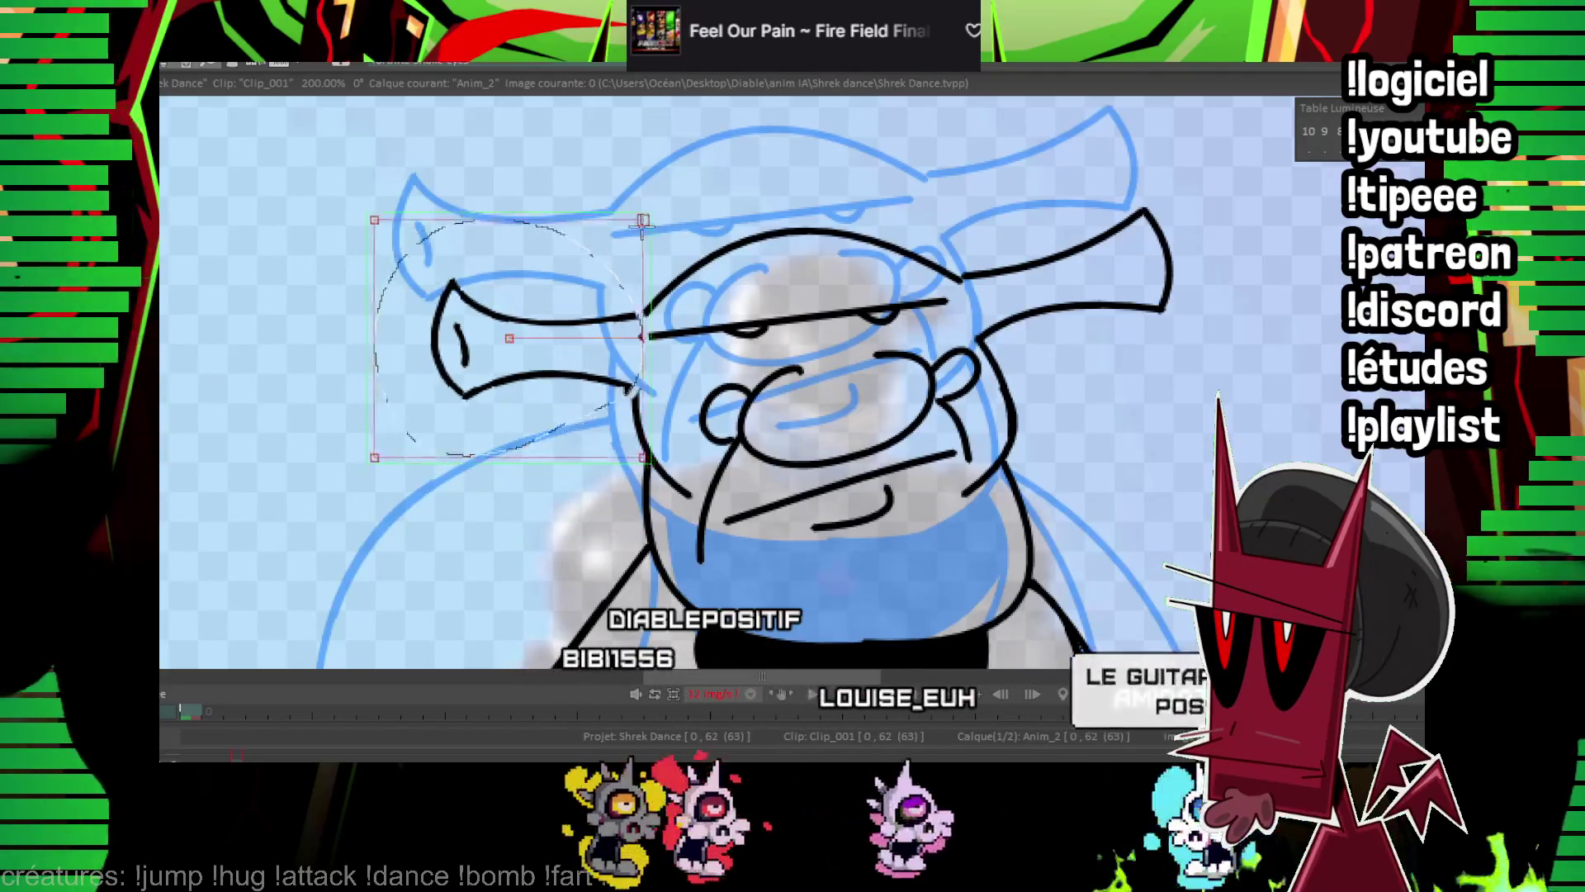
{"action": "mouse_move", "coordinate": [651, 337]}
{"action": "left_mouse_down"}
{"action": "mouse_move", "coordinate": [616, 297]}
{"action": "mouse_move", "coordinate": [630, 303]}
{"action": "left_mouse_up"}
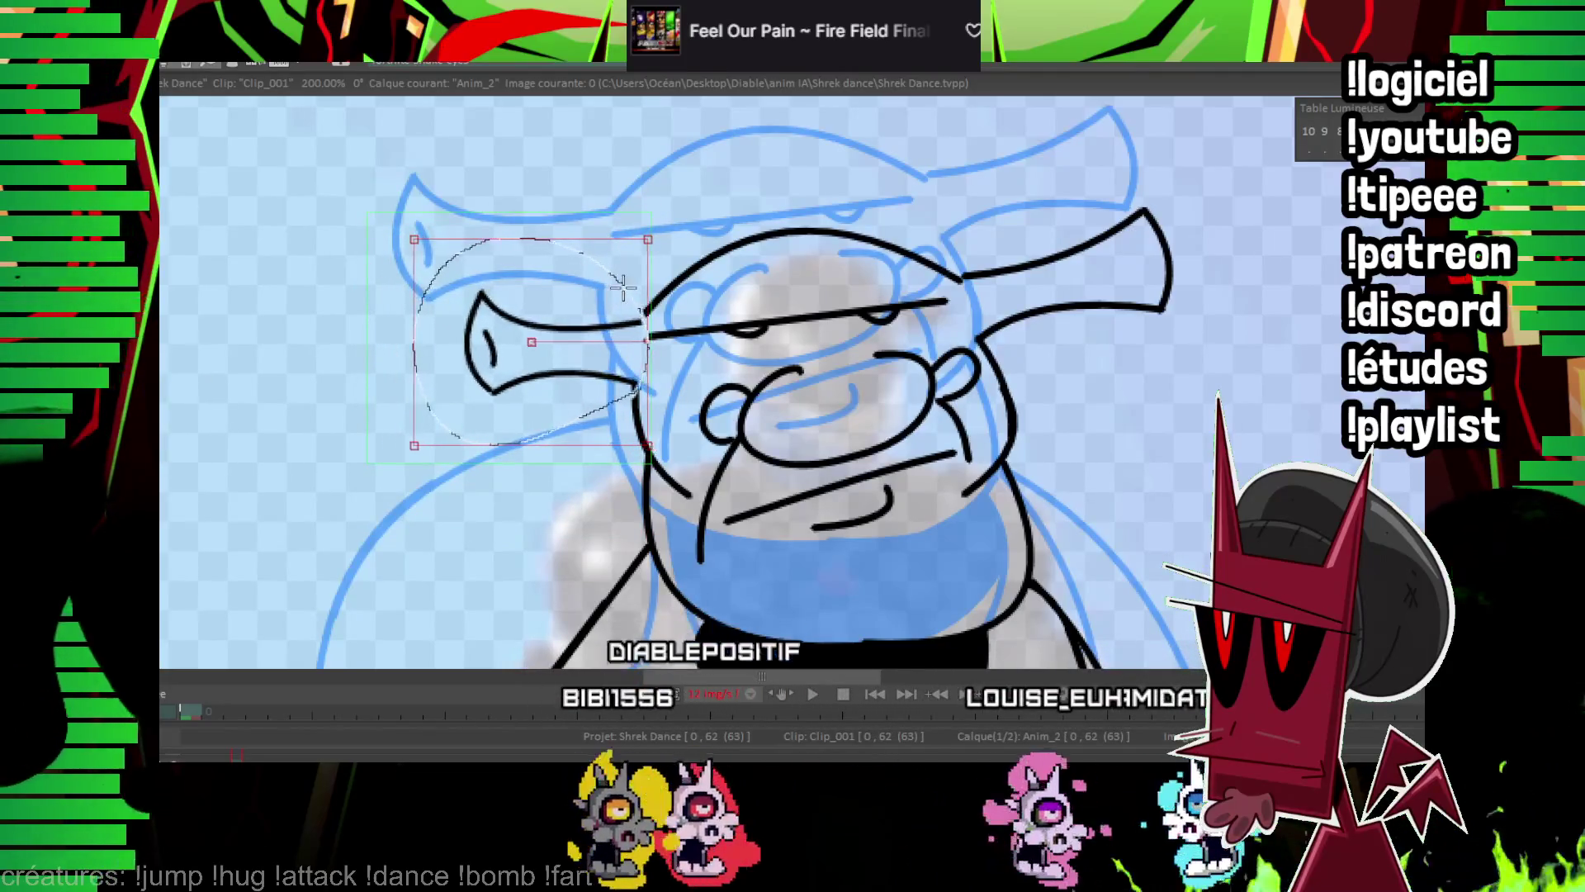
{"action": "left_click_drag", "start_coordinate": [860, 173], "coordinate": [654, 224]}
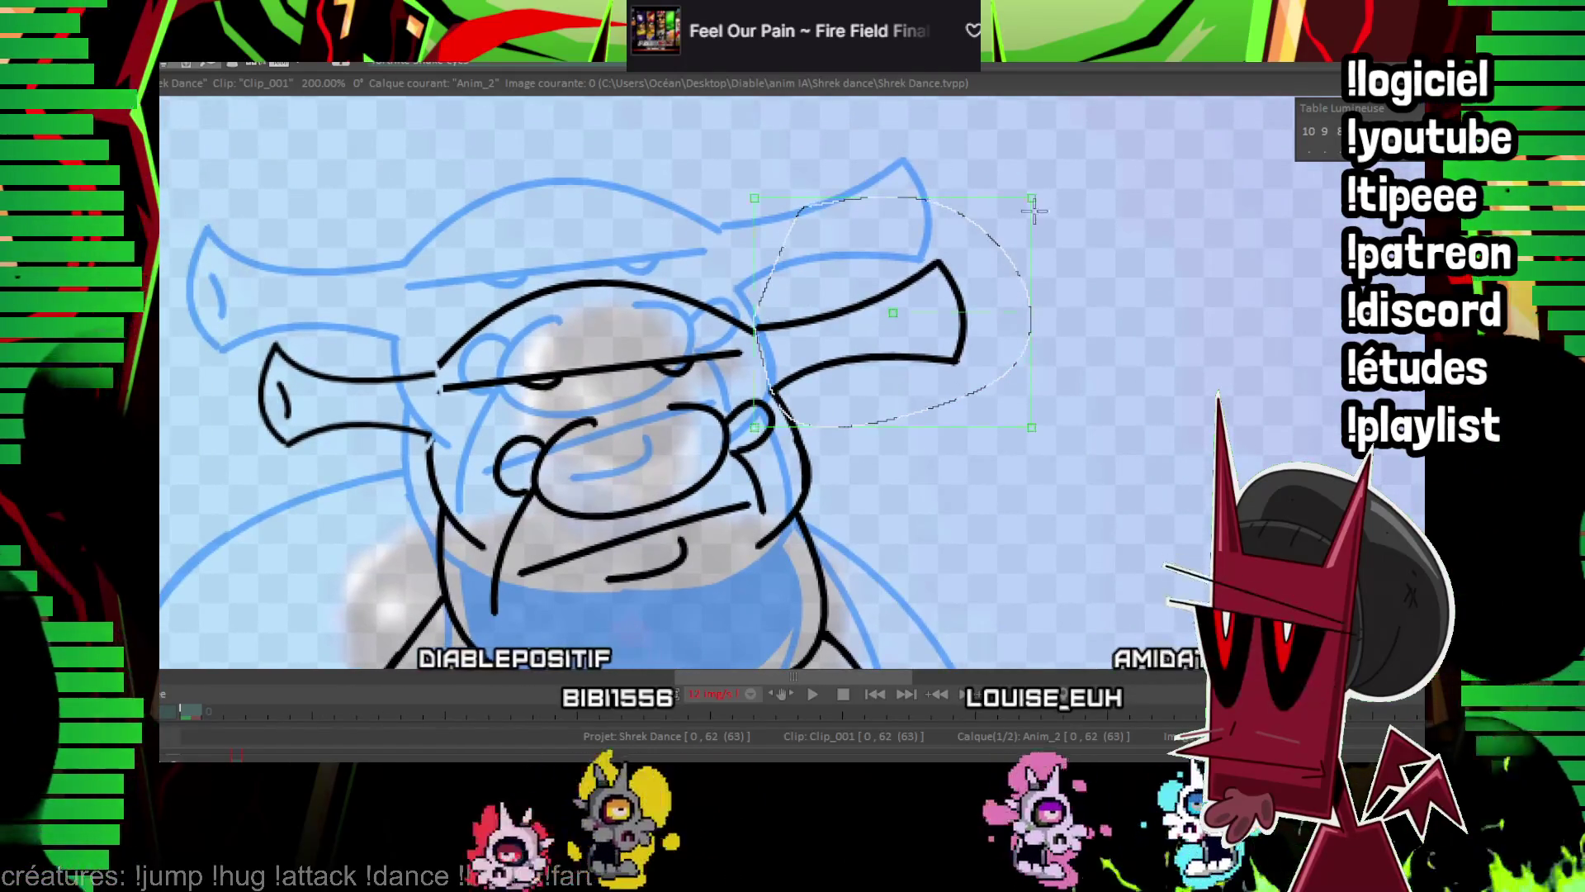
{"action": "left_click_drag", "start_coordinate": [1032, 199], "coordinate": [969, 235]}
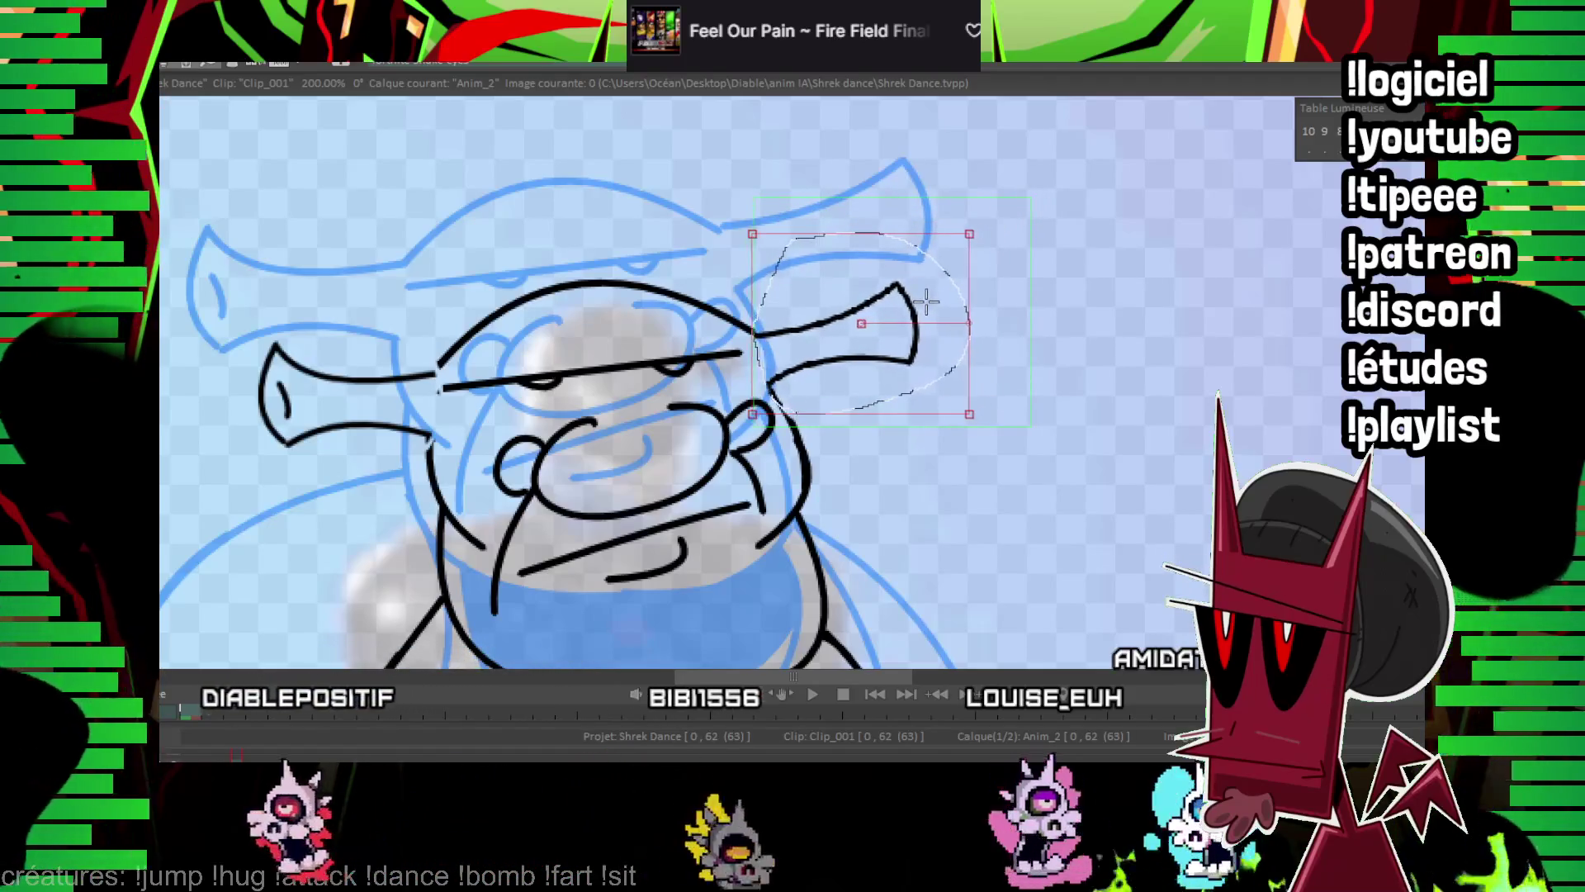
On the next image, select and delete the line art around the left and right ears.
{"action": "scroll", "coordinate": [904, 386], "scroll_direction": "up", "scroll_amount": 1}
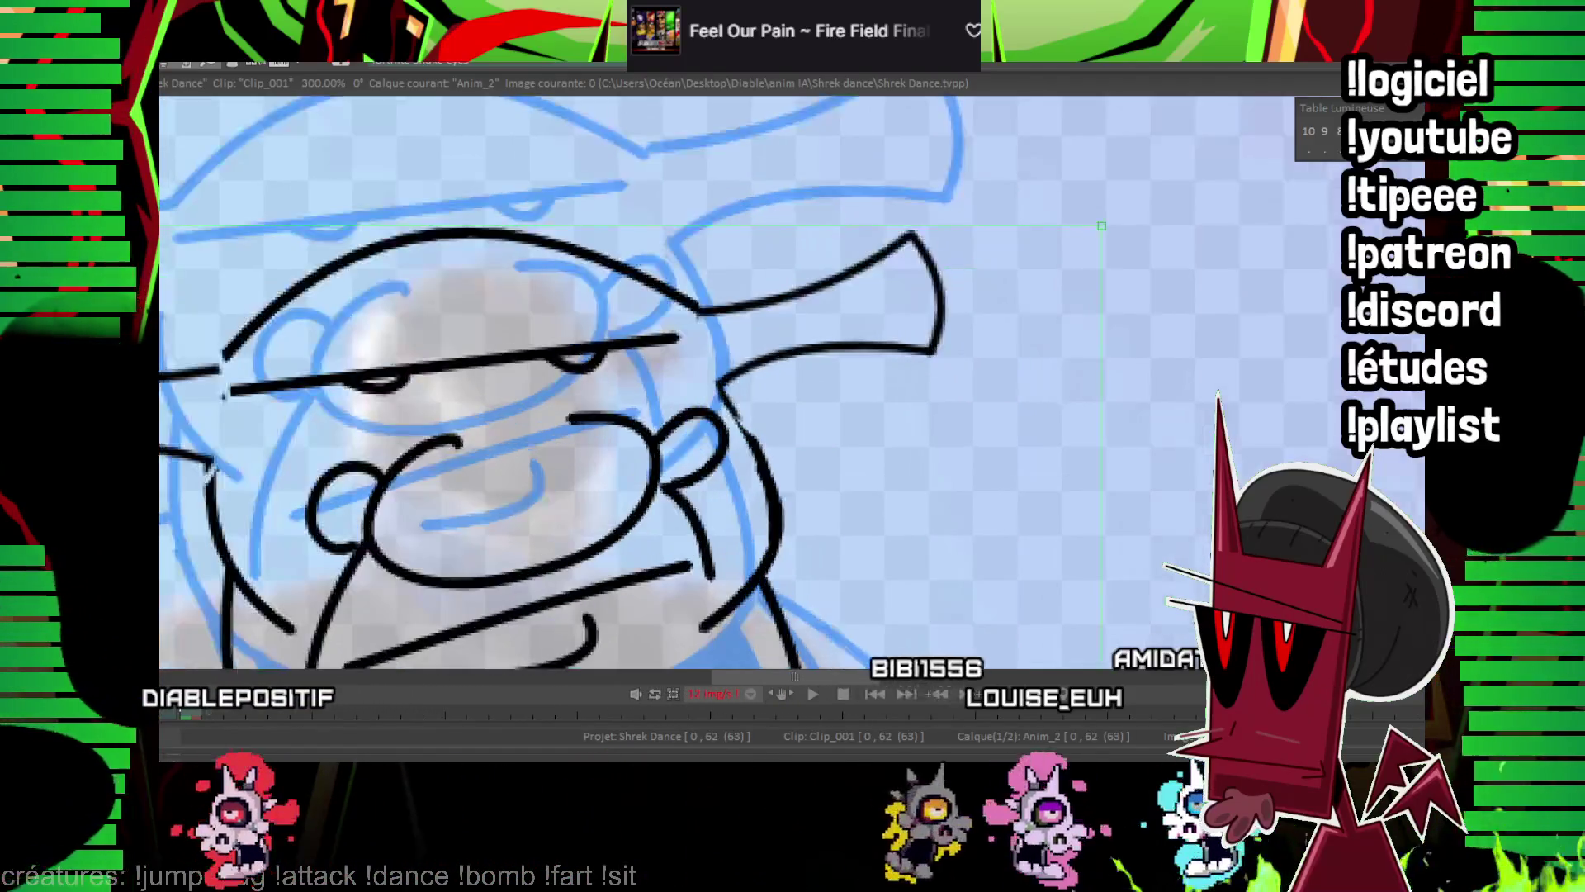
{"action": "scroll", "coordinate": [745, 464], "scroll_direction": "left", "scroll_amount": 3}
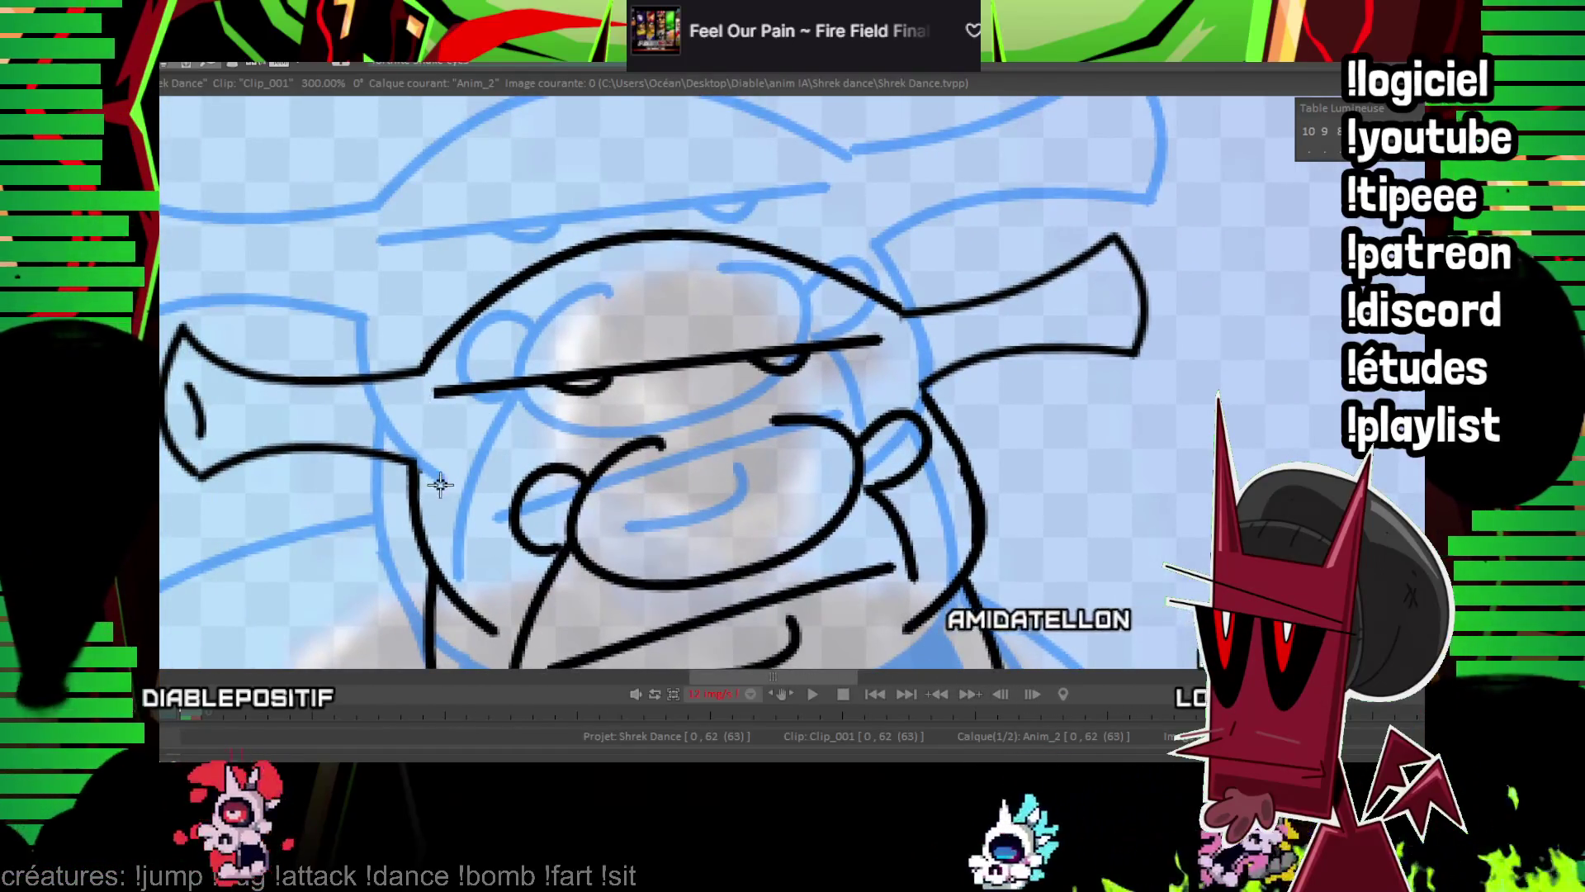
{"action": "scroll", "coordinate": [742, 380], "scroll_direction": "down", "scroll_amount": 3}
{"action": "scroll", "coordinate": [743, 379], "scroll_direction": "up", "scroll_amount": 2}
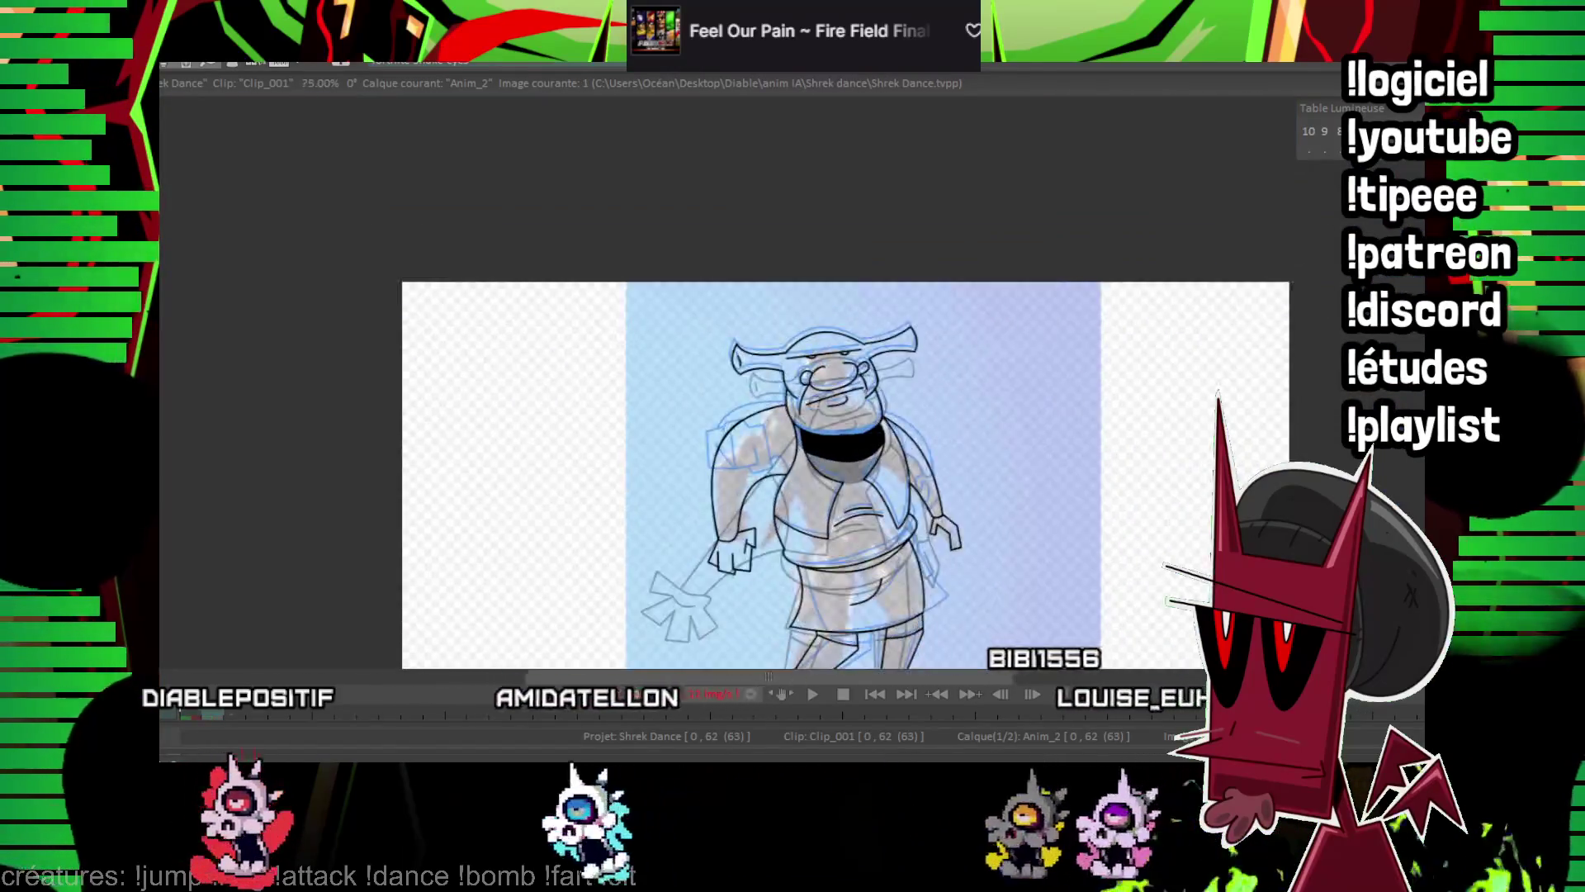
{"action": "key", "text": "Right"}
{"action": "scroll", "coordinate": [470, 269], "scroll_direction": "up", "scroll_amount": 1}
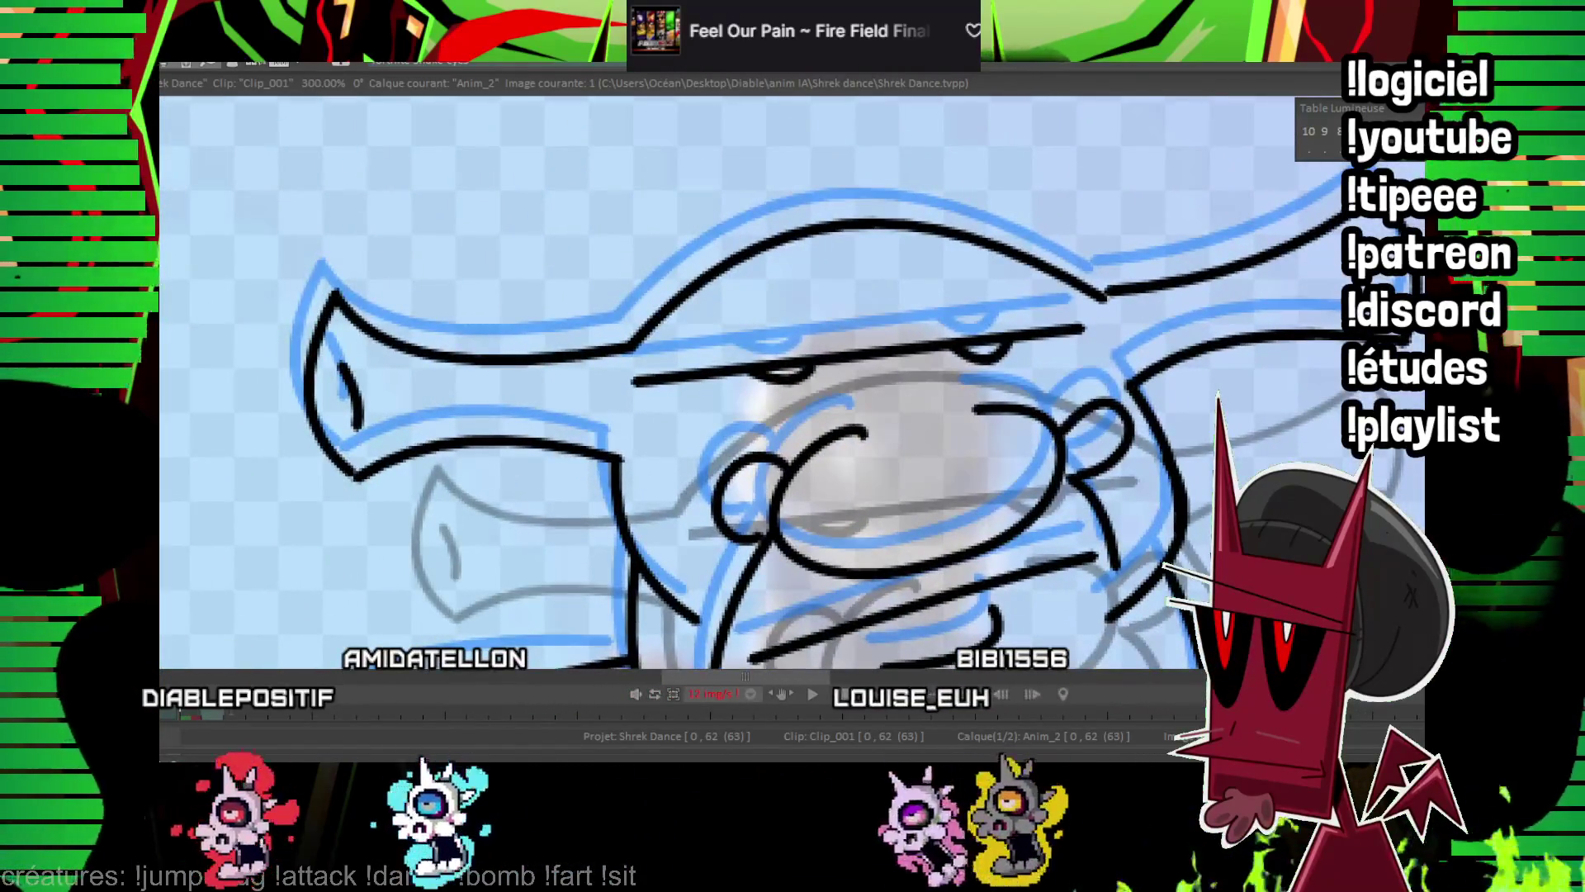
{"action": "left_click_drag", "start_coordinate": [431, 411], "coordinate": [627, 411]}
{"action": "key", "text": "Delete"}
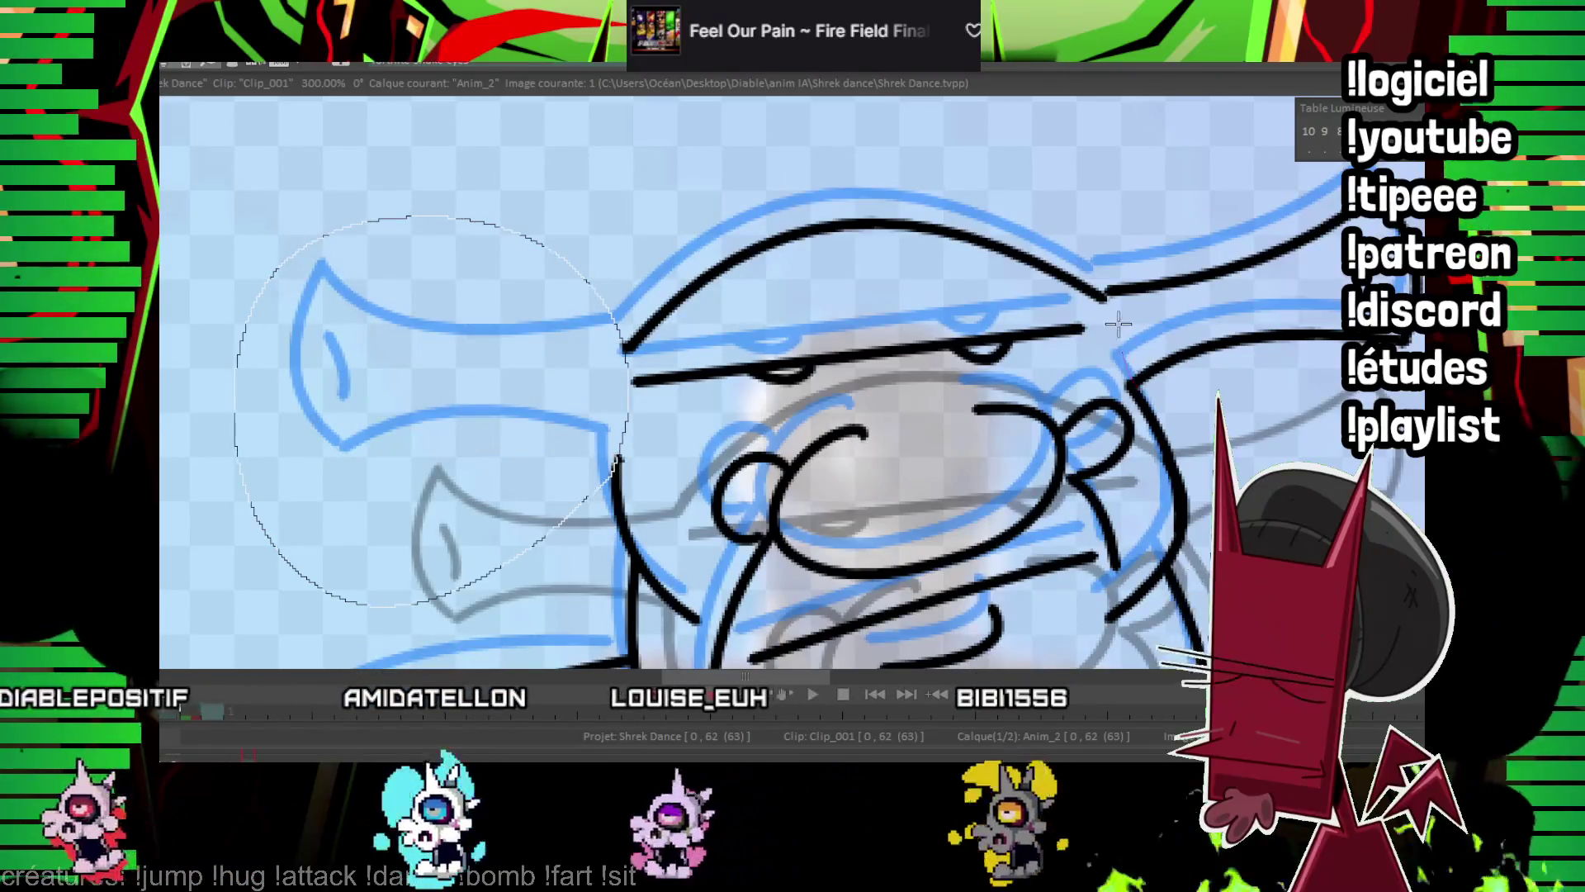
{"action": "mouse_move", "coordinate": [1119, 324]}
{"action": "left_mouse_down"}
{"action": "mouse_move", "coordinate": [1287, 153]}
{"action": "mouse_move", "coordinate": [1157, 358]}
{"action": "left_mouse_up"}
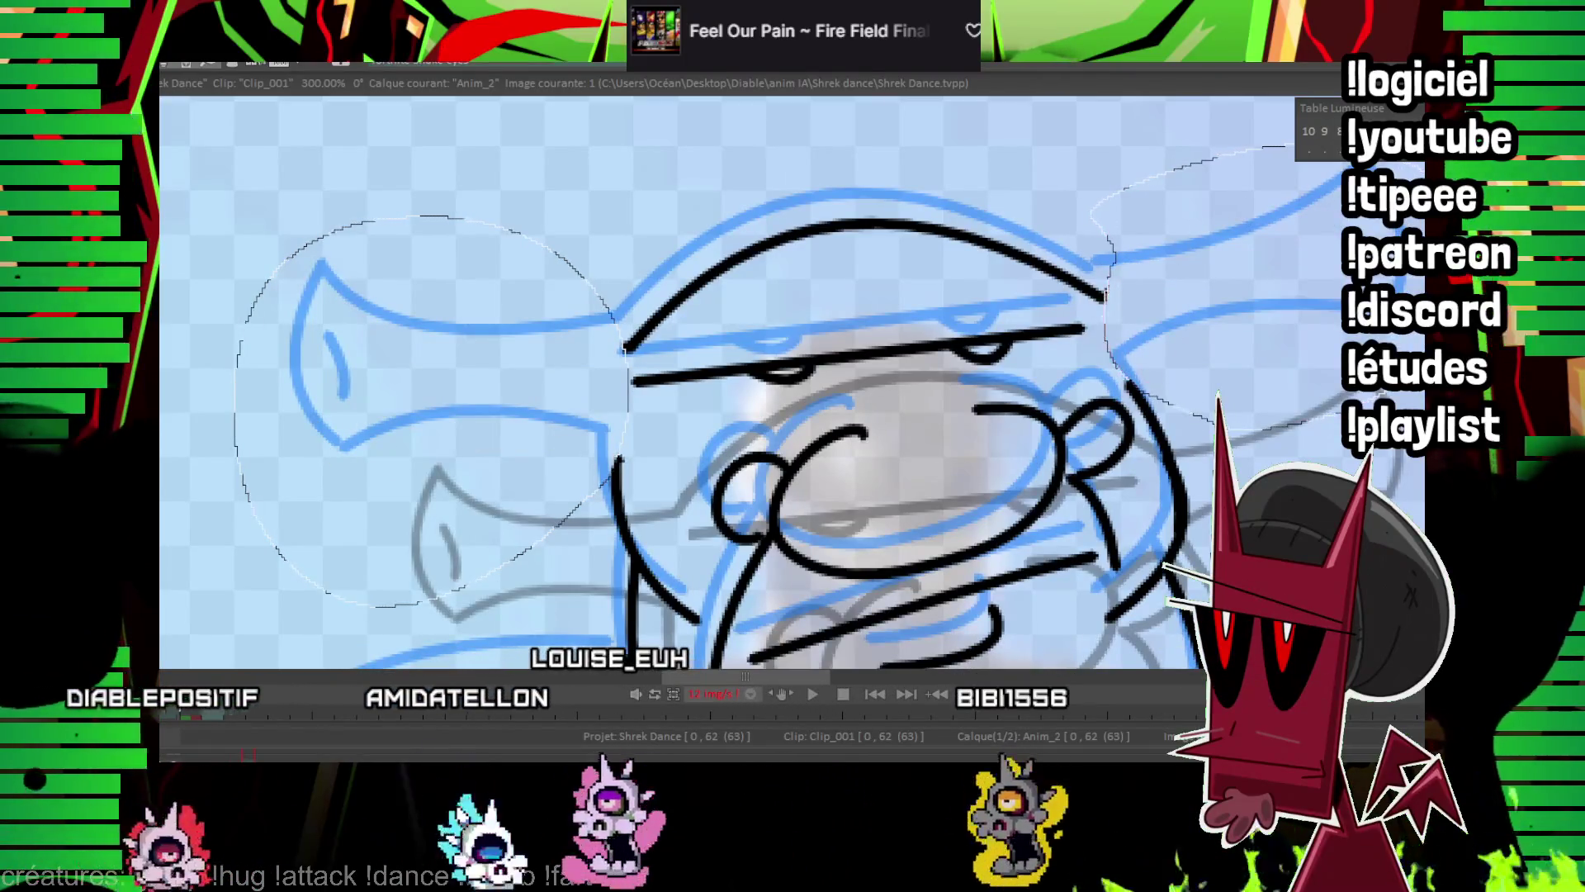
{"action": "scroll", "coordinate": [1119, 364], "scroll_direction": "down", "scroll_amount": 2}
Advance three images, play, then select and erase both ear areas before replaying.
{"action": "key", "text": "Right"}
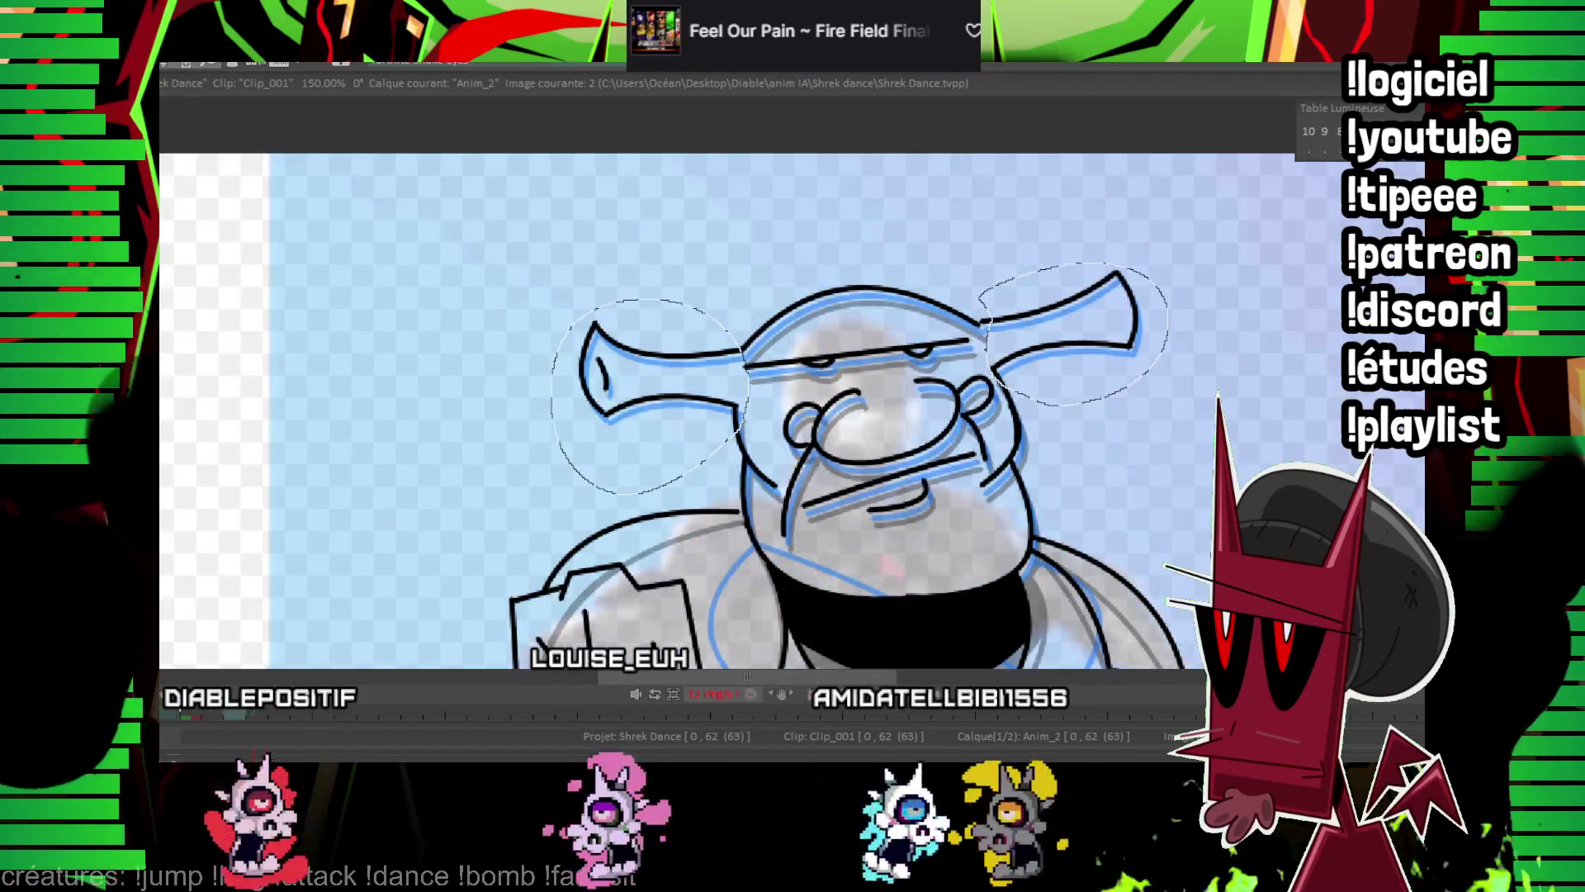
{"action": "key", "text": "Right"}
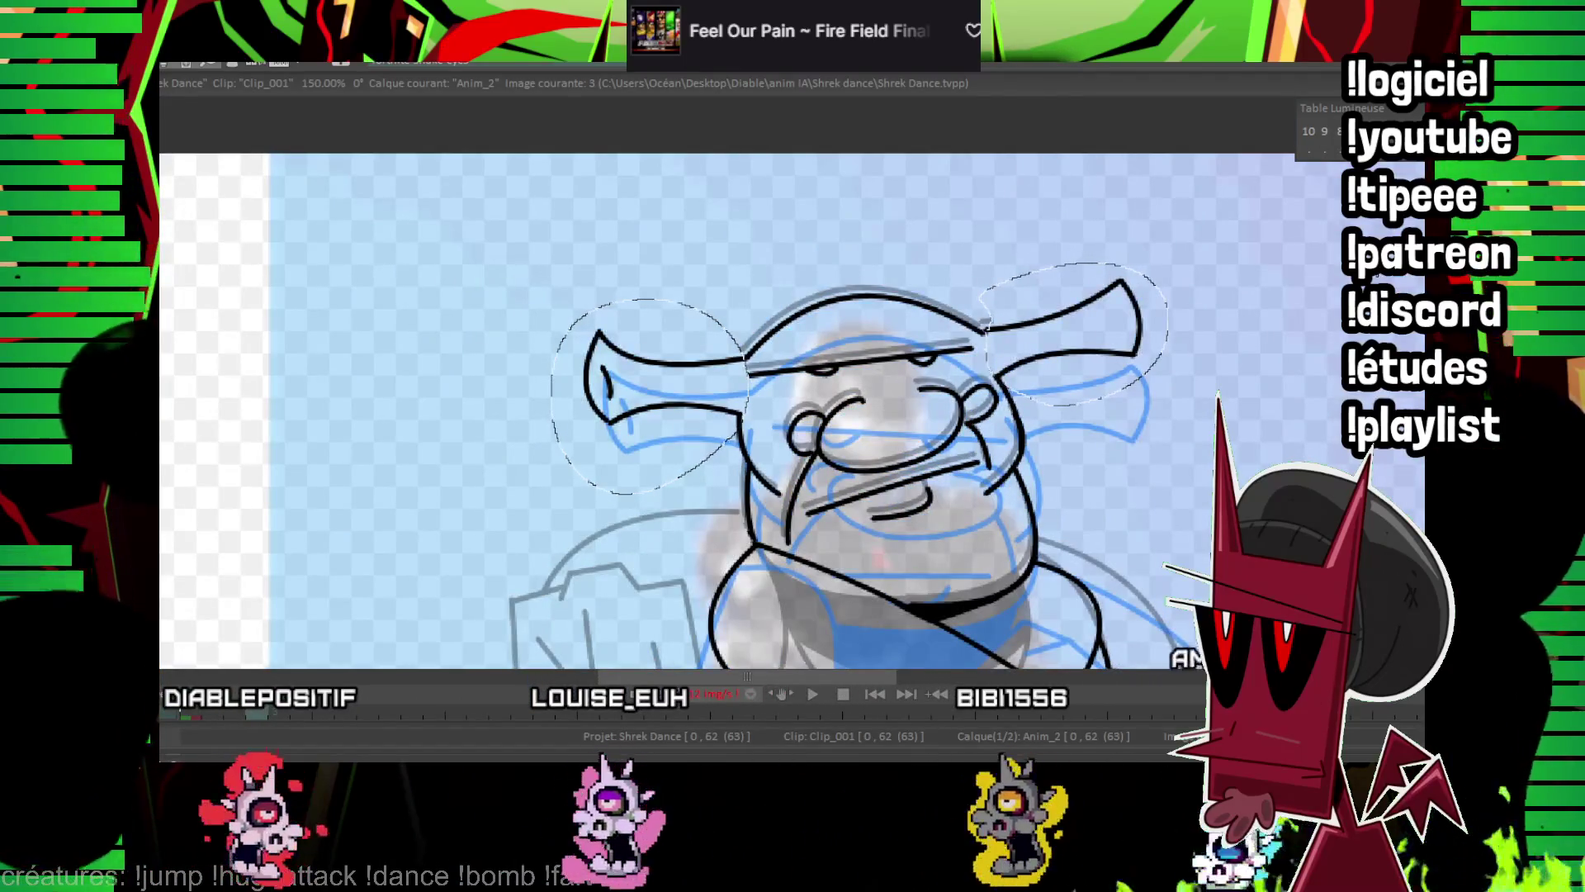
{"action": "key", "text": "Right"}
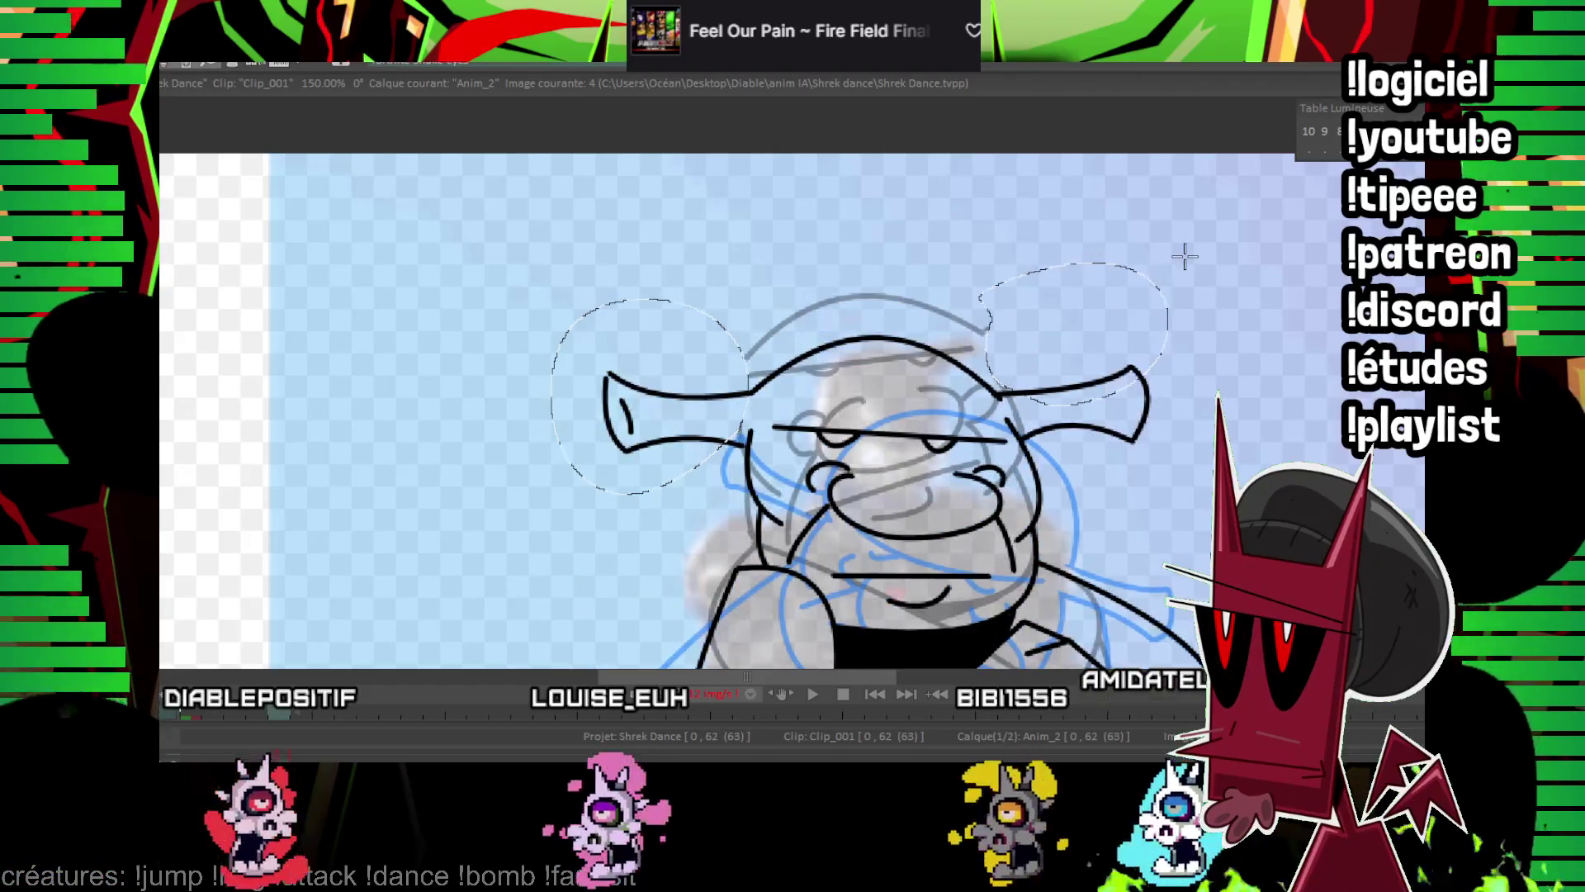
{"action": "key", "text": "Return"}
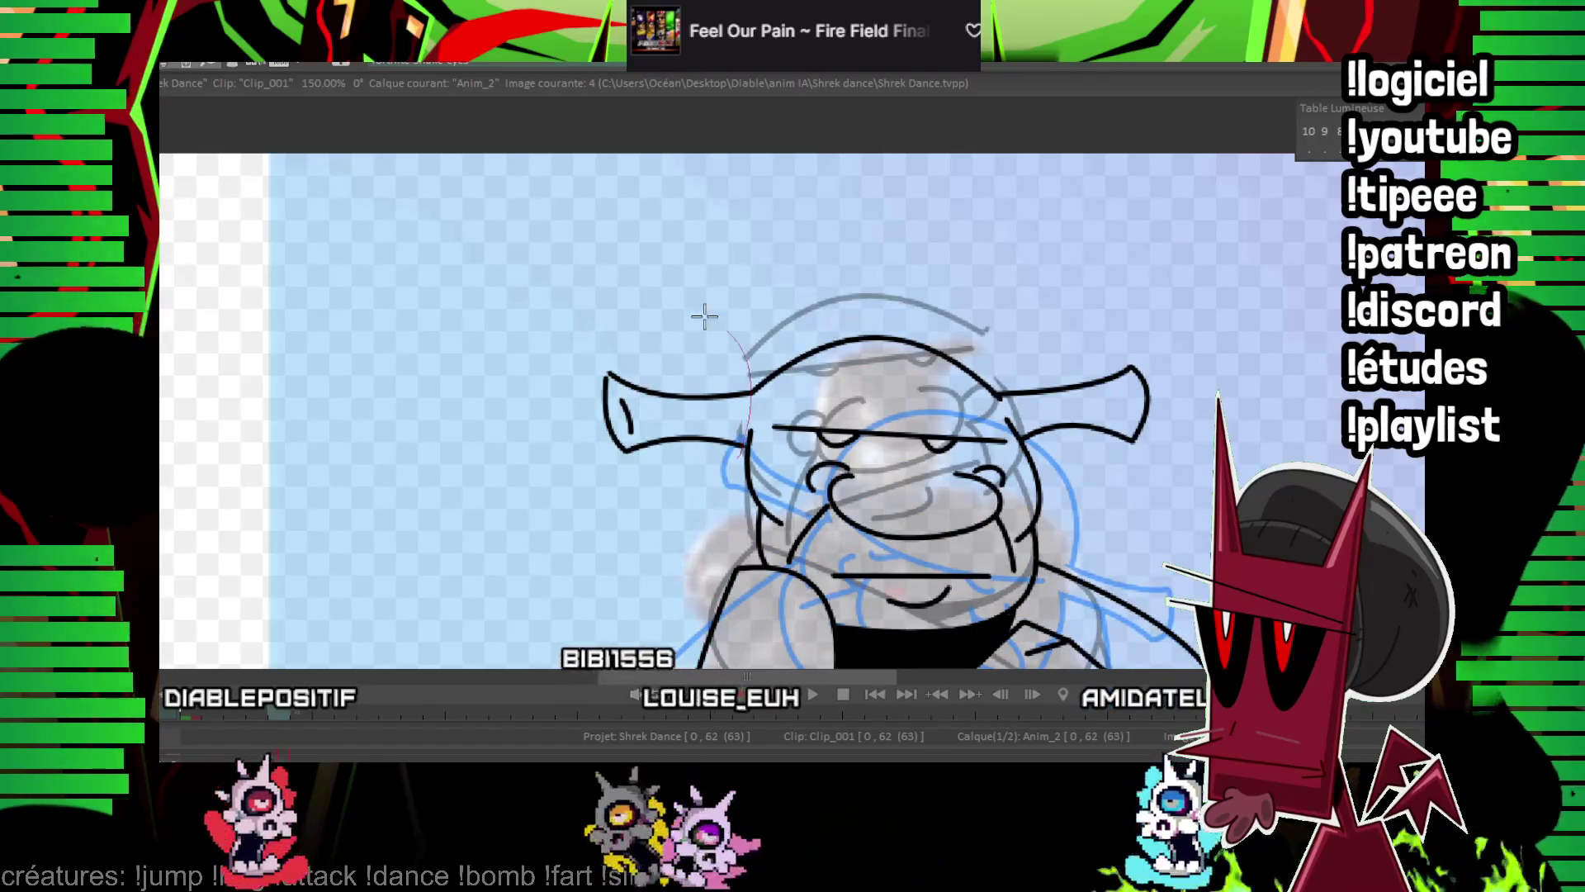
{"action": "left_click_drag", "start_coordinate": [669, 312], "coordinate": [611, 553]}
{"action": "left_click_drag", "start_coordinate": [1065, 309], "coordinate": [1115, 462]}
{"action": "key", "text": "Delete"}
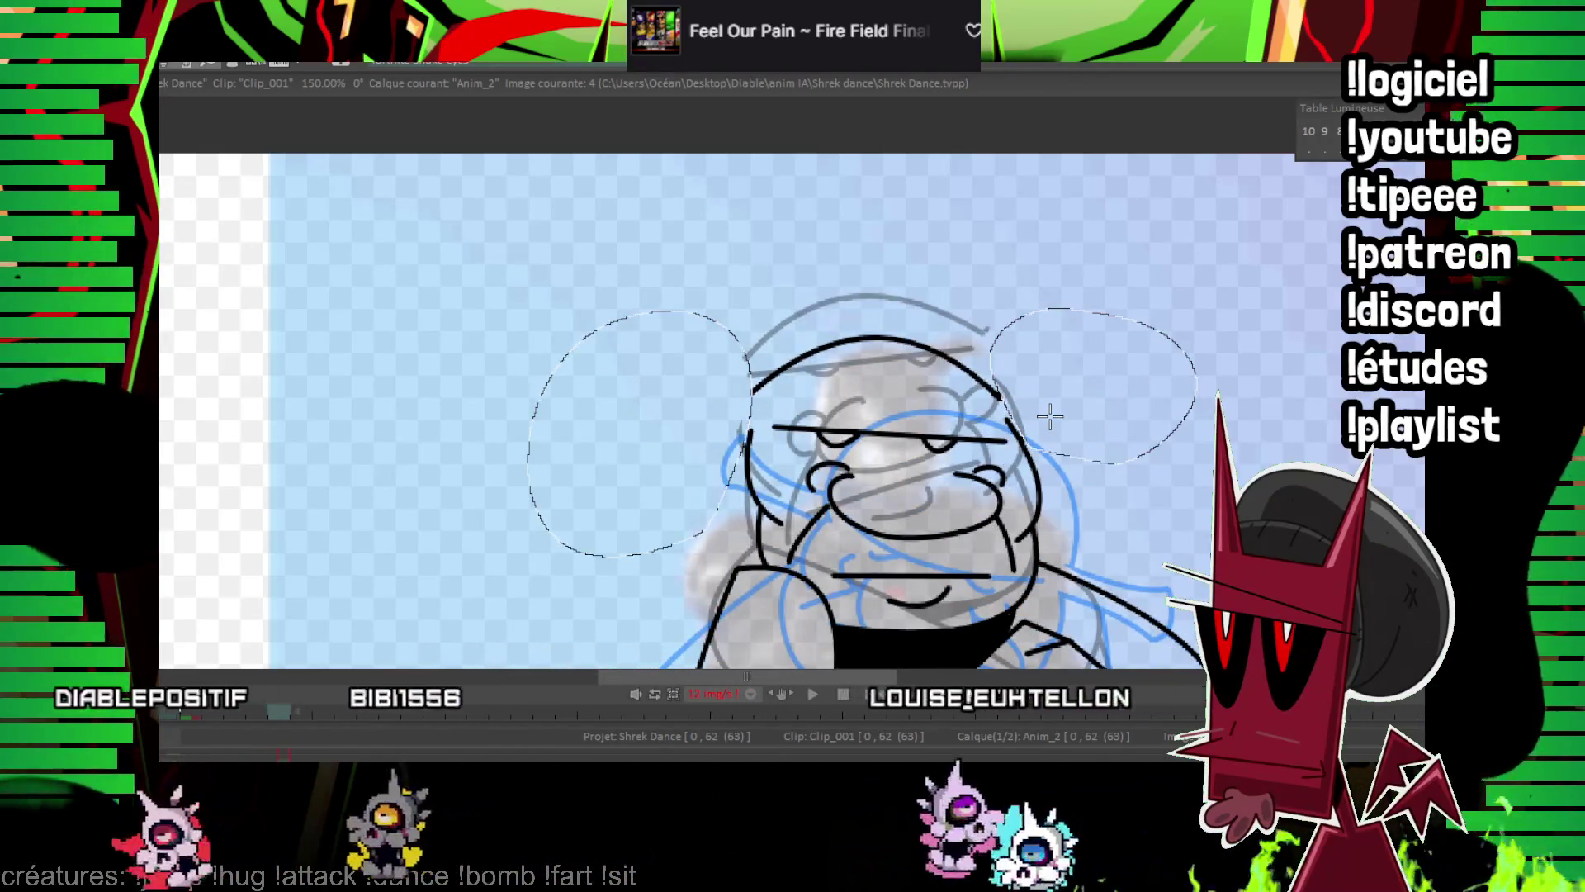
{"action": "key", "text": "Return"}
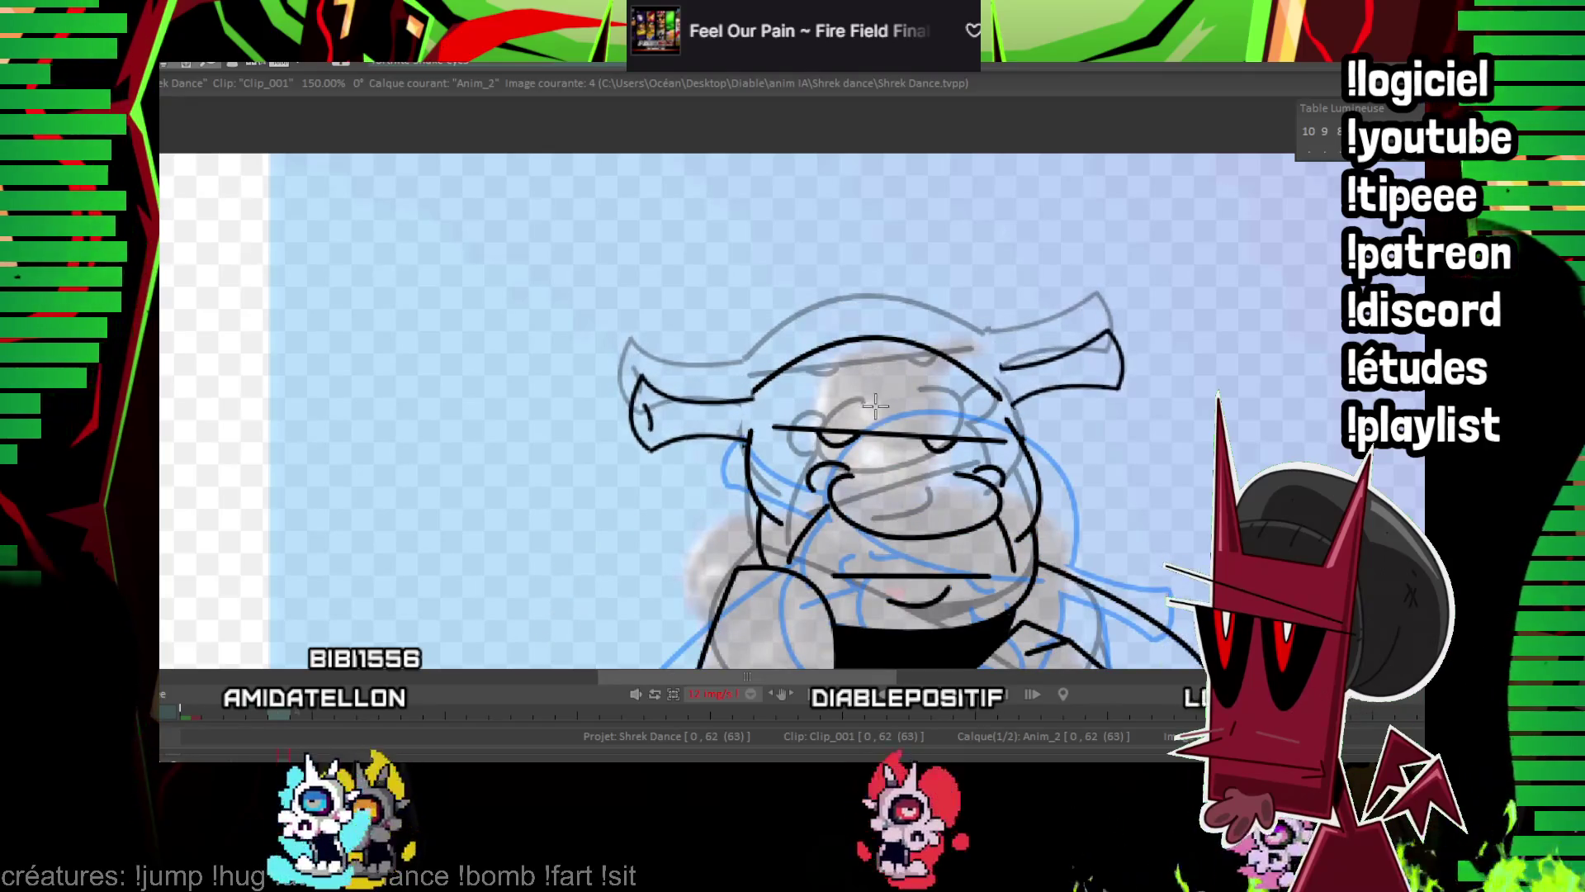
Ink Shrek's right ear, lasso it, nudge it slightly lower, and play the animation.
{"action": "left_click_drag", "start_coordinate": [1073, 265], "coordinate": [970, 310]}
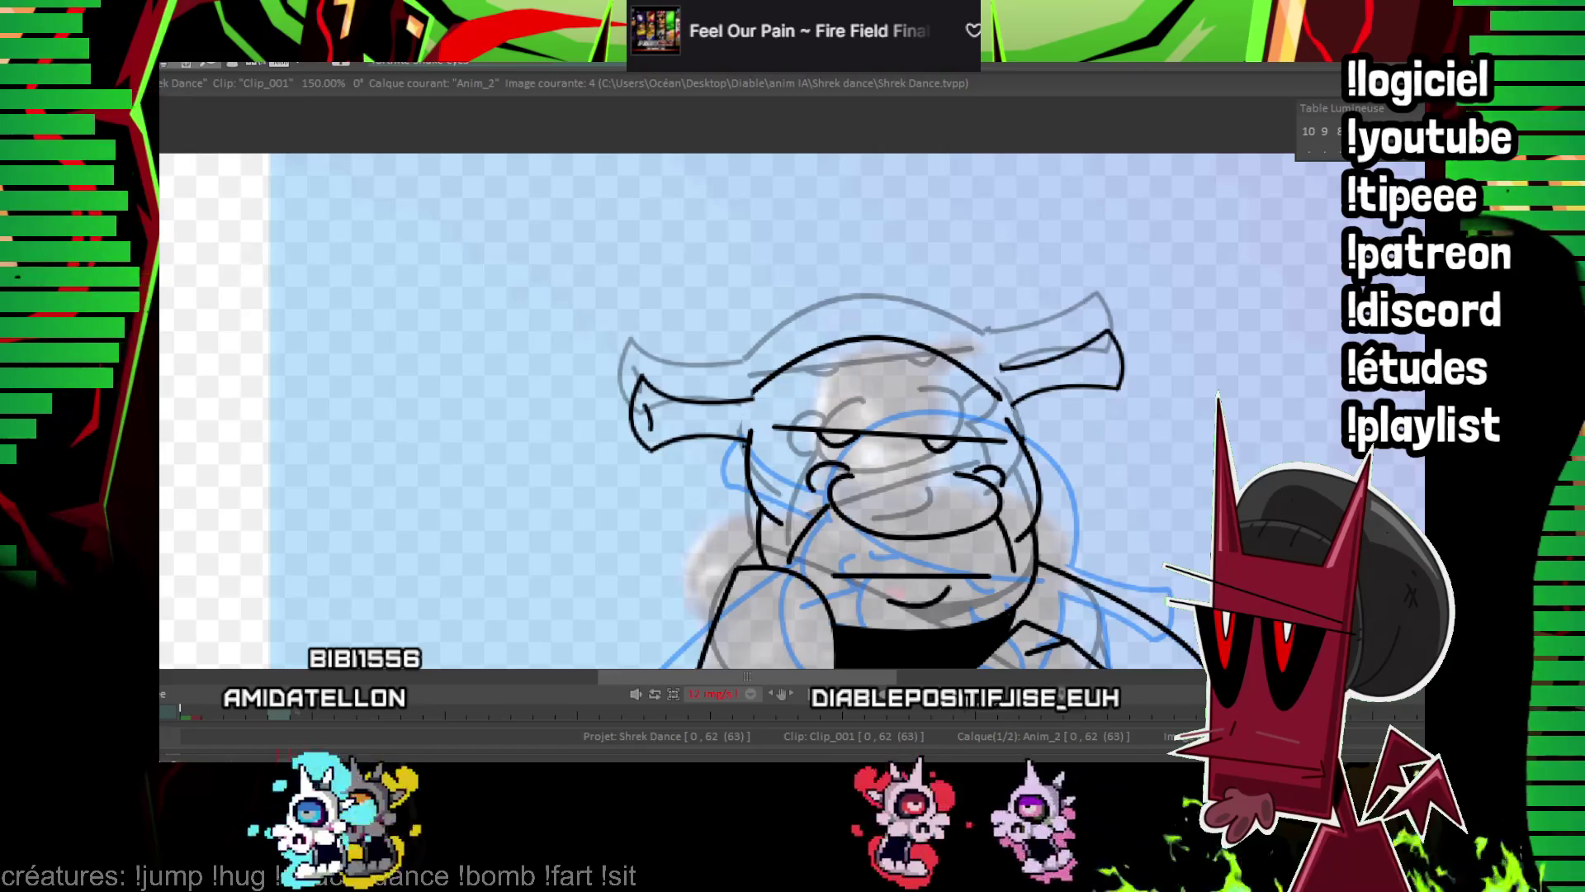
{"action": "left_click_drag", "start_coordinate": [1028, 262], "coordinate": [1017, 435]}
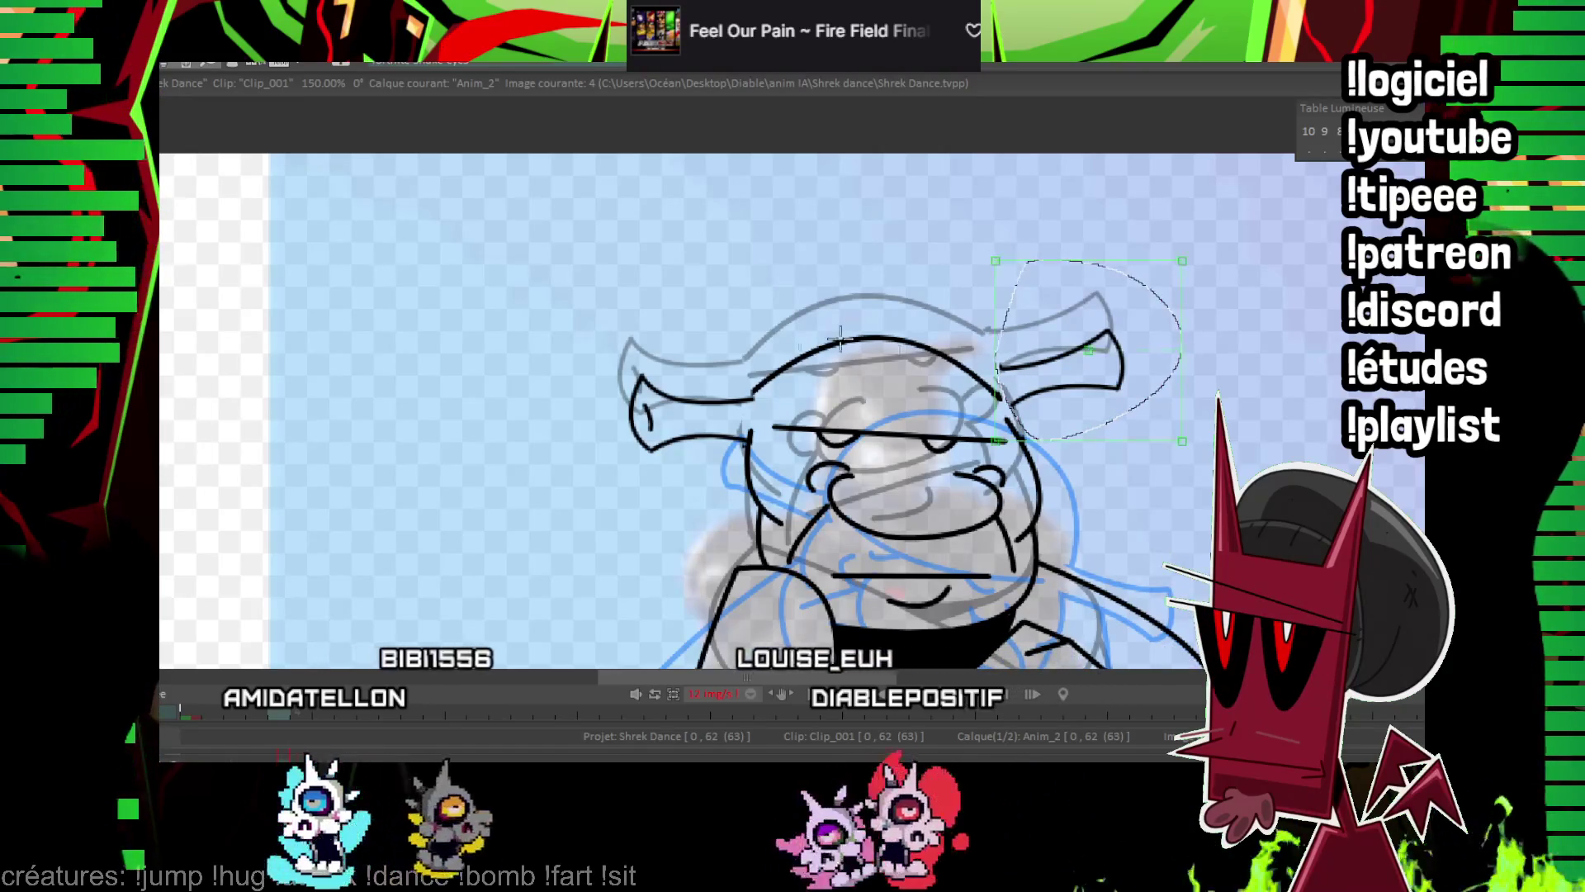
{"action": "left_click_drag", "start_coordinate": [839, 339], "coordinate": [841, 363]}
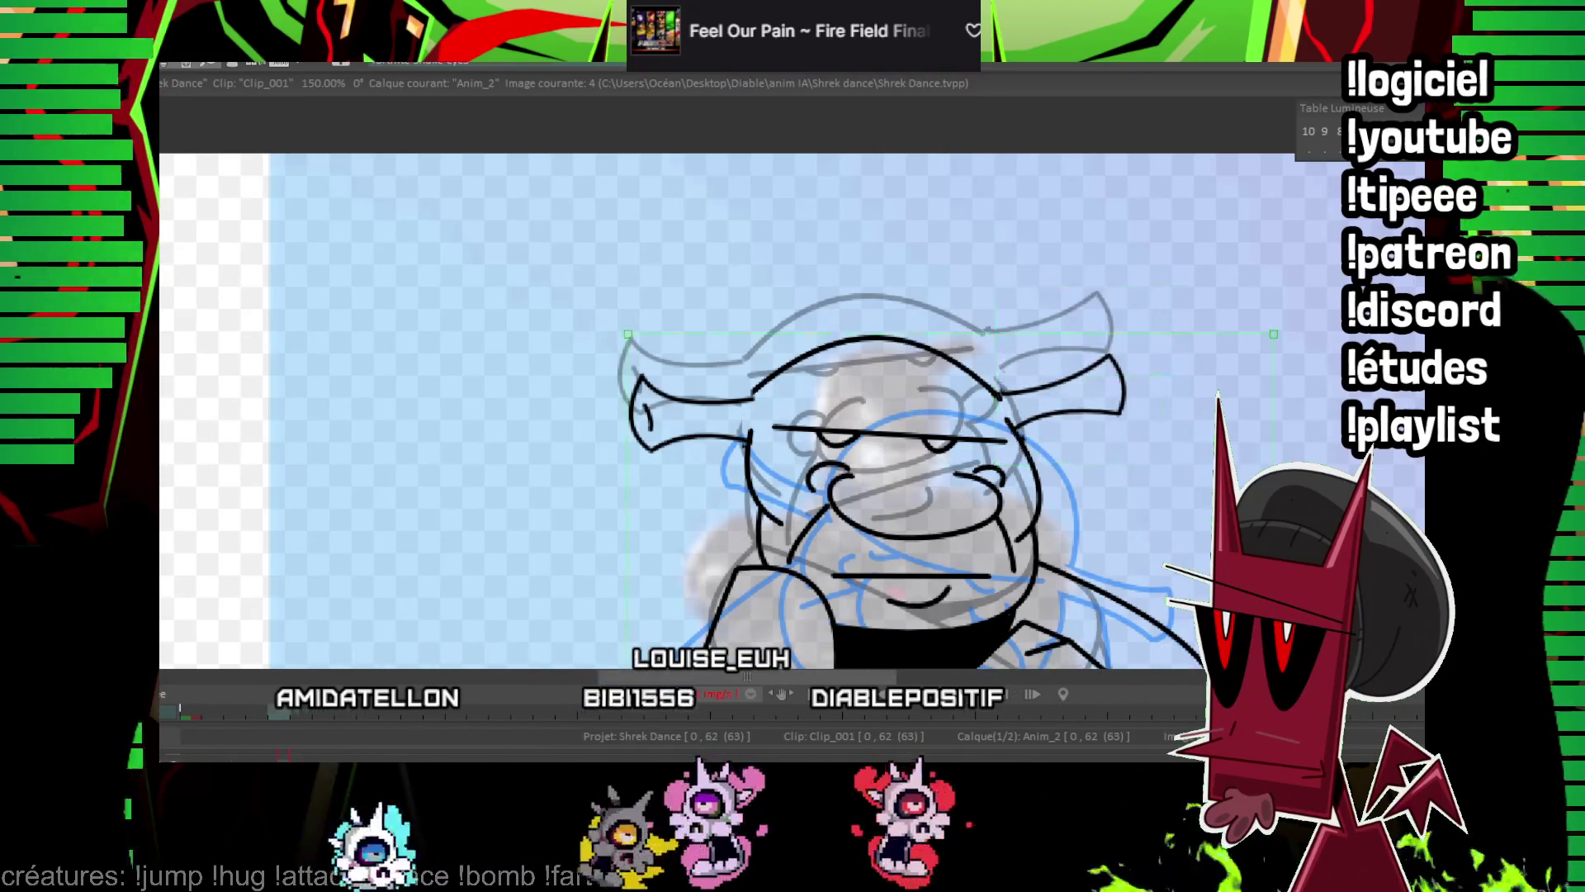
{"action": "scroll", "coordinate": [792, 412], "scroll_direction": "down", "scroll_amount": 5}
{"action": "key", "text": "Return"}
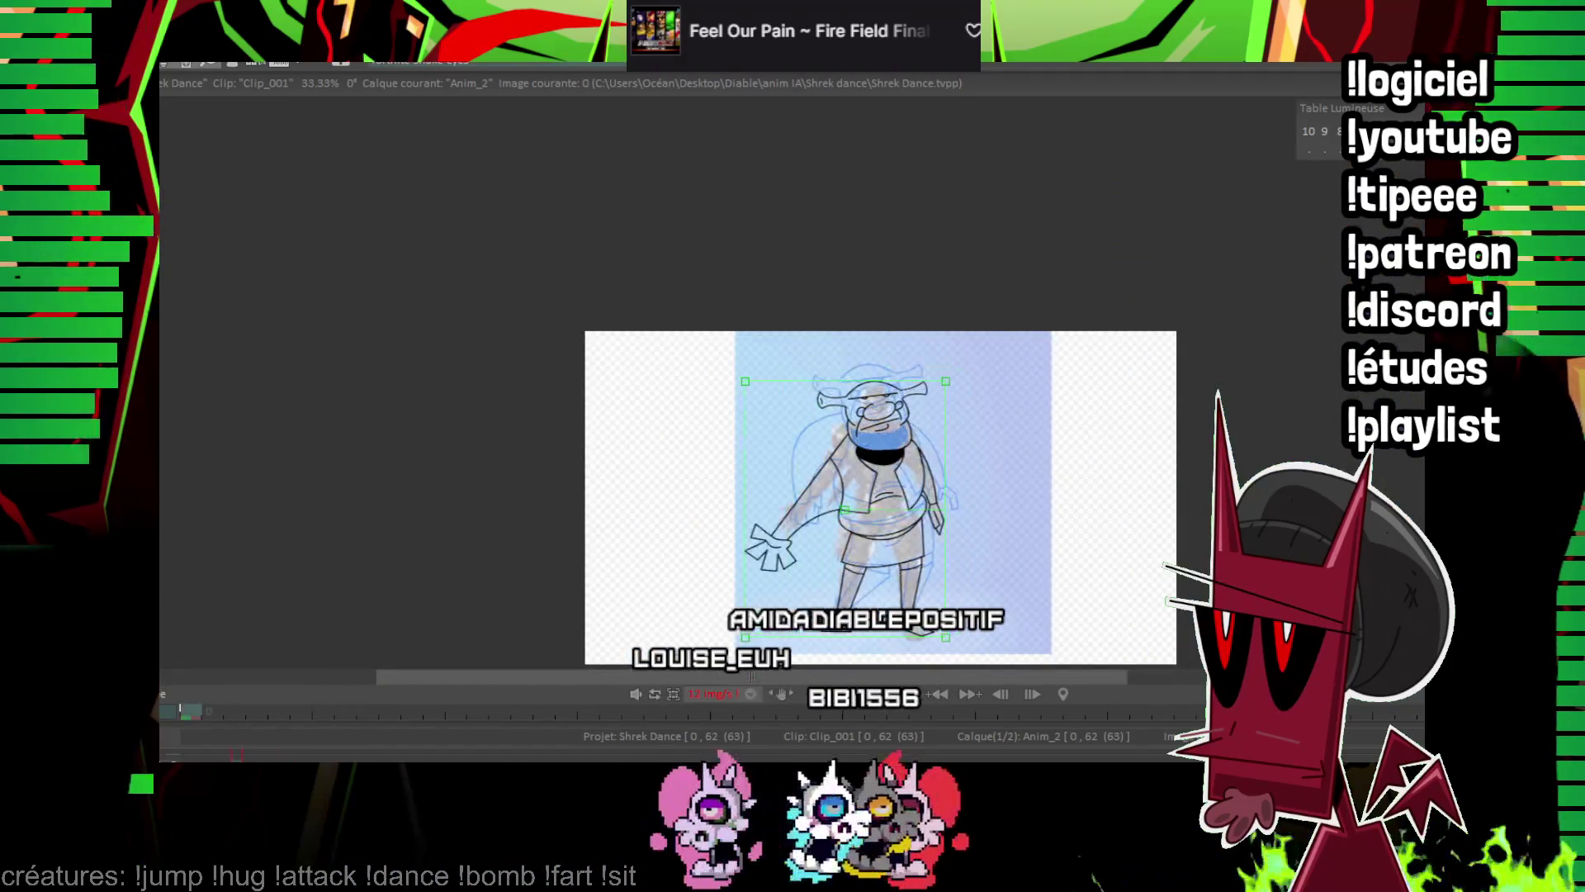
Zoom to 200% on Shrek's head and step from frame 1 through frame 4 checking the inks.
{"action": "scroll", "coordinate": [875, 396], "scroll_direction": "up", "scroll_amount": 6}
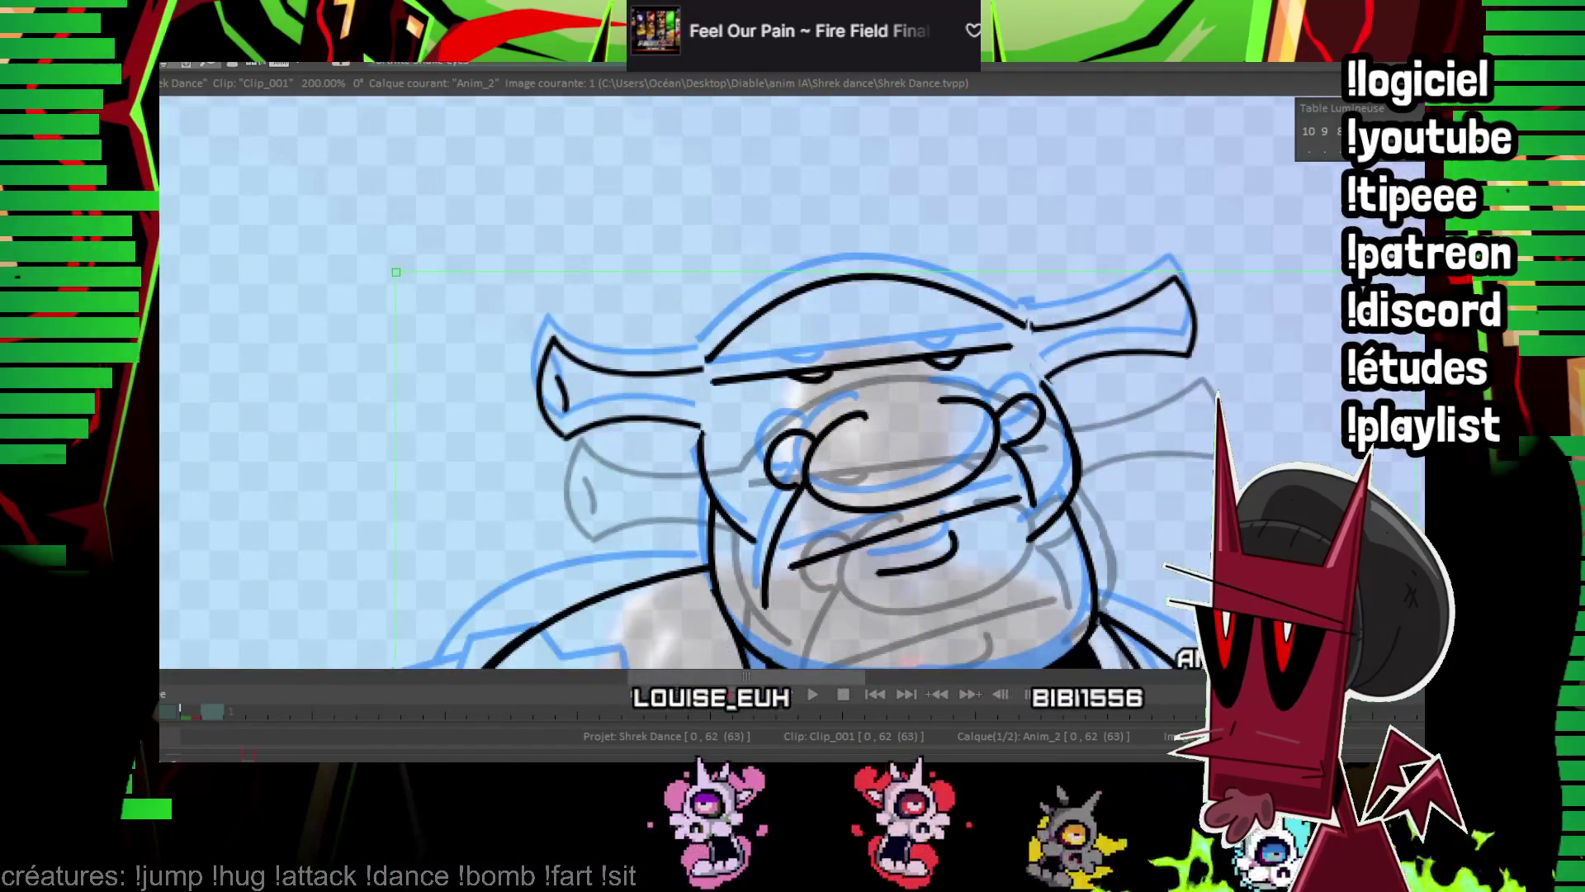
{"action": "mouse_move", "coordinate": [616, 354]}
{"action": "left_mouse_down"}
{"action": "mouse_move", "coordinate": [566, 255]}
{"action": "mouse_move", "coordinate": [453, 325]}
{"action": "left_mouse_up"}
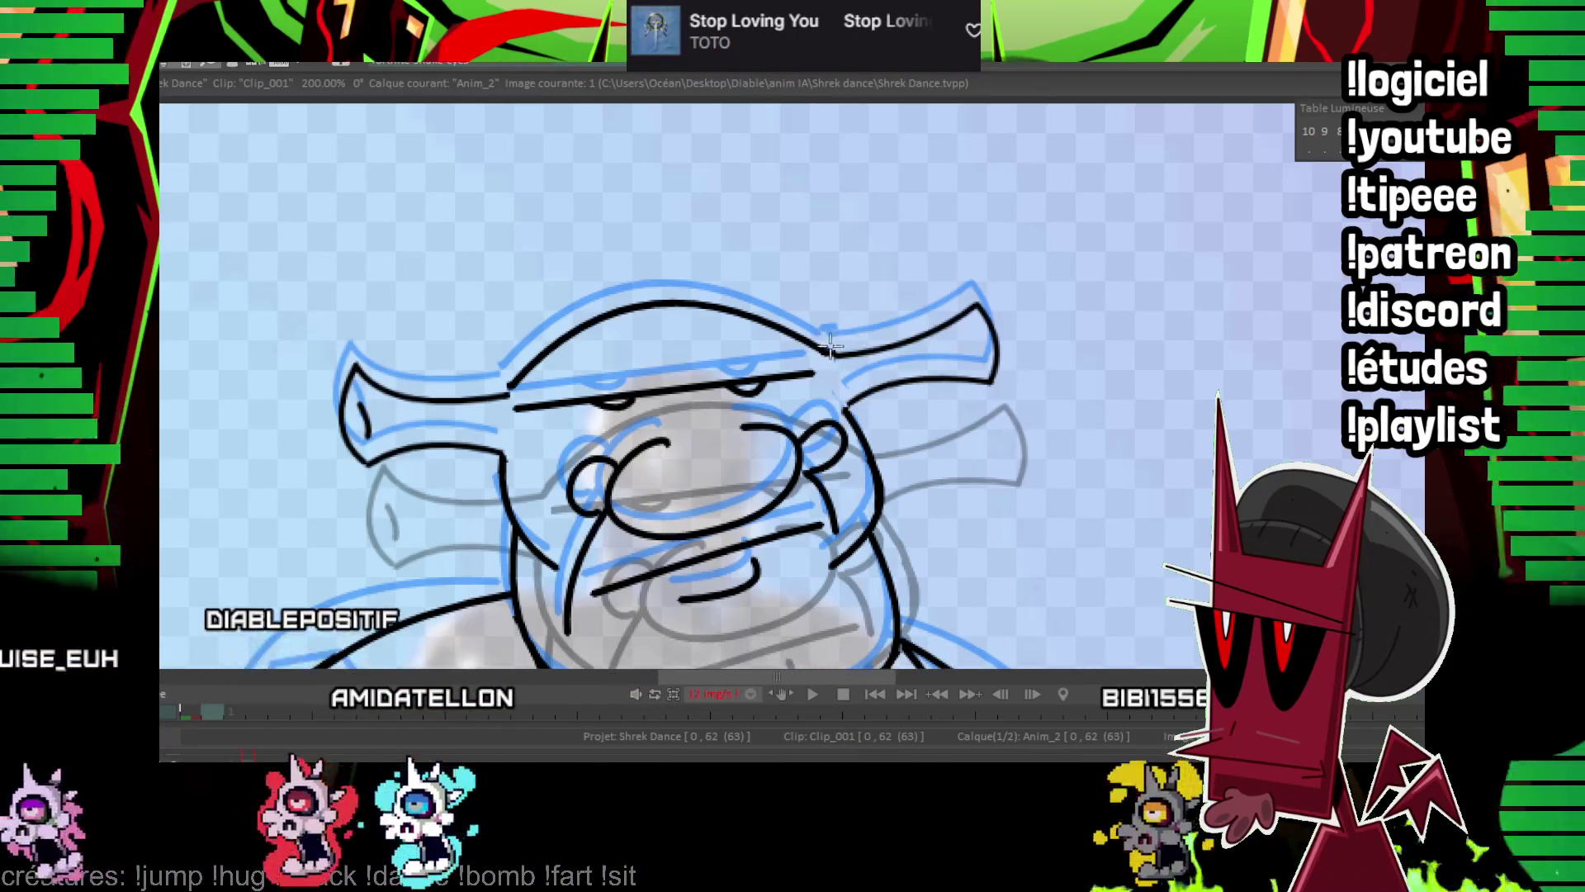
{"action": "key", "text": "Right"}
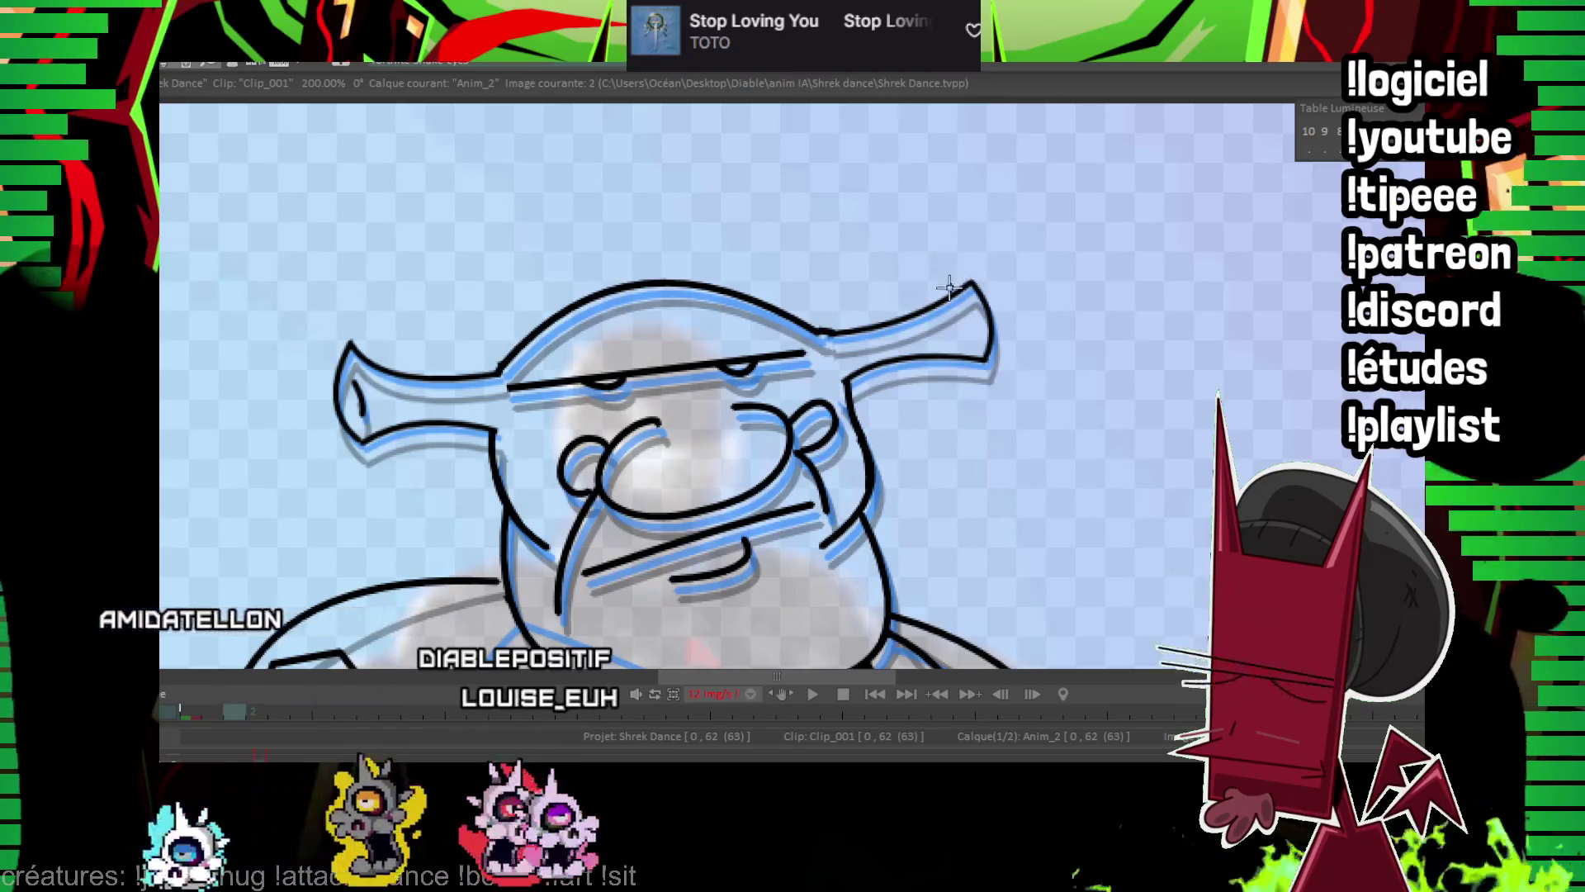
{"action": "scroll", "coordinate": [764, 402], "scroll_direction": "right", "scroll_amount": 2}
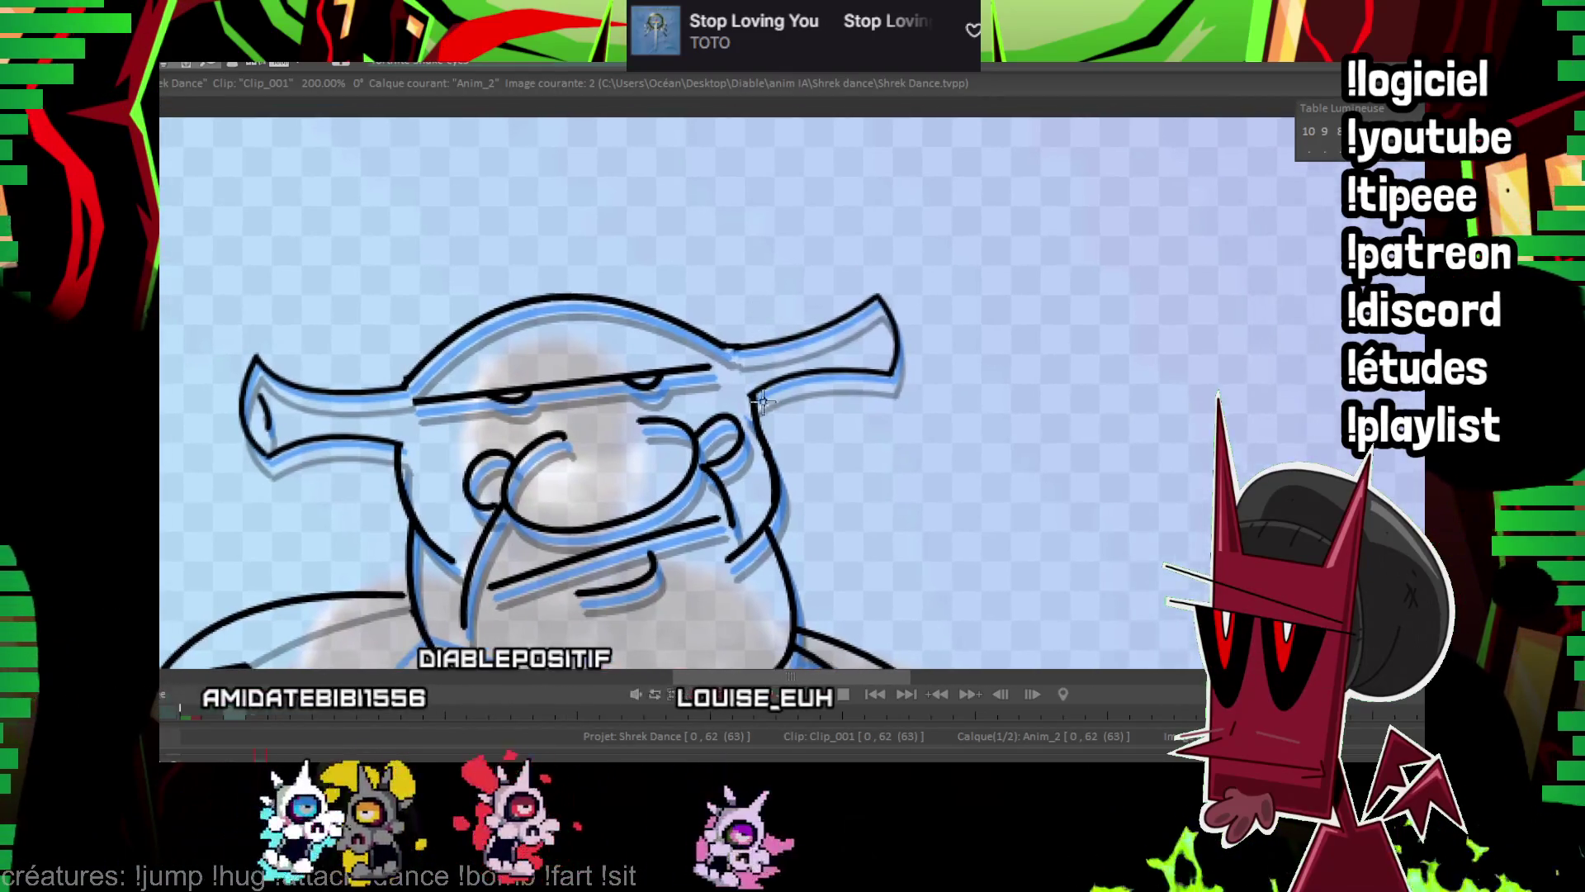
{"action": "key", "text": "Right"}
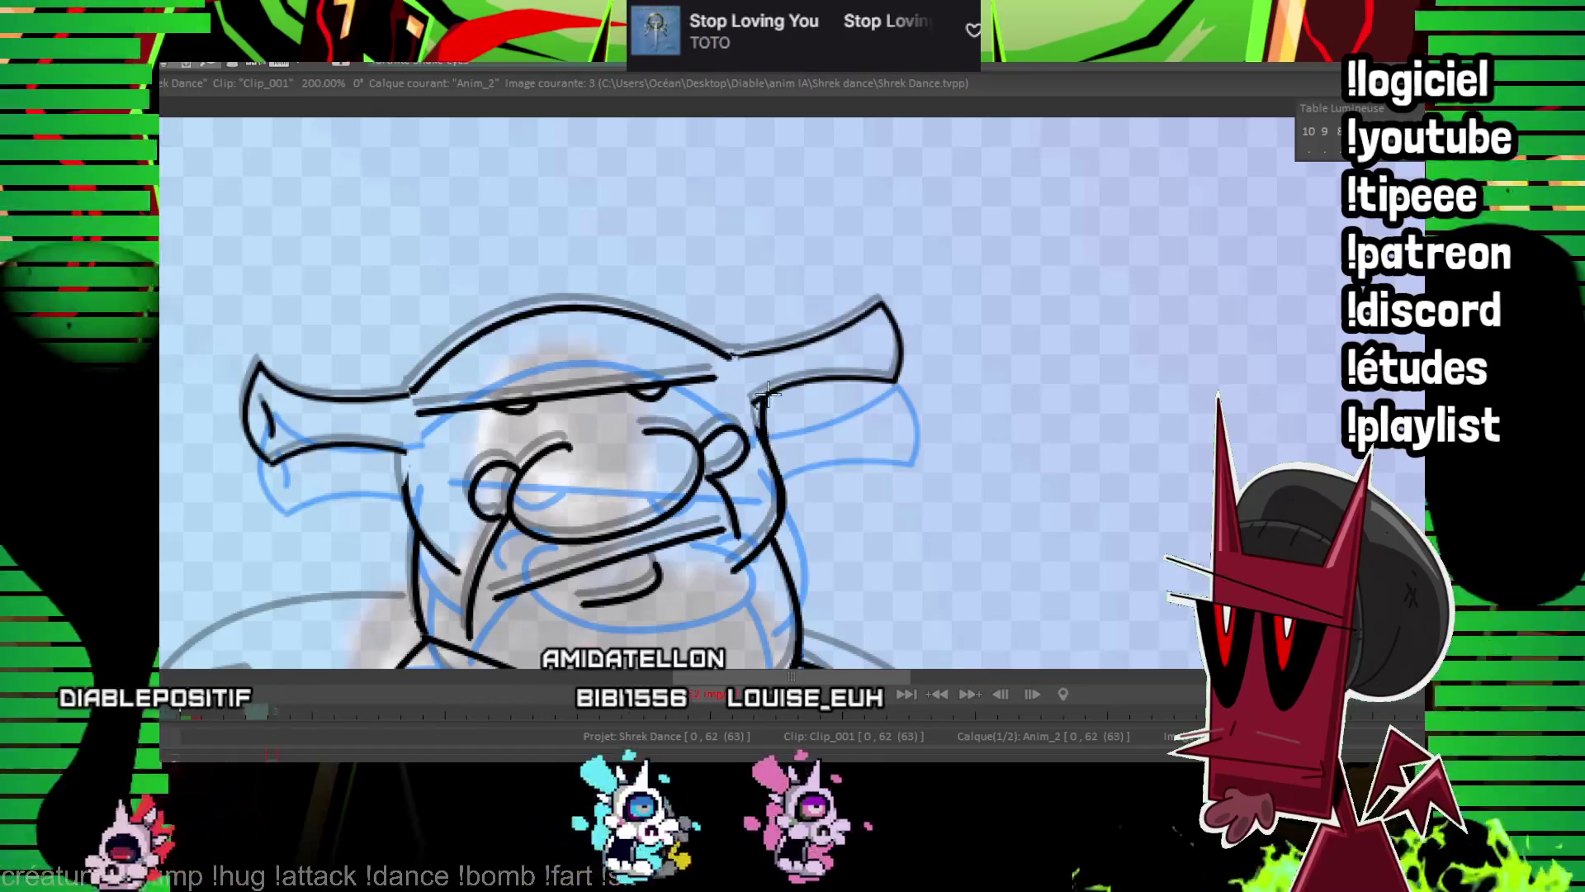
{"action": "left_click_drag", "start_coordinate": [764, 438], "coordinate": [753, 413]}
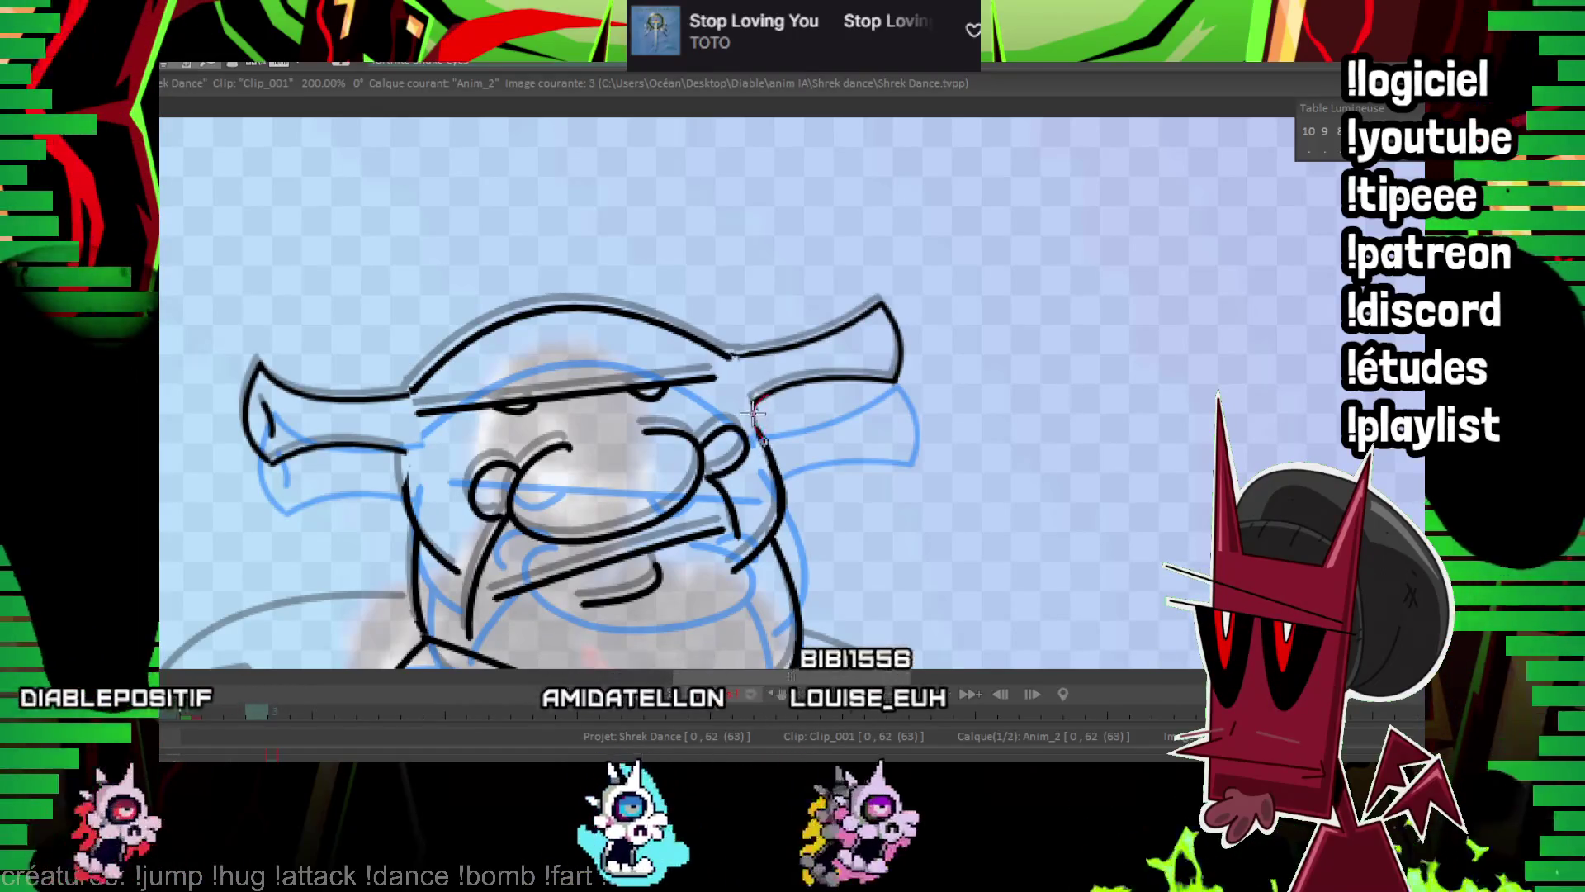
{"action": "left_click_drag", "start_coordinate": [406, 454], "coordinate": [430, 547]}
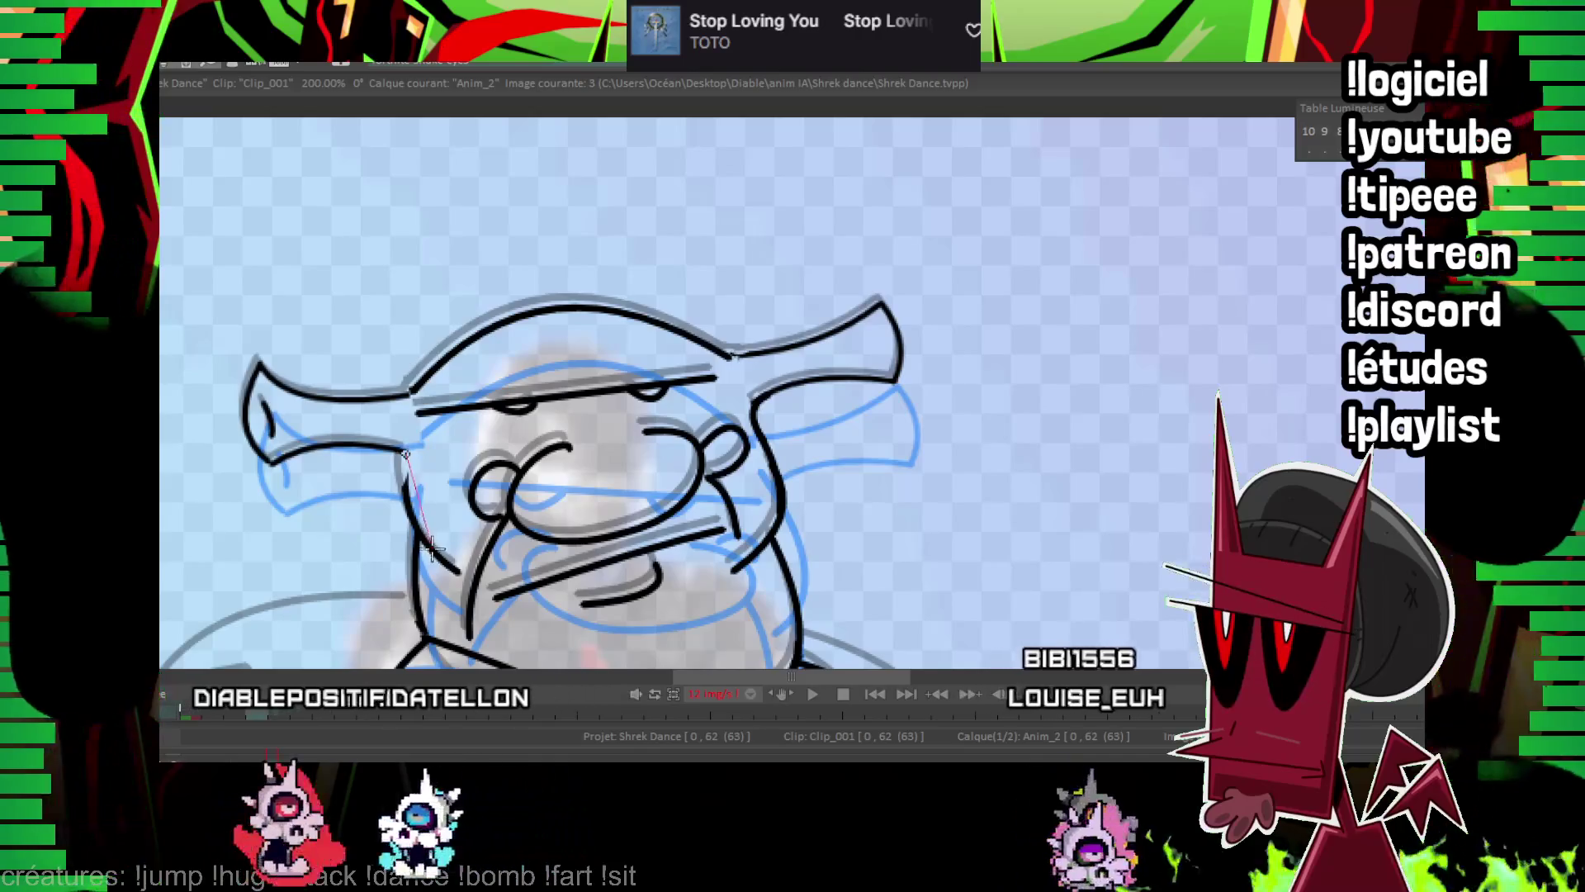
{"action": "key", "text": "Right"}
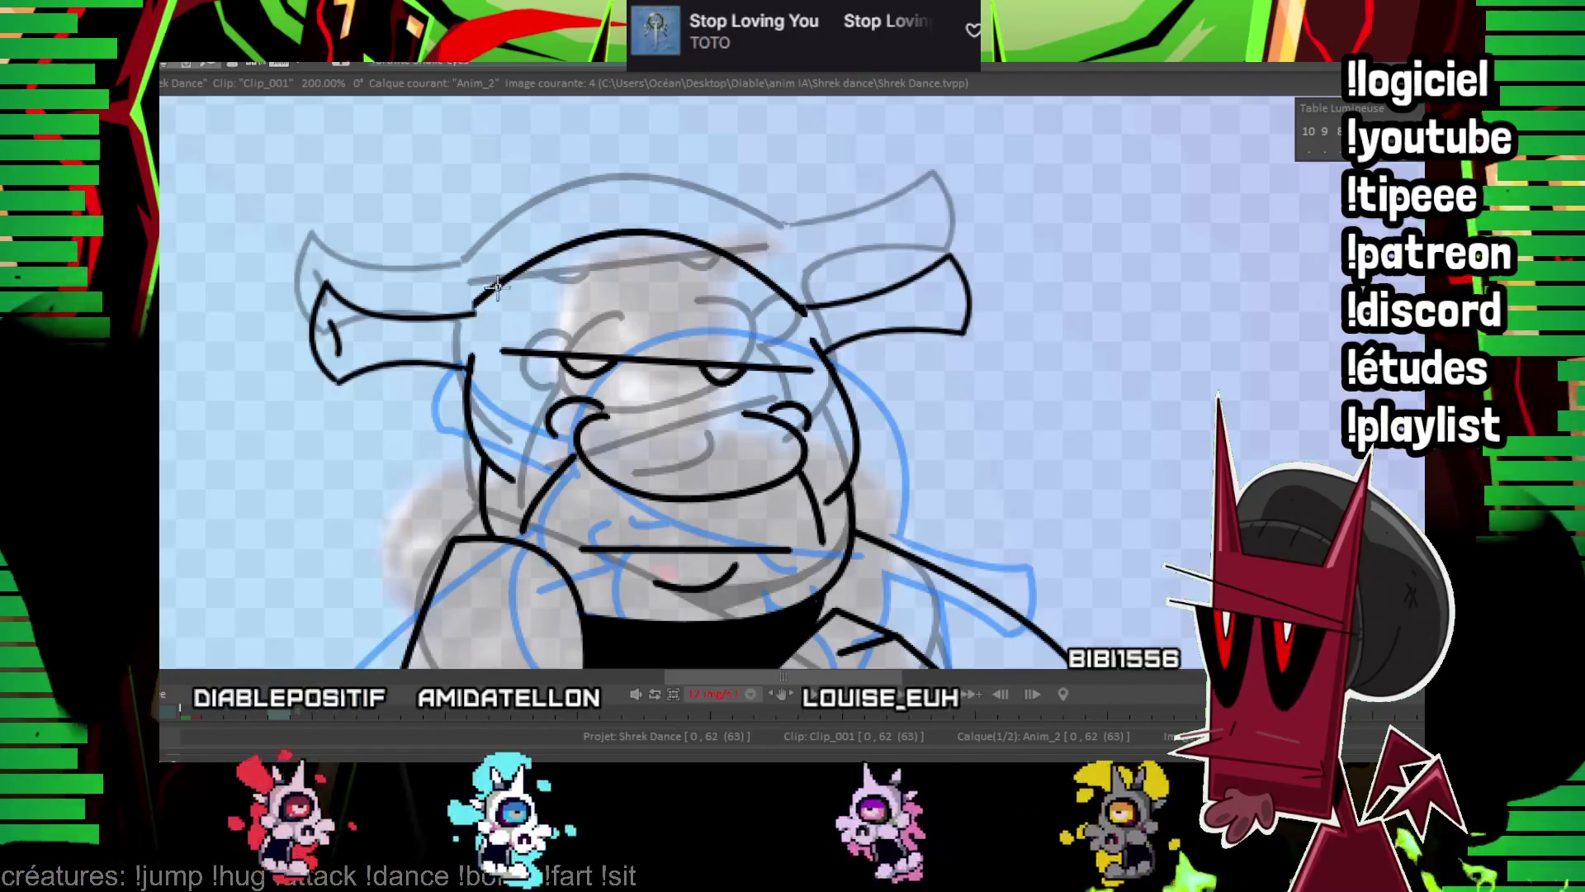
{"action": "key", "text": "Right"}
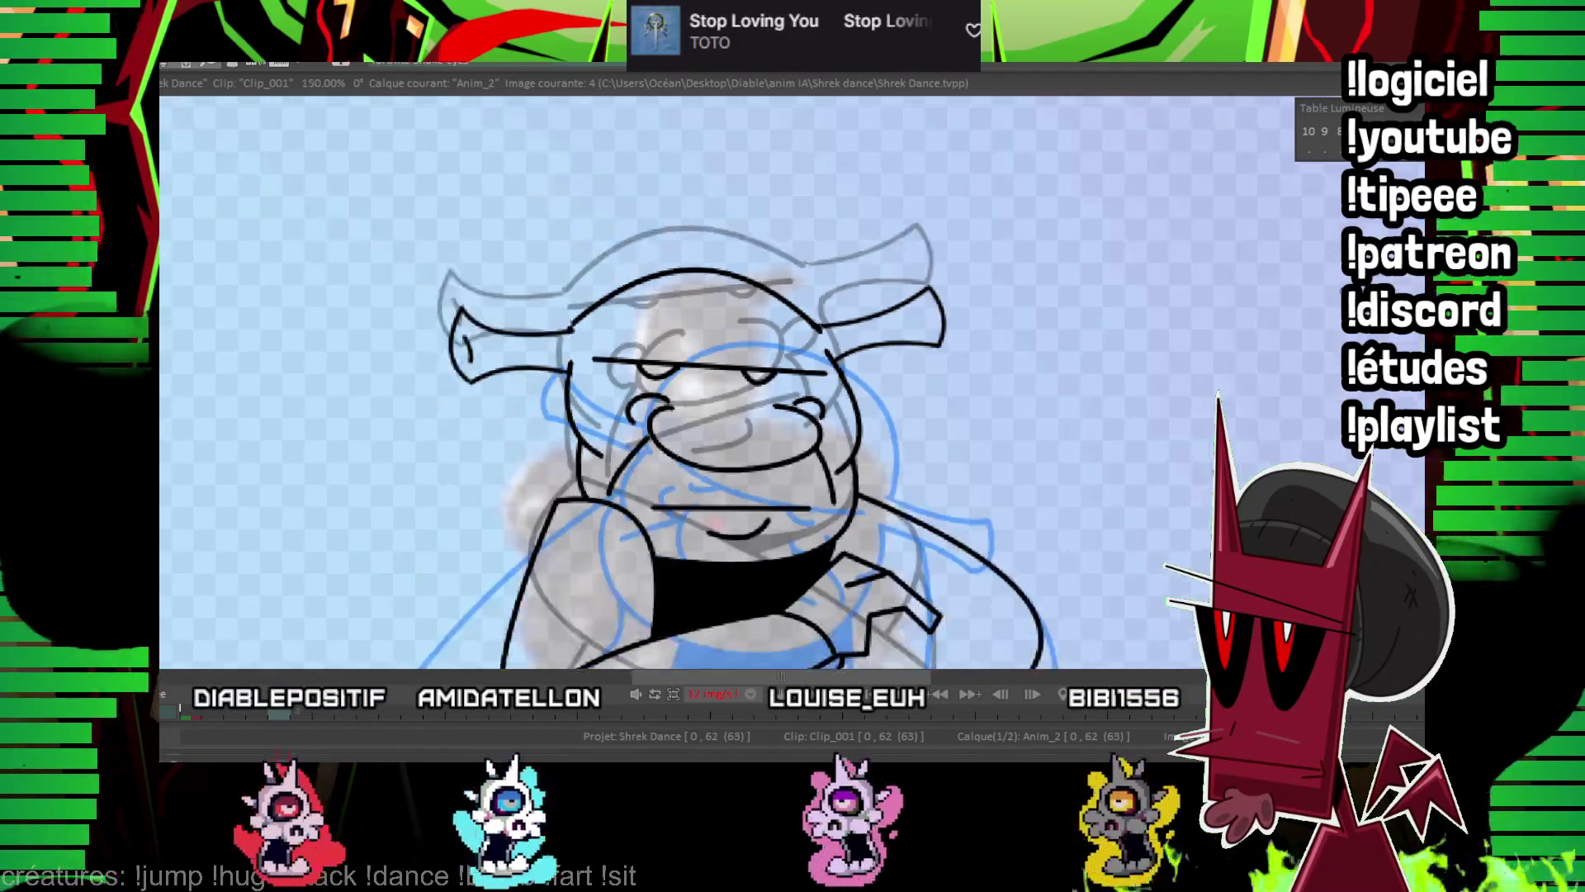
Move to frame 10 and zoom to 150% on Shrek's outstretched arm.
{"action": "key", "text": "minus"}
{"action": "key", "text": "minus"}
{"action": "key", "text": "Right"}
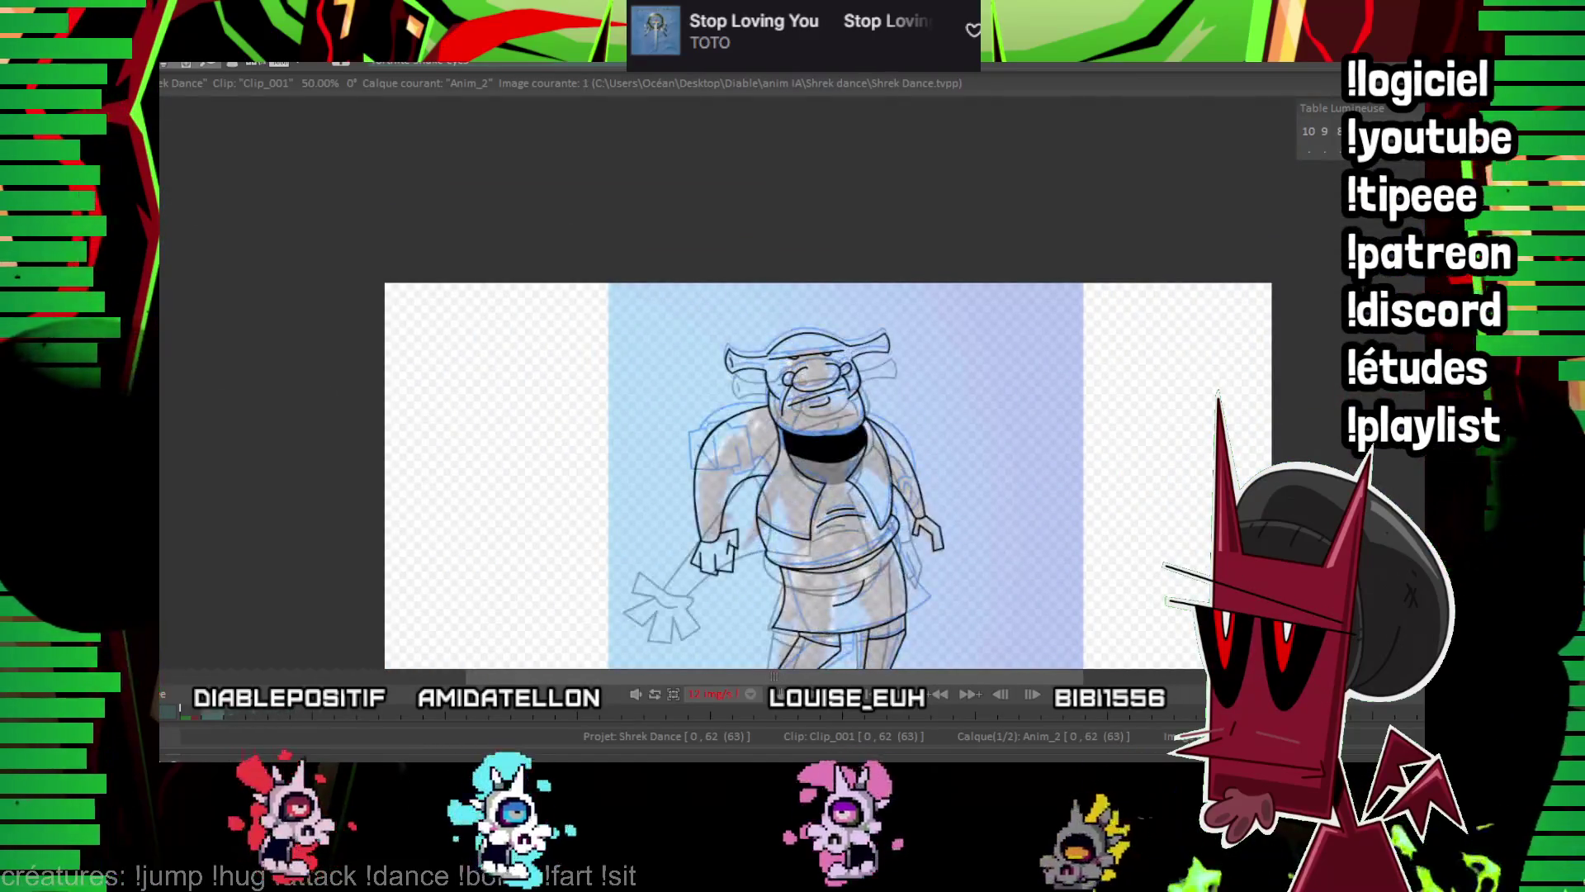
{"action": "key", "text": "Left"}
{"action": "key", "text": "Right"}
{"action": "key", "text": "Right"}
{"action": "key", "text": "Right"}
{"action": "key", "text": "Right"}
{"action": "key", "text": "Right"}
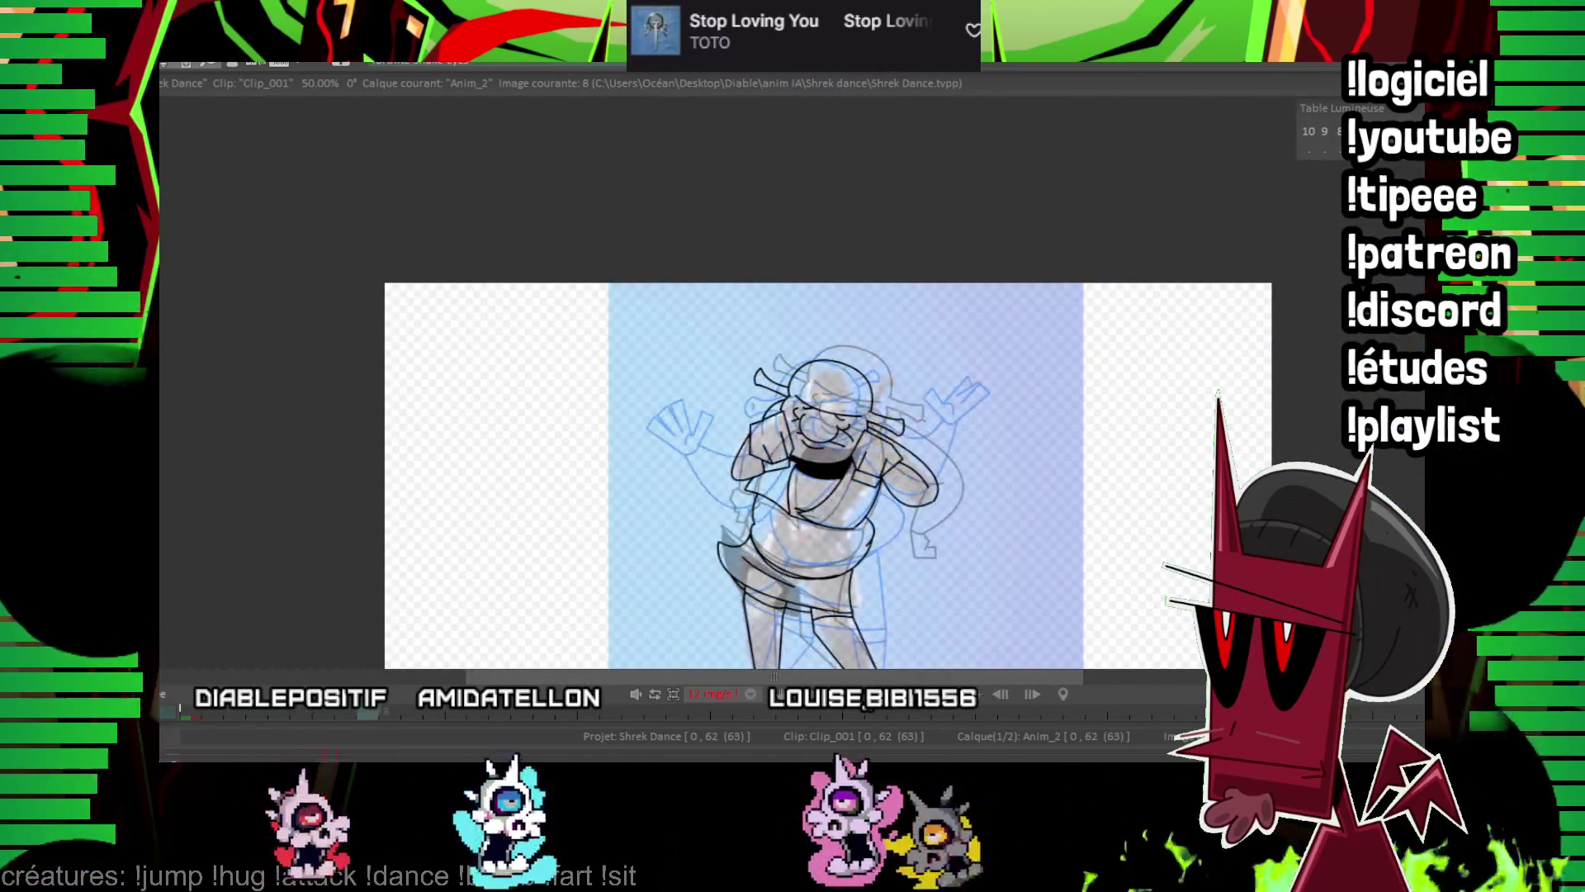
{"action": "scroll", "coordinate": [813, 396], "scroll_direction": "up", "scroll_amount": 3}
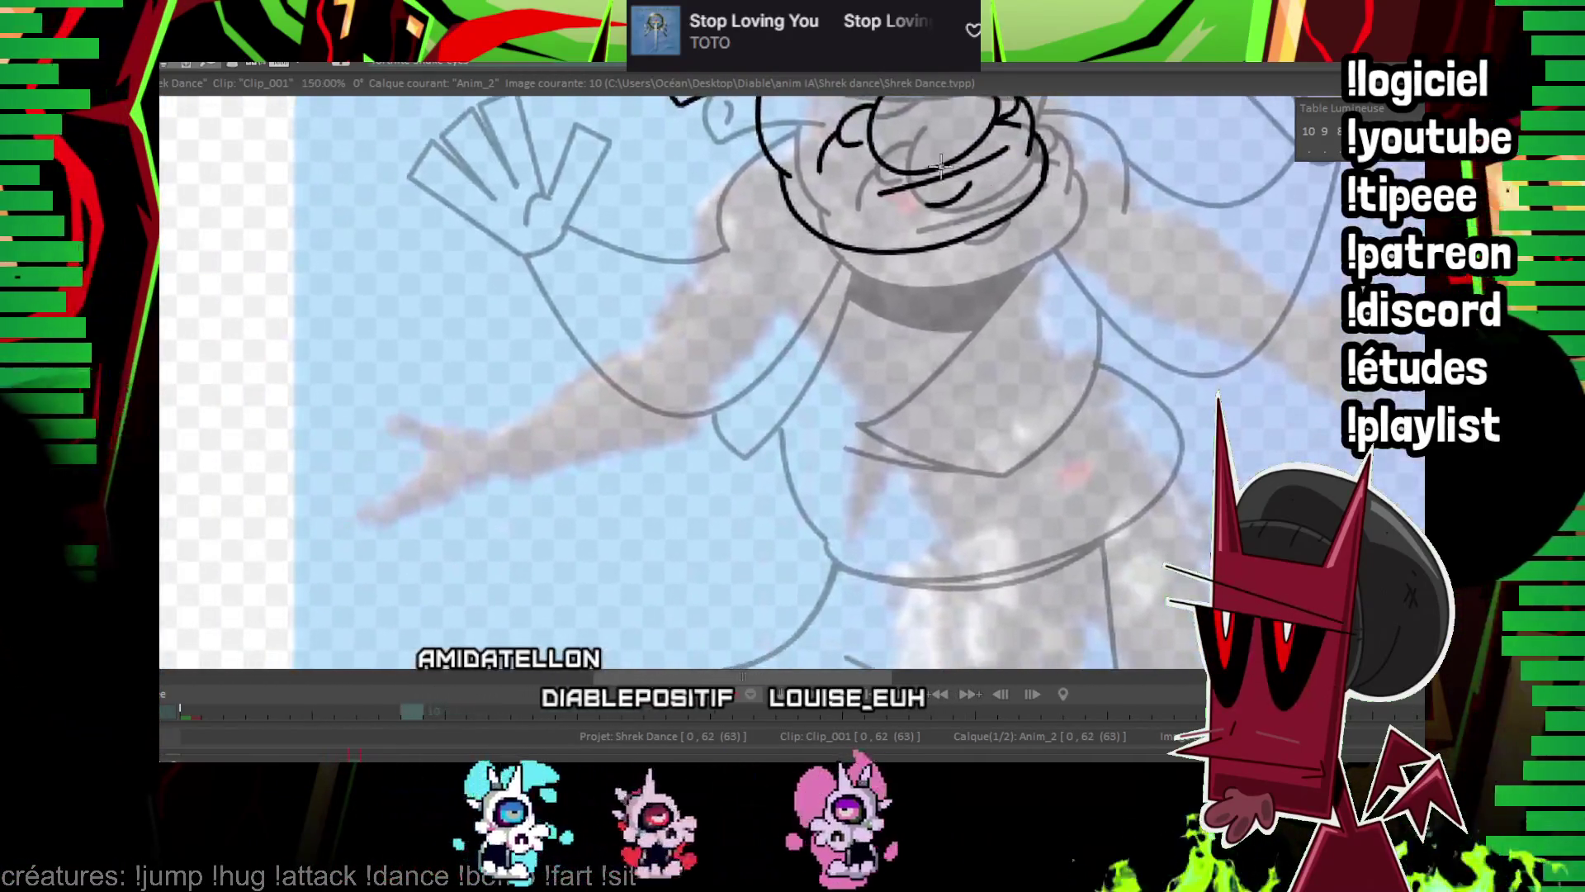
{"action": "left_click_drag", "start_coordinate": [940, 165], "coordinate": [994, 190]}
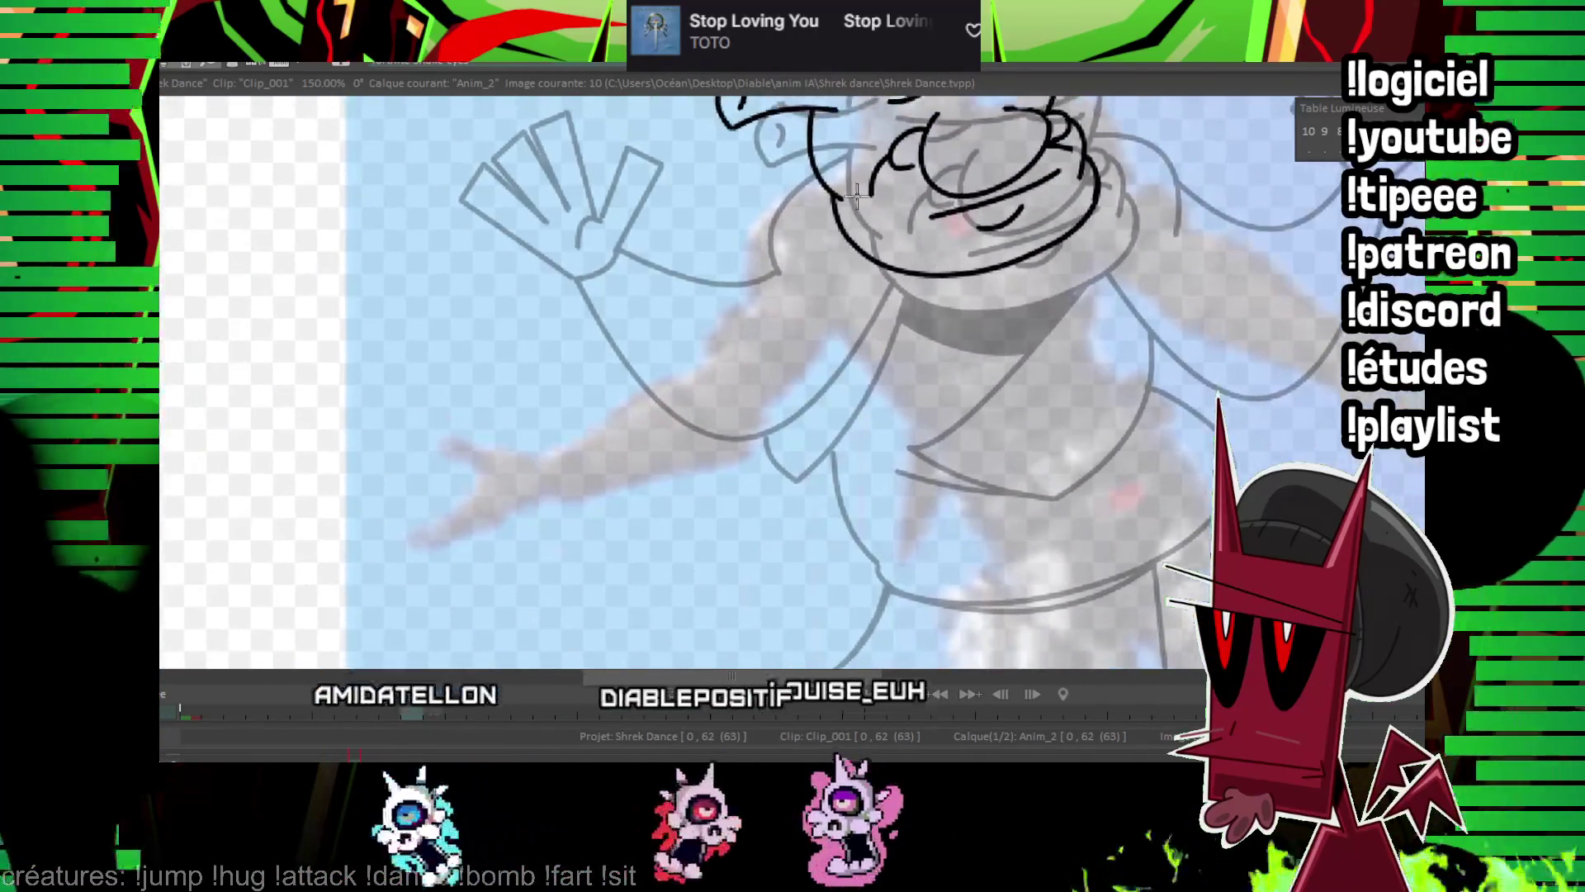
Ink the upper line of the arm running down from the chin.
{"action": "left_click_drag", "start_coordinate": [683, 379], "coordinate": [697, 363]}
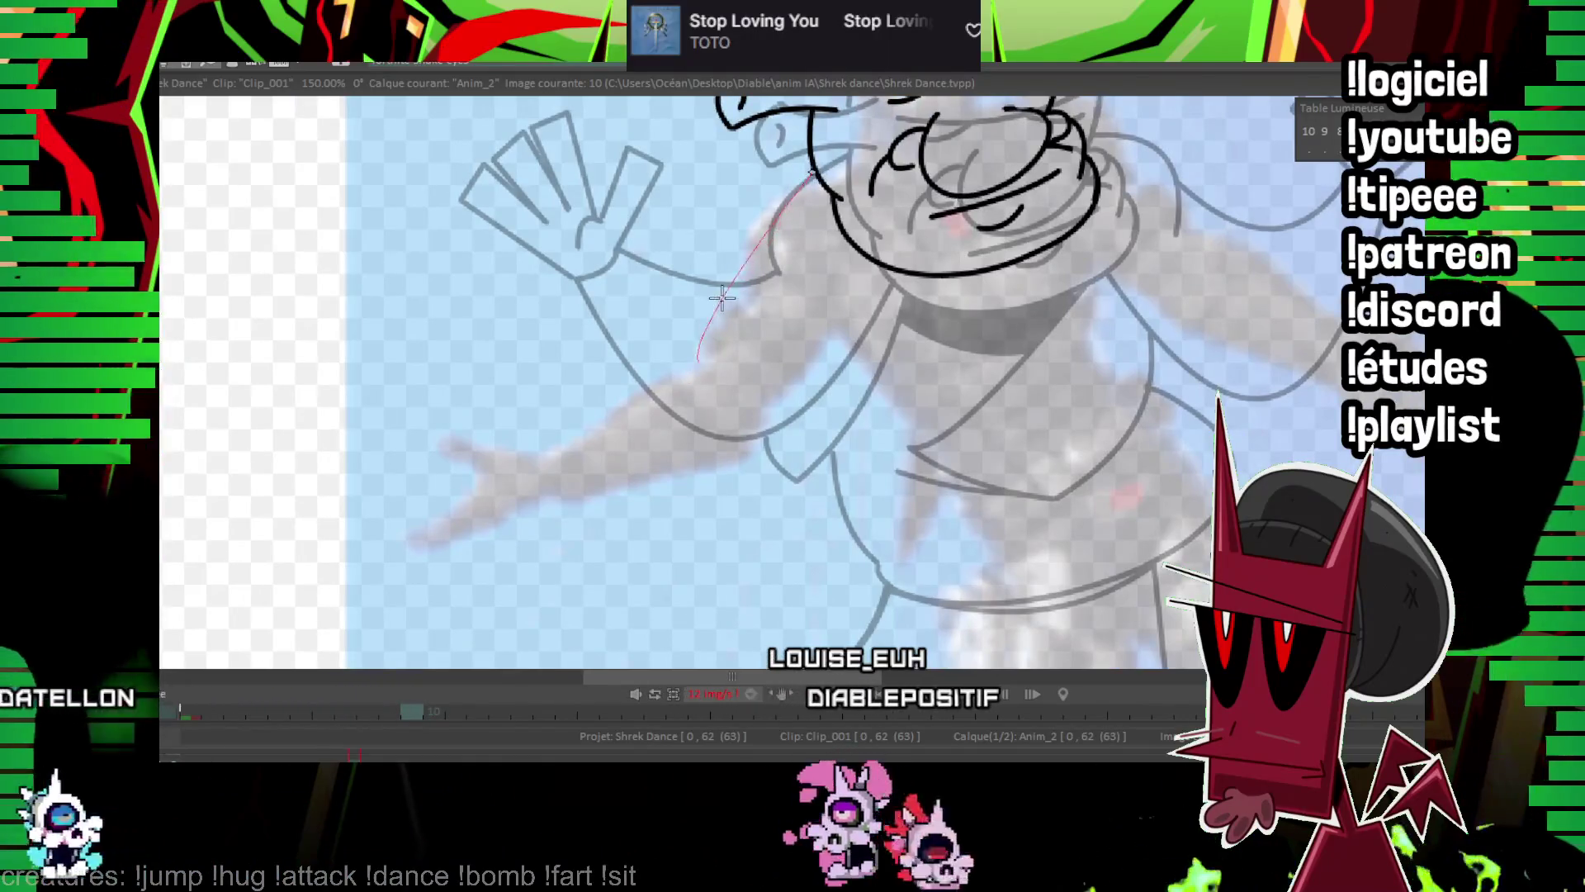
{"action": "mouse_move", "coordinate": [883, 264]}
{"action": "left_mouse_down"}
{"action": "mouse_move", "coordinate": [592, 479]}
{"action": "mouse_move", "coordinate": [526, 500]}
{"action": "left_mouse_up"}
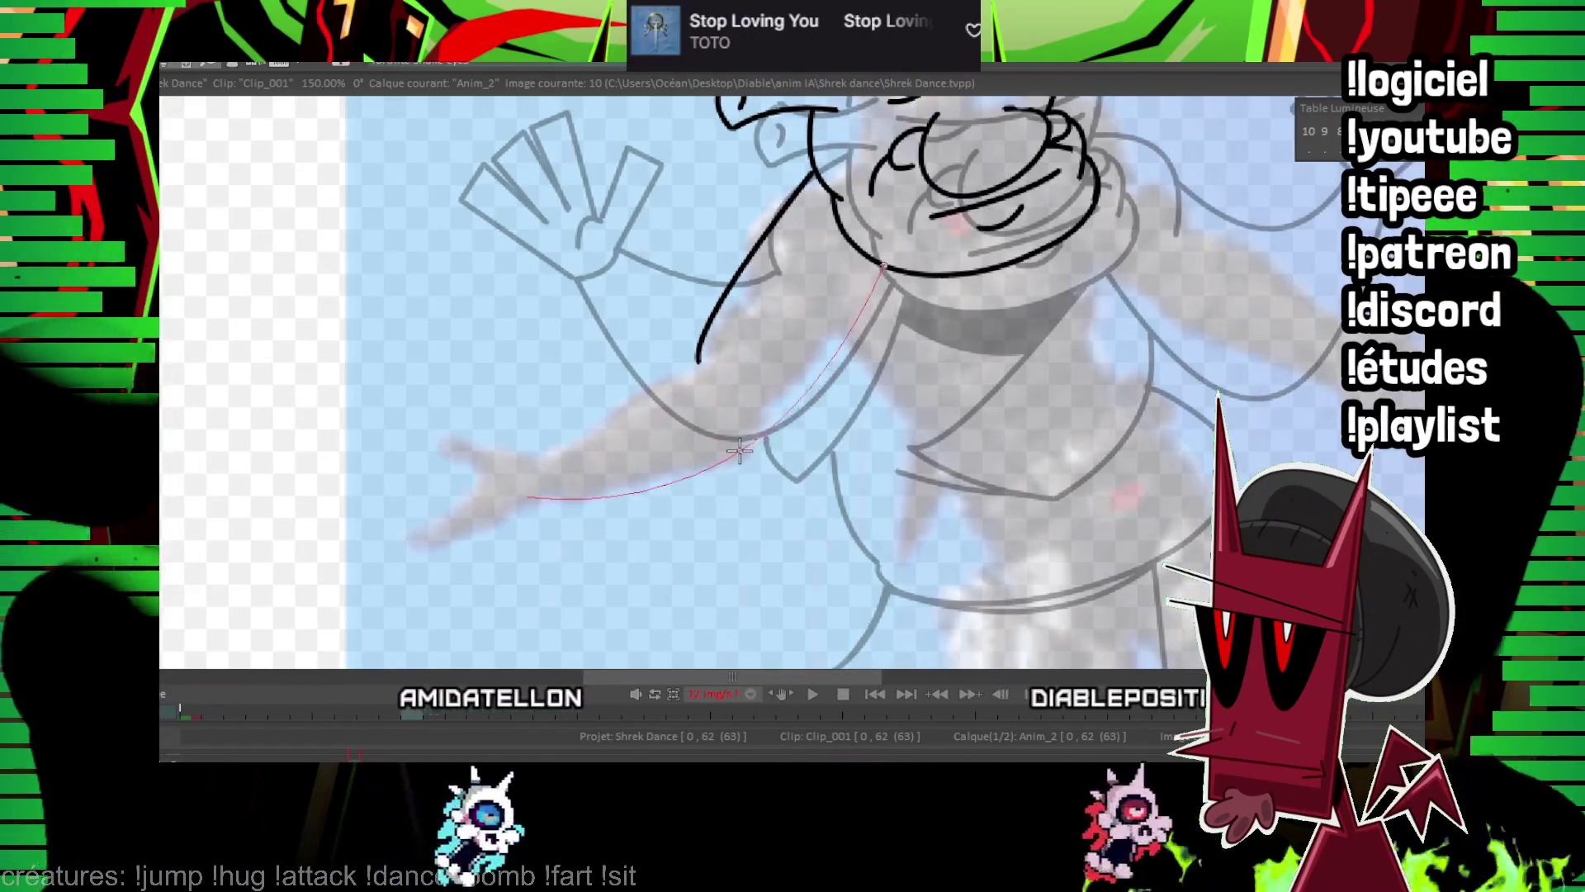
{"action": "left_click_drag", "start_coordinate": [702, 361], "coordinate": [722, 386]}
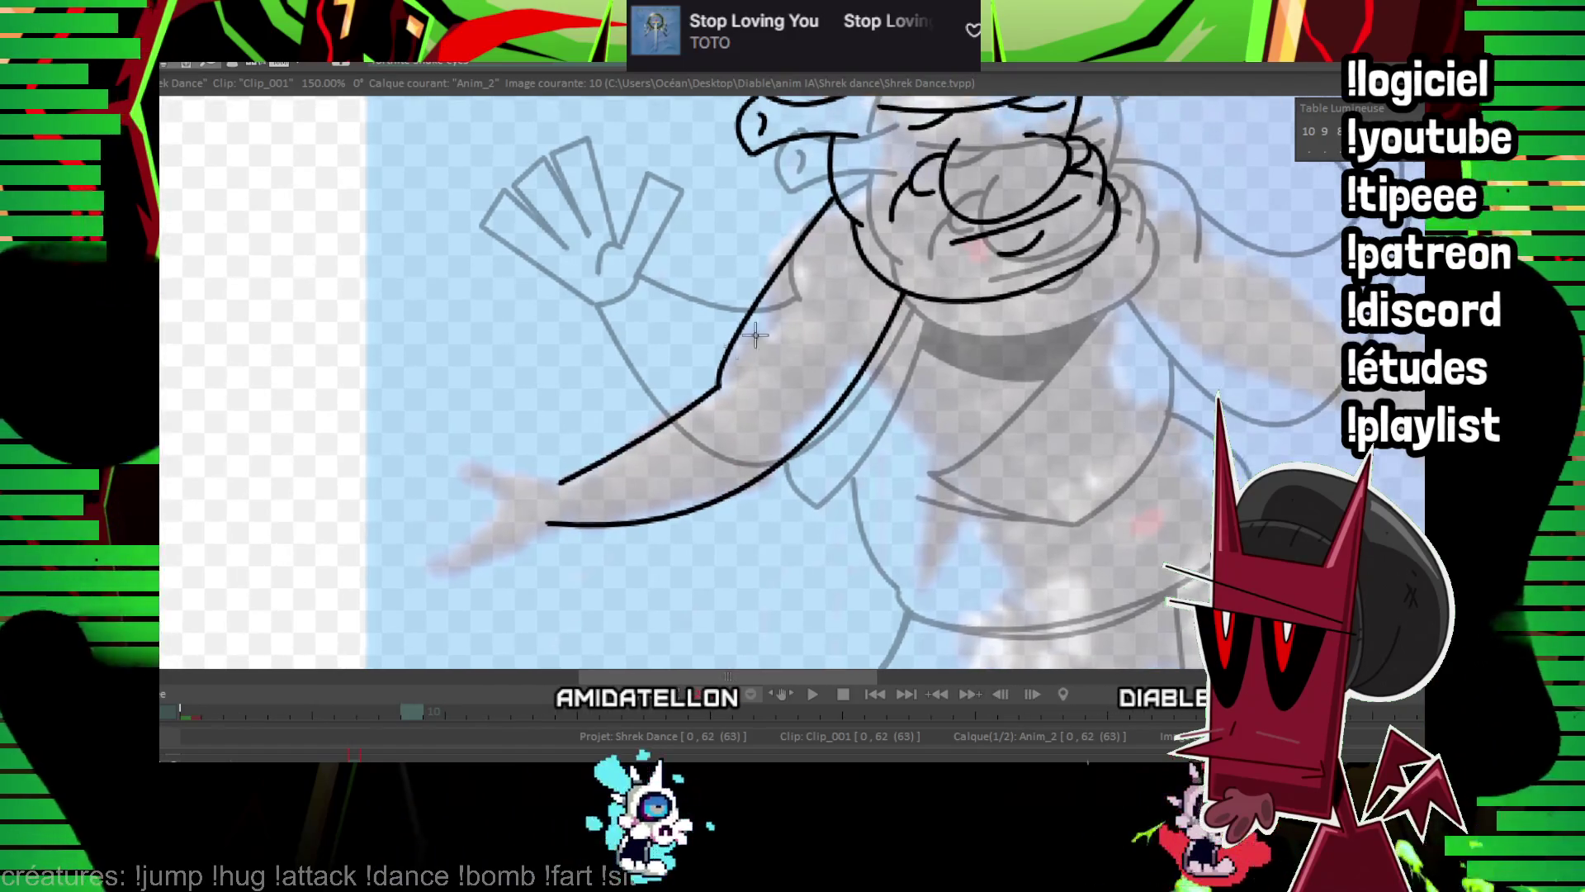
{"action": "left_click_drag", "start_coordinate": [1158, 286], "coordinate": [1128, 261]}
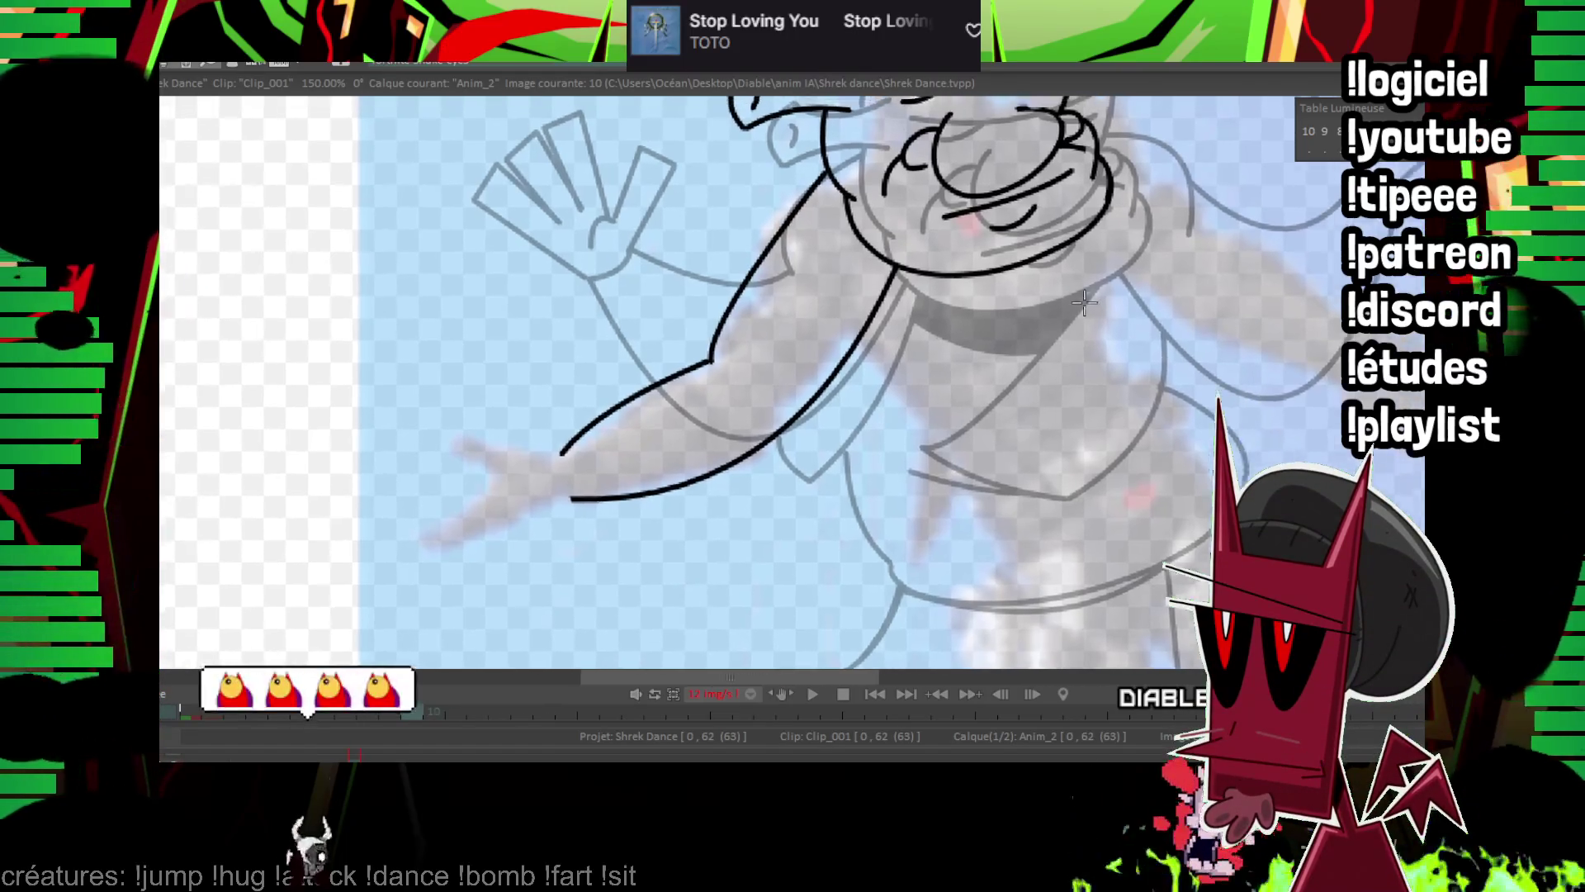
{"action": "left_click_drag", "start_coordinate": [542, 341], "coordinate": [641, 343]}
Ink the forearm underside, thumb and fingertips, undo a stray line, and add a finger line.
{"action": "left_click_drag", "start_coordinate": [622, 451], "coordinate": [627, 495]}
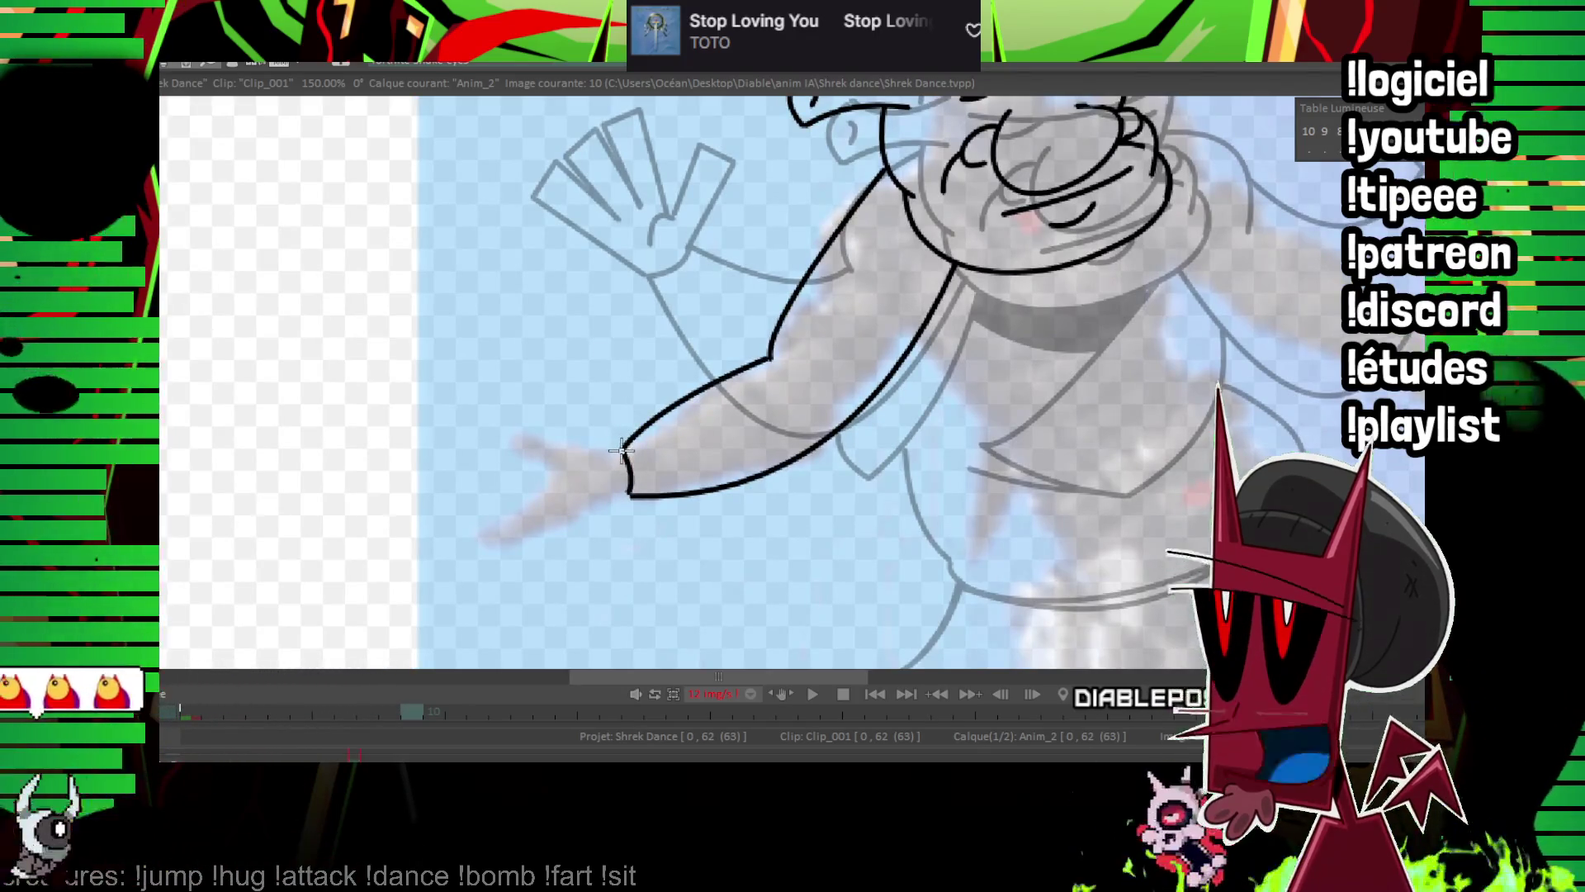
{"action": "mouse_move", "coordinate": [622, 451]}
{"action": "left_mouse_down"}
{"action": "mouse_move", "coordinate": [500, 431]}
{"action": "mouse_move", "coordinate": [500, 459]}
{"action": "mouse_move", "coordinate": [552, 469]}
{"action": "left_mouse_up"}
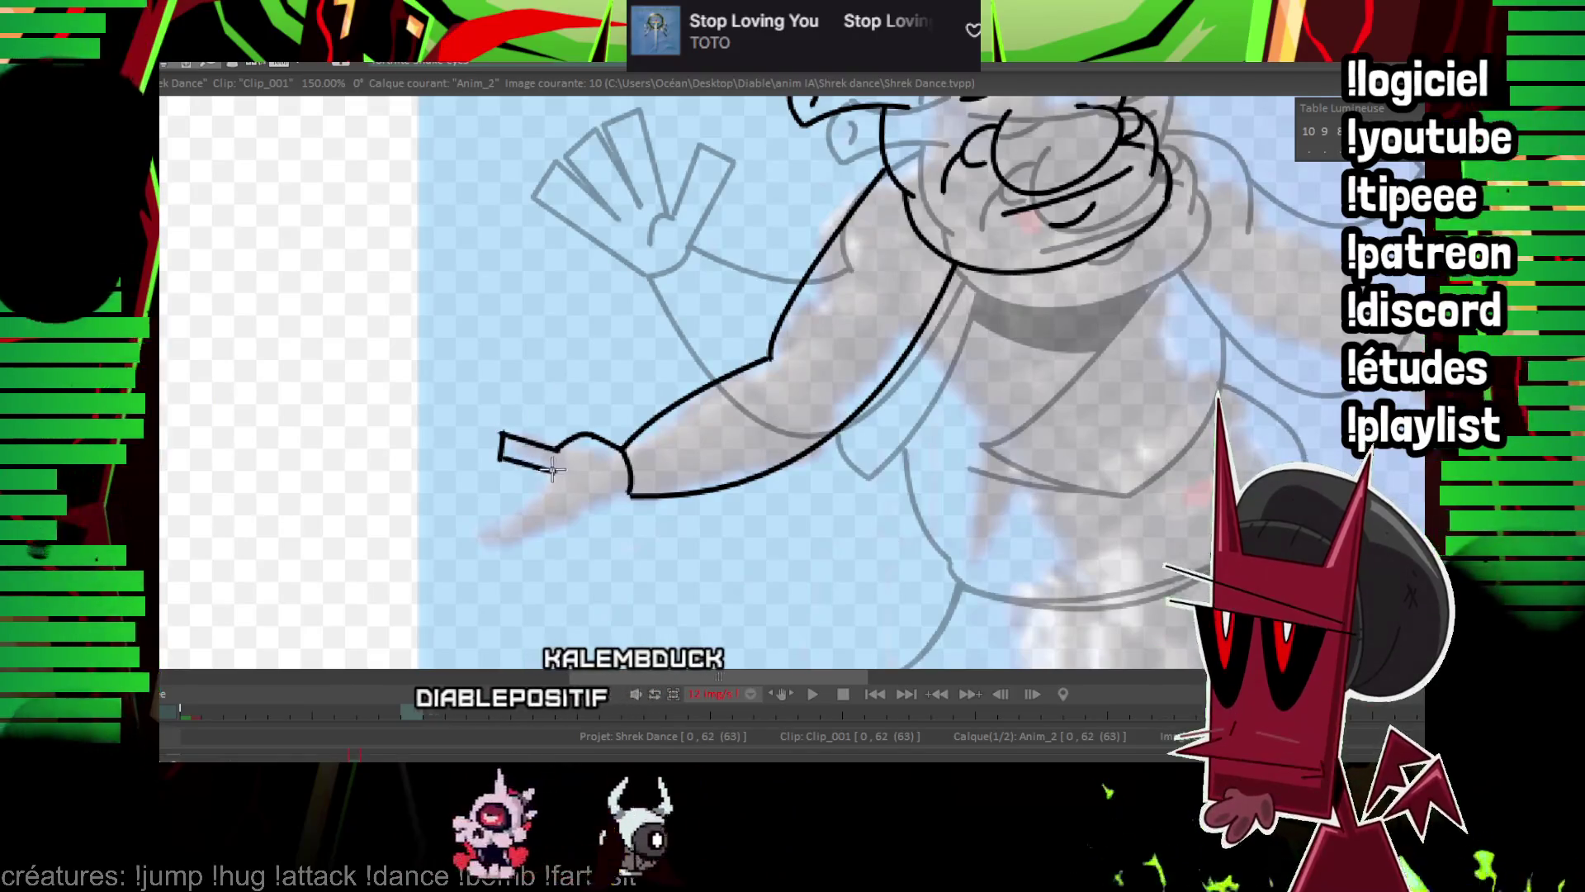
{"action": "left_click_drag", "start_coordinate": [494, 551], "coordinate": [568, 486]}
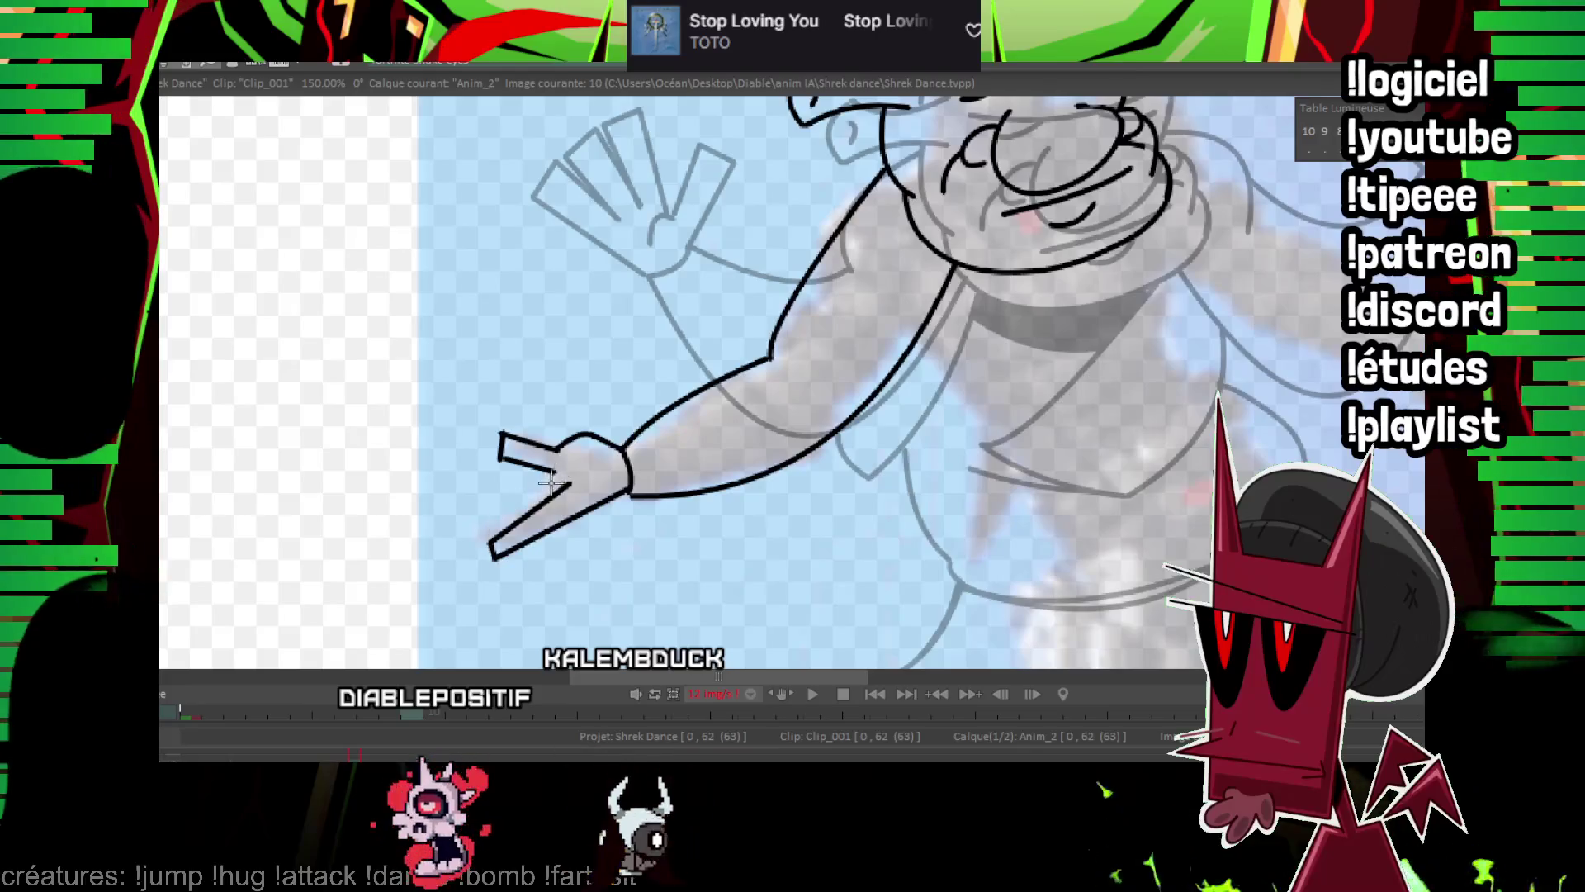
{"action": "left_click_drag", "start_coordinate": [470, 542], "coordinate": [531, 493]}
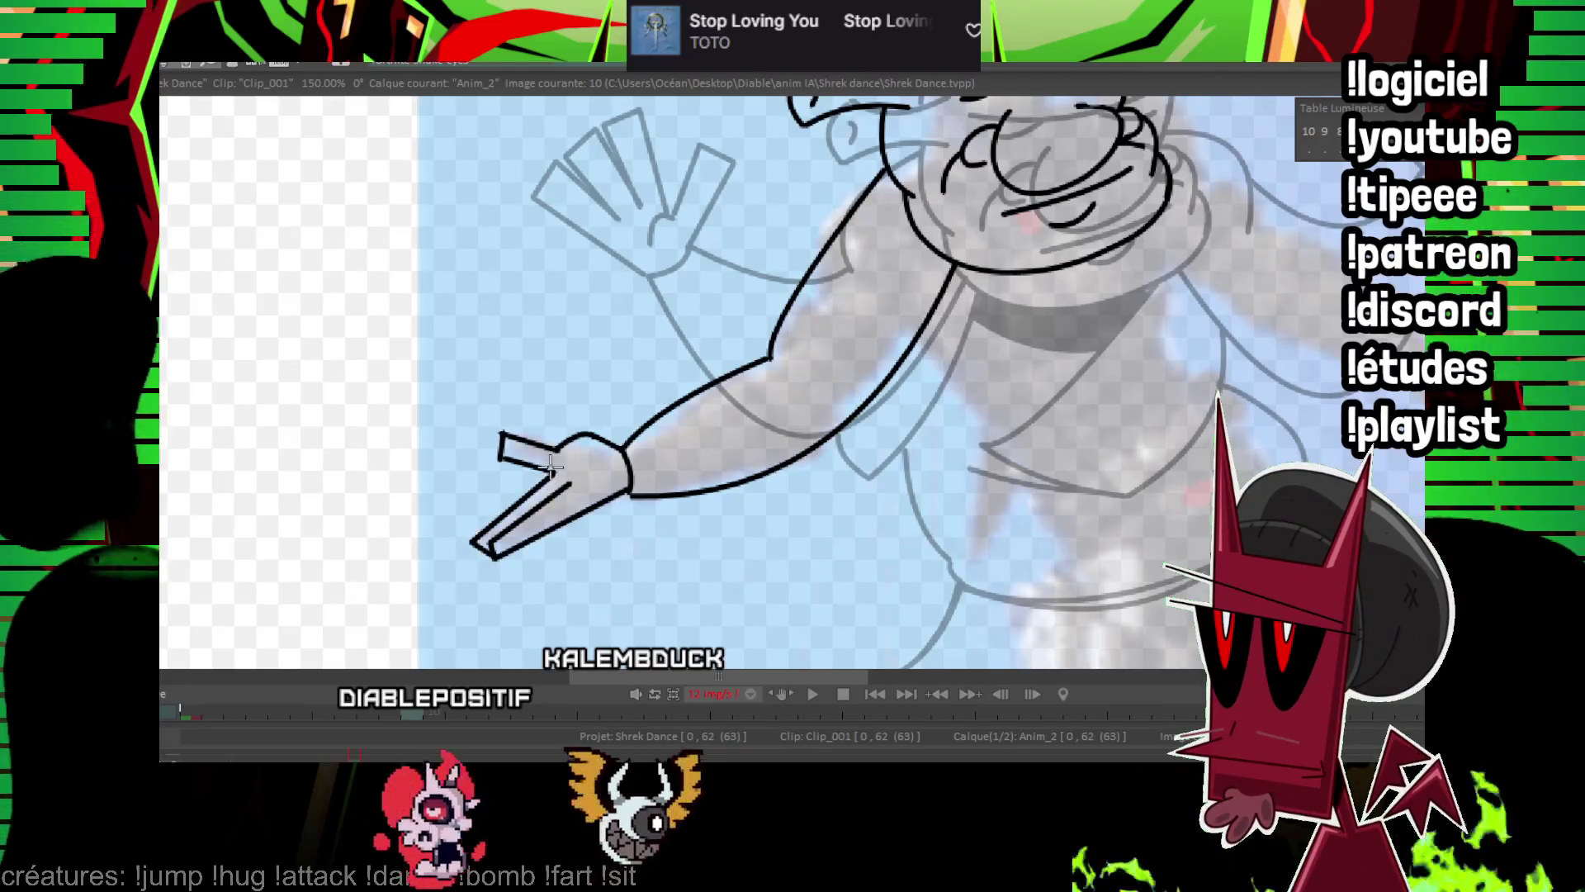
{"action": "scroll", "coordinate": [501, 509], "scroll_direction": "right", "scroll_amount": 2}
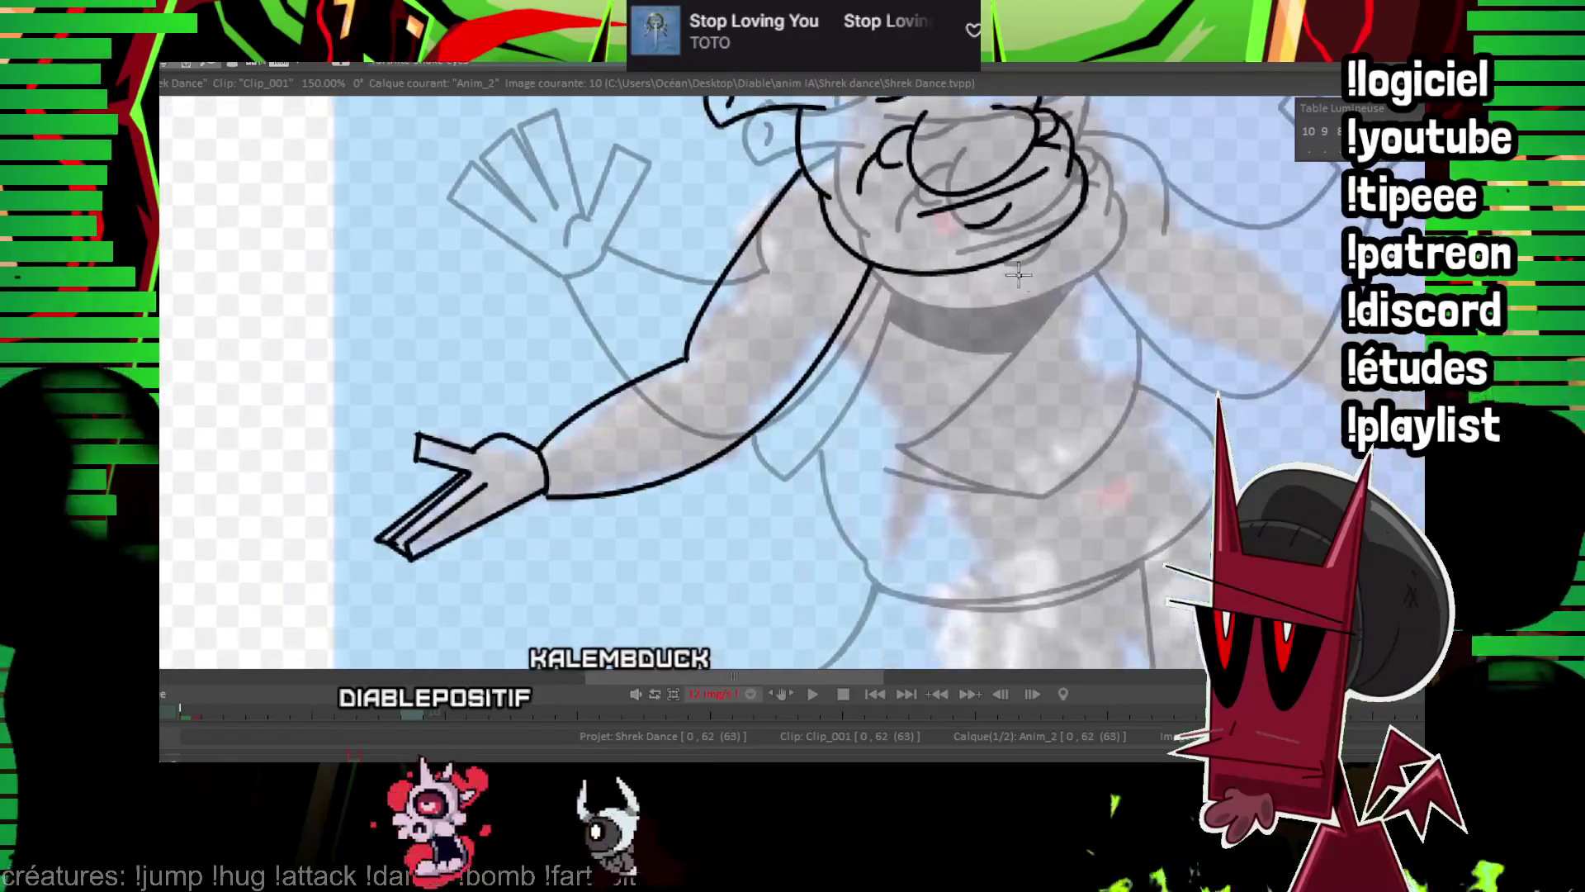
{"action": "key", "text": "ctrl+z"}
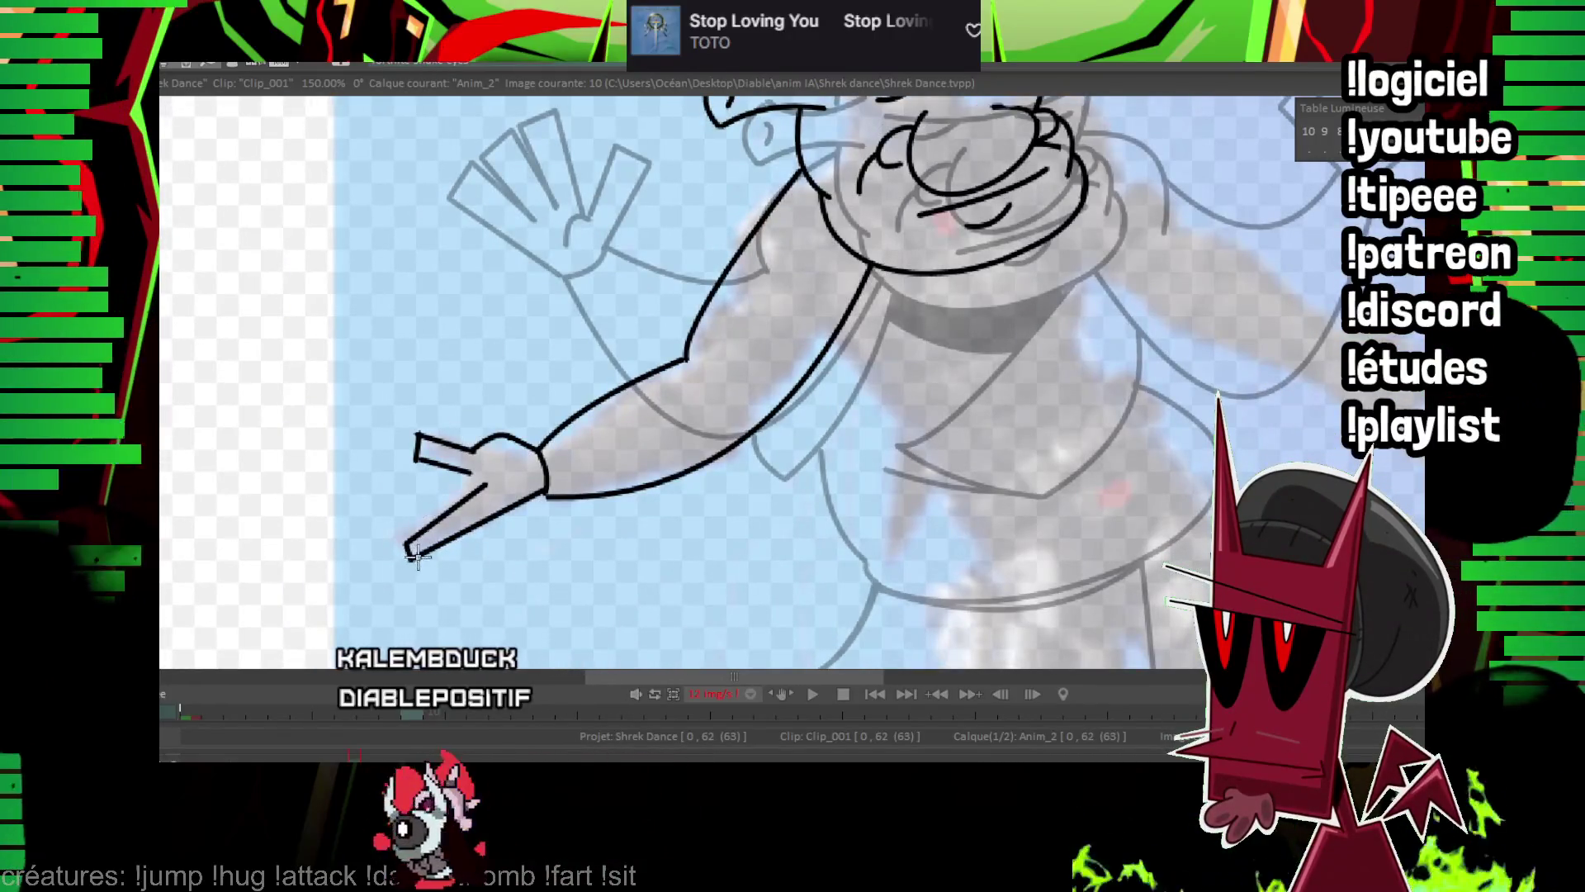
{"action": "left_click_drag", "start_coordinate": [454, 486], "coordinate": [422, 522]}
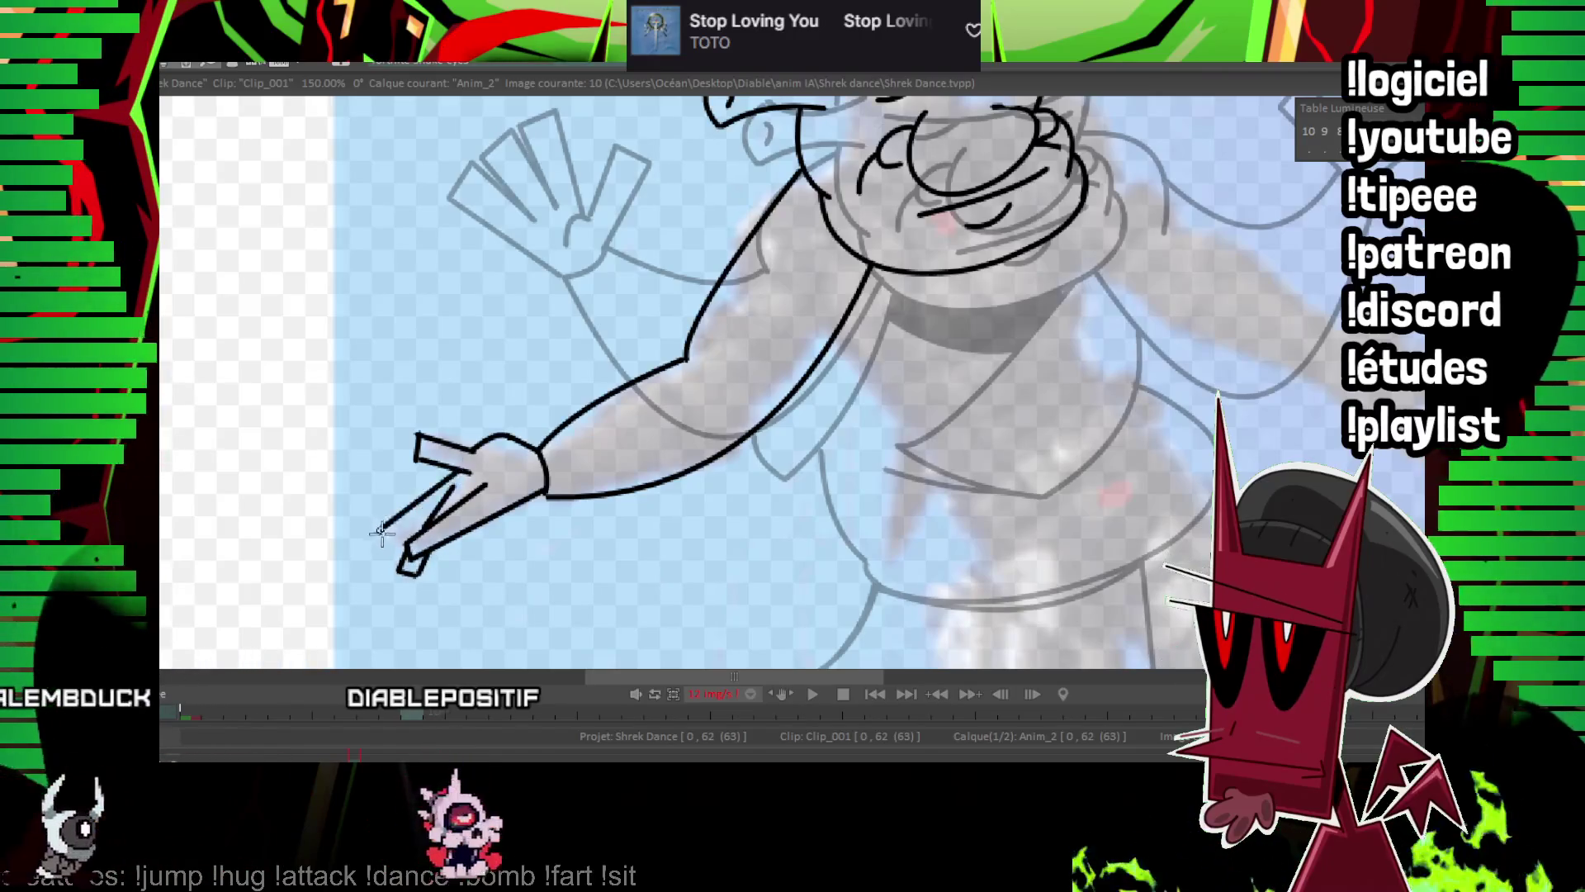
{"action": "key", "text": "Left"}
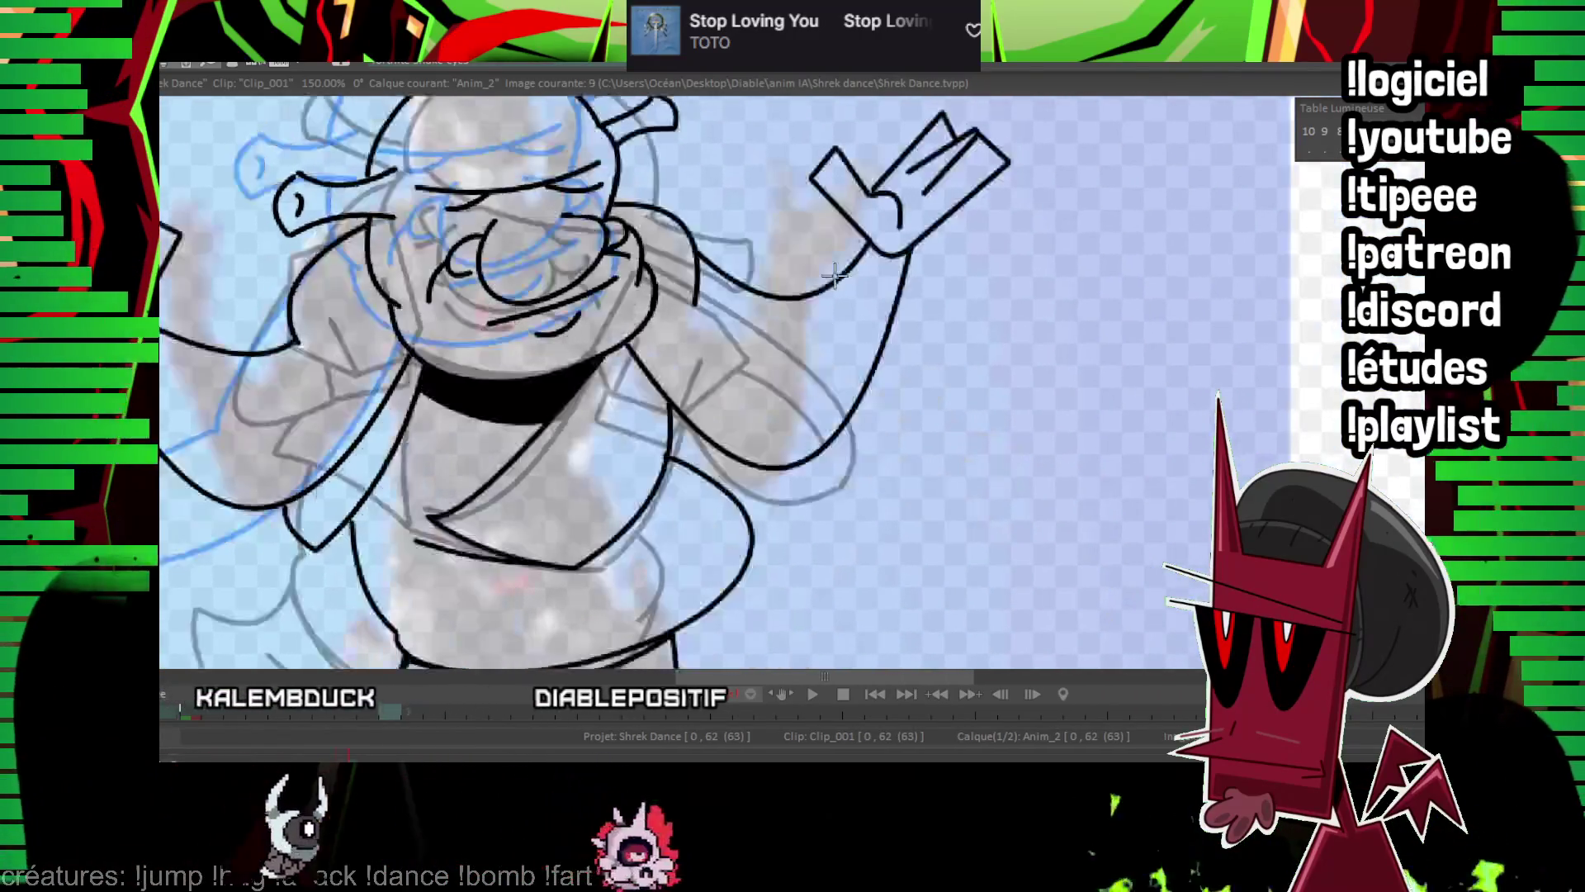
On frame 10, ink the hand's straight edge and the finger outlines.
{"action": "key", "text": "Right"}
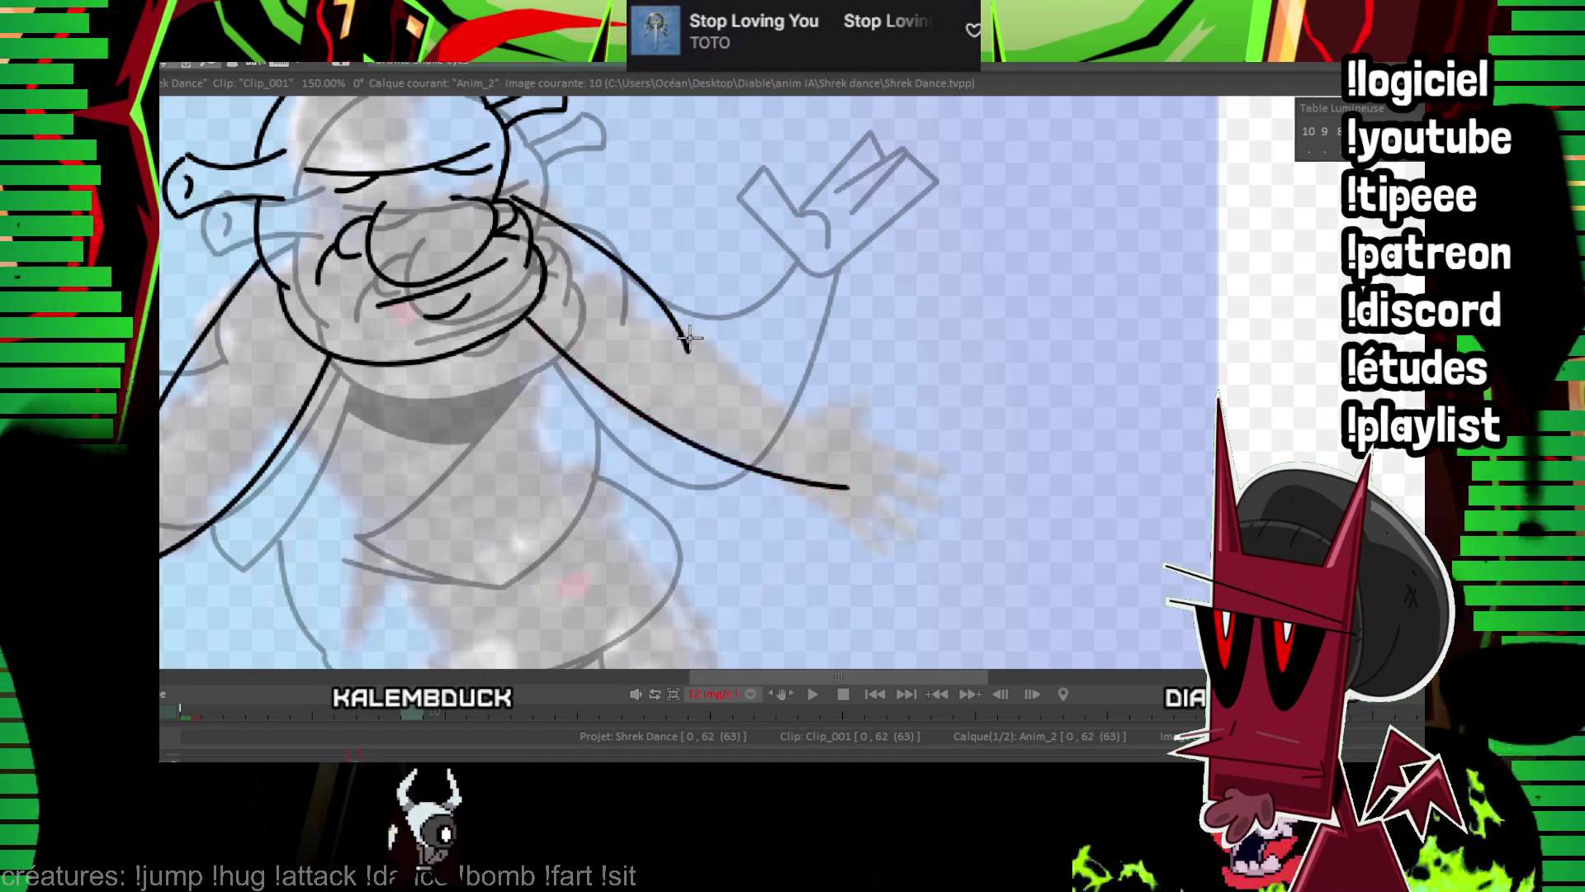
{"action": "left_click_drag", "start_coordinate": [765, 394], "coordinate": [842, 452]}
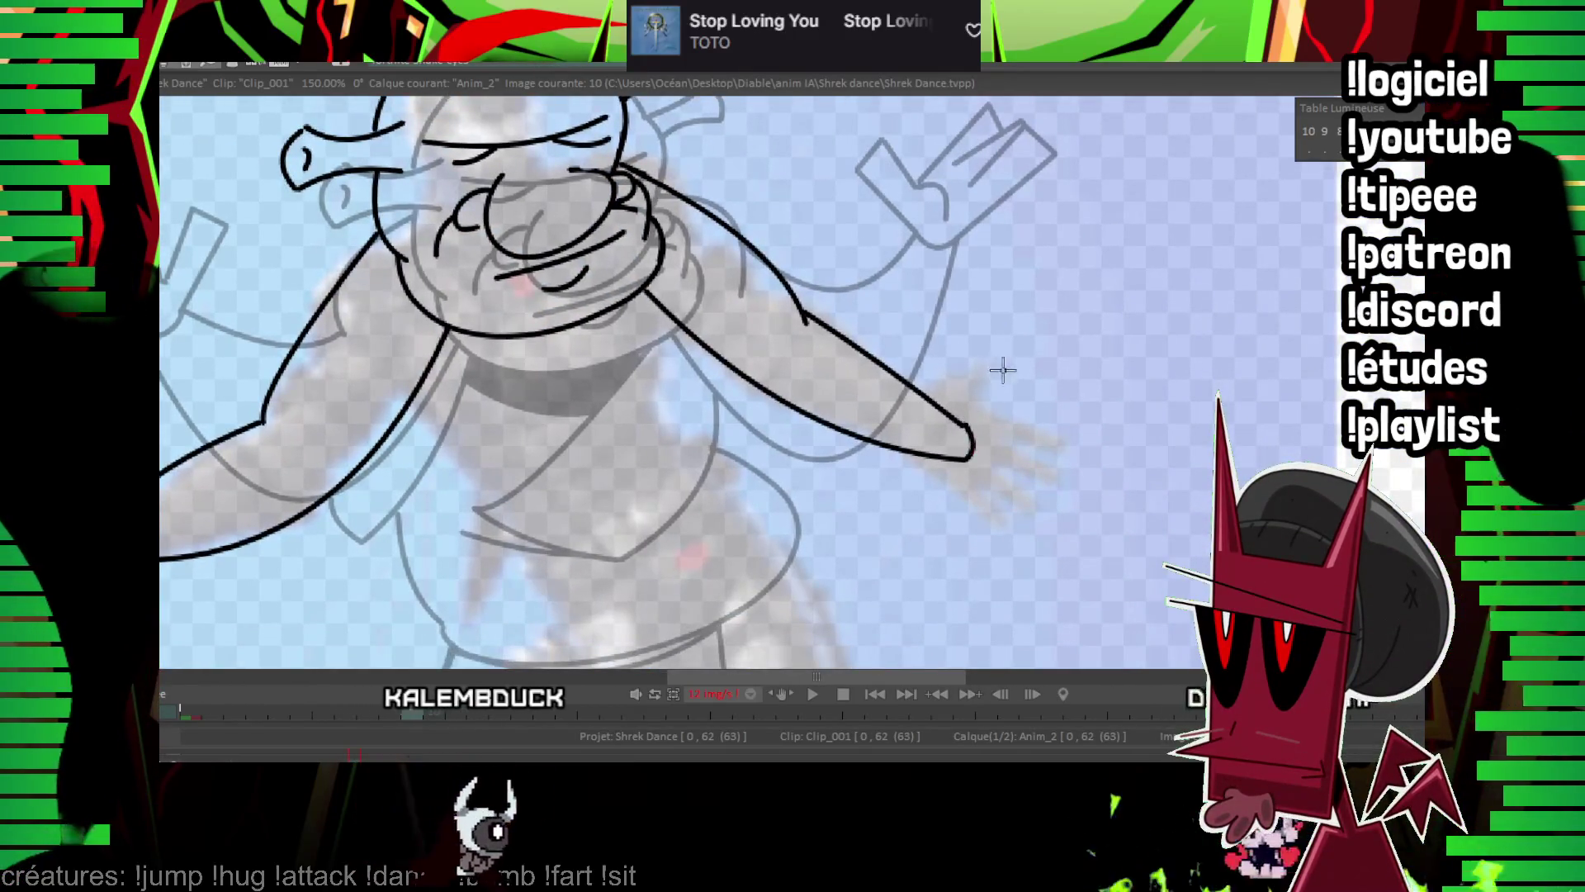
{"action": "mouse_move", "coordinate": [966, 421]}
{"action": "left_mouse_down"}
{"action": "mouse_move", "coordinate": [1059, 399]}
{"action": "mouse_move", "coordinate": [1061, 425]}
{"action": "mouse_move", "coordinate": [1004, 436]}
{"action": "mouse_move", "coordinate": [995, 461]}
{"action": "left_mouse_up"}
{"action": "left_click", "coordinate": [964, 417]}
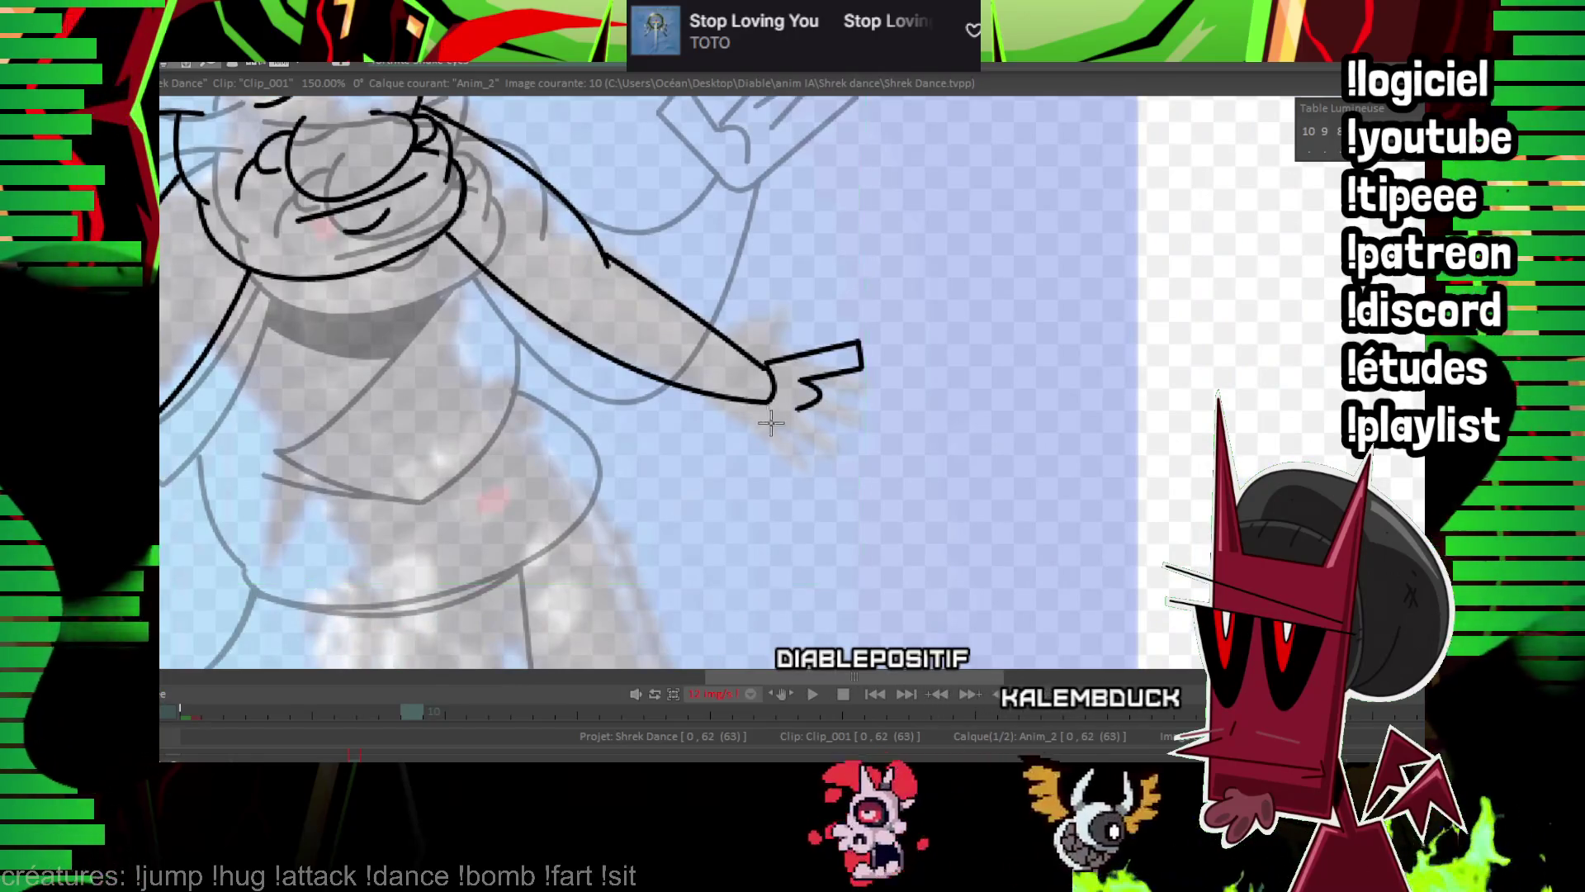
{"action": "mouse_move", "coordinate": [738, 399]}
{"action": "left_mouse_down"}
{"action": "mouse_move", "coordinate": [851, 483]}
{"action": "mouse_move", "coordinate": [846, 452]}
{"action": "left_mouse_up"}
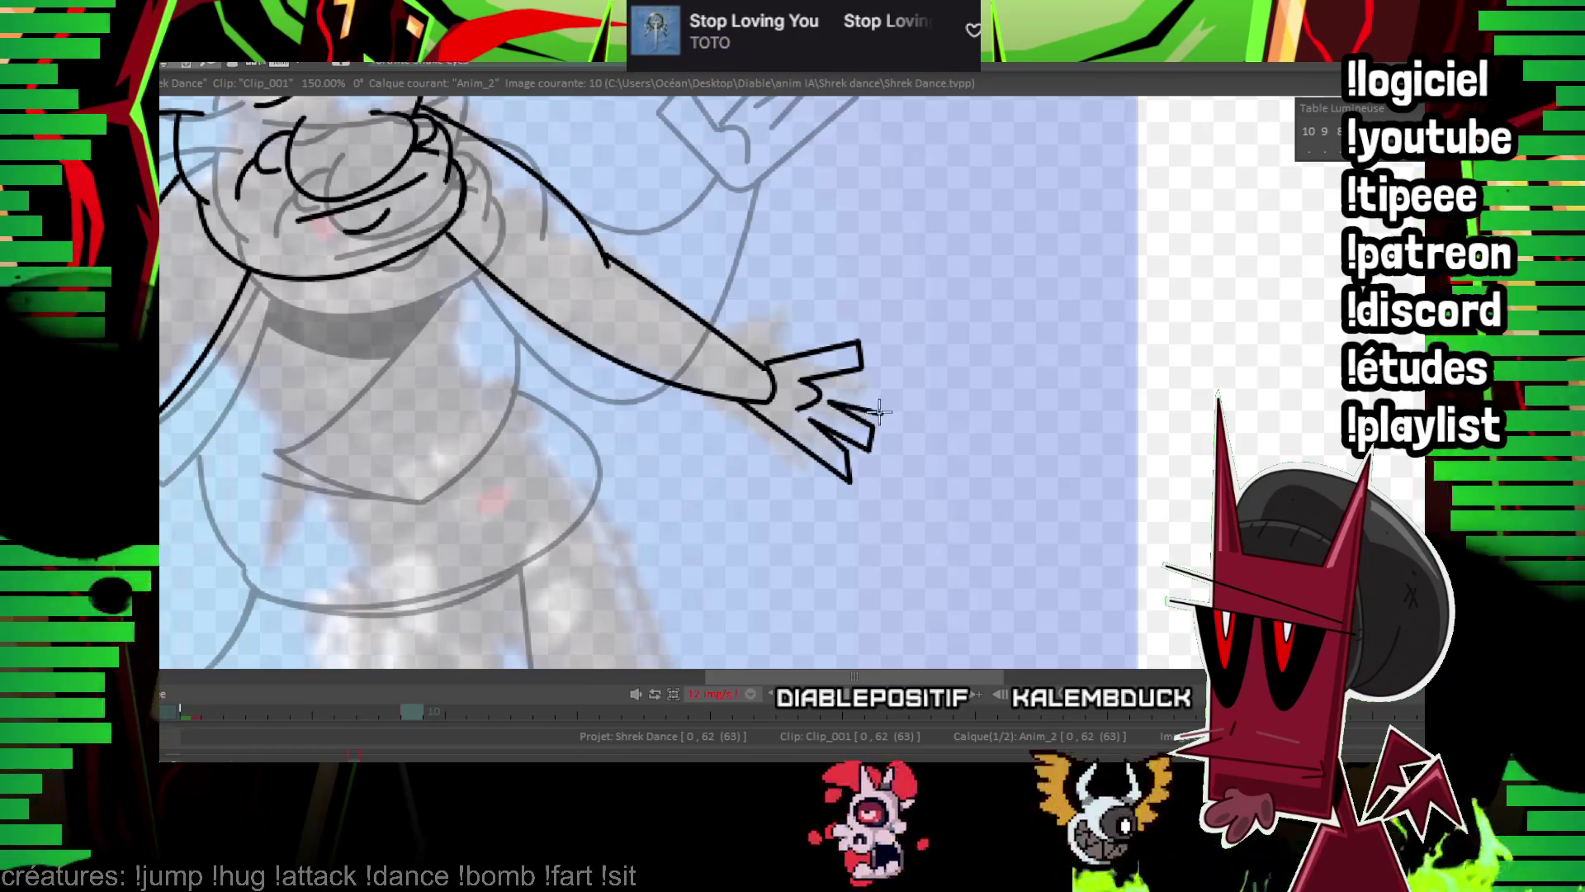
{"action": "left_click_drag", "start_coordinate": [826, 383], "coordinate": [1022, 369]}
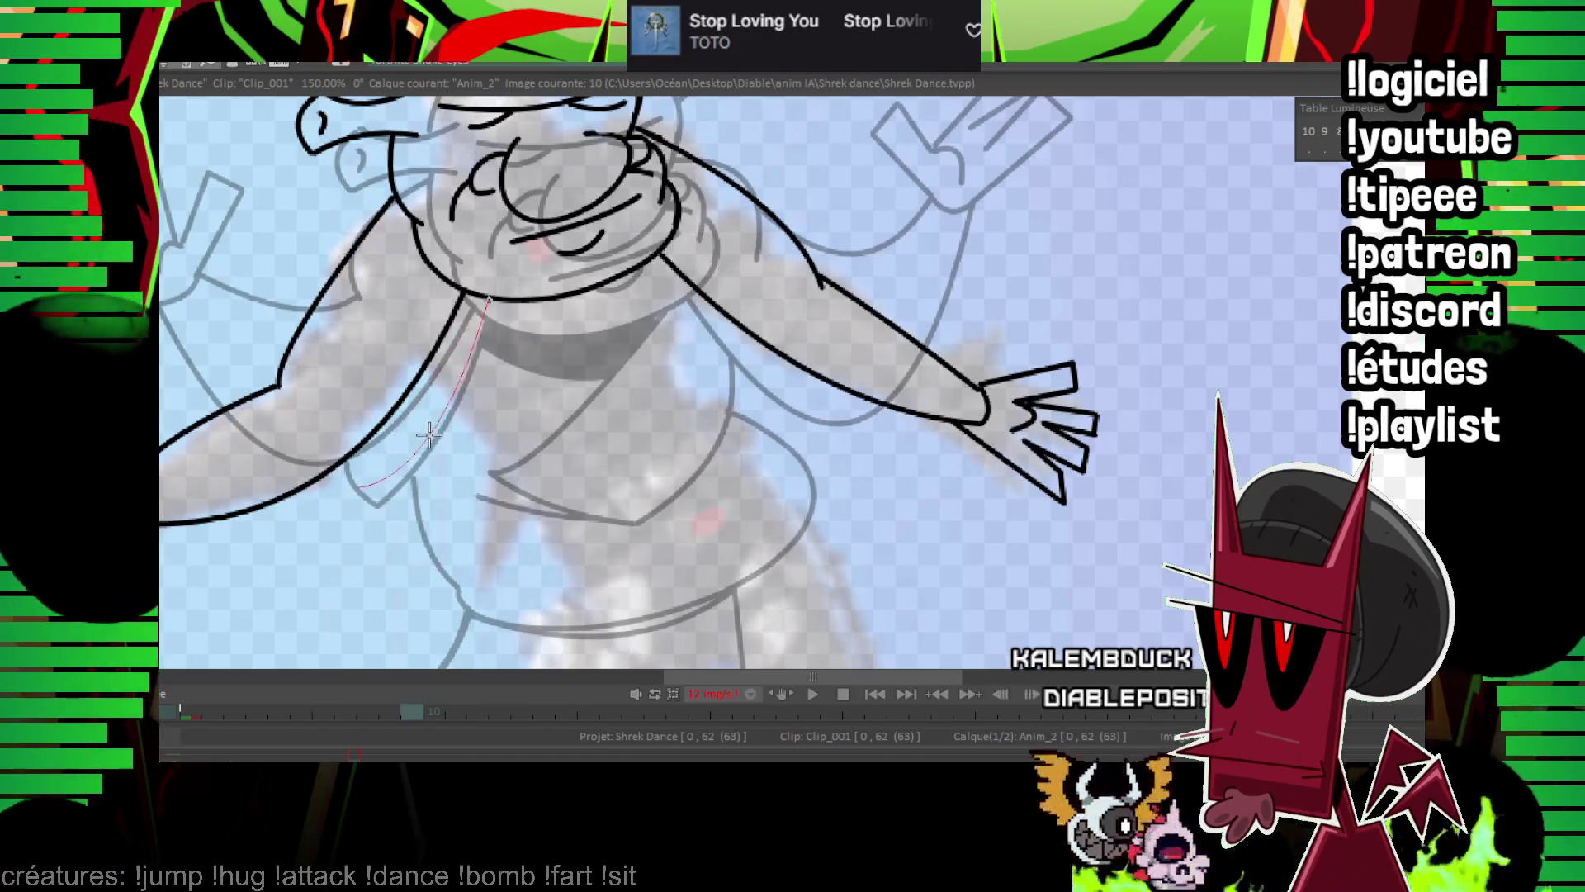
Close the arm lines, curve a chest line from the neck, fill the collar black, and play back.
{"action": "left_click_drag", "start_coordinate": [347, 477], "coordinate": [357, 486]}
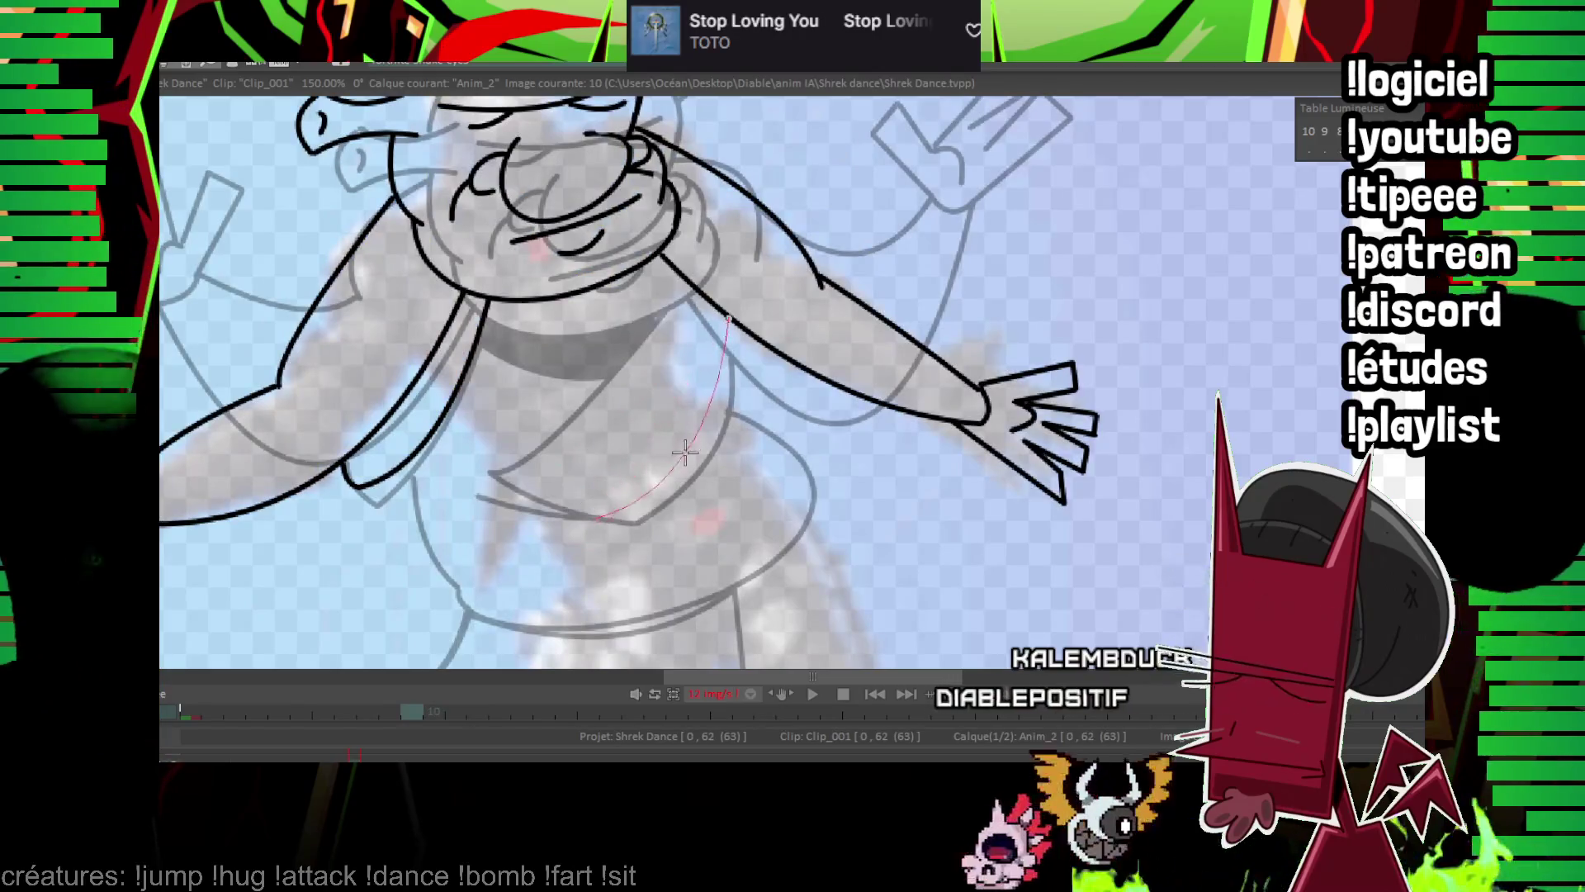
{"action": "left_click", "coordinate": [685, 453]}
{"action": "left_click_drag", "start_coordinate": [657, 265], "coordinate": [475, 458]}
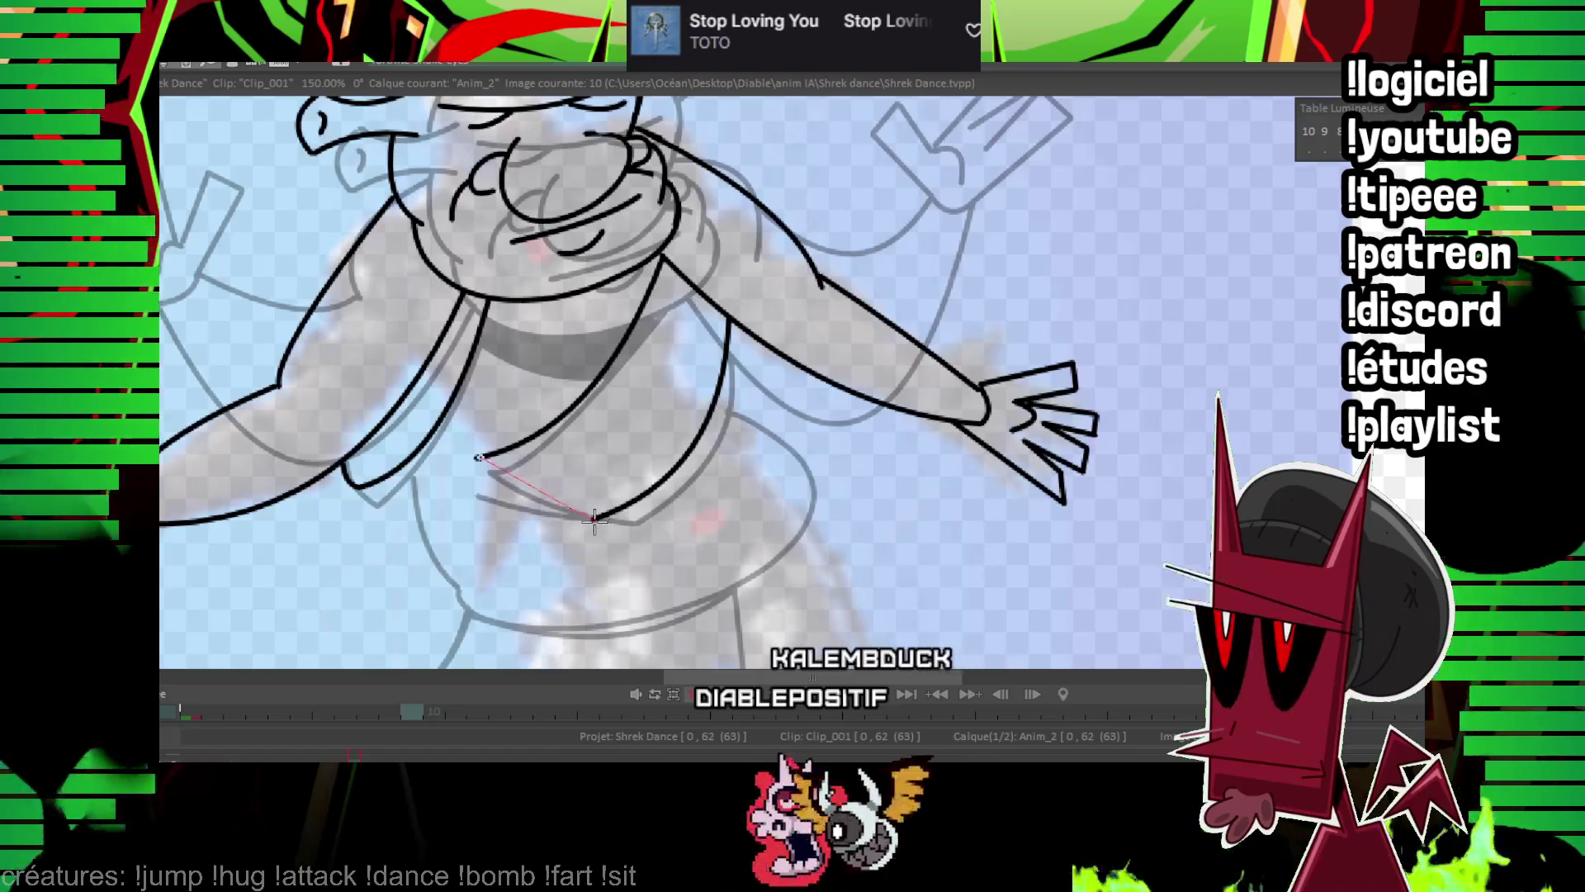
{"action": "key", "text": "Left"}
{"action": "key", "text": "Right"}
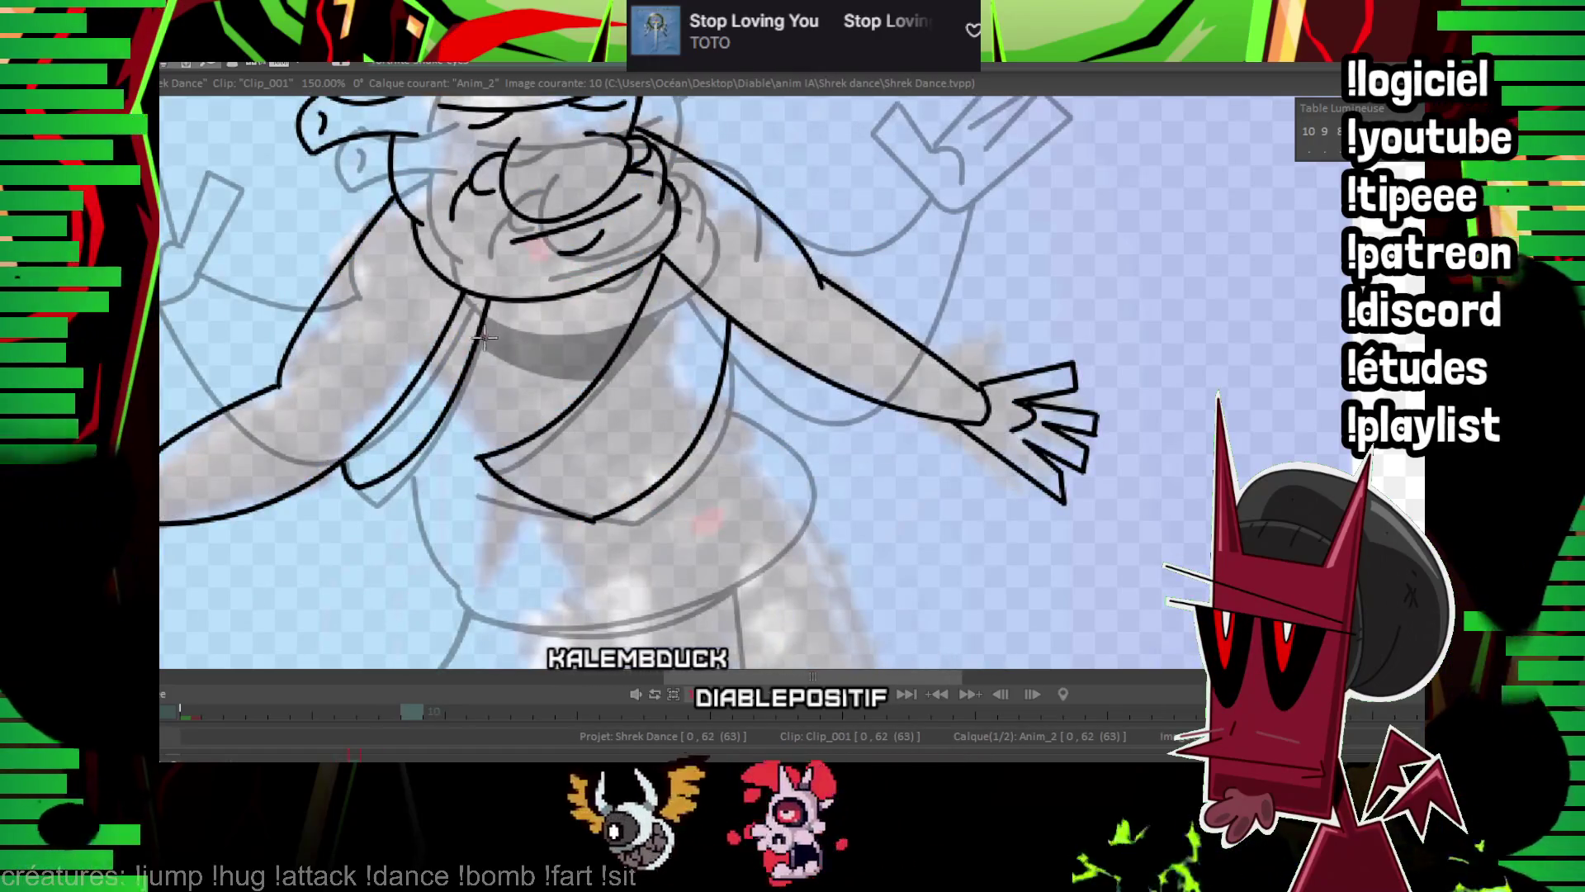
{"action": "left_click", "coordinate": [547, 351]}
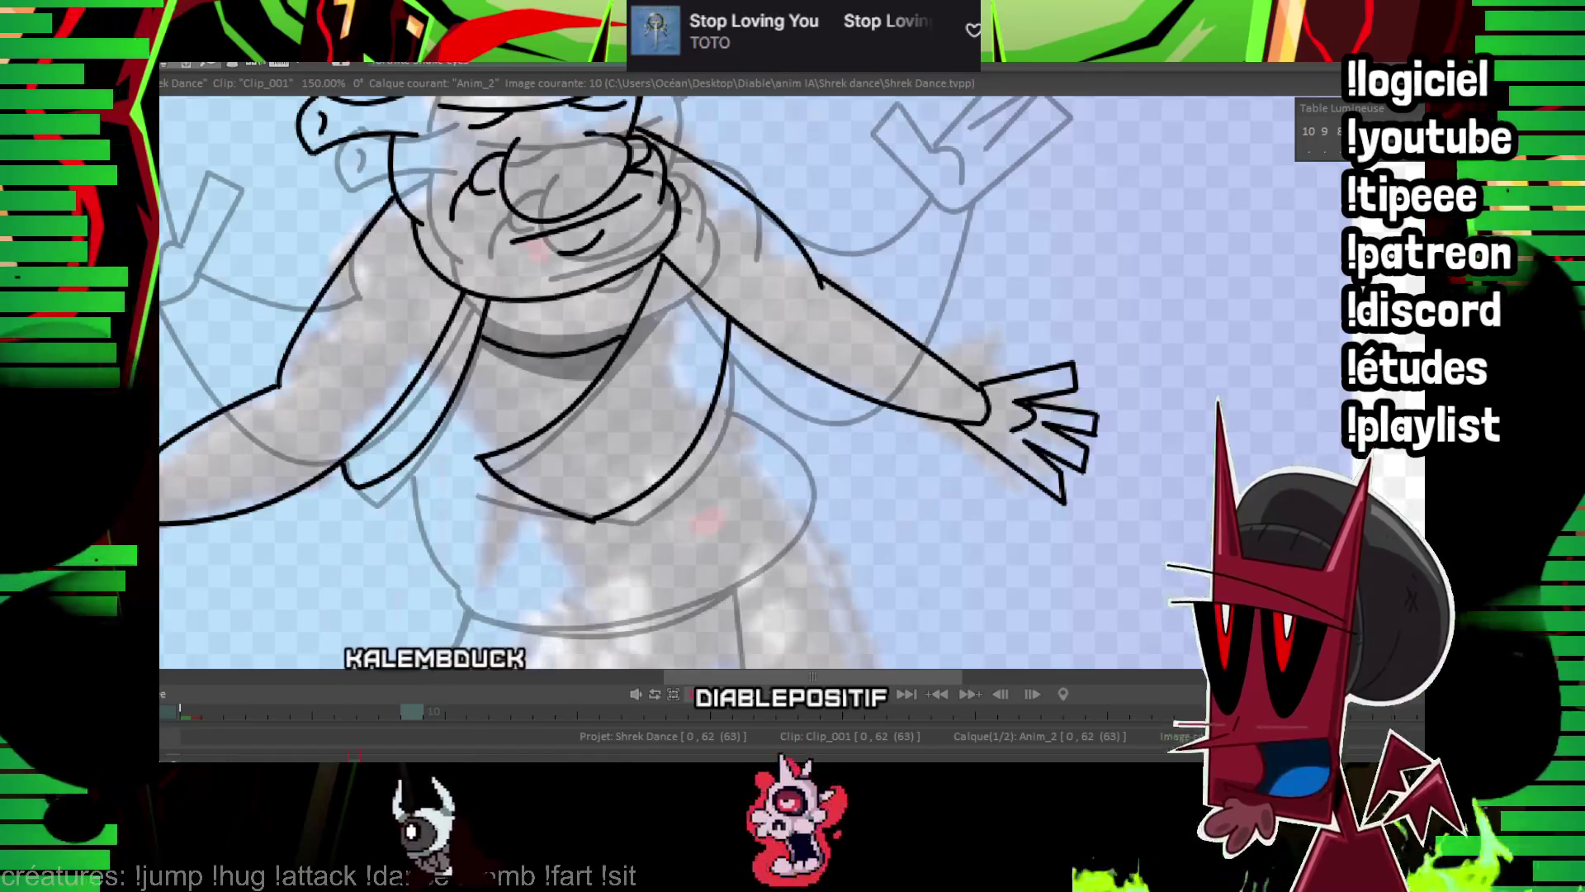
{"action": "scroll", "coordinate": [628, 380], "scroll_direction": "down", "scroll_amount": 4}
{"action": "key", "text": "Return"}
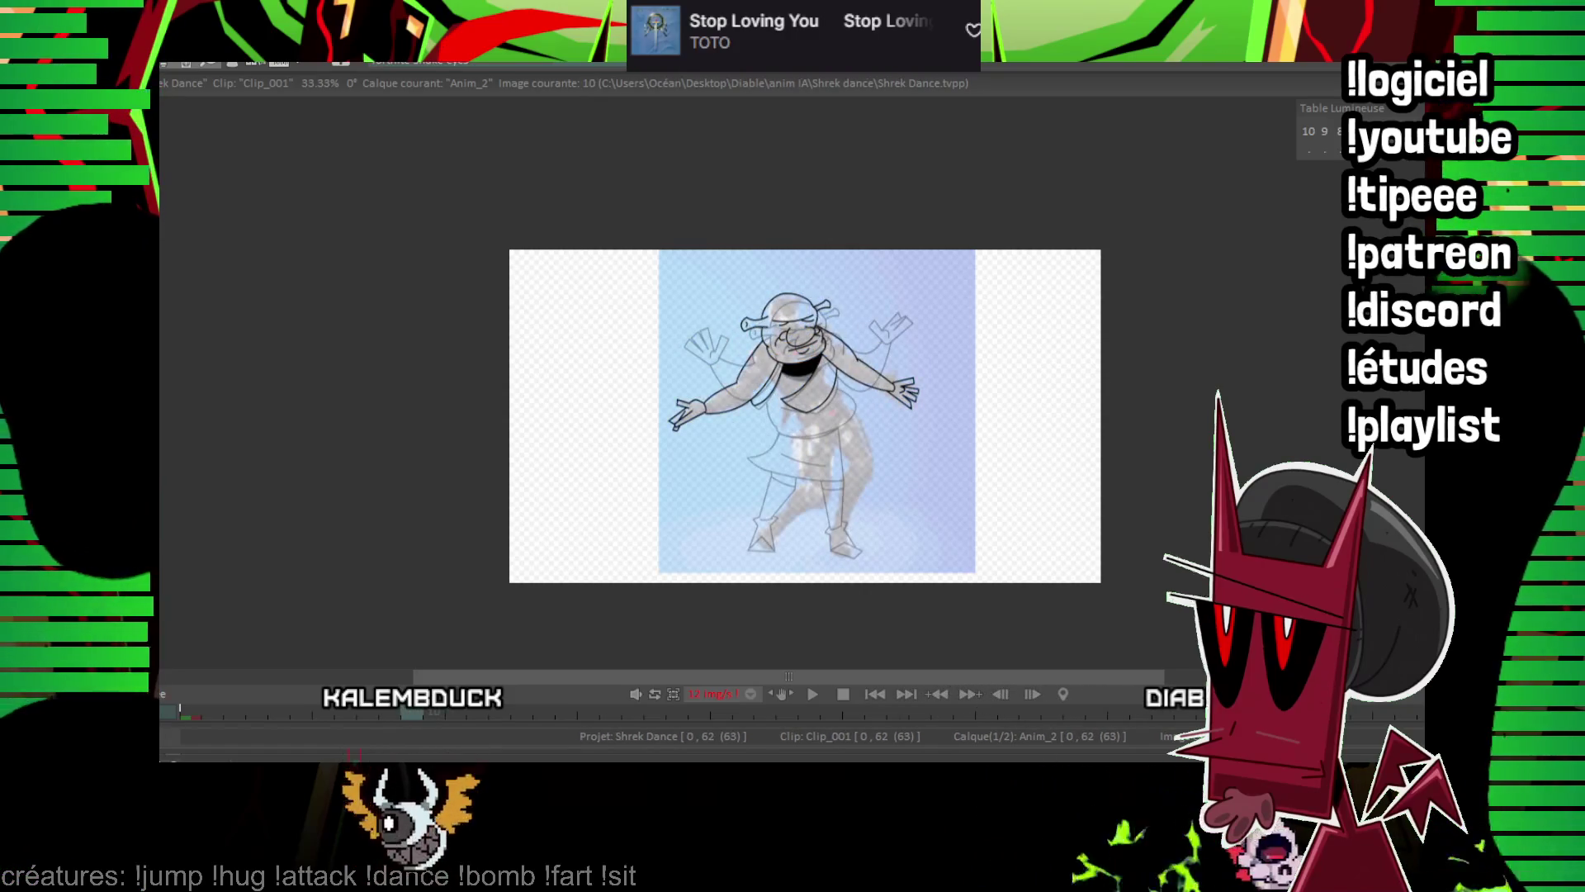
Ink the belly curve, redrawing it higher, and a straight line across the lower torso.
{"action": "scroll", "coordinate": [1294, 248], "scroll_direction": "up", "scroll_amount": 4}
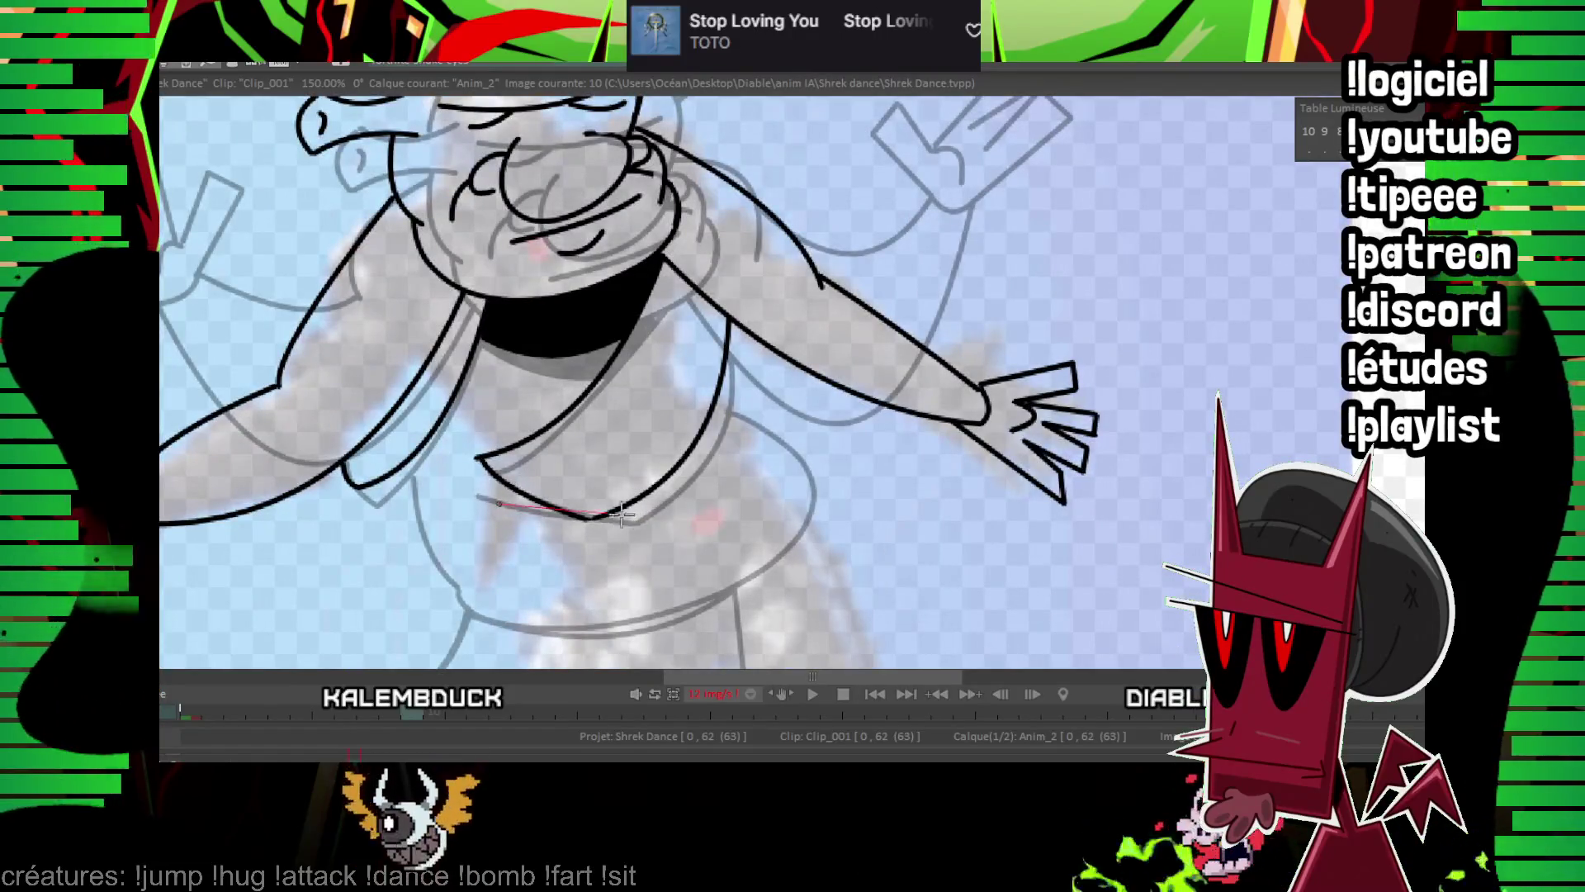
{"action": "scroll", "coordinate": [584, 517], "scroll_direction": "up", "scroll_amount": 1}
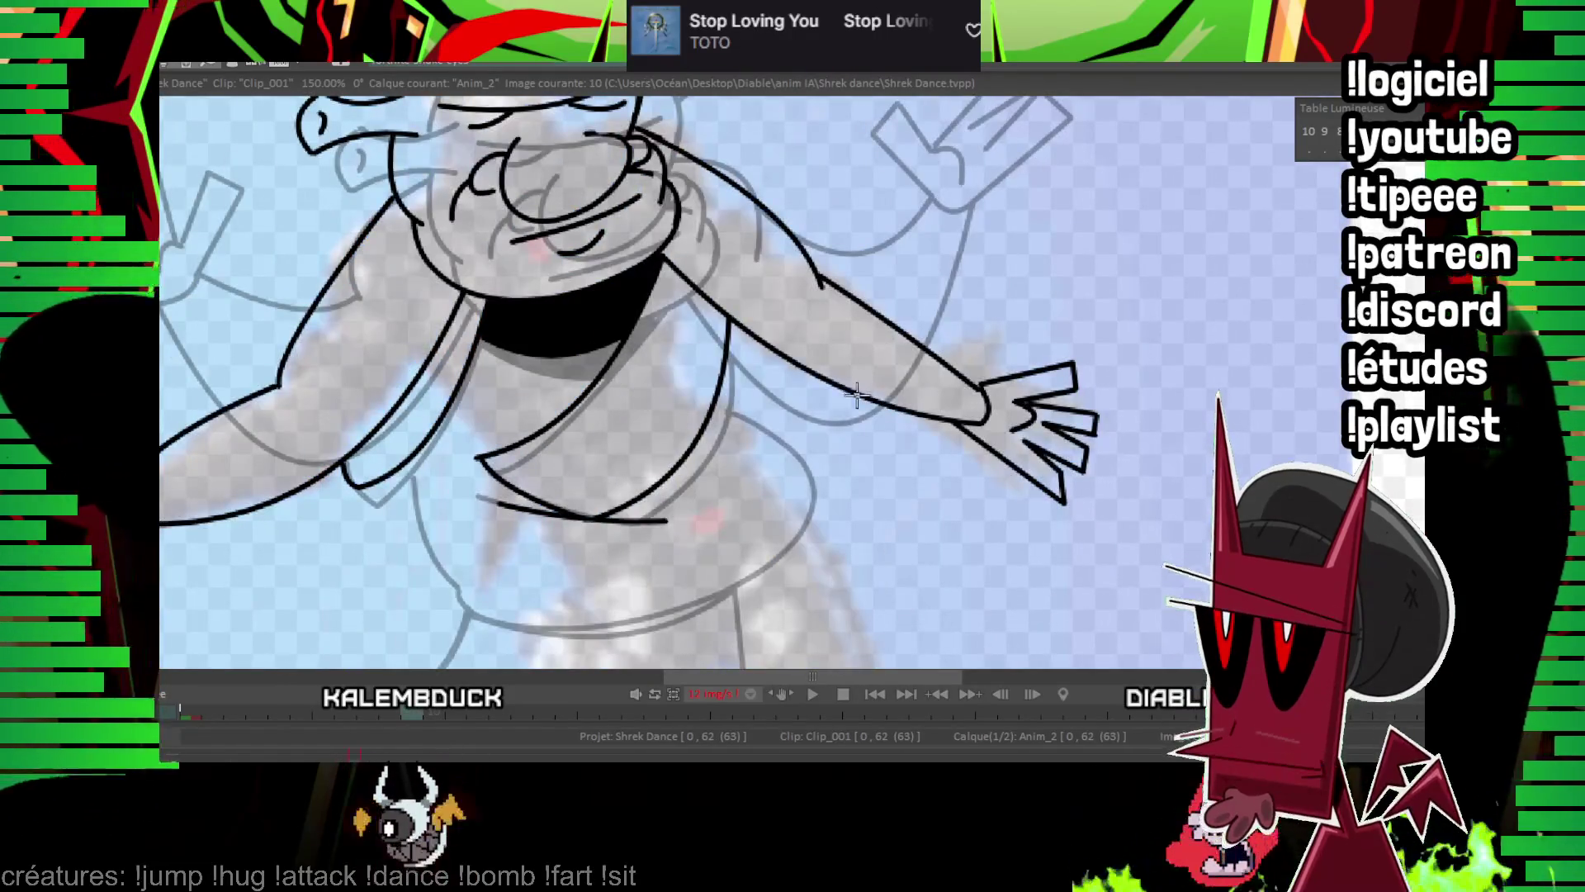
{"action": "scroll", "coordinate": [664, 483], "scroll_direction": "down", "scroll_amount": 1}
{"action": "left_click_drag", "start_coordinate": [603, 596], "coordinate": [805, 433]}
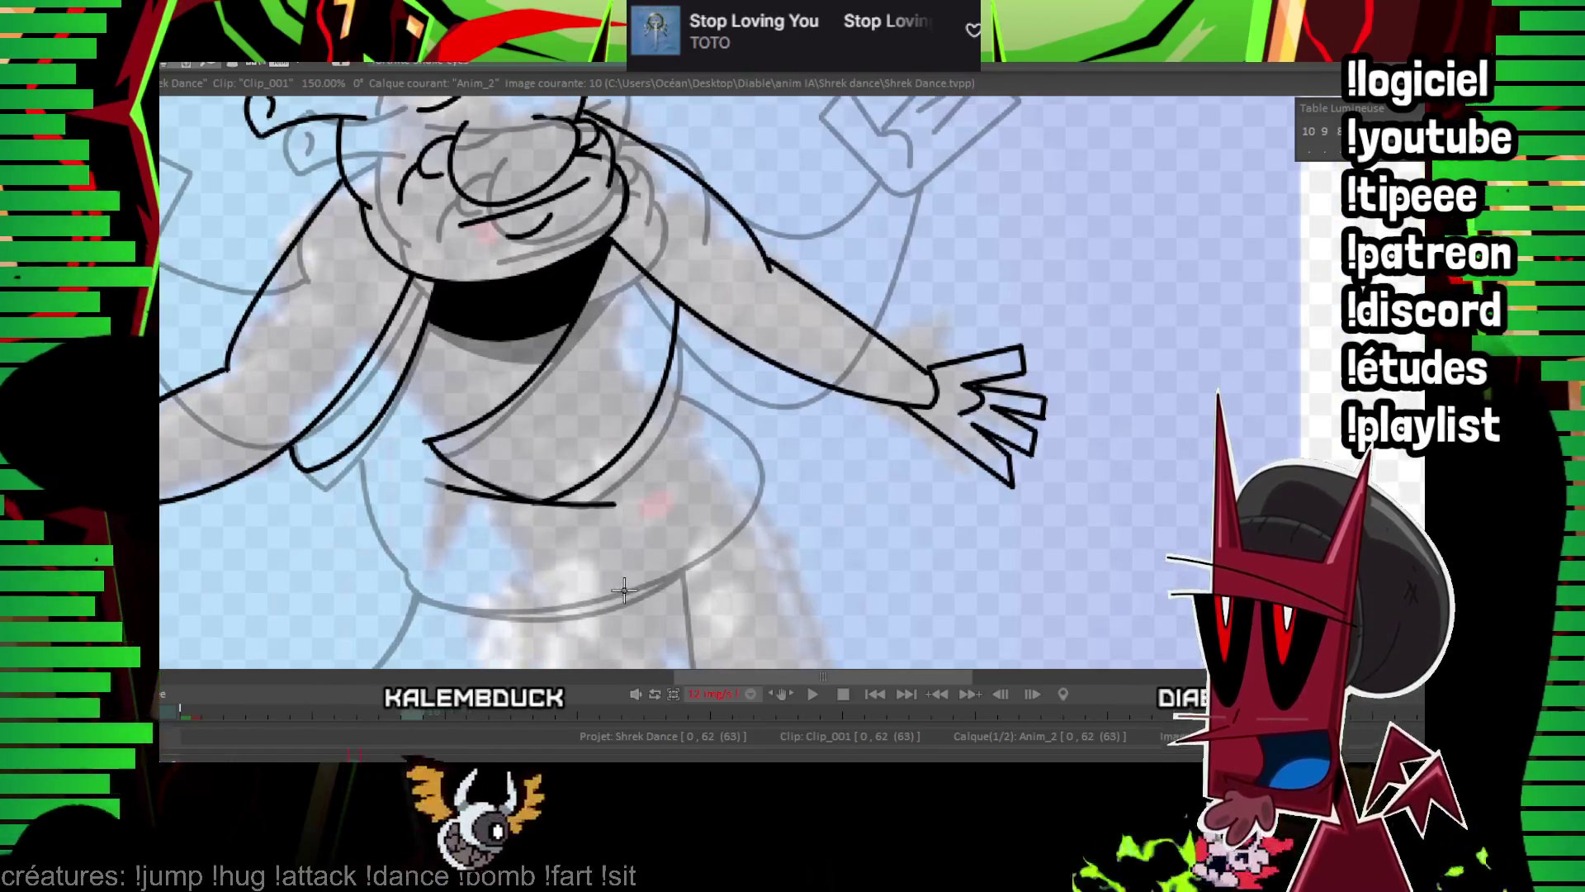
{"action": "key", "text": "ctrl+z"}
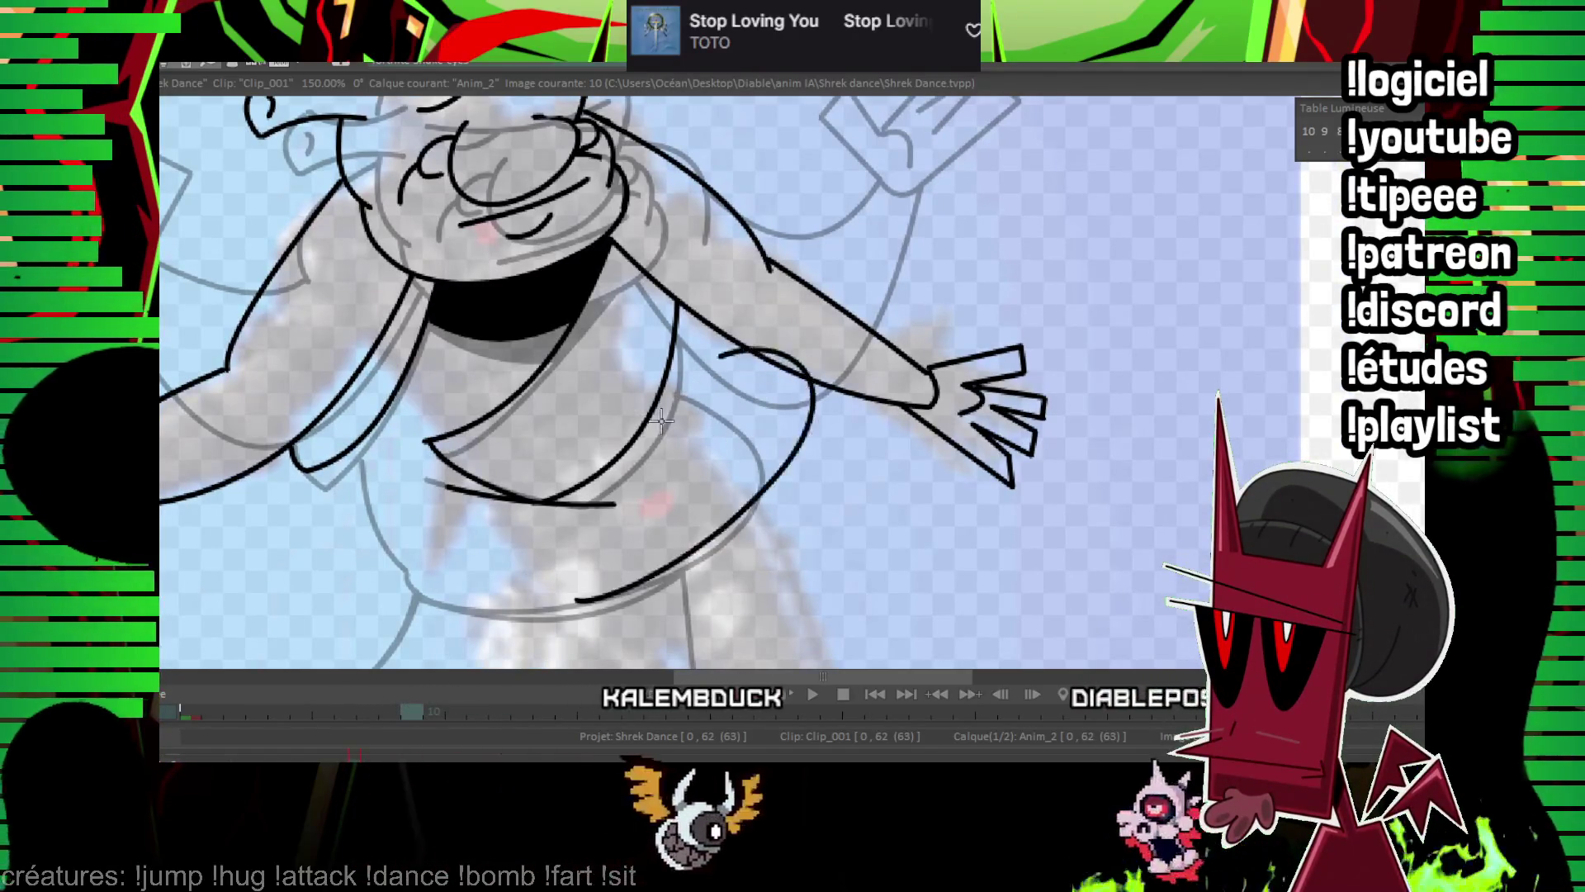
{"action": "left_click_drag", "start_coordinate": [591, 601], "coordinate": [710, 338]}
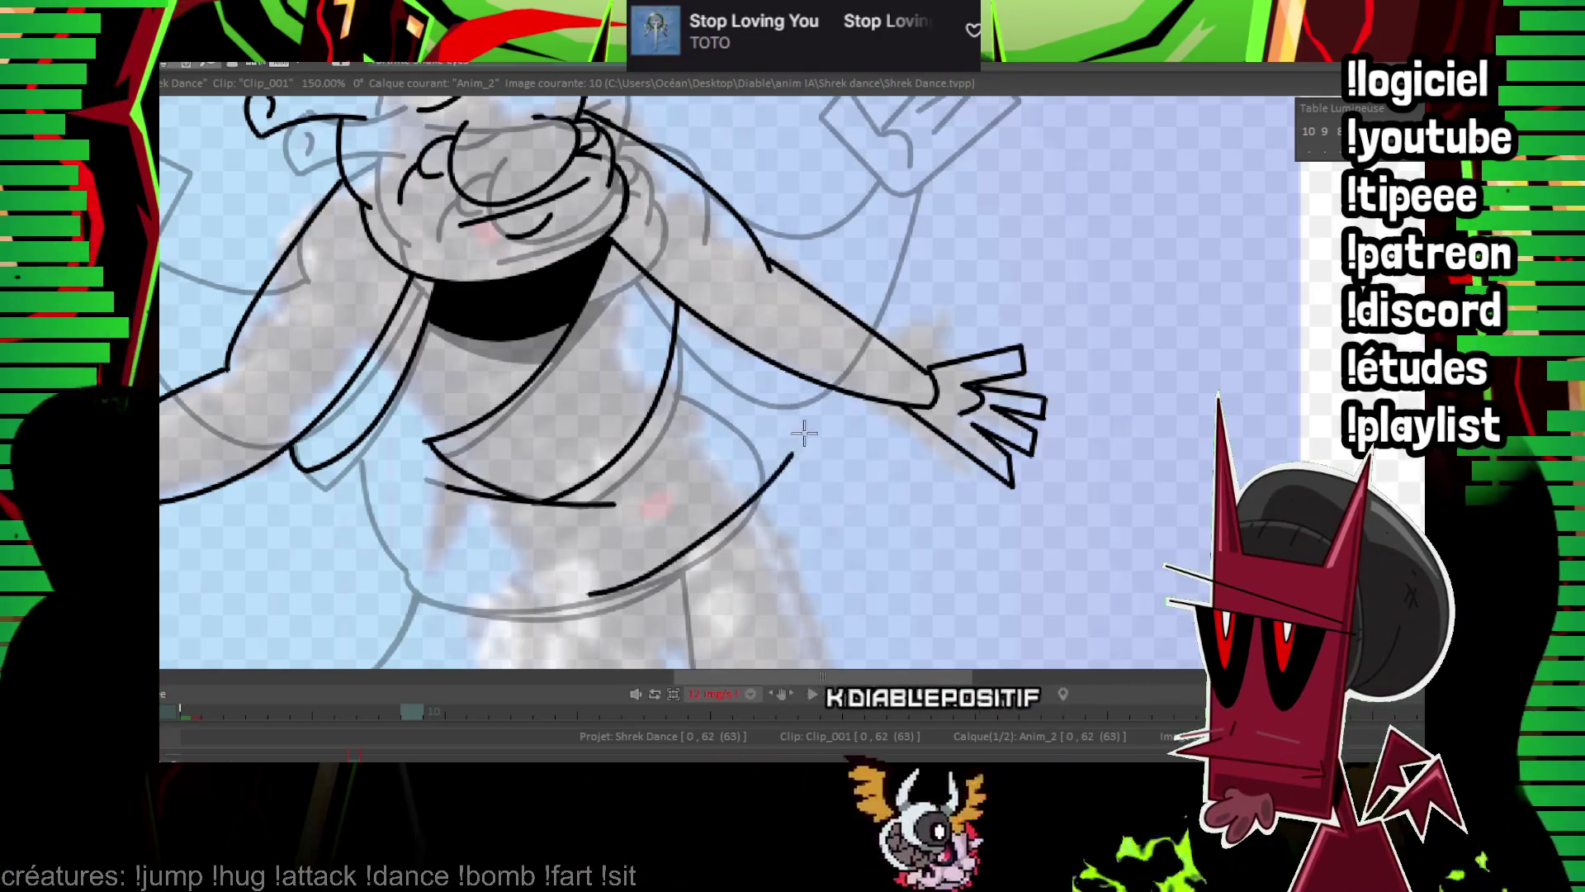
{"action": "key", "text": "Left"}
{"action": "key", "text": "Right"}
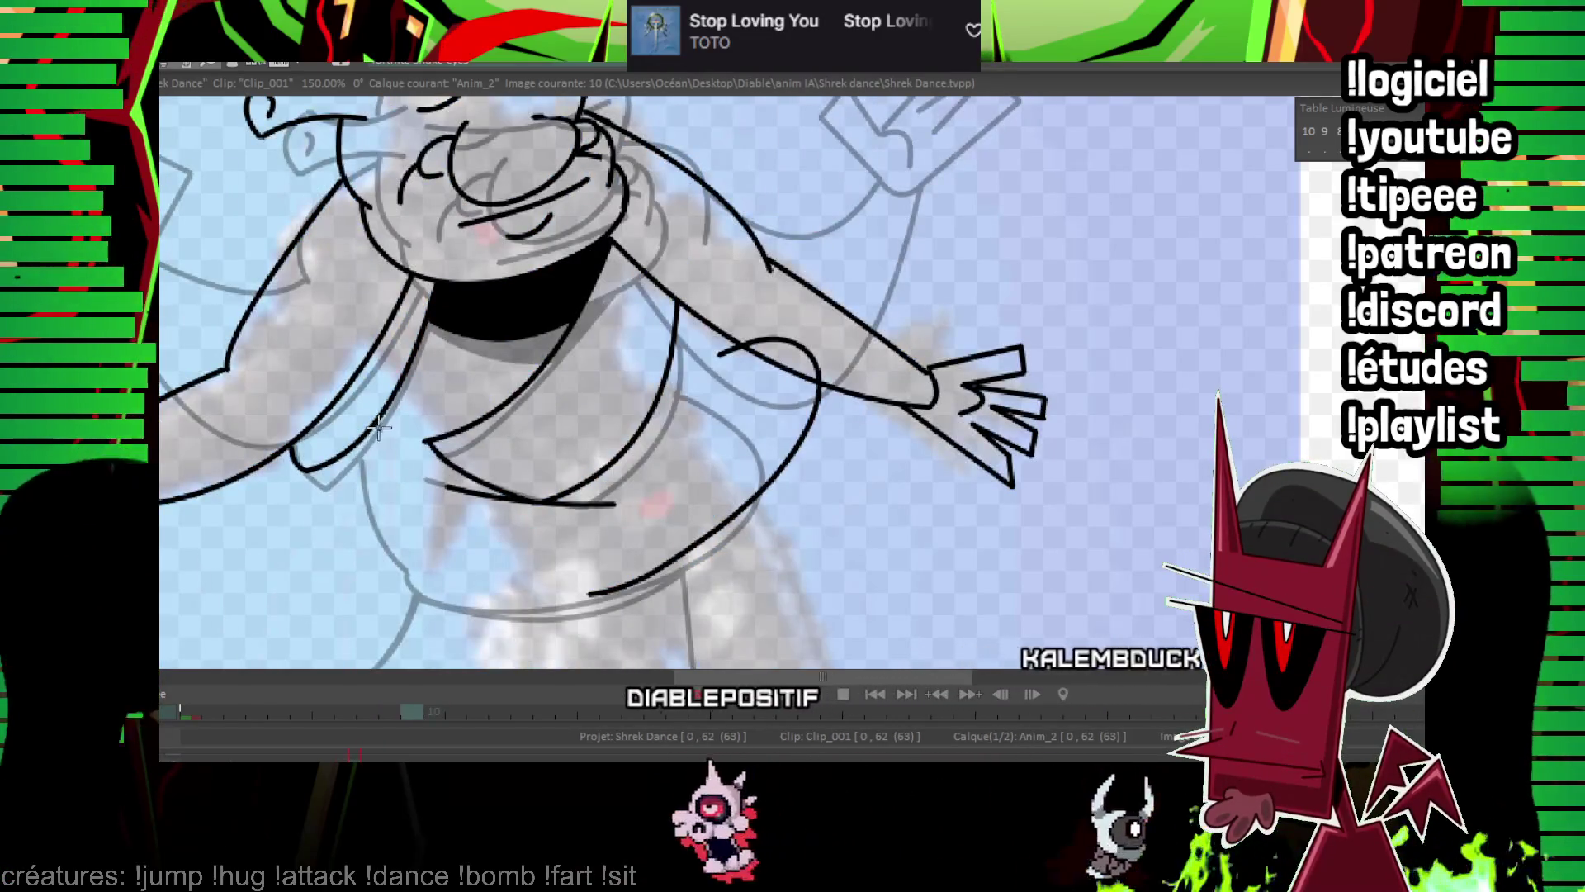
{"action": "left_click_drag", "start_coordinate": [378, 425], "coordinate": [592, 582]}
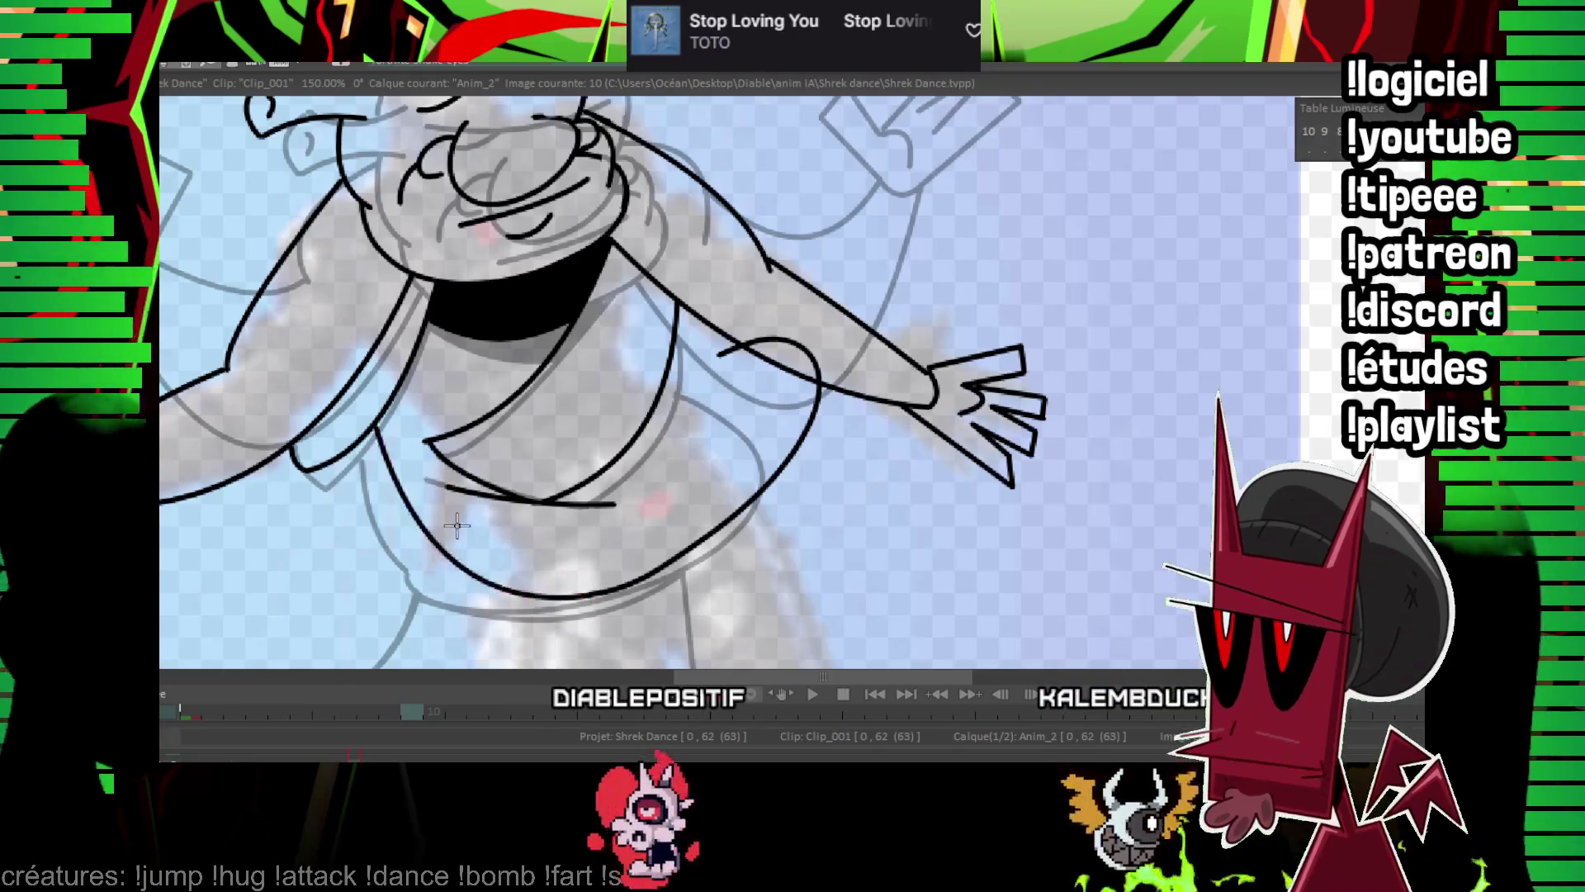
{"action": "key", "text": "Left"}
{"action": "key", "text": "Right"}
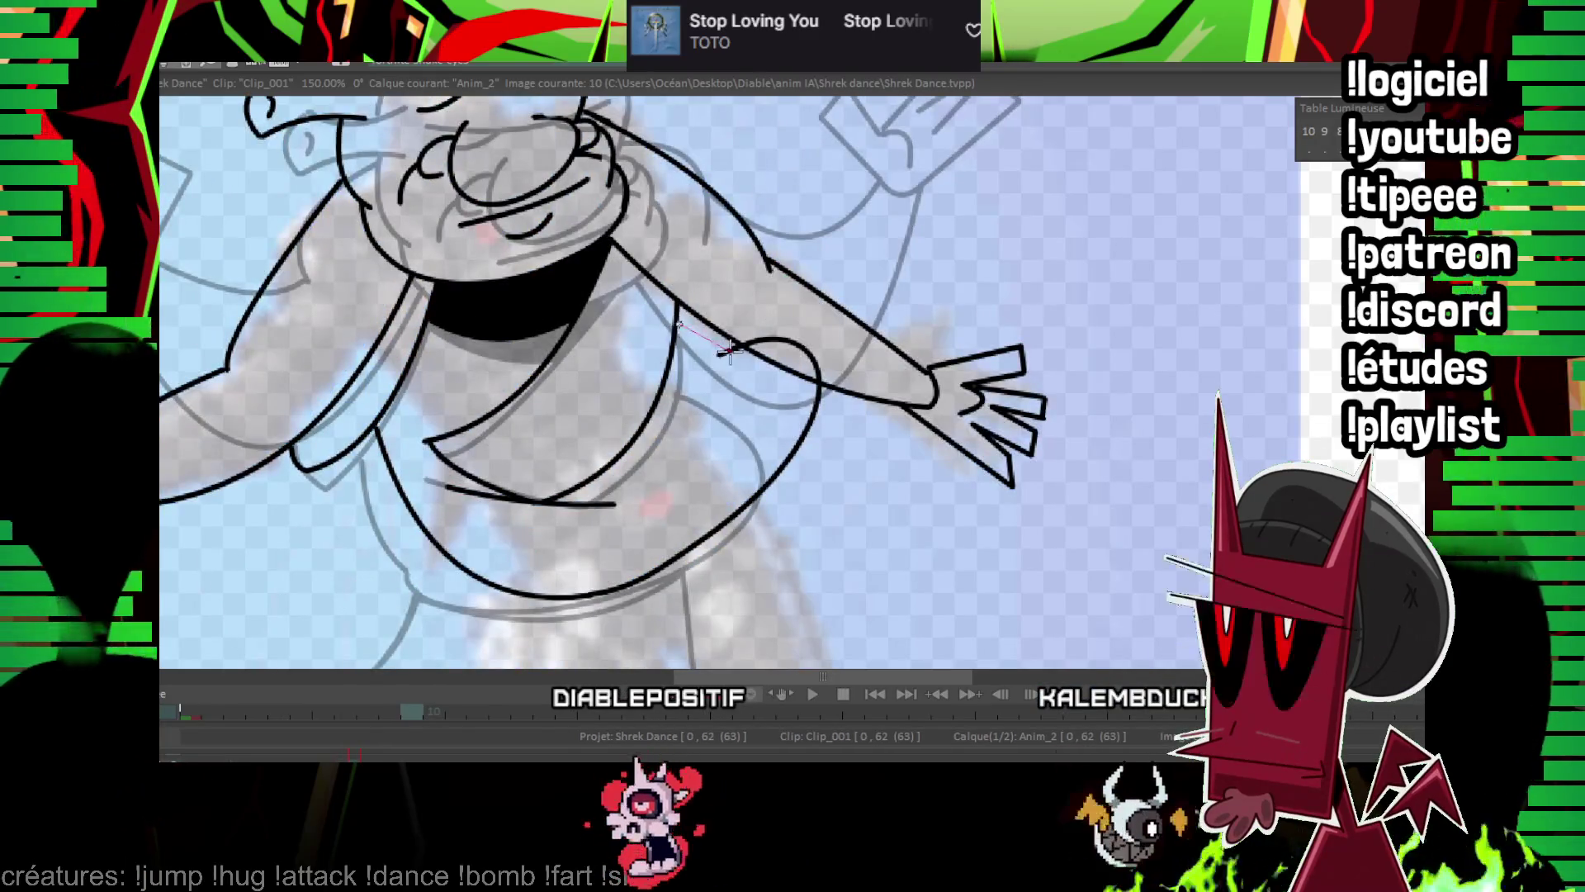
Zoom out, compare with frame 9, and undo the stray short stroke on the arm.
{"action": "scroll", "coordinate": [702, 332], "scroll_direction": "up", "scroll_amount": 3}
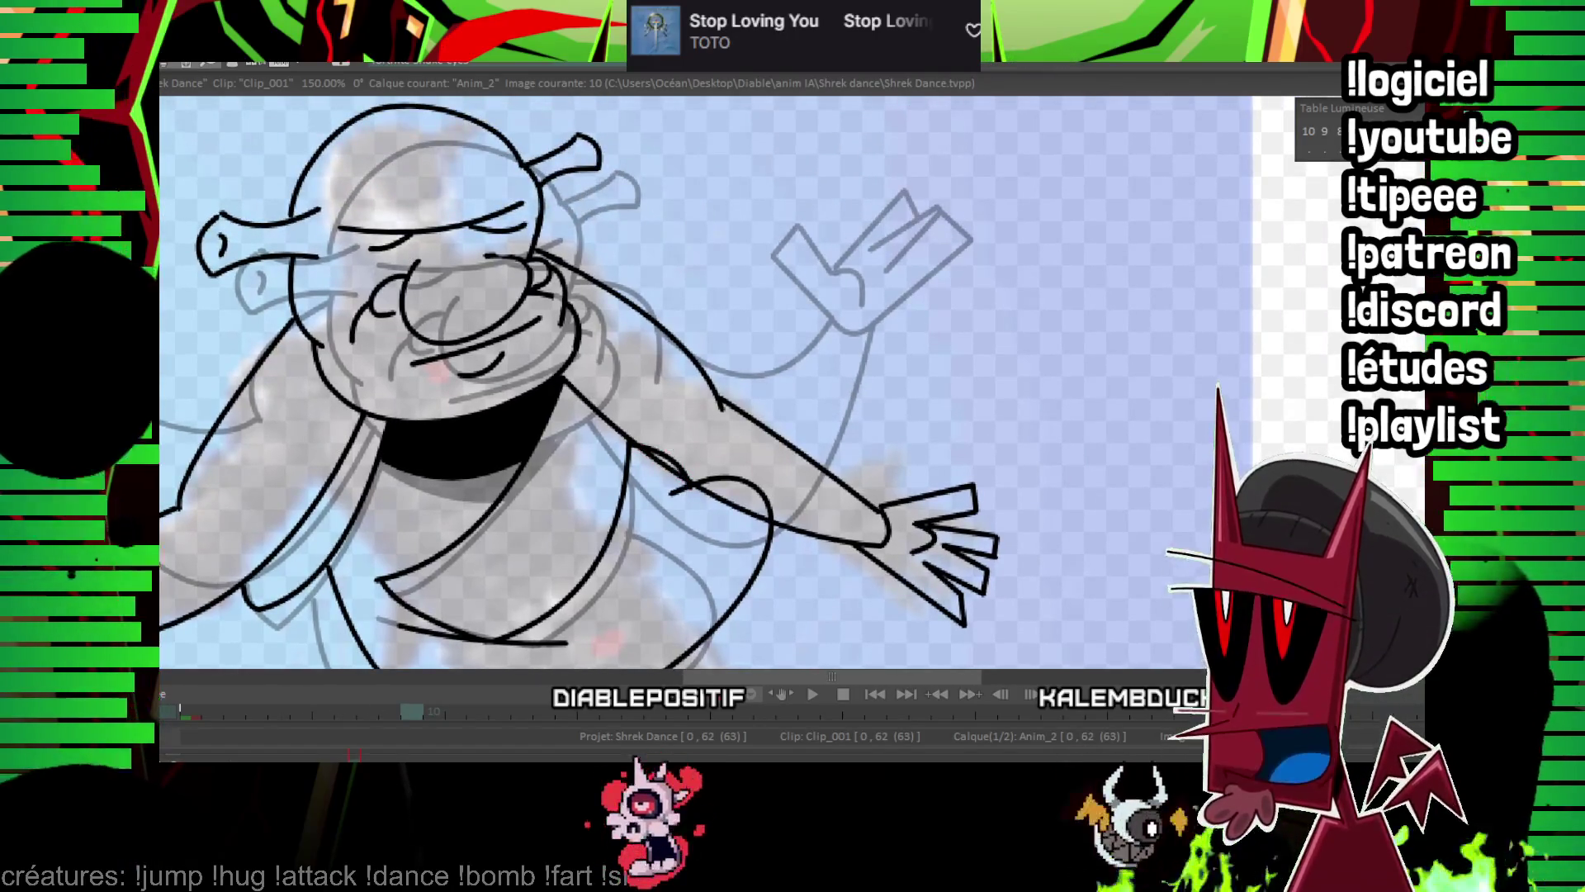
{"action": "key", "text": "minus"}
{"action": "key", "text": "Left"}
{"action": "key", "text": "Right"}
{"action": "scroll", "coordinate": [1132, 319], "scroll_direction": "up", "scroll_amount": 4}
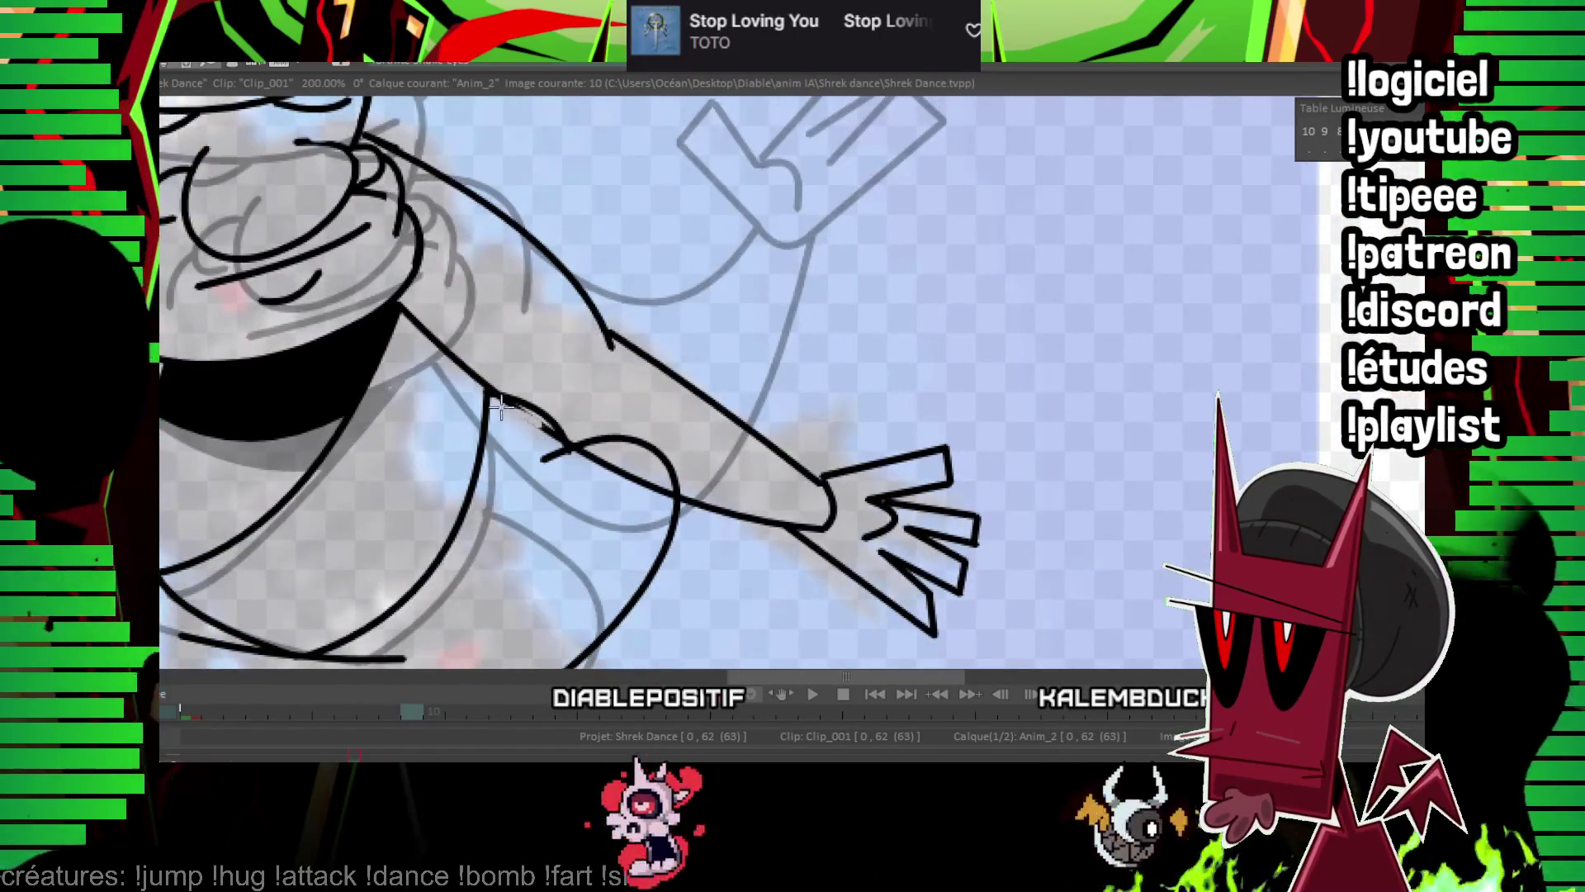
{"action": "mouse_move", "coordinate": [558, 446]}
{"action": "left_mouse_down"}
{"action": "mouse_move", "coordinate": [635, 429]}
{"action": "mouse_move", "coordinate": [725, 378]}
{"action": "left_mouse_up"}
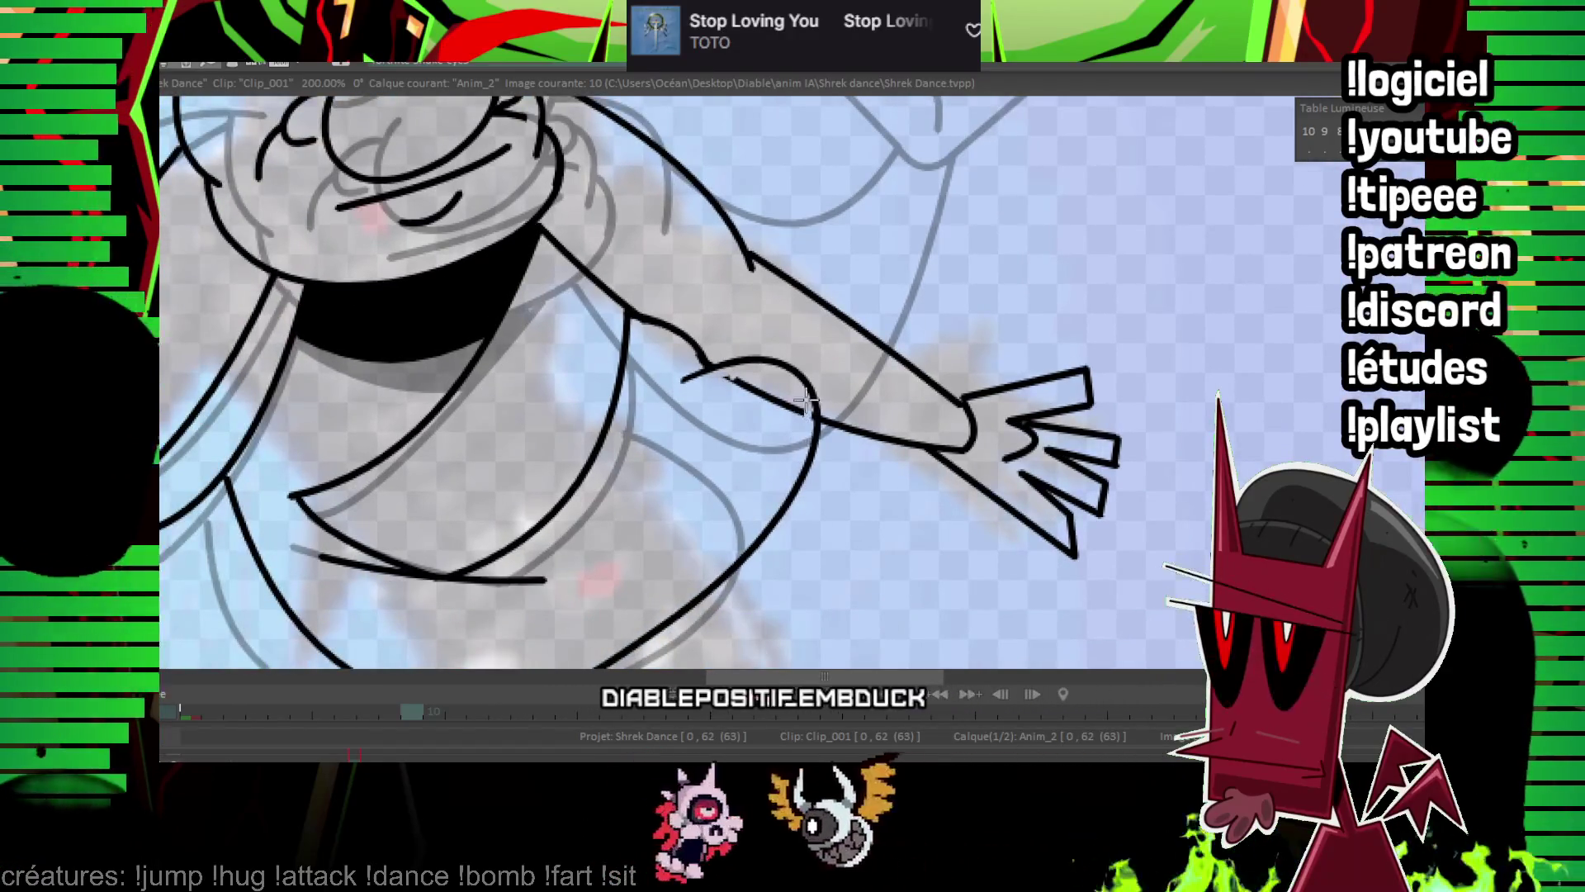
{"action": "key", "text": "ctrl+z"}
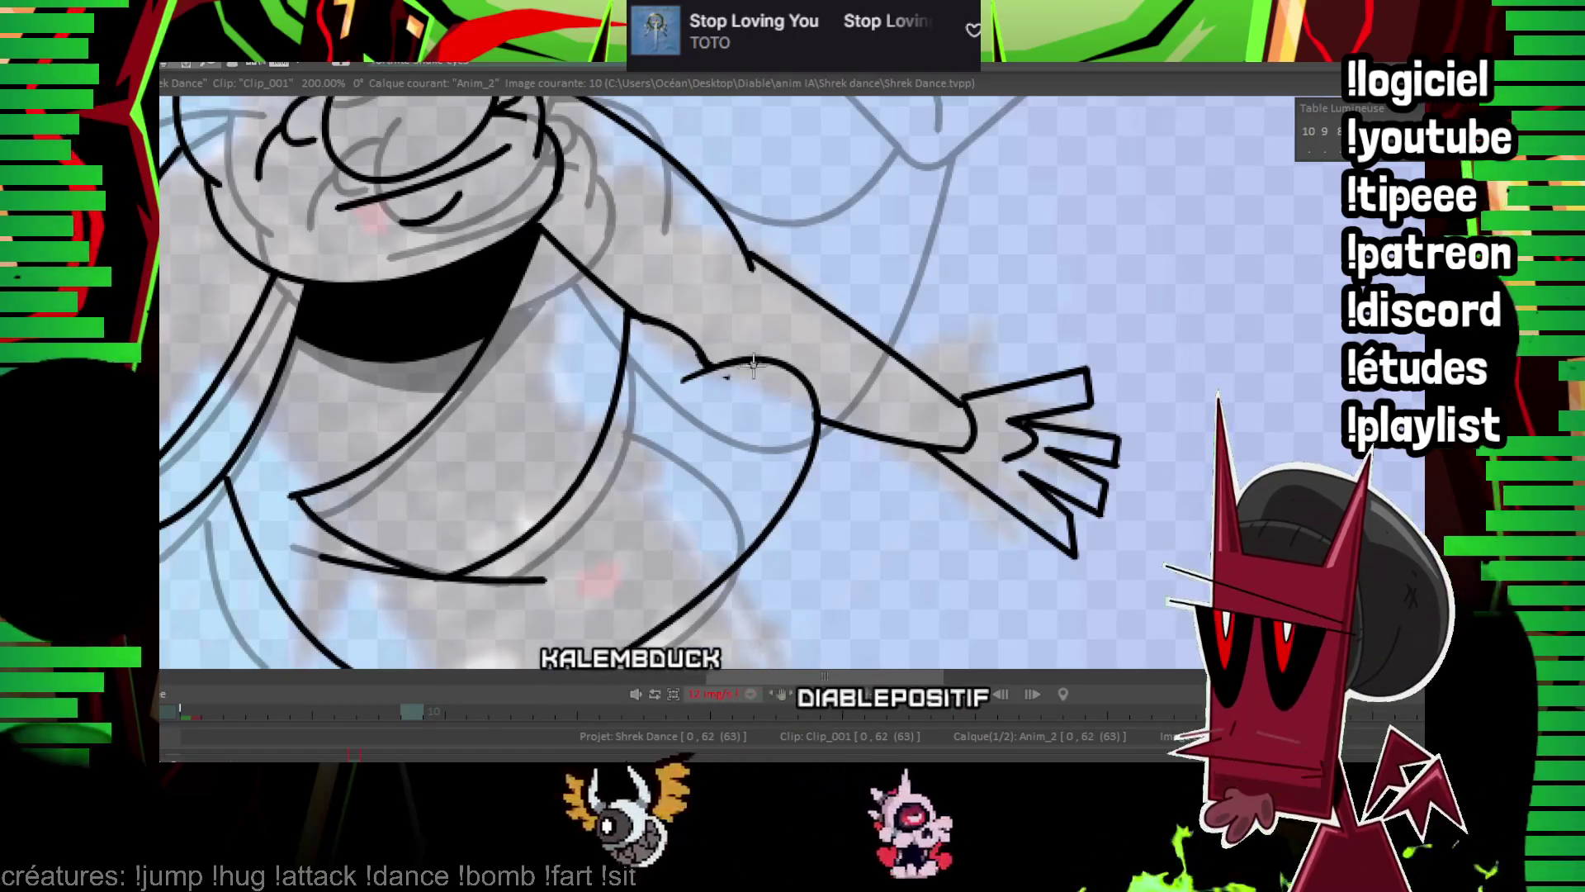
{"action": "scroll", "coordinate": [734, 378], "scroll_direction": "down", "scroll_amount": 4}
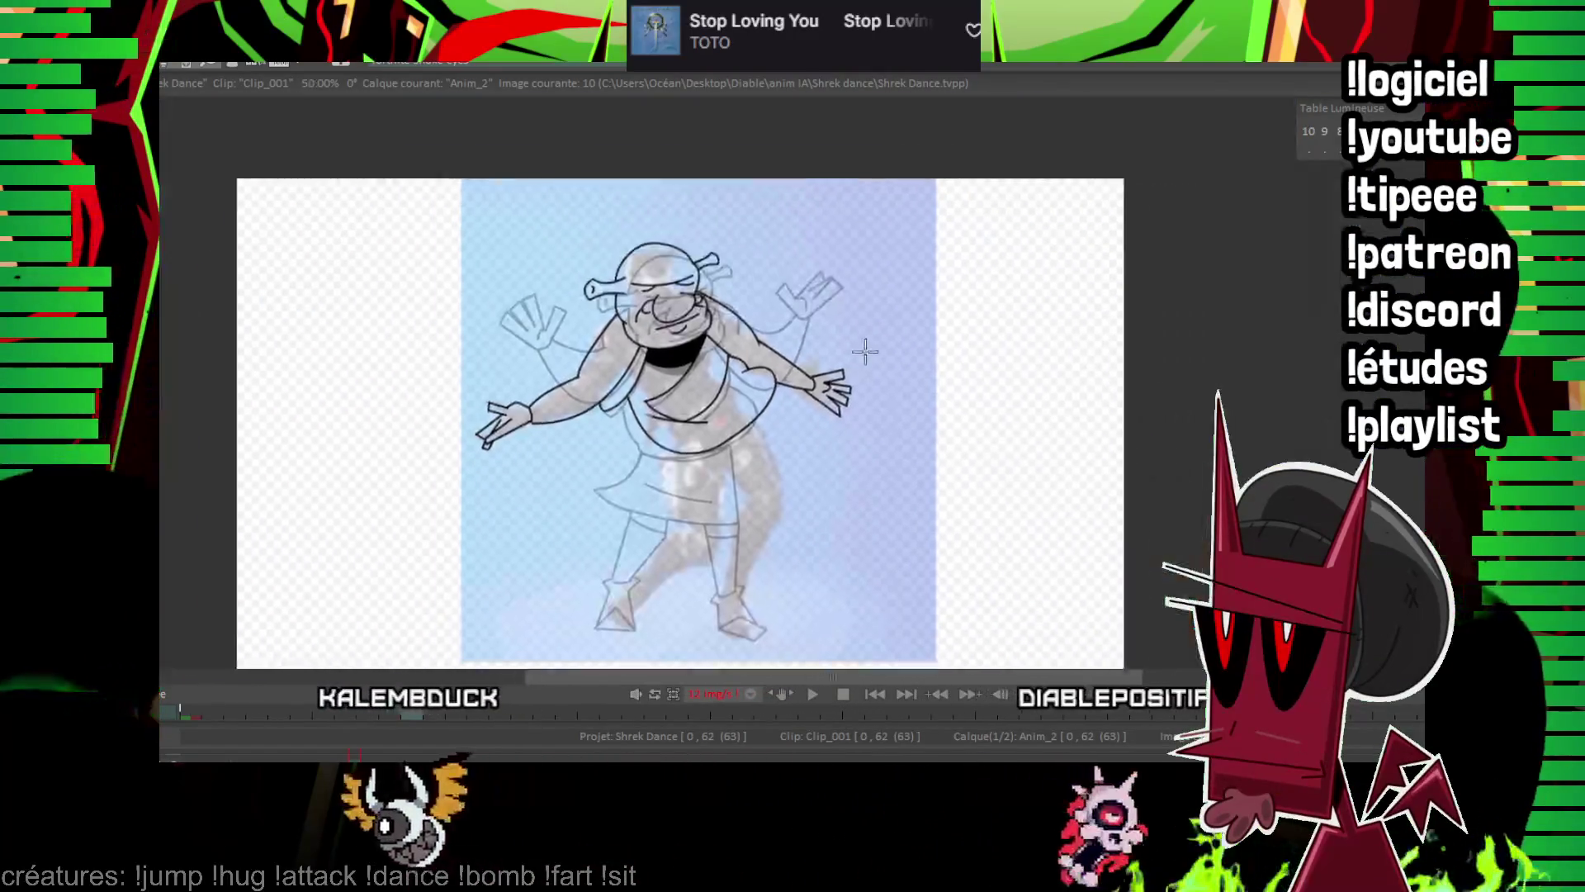
{"action": "key", "text": "Left"}
{"action": "key", "text": "Left"}
{"action": "key", "text": "Left"}
{"action": "key", "text": "Left"}
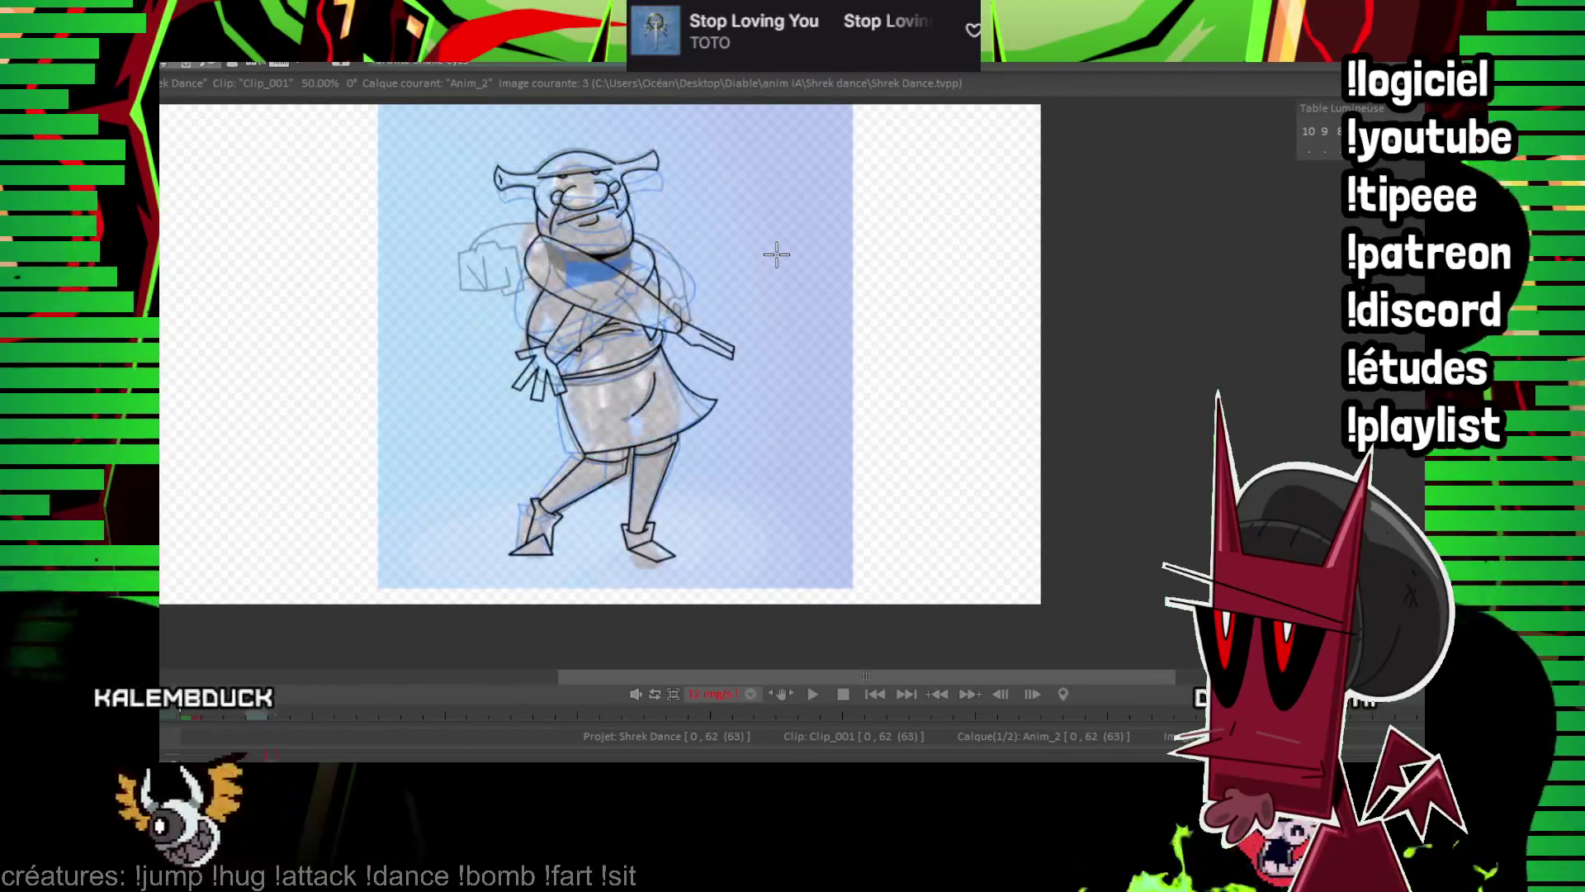
{"action": "key", "text": "Right"}
{"action": "key", "text": "Right"}
{"action": "key", "text": "Right"}
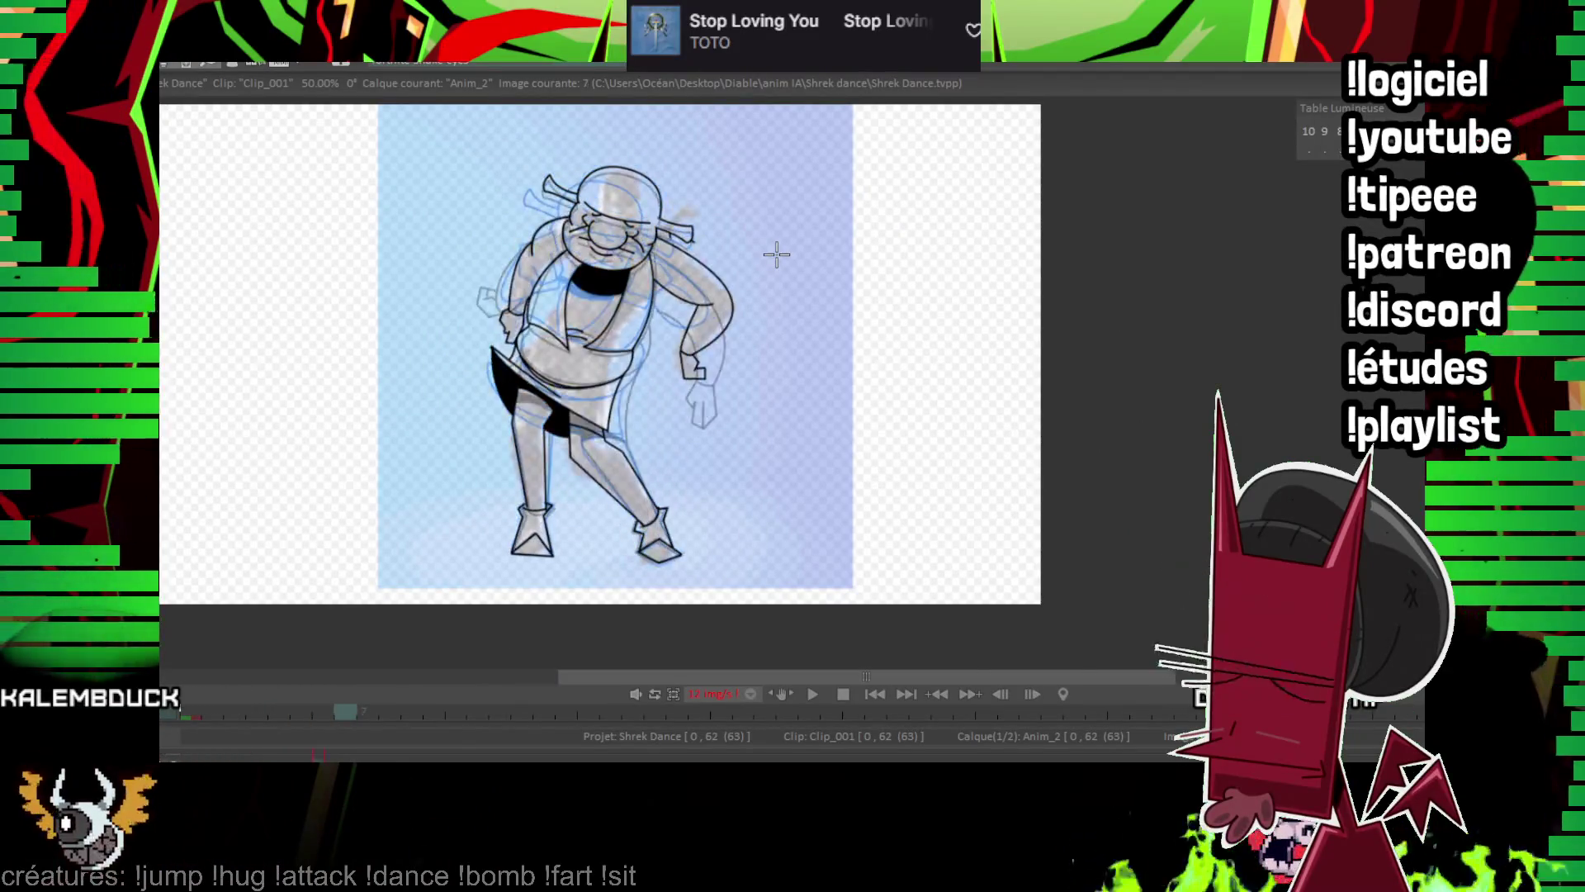
{"action": "key", "text": "Right"}
{"action": "key", "text": "Right"}
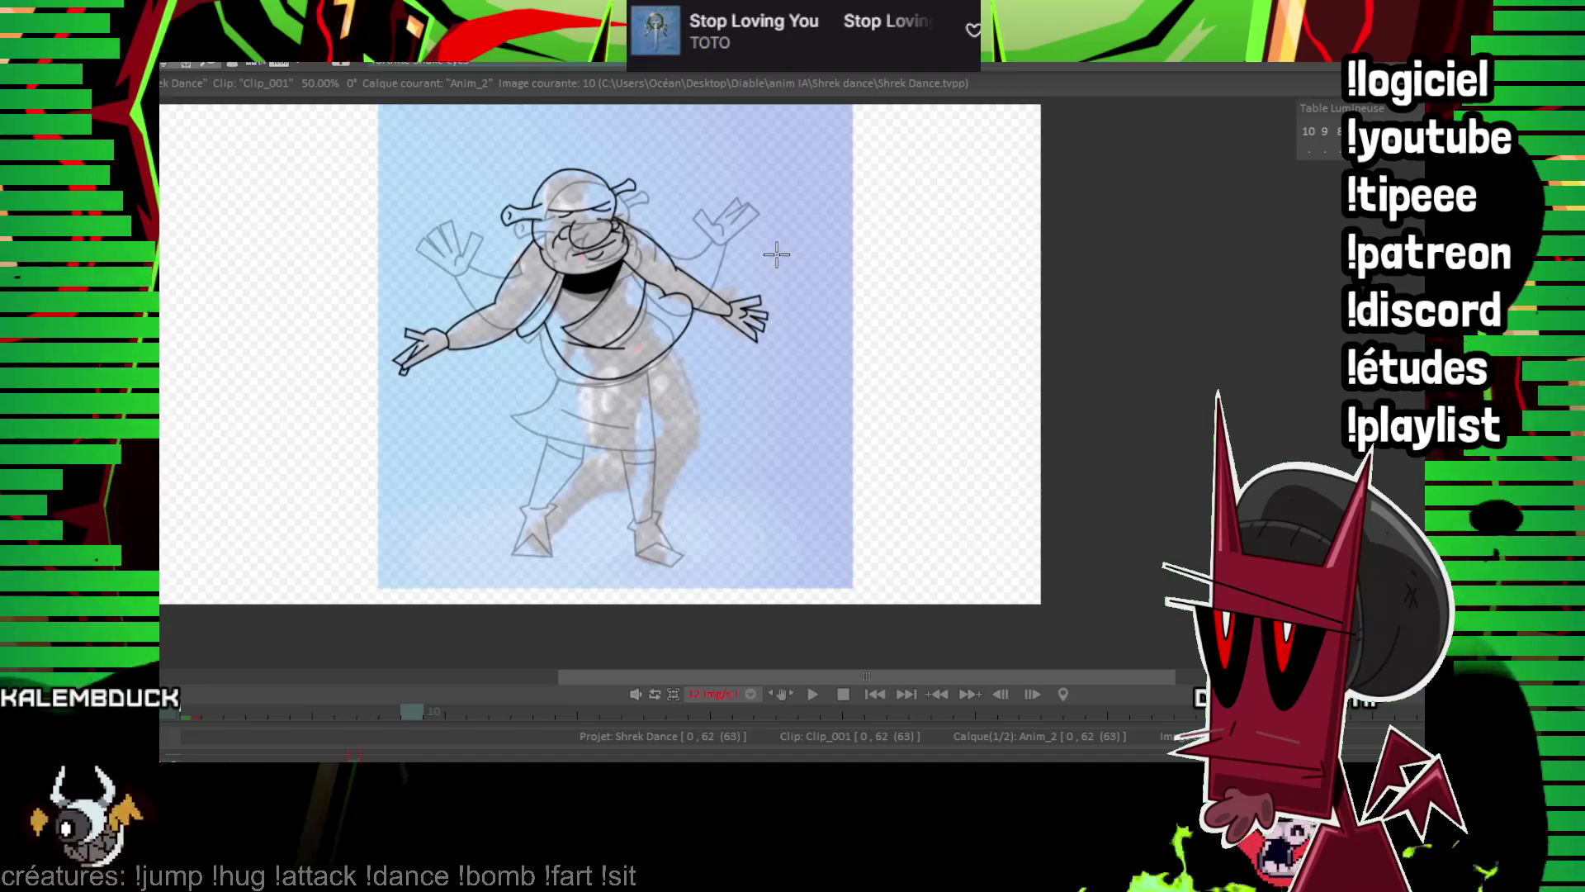
{"action": "scroll", "coordinate": [1065, 198], "scroll_direction": "up", "scroll_amount": 5}
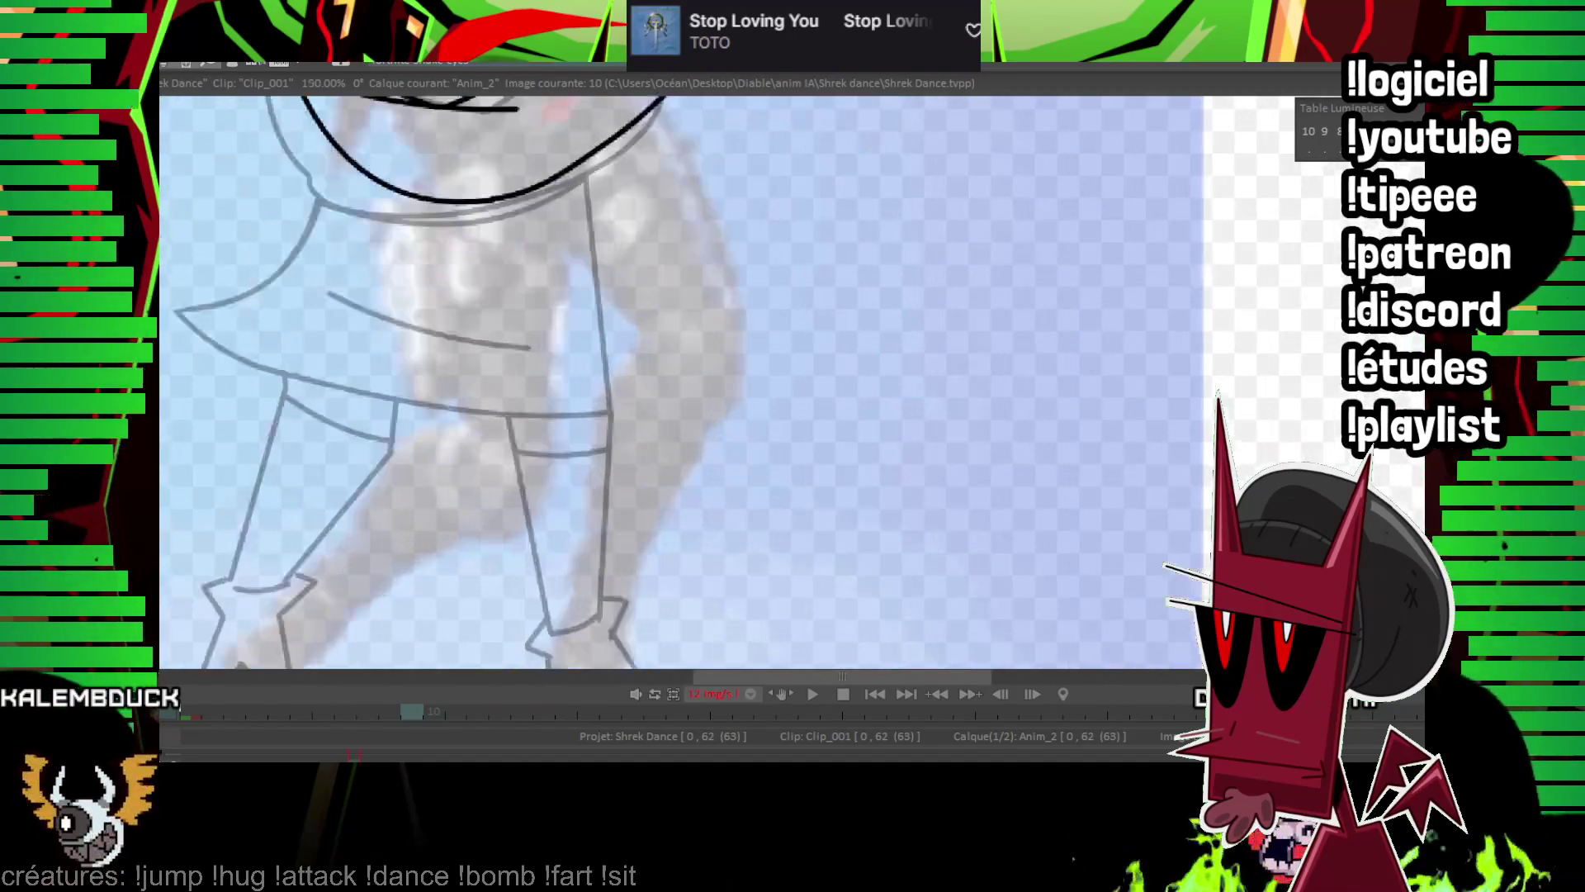
Outline the first foot and leg with straight line segments.
{"action": "left_click_drag", "start_coordinate": [732, 293], "coordinate": [814, 237]}
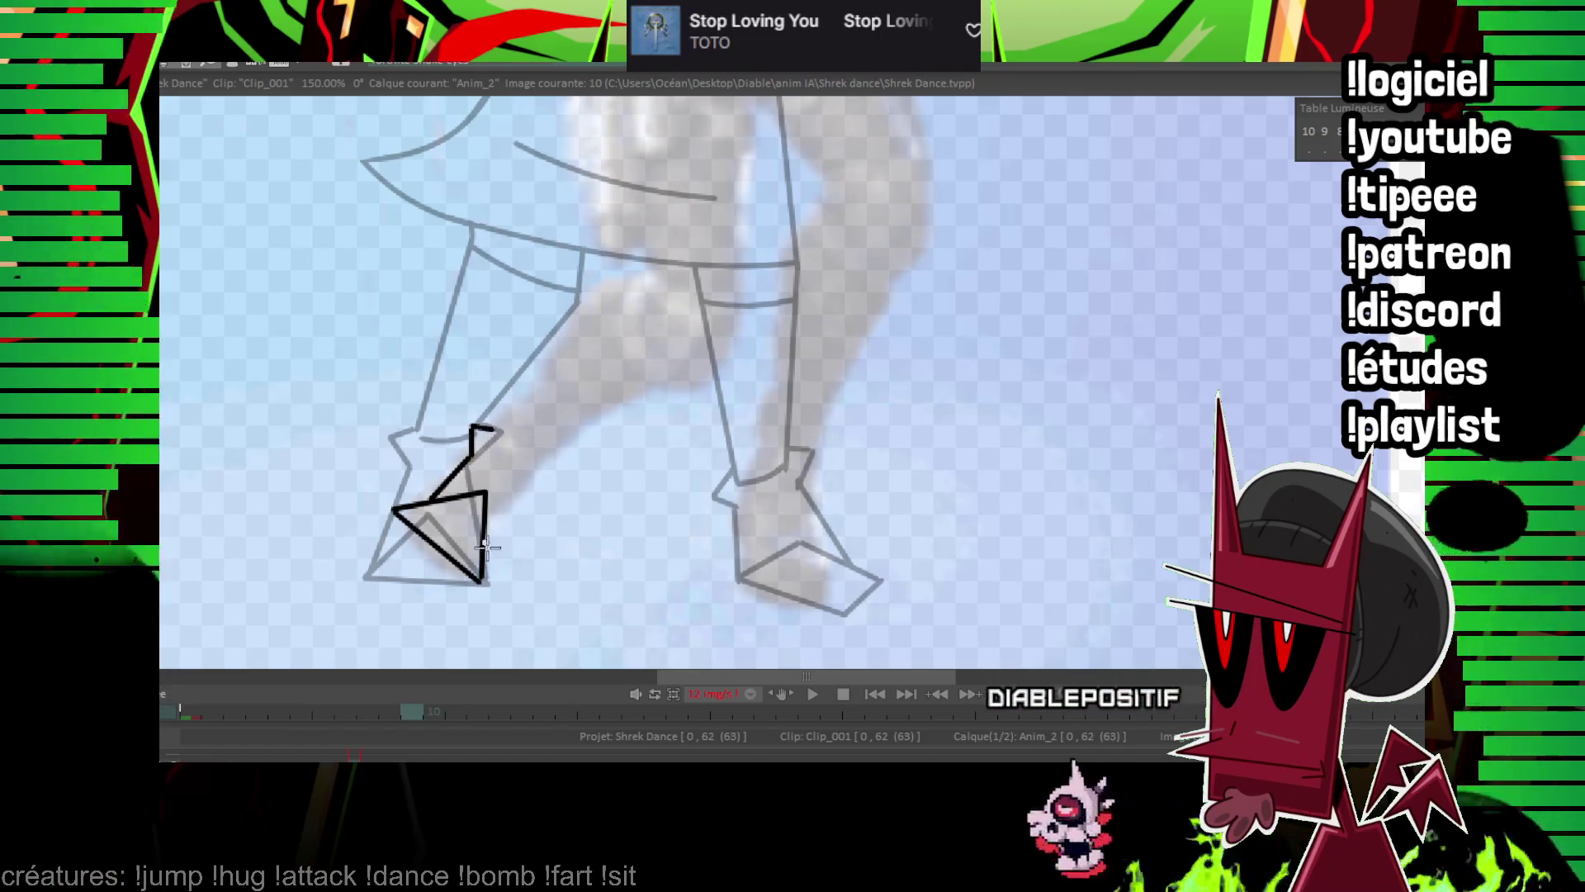
{"action": "left_click", "coordinate": [541, 478]}
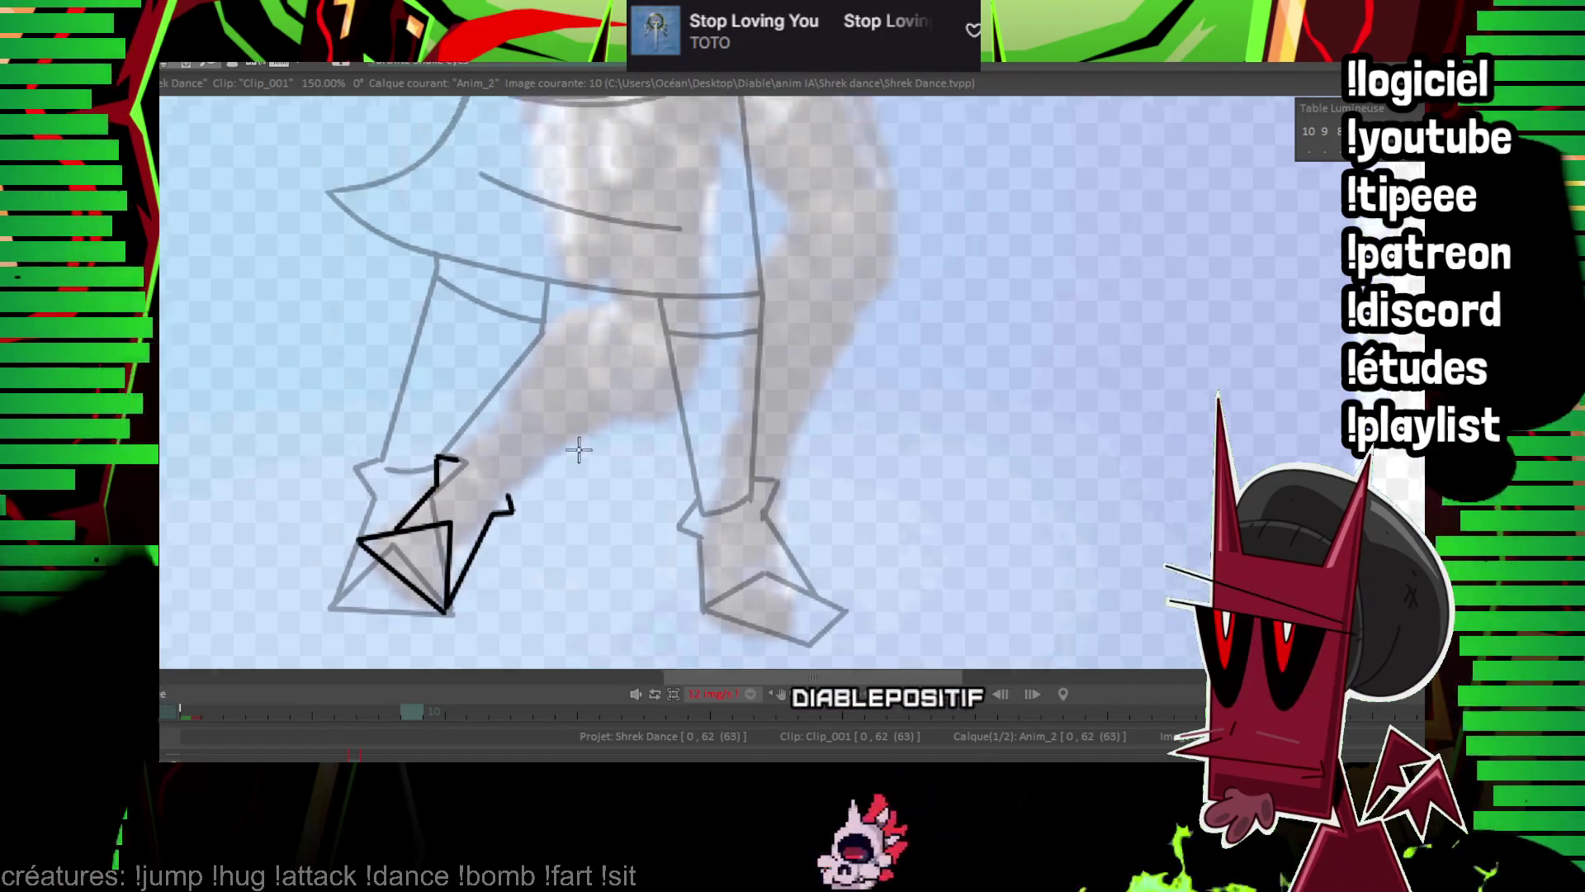
{"action": "left_click_drag", "start_coordinate": [577, 449], "coordinate": [380, 546]}
{"action": "left_click", "coordinate": [511, 379]}
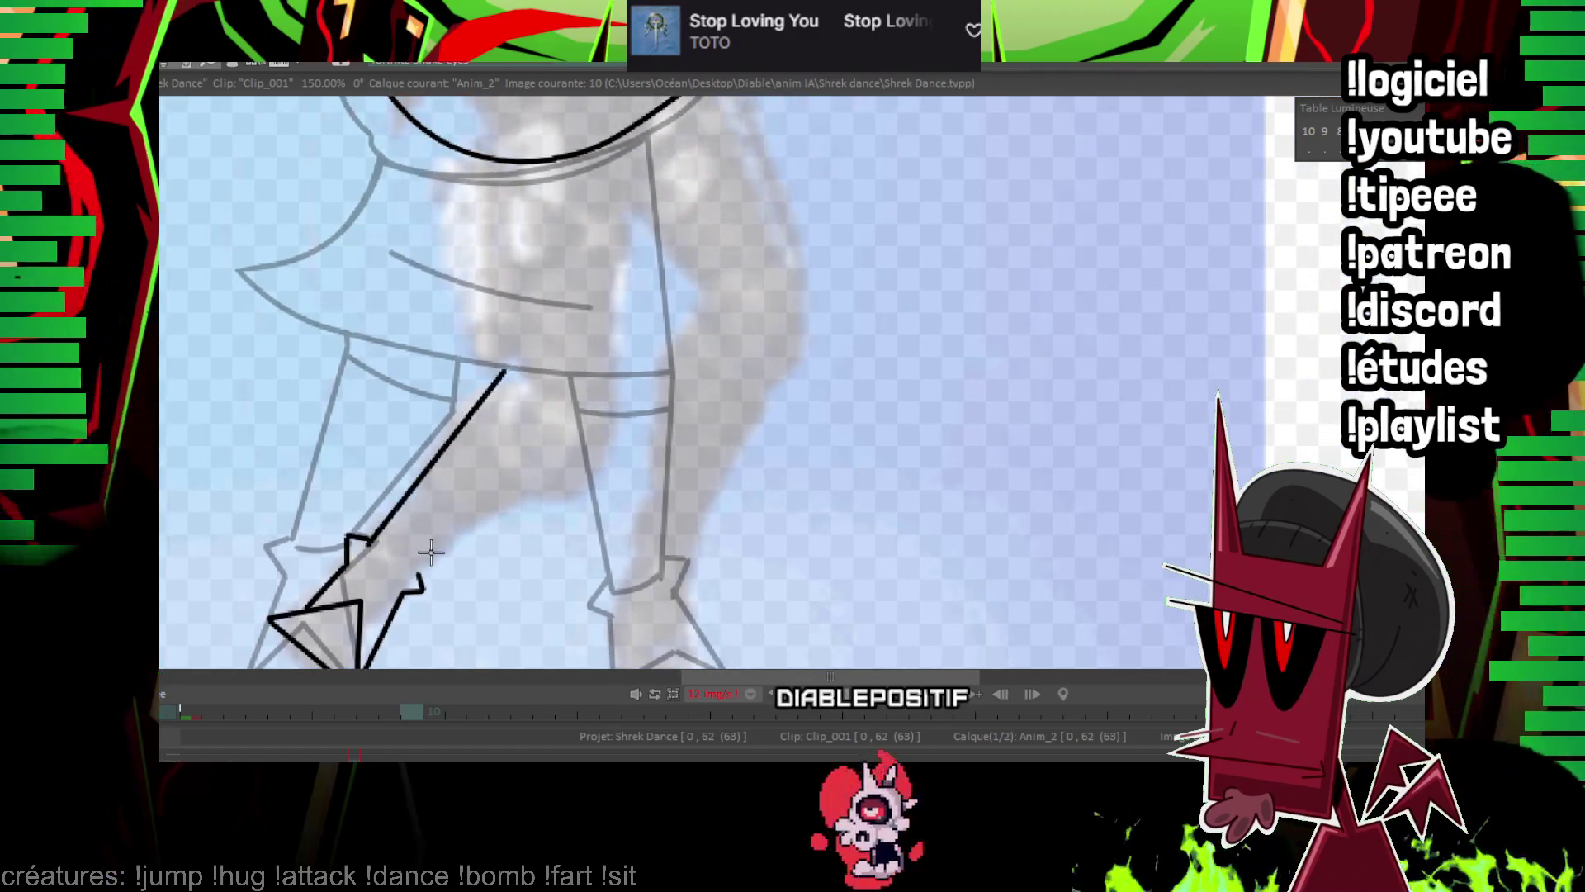
{"action": "left_click", "coordinate": [609, 465]}
{"action": "left_click", "coordinate": [625, 368]}
Trace the other foot's sole with straight segments.
{"action": "scroll", "coordinate": [369, 483], "scroll_direction": "down", "scroll_amount": 2}
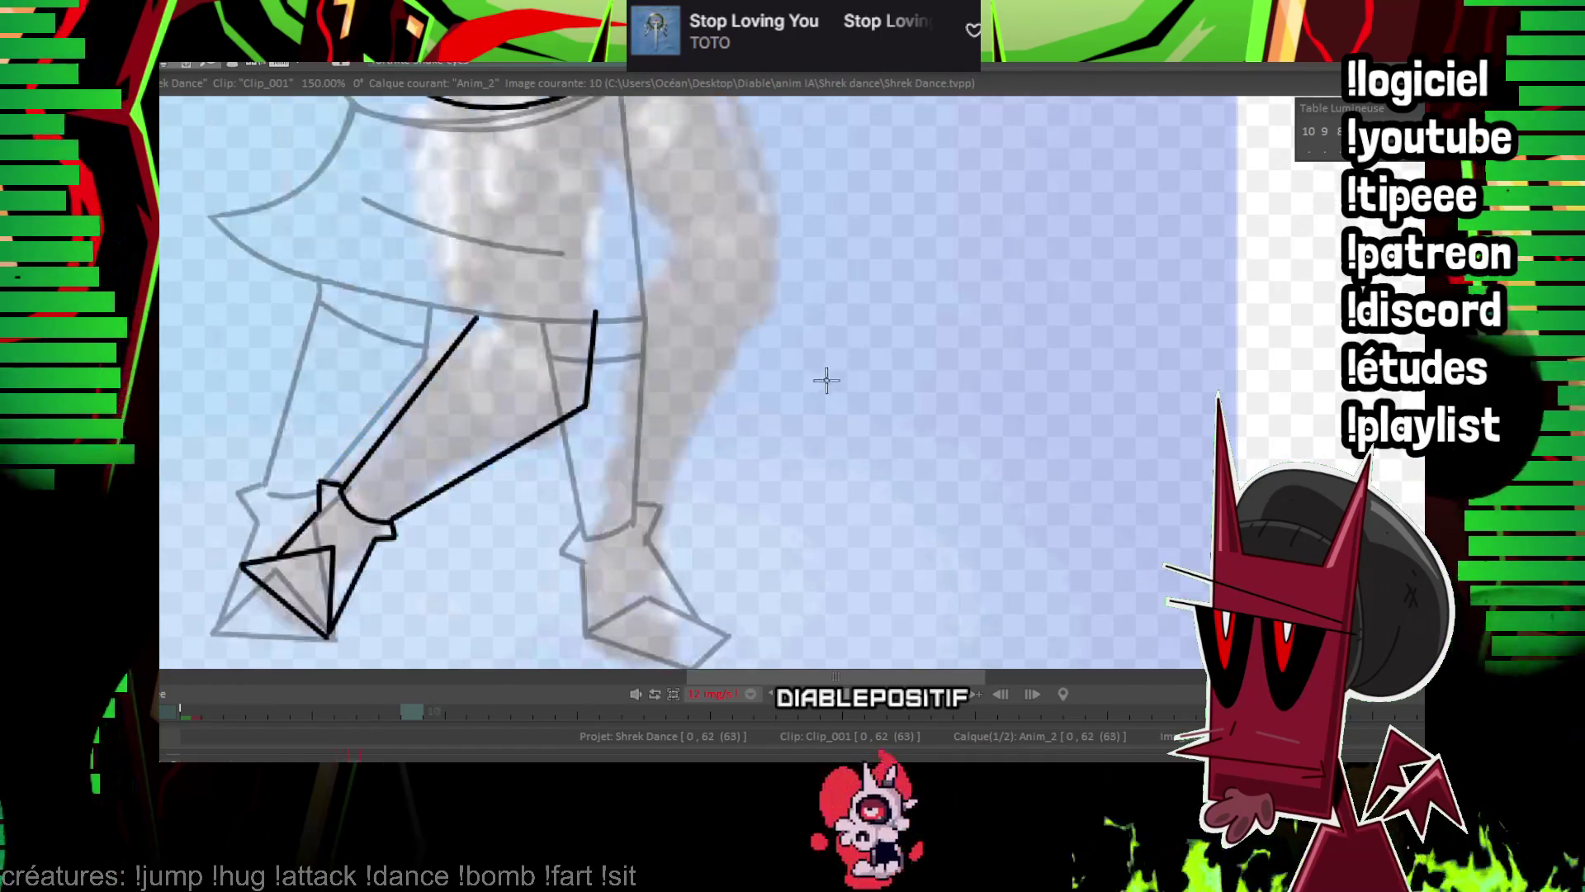
{"action": "left_click_drag", "start_coordinate": [821, 379], "coordinate": [655, 354]}
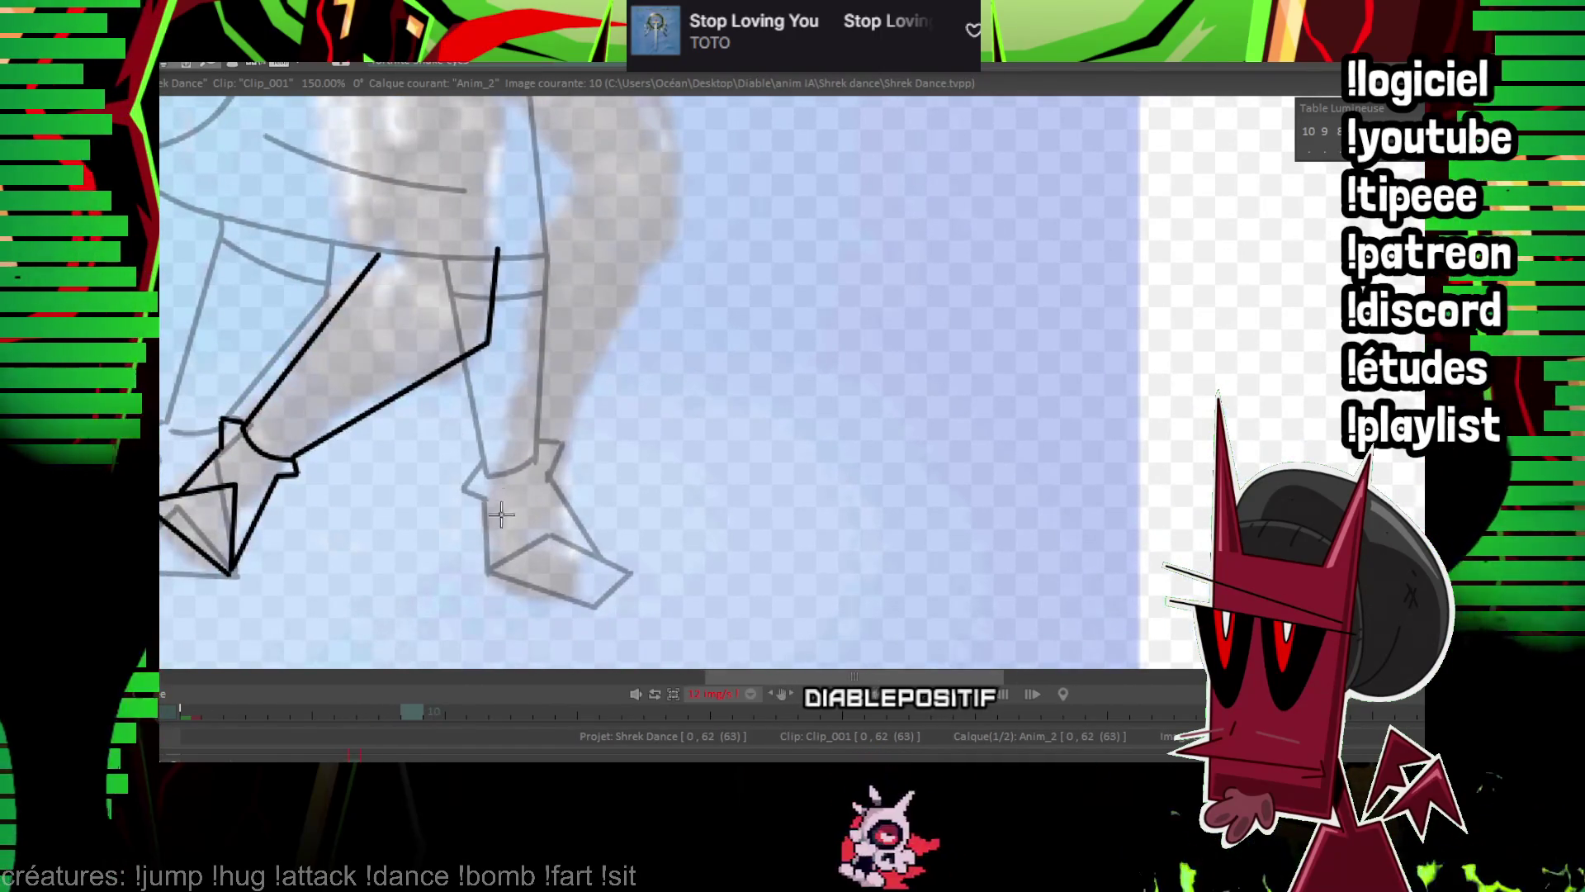
{"action": "left_click", "coordinate": [490, 571]}
{"action": "left_click", "coordinate": [595, 608]}
{"action": "left_click", "coordinate": [625, 575]}
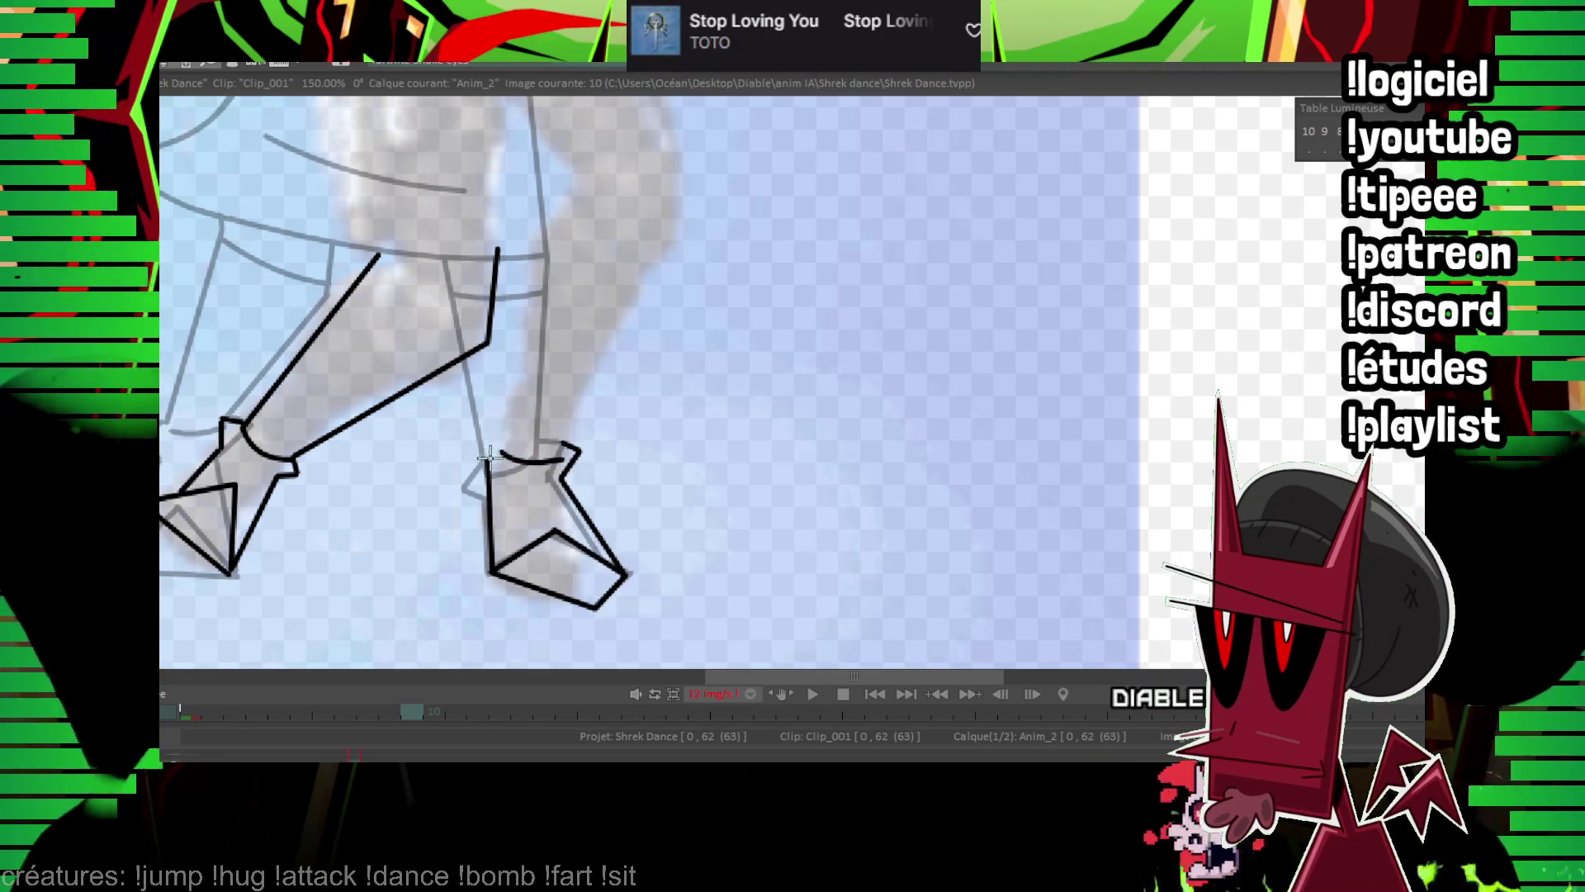
Draw the skirt's curved right edge and start a straight line down its side.
{"action": "scroll", "coordinate": [521, 415], "scroll_direction": "up", "scroll_amount": 3}
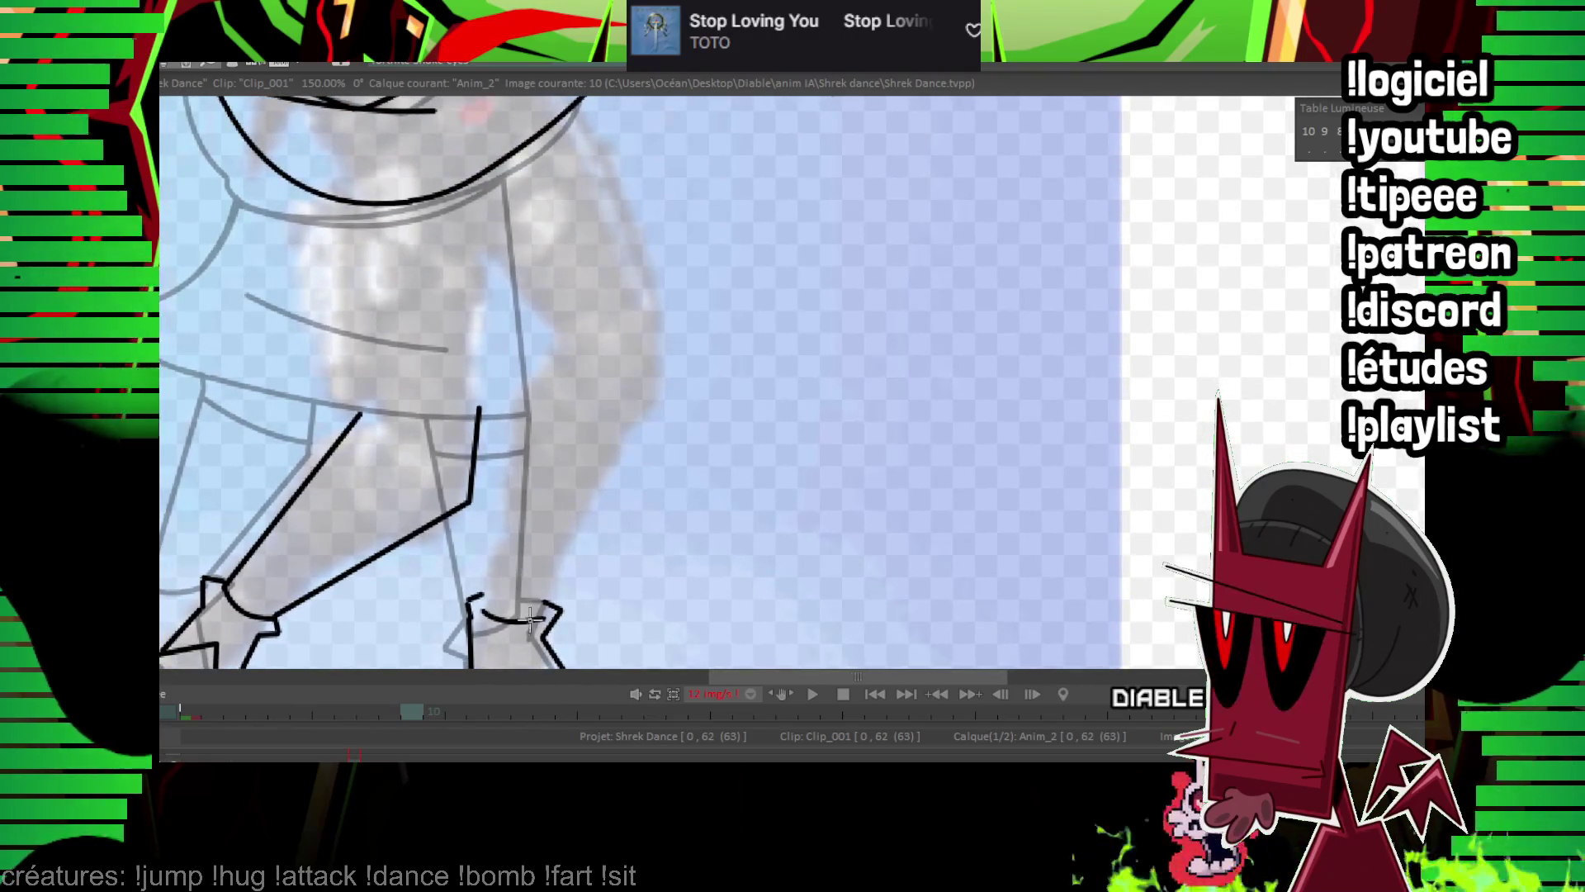
{"action": "scroll", "coordinate": [540, 374], "scroll_direction": "up", "scroll_amount": 1}
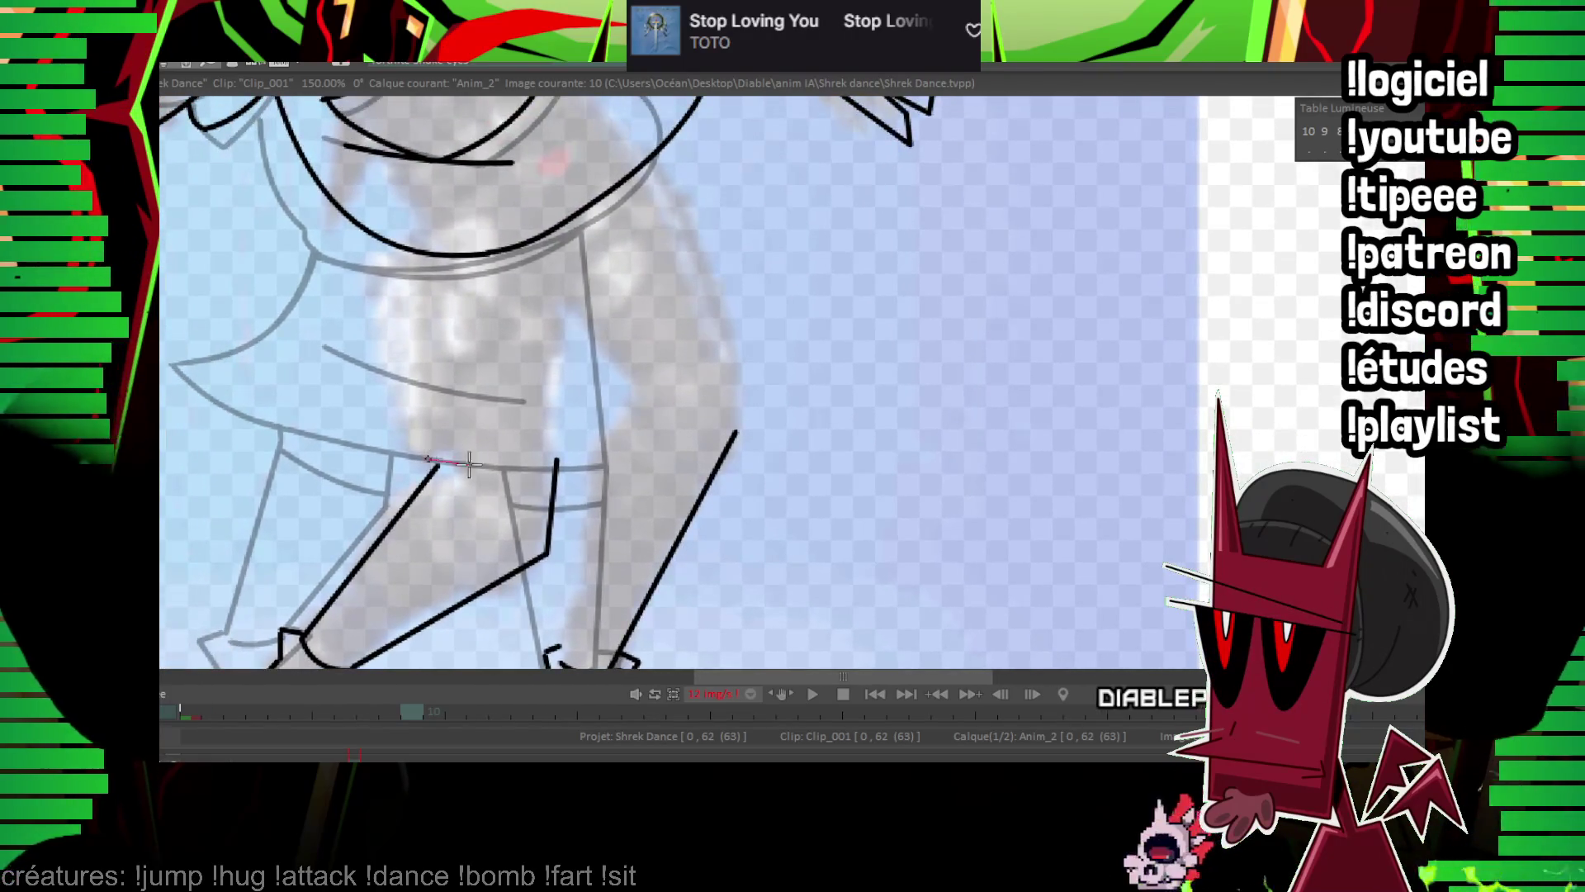
{"action": "left_click", "coordinate": [831, 361]}
{"action": "scroll", "coordinate": [700, 227], "scroll_direction": "up", "scroll_amount": 2}
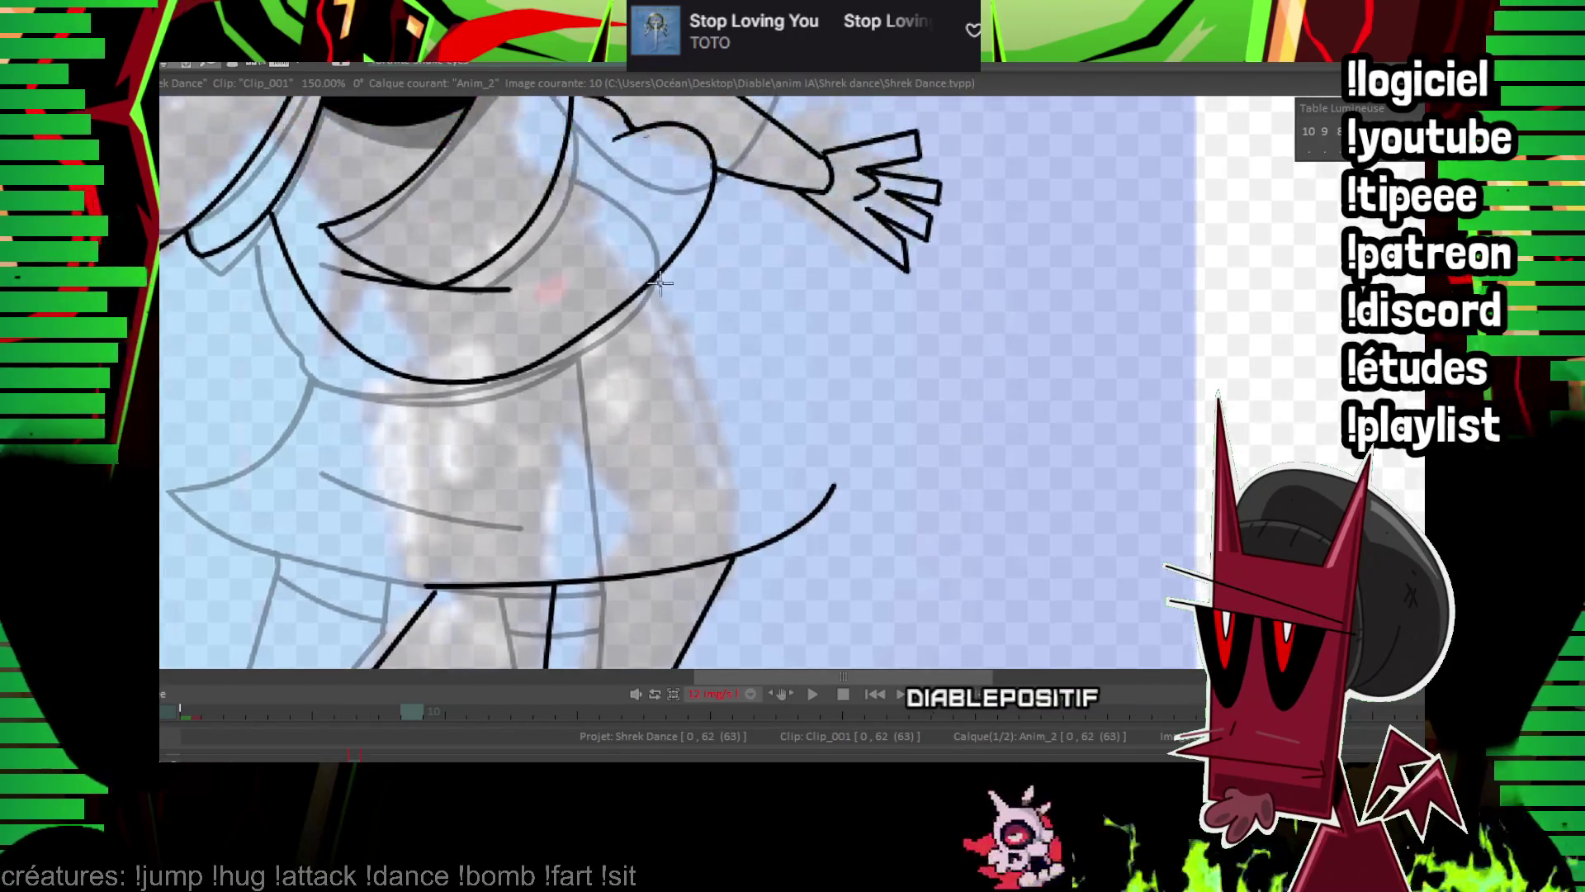
{"action": "left_click_drag", "start_coordinate": [700, 227], "coordinate": [487, 379]}
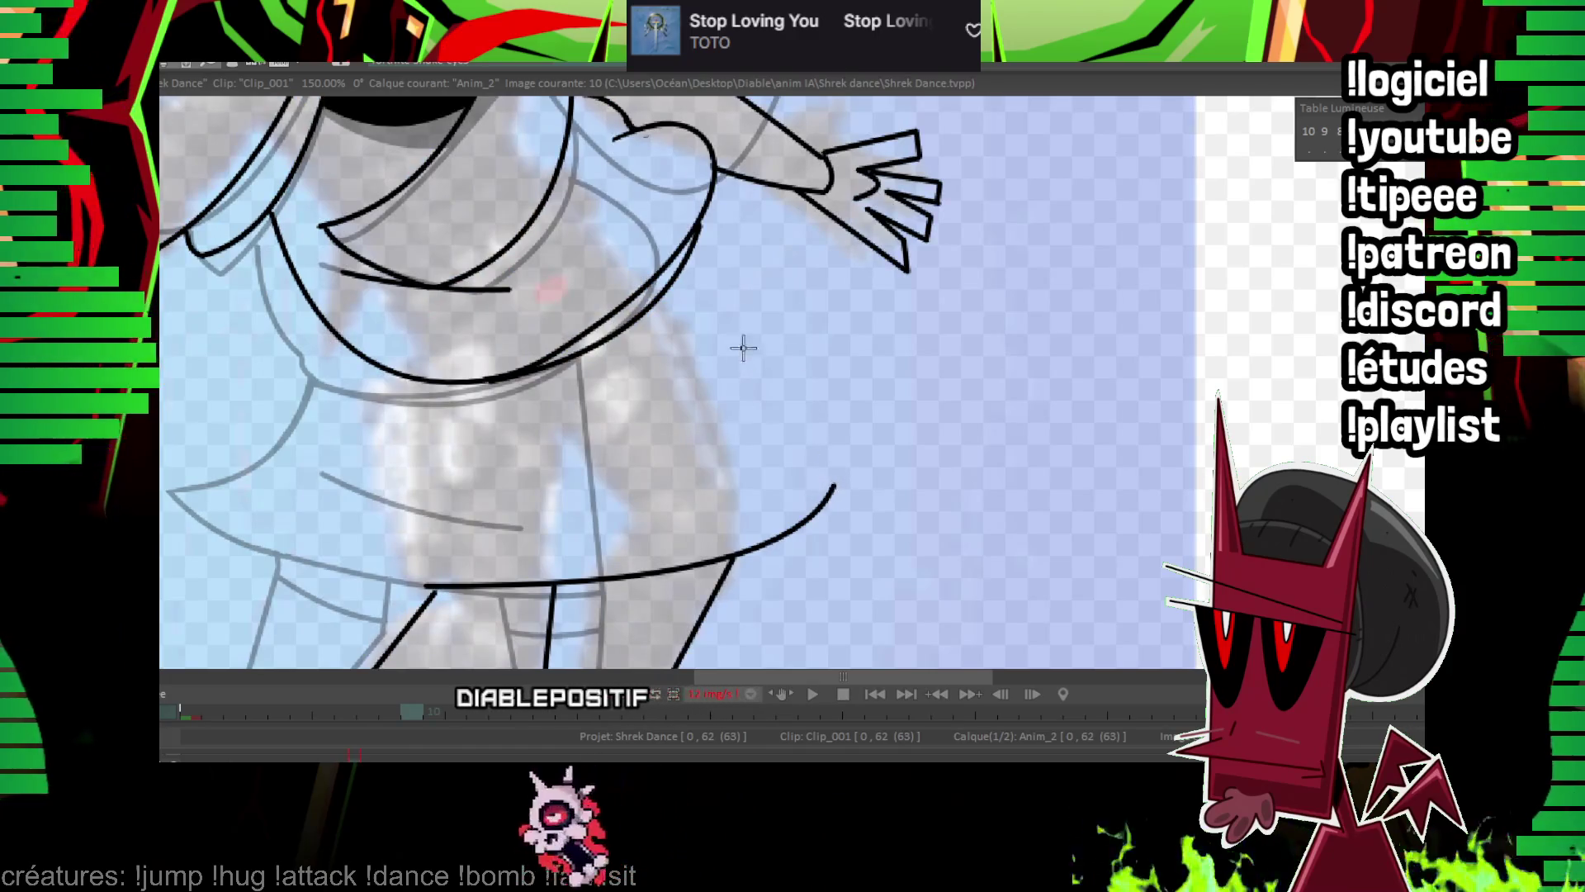
{"action": "left_click_drag", "start_coordinate": [424, 586], "coordinate": [431, 384]}
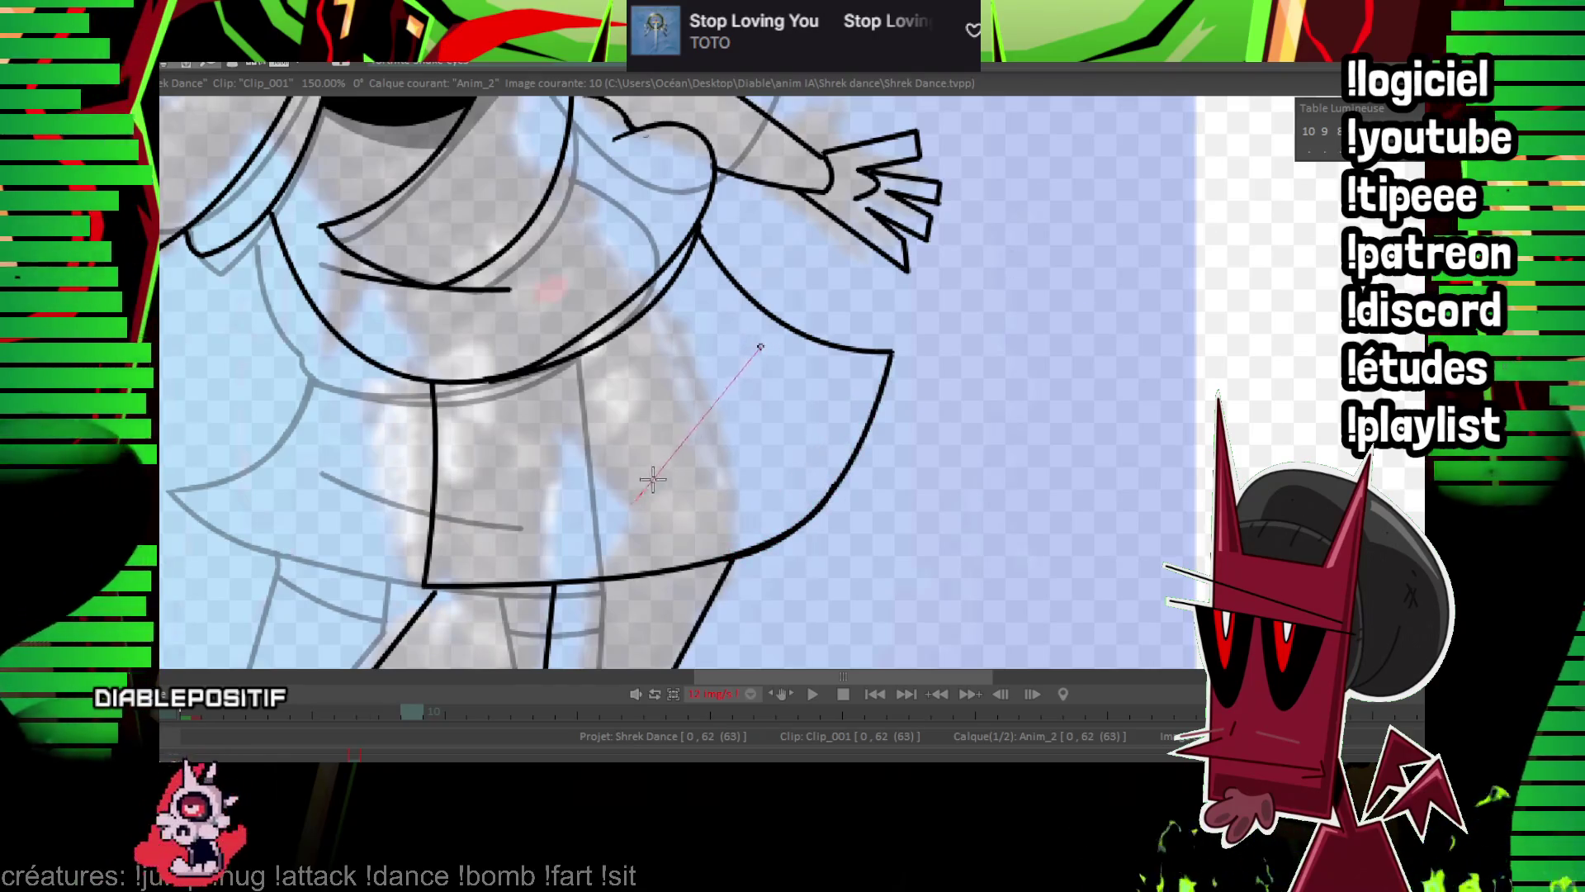
{"action": "key", "text": "minus"}
{"action": "key", "text": "minus"}
{"action": "key", "text": "Left"}
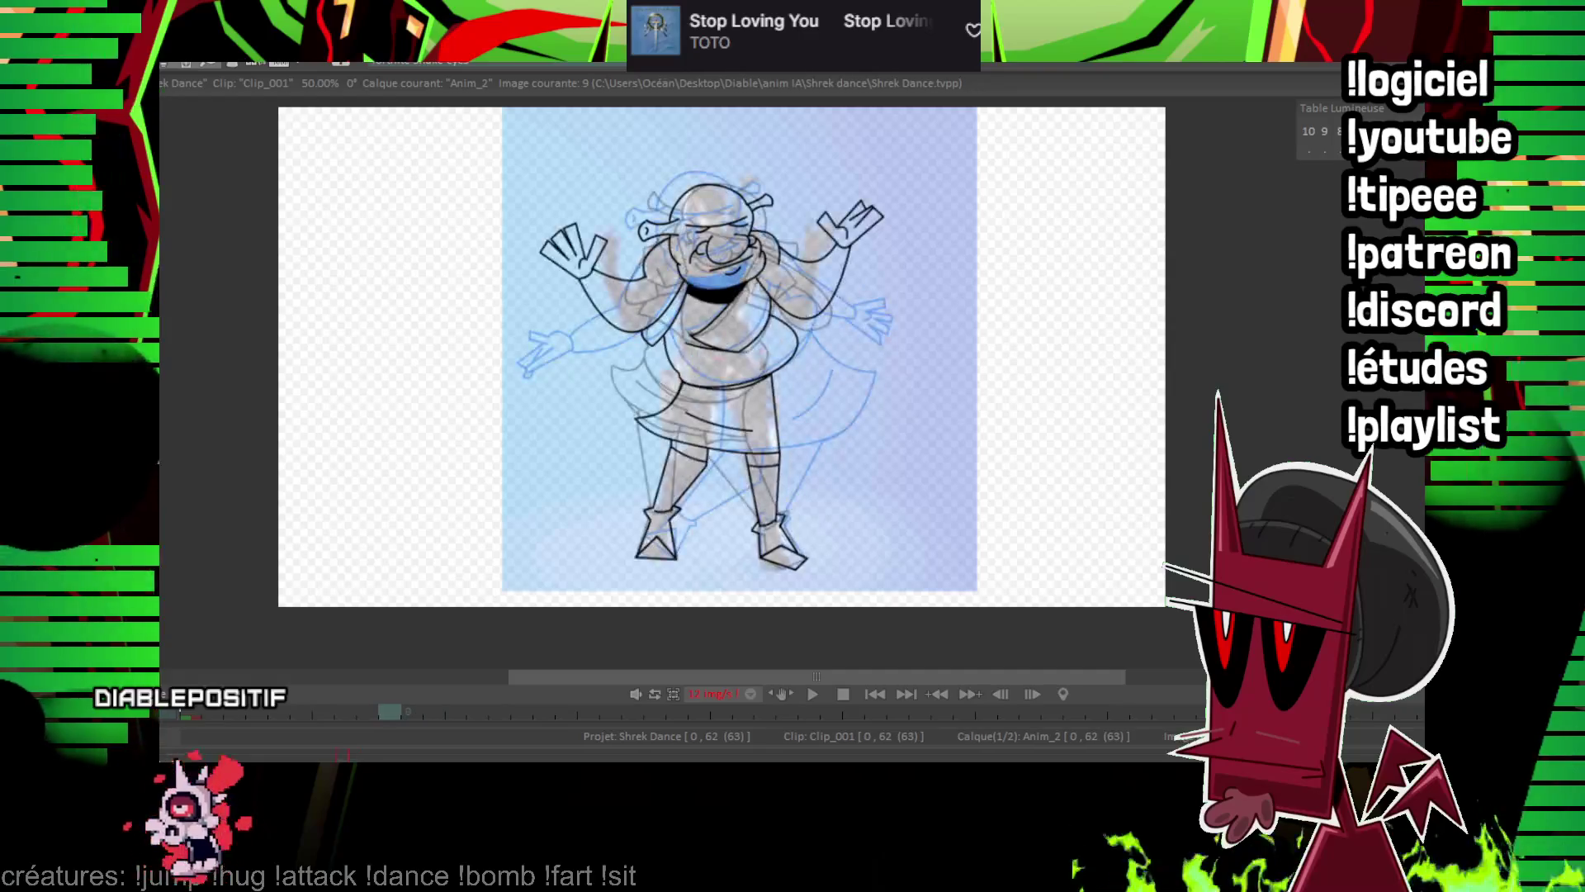
{"action": "key", "text": "Right"}
{"action": "key", "text": "Left"}
{"action": "key", "text": "Right"}
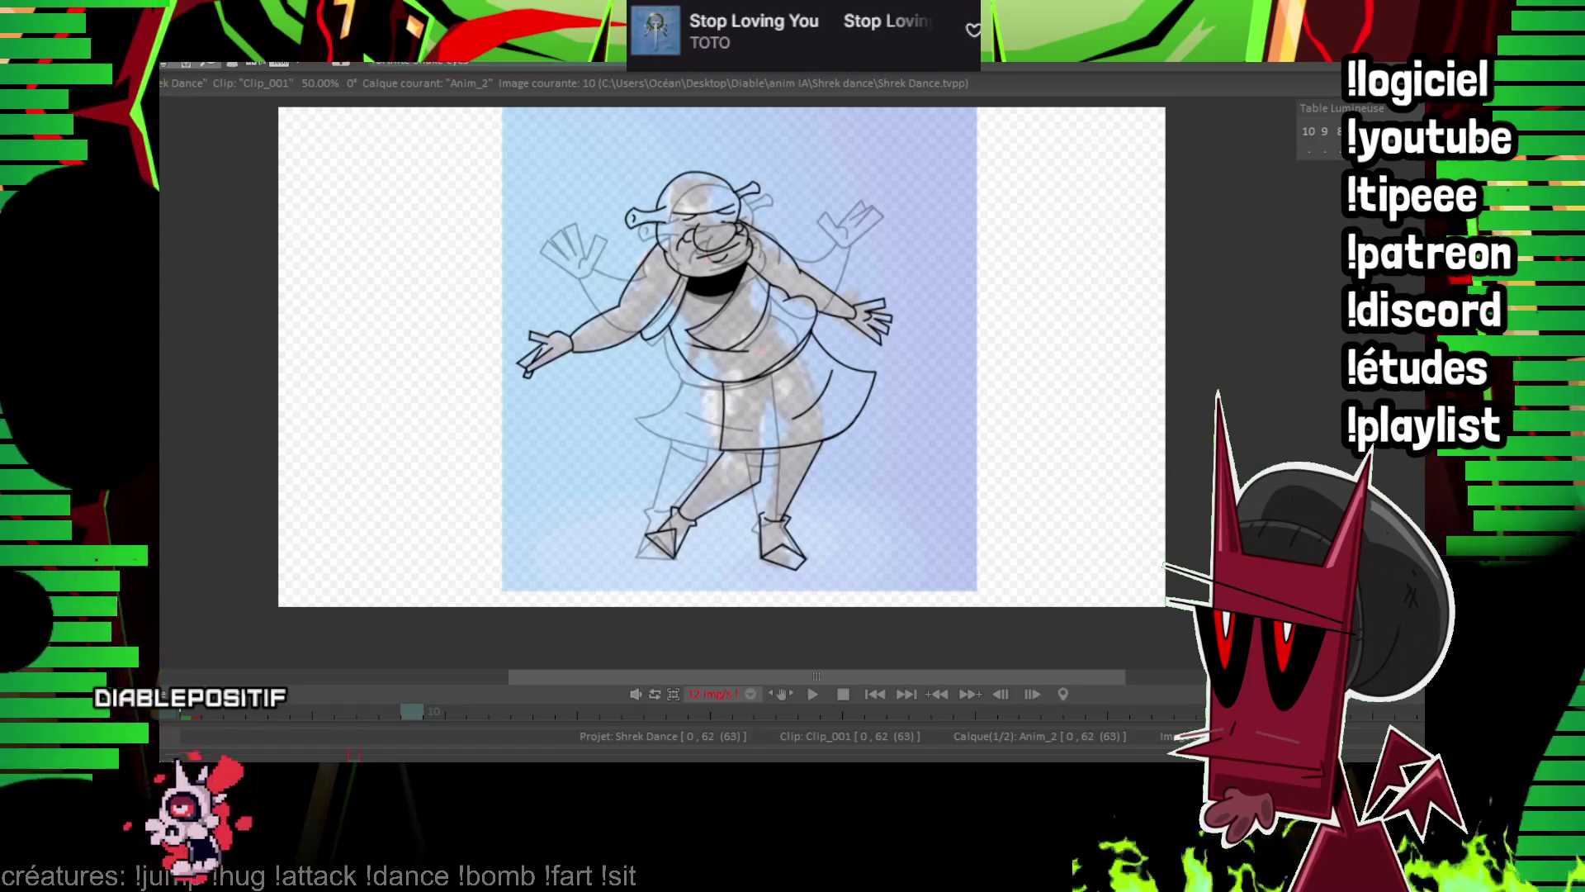
{"action": "scroll", "coordinate": [591, 570], "scroll_direction": "up", "scroll_amount": 2}
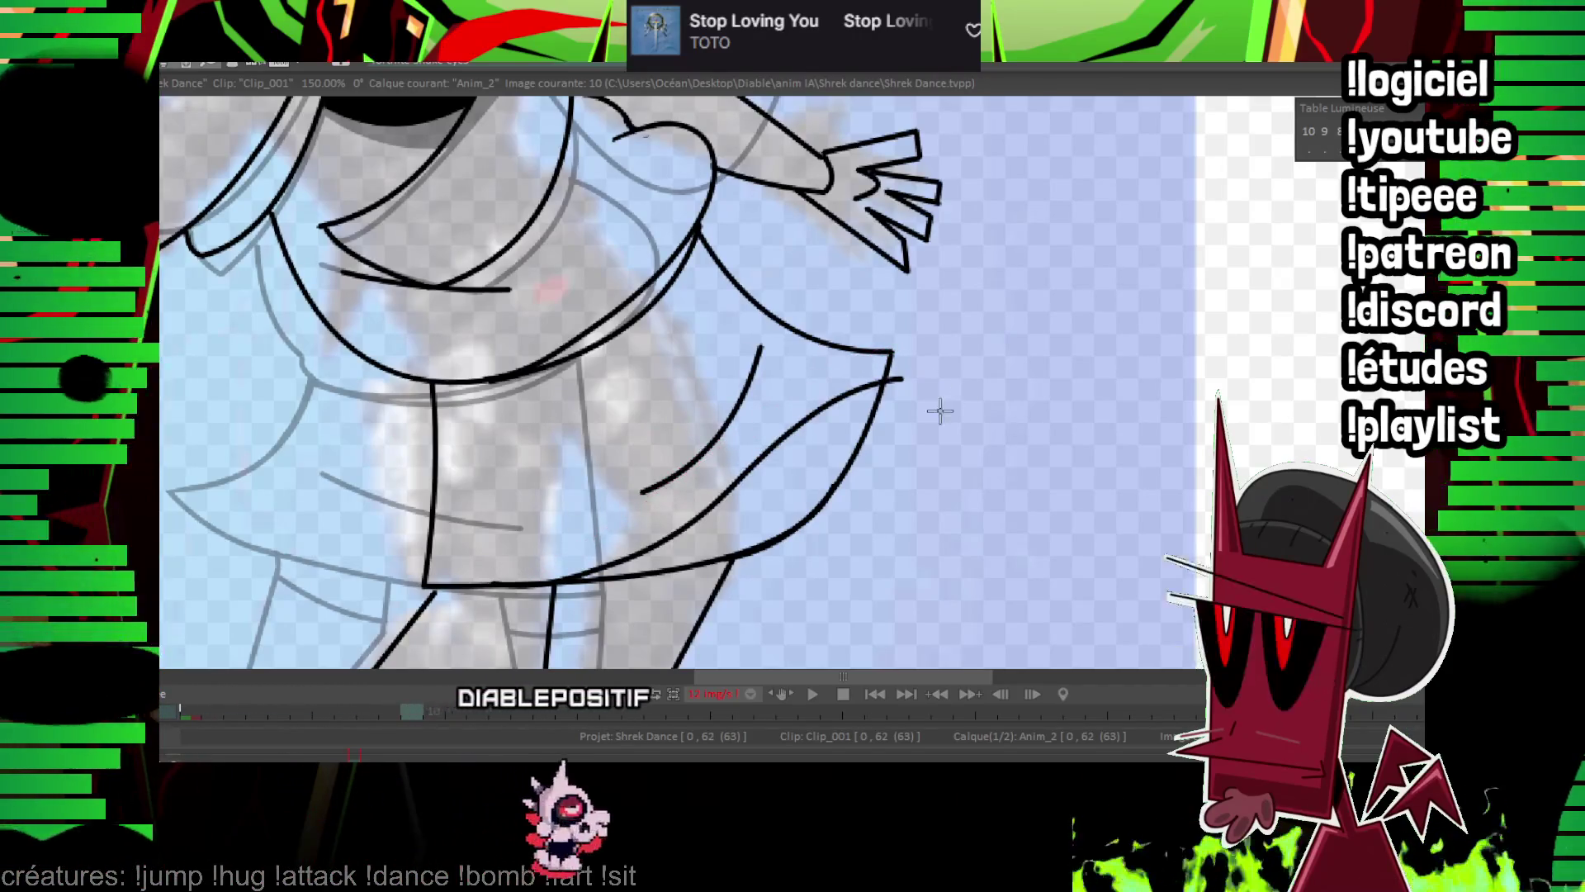
Compare with frame 9, review the skirt folds, and undo the three latest strokes.
{"action": "key", "text": "Left"}
{"action": "mouse_move", "coordinate": [938, 407]}
{"action": "left_mouse_down"}
{"action": "mouse_move", "coordinate": [892, 325]}
{"action": "mouse_move", "coordinate": [920, 303]}
{"action": "left_mouse_up"}
{"action": "key", "text": "Right"}
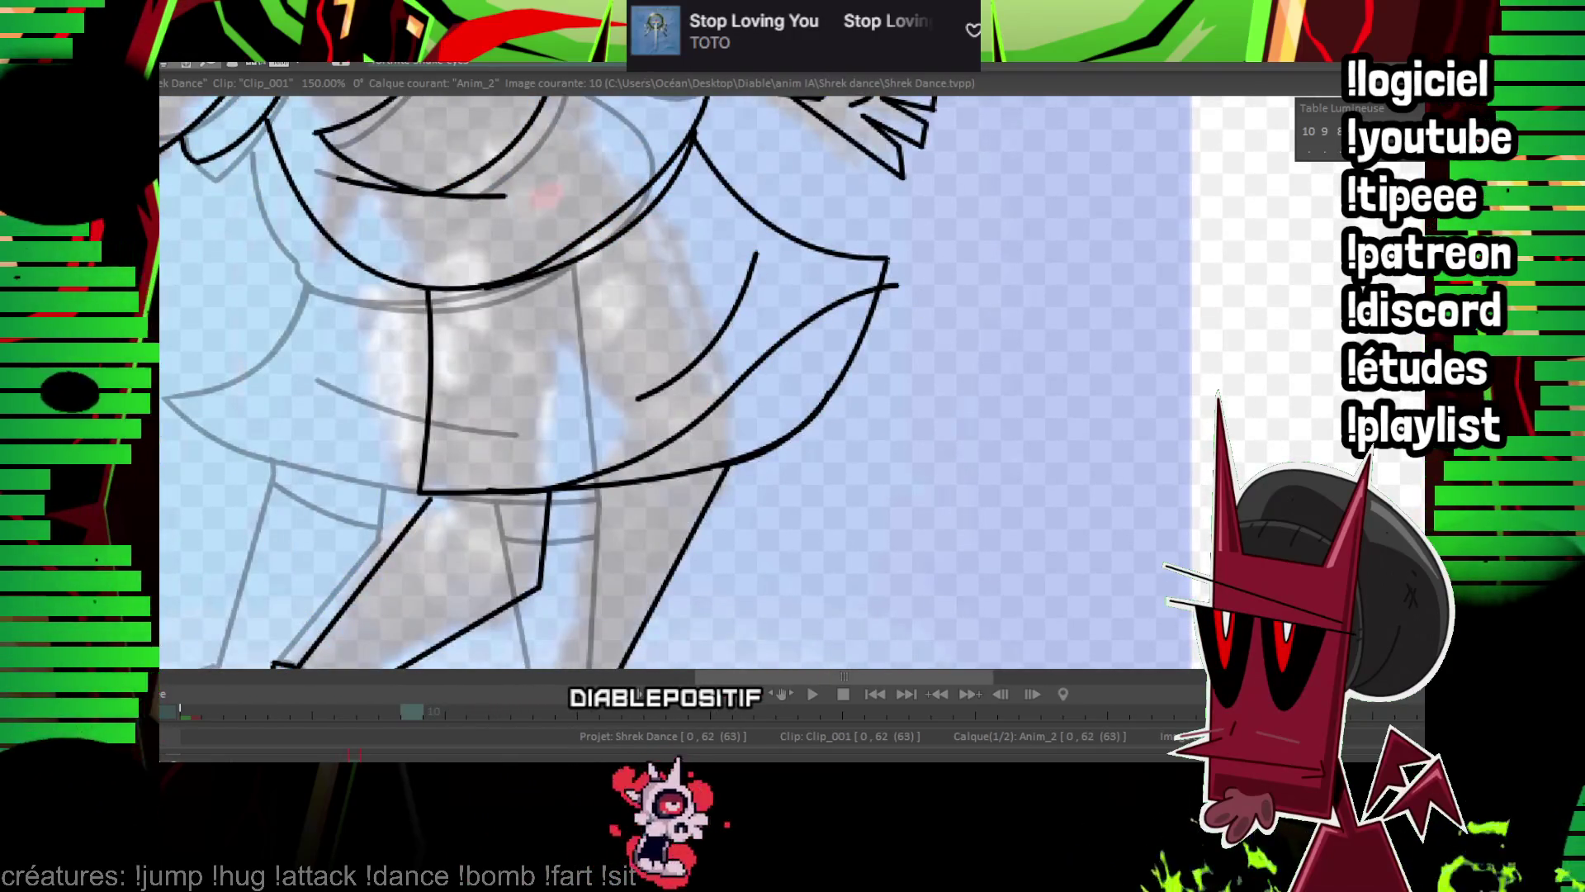
{"action": "scroll", "coordinate": [881, 224], "scroll_direction": "up", "scroll_amount": 2}
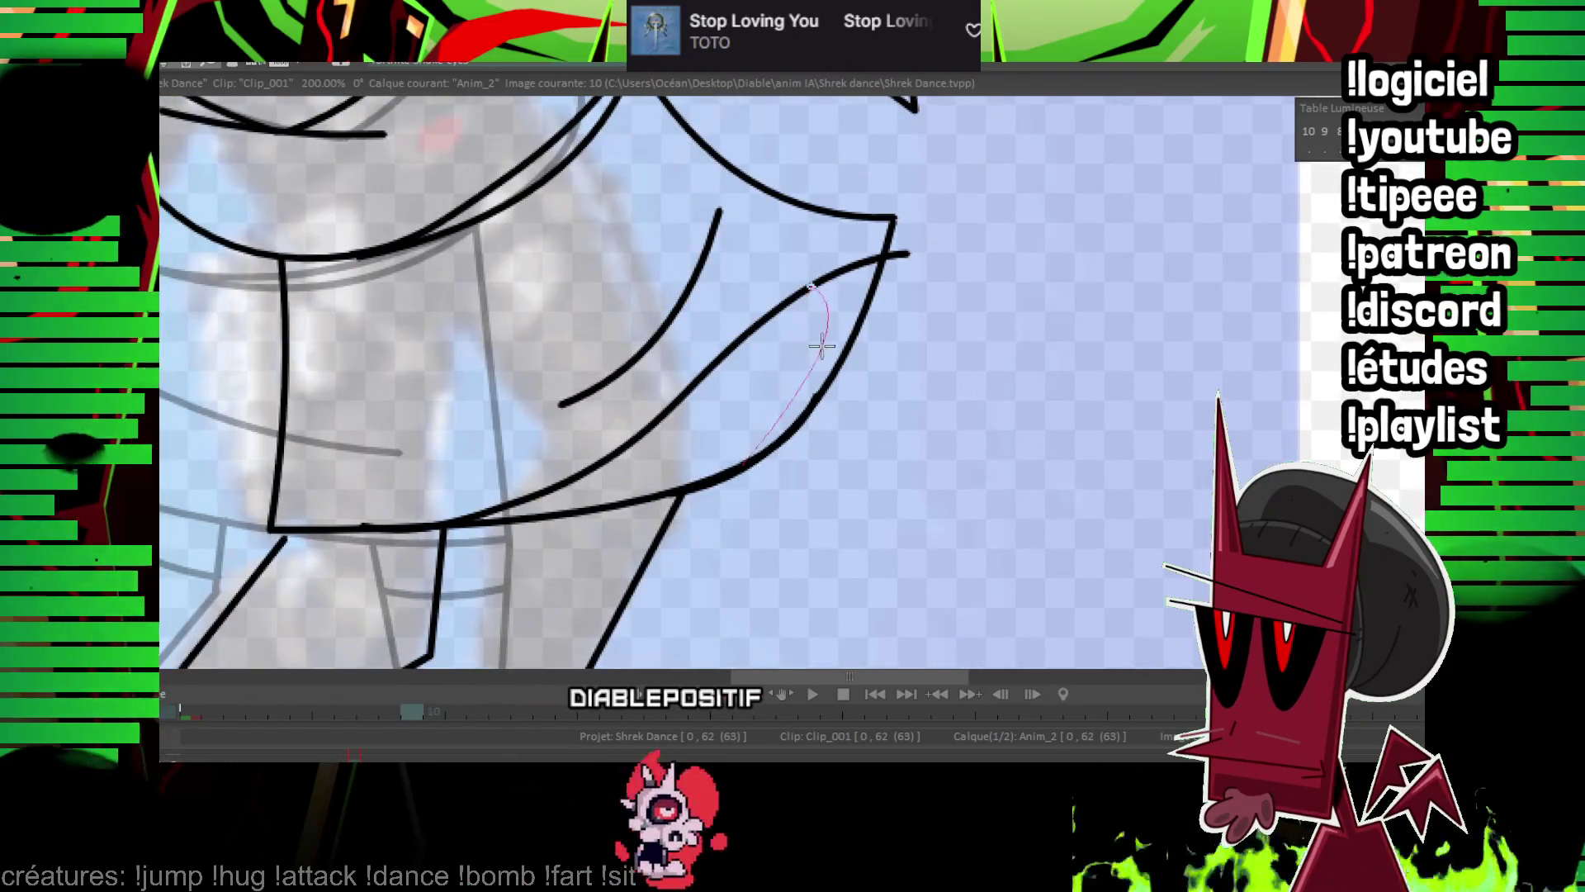
{"action": "left_click_drag", "start_coordinate": [813, 383], "coordinate": [771, 469]}
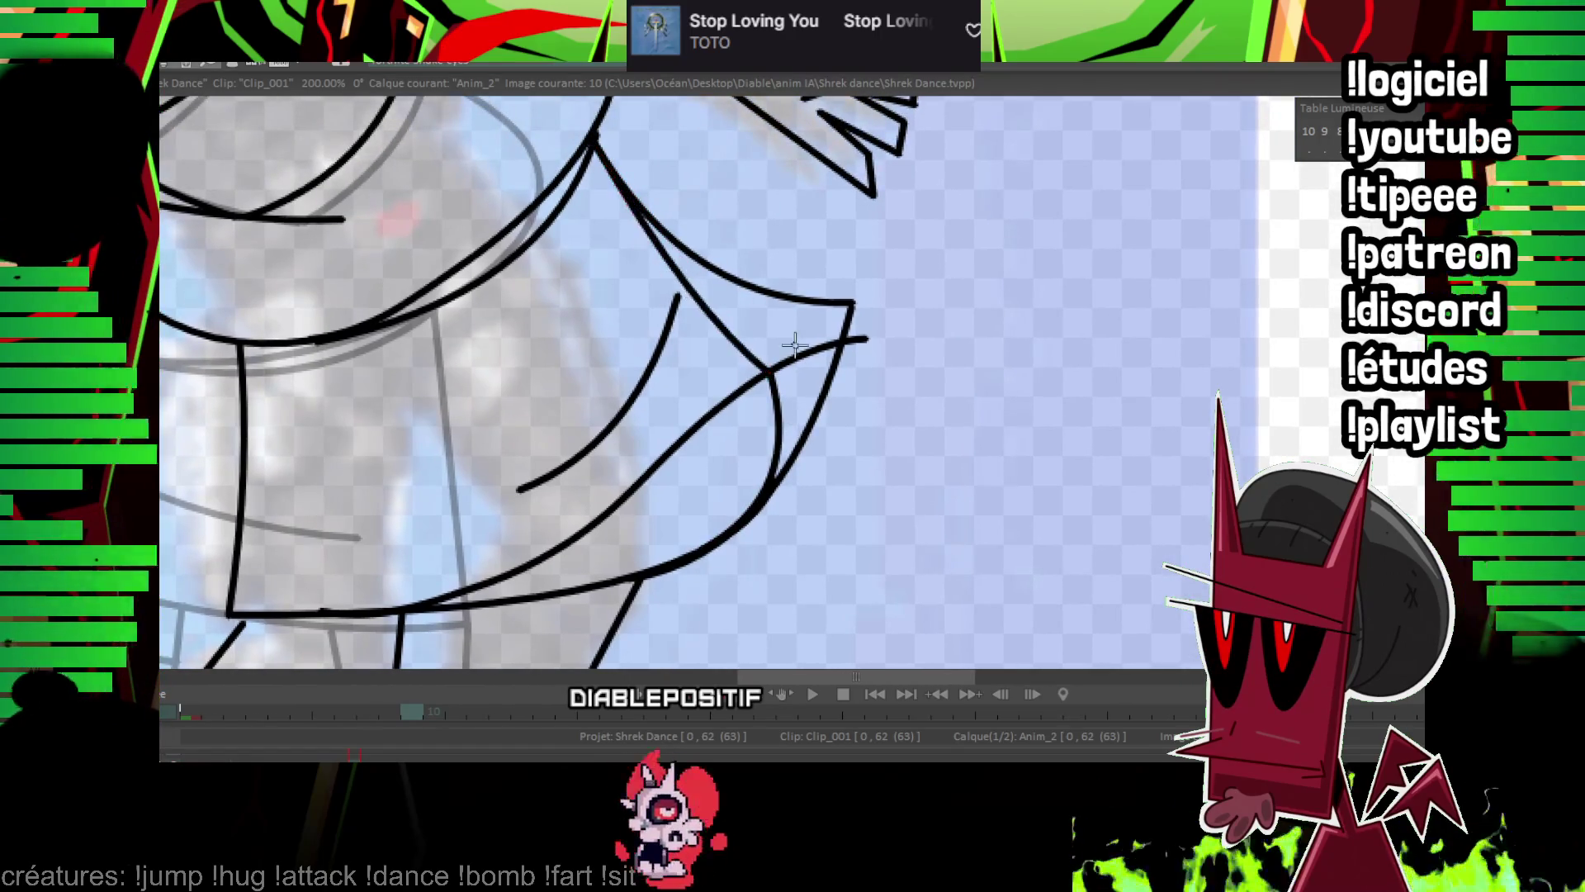
{"action": "left_click_drag", "start_coordinate": [795, 345], "coordinate": [609, 248]}
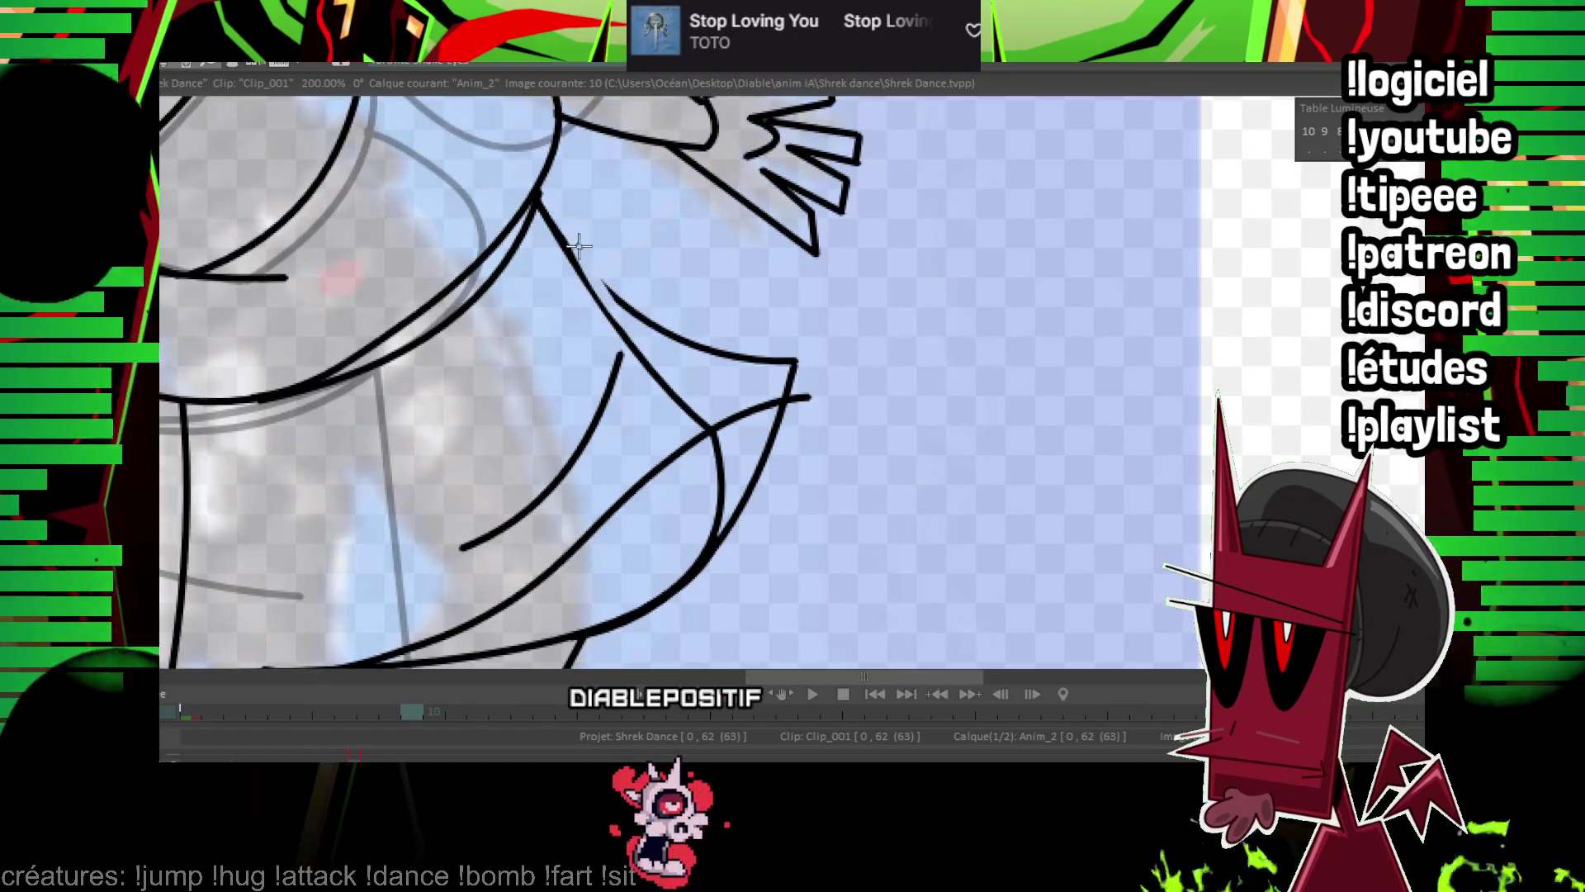
{"action": "left_click_drag", "start_coordinate": [621, 331], "coordinate": [700, 406]}
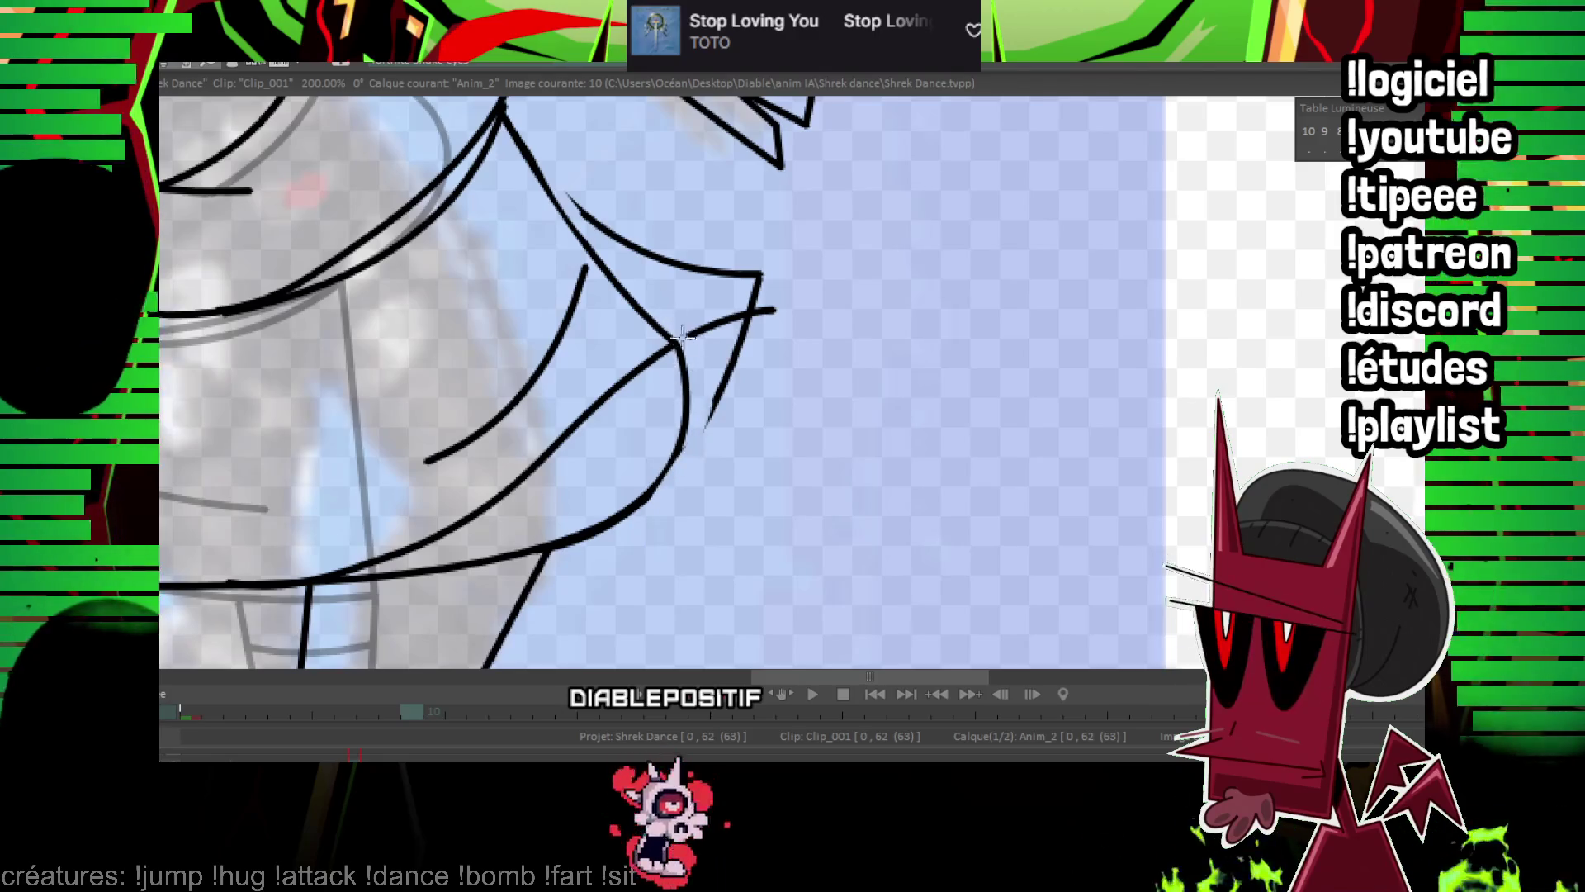
{"action": "key", "text": "ctrl+z"}
{"action": "key", "text": "ctrl+z"}
{"action": "key", "text": "ctrl+z"}
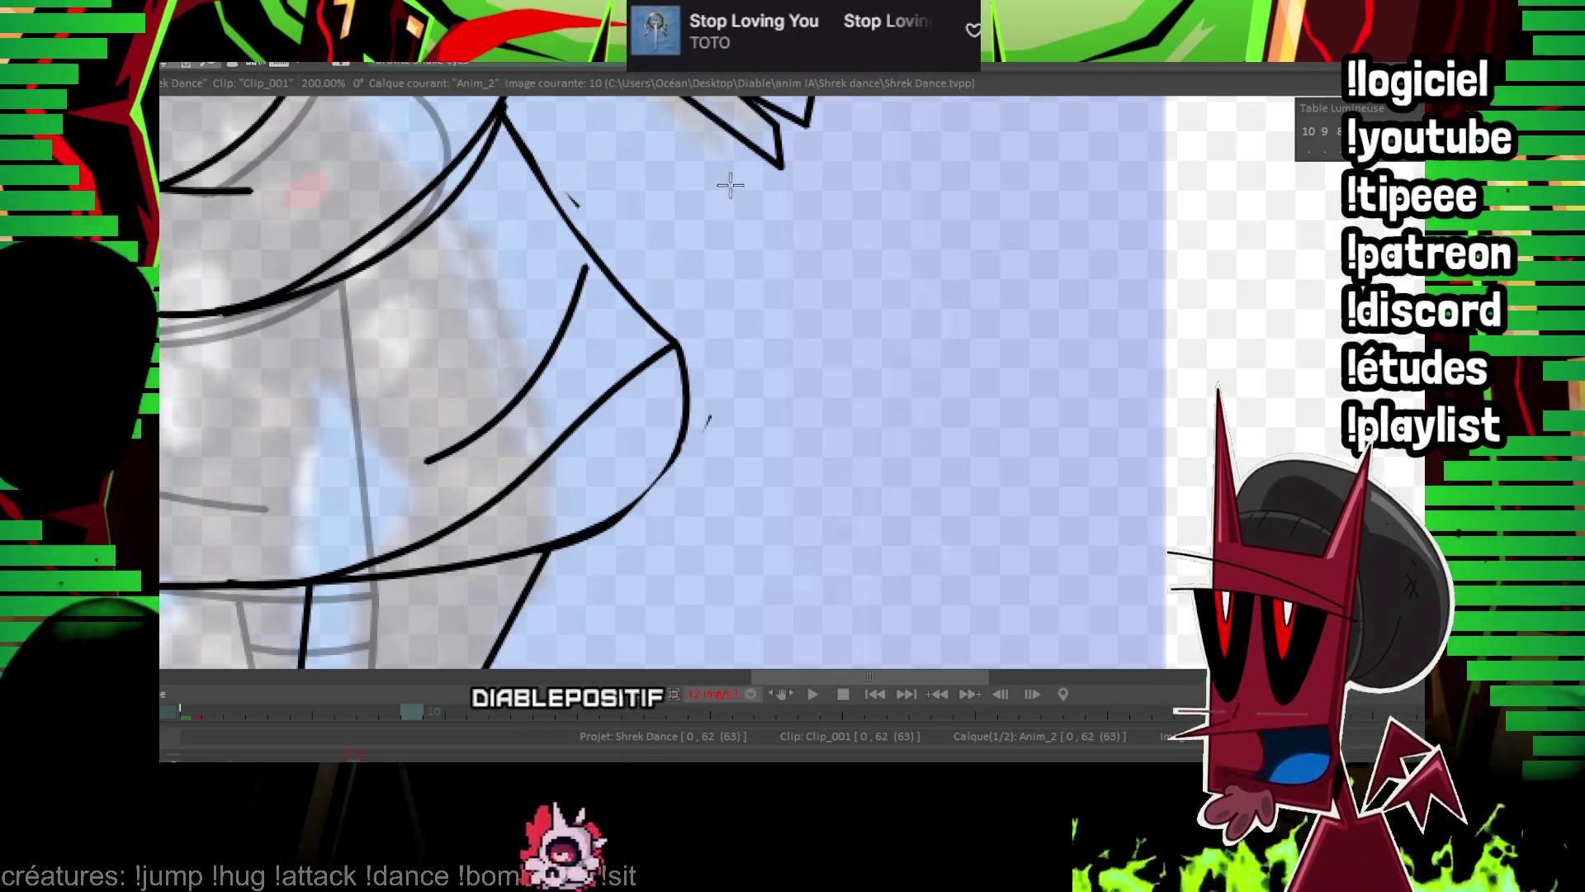
Close the skirt's right edge and fill its inner area and the shorts solid black.
{"action": "mouse_move", "coordinate": [700, 432]}
{"action": "left_mouse_down"}
{"action": "mouse_move", "coordinate": [726, 204]}
{"action": "mouse_move", "coordinate": [752, 222]}
{"action": "left_mouse_up"}
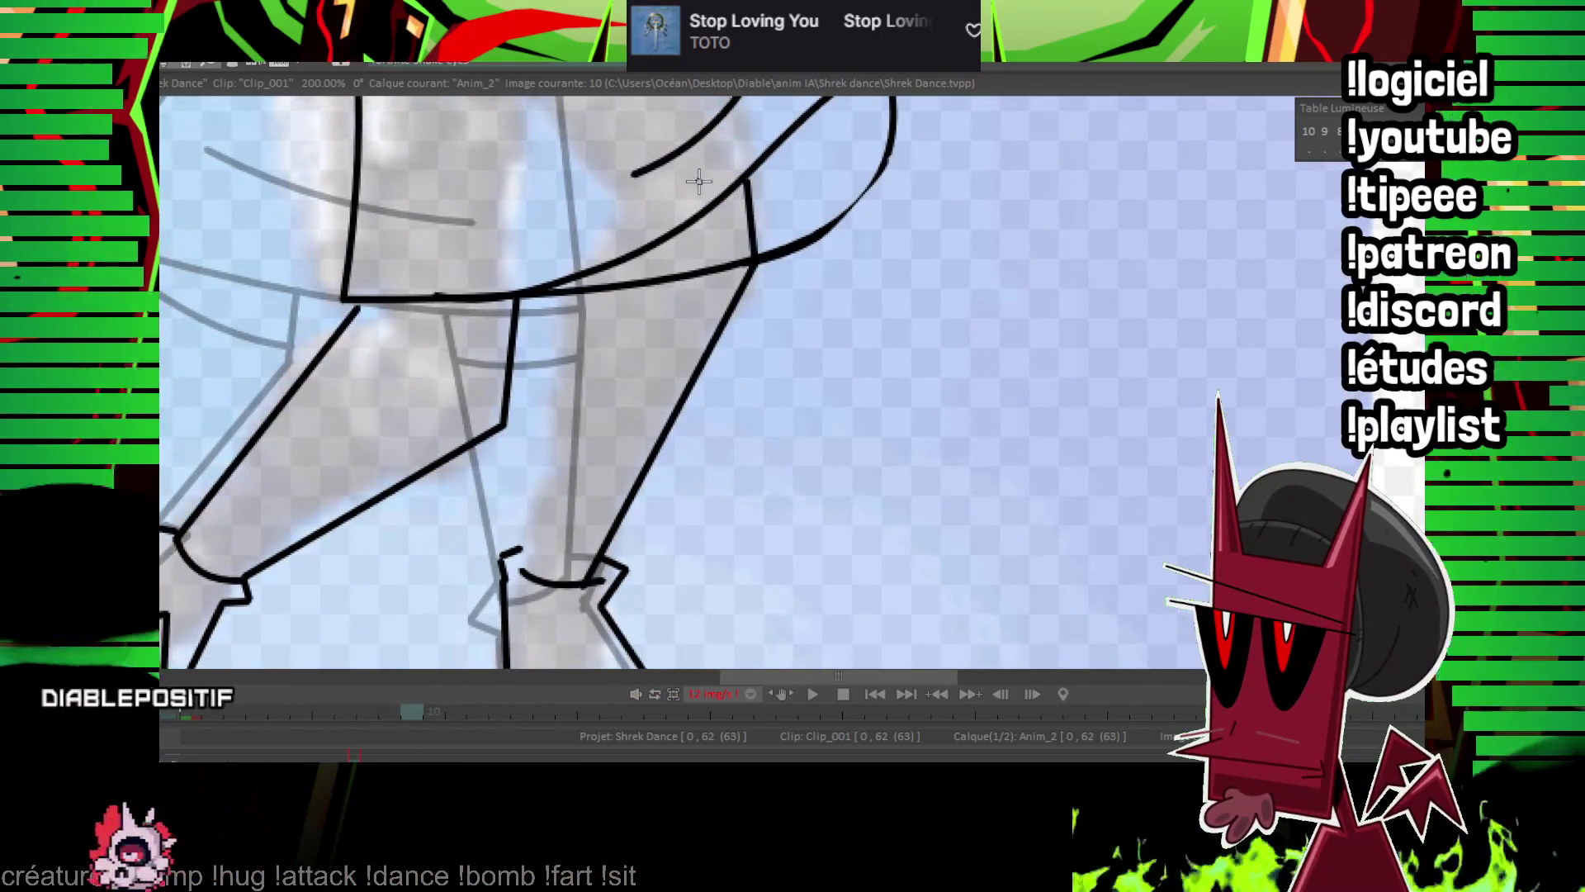
{"action": "left_click_drag", "start_coordinate": [712, 234], "coordinate": [667, 366]}
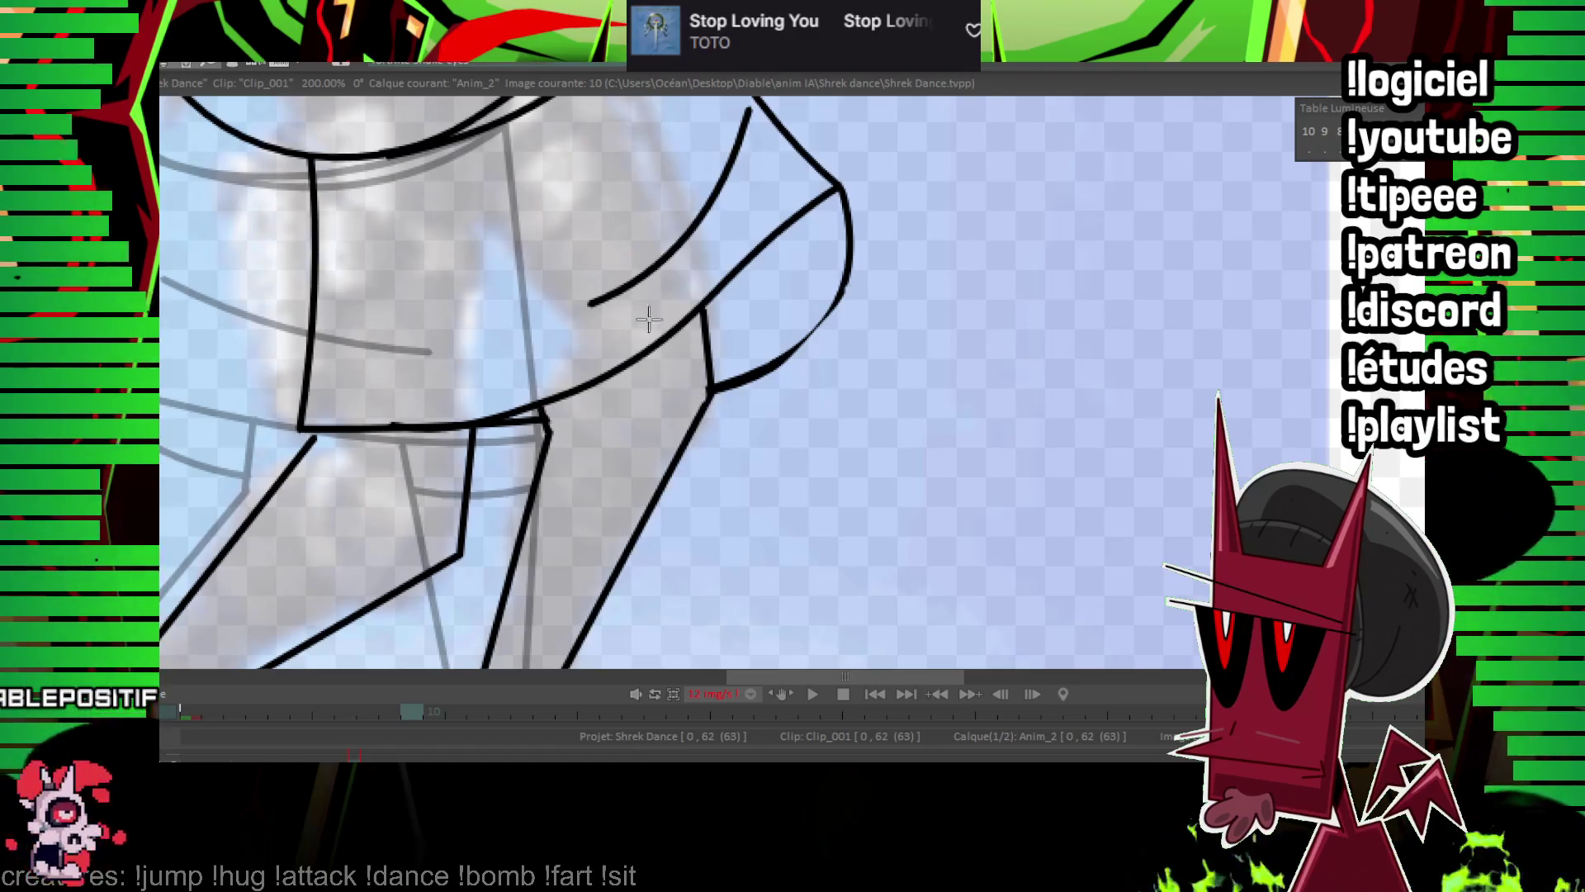
{"action": "left_click", "coordinate": [708, 347]}
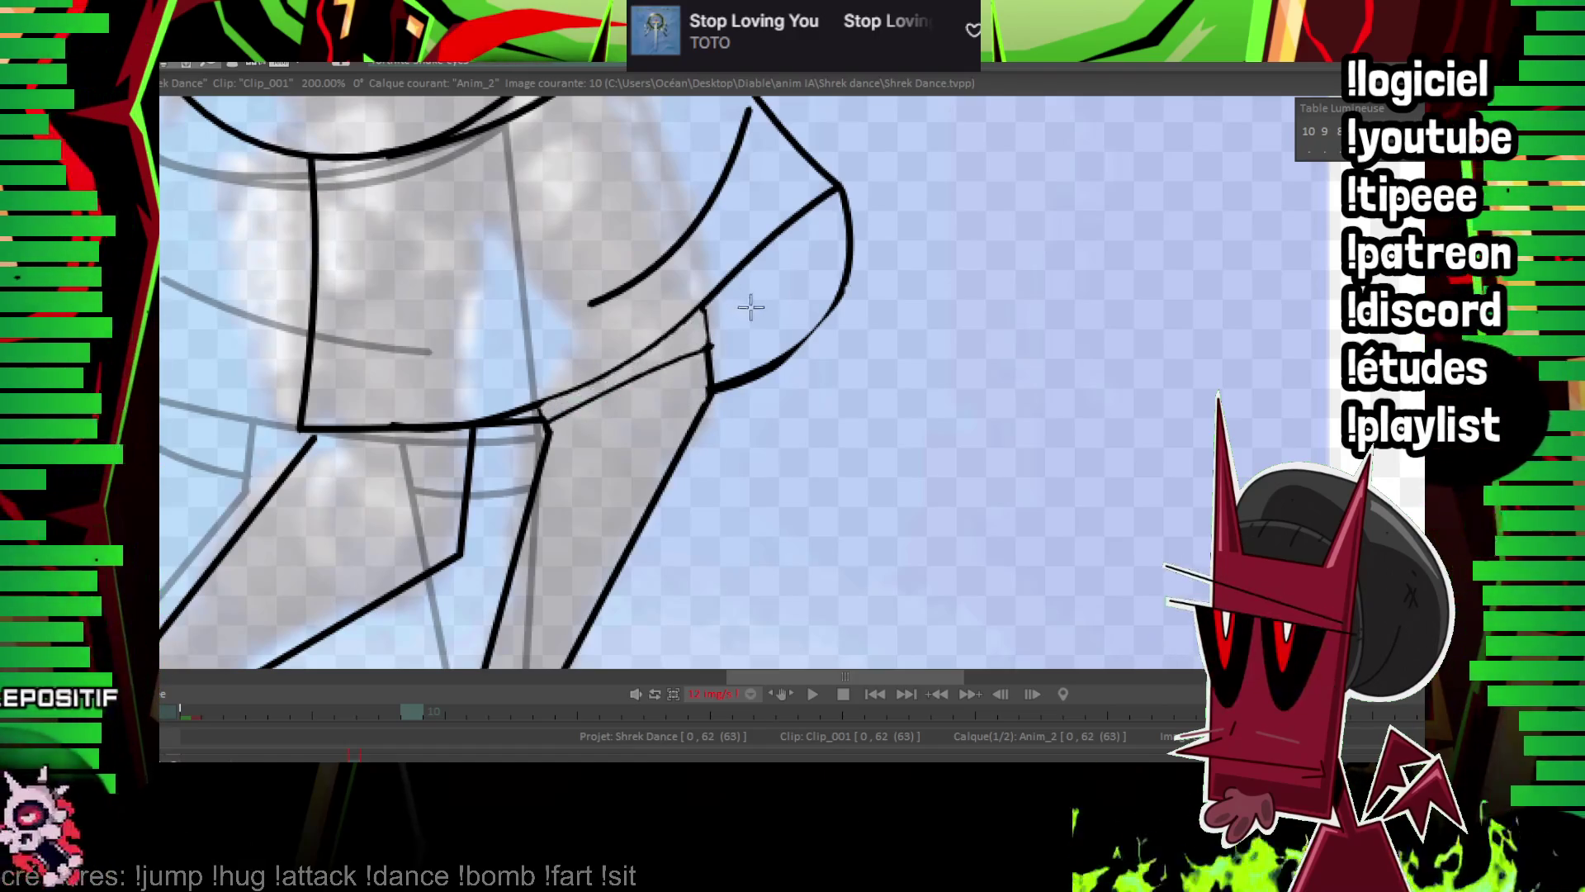
{"action": "left_click", "coordinate": [672, 345]}
{"action": "left_click", "coordinate": [722, 305]}
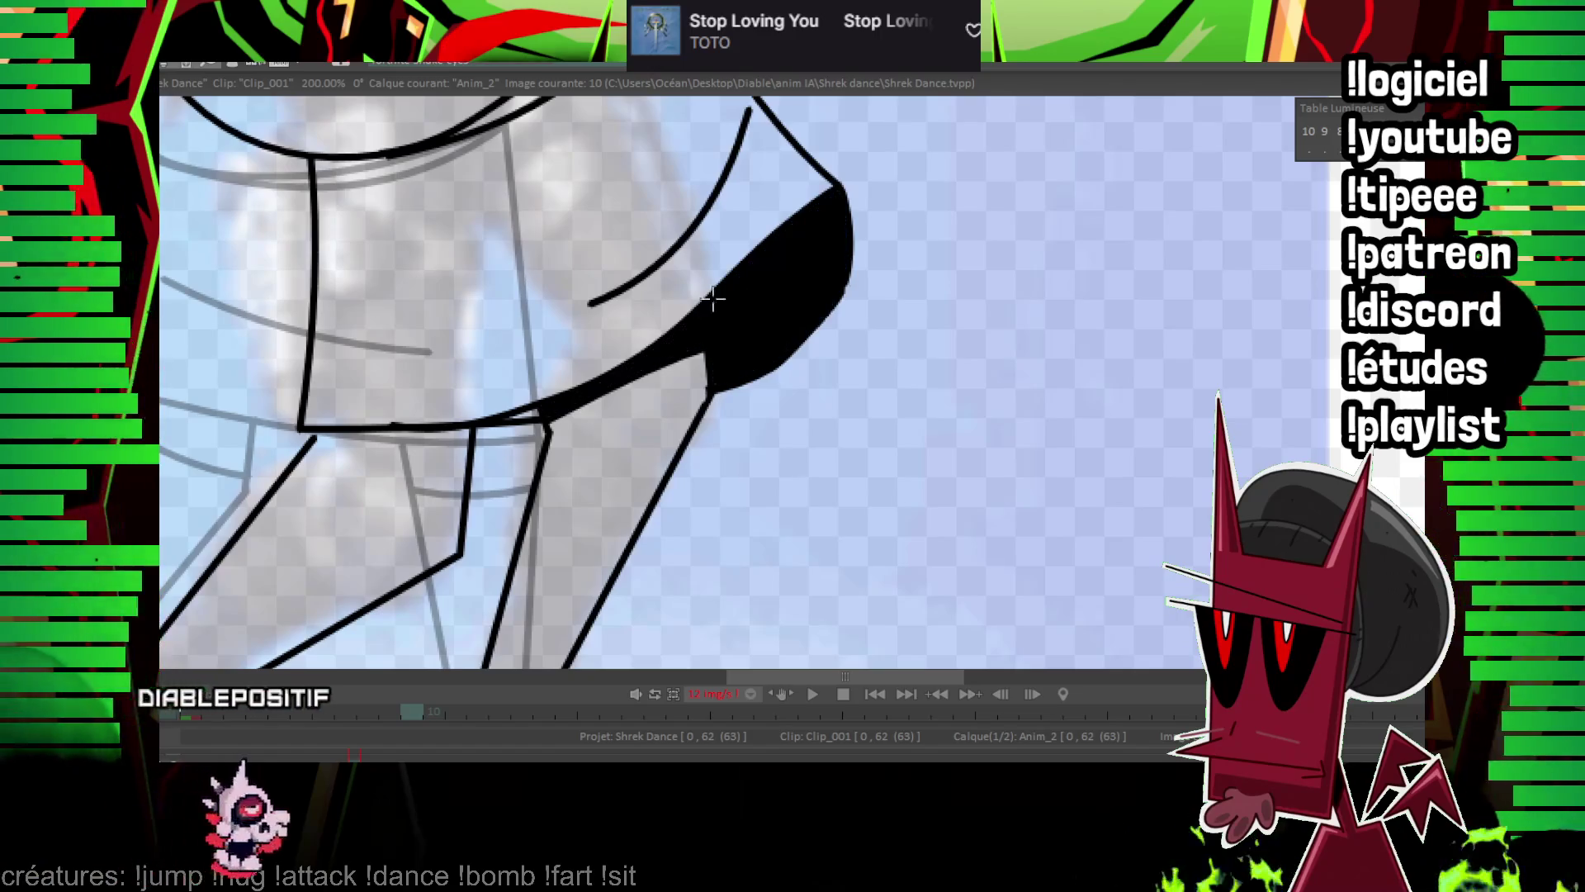
{"action": "left_click", "coordinate": [532, 417]}
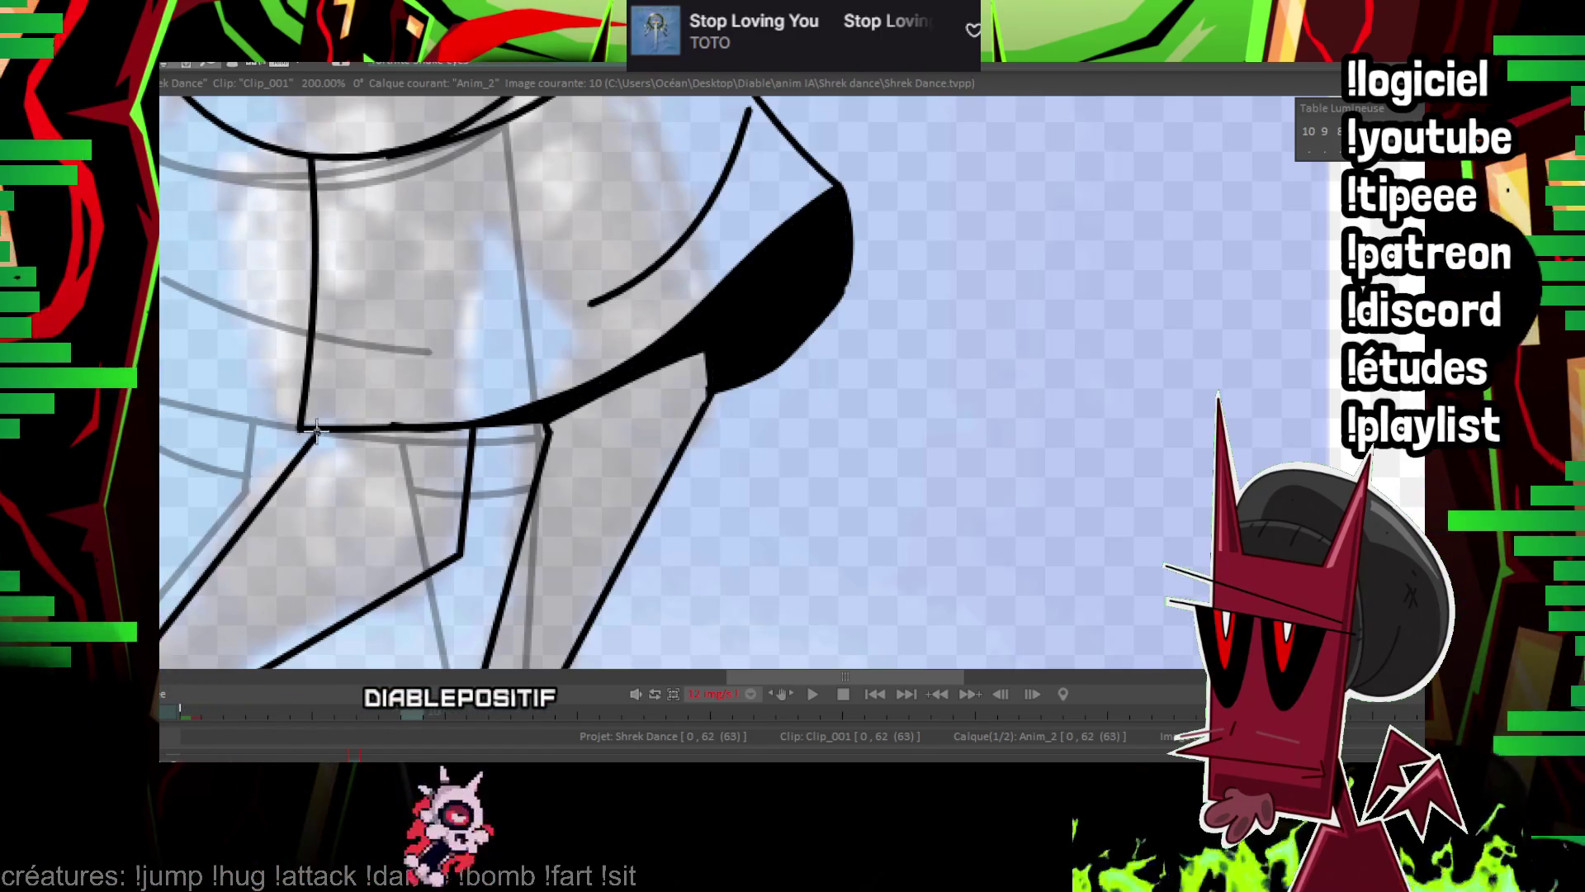
{"action": "left_click", "coordinate": [388, 445]}
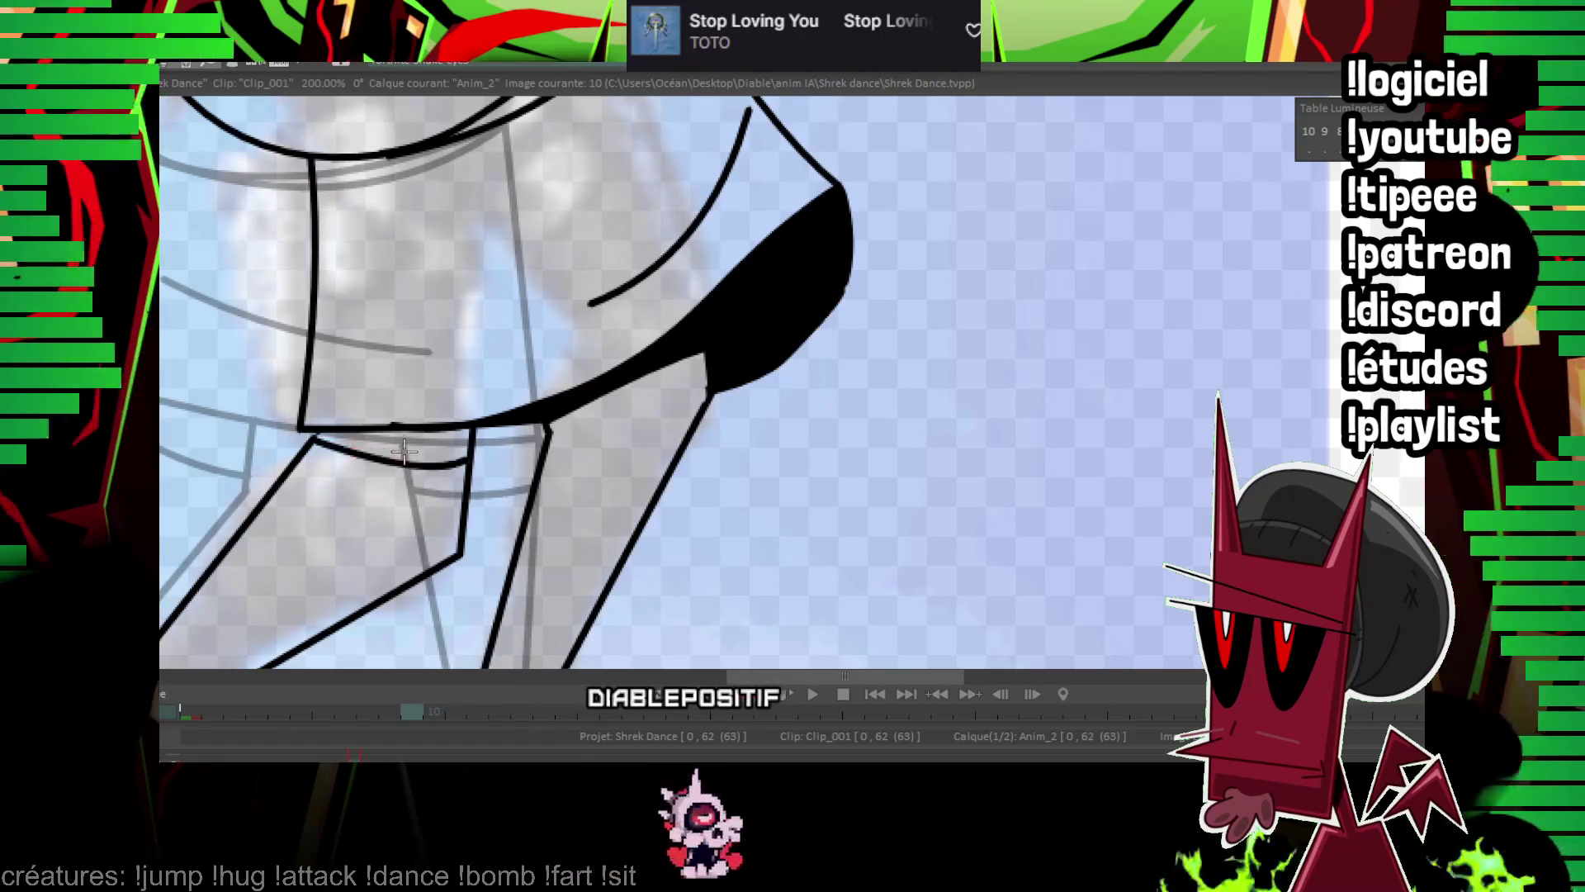
Zoom out and extend the black fill to the shorts' curved edge with lasso fill.
{"action": "key", "text": "Home"}
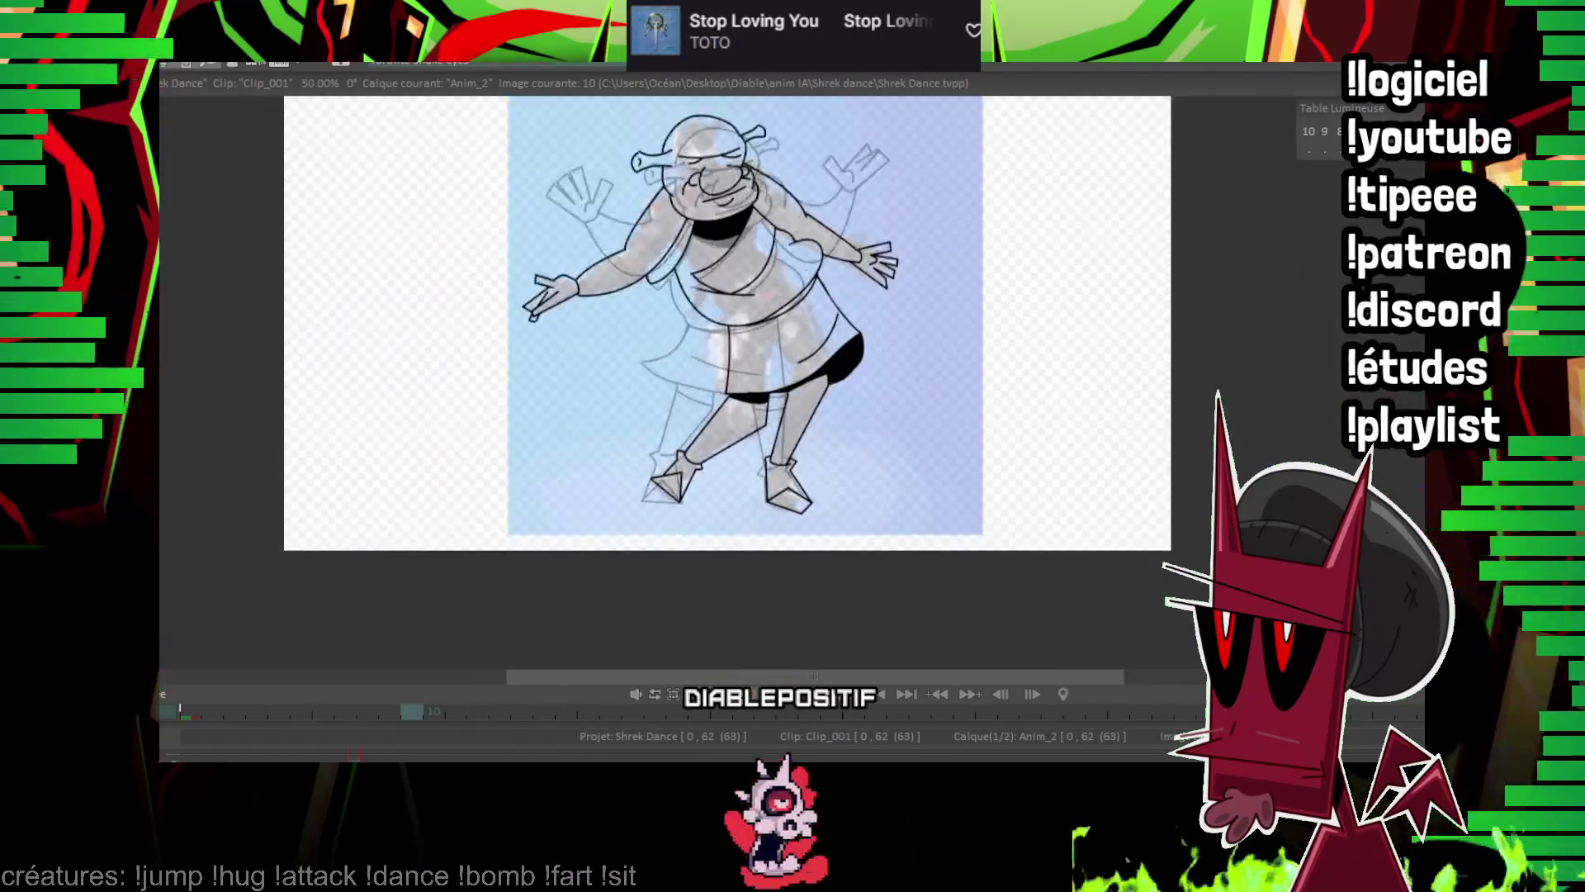
{"action": "scroll", "coordinate": [700, 487], "scroll_direction": "up", "scroll_amount": 4}
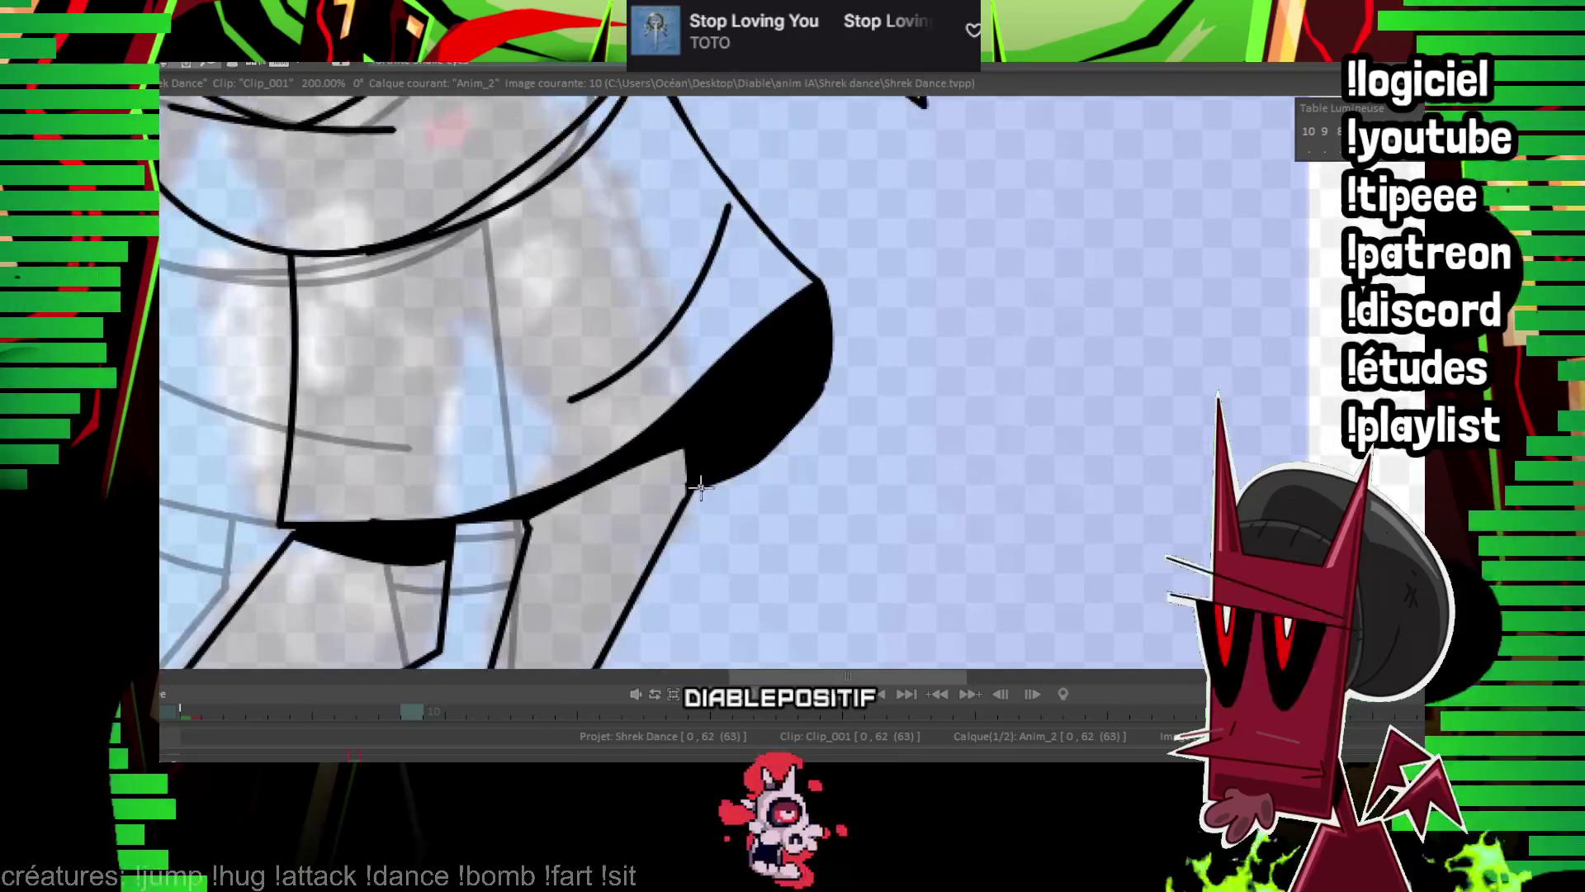
{"action": "left_click_drag", "start_coordinate": [822, 310], "coordinate": [815, 402]}
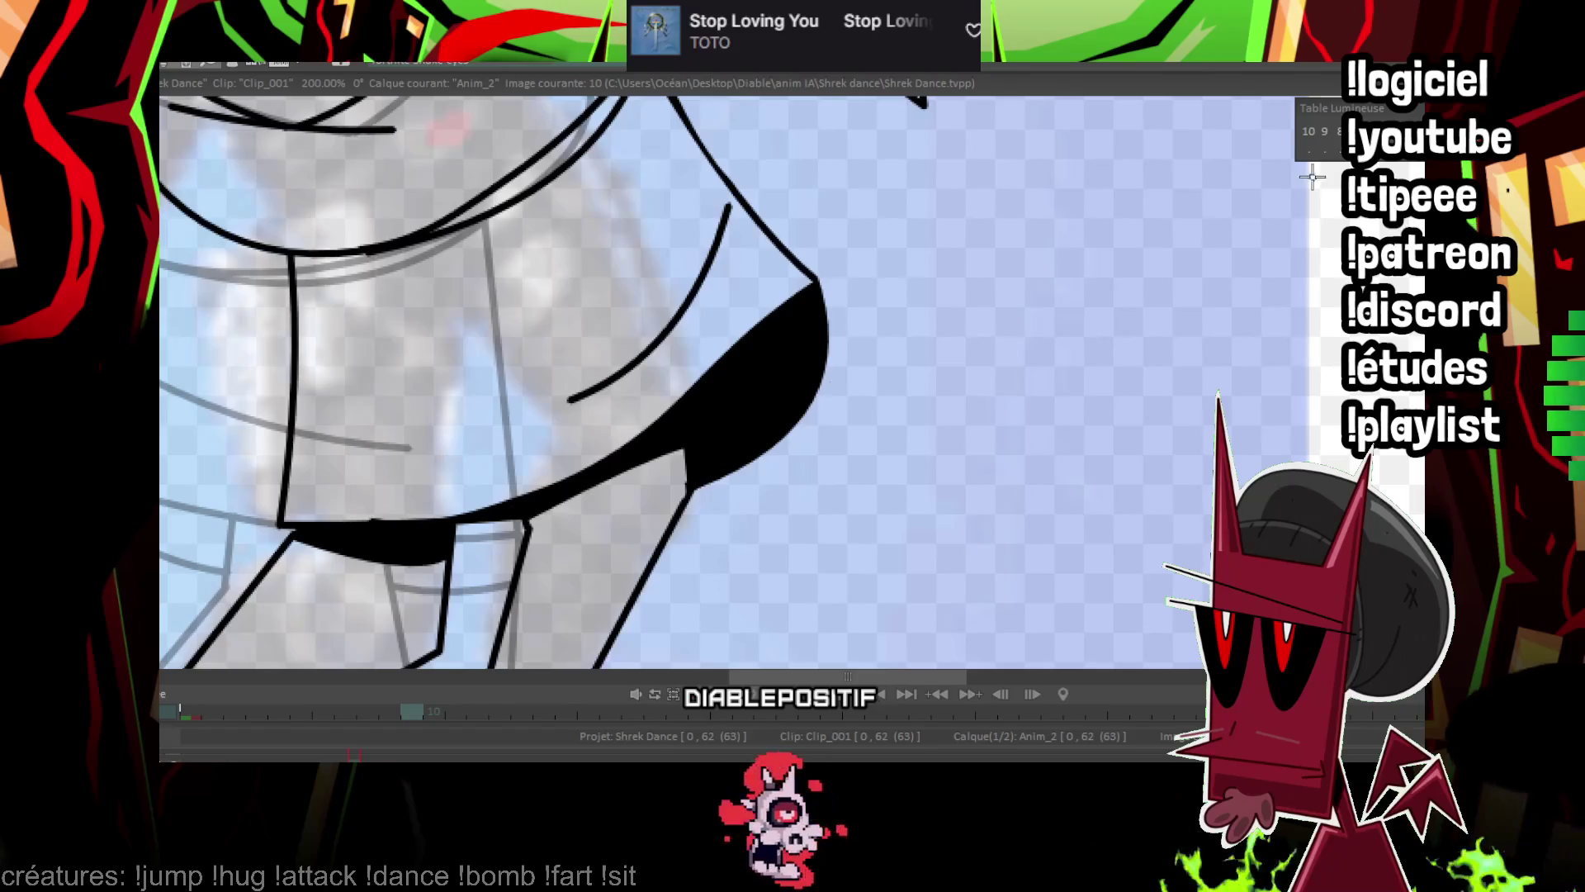
{"action": "scroll", "coordinate": [743, 380], "scroll_direction": "down", "scroll_amount": 5}
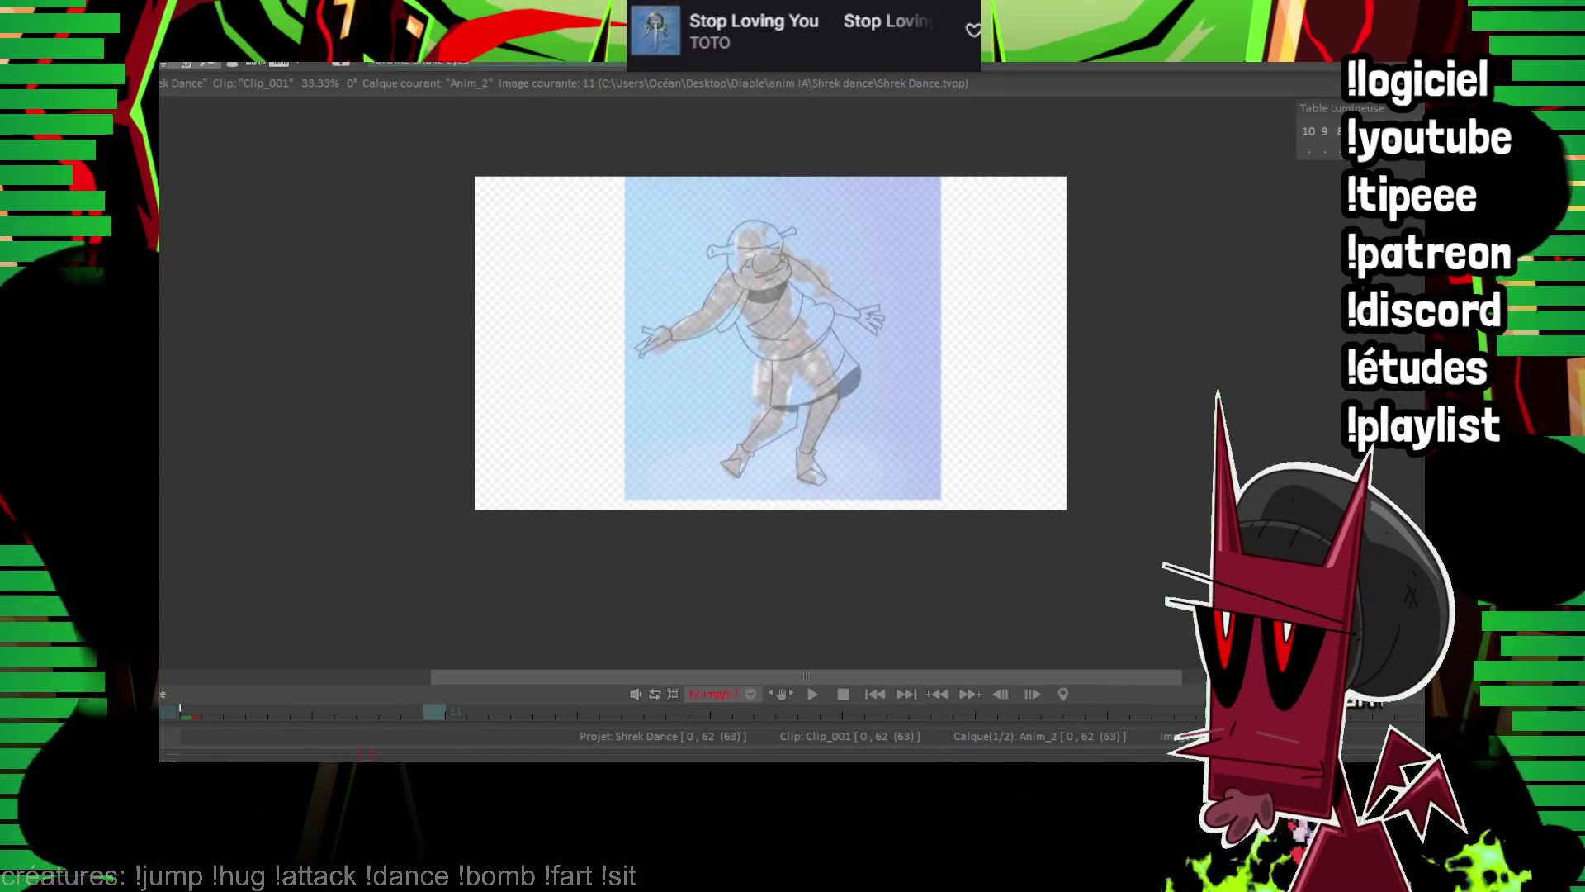
{"action": "scroll", "coordinate": [849, 402], "scroll_direction": "up", "scroll_amount": 5}
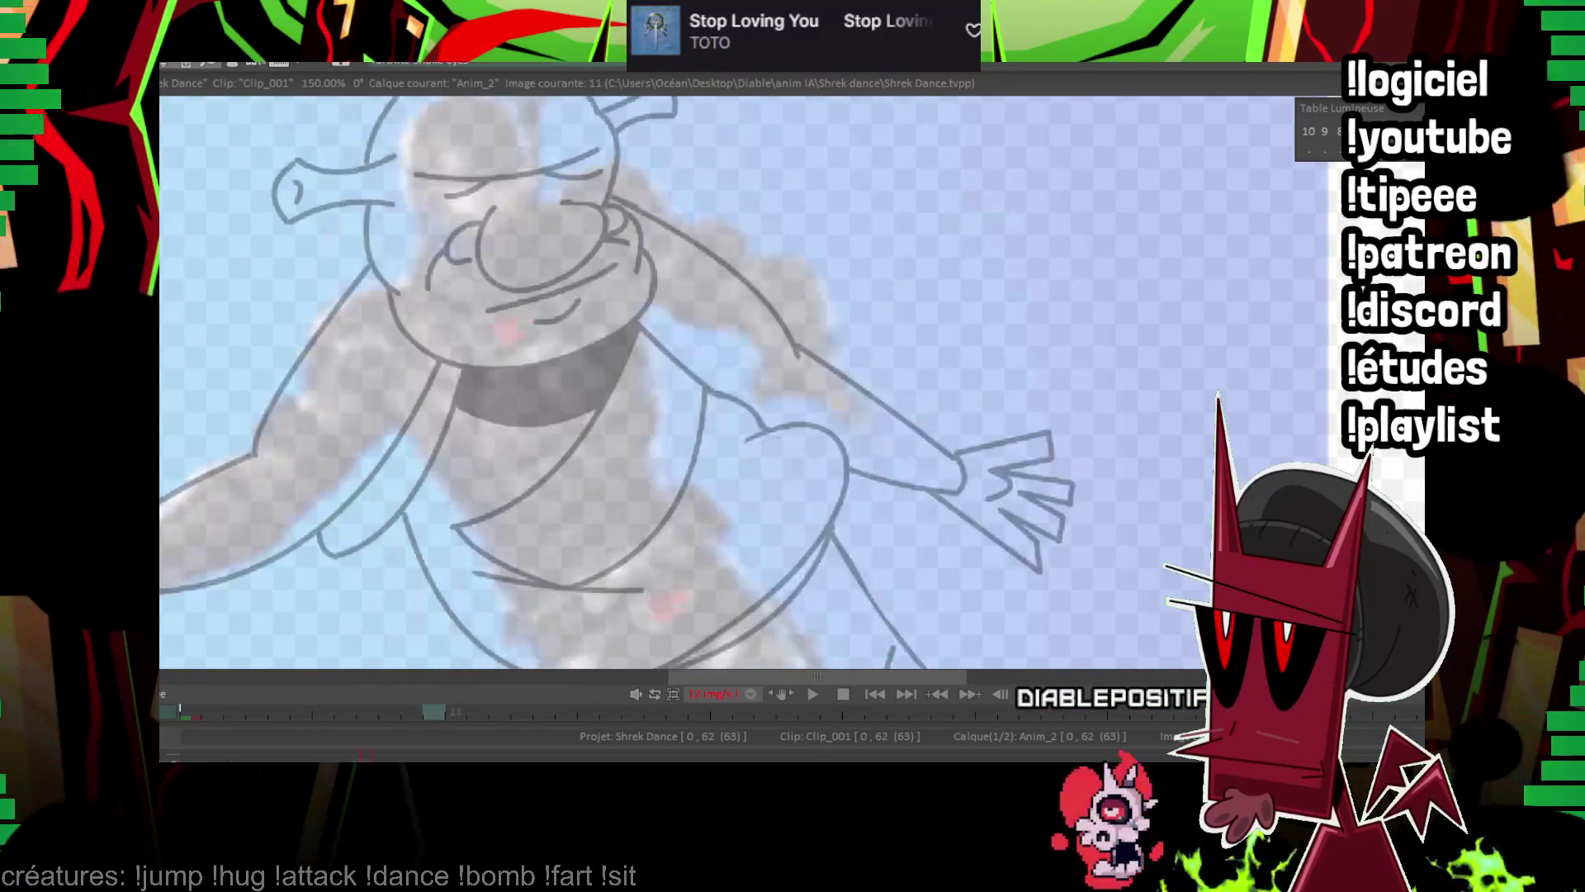
On frame 10, lasso Shrek's inked head and copy-paste it.
{"action": "key", "text": "Left"}
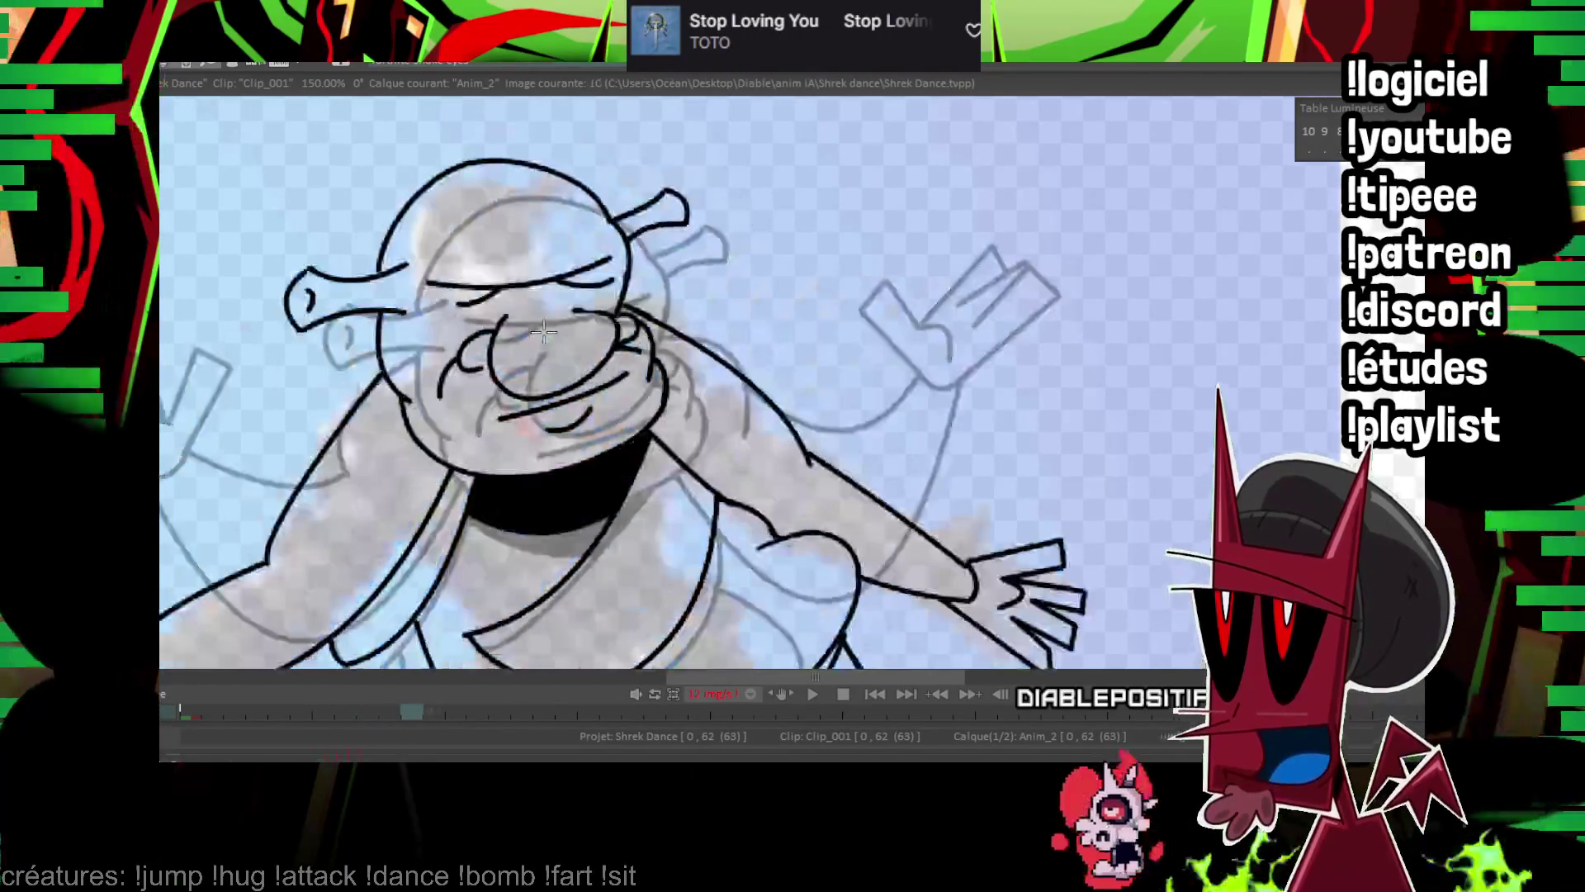
{"action": "left_click_drag", "start_coordinate": [386, 152], "coordinate": [426, 456]}
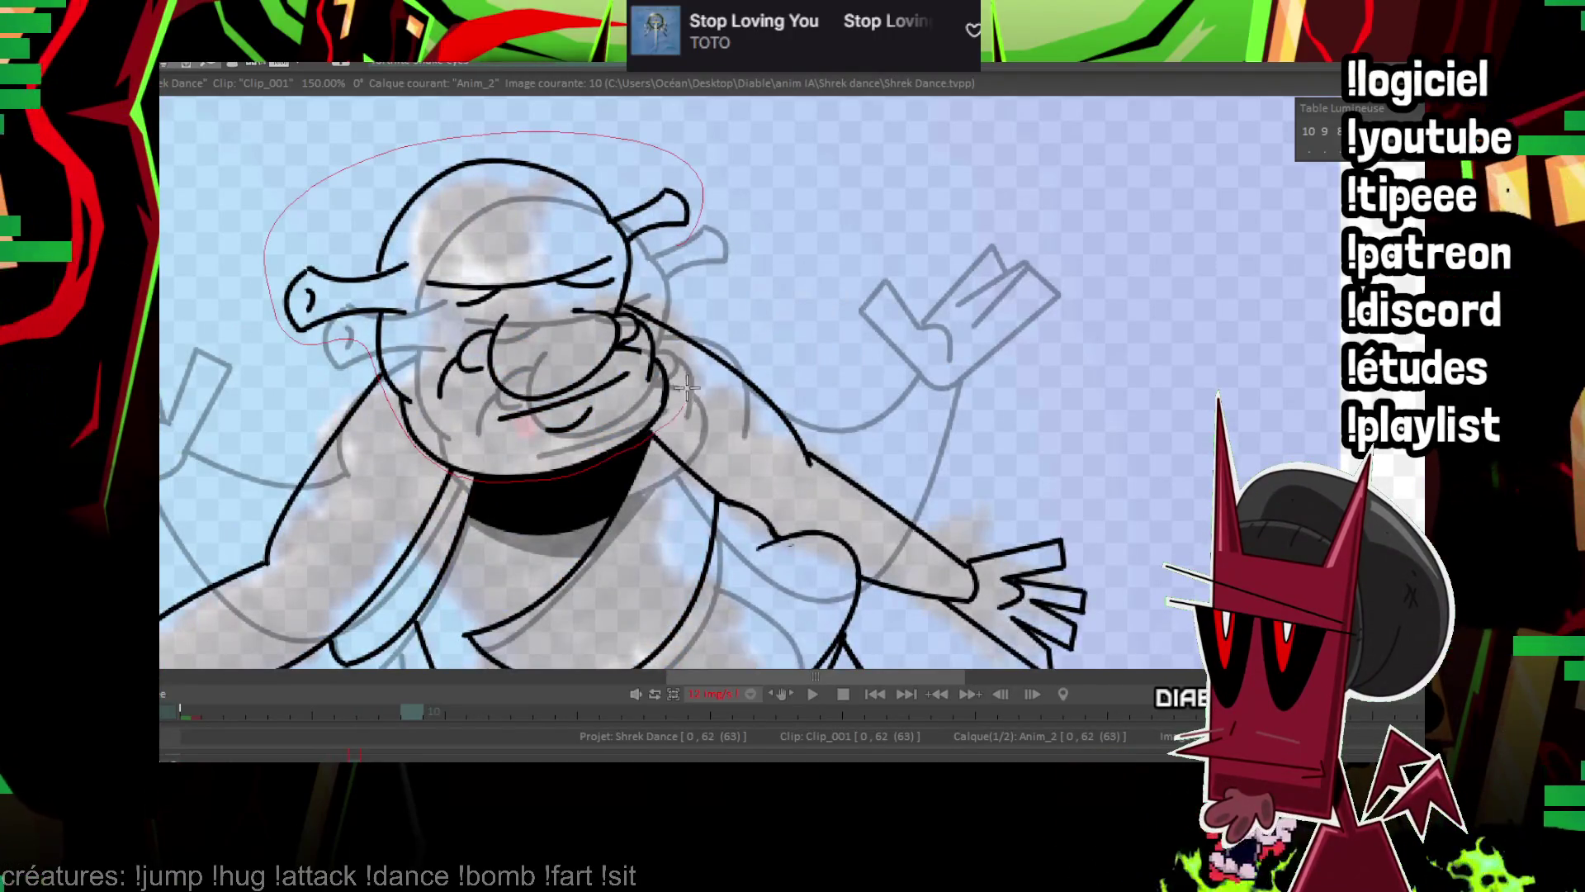
{"action": "left_click_drag", "start_coordinate": [634, 310], "coordinate": [700, 320]}
{"action": "key", "text": "ctrl+c"}
{"action": "key", "text": "ctrl+v"}
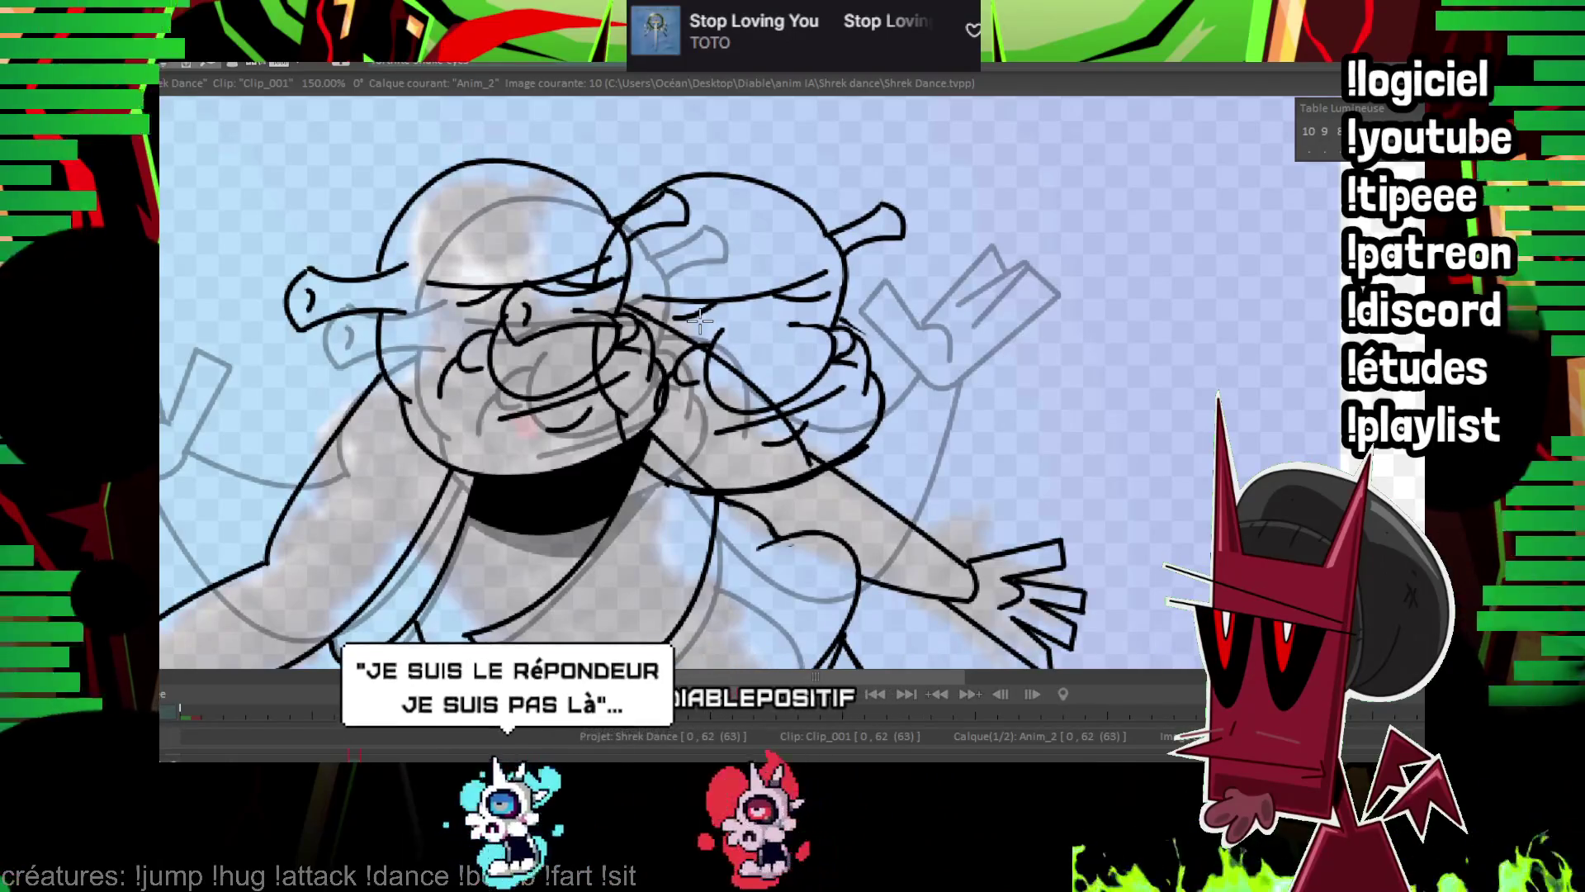
On frame 11, move the pasted head over the reference head and lasso-select it.
{"action": "key", "text": "Right"}
{"action": "mouse_move", "coordinate": [704, 317]}
{"action": "left_mouse_down"}
{"action": "mouse_move", "coordinate": [757, 206]}
{"action": "mouse_move", "coordinate": [838, 269]}
{"action": "mouse_move", "coordinate": [486, 355]}
{"action": "left_mouse_up"}
{"action": "key", "text": "Left"}
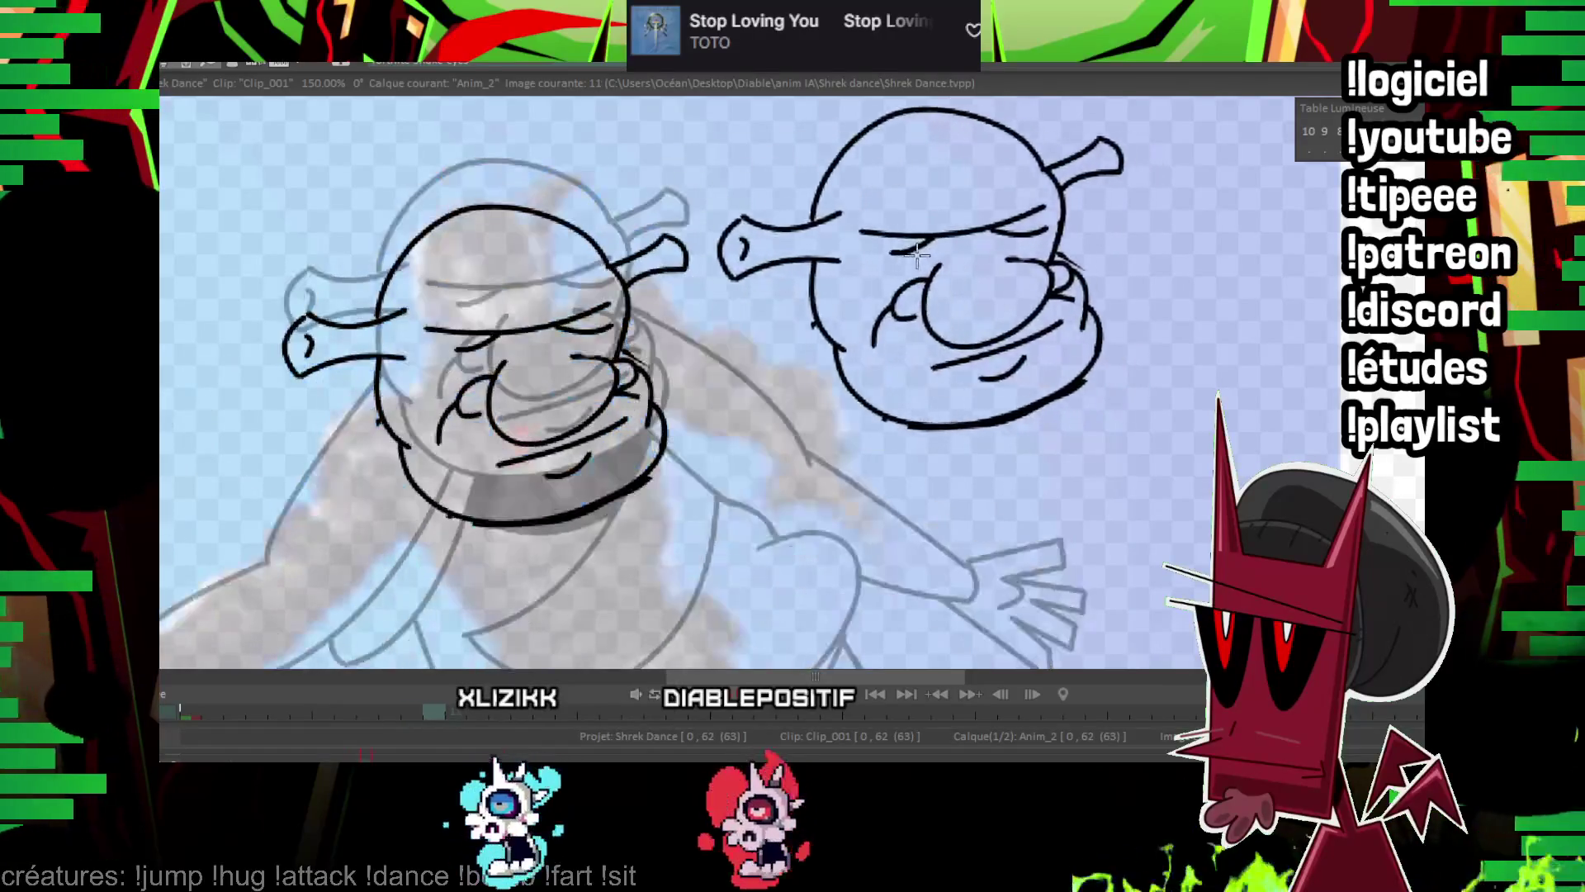
{"action": "key", "text": "Right"}
{"action": "mouse_move", "coordinate": [379, 438]}
{"action": "left_mouse_down"}
{"action": "mouse_move", "coordinate": [314, 231]}
{"action": "mouse_move", "coordinate": [301, 291]}
{"action": "mouse_move", "coordinate": [602, 416]}
{"action": "left_mouse_up"}
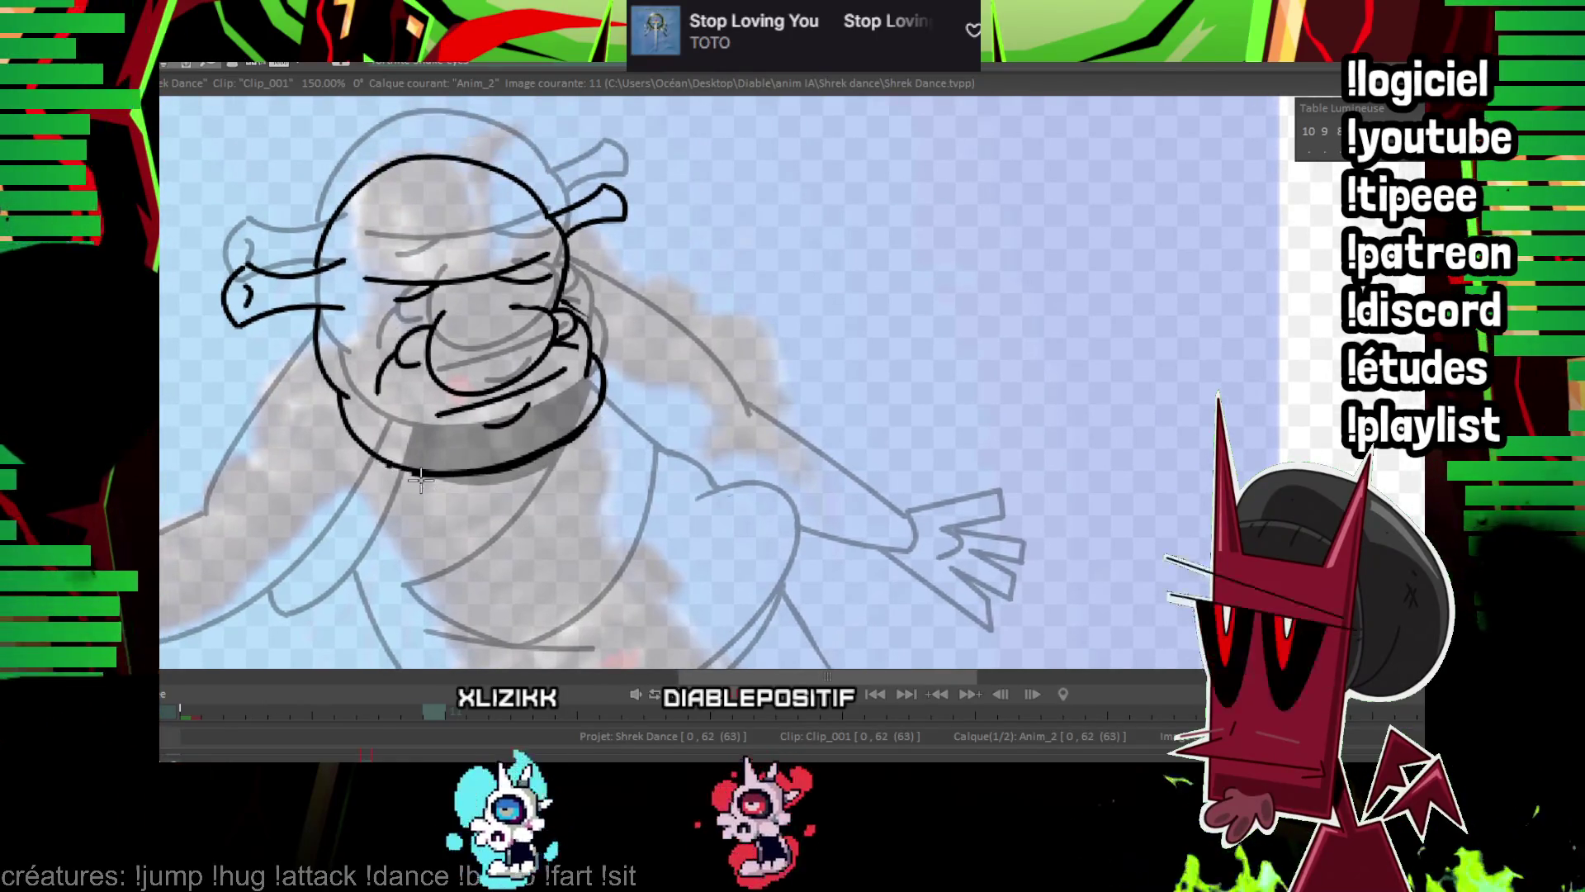
{"action": "left_click_drag", "start_coordinate": [622, 217], "coordinate": [668, 269]}
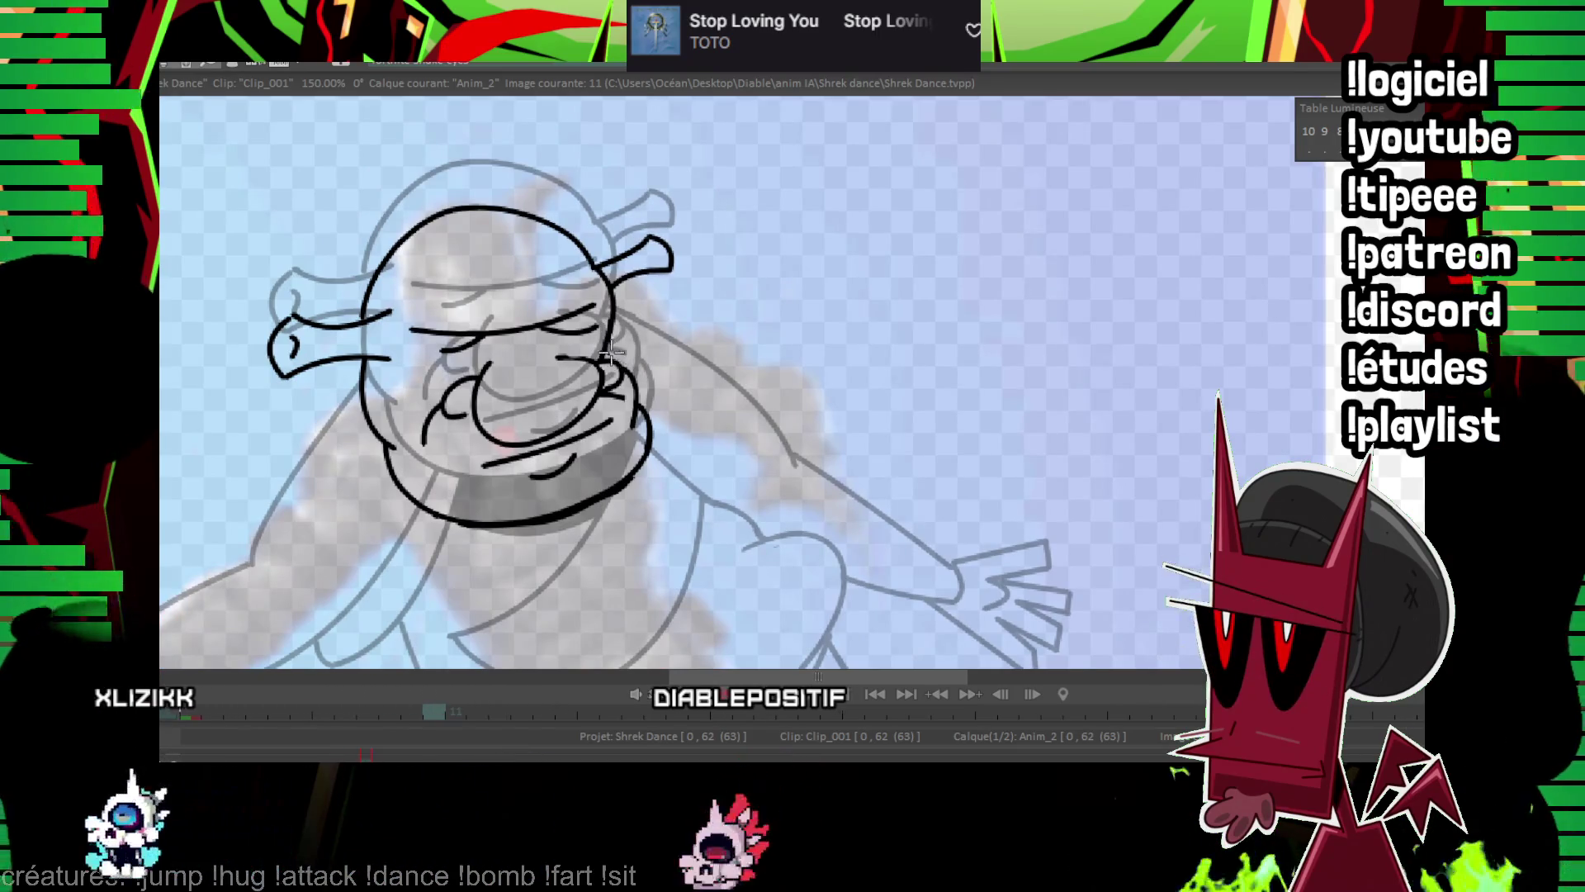
{"action": "mouse_move", "coordinate": [396, 161]}
{"action": "left_mouse_down"}
{"action": "mouse_move", "coordinate": [776, 371]}
{"action": "mouse_move", "coordinate": [212, 318]}
{"action": "mouse_move", "coordinate": [388, 164]}
{"action": "left_mouse_up"}
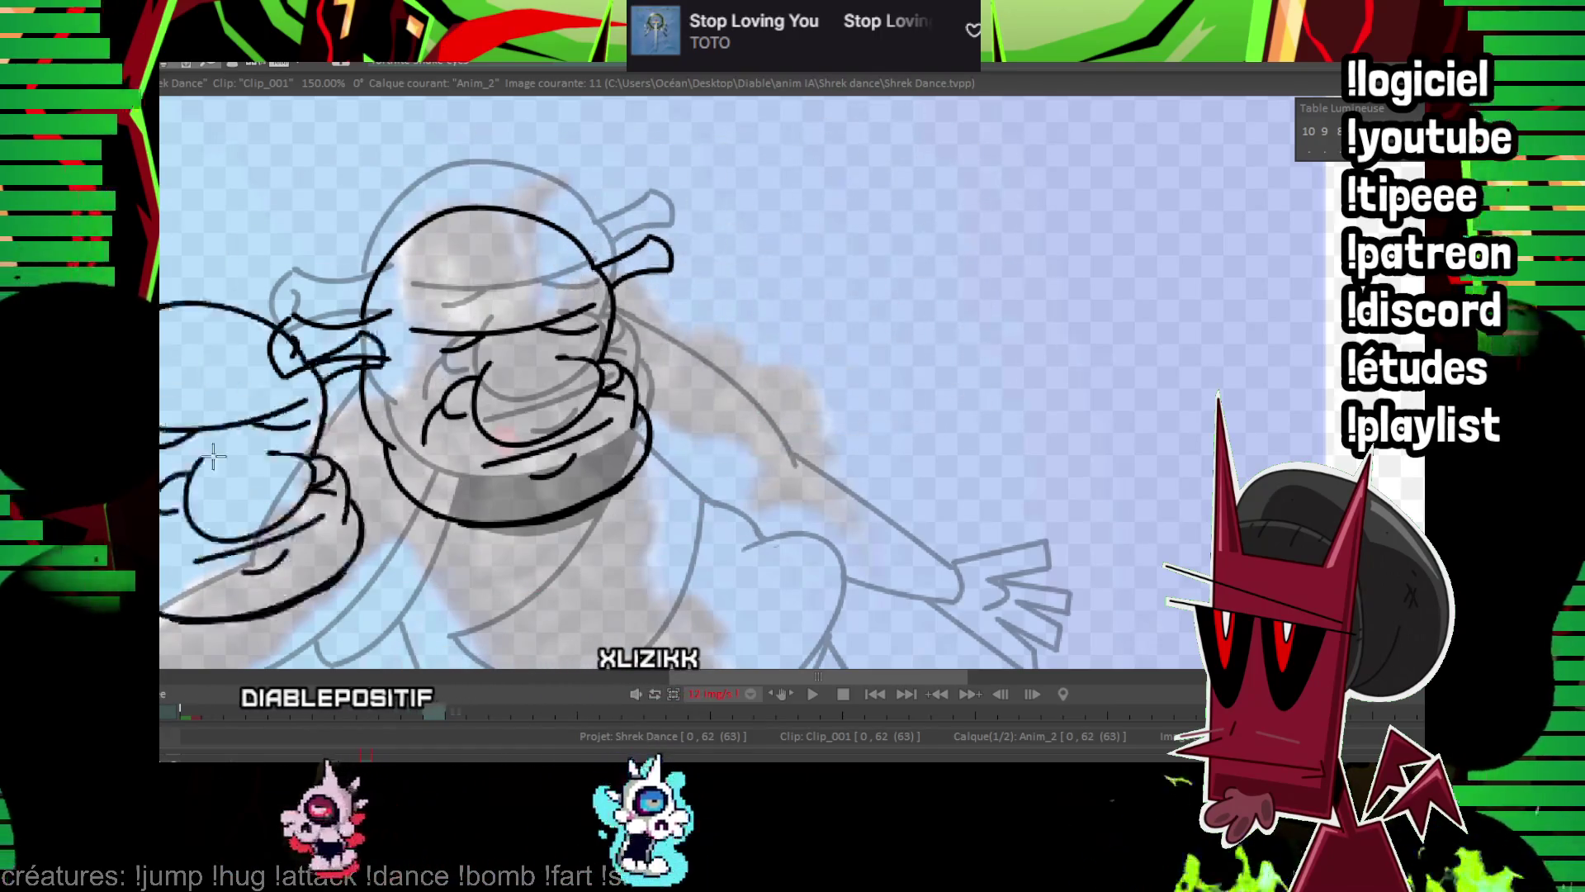
{"action": "left_click_drag", "start_coordinate": [578, 365], "coordinate": [628, 158]}
On frame 11, trace the outstretched arm from the neck toward the hand, checking against frame 10.
{"action": "key", "text": "Left"}
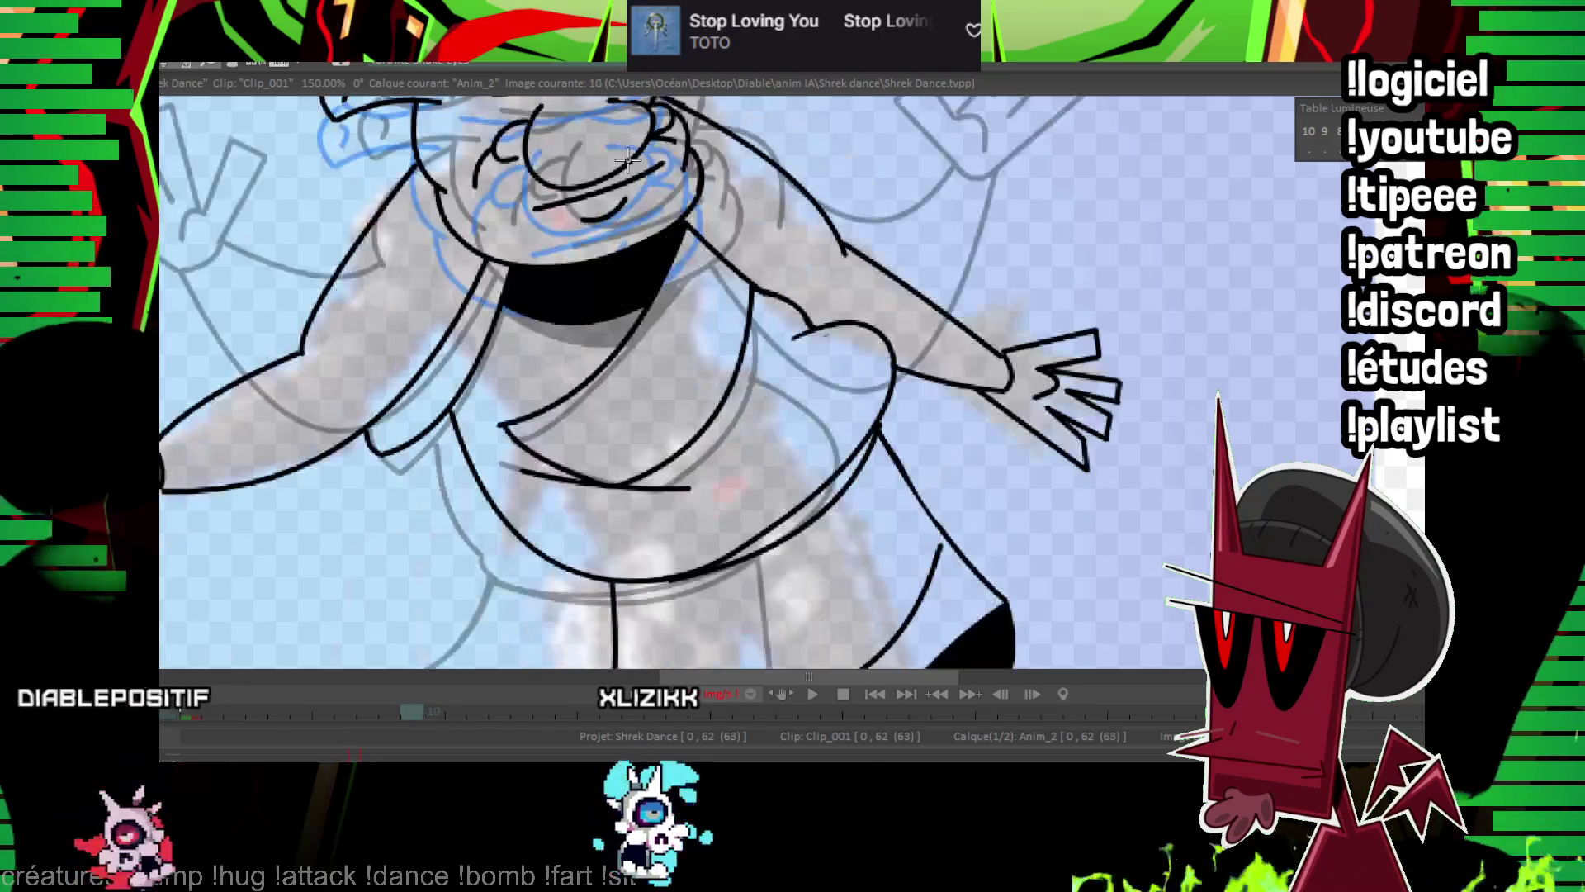
{"action": "key", "text": "Right"}
{"action": "key", "text": "Left"}
{"action": "key", "text": "Right"}
{"action": "left_click_drag", "start_coordinate": [627, 159], "coordinate": [1070, 273]}
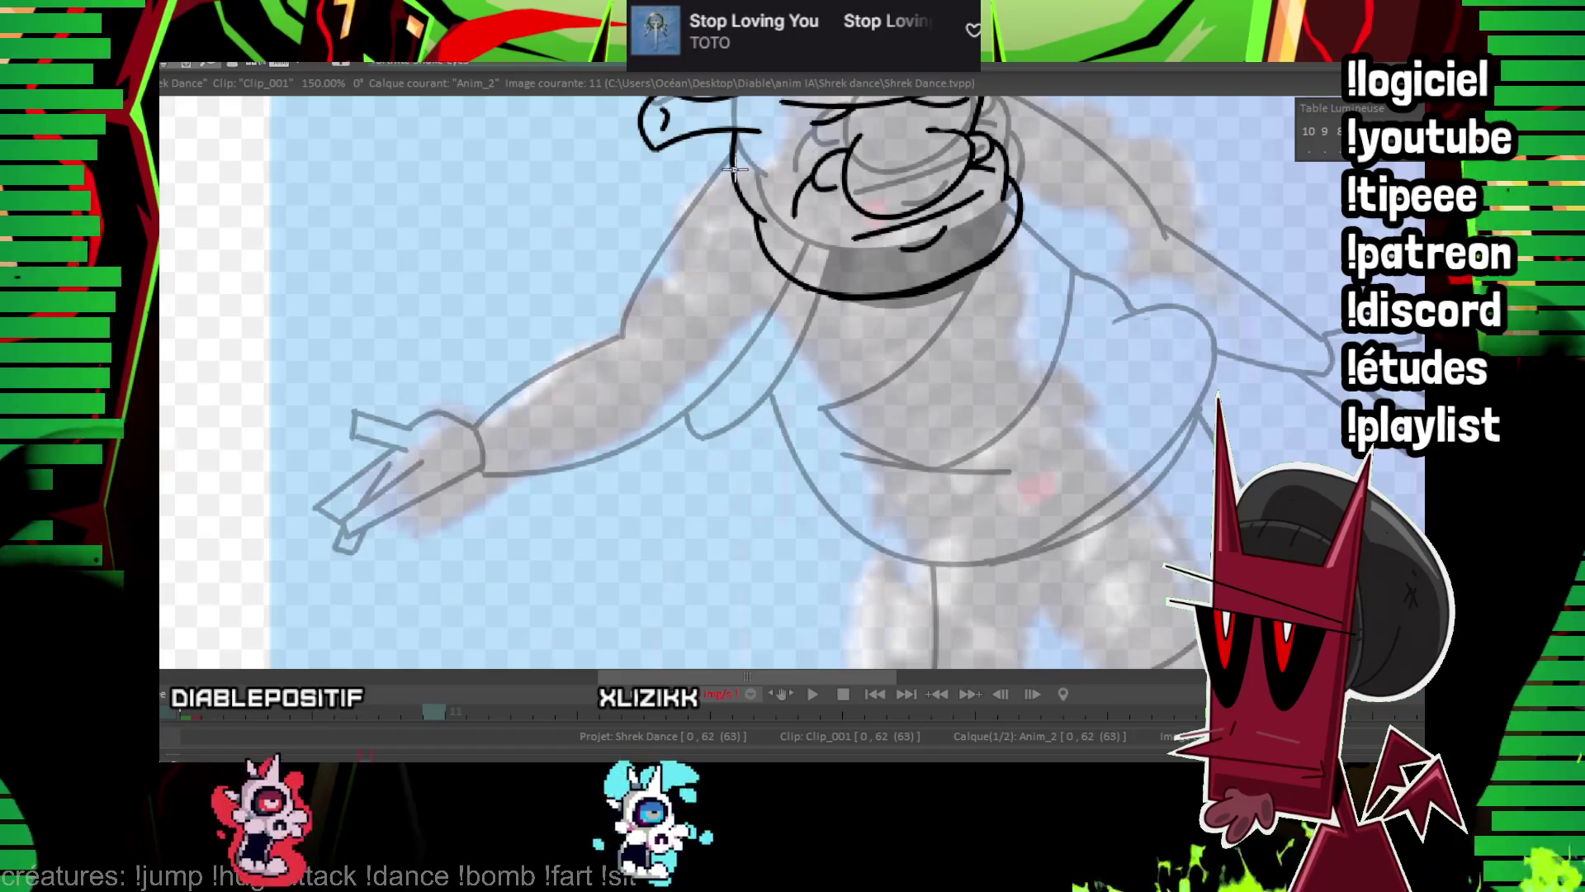
{"action": "left_click_drag", "start_coordinate": [733, 161], "coordinate": [632, 351]}
{"action": "left_click", "coordinate": [715, 217]}
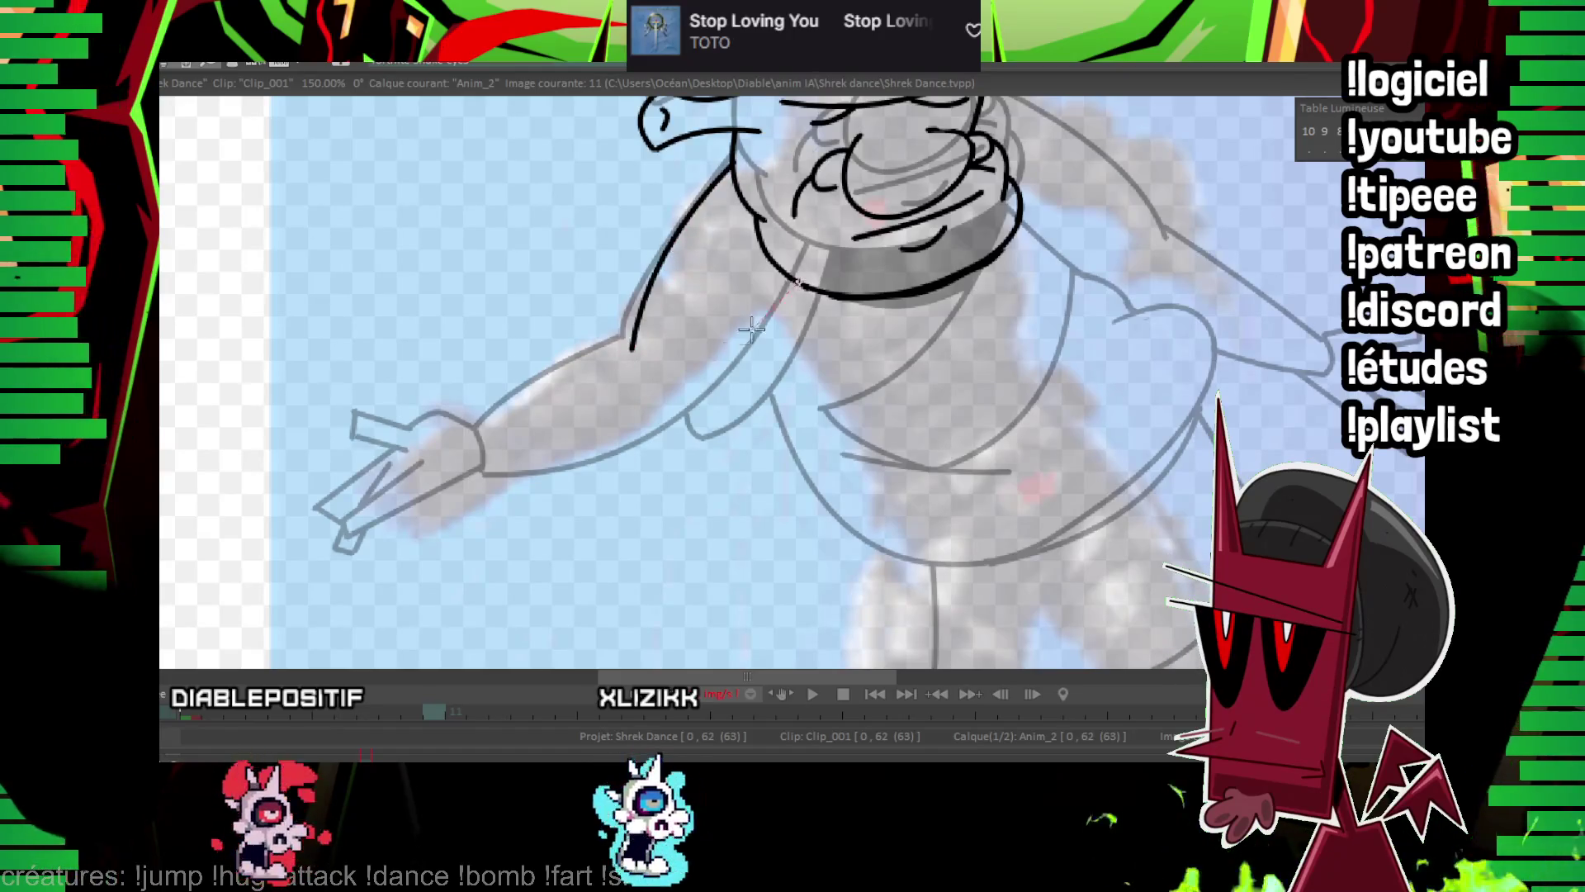
{"action": "left_click_drag", "start_coordinate": [505, 492], "coordinate": [510, 495]}
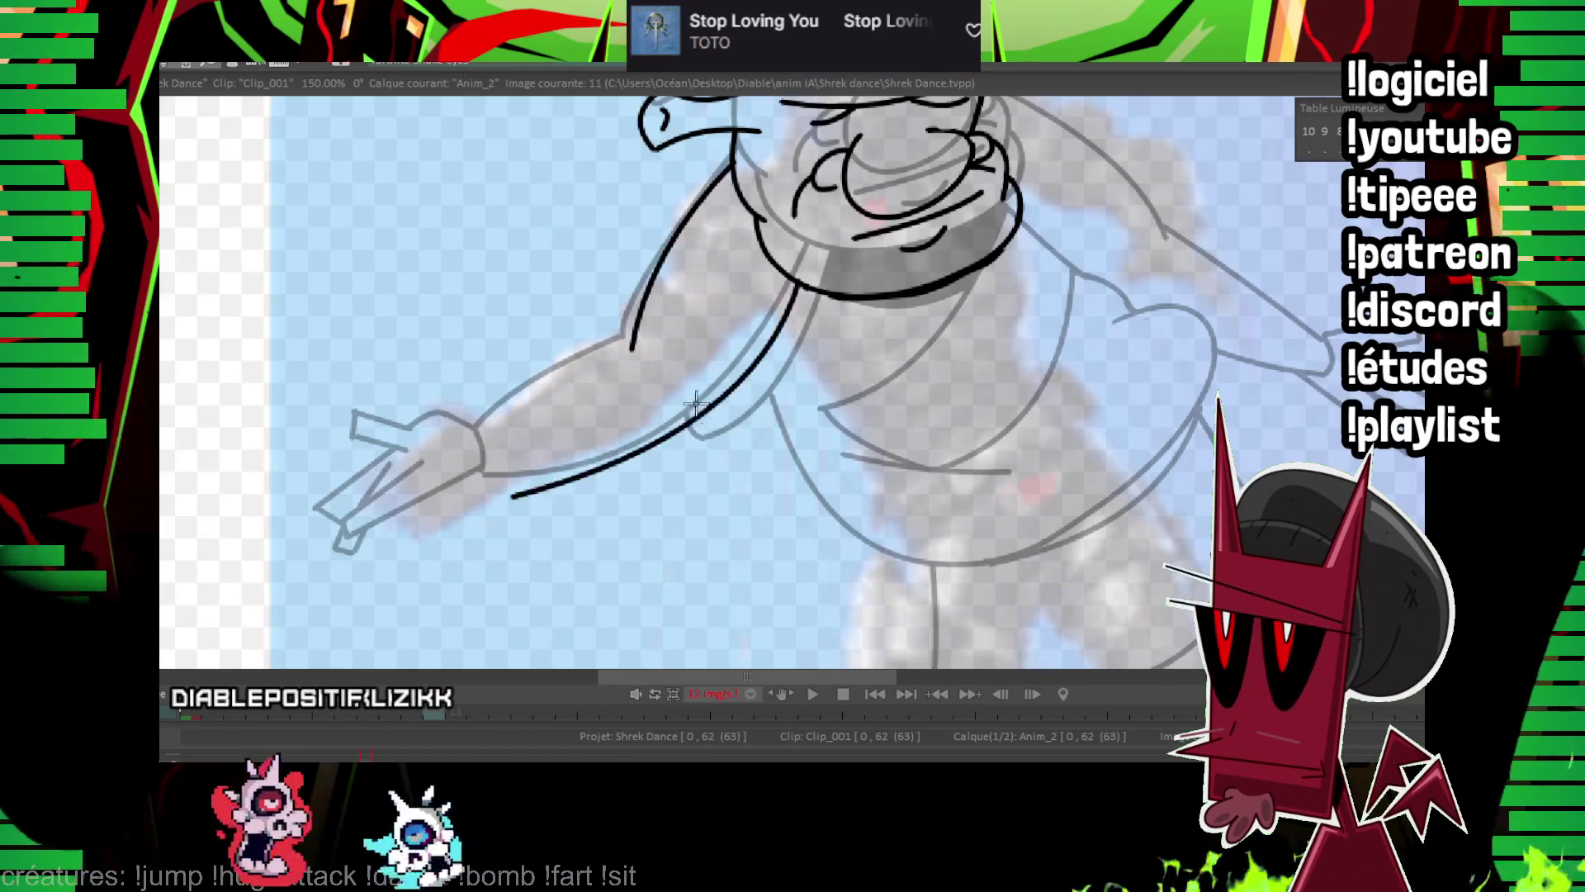
{"action": "left_click_drag", "start_coordinate": [629, 346], "coordinate": [487, 454]}
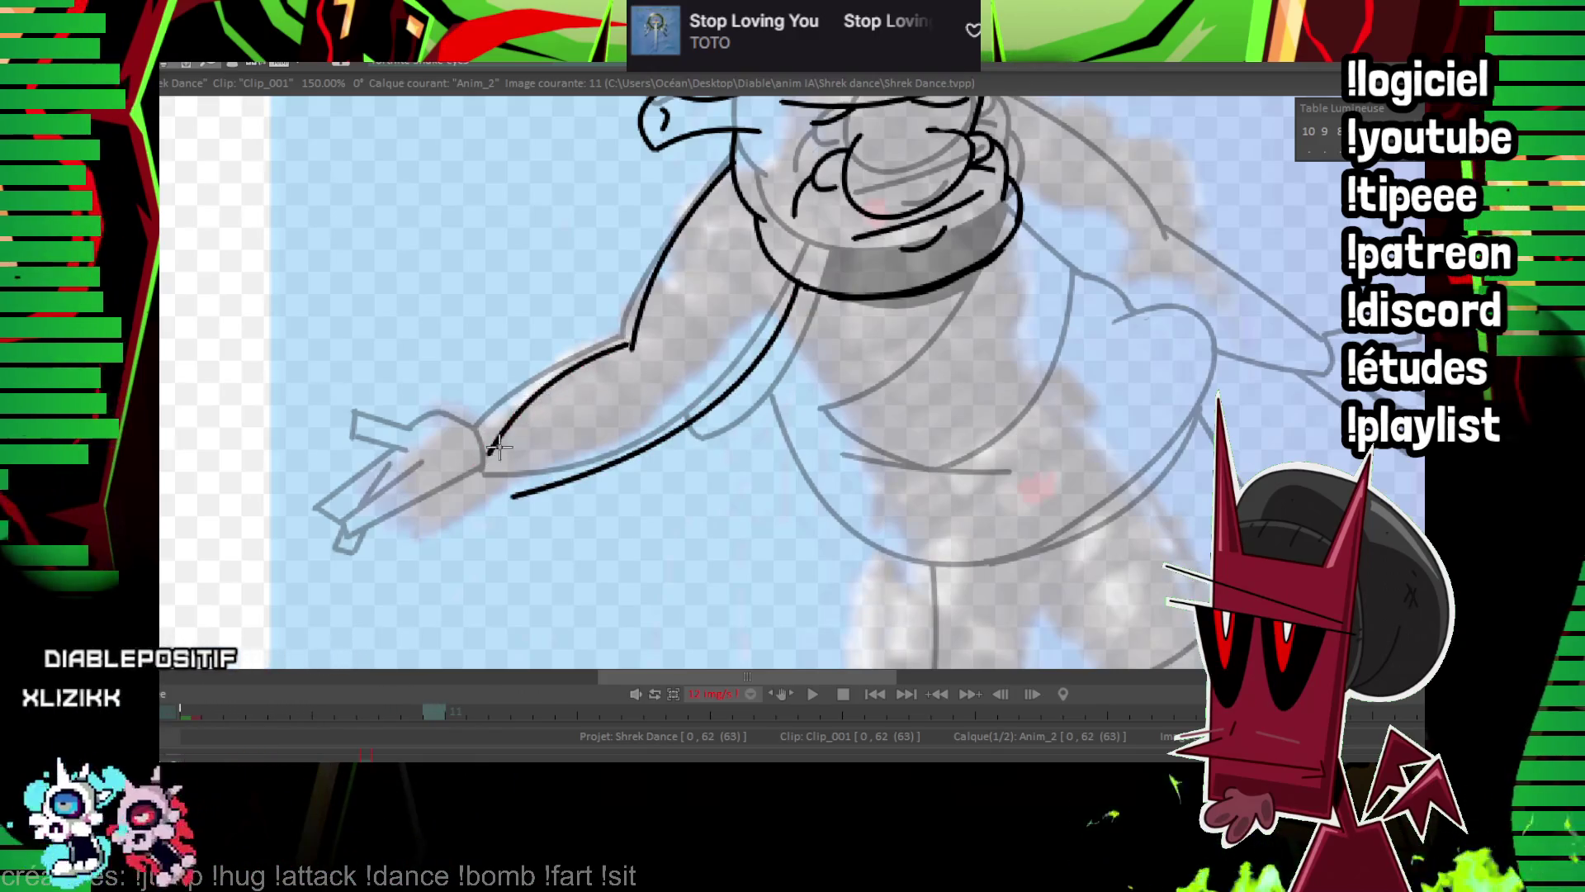
{"action": "key", "text": "Left"}
{"action": "key", "text": "Right"}
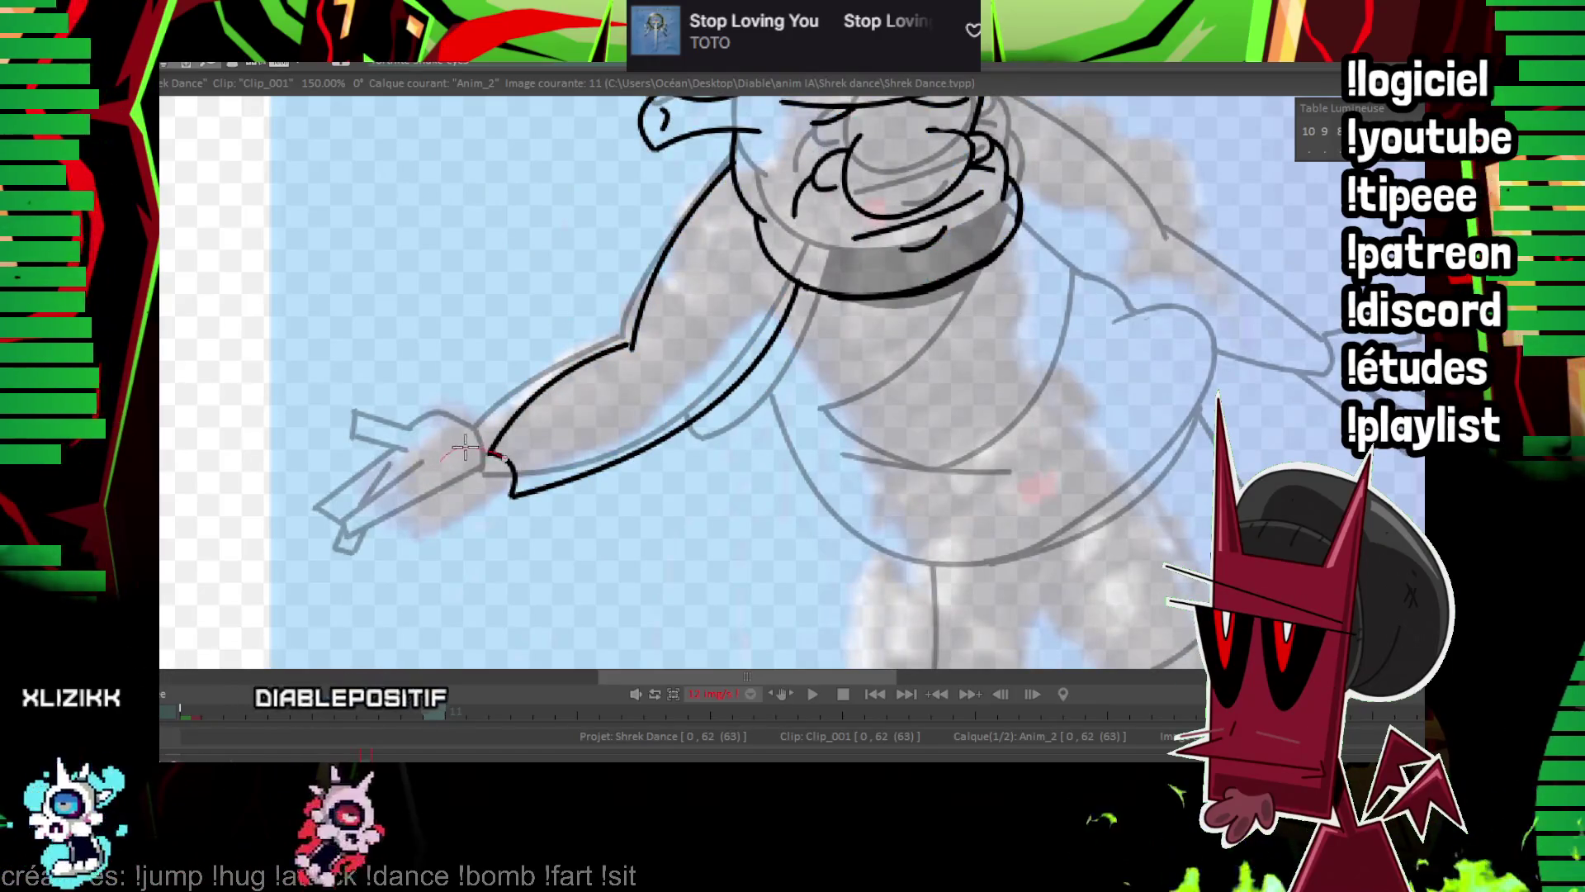
Draw the hand's wrist curve and the long finger outline below it.
{"action": "left_click_drag", "start_coordinate": [440, 461], "coordinate": [487, 456]}
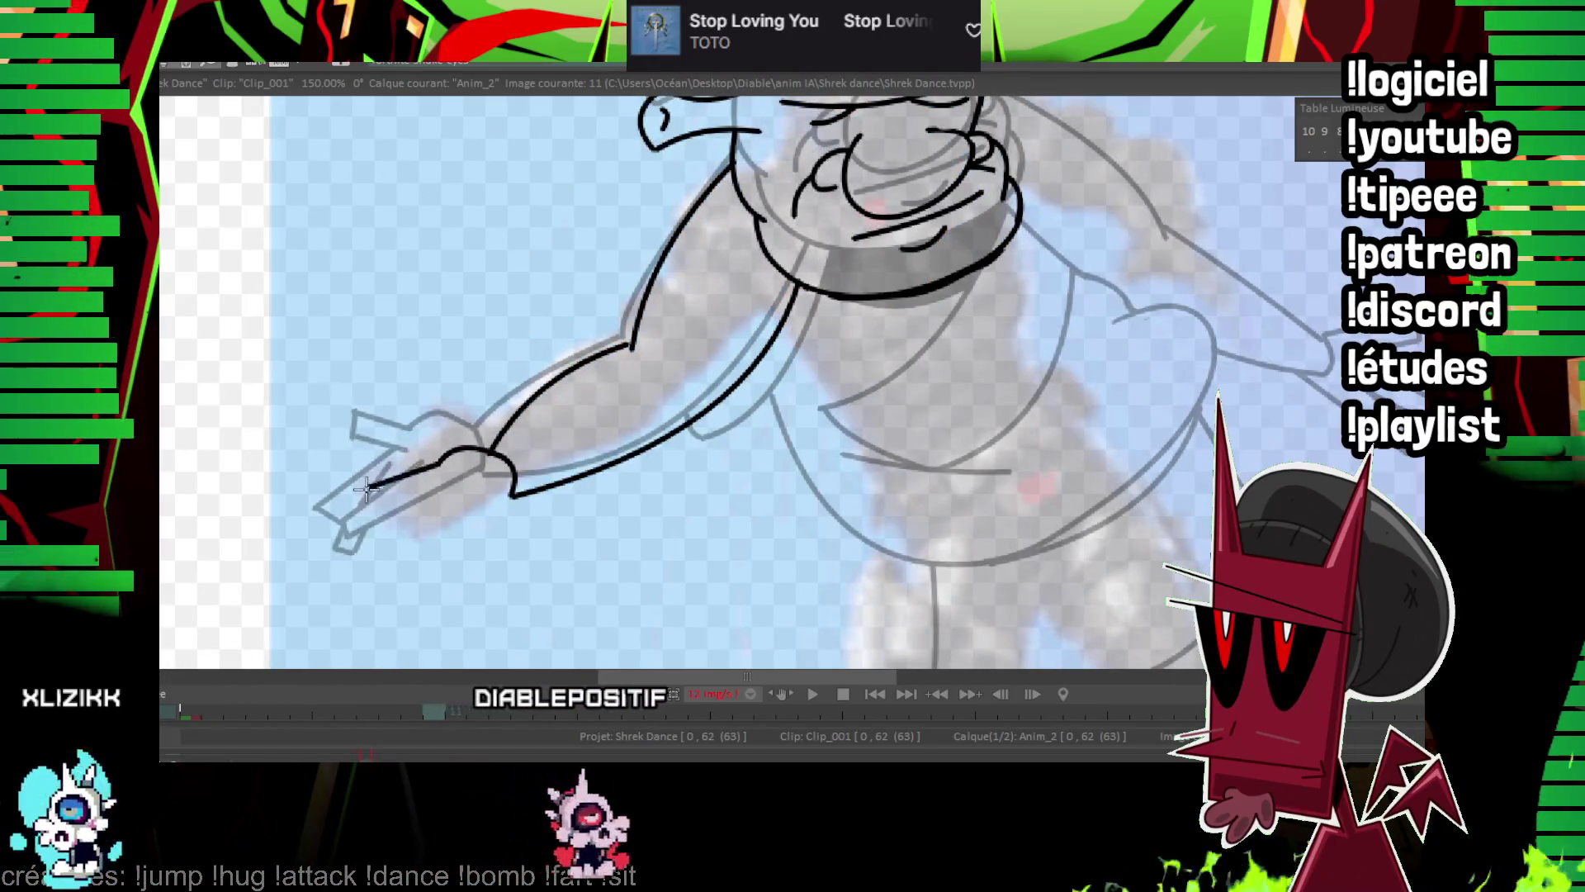
{"action": "key", "text": "Left"}
{"action": "key", "text": "Right"}
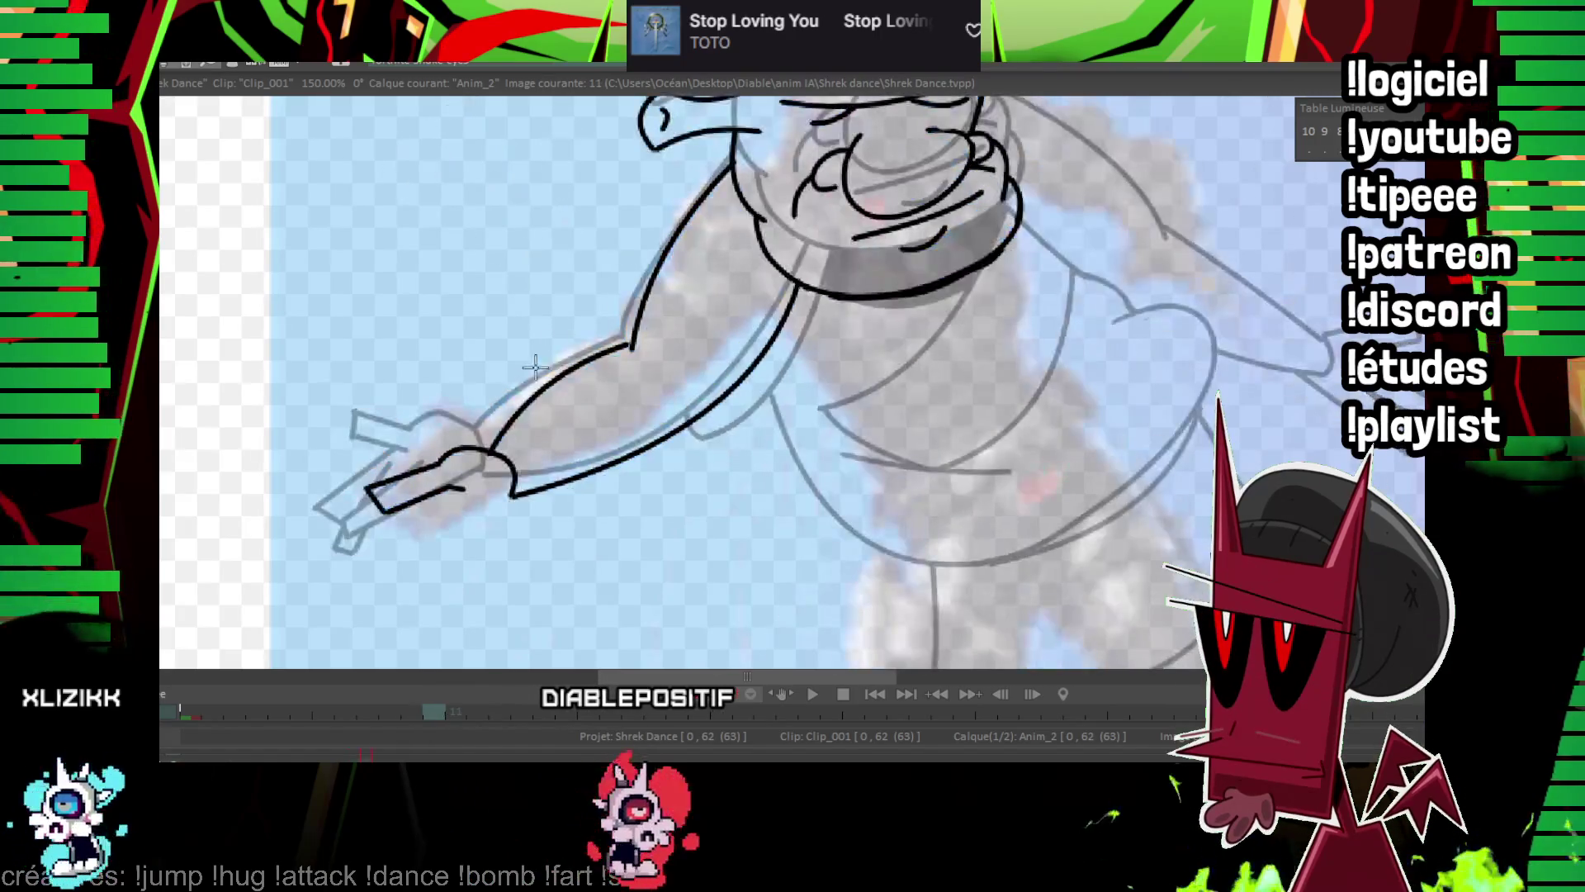
{"action": "mouse_move", "coordinate": [510, 494]}
{"action": "left_mouse_down"}
{"action": "mouse_move", "coordinate": [460, 578]}
{"action": "mouse_move", "coordinate": [436, 580]}
{"action": "mouse_move", "coordinate": [471, 508]}
{"action": "mouse_move", "coordinate": [398, 569]}
{"action": "mouse_move", "coordinate": [431, 578]}
{"action": "mouse_move", "coordinate": [466, 490]}
{"action": "mouse_move", "coordinate": [373, 561]}
{"action": "left_mouse_up"}
{"action": "key", "text": "Left"}
{"action": "key", "text": "Right"}
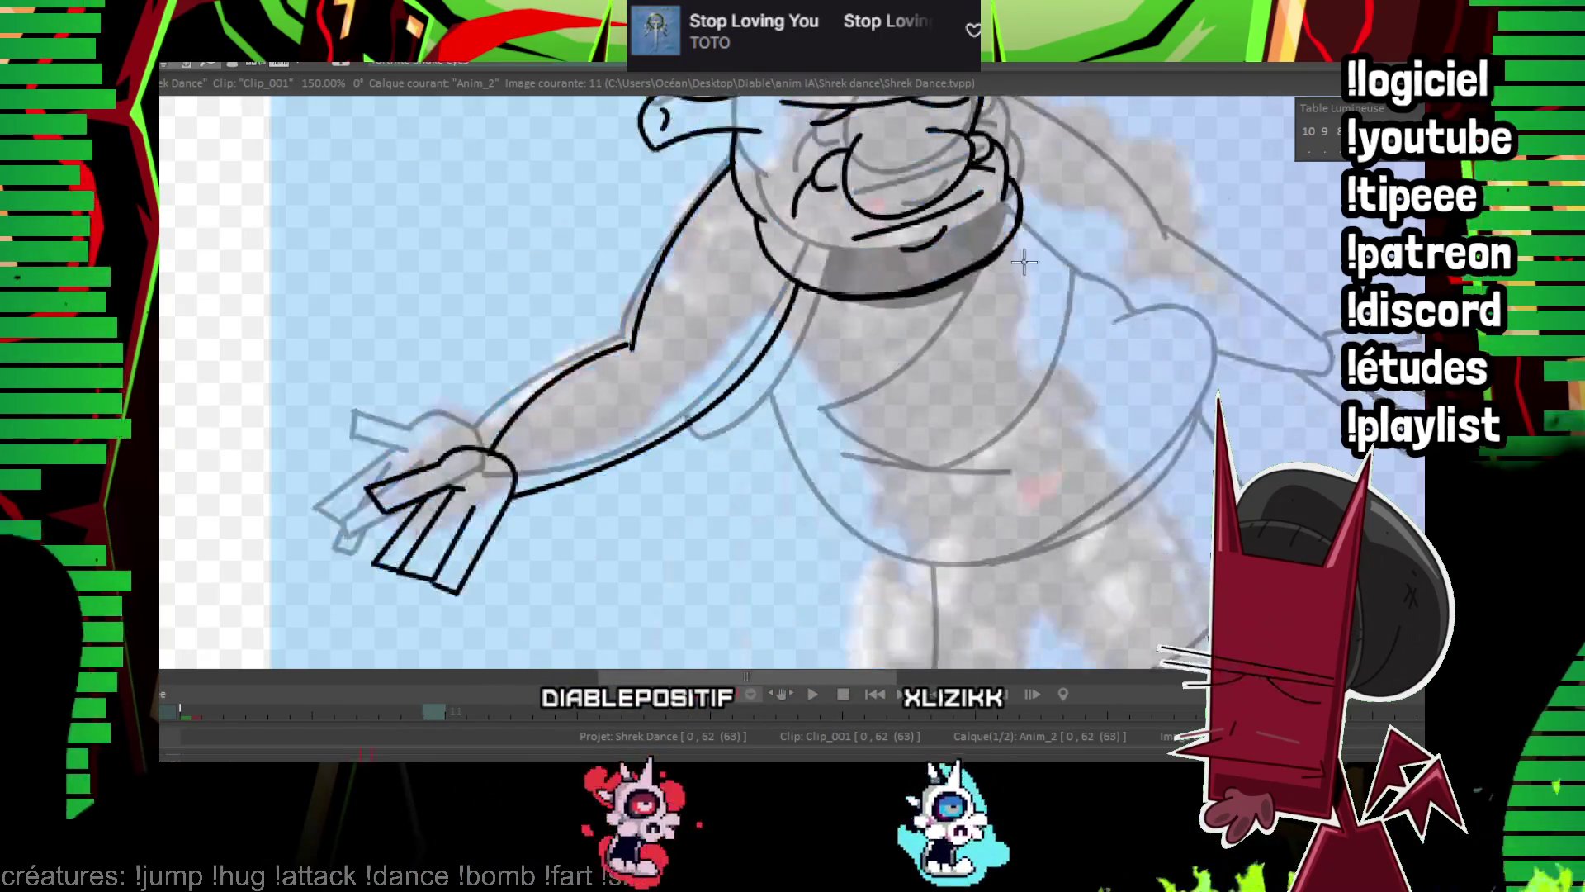
Draw the tunic line running down from the neck.
{"action": "left_click_drag", "start_coordinate": [1248, 307], "coordinate": [1133, 352]}
{"action": "key", "text": "Left"}
{"action": "key", "text": "Right"}
{"action": "left_click_drag", "start_coordinate": [716, 339], "coordinate": [608, 326]}
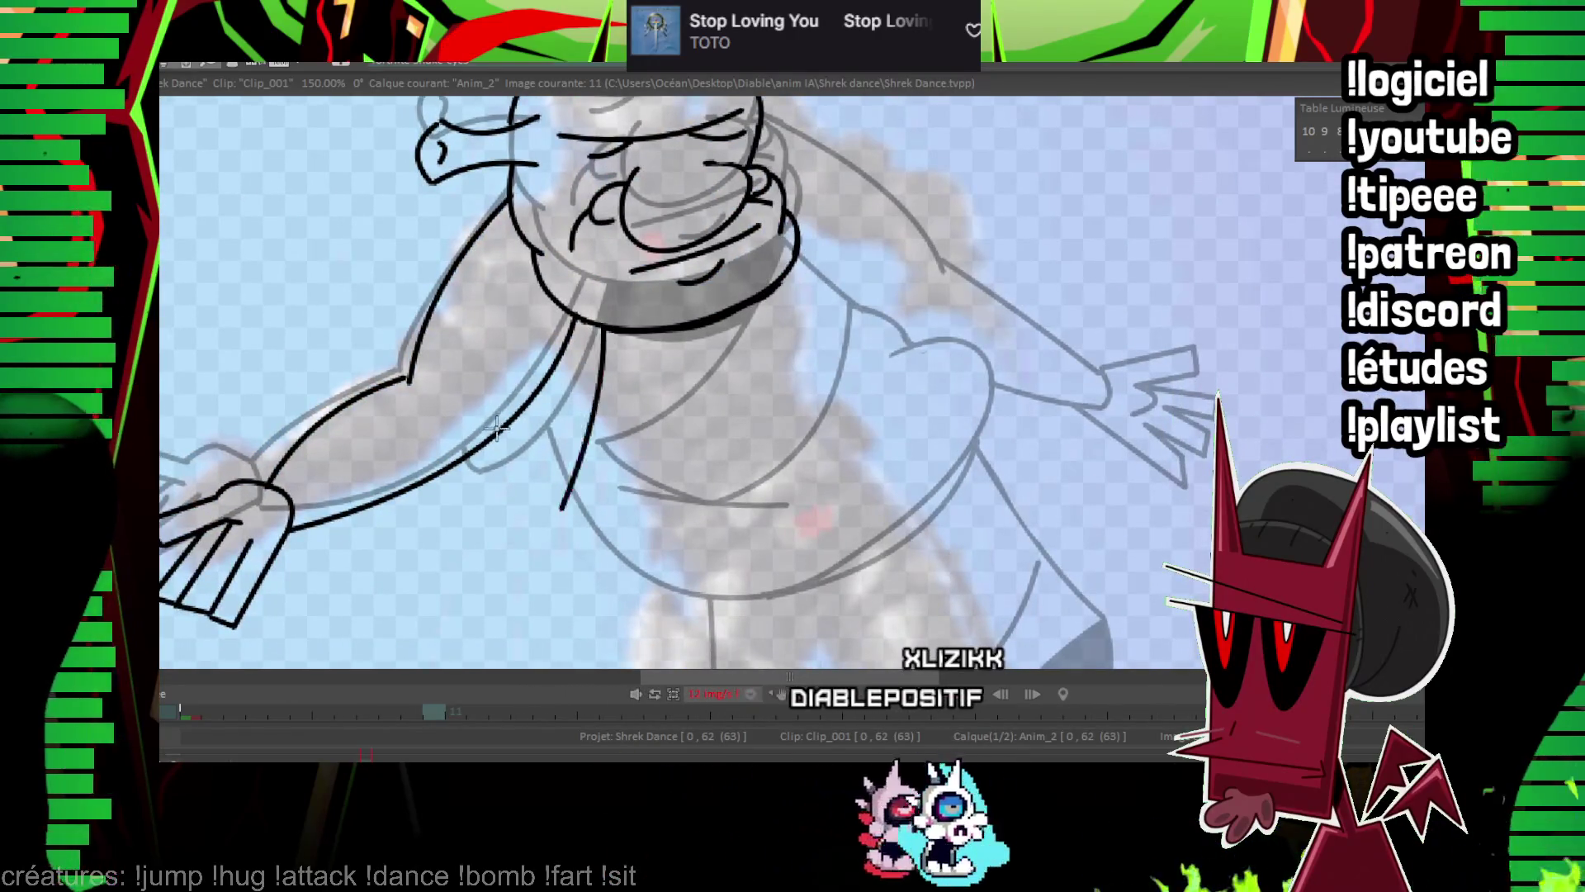
{"action": "left_click_drag", "start_coordinate": [606, 332], "coordinate": [568, 528]}
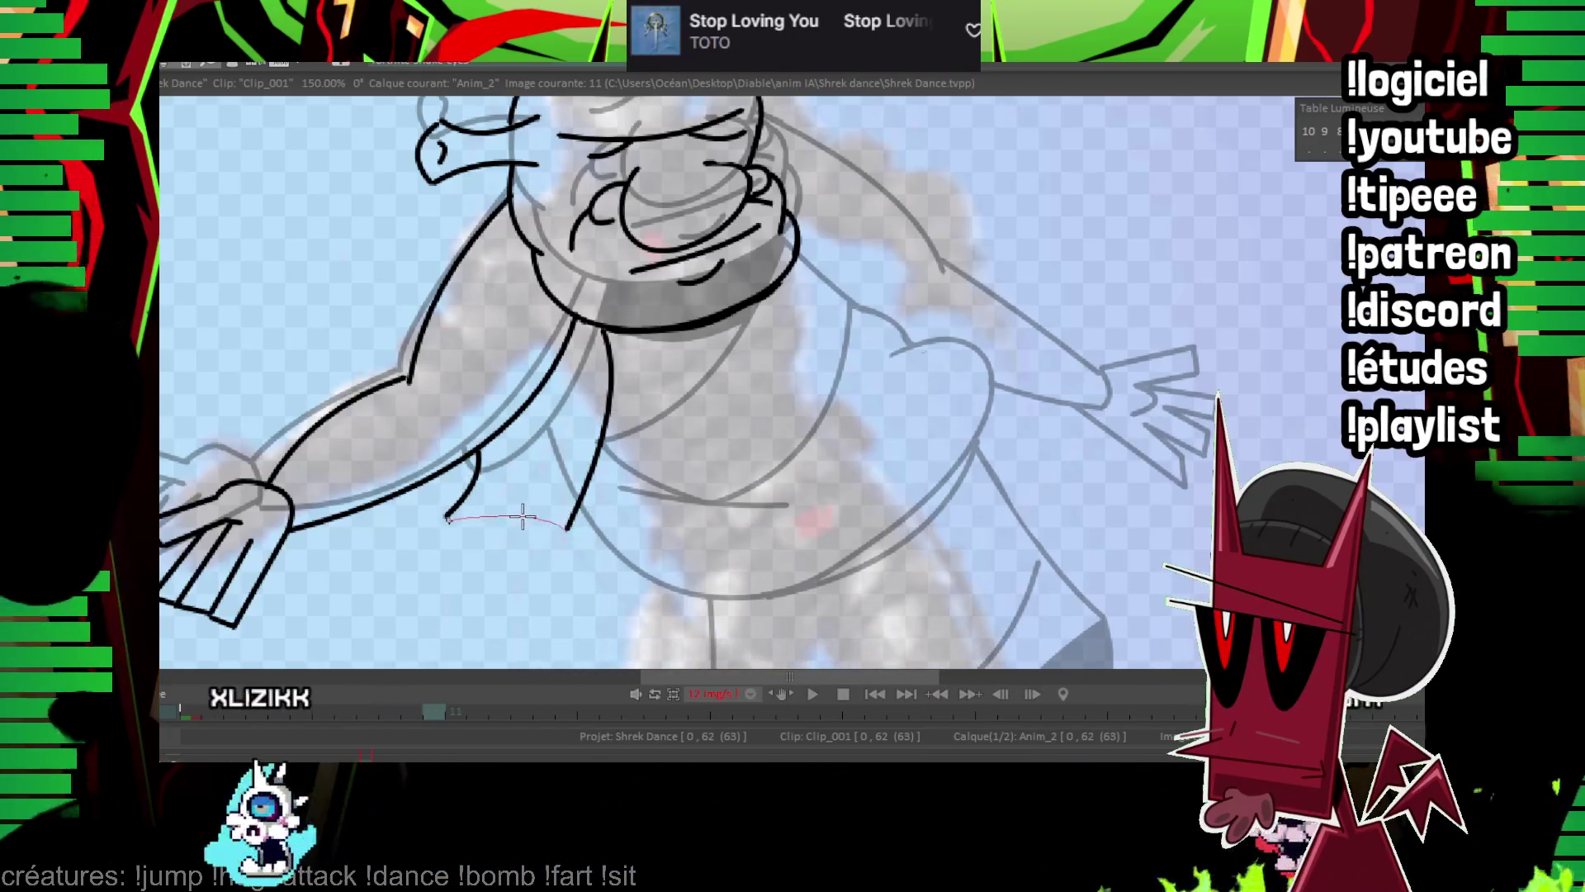
{"action": "key", "text": "Left"}
{"action": "key", "text": "Right"}
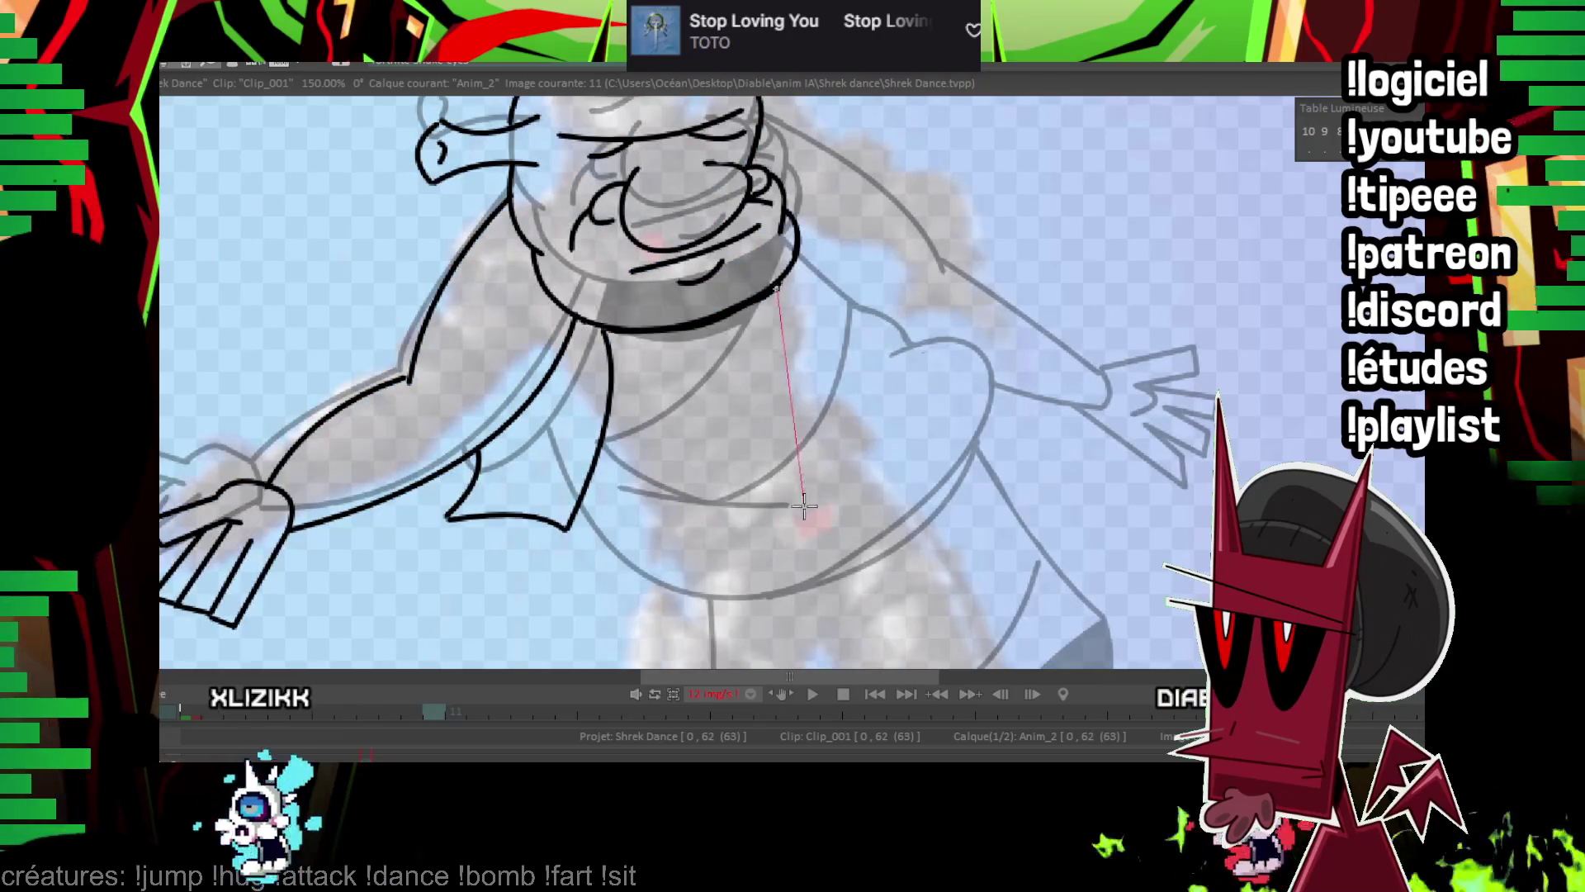
Curve the tunic line down to meet the other line and start a line from the collar.
{"action": "key", "text": "Left"}
{"action": "key", "text": "Right"}
{"action": "key", "text": "Left"}
{"action": "key", "text": "Right"}
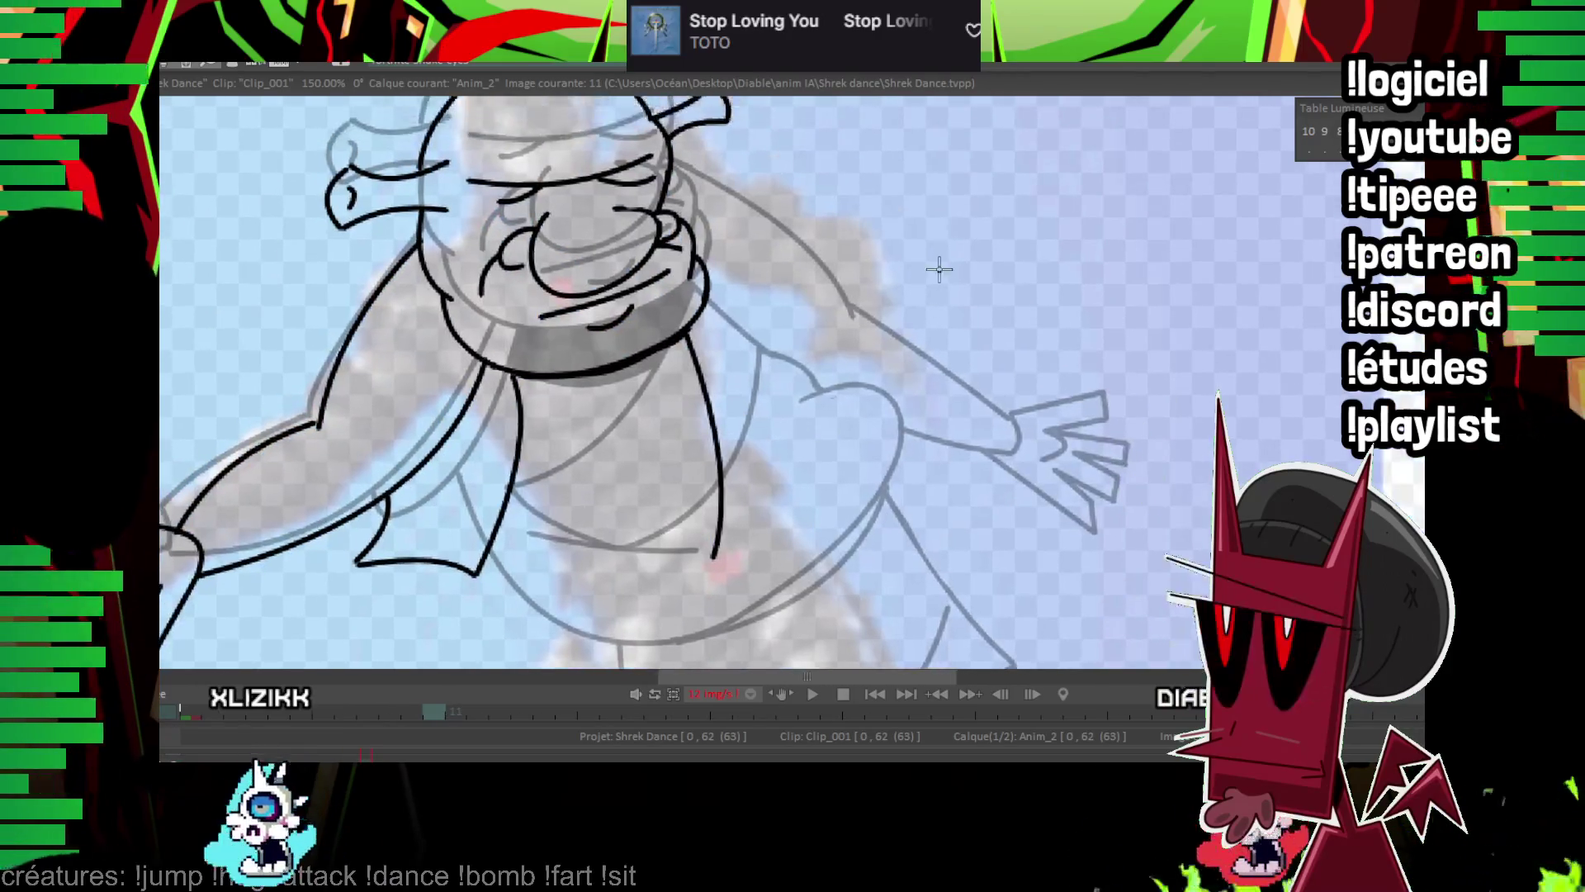
{"action": "key", "text": "Left"}
{"action": "key", "text": "Right"}
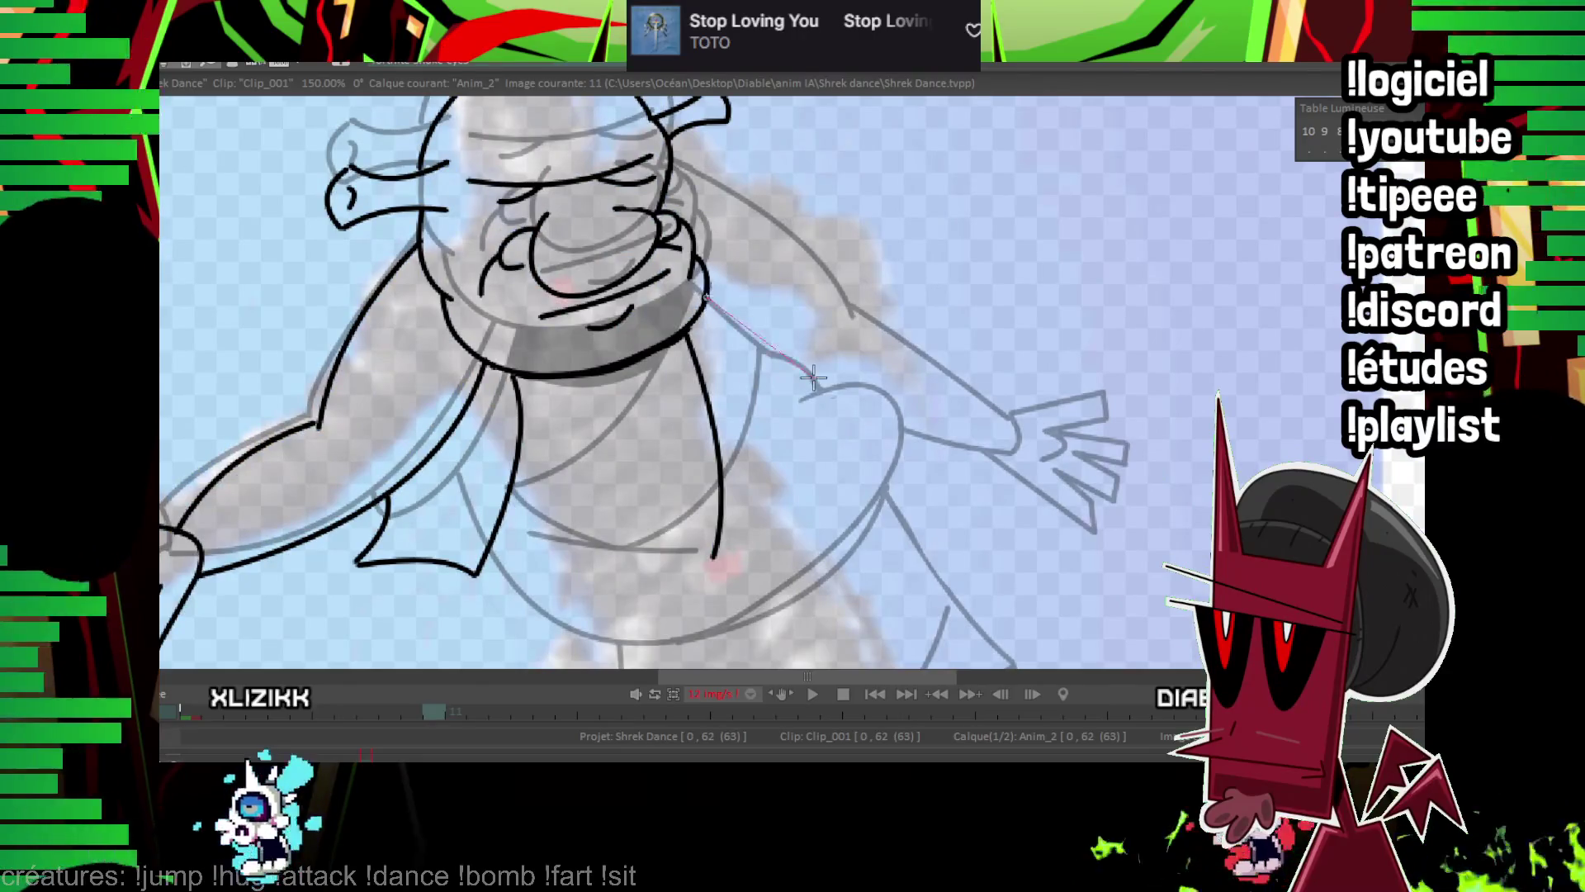
{"action": "key", "text": "Left"}
{"action": "key", "text": "Right"}
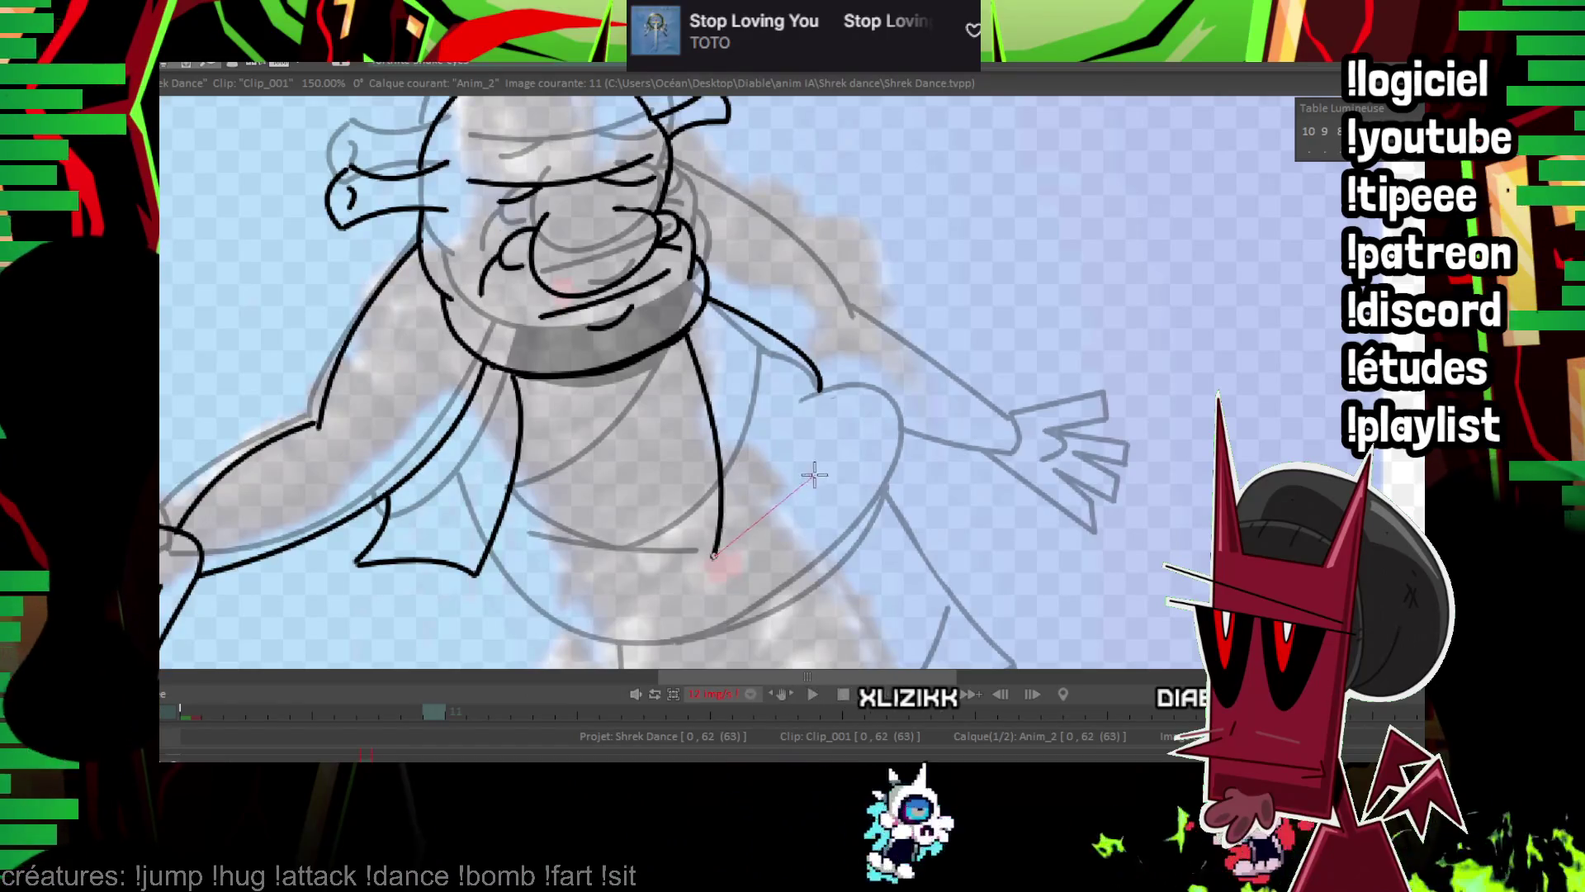
{"action": "left_click_drag", "start_coordinate": [828, 456], "coordinate": [714, 555]}
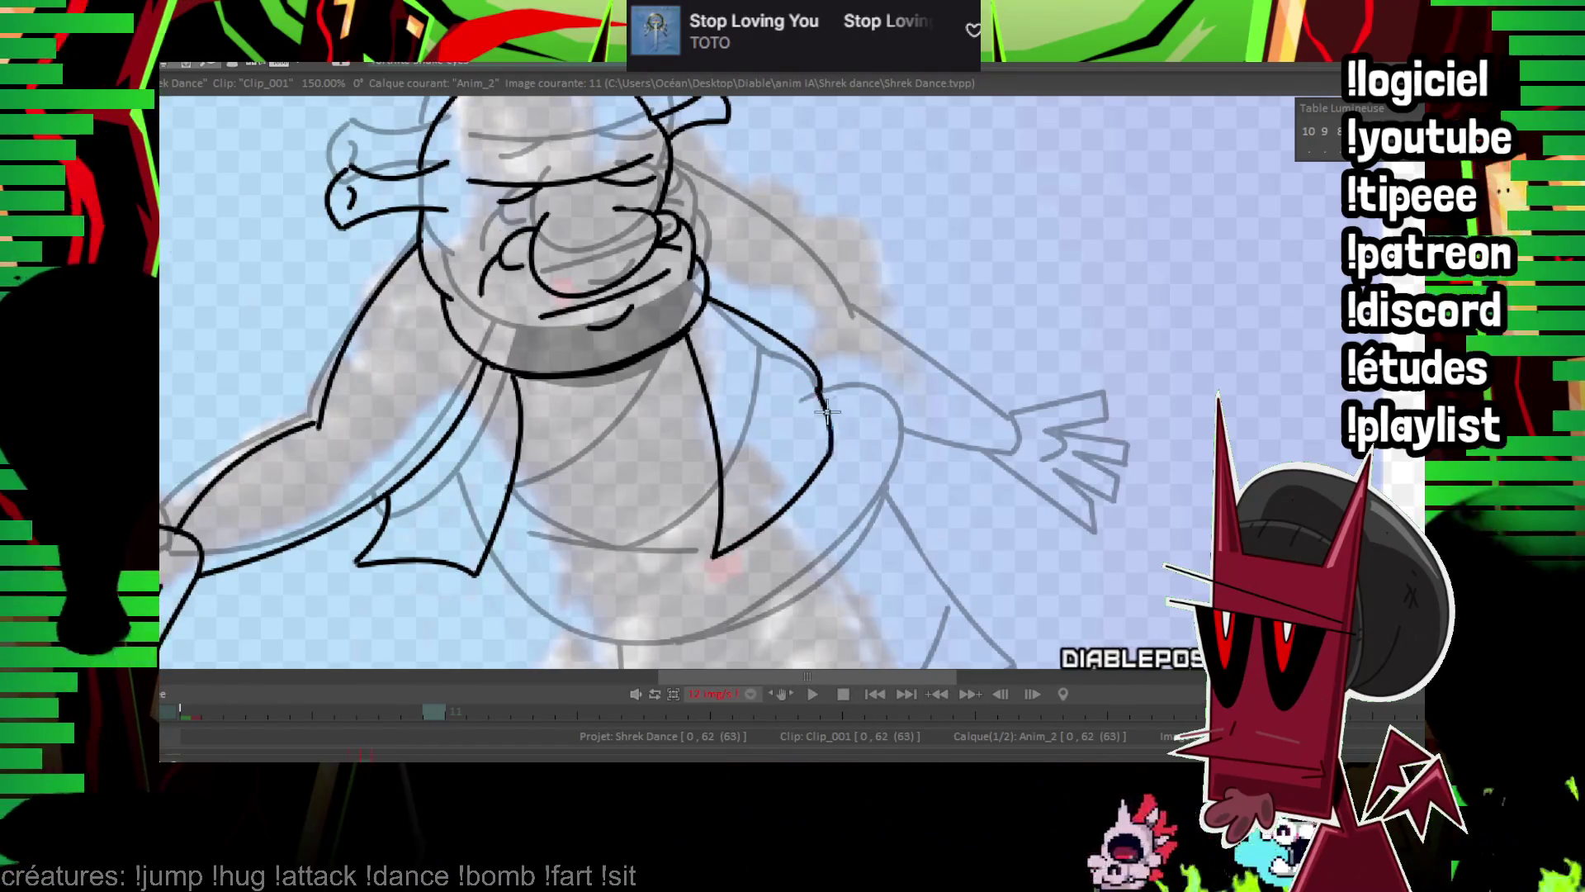
{"action": "key", "text": "Left"}
{"action": "key", "text": "Right"}
{"action": "mouse_move", "coordinate": [503, 407]}
{"action": "left_mouse_down"}
{"action": "mouse_move", "coordinate": [667, 381]}
{"action": "mouse_move", "coordinate": [632, 357]}
{"action": "left_mouse_up"}
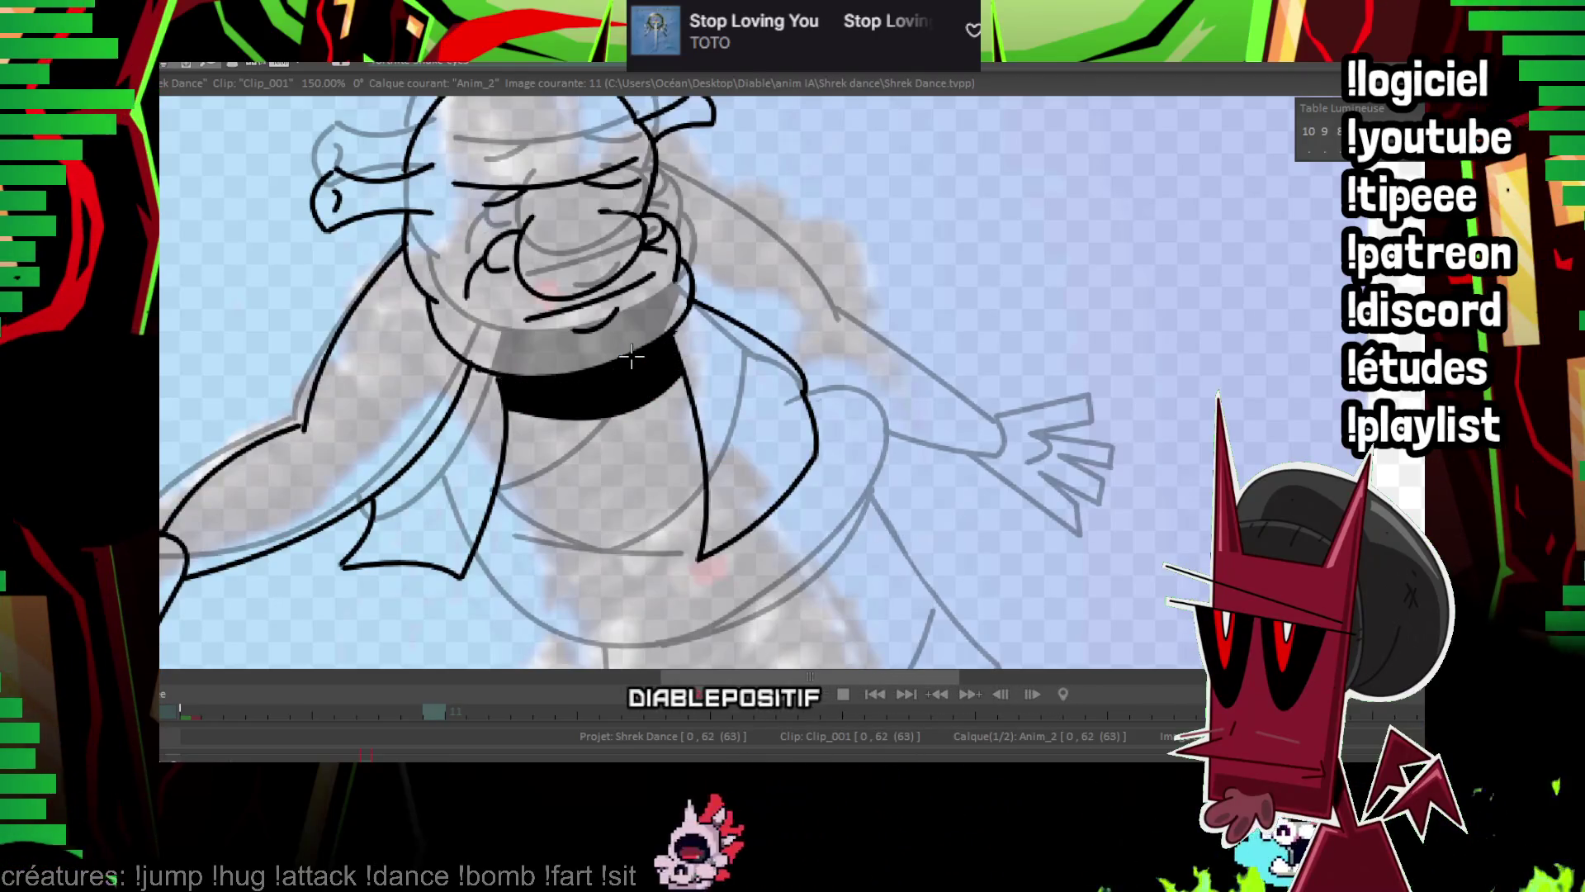
{"action": "scroll", "coordinate": [631, 357], "scroll_direction": "down", "scroll_amount": 5}
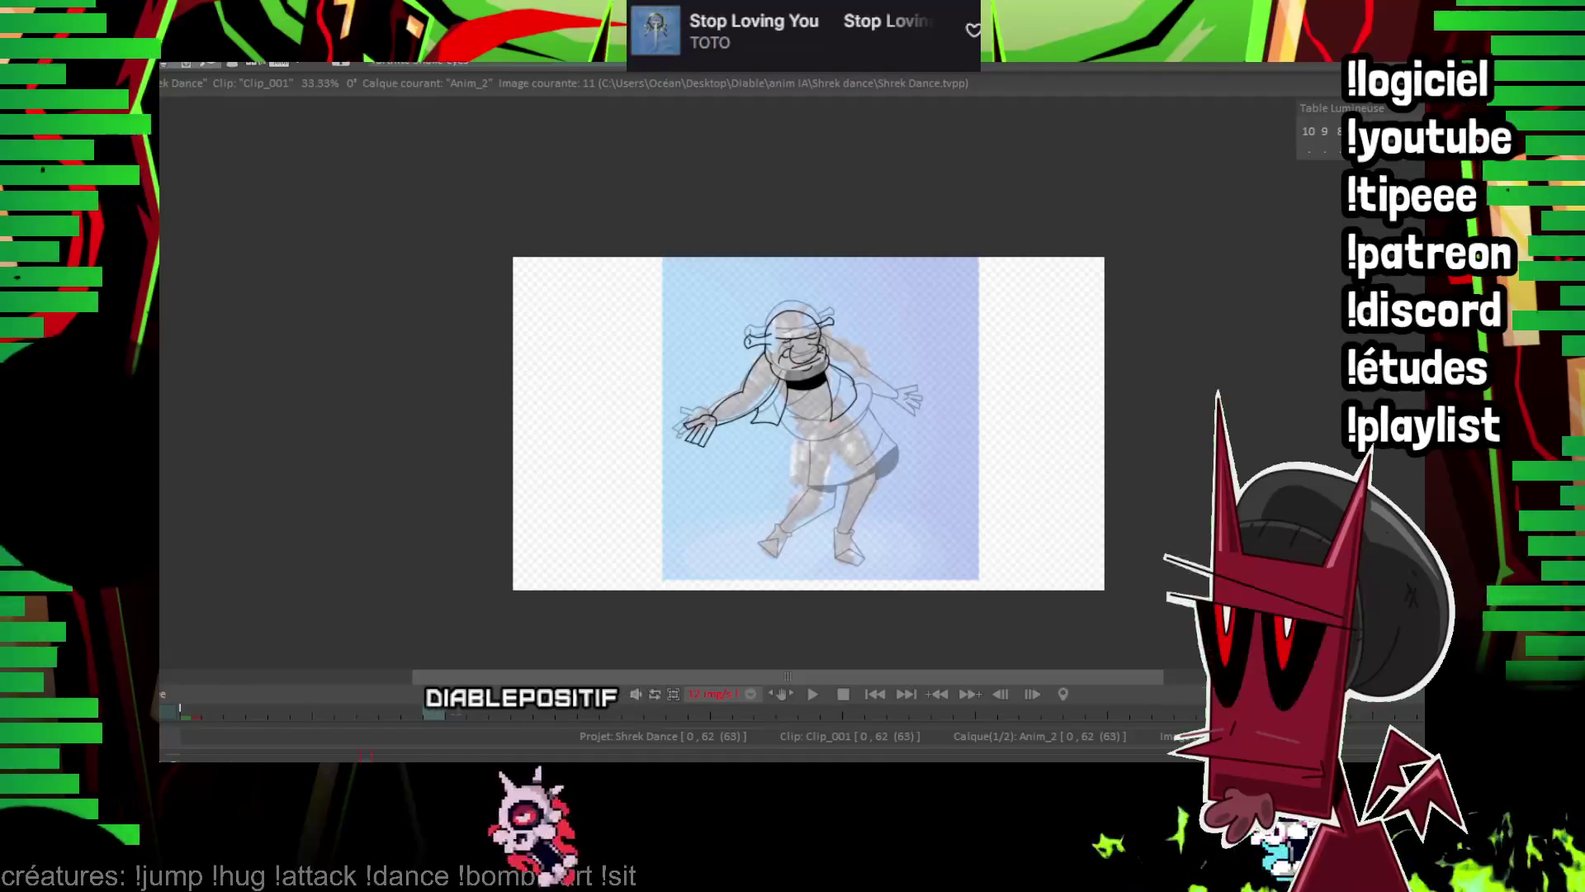
{"action": "key", "text": "Return"}
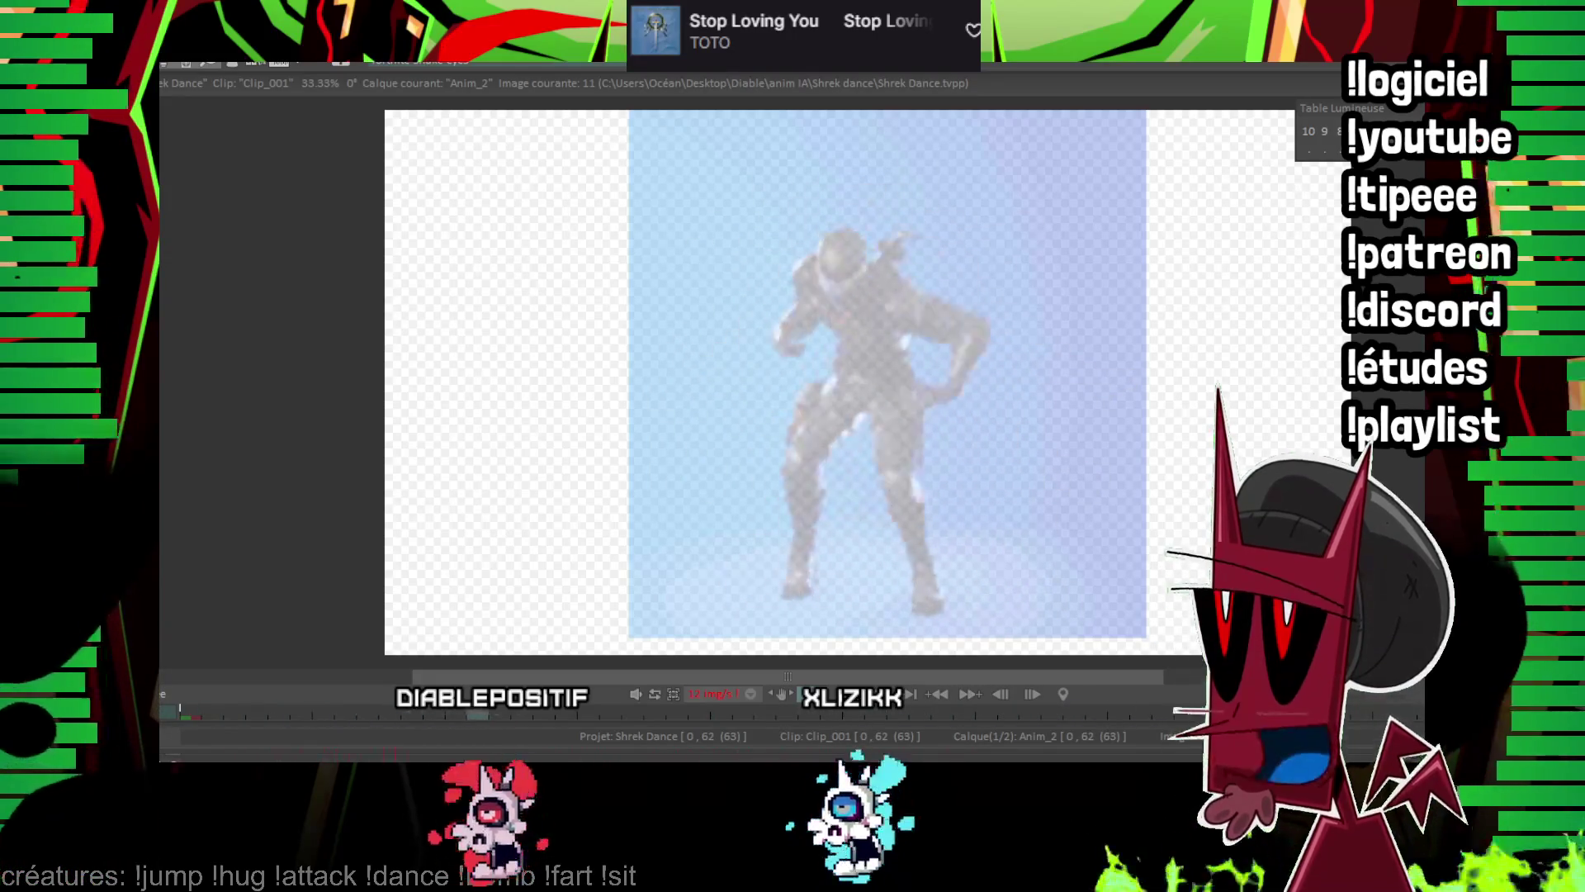
{"action": "key", "text": "minus"}
{"action": "key", "text": "Home"}
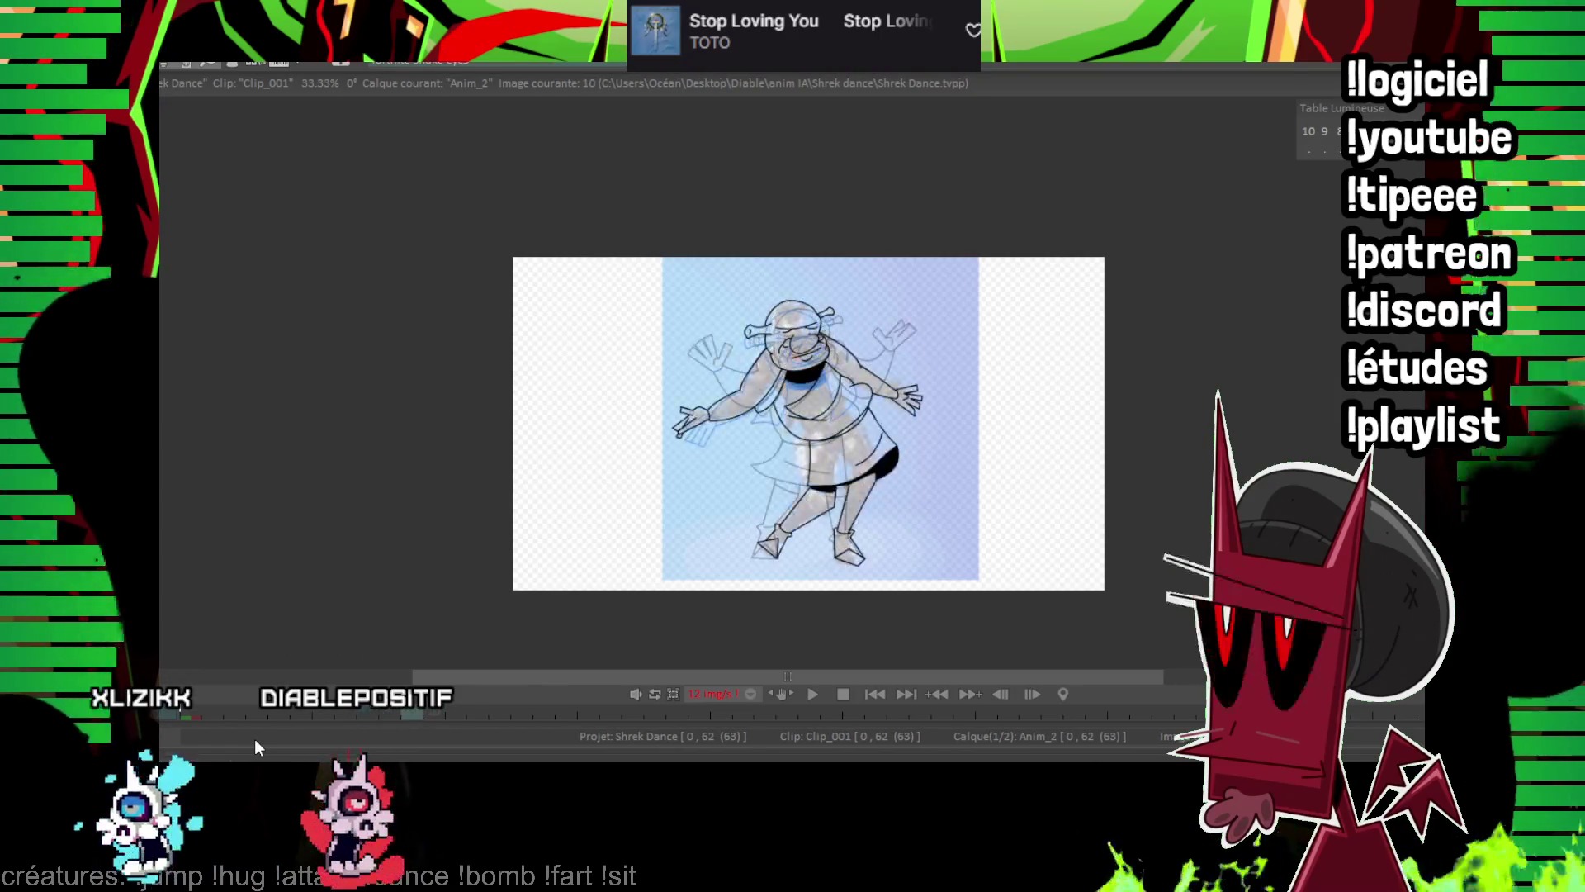
{"action": "scroll", "coordinate": [863, 371], "scroll_direction": "up", "scroll_amount": 4}
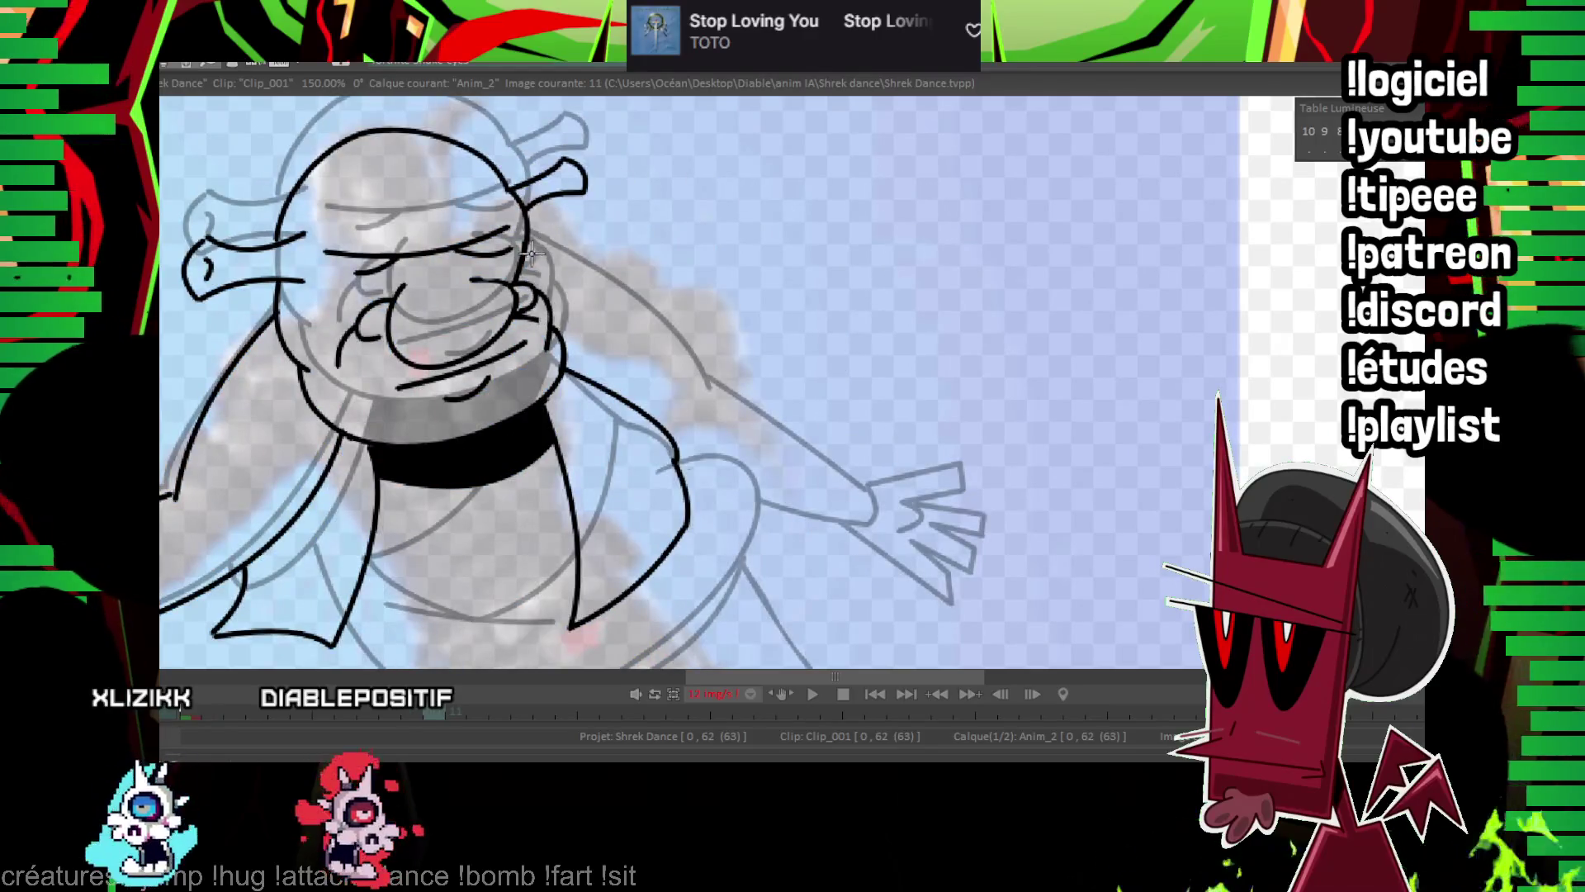
Ink the shoulder curve, far wrist and two rectangular fingers of the raised hand.
{"action": "left_click", "coordinate": [696, 221]}
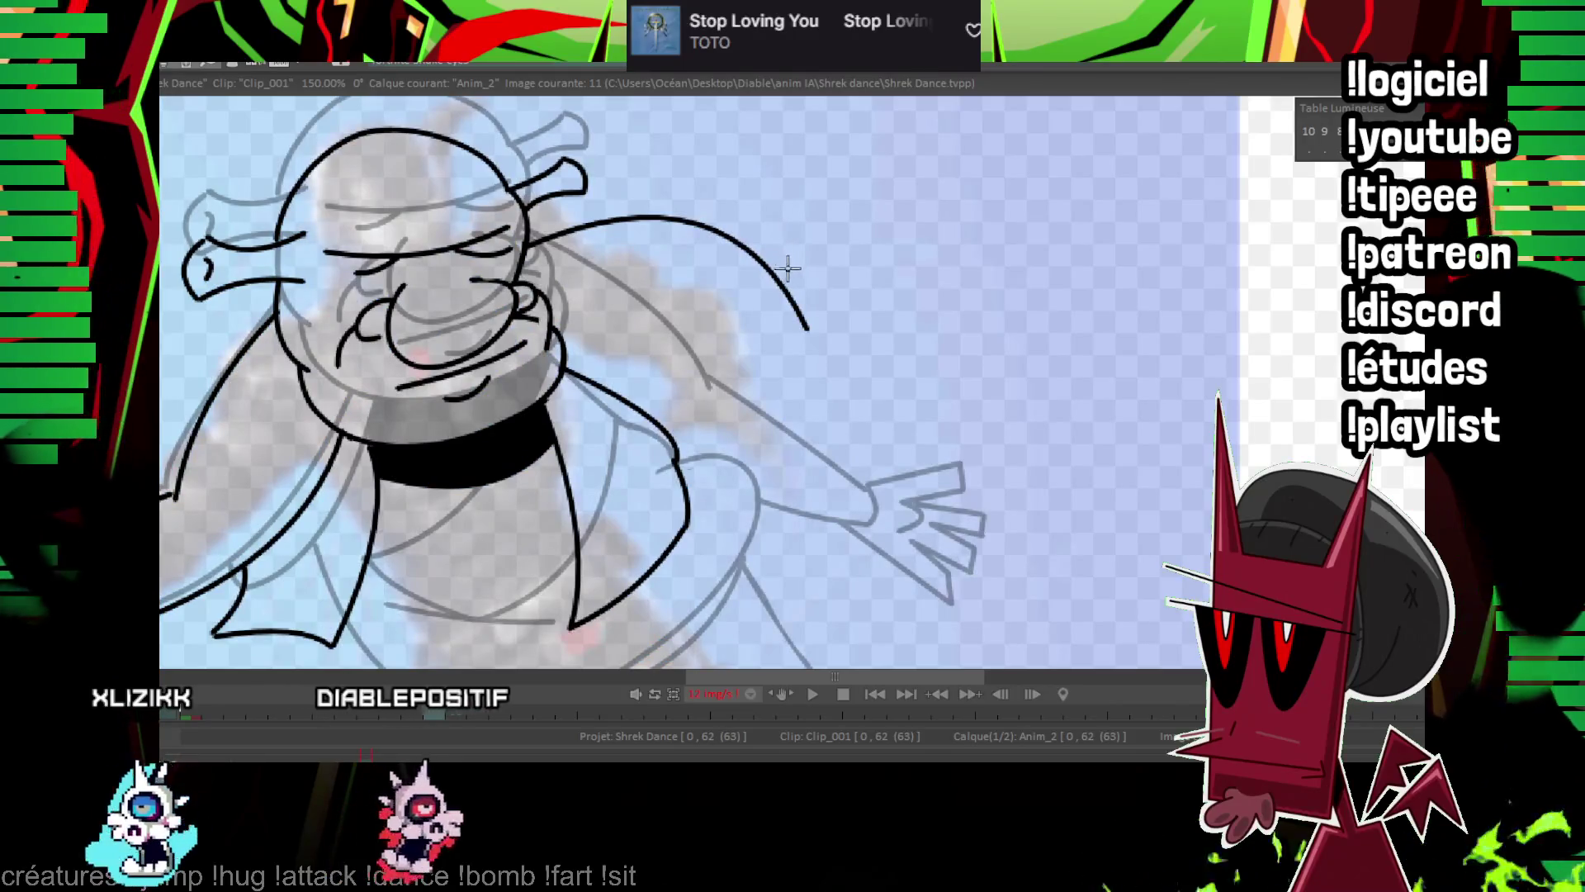
{"action": "left_click_drag", "start_coordinate": [719, 383], "coordinate": [690, 422]}
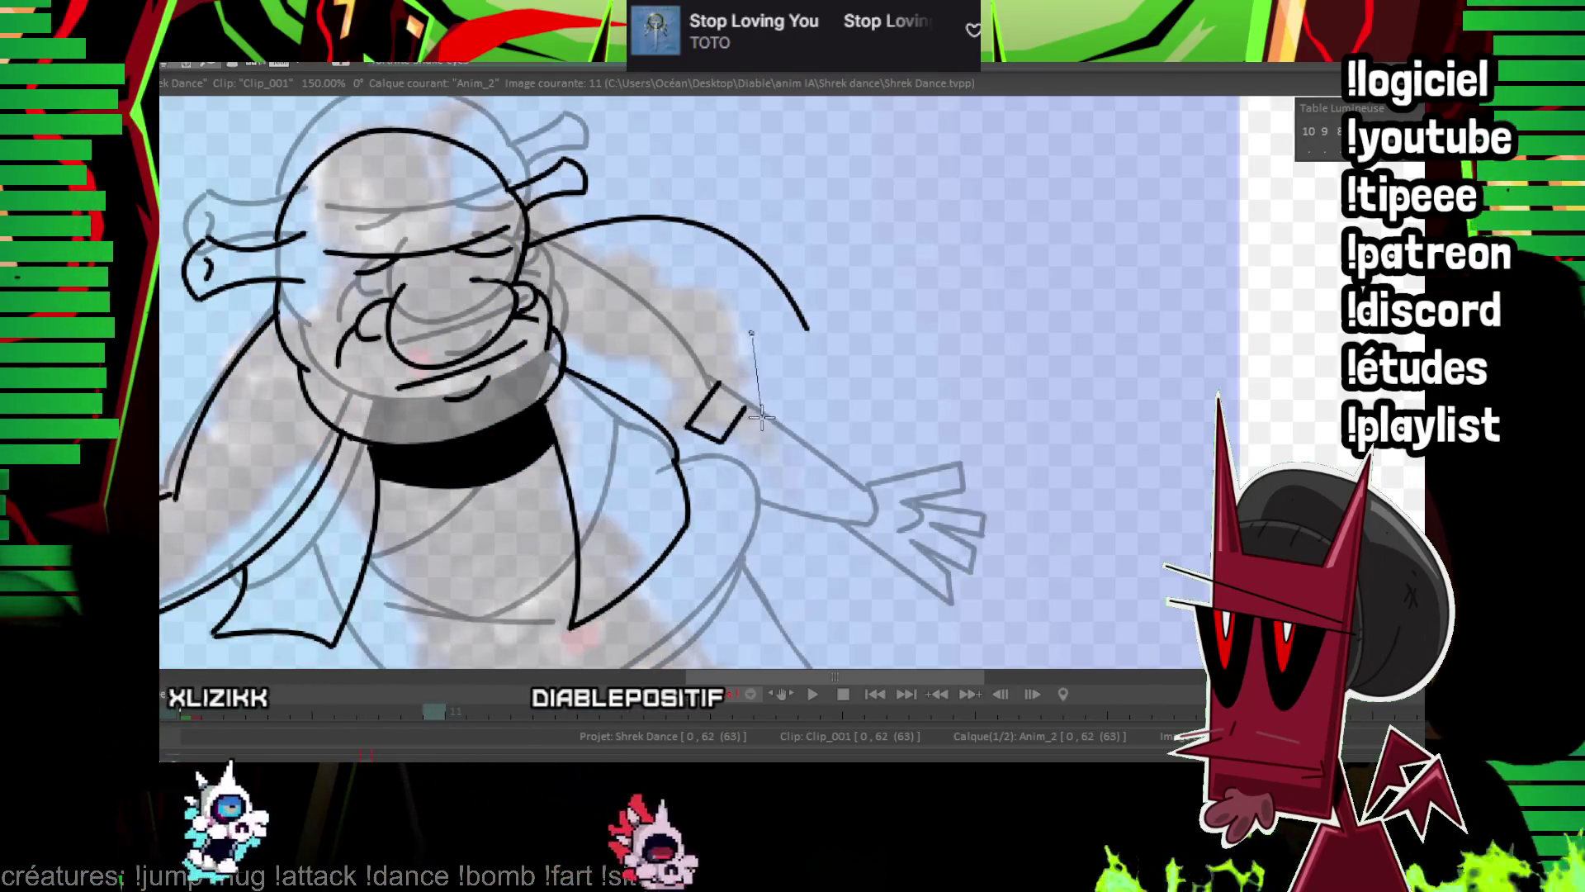
{"action": "left_click_drag", "start_coordinate": [753, 329], "coordinate": [753, 326]}
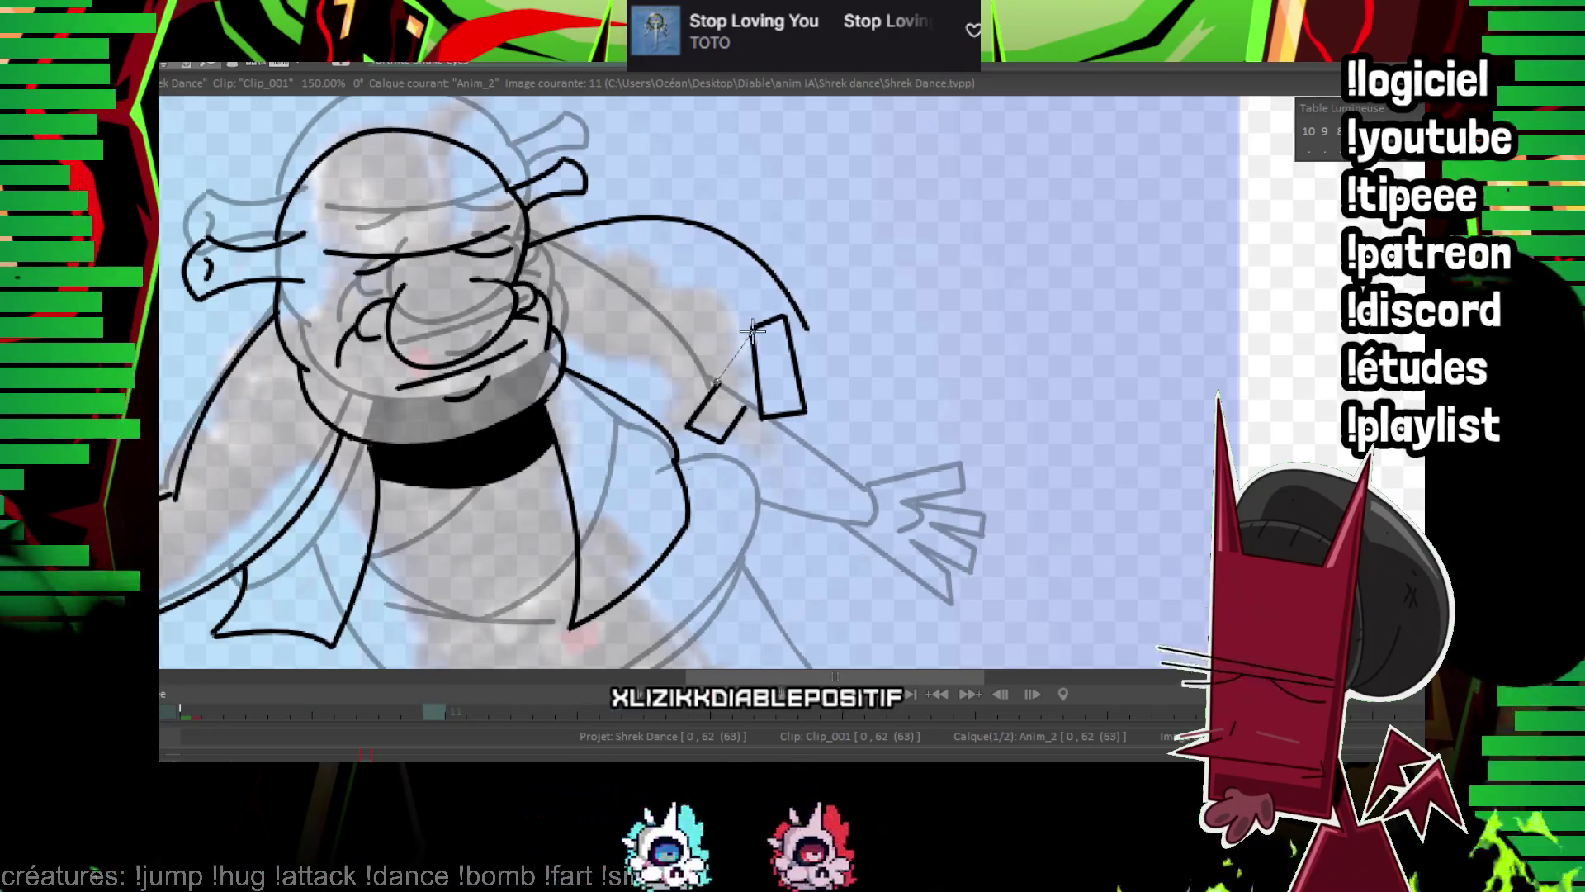
{"action": "left_click", "coordinate": [837, 334]}
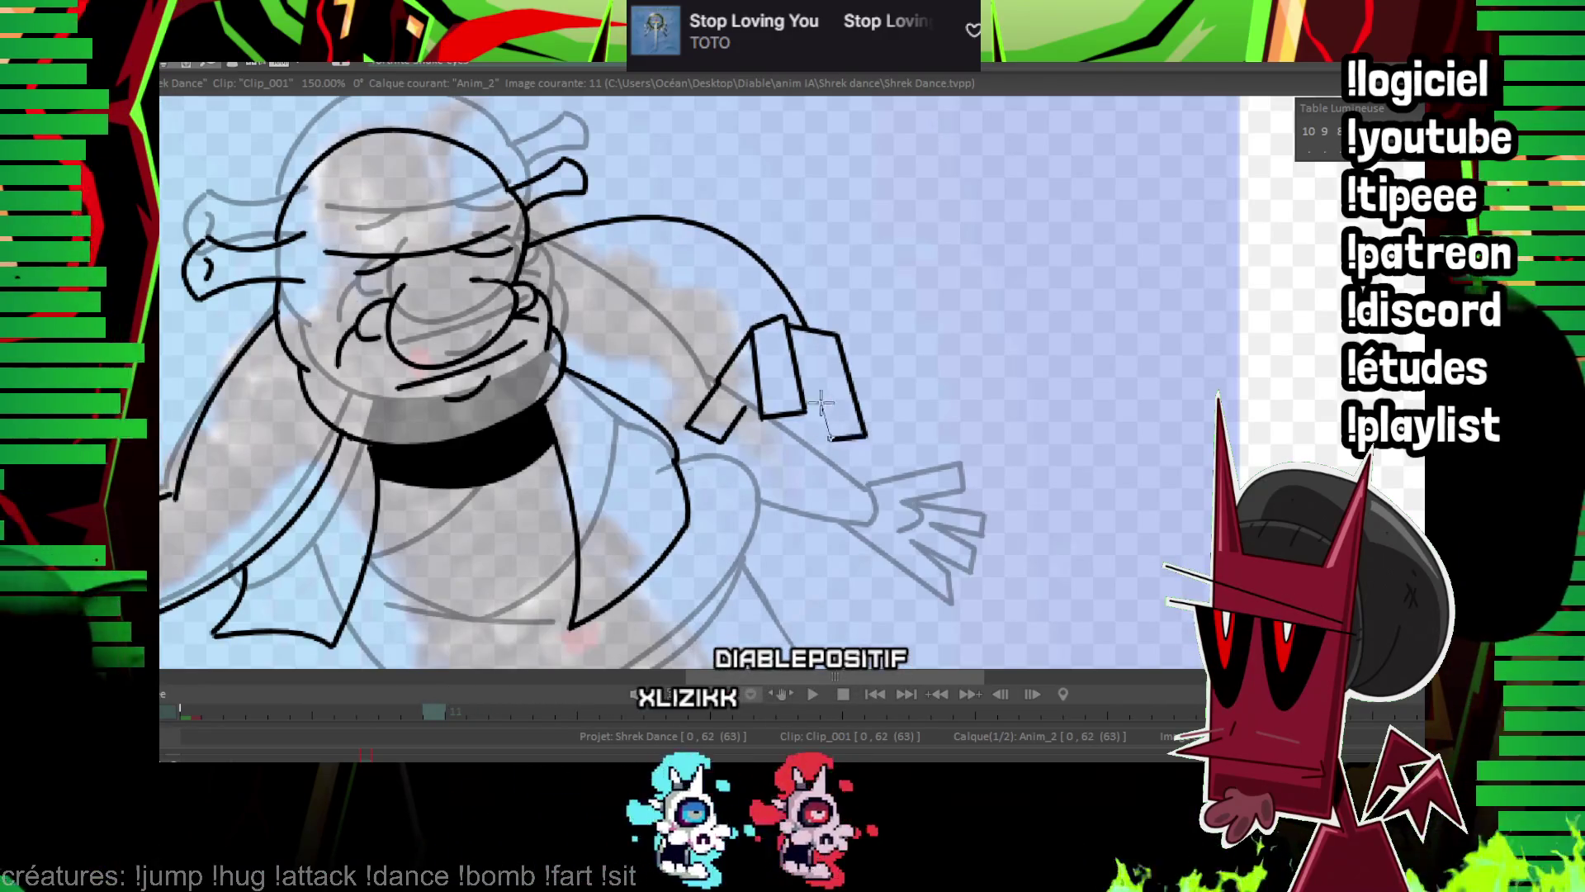
{"action": "mouse_move", "coordinate": [817, 355]}
{"action": "left_mouse_down"}
{"action": "mouse_move", "coordinate": [865, 435]}
{"action": "mouse_move", "coordinate": [882, 367]}
{"action": "mouse_move", "coordinate": [865, 435]}
{"action": "left_mouse_up"}
Compare frames 10 and 11, then ink the tunic's lower edge around the waist.
{"action": "key", "text": "Left"}
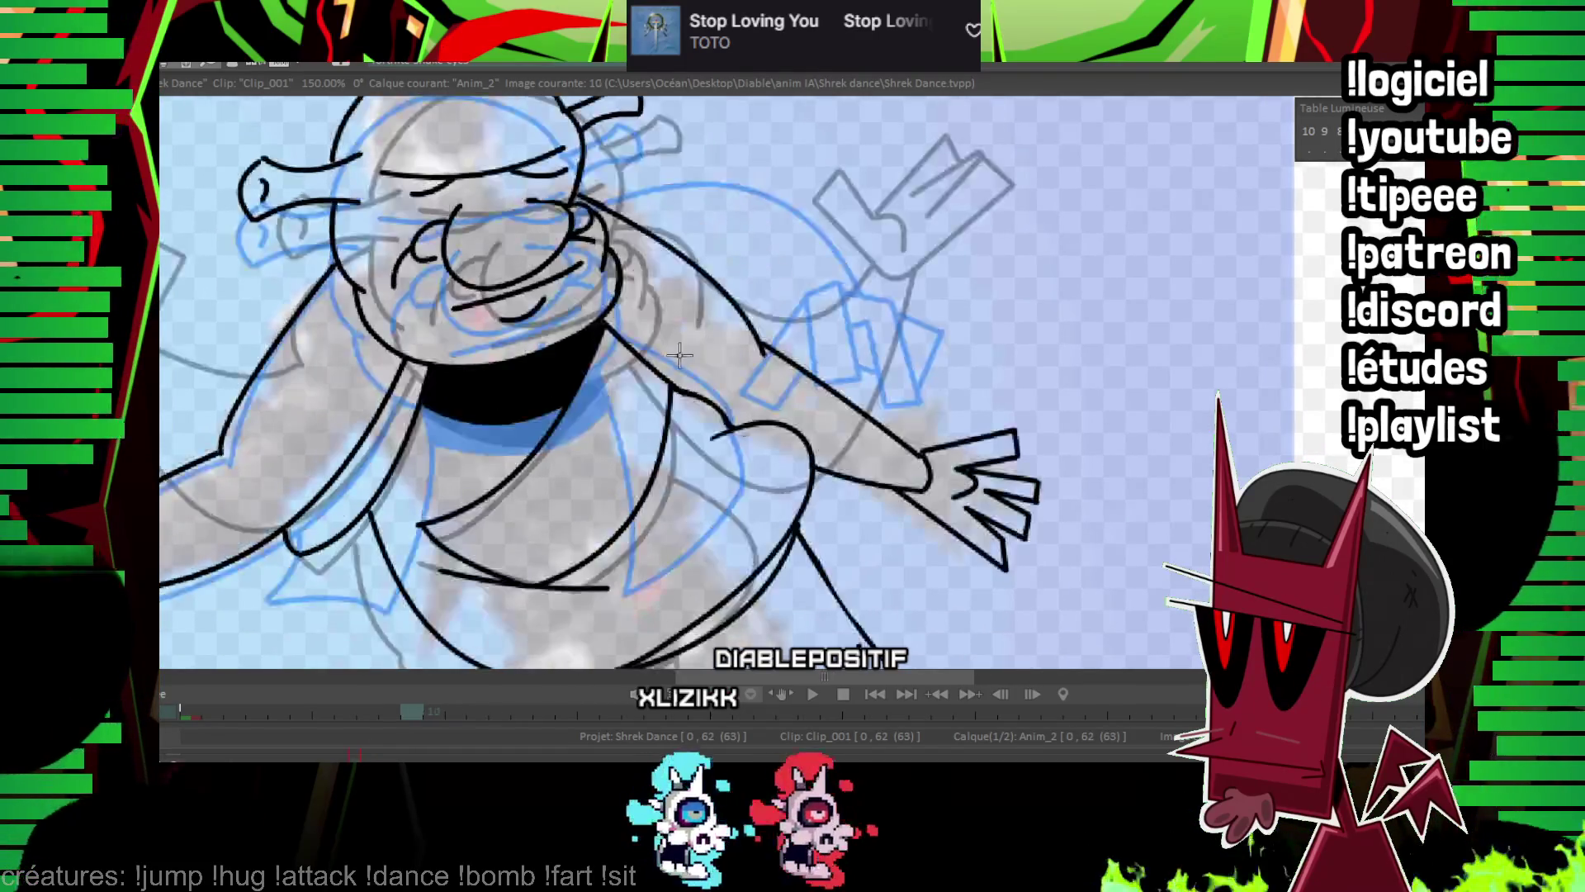
{"action": "key", "text": "Right"}
{"action": "left_click_drag", "start_coordinate": [649, 346], "coordinate": [633, 370]}
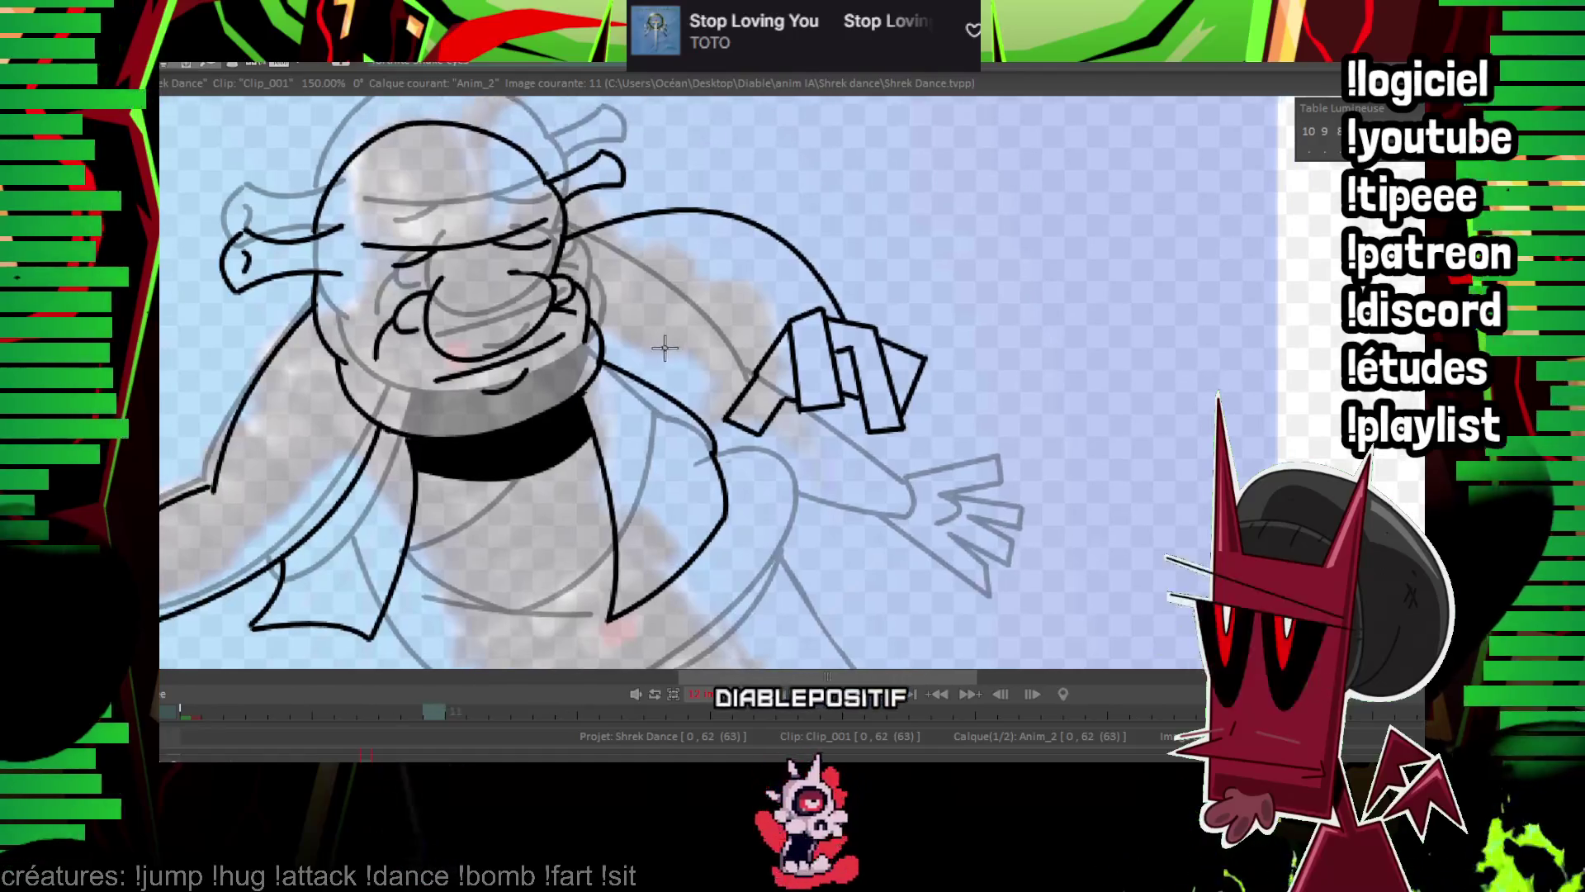
{"action": "key", "text": "Left"}
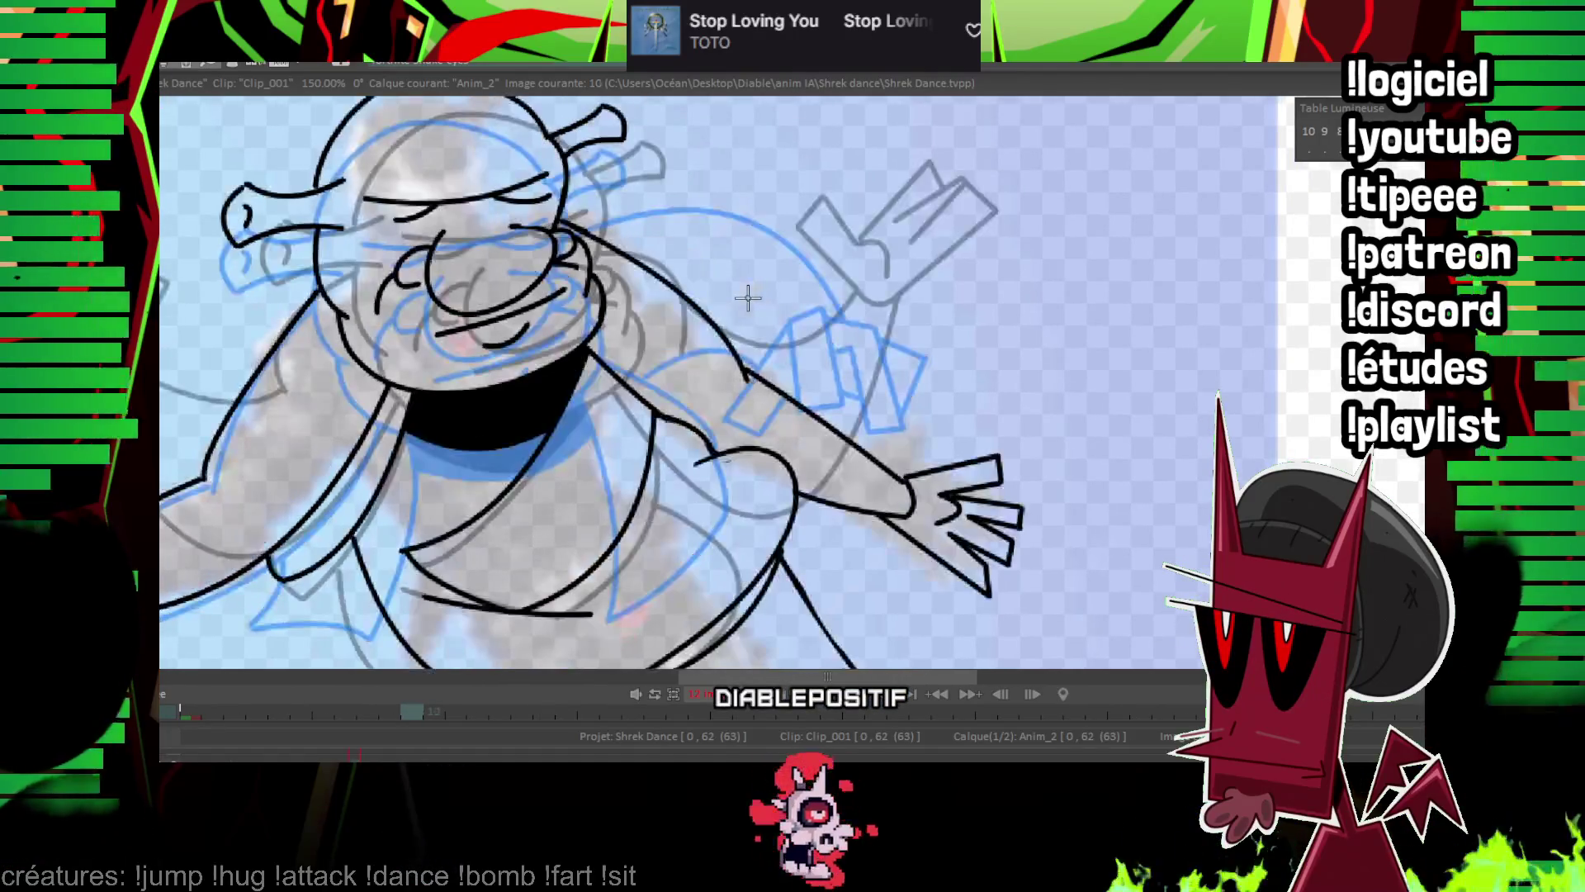
{"action": "key", "text": "Right"}
{"action": "left_click_drag", "start_coordinate": [898, 454], "coordinate": [980, 206]}
{"action": "key", "text": "Left"}
{"action": "key", "text": "Right"}
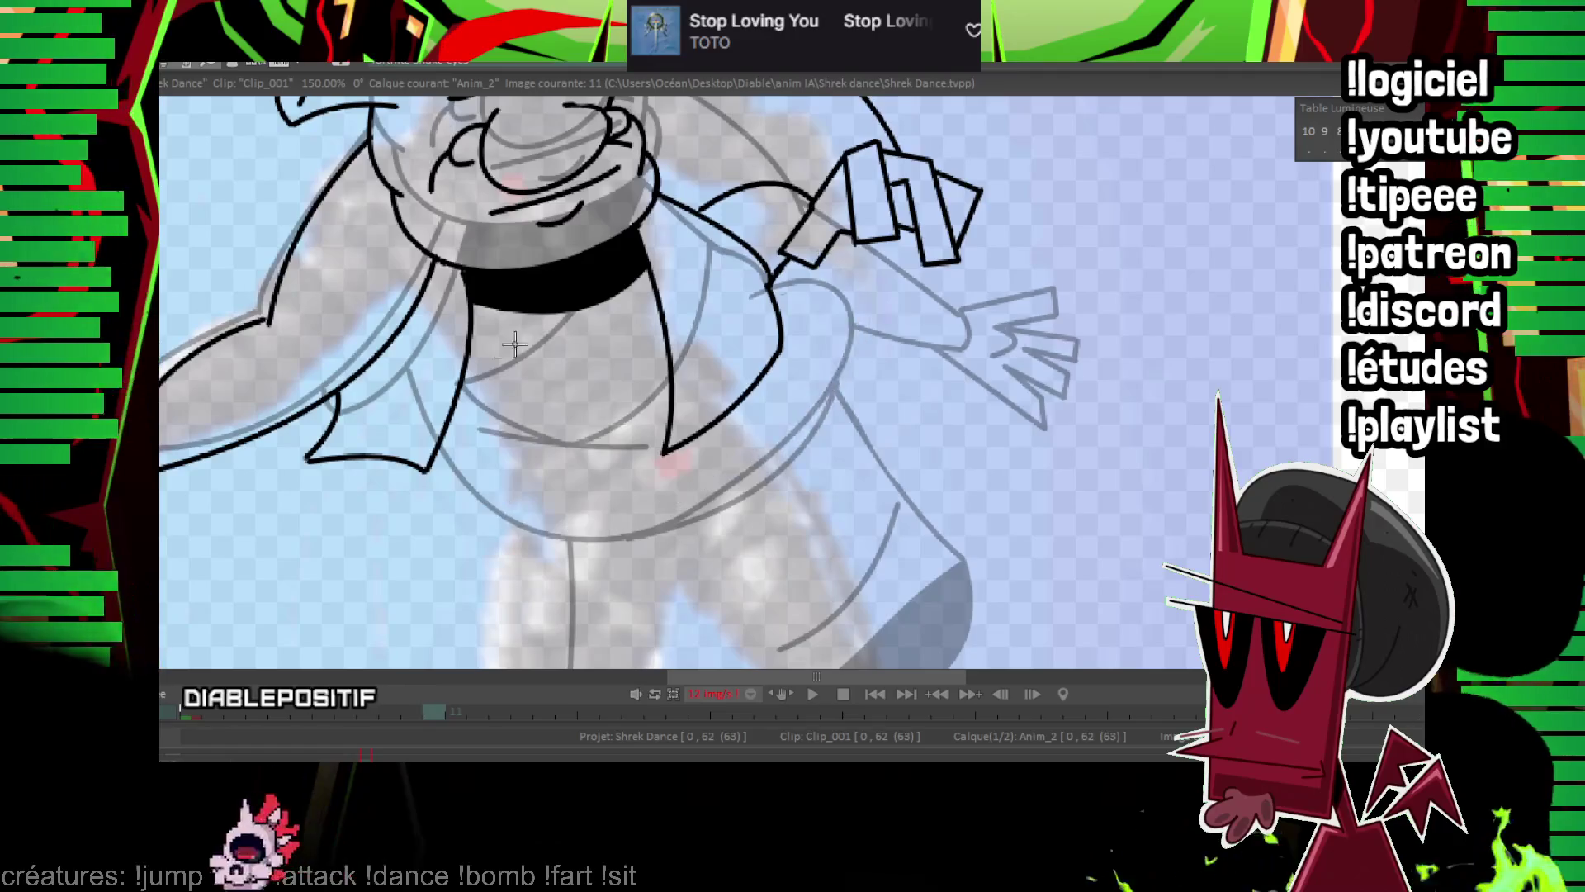
{"action": "left_click_drag", "start_coordinate": [443, 450], "coordinate": [661, 522]}
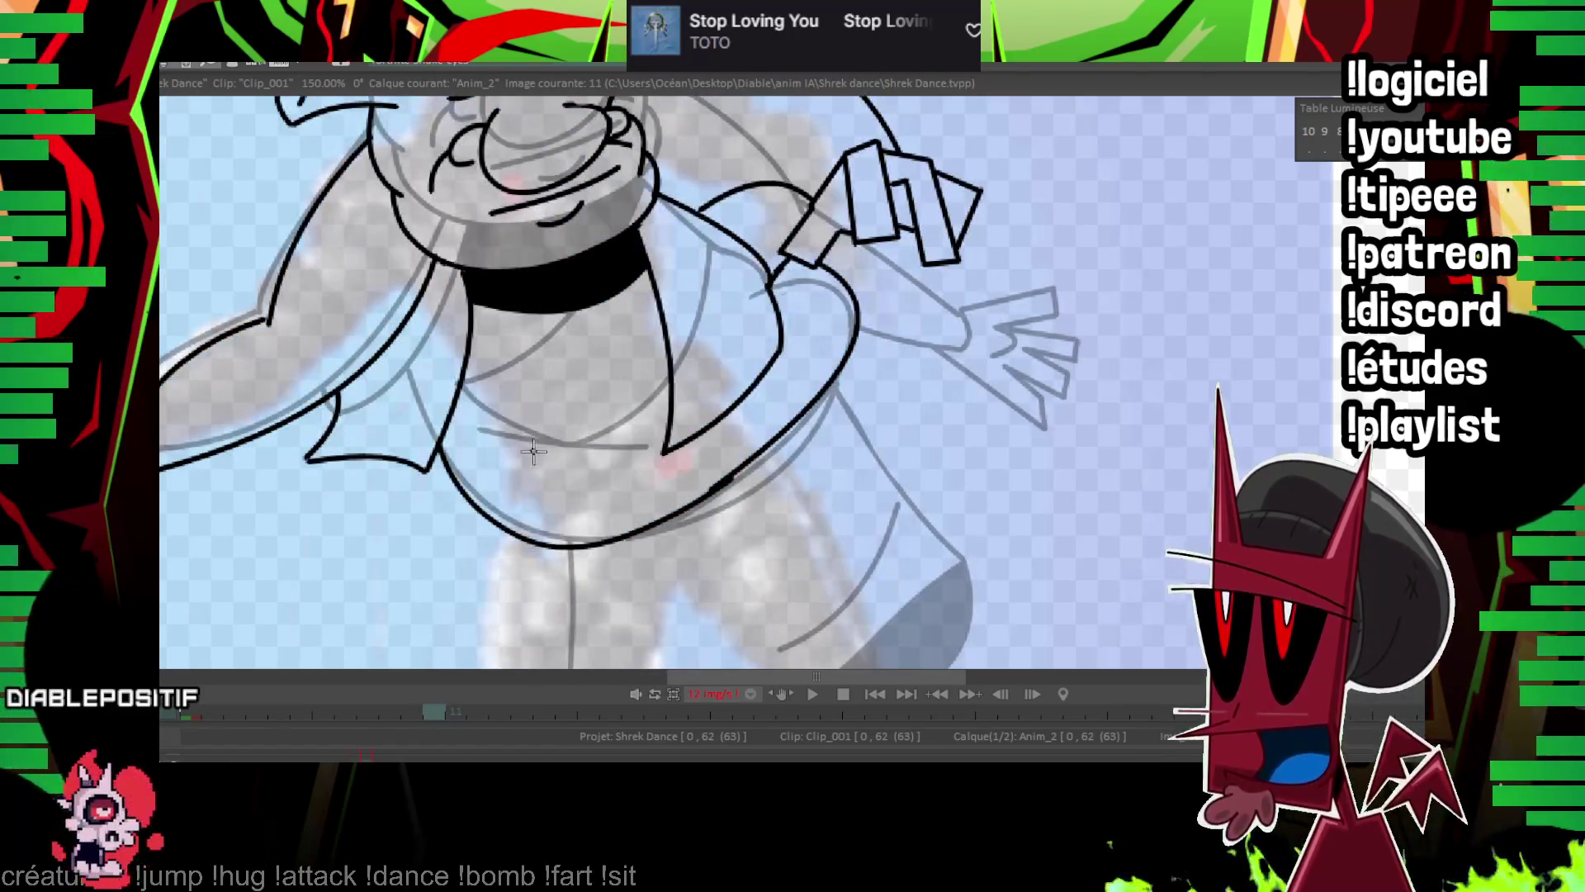
{"action": "key", "text": "Left"}
{"action": "key", "text": "Right"}
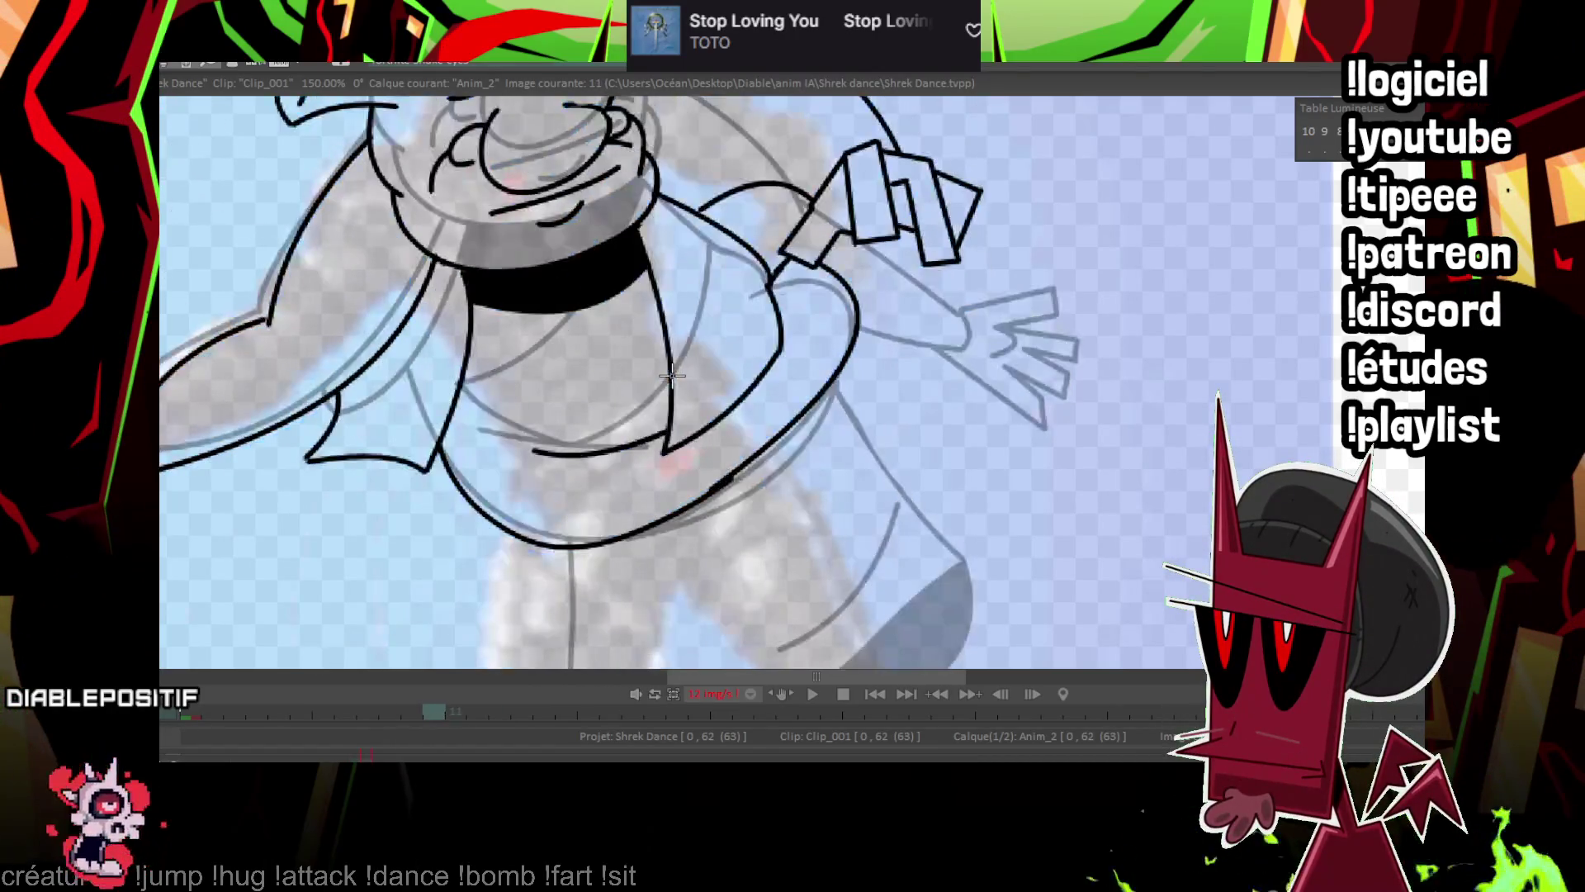
Ink the left foot's edge up to the ankle and a straight line along the left shin.
{"action": "scroll", "coordinate": [710, 384], "scroll_direction": "down", "scroll_amount": 3}
{"action": "left_click_drag", "start_coordinate": [756, 393], "coordinate": [906, 195]}
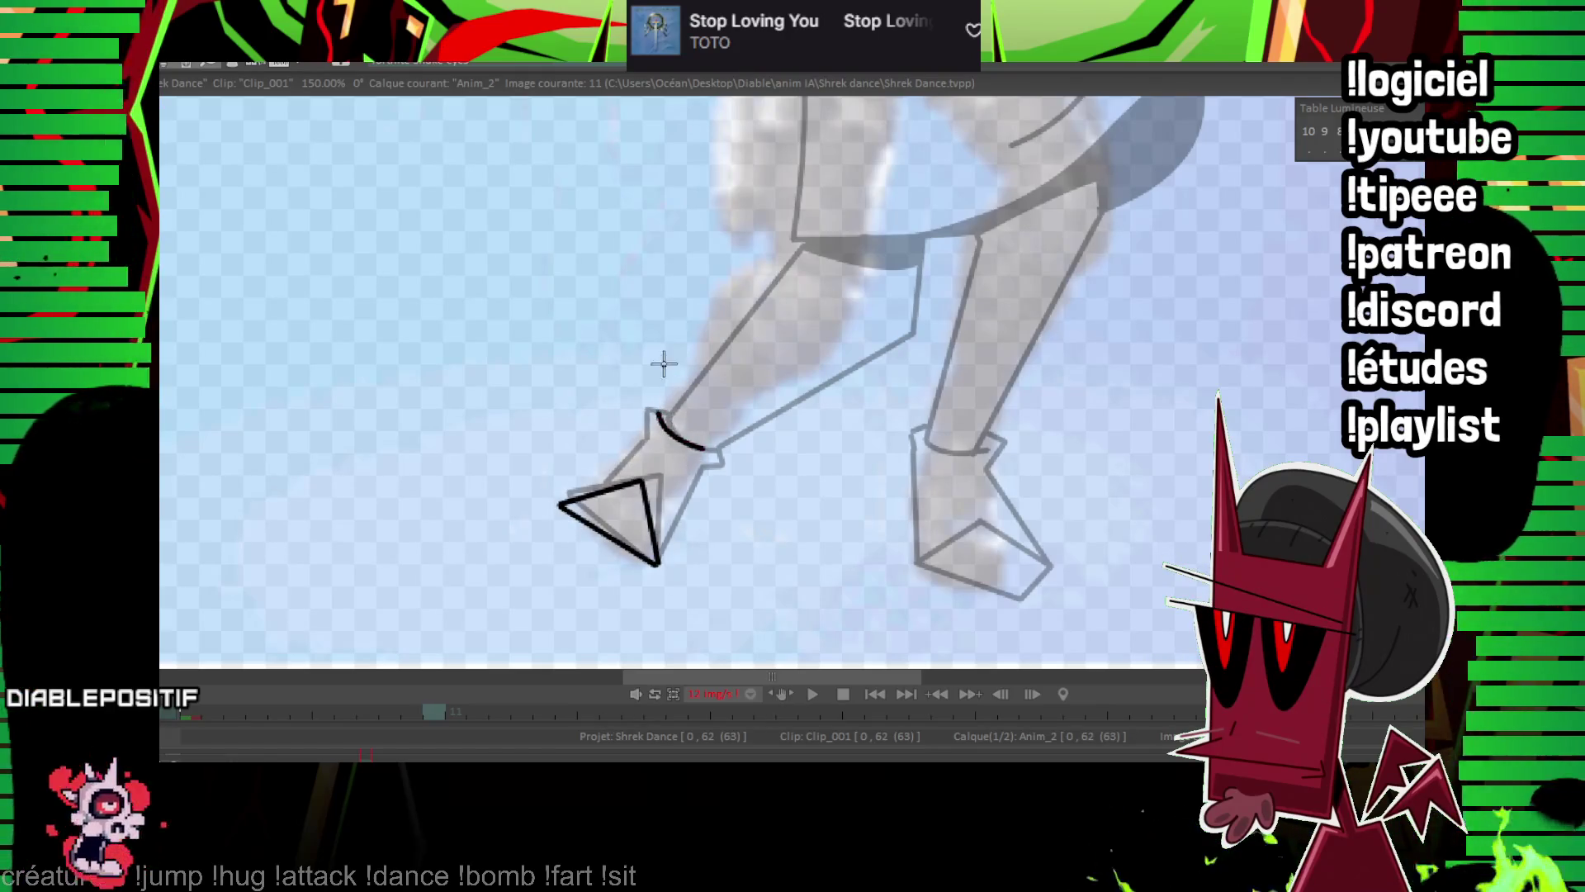
{"action": "left_click_drag", "start_coordinate": [637, 438], "coordinate": [656, 405]}
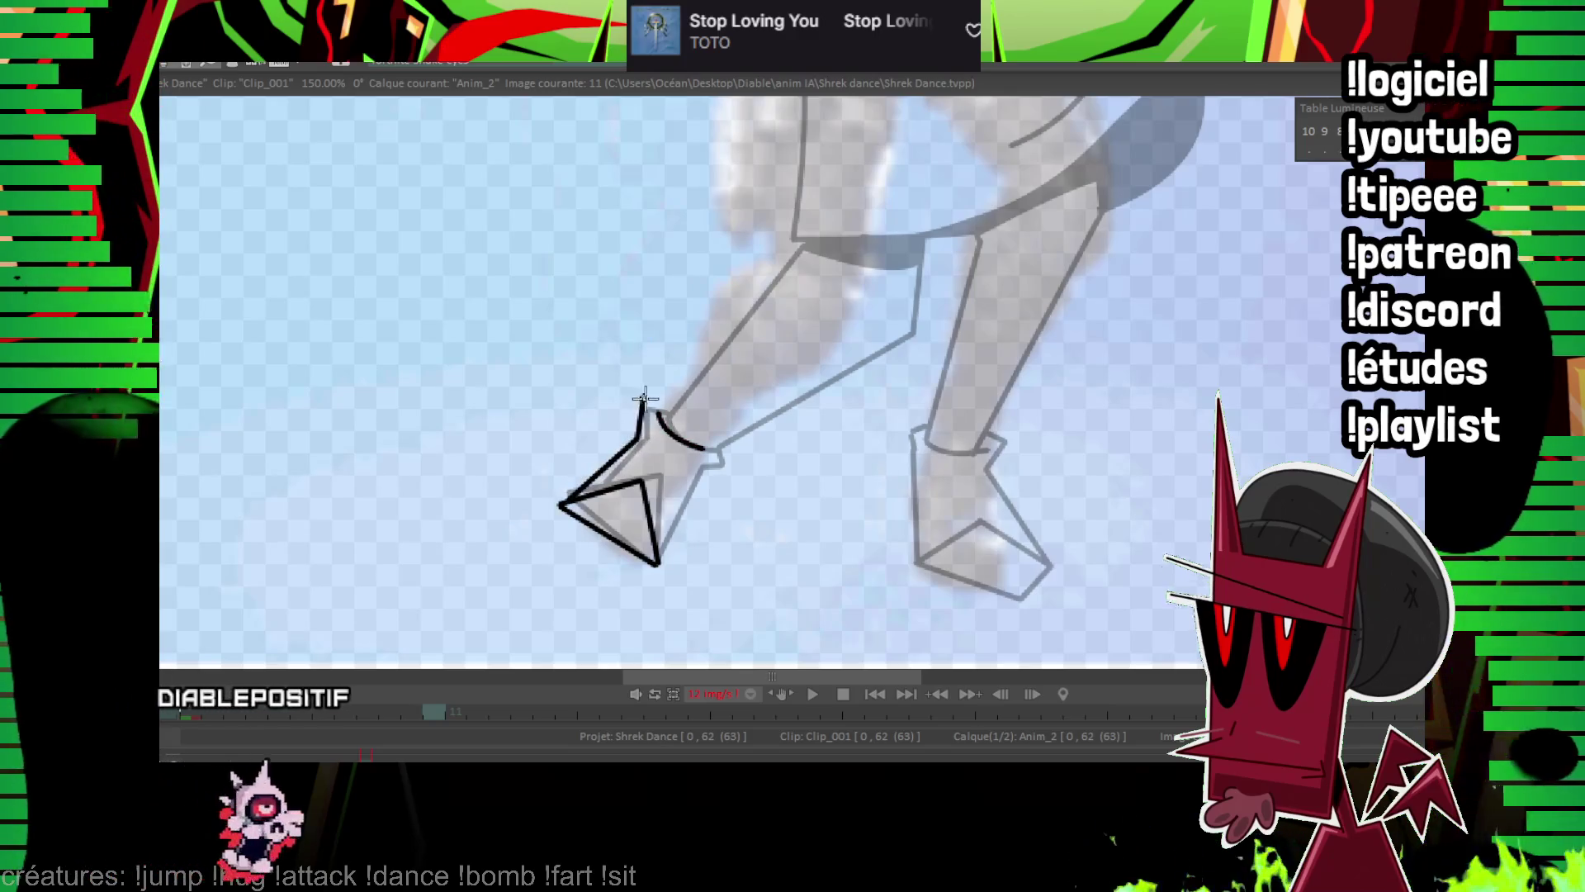
{"action": "mouse_move", "coordinate": [700, 464]}
{"action": "left_mouse_down"}
{"action": "mouse_move", "coordinate": [655, 531]}
{"action": "mouse_move", "coordinate": [708, 365]}
{"action": "left_mouse_up"}
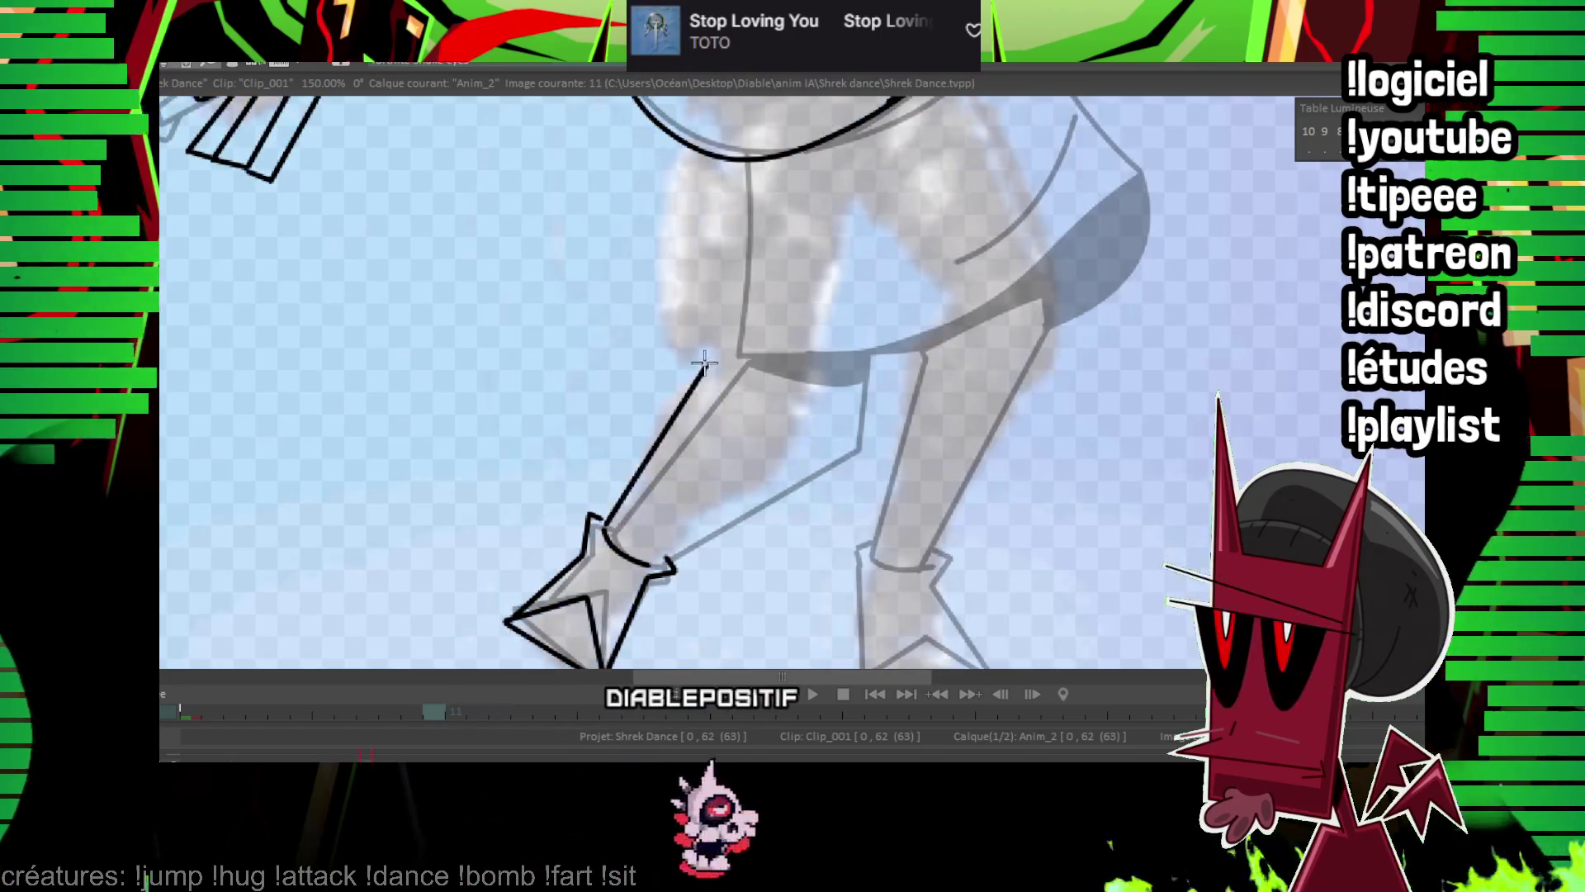
{"action": "left_click", "coordinate": [802, 431], "text": "shift"}
{"action": "left_click_drag", "start_coordinate": [803, 430], "coordinate": [739, 581]}
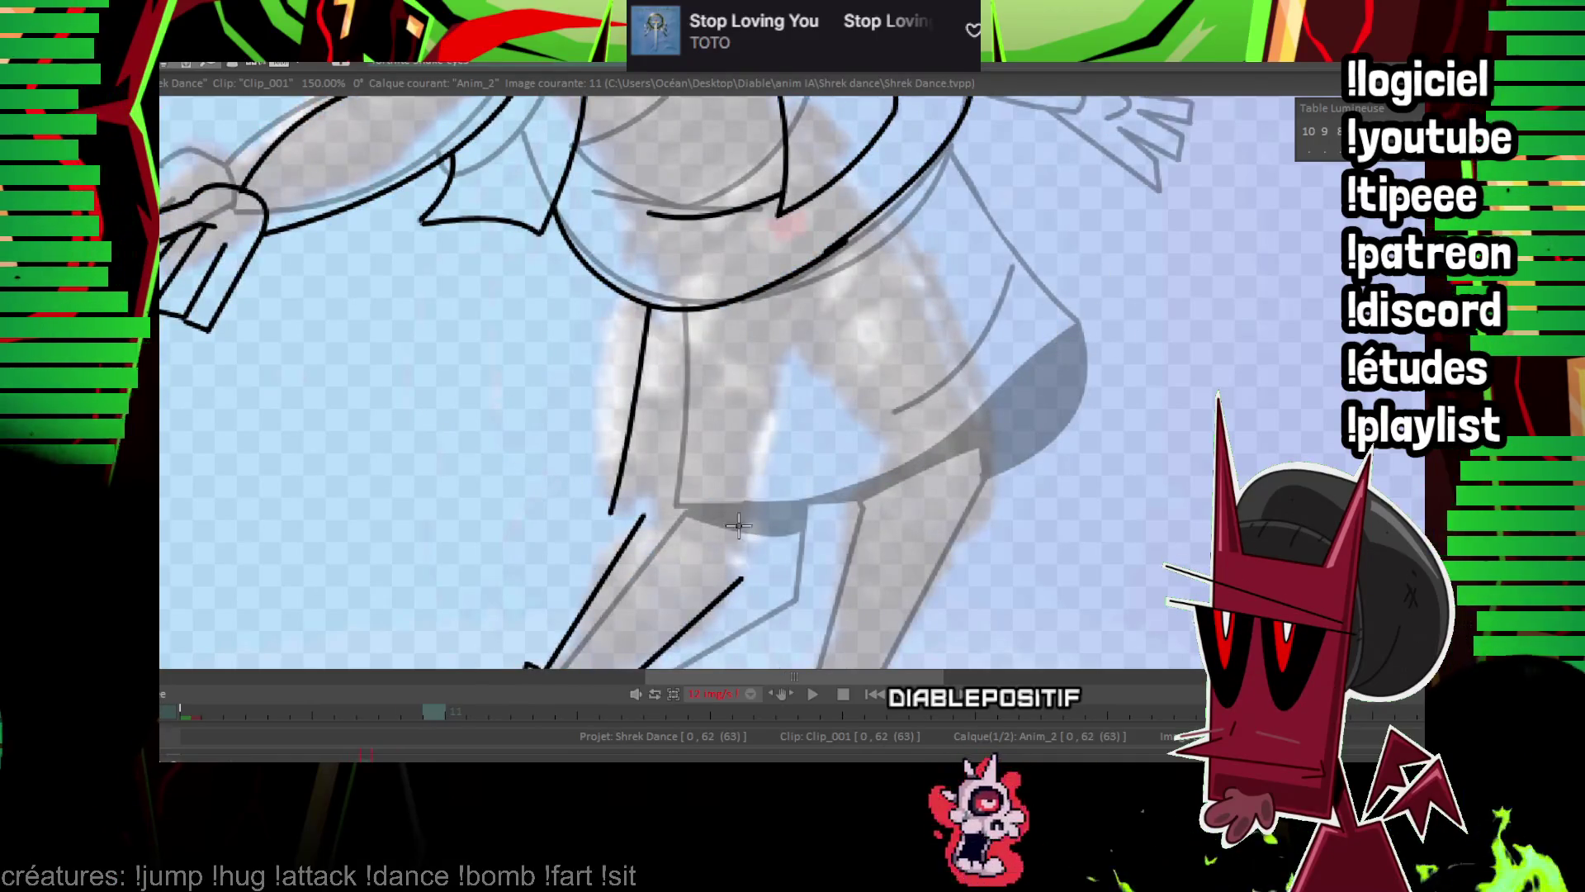
Compare the legs with frame 10 and ink the curve around the right ankle.
{"action": "key", "text": "Left"}
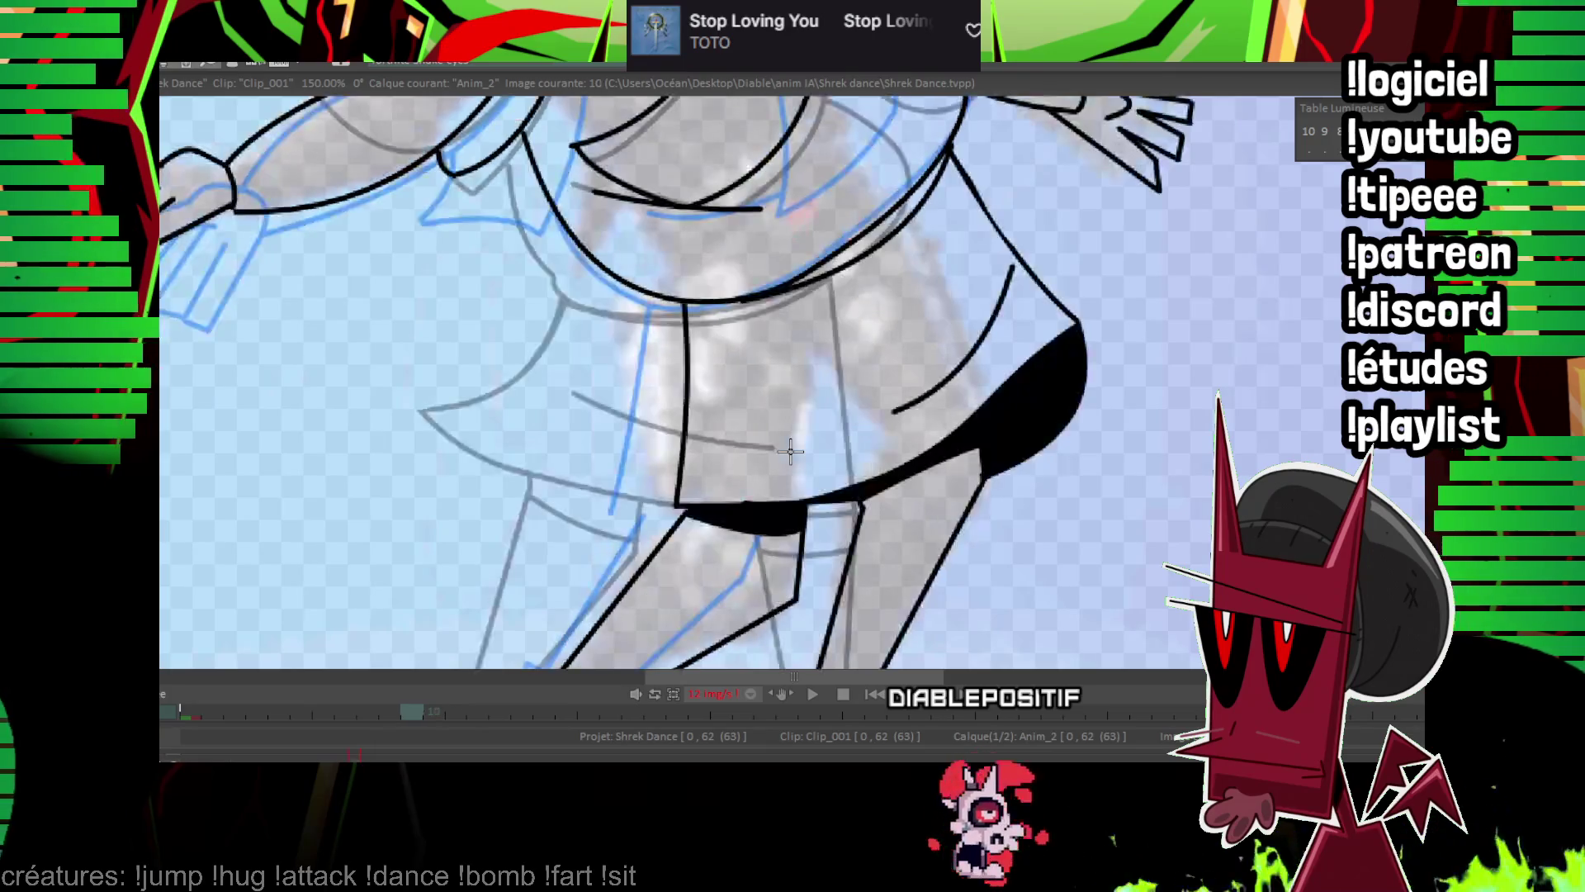
{"action": "key", "text": "Right"}
{"action": "left_click_drag", "start_coordinate": [772, 505], "coordinate": [856, 236]}
{"action": "key", "text": "Left"}
{"action": "key", "text": "Right"}
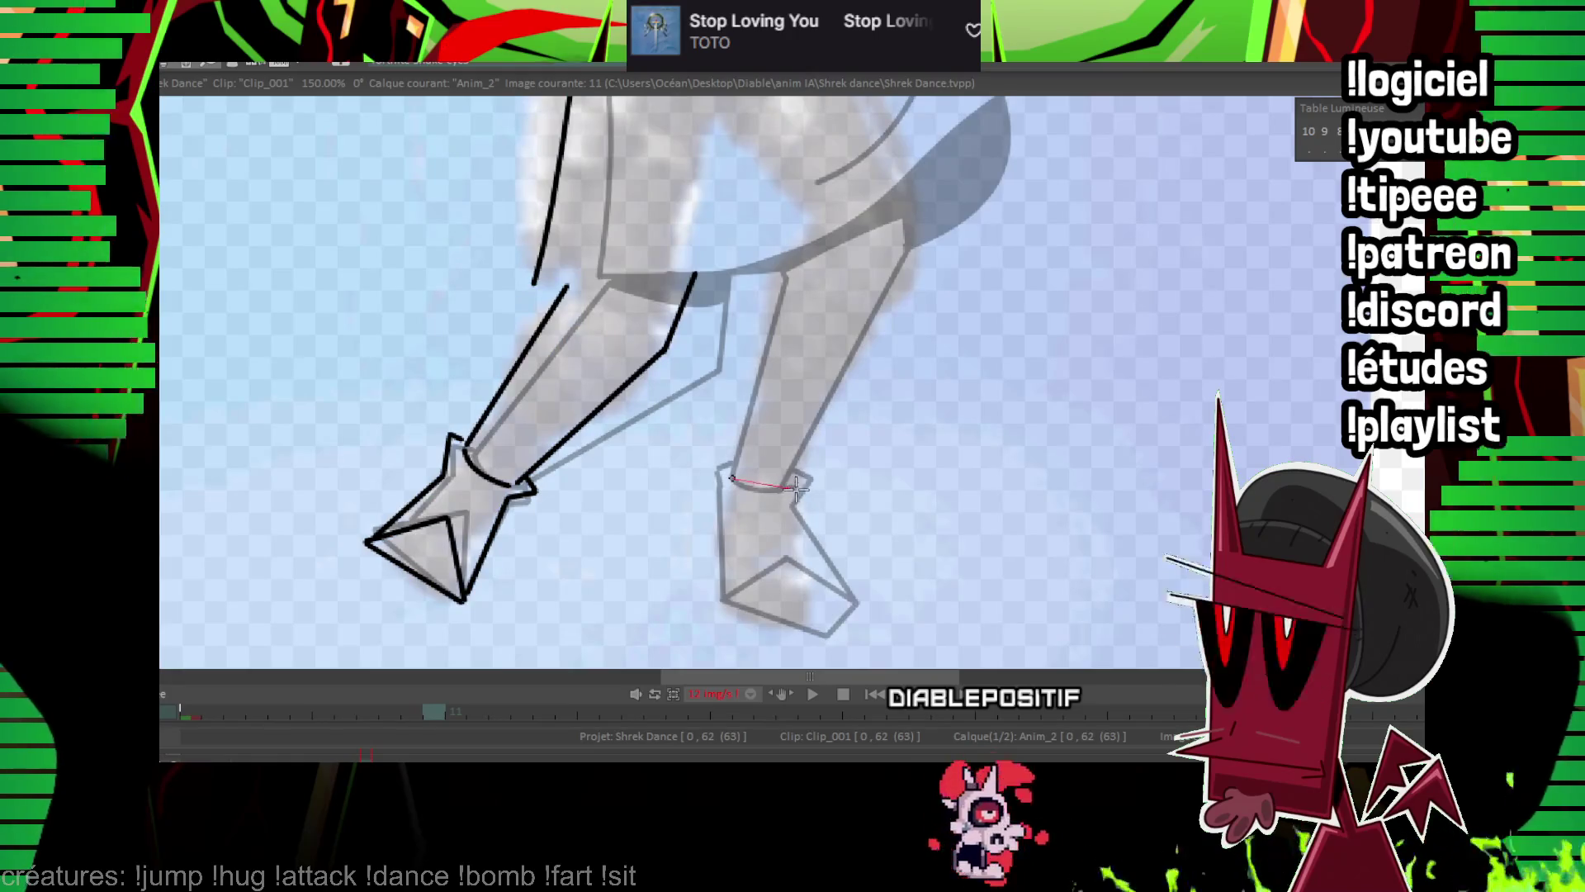
{"action": "left_click", "coordinate": [765, 488]}
{"action": "key", "text": "Left"}
{"action": "key", "text": "Right"}
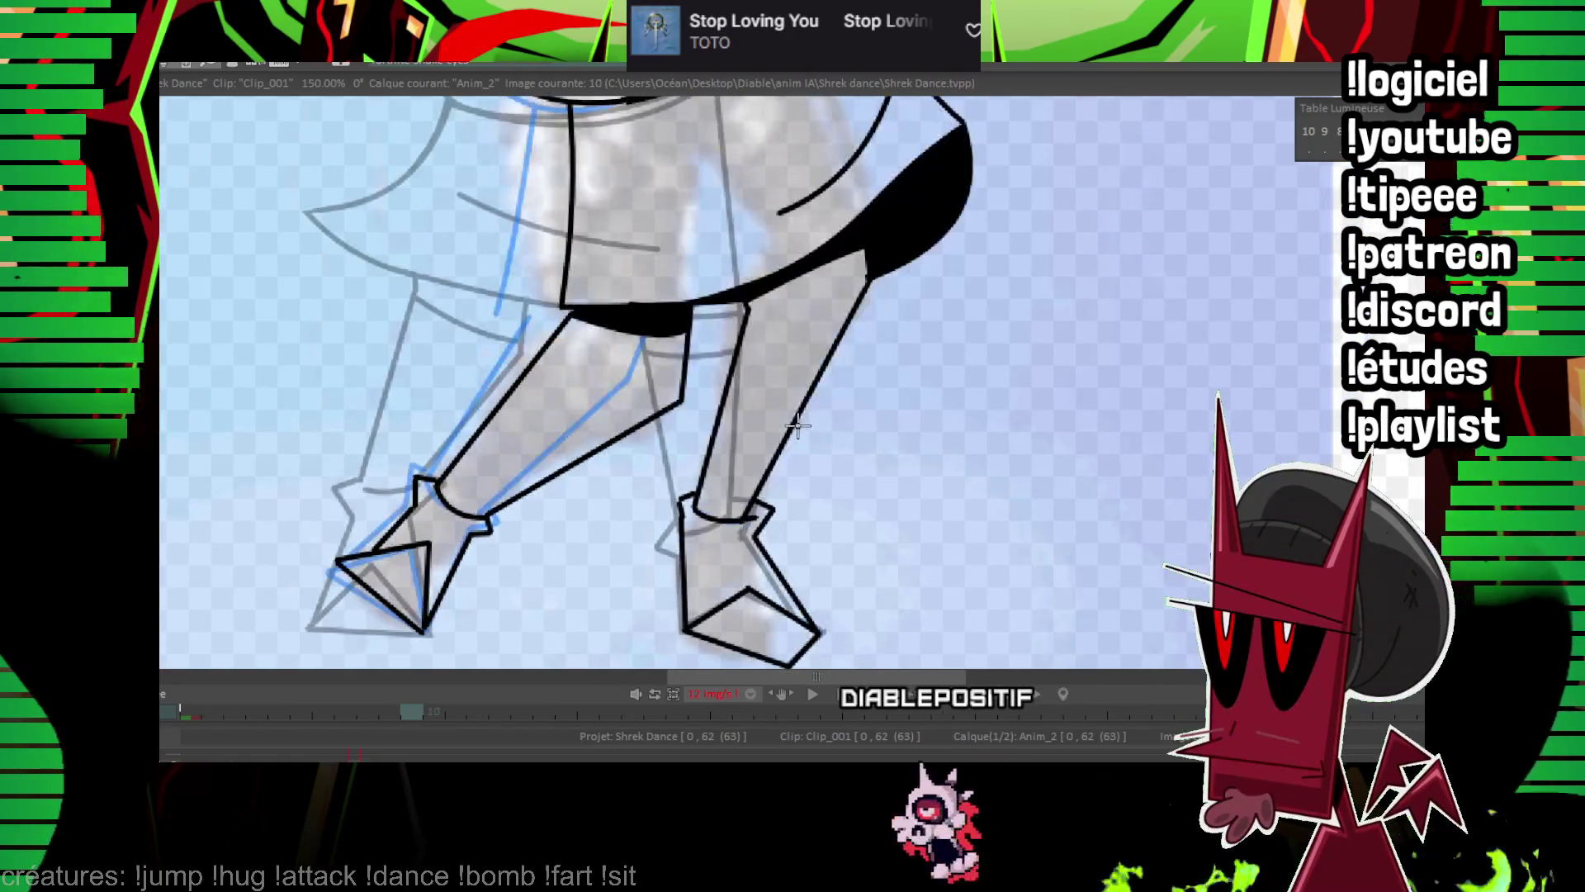
Ink the right leg's outer and inner edges and the front of the right foot to the toe.
{"action": "left_click_drag", "start_coordinate": [750, 515], "coordinate": [873, 206]}
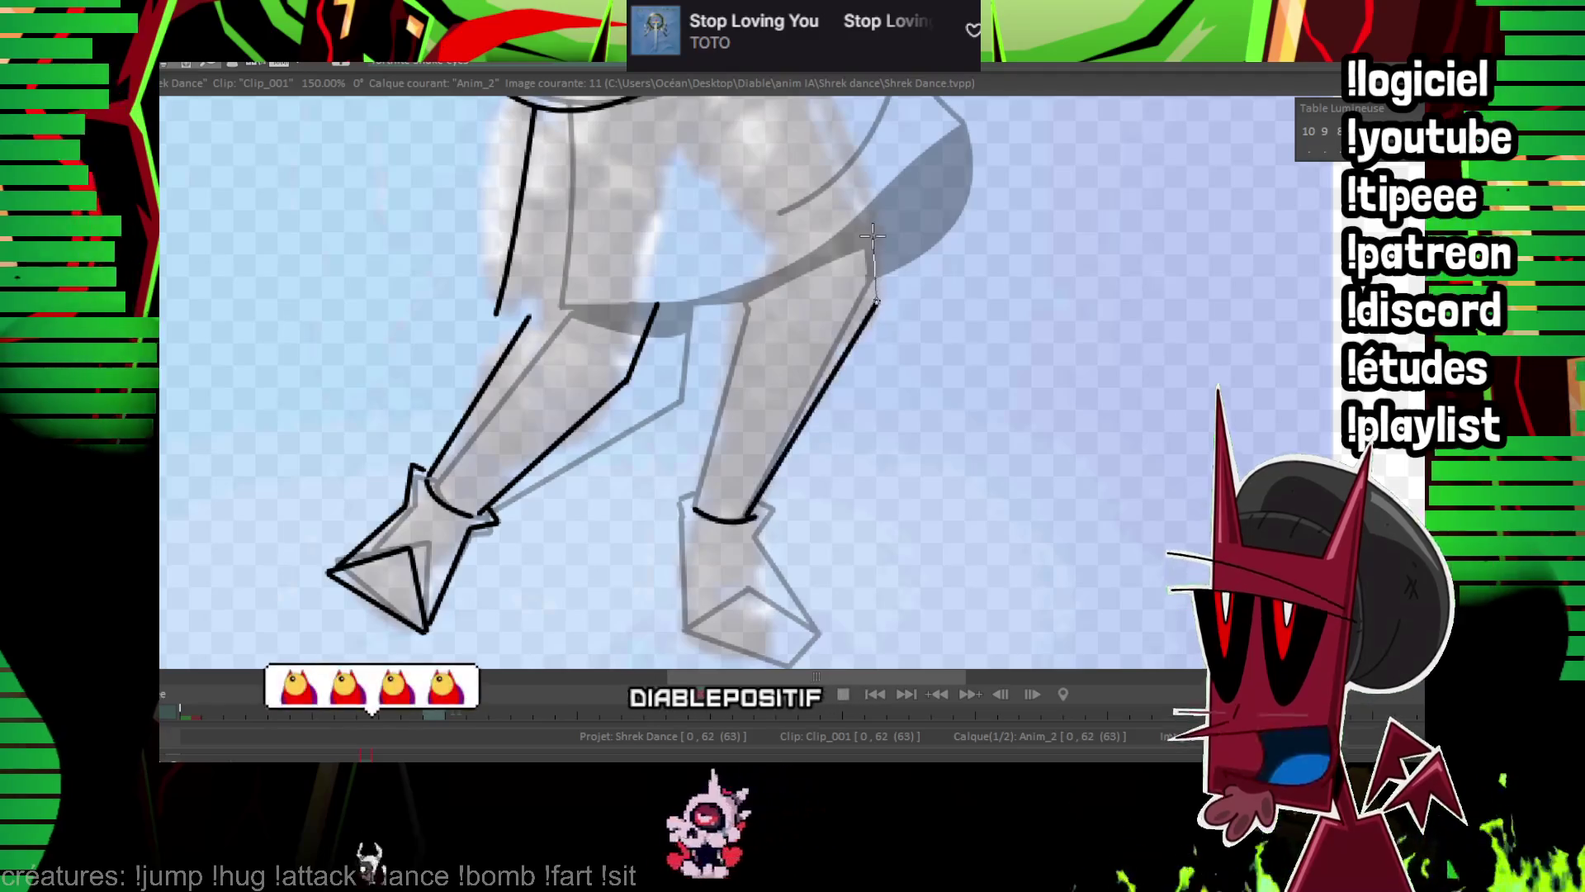
{"action": "left_click_drag", "start_coordinate": [749, 289], "coordinate": [685, 632]}
{"action": "key", "text": "Left"}
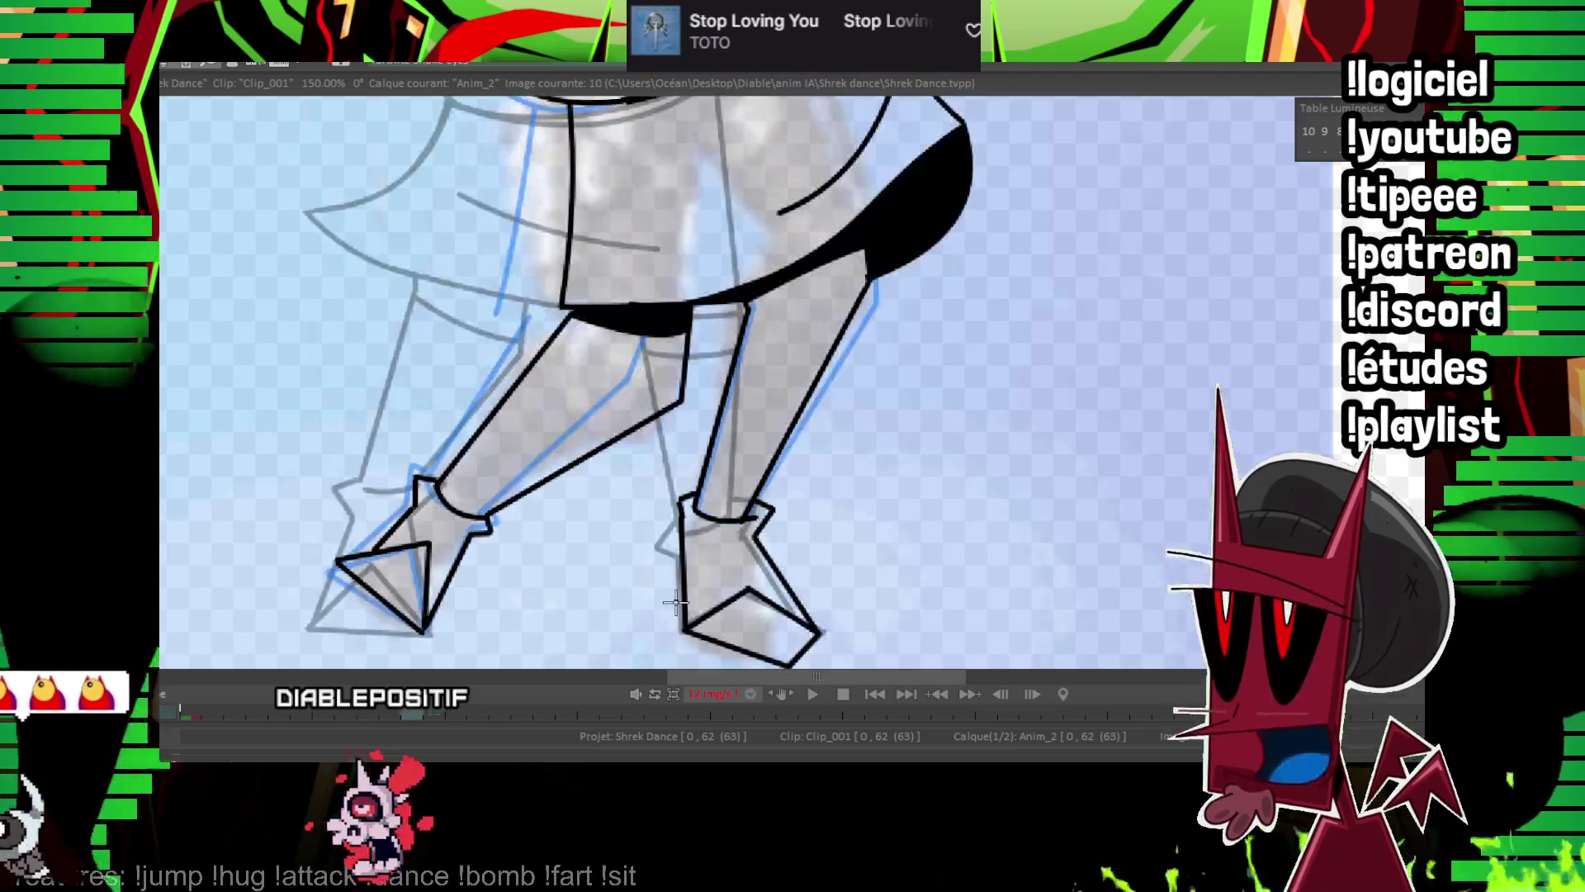
{"action": "key", "text": "Right"}
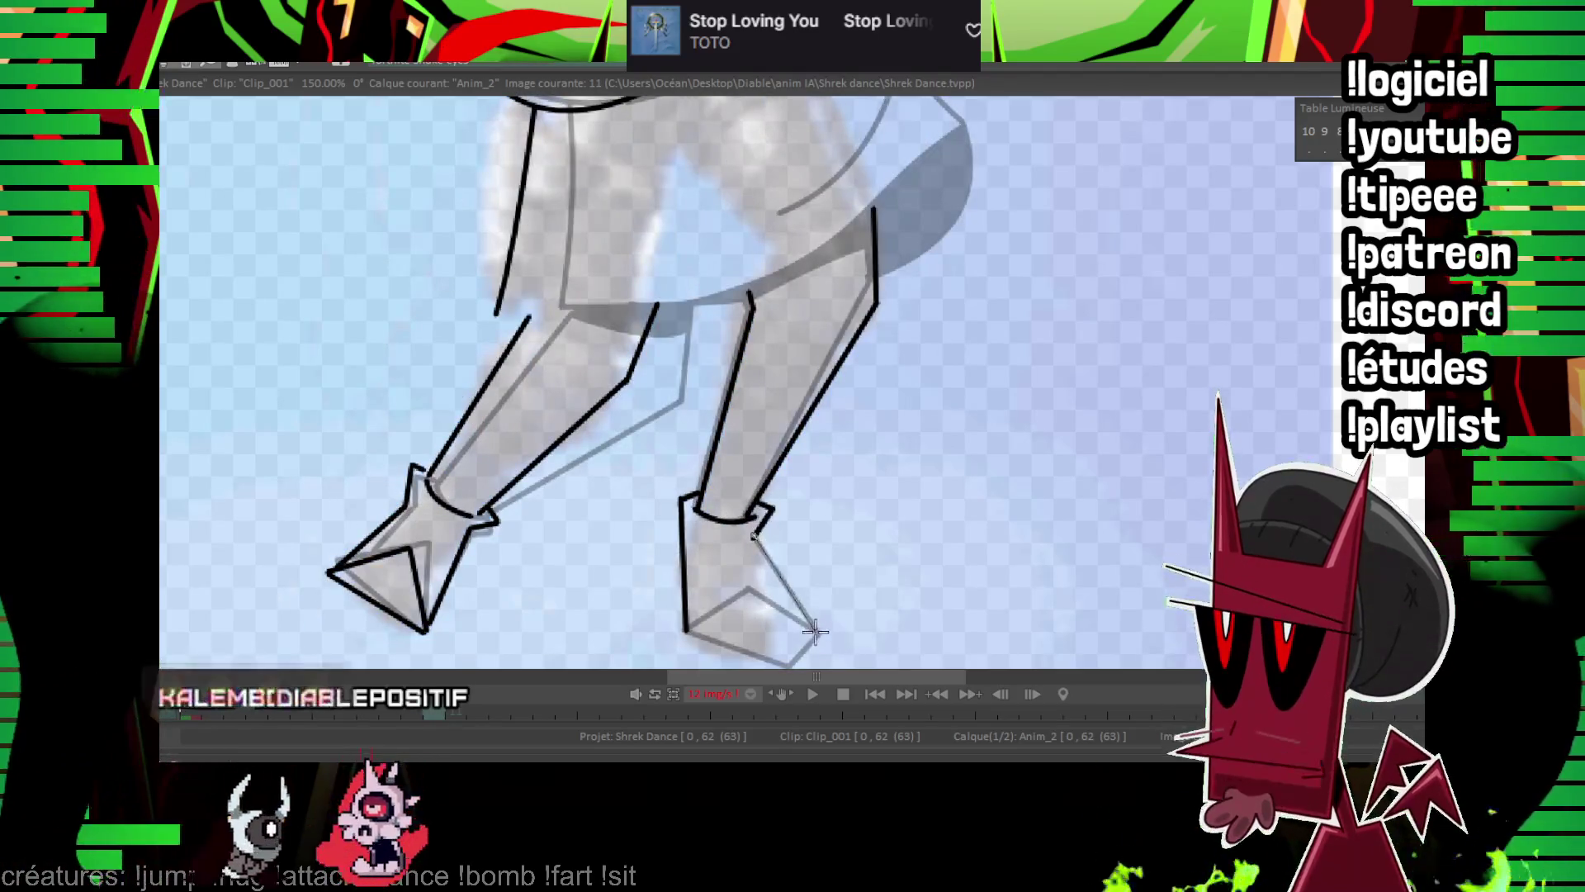
{"action": "left_click_drag", "start_coordinate": [770, 507], "coordinate": [737, 593]}
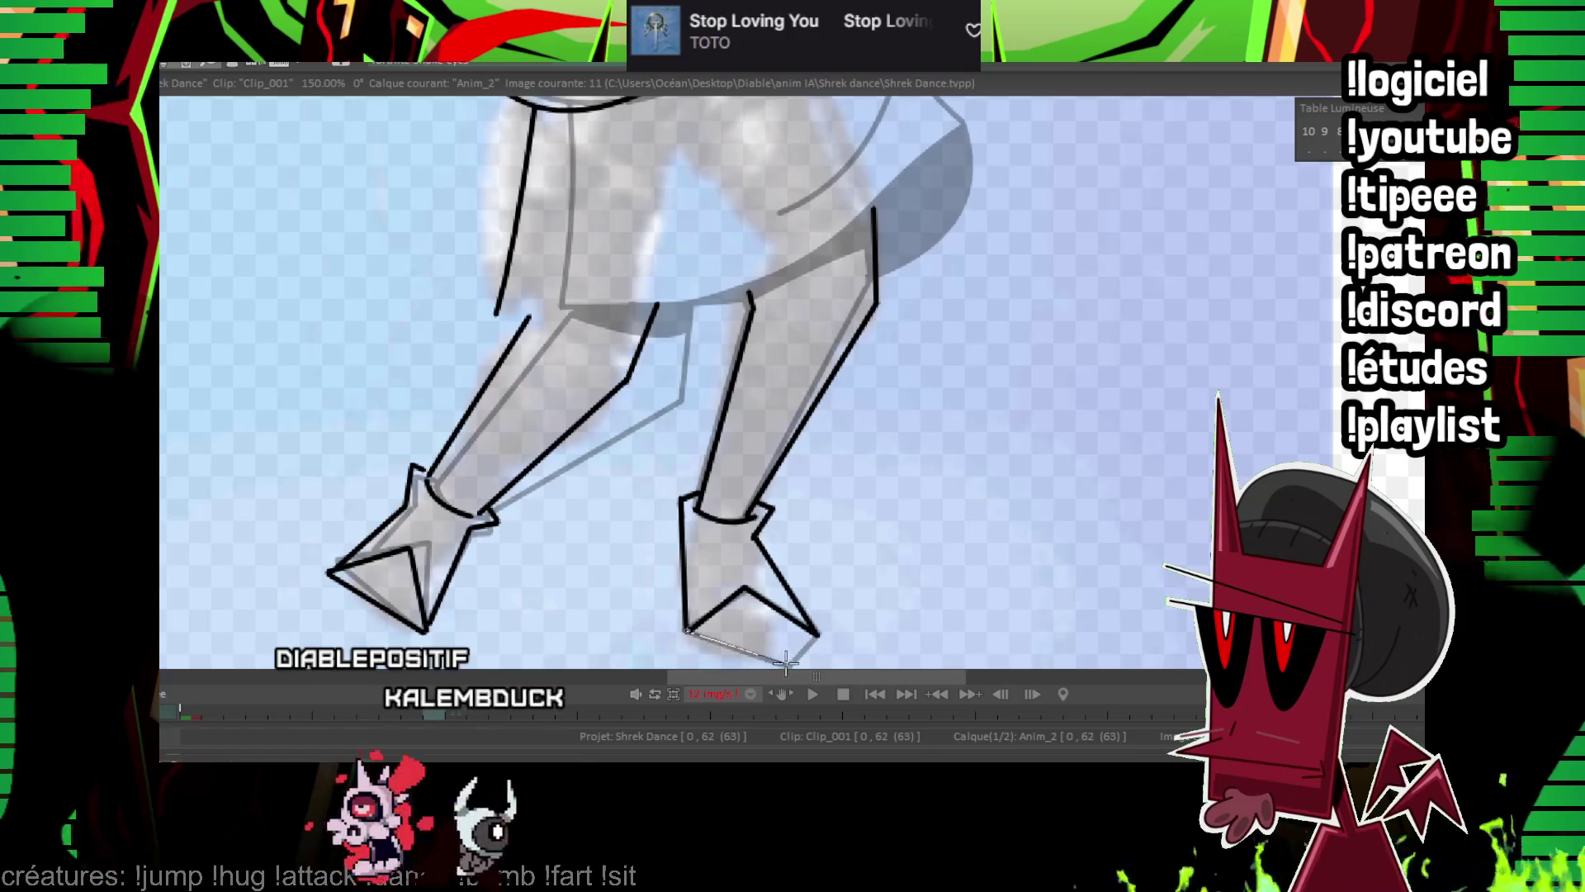
{"action": "scroll", "coordinate": [784, 584], "scroll_direction": "up", "scroll_amount": 3}
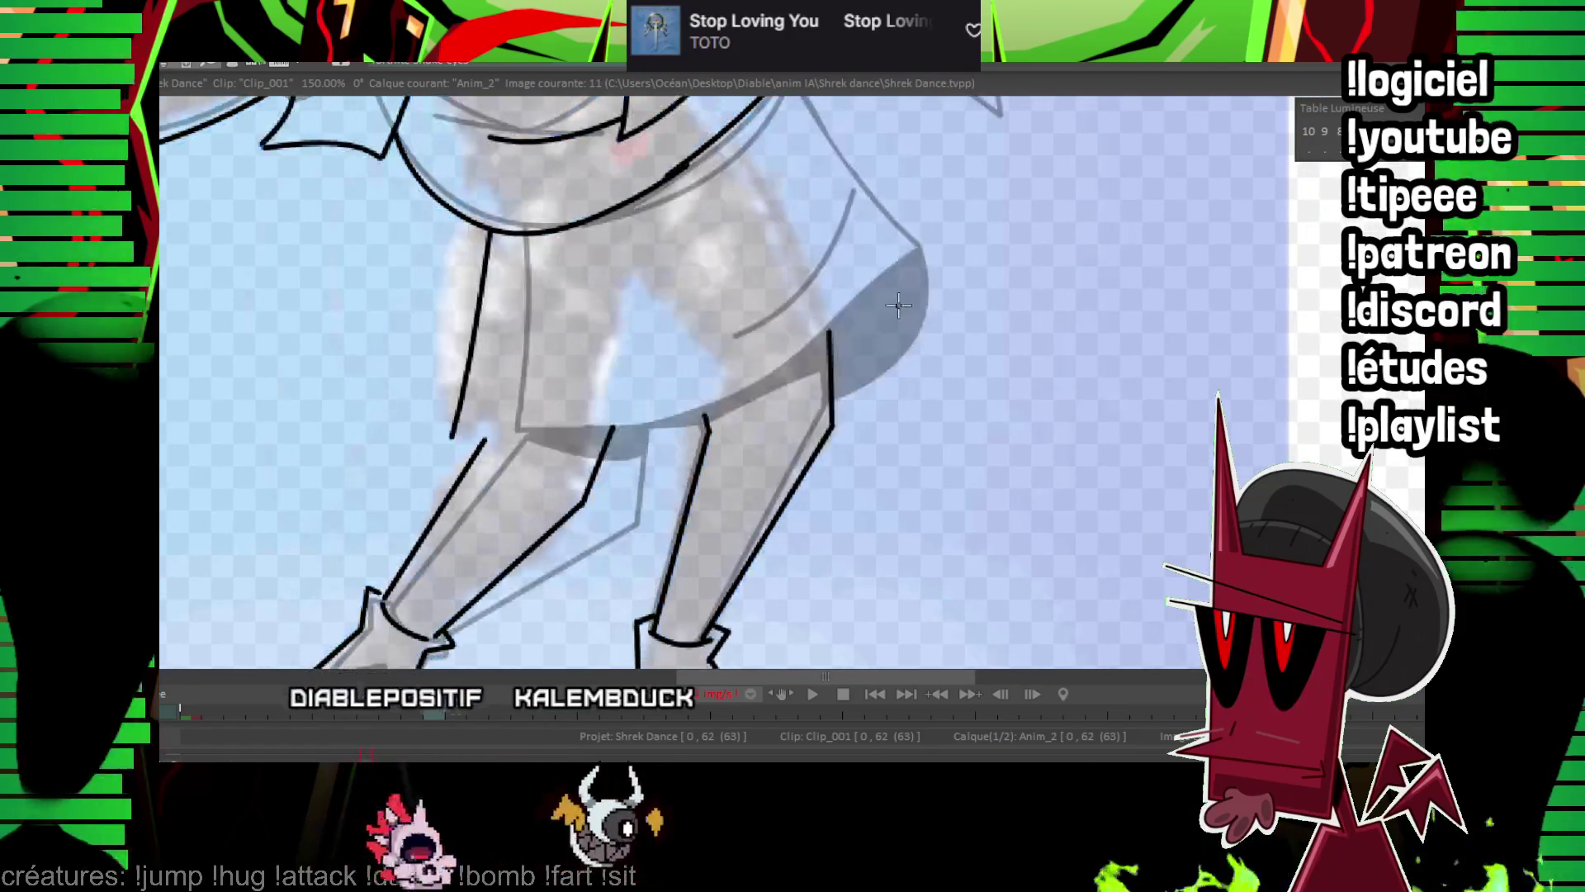
Ink the skirt's bottom edge as a thick curve and close and extend its back edge.
{"action": "scroll", "coordinate": [878, 283], "scroll_direction": "up", "scroll_amount": 2}
{"action": "mouse_move", "coordinate": [418, 525]}
{"action": "left_mouse_down"}
{"action": "mouse_move", "coordinate": [561, 514]}
{"action": "mouse_move", "coordinate": [681, 425]}
{"action": "mouse_move", "coordinate": [811, 376]}
{"action": "left_mouse_up"}
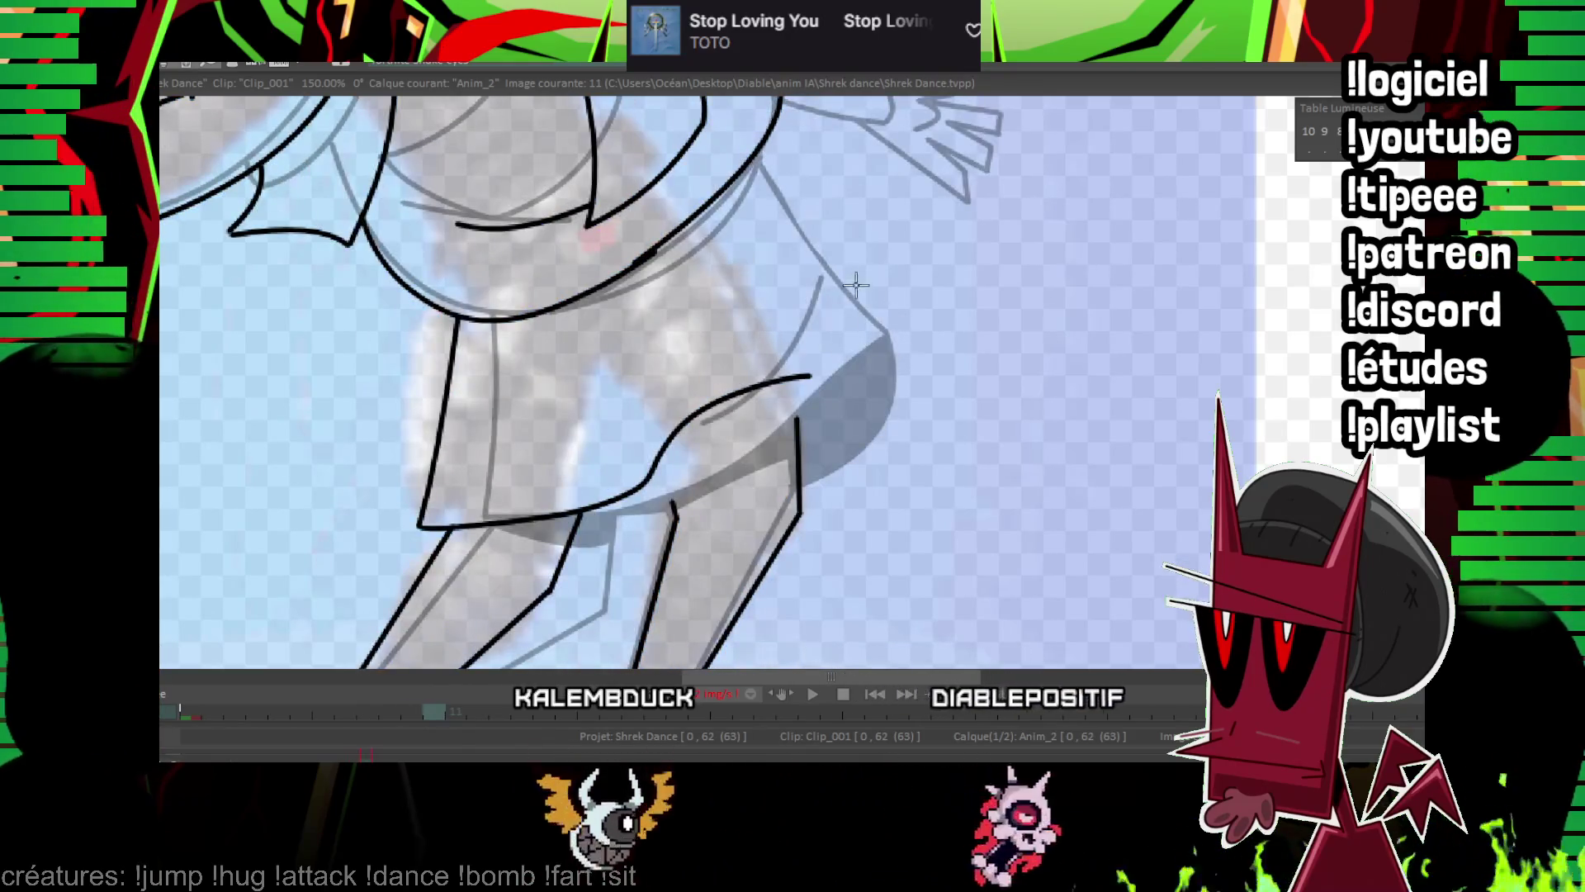
{"action": "mouse_move", "coordinate": [422, 525]}
{"action": "left_mouse_down"}
{"action": "mouse_move", "coordinate": [719, 460]}
{"action": "mouse_move", "coordinate": [875, 330]}
{"action": "left_mouse_up"}
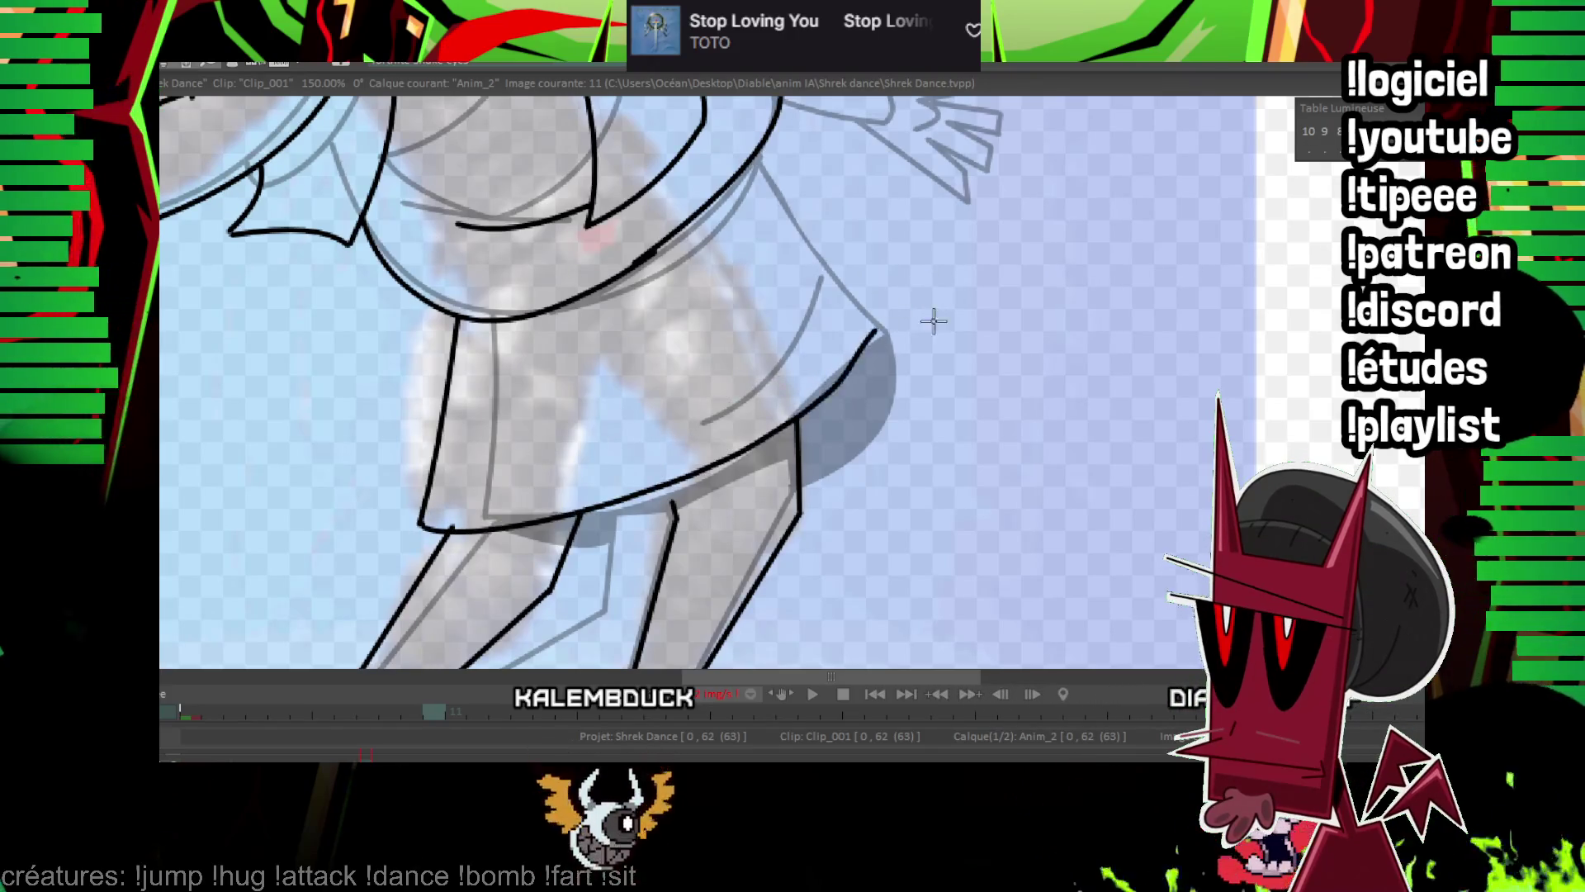
{"action": "left_click_drag", "start_coordinate": [801, 477], "coordinate": [877, 332]}
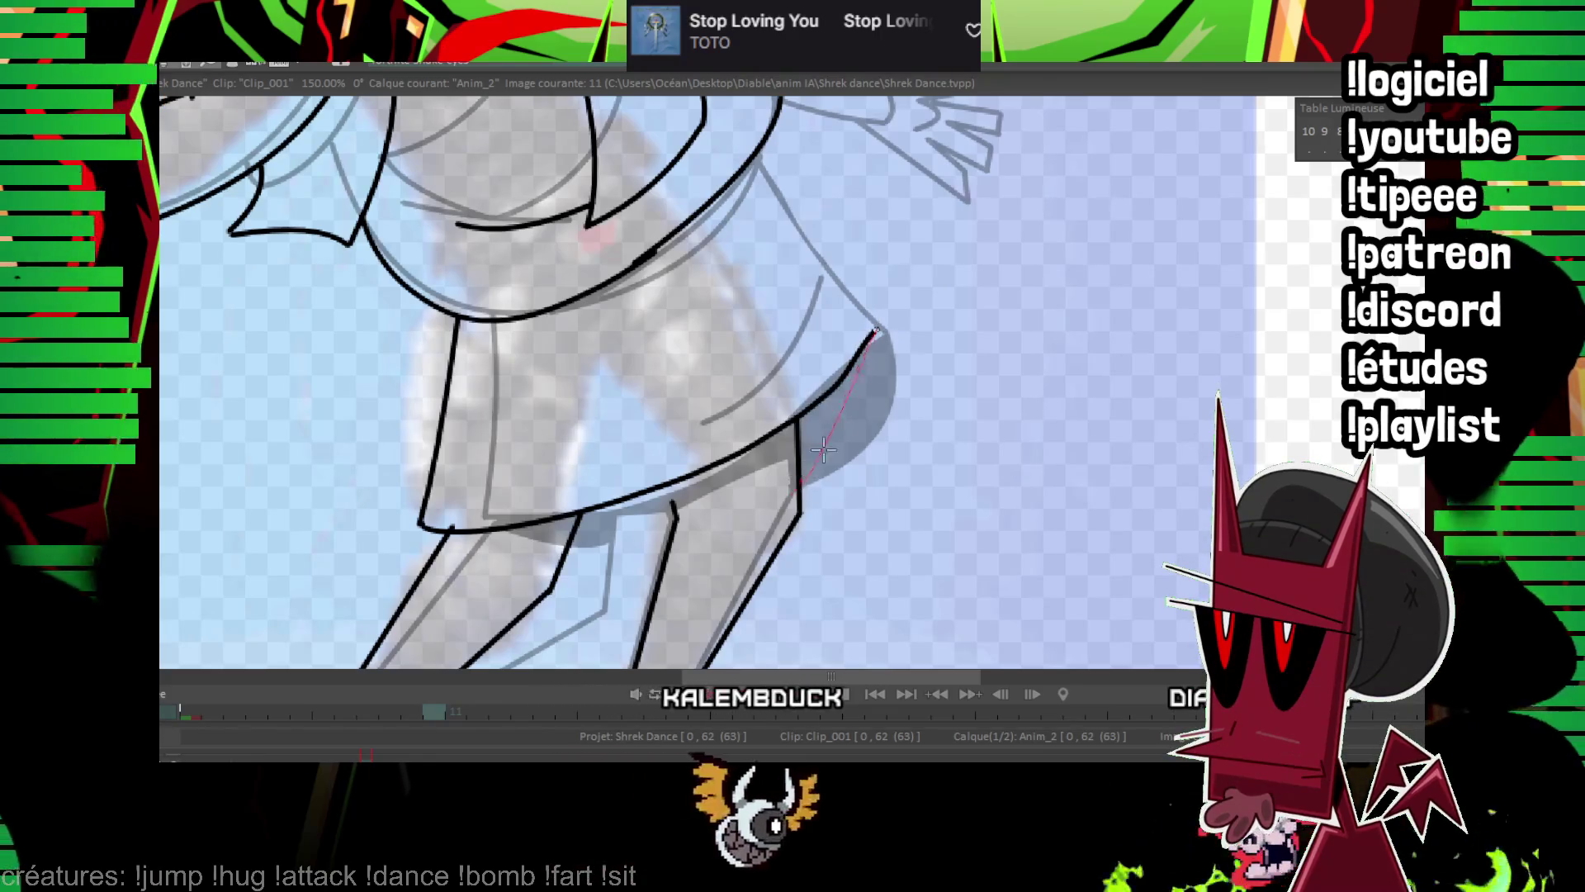
{"action": "key", "text": "Left"}
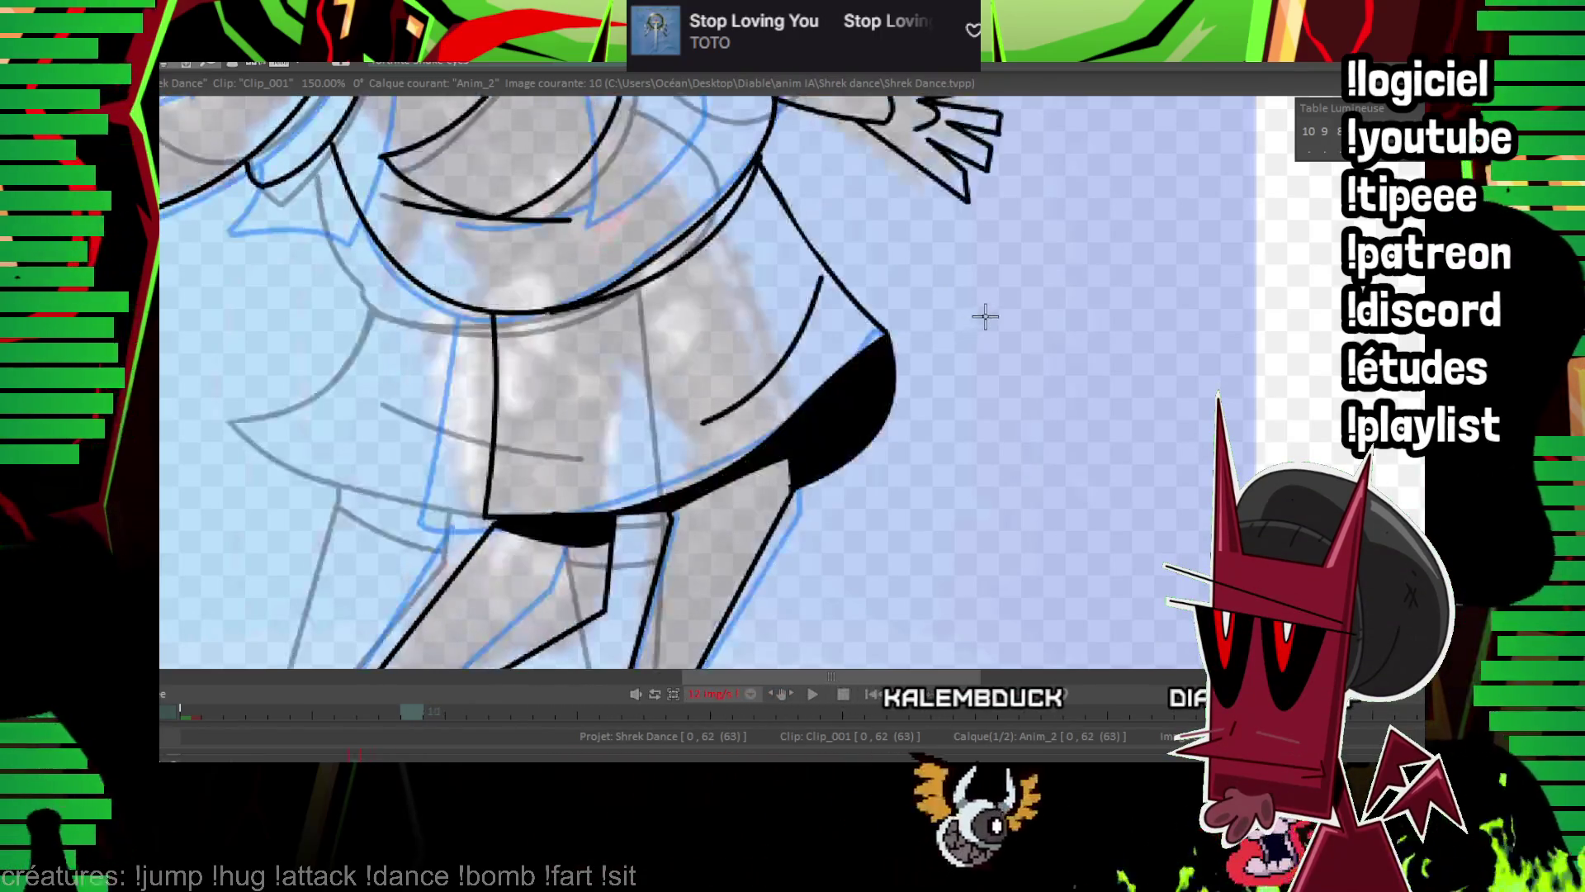
{"action": "key", "text": "Right"}
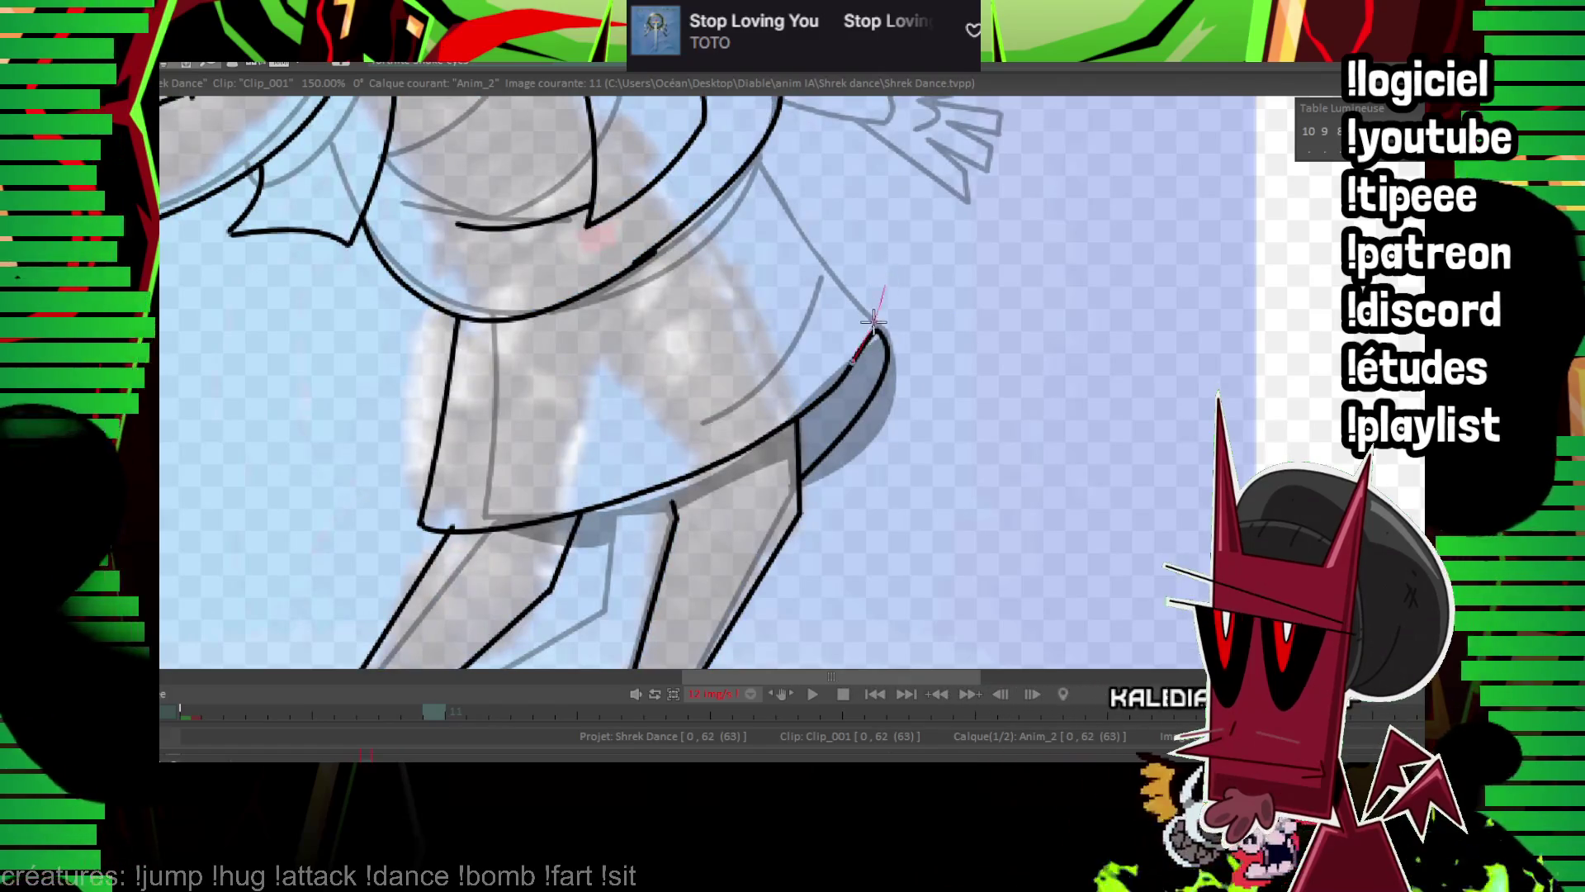
{"action": "mouse_move", "coordinate": [884, 287]}
{"action": "left_mouse_down"}
{"action": "mouse_move", "coordinate": [876, 332]}
{"action": "mouse_move", "coordinate": [891, 342]}
{"action": "left_mouse_up"}
Fill the shape behind the skirt black and ink the skirt's hem line.
{"action": "key", "text": "Left"}
{"action": "key", "text": "Right"}
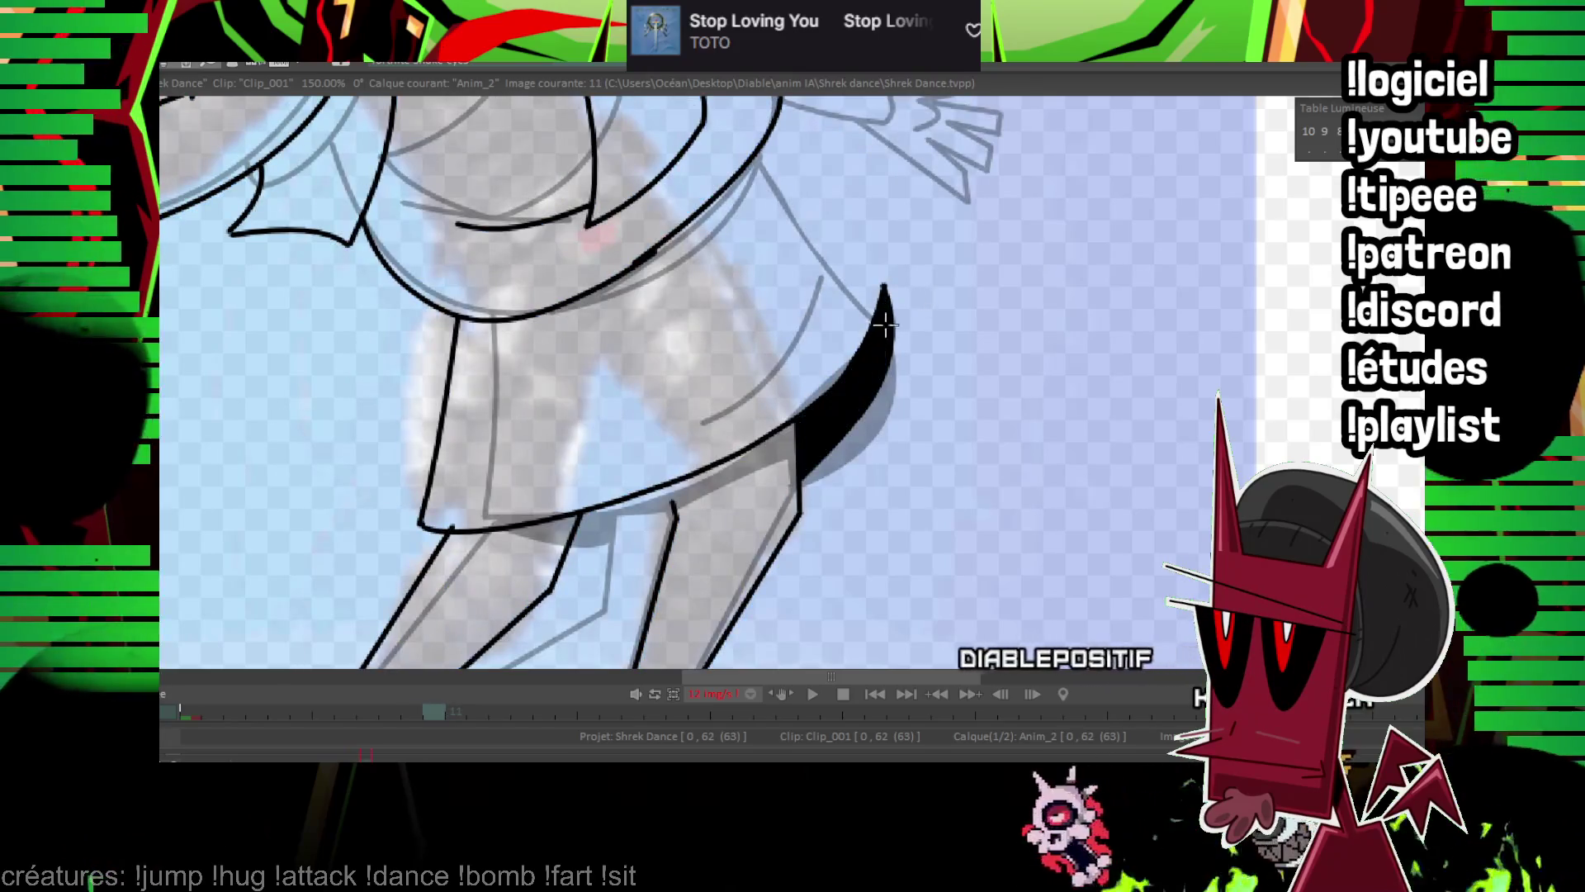
{"action": "key", "text": "Left"}
{"action": "key", "text": "Right"}
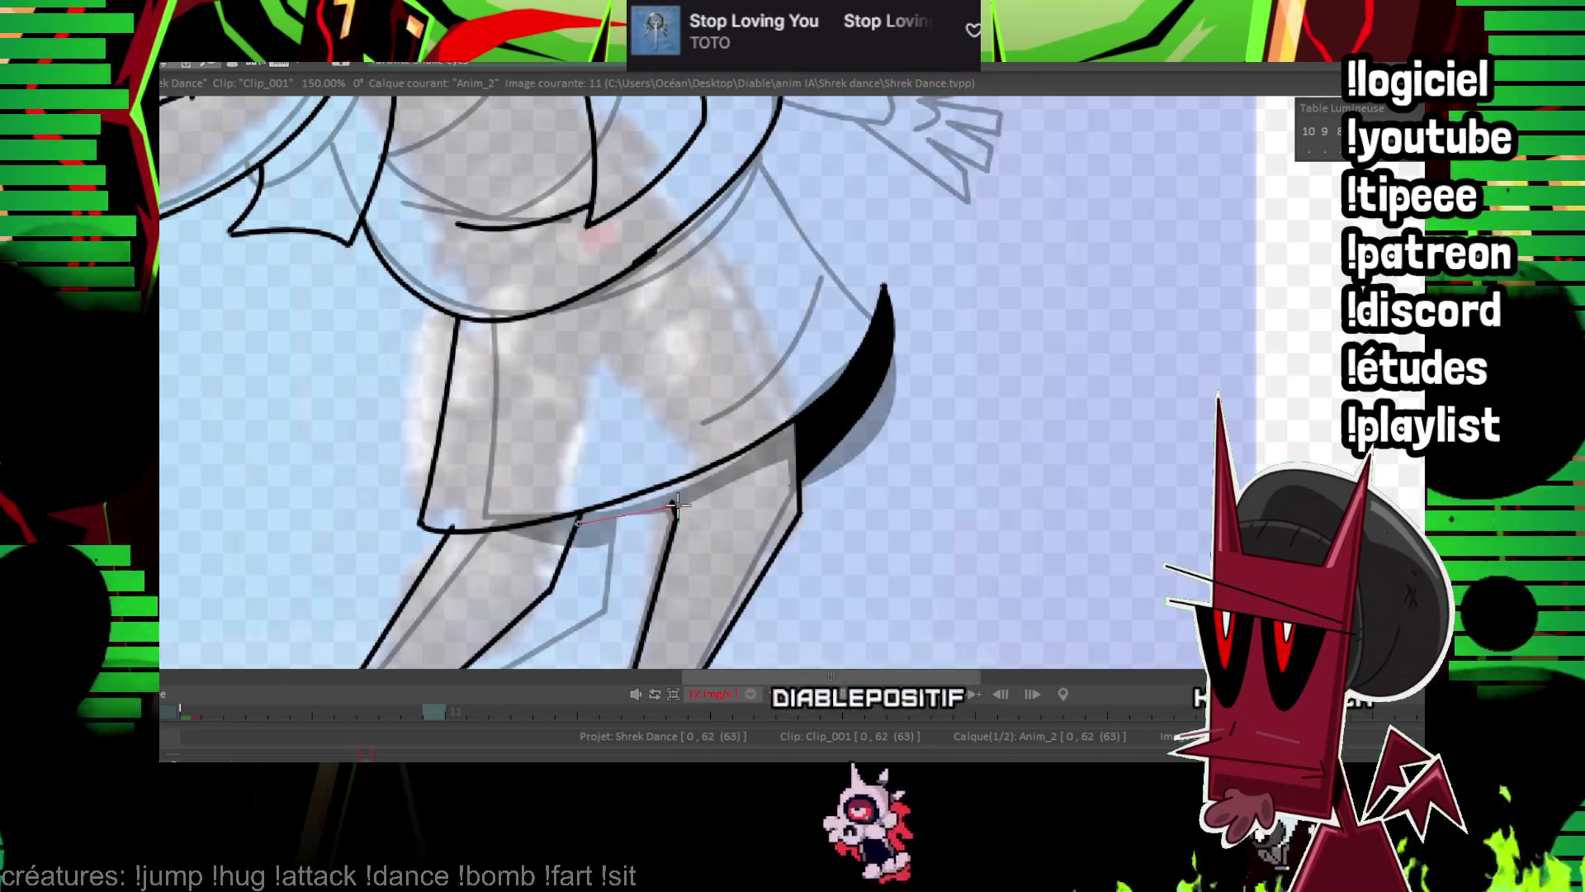
{"action": "left_click_drag", "start_coordinate": [756, 451], "coordinate": [792, 433]}
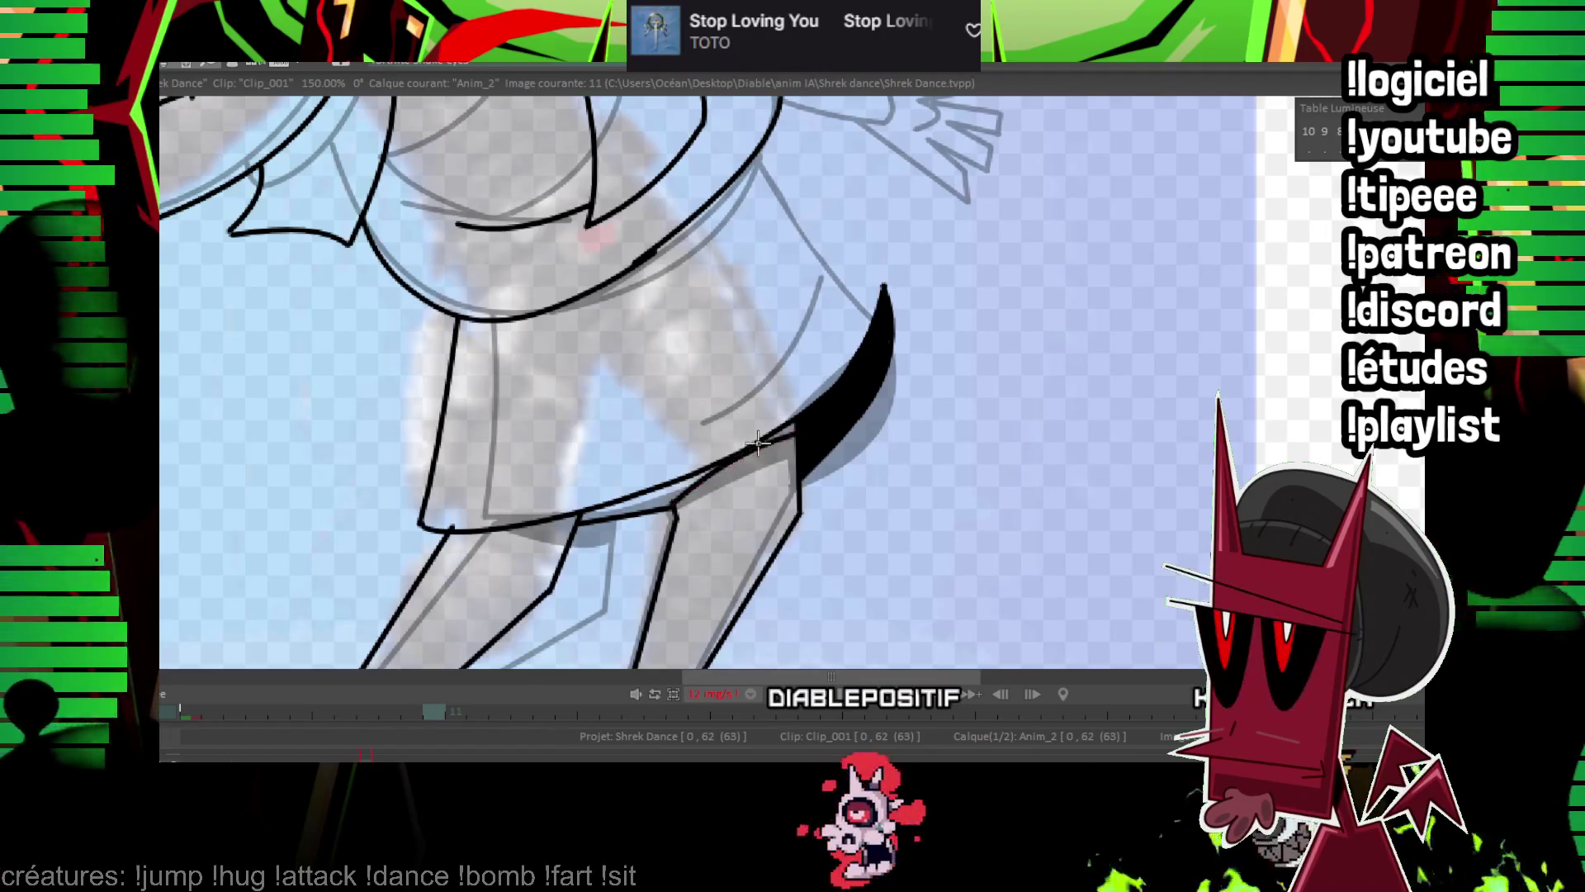
{"action": "key", "text": "Left"}
{"action": "key", "text": "Right"}
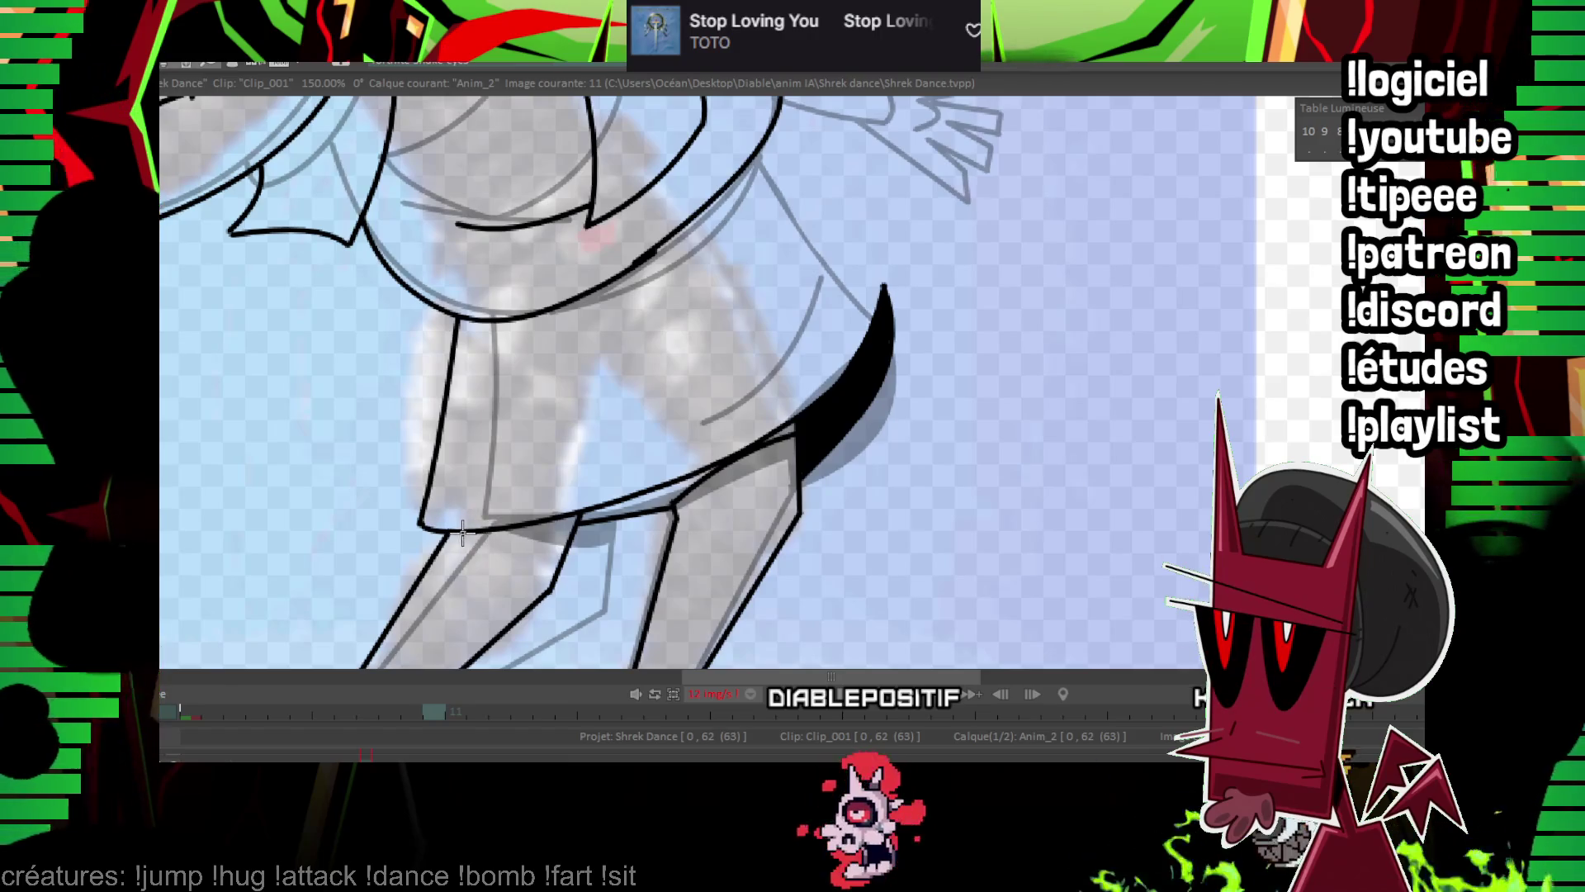
Ink a straight tunic line and two curved fold lines, then zoom out to fit the frame.
{"action": "scroll", "coordinate": [718, 258], "scroll_direction": "up", "scroll_amount": 3}
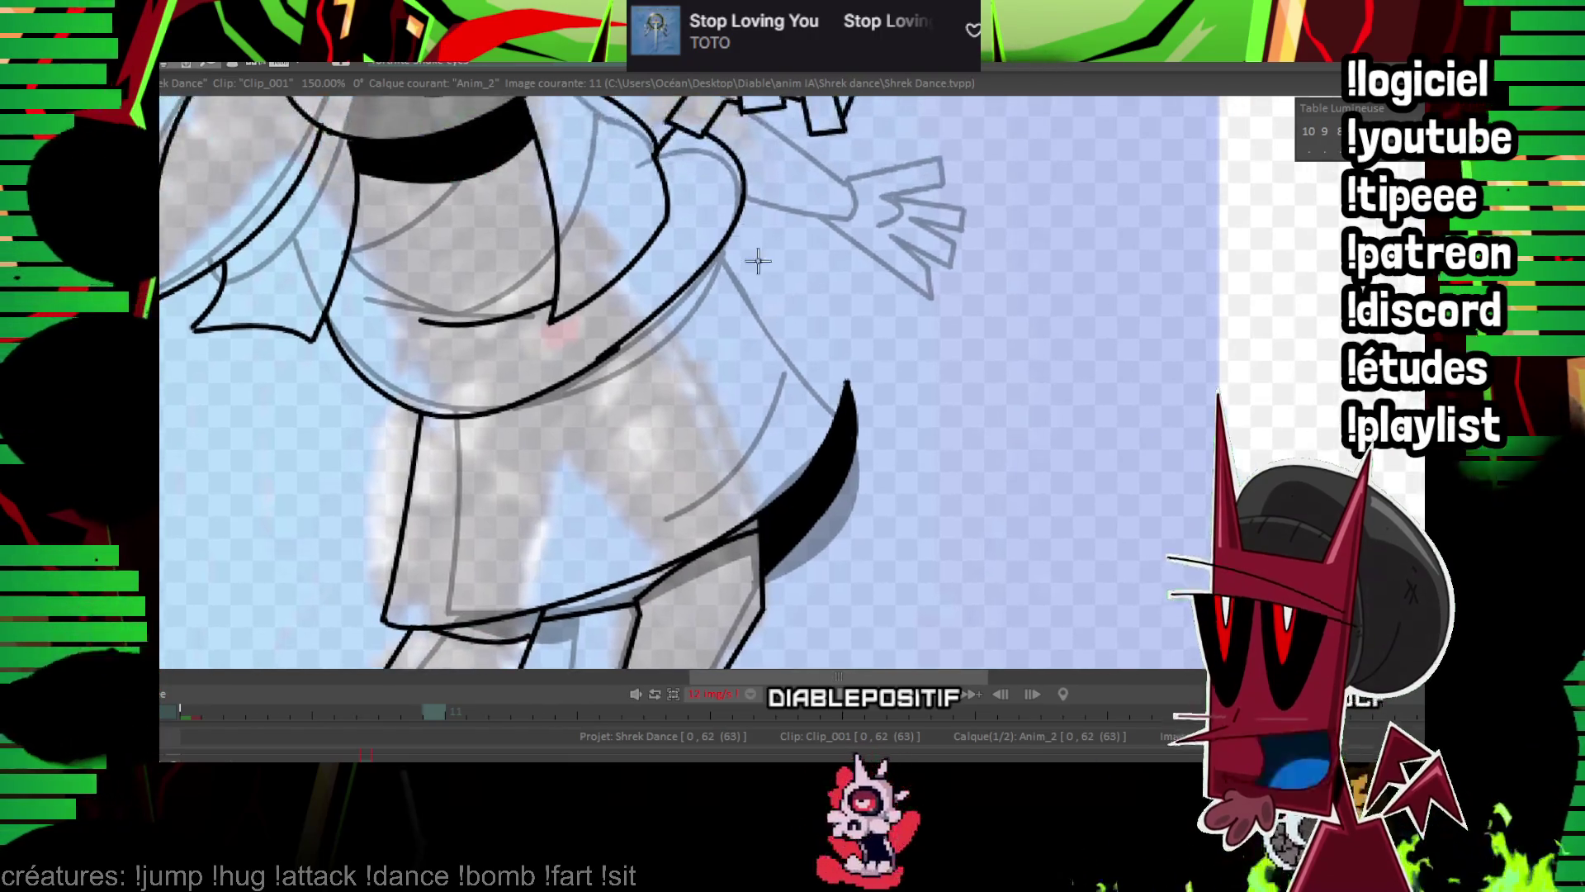
{"action": "left_click", "coordinate": [845, 382]}
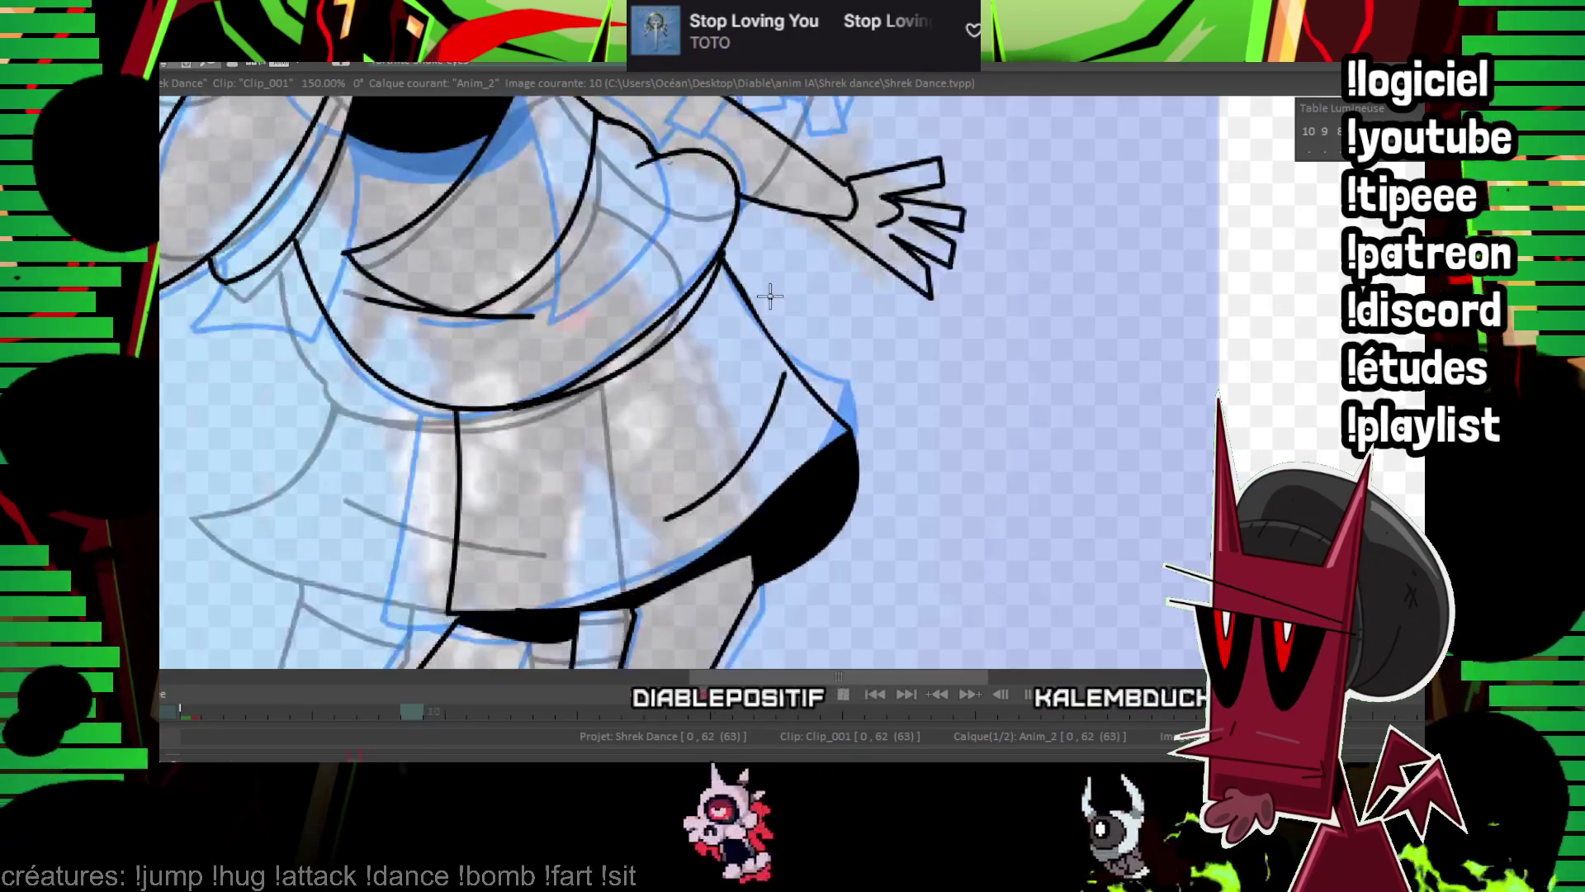
{"action": "left_click_drag", "start_coordinate": [752, 349], "coordinate": [665, 504]}
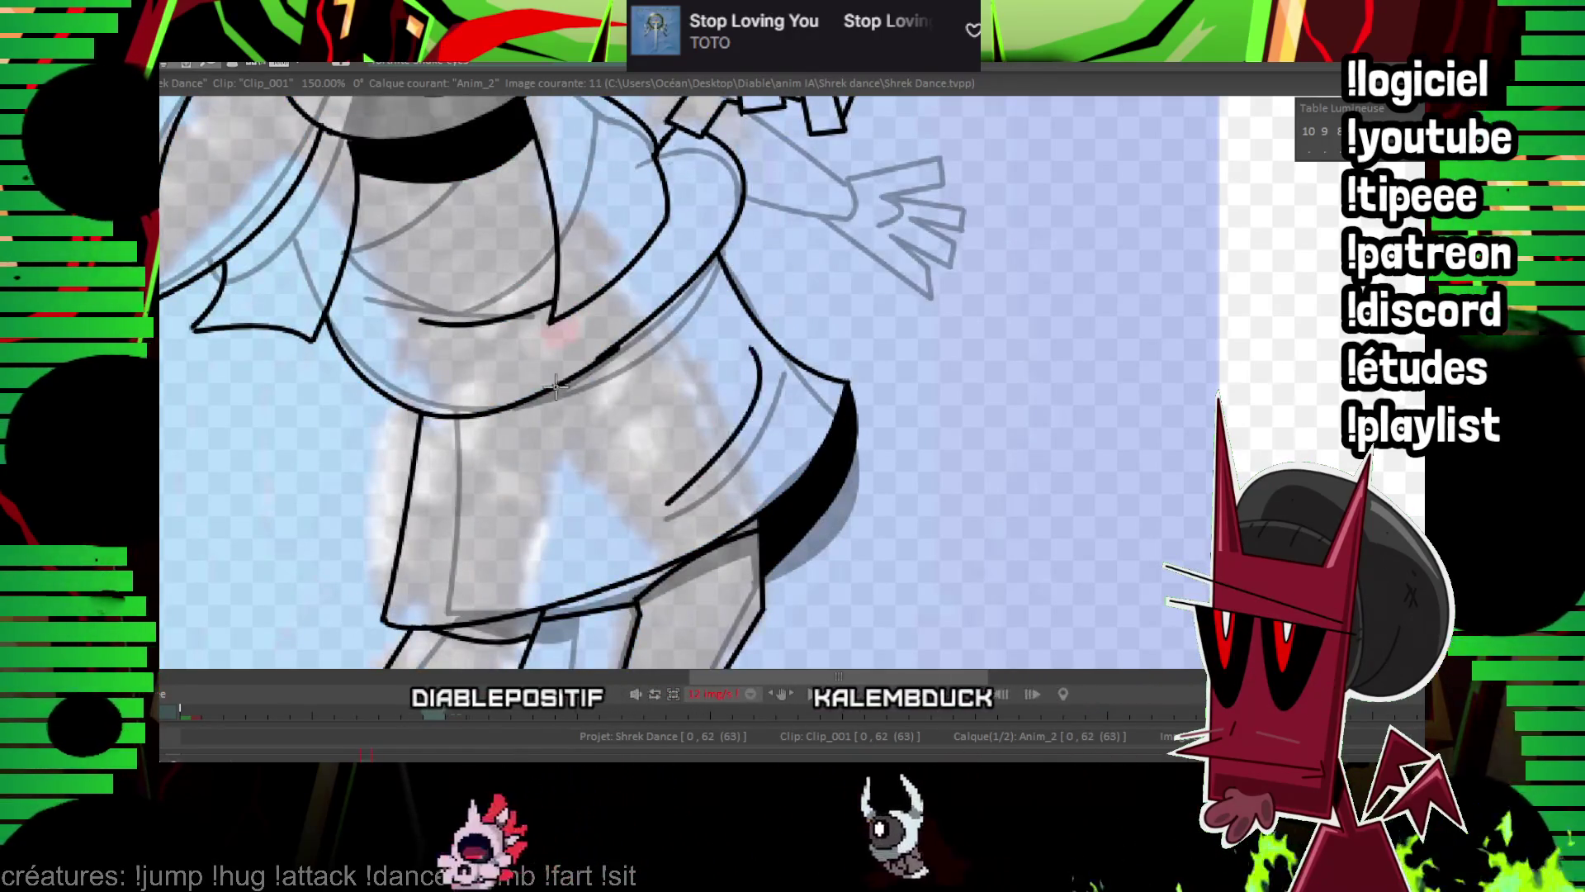
{"action": "left_click_drag", "start_coordinate": [509, 404], "coordinate": [714, 258]}
{"action": "scroll", "coordinate": [714, 257], "scroll_direction": "down", "scroll_amount": 3}
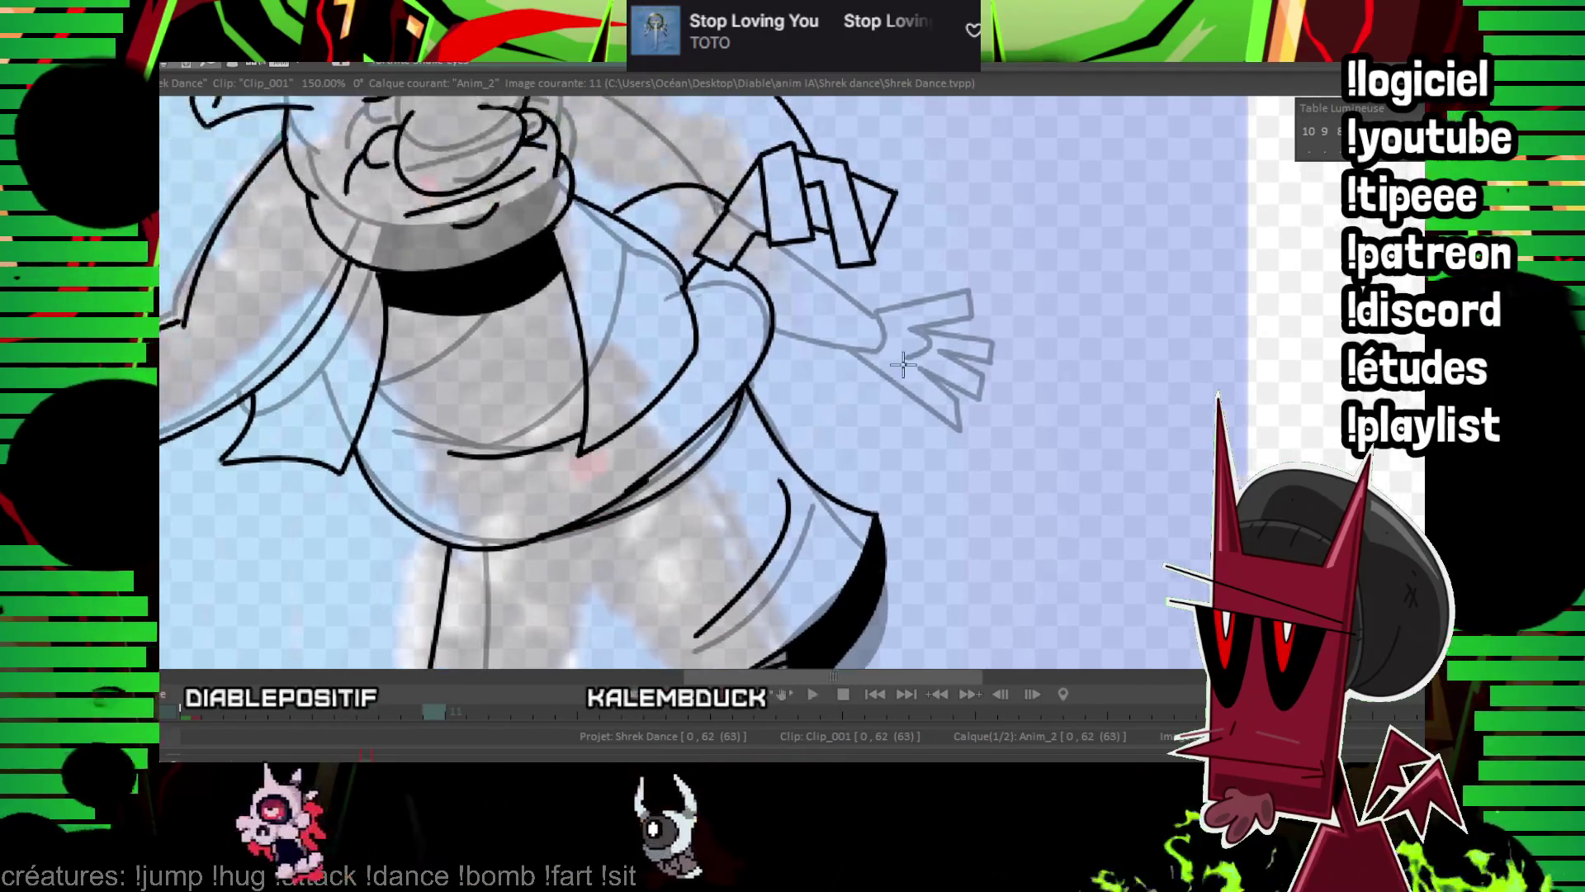
{"action": "scroll", "coordinate": [776, 337], "scroll_direction": "down", "scroll_amount": 2}
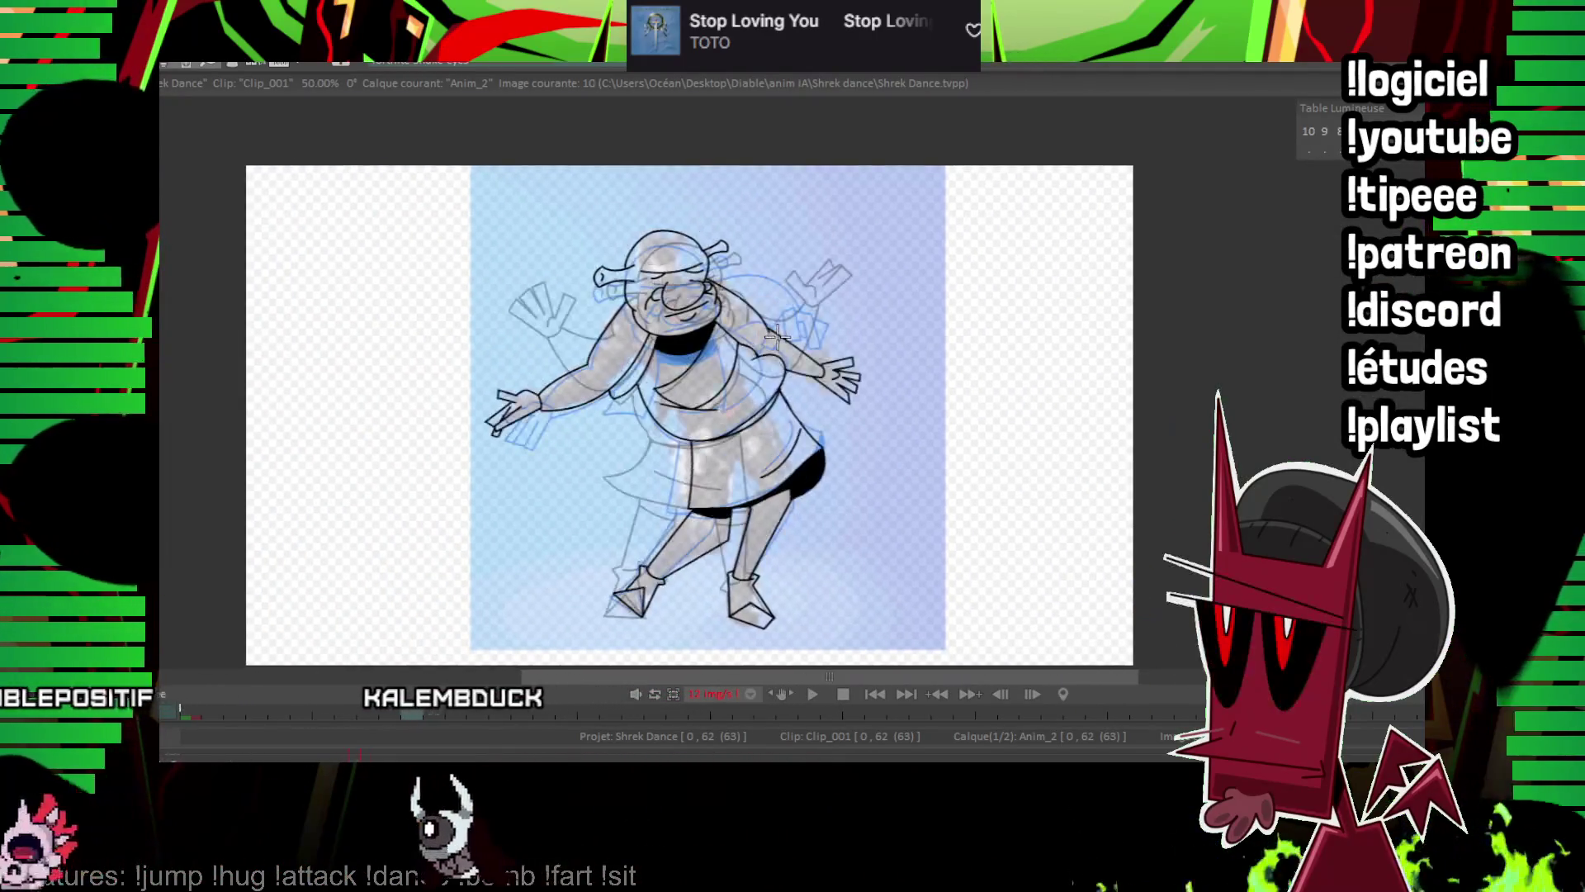
Review the frames, settle on image 12 and zoom in to 200% on Shrek's head.
{"action": "key", "text": "Left"}
{"action": "key", "text": "Left"}
{"action": "key", "text": "Left"}
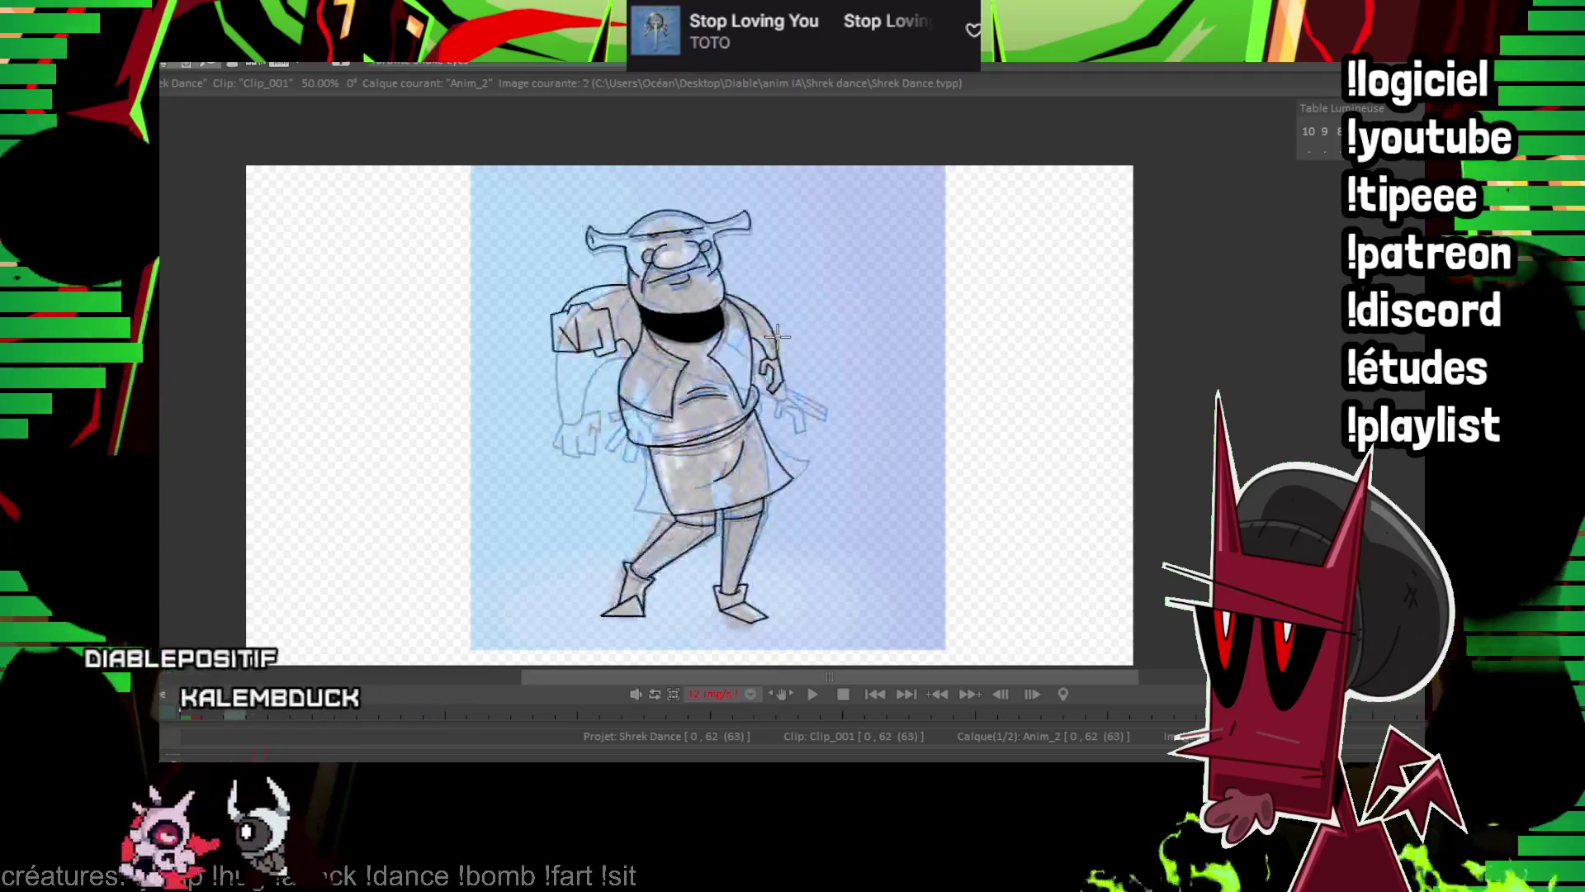
{"action": "key", "text": "Right"}
{"action": "key", "text": "Right"}
{"action": "key", "text": "Right"}
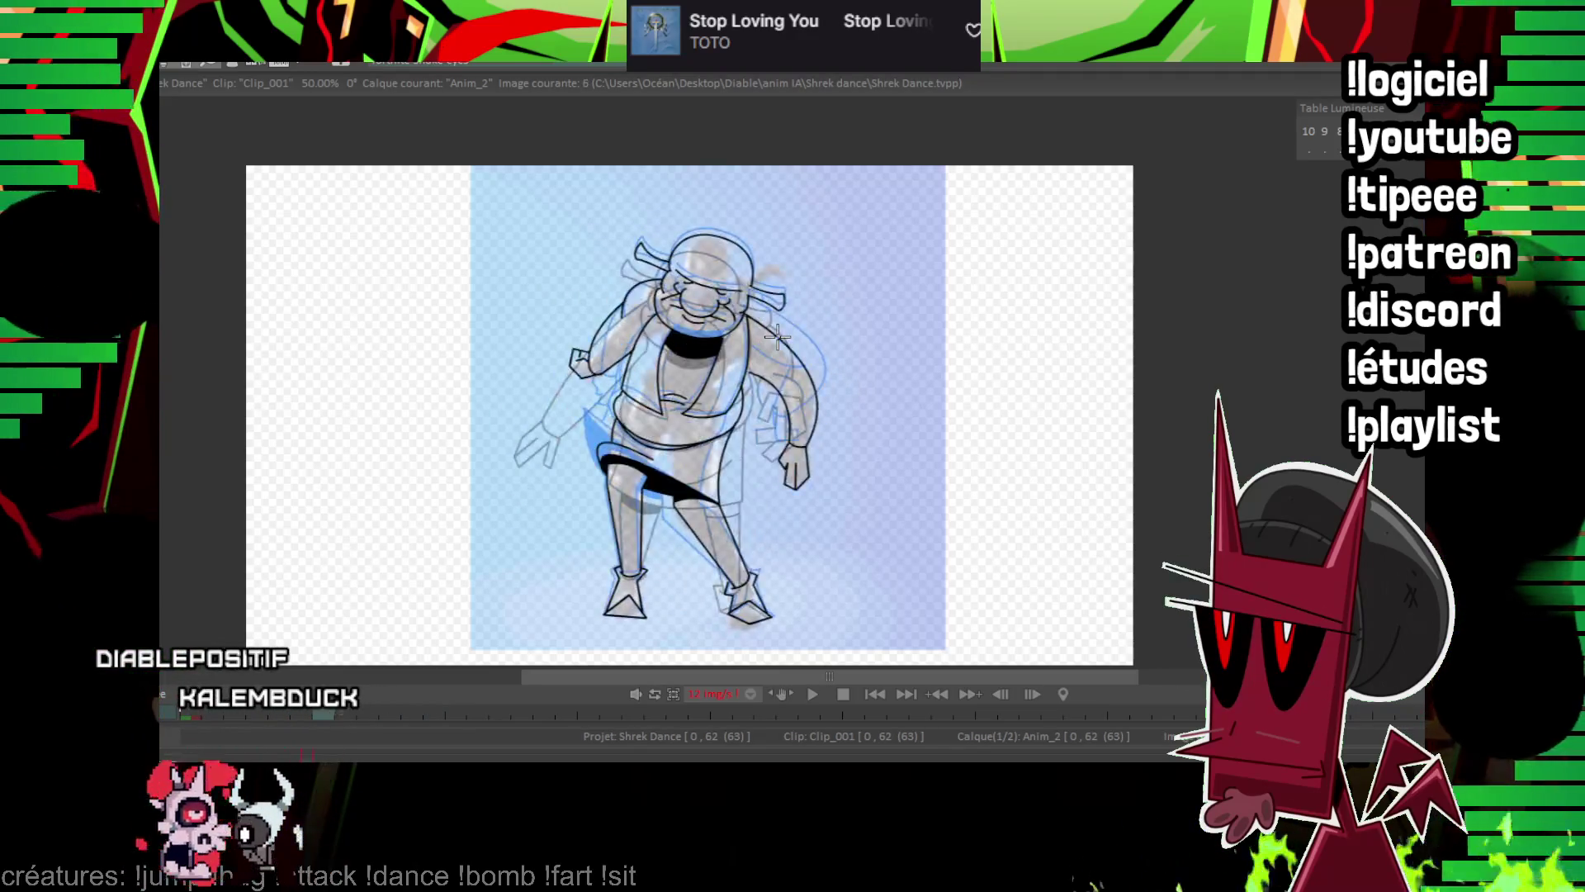
{"action": "key", "text": "Right"}
{"action": "key", "text": "Right"}
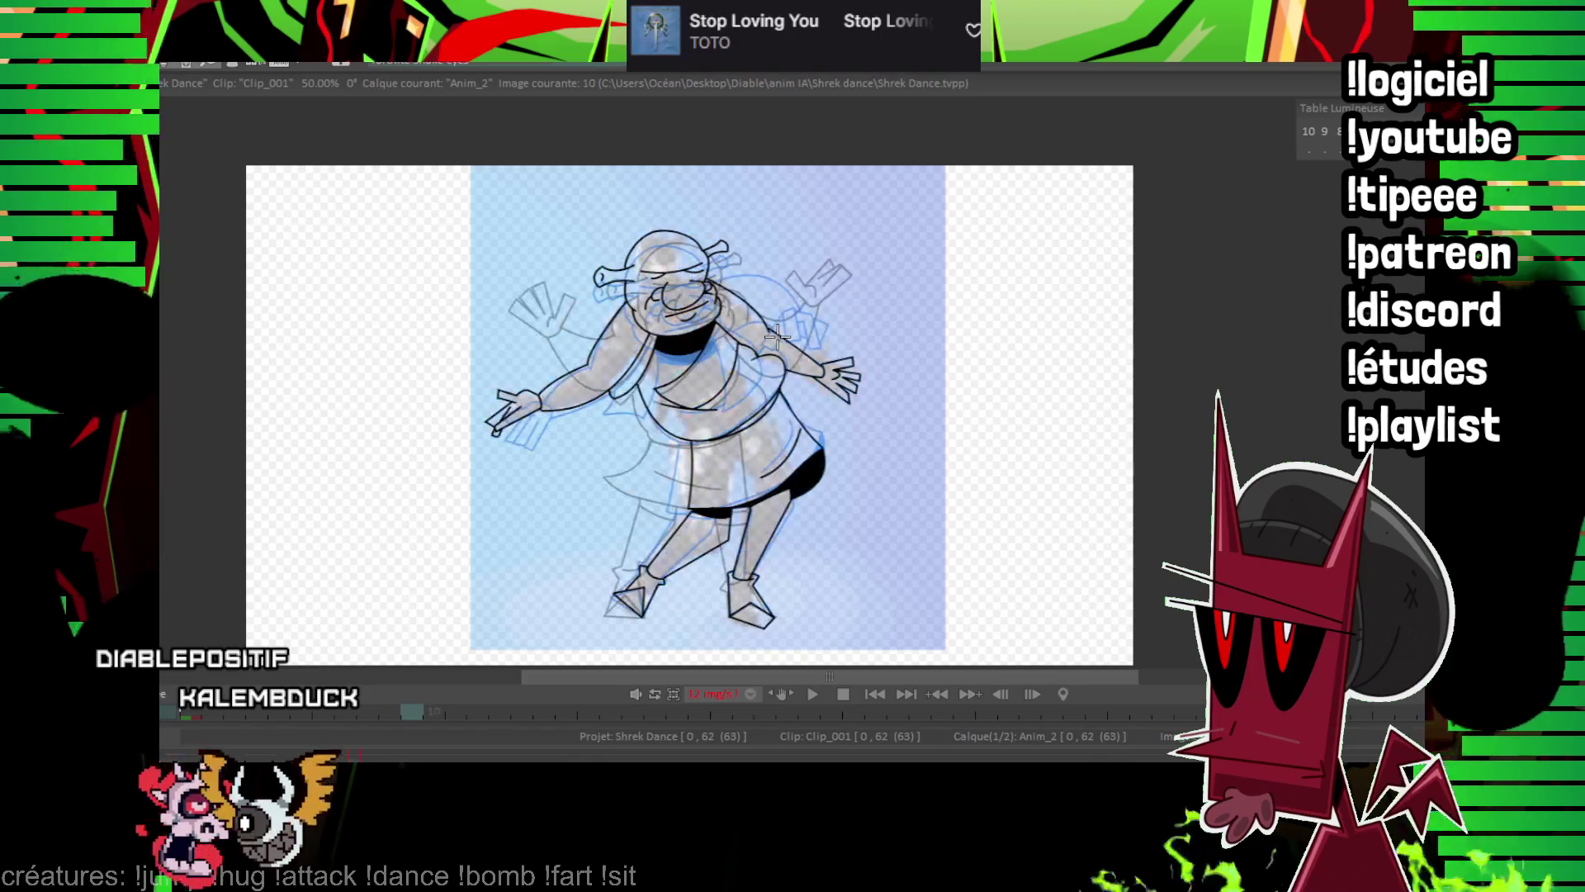
{"action": "key", "text": "Right"}
{"action": "key", "text": "Right"}
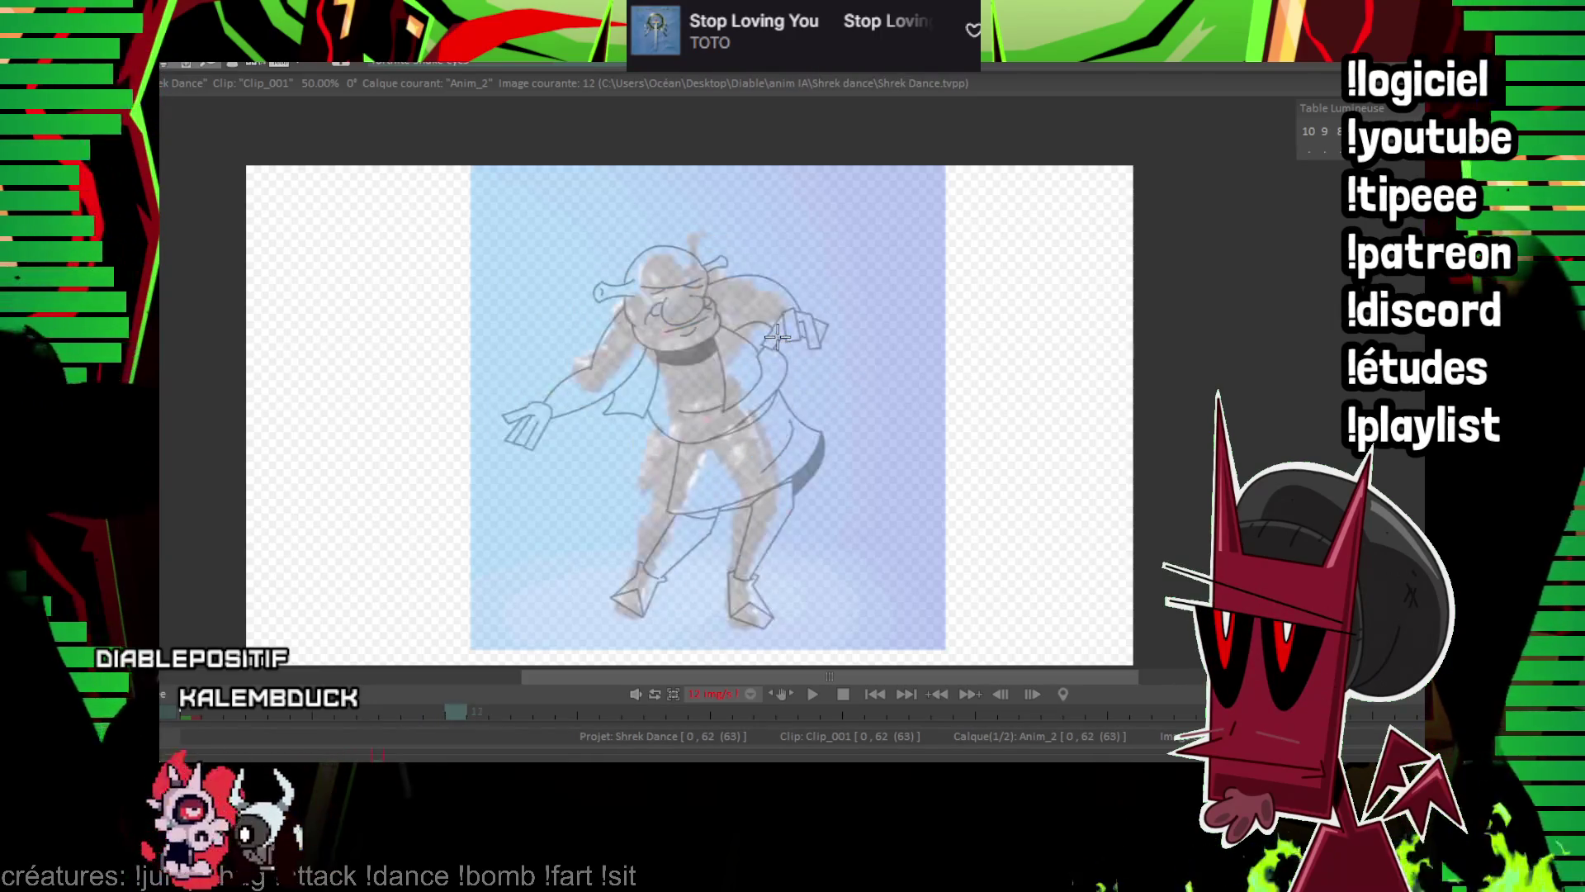
{"action": "key", "text": "Left"}
{"action": "key", "text": "Right"}
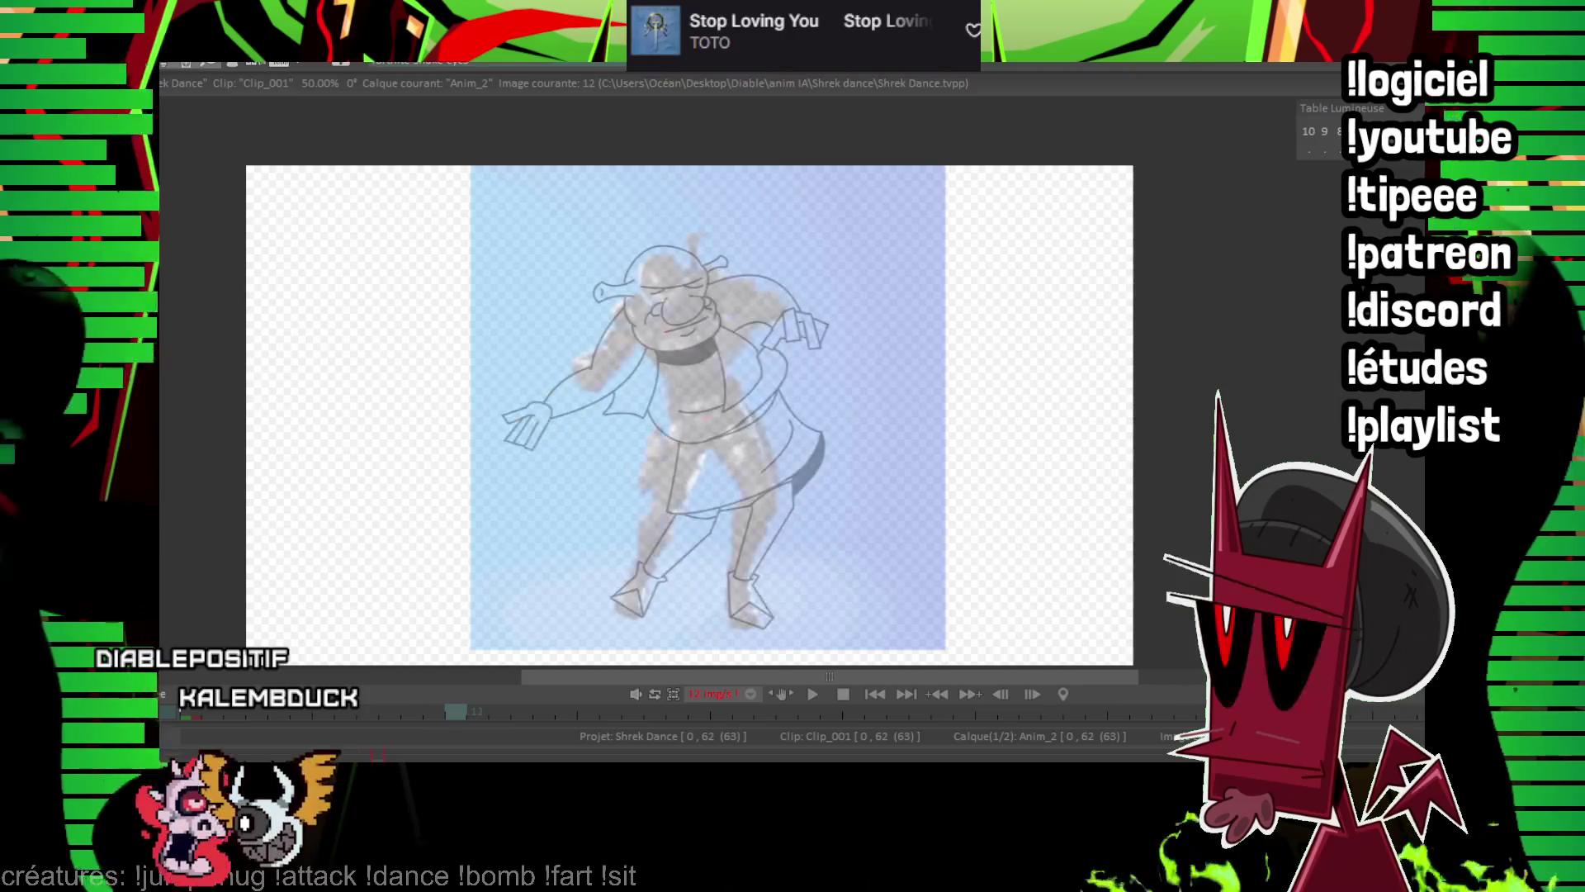
{"action": "scroll", "coordinate": [759, 273], "scroll_direction": "up", "scroll_amount": 4}
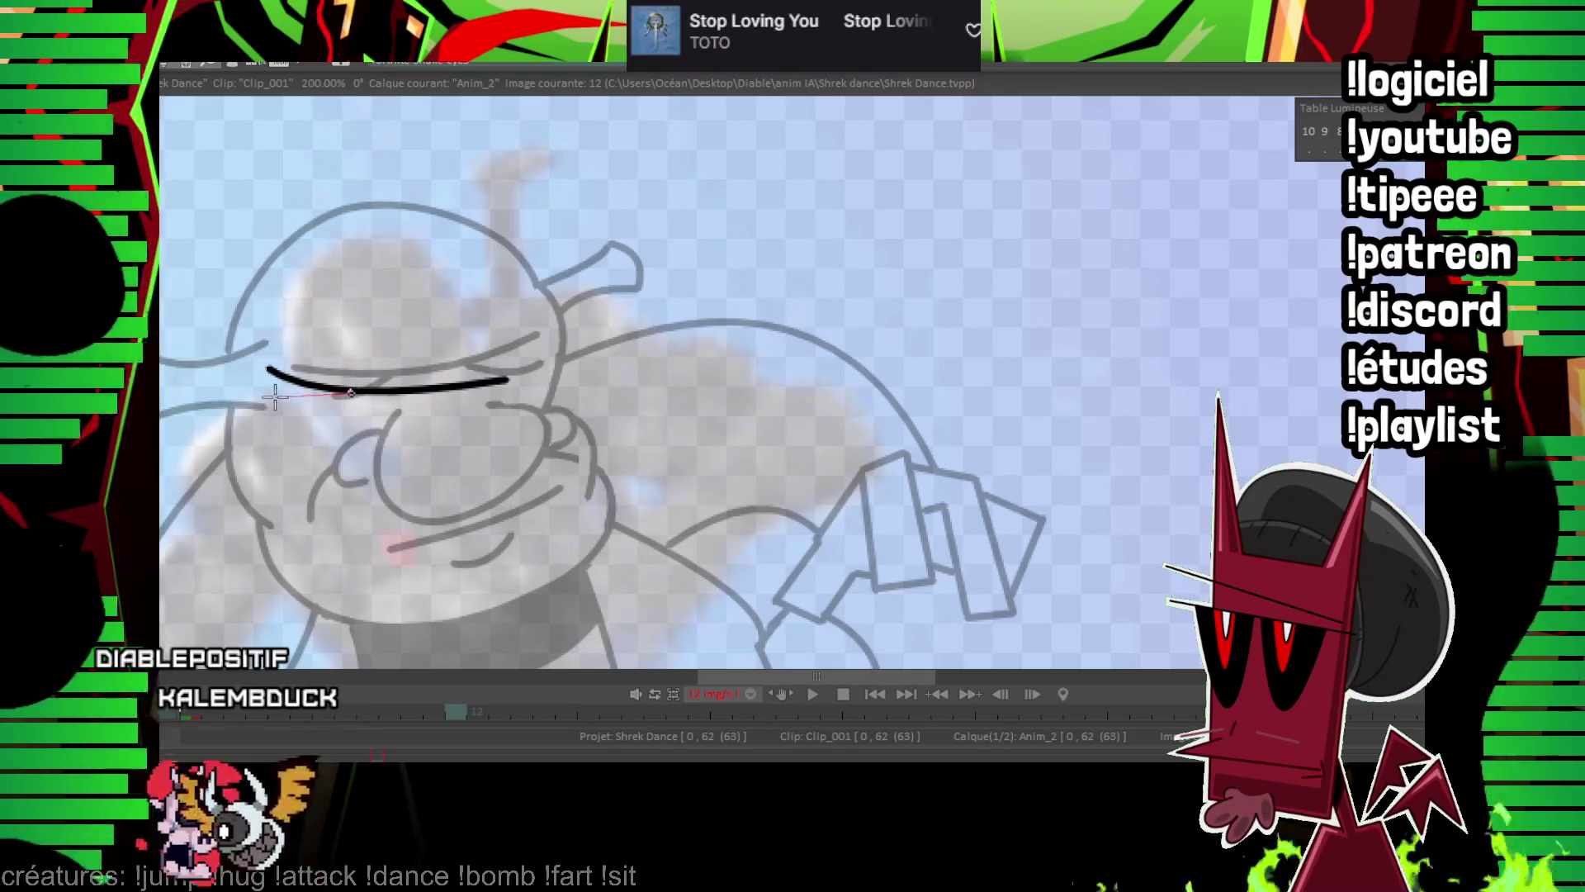
Ink the first closed eye, the nose curve and both nostrils.
{"action": "left_click_drag", "start_coordinate": [416, 394], "coordinate": [499, 405]}
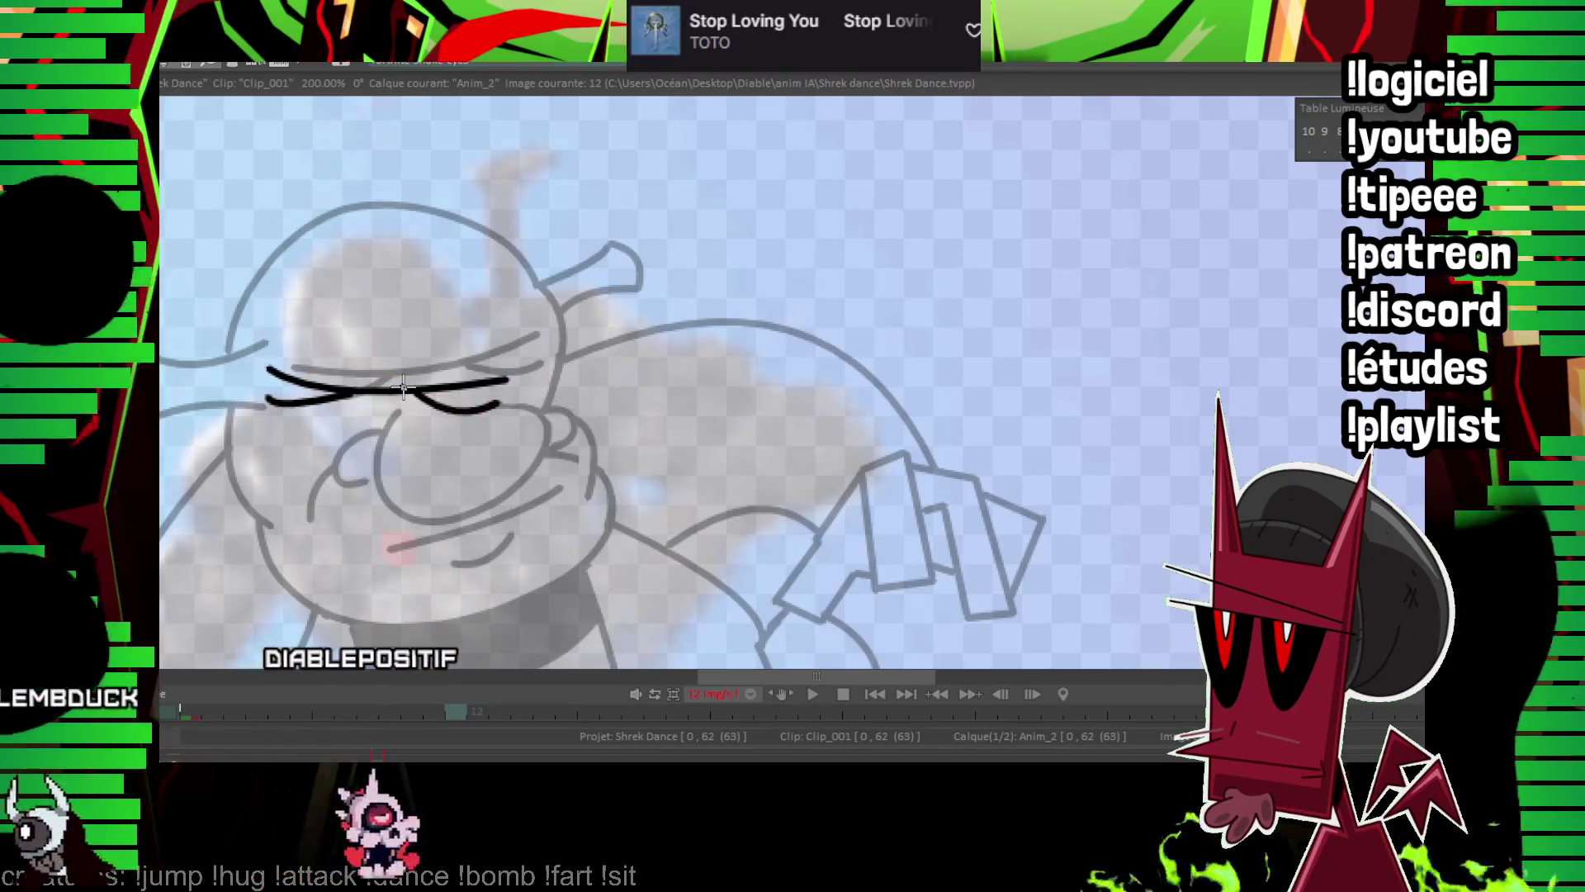
{"action": "mouse_move", "coordinate": [353, 425]}
{"action": "left_mouse_down"}
{"action": "mouse_move", "coordinate": [307, 500]}
{"action": "mouse_move", "coordinate": [454, 448]}
{"action": "left_mouse_up"}
{"action": "left_click_drag", "start_coordinate": [285, 446], "coordinate": [285, 495]}
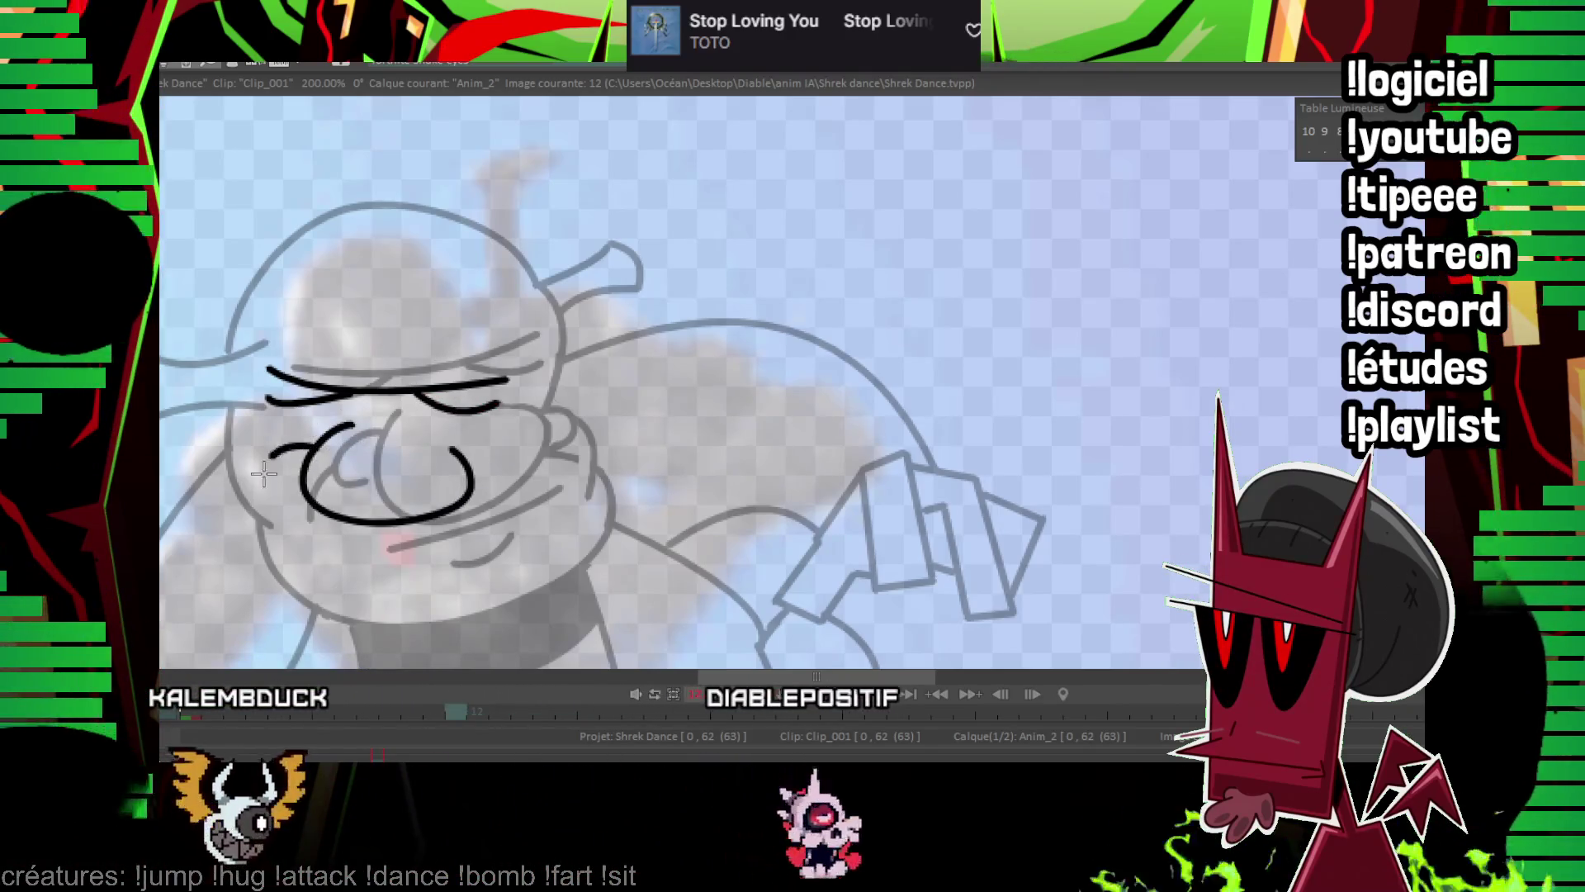
{"action": "left_click_drag", "start_coordinate": [488, 501], "coordinate": [523, 478]}
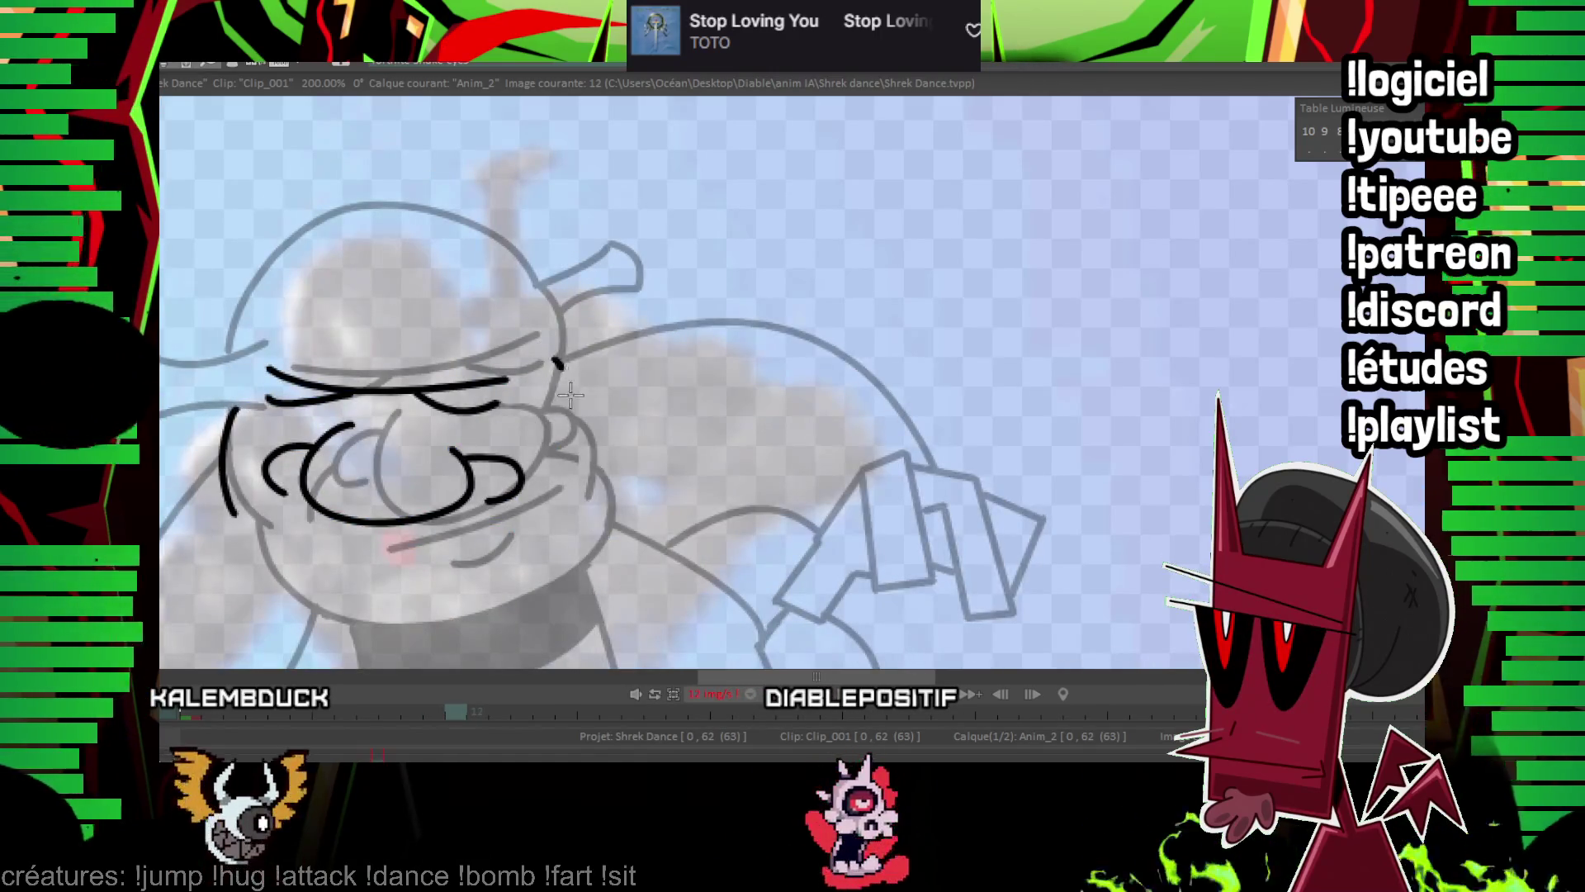
Undo the cheek stroke and hat arc, and discard a redrawn hat arc too.
{"action": "key", "text": "ctrl+z"}
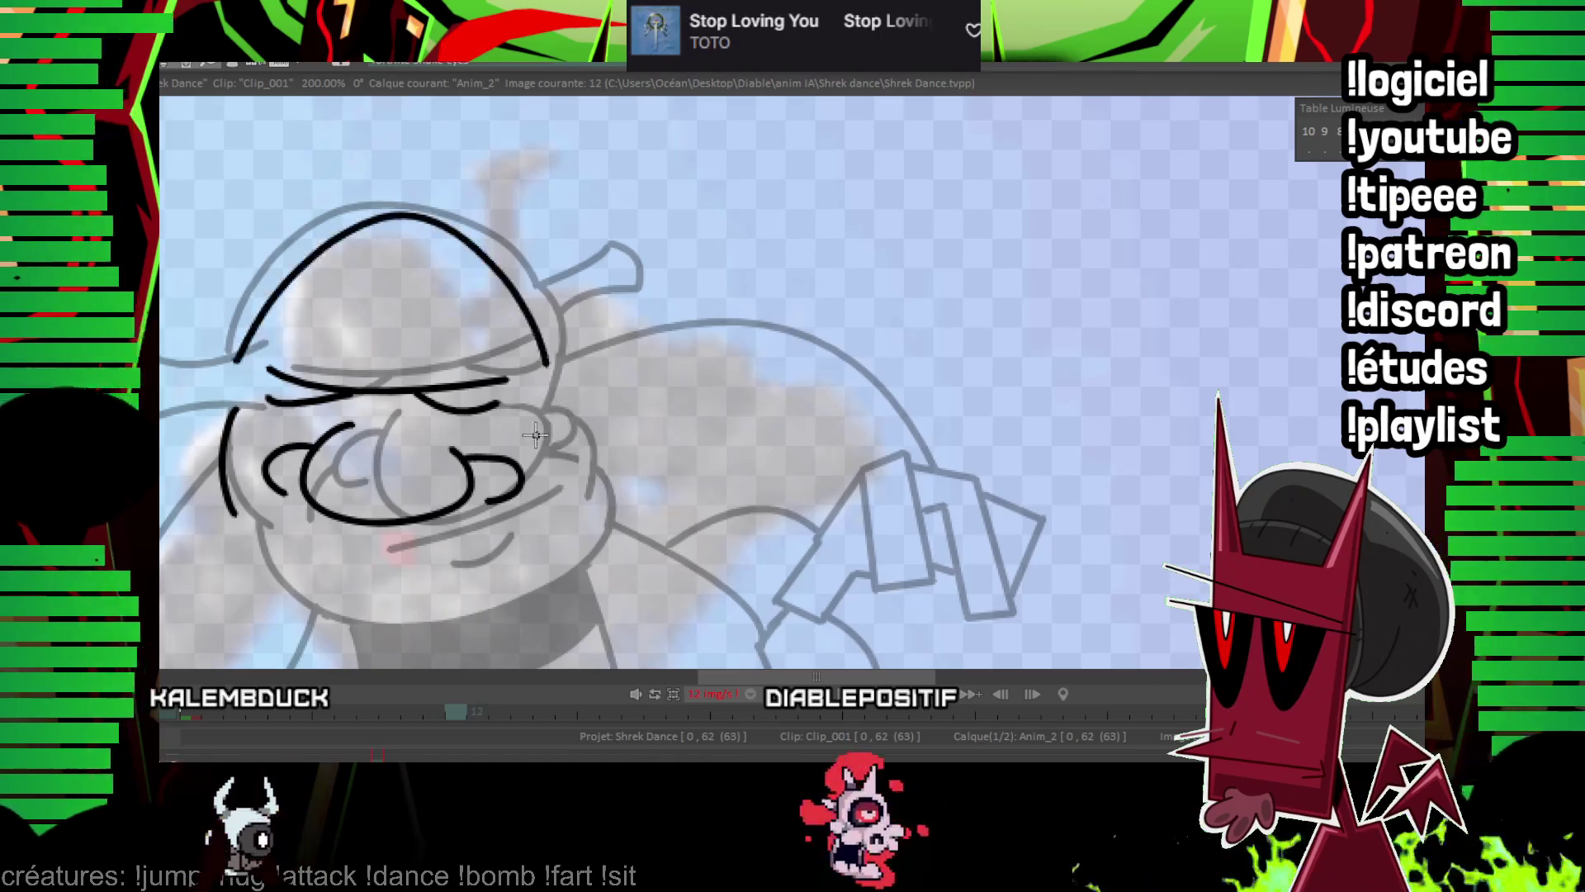
{"action": "key", "text": "ctrl+z"}
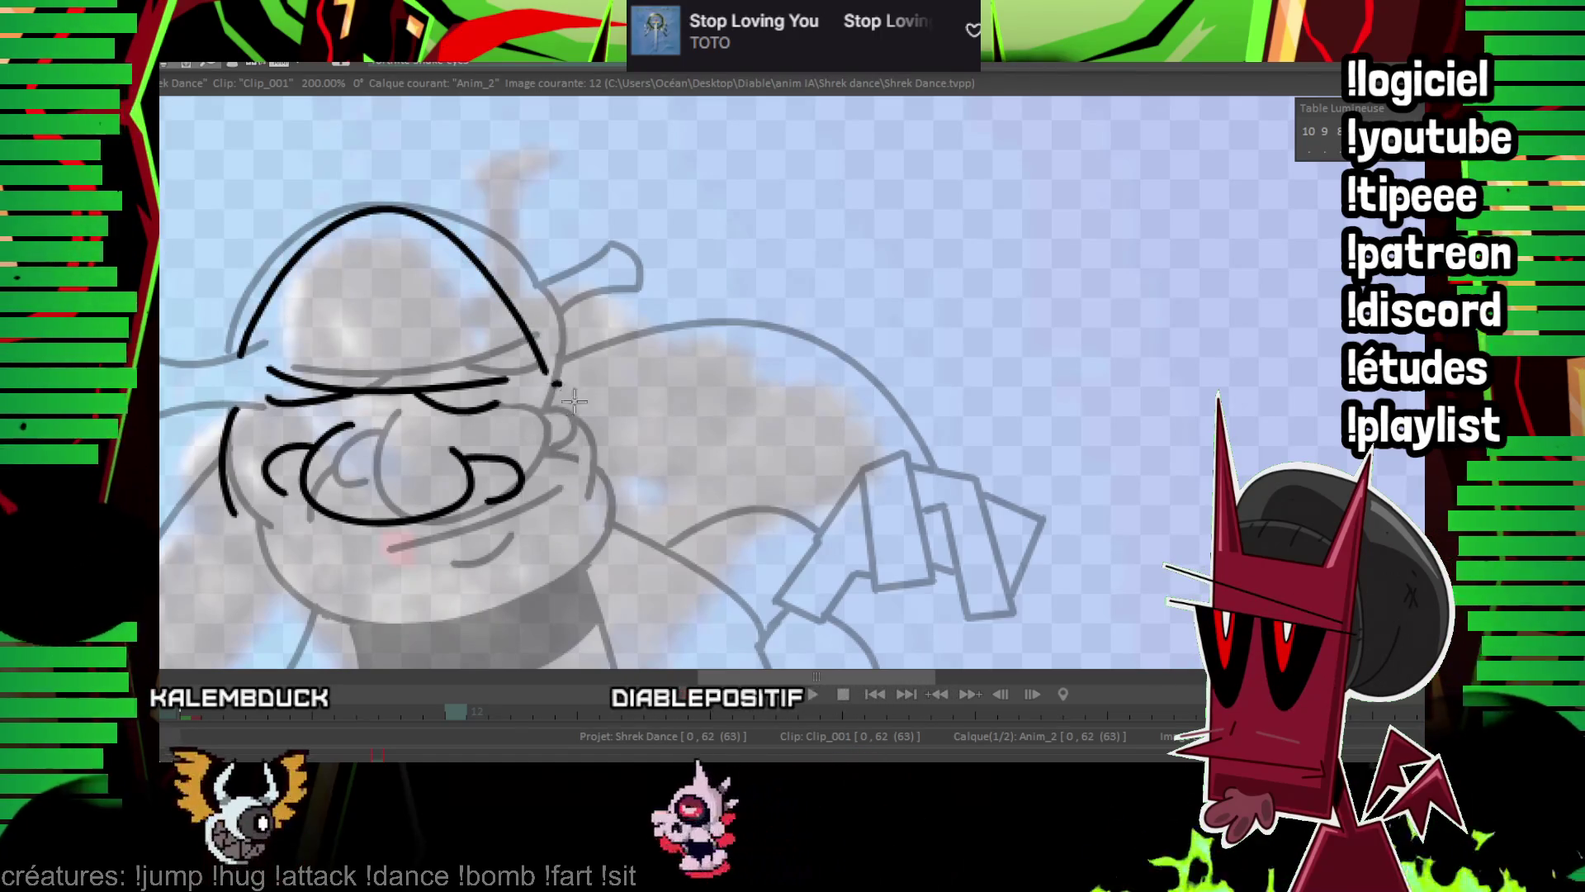
{"action": "key", "text": "ctrl+z"}
{"action": "key", "text": "ctrl+z"}
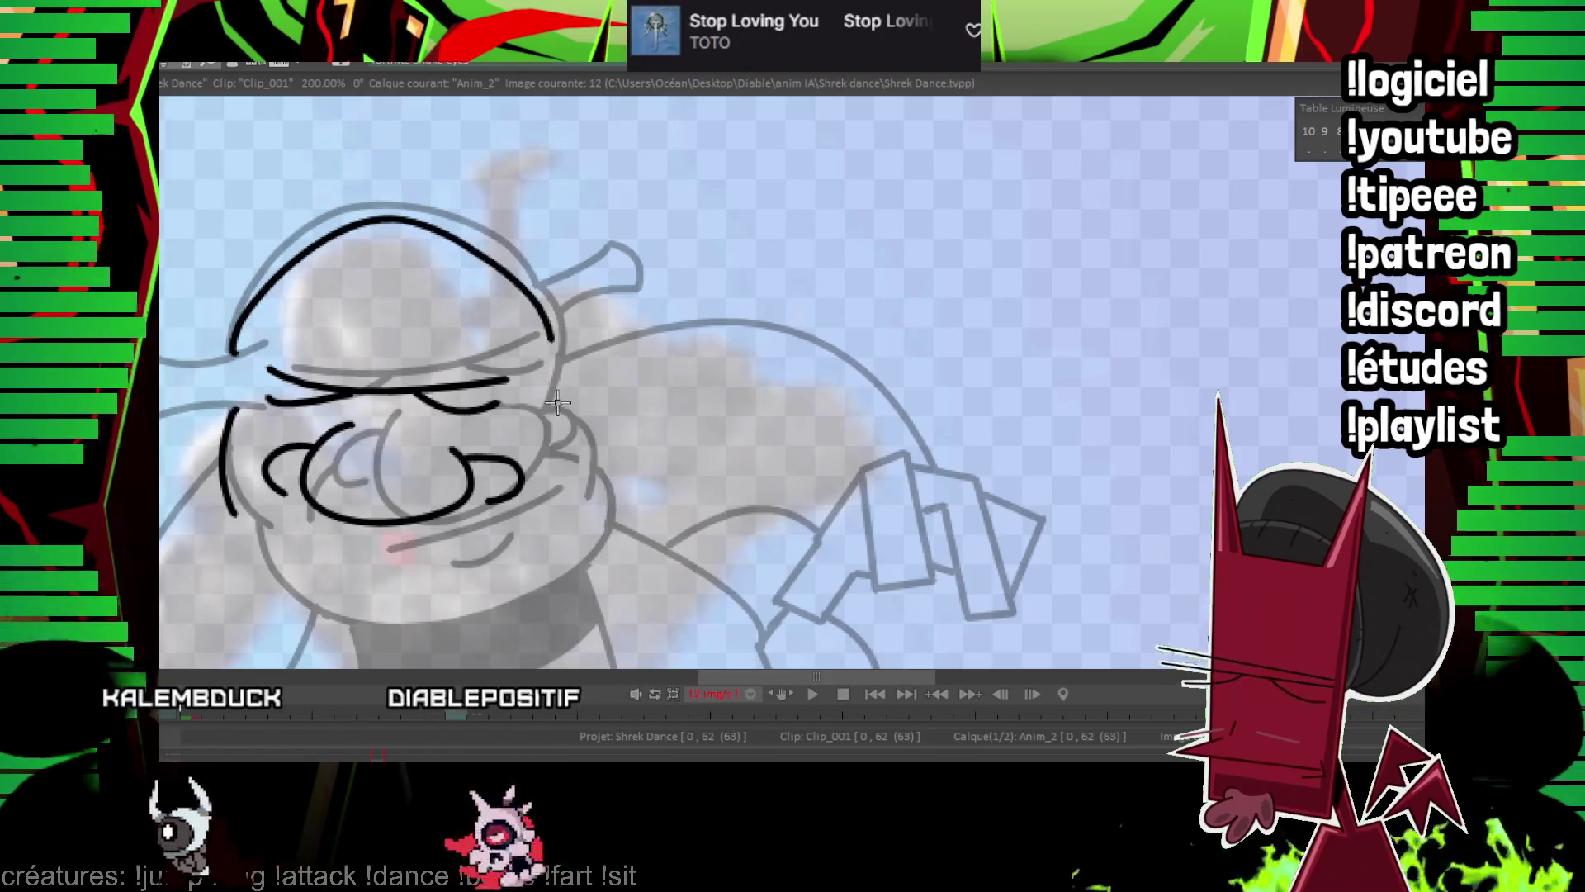
{"action": "left_click_drag", "start_coordinate": [233, 355], "coordinate": [541, 340]}
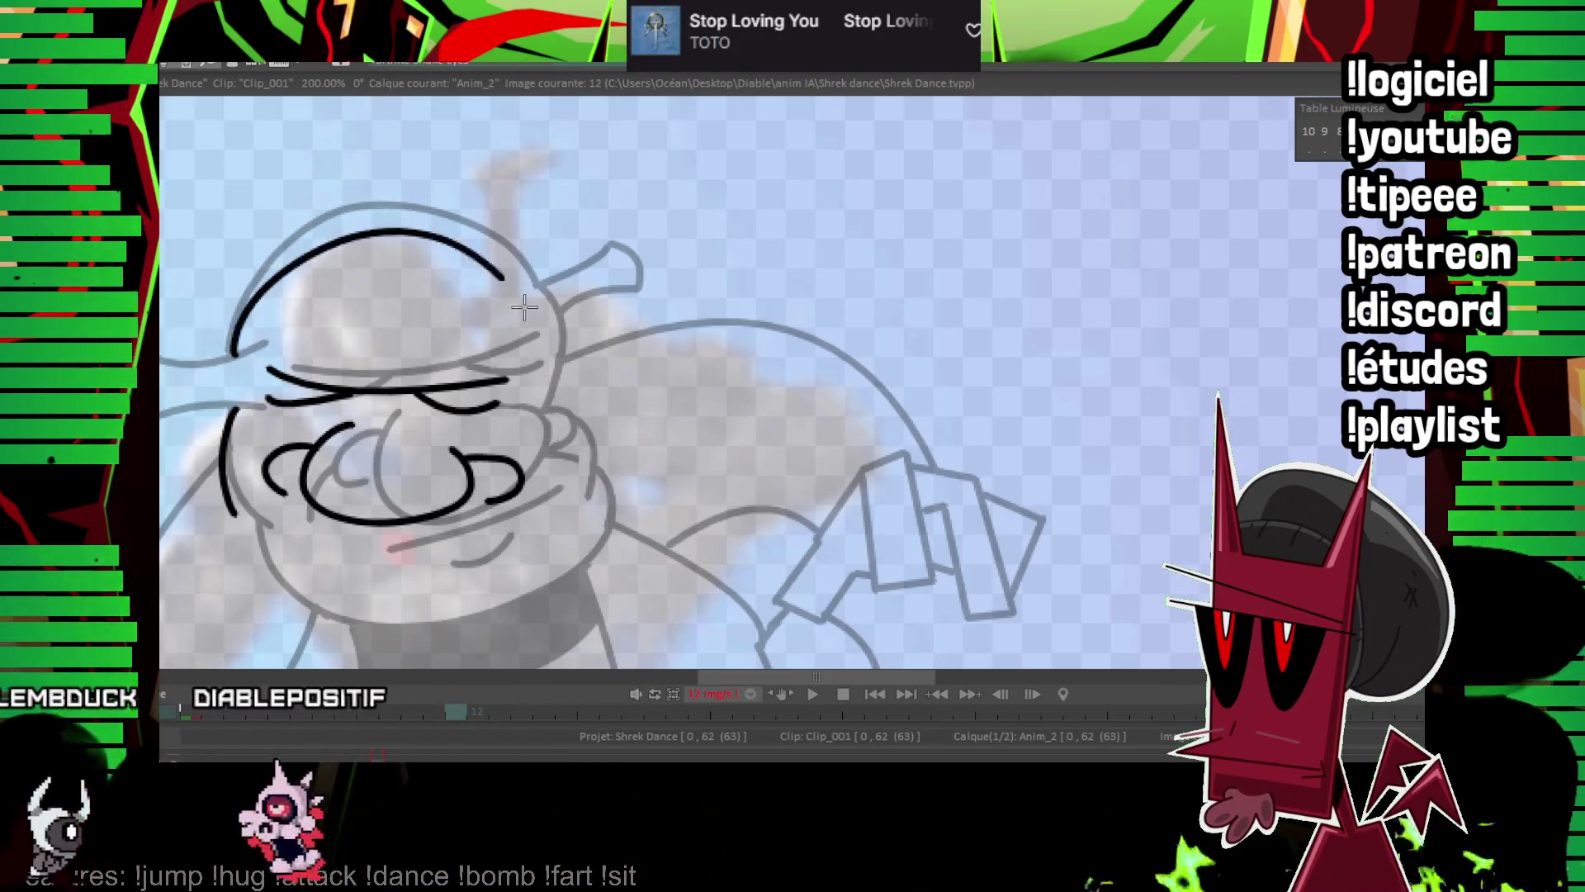
{"action": "key", "text": "ctrl+z"}
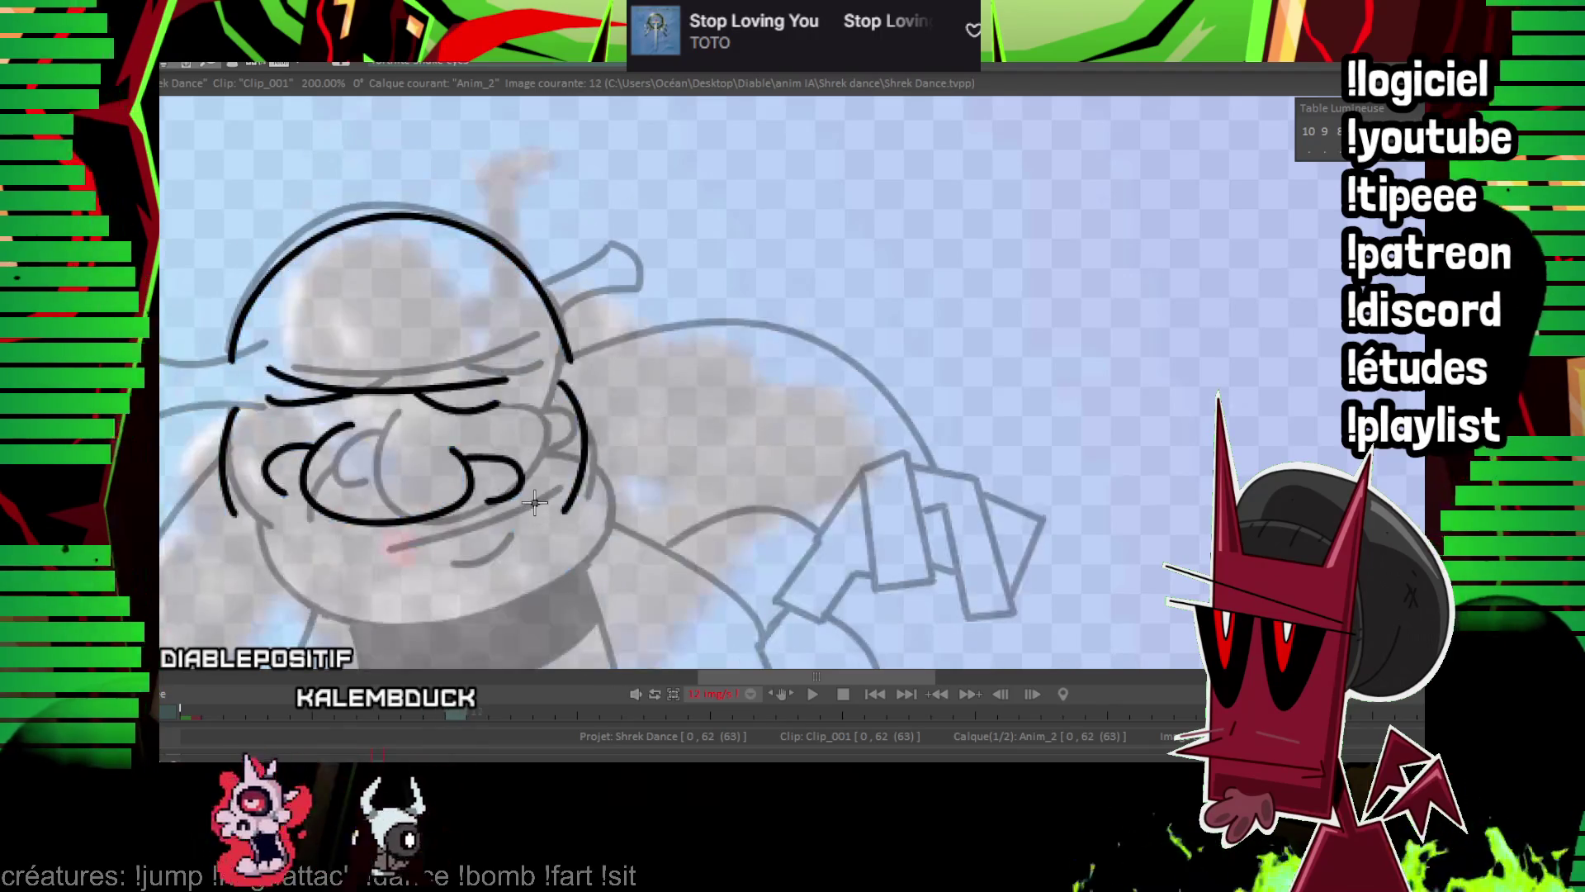
Ink the line under the mouth, the chin curve and a redrawn jaw curve around the face.
{"action": "left_click_drag", "start_coordinate": [446, 355], "coordinate": [454, 262]}
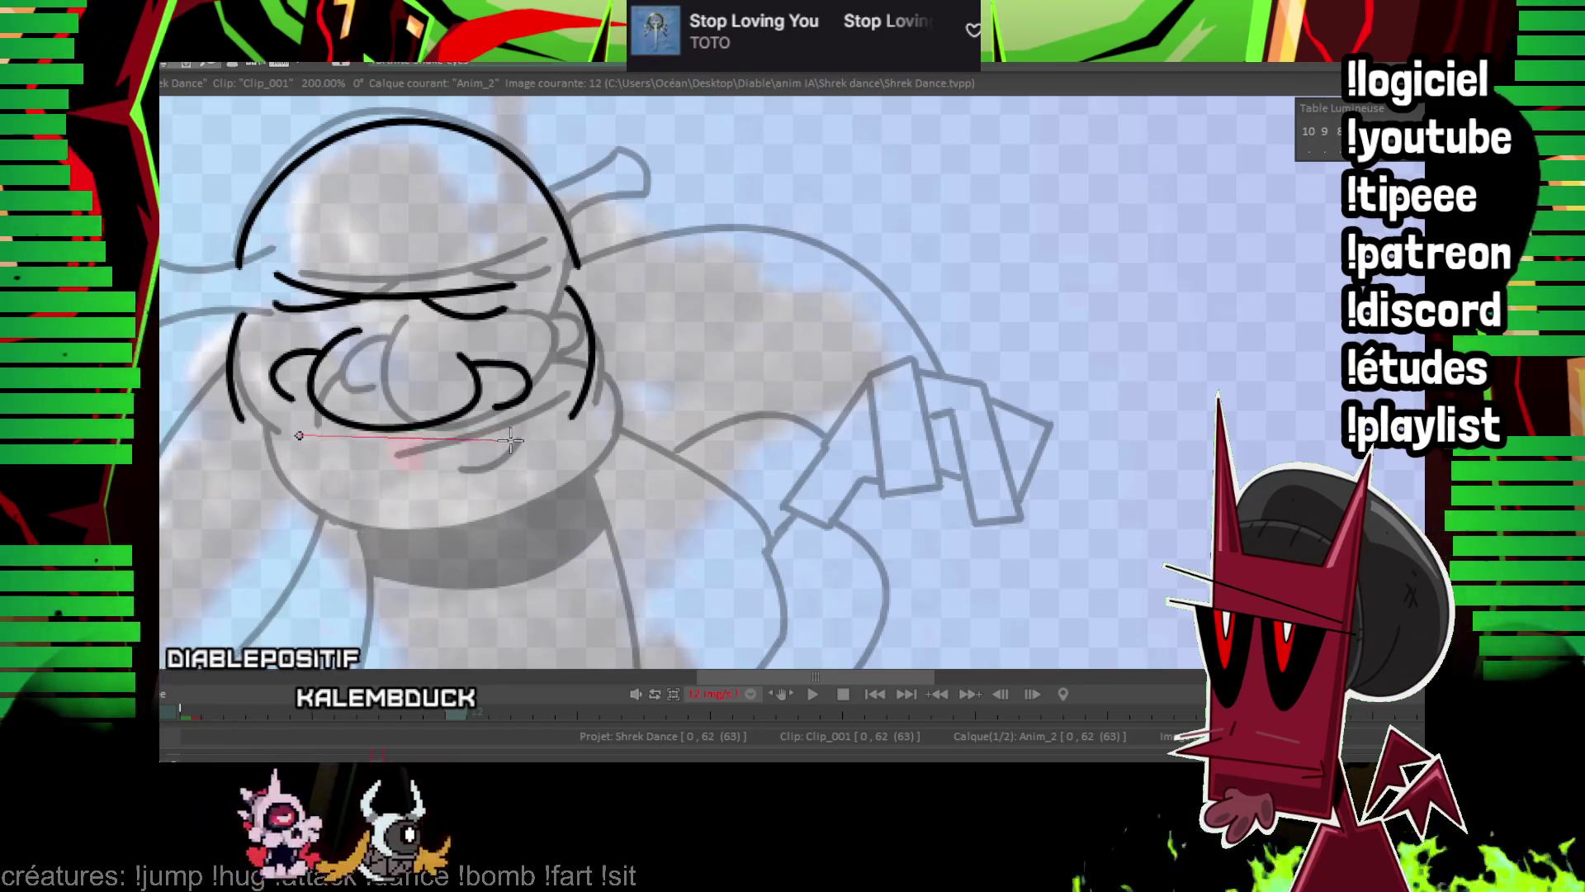
{"action": "left_click", "coordinate": [367, 448]}
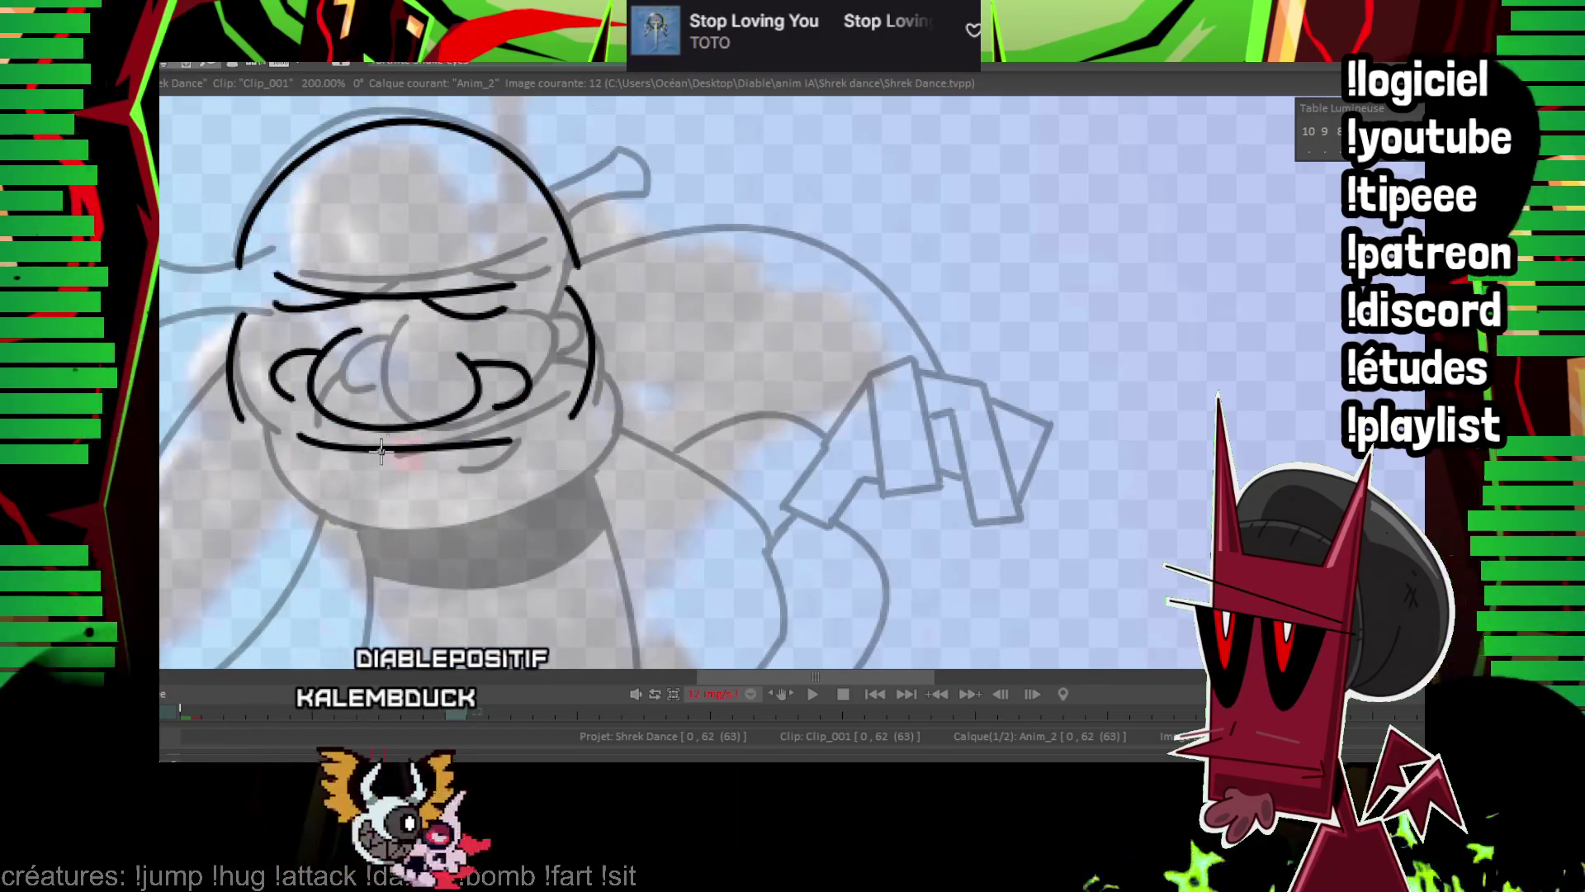
{"action": "left_click", "coordinate": [497, 408]}
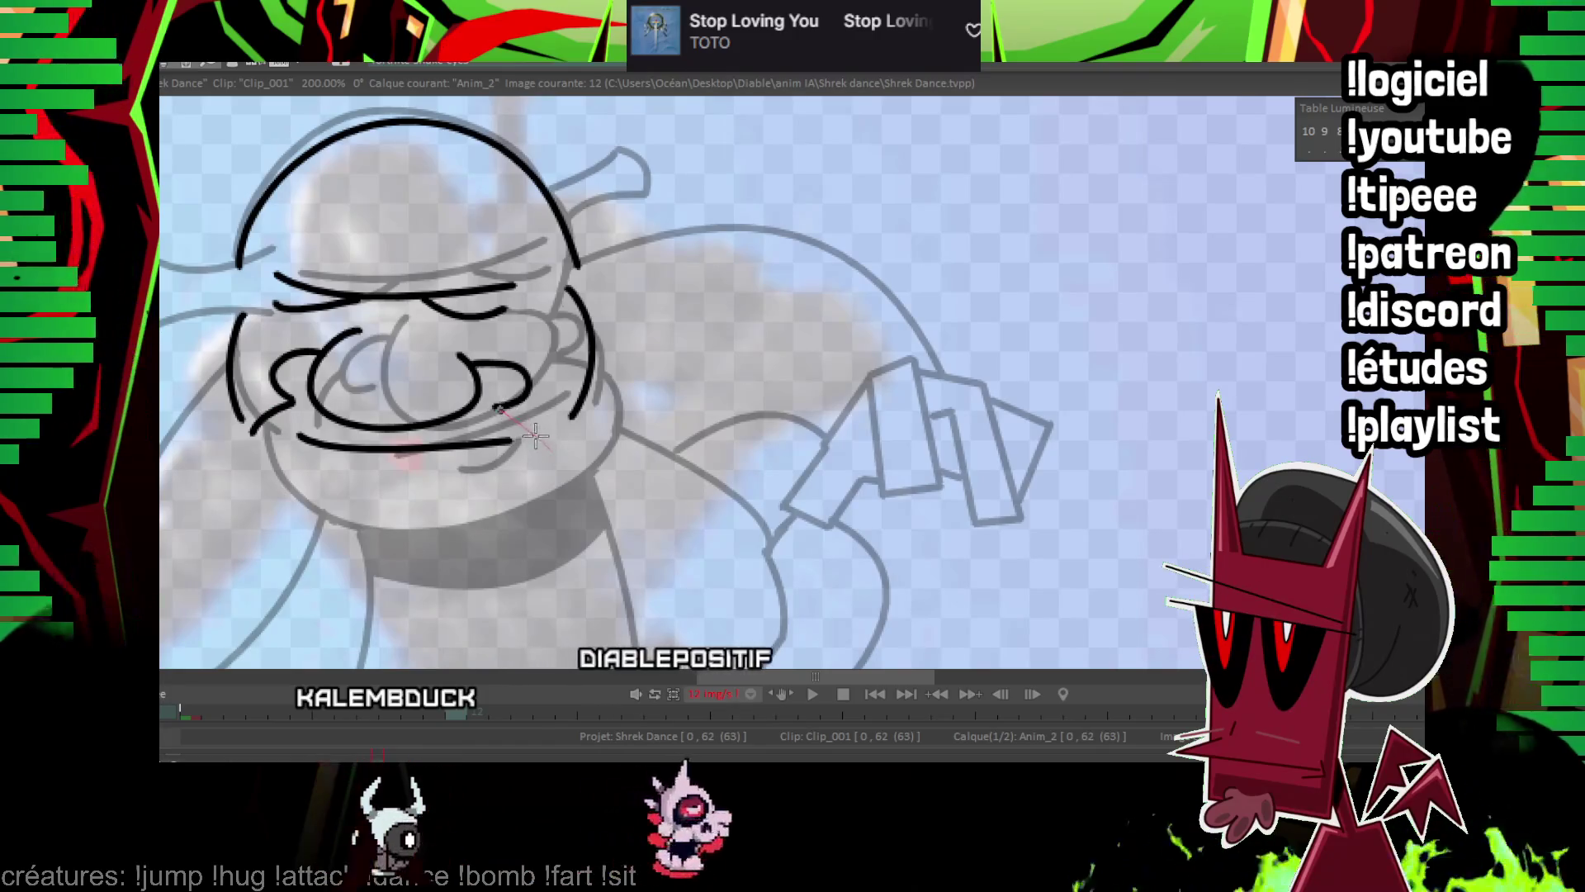
{"action": "left_click_drag", "start_coordinate": [348, 475], "coordinate": [445, 484]}
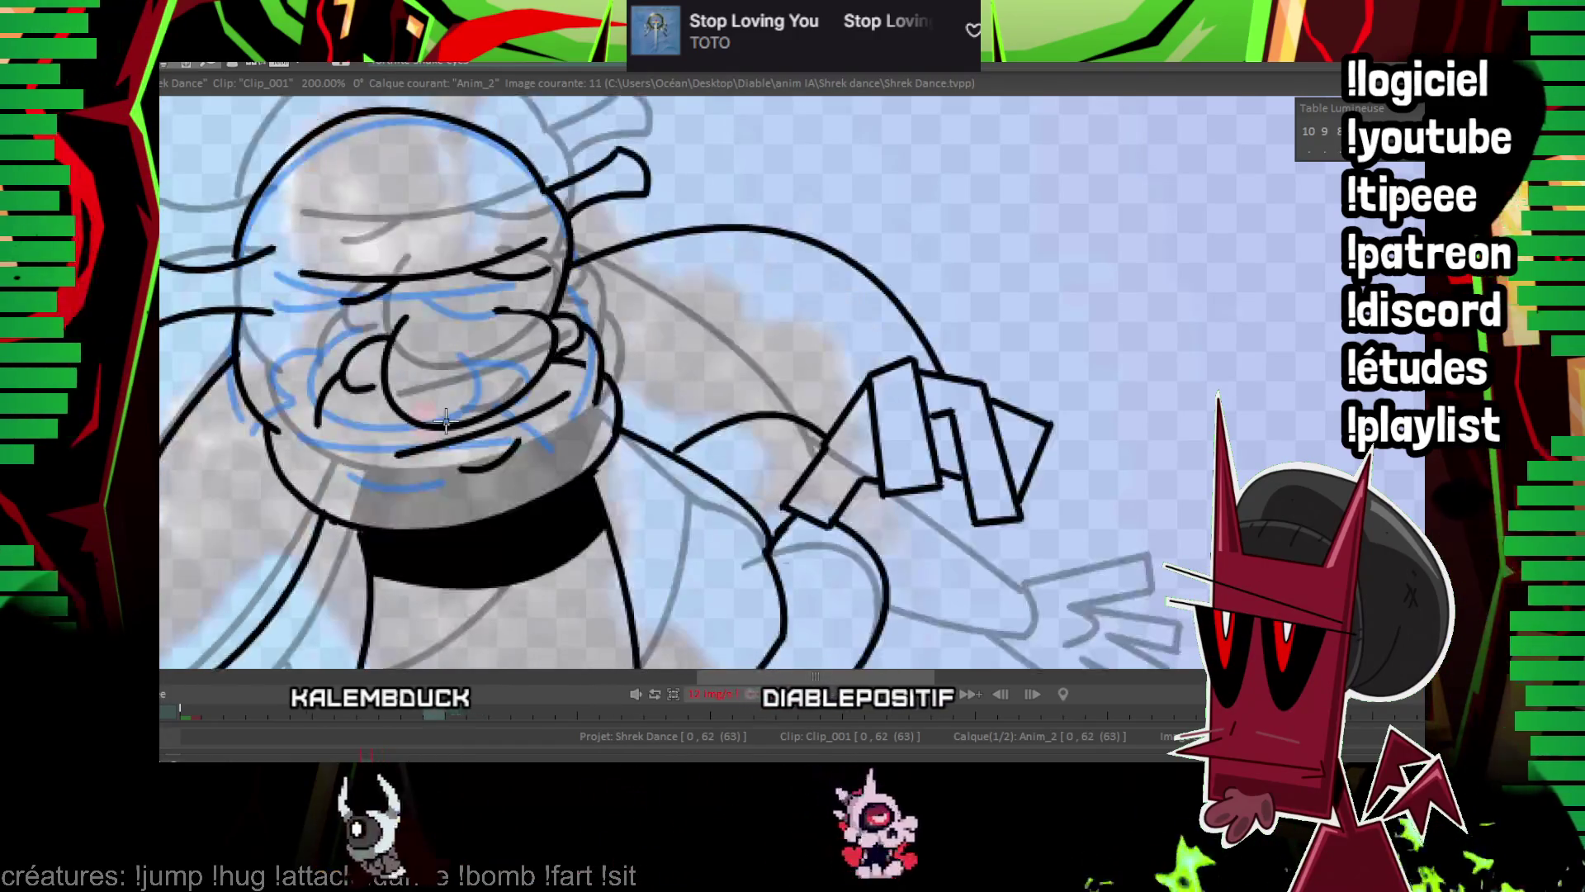
{"action": "left_click_drag", "start_coordinate": [234, 425], "coordinate": [299, 520]}
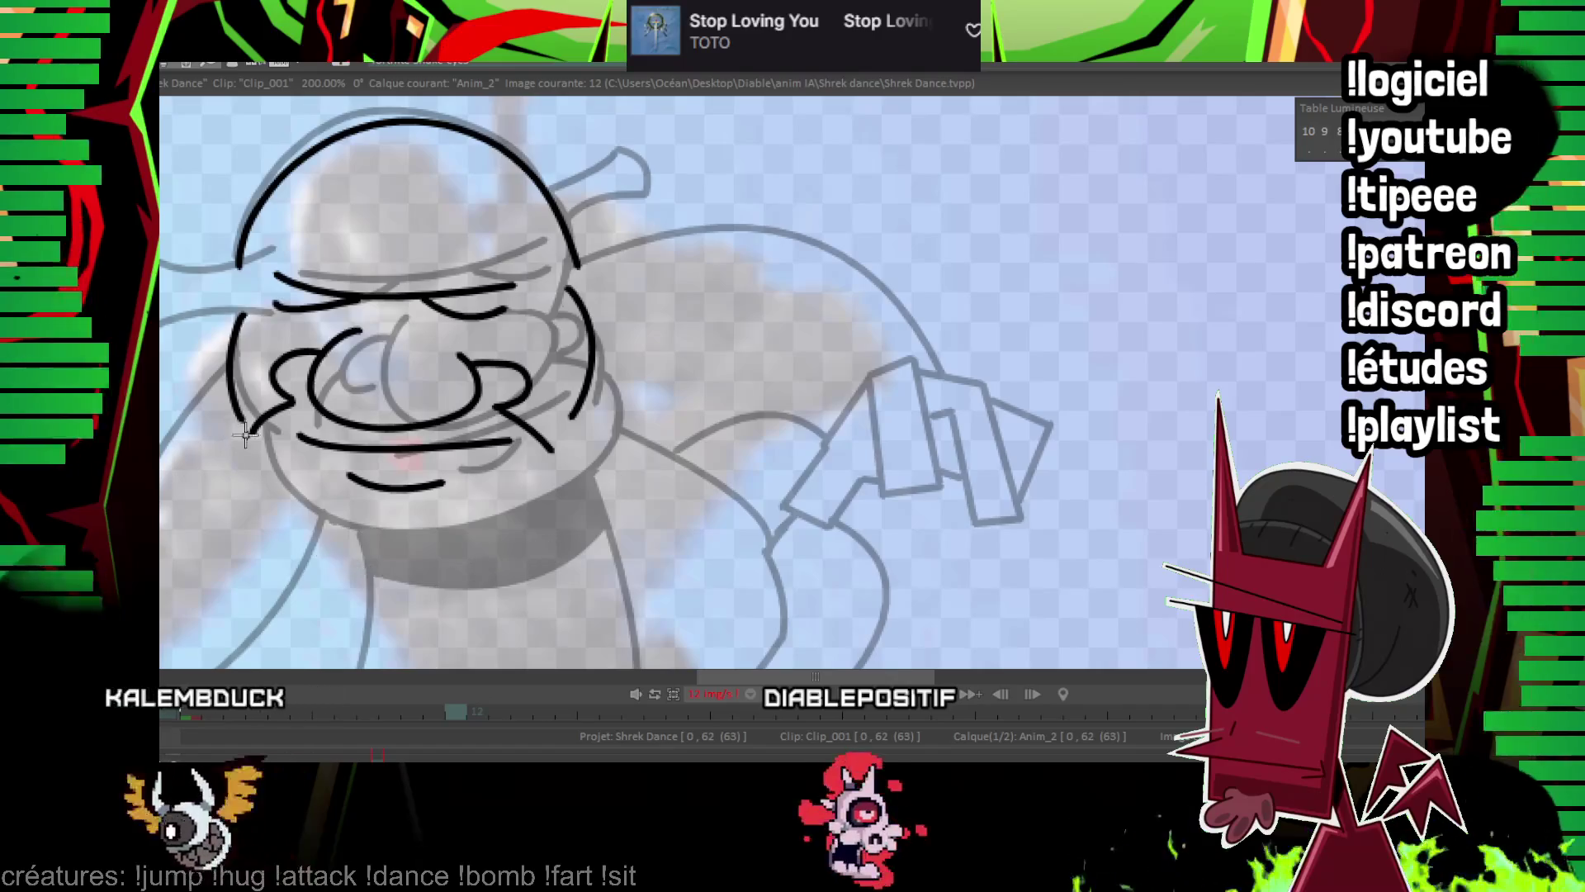
{"action": "key", "text": "ctrl+z"}
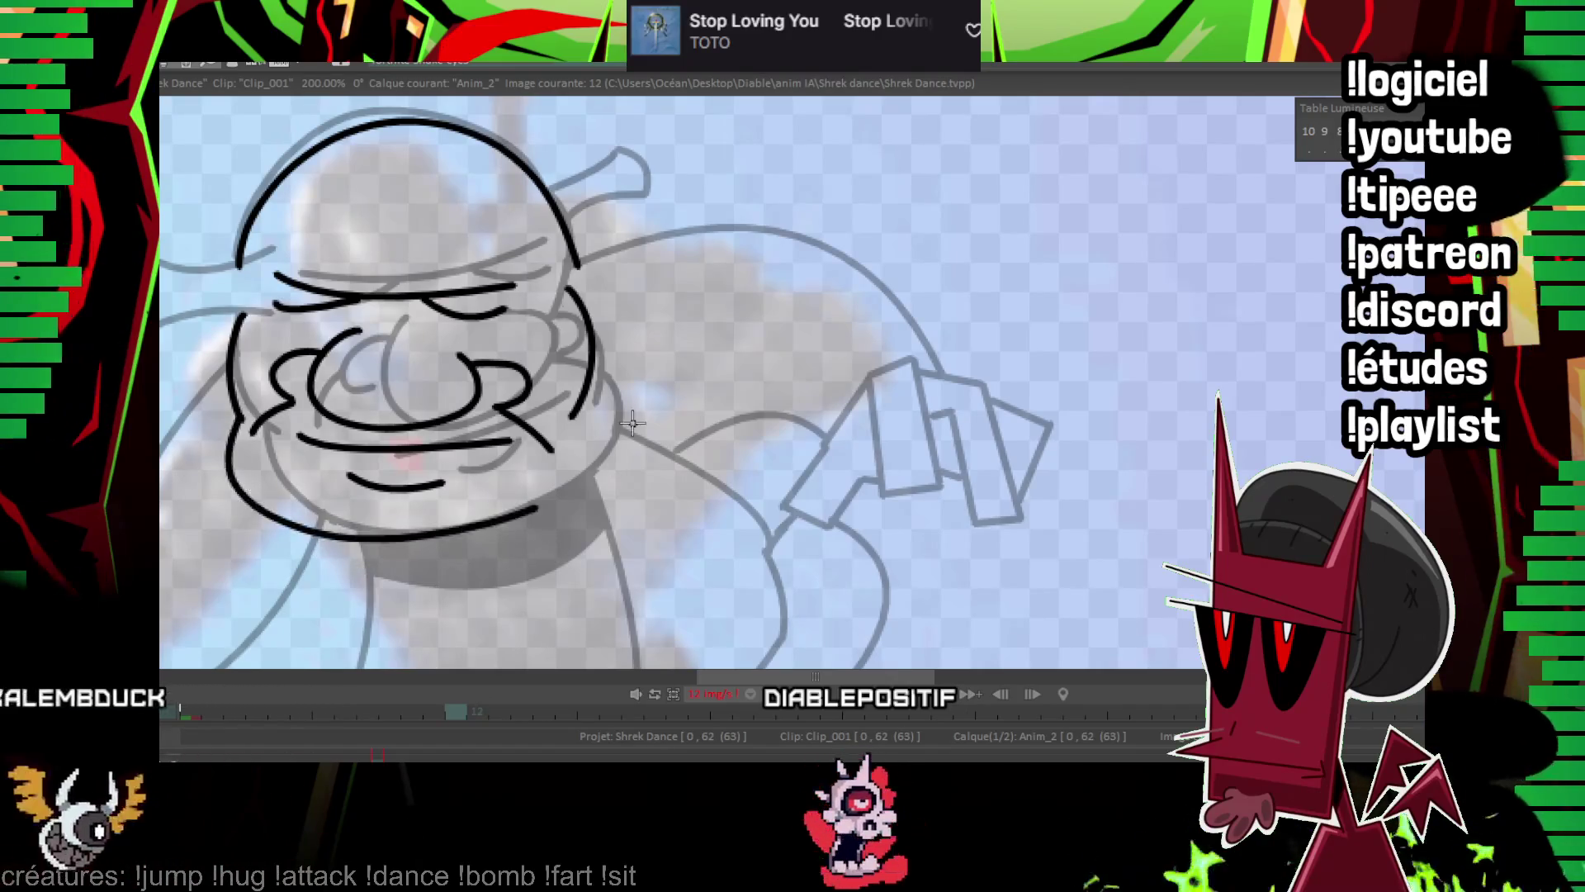
{"action": "left_click_drag", "start_coordinate": [244, 418], "coordinate": [547, 514]}
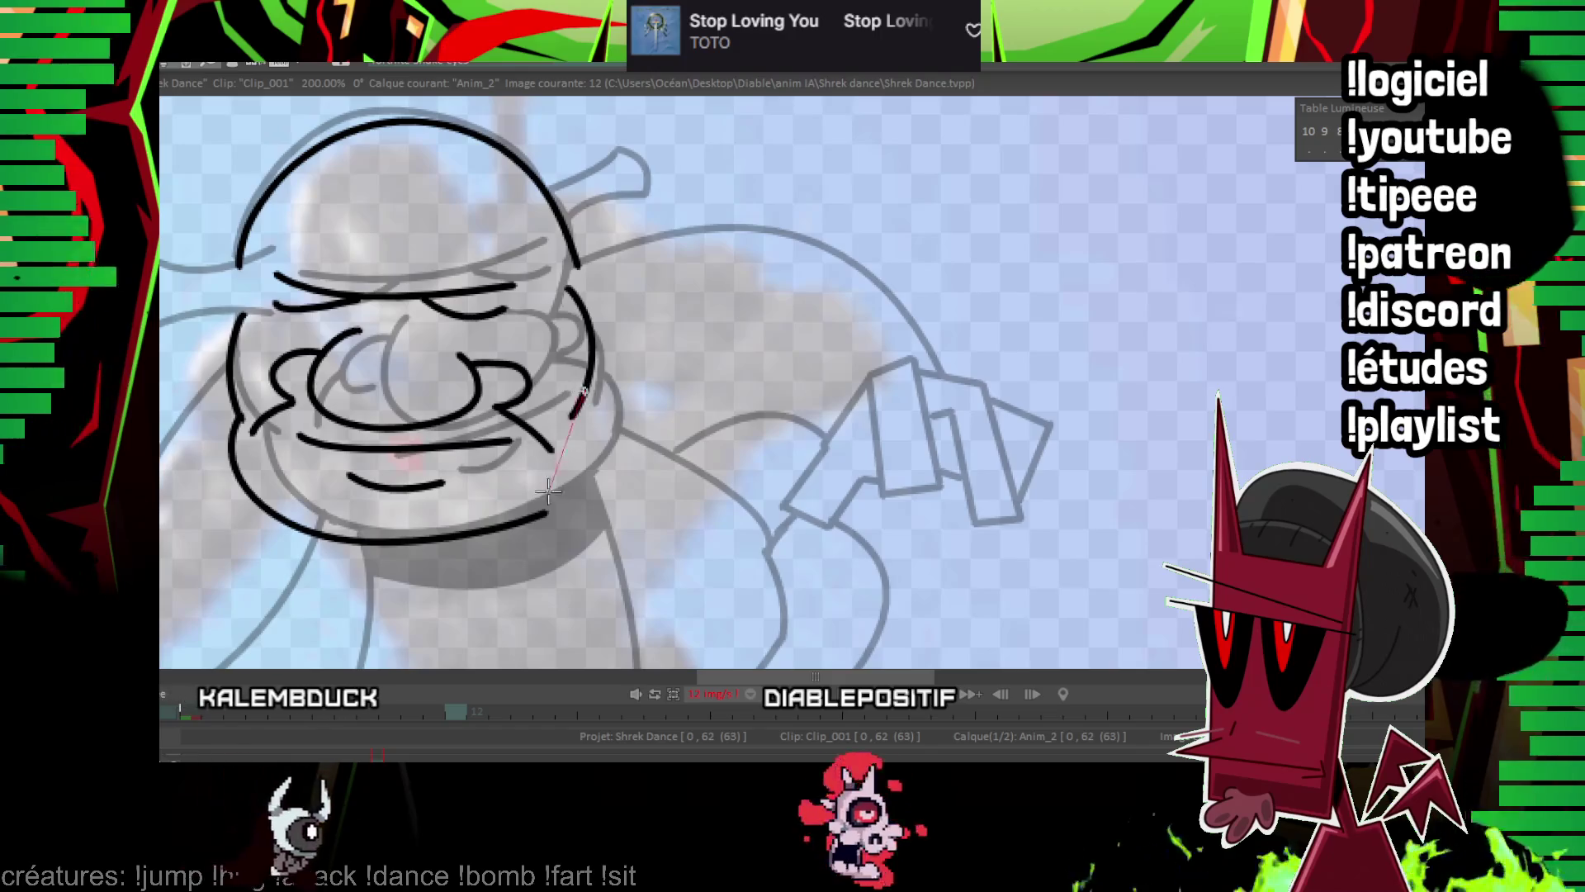
Compare with the previous frame and ink the top and lower edges of the left ear.
{"action": "key", "text": "Left"}
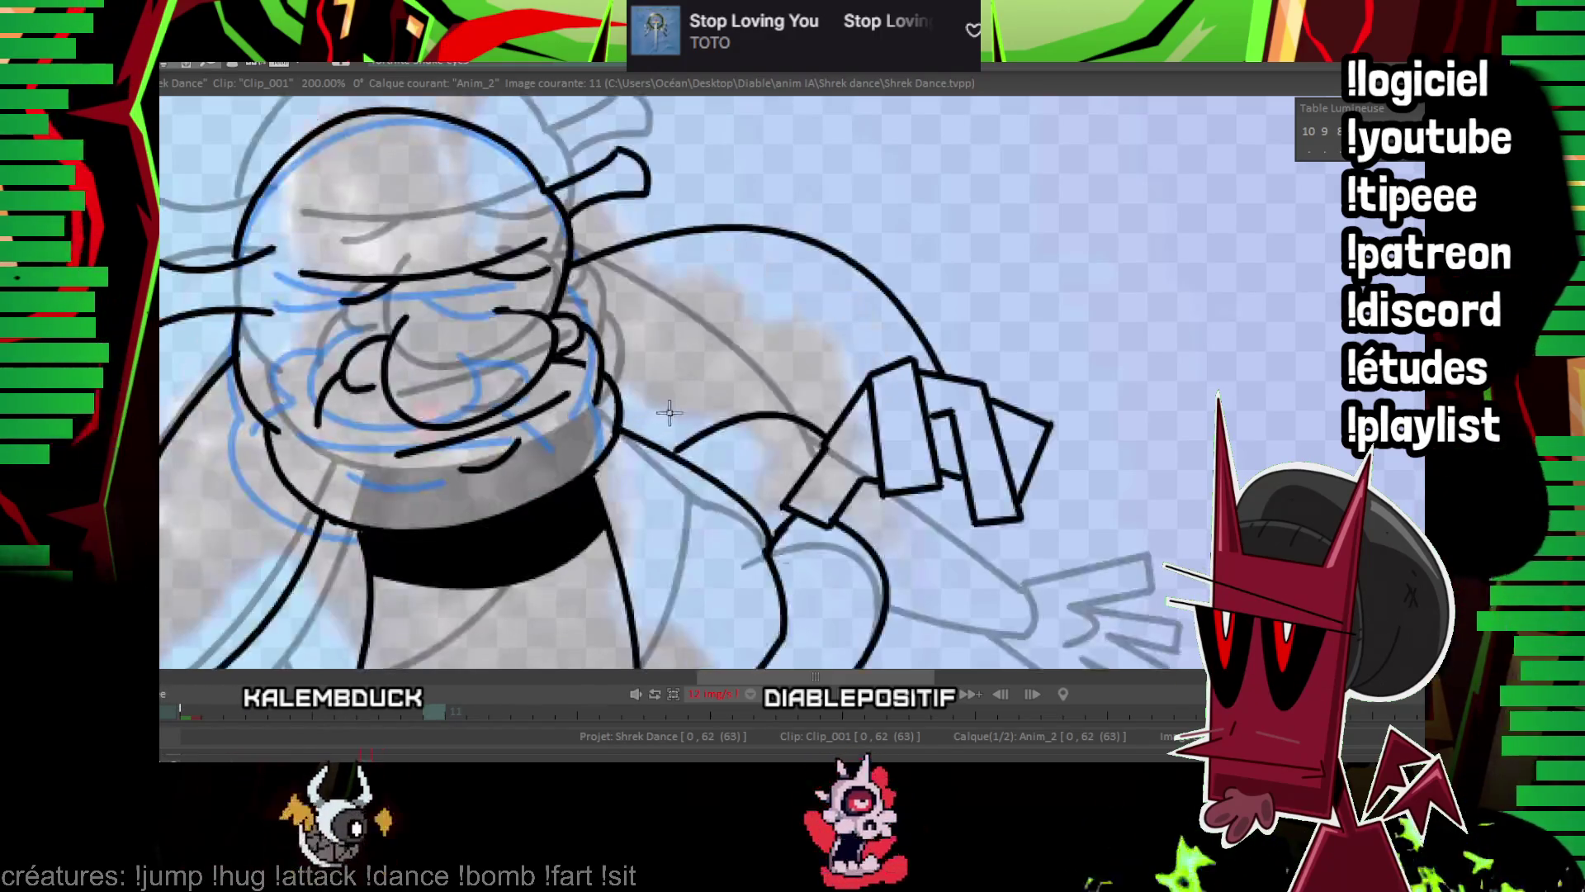
{"action": "key", "text": "Right"}
{"action": "key", "text": "Left"}
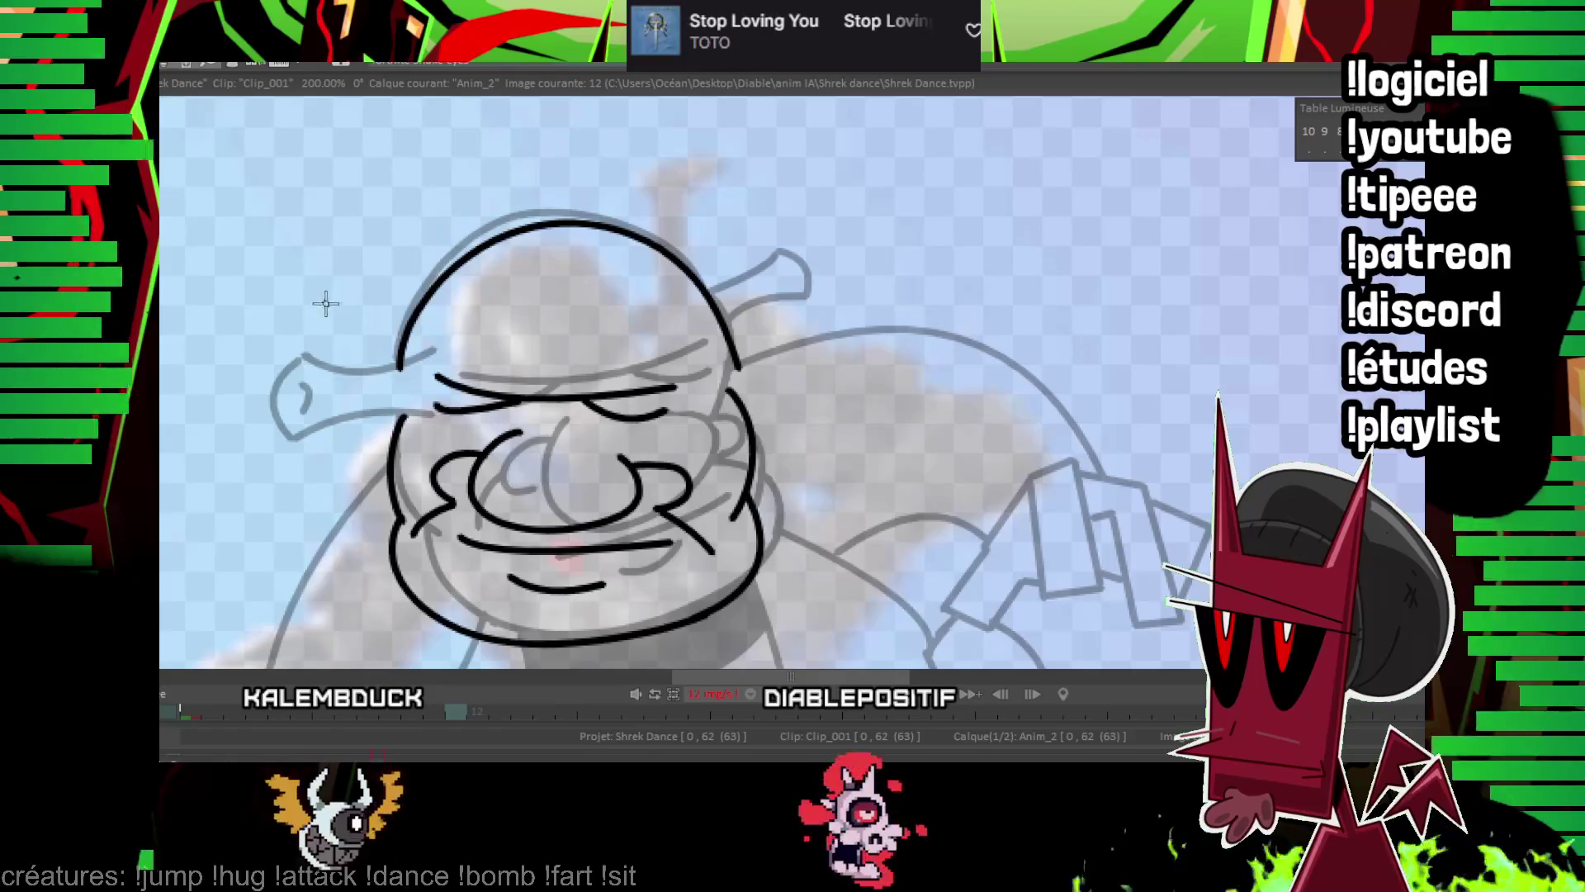
{"action": "left_click_drag", "start_coordinate": [401, 360], "coordinate": [326, 357]}
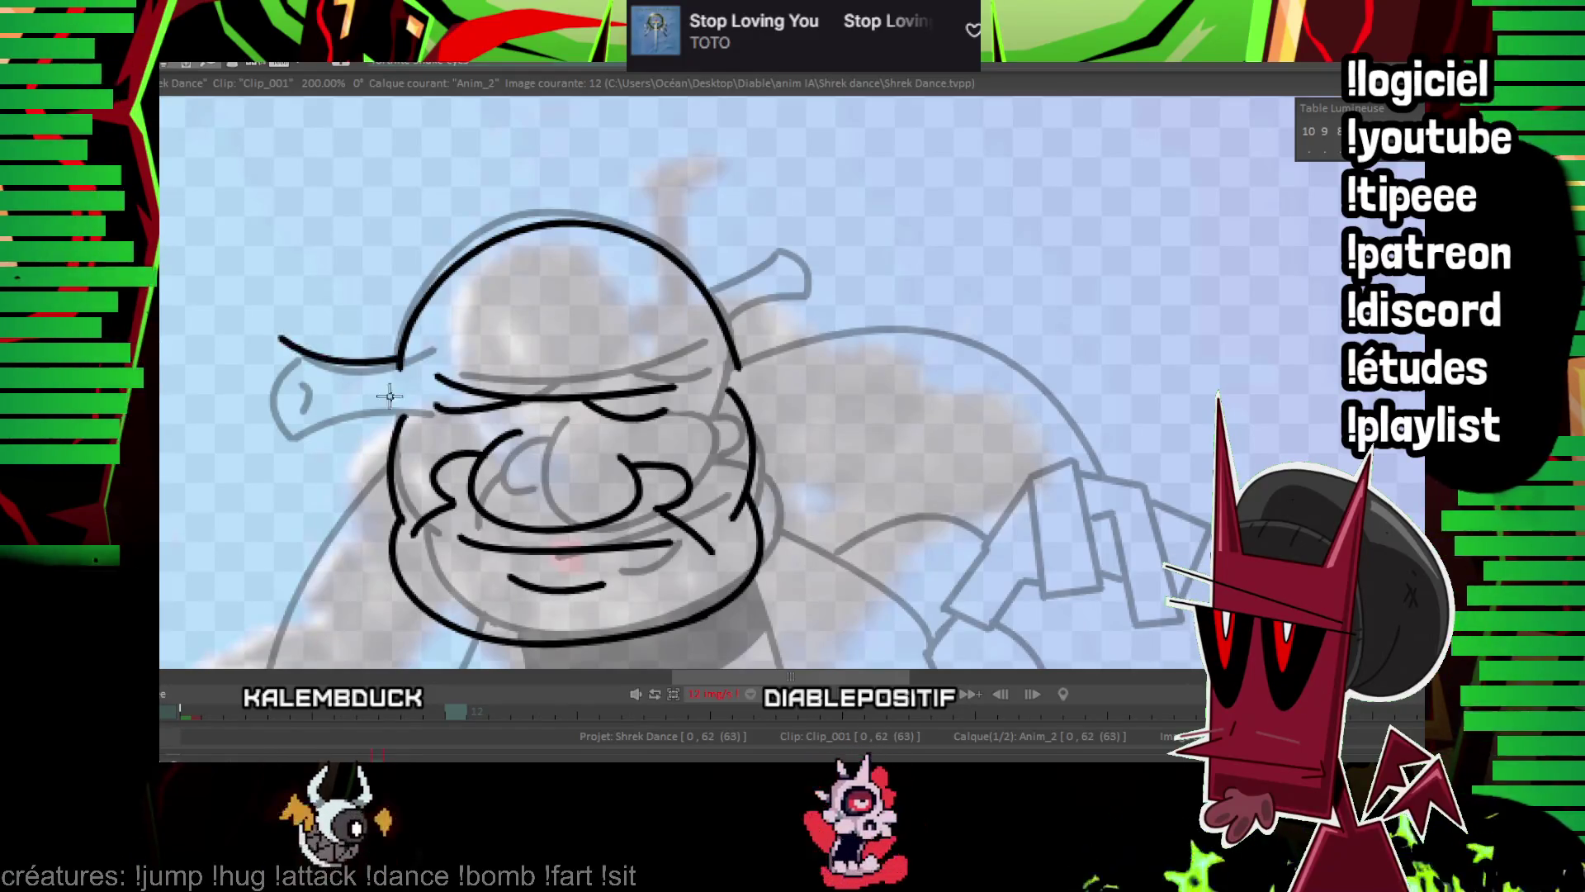
{"action": "left_click_drag", "start_coordinate": [405, 413], "coordinate": [268, 421]}
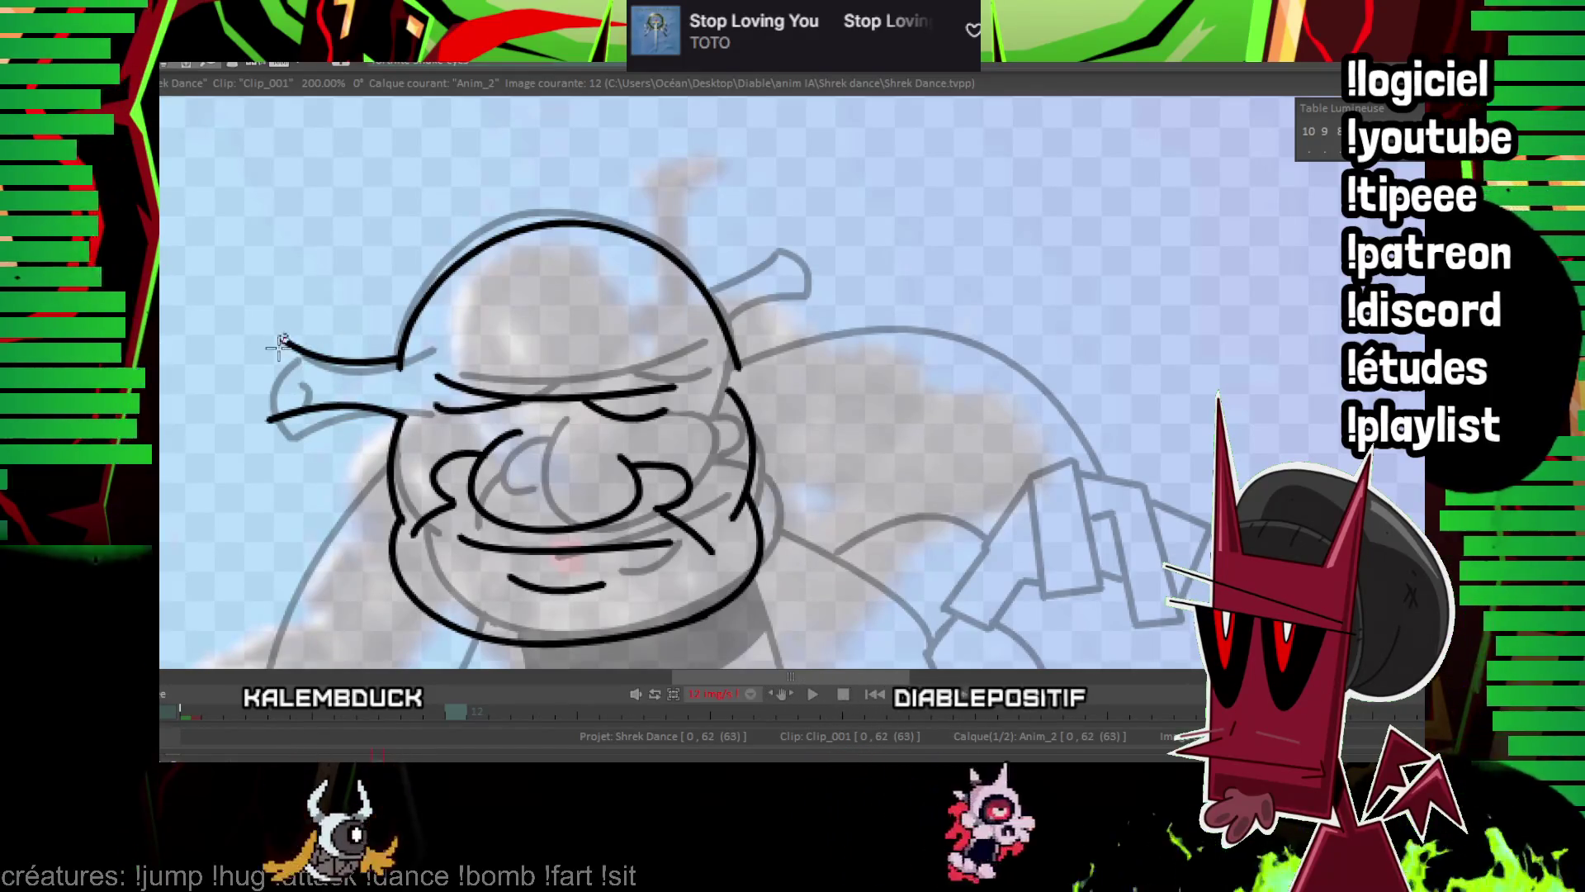
Ink the right ear's lines and its ear-tip stroke.
{"action": "key", "text": "Left"}
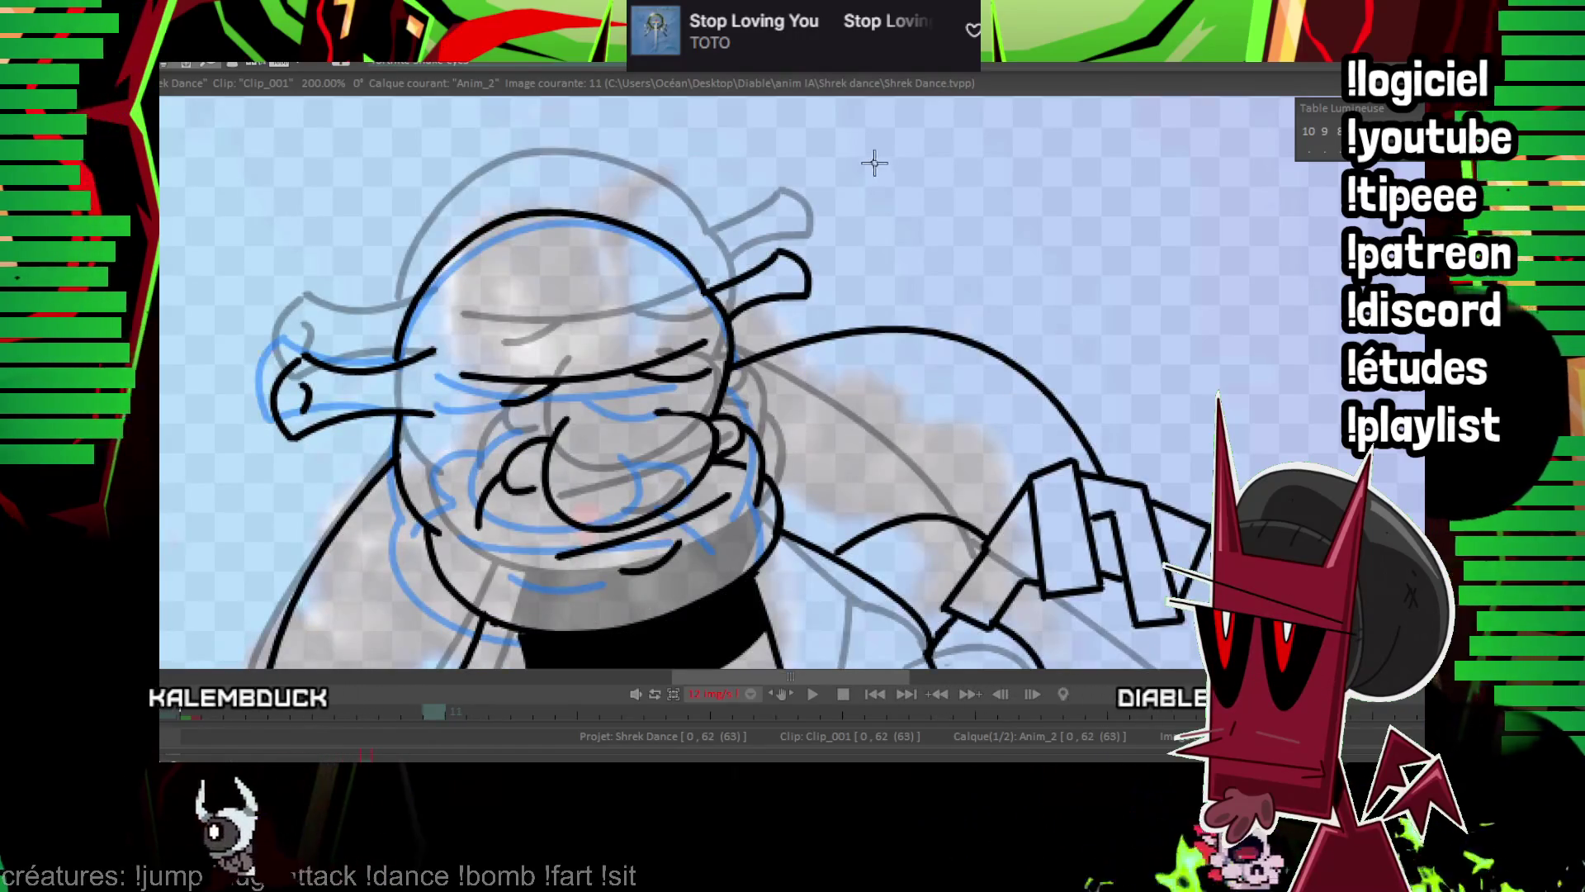
{"action": "key", "text": "Right"}
{"action": "left_click_drag", "start_coordinate": [737, 360], "coordinate": [860, 334]}
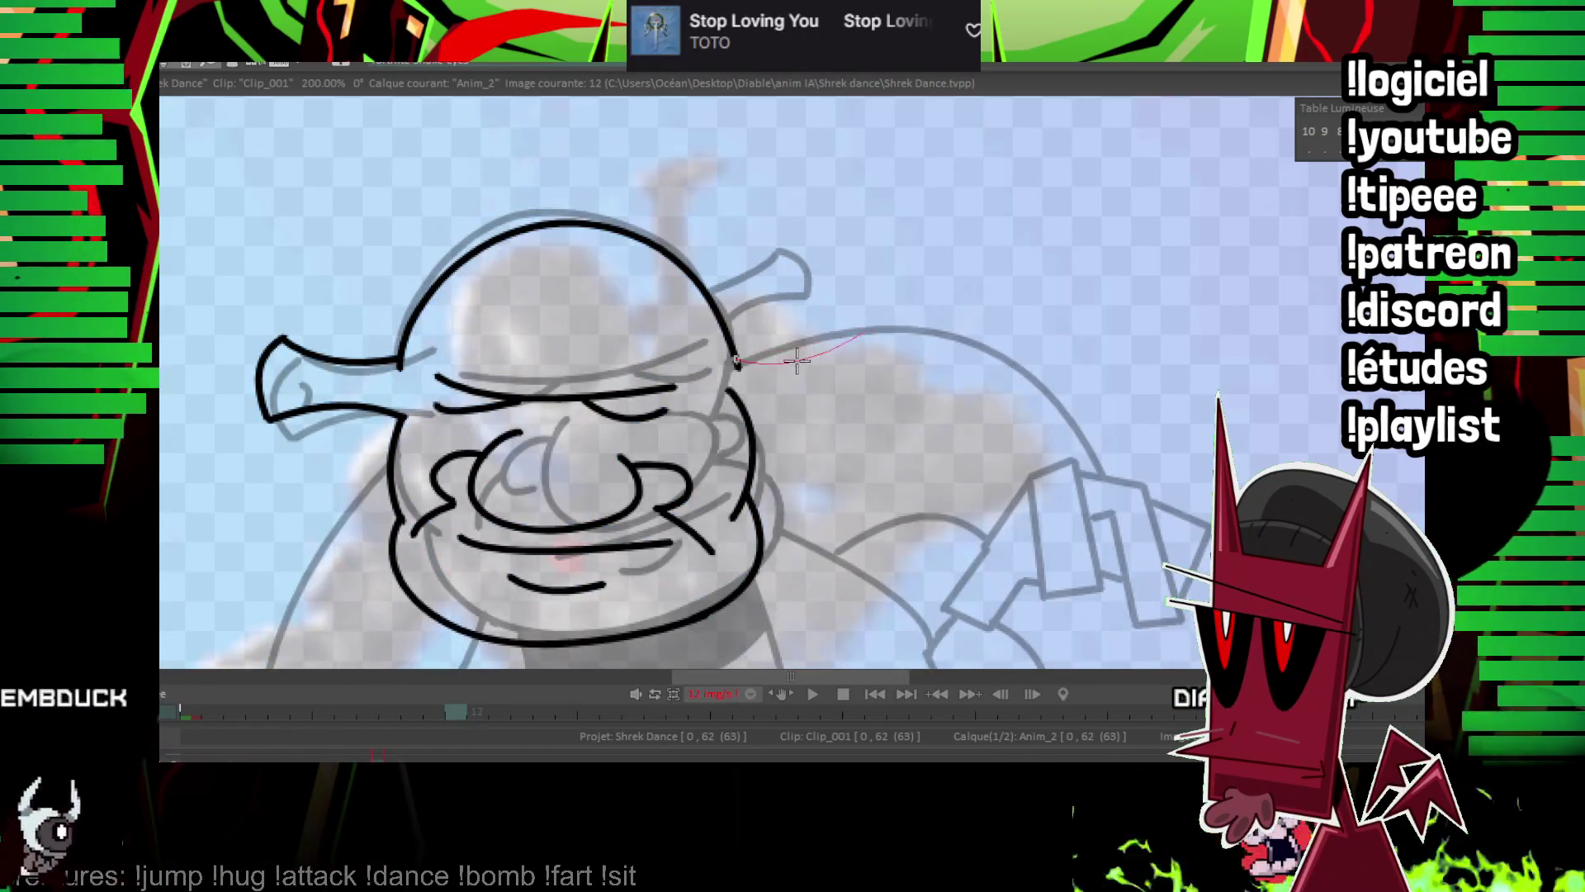
{"action": "mouse_move", "coordinate": [743, 410]}
{"action": "left_mouse_down"}
{"action": "mouse_move", "coordinate": [848, 399]}
{"action": "mouse_move", "coordinate": [817, 396]}
{"action": "left_mouse_up"}
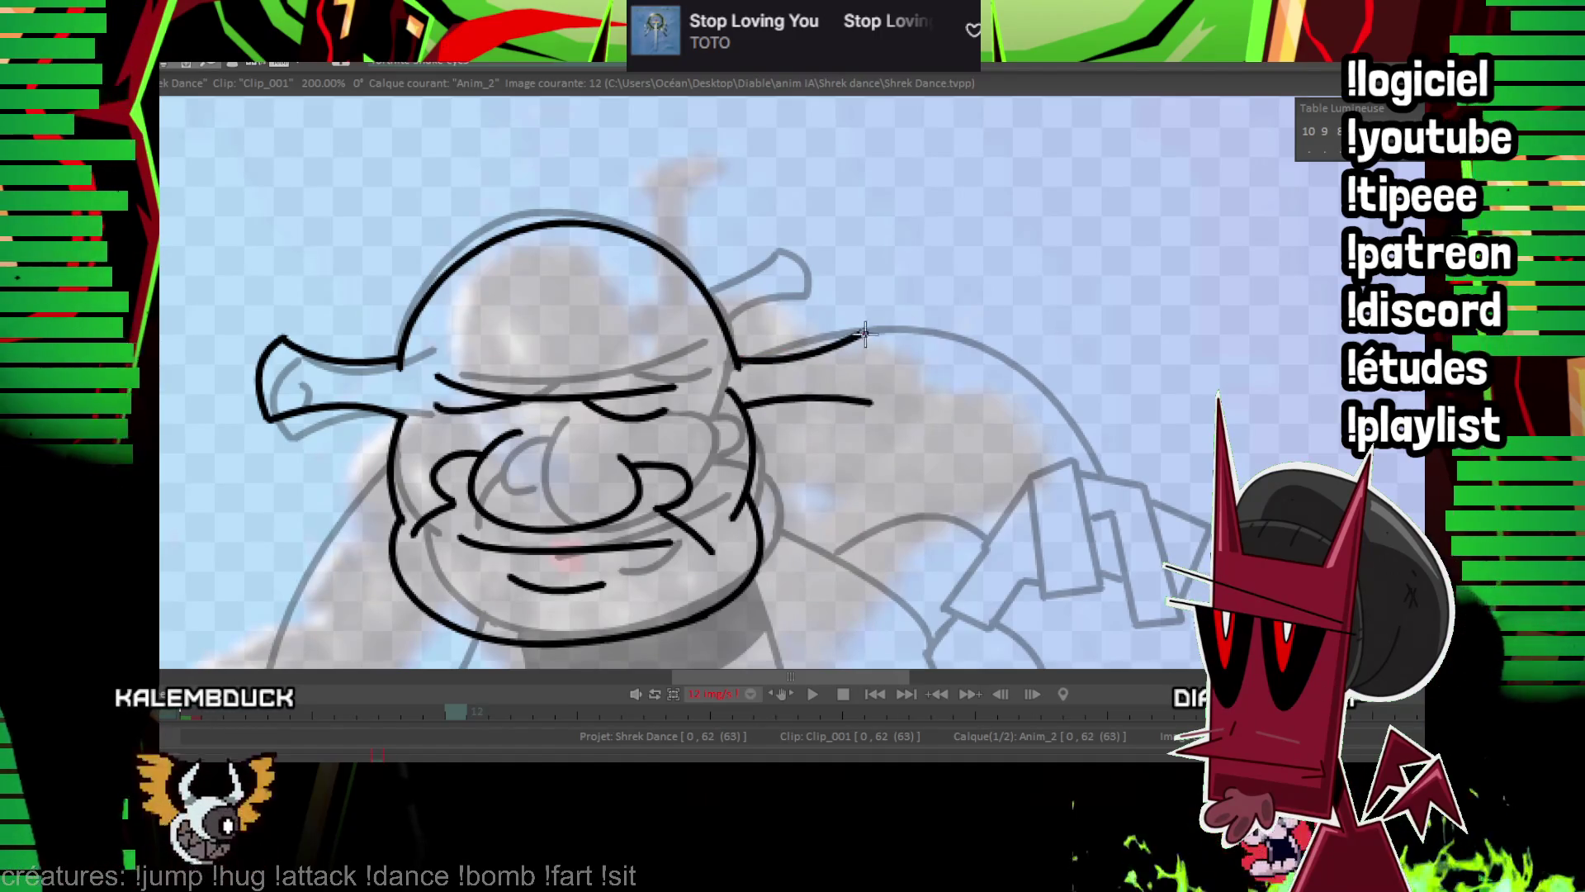
{"action": "left_click_drag", "start_coordinate": [881, 365], "coordinate": [883, 369]}
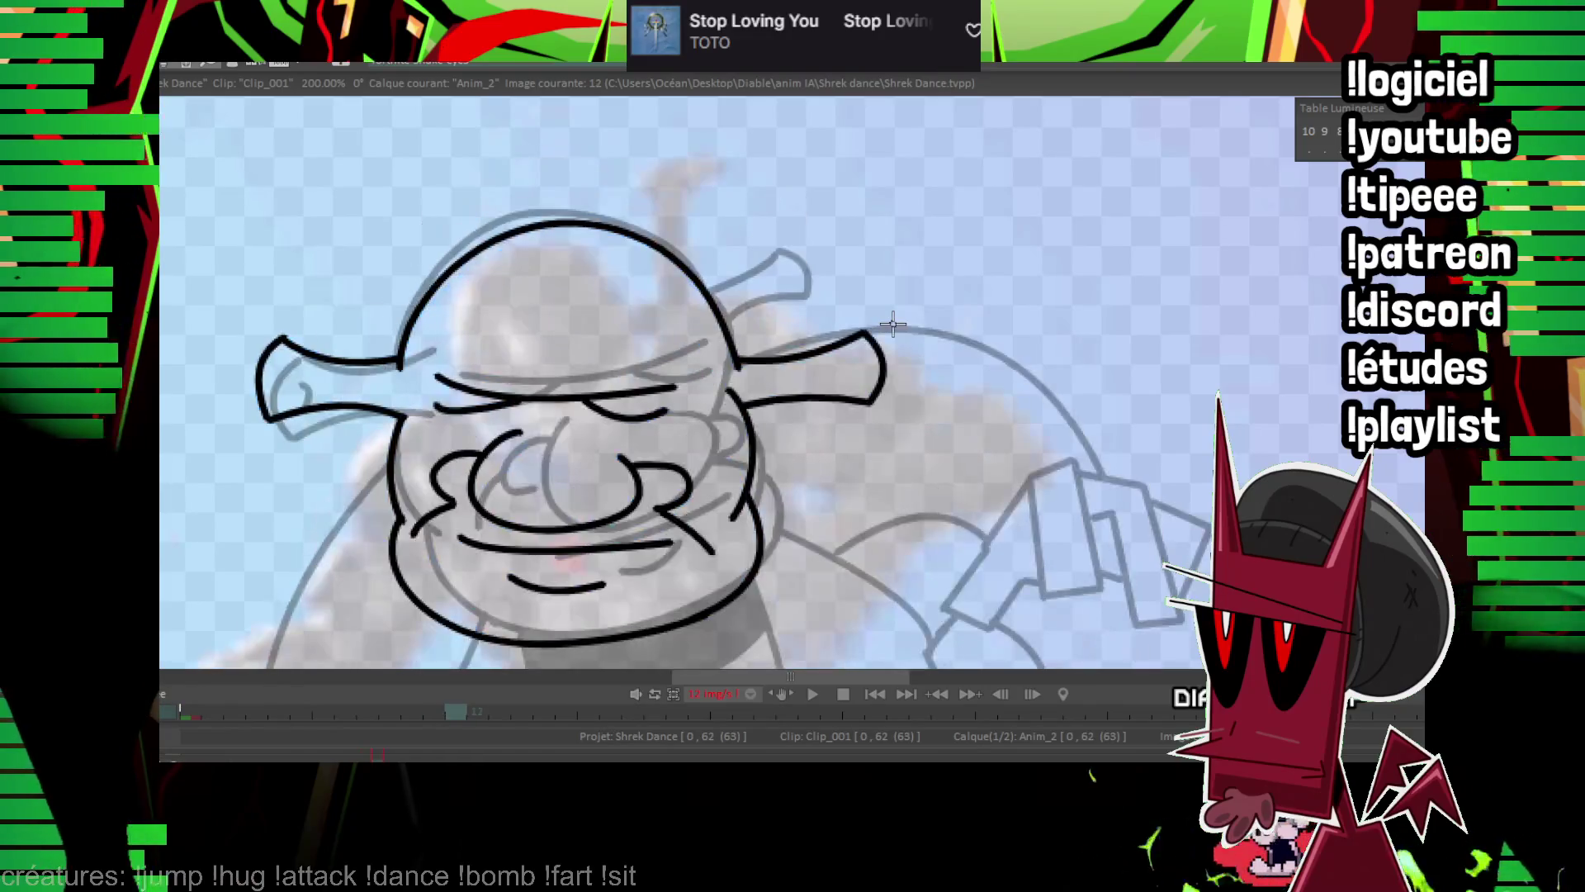
{"action": "scroll", "coordinate": [829, 292], "scroll_direction": "down", "scroll_amount": 2}
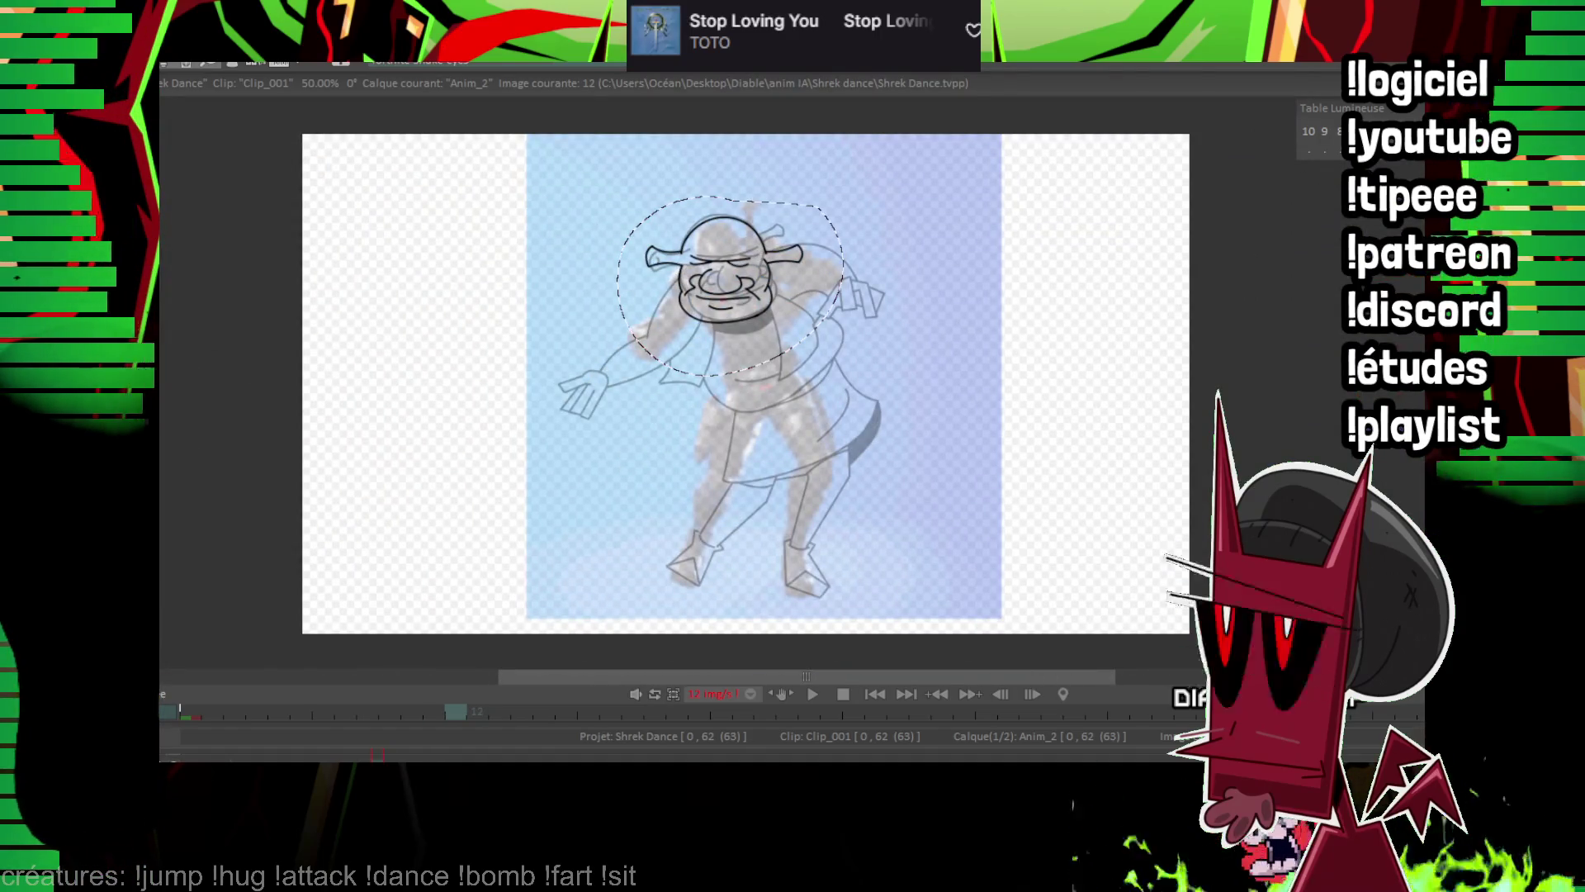
{"action": "key", "text": "Left"}
{"action": "key", "text": "Left"}
{"action": "key", "text": "Left"}
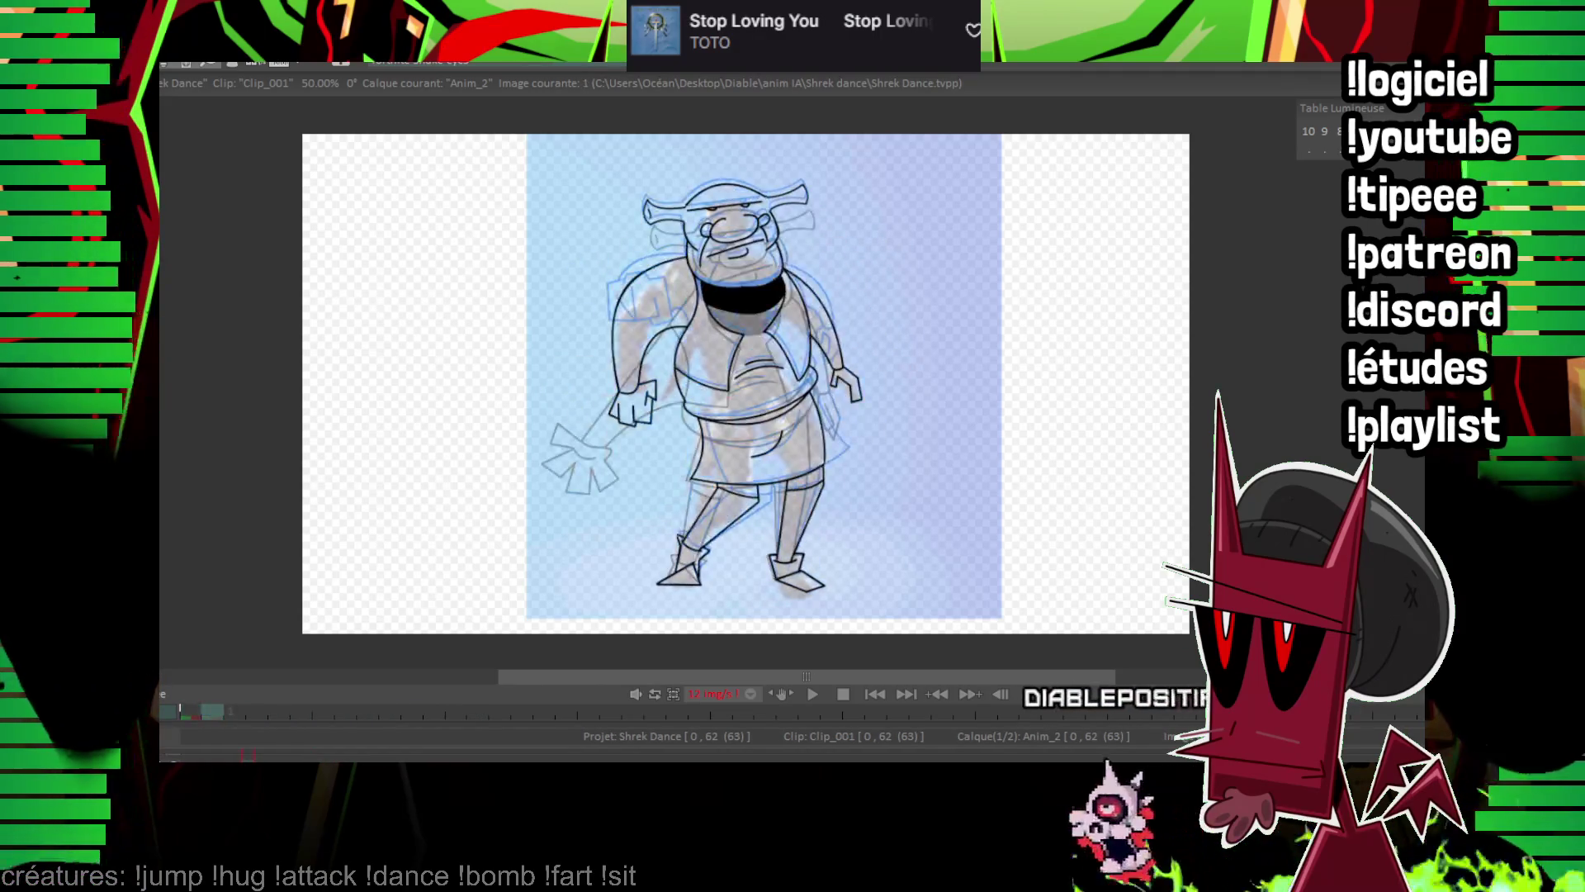
{"action": "key", "text": "Right"}
{"action": "key", "text": "Right"}
{"action": "key", "text": "Right"}
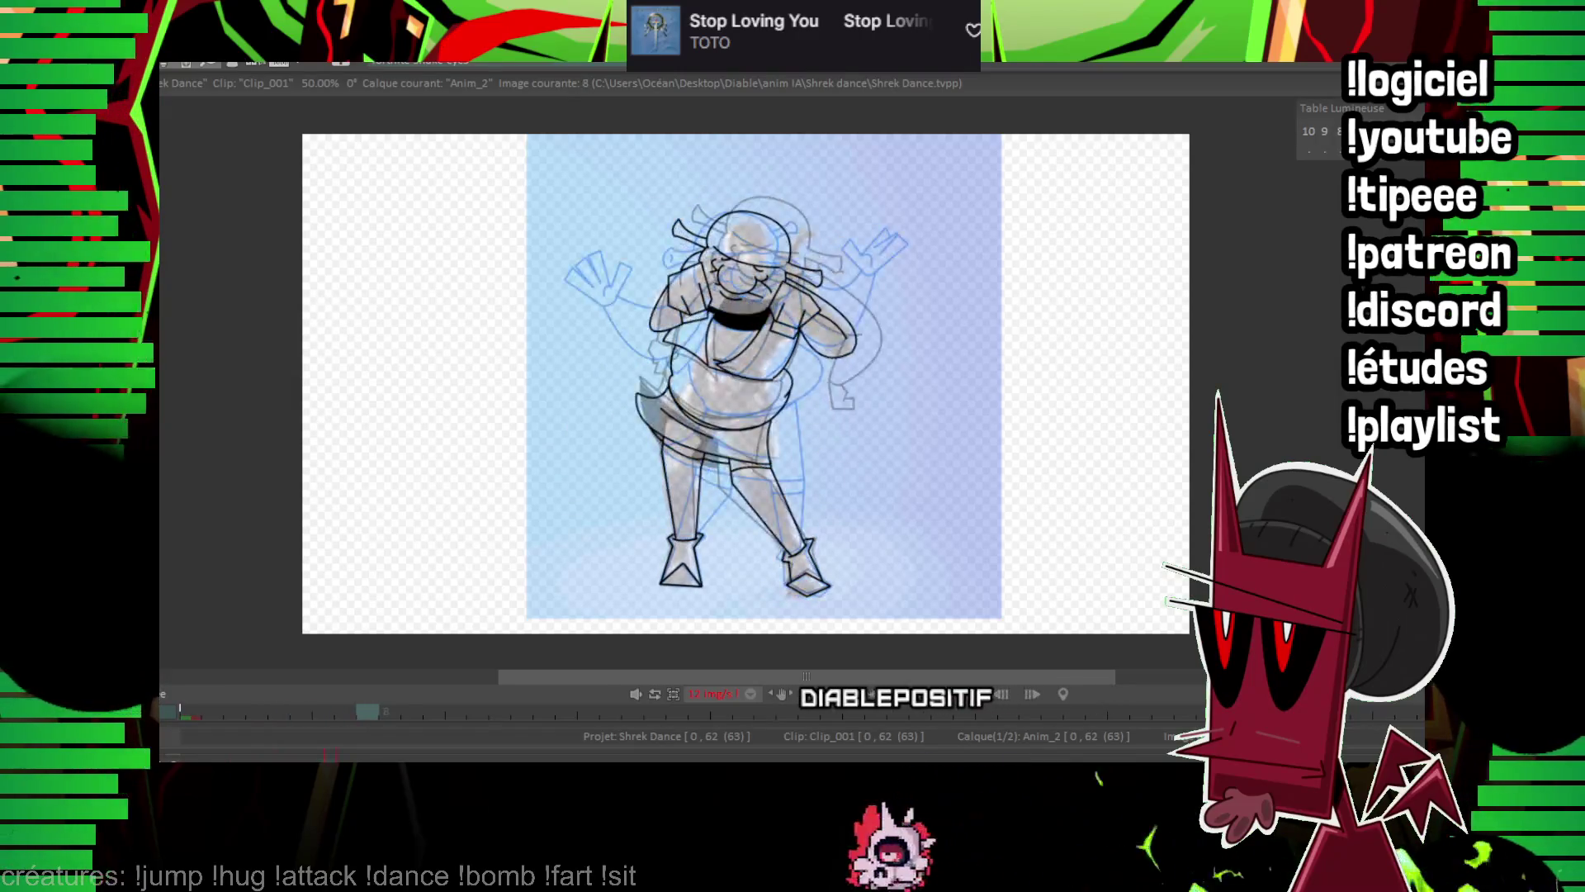
{"action": "key", "text": "Right"}
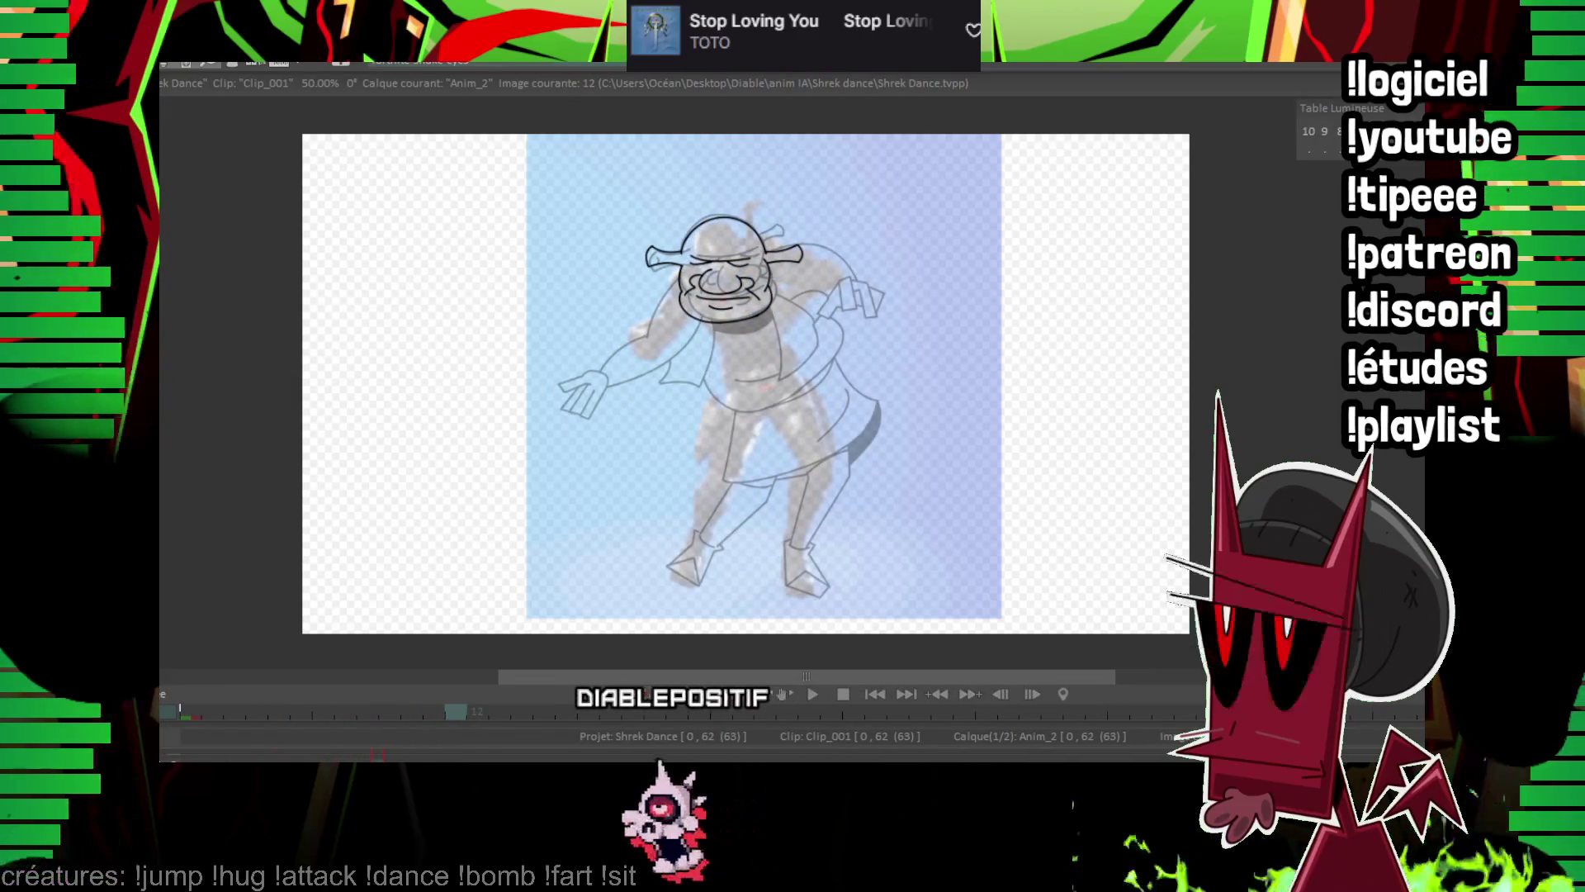
{"action": "scroll", "coordinate": [864, 330], "scroll_direction": "up", "scroll_amount": 1}
Zoom to 150% and ink the curve of the coat's lower hem, checking the neighbouring frame.
{"action": "scroll", "coordinate": [767, 335], "scroll_direction": "up", "scroll_amount": 2}
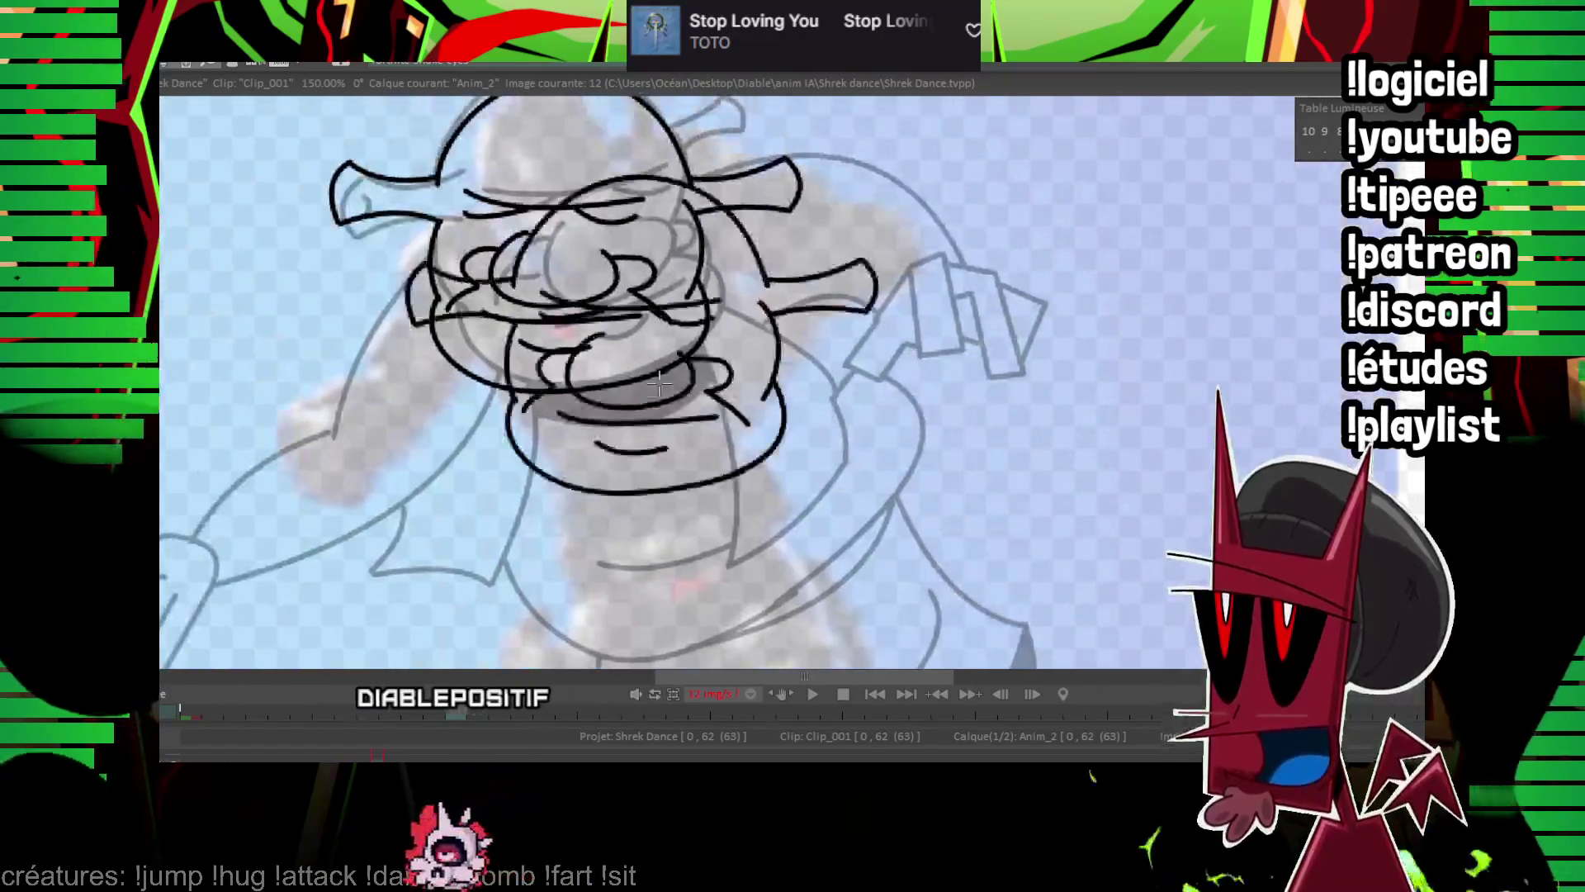
{"action": "key", "text": "Left"}
{"action": "key", "text": "Right"}
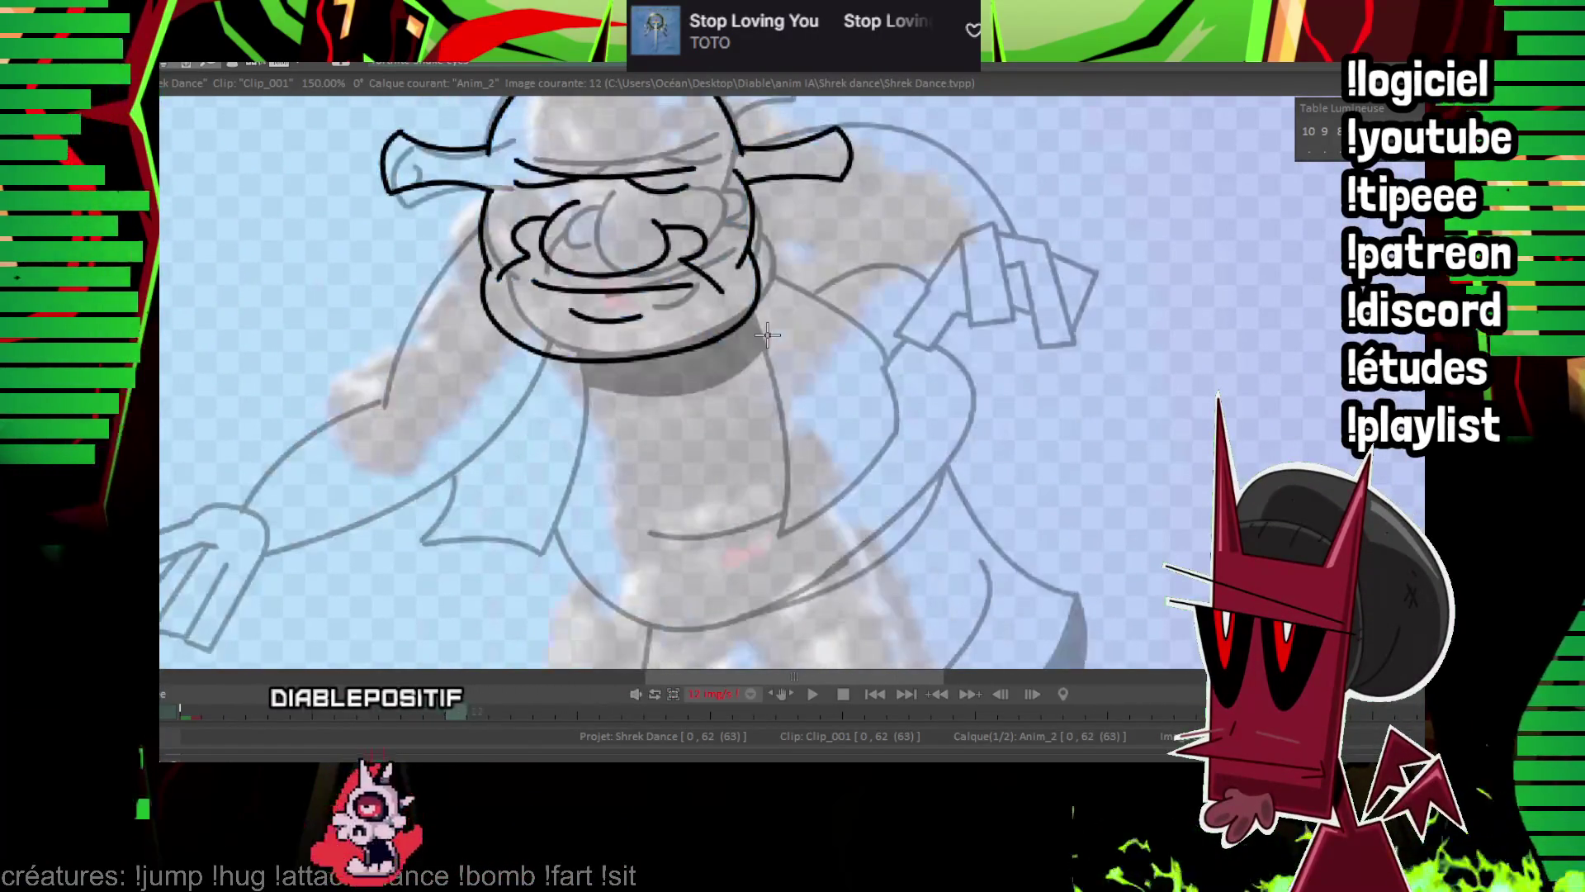
{"action": "key", "text": "Left"}
{"action": "key", "text": "Right"}
{"action": "key", "text": "Left"}
{"action": "key", "text": "Right"}
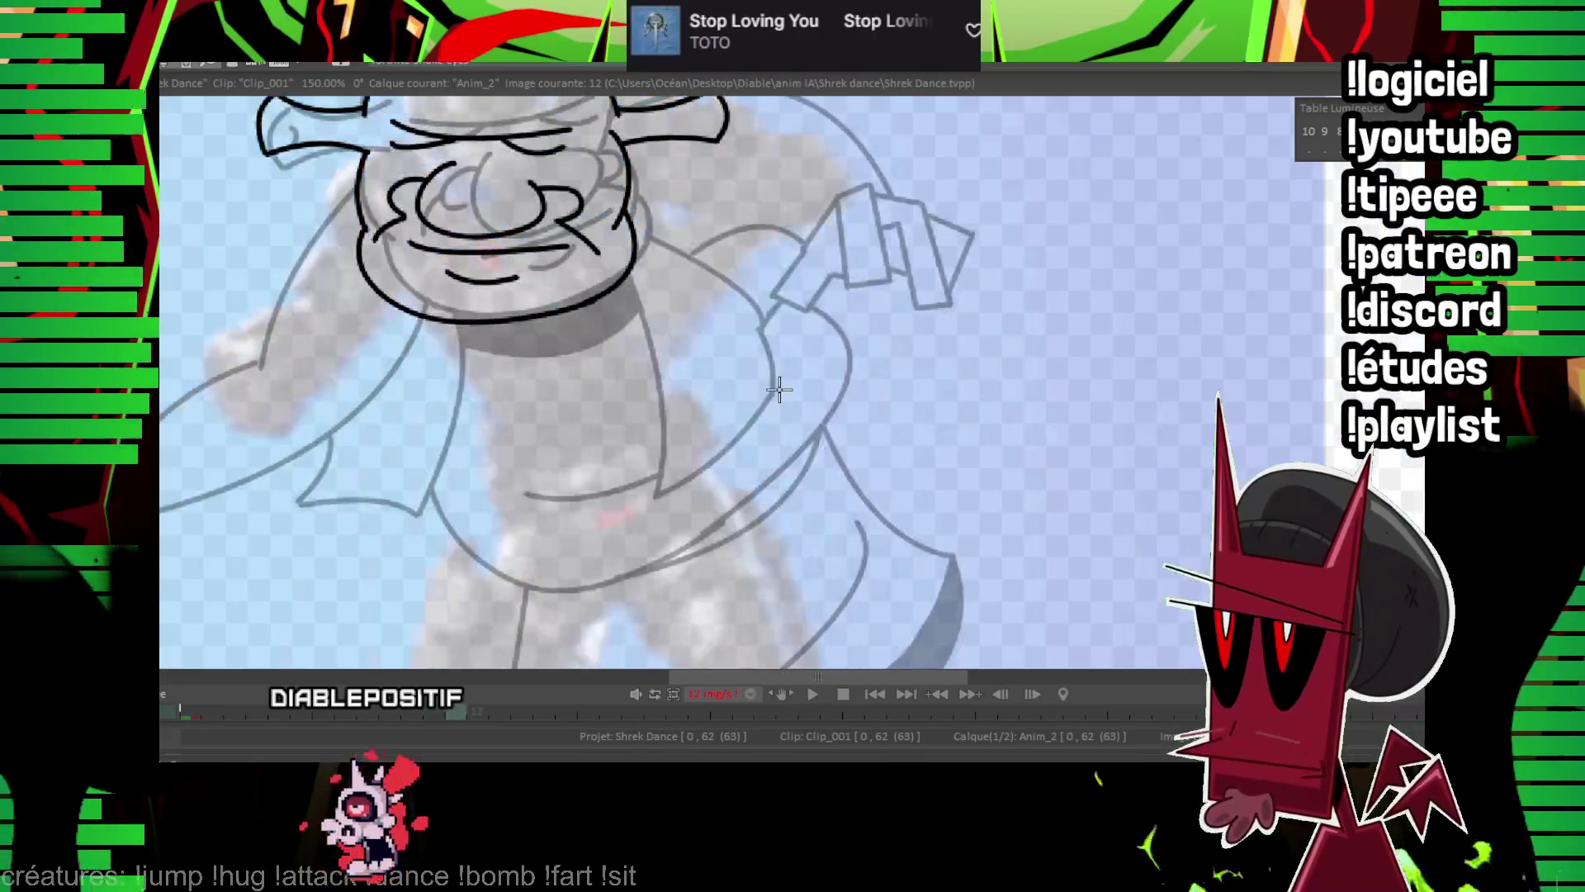
{"action": "left_click_drag", "start_coordinate": [423, 497], "coordinate": [805, 454]}
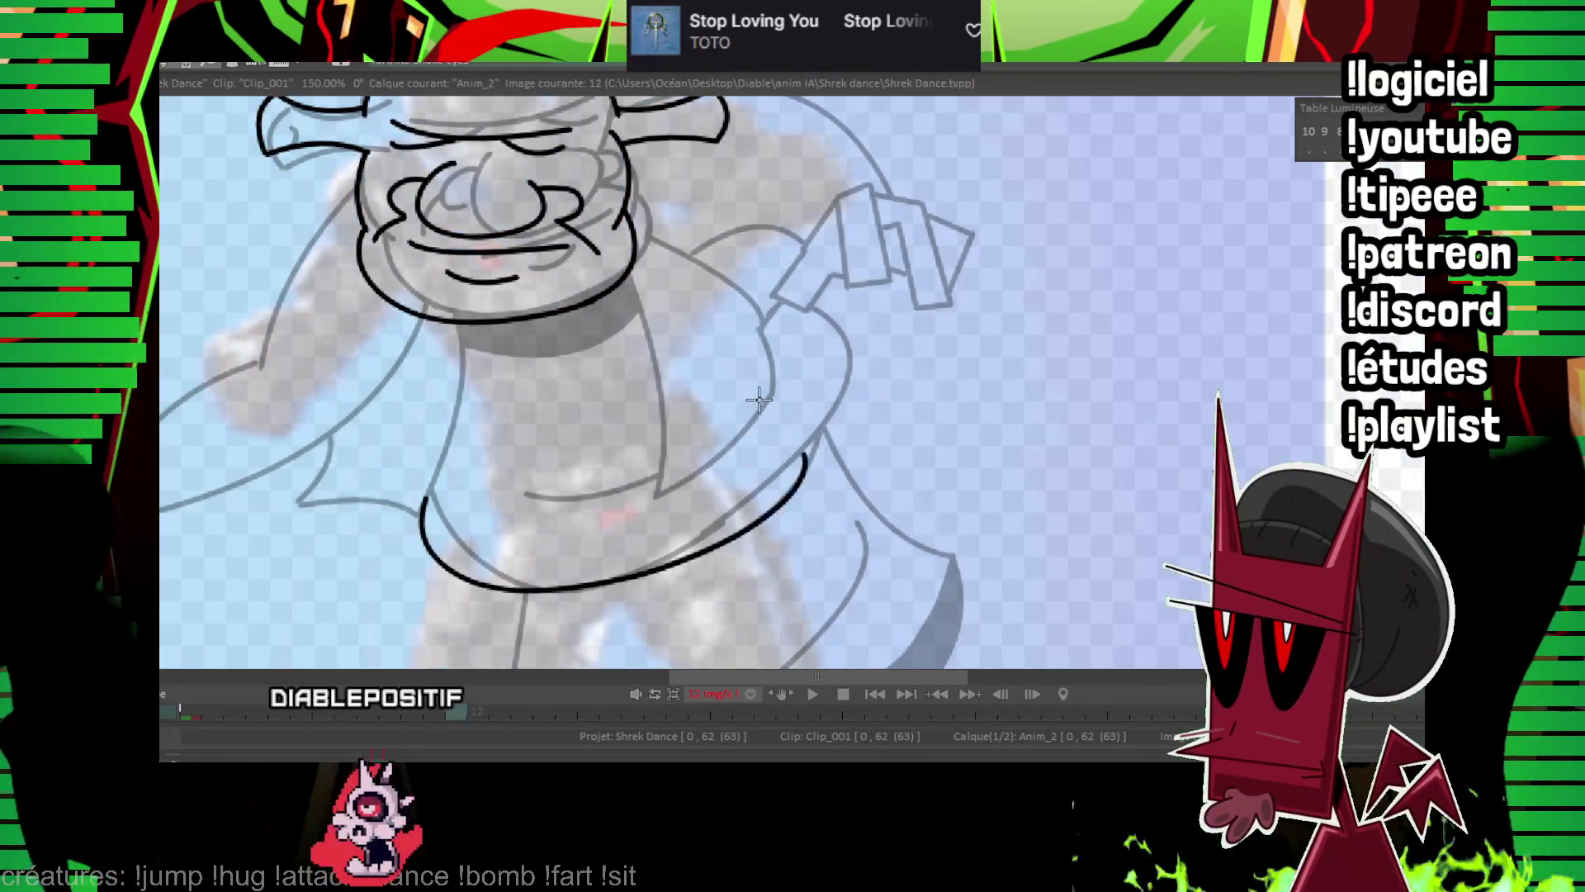
{"action": "key", "text": "Left"}
{"action": "key", "text": "Right"}
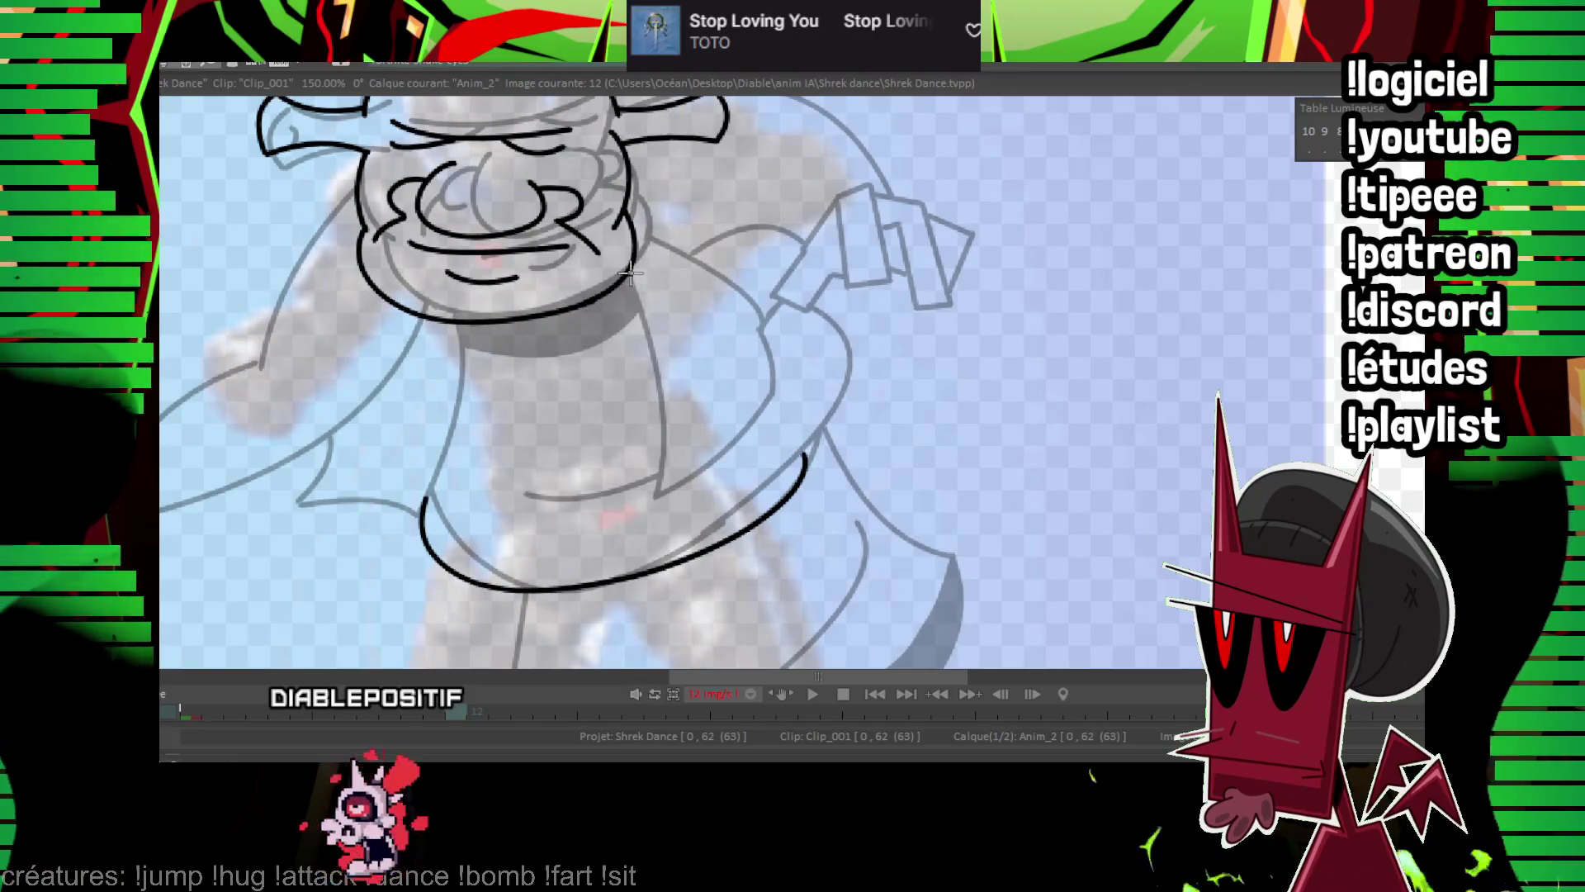
Draw a curved line from the neck out toward the shoulder.
{"action": "left_click", "coordinate": [700, 335]}
{"action": "key", "text": "Left"}
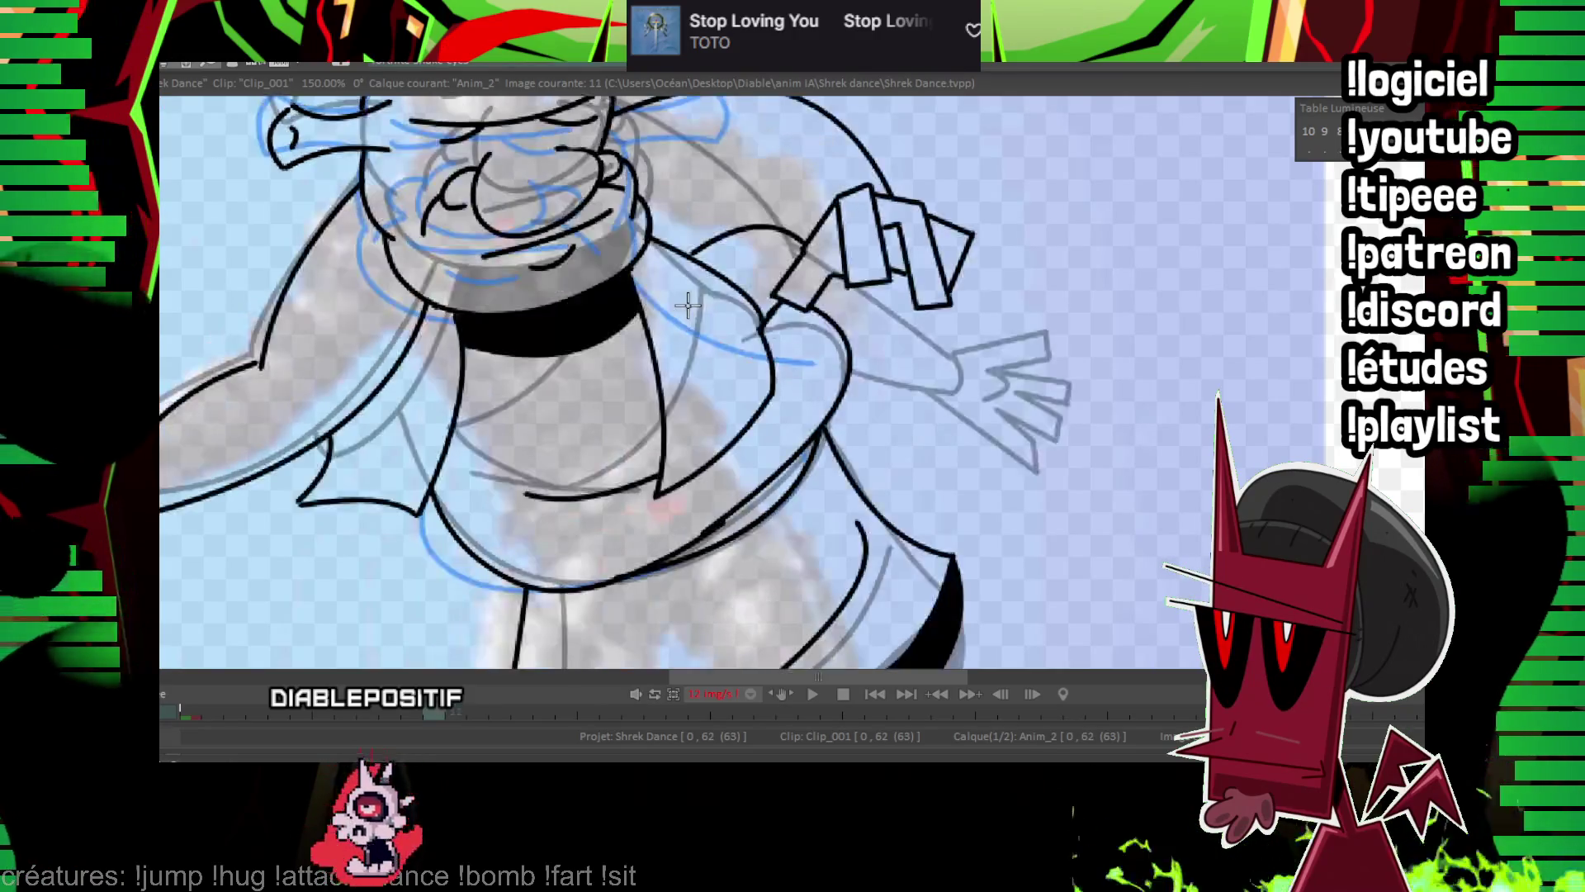
{"action": "key", "text": "Right"}
{"action": "left_click_drag", "start_coordinate": [871, 219], "coordinate": [875, 201]}
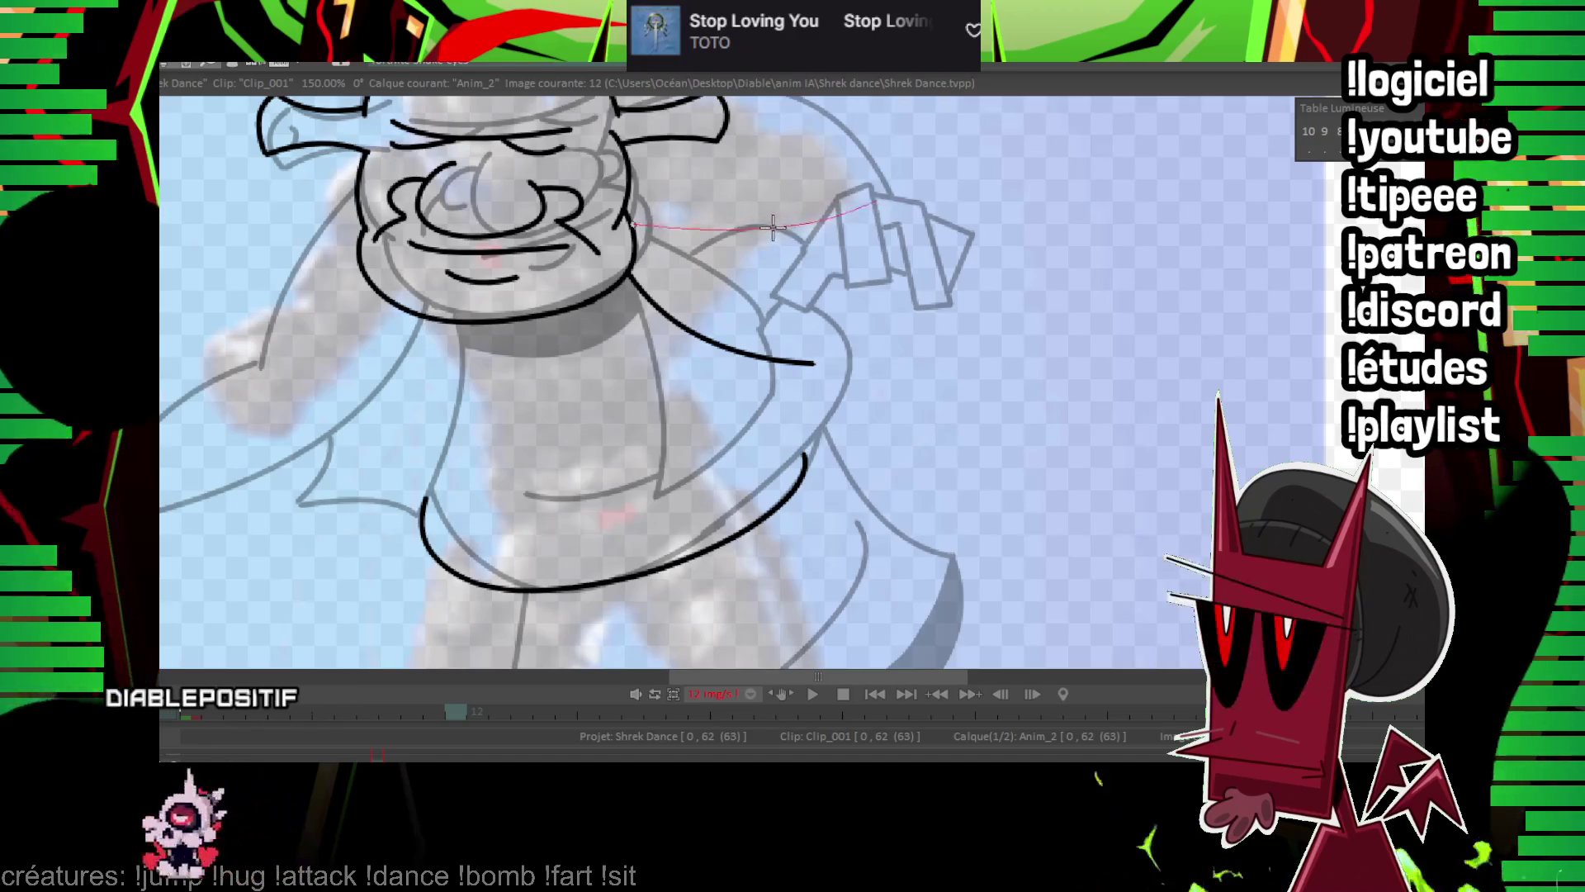
{"action": "key", "text": "Left"}
{"action": "mouse_move", "coordinate": [941, 242]}
{"action": "left_mouse_down"}
{"action": "mouse_move", "coordinate": [908, 394]}
{"action": "mouse_move", "coordinate": [1084, 214]}
{"action": "left_mouse_up"}
{"action": "key", "text": "Right"}
Flip between images 11 and 12 to compare, then view the reference photo without the drawn lines.
{"action": "key", "text": "Left"}
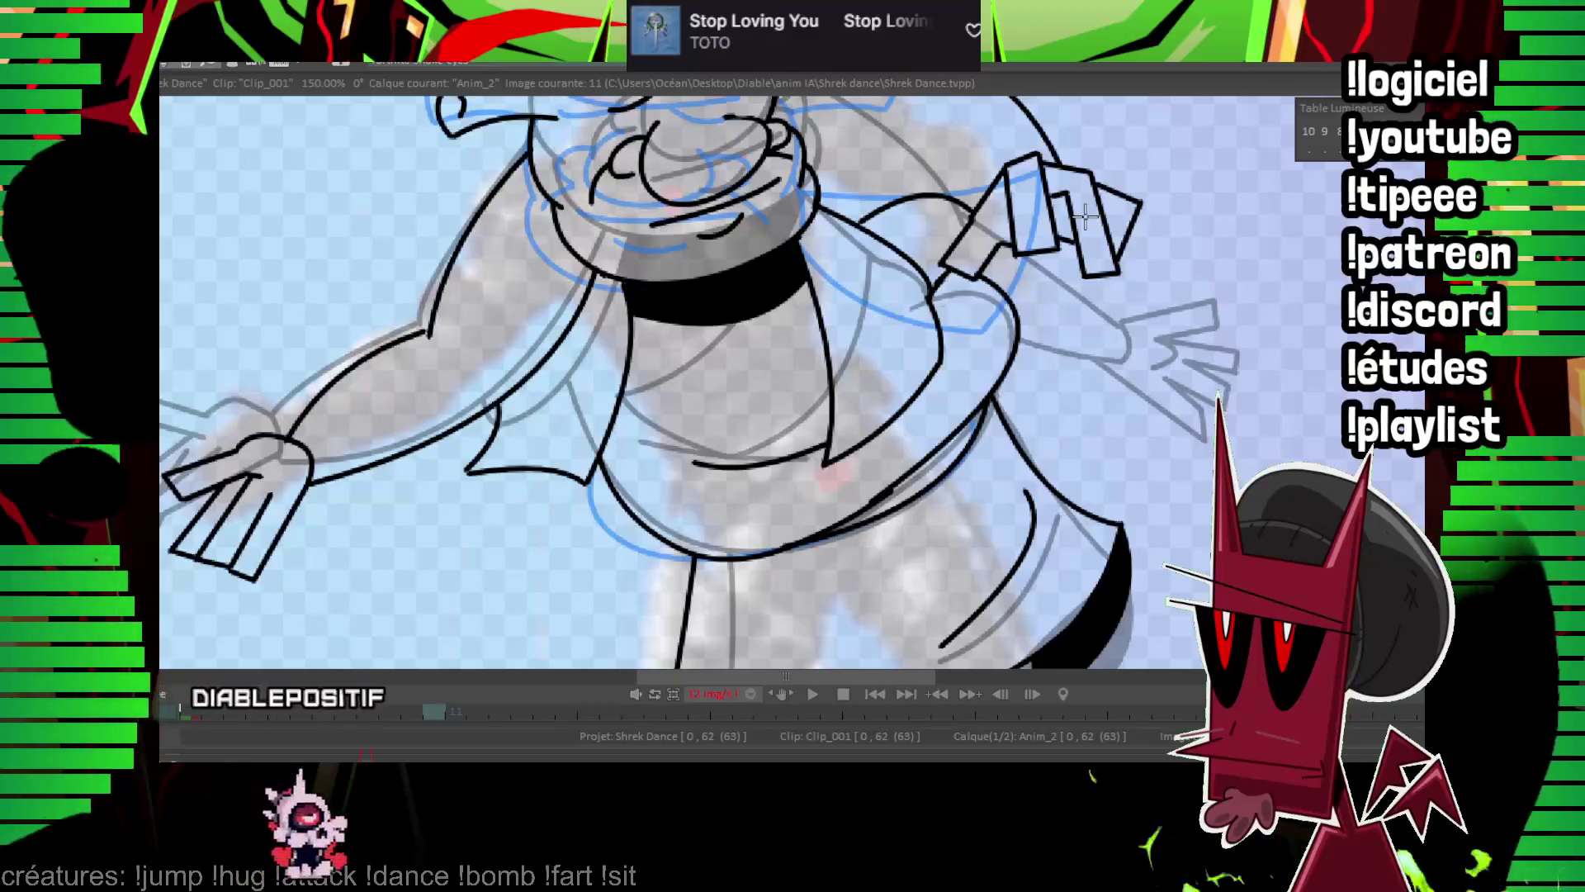
{"action": "key", "text": "Right"}
{"action": "key", "text": "Left"}
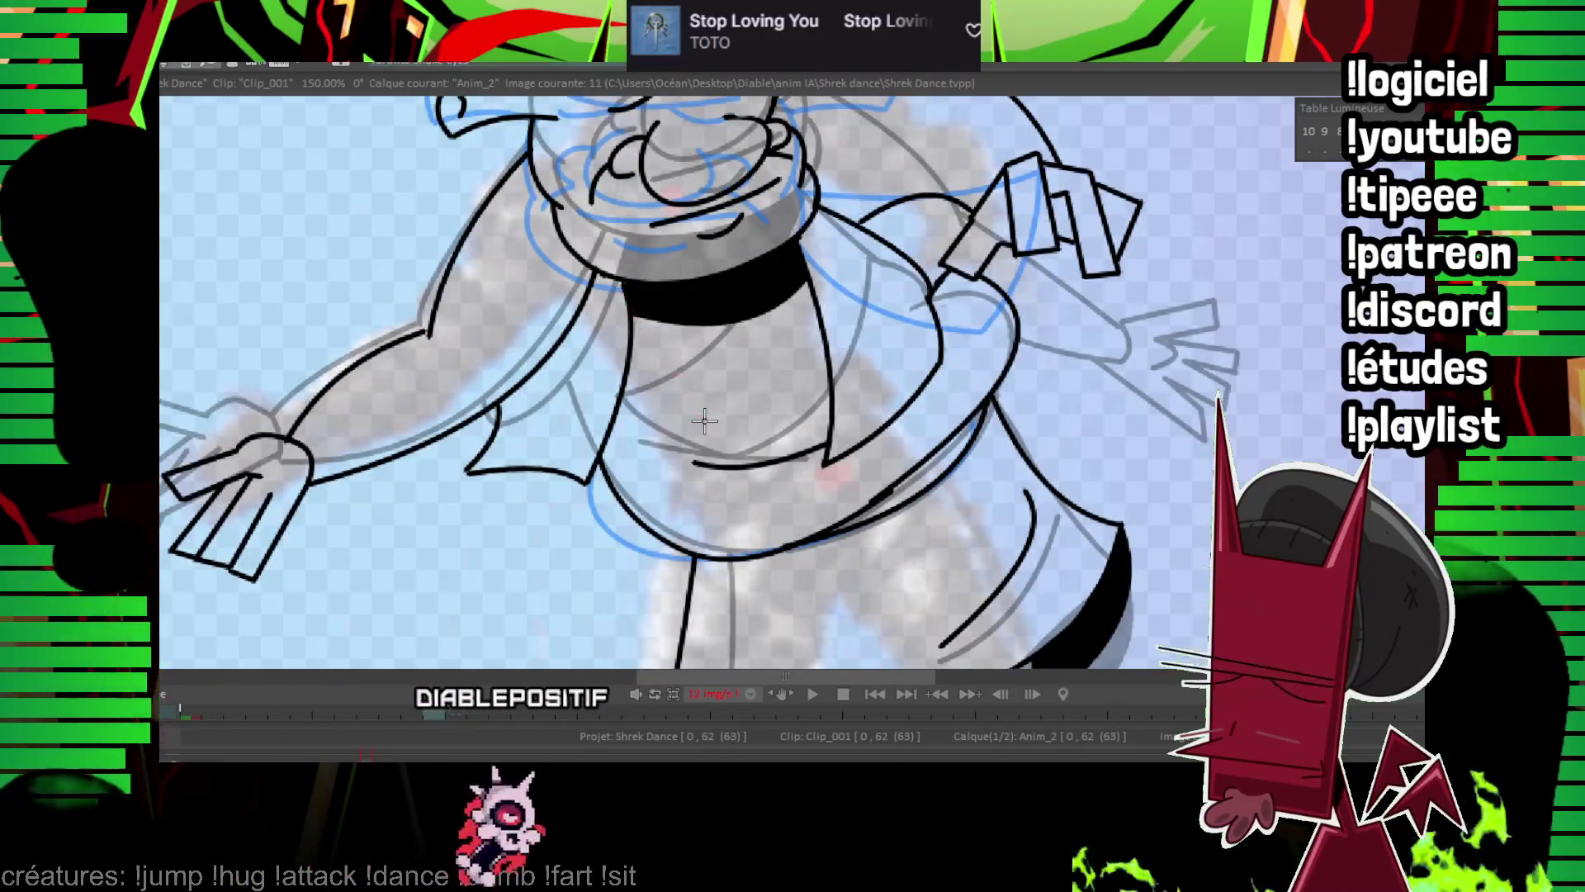
{"action": "key", "text": "Right"}
{"action": "key", "text": "Left"}
{"action": "key", "text": "Right"}
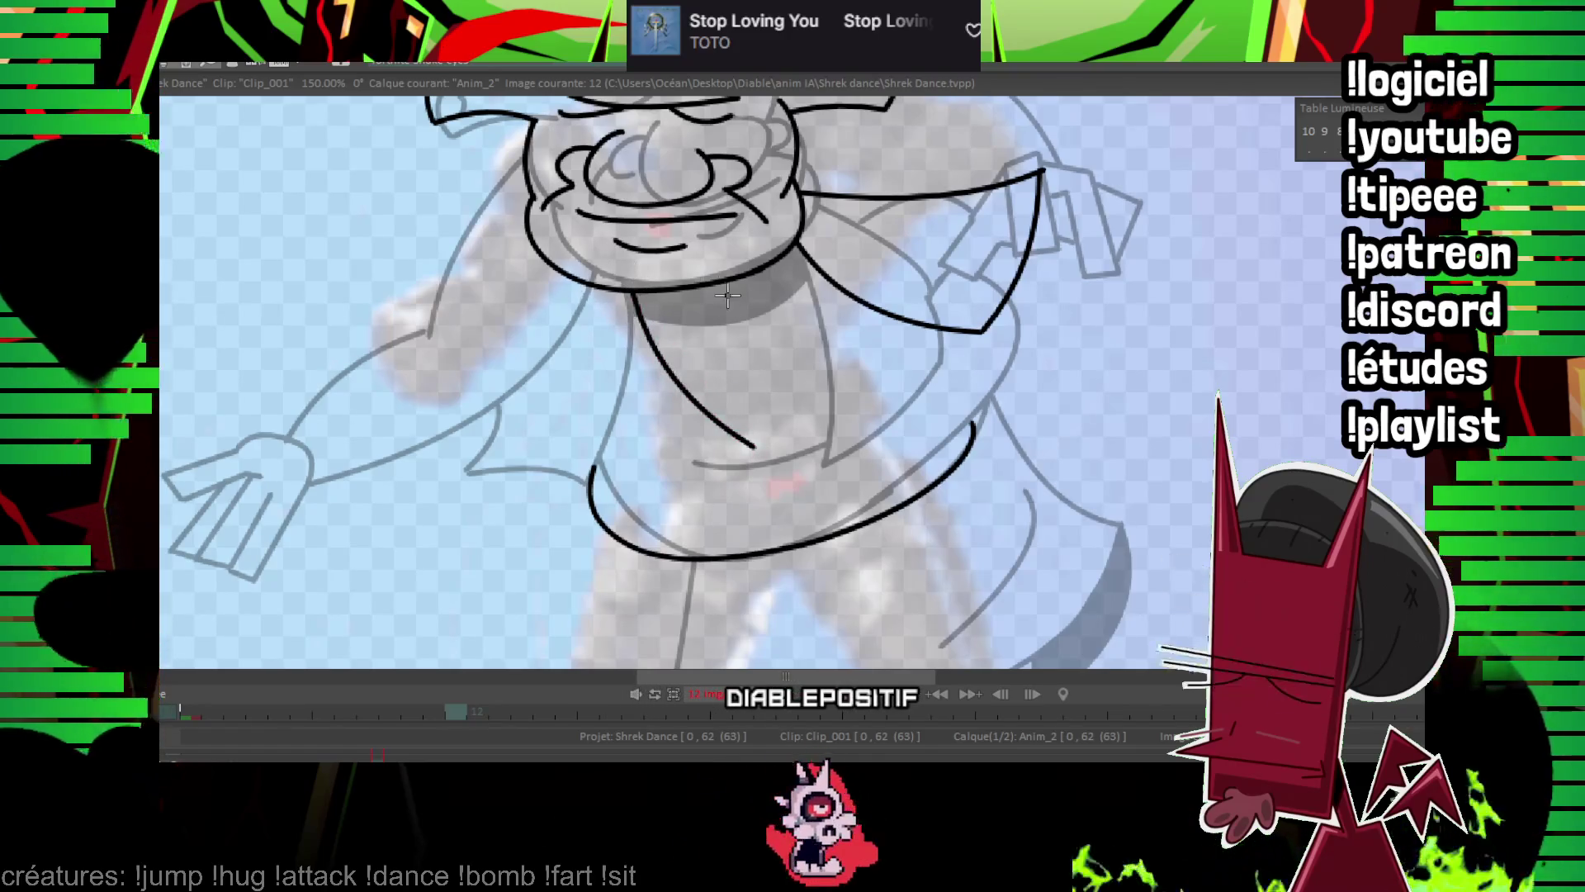
{"action": "key", "text": "Left"}
{"action": "key", "text": "Right"}
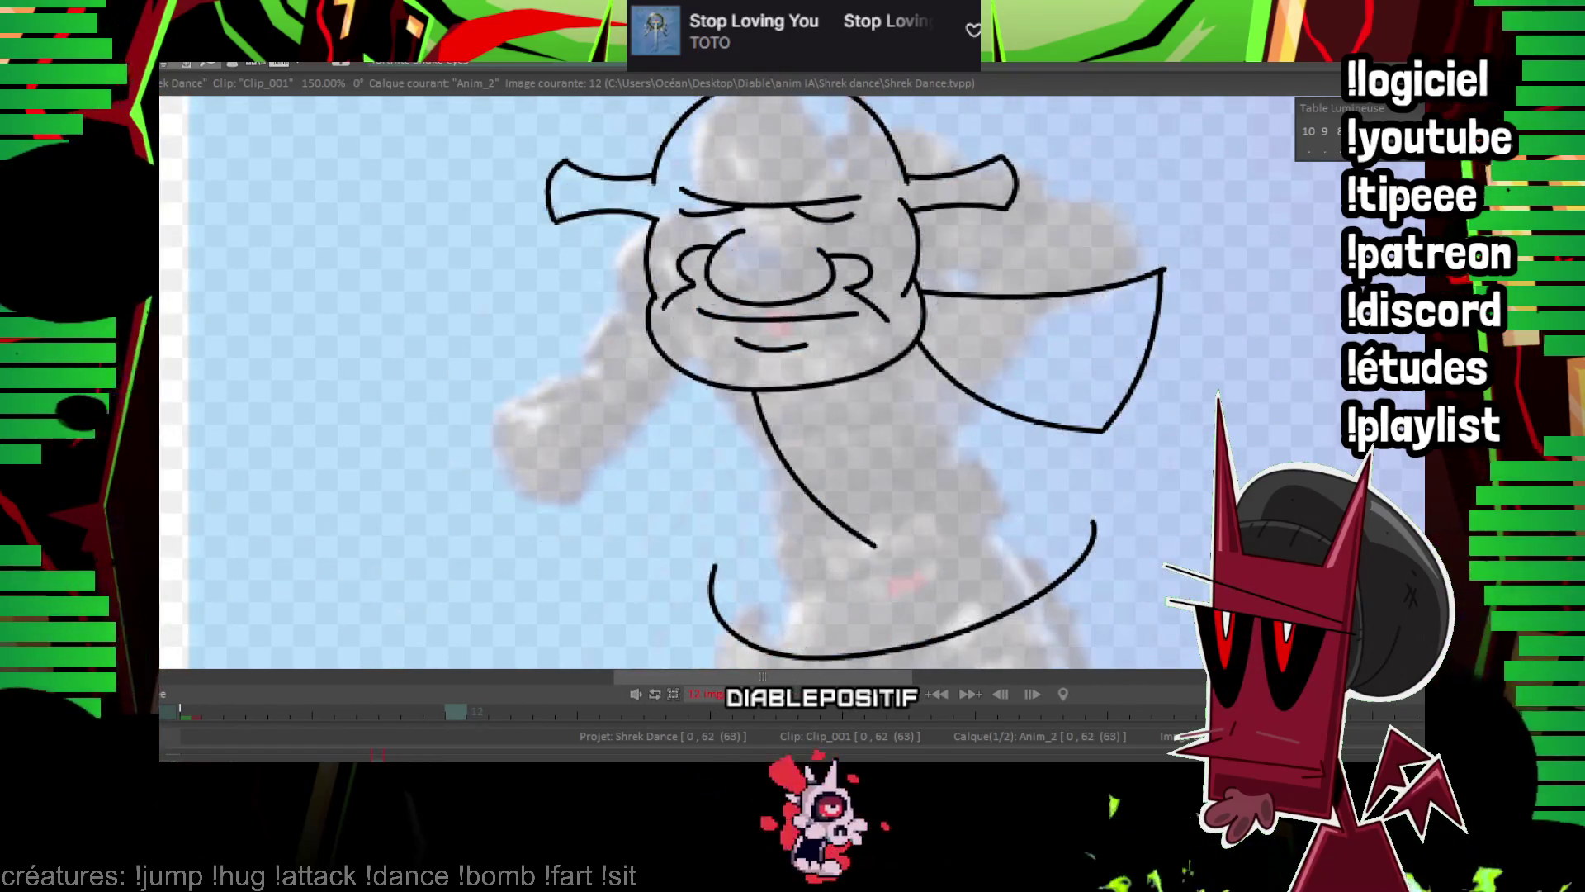
{"action": "key", "text": "Delete"}
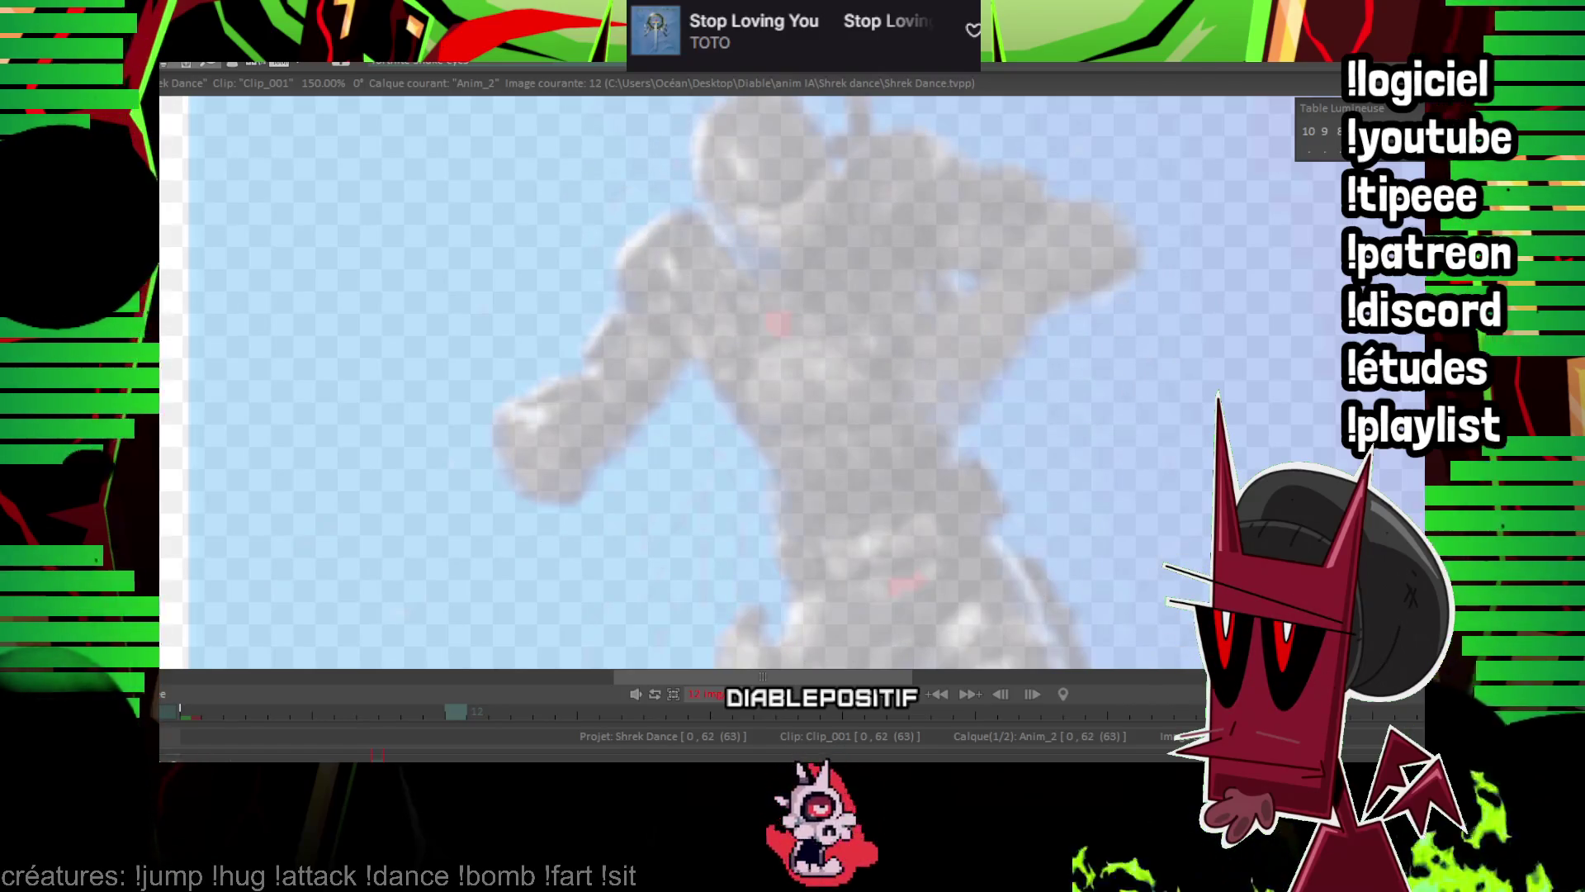
{"action": "key", "text": "minus"}
{"action": "key", "text": "minus"}
{"action": "key", "text": "minus"}
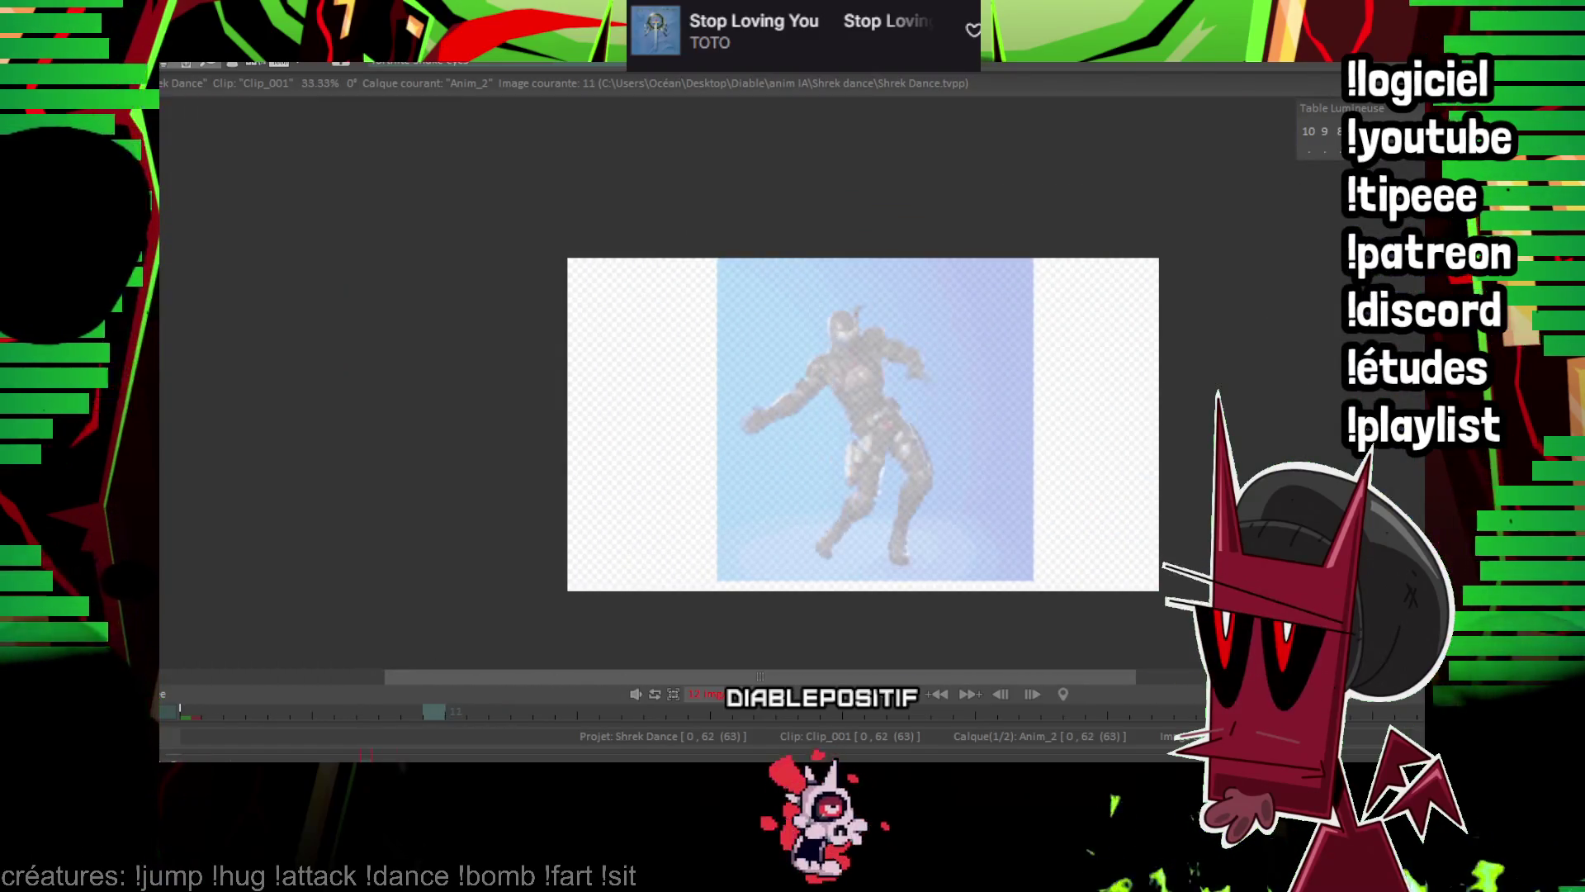
{"action": "key", "text": "Left"}
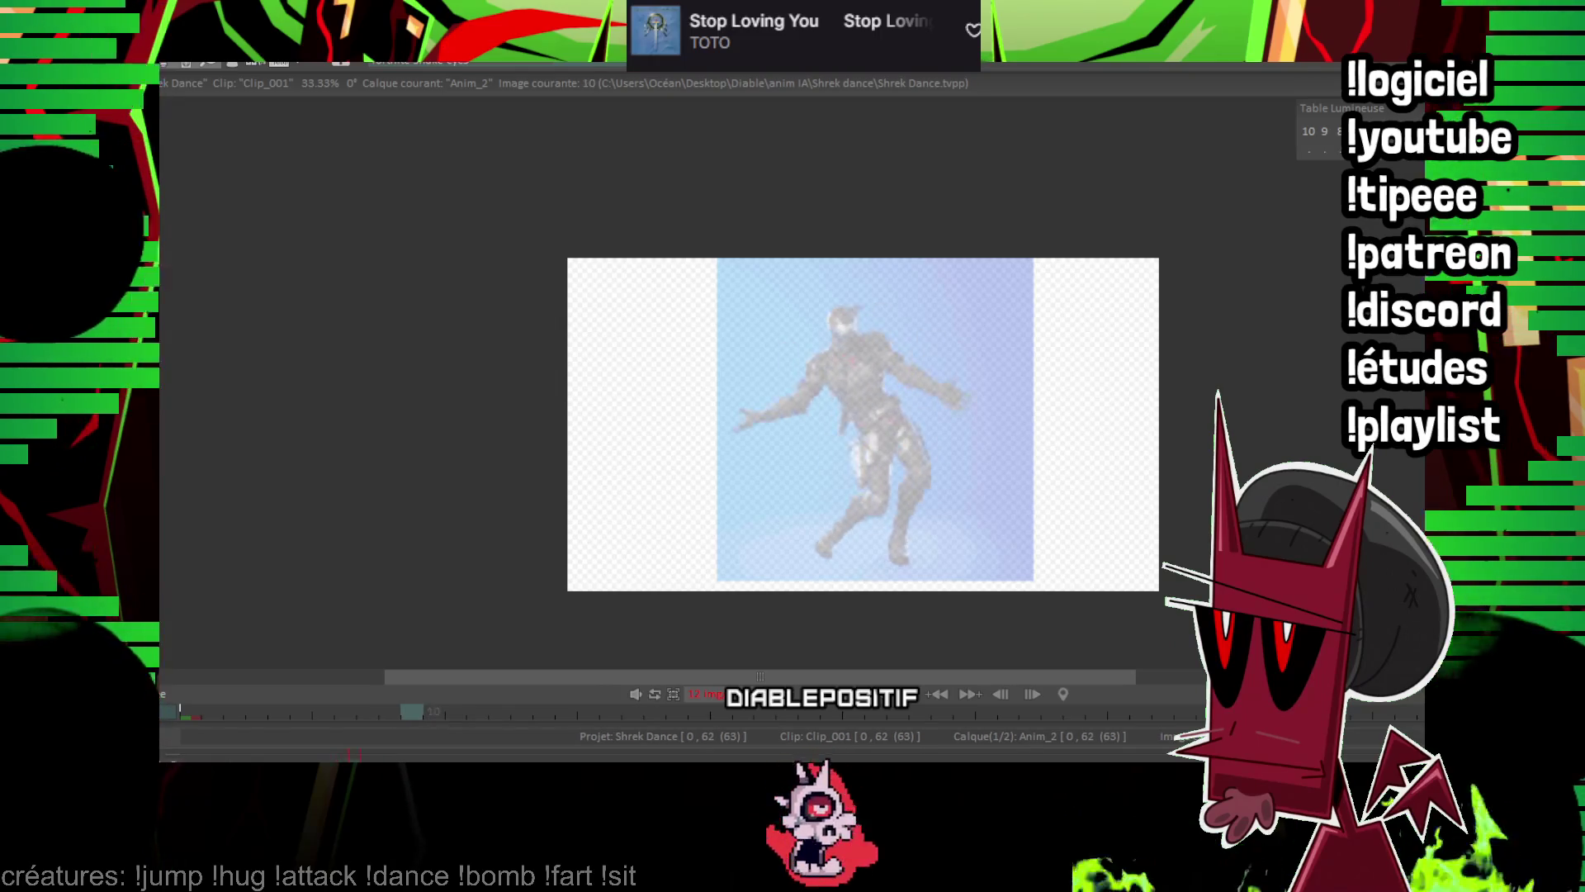
{"action": "key", "text": "Right"}
{"action": "key", "text": "Right"}
{"action": "key", "text": "Right"}
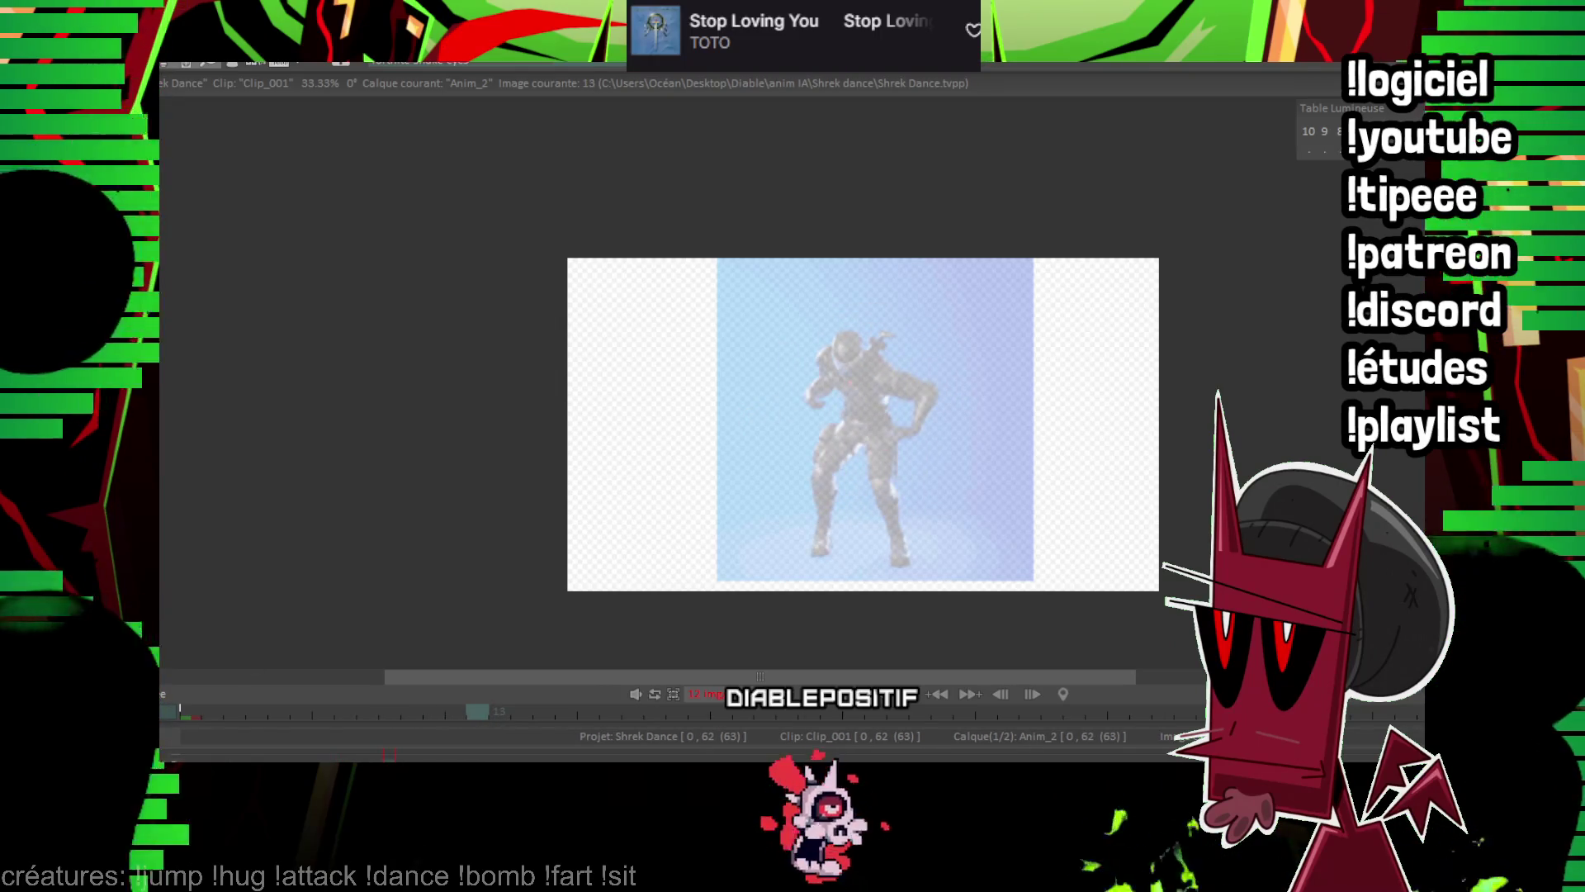
{"action": "key", "text": "Left"}
{"action": "key", "text": "Left"}
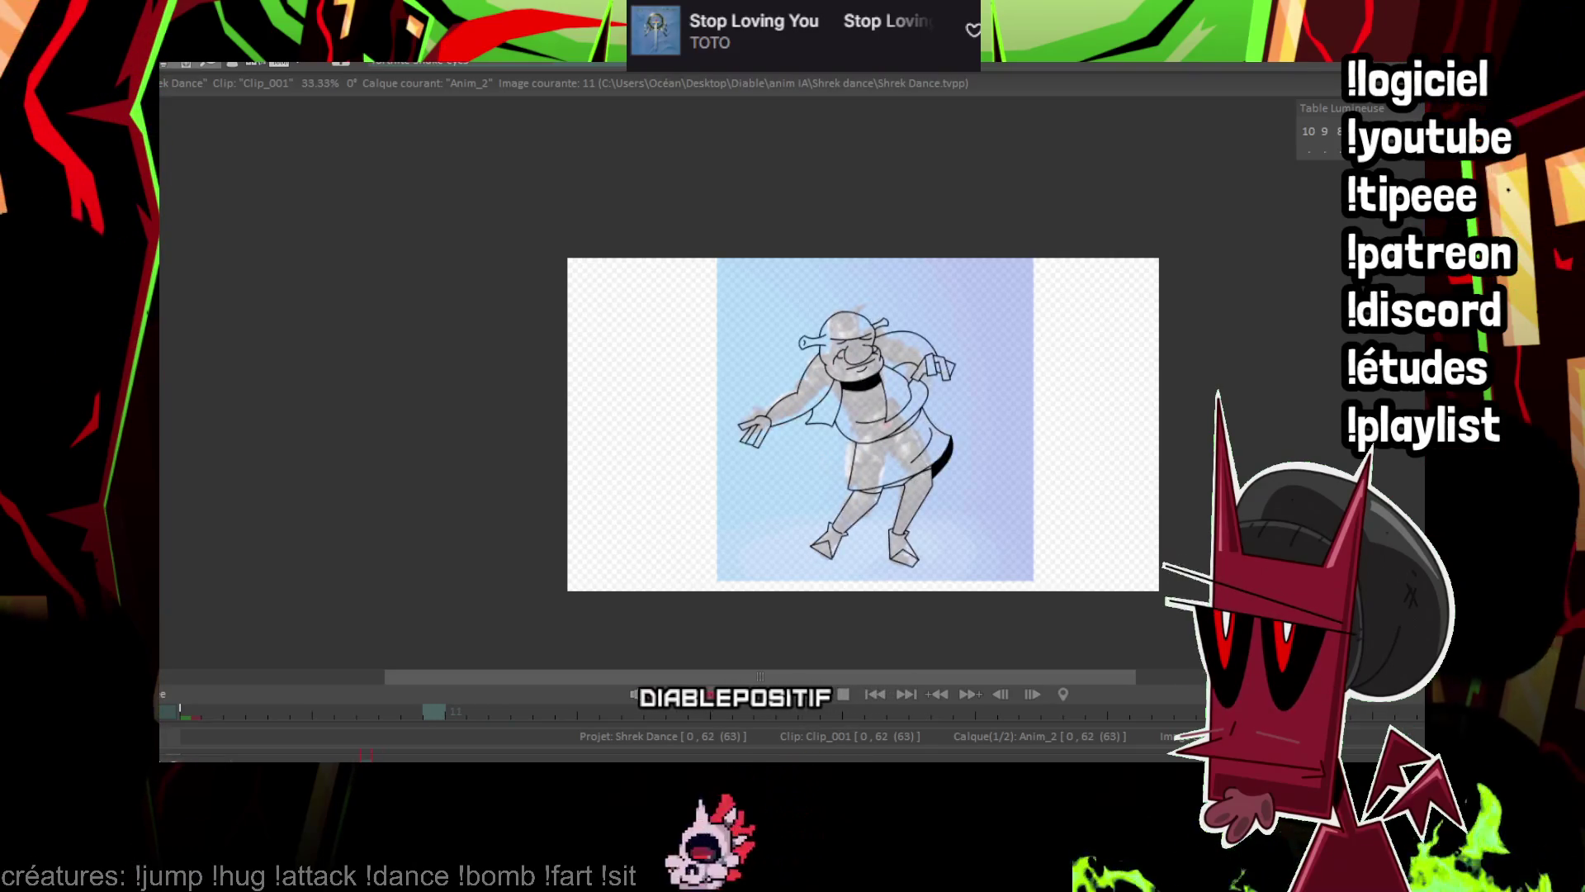
{"action": "key", "text": "Right"}
{"action": "key", "text": "Right"}
{"action": "key", "text": "Left"}
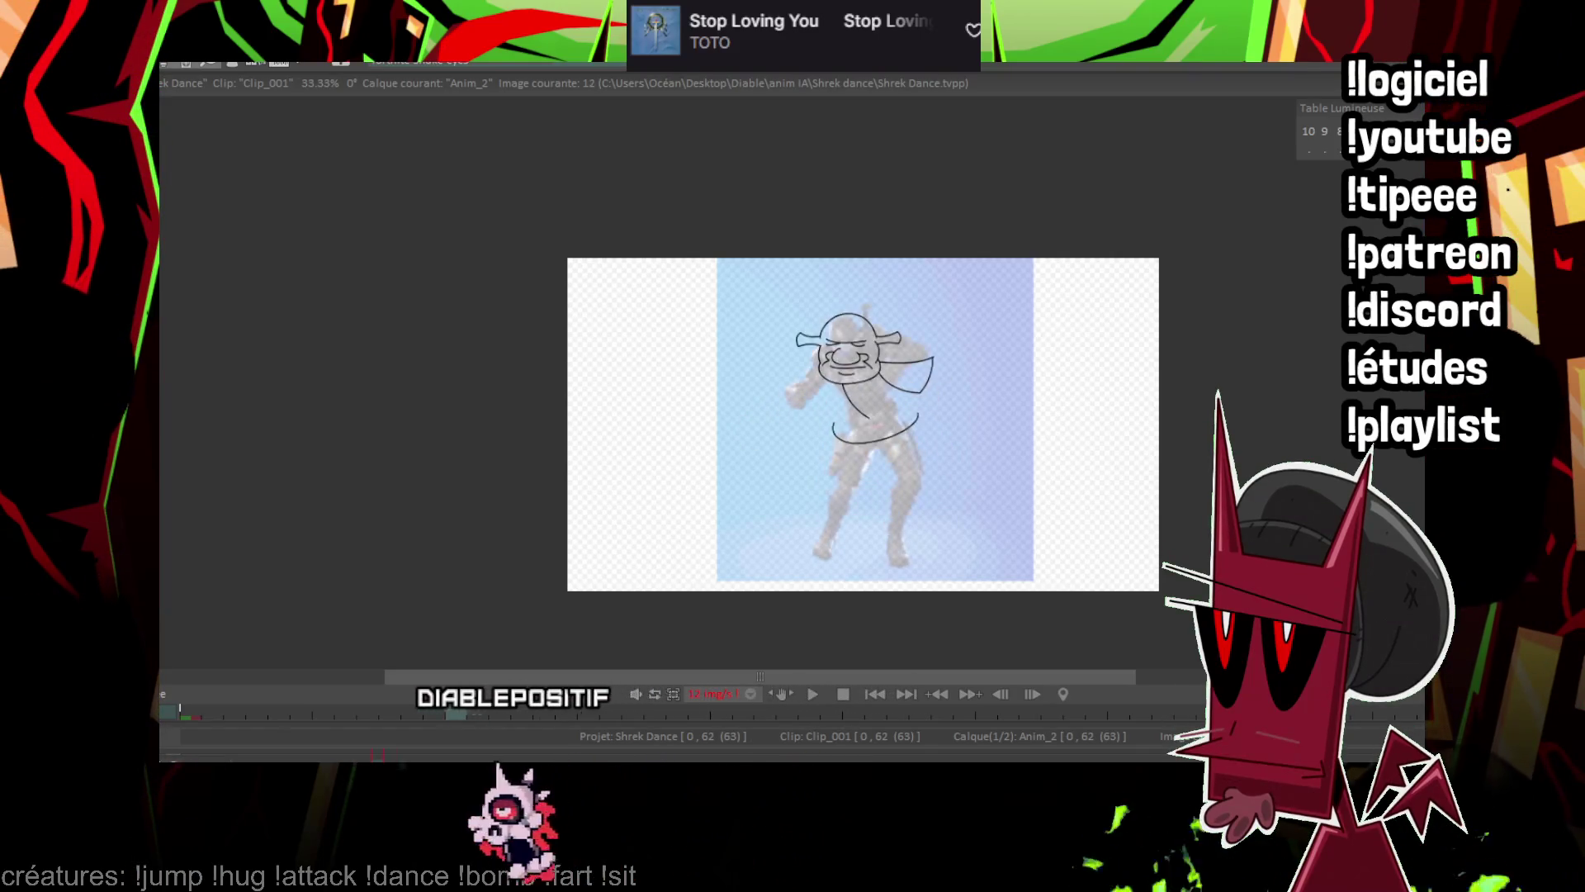
{"action": "key", "text": "Right"}
{"action": "key", "text": "Left"}
{"action": "key", "text": "Left"}
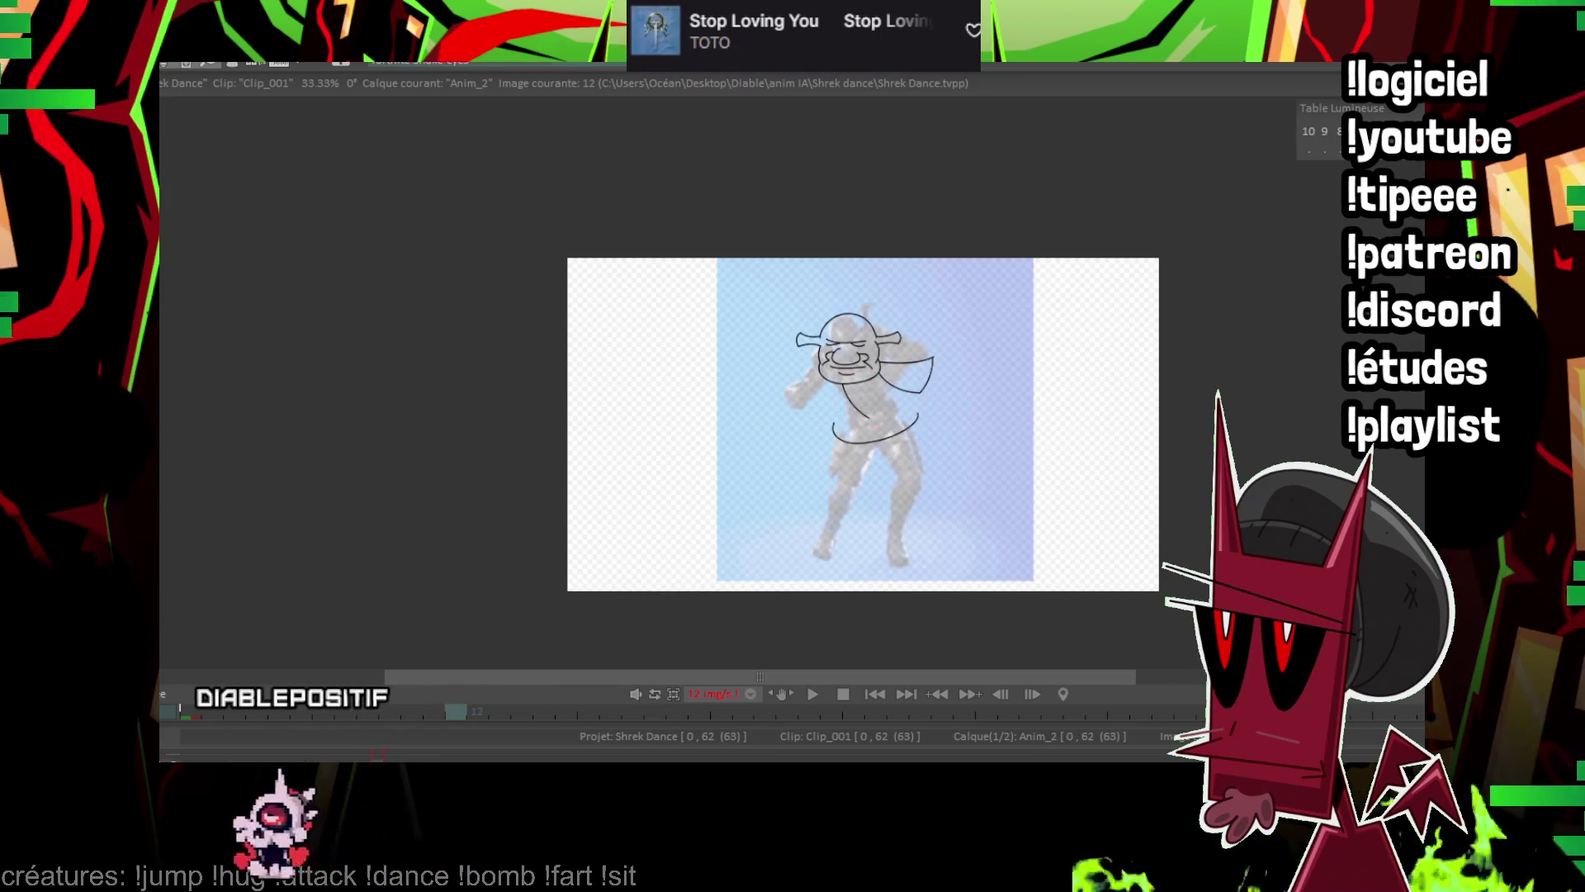
{"action": "key", "text": "Right"}
{"action": "key", "text": "KP_Add"}
{"action": "scroll", "coordinate": [1054, 331], "scroll_direction": "up", "scroll_amount": 3}
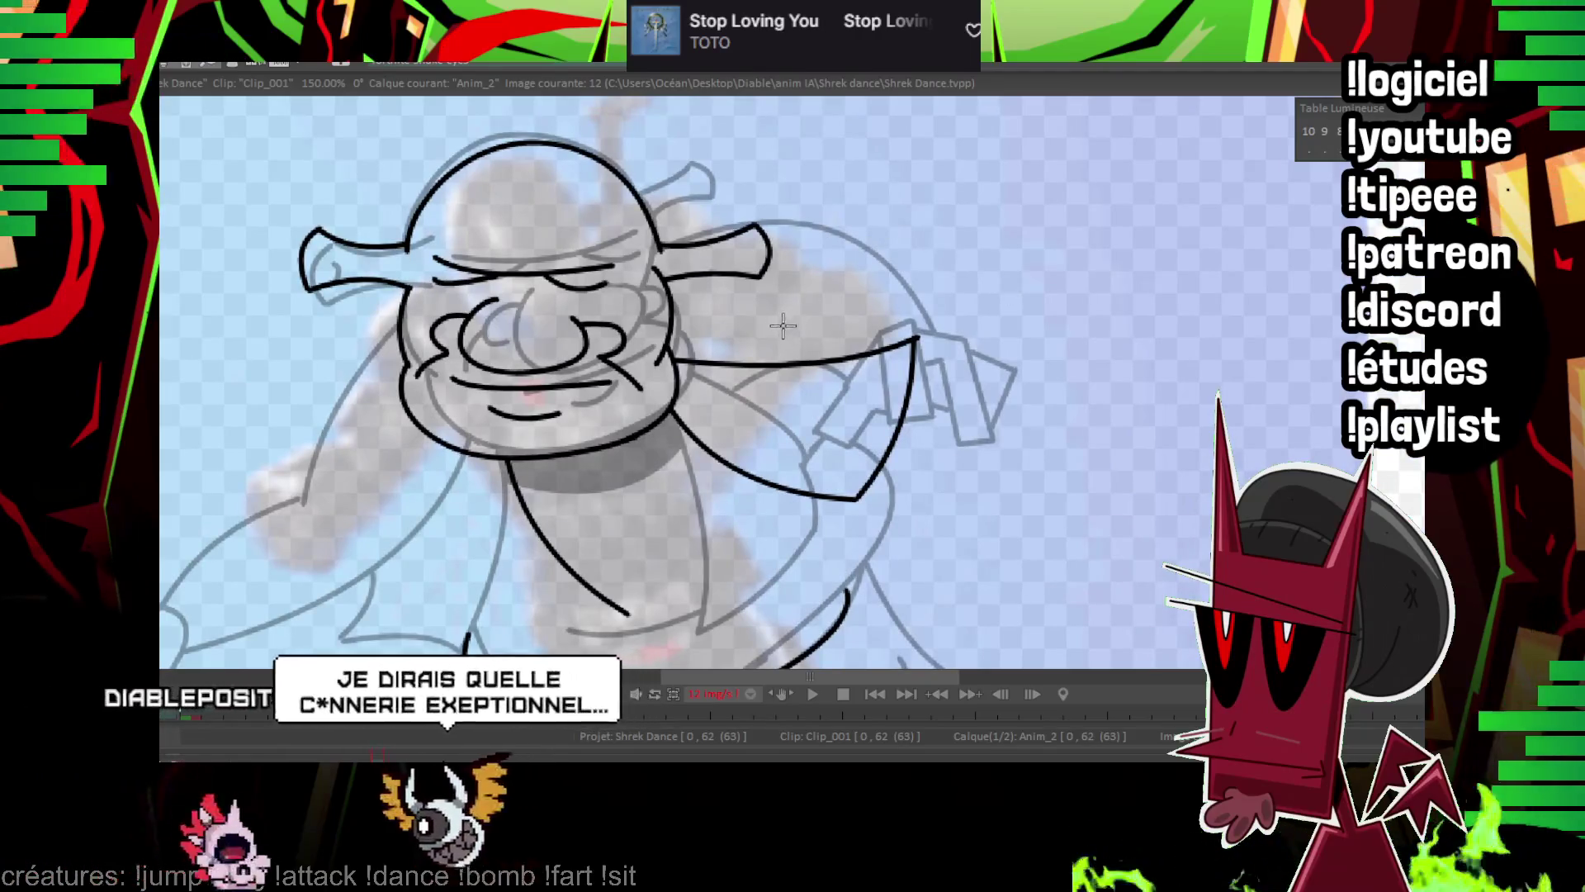
Outline the fist with straight line segments, closing its top edge.
{"action": "left_click", "coordinate": [765, 320]}
{"action": "left_click", "coordinate": [741, 395], "text": "shift"}
{"action": "left_click", "coordinate": [813, 425], "text": "shift"}
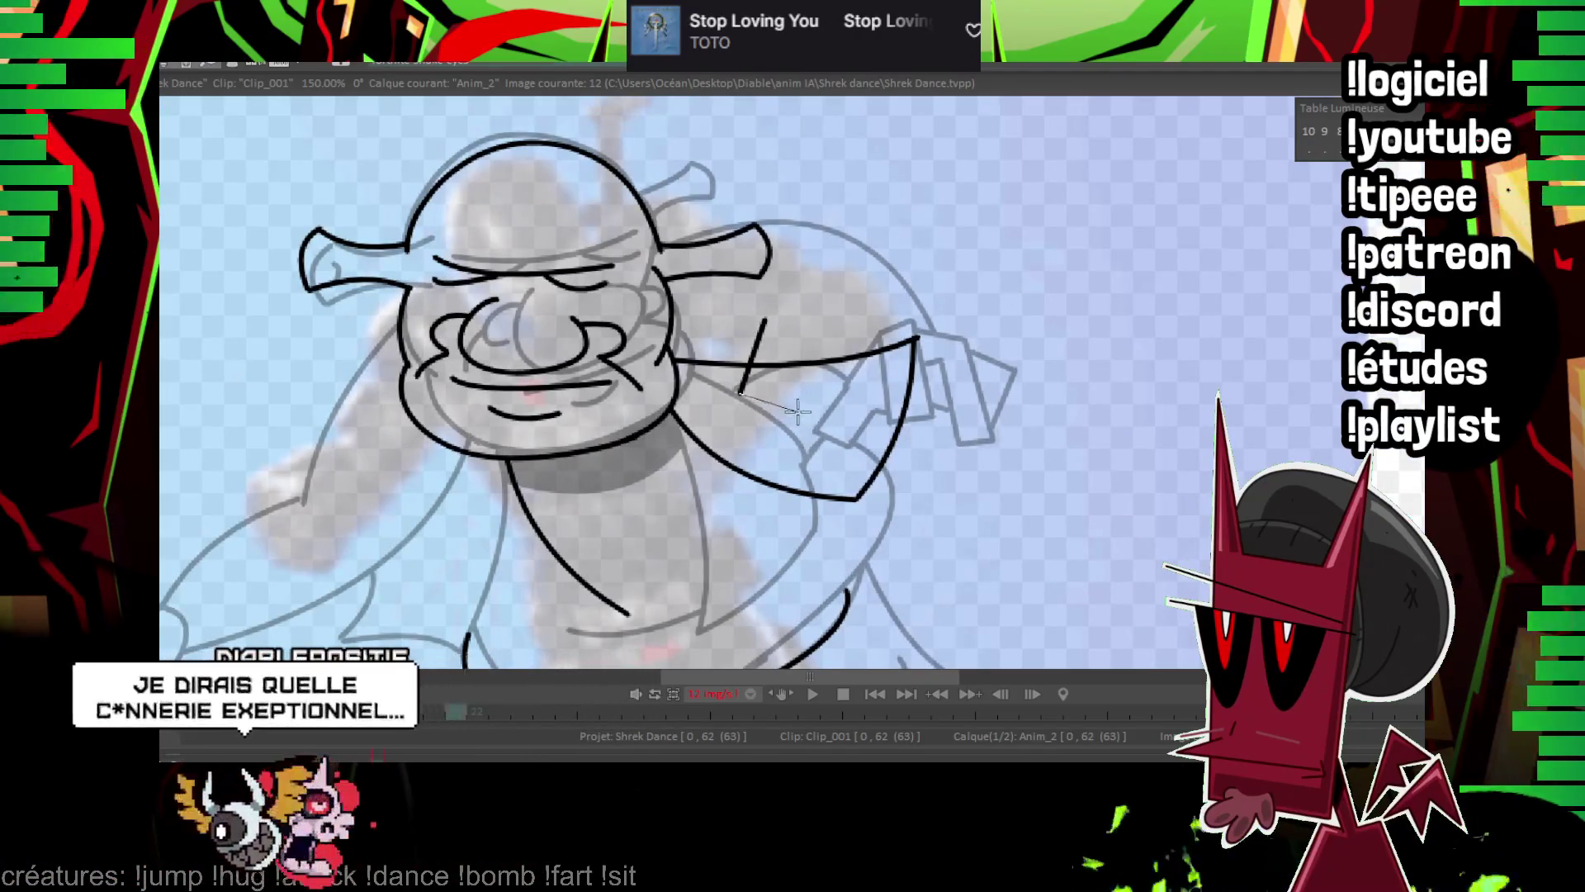
{"action": "left_click", "coordinate": [768, 314], "text": "shift"}
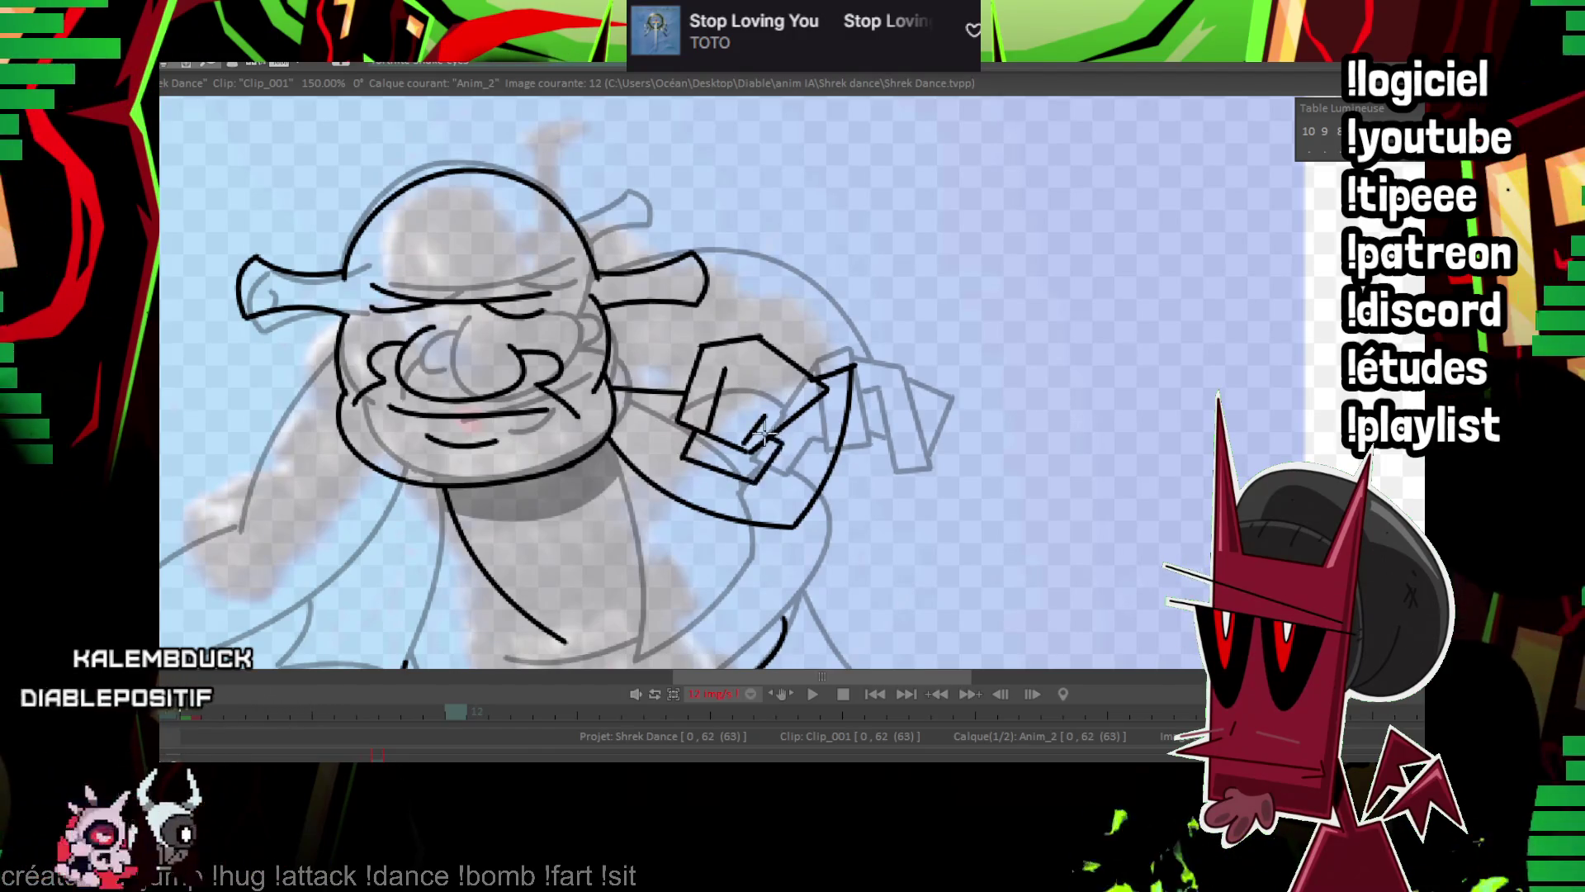
Add a second finger stroke, the arc from ear over shoulder, and a line toward the fist.
{"action": "left_click_drag", "start_coordinate": [758, 417], "coordinate": [743, 446]}
{"action": "mouse_move", "coordinate": [648, 264]}
{"action": "left_mouse_down"}
{"action": "mouse_move", "coordinate": [817, 241]}
{"action": "mouse_move", "coordinate": [854, 355]}
{"action": "left_mouse_up"}
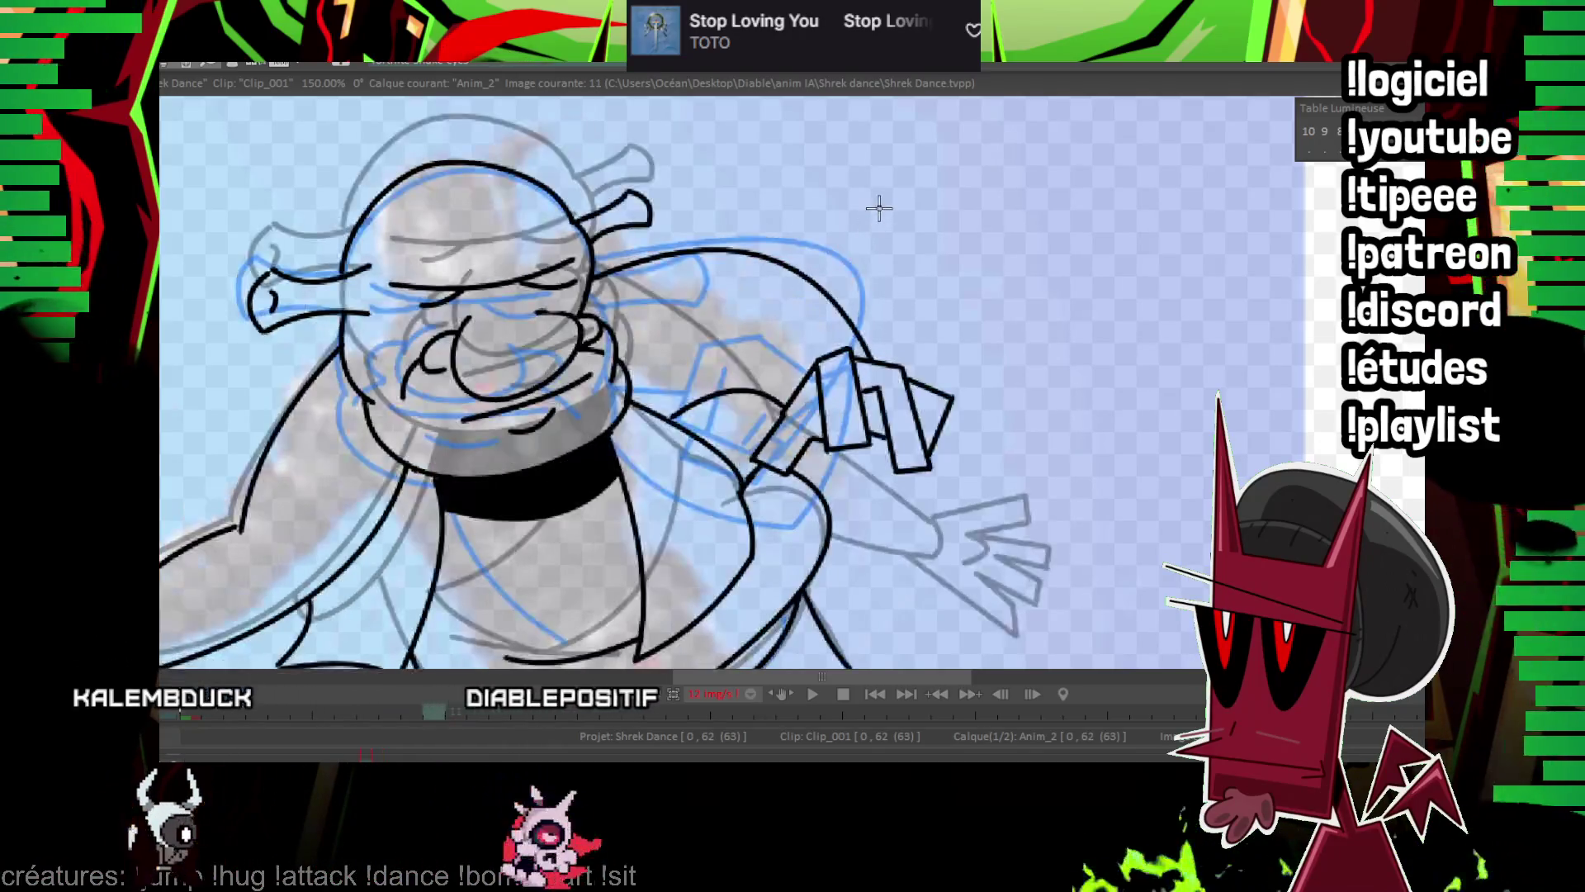
{"action": "left_click_drag", "start_coordinate": [608, 403], "coordinate": [685, 379]}
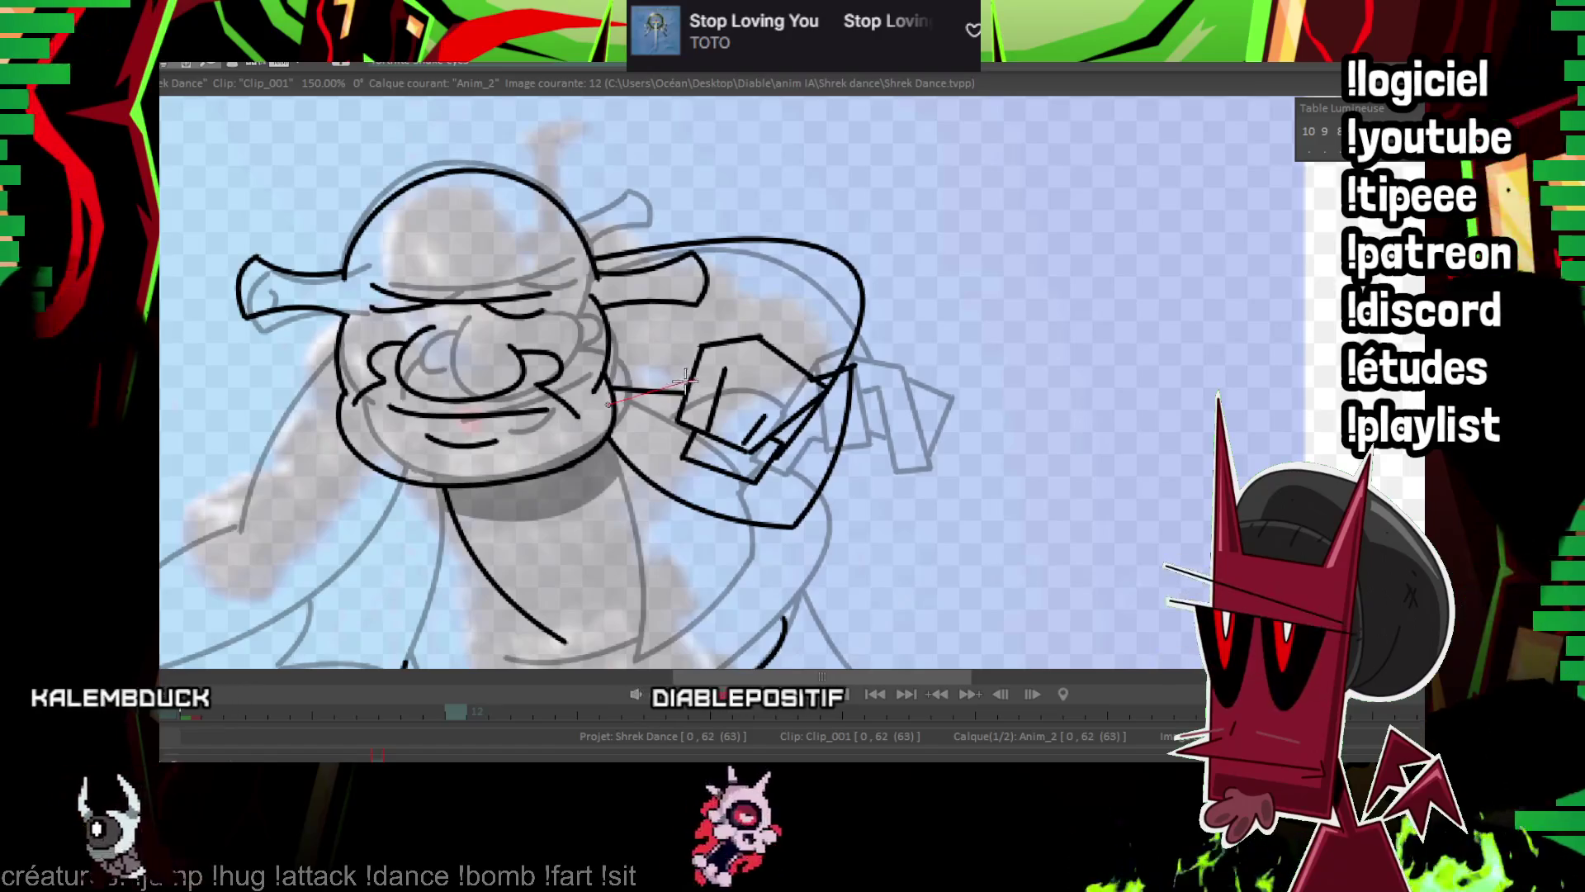
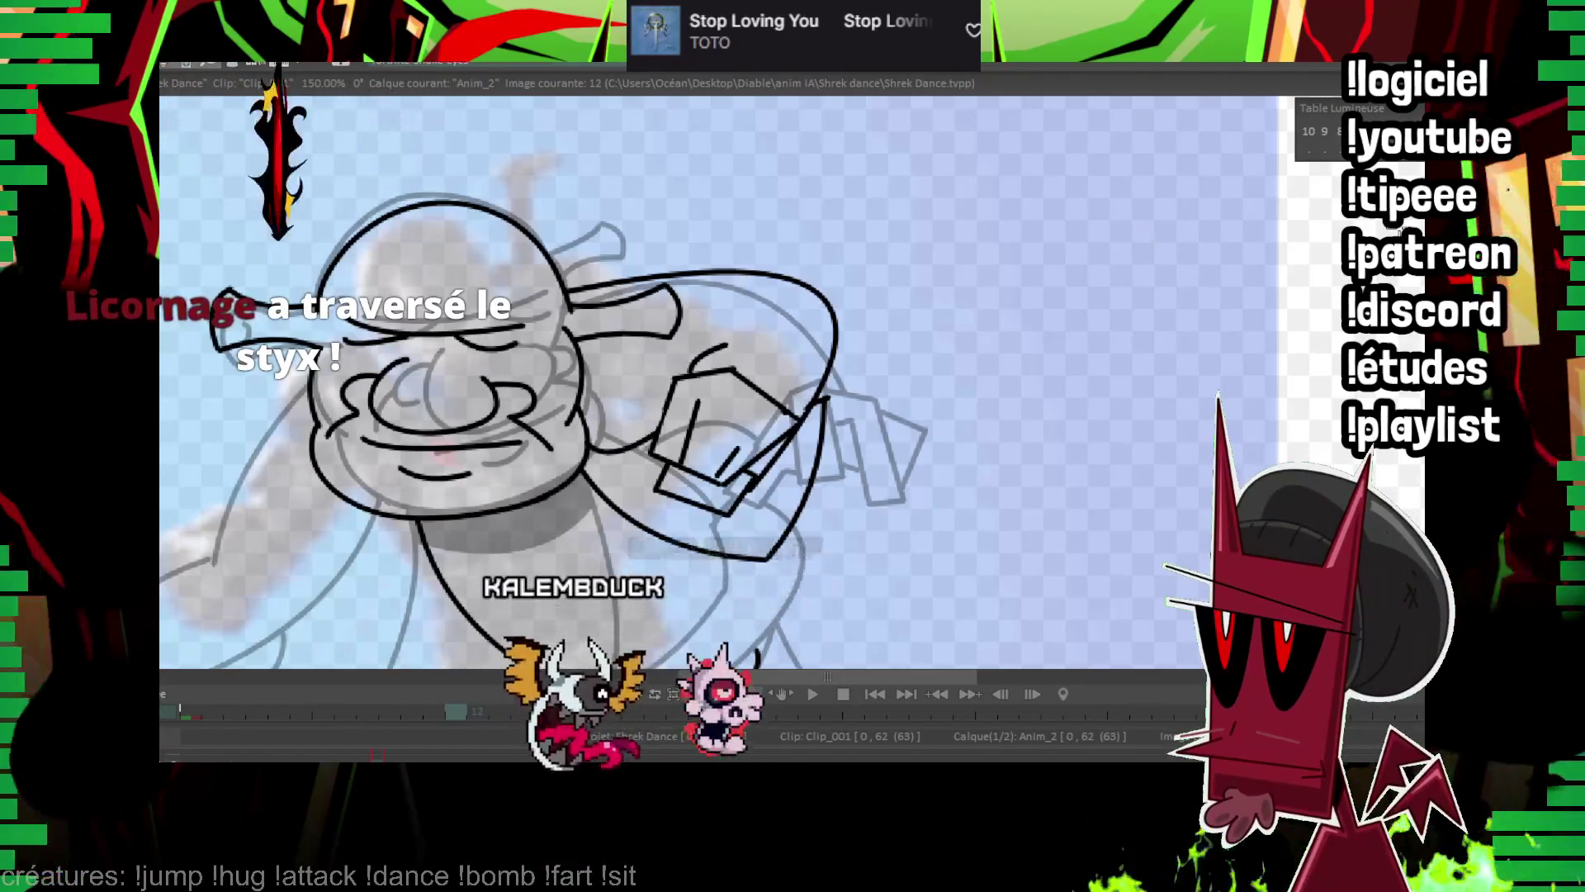
Flip between frames 11 and 12 to compare Shrek's dance poses.
{"action": "scroll", "coordinate": [913, 337], "scroll_direction": "down", "scroll_amount": 3}
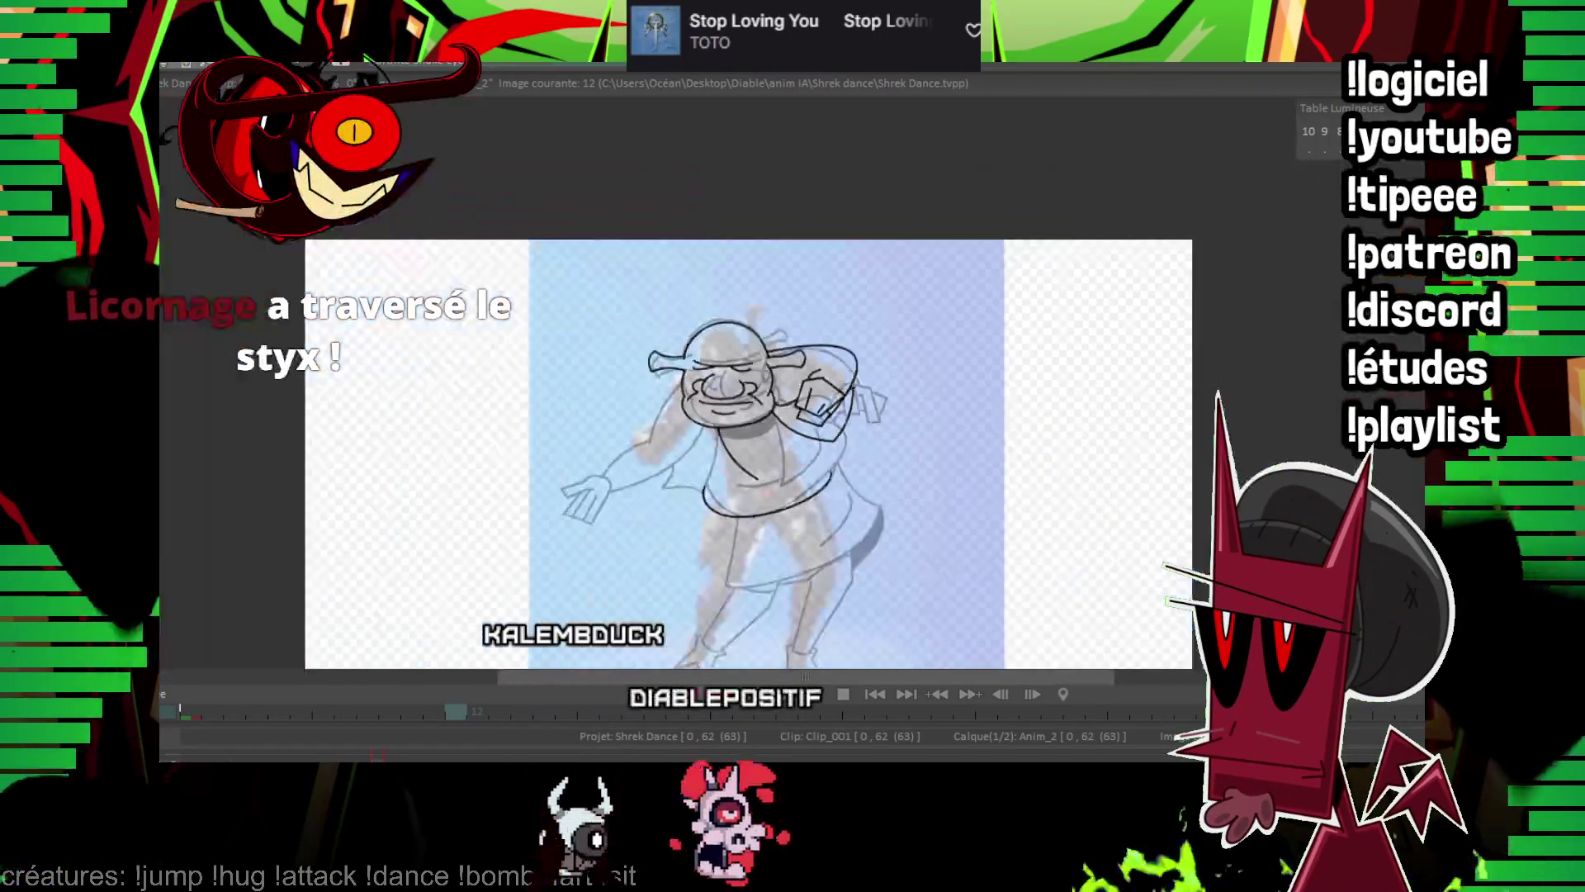
{"action": "key", "text": "Left"}
{"action": "key", "text": "Right"}
{"action": "key", "text": "Left"}
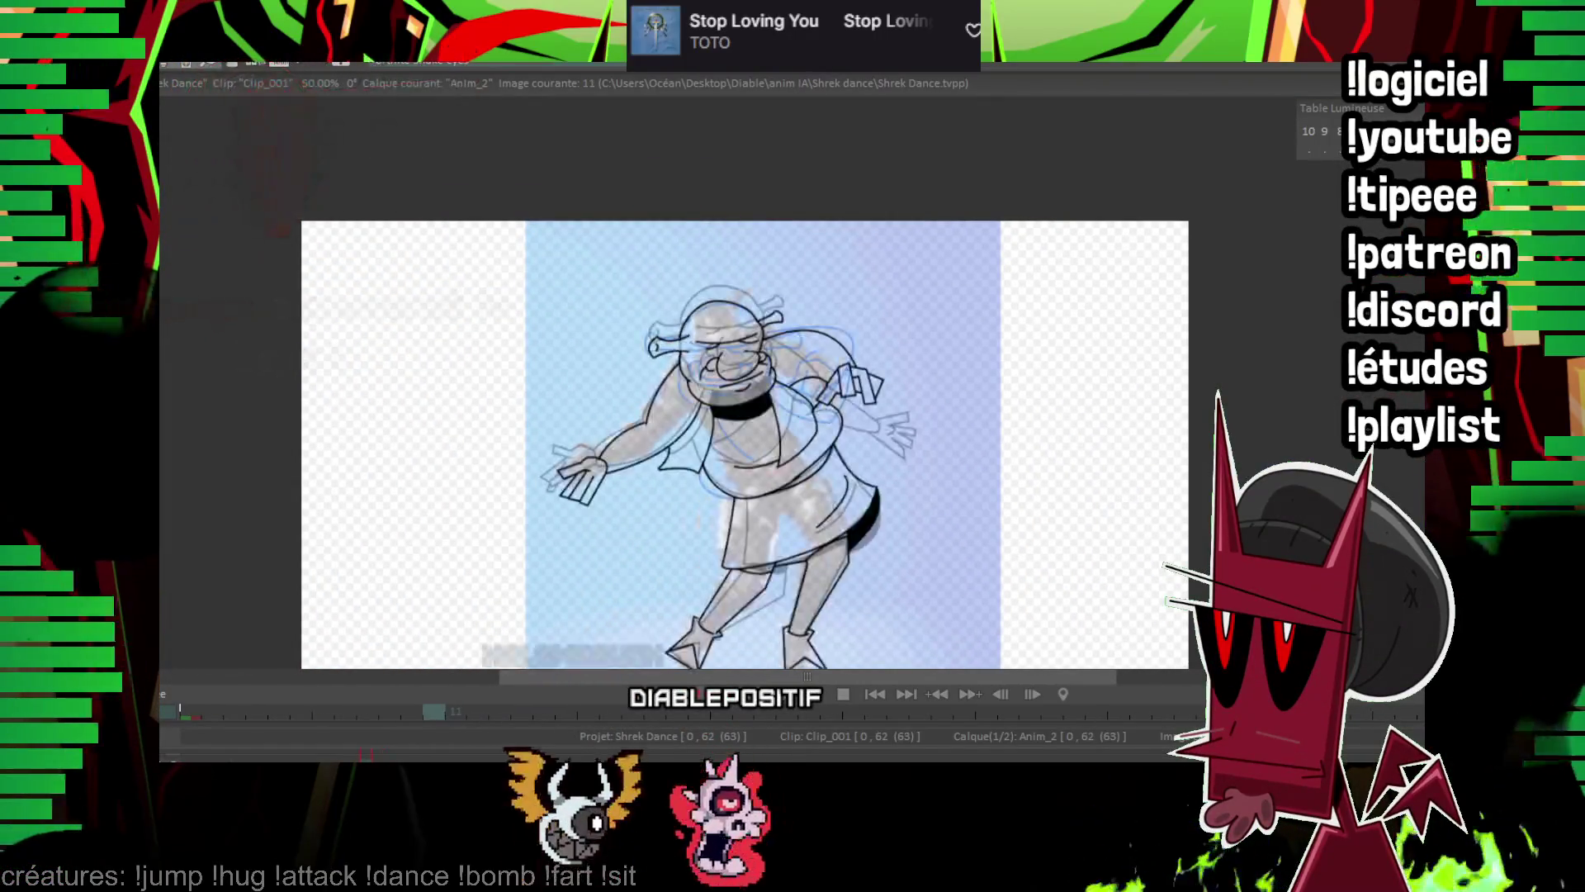
{"action": "key", "text": "Right"}
{"action": "scroll", "coordinate": [920, 273], "scroll_direction": "up", "scroll_amount": 3}
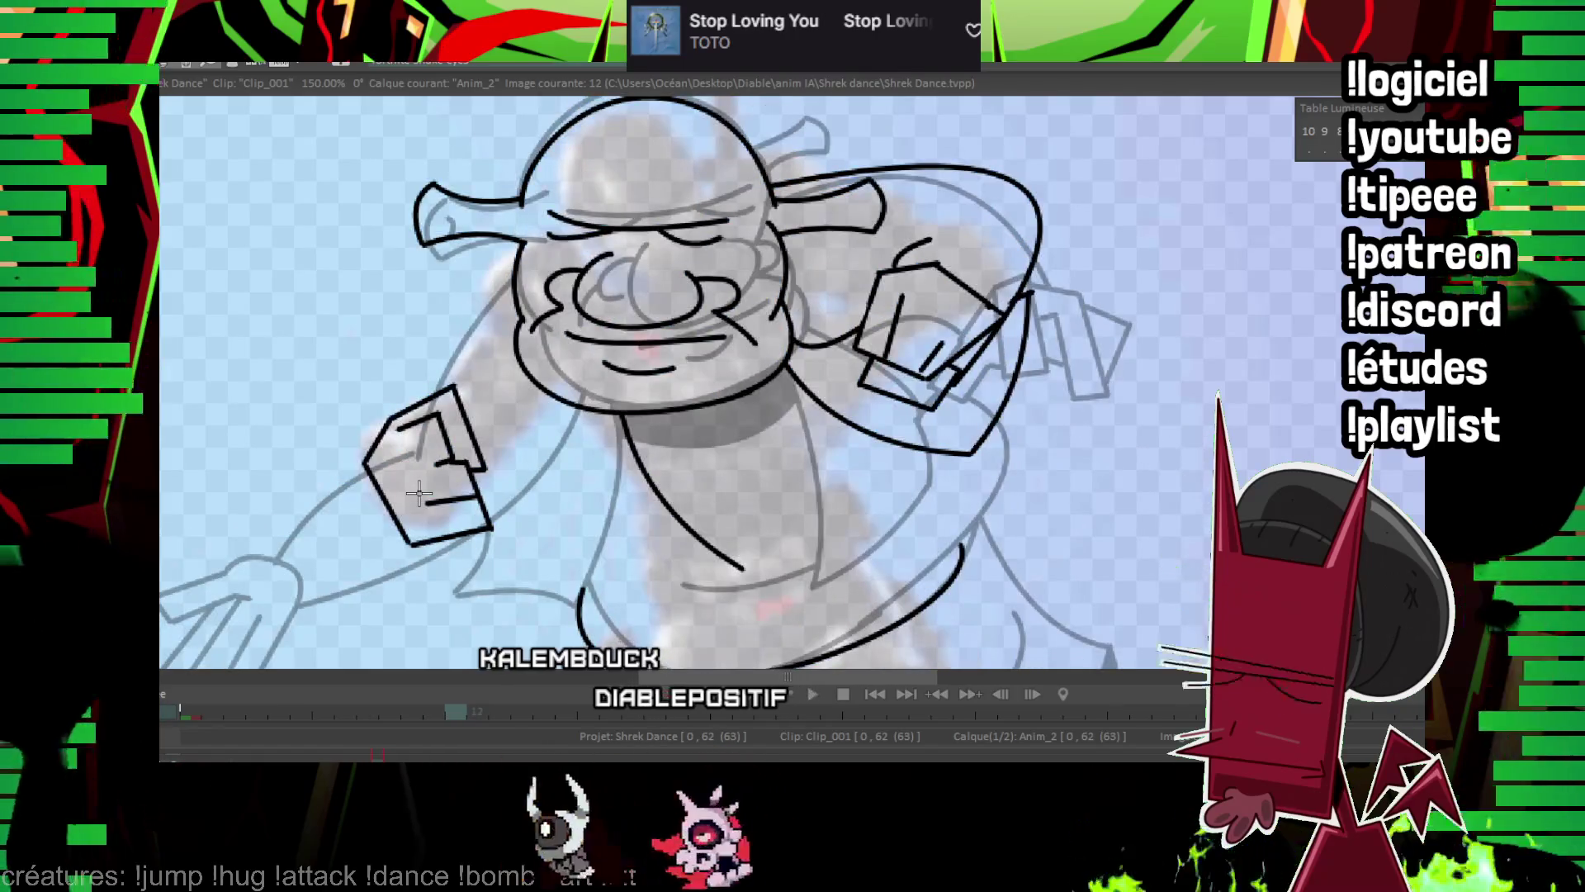
Ink a curved black line over Shrek's left fist on frame 12, then check it against frame 11.
{"action": "mouse_move", "coordinate": [384, 421]}
{"action": "left_mouse_down"}
{"action": "mouse_move", "coordinate": [479, 376]}
{"action": "mouse_move", "coordinate": [510, 451]}
{"action": "left_mouse_up"}
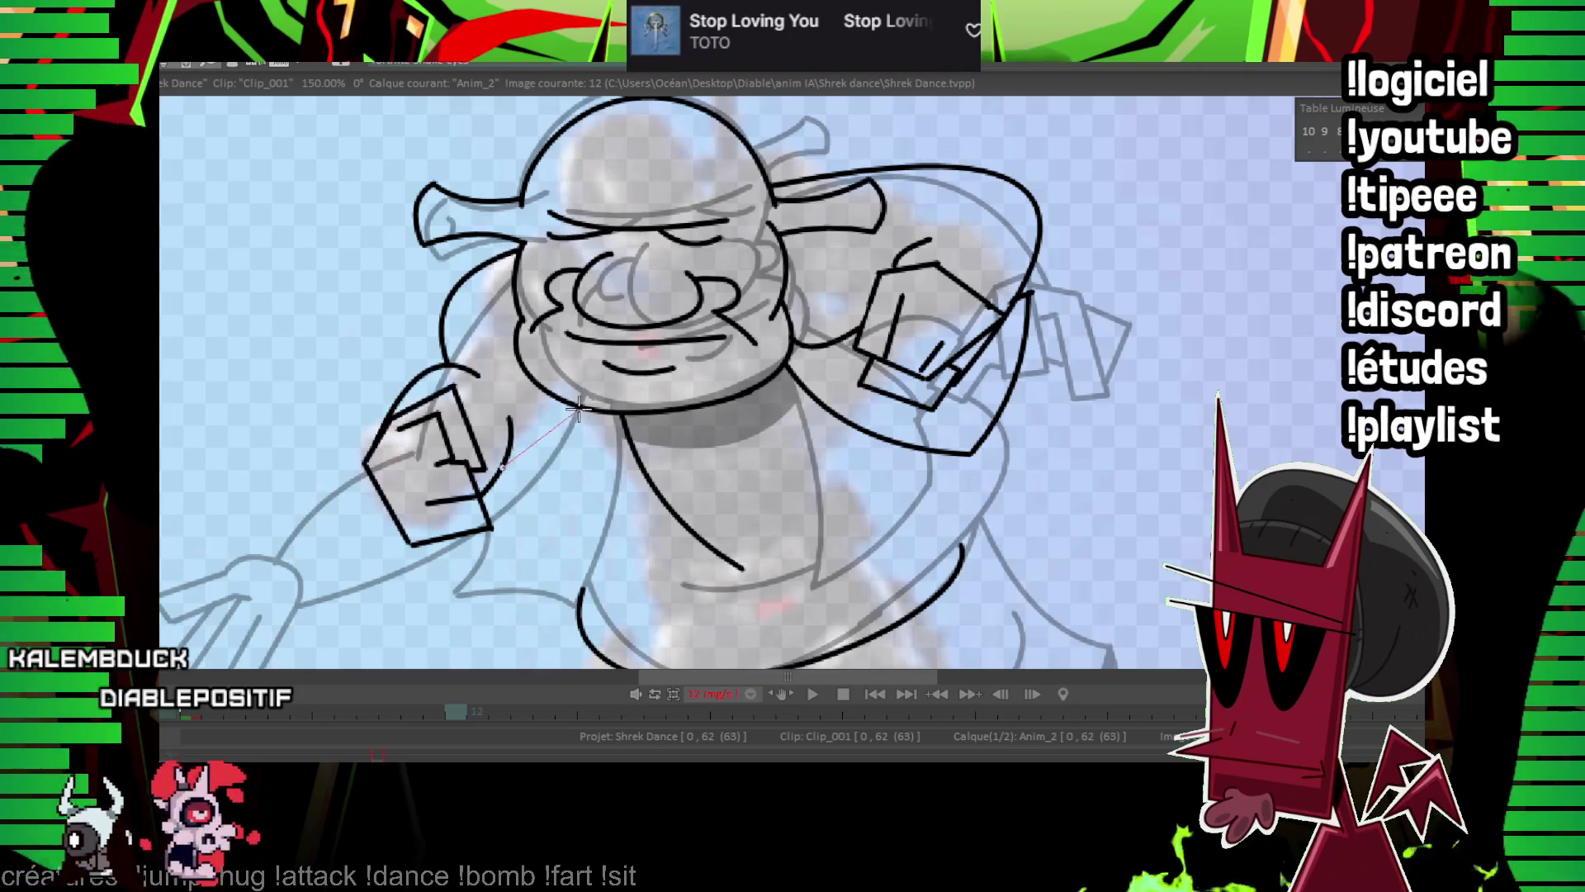
{"action": "scroll", "coordinate": [833, 430], "scroll_direction": "down", "scroll_amount": 5}
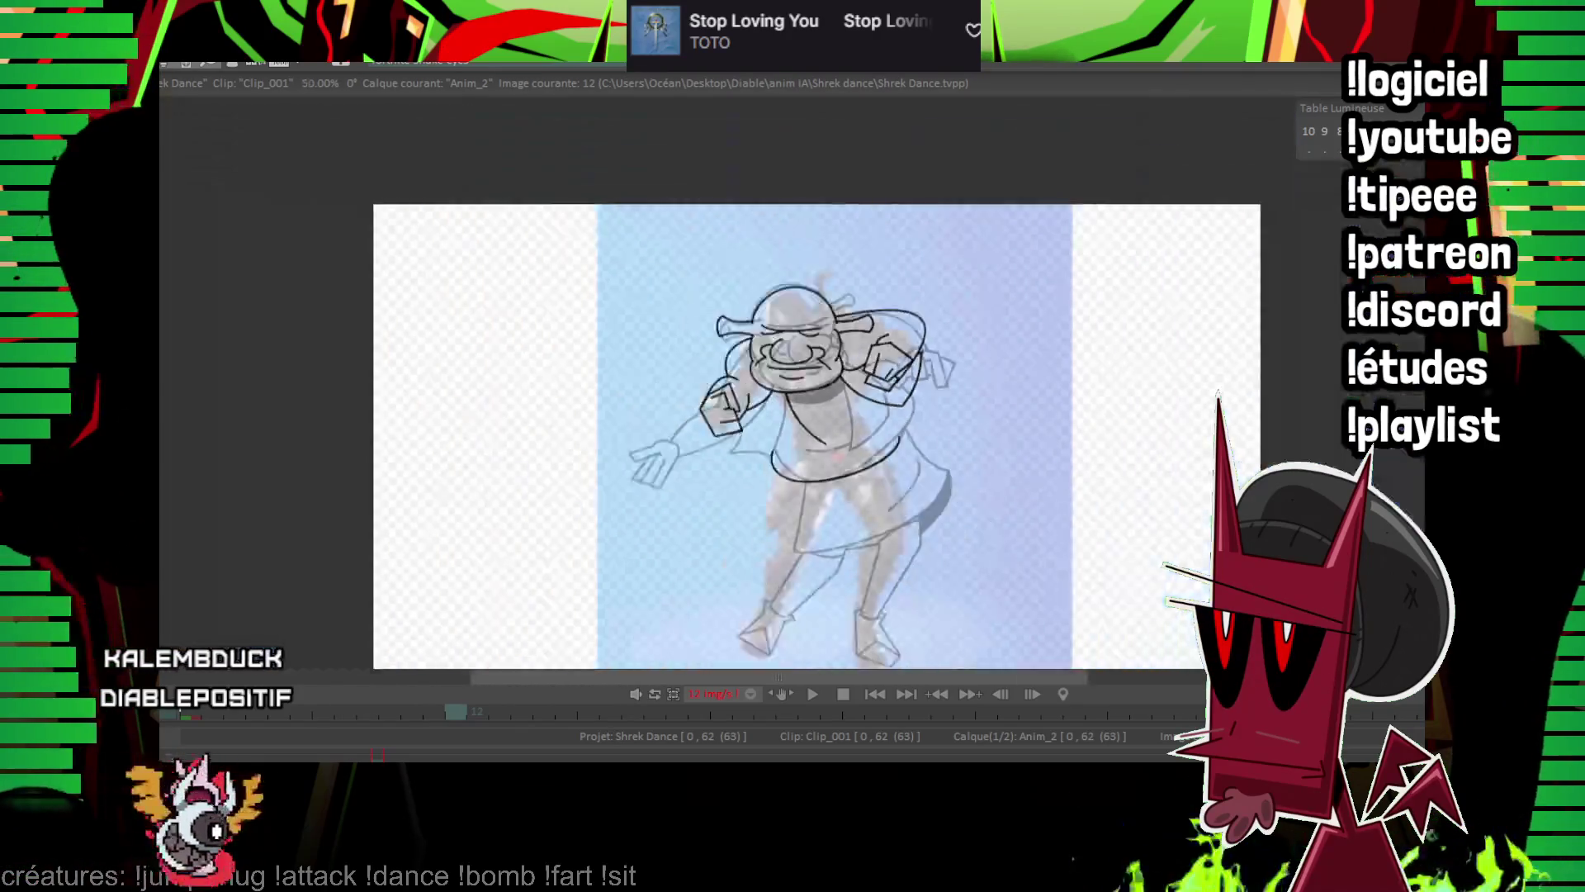
{"action": "key", "text": "Left"}
{"action": "key", "text": "Right"}
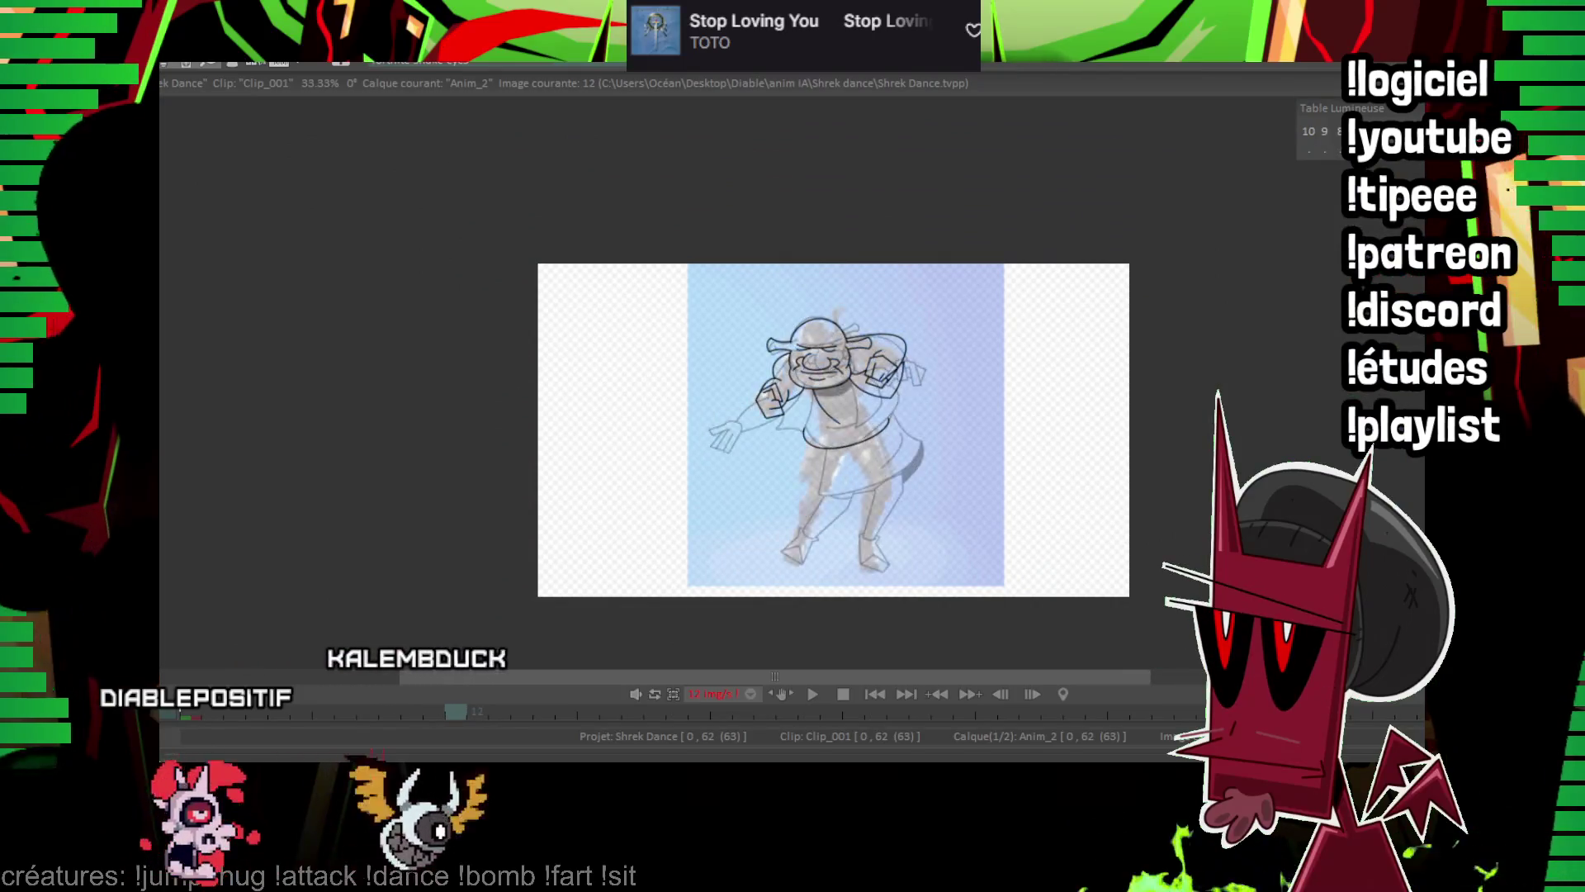
{"action": "scroll", "coordinate": [800, 303], "scroll_direction": "up", "scroll_amount": 5}
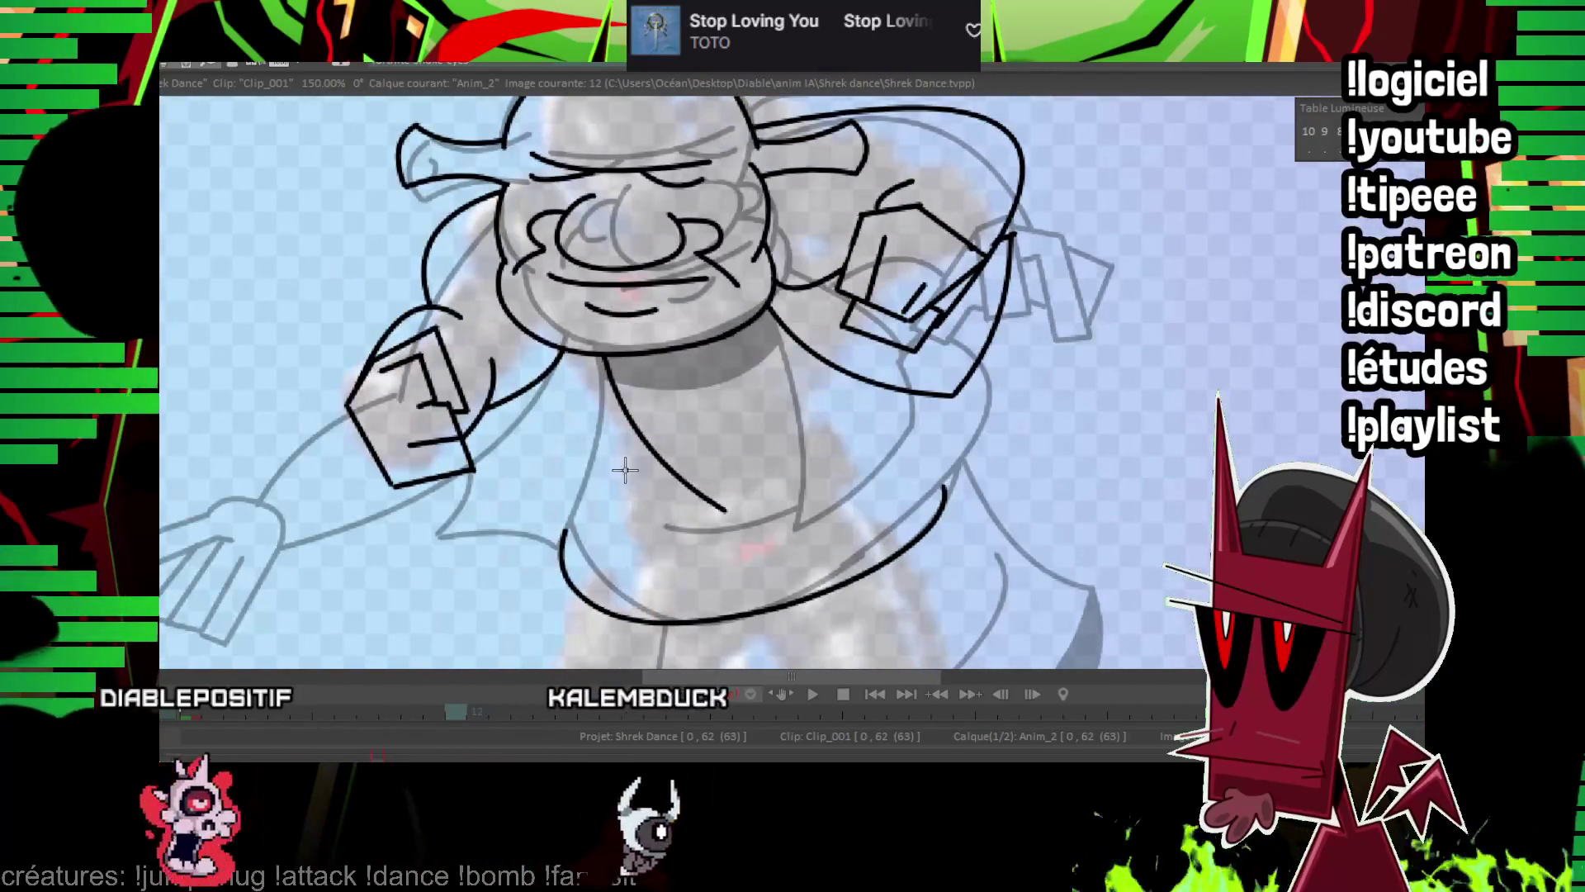
Ink the chin and chest lines, then fill Shrek's collar band solid black.
{"action": "left_click_drag", "start_coordinate": [555, 520], "coordinate": [605, 530]}
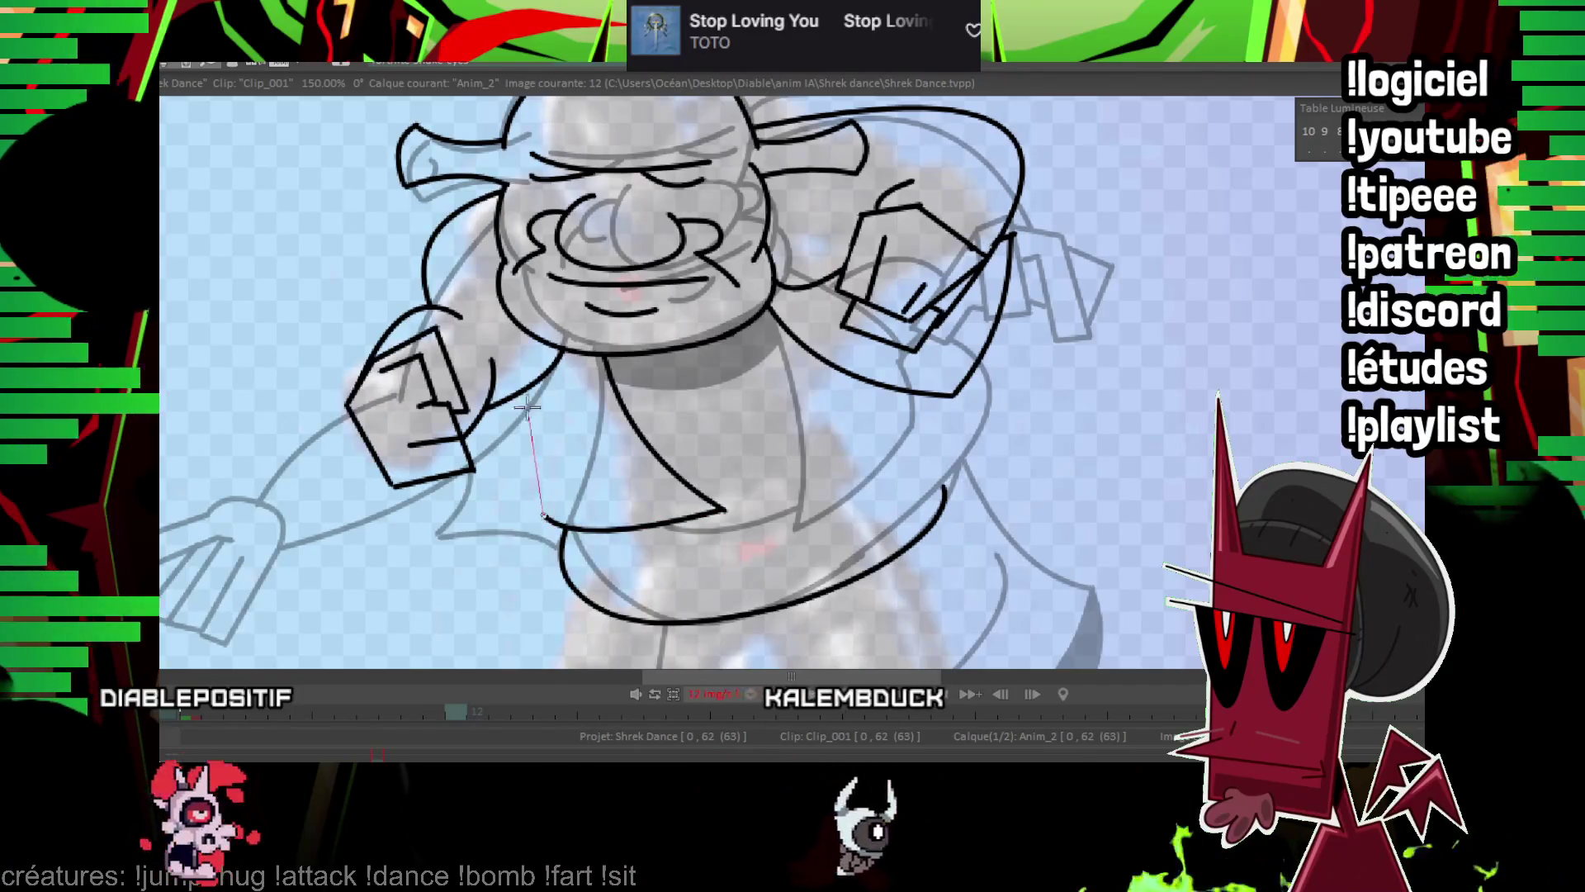
{"action": "left_click_drag", "start_coordinate": [527, 407], "coordinate": [525, 421]}
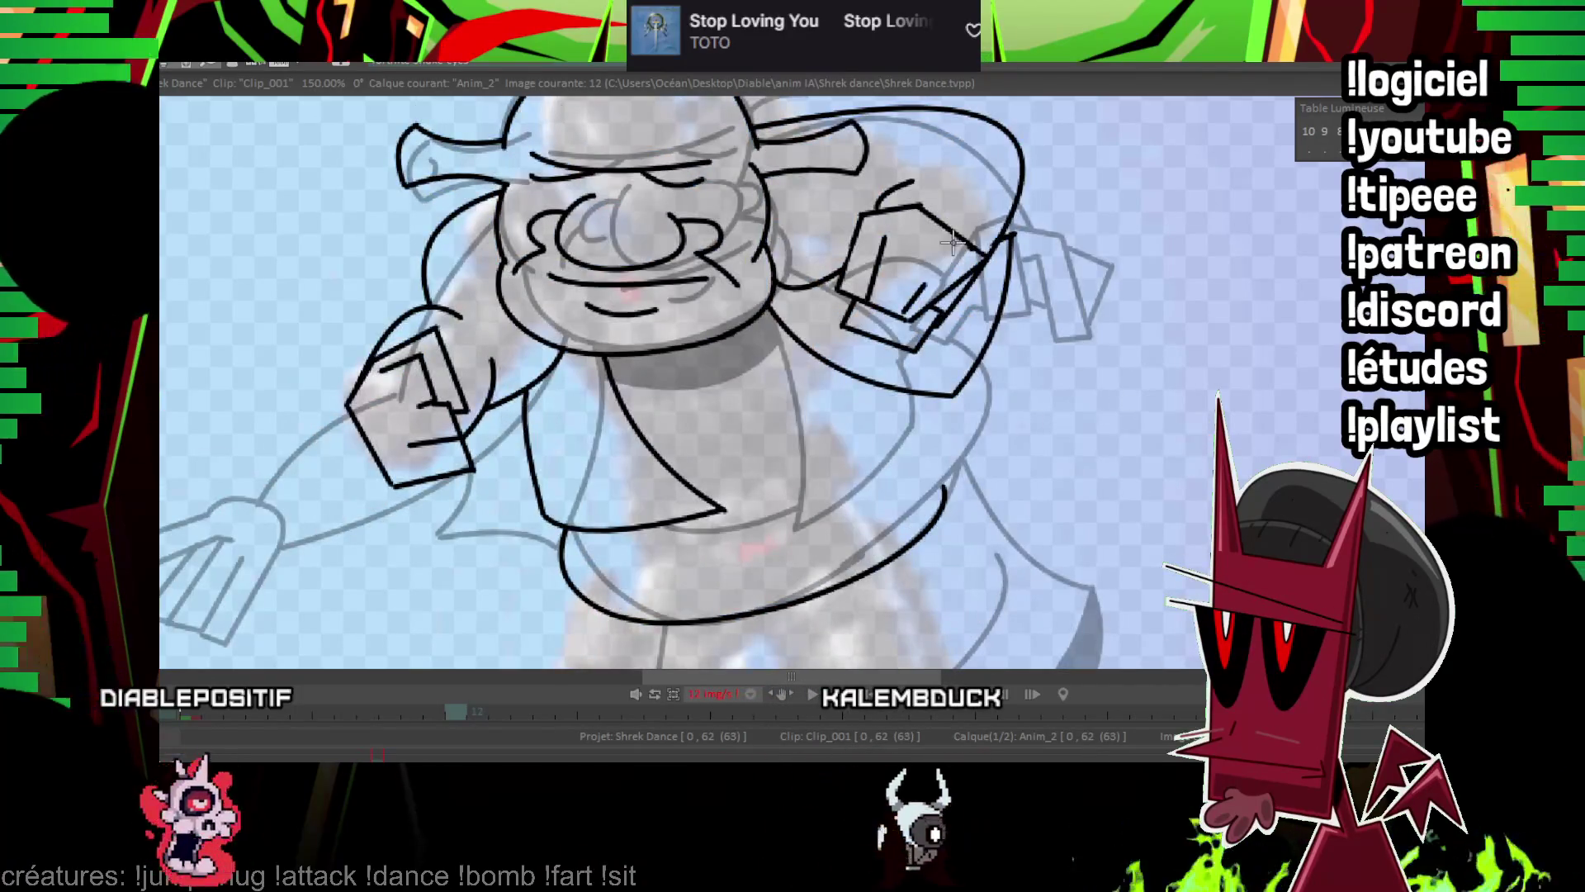
{"action": "left_click_drag", "start_coordinate": [952, 241], "coordinate": [833, 297]}
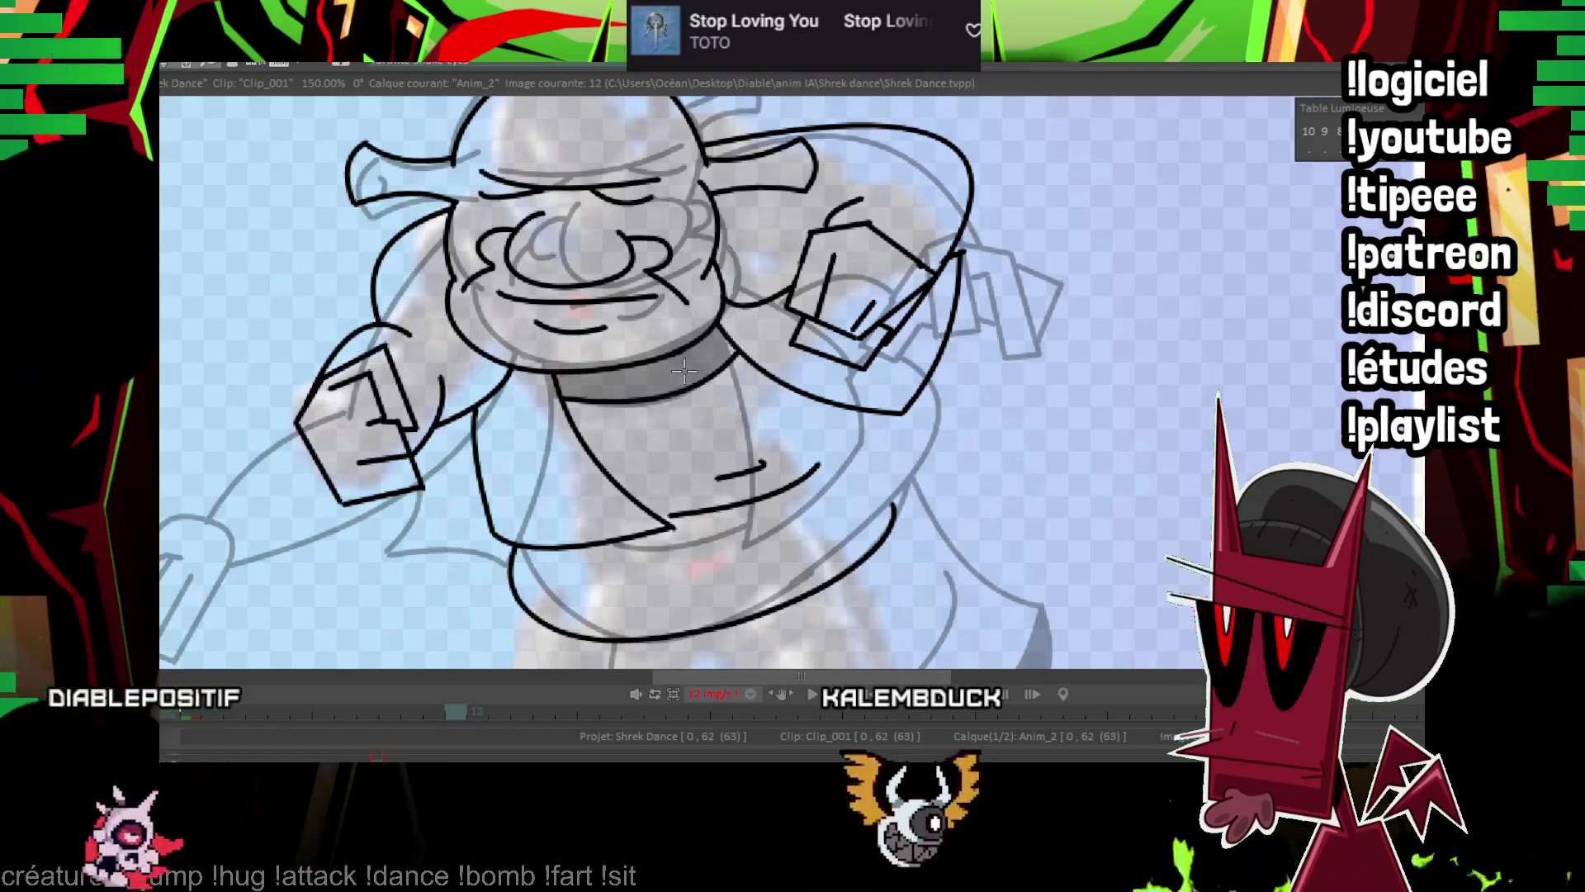
{"action": "left_click", "coordinate": [684, 372]}
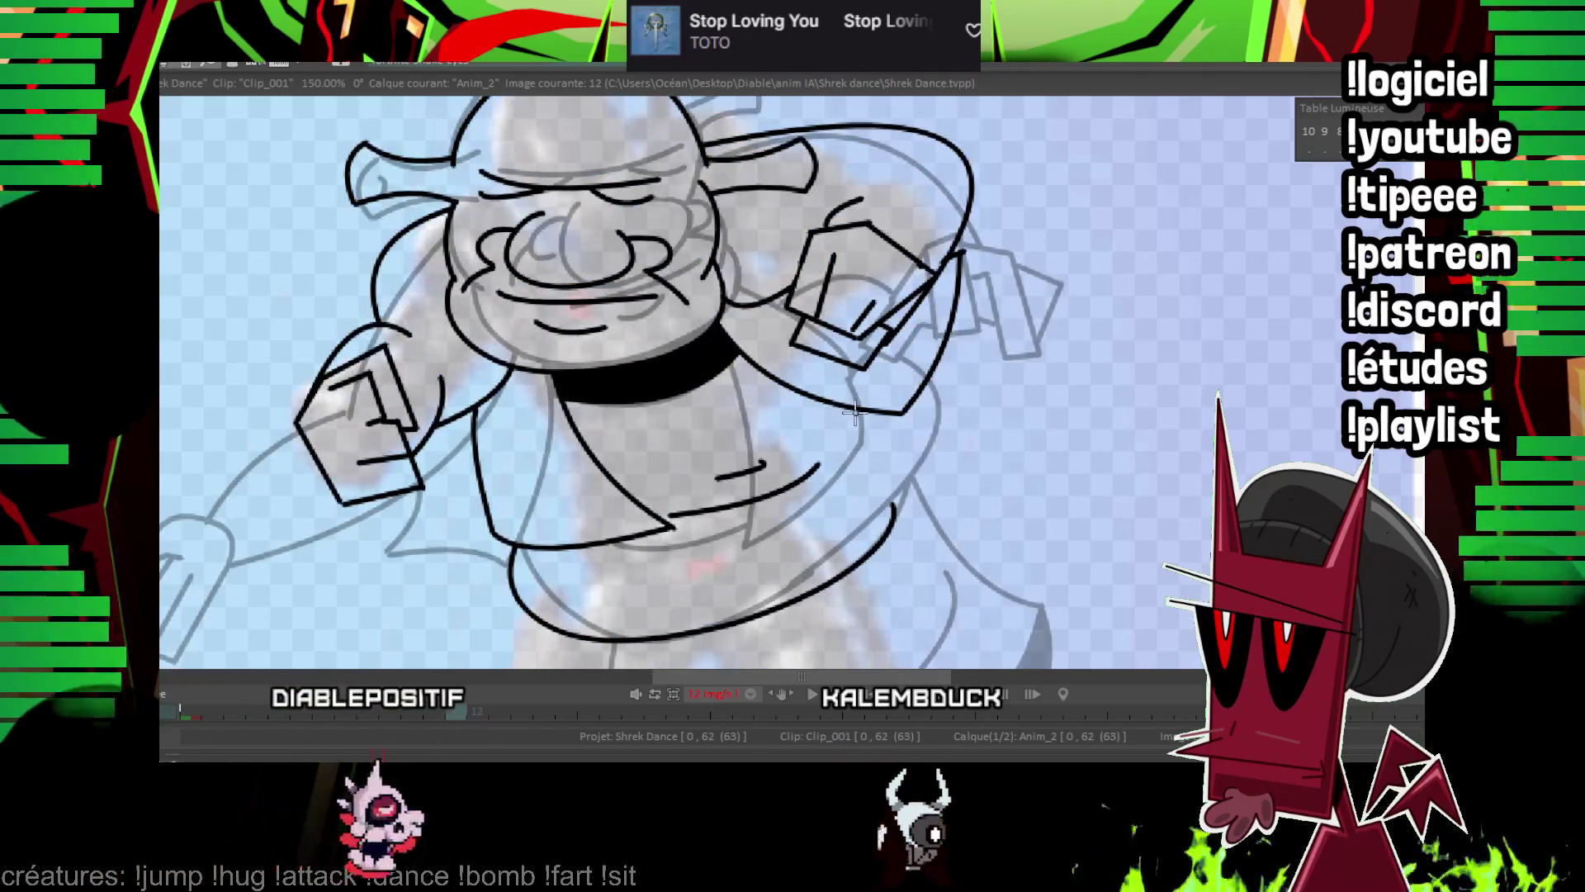
Draw a straight line on the lower body, then bring Shrek's legs into view on frame 12.
{"action": "key", "text": "Left"}
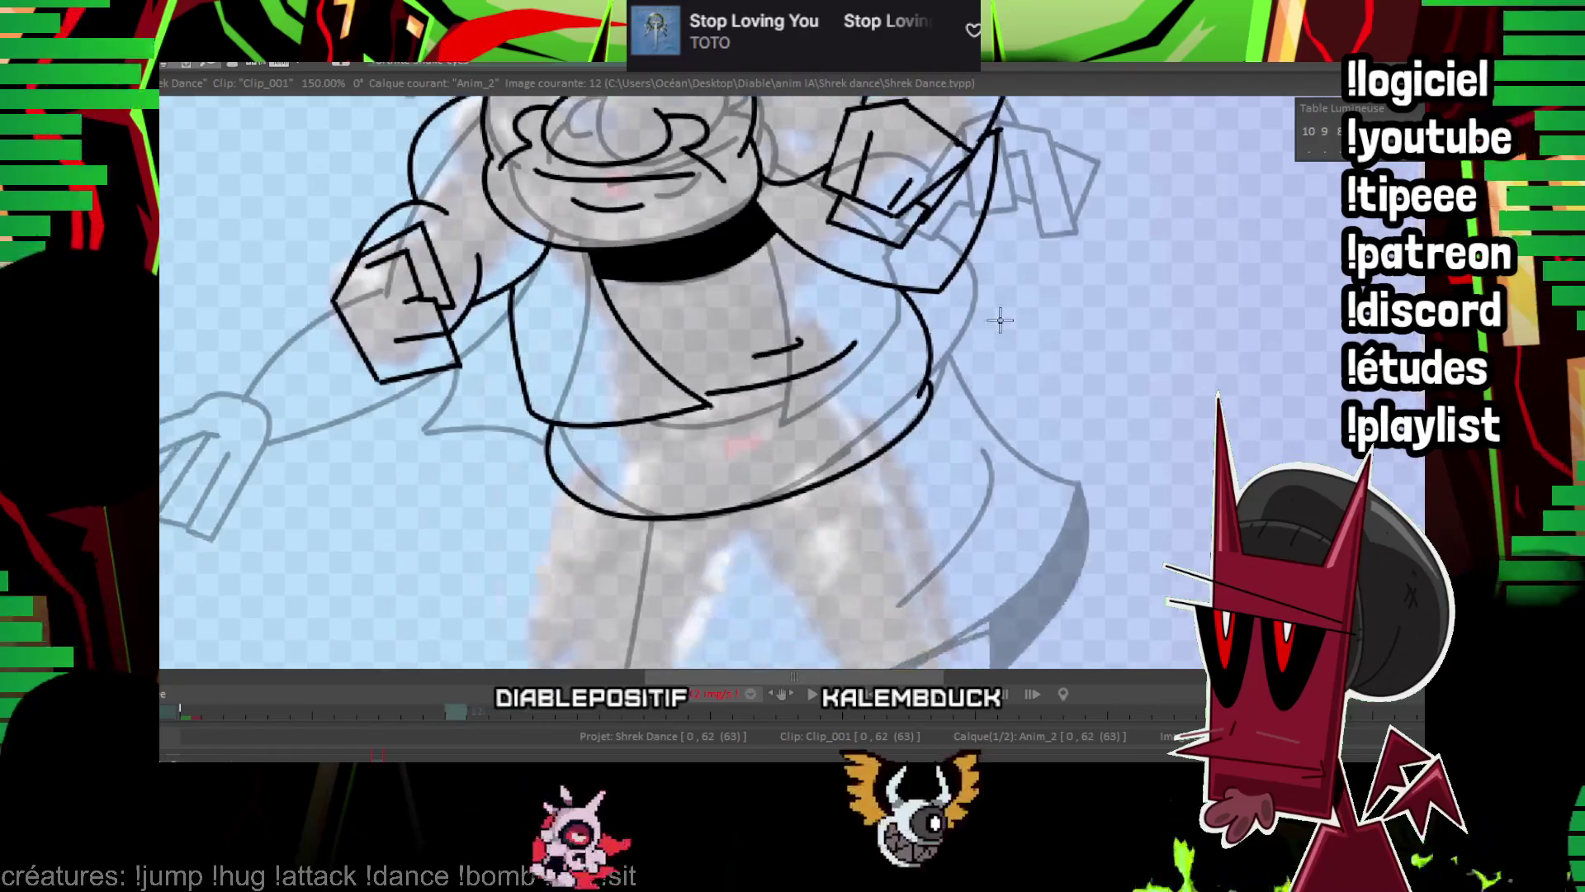
{"action": "key", "text": "Right"}
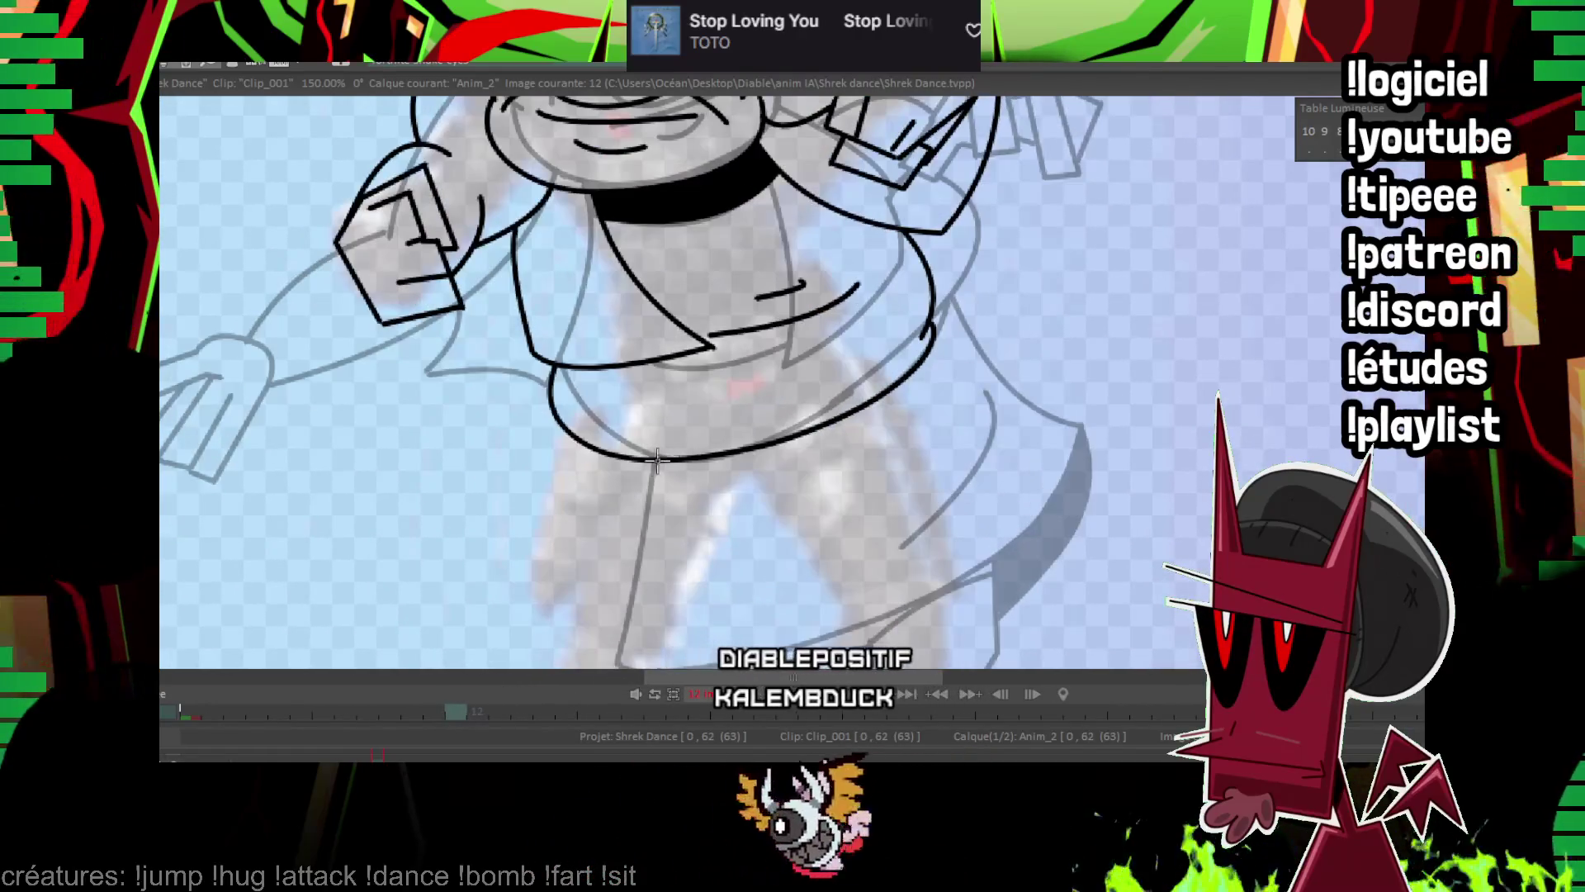
{"action": "left_click_drag", "start_coordinate": [646, 460], "coordinate": [801, 425]}
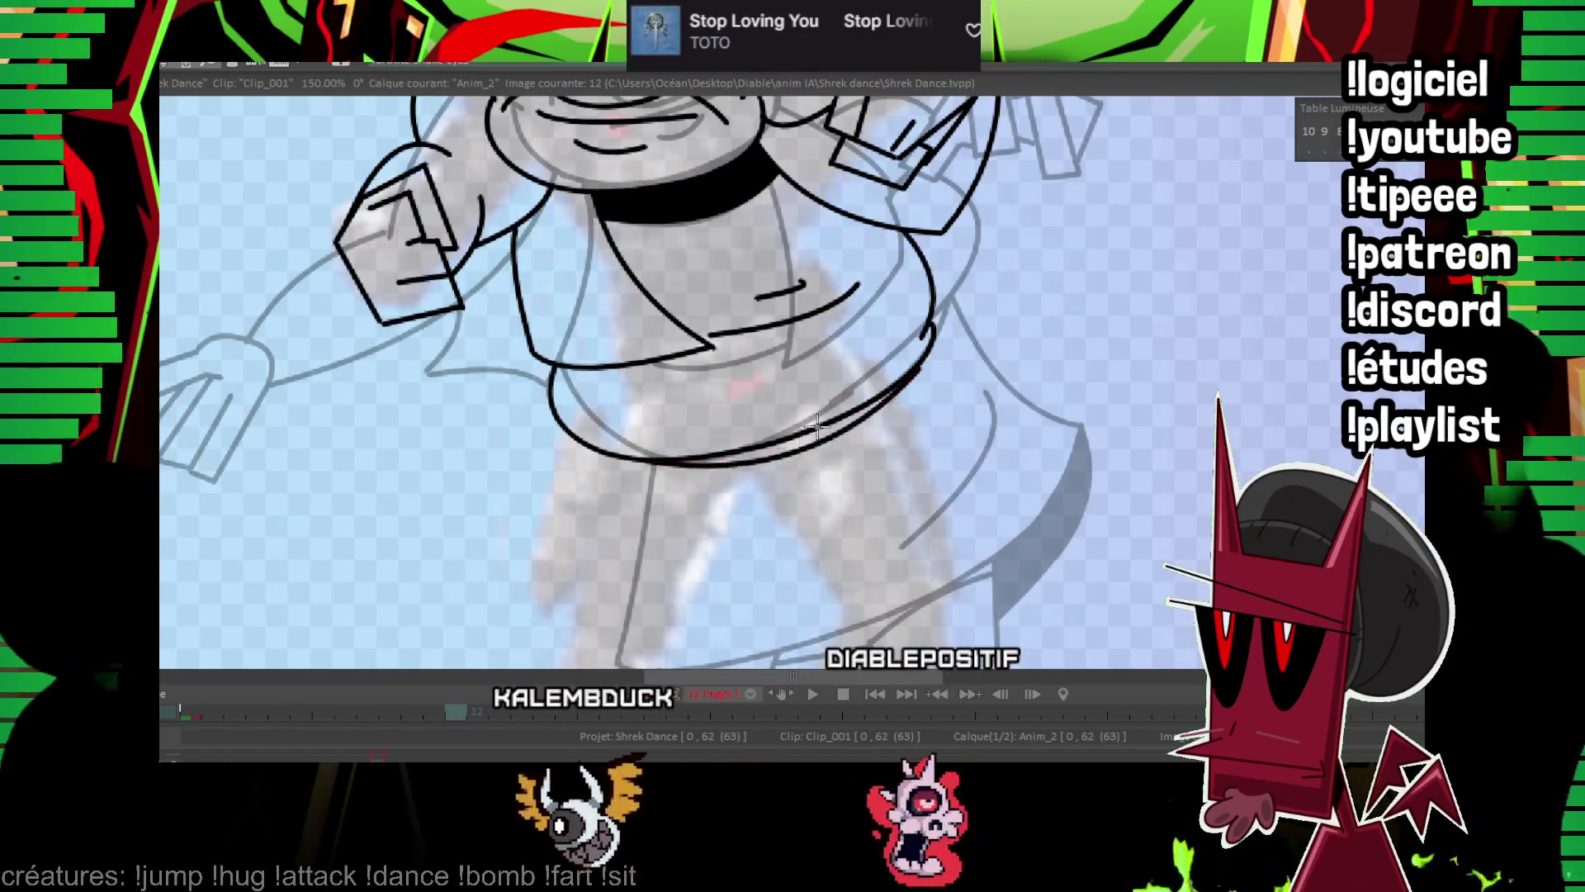
{"action": "key", "text": "Left"}
{"action": "mouse_move", "coordinate": [870, 379]}
{"action": "left_mouse_down"}
{"action": "mouse_move", "coordinate": [1068, 371]}
{"action": "mouse_move", "coordinate": [913, 283]}
{"action": "mouse_move", "coordinate": [1001, 219]}
{"action": "mouse_move", "coordinate": [1004, 196]}
{"action": "left_mouse_up"}
{"action": "key", "text": "Right"}
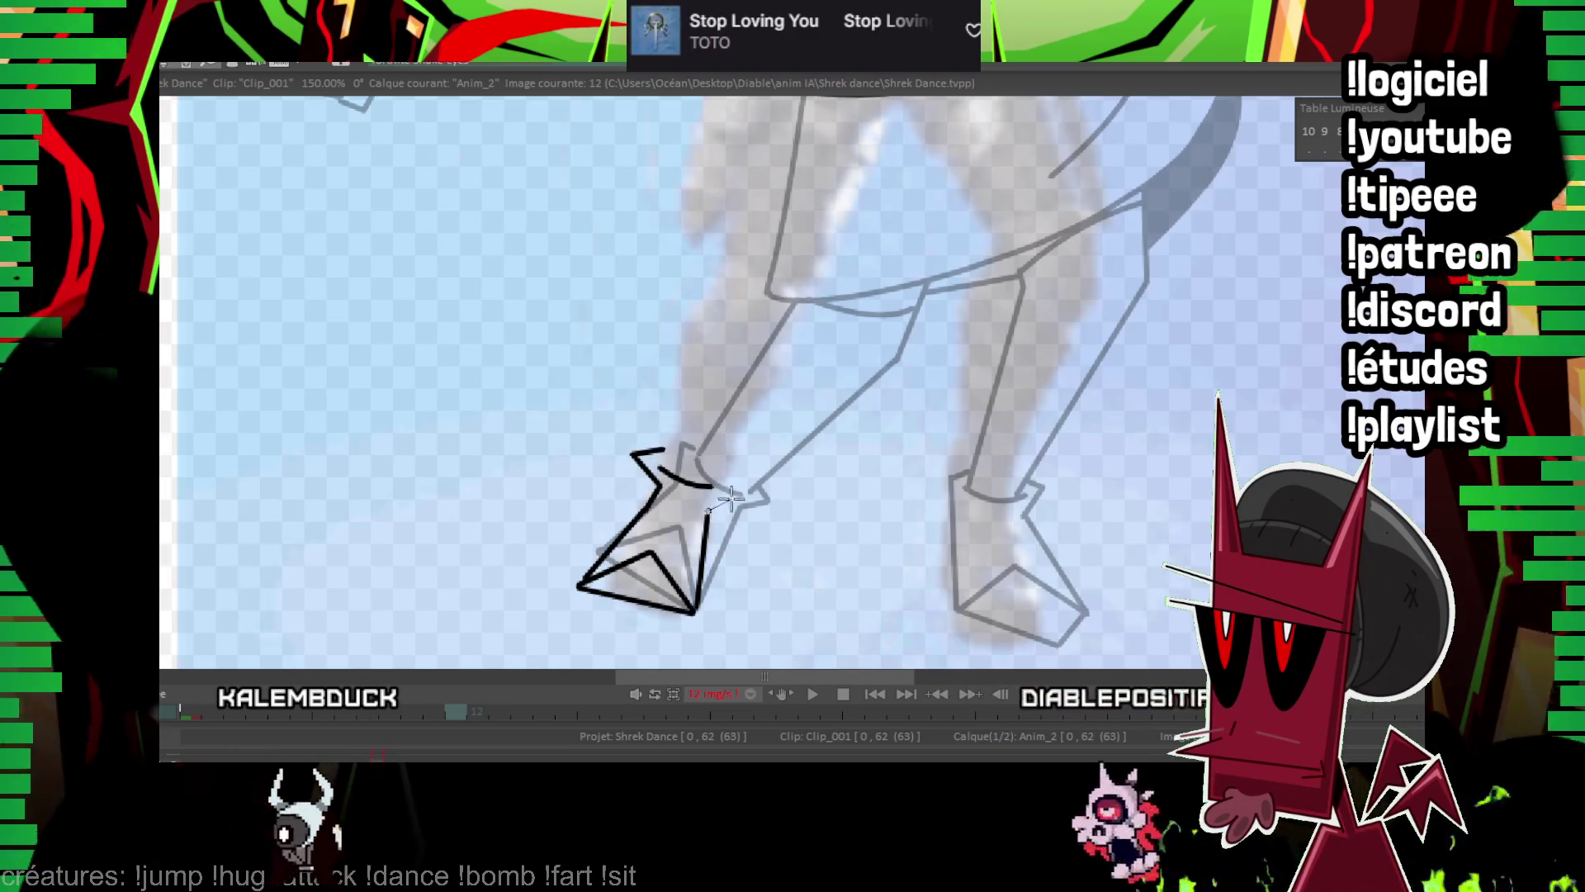
Ink a straight line along Shrek's skirt on frame 12.
{"action": "mouse_move", "coordinate": [722, 452]}
{"action": "left_mouse_down"}
{"action": "mouse_move", "coordinate": [621, 602]}
{"action": "mouse_move", "coordinate": [653, 416]}
{"action": "mouse_move", "coordinate": [678, 606]}
{"action": "left_mouse_up"}
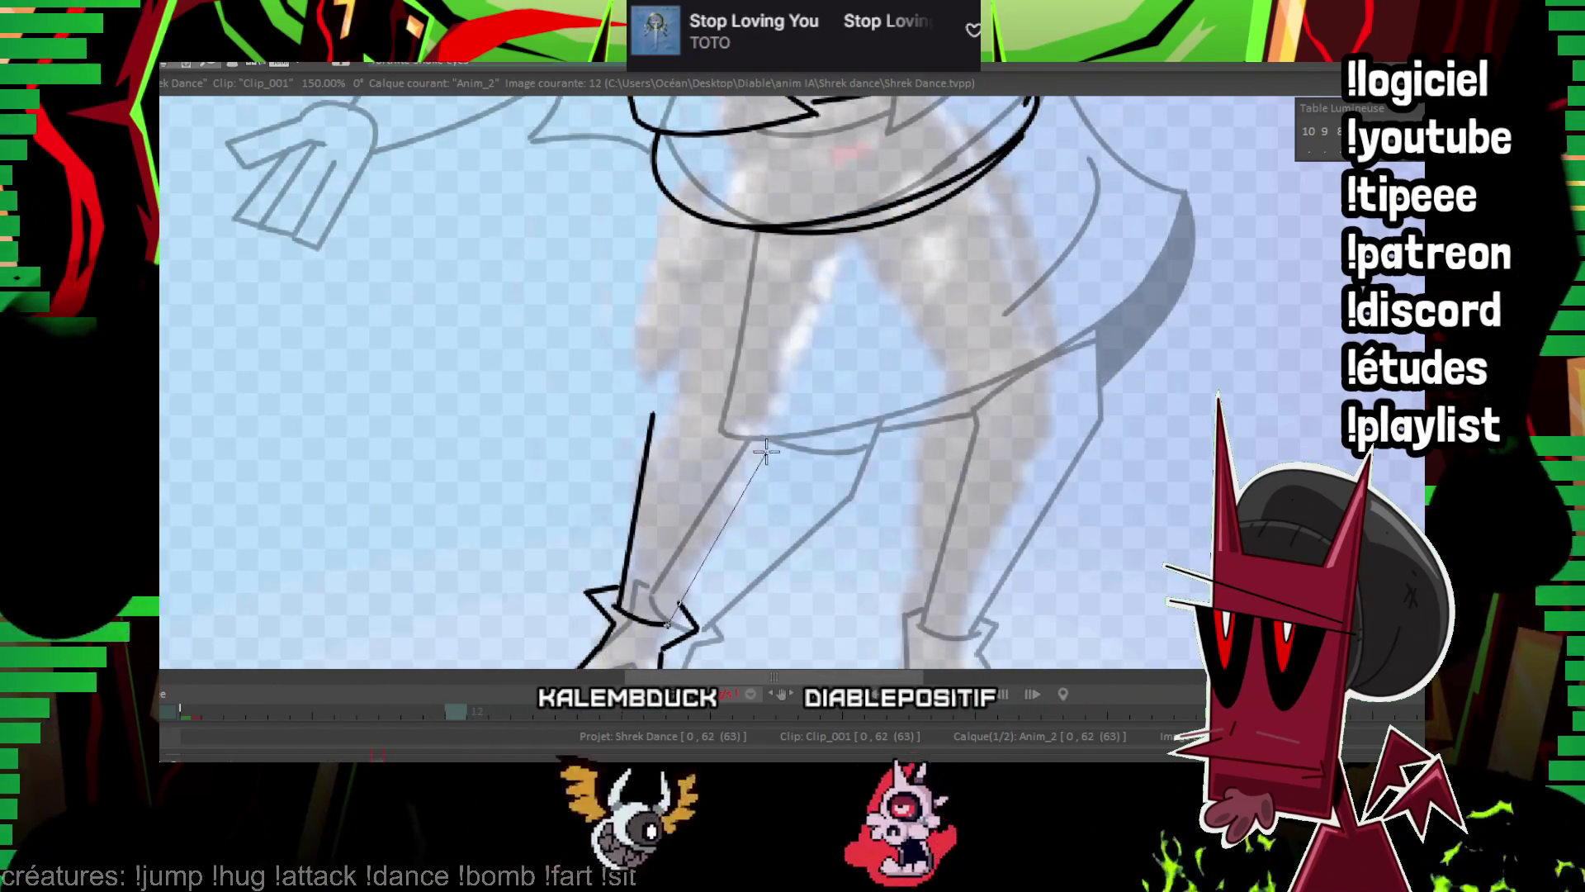
{"action": "left_click_drag", "start_coordinate": [661, 406], "coordinate": [513, 457]}
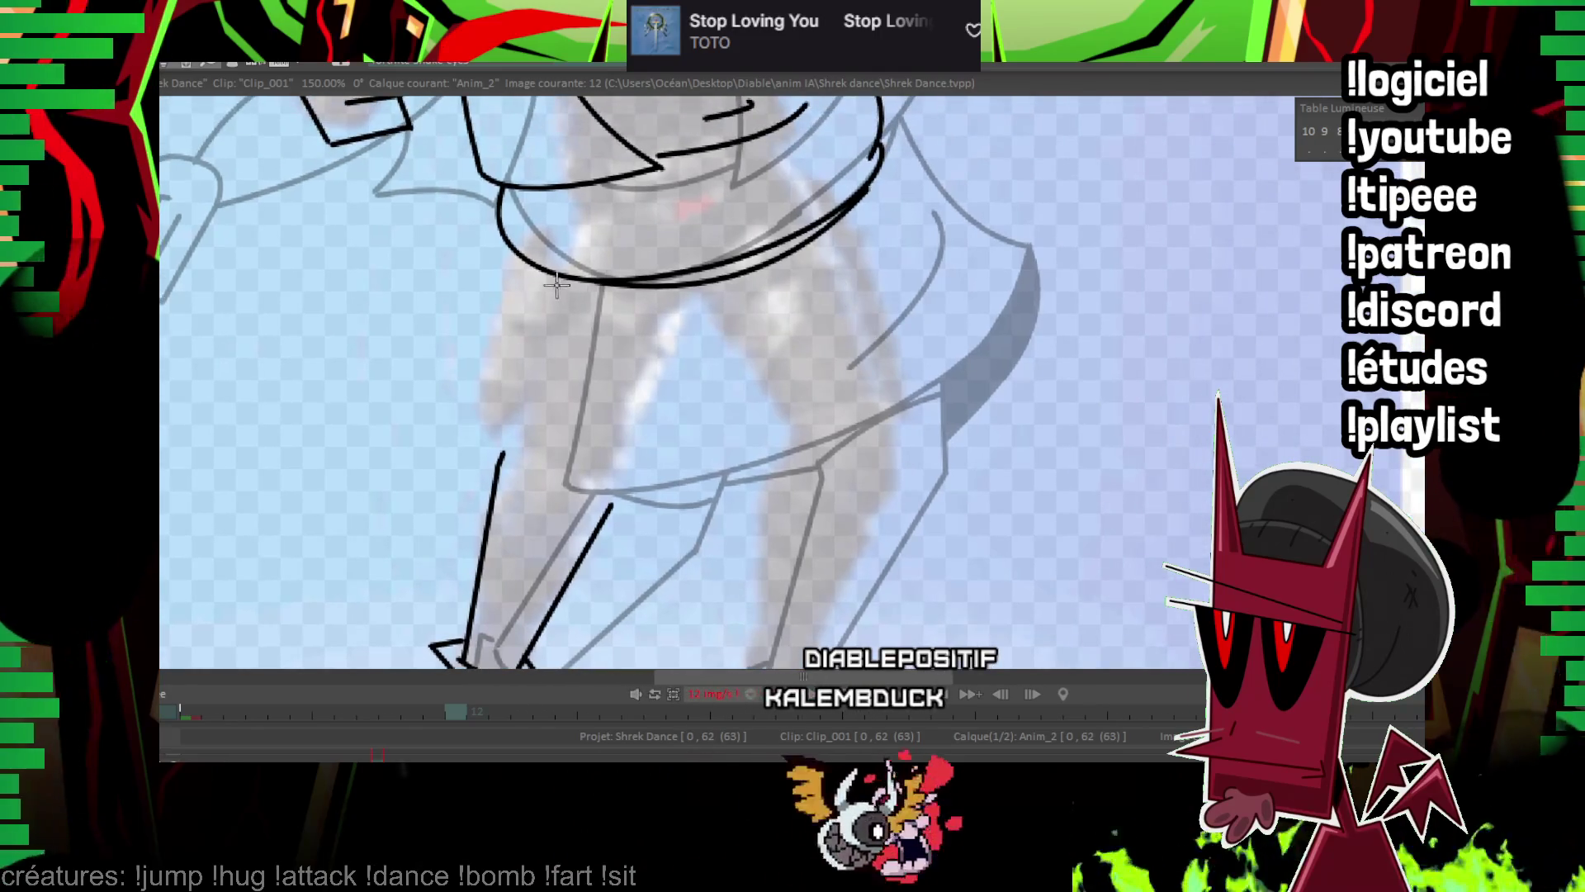
{"action": "key", "text": "Left"}
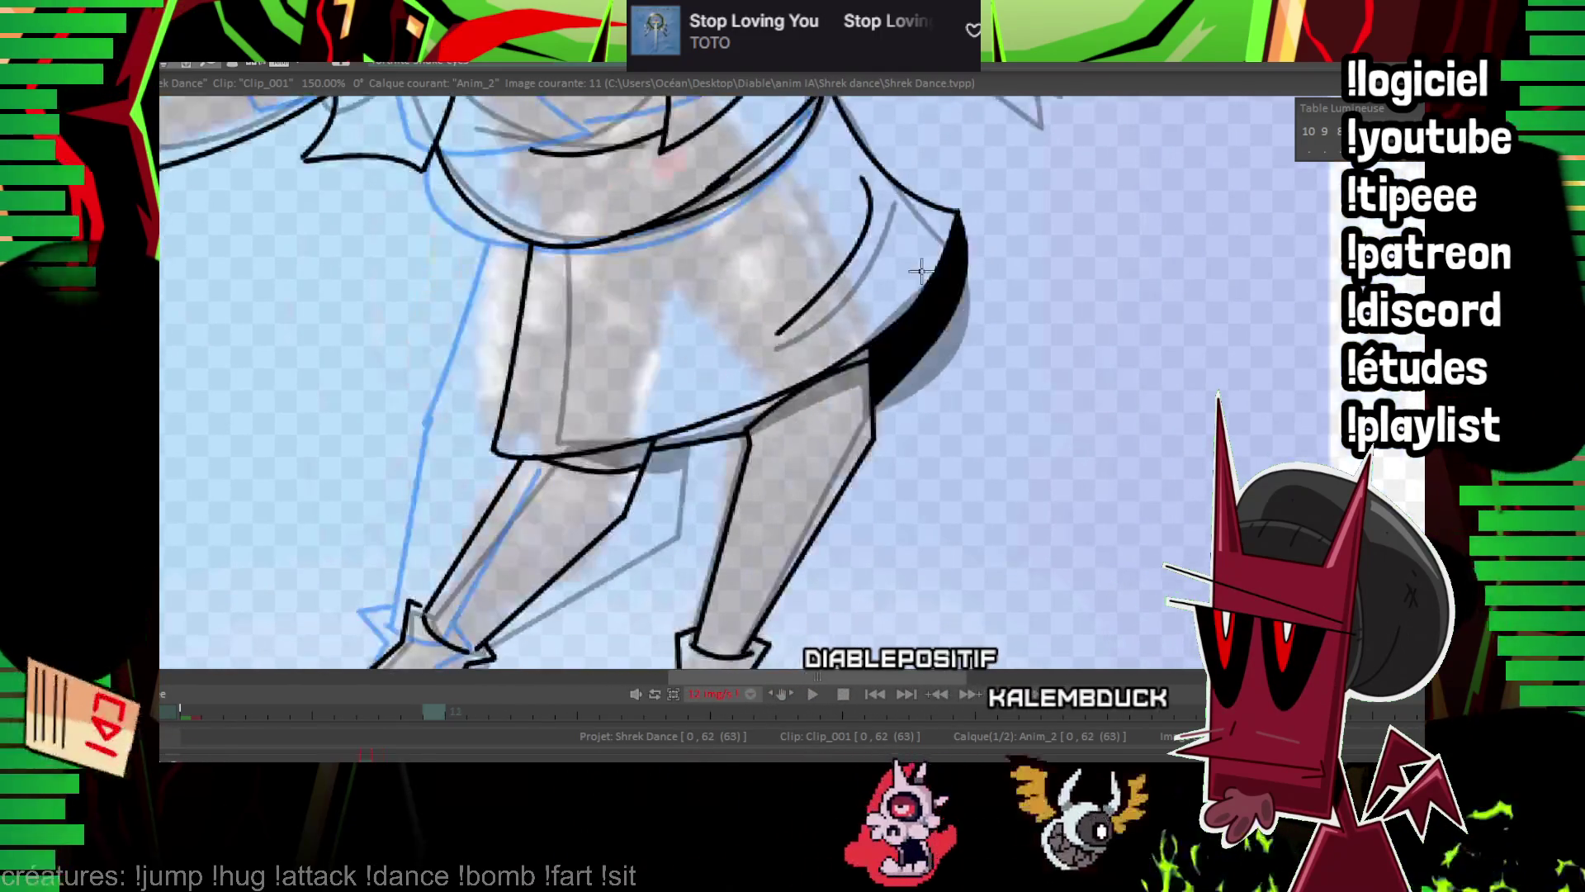
{"action": "key", "text": "Right"}
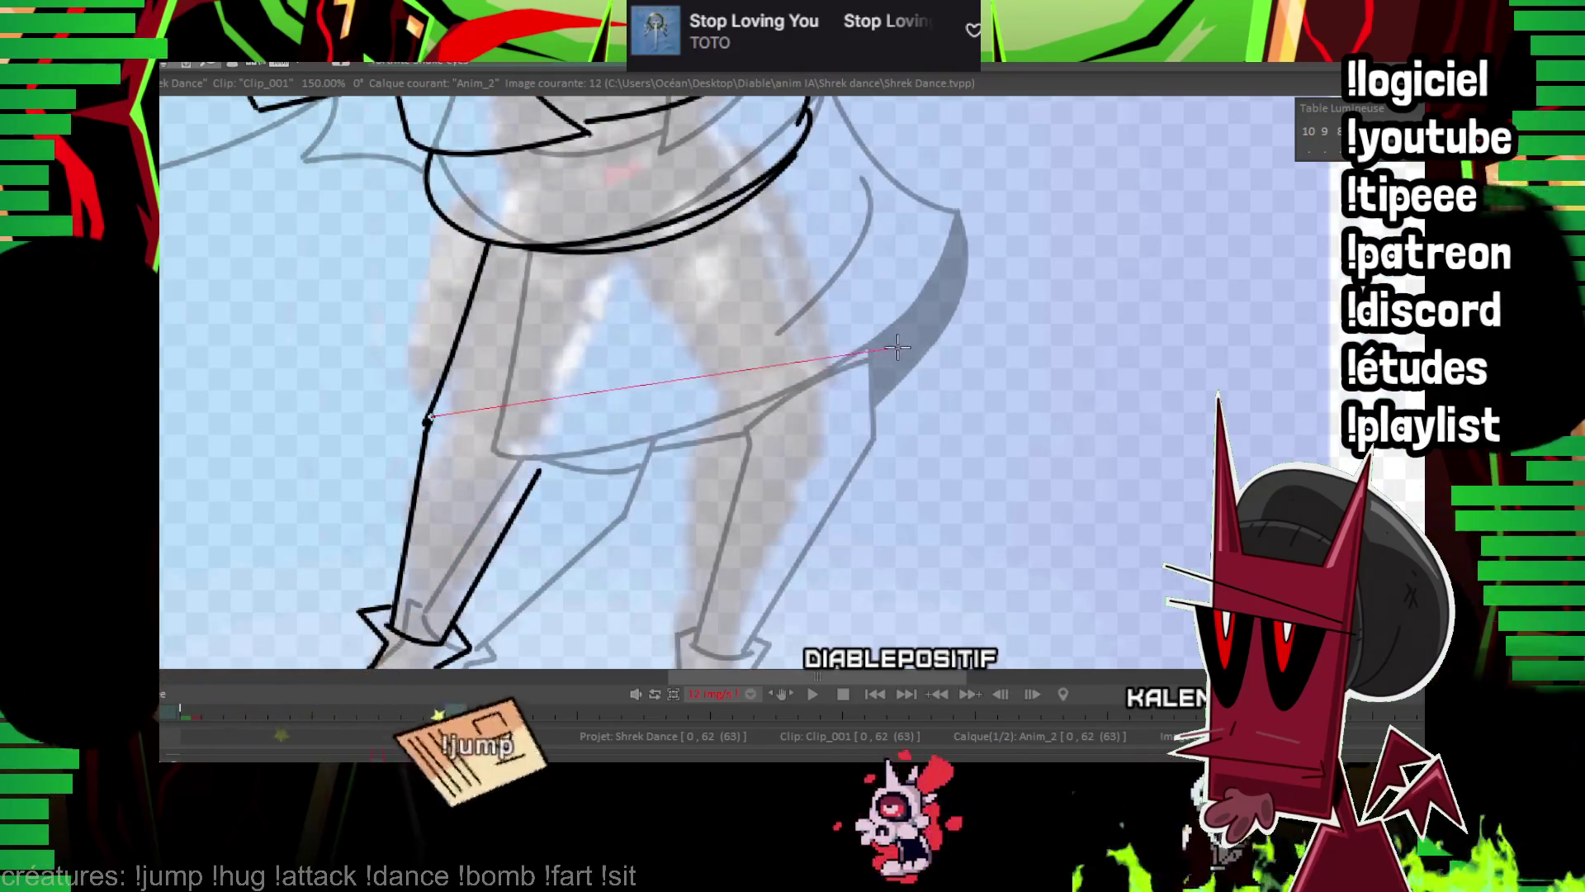
{"action": "left_click_drag", "start_coordinate": [898, 347], "coordinate": [912, 343]}
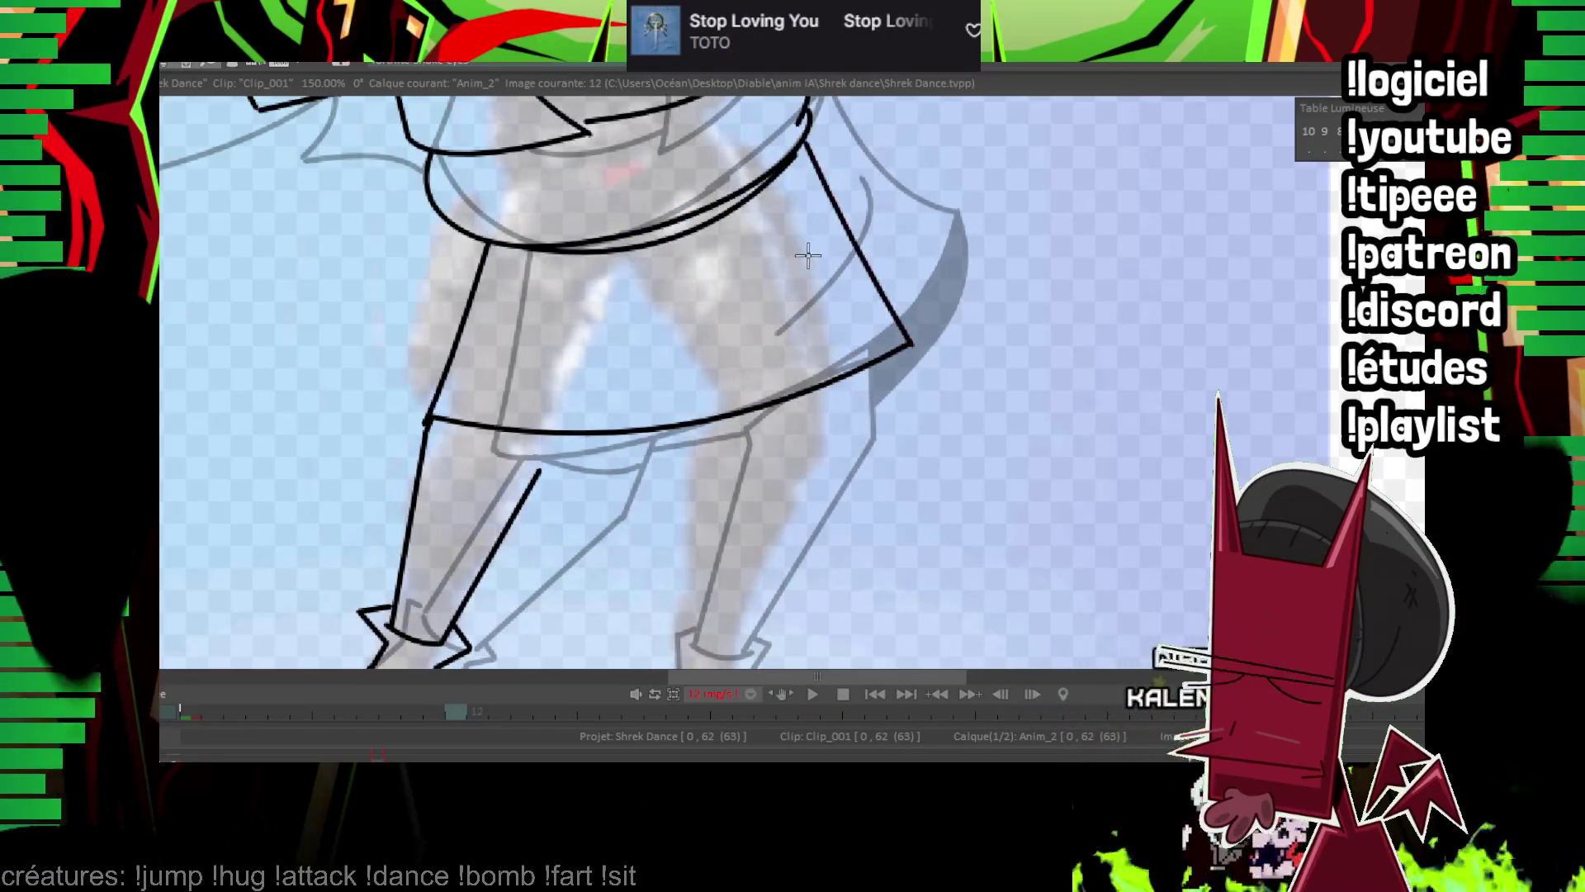
{"action": "scroll", "coordinate": [1235, 240], "scroll_direction": "down", "scroll_amount": 5}
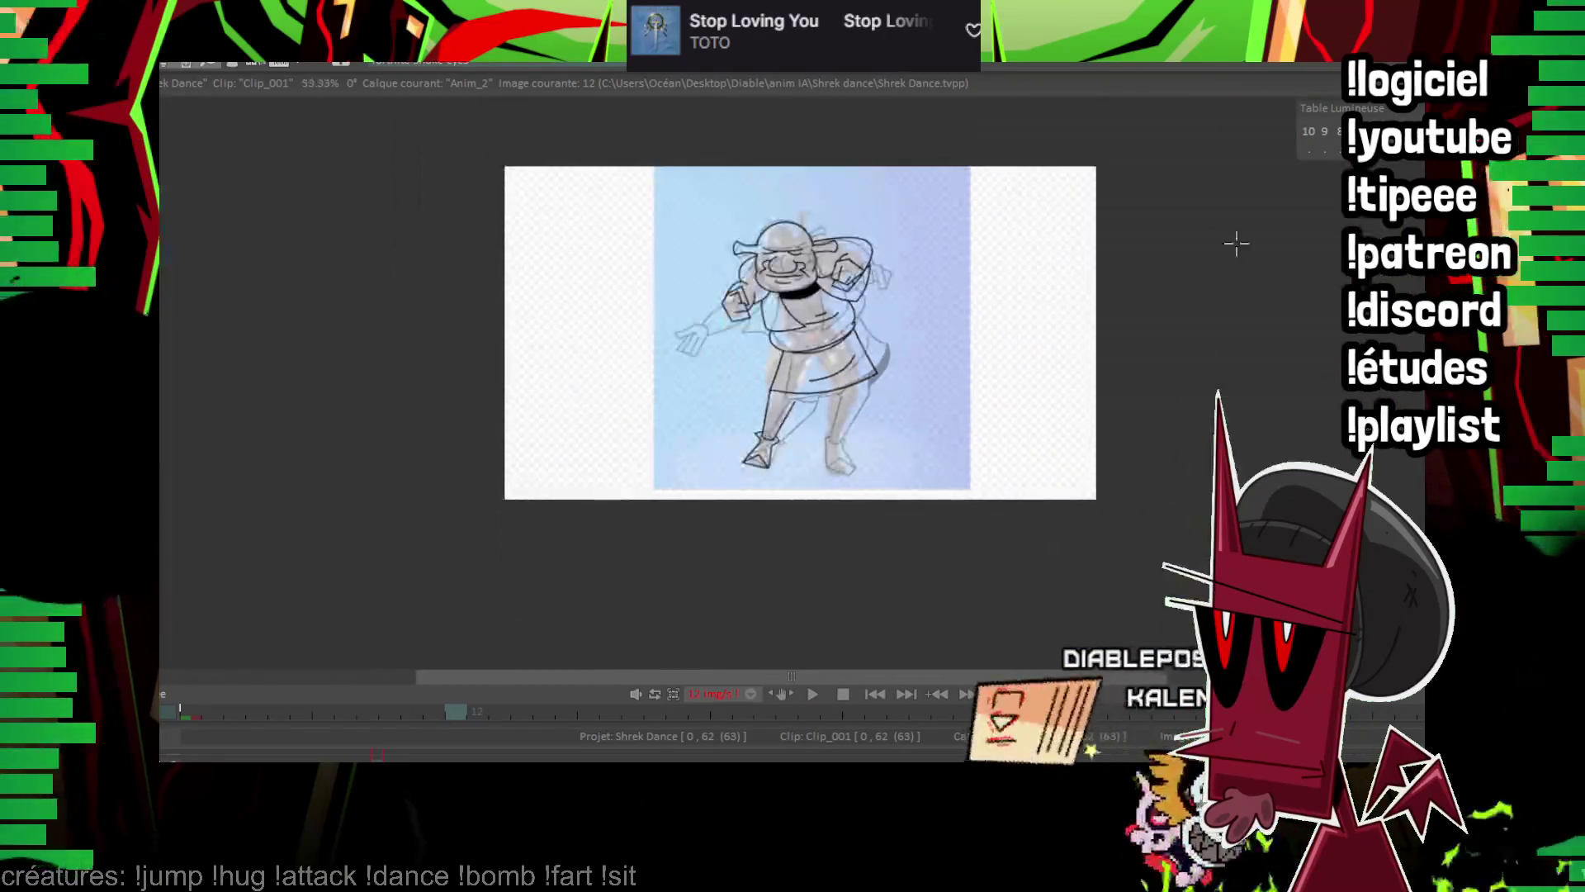
{"action": "scroll", "coordinate": [750, 307], "scroll_direction": "up", "scroll_amount": 5}
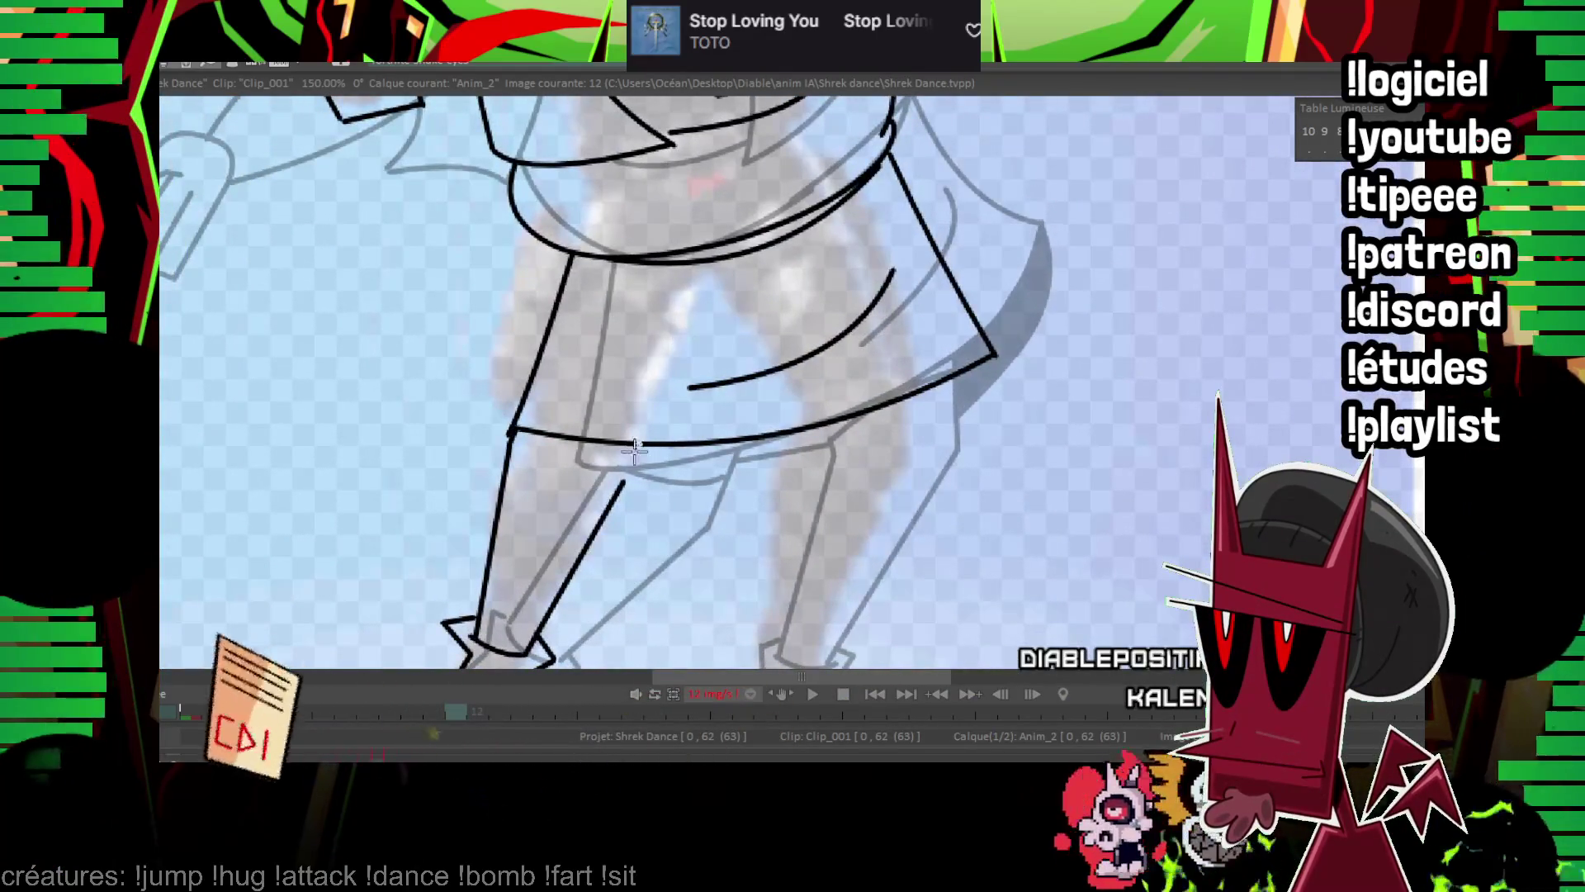
Ink the right ankle, the shin up to the skirt, and the curve under the skirt hem.
{"action": "left_click_drag", "start_coordinate": [983, 523], "coordinate": [804, 373]}
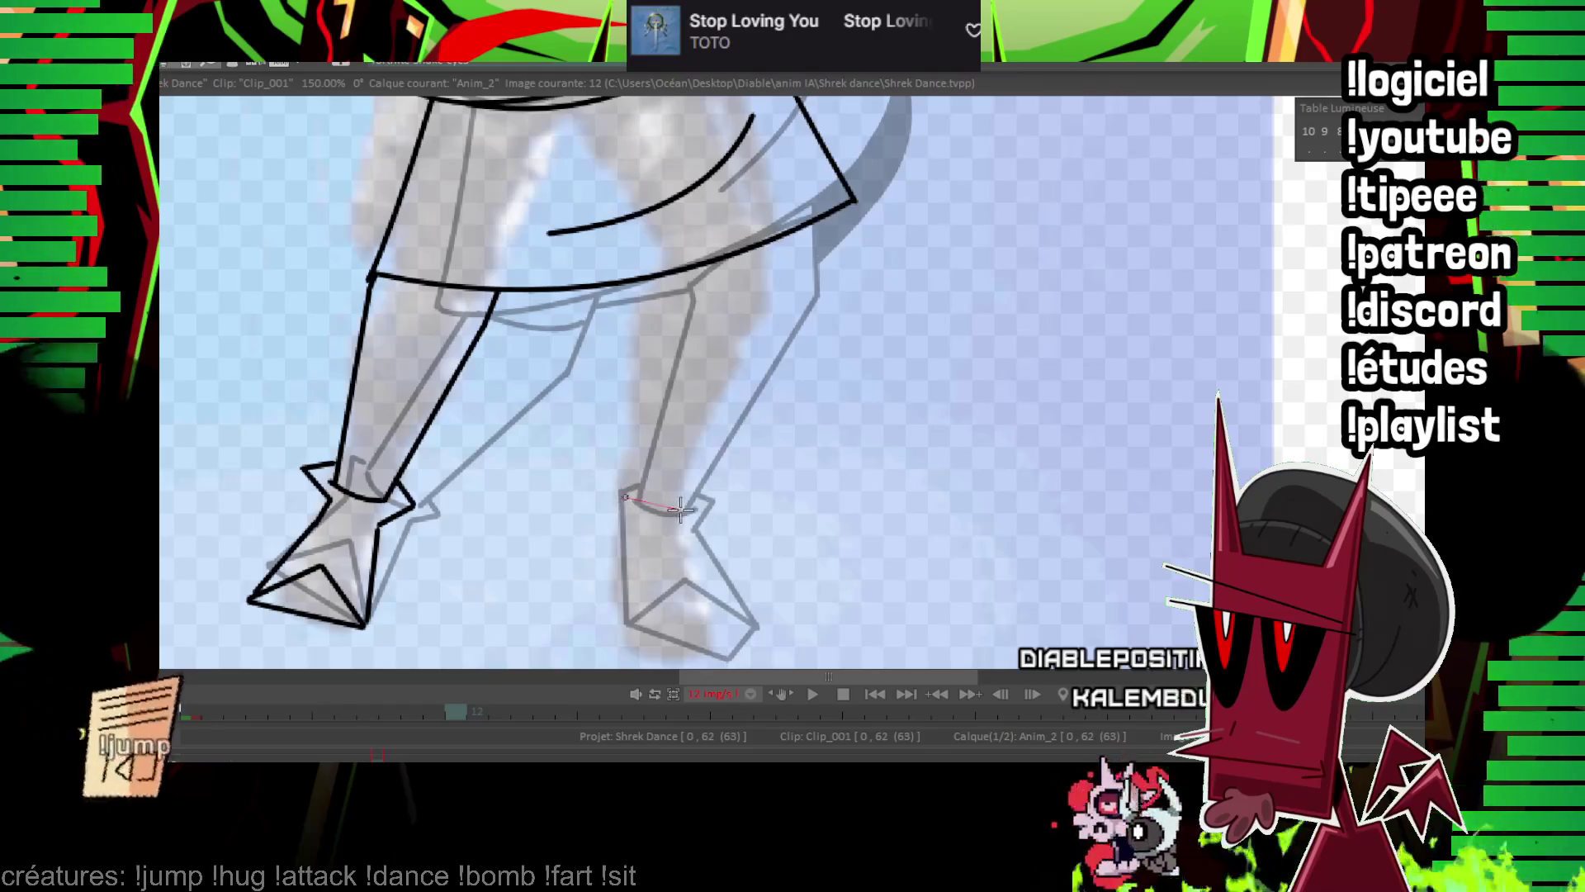
{"action": "left_click_drag", "start_coordinate": [680, 509], "coordinate": [687, 512]}
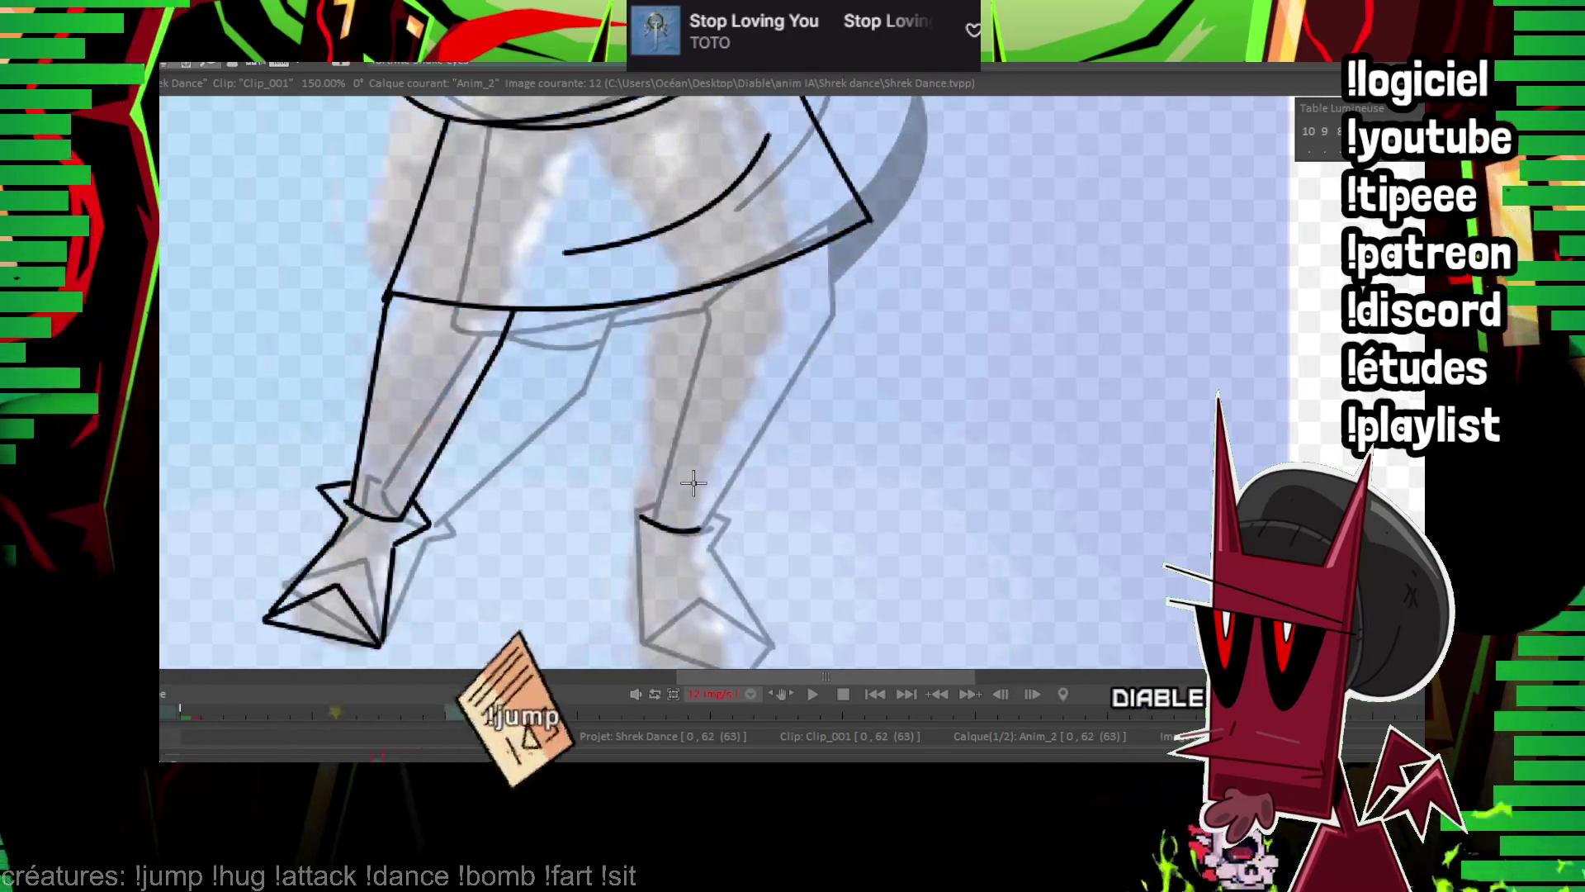
{"action": "left_click_drag", "start_coordinate": [650, 515], "coordinate": [667, 299]}
{"action": "left_click_drag", "start_coordinate": [790, 303], "coordinate": [787, 264]}
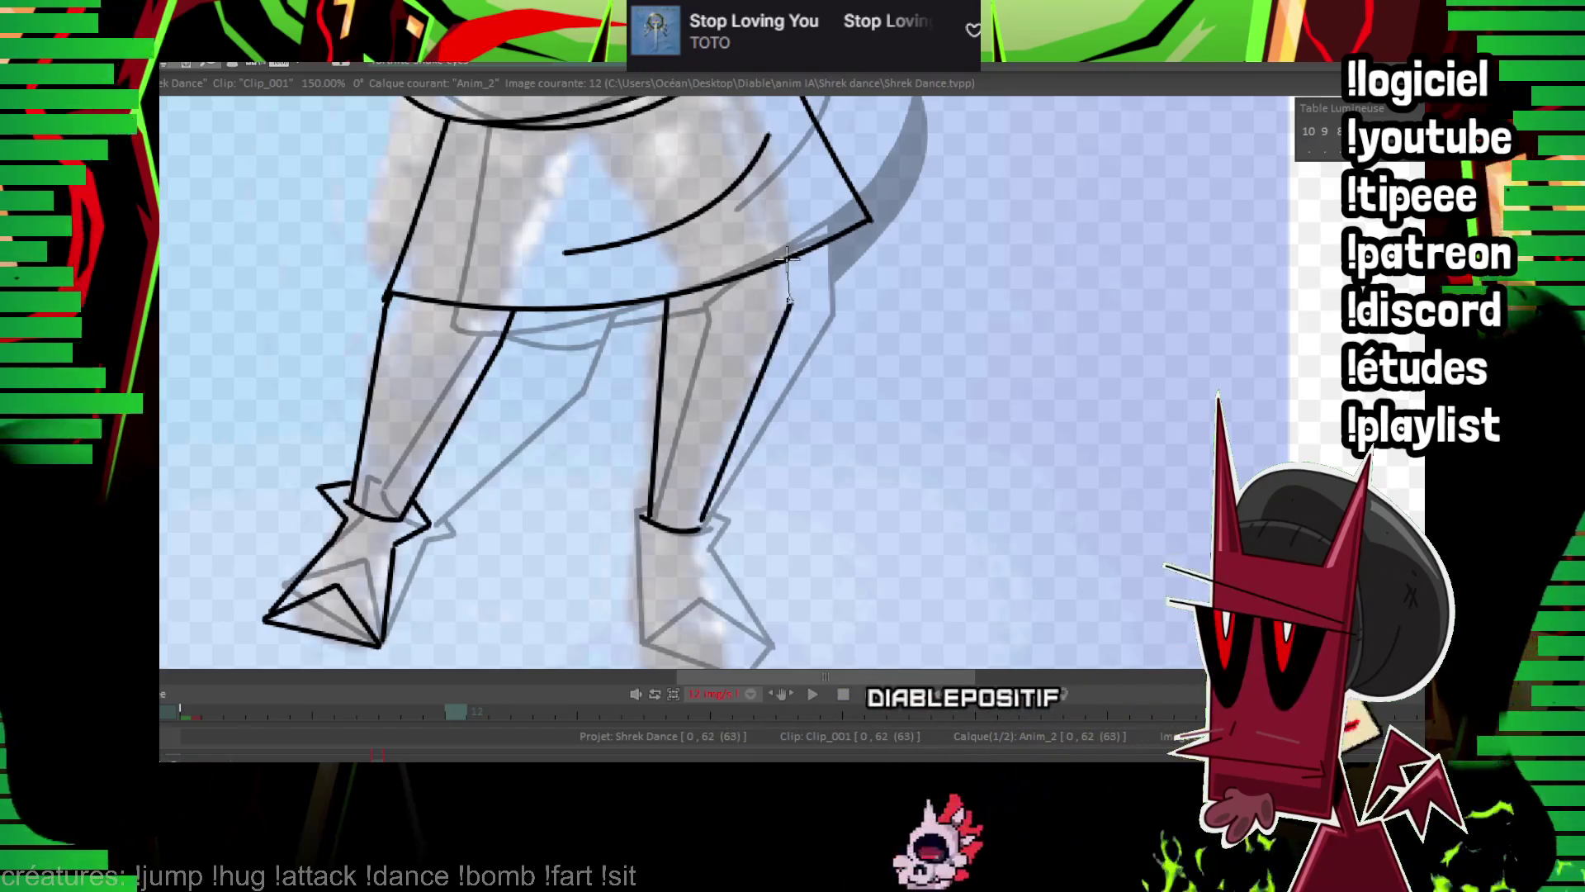
{"action": "left_click_drag", "start_coordinate": [387, 298], "coordinate": [490, 322]}
{"action": "left_click_drag", "start_coordinate": [491, 322], "coordinate": [508, 324]}
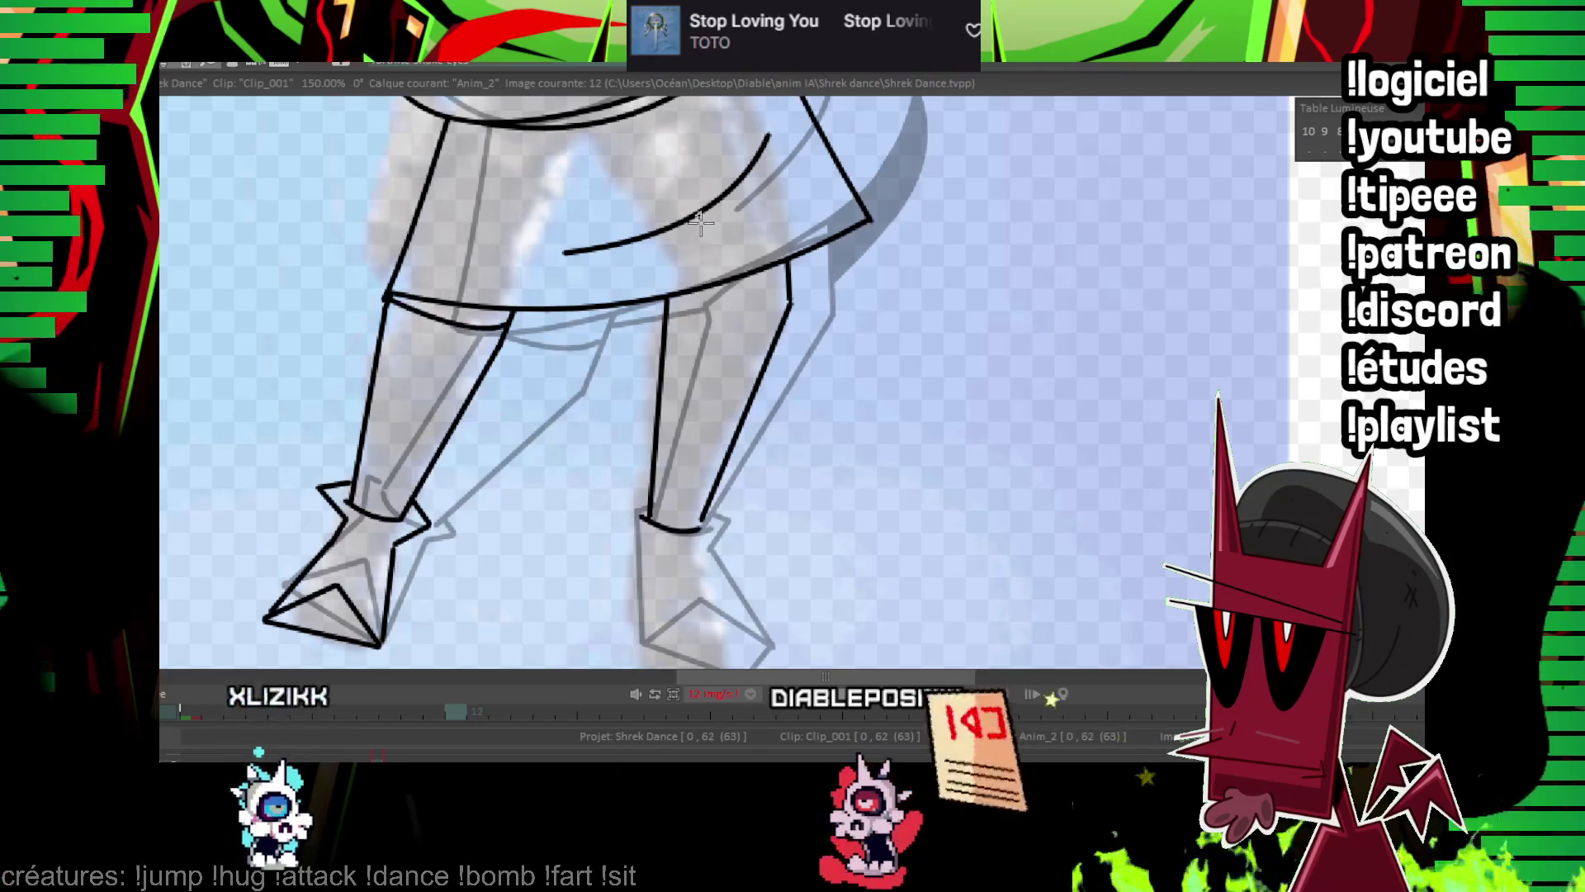
Outline the right shoe out to its pointed tip, then zoom out to see the whole frame.
{"action": "left_click_drag", "start_coordinate": [720, 333], "coordinate": [691, 282]}
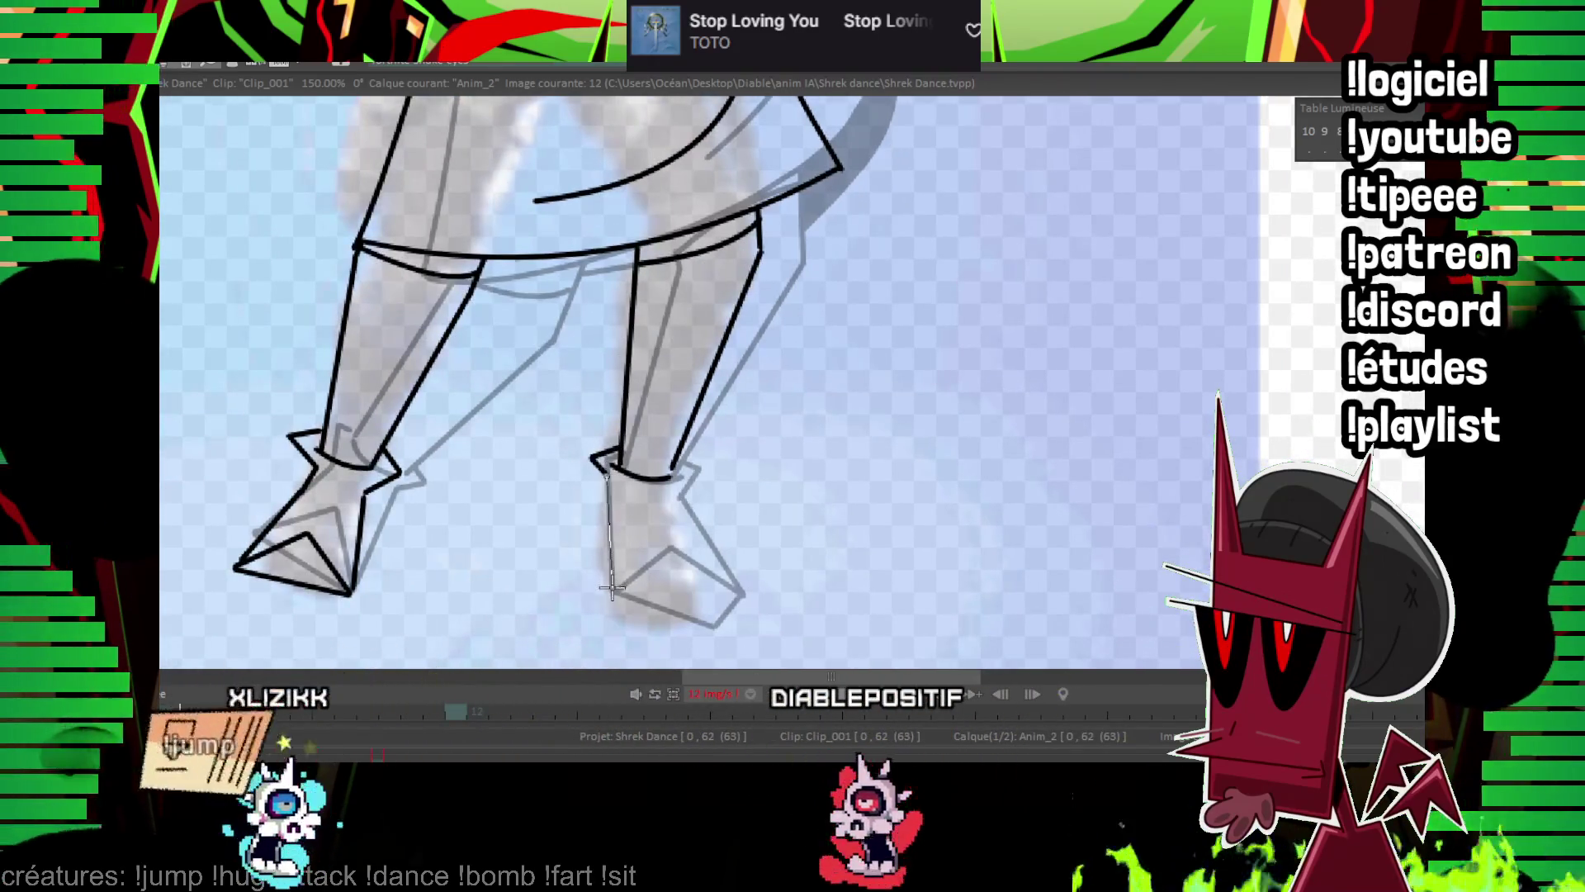
{"action": "left_click_drag", "start_coordinate": [611, 588], "coordinate": [612, 589]}
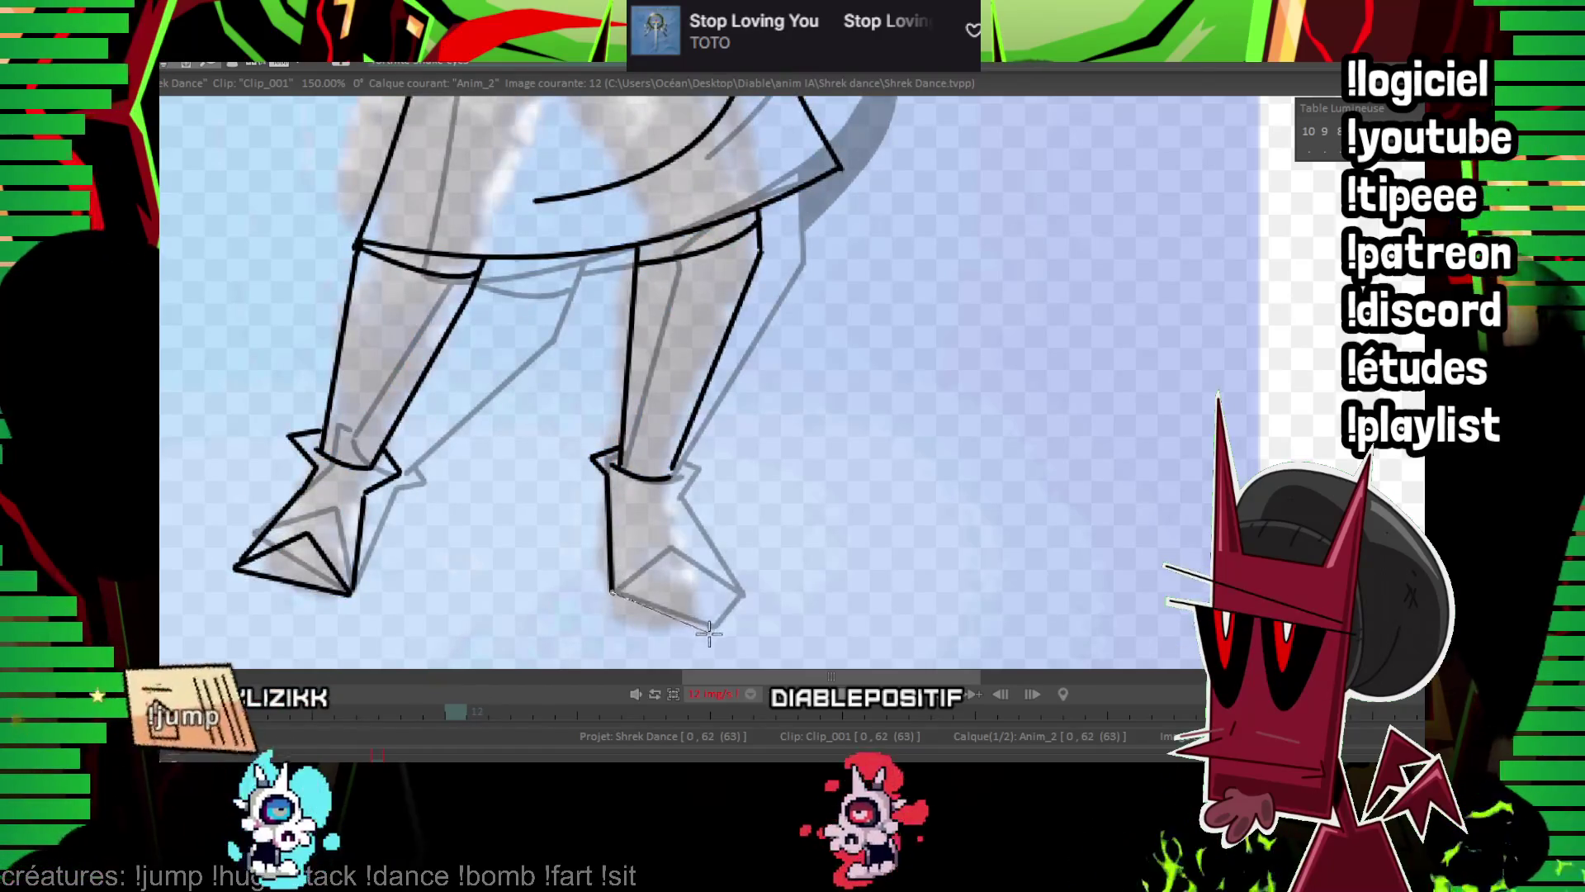
{"action": "left_click", "coordinate": [664, 554]}
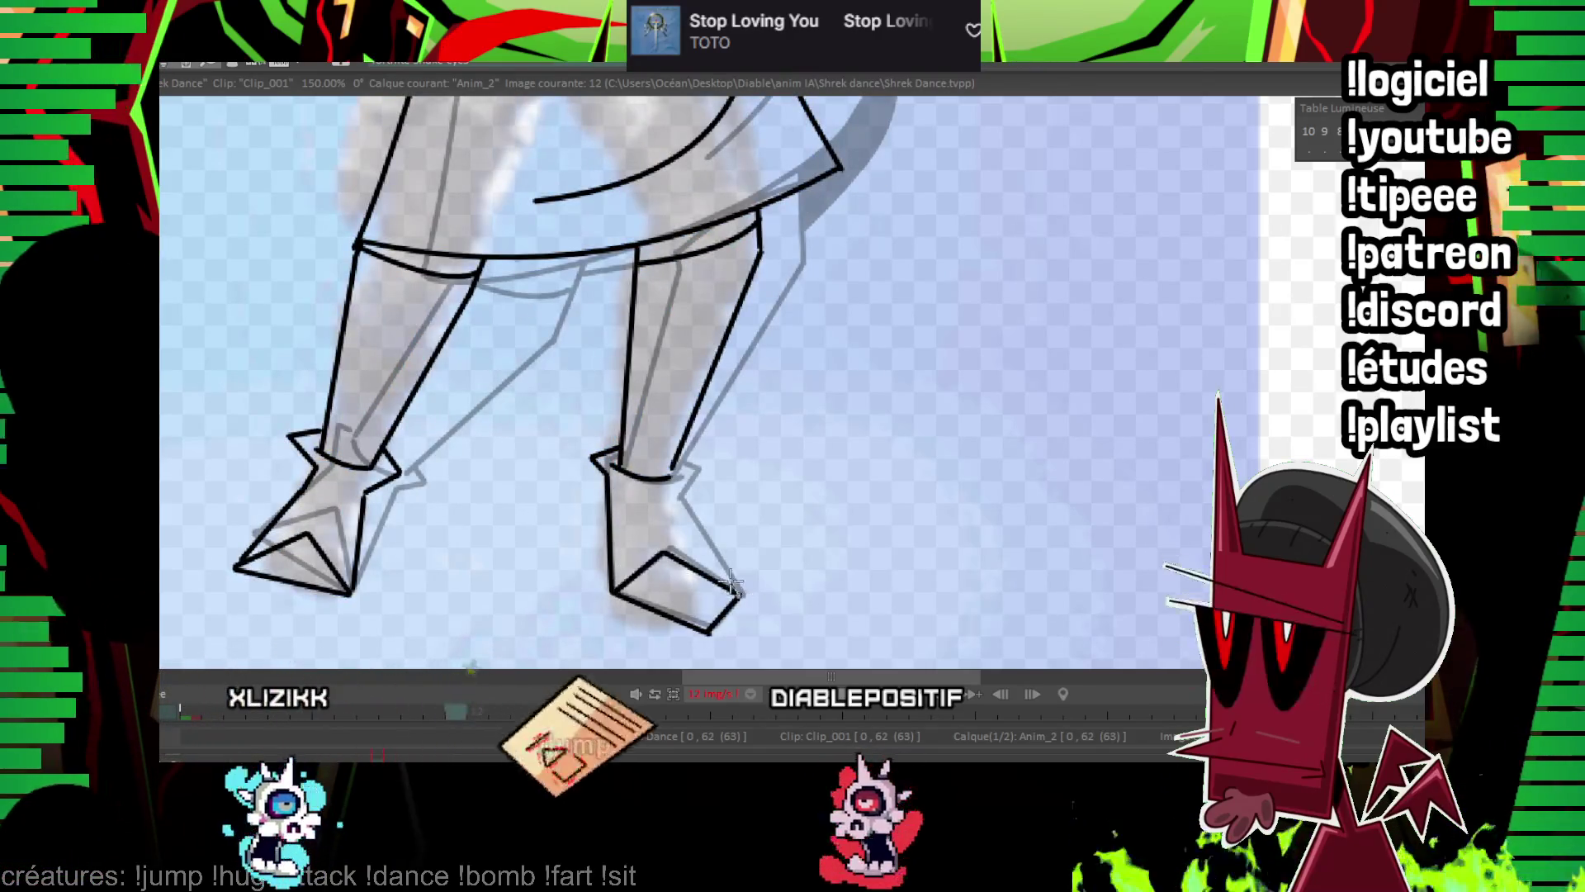
{"action": "scroll", "coordinate": [898, 410], "scroll_direction": "down", "scroll_amount": 5}
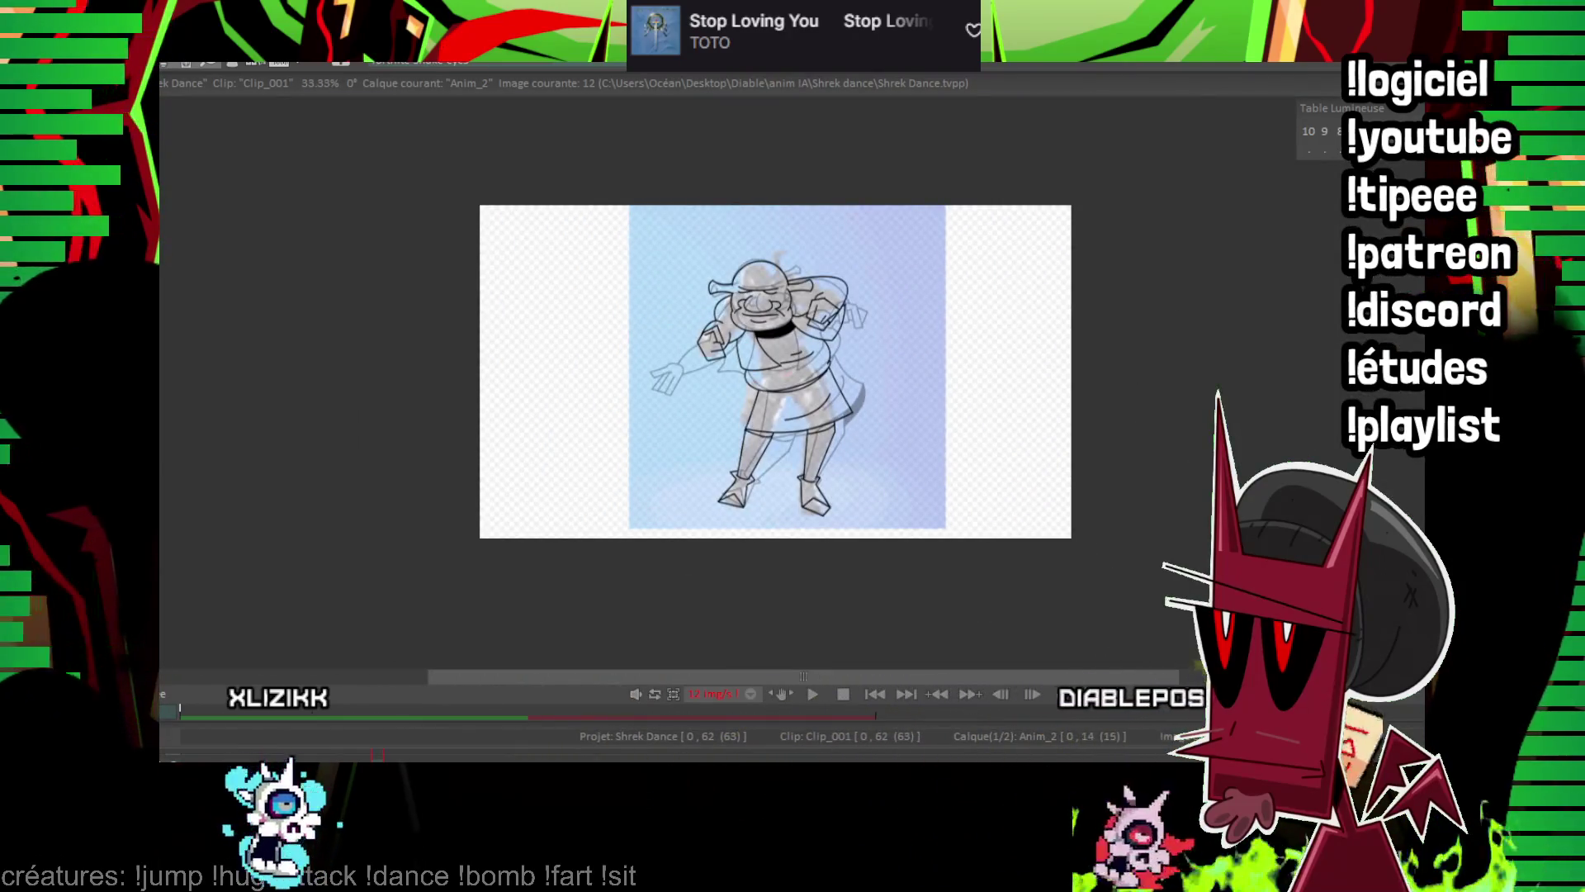
Play back the dance animation, stop it on image 13, then resume playback.
{"action": "key", "text": "Return"}
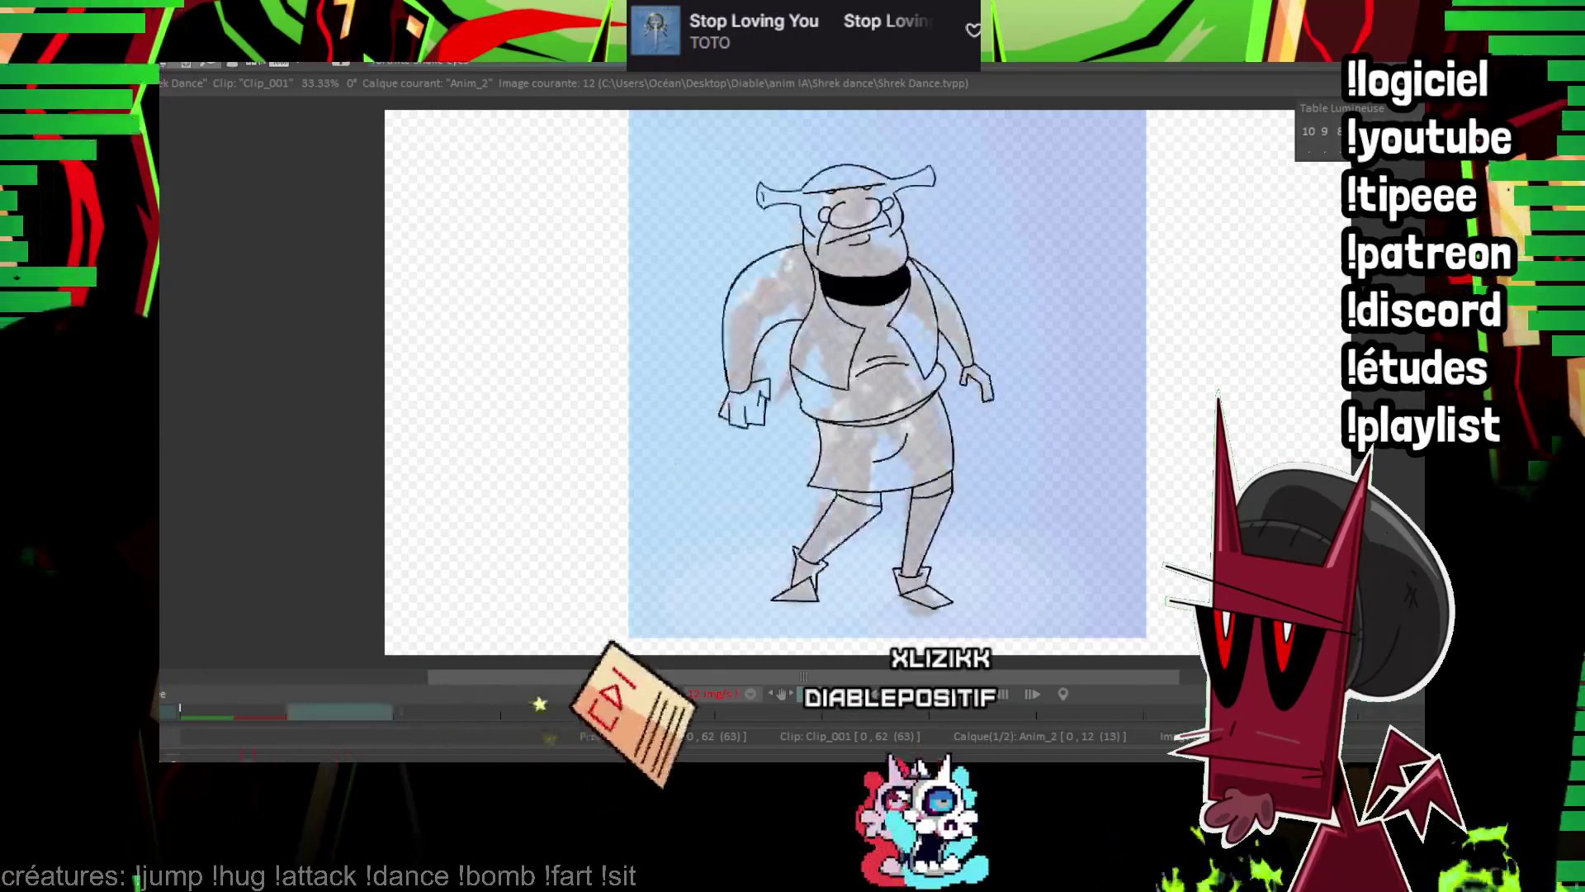
{"action": "key", "text": "Return"}
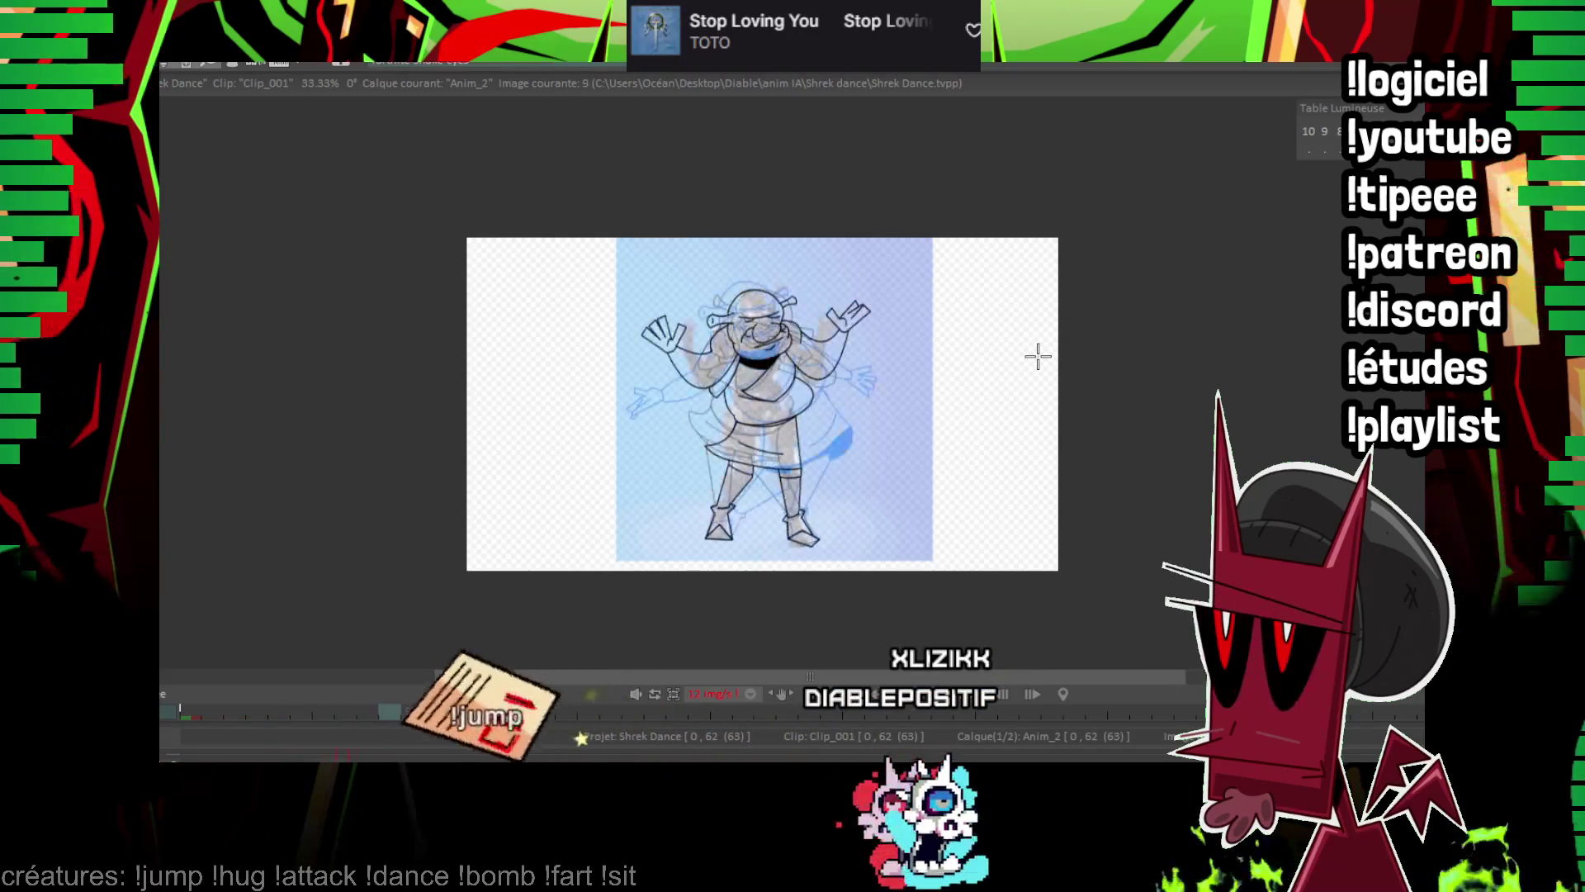
{"action": "key", "text": "Return"}
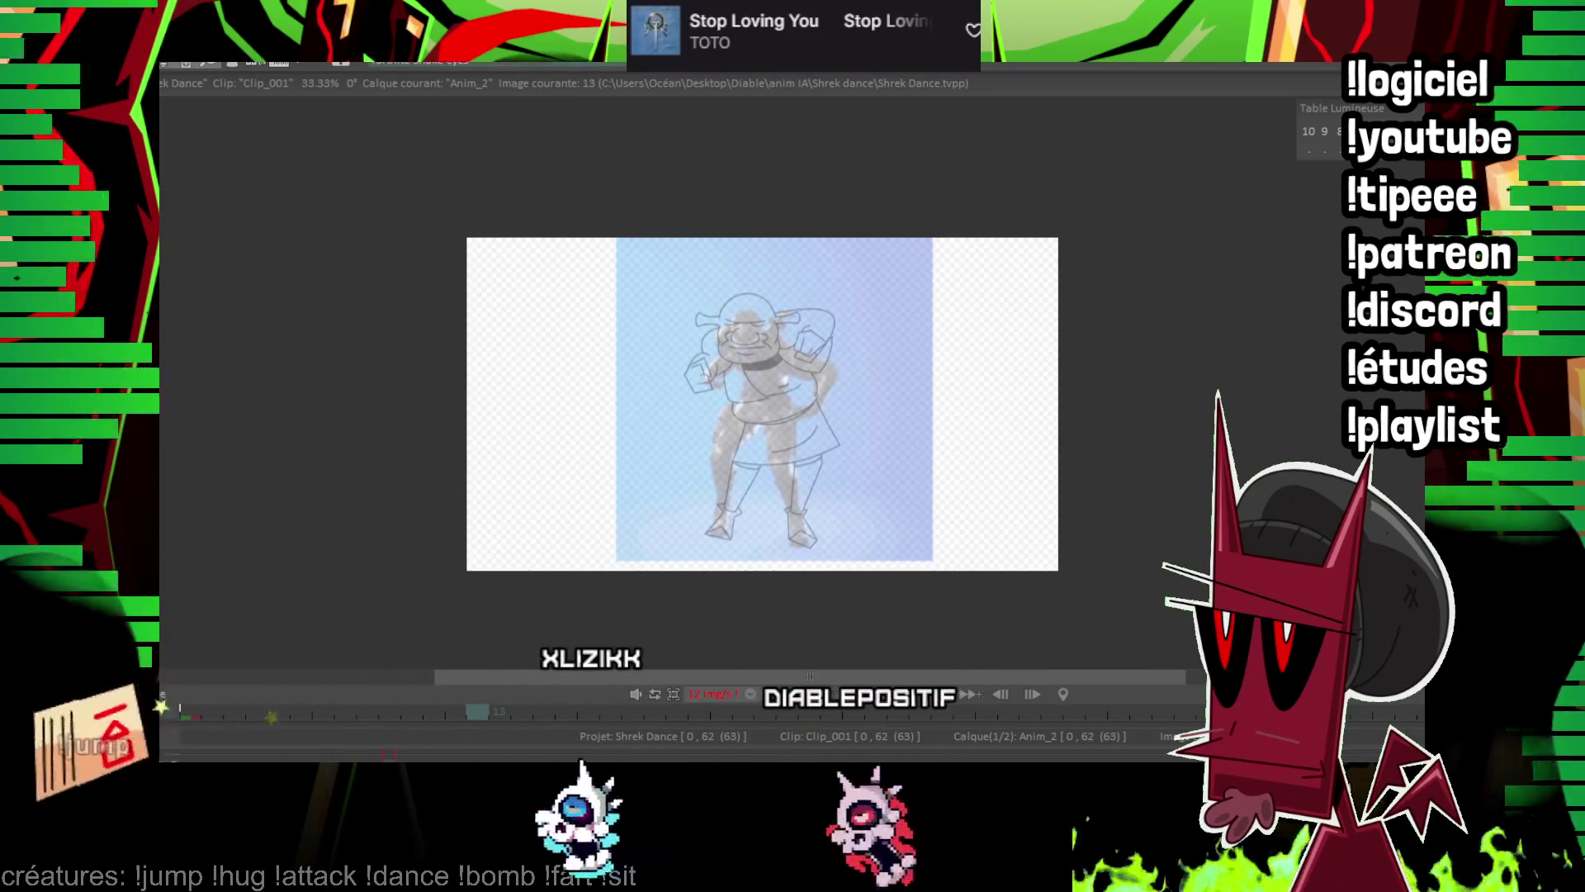
{"action": "scroll", "coordinate": [1057, 345], "scroll_direction": "up", "scroll_amount": 5}
{"action": "key", "text": "Return"}
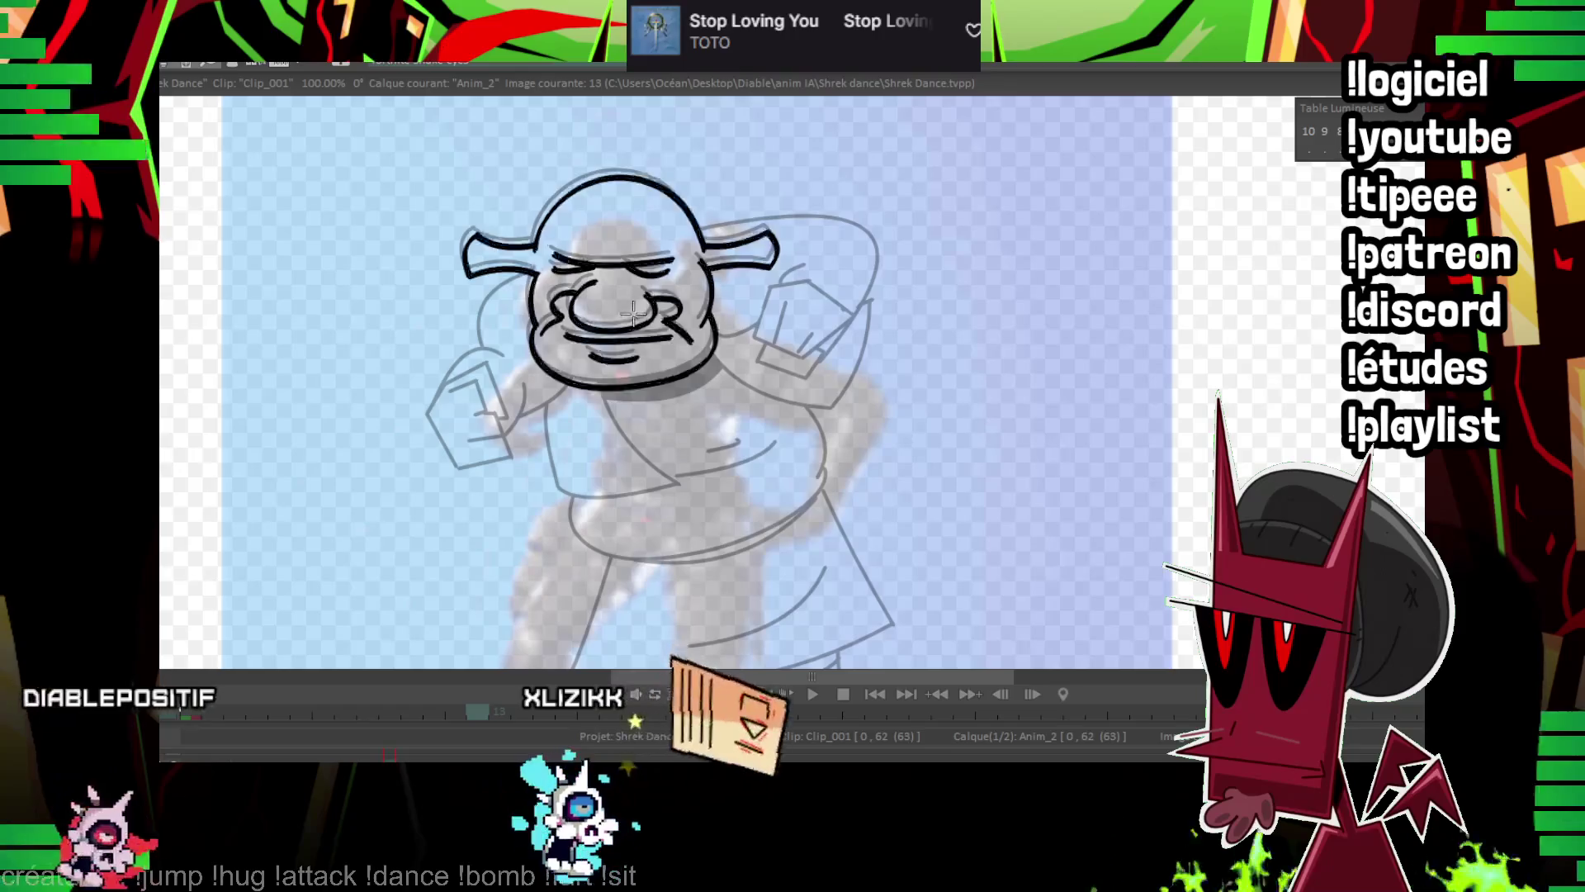
Pan to Shrek's arm on frame 13 and compare poses with the neighbouring drawings.
{"action": "left_click_drag", "start_coordinate": [633, 313], "coordinate": [1070, 191]}
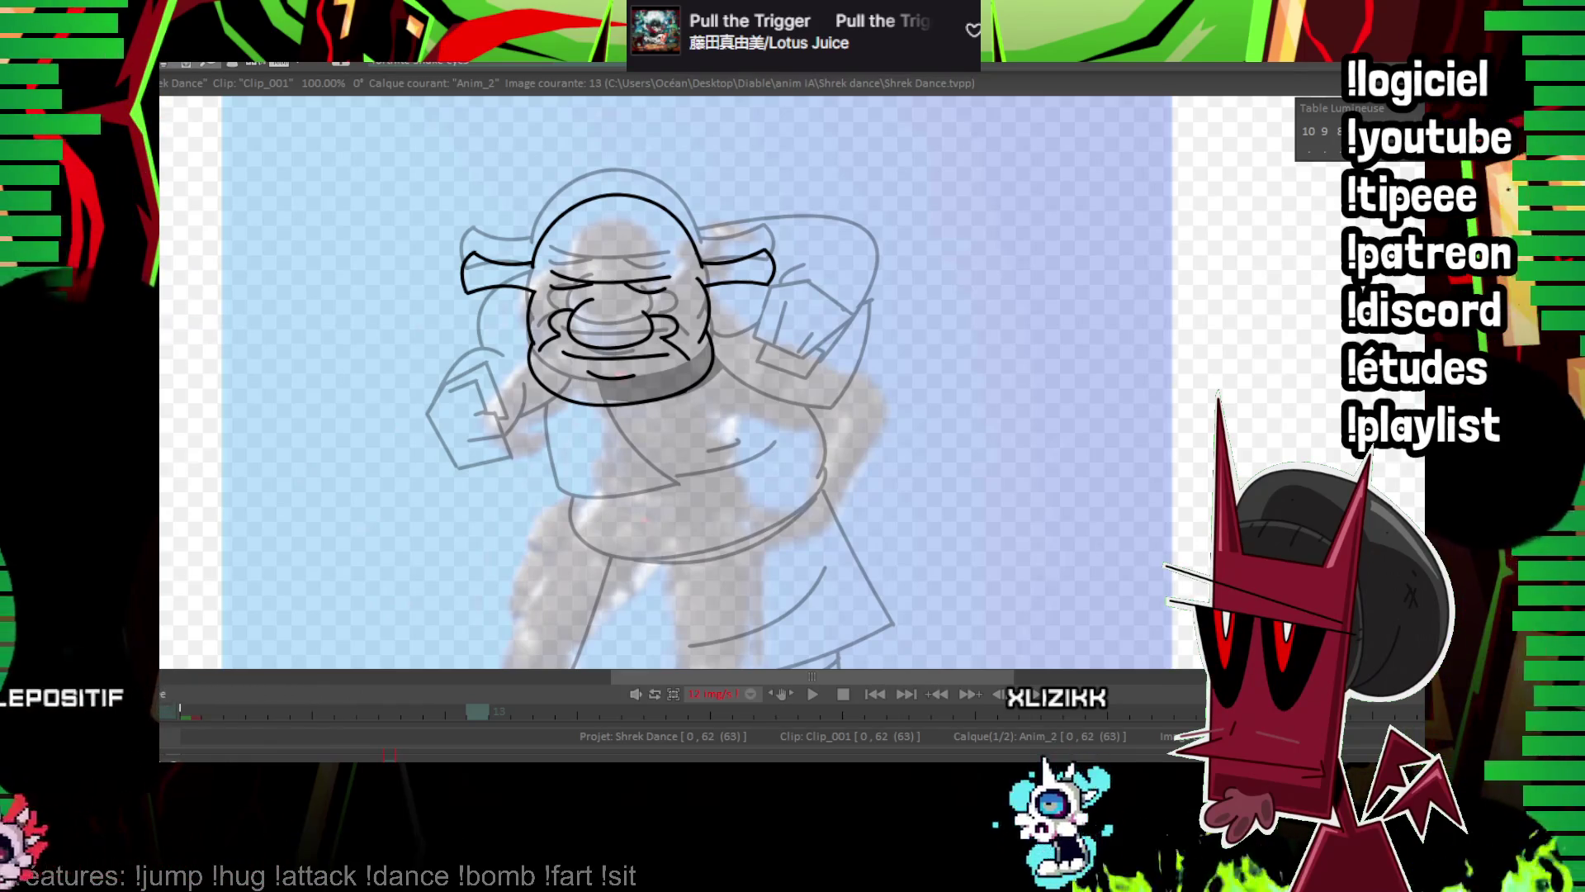
{"action": "key", "text": "Left"}
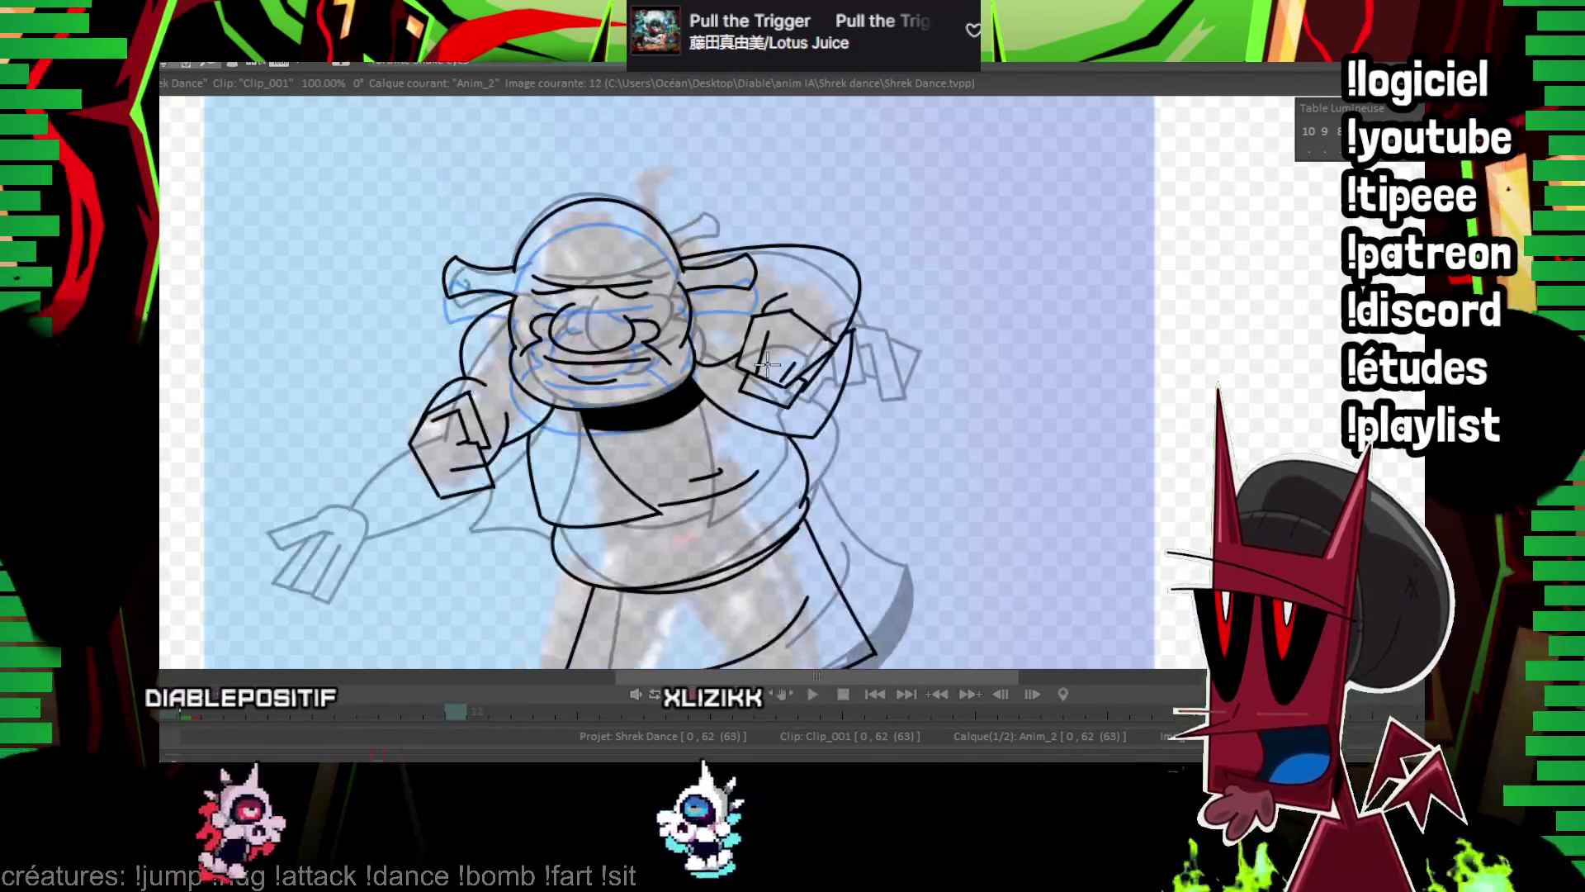
{"action": "key", "text": "Right"}
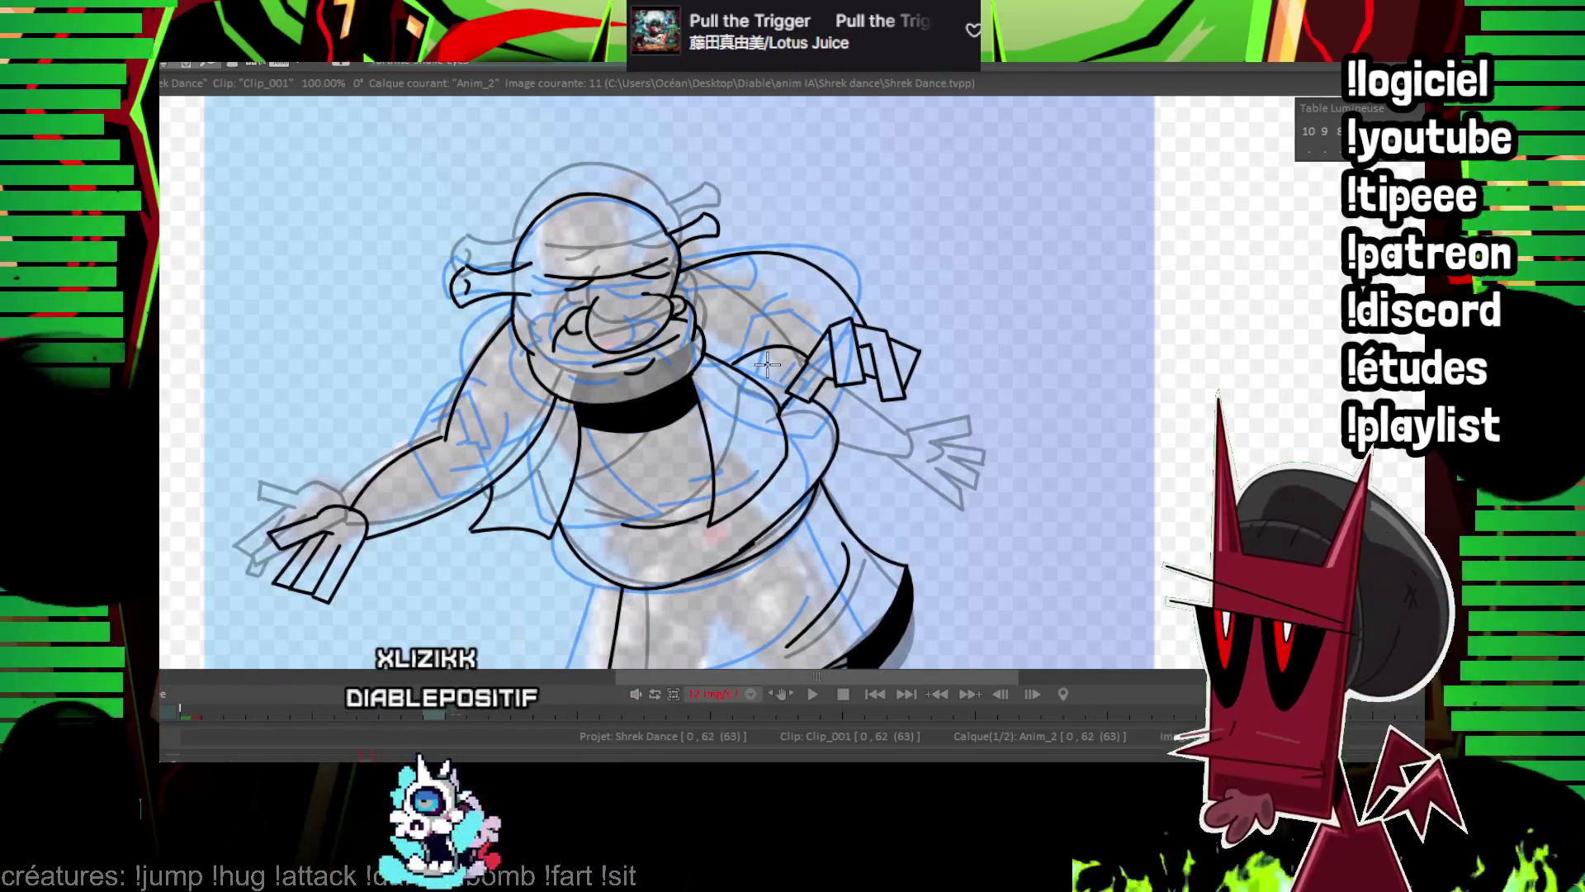
{"action": "key", "text": "Left"}
{"action": "key", "text": "Right"}
{"action": "scroll", "coordinate": [895, 371], "scroll_direction": "up", "scroll_amount": 2}
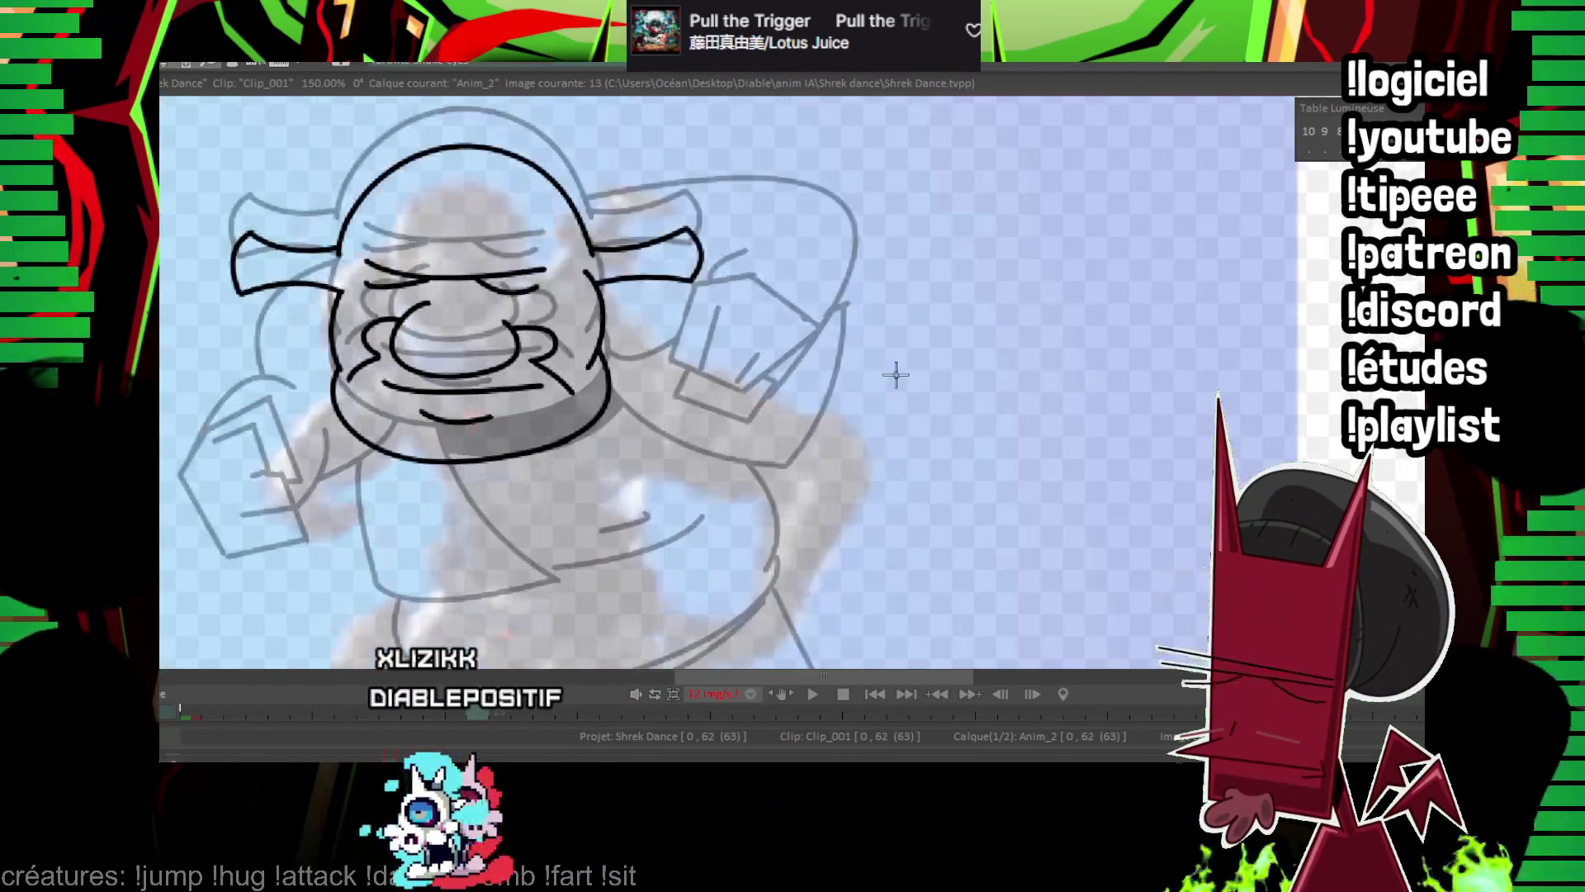
{"action": "scroll", "coordinate": [601, 219], "scroll_direction": "down", "scroll_amount": 1}
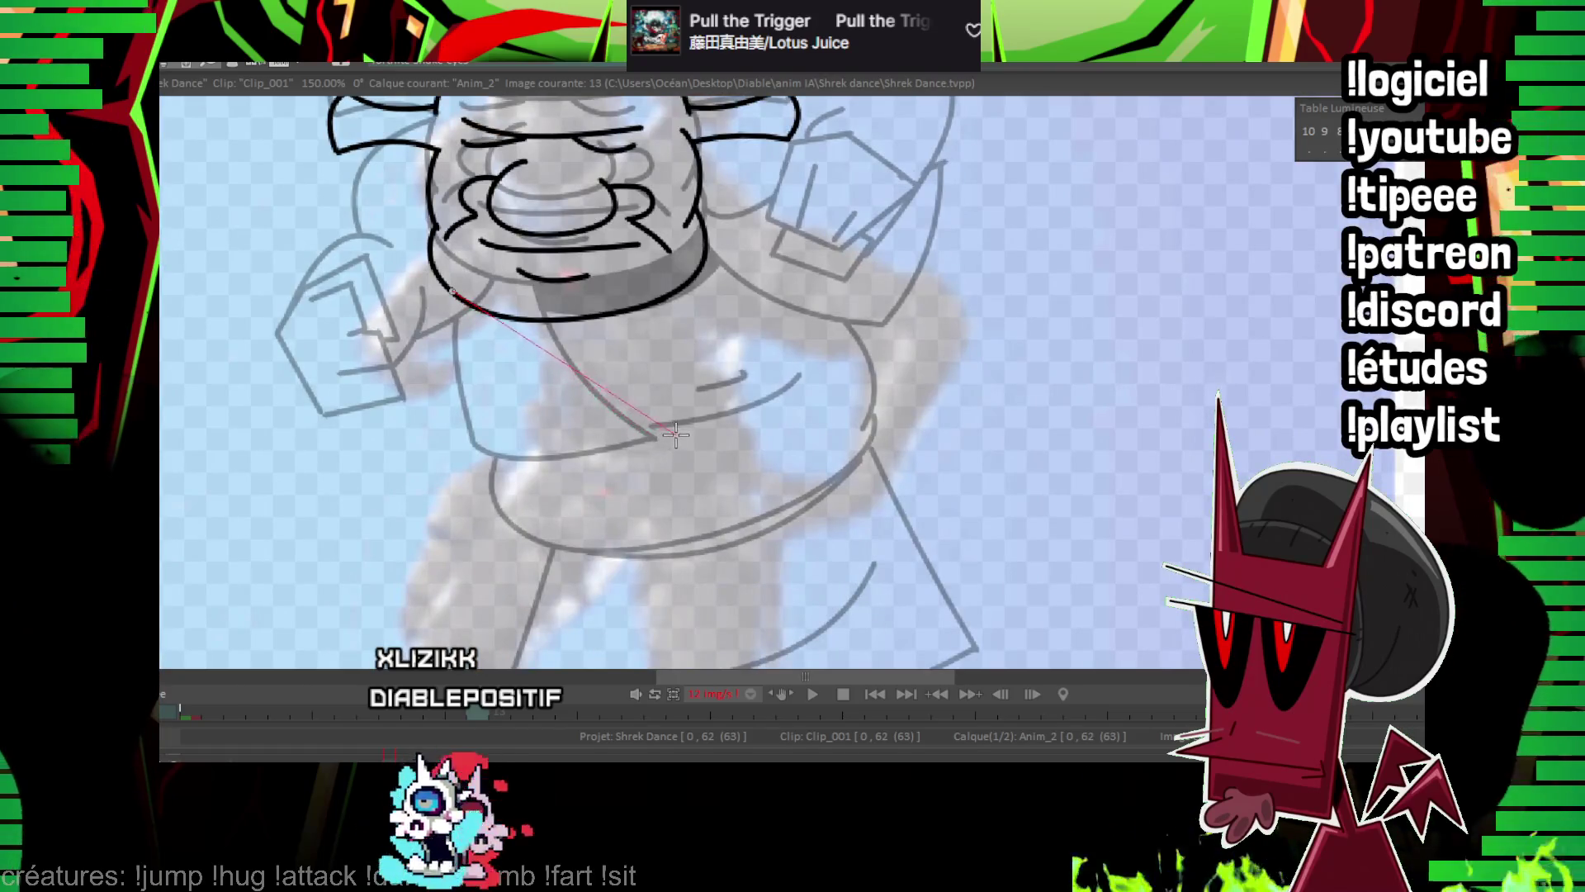
{"action": "key", "text": "Right"}
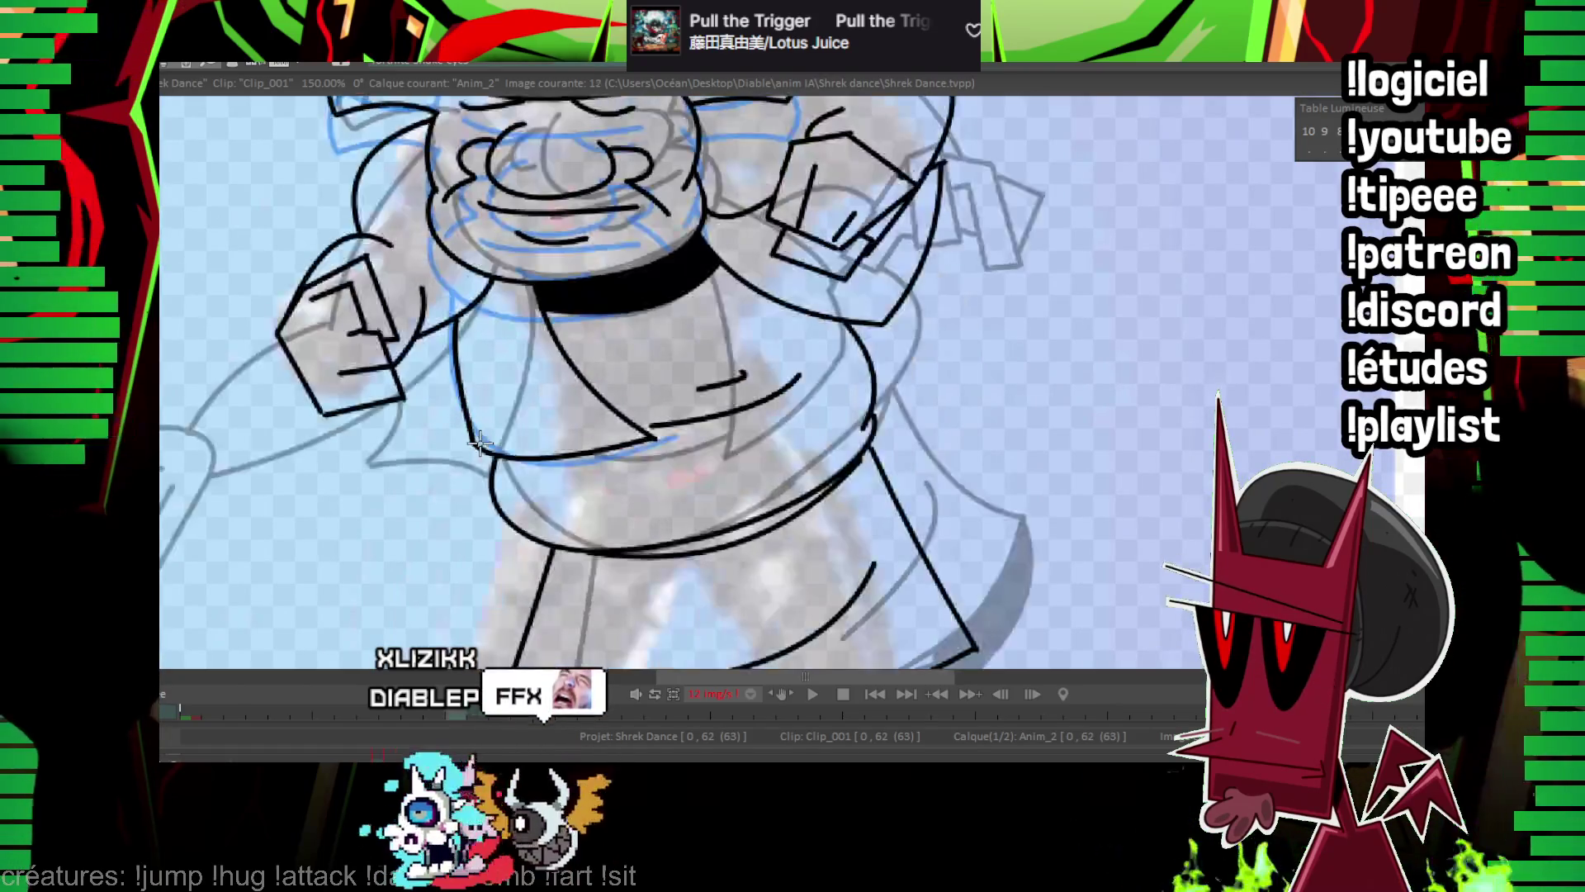
{"action": "key", "text": "Left"}
Ink the line from the collar down the torso, checking it against drawing 12.
{"action": "left_click_drag", "start_coordinate": [559, 320], "coordinate": [675, 437]}
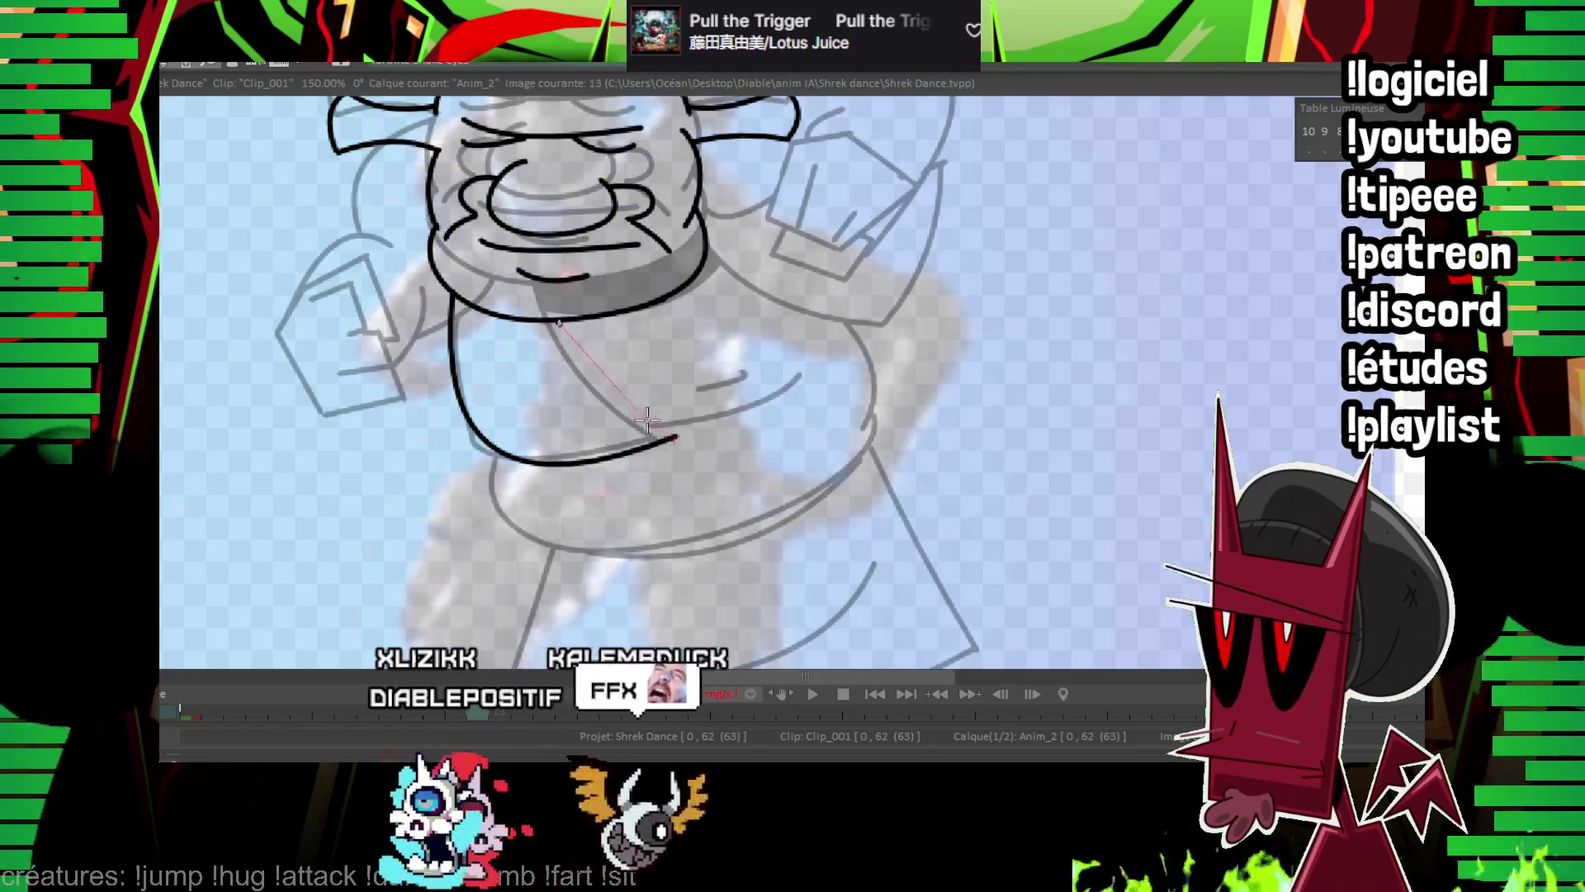
{"action": "key", "text": "Right"}
{"action": "key", "text": "Left"}
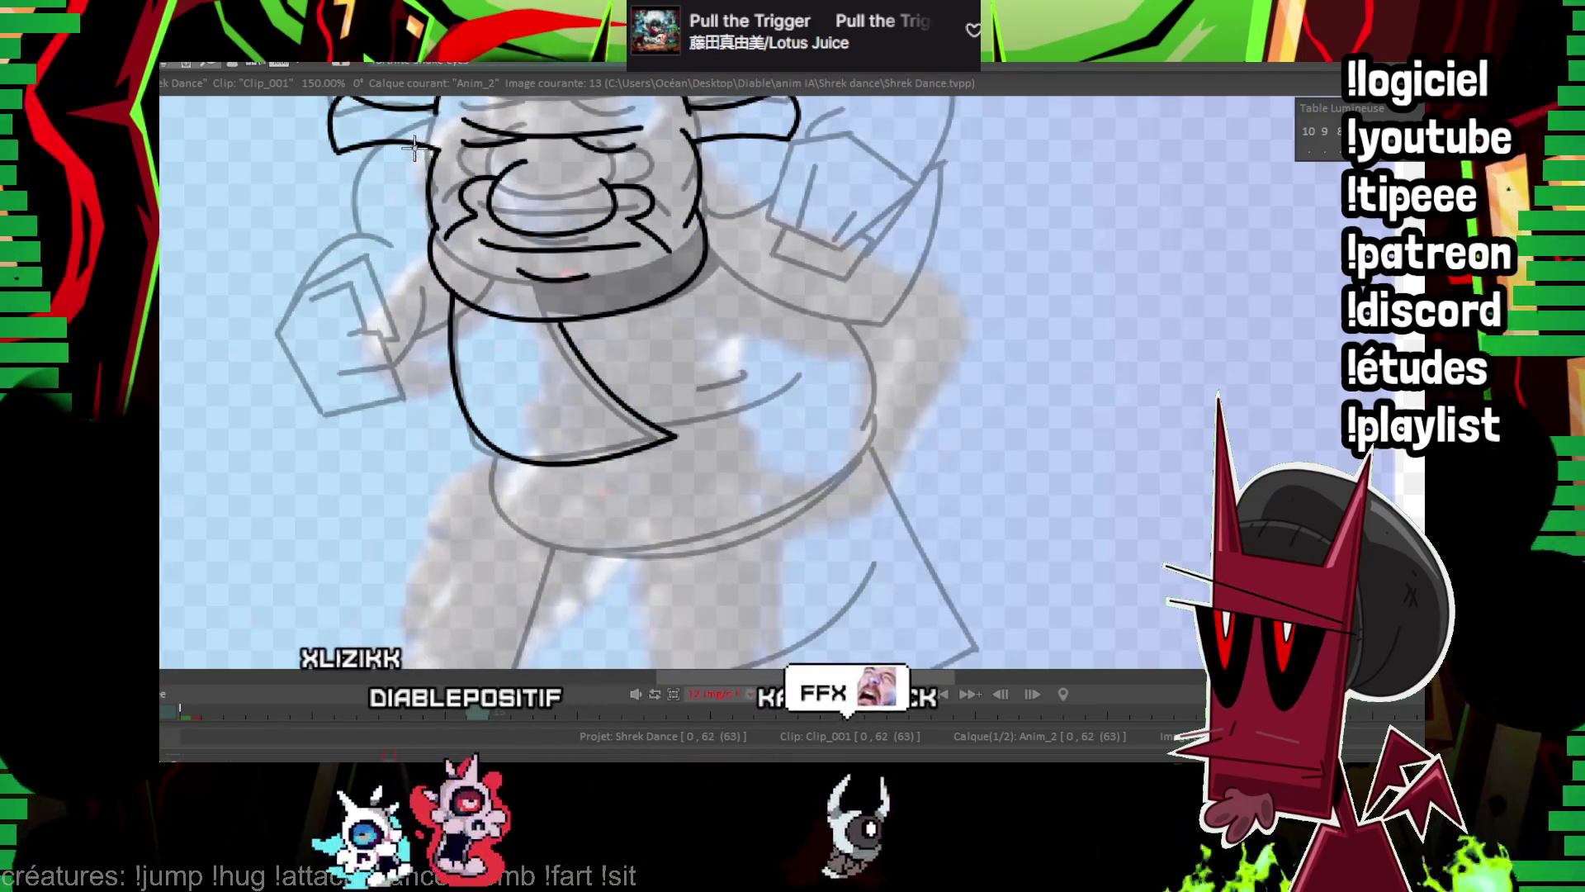
{"action": "left_click_drag", "start_coordinate": [426, 231], "coordinate": [439, 261]}
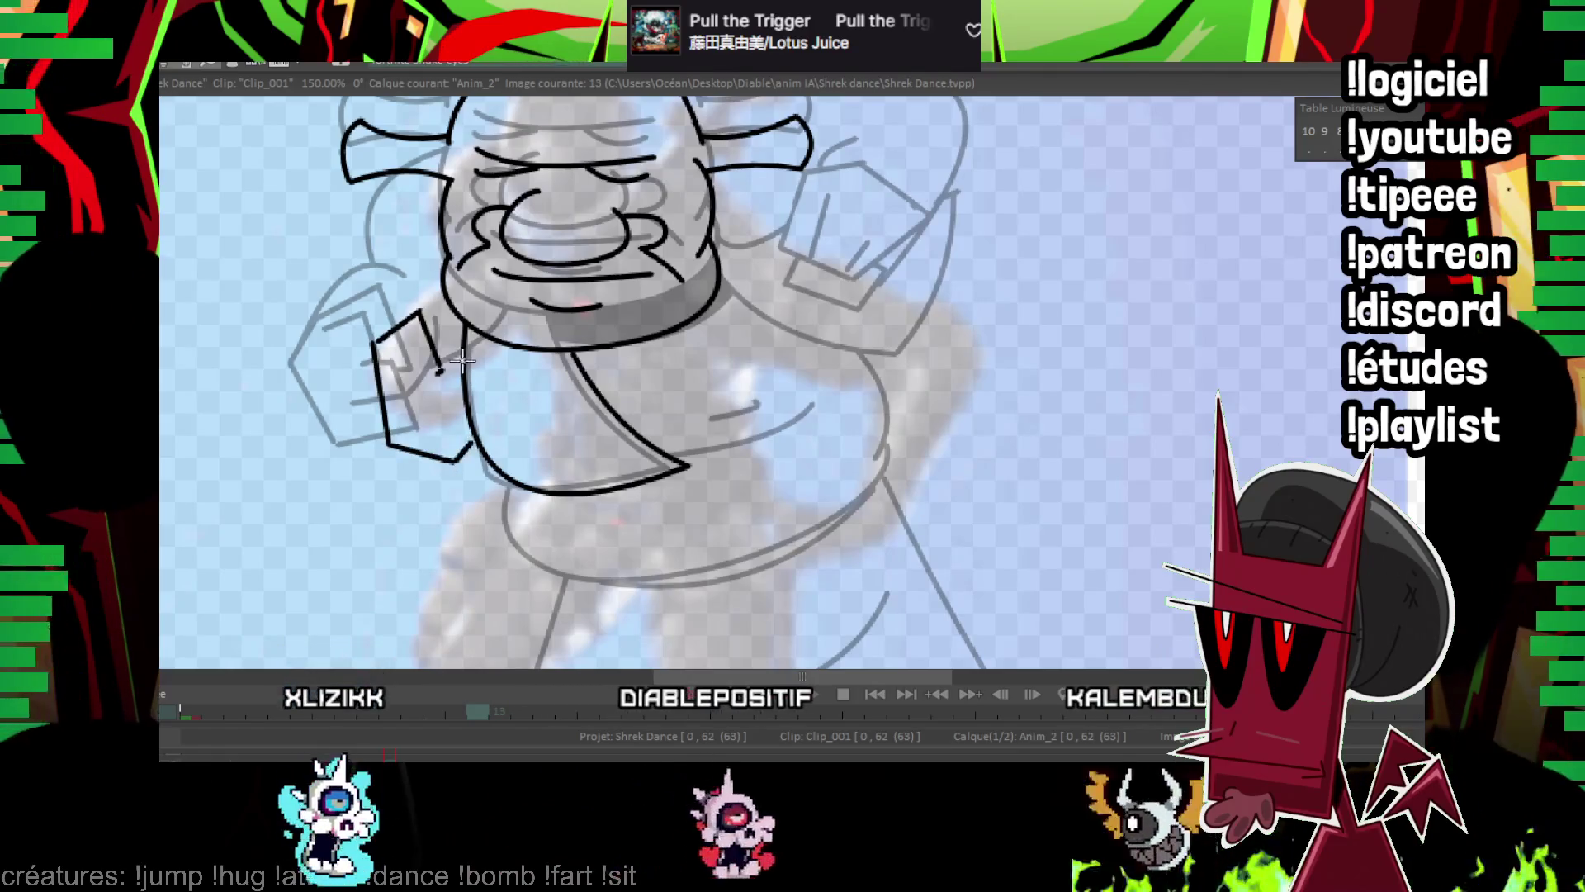
{"action": "key", "text": "Left"}
{"action": "key", "text": "Right"}
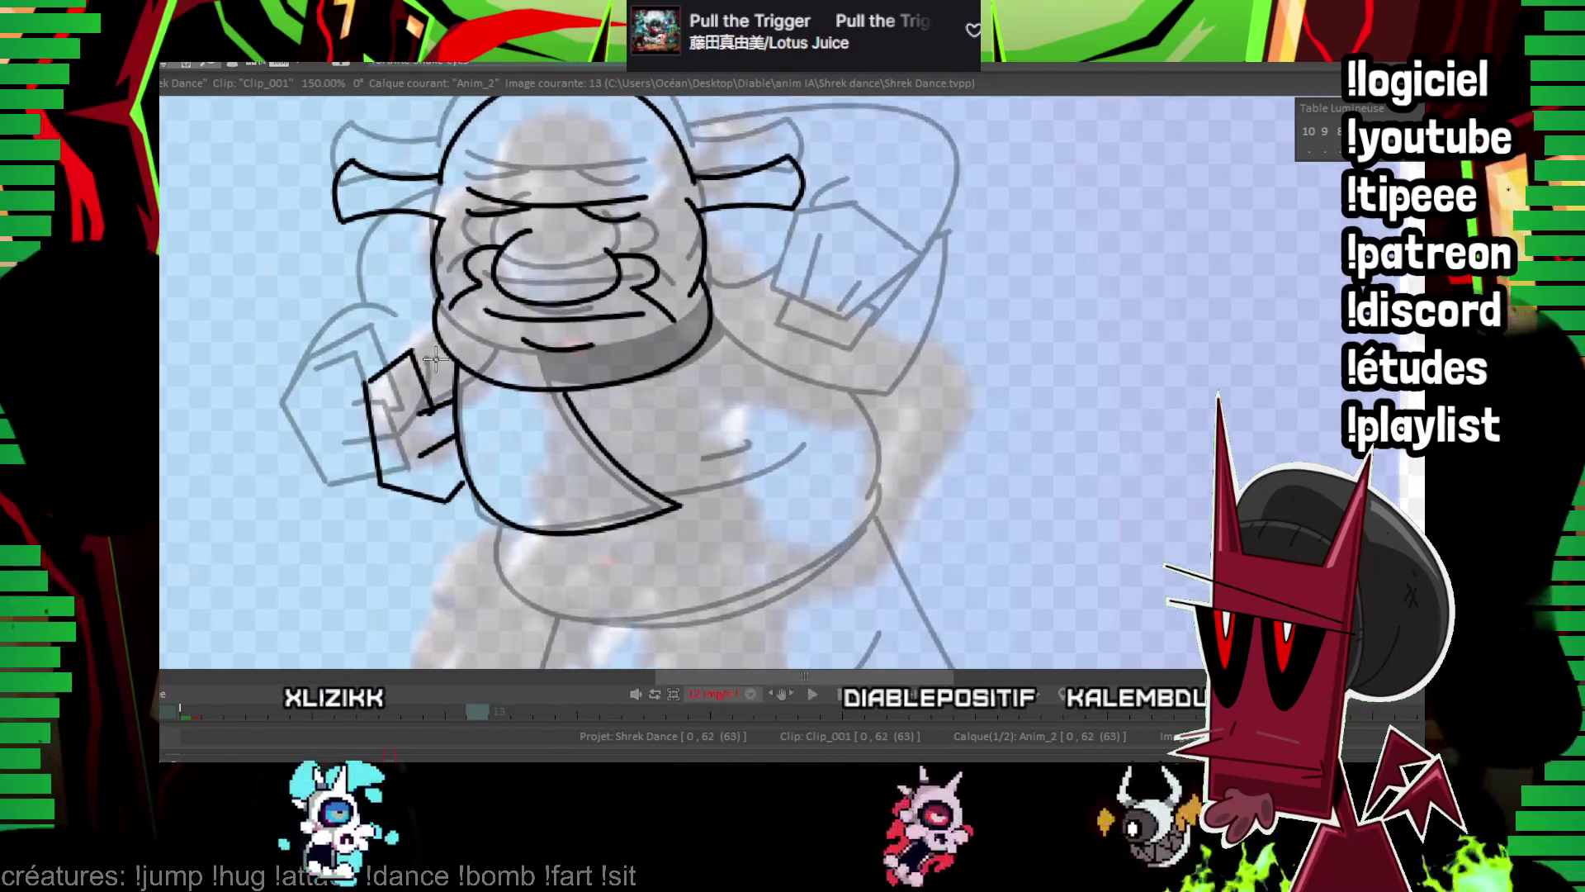
{"action": "key", "text": "Left"}
{"action": "key", "text": "Right"}
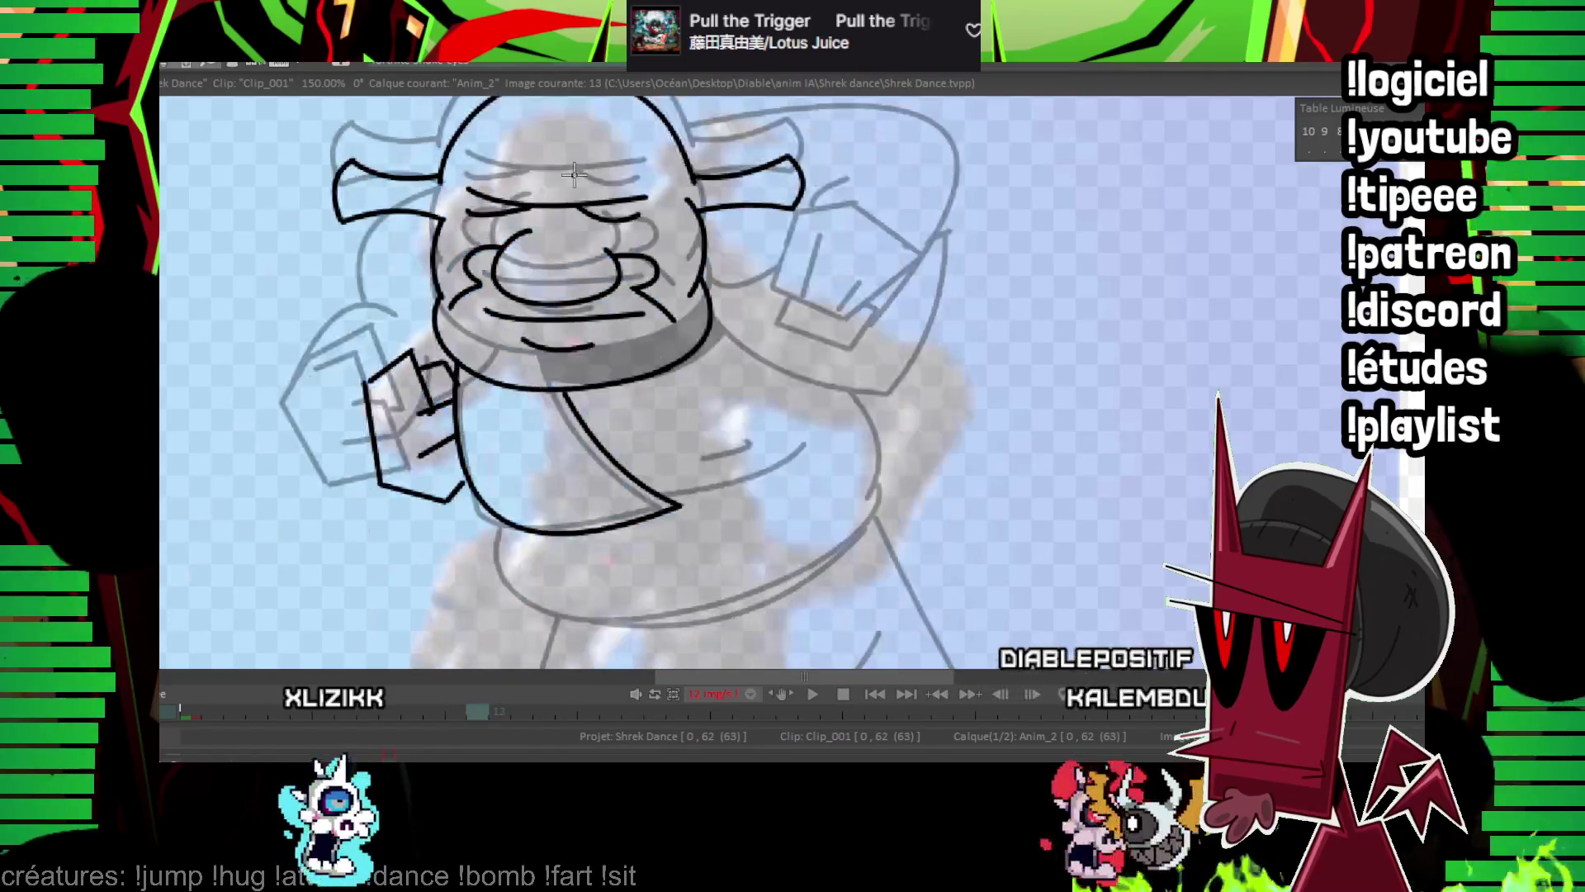
Draw the curve from the ear down the left arm, then centre the raised arm.
{"action": "mouse_move", "coordinate": [376, 459]}
{"action": "left_mouse_down"}
{"action": "mouse_move", "coordinate": [362, 347]}
{"action": "mouse_move", "coordinate": [437, 224]}
{"action": "left_mouse_up"}
{"action": "key", "text": "Left"}
{"action": "key", "text": "Right"}
{"action": "left_click_drag", "start_coordinate": [962, 319], "coordinate": [940, 336]}
{"action": "key", "text": "Left"}
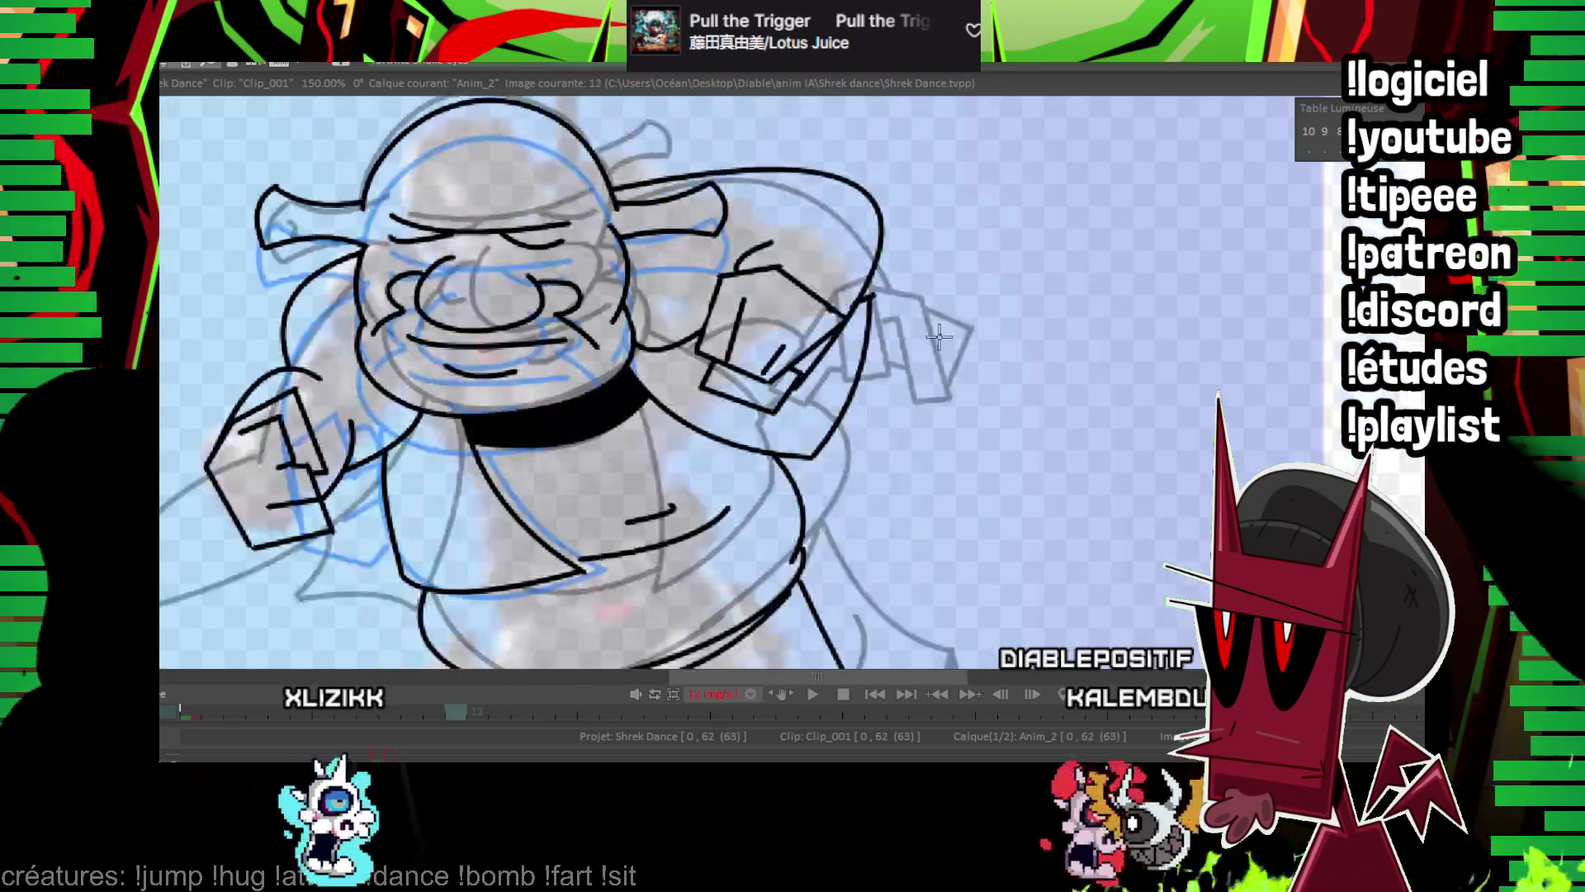
{"action": "key", "text": "Right"}
{"action": "left_click_drag", "start_coordinate": [927, 437], "coordinate": [839, 354]}
{"action": "key", "text": "Left"}
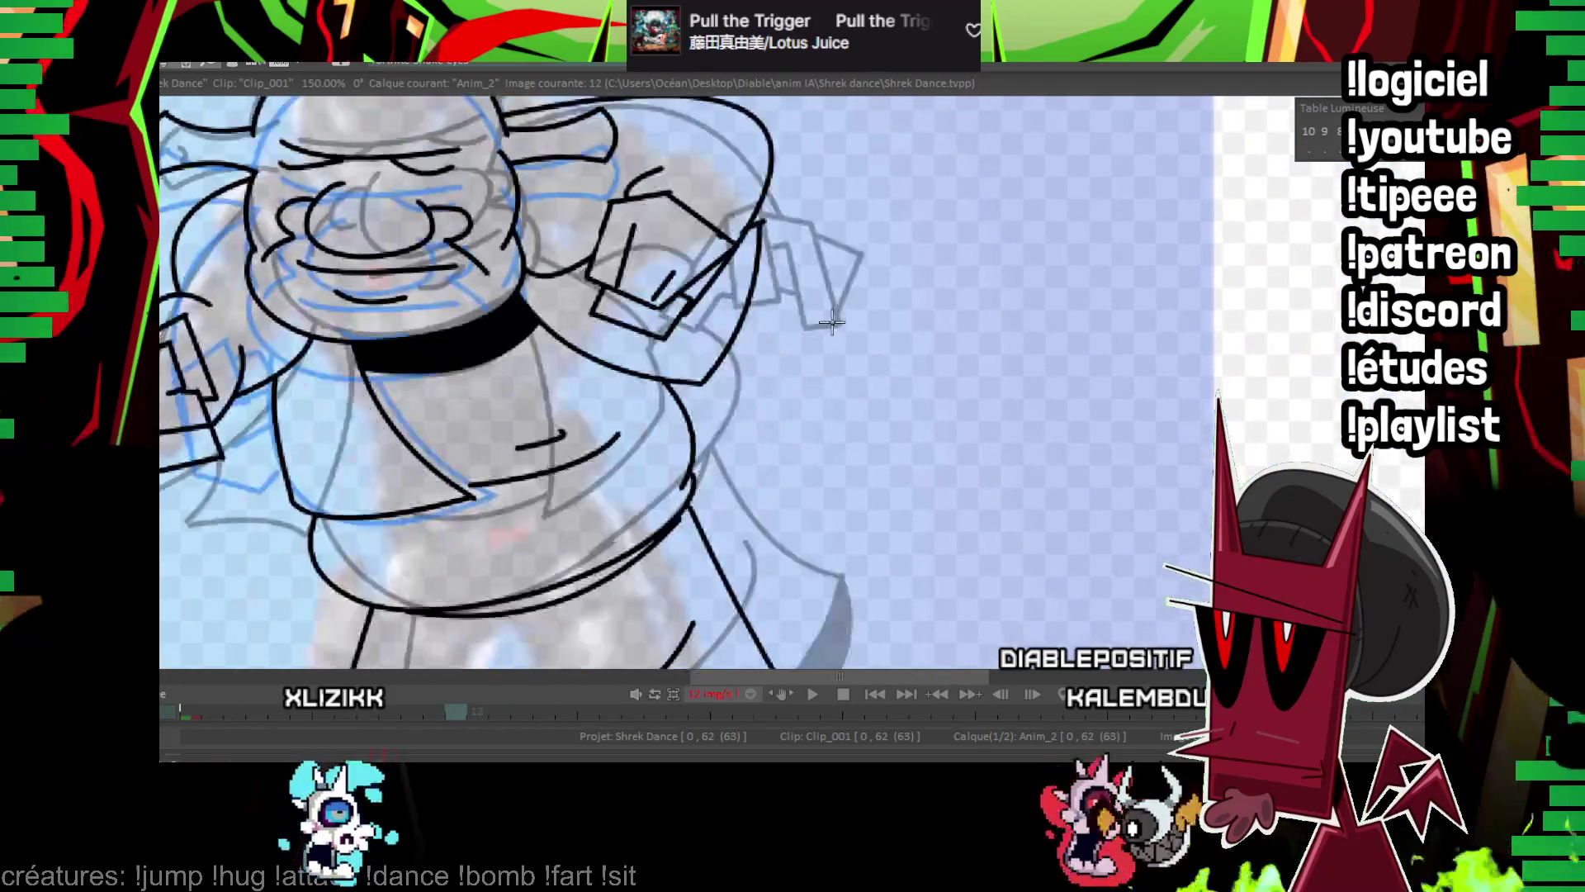
{"action": "key", "text": "Right"}
{"action": "left_click_drag", "start_coordinate": [839, 264], "coordinate": [802, 280]}
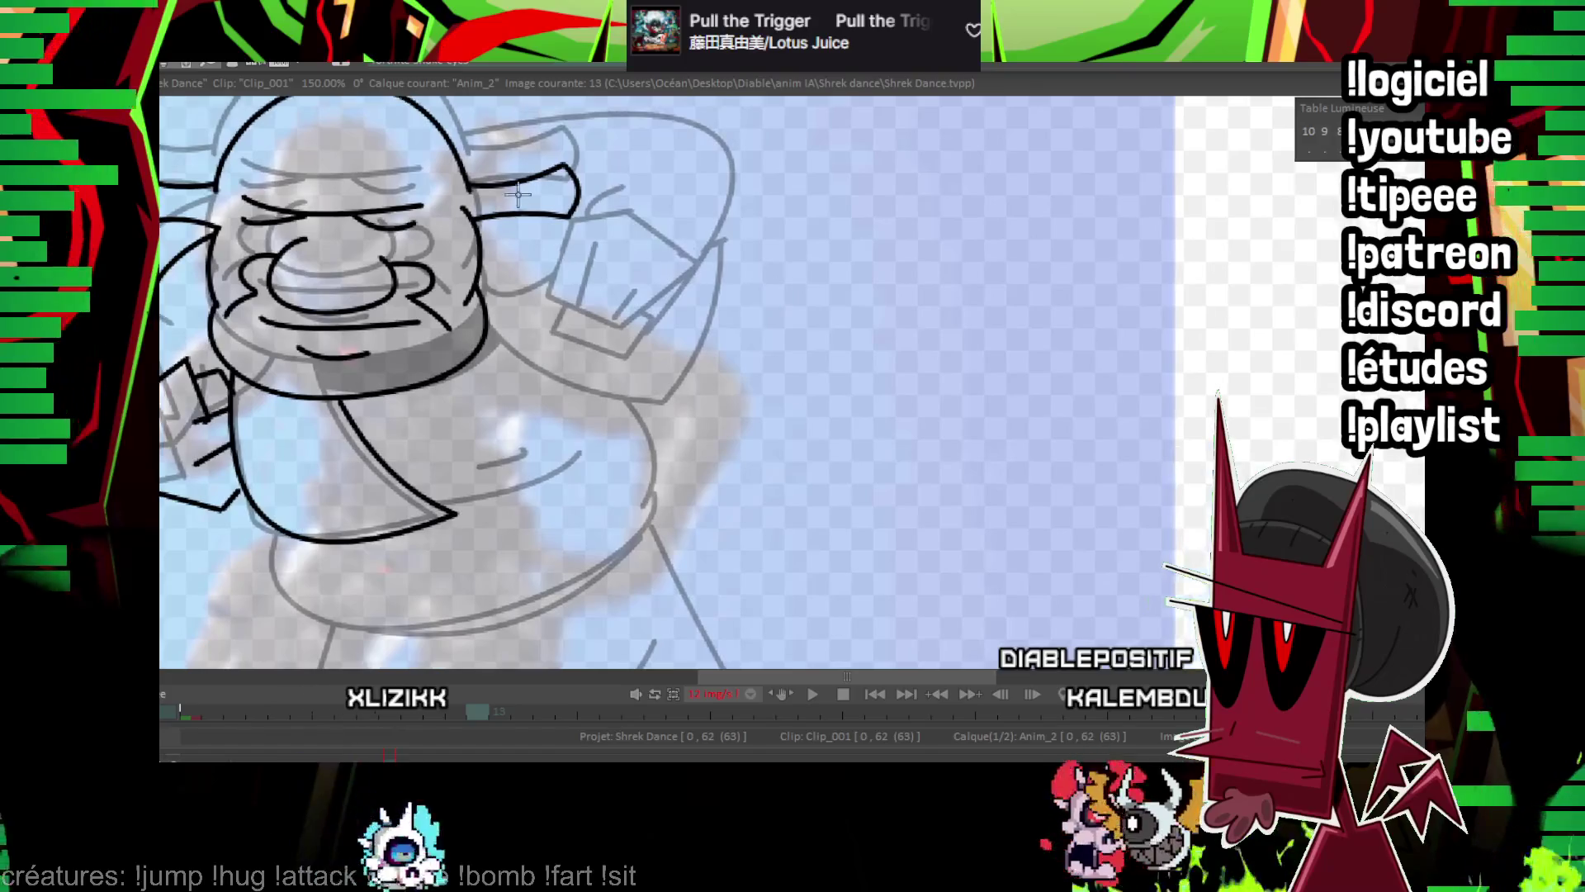
Ink the raised arm's outer and inner arcs and the angled wrist cuff stroke.
{"action": "left_click_drag", "start_coordinate": [685, 542], "coordinate": [490, 219]}
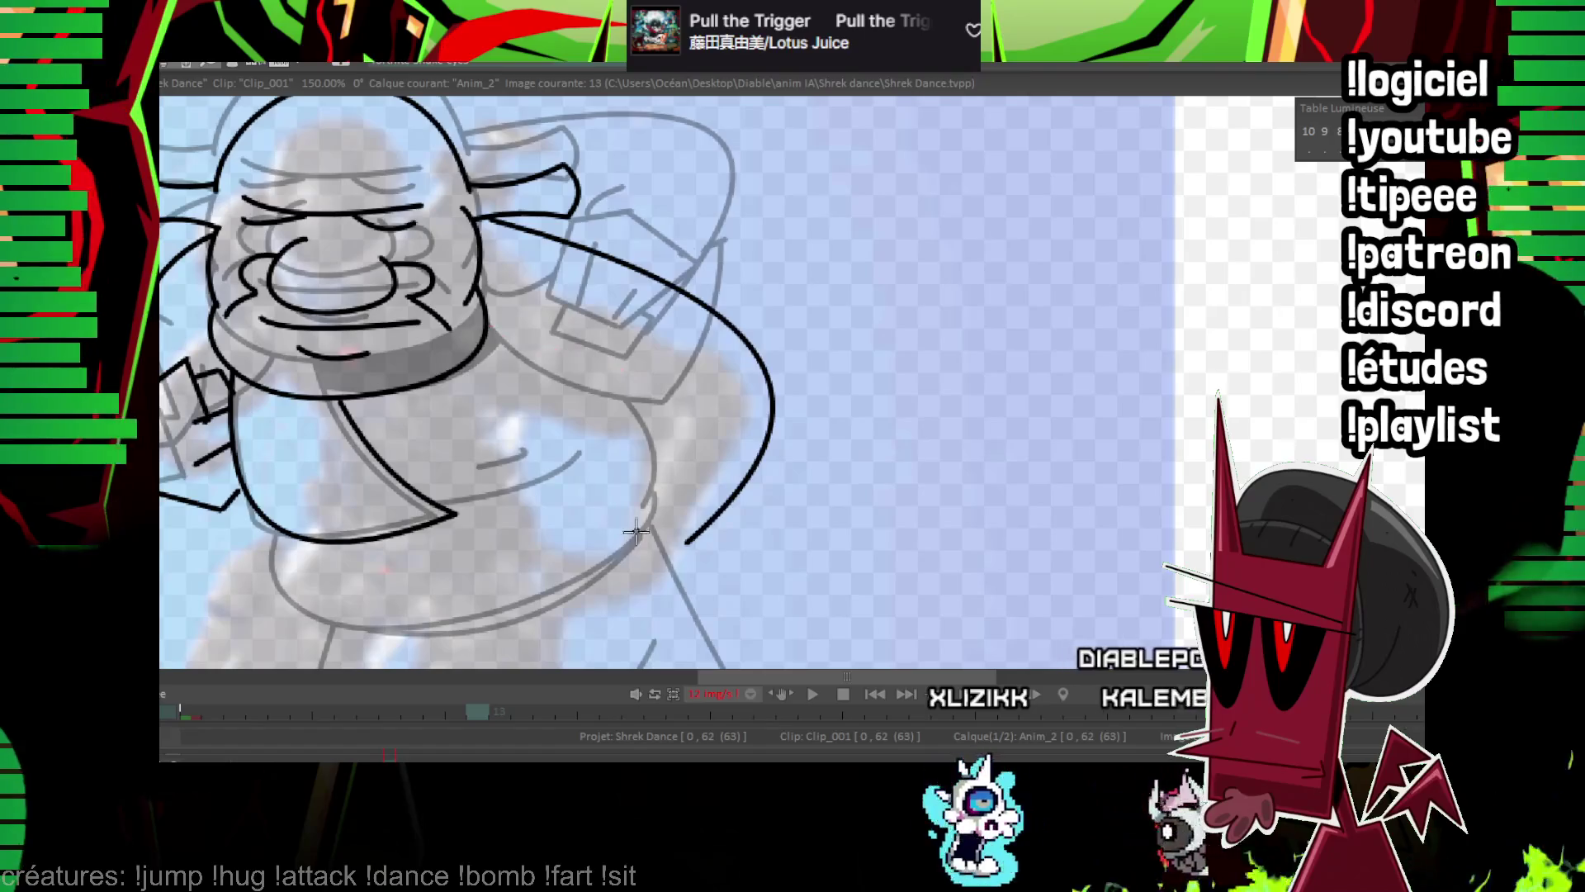
{"action": "left_click_drag", "start_coordinate": [645, 419], "coordinate": [646, 419]}
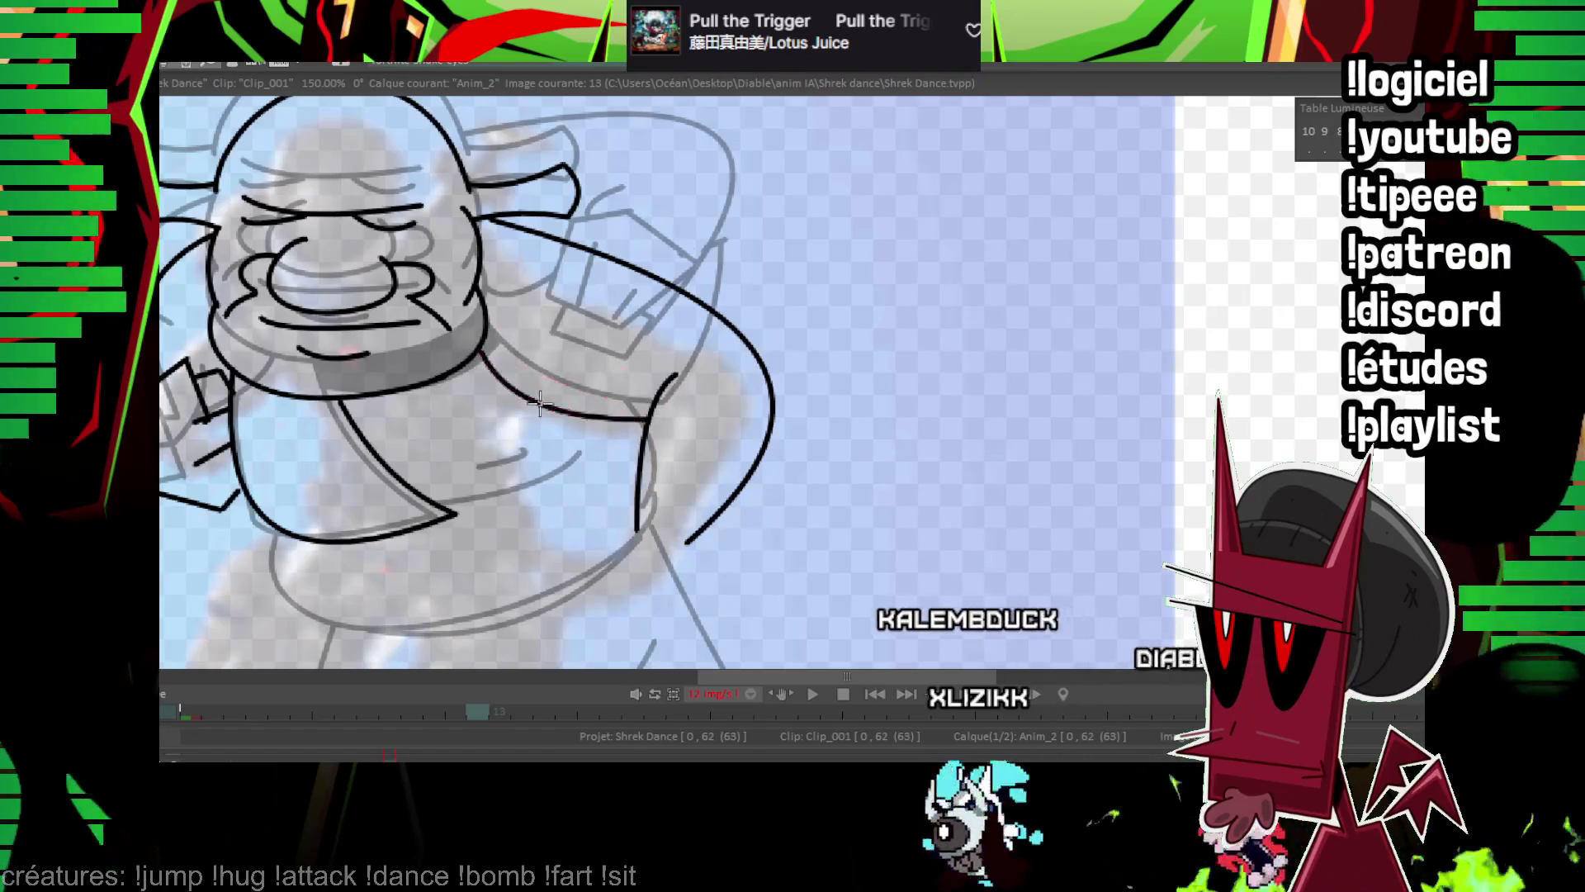
{"action": "left_click", "coordinate": [539, 402]}
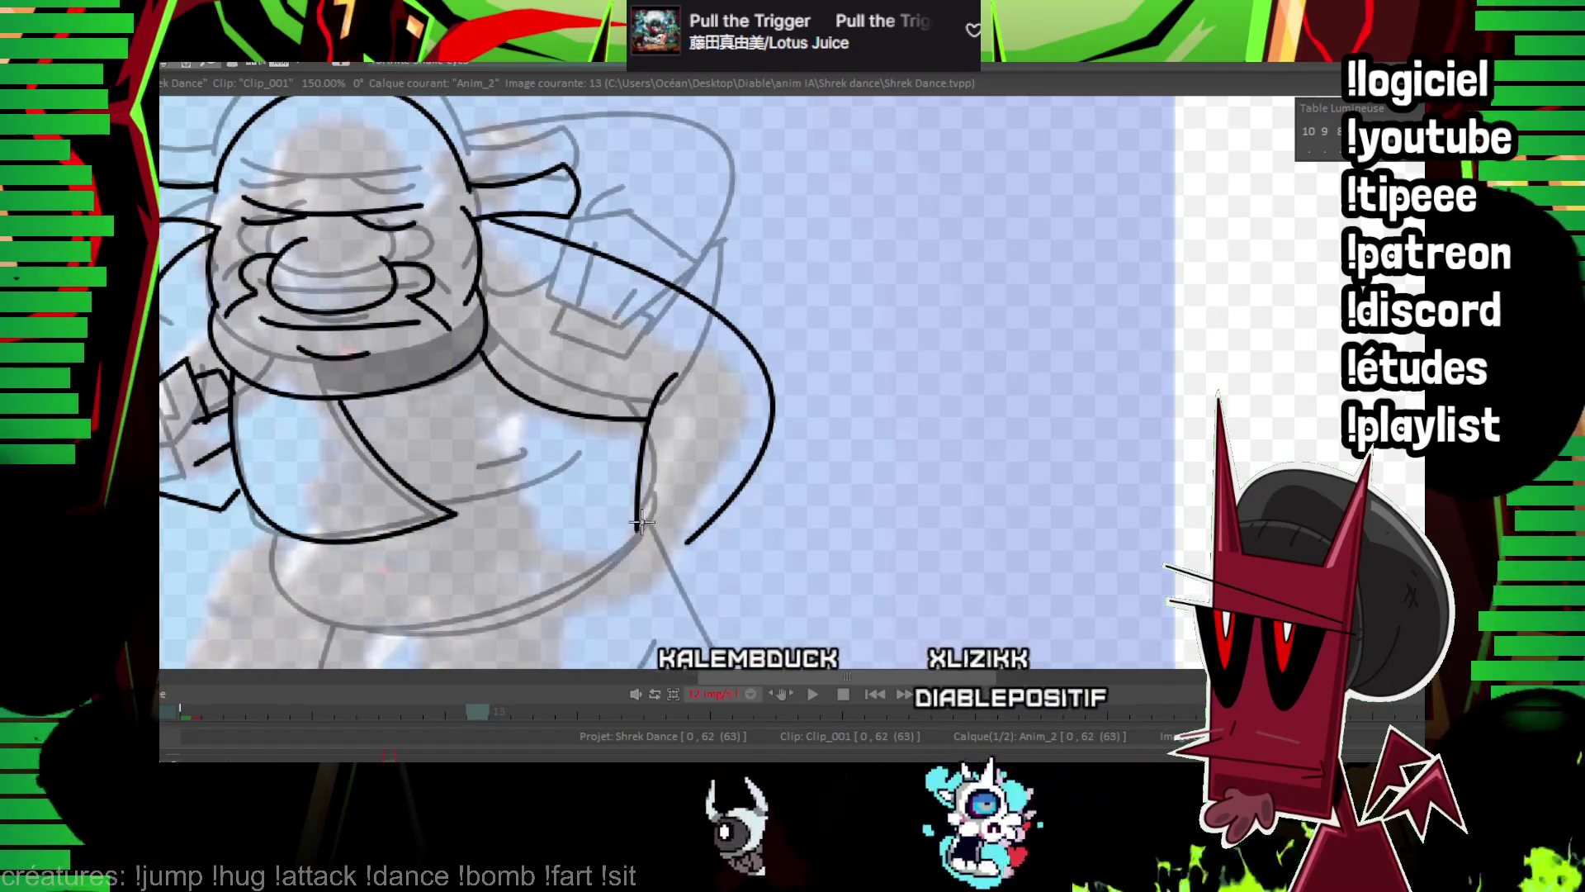
{"action": "left_click_drag", "start_coordinate": [642, 521], "coordinate": [744, 295]}
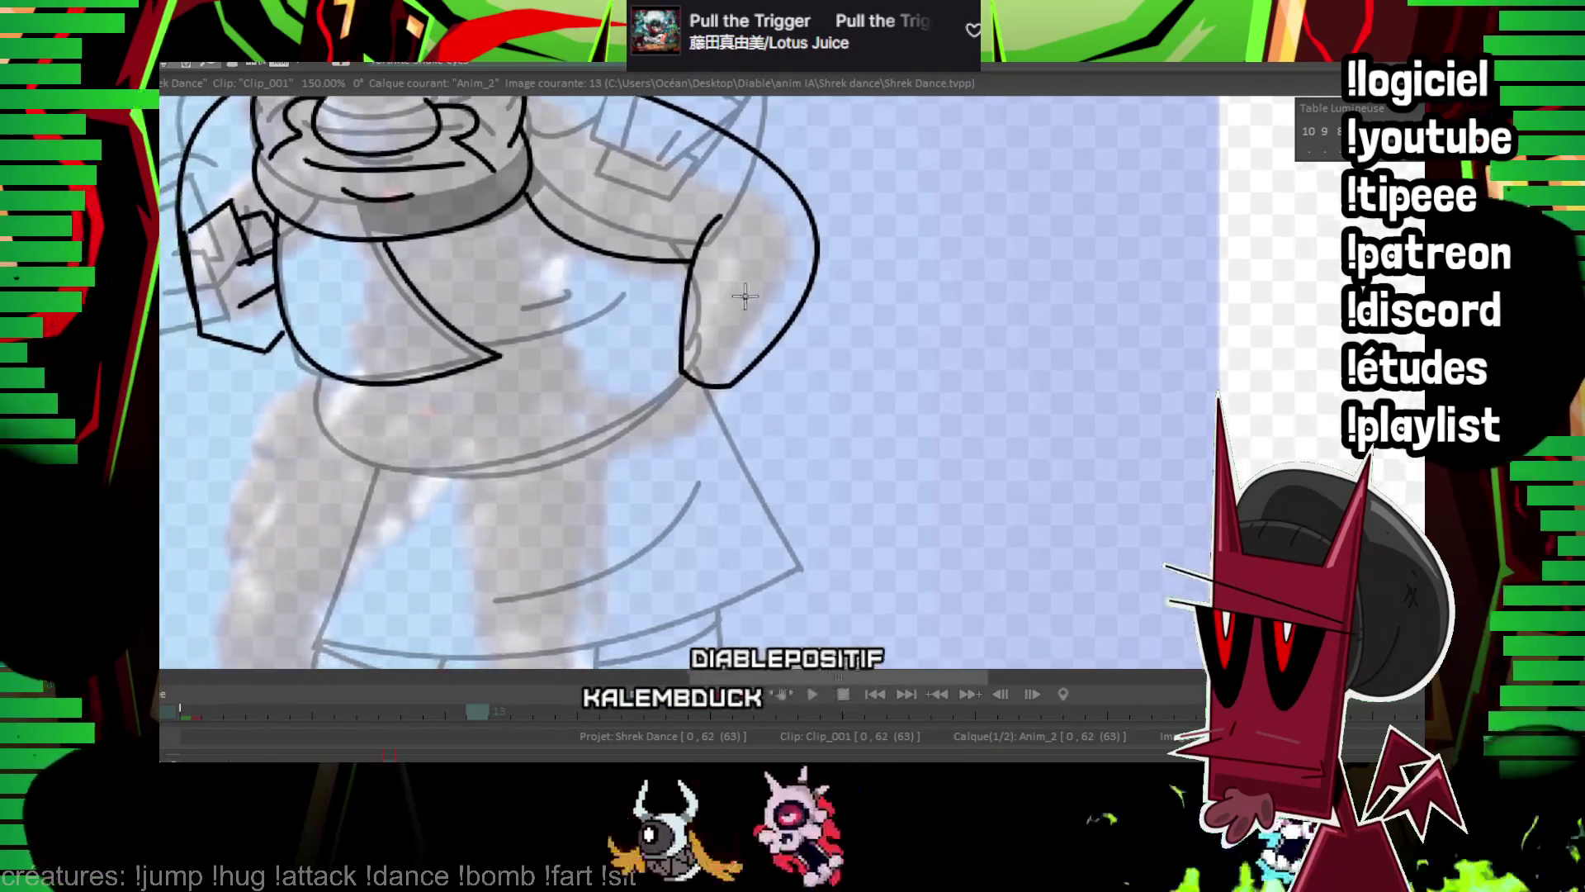
{"action": "mouse_move", "coordinate": [662, 378]}
{"action": "left_mouse_down"}
{"action": "mouse_move", "coordinate": [623, 414]}
{"action": "mouse_move", "coordinate": [642, 424]}
{"action": "left_mouse_up"}
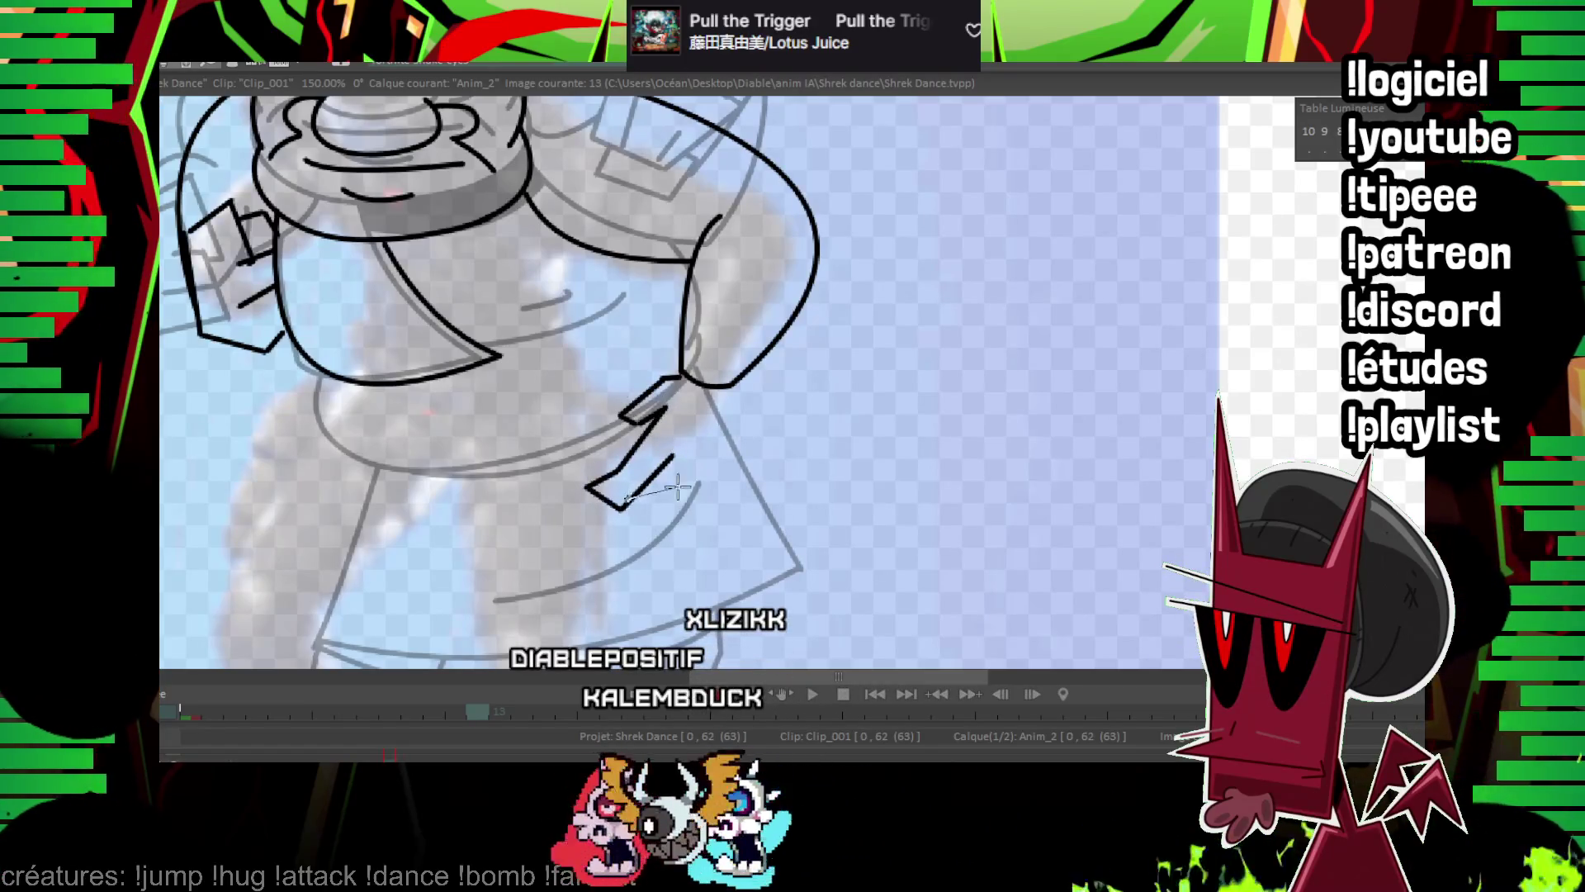
{"action": "scroll", "coordinate": [686, 379], "scroll_direction": "down", "scroll_amount": 5}
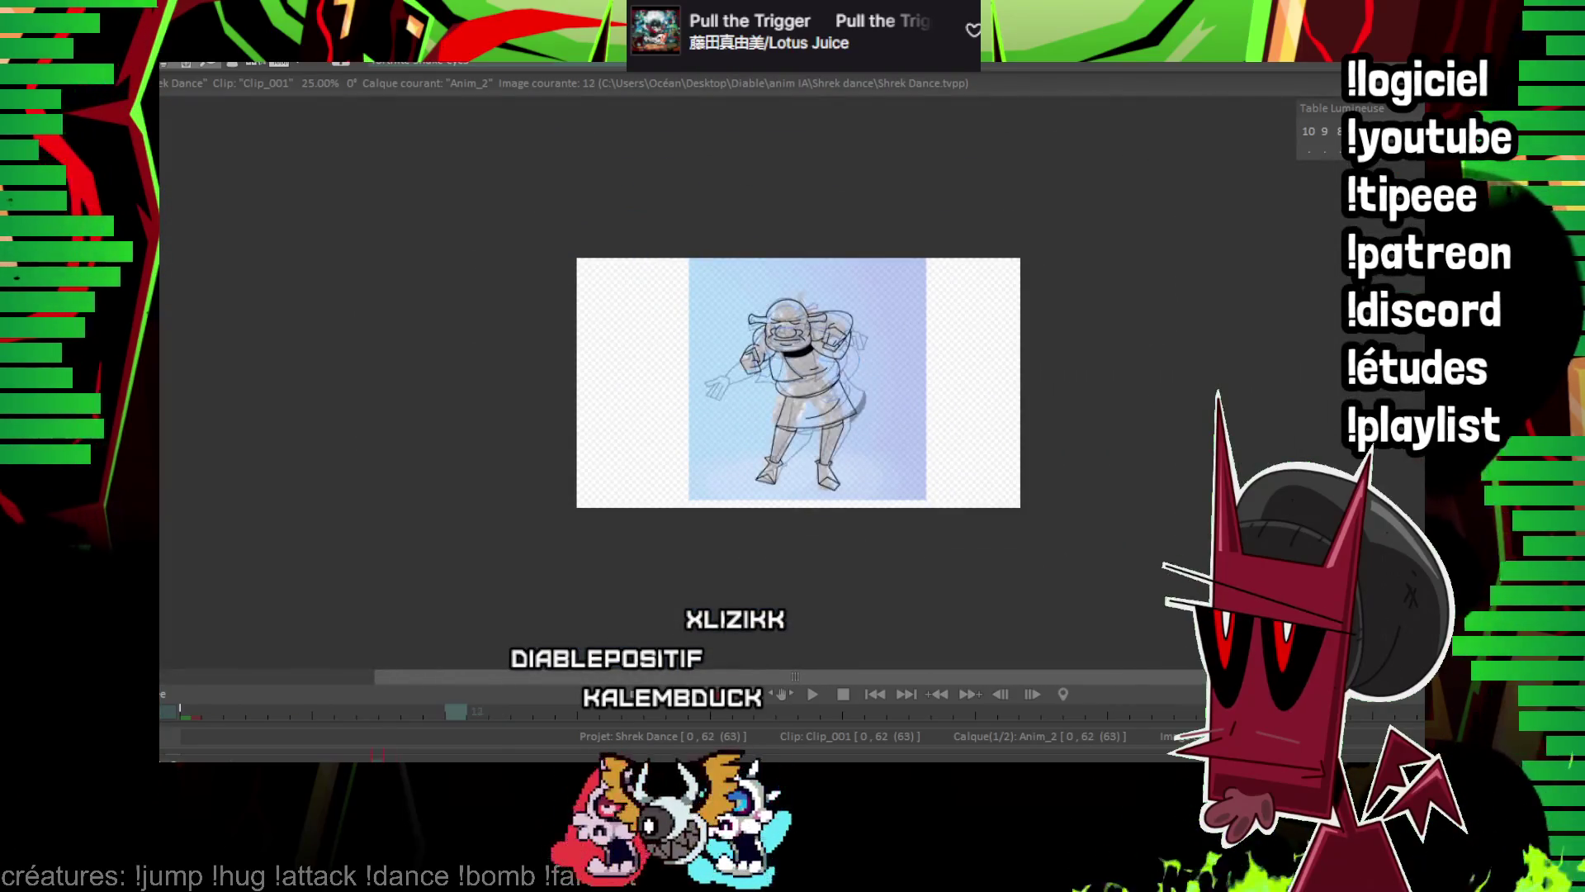
Flip between images 12 and 13 to compare Shrek's belly pose.
{"action": "key", "text": "Left"}
{"action": "scroll", "coordinate": [1032, 413], "scroll_direction": "up", "scroll_amount": 7}
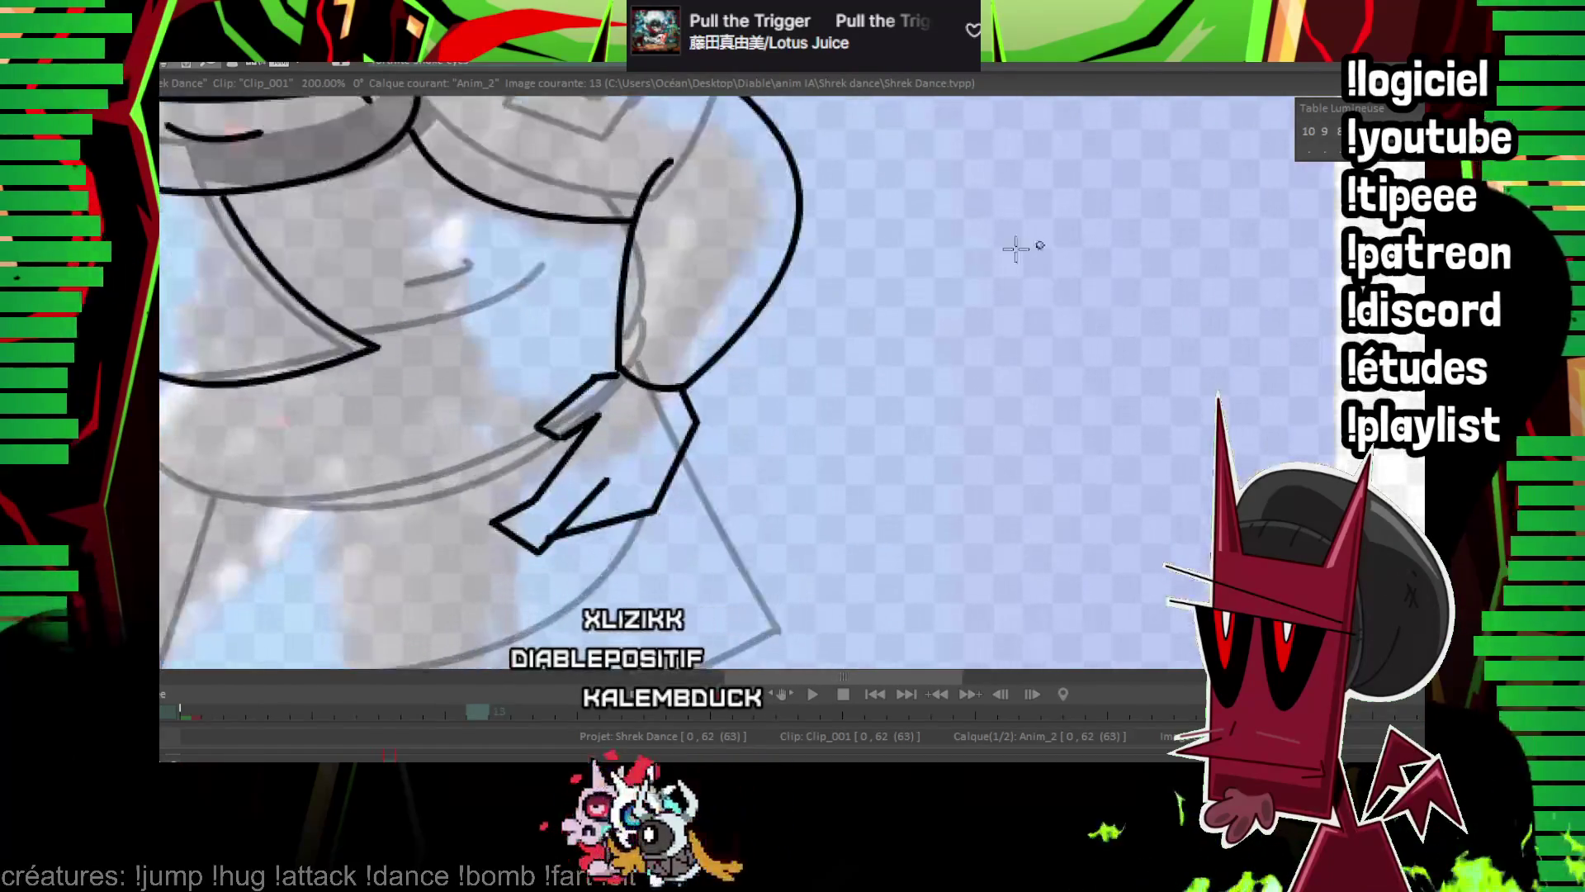
{"action": "key", "text": "Right"}
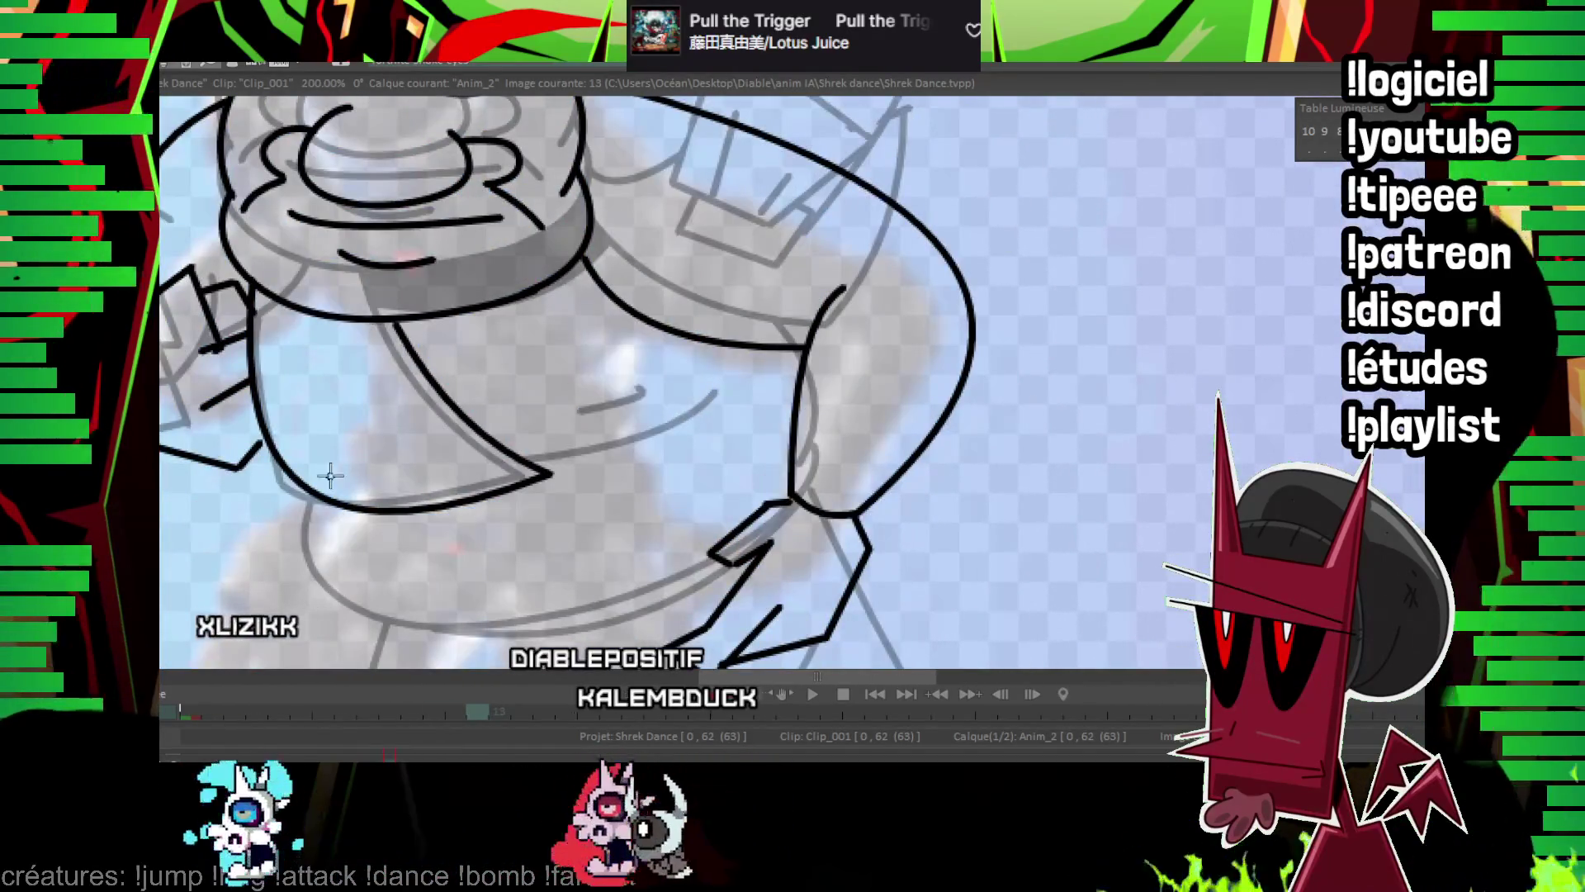
{"action": "key", "text": "Left"}
{"action": "key", "text": "Right"}
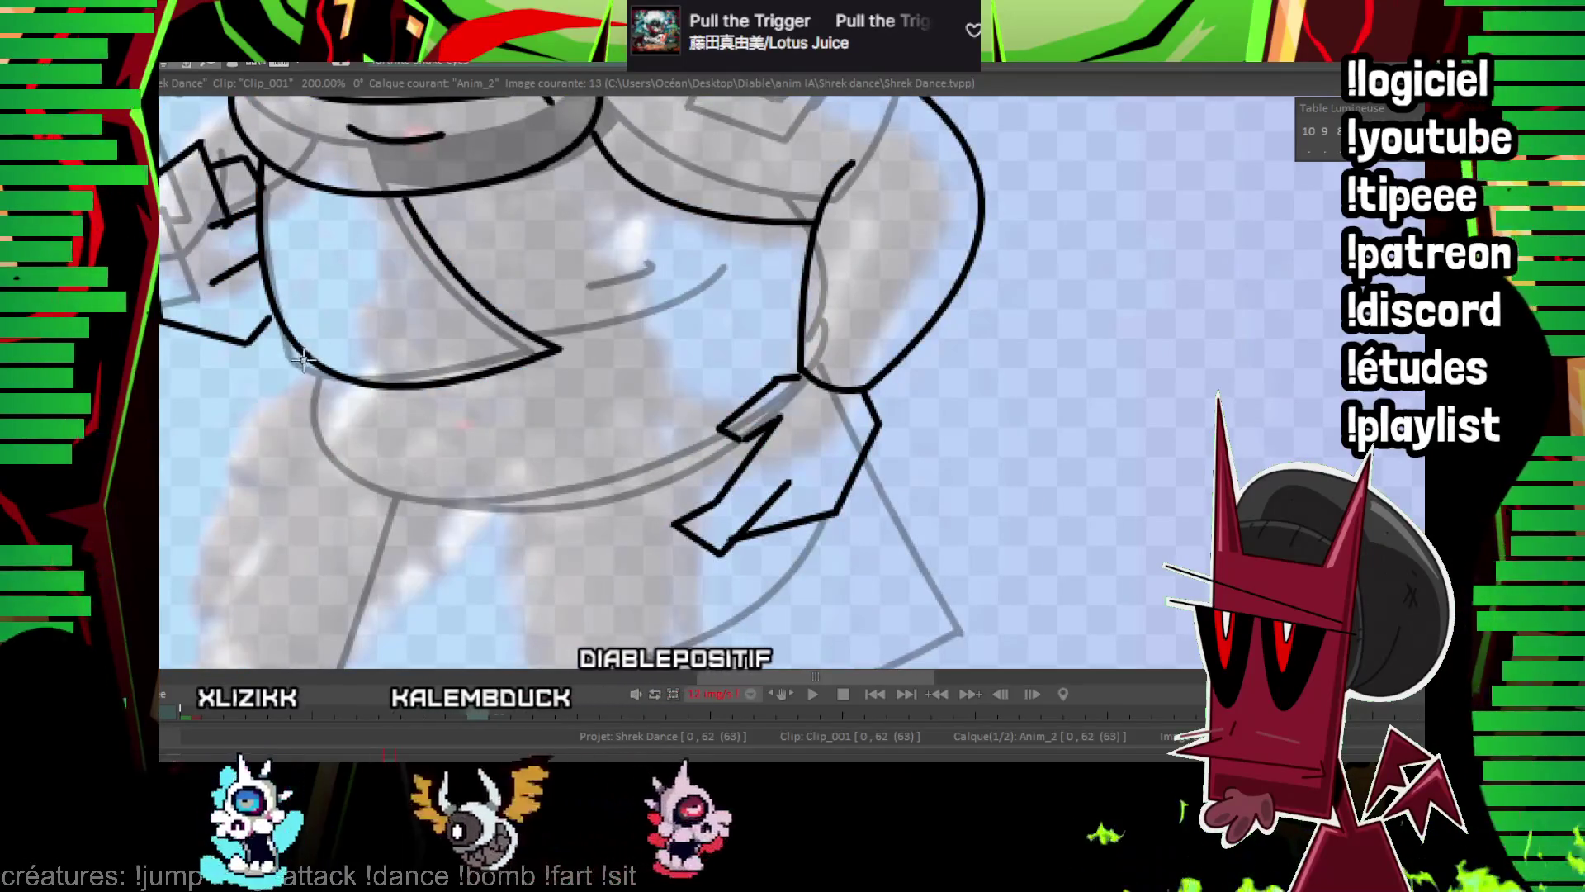
Ink the belly curve, redrawing it once, and start the left leg's outer line.
{"action": "left_click_drag", "start_coordinate": [310, 353], "coordinate": [693, 454]}
{"action": "key", "text": "ctrl+z"}
{"action": "left_click_drag", "start_coordinate": [306, 363], "coordinate": [673, 462]}
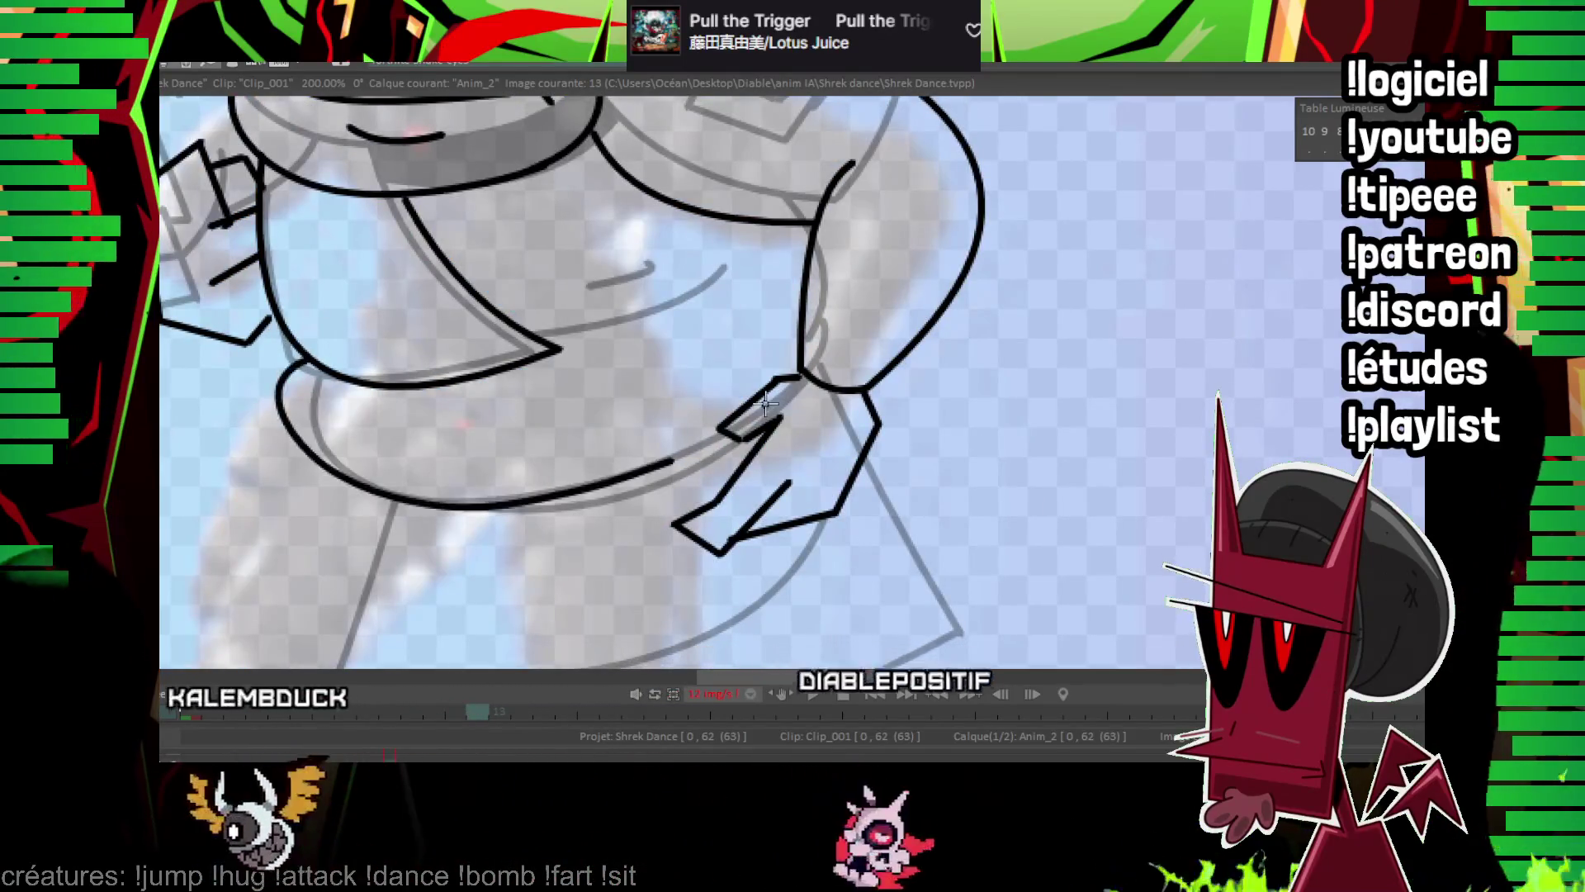
{"action": "scroll", "coordinate": [647, 223], "scroll_direction": "down", "scroll_amount": 1}
{"action": "left_click_drag", "start_coordinate": [615, 567], "coordinate": [505, 338]}
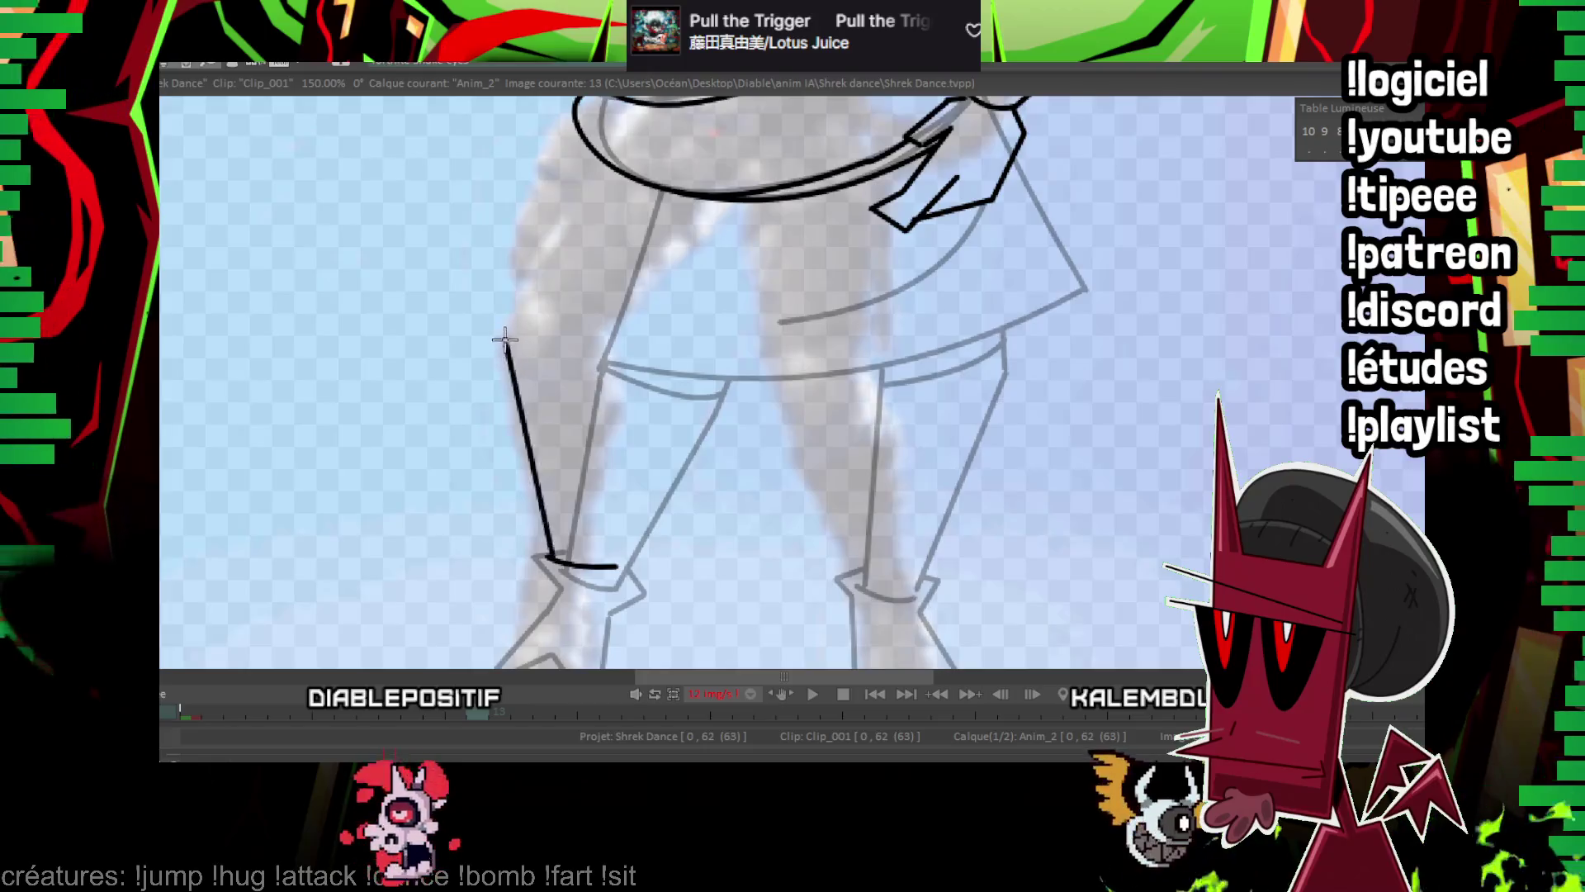
Extend the leg outline up to the shorts and ink the shorts' curved hem and right side.
{"action": "left_click_drag", "start_coordinate": [574, 128], "coordinate": [578, 104]}
{"action": "key", "text": "Left"}
{"action": "key", "text": "Right"}
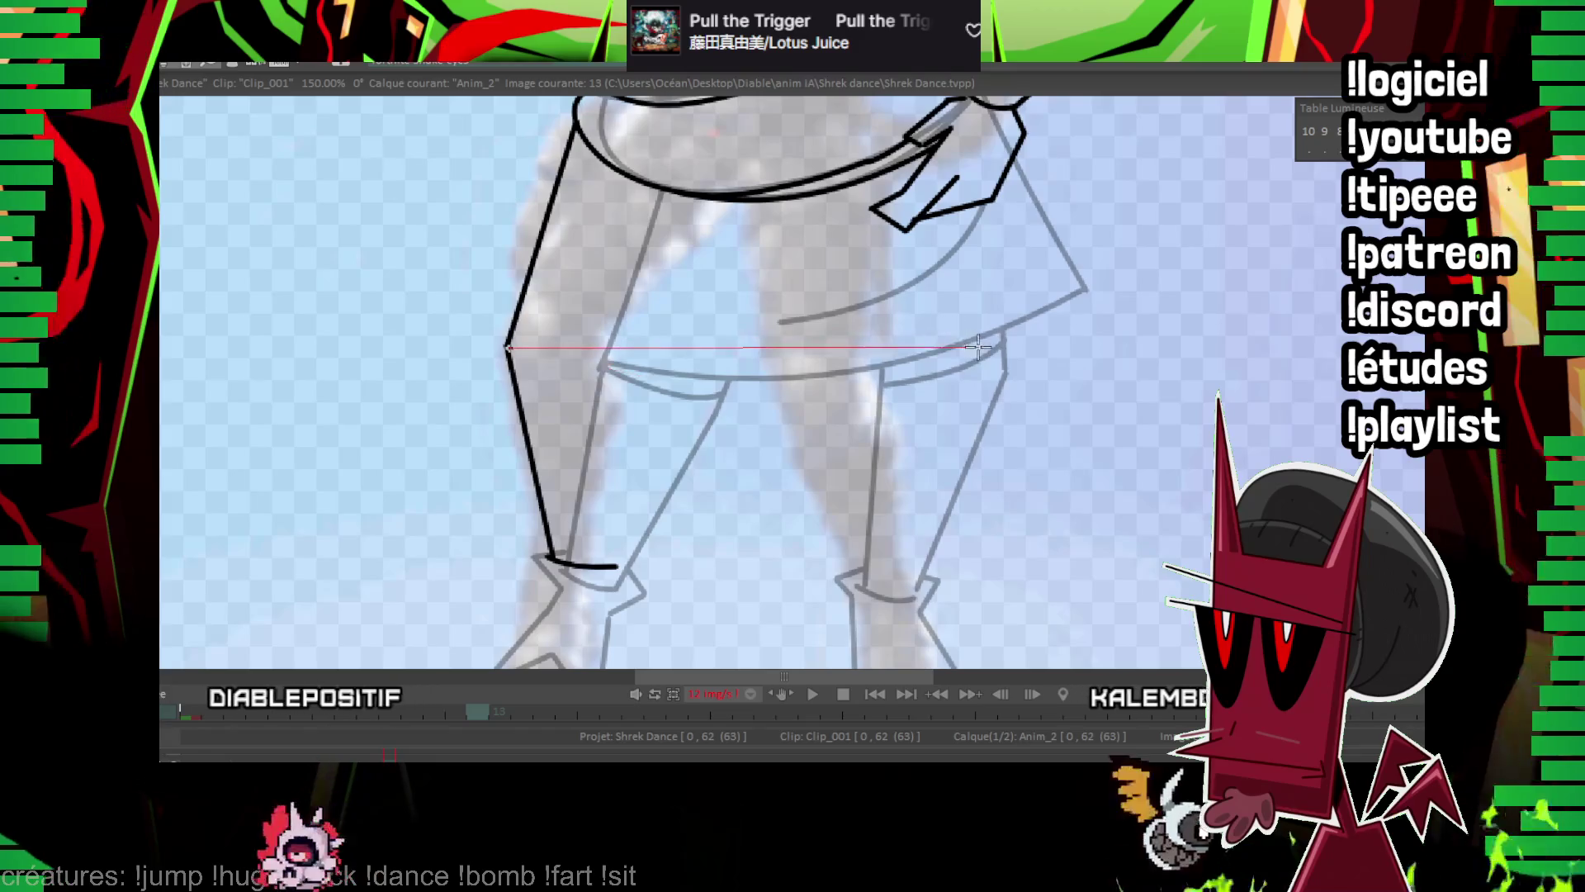
{"action": "left_click", "coordinate": [723, 383]}
{"action": "key", "text": "Left"}
{"action": "key", "text": "Right"}
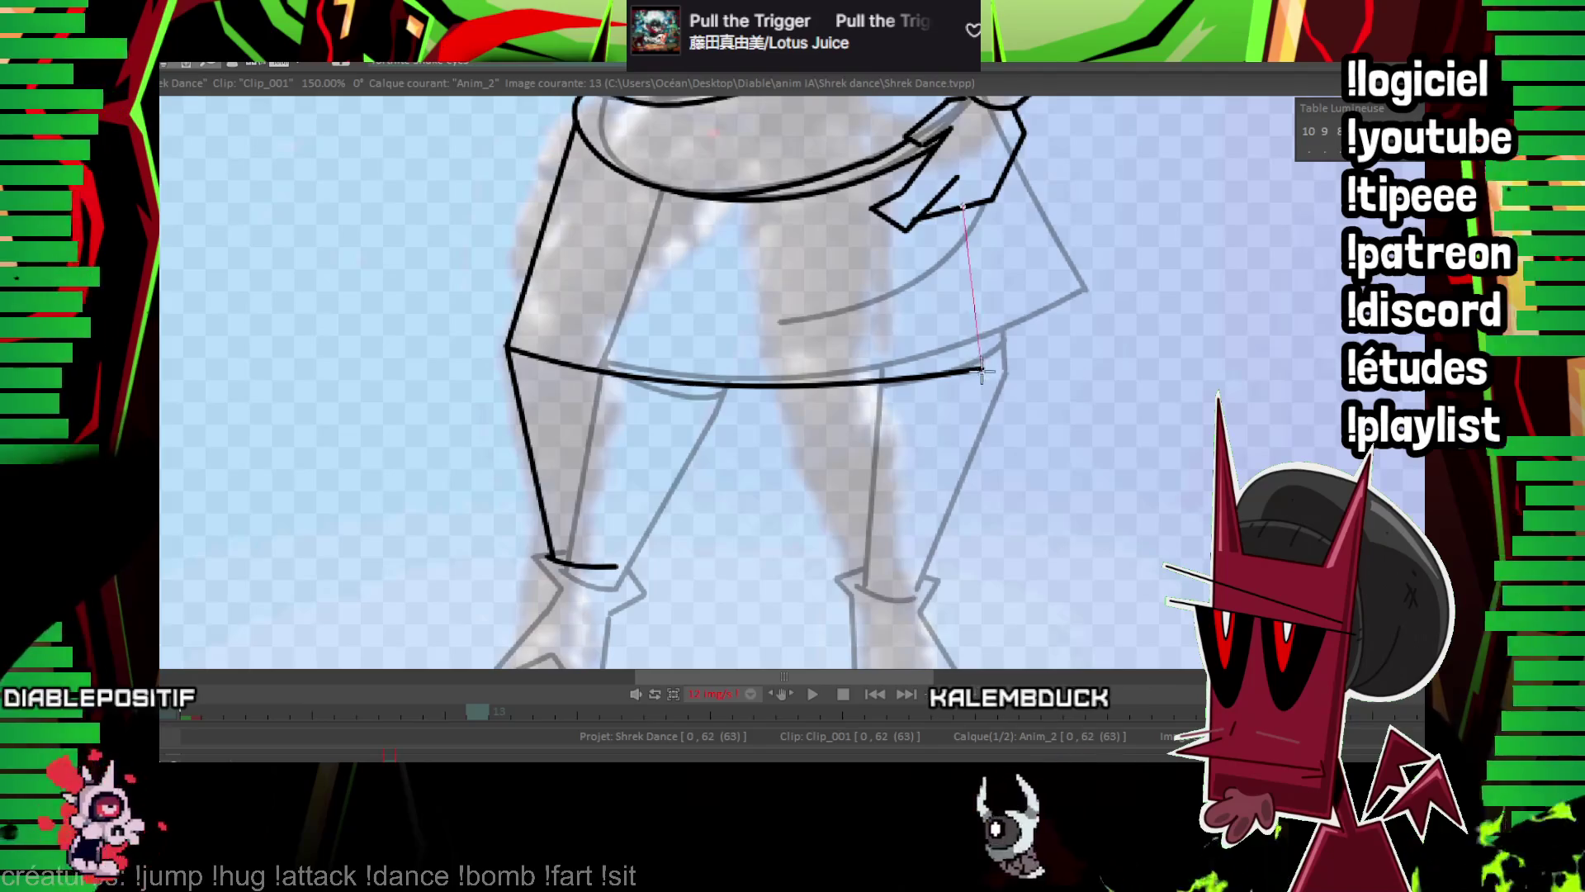
{"action": "left_click", "coordinate": [981, 373]}
{"action": "key", "text": "Left"}
{"action": "key", "text": "Right"}
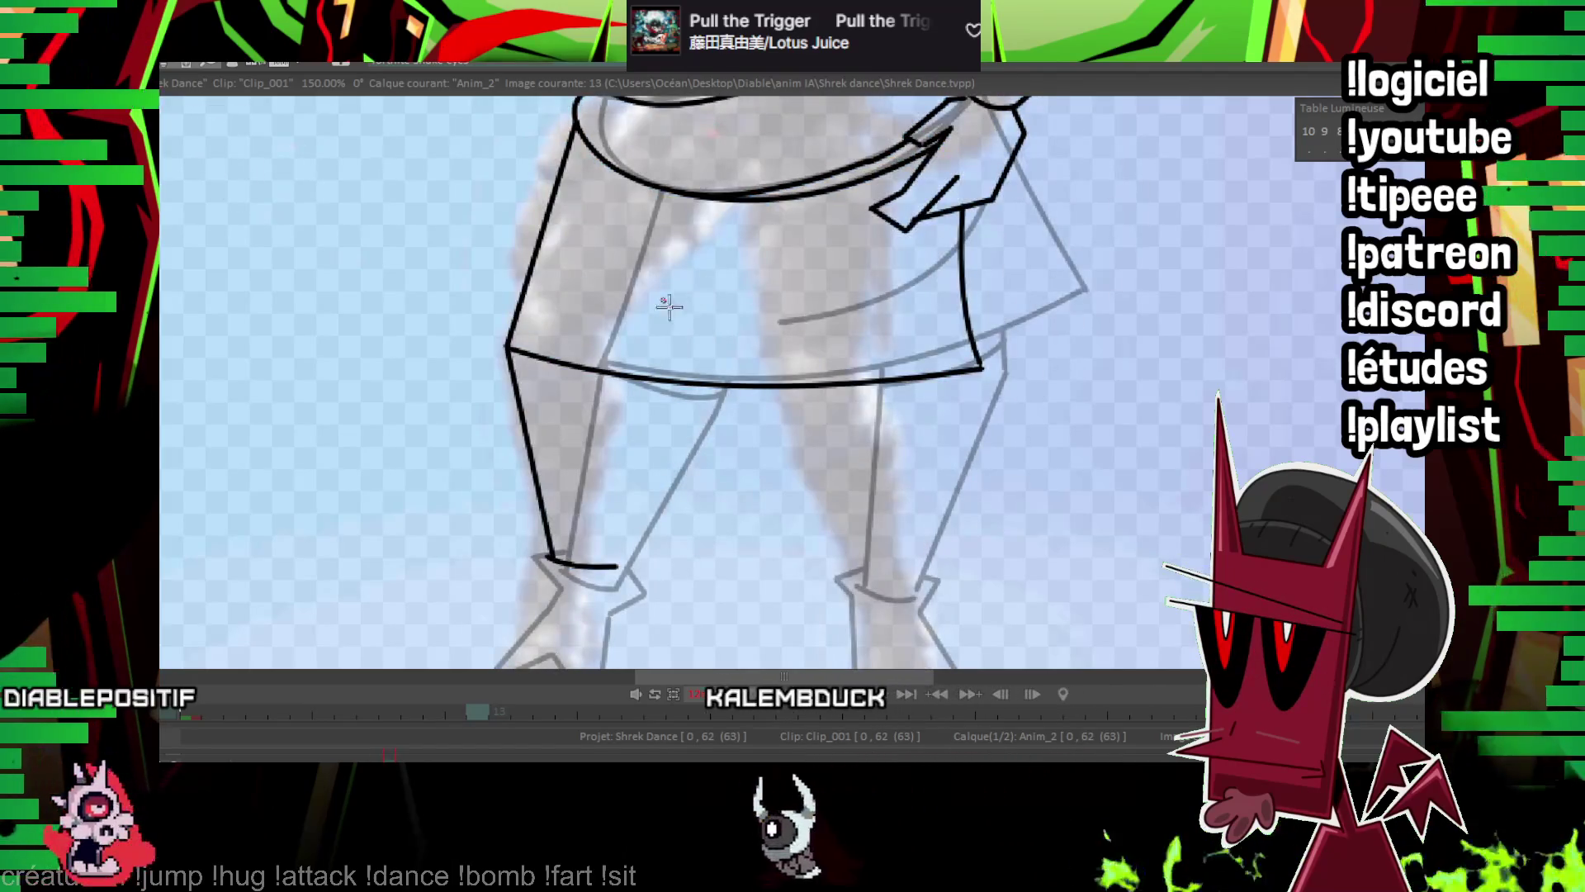
{"action": "key", "text": "Left"}
{"action": "key", "text": "Right"}
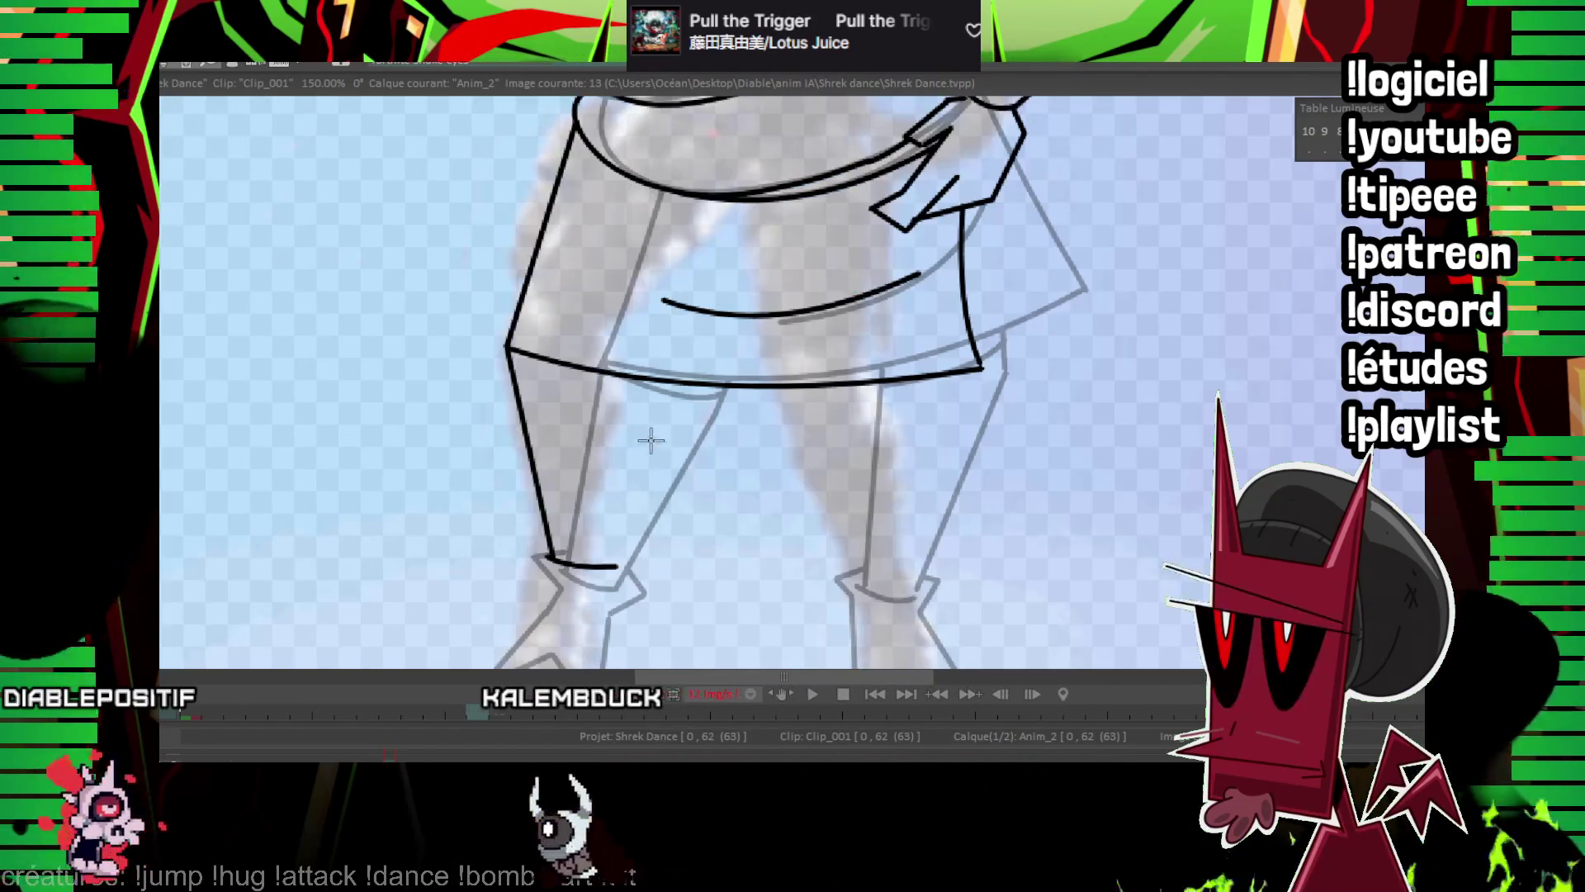
Draw the curved crease across the shorts and close the left boot cuff.
{"action": "left_click_drag", "start_coordinate": [615, 411], "coordinate": [626, 355]}
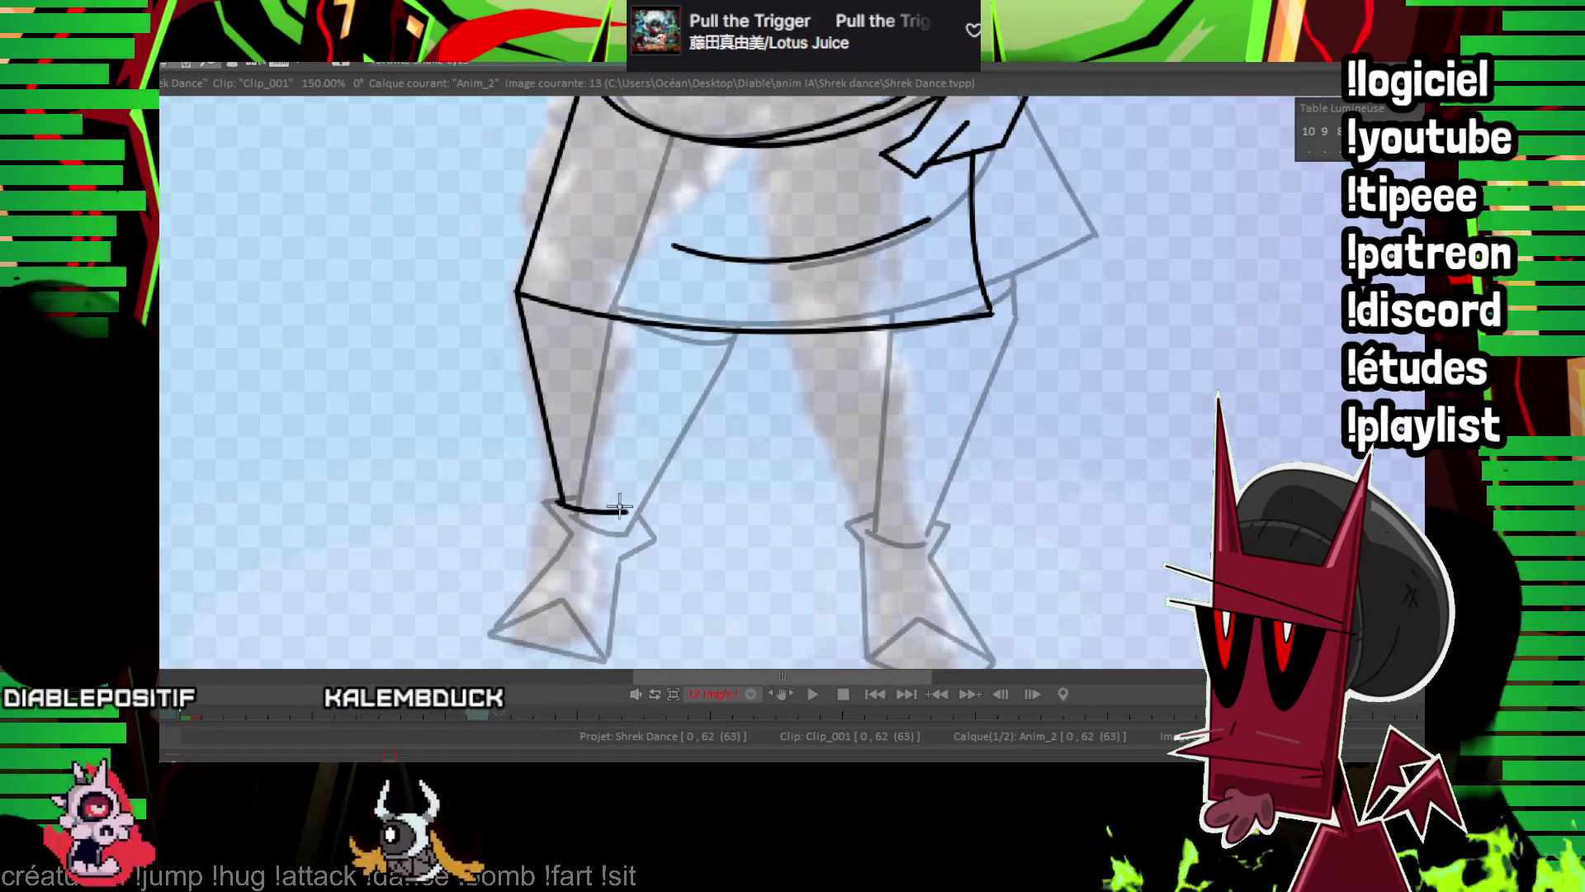
{"action": "left_click", "coordinate": [638, 321]}
{"action": "key", "text": "Left"}
{"action": "key", "text": "Right"}
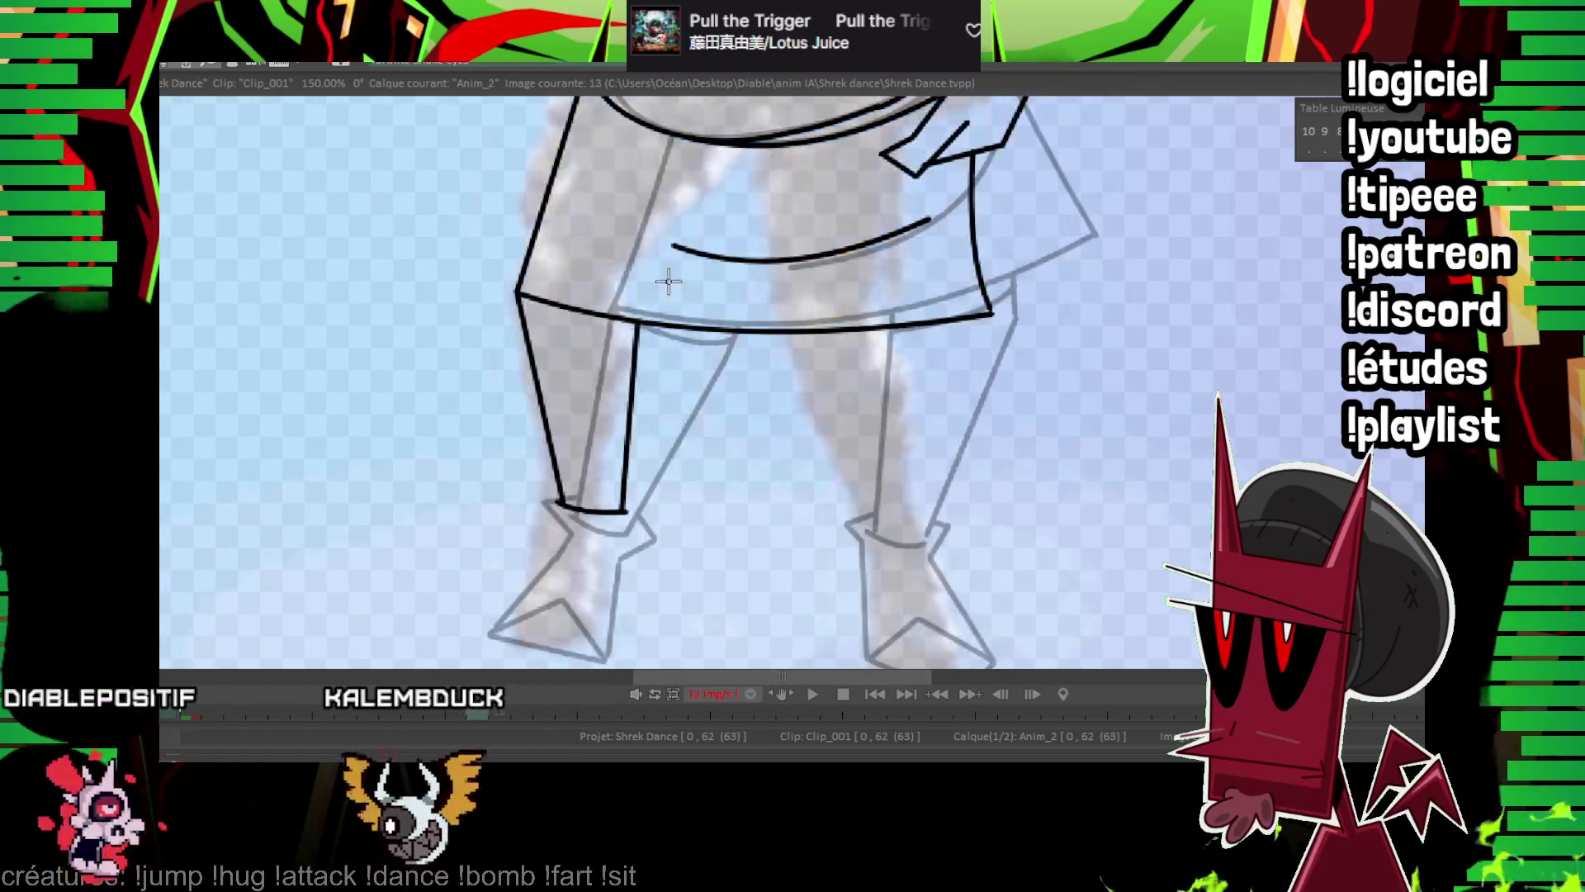
{"action": "key", "text": "Left"}
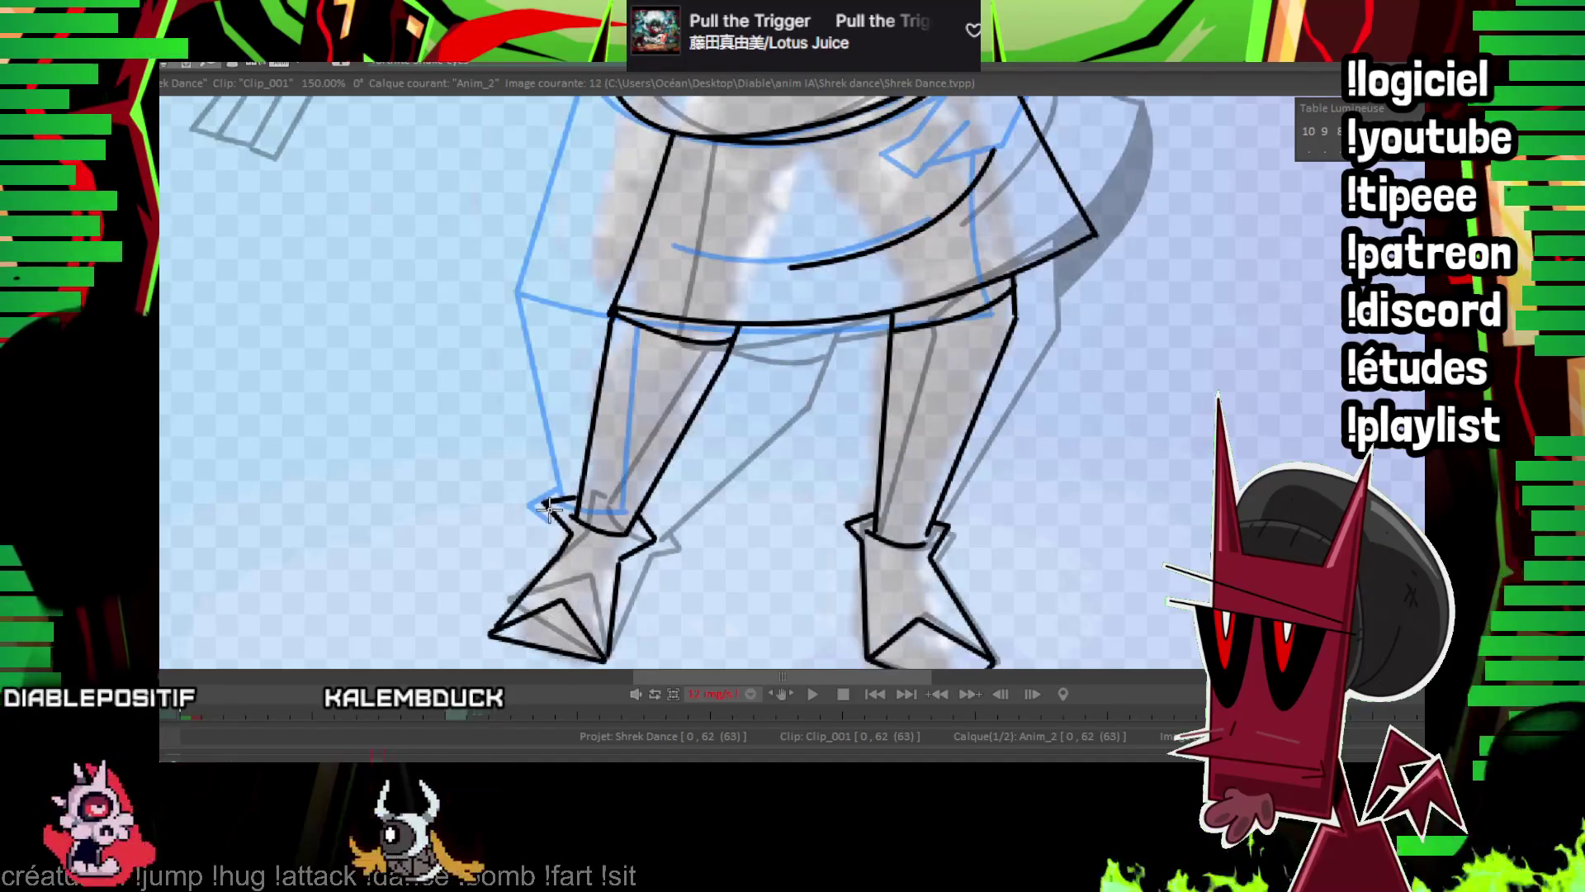
{"action": "key", "text": "Right"}
{"action": "scroll", "coordinate": [545, 541], "scroll_direction": "down", "scroll_amount": 2}
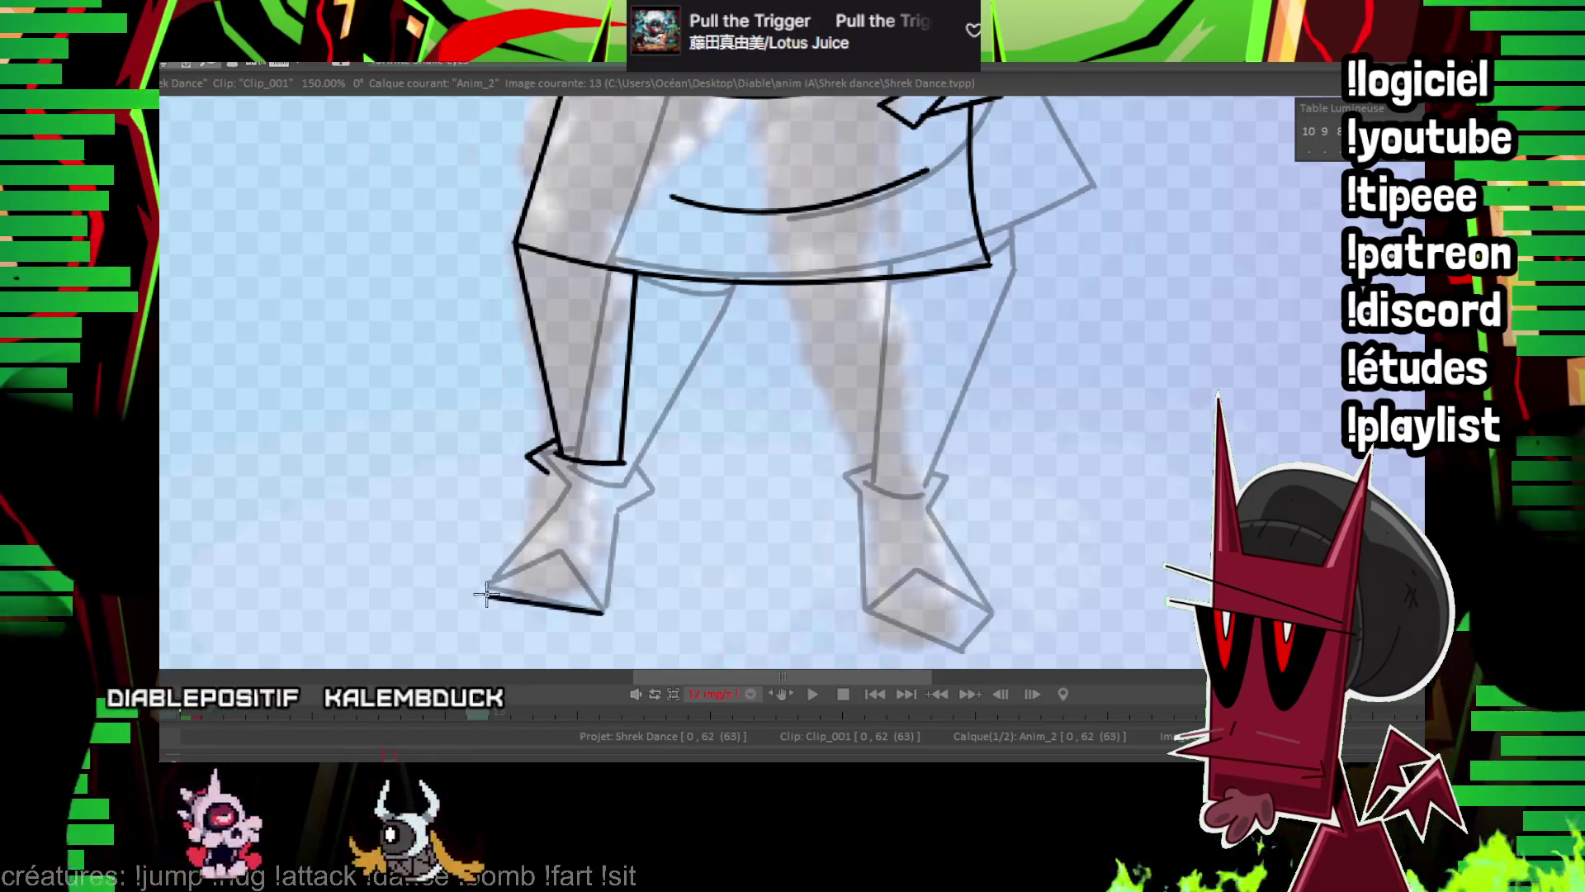
Redo the left foot: ink its bottom edge, the toe, and the ankle-to-toe line.
{"action": "key", "text": "ctrl+z"}
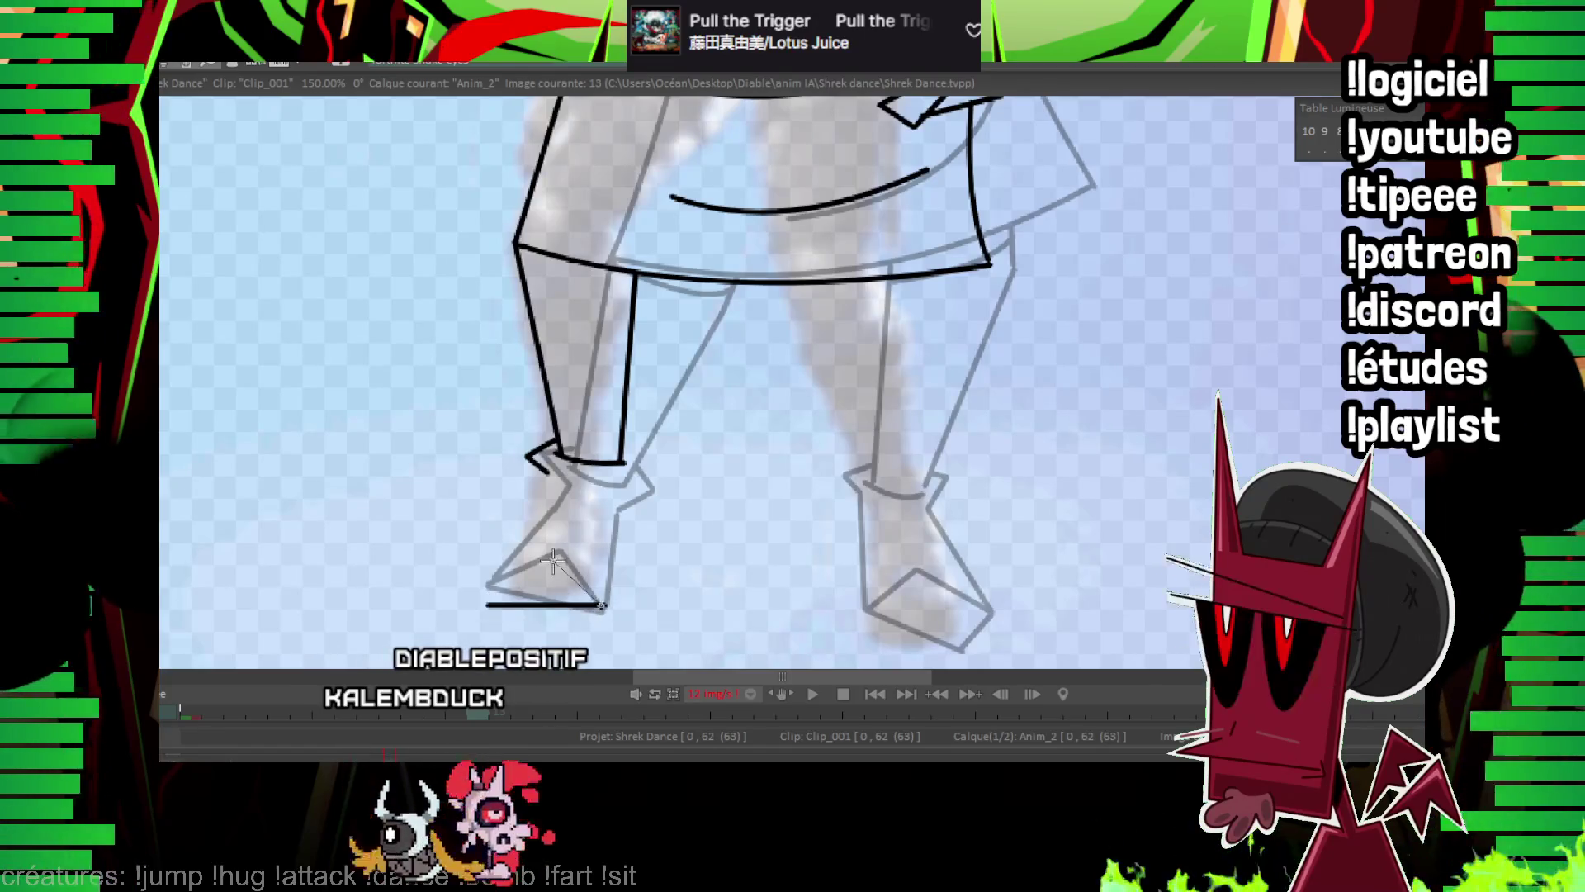
{"action": "left_click_drag", "start_coordinate": [490, 604], "coordinate": [486, 604]}
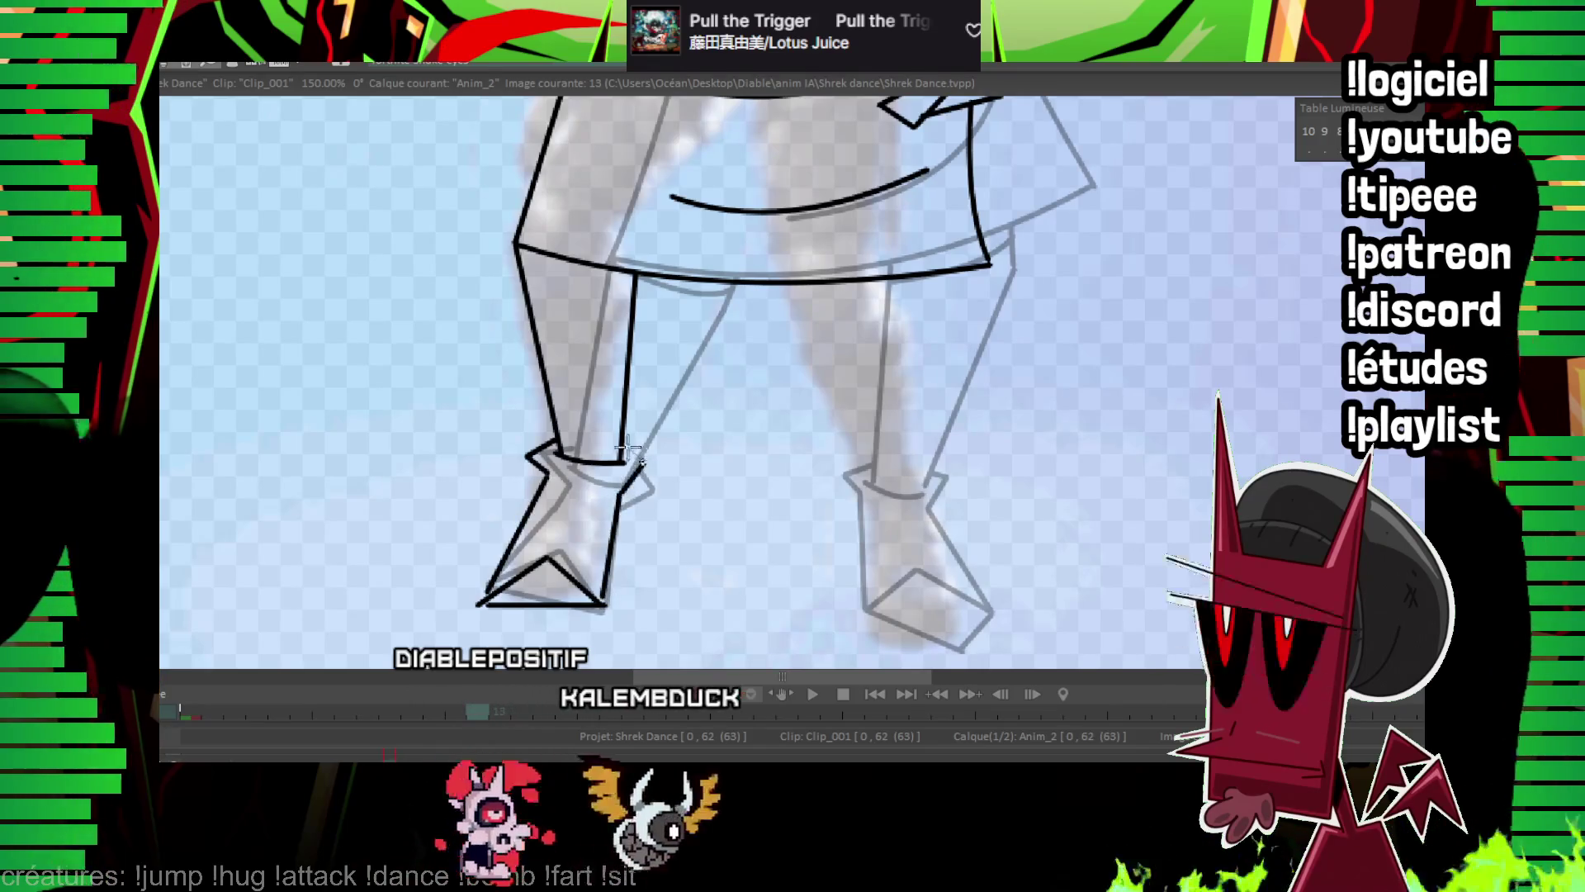
{"action": "left_click_drag", "start_coordinate": [628, 448], "coordinate": [621, 487]}
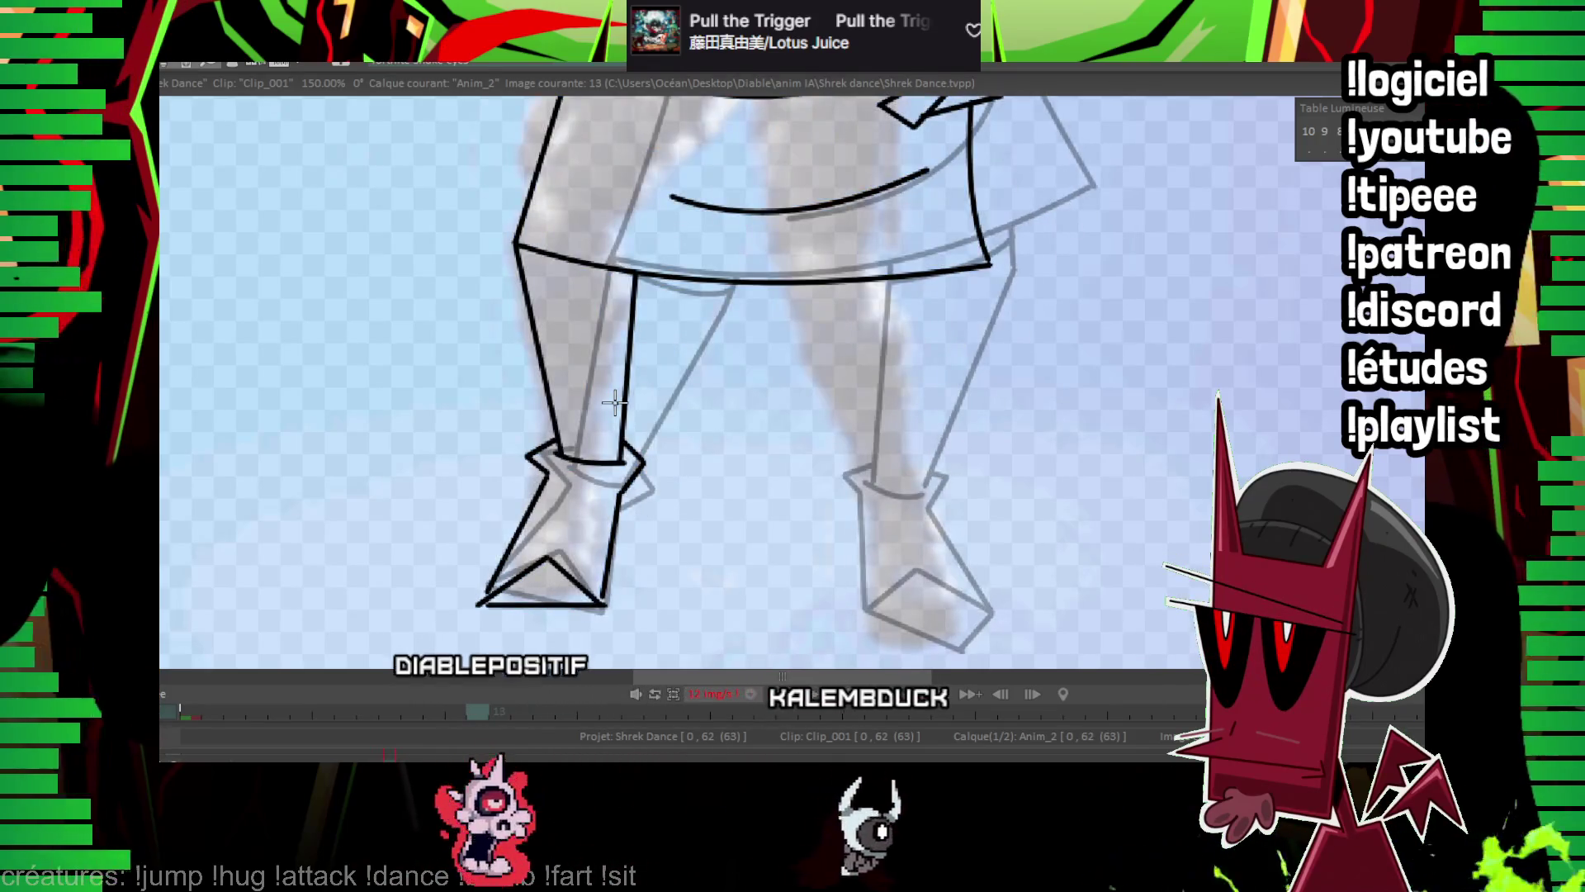
{"action": "key", "text": "ctrl+z"}
{"action": "key", "text": "ctrl+z"}
{"action": "key", "text": "ctrl+z"}
{"action": "key", "text": "ctrl+z"}
{"action": "key", "text": "ctrl+z"}
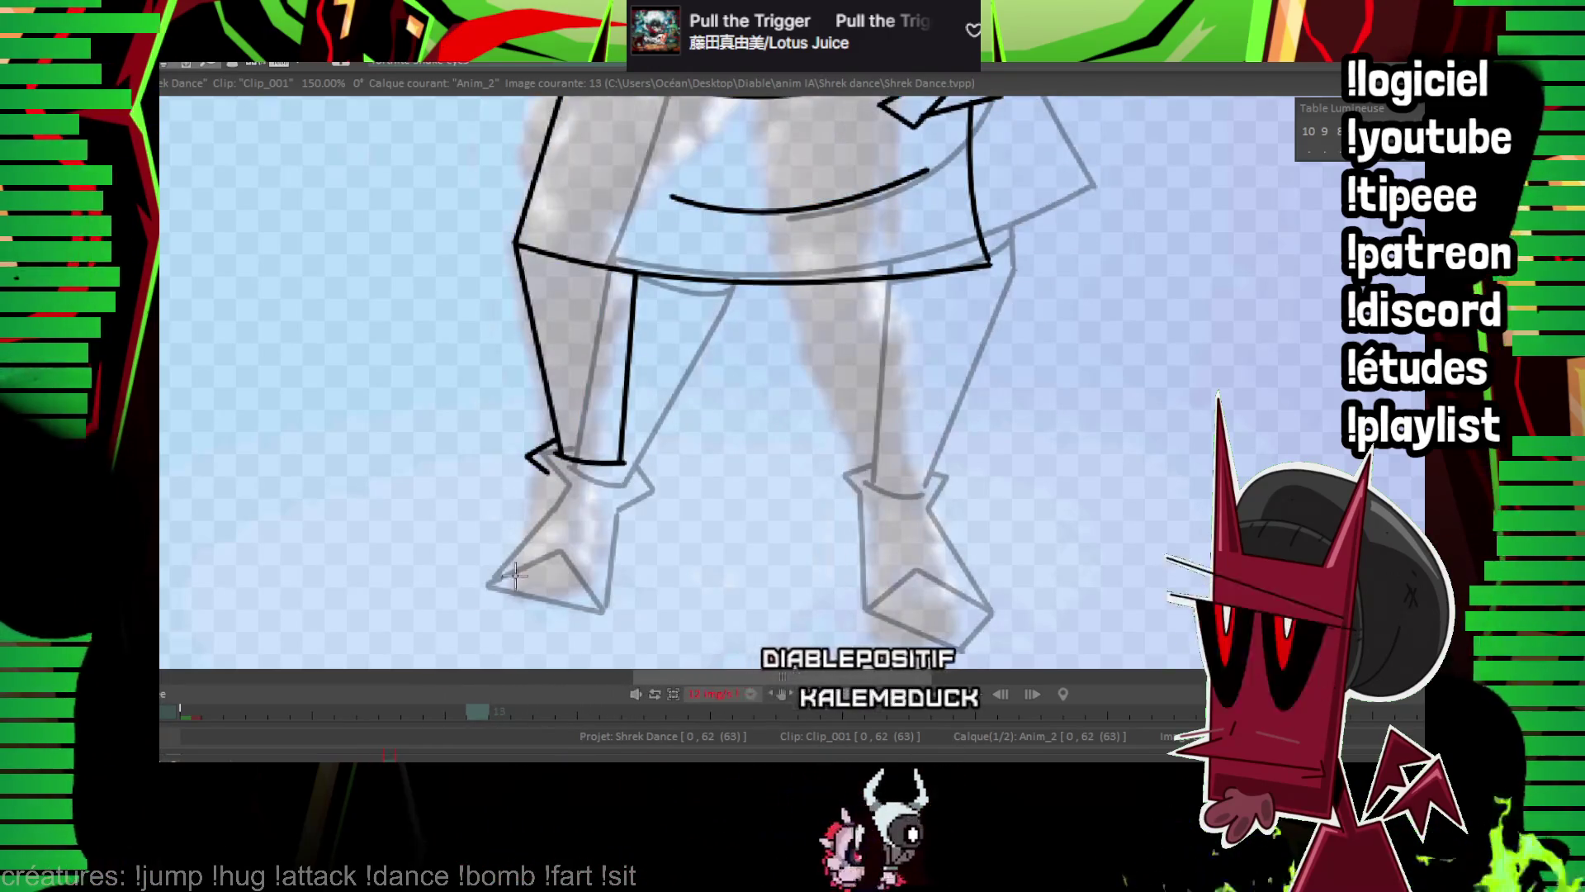
{"action": "left_click_drag", "start_coordinate": [492, 589], "coordinate": [629, 594]}
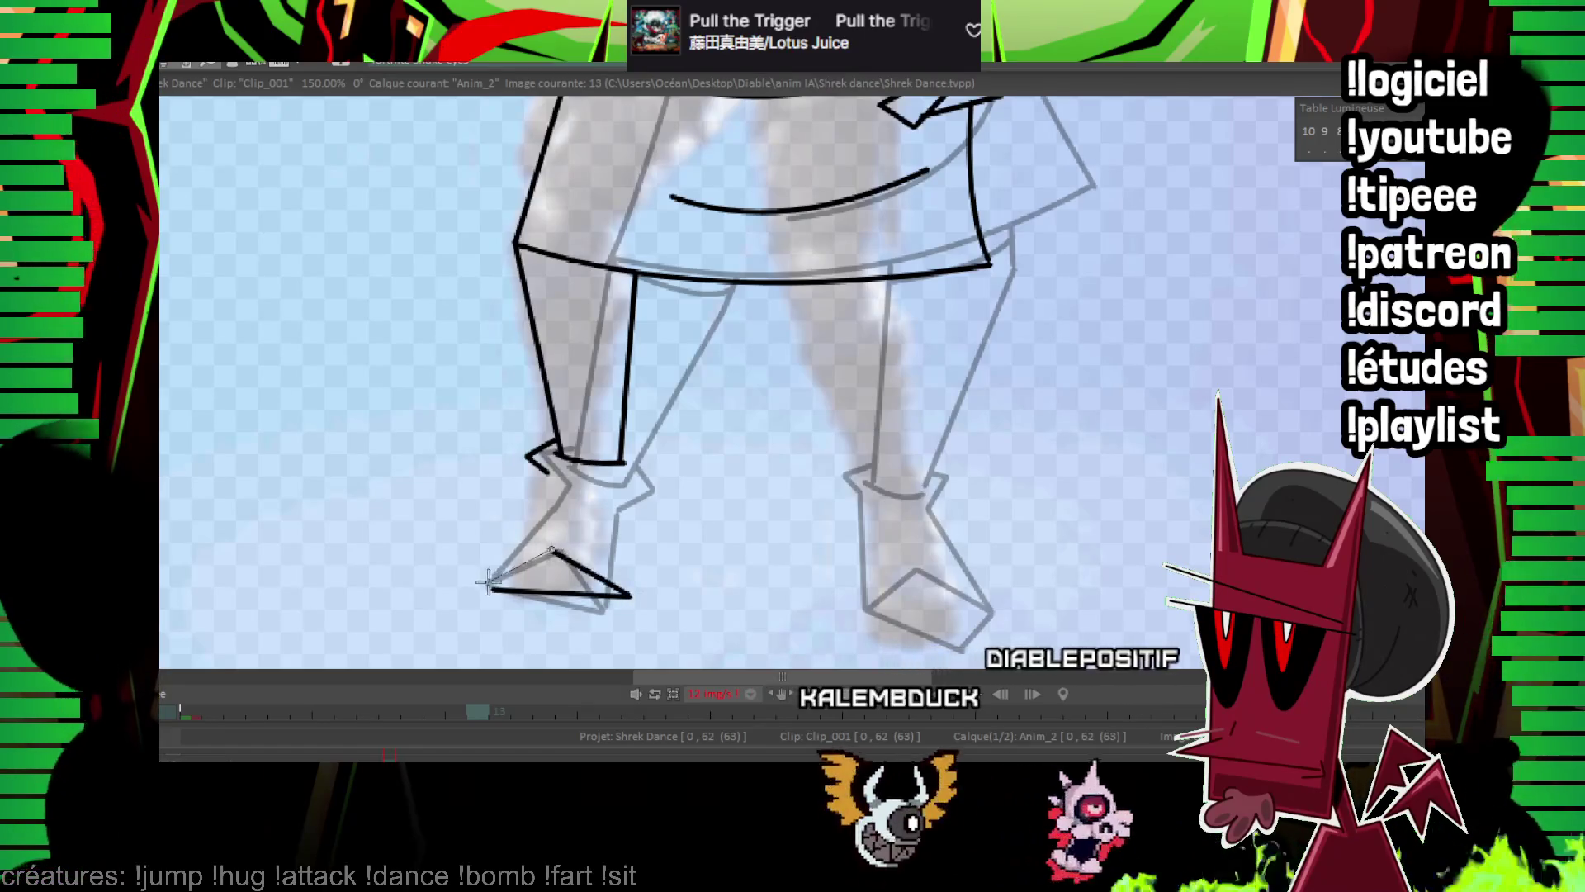
{"action": "left_click", "coordinate": [489, 586]}
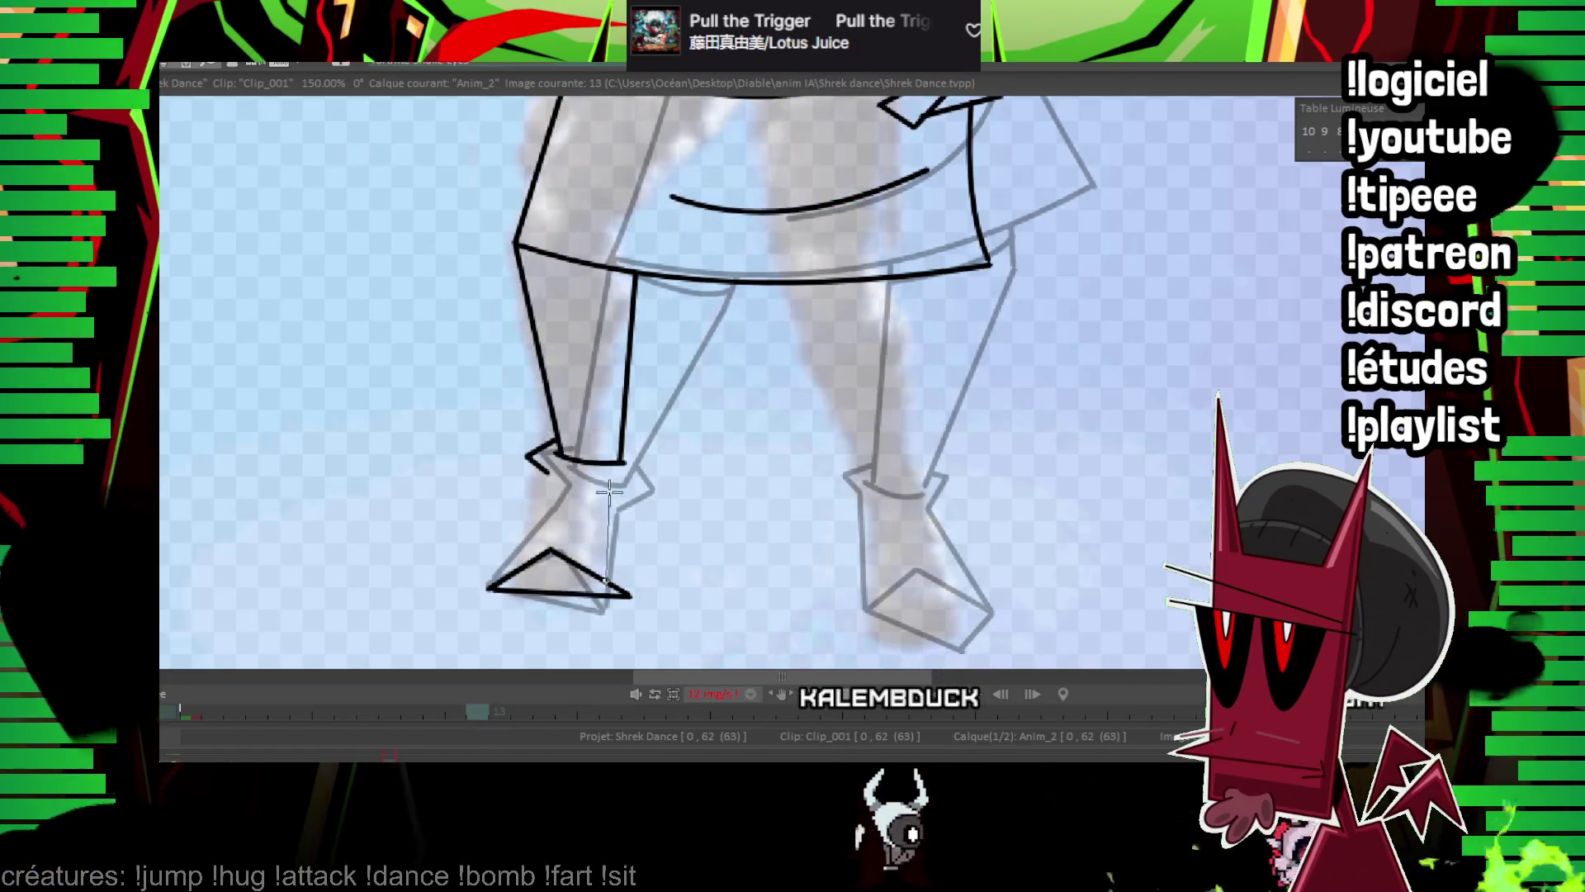
{"action": "left_click_drag", "start_coordinate": [546, 472], "coordinate": [488, 581]}
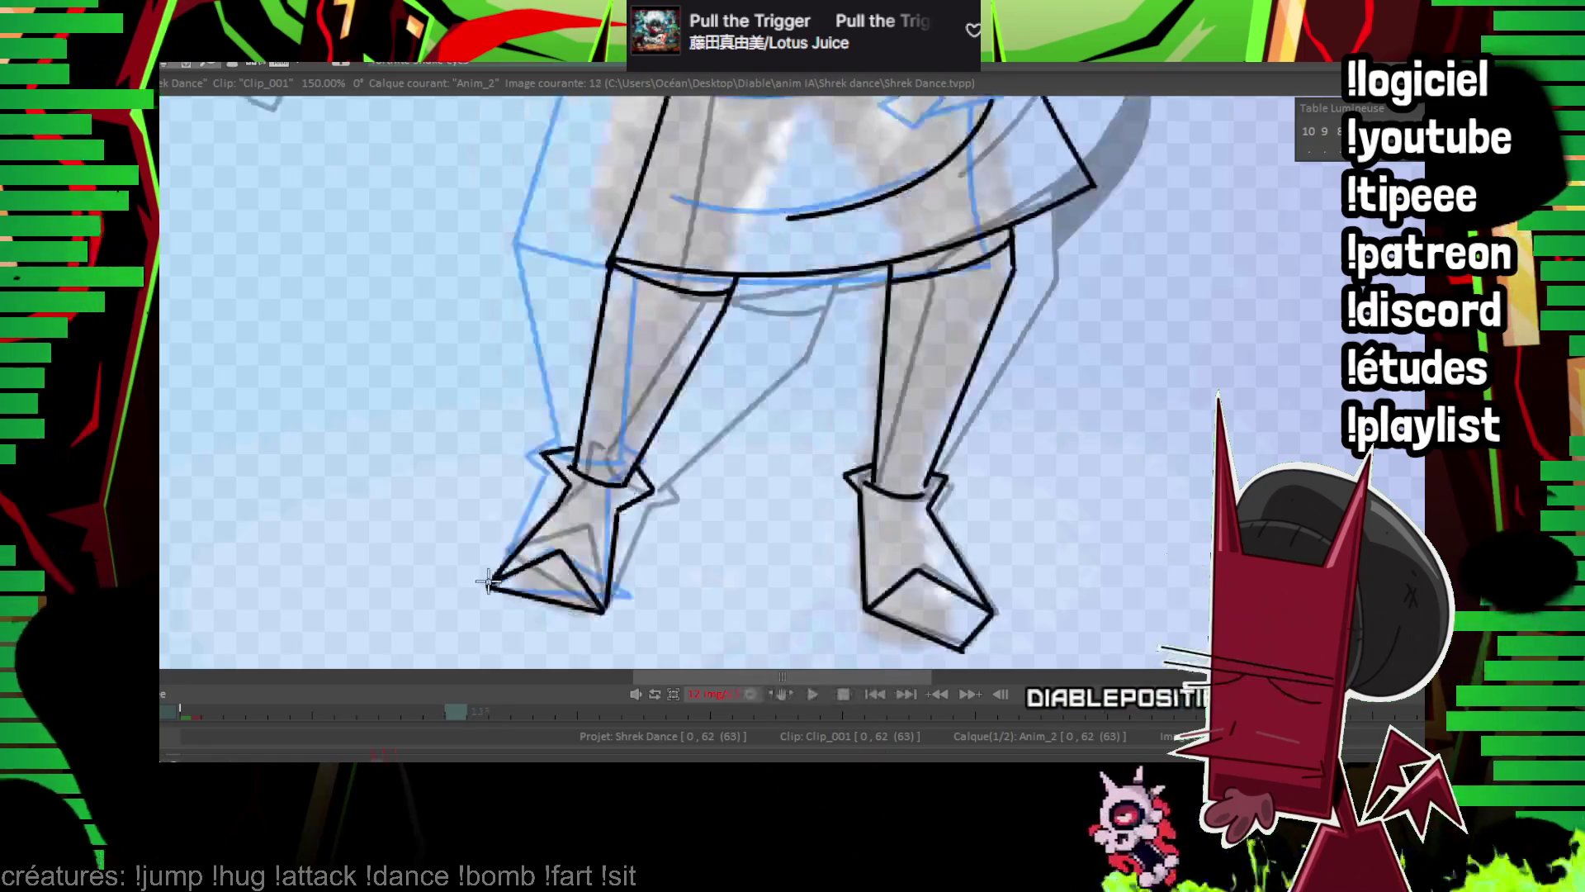
{"action": "scroll", "coordinate": [856, 340], "scroll_direction": "down", "scroll_amount": 5}
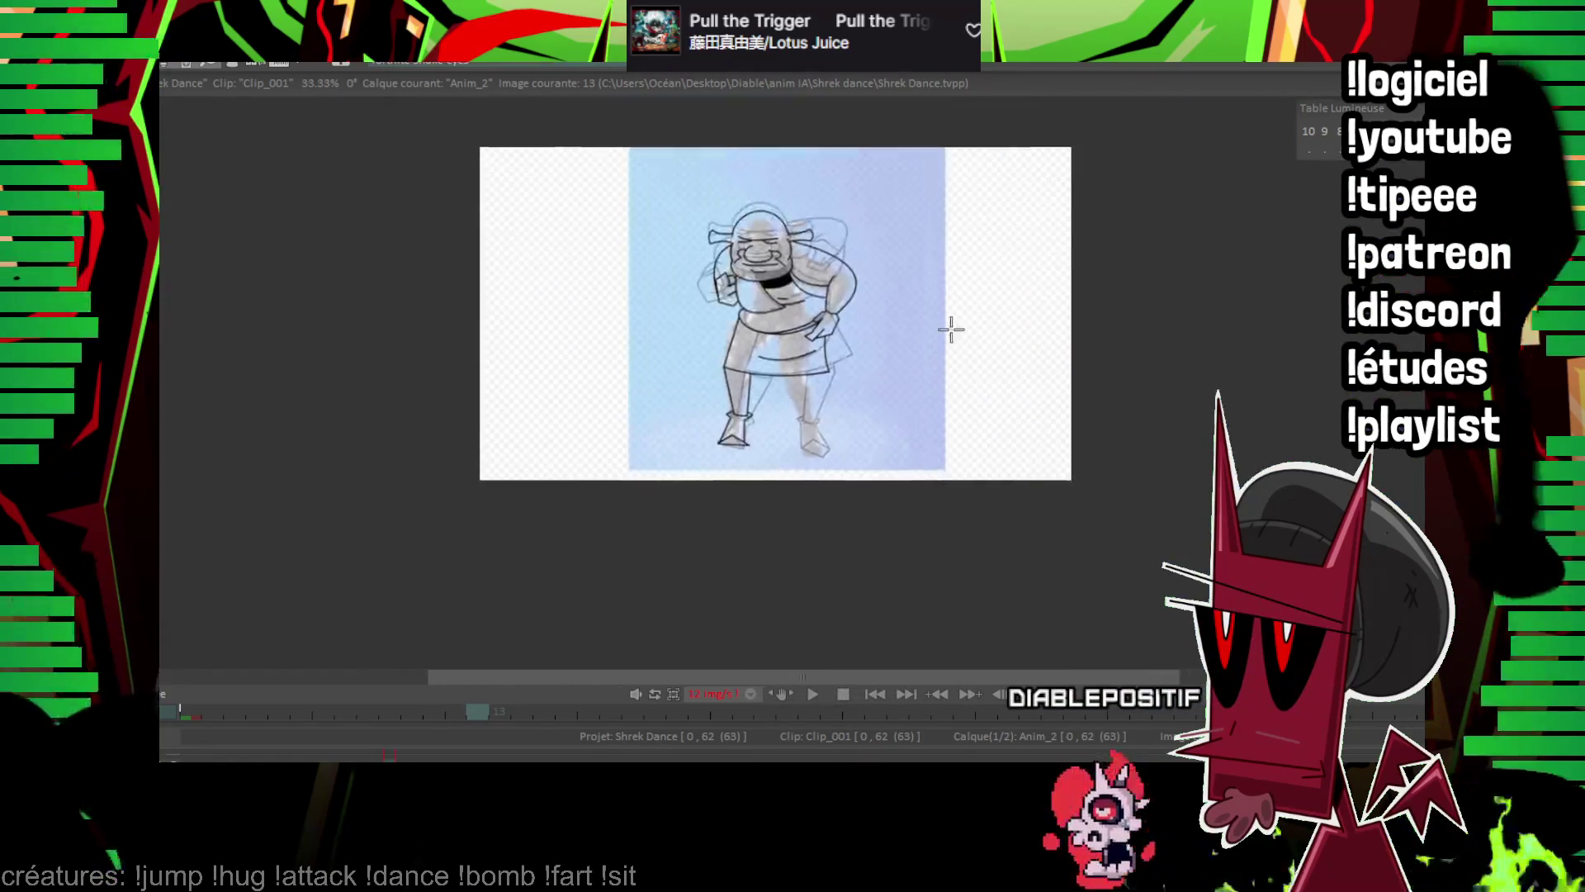
Step through neighbouring frames to check the motion, then bring Shrek's legs into view.
{"action": "key", "text": "Right"}
{"action": "key", "text": "Right"}
{"action": "key", "text": "Right"}
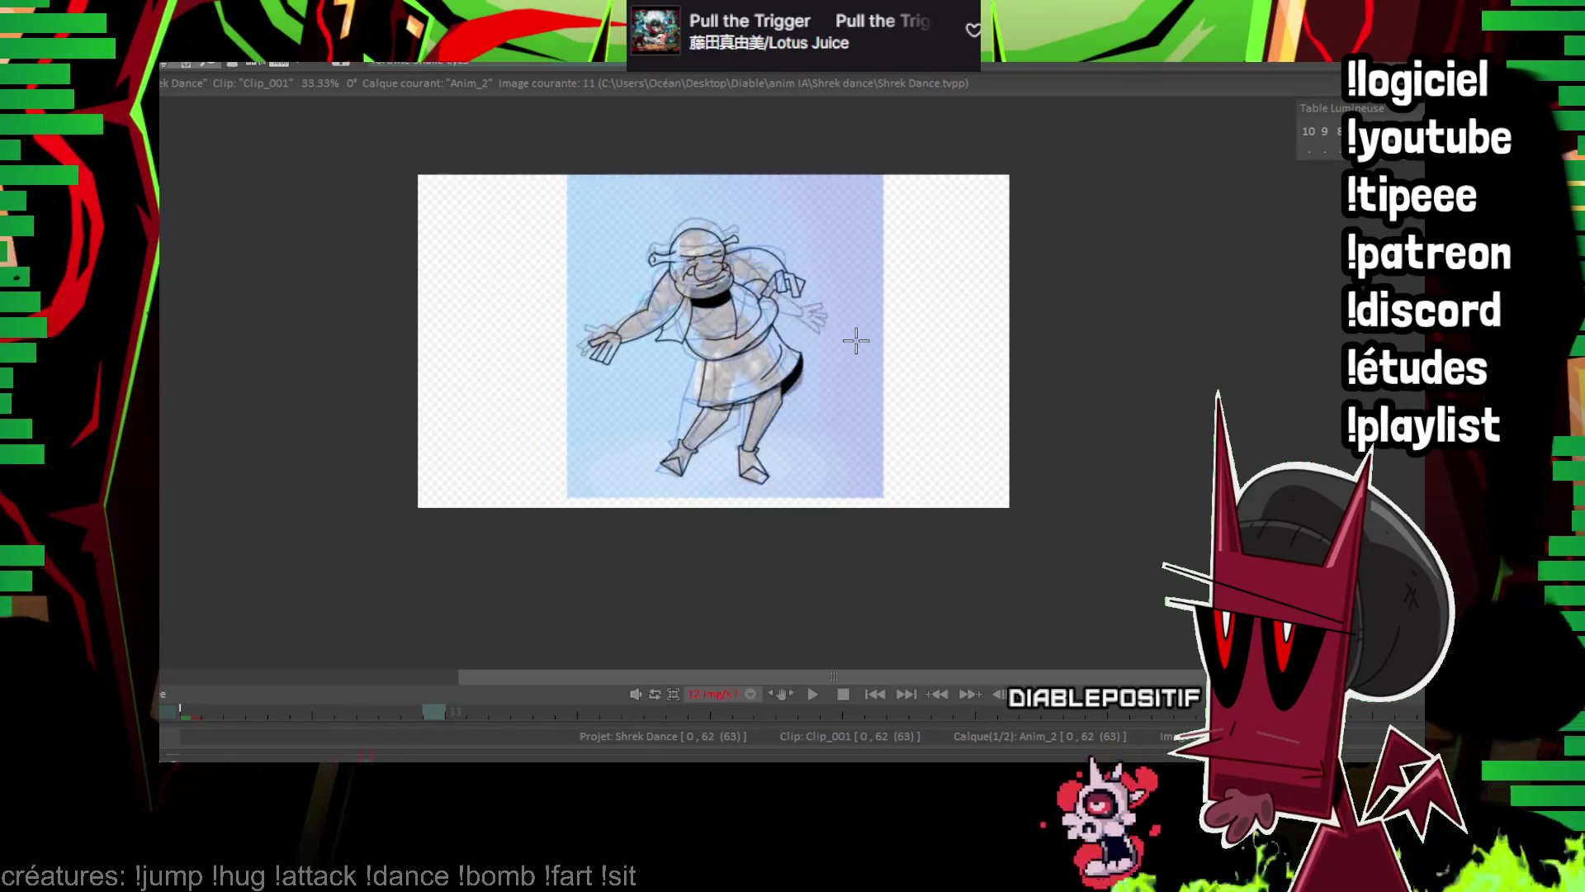
{"action": "key", "text": "Right"}
{"action": "key", "text": "Left"}
{"action": "key", "text": "Left"}
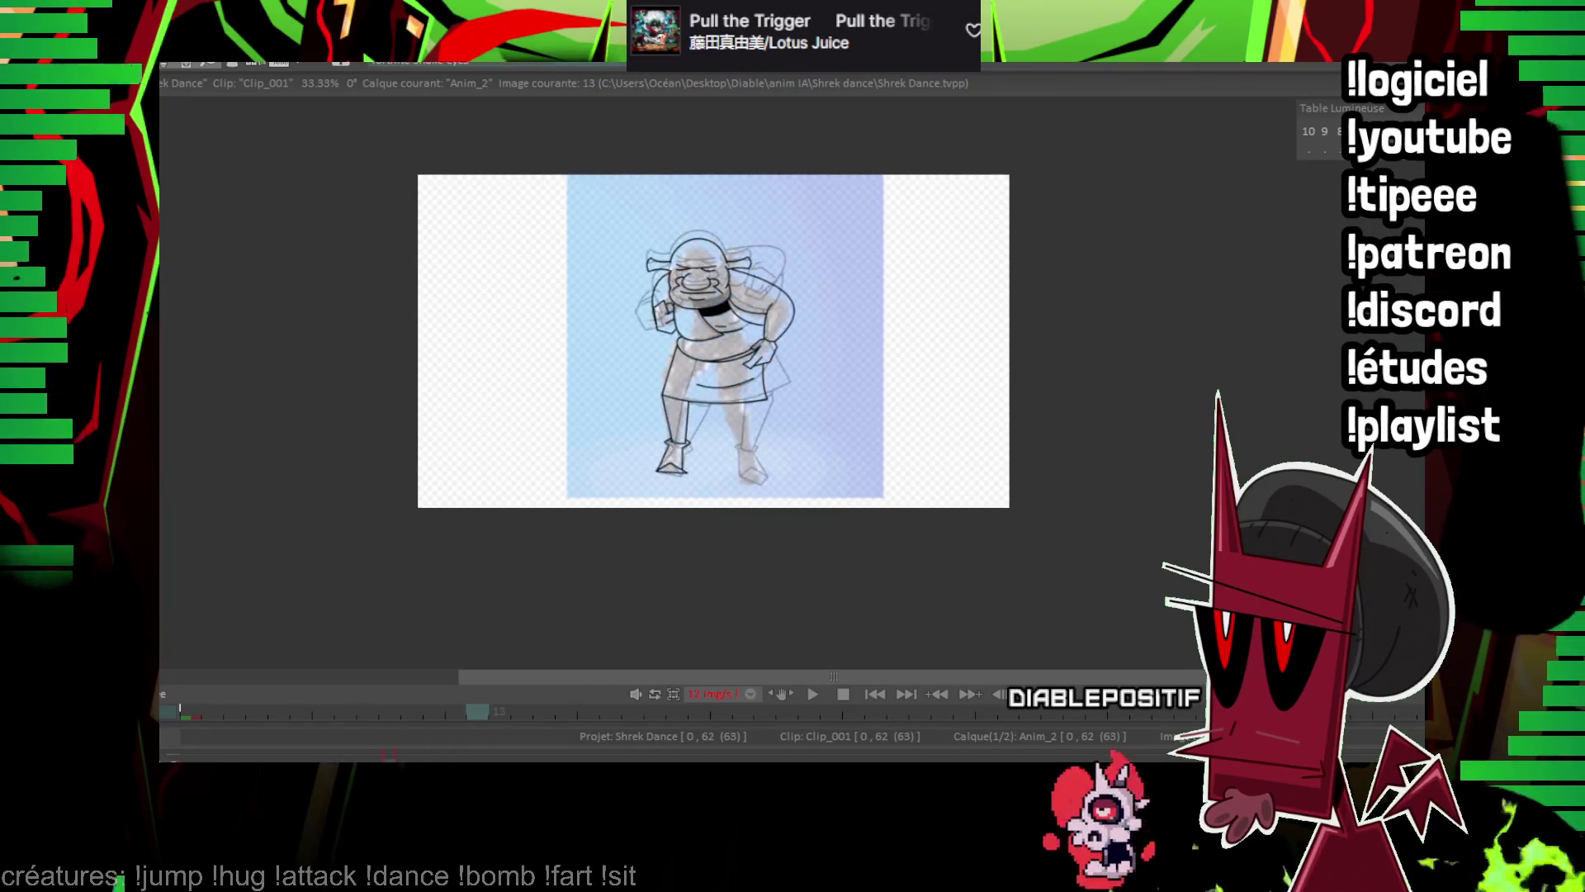
{"action": "scroll", "coordinate": [718, 330], "scroll_direction": "up", "scroll_amount": 5}
{"action": "key", "text": "Left"}
{"action": "left_click_drag", "start_coordinate": [733, 474], "coordinate": [838, 281]}
{"action": "key", "text": "Right"}
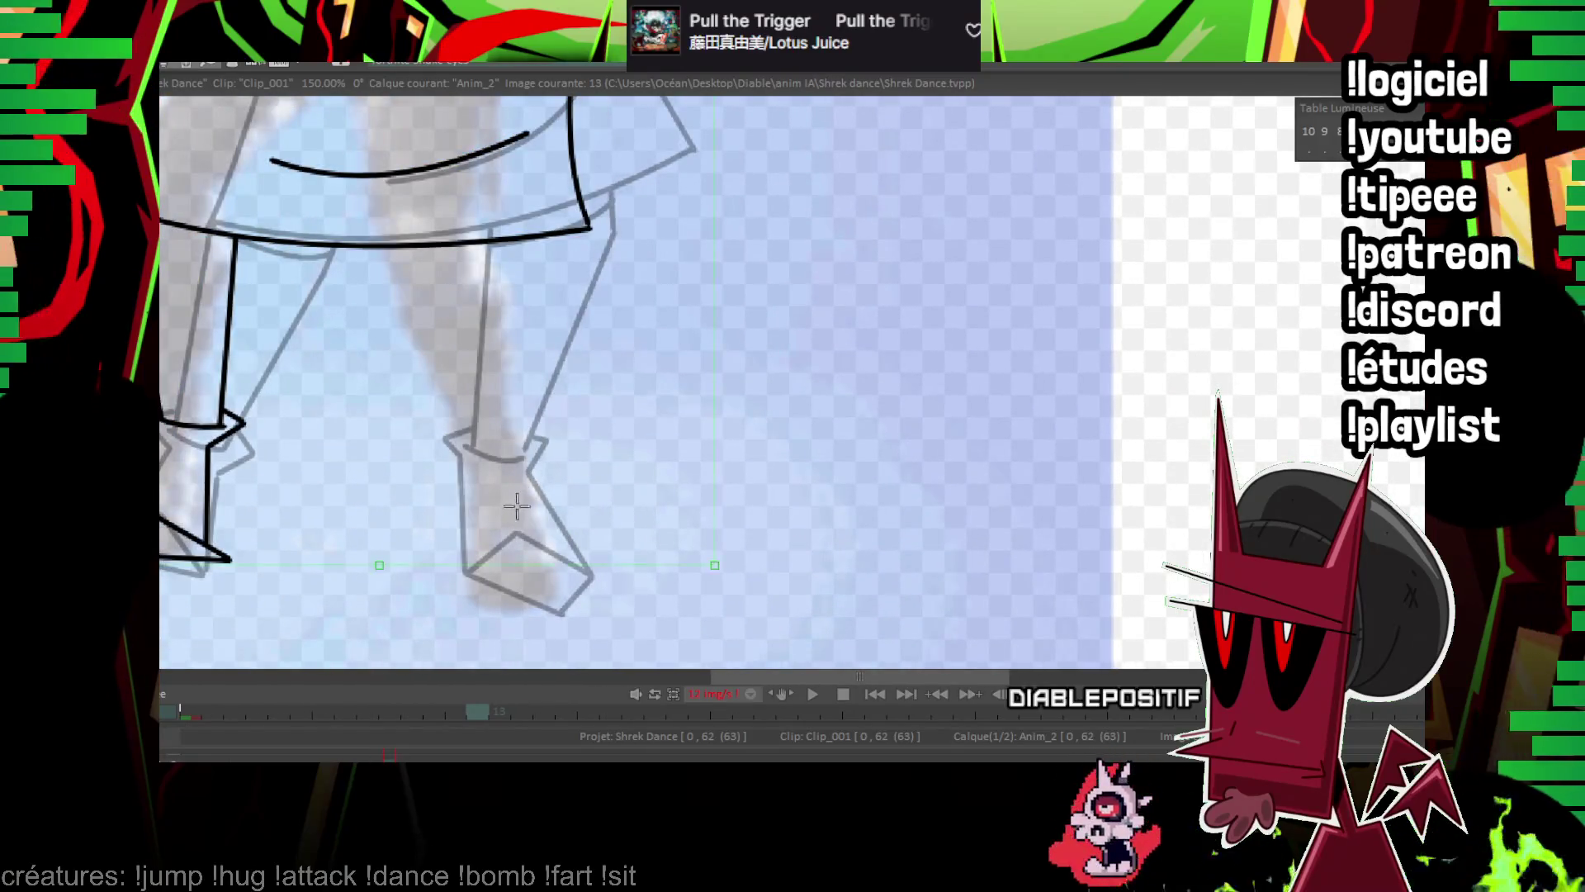
Compare against the previous drawing and ink the skirt's bottom edge on image 13.
{"action": "key", "text": "Left"}
{"action": "key", "text": "Right"}
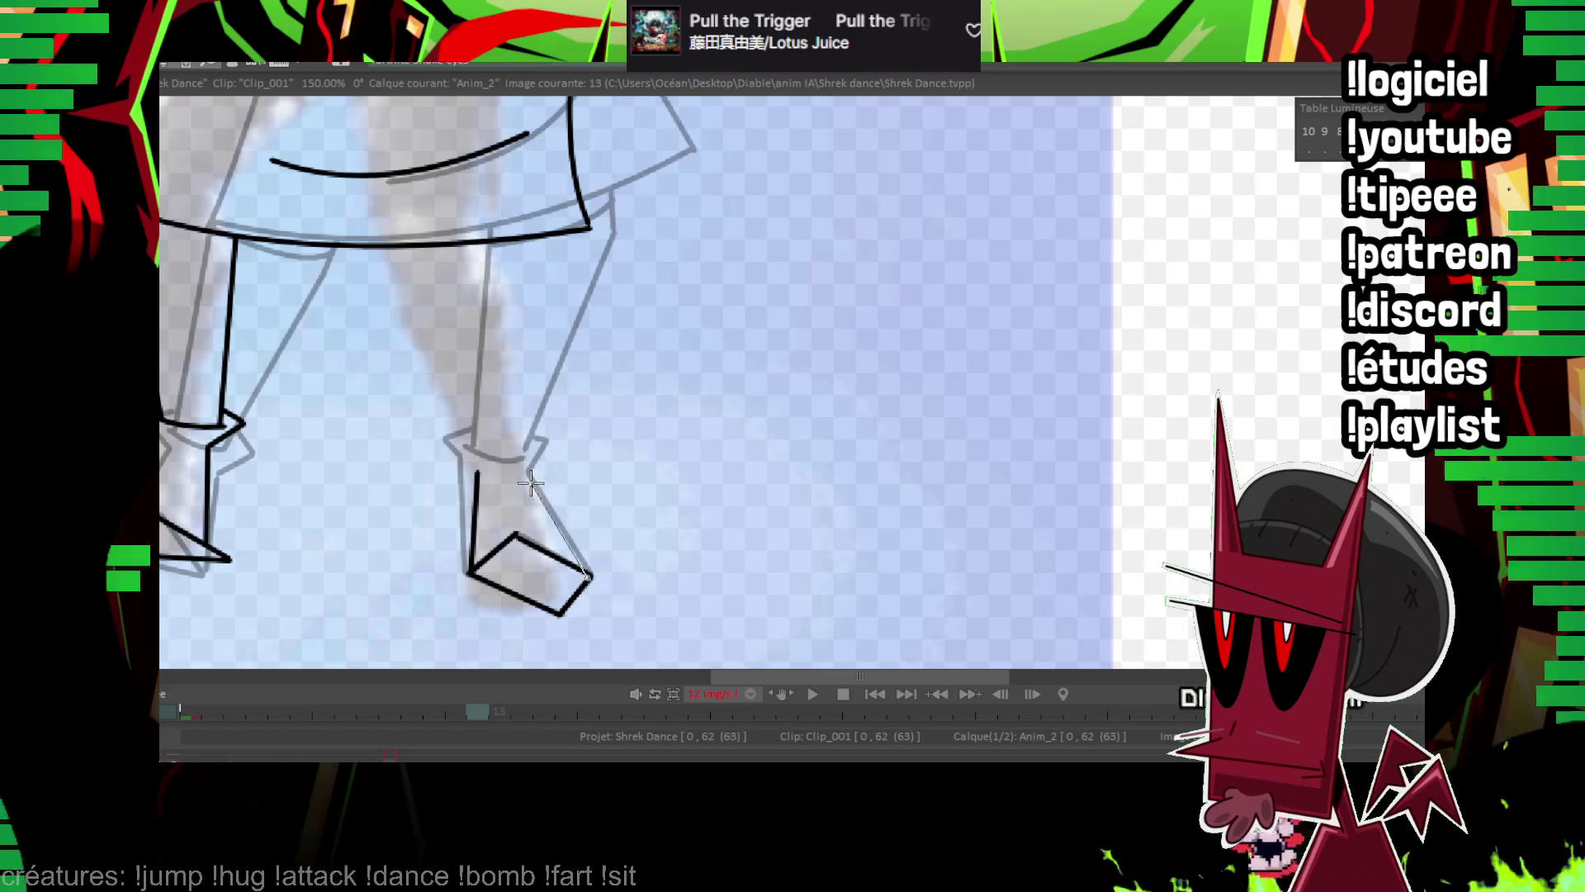
{"action": "key", "text": "Left"}
{"action": "key", "text": "Right"}
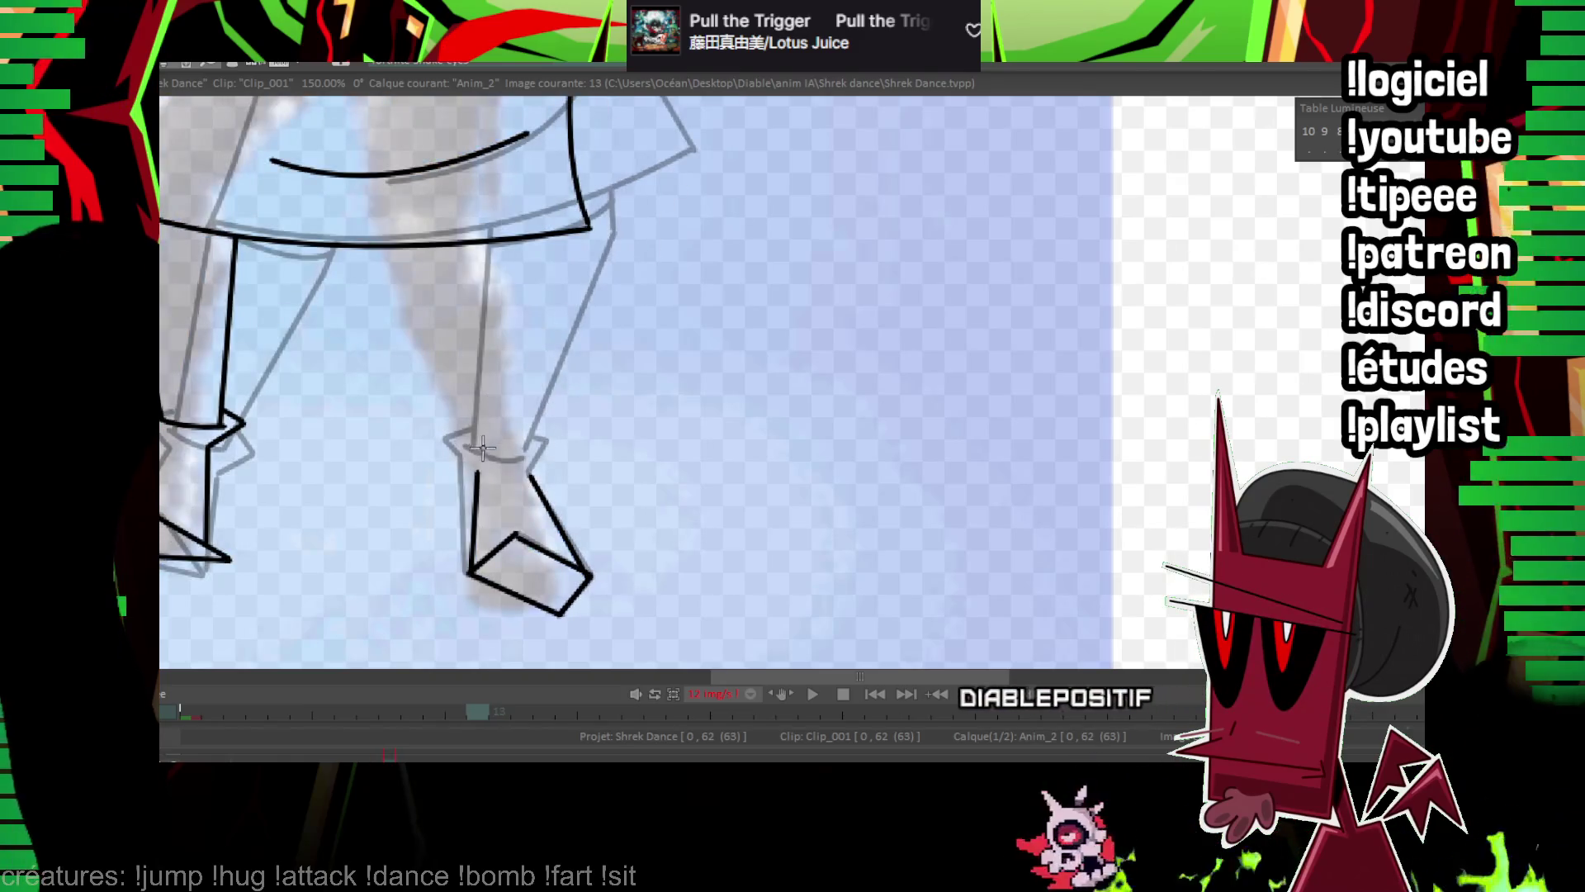
{"action": "key", "text": "Left"}
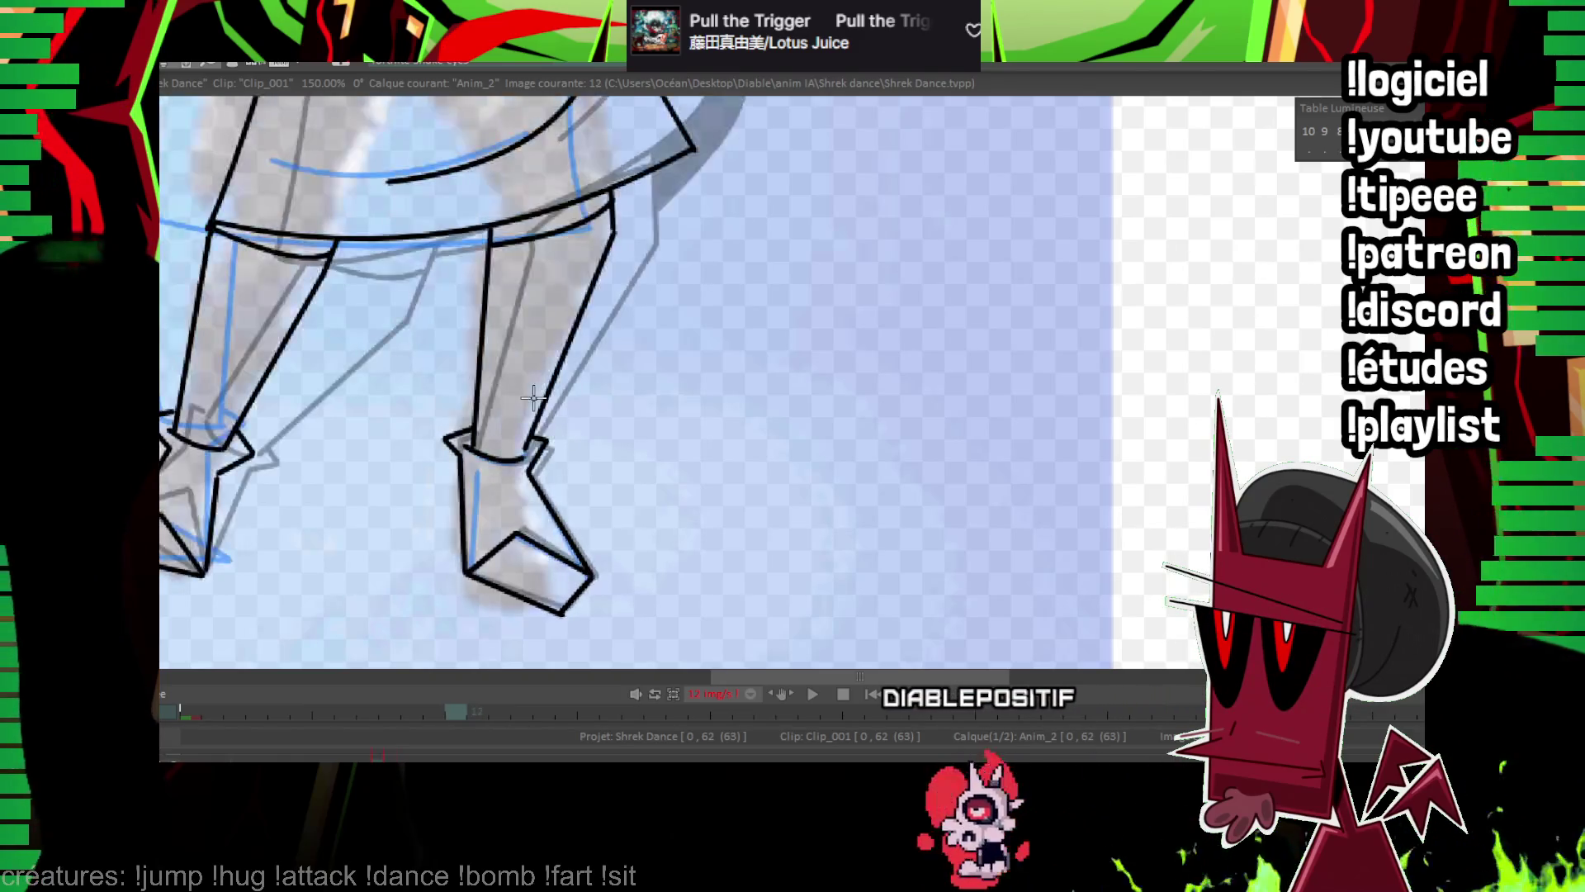
{"action": "key", "text": "Right"}
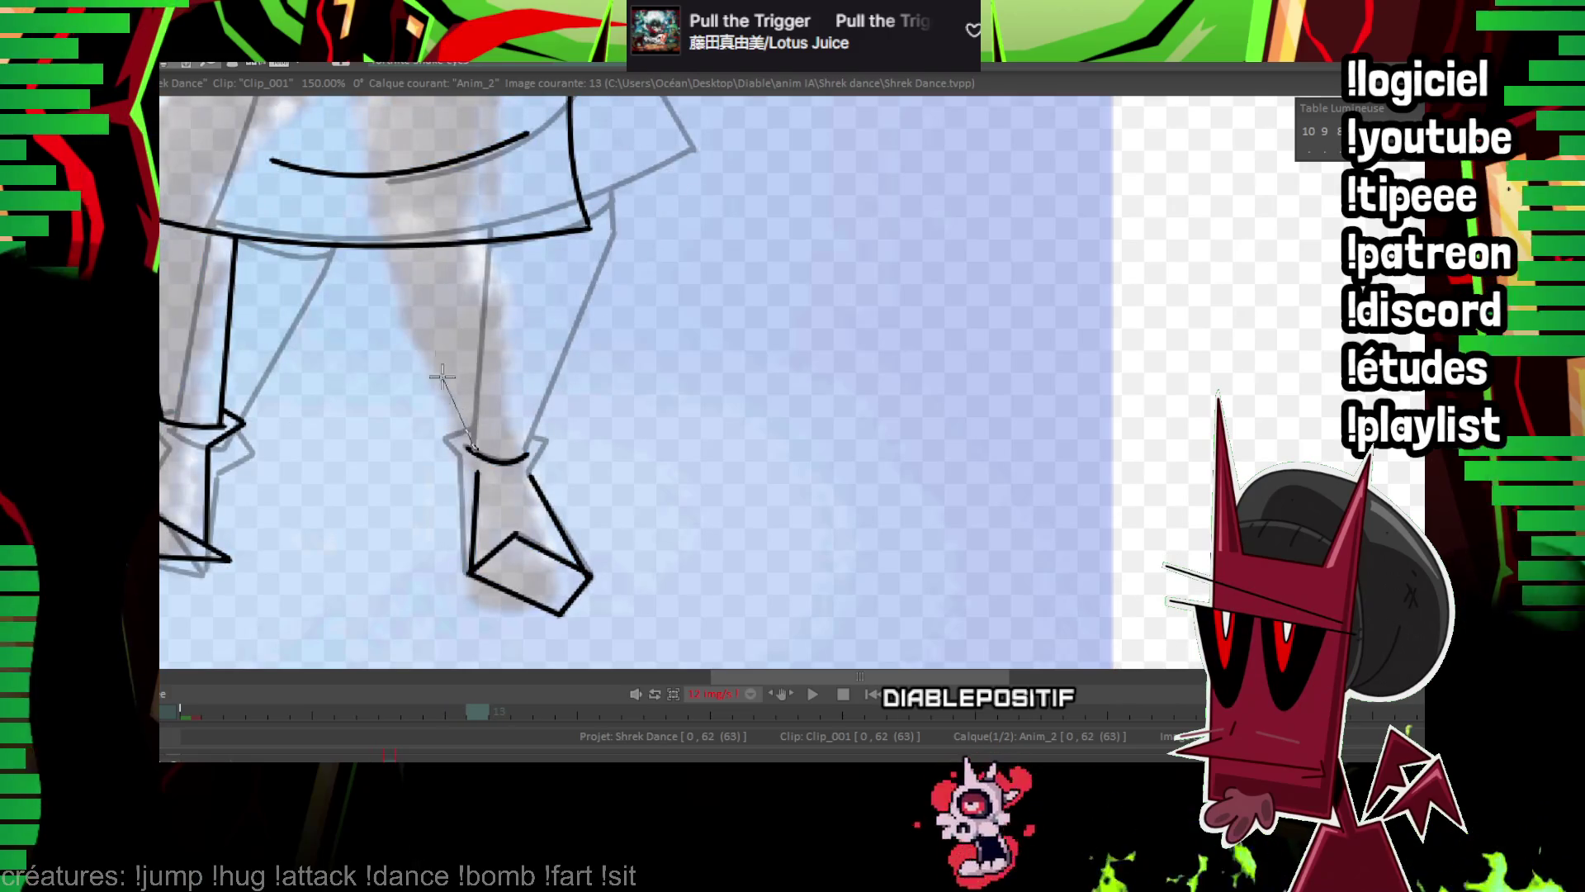
{"action": "left_click_drag", "start_coordinate": [500, 272], "coordinate": [525, 367]}
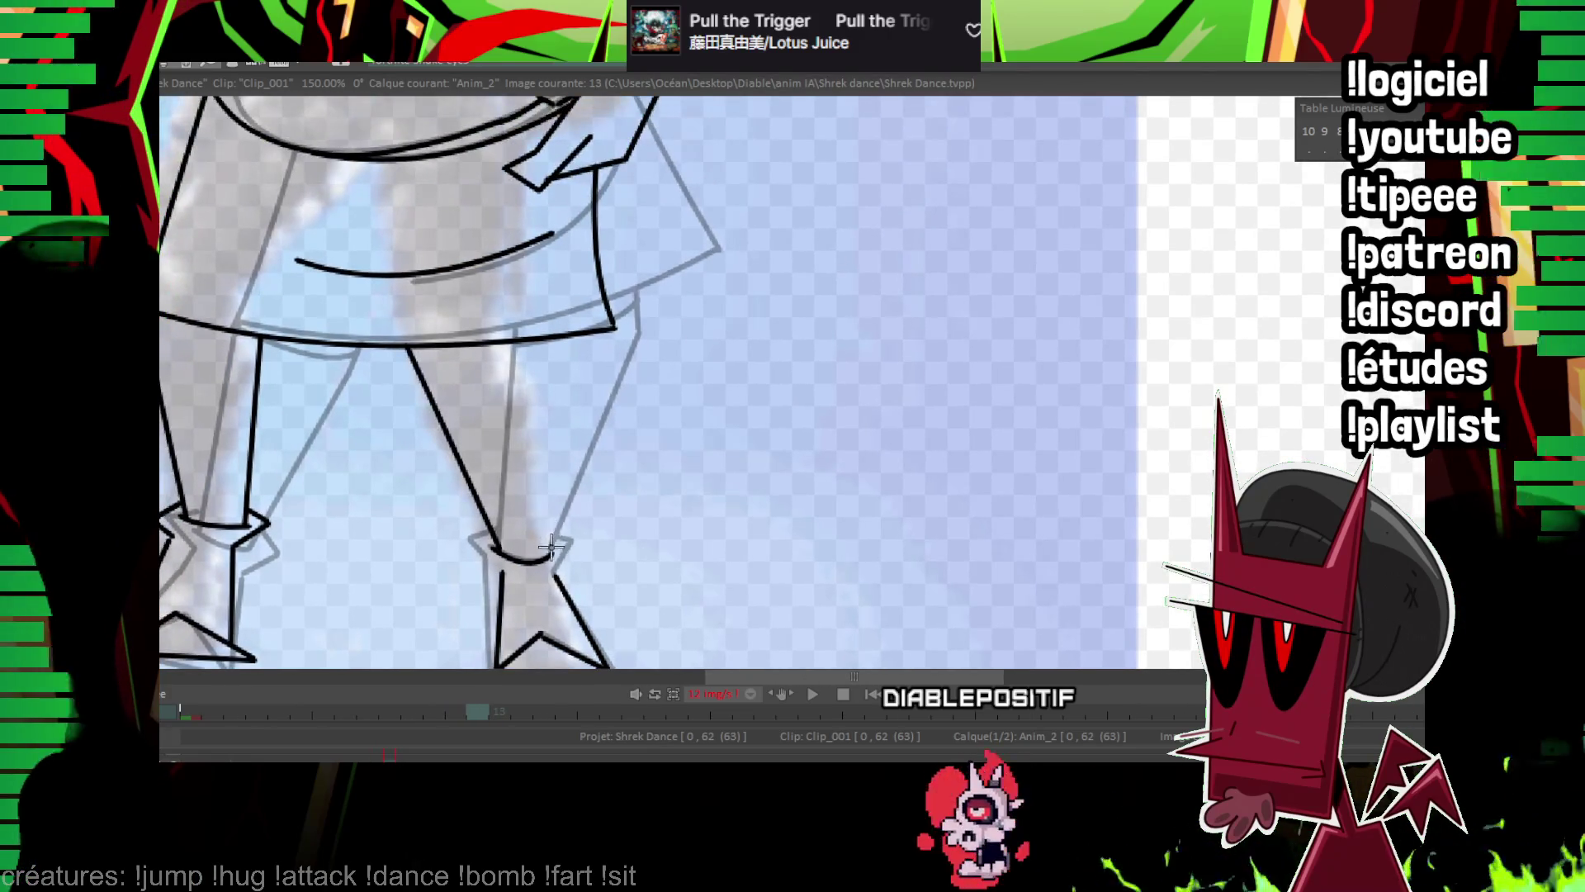
{"action": "key", "text": "Left"}
{"action": "key", "text": "Right"}
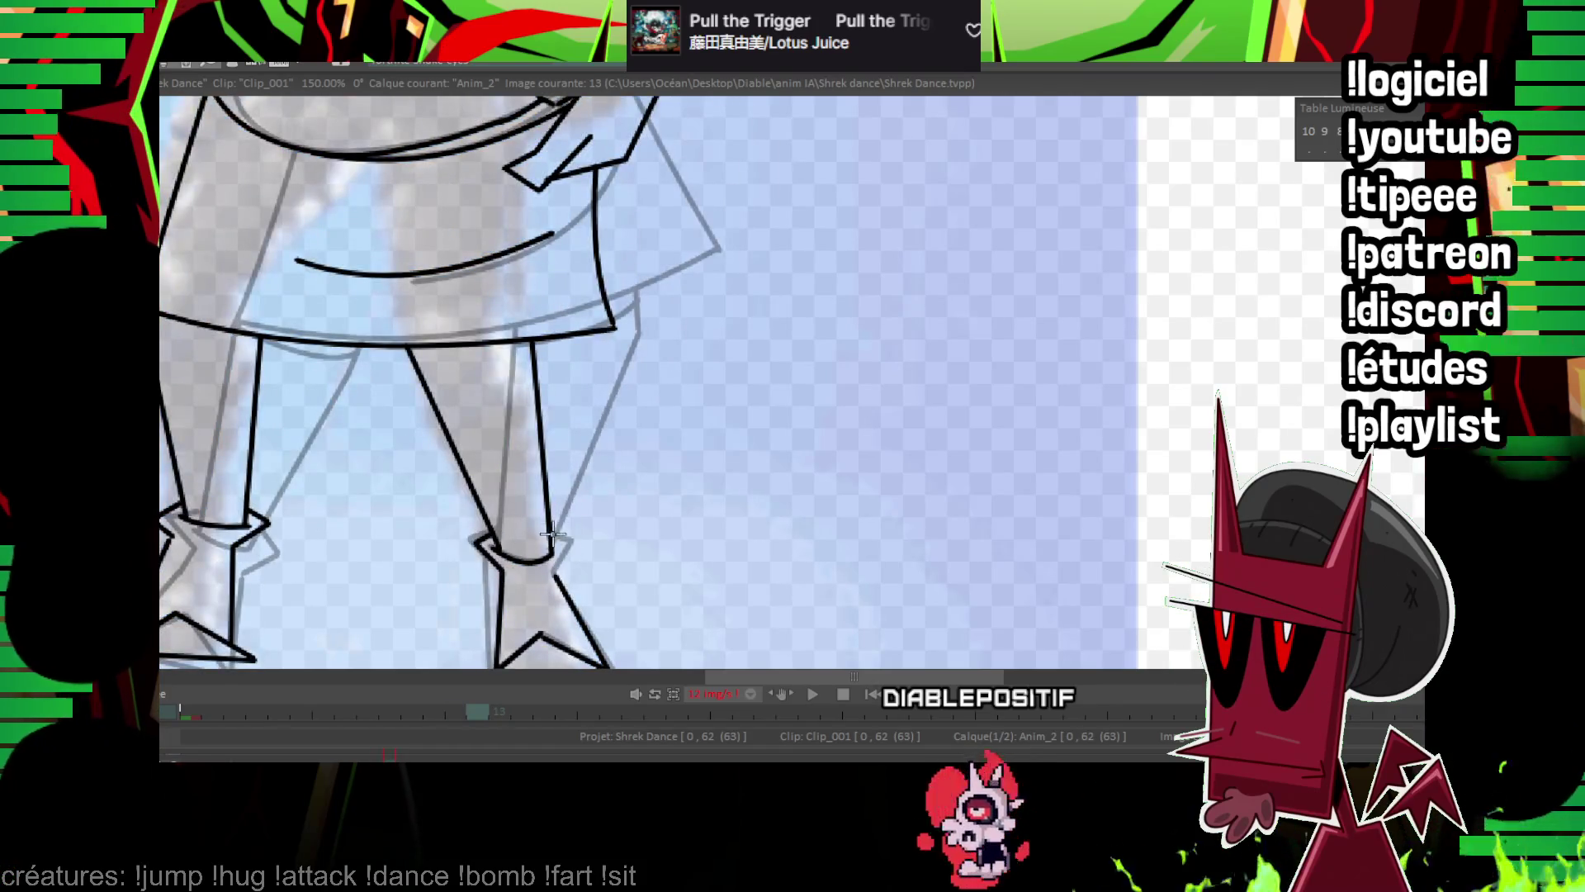
{"action": "scroll", "coordinate": [238, 401], "scroll_direction": "up", "scroll_amount": 2}
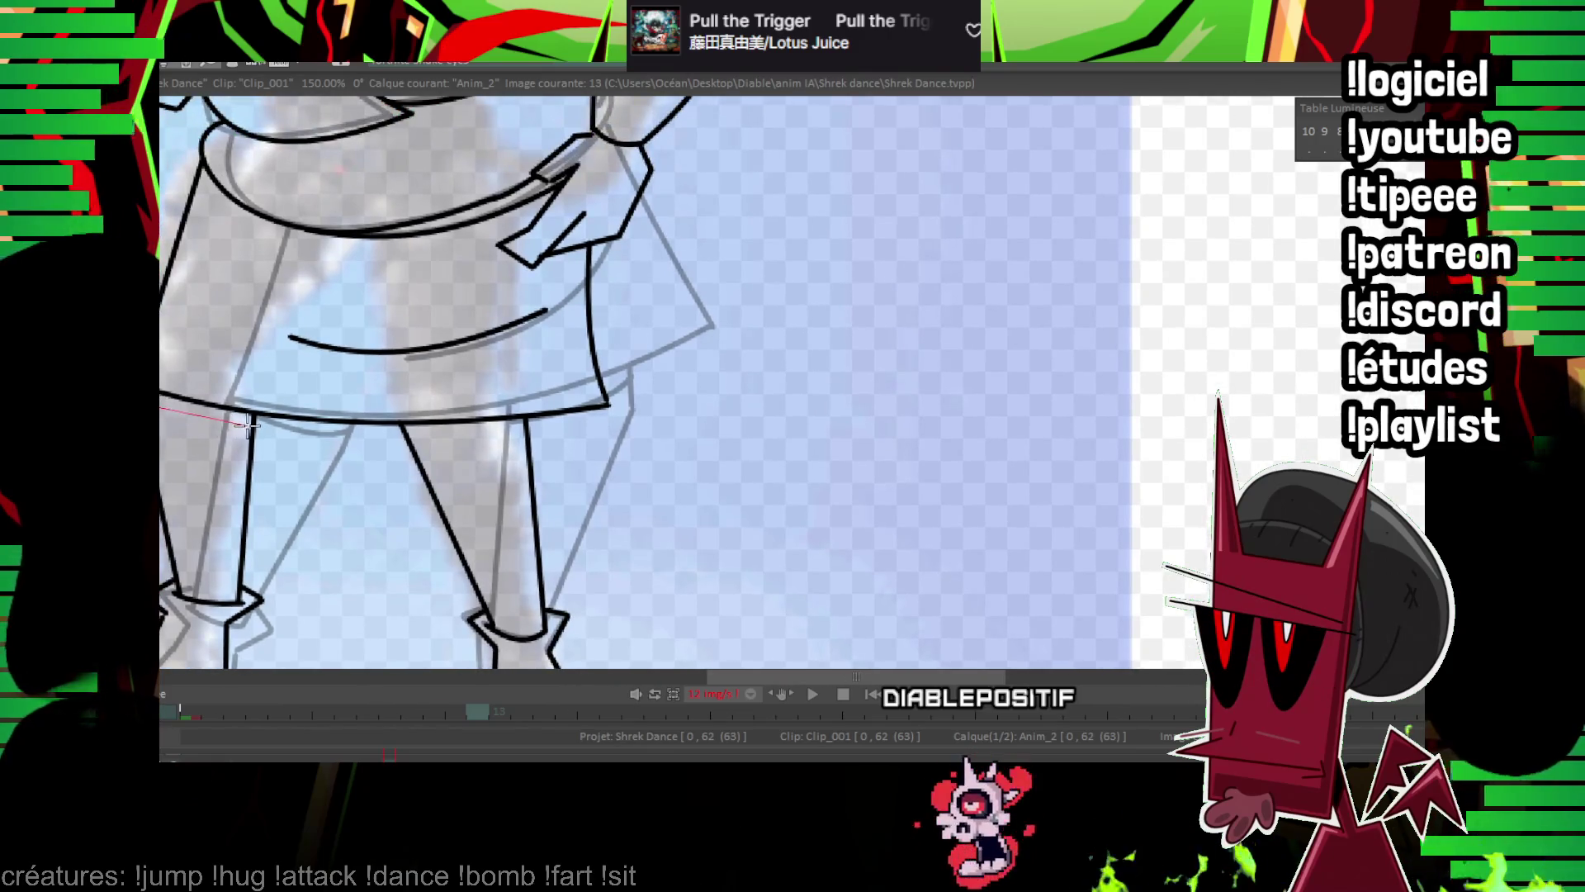
{"action": "left_click_drag", "start_coordinate": [524, 431], "coordinate": [526, 429]}
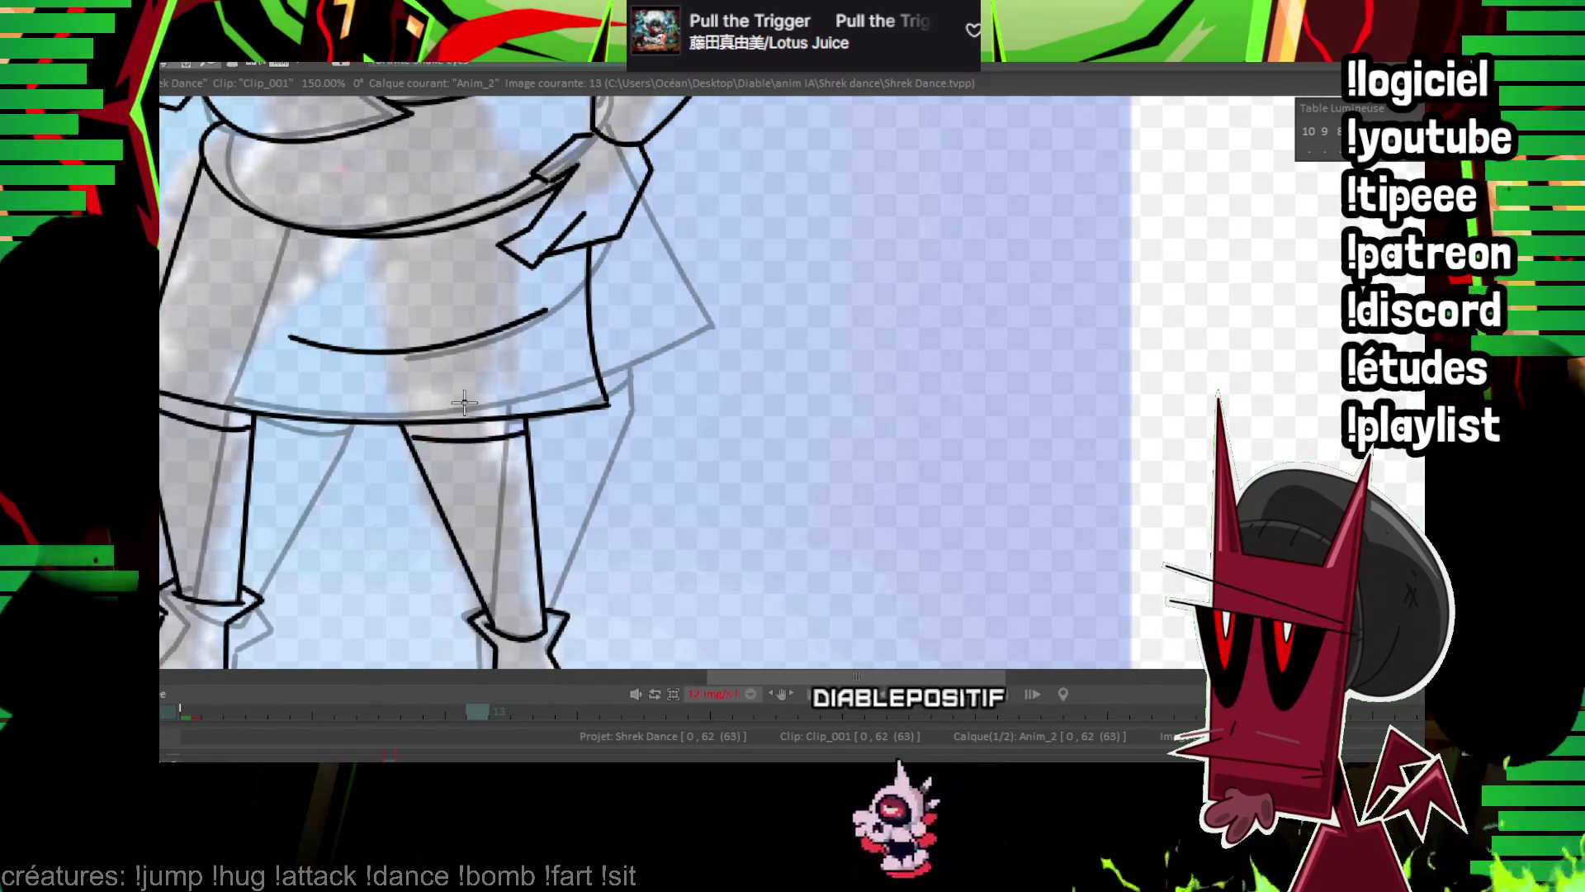
{"action": "scroll", "coordinate": [970, 363], "scroll_direction": "down", "scroll_amount": 3}
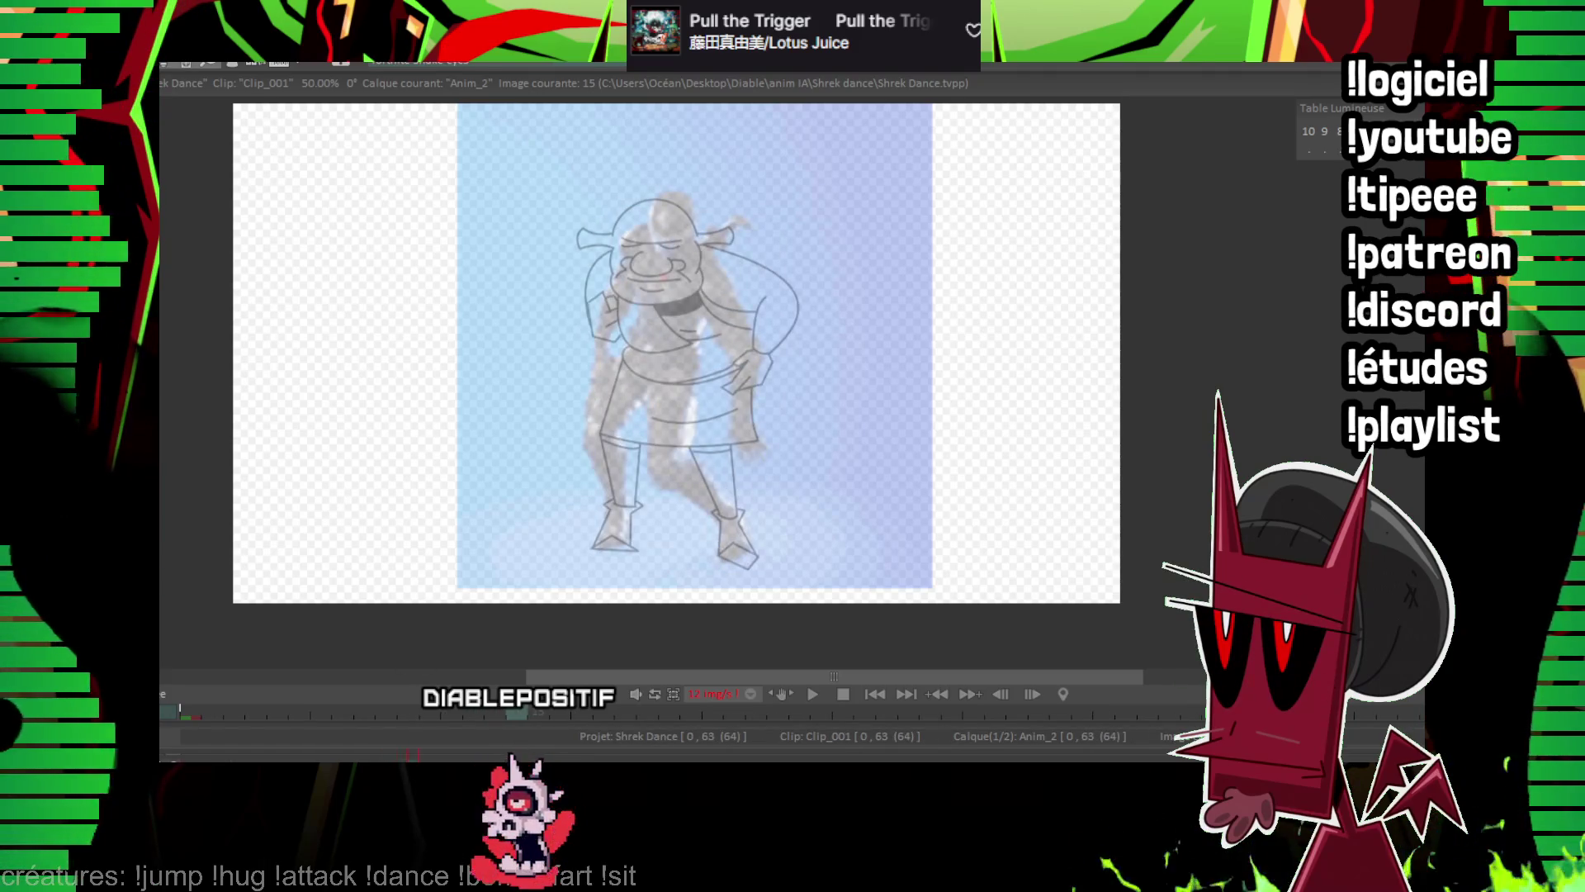
Undo a trial arc over the head and the eye line, then rotate the black arc level.
{"action": "scroll", "coordinate": [814, 347], "scroll_direction": "up", "scroll_amount": 2}
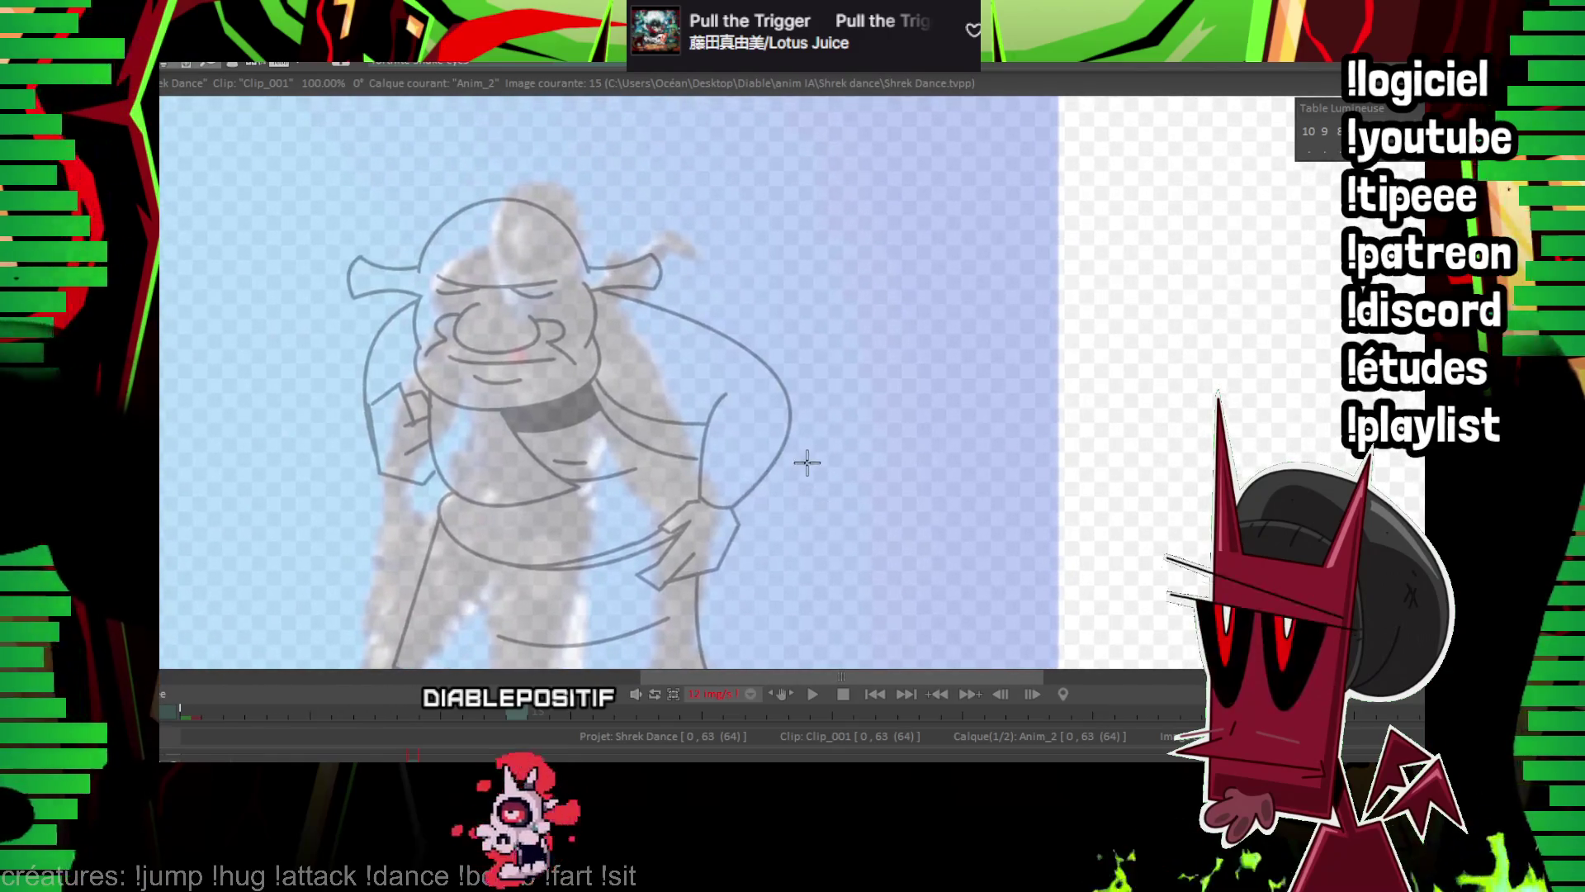
{"action": "scroll", "coordinate": [743, 108], "scroll_direction": "up", "scroll_amount": 1}
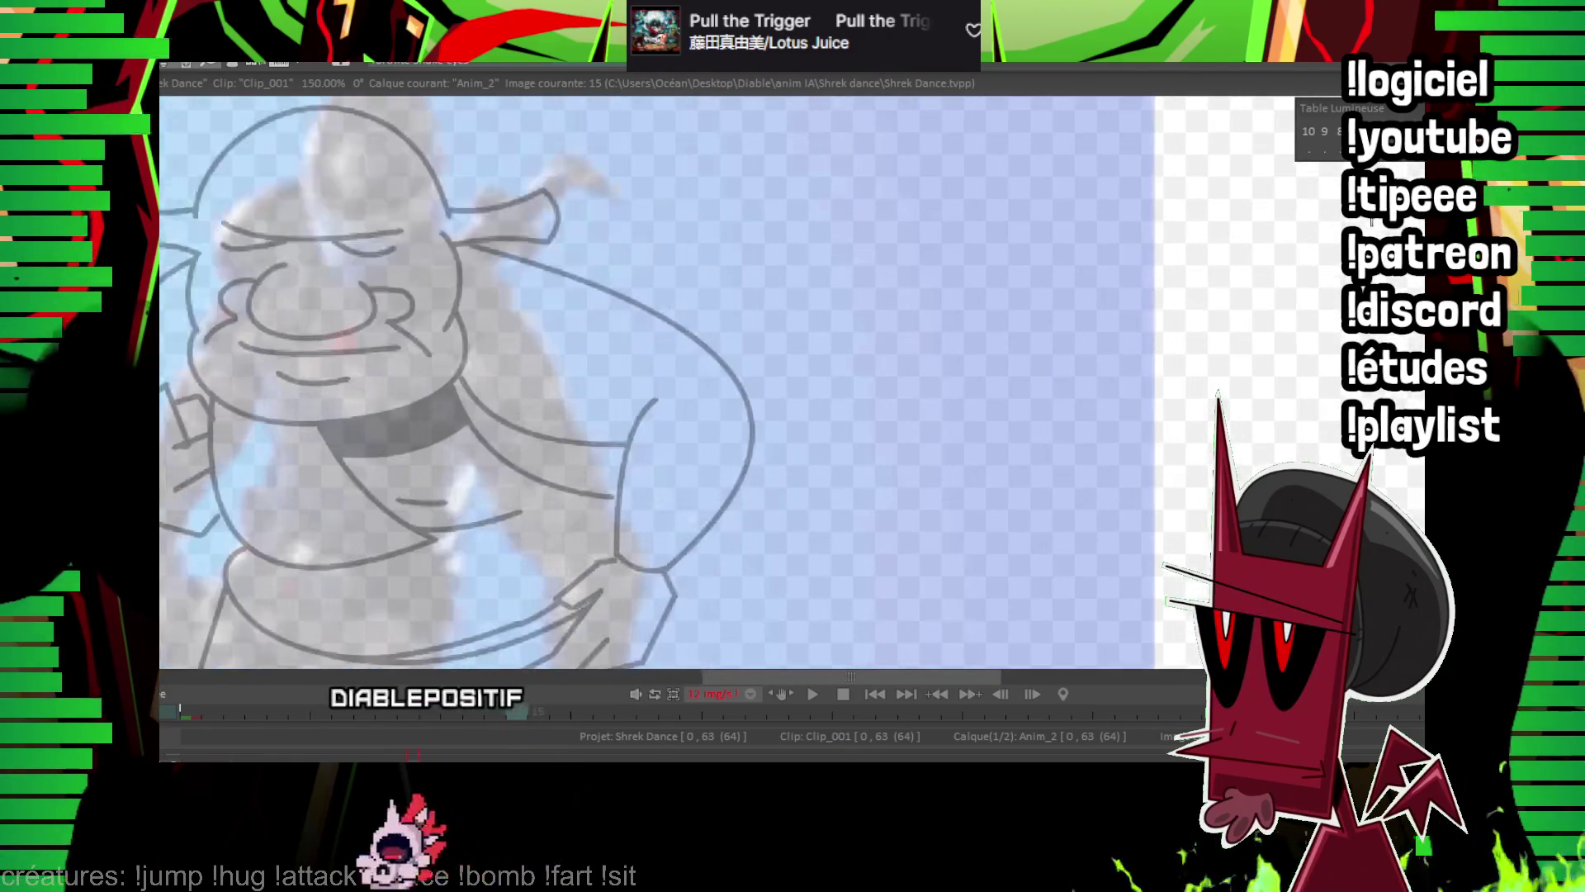
{"action": "left_click_drag", "start_coordinate": [484, 393], "coordinate": [496, 390]}
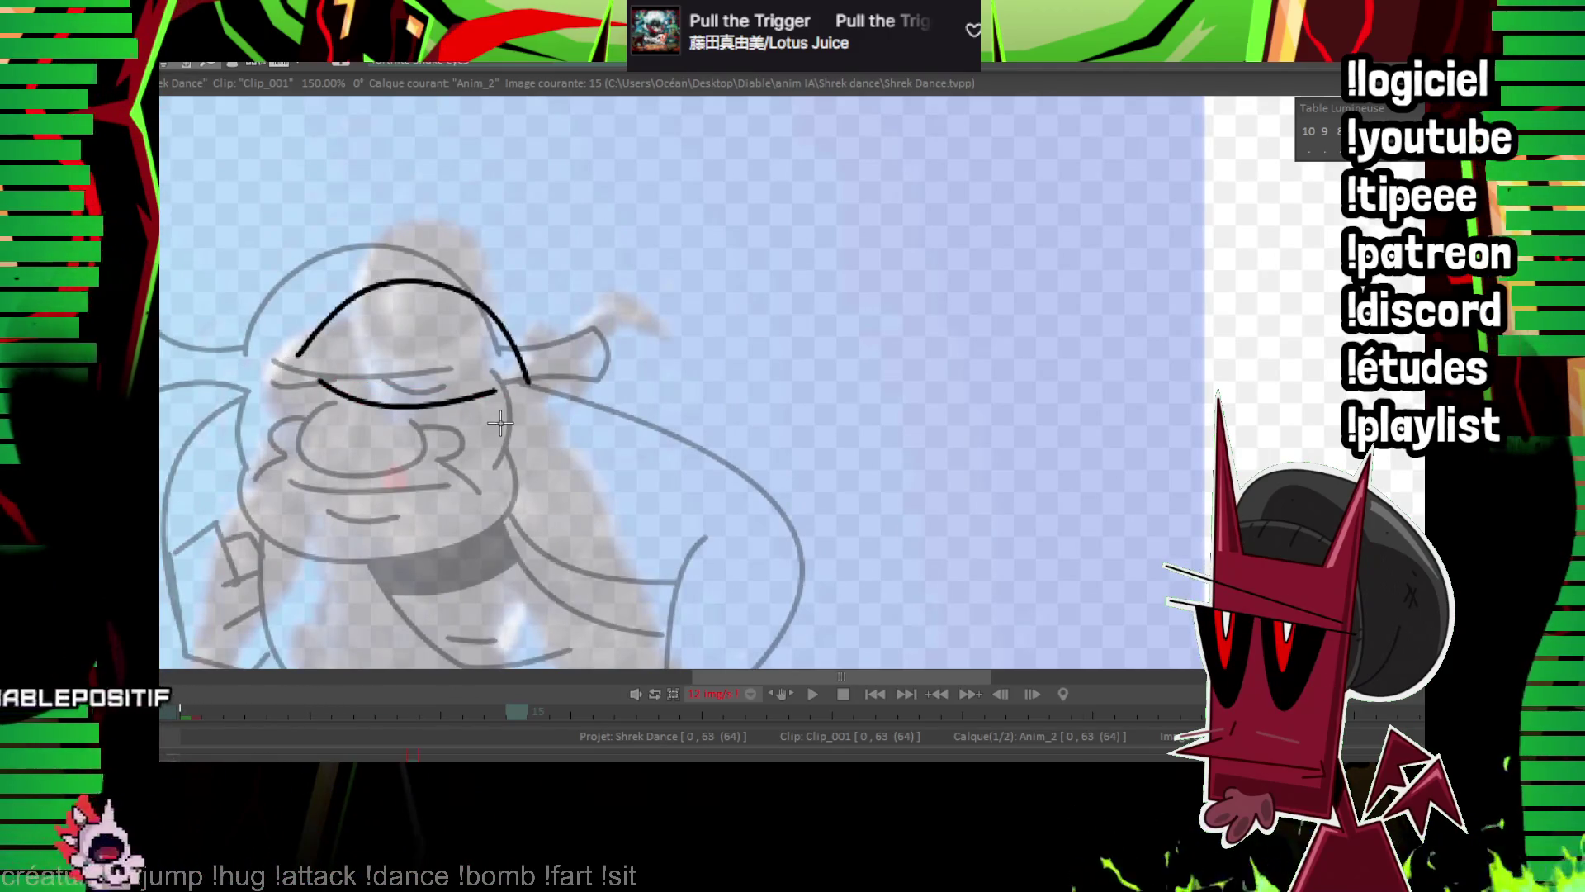
{"action": "key", "text": "ctrl+z"}
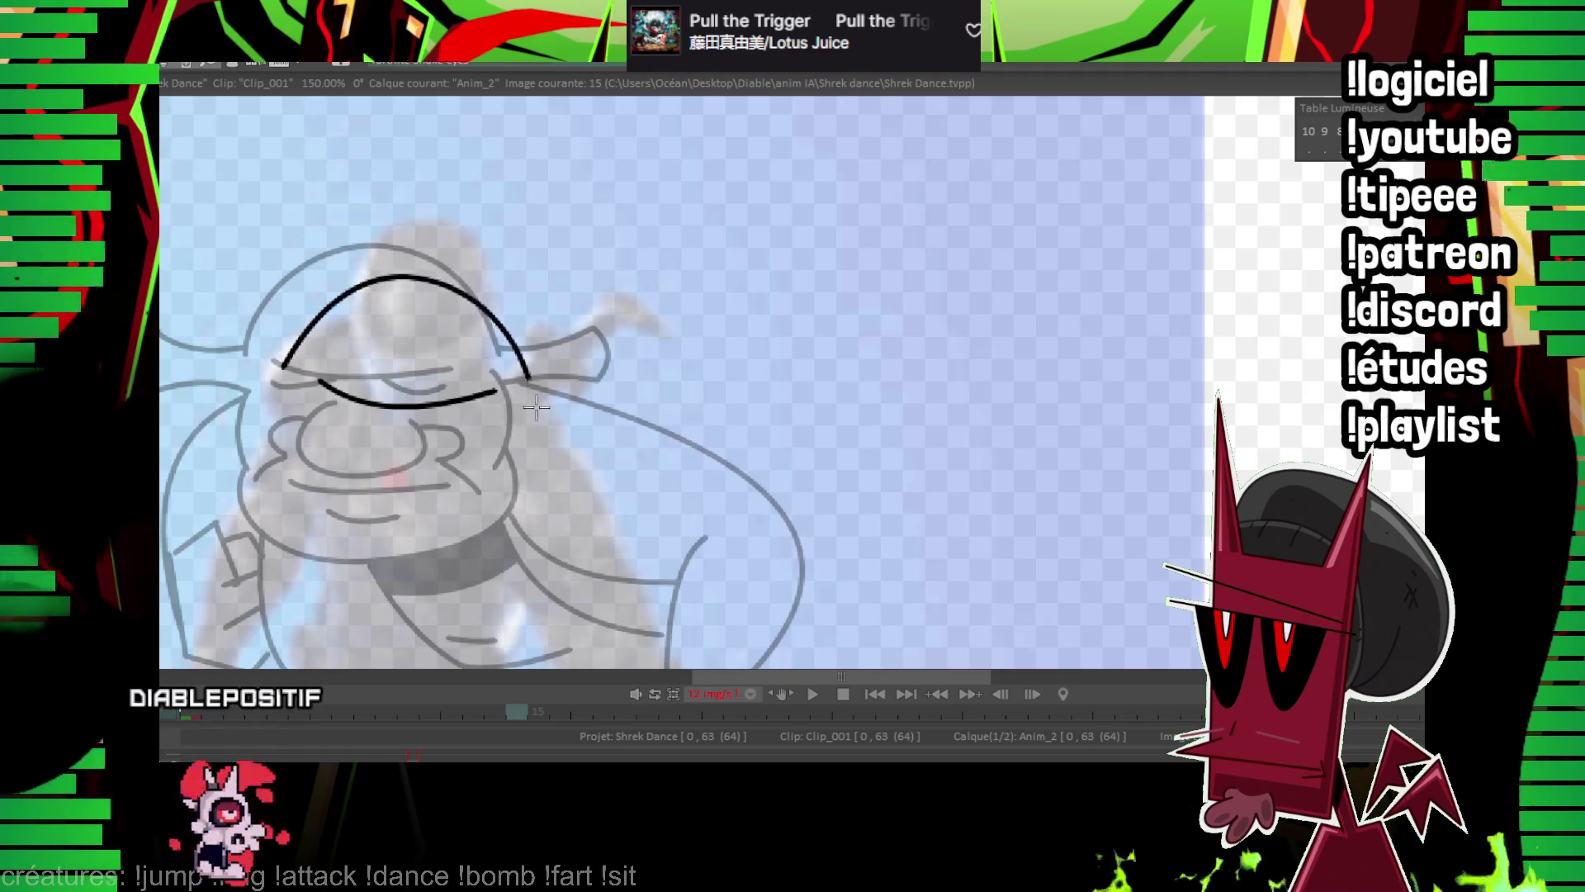
{"action": "key", "text": "BackSpace"}
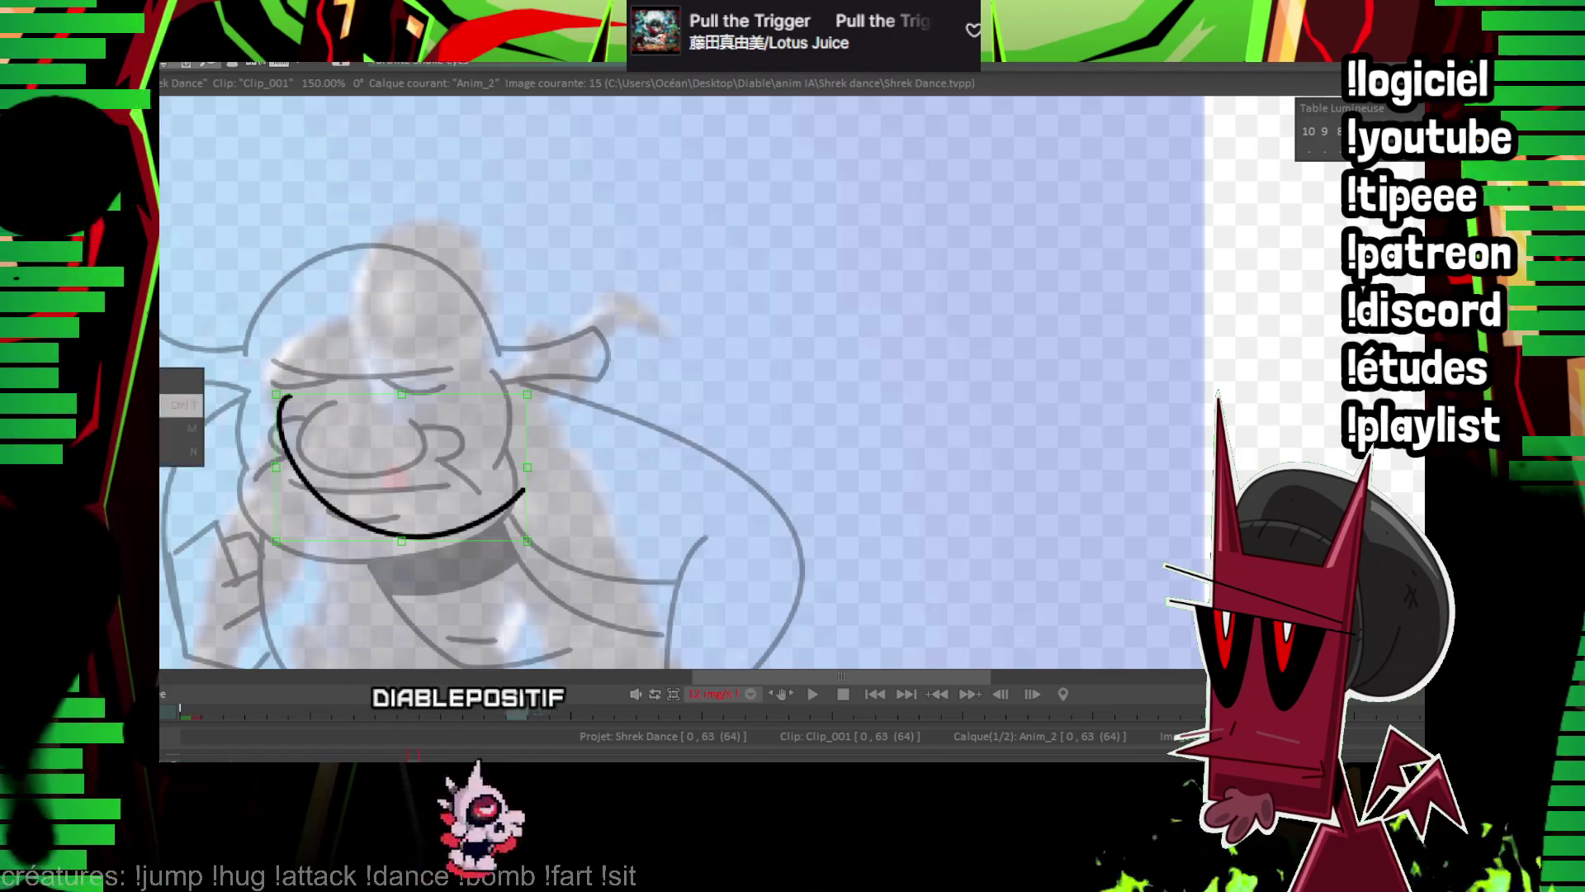
{"action": "left_click_drag", "start_coordinate": [525, 468], "coordinate": [519, 430]}
{"action": "key", "text": "Return"}
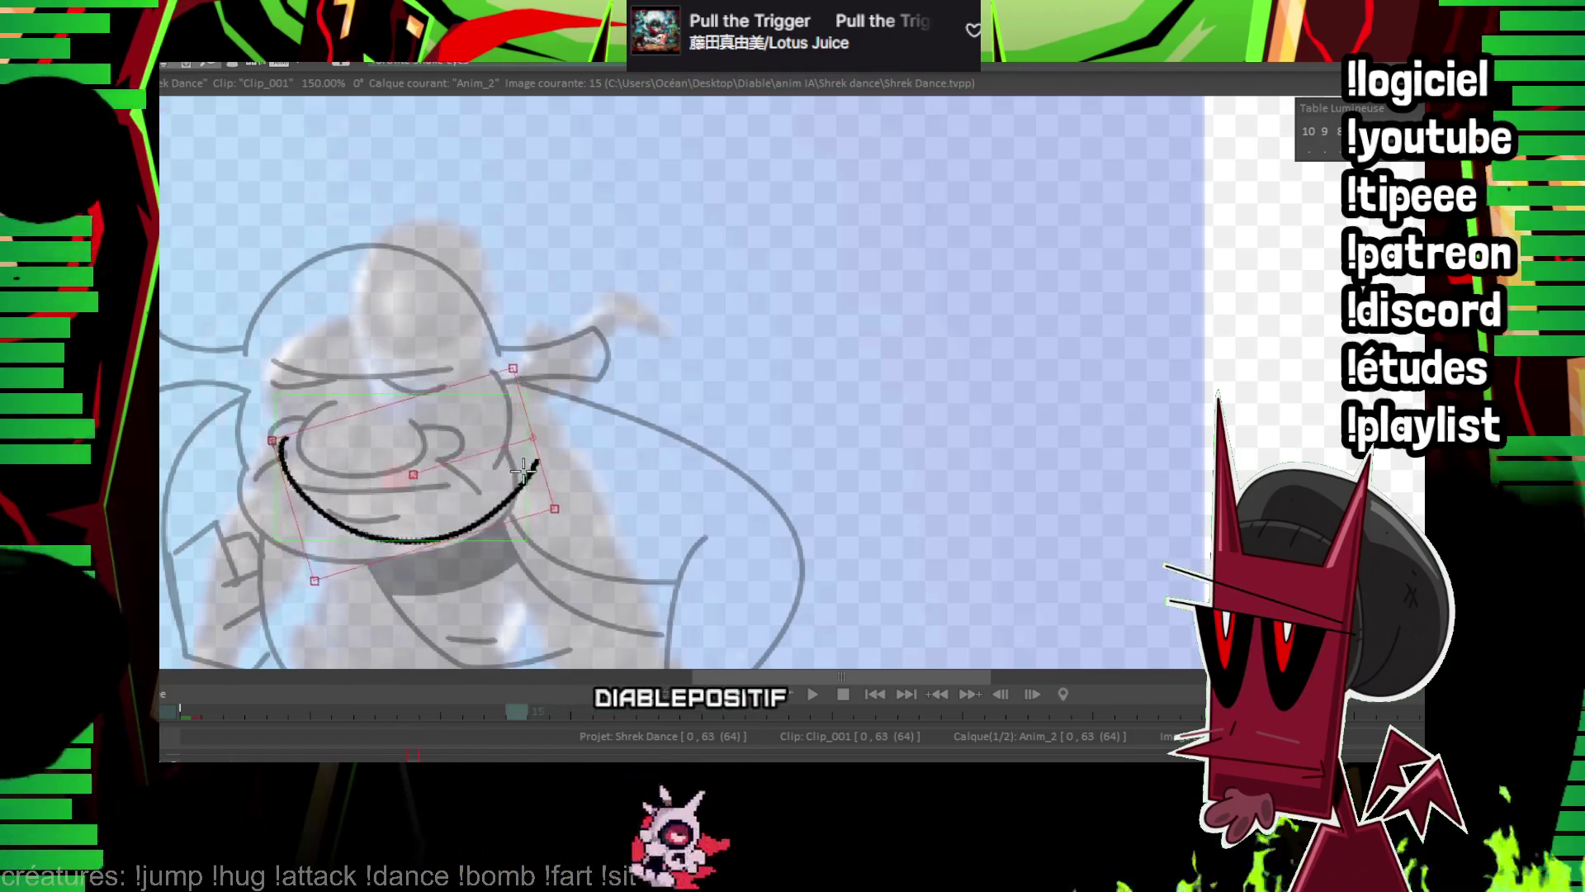
Sketch a trial circle around Shrek's head, compare it with image 13, and undo it.
{"action": "mouse_move", "coordinate": [298, 361]}
{"action": "left_mouse_down"}
{"action": "mouse_move", "coordinate": [363, 244]}
{"action": "mouse_move", "coordinate": [293, 364]}
{"action": "left_mouse_up"}
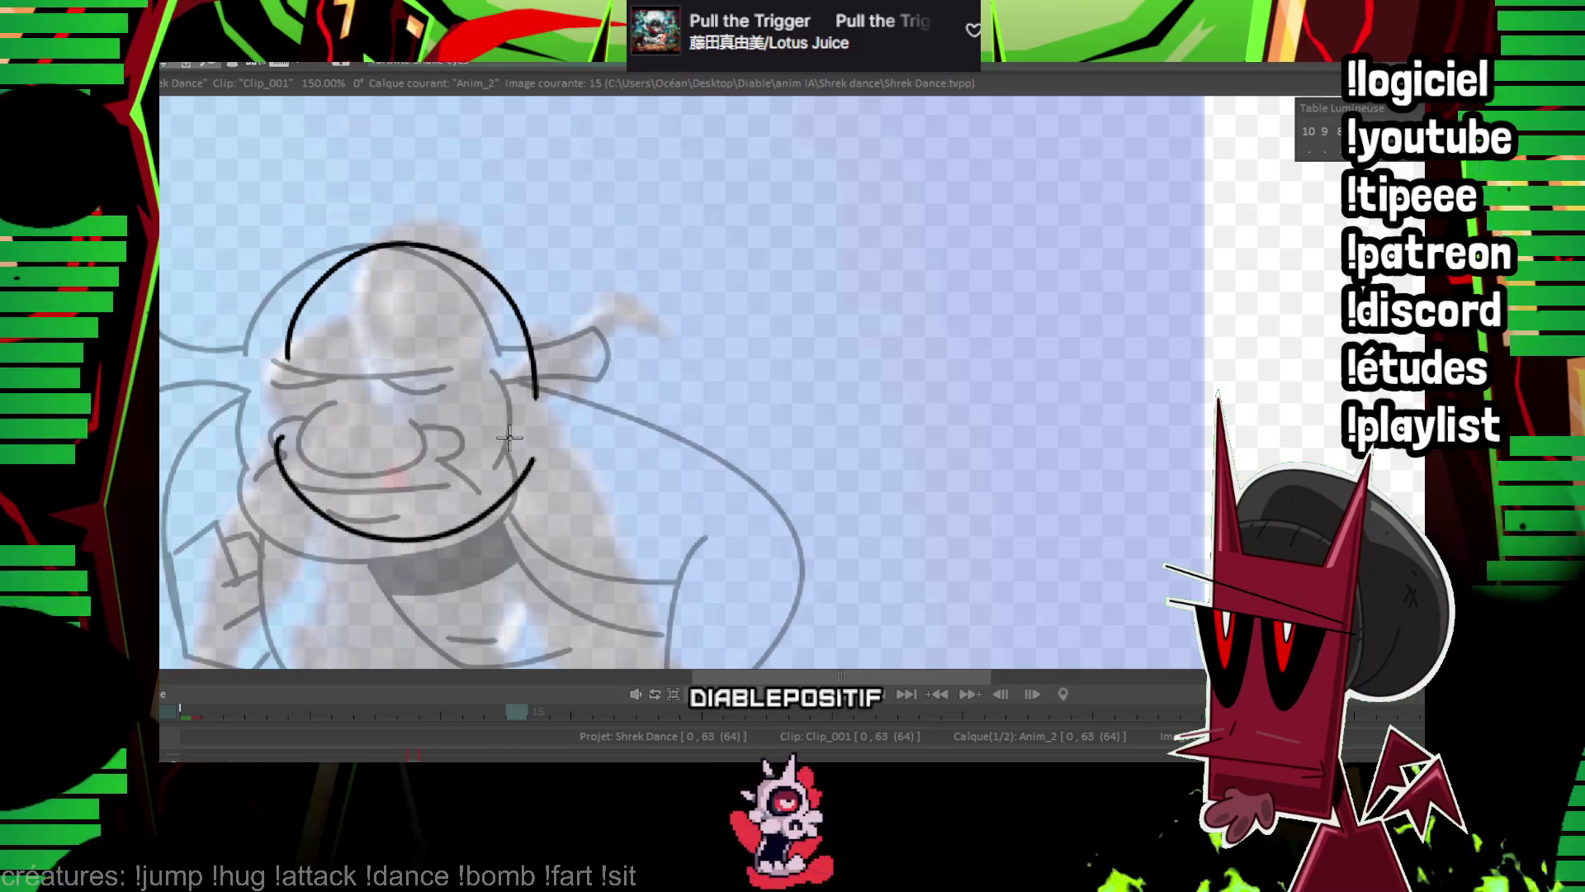
{"action": "key", "text": "Left"}
{"action": "key", "text": "Left"}
{"action": "key", "text": "Right"}
{"action": "key", "text": "Right"}
{"action": "key", "text": "ctrl+z"}
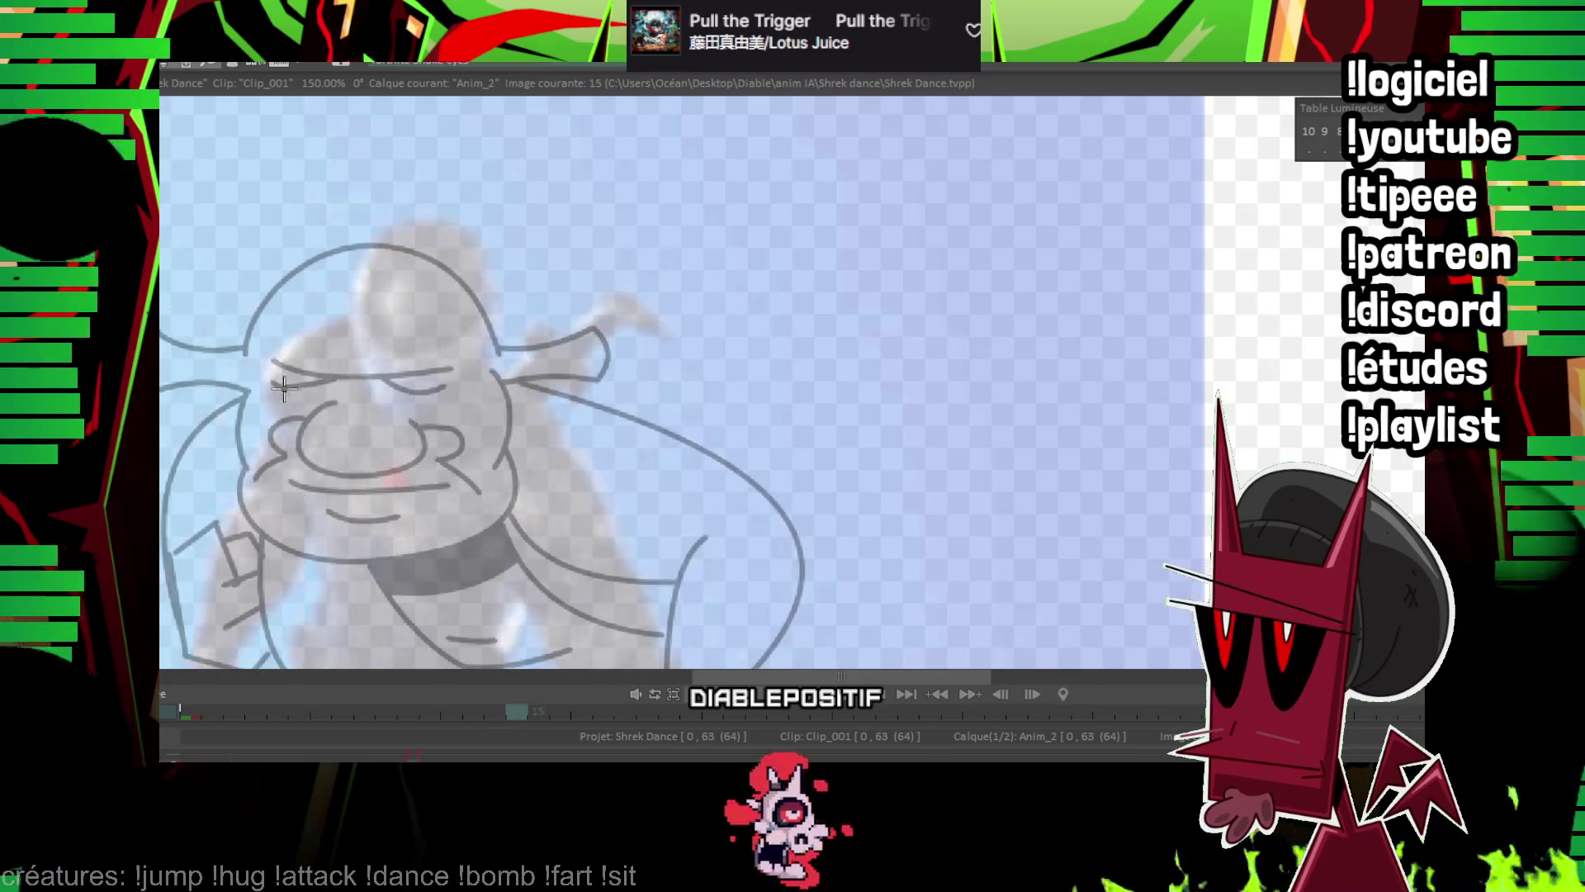
Draw the U-shaped nose curve on image 15, checking it against image 13.
{"action": "left_click_drag", "start_coordinate": [351, 406], "coordinate": [425, 436]}
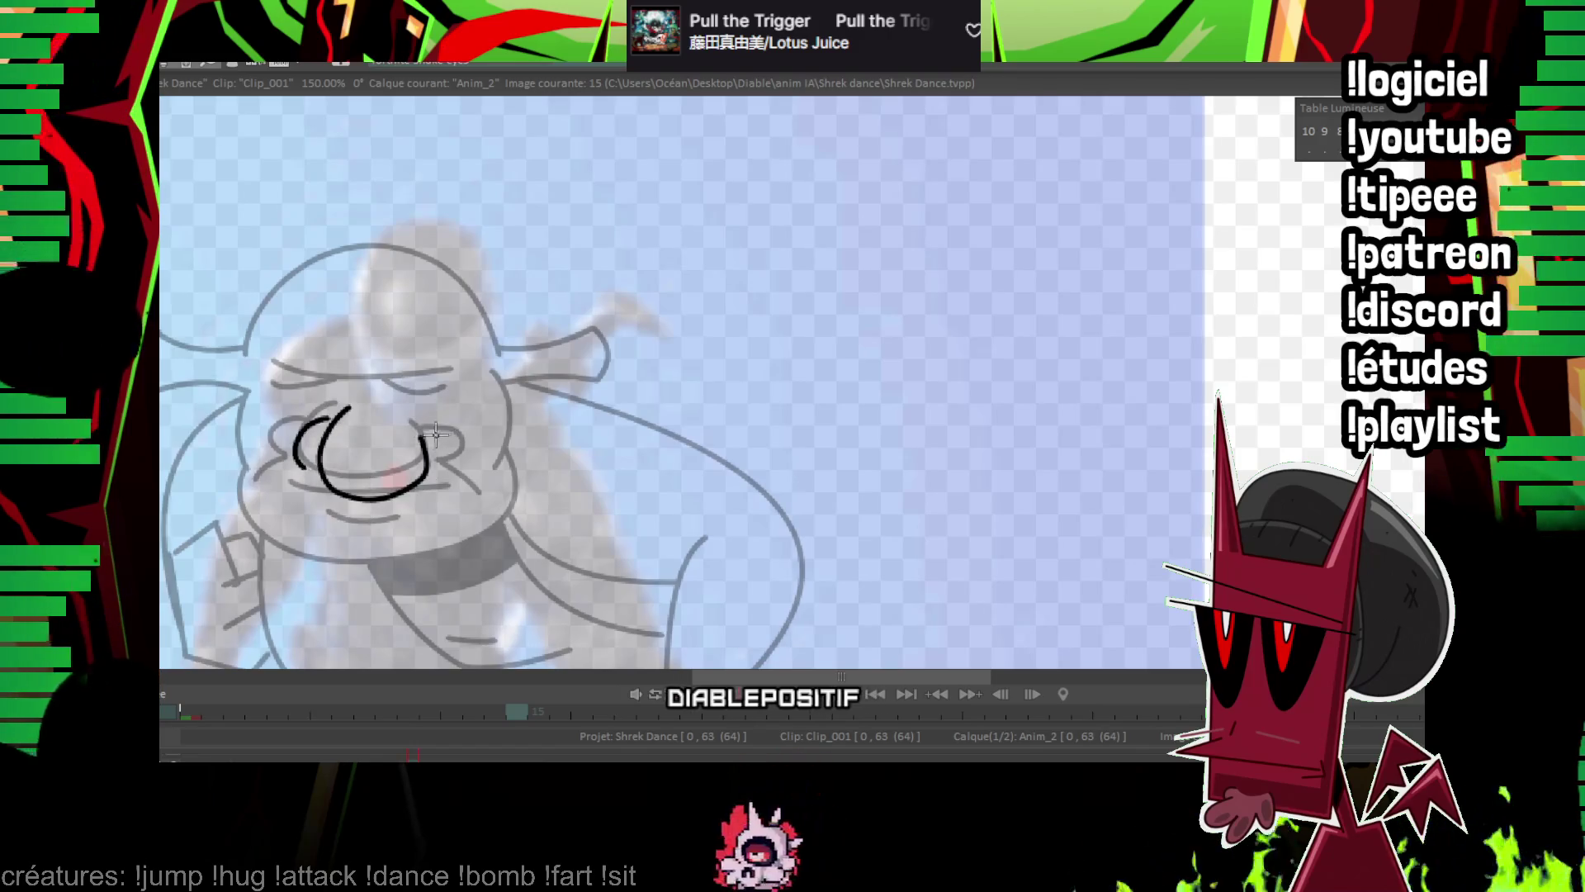
{"action": "key", "text": "Left"}
{"action": "key", "text": "Left"}
{"action": "key", "text": "Right"}
{"action": "key", "text": "Right"}
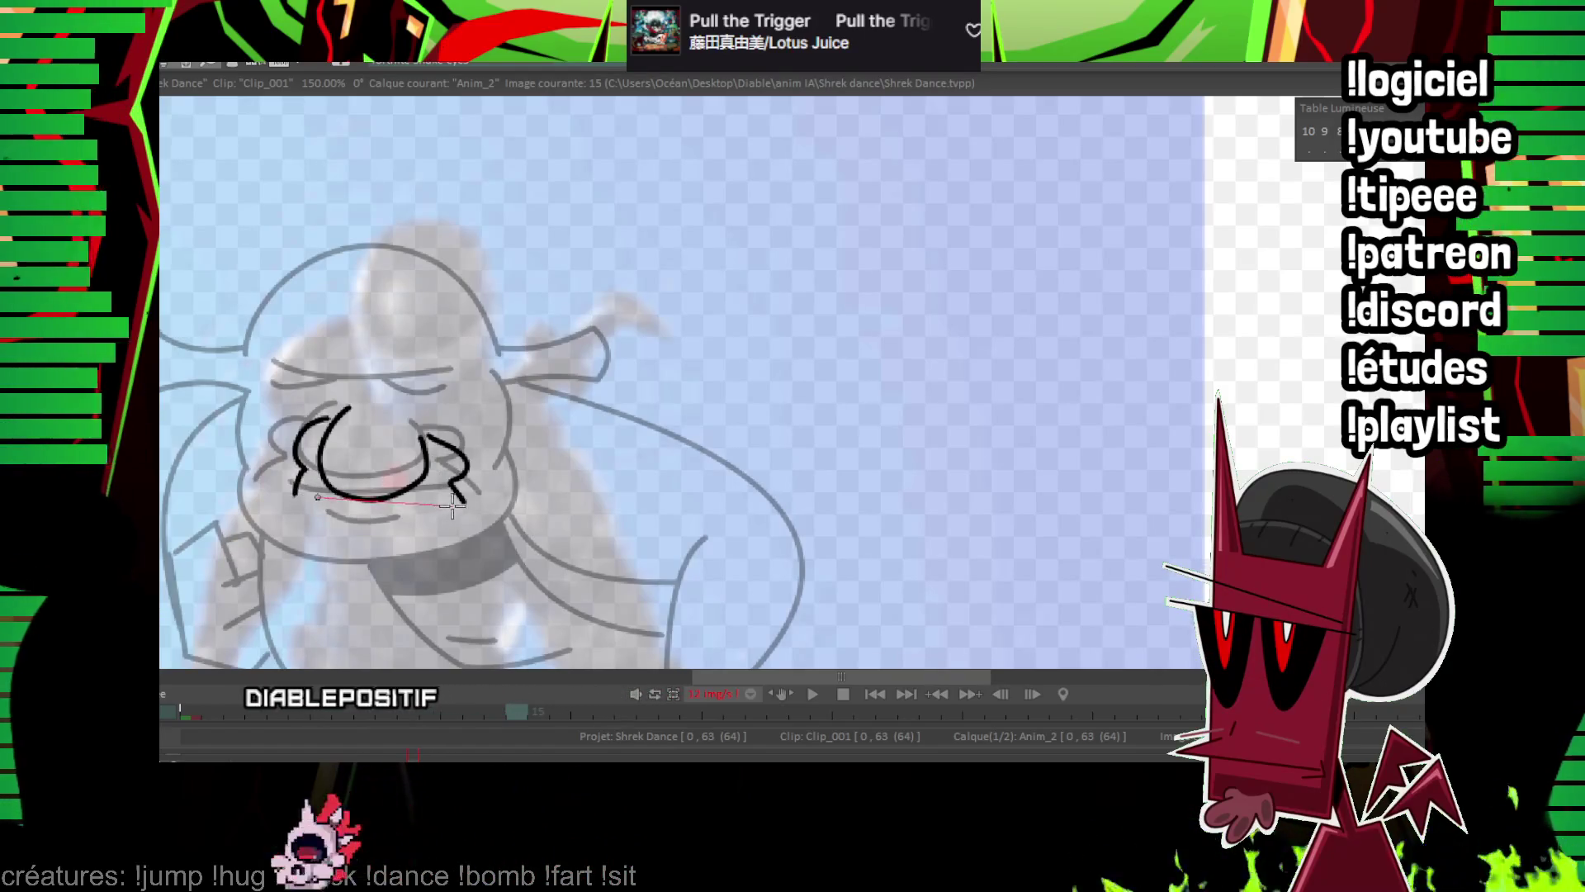
{"action": "key", "text": "Left"}
{"action": "key", "text": "Left"}
{"action": "key", "text": "Right"}
{"action": "key", "text": "Right"}
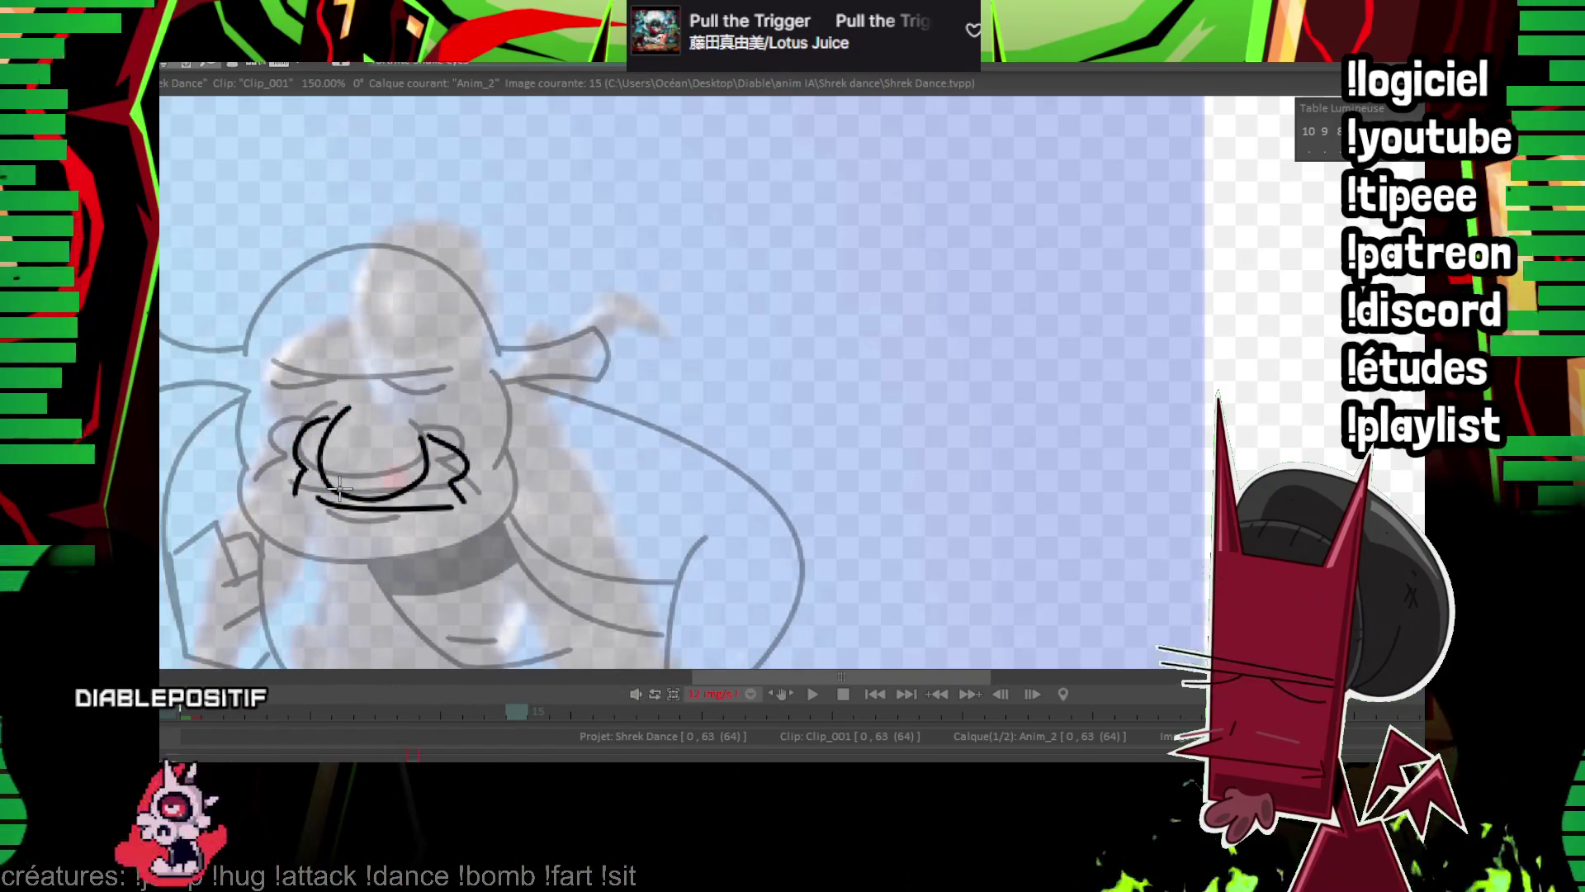
{"action": "key", "text": "Left"}
{"action": "key", "text": "Left"}
{"action": "key", "text": "Right"}
{"action": "key", "text": "Right"}
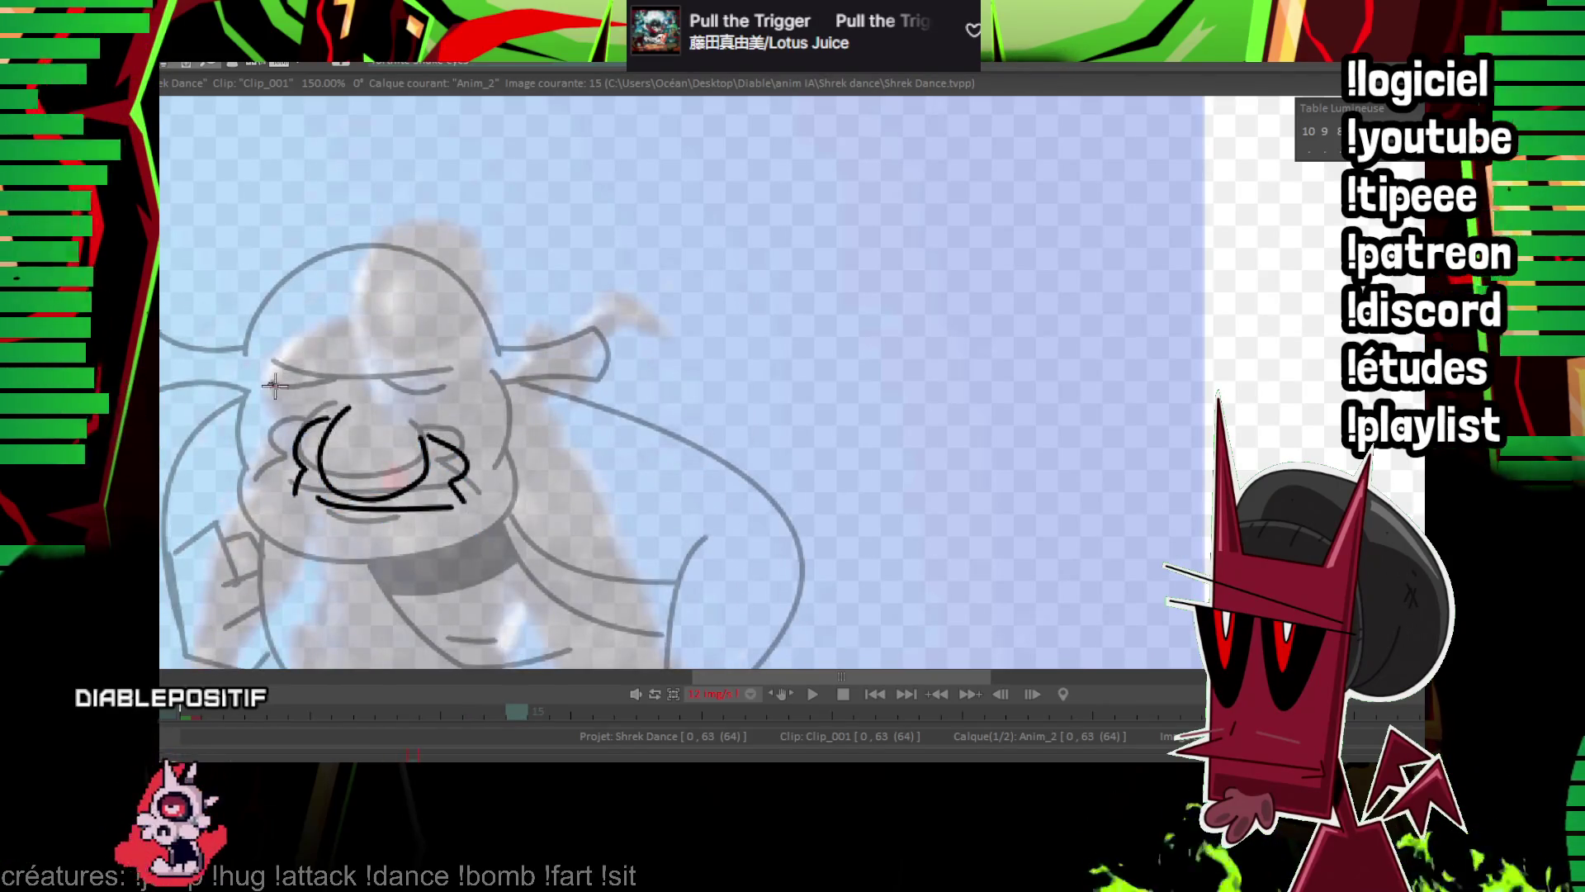
Add the eyelid curve above the nose and another curve across it, comparing with image 13.
{"action": "left_click", "coordinate": [375, 409]}
{"action": "key", "text": "Left"}
{"action": "key", "text": "Left"}
{"action": "key", "text": "Right"}
{"action": "key", "text": "Right"}
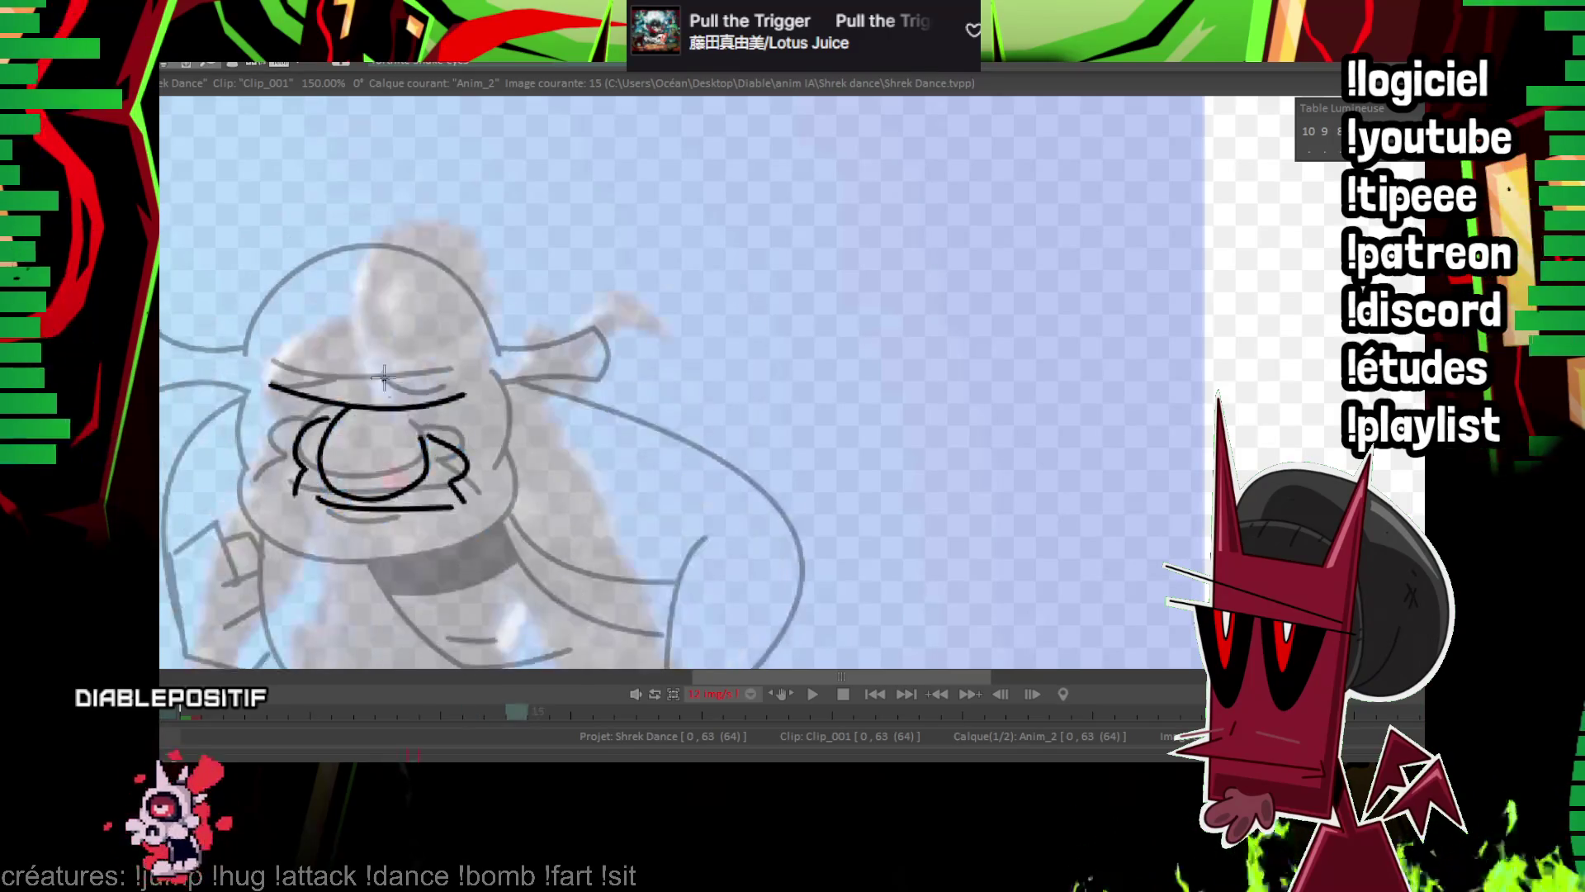
{"action": "left_click", "coordinate": [302, 412]}
{"action": "key", "text": "Left"}
{"action": "key", "text": "Left"}
{"action": "key", "text": "Right"}
{"action": "key", "text": "Right"}
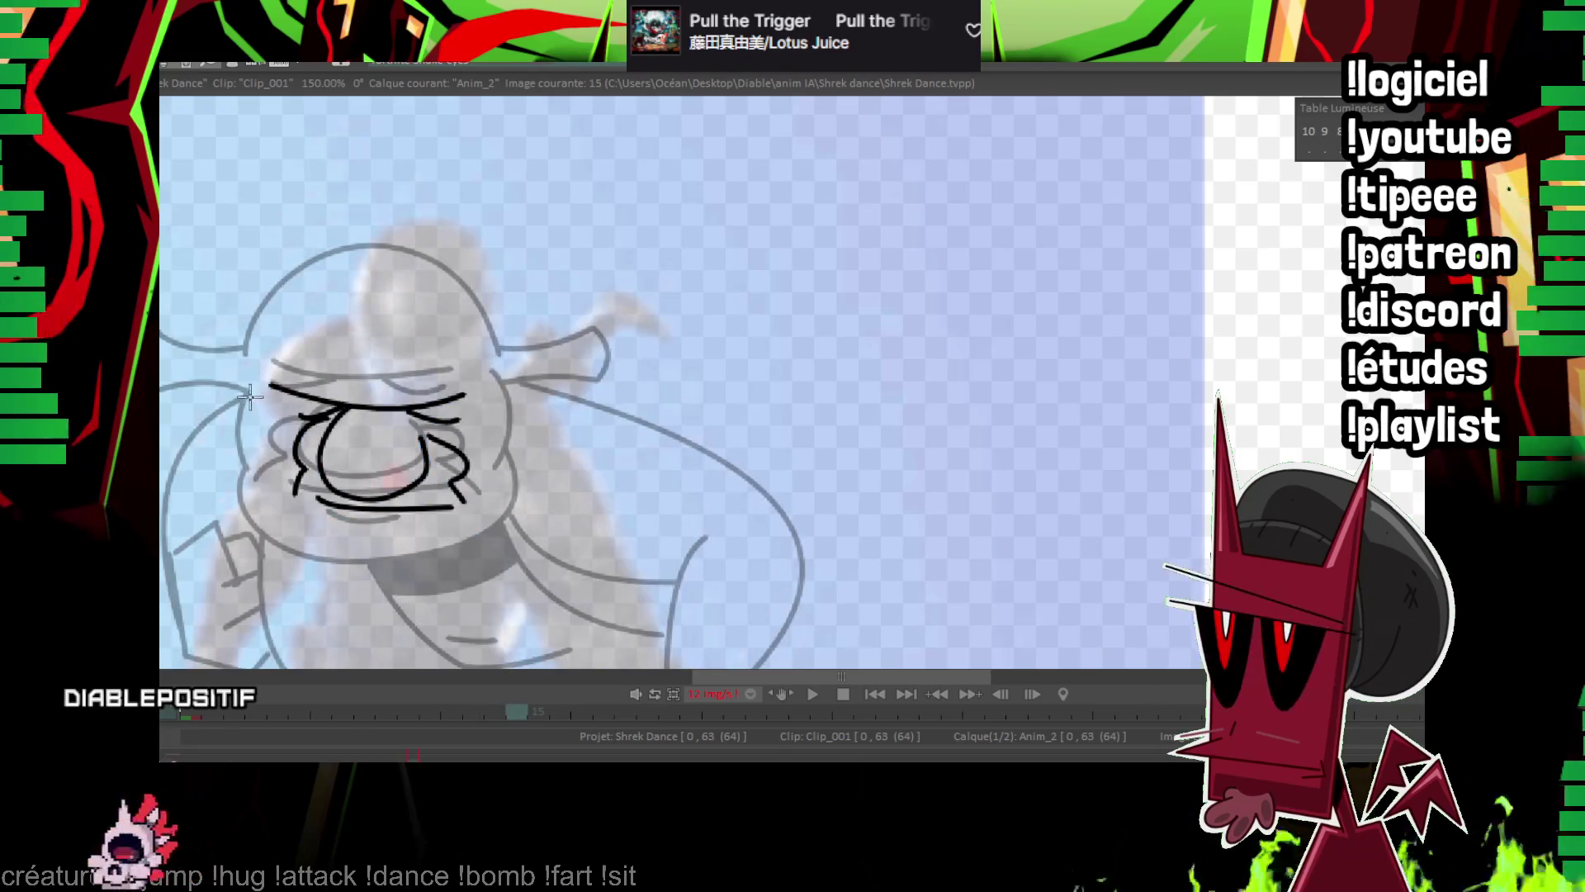
Draw the U-shaped jaw and the right side of the face, then return to image 13.
{"action": "left_click_drag", "start_coordinate": [247, 489], "coordinate": [524, 469]}
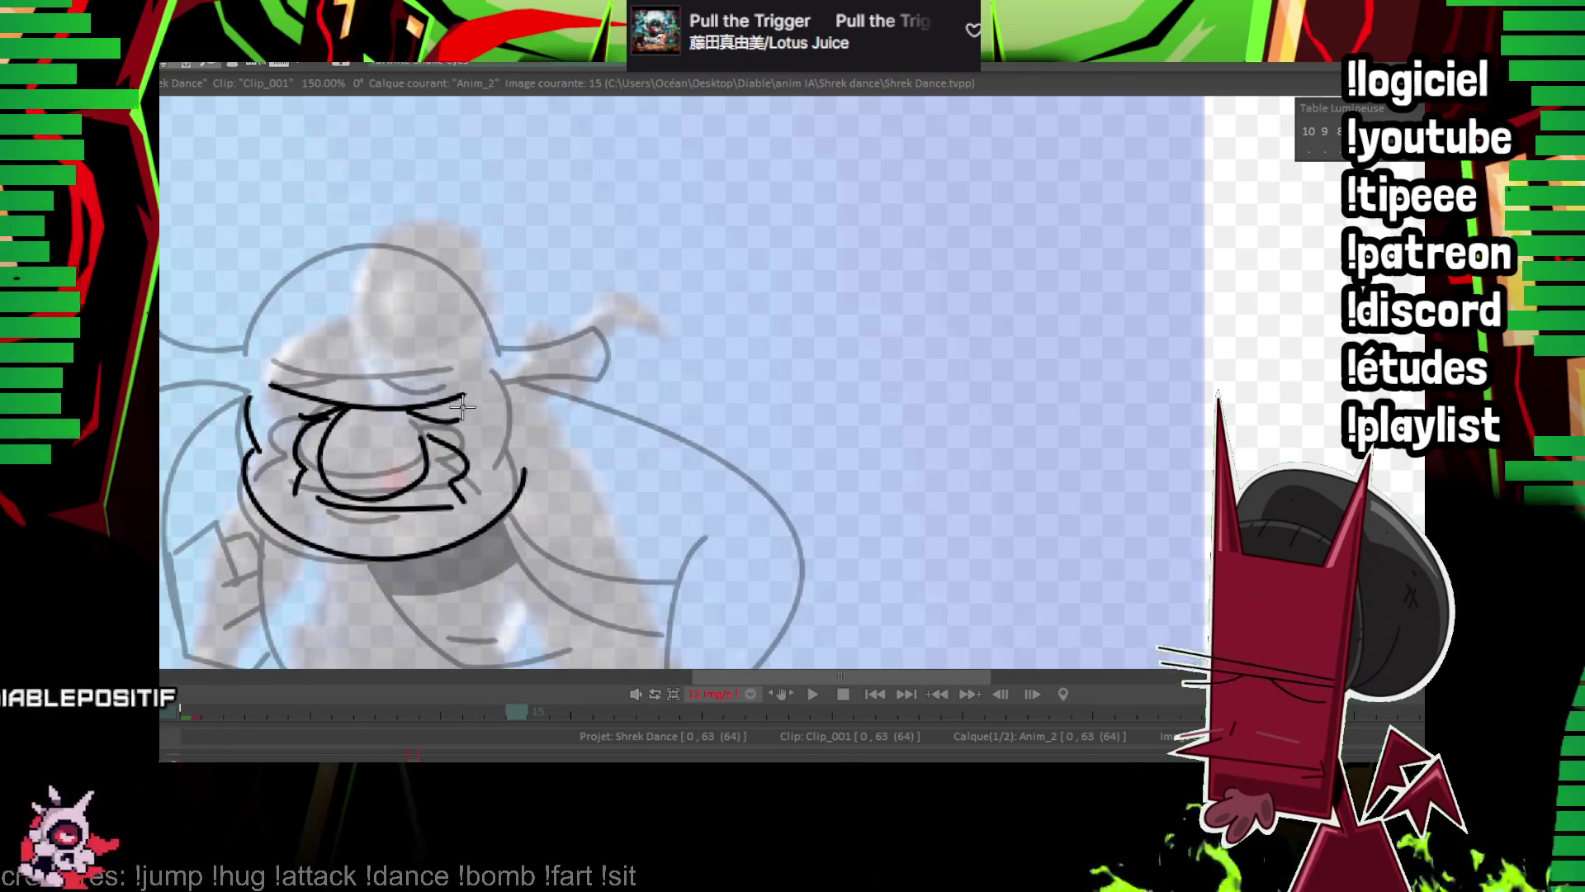
{"action": "left_click_drag", "start_coordinate": [501, 400], "coordinate": [515, 446]}
{"action": "left_click", "coordinate": [523, 458]}
{"action": "key", "text": "Left"}
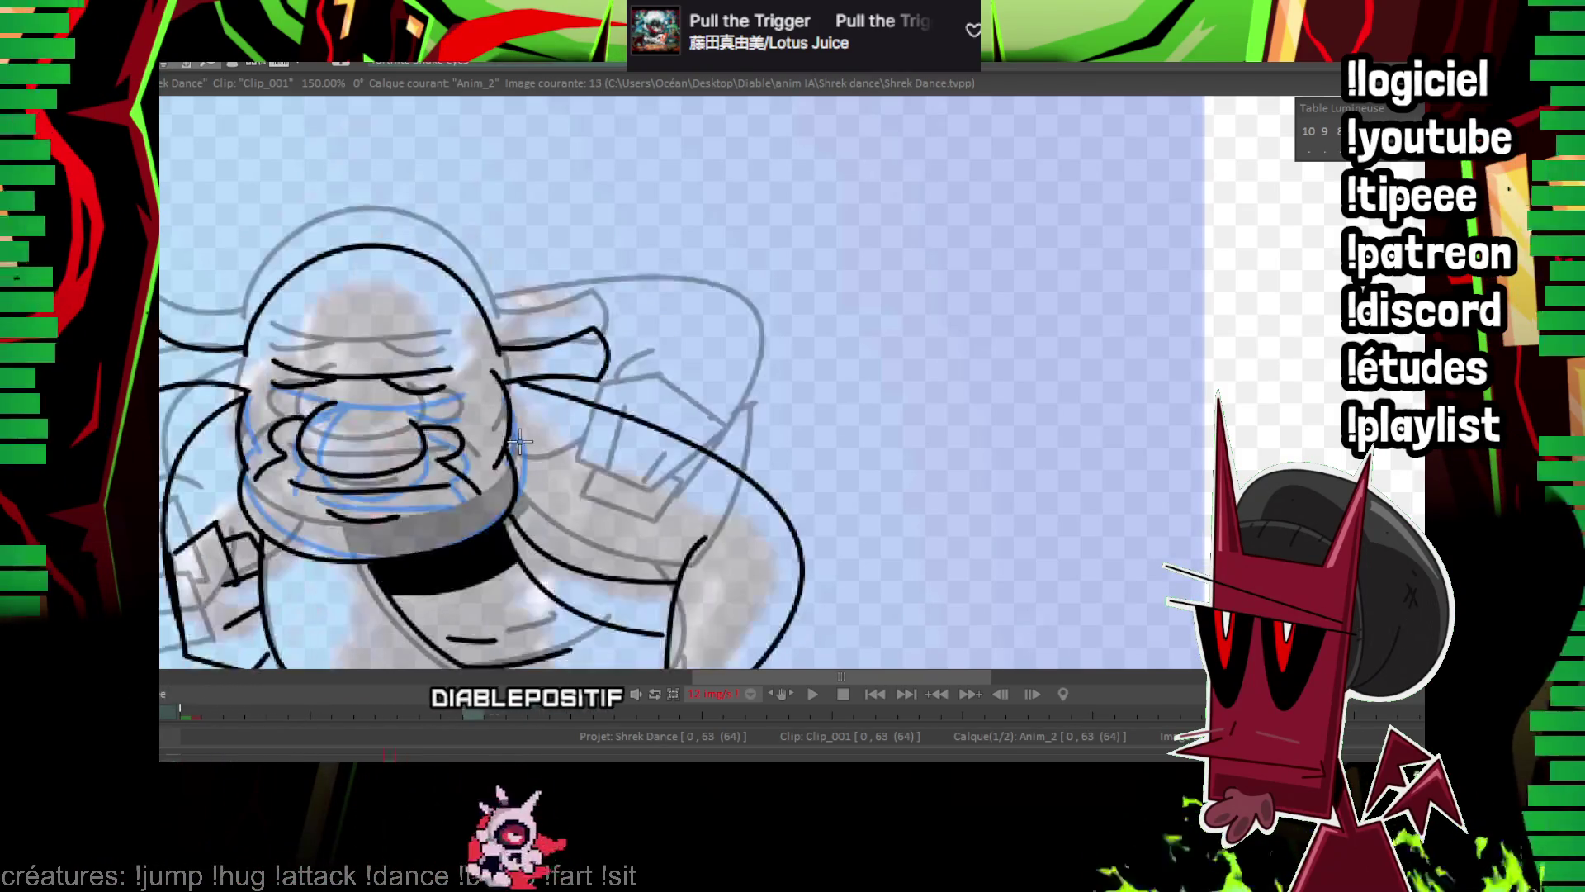